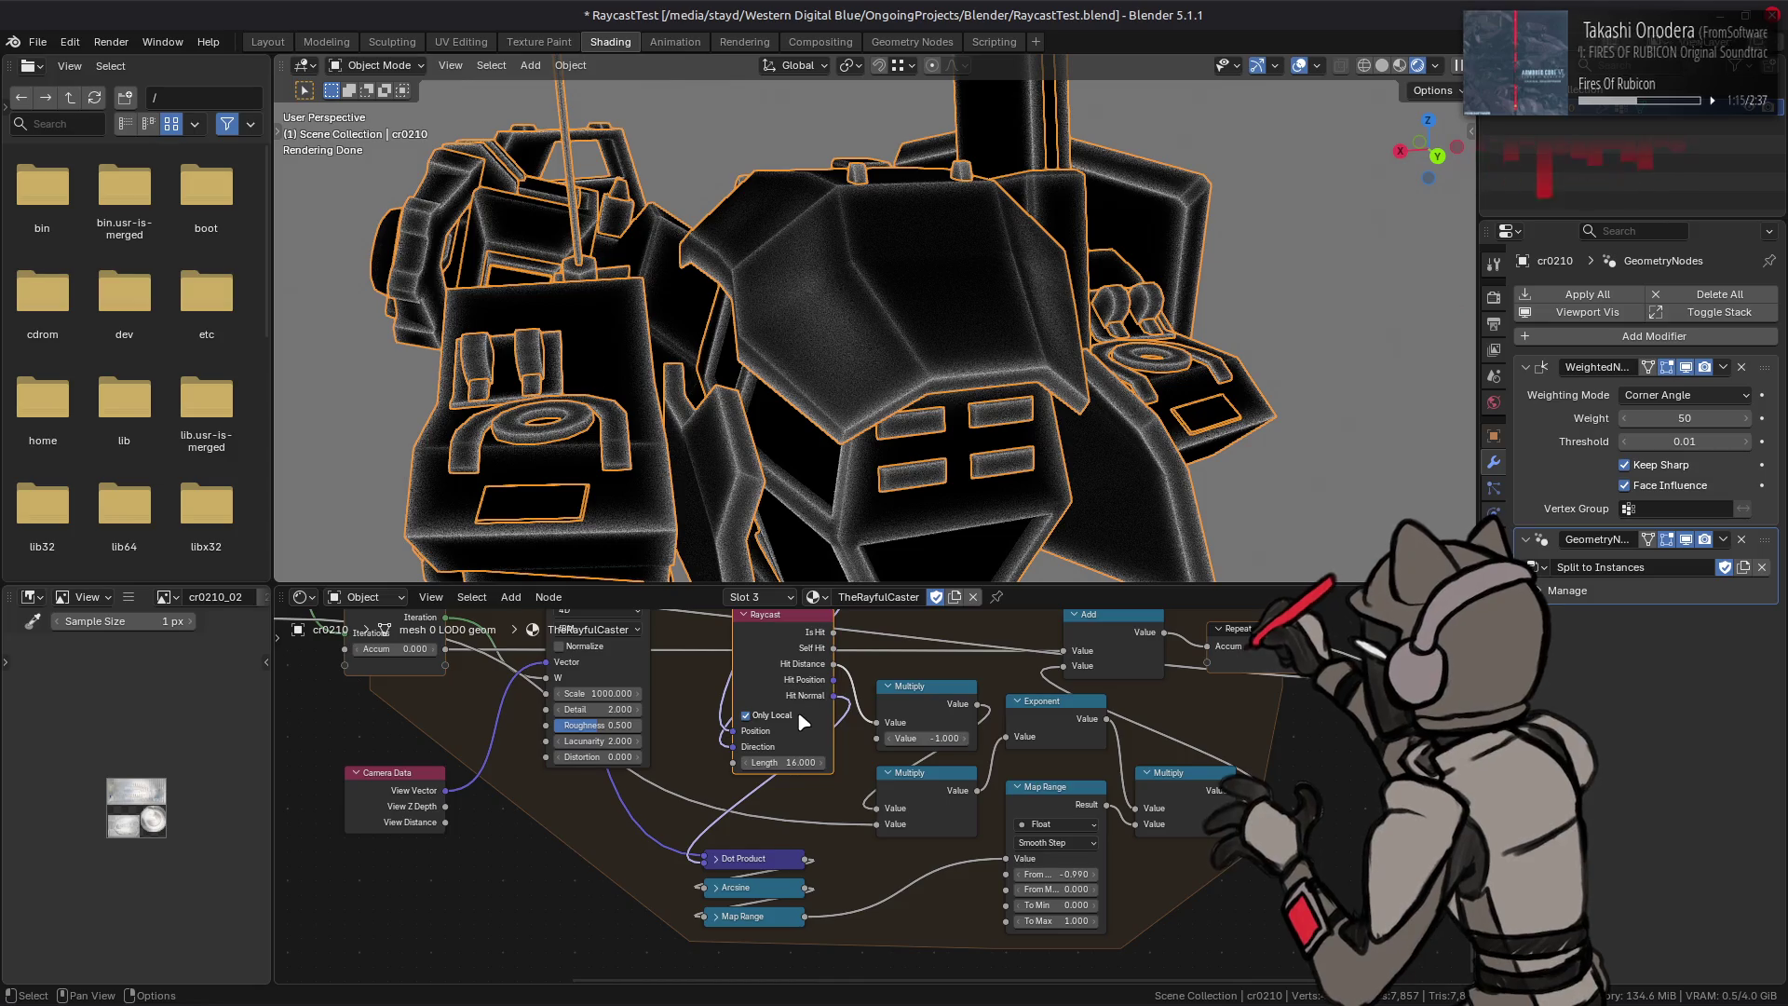
Step: Nudge the Map Range From Min and enter -0.900 as From Max
{"action": "mouse_move", "coordinate": [1057, 872]}
{"action": "left_mouse_down"}
{"action": "mouse_move", "coordinate": [1117, 872]}
{"action": "mouse_move", "coordinate": [1021, 873]}
{"action": "mouse_move", "coordinate": [1053, 888]}
{"action": "left_mouse_up"}
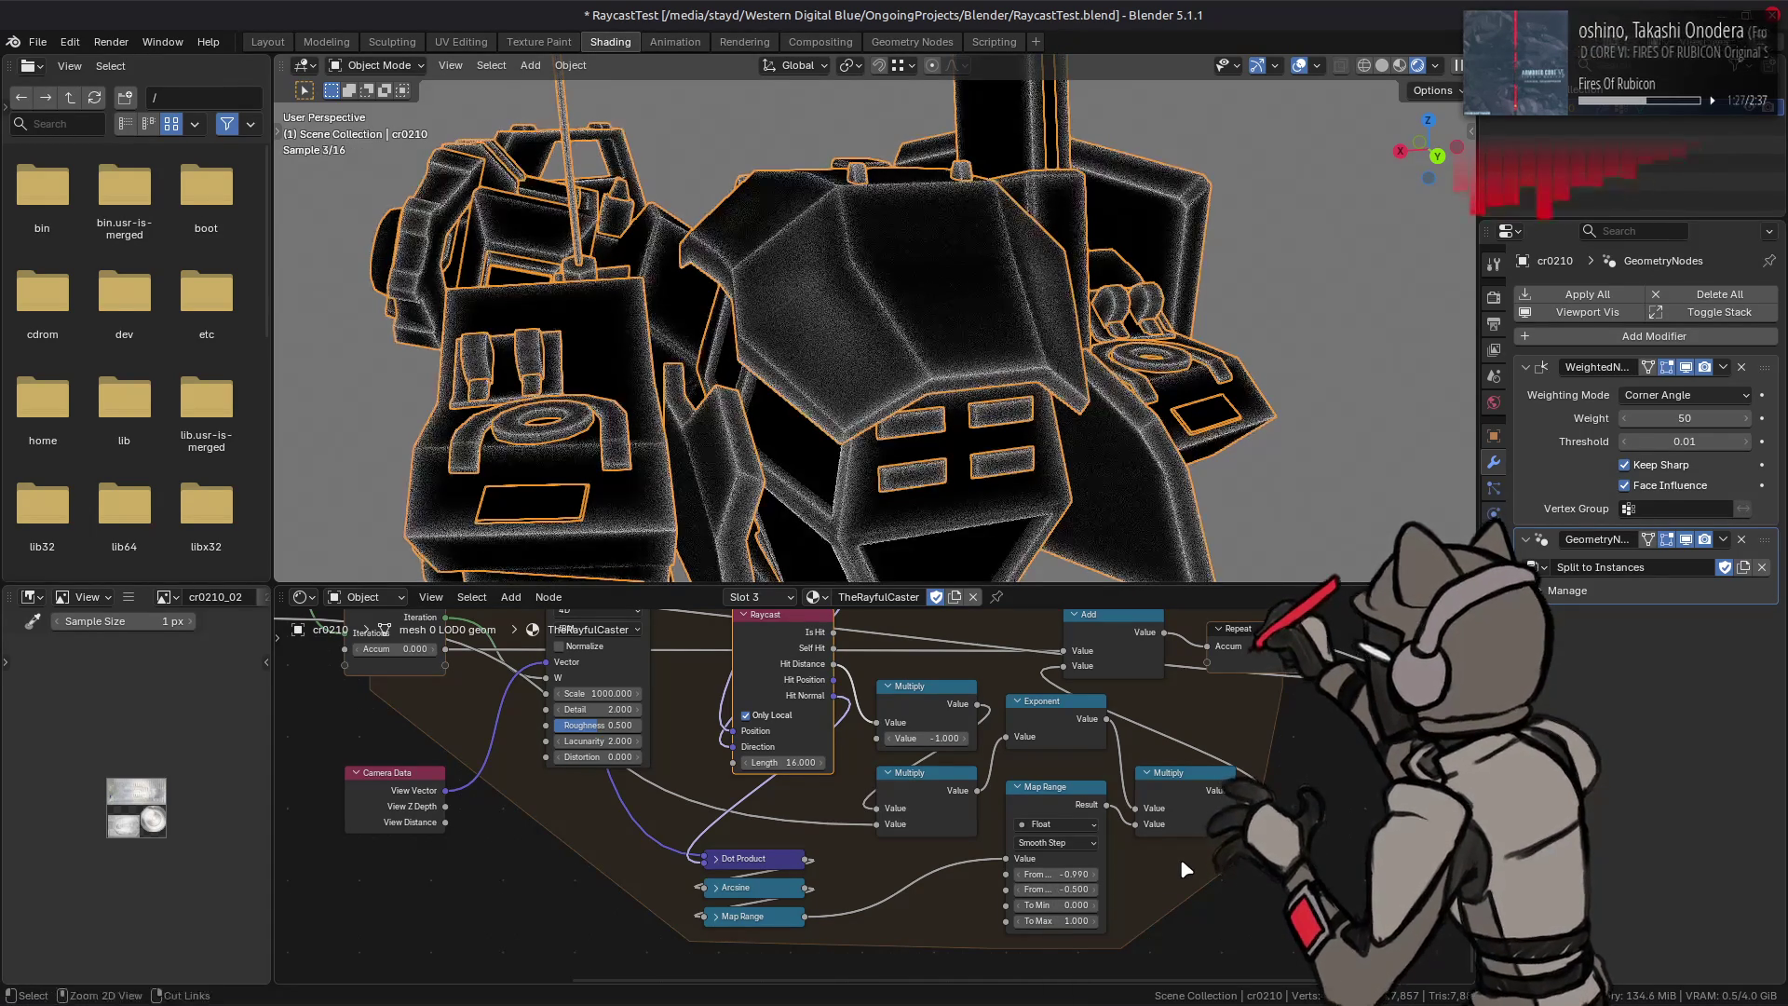
{"action": "left_click", "coordinate": [1070, 888]}
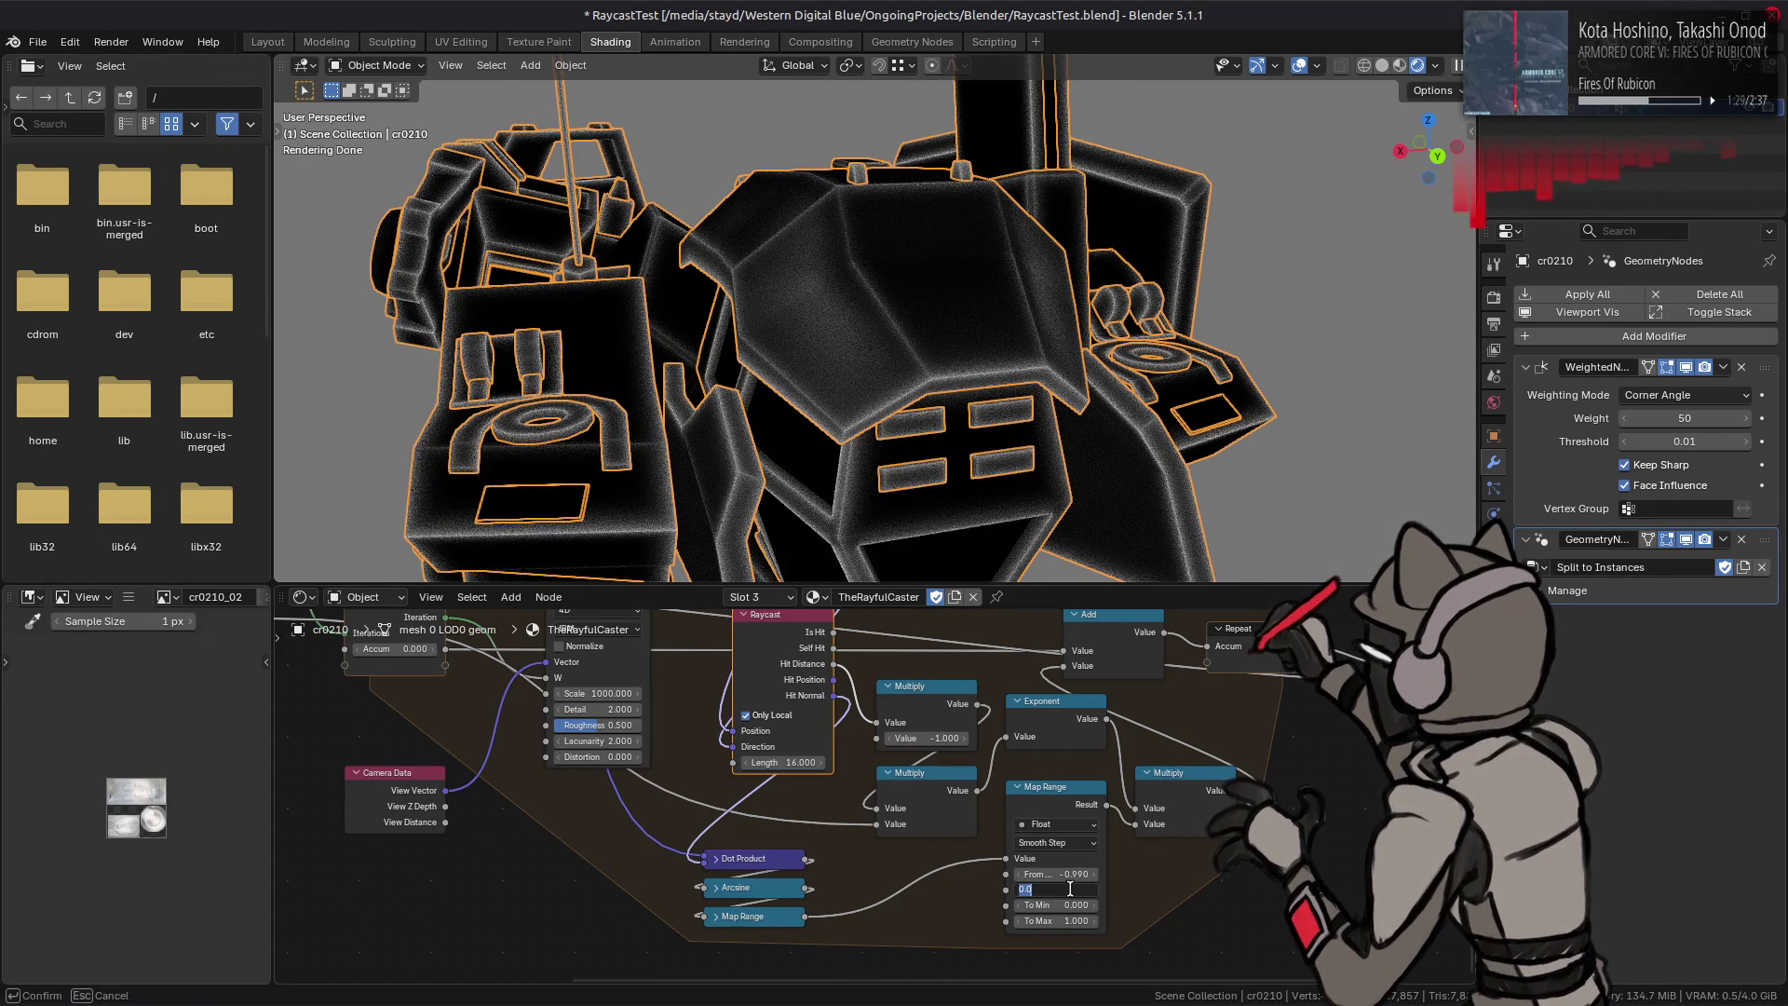
{"action": "key", "text": "Return"}
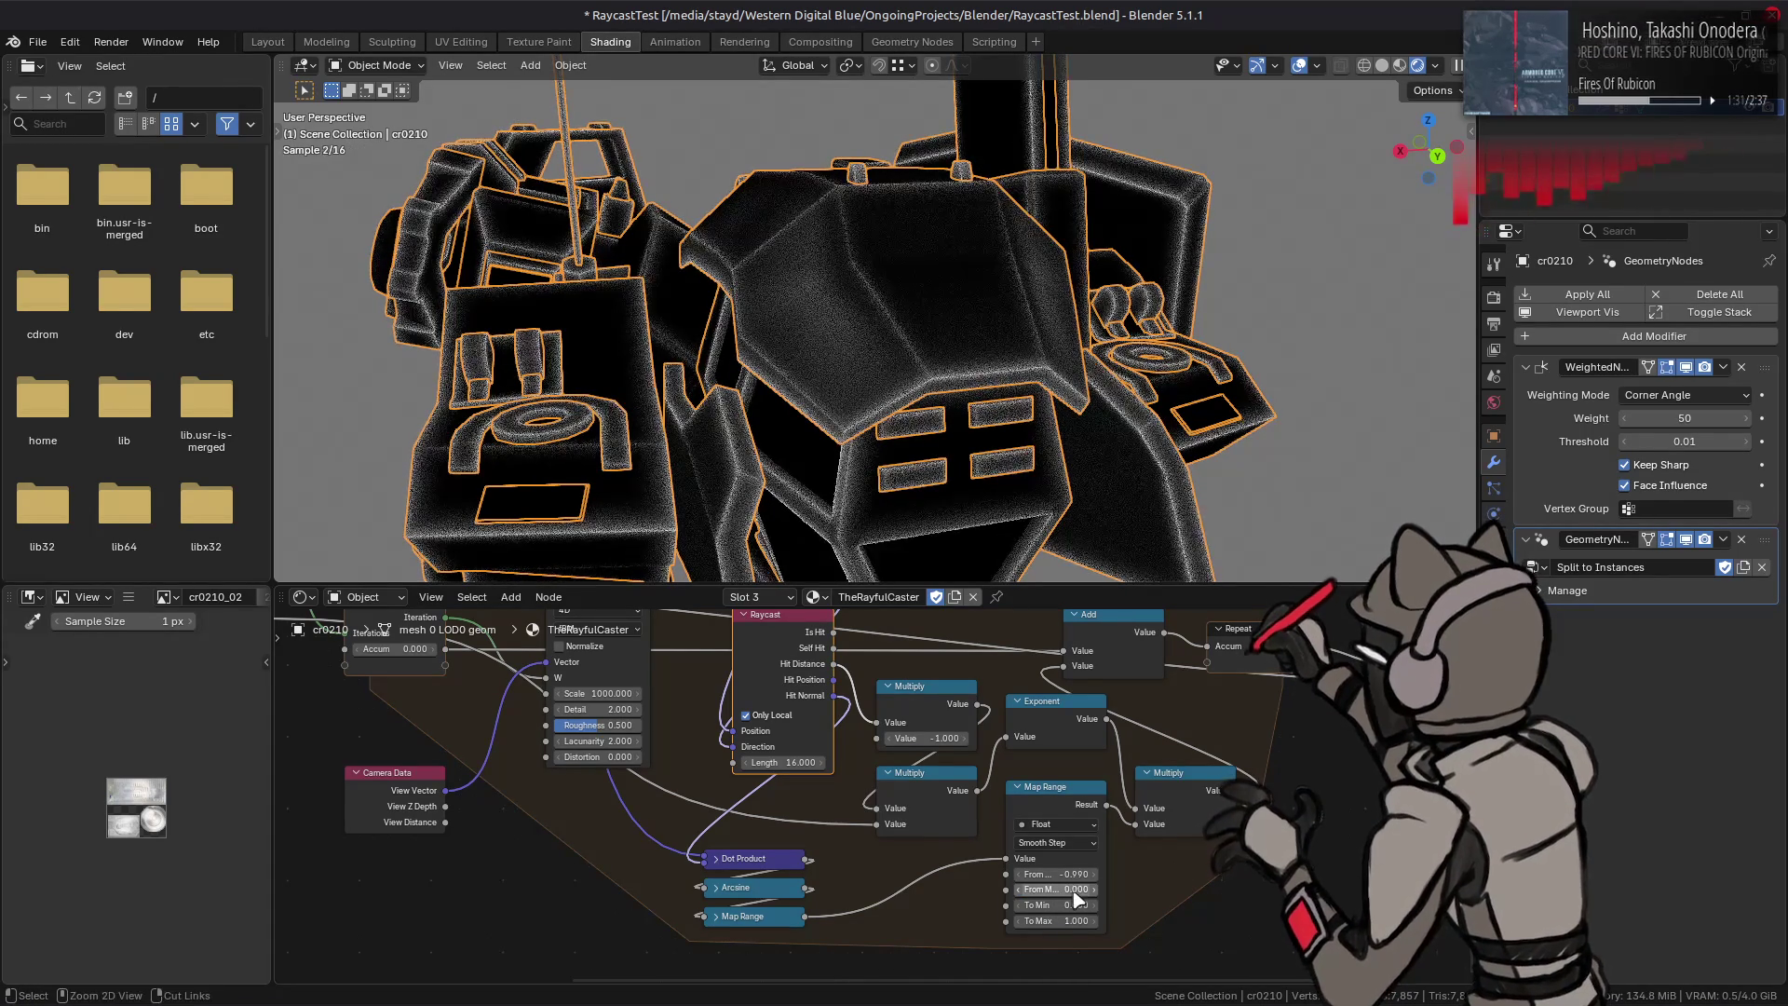
{"action": "left_click", "coordinate": [1068, 890]}
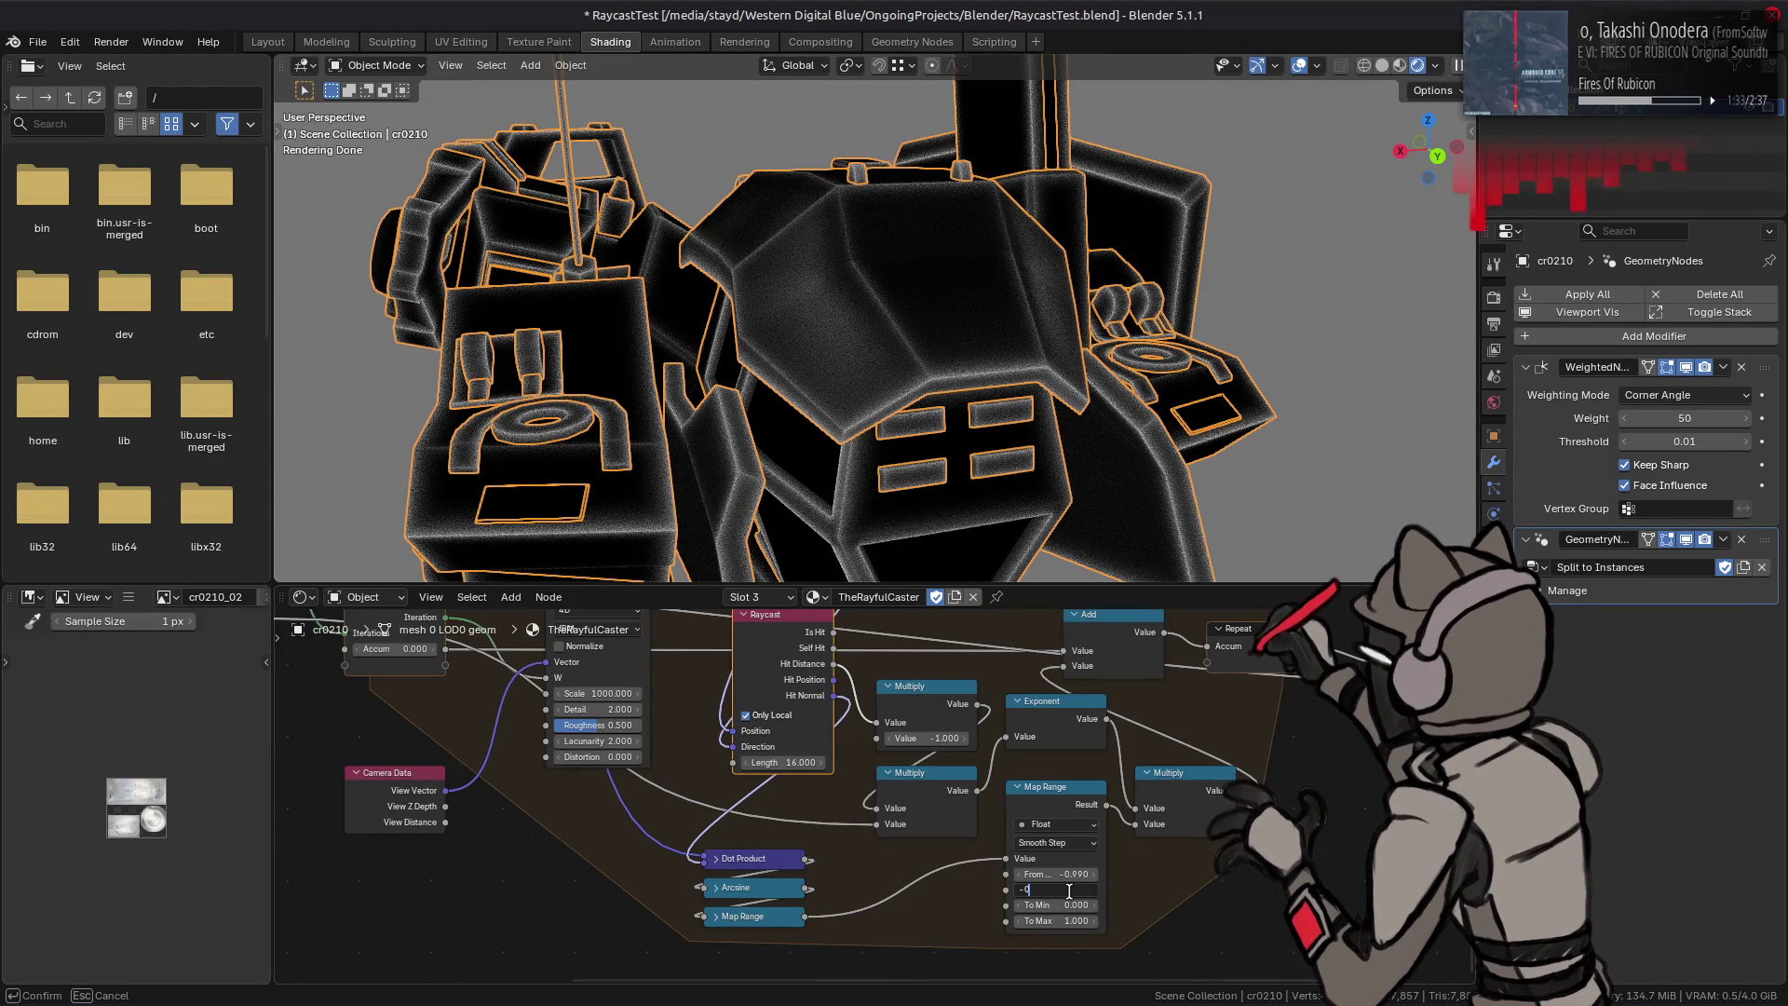
{"action": "type", "text": "-0"}
{"action": "key", "text": "Return"}
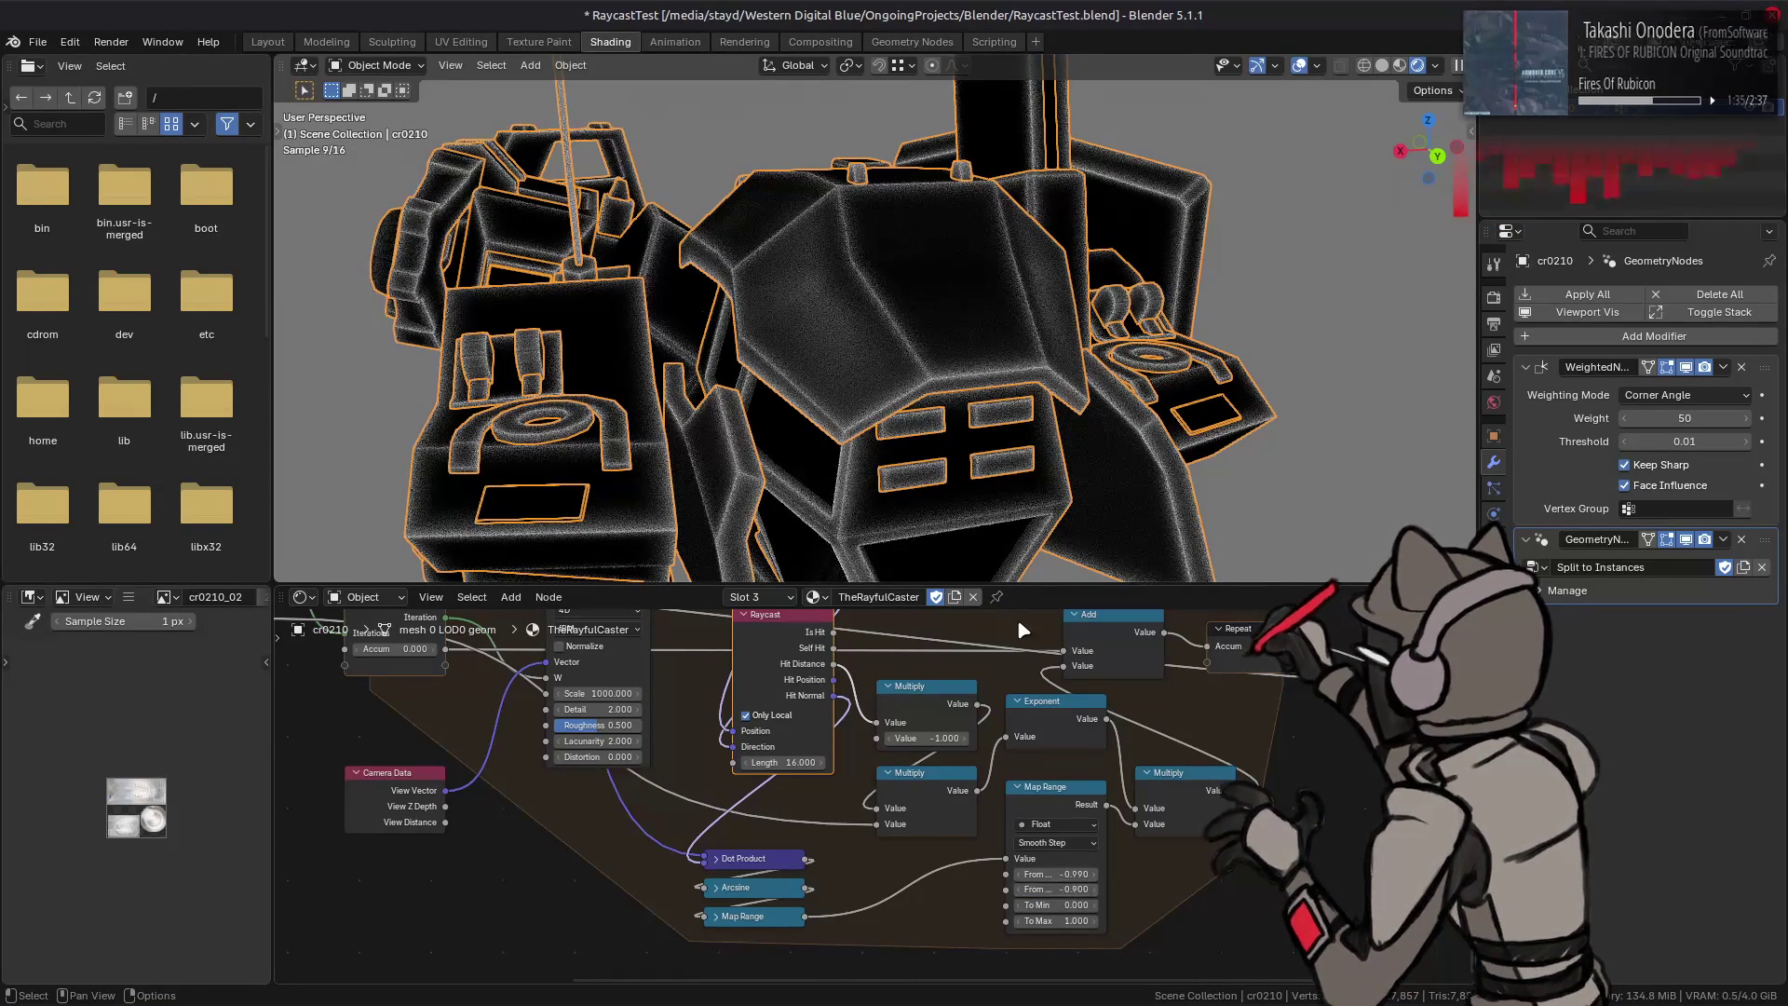
Step: Compare From Max -0.900 against 0.000 with undo/redo and keep 0.000
{"action": "key", "text": "ctrl+z"}
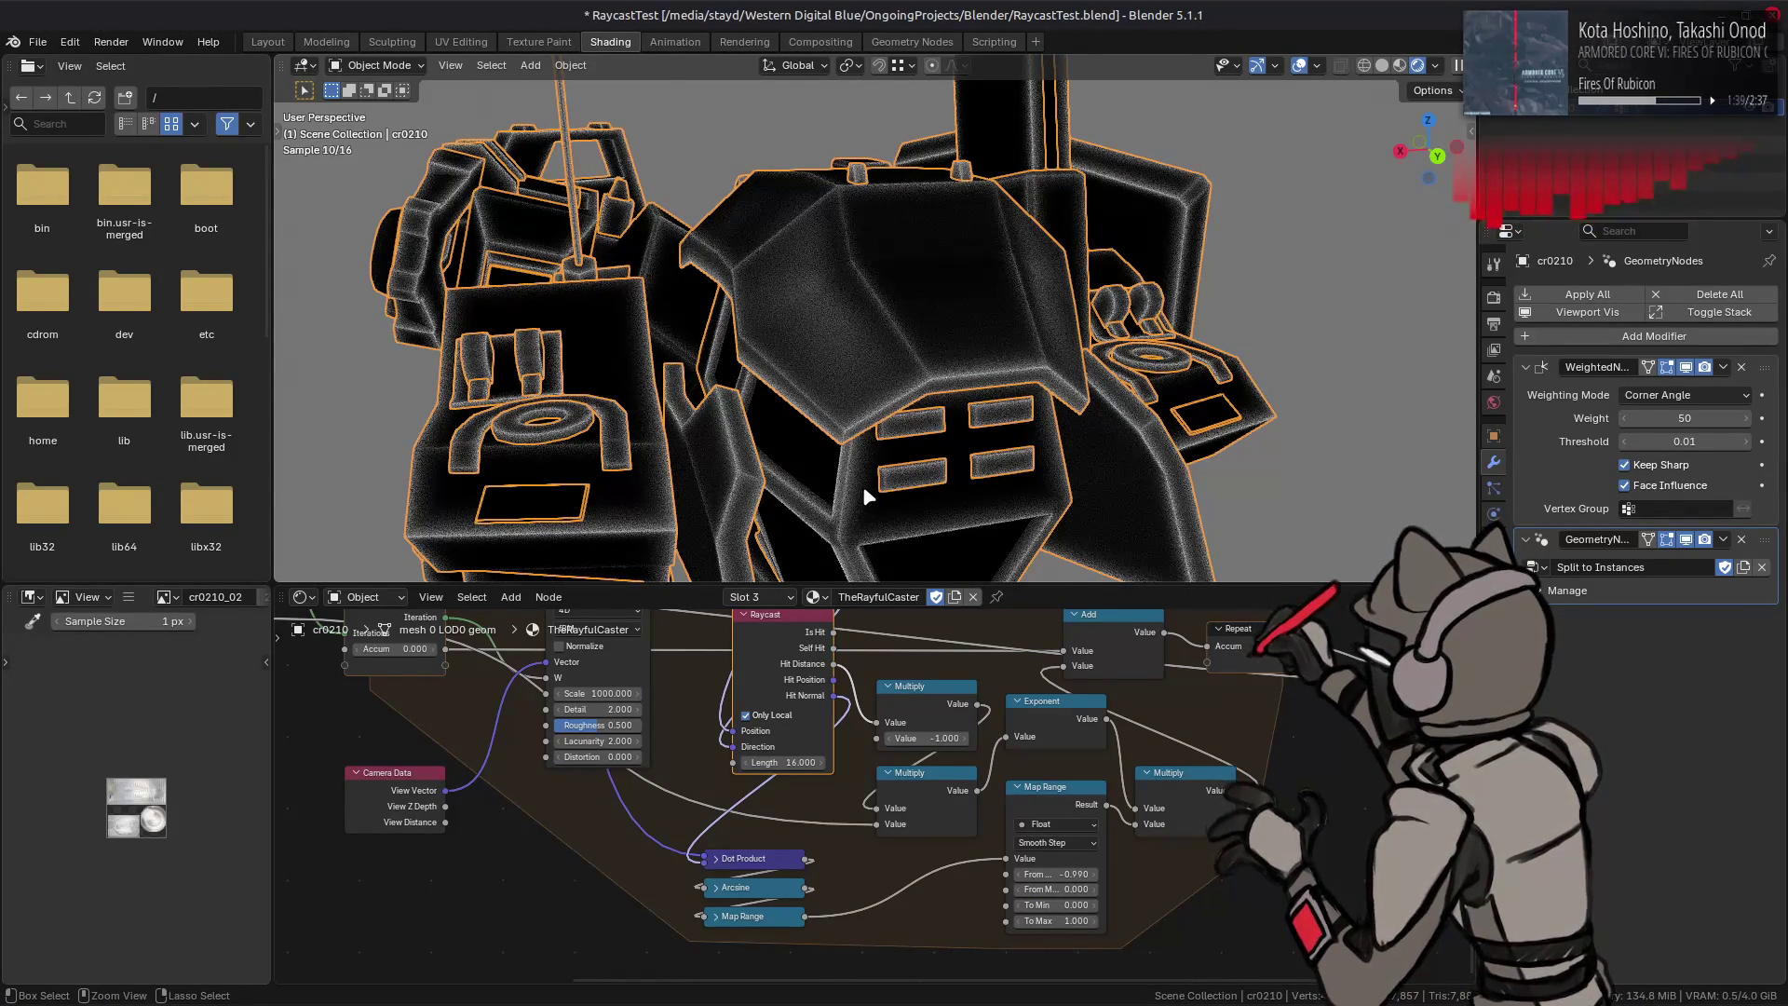
{"action": "key", "text": "ctrl+shift+z"}
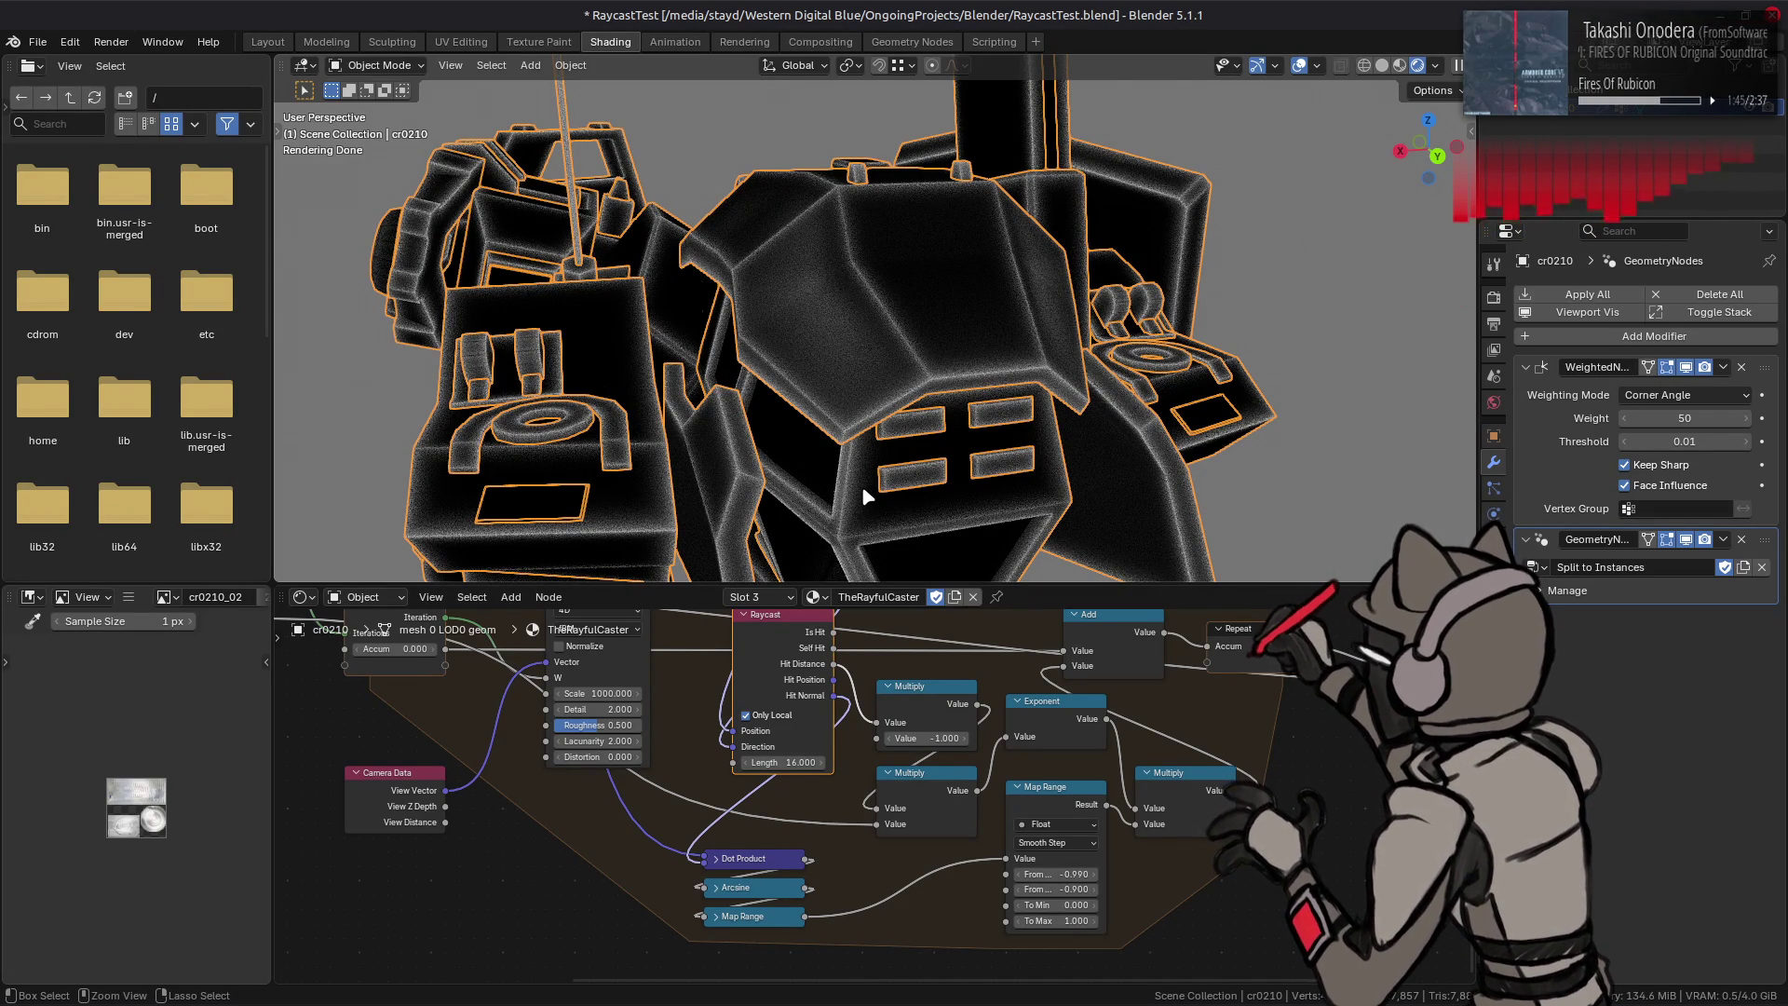
{"action": "key", "text": "ctrl+z"}
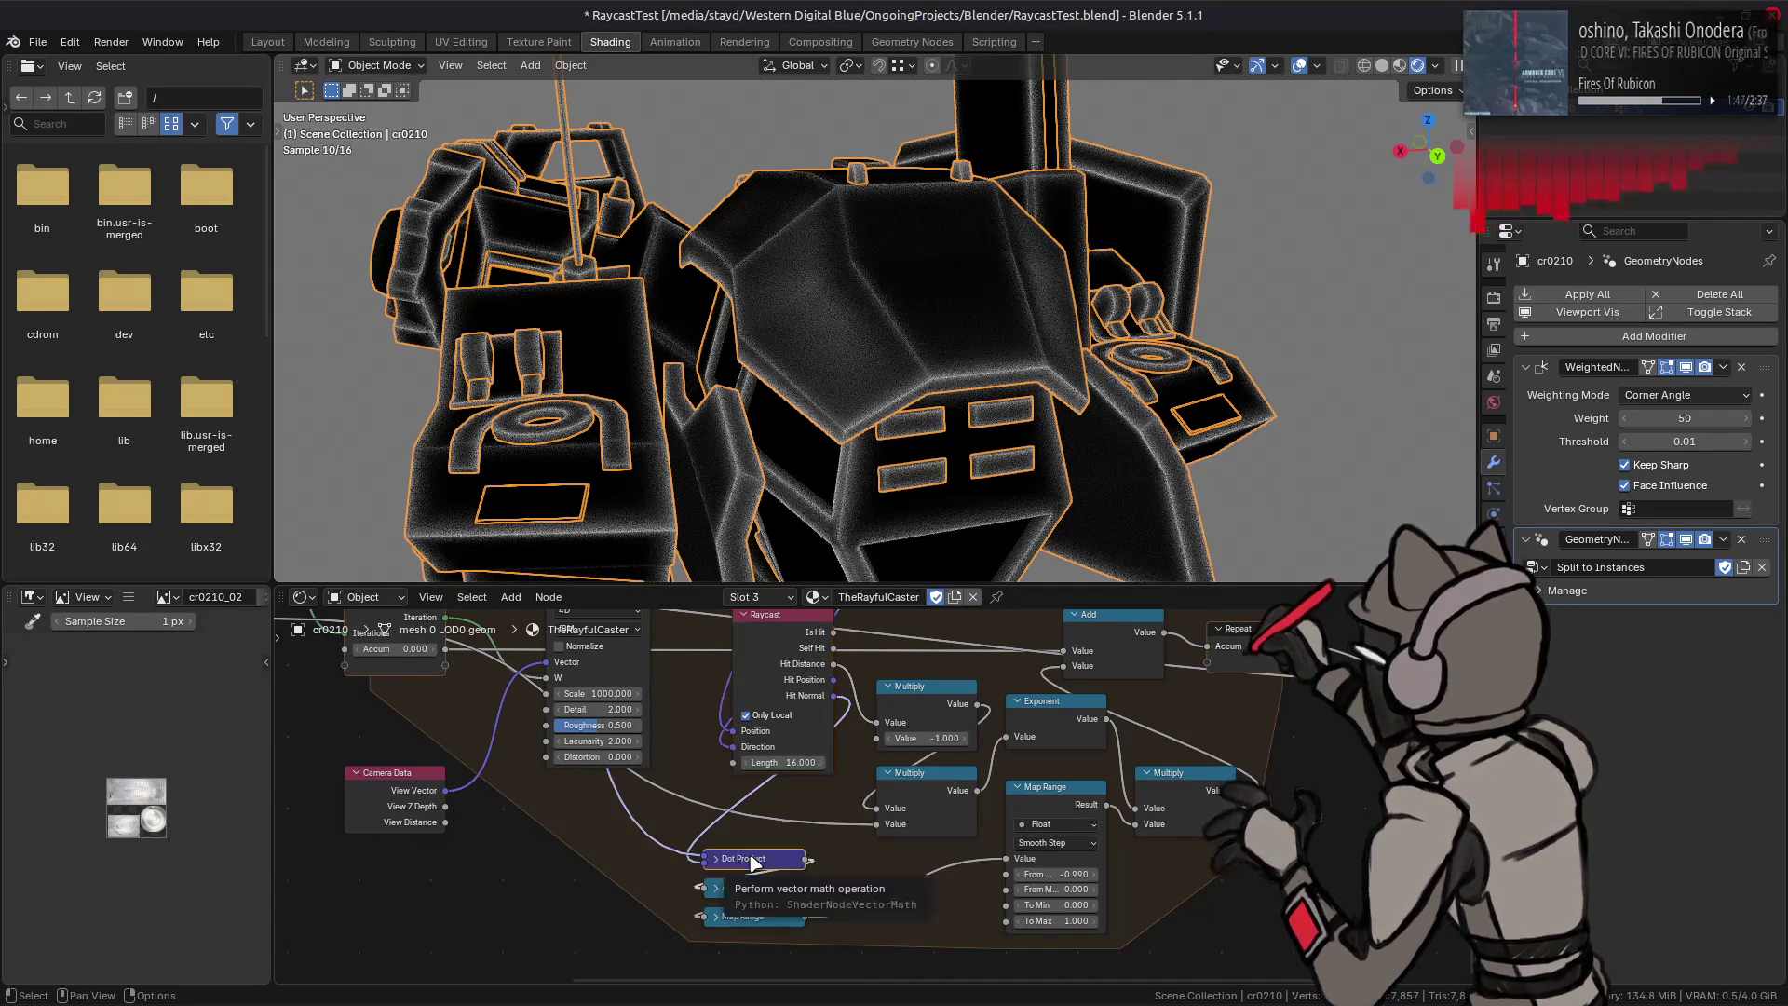
{"action": "middle_click_drag", "start_coordinate": [642, 693], "coordinate": [848, 809]}
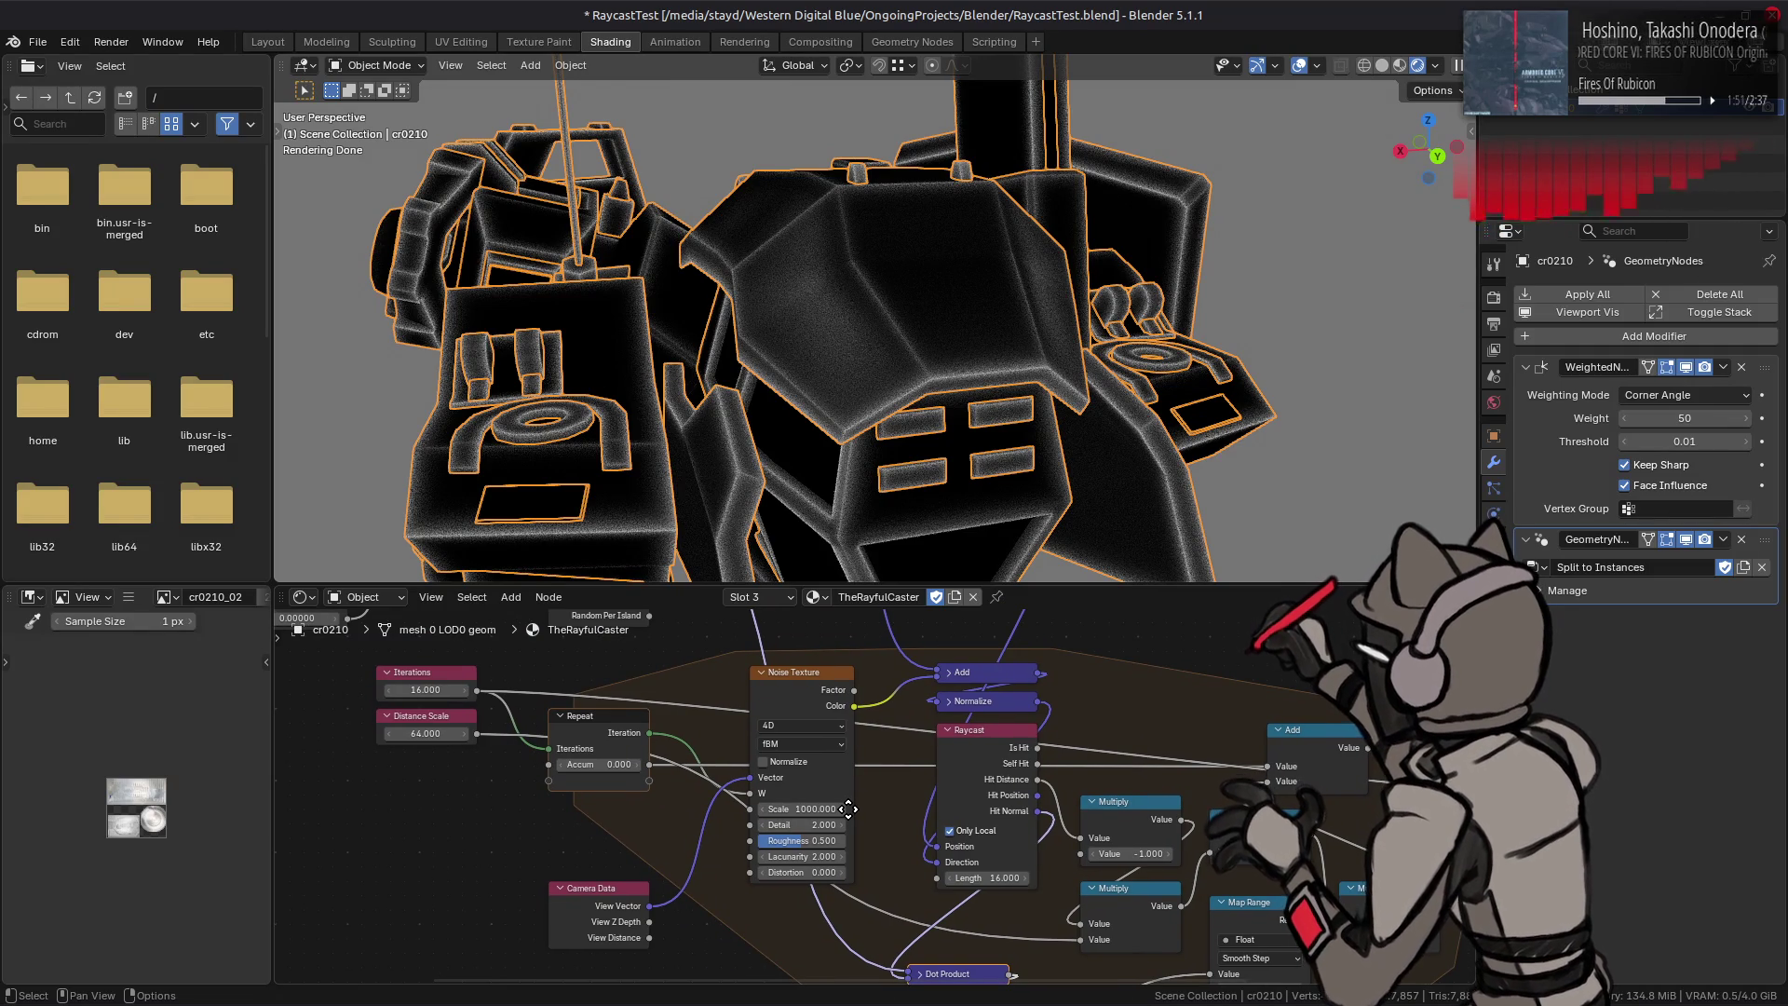
Step: Link the Normalize node's output into the Dot Product input and raise Map Range From Max
{"action": "mouse_move", "coordinate": [847, 809]}
{"action": "middle_mouse_down"}
{"action": "mouse_move", "coordinate": [797, 669]}
{"action": "mouse_move", "coordinate": [794, 696]}
{"action": "middle_mouse_up"}
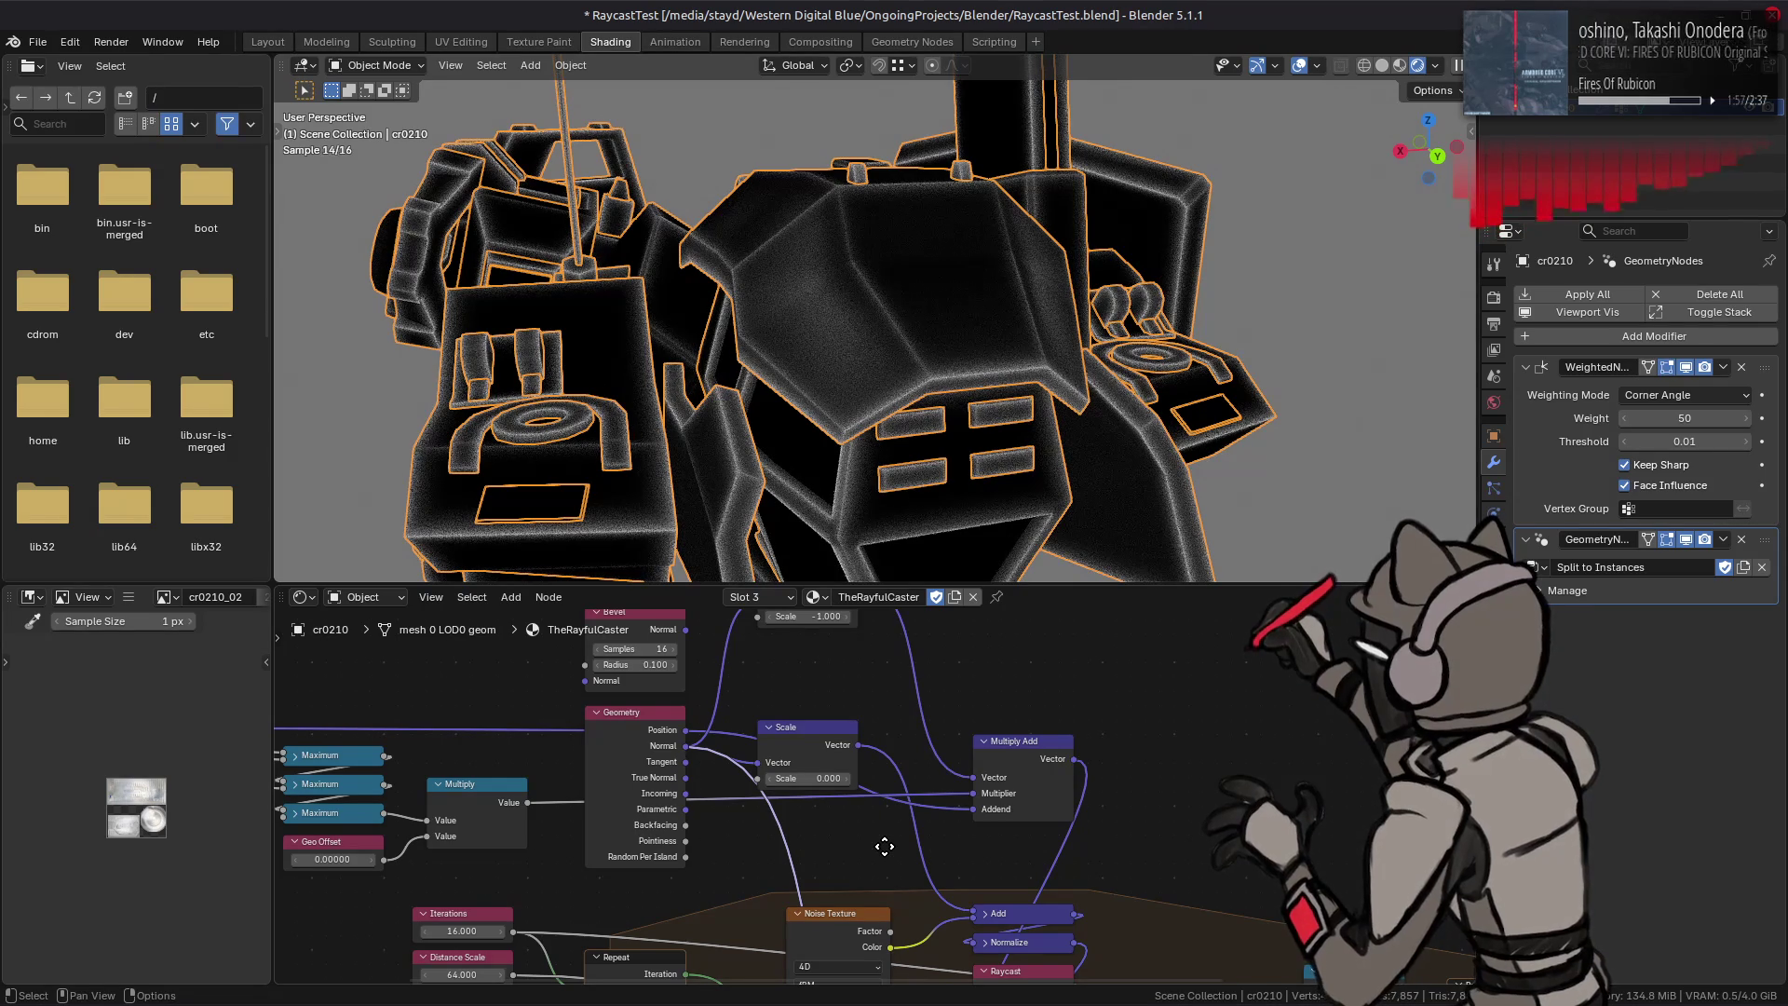
{"action": "middle_click_drag", "start_coordinate": [885, 846], "coordinate": [879, 843]}
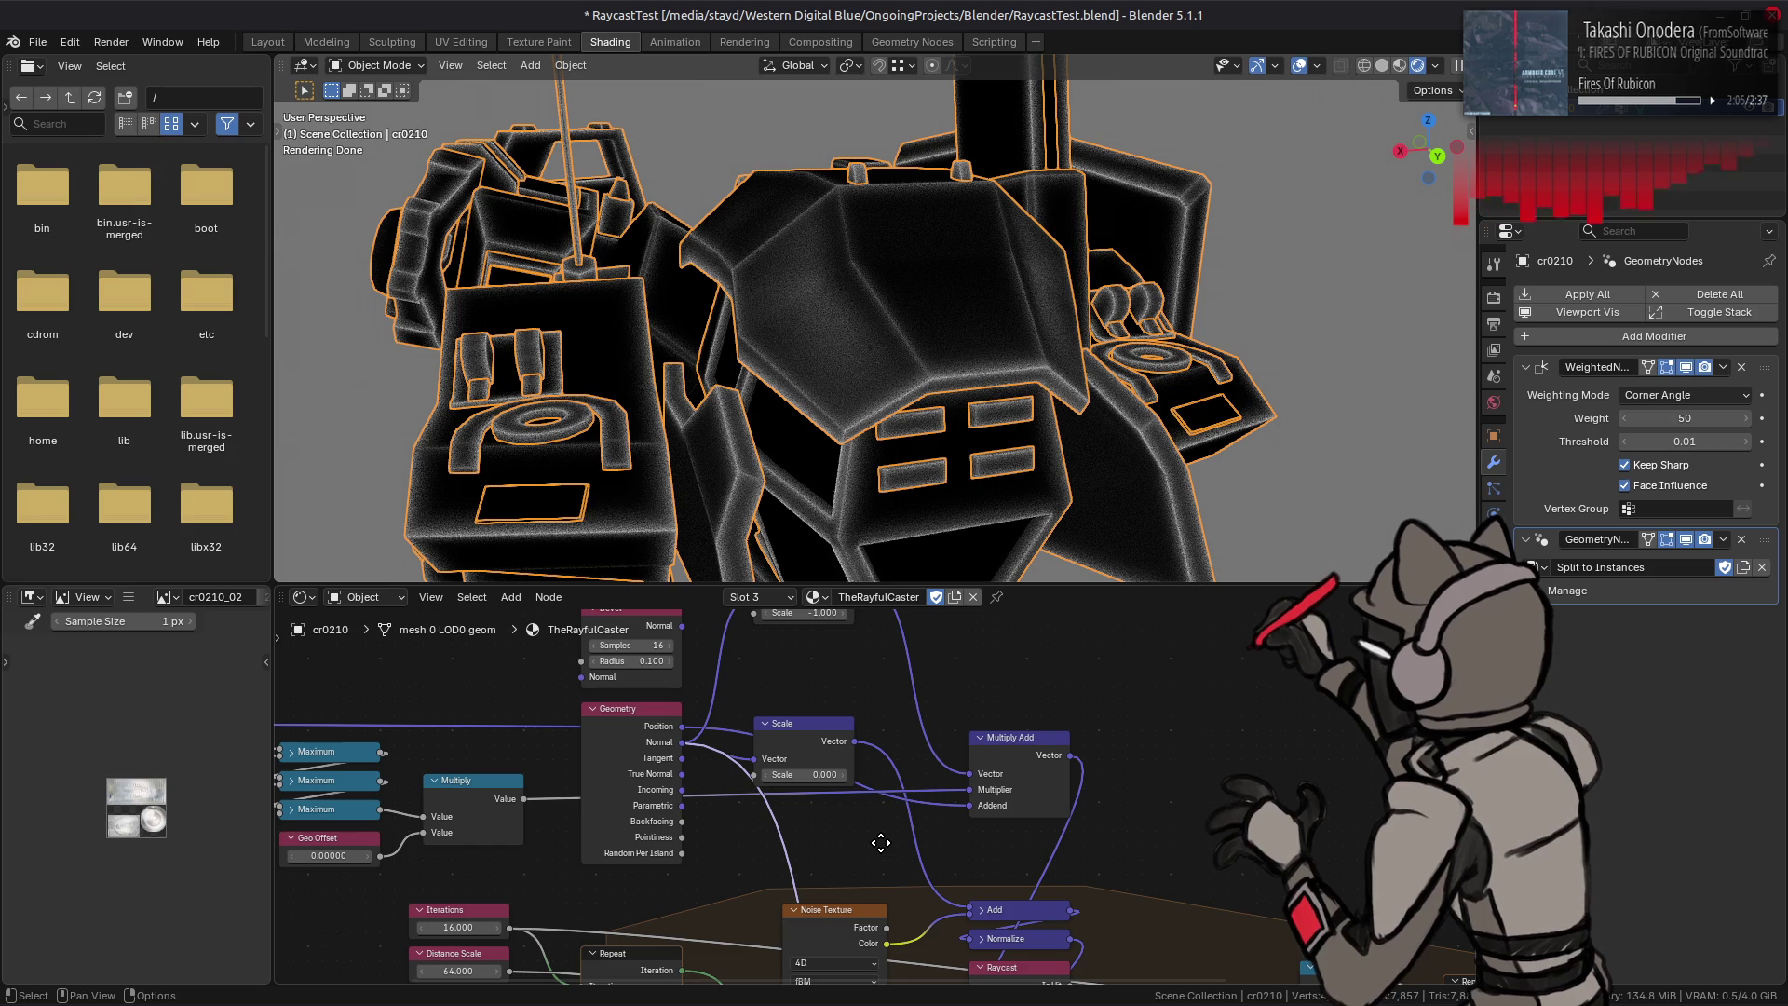
{"action": "middle_click_drag", "start_coordinate": [880, 842], "coordinate": [727, 839]}
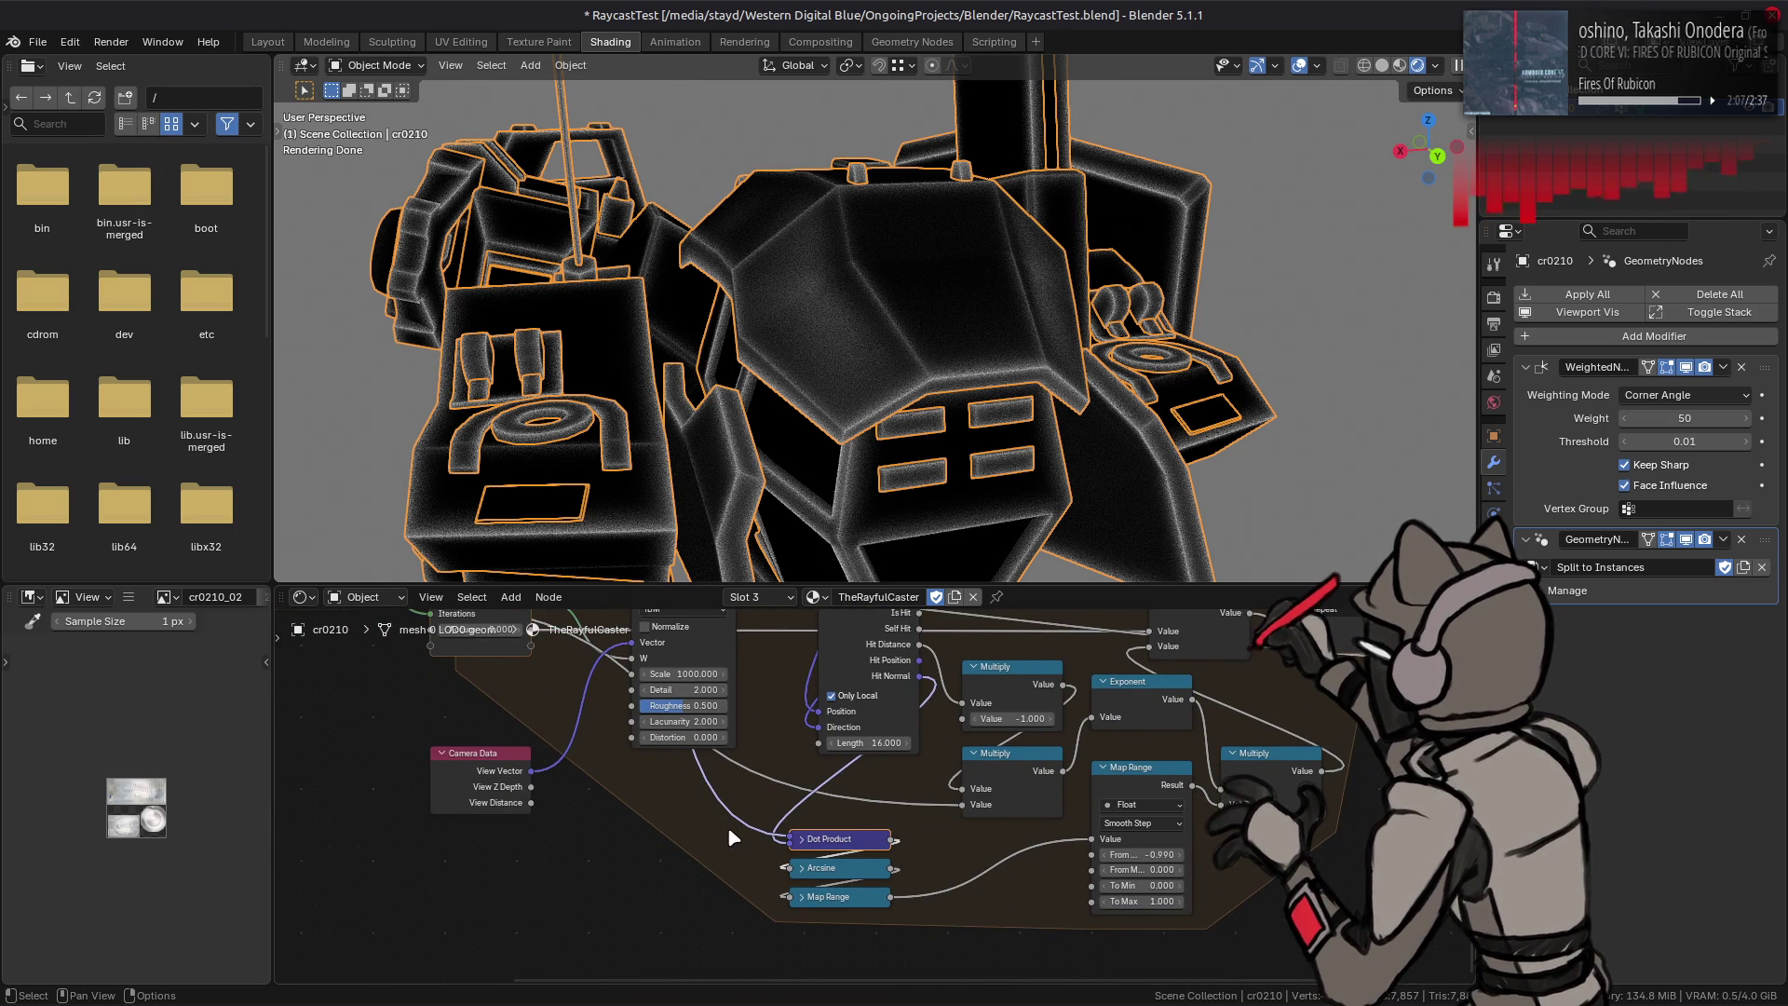
{"action": "middle_click_drag", "start_coordinate": [842, 634], "coordinate": [806, 787]}
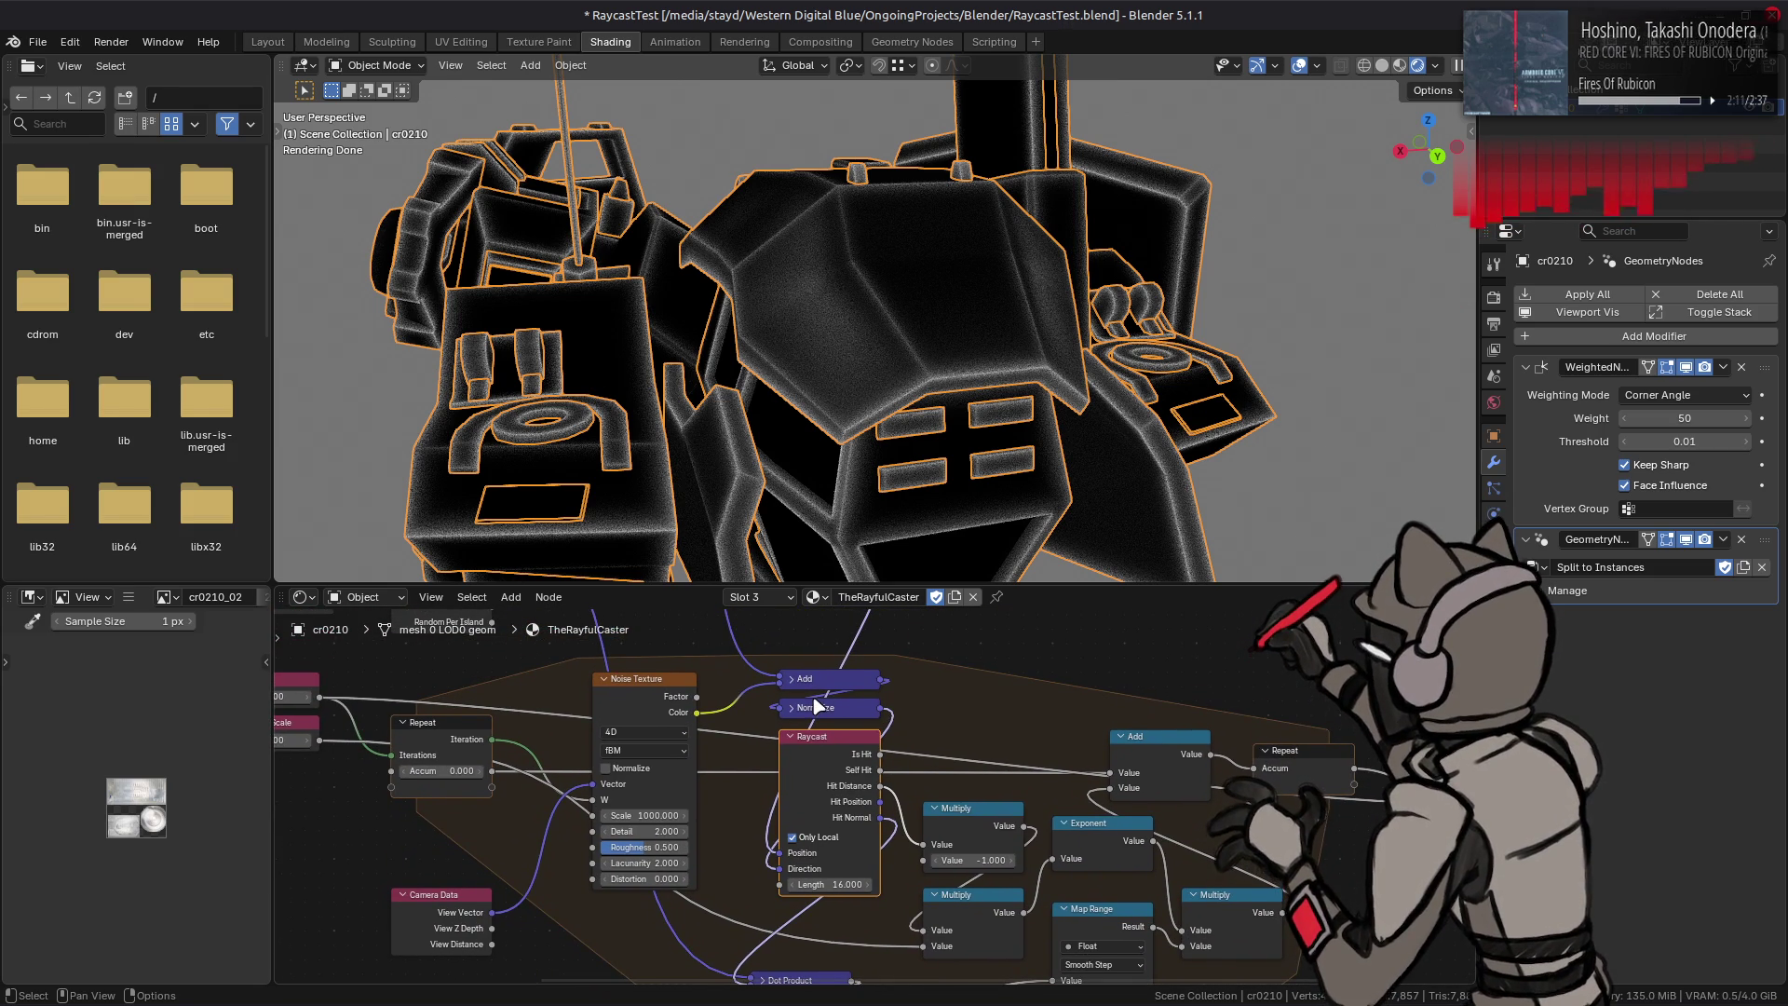
{"action": "middle_click_drag", "start_coordinate": [817, 706], "coordinate": [909, 642]}
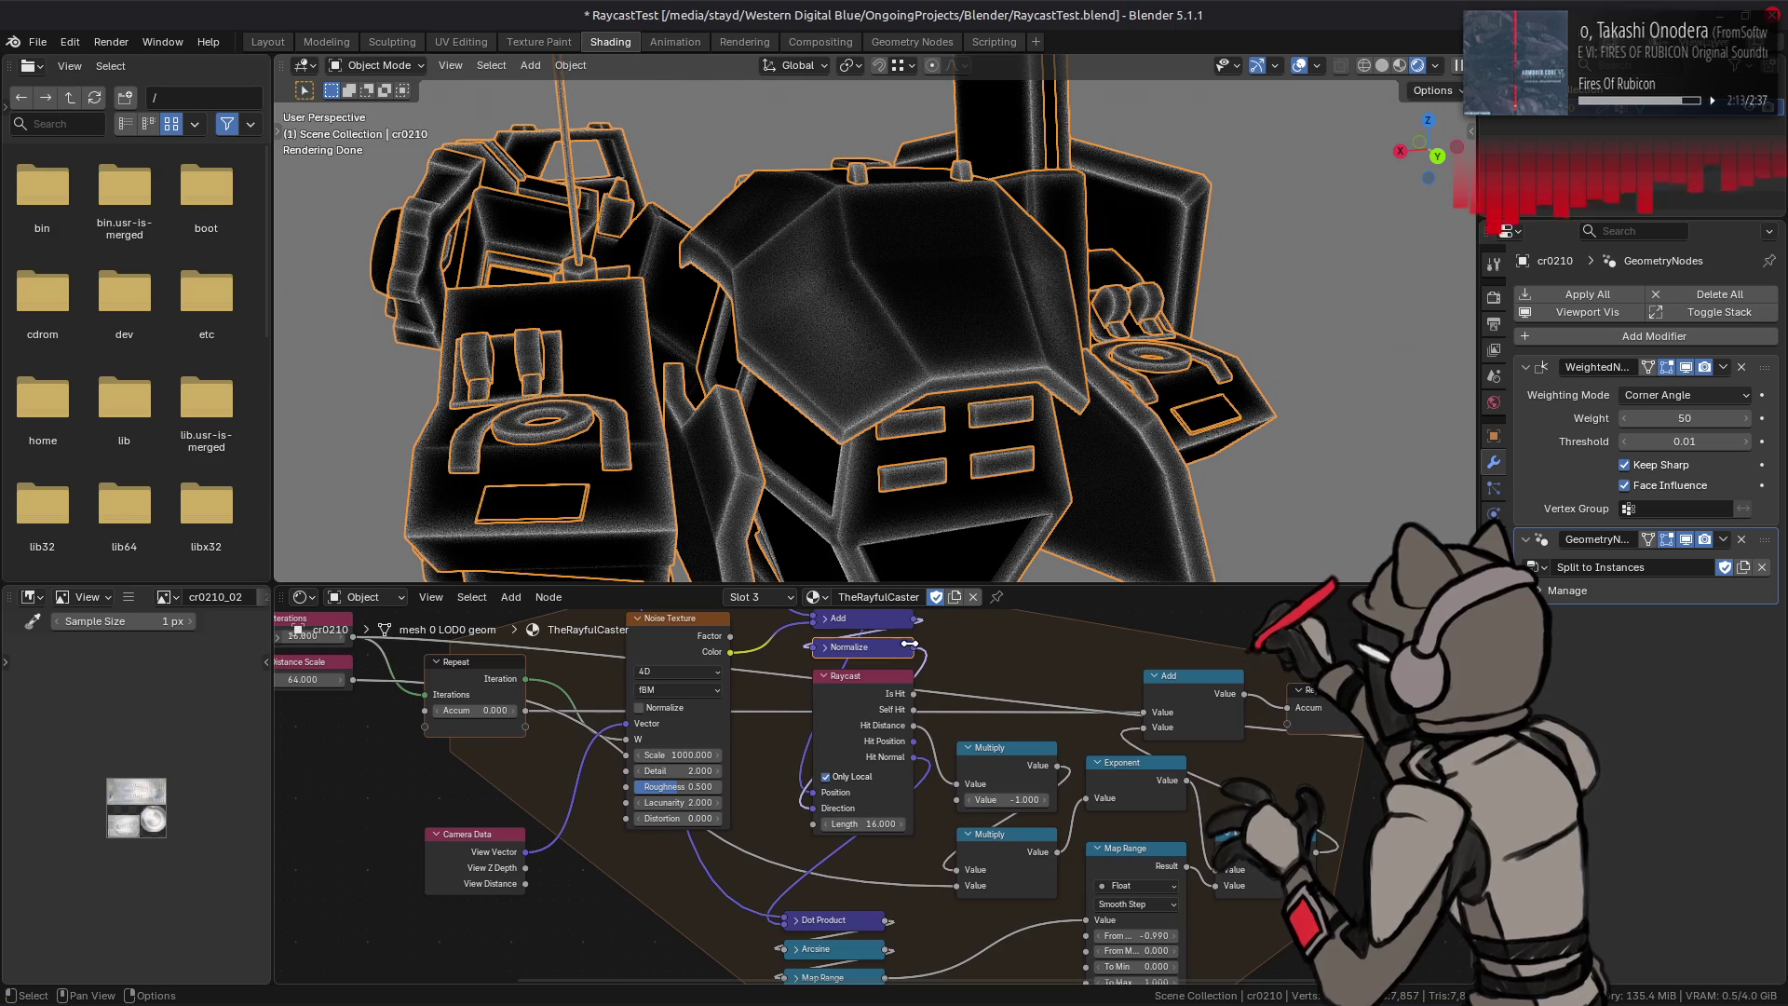
{"action": "left_click_drag", "start_coordinate": [910, 659], "coordinate": [790, 922]}
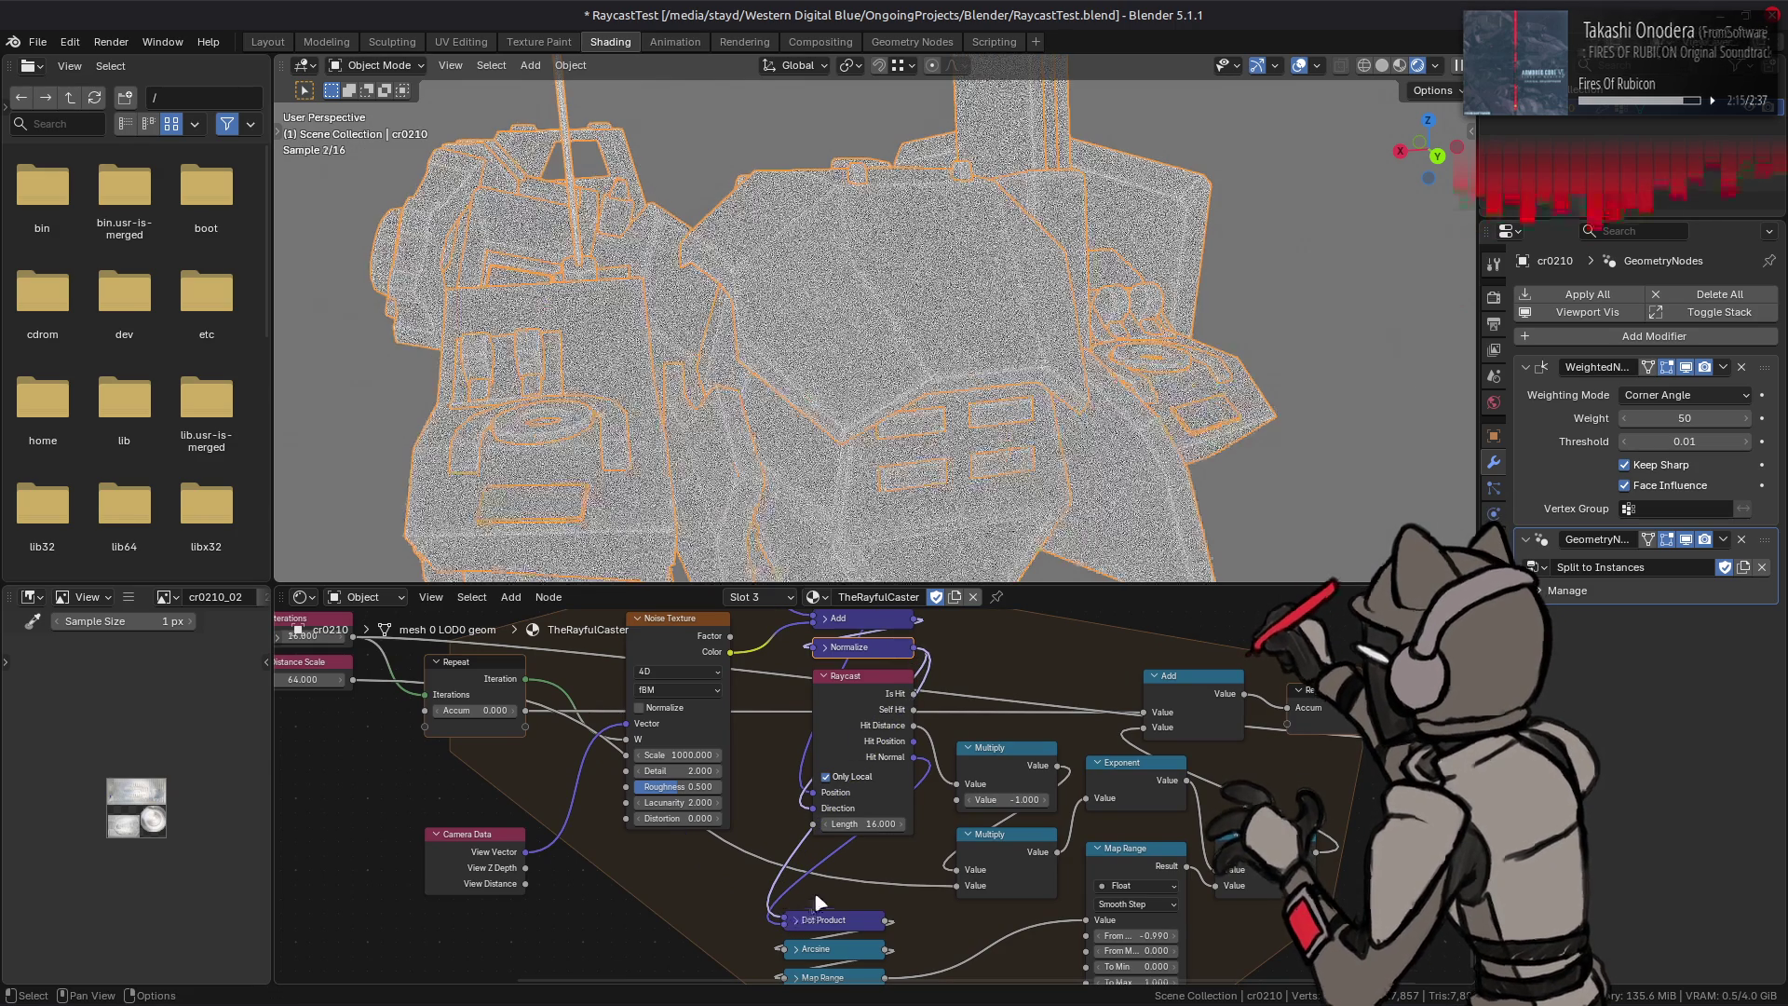
{"action": "middle_click_drag", "start_coordinate": [943, 892], "coordinate": [902, 846]}
{"action": "mouse_move", "coordinate": [1079, 904]}
{"action": "left_mouse_down"}
{"action": "mouse_move", "coordinate": [1062, 883]}
{"action": "mouse_move", "coordinate": [1093, 894]}
{"action": "left_mouse_up"}
{"action": "type", "text": "1"}
Step: Set Map Range From Max to 1.000 and compare From Min values with undo/redo
{"action": "key", "text": "Return"}
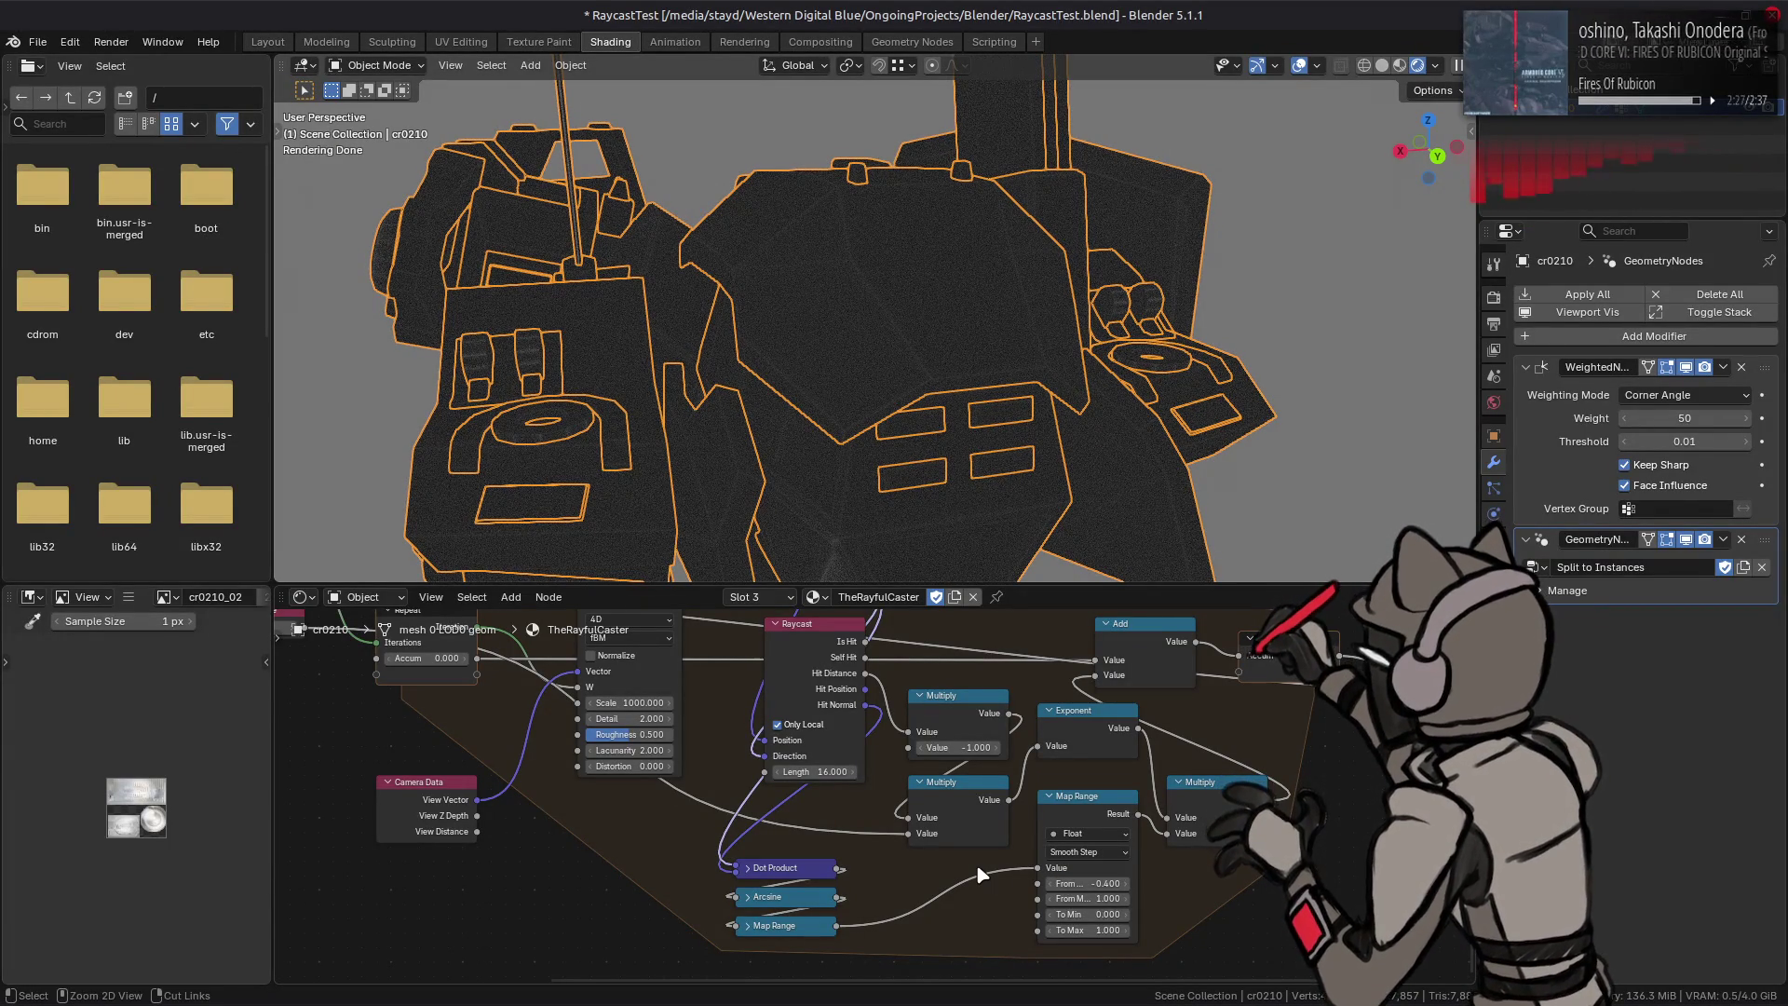
{"action": "key", "text": "ctrl+z"}
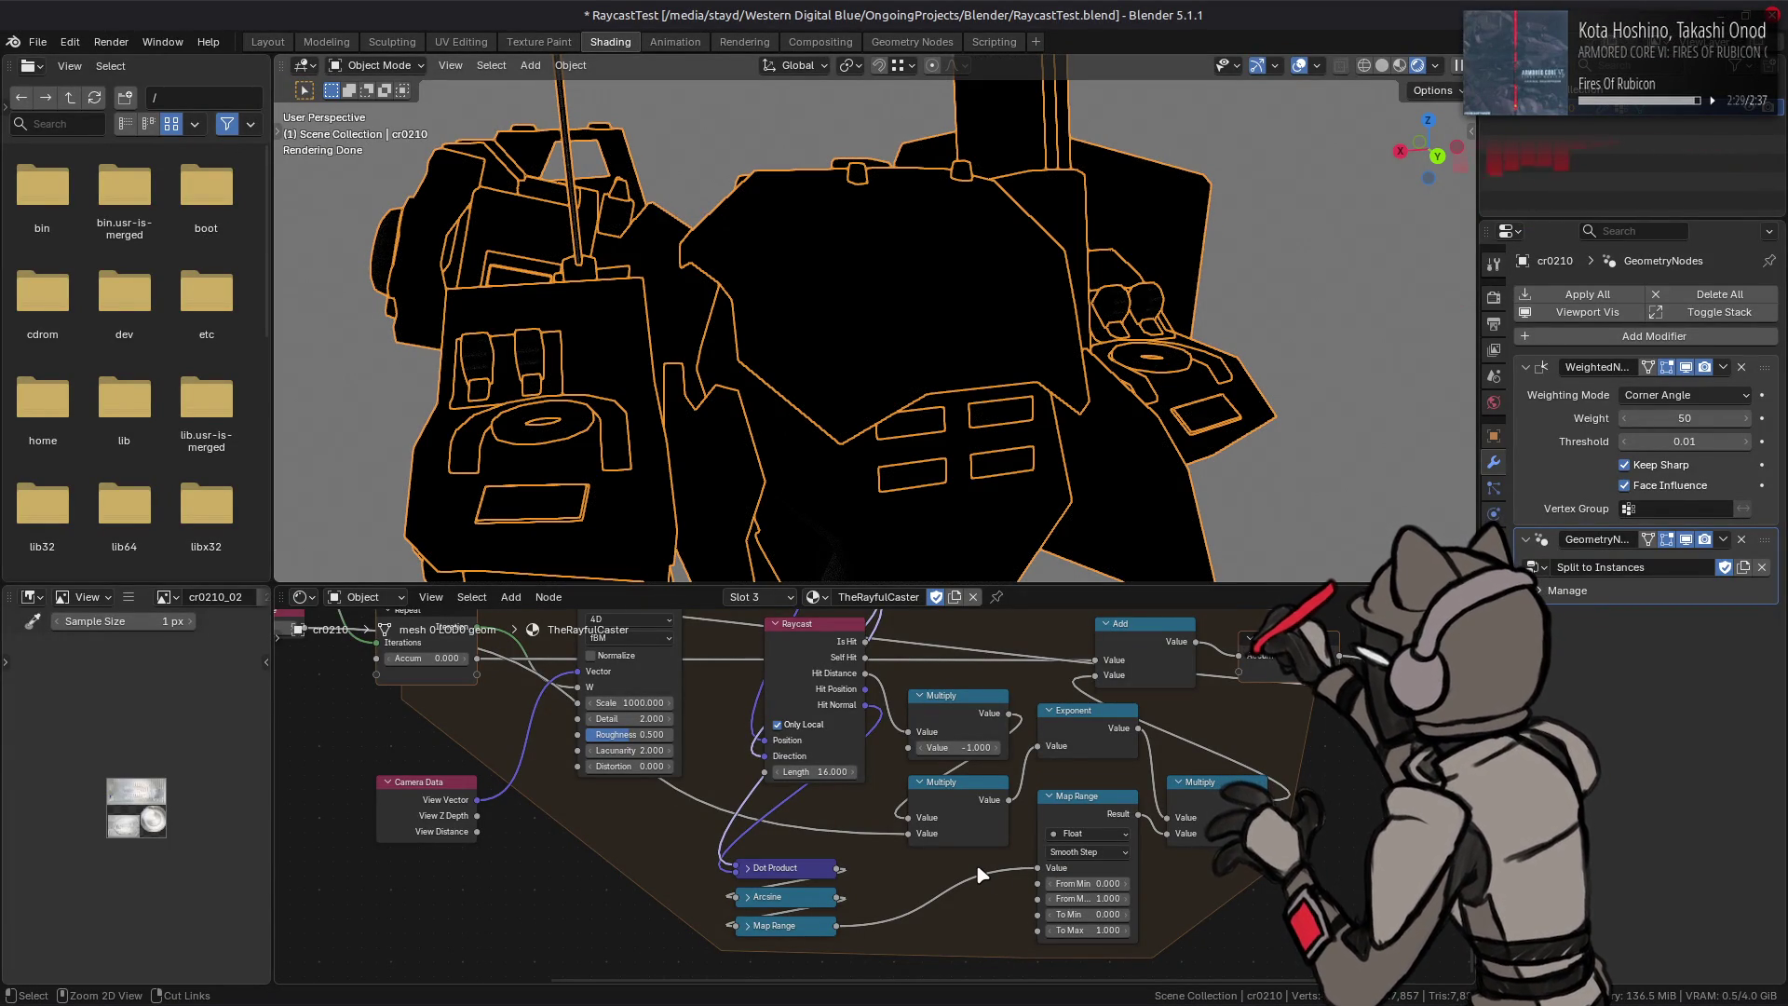
{"action": "key", "text": "ctrl+shift+z"}
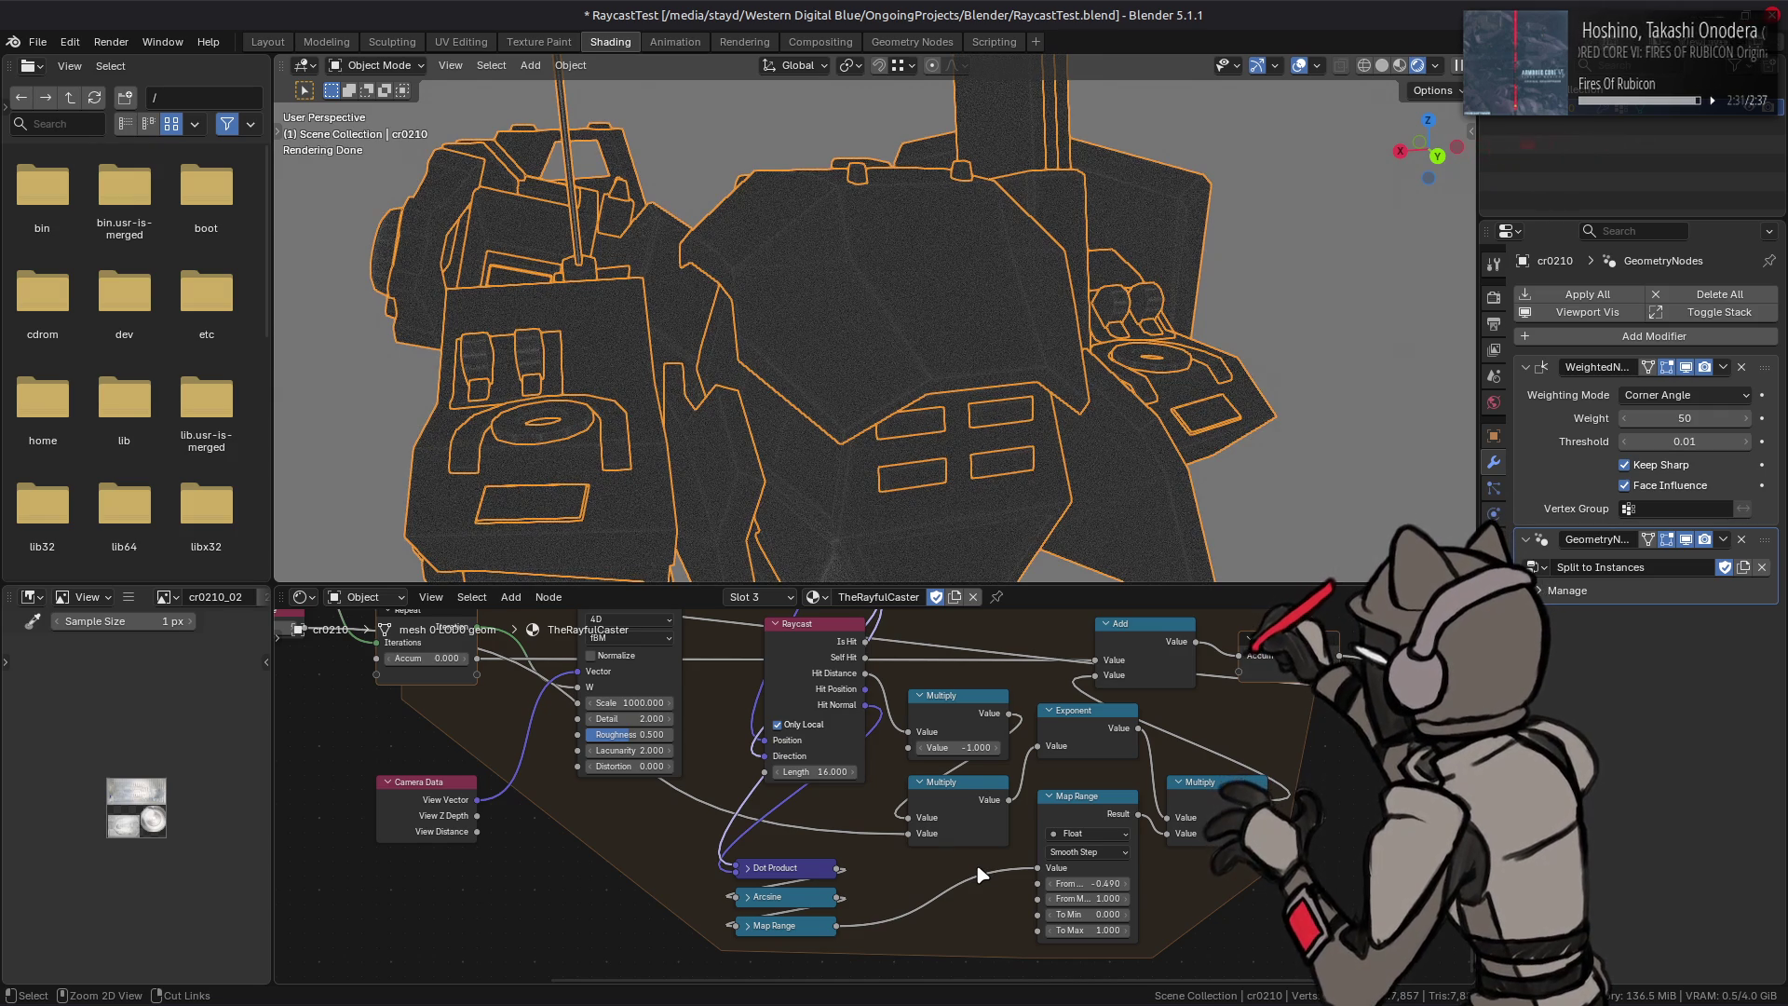
{"action": "key", "text": "ctrl+shift+z"}
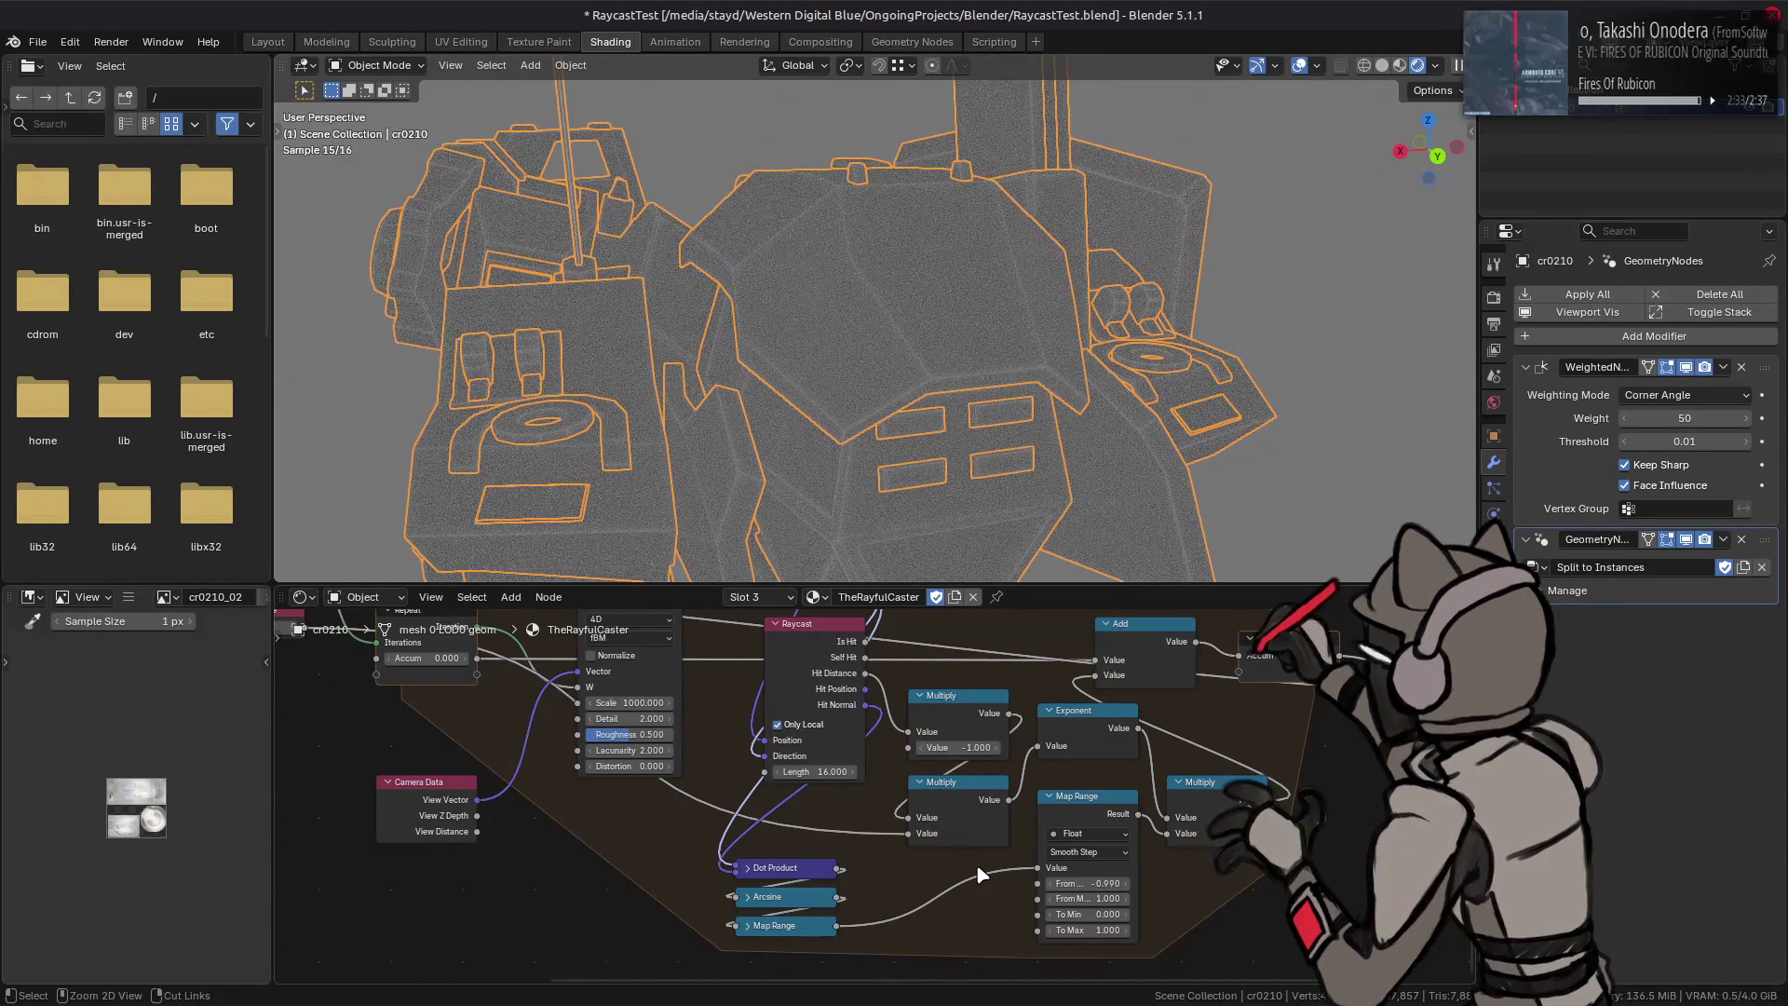
{"action": "key", "text": "ctrl+z"}
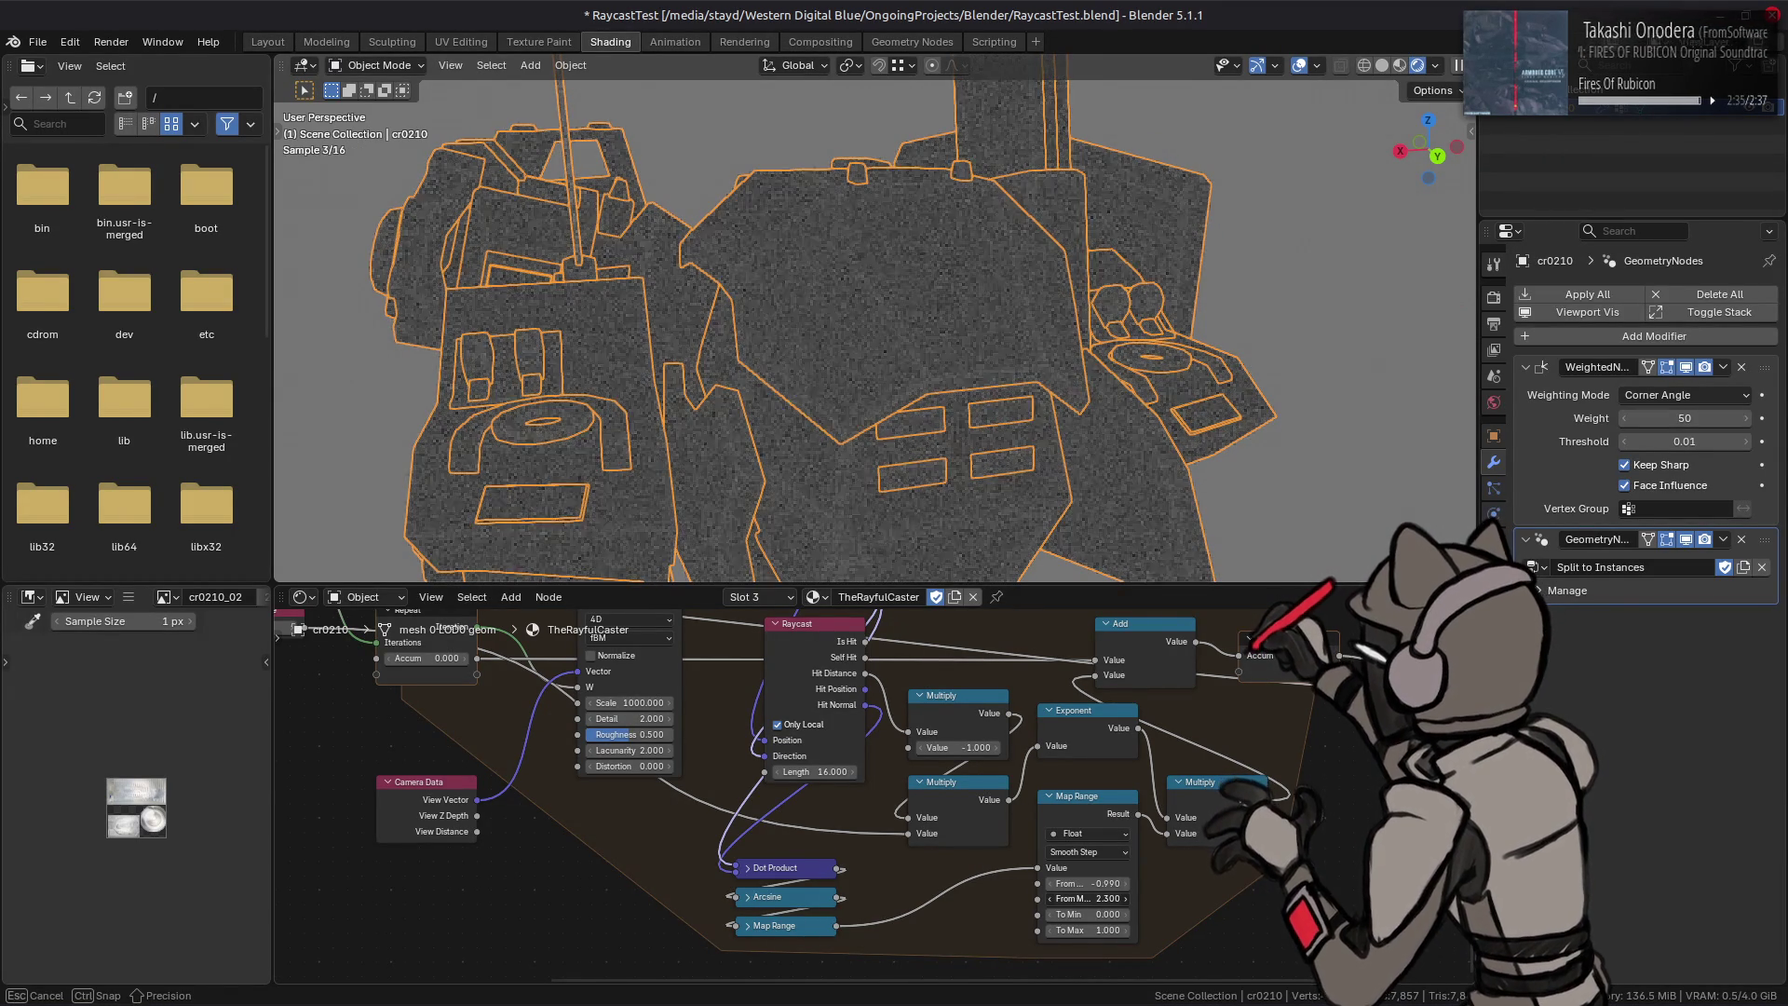
{"action": "key", "text": "ctrl+shift+z"}
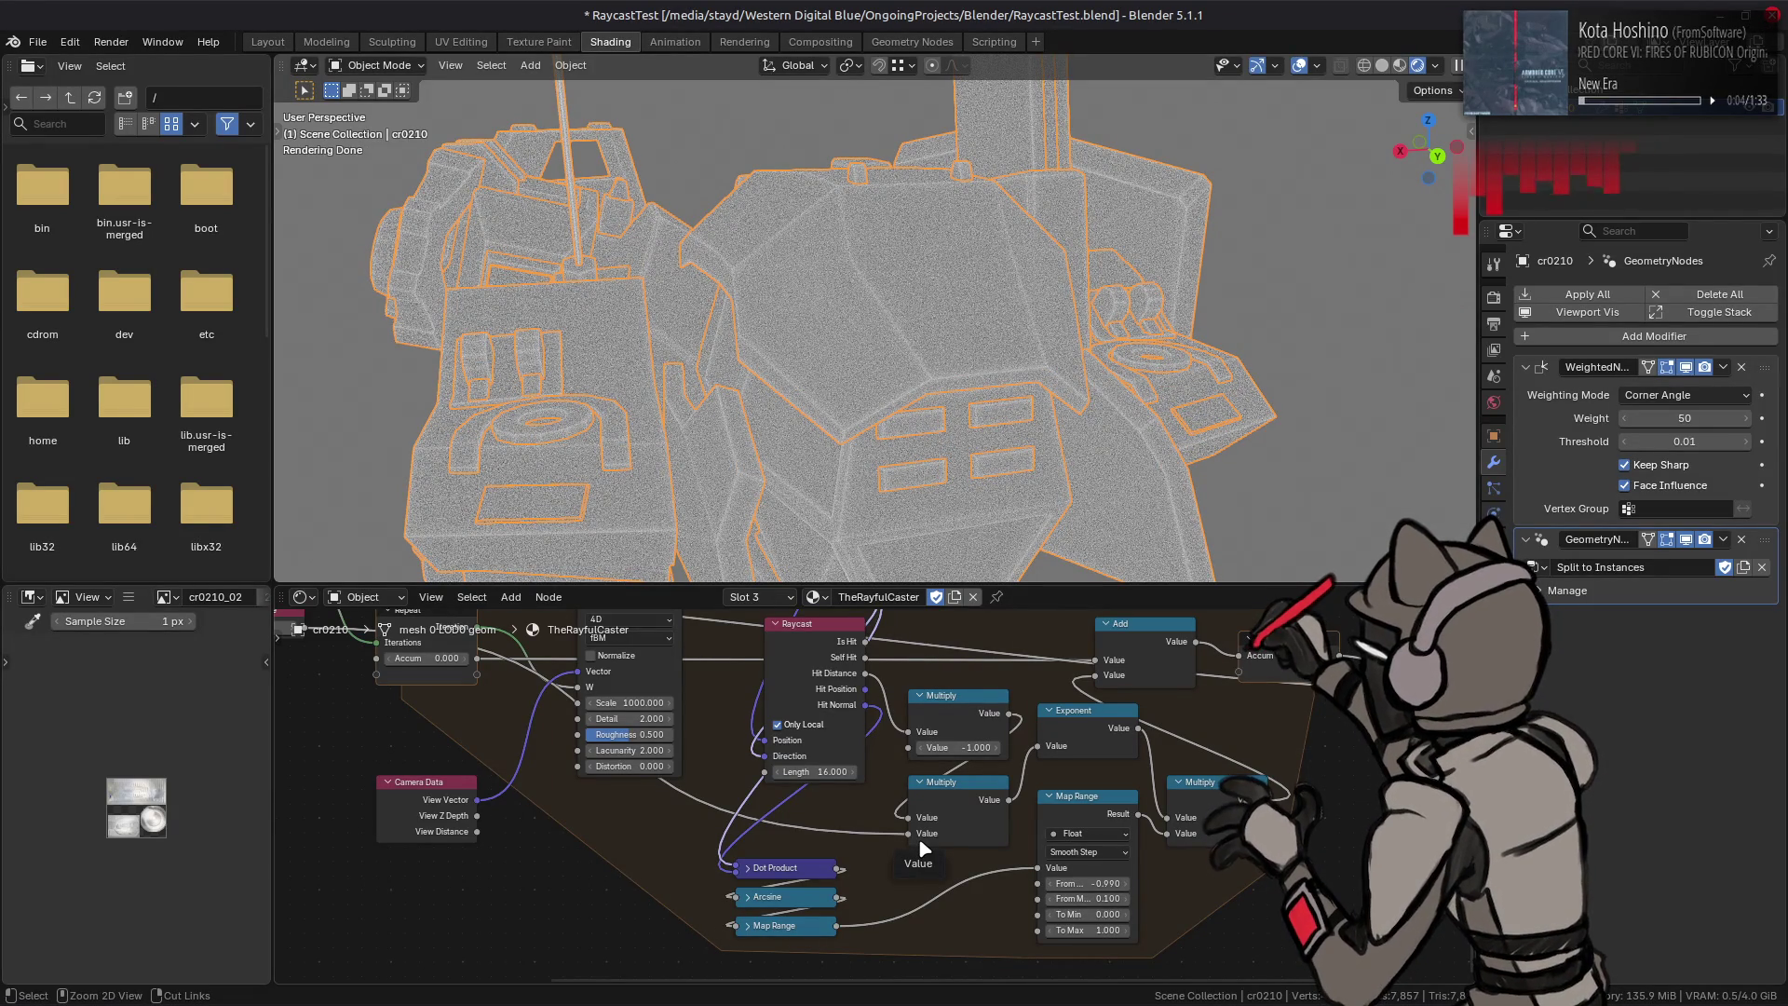
{"action": "key", "text": "ctrl+z"}
Step: Confirm From Min as -0.990 and orbit the mech to check the faint edges
{"action": "mouse_move", "coordinate": [742, 400]}
{"action": "middle_mouse_down"}
{"action": "mouse_move", "coordinate": [987, 414]}
{"action": "mouse_move", "coordinate": [815, 428]}
{"action": "middle_mouse_up"}
{"action": "key", "text": "Return"}
{"action": "middle_click_drag", "start_coordinate": [1035, 431], "coordinate": [996, 419]}
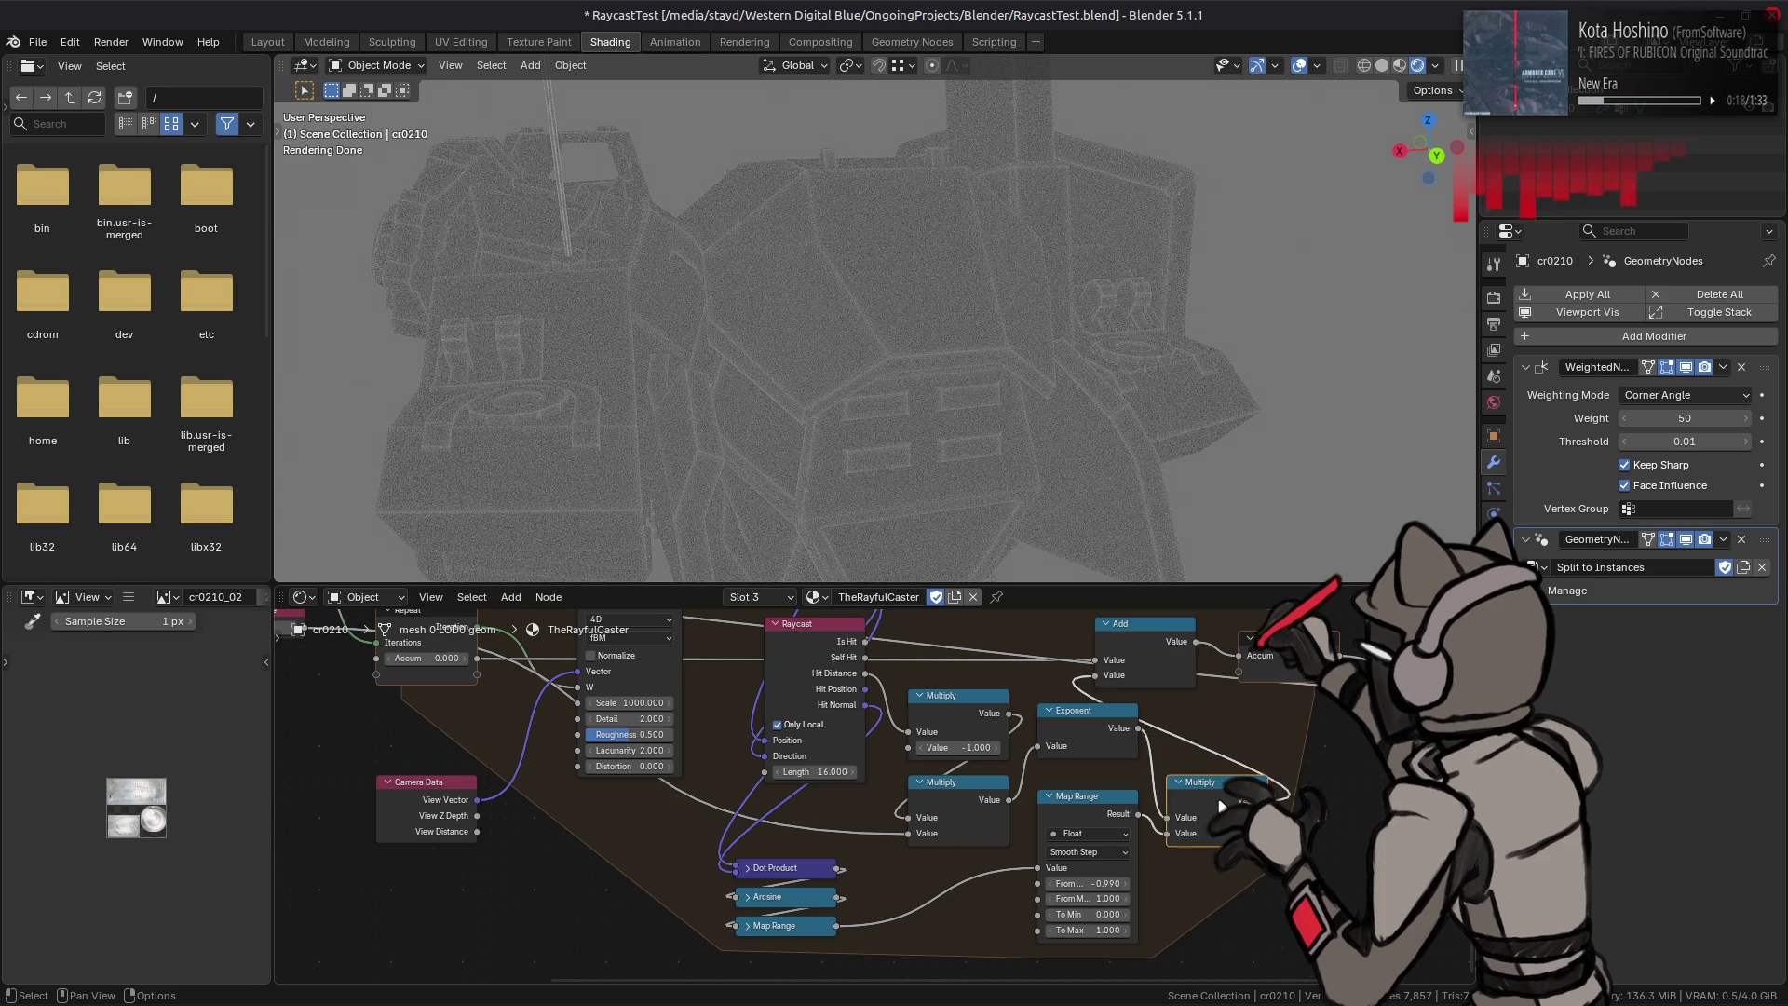
Step: Duplicate the Map Range node after the first and switch the copy to Linear interpolation
{"action": "key", "text": "shift+d"}
{"action": "left_click", "coordinate": [1229, 889]}
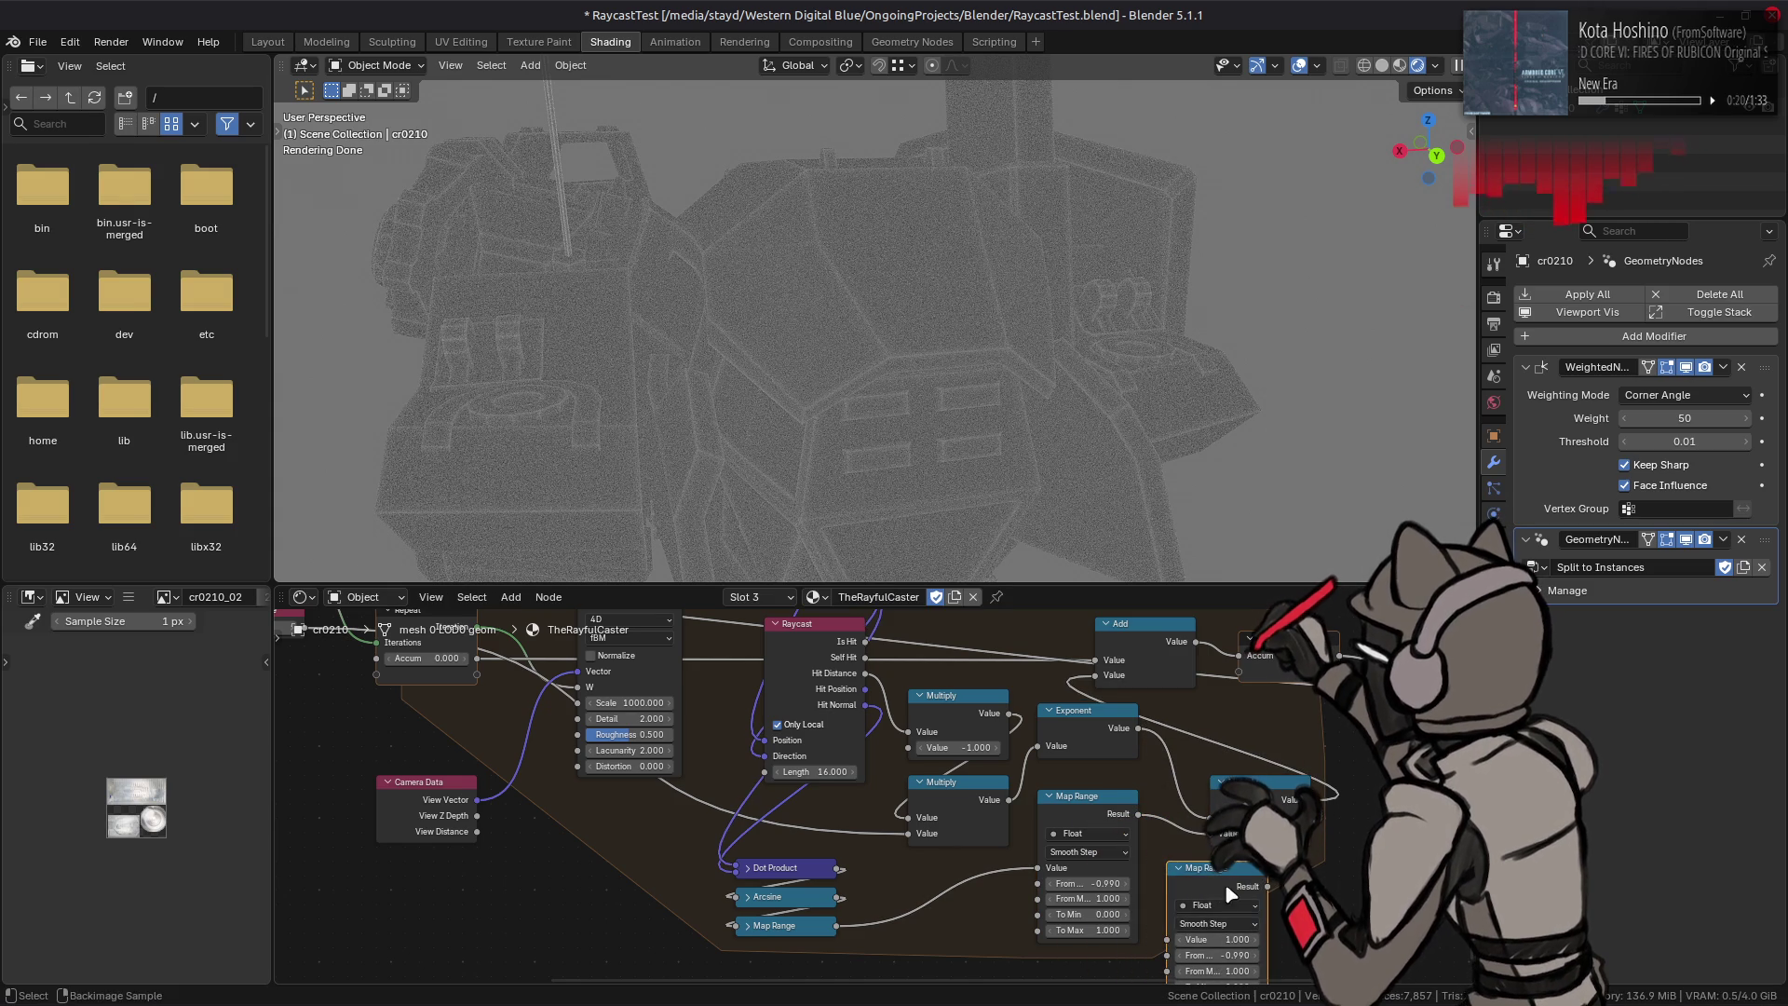
{"action": "left_click", "coordinate": [1215, 923]}
{"action": "left_click", "coordinate": [1192, 858]}
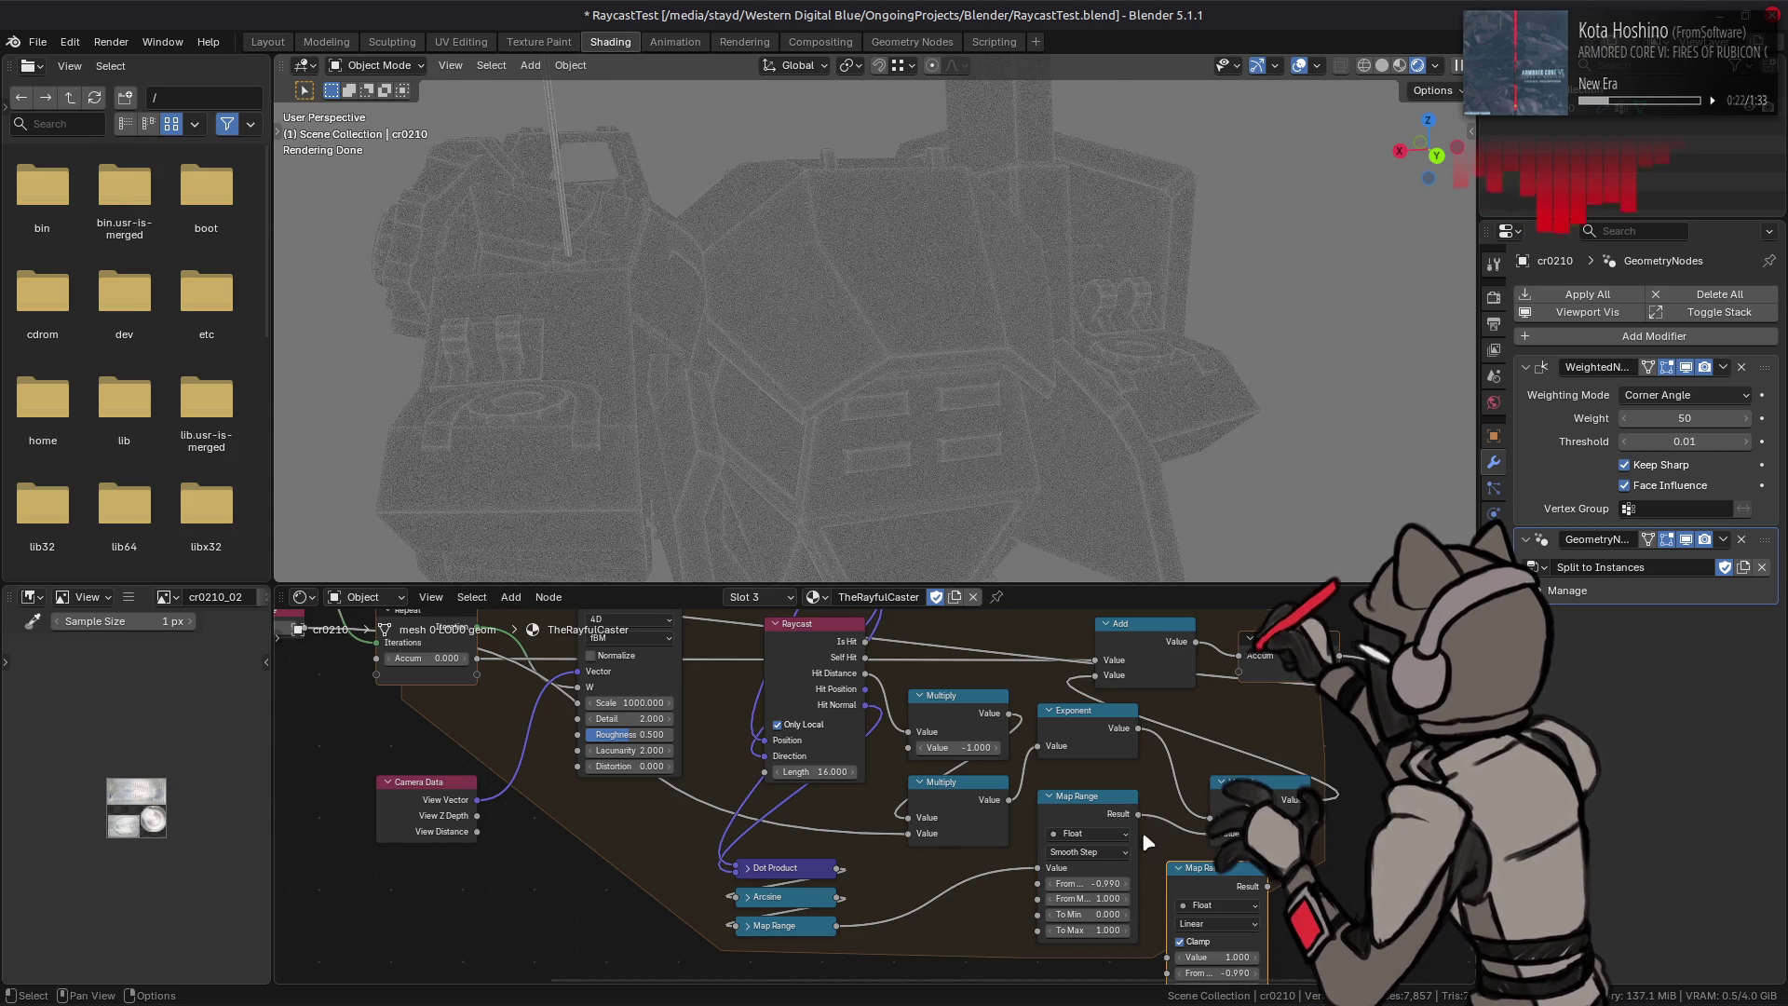
{"action": "middle_click_drag", "start_coordinate": [1157, 955], "coordinate": [1148, 879]}
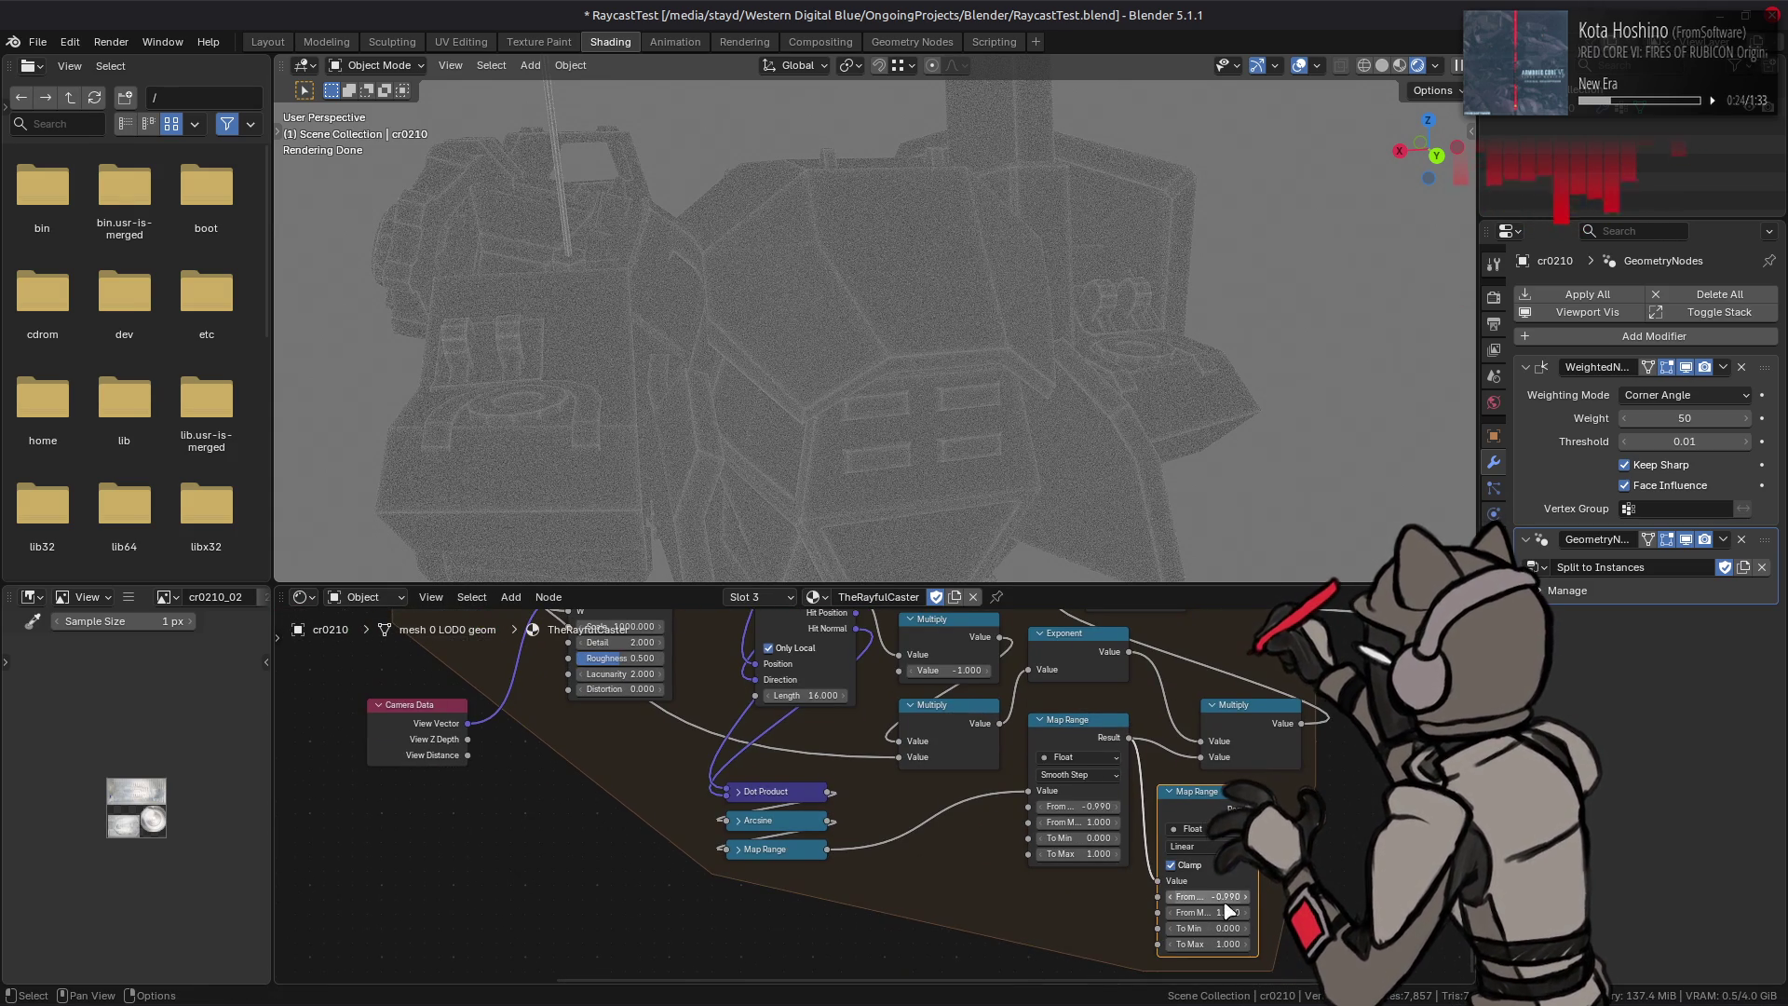
Step: Set the copy's From Min to 0.500 then 0.700, and the first node's From Max to 0.000
{"action": "left_click", "coordinate": [1217, 899]}
{"action": "key", "text": "BackSpace"}
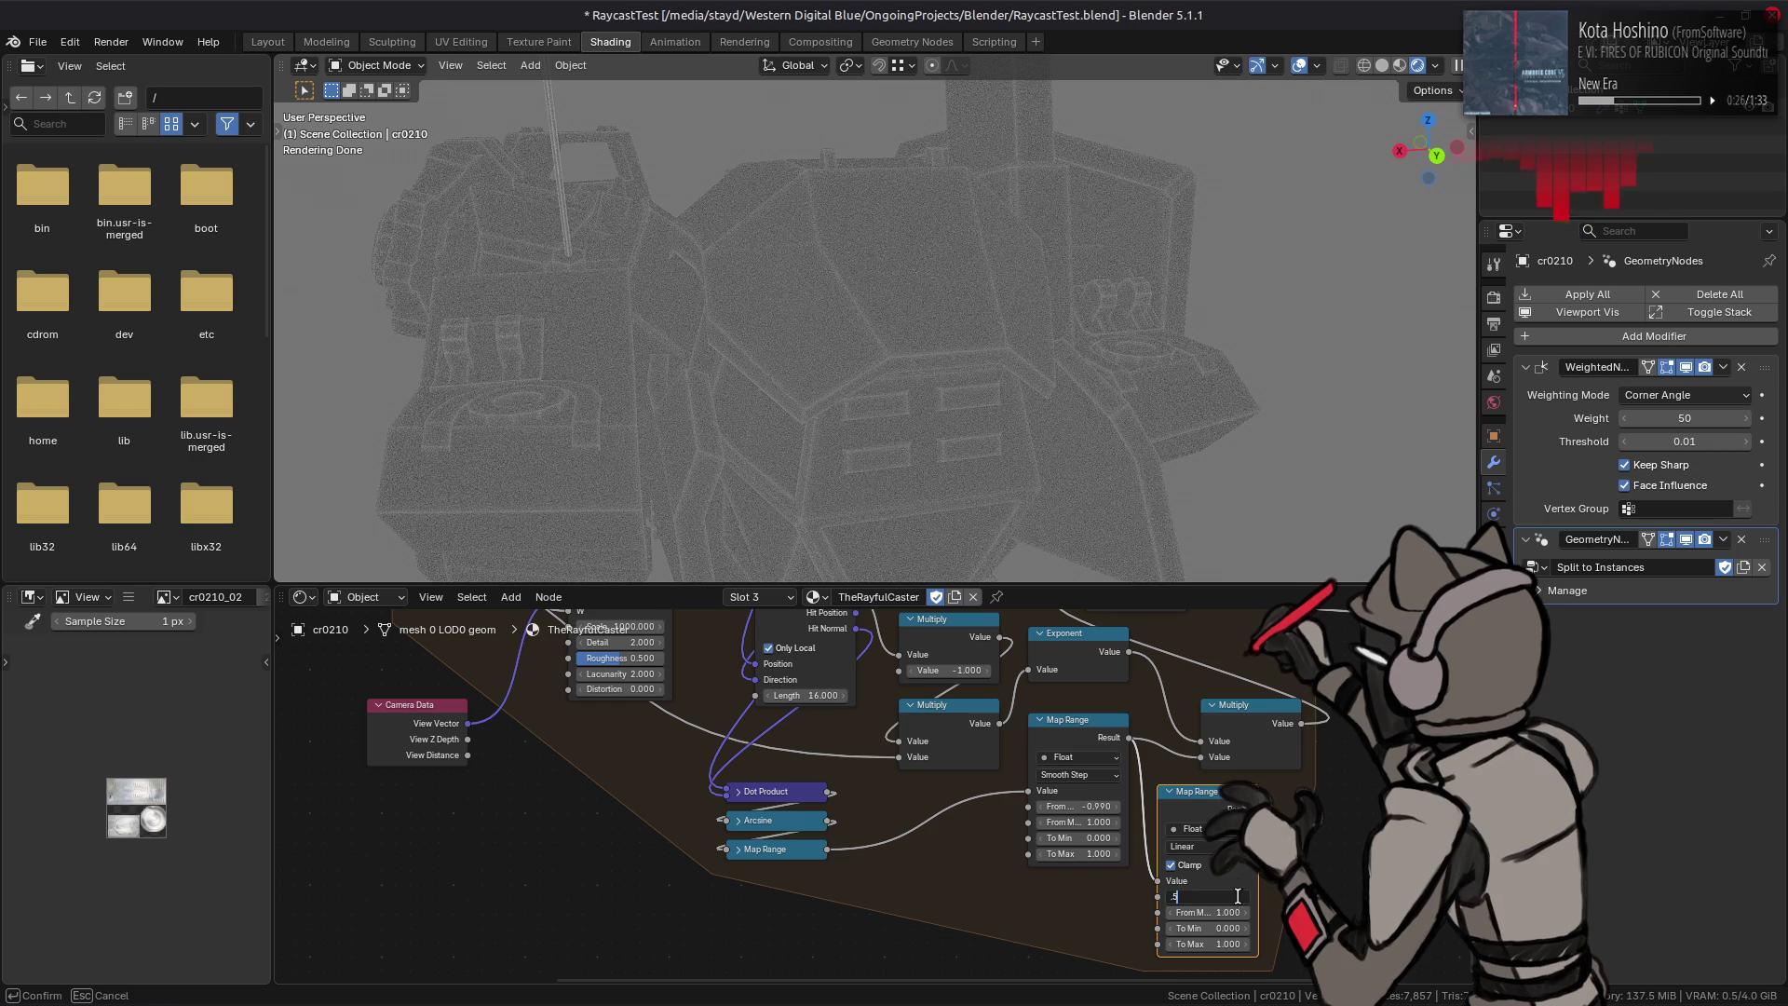
{"action": "type", "text": "0.5"}
{"action": "key", "text": "Return"}
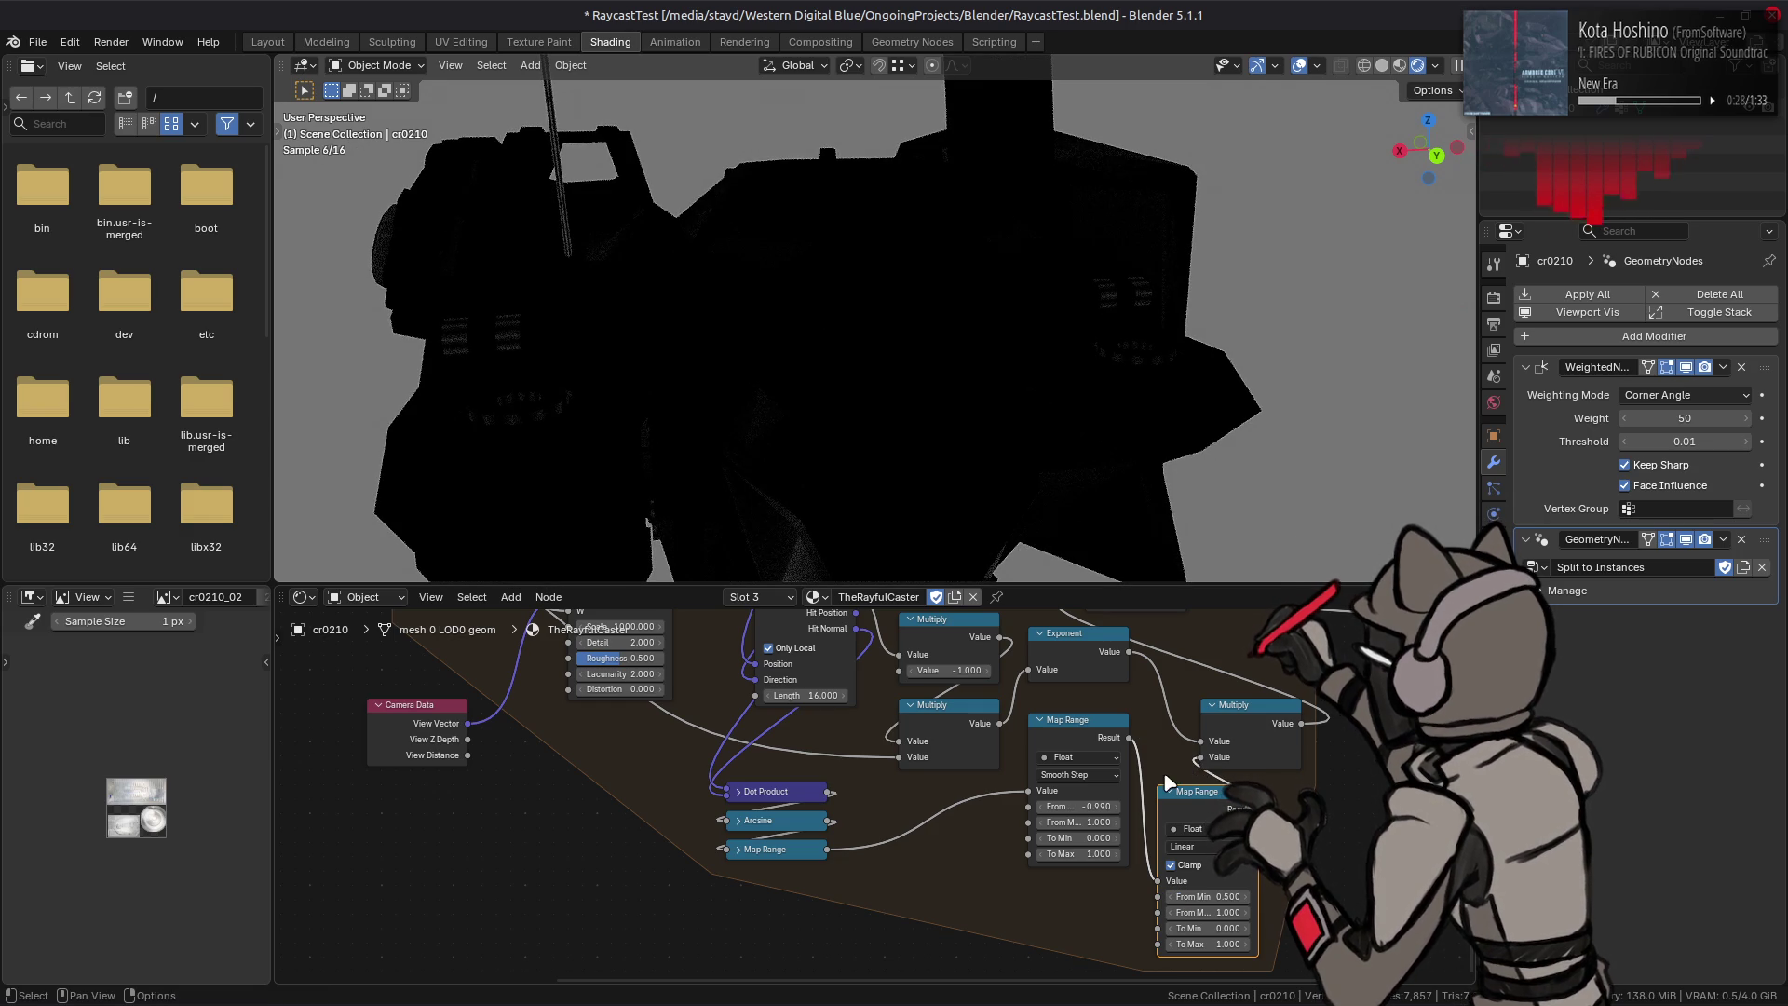
{"action": "left_click", "coordinate": [1082, 822]}
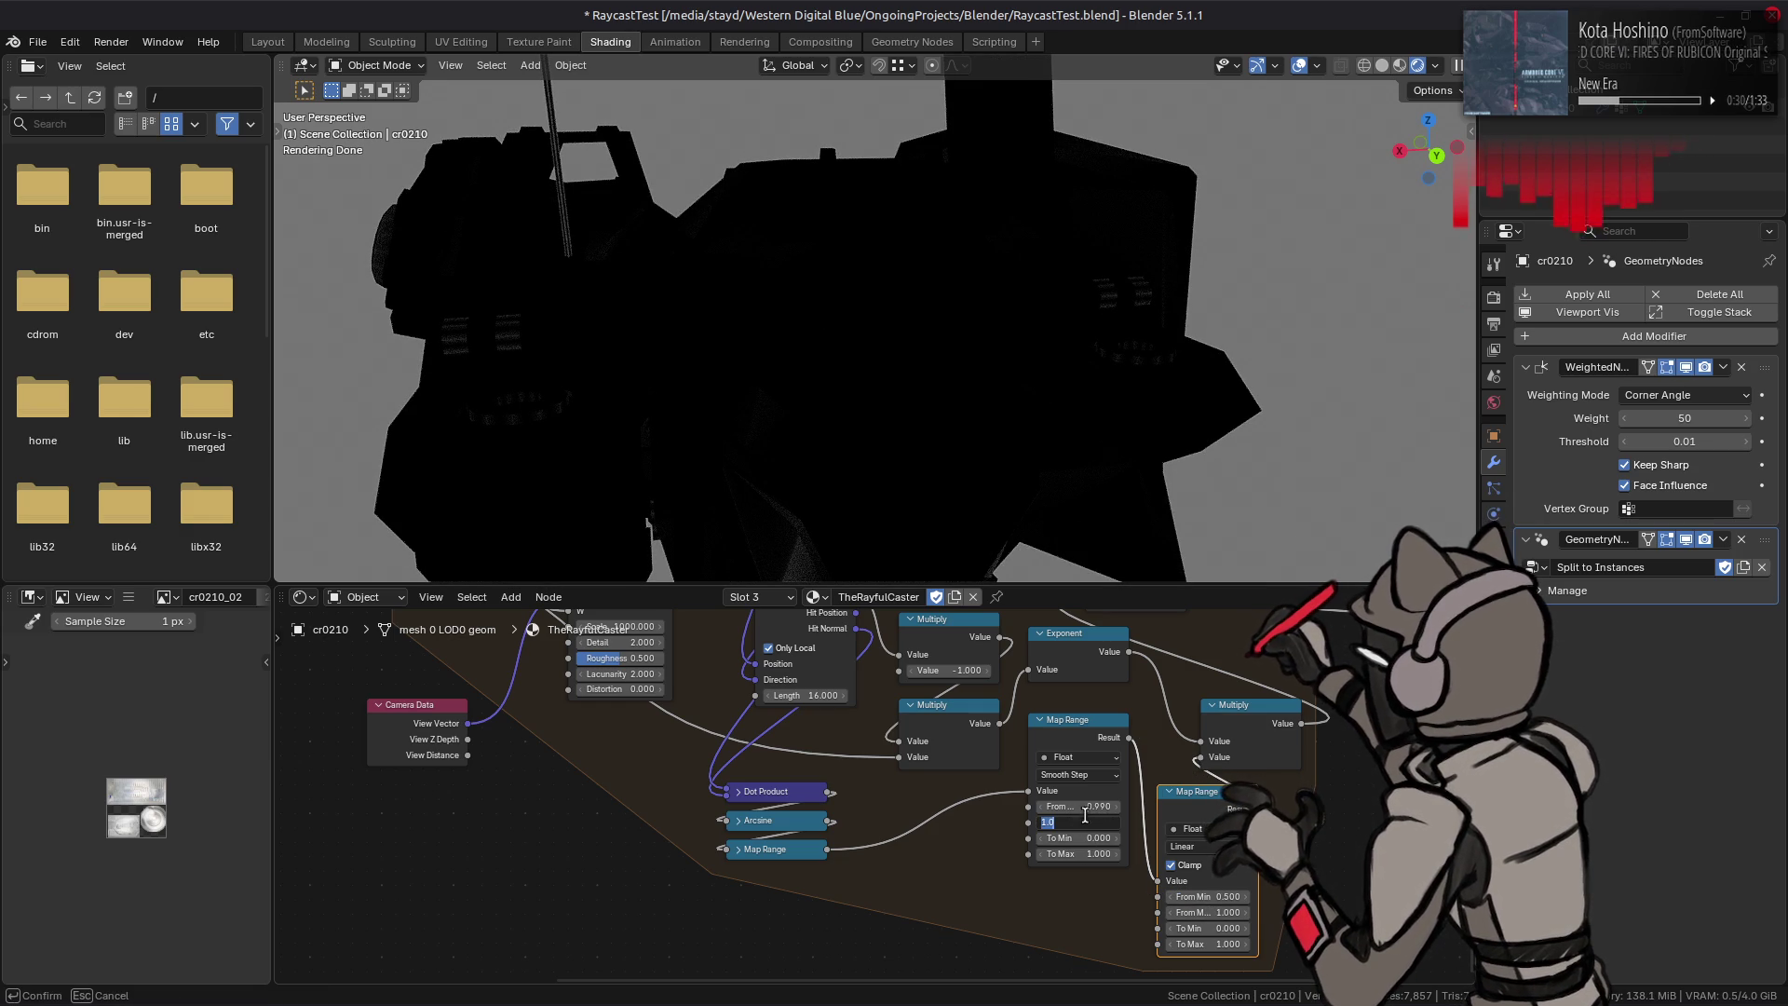
{"action": "type", "text": "0"}
{"action": "key", "text": "Return"}
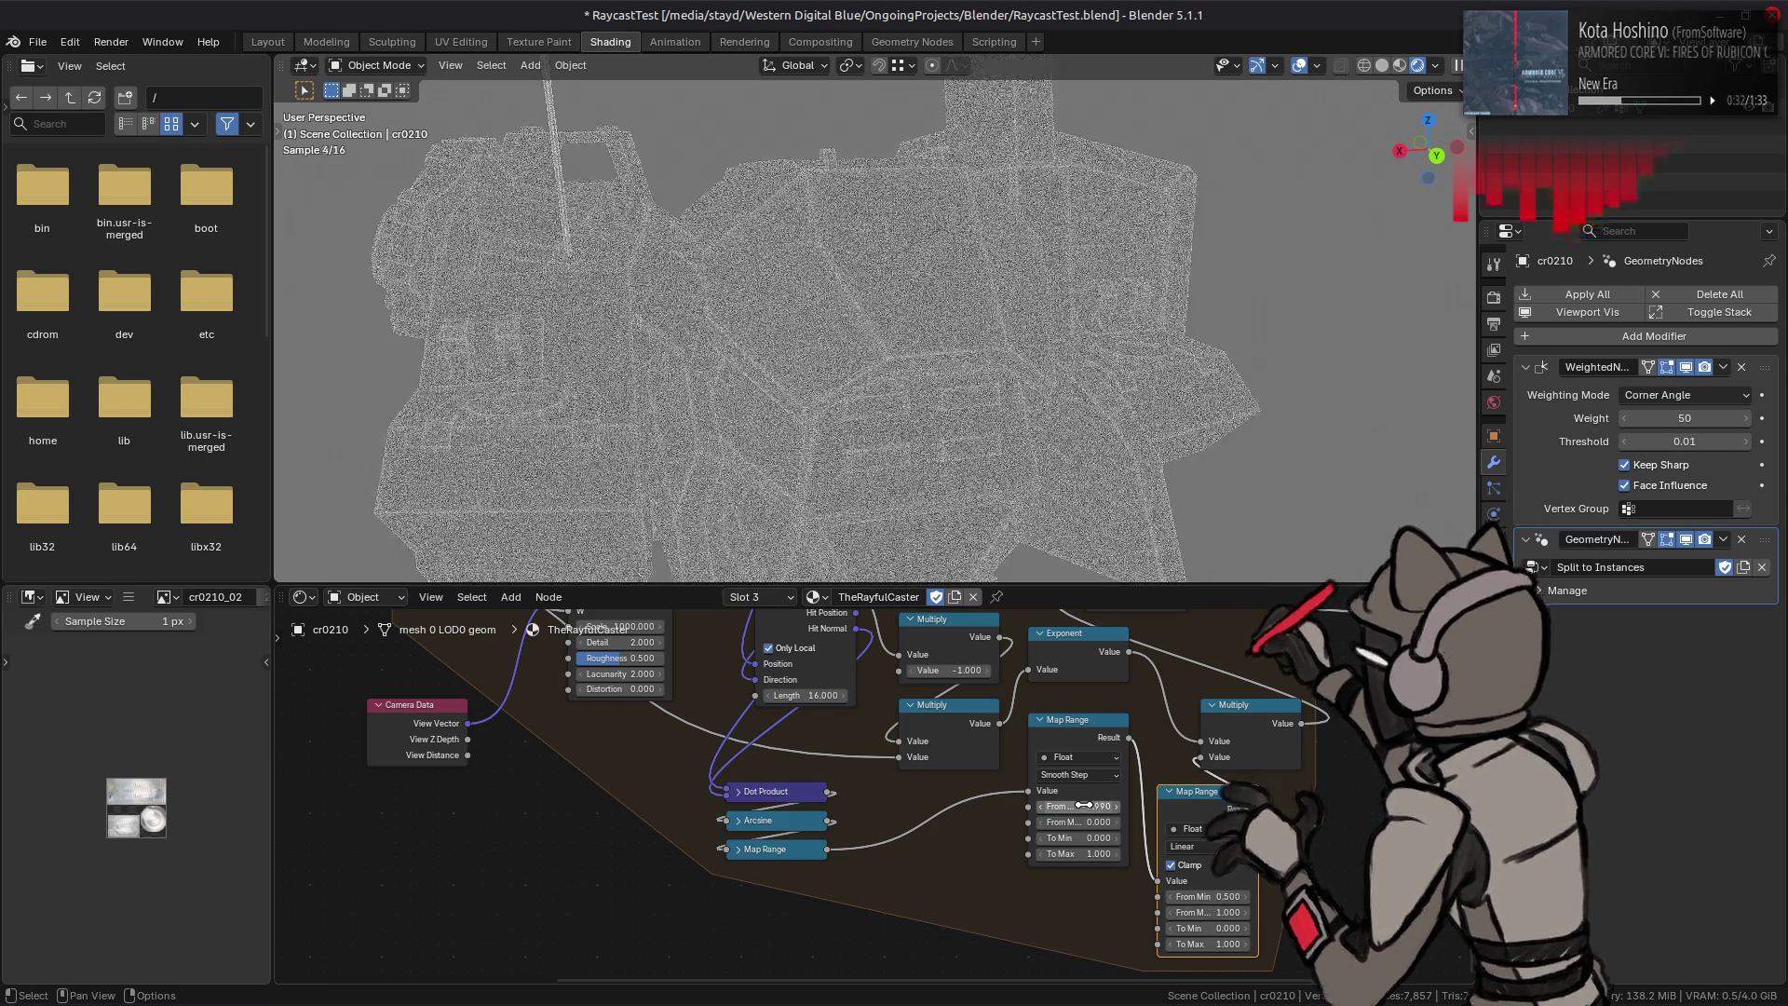
{"action": "mouse_move", "coordinate": [1235, 905]}
{"action": "left_mouse_down"}
{"action": "mouse_move", "coordinate": [1263, 906]}
{"action": "mouse_move", "coordinate": [1247, 906]}
{"action": "left_mouse_up"}
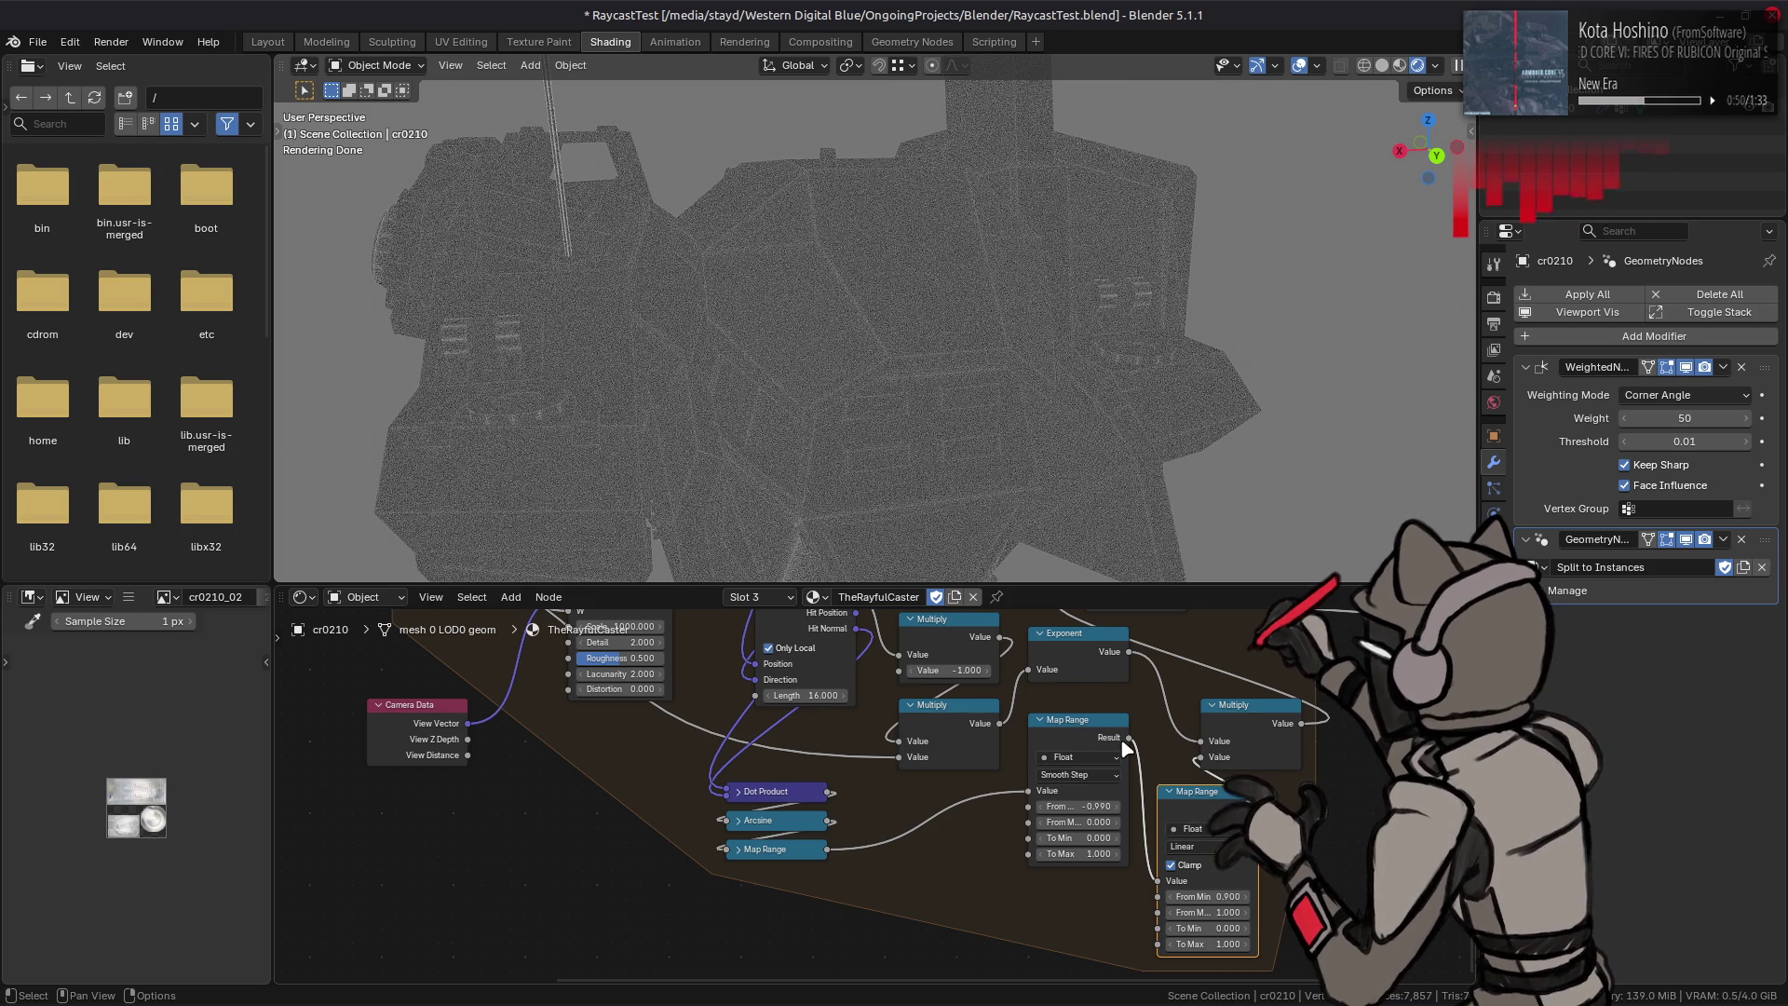
Step: Wire the Map Range result into Multiply, delete the extra Map Range, and link Normal into Dot Product
{"action": "left_click_drag", "start_coordinate": [1128, 736], "coordinate": [1202, 757]}
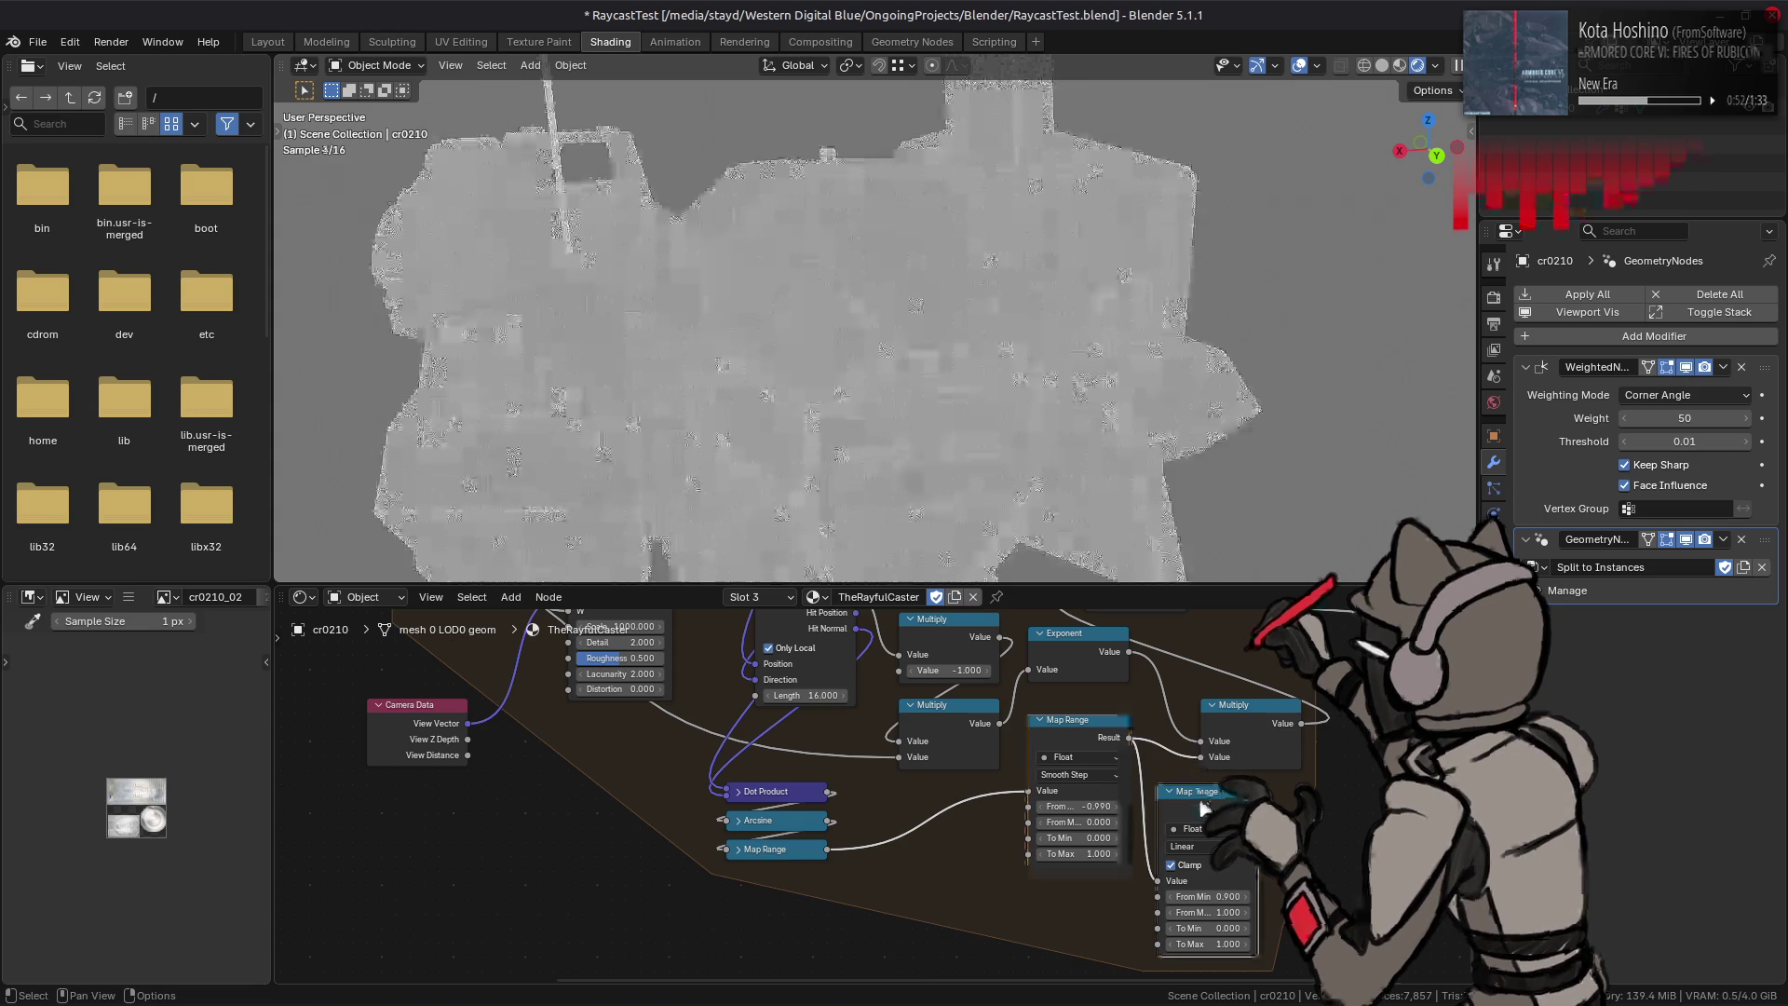
{"action": "key", "text": "x"}
{"action": "middle_click_drag", "start_coordinate": [839, 695], "coordinate": [878, 837]}
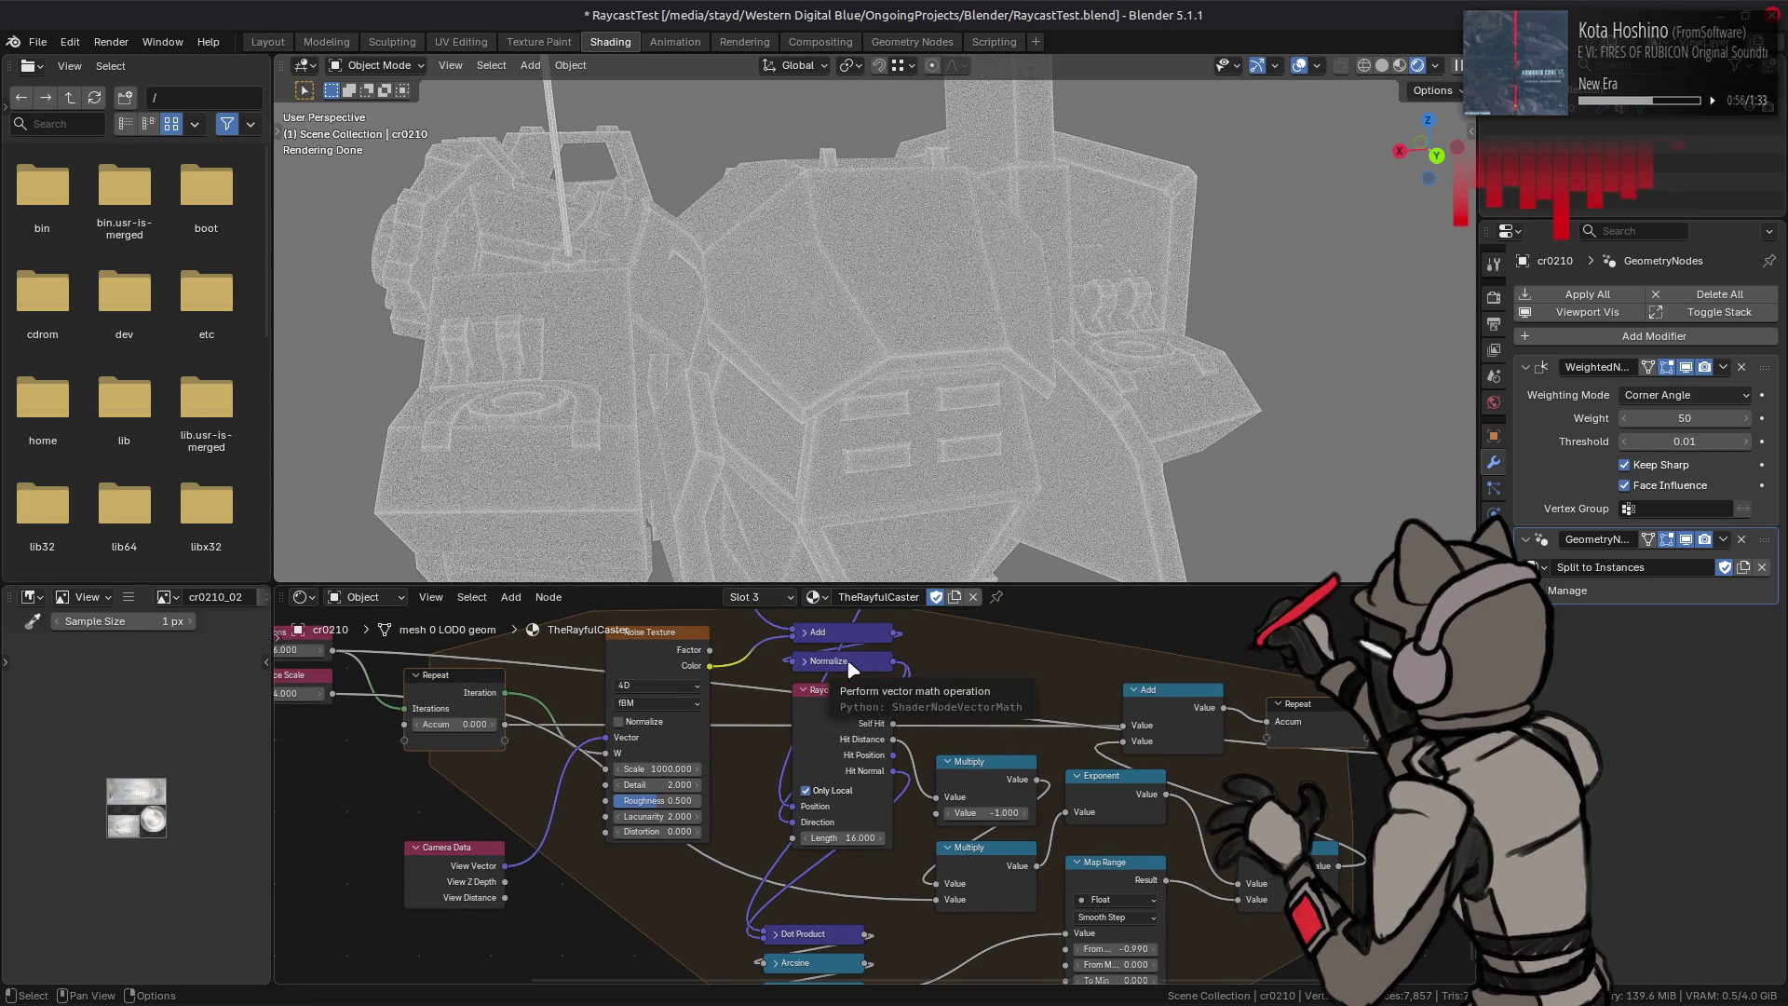
{"action": "middle_click_drag", "start_coordinate": [859, 670], "coordinate": [1007, 922]}
{"action": "mouse_move", "coordinate": [675, 695]}
{"action": "left_mouse_down"}
{"action": "mouse_move", "coordinate": [861, 761]}
{"action": "mouse_move", "coordinate": [861, 737]}
{"action": "left_mouse_up"}
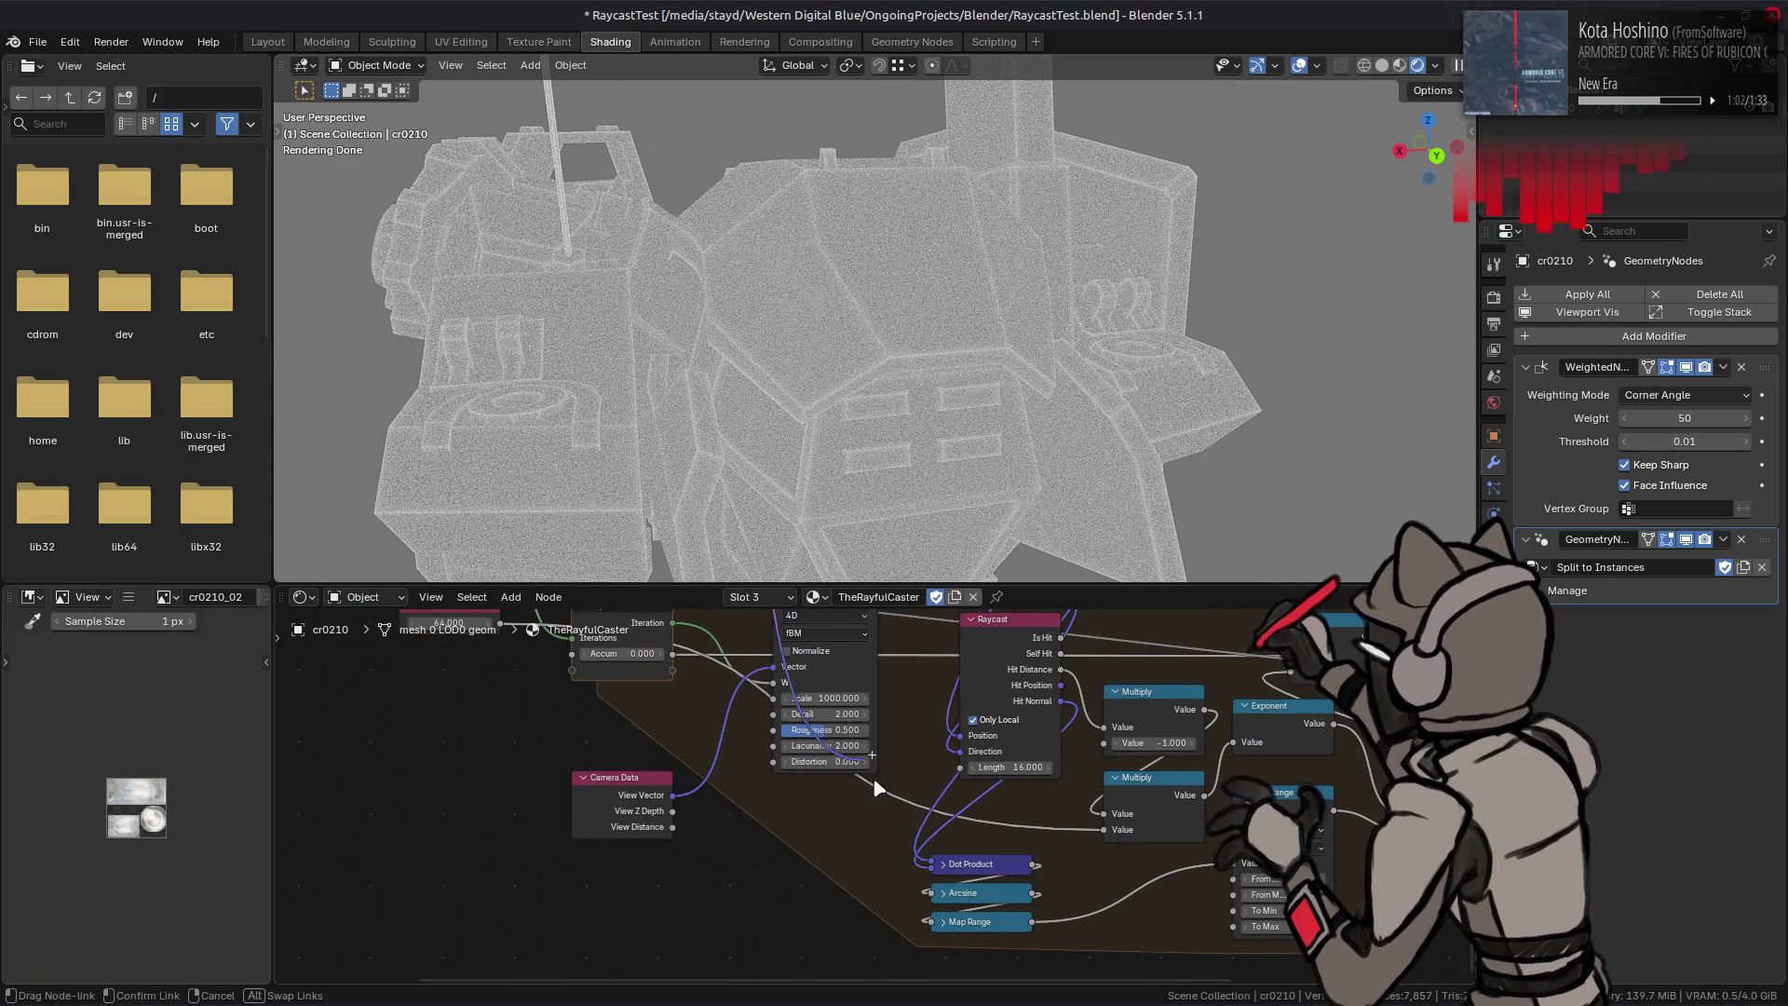
{"action": "left_click_drag", "start_coordinate": [922, 861], "coordinate": [926, 863]}
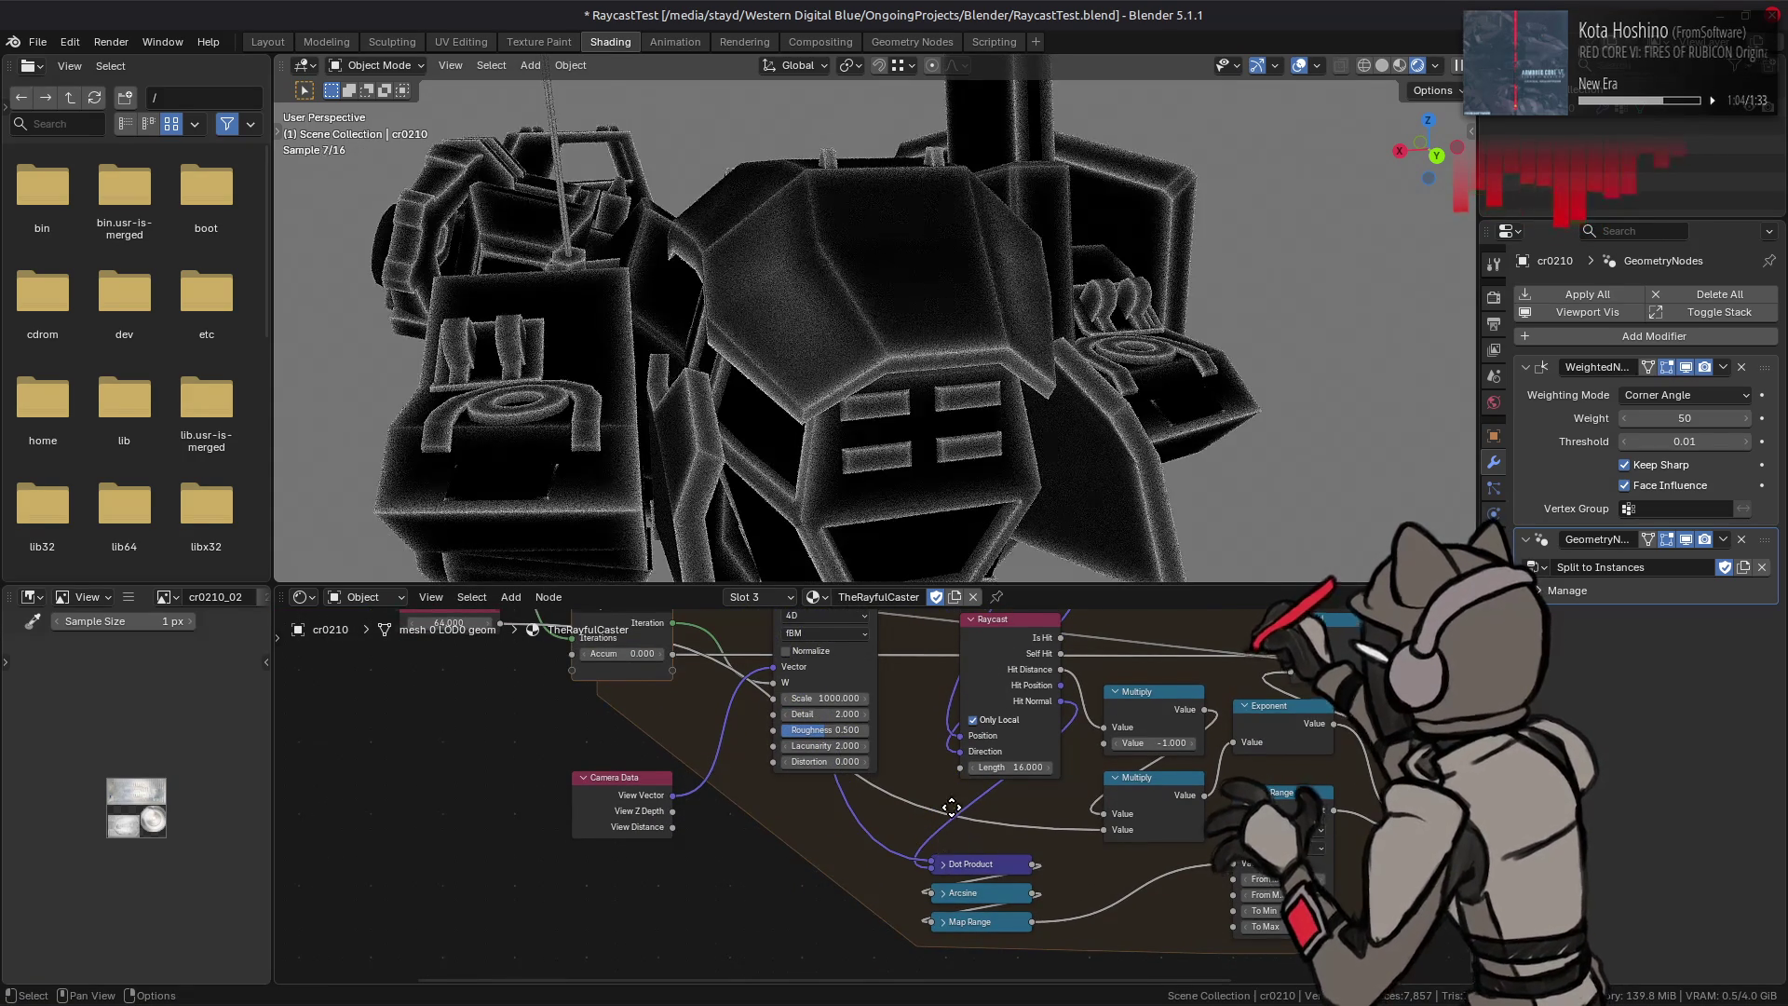
Step: Save the blend file and enter -0.900 as the Map Range bound
{"action": "middle_click_drag", "start_coordinate": [967, 824], "coordinate": [860, 808]}
{"action": "key", "text": "ctrl+s"}
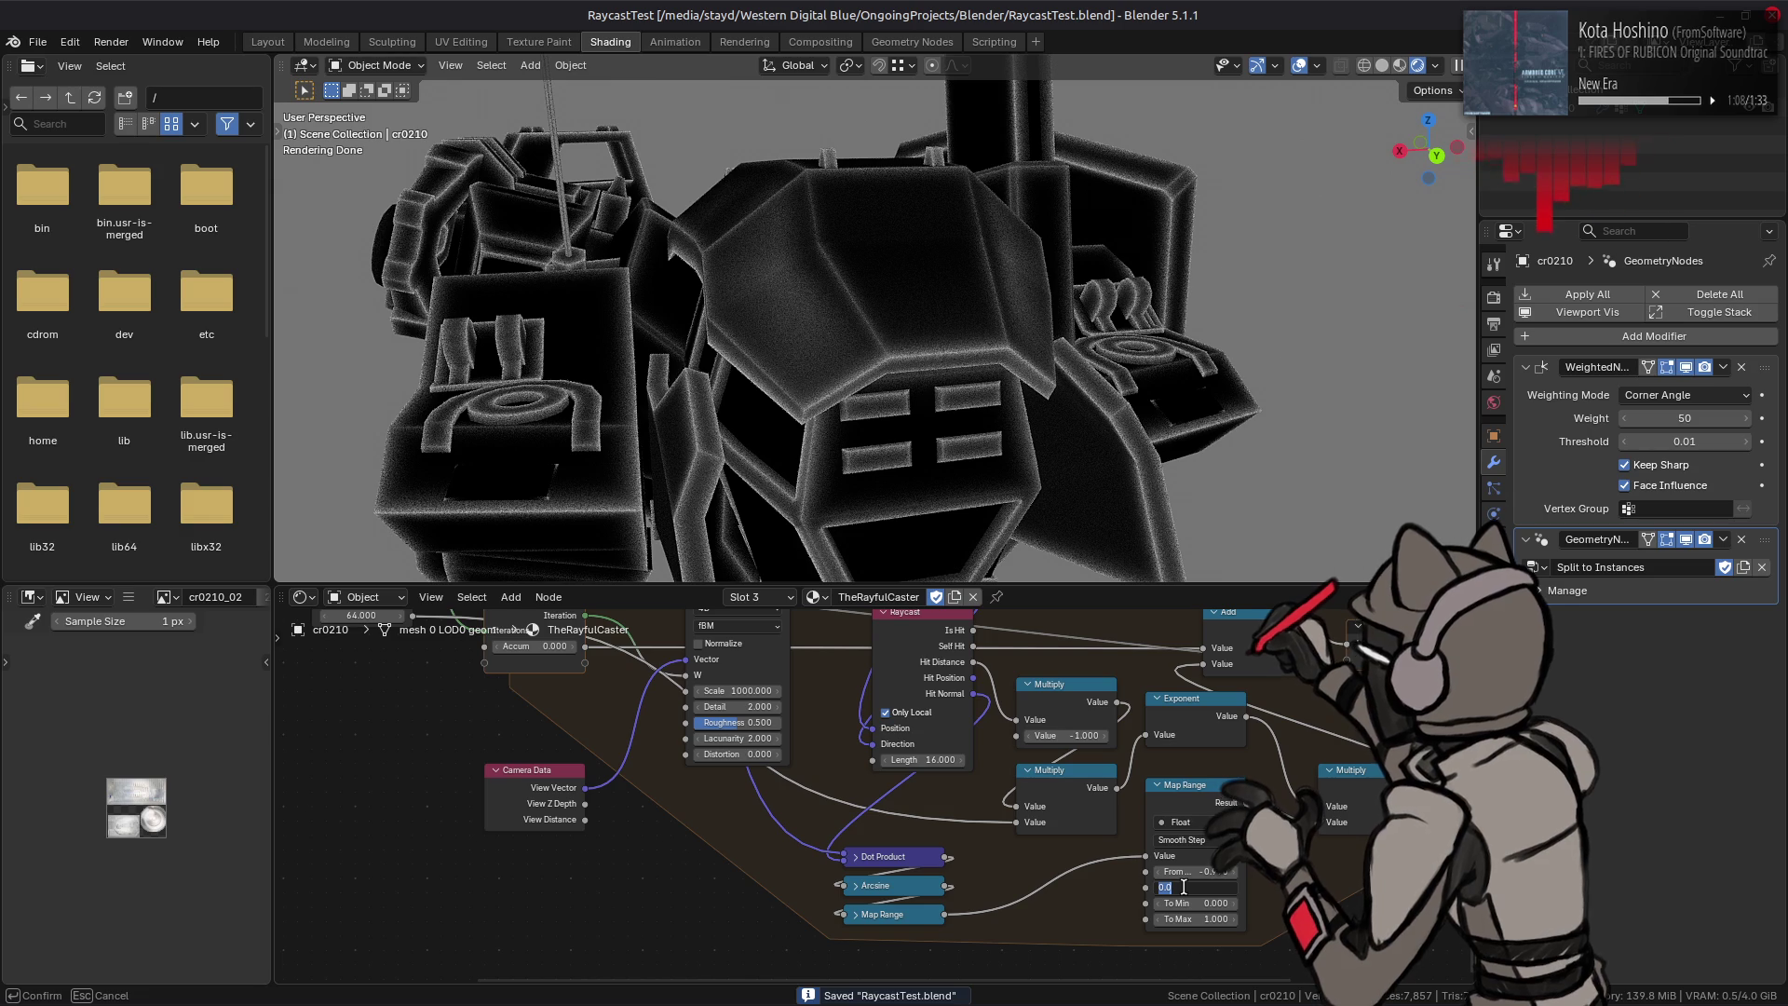
{"action": "key", "text": "Return"}
Step: Compare the -0.900 bound against 0.000 with undo/redo while orbiting, keeping 0.000
{"action": "mouse_move", "coordinate": [731, 431]}
{"action": "middle_mouse_down"}
{"action": "mouse_move", "coordinate": [1013, 444]}
{"action": "mouse_move", "coordinate": [894, 374]}
{"action": "middle_mouse_up"}
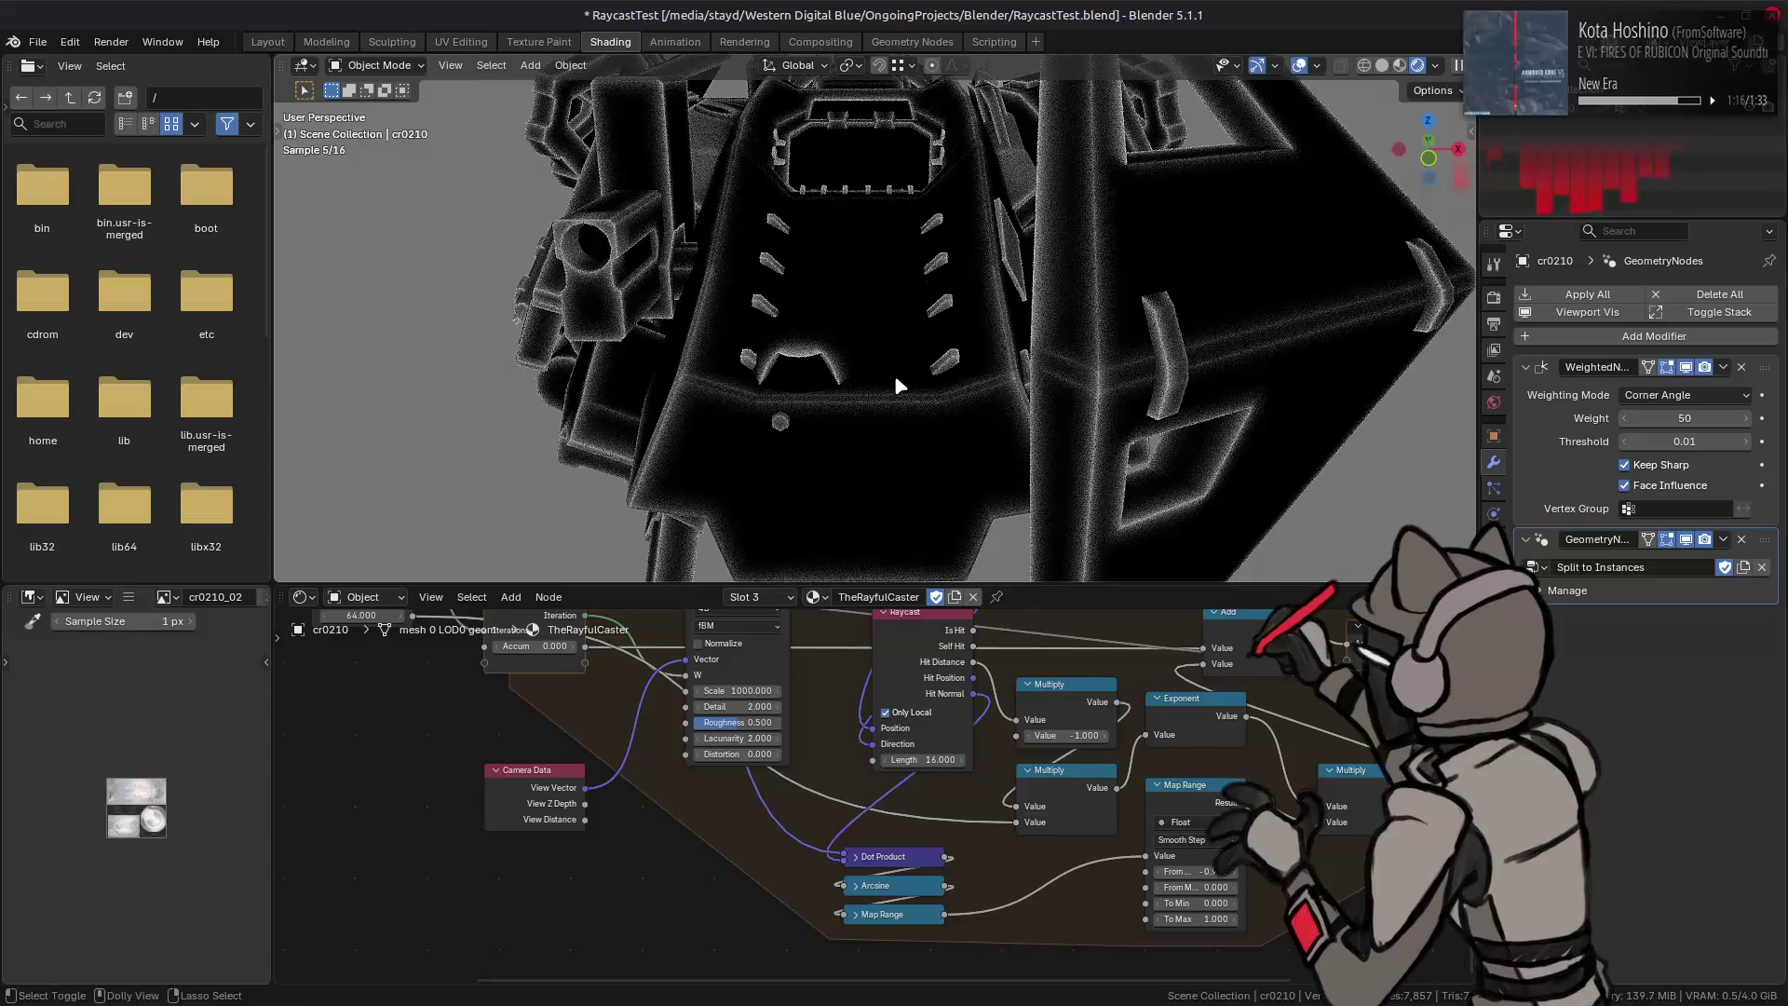
{"action": "key", "text": "ctrl+z"}
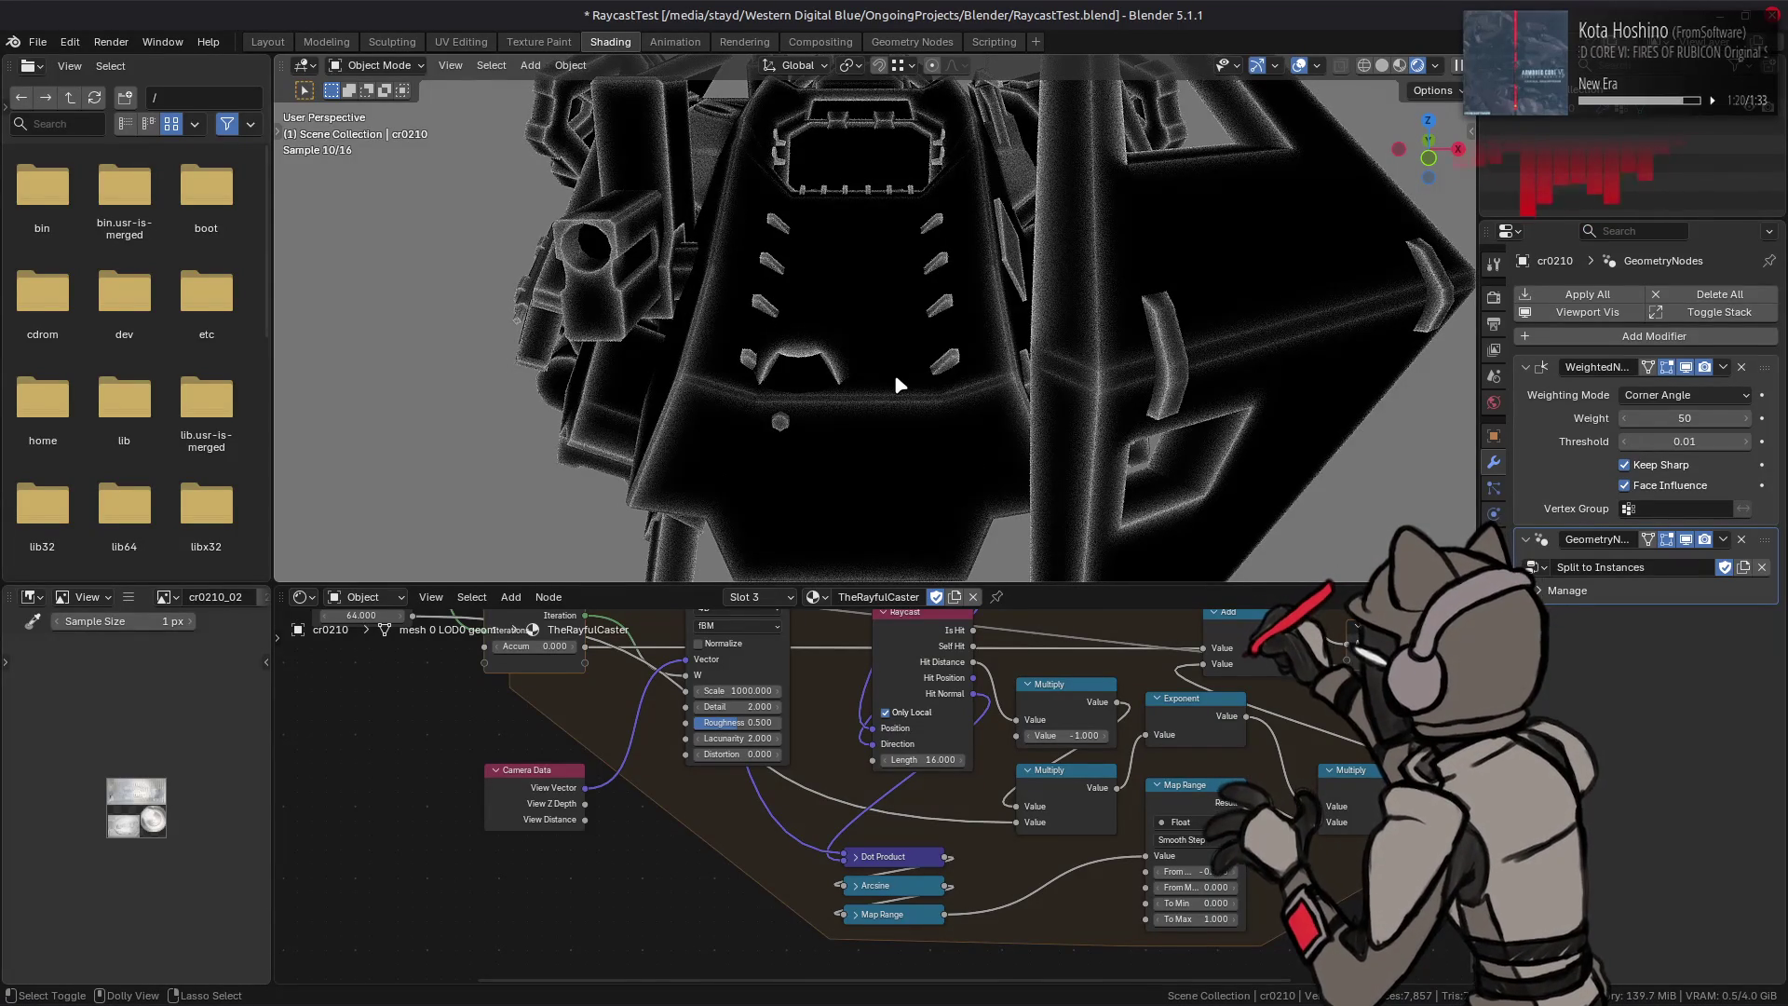
{"action": "key", "text": "ctrl+shift+z"}
{"action": "mouse_move", "coordinate": [1098, 272]}
{"action": "middle_mouse_down"}
{"action": "mouse_move", "coordinate": [819, 256]}
{"action": "mouse_move", "coordinate": [1039, 319]}
{"action": "middle_mouse_up"}
{"action": "key", "text": "ctrl+z"}
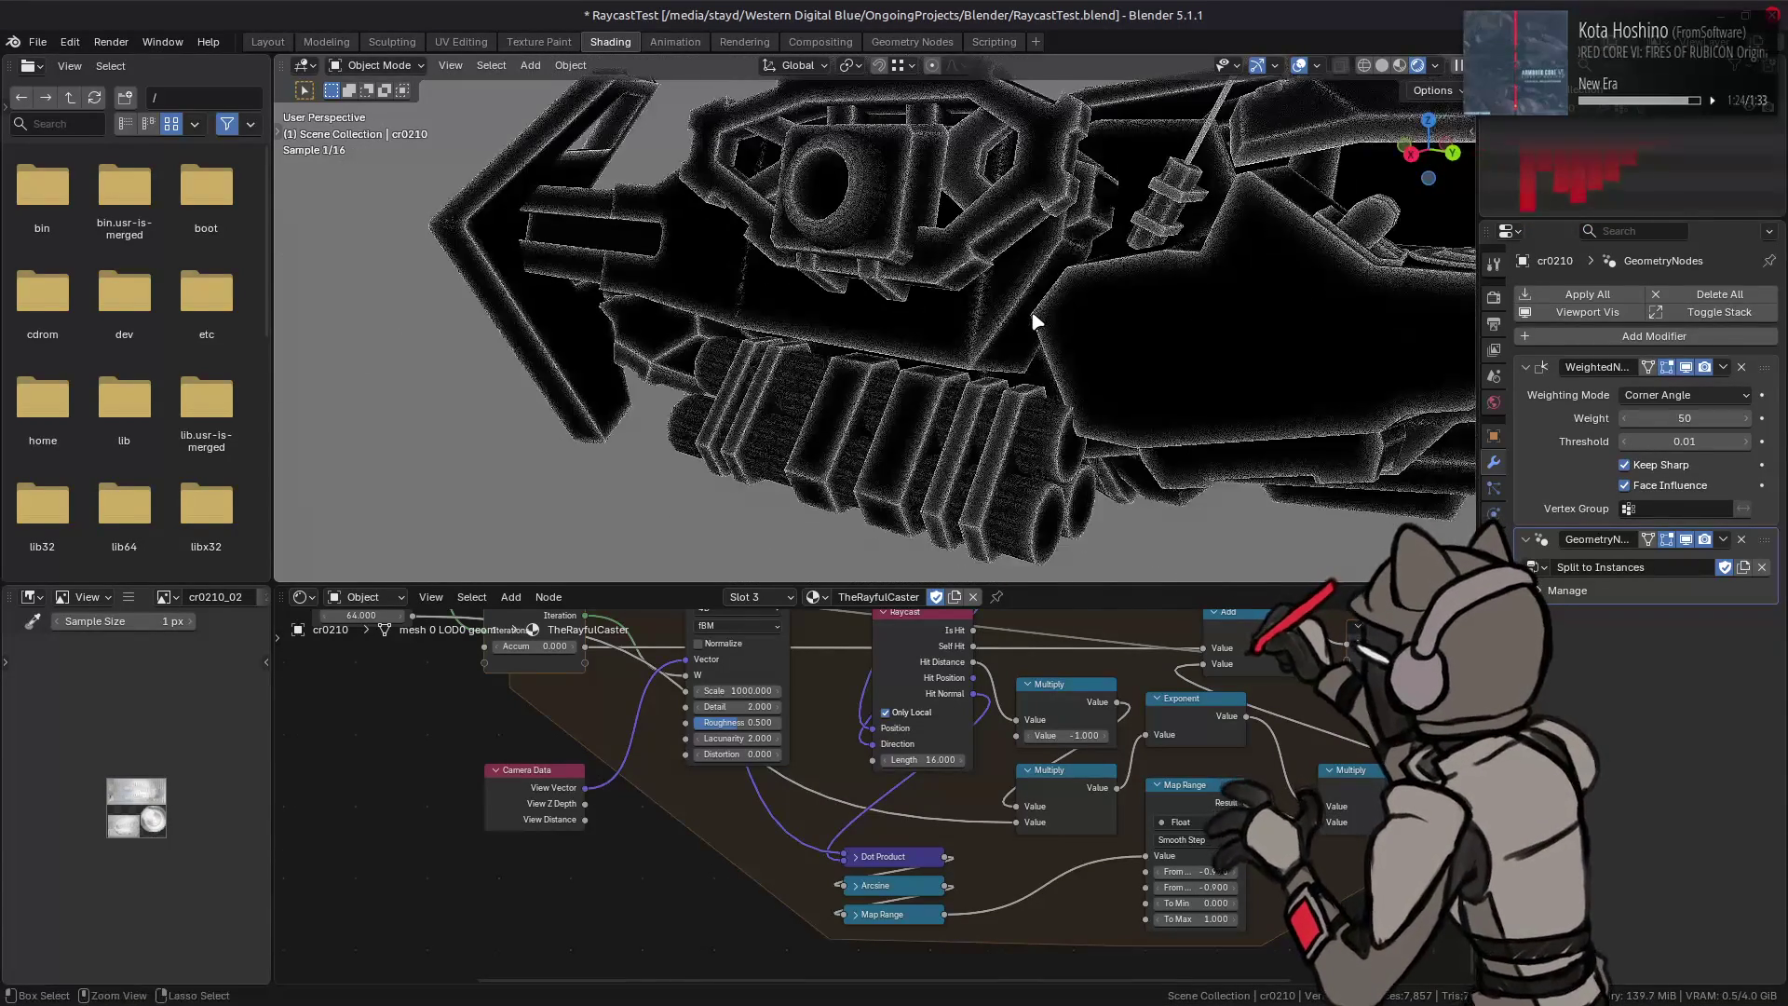
{"action": "key", "text": "ctrl+shift+z"}
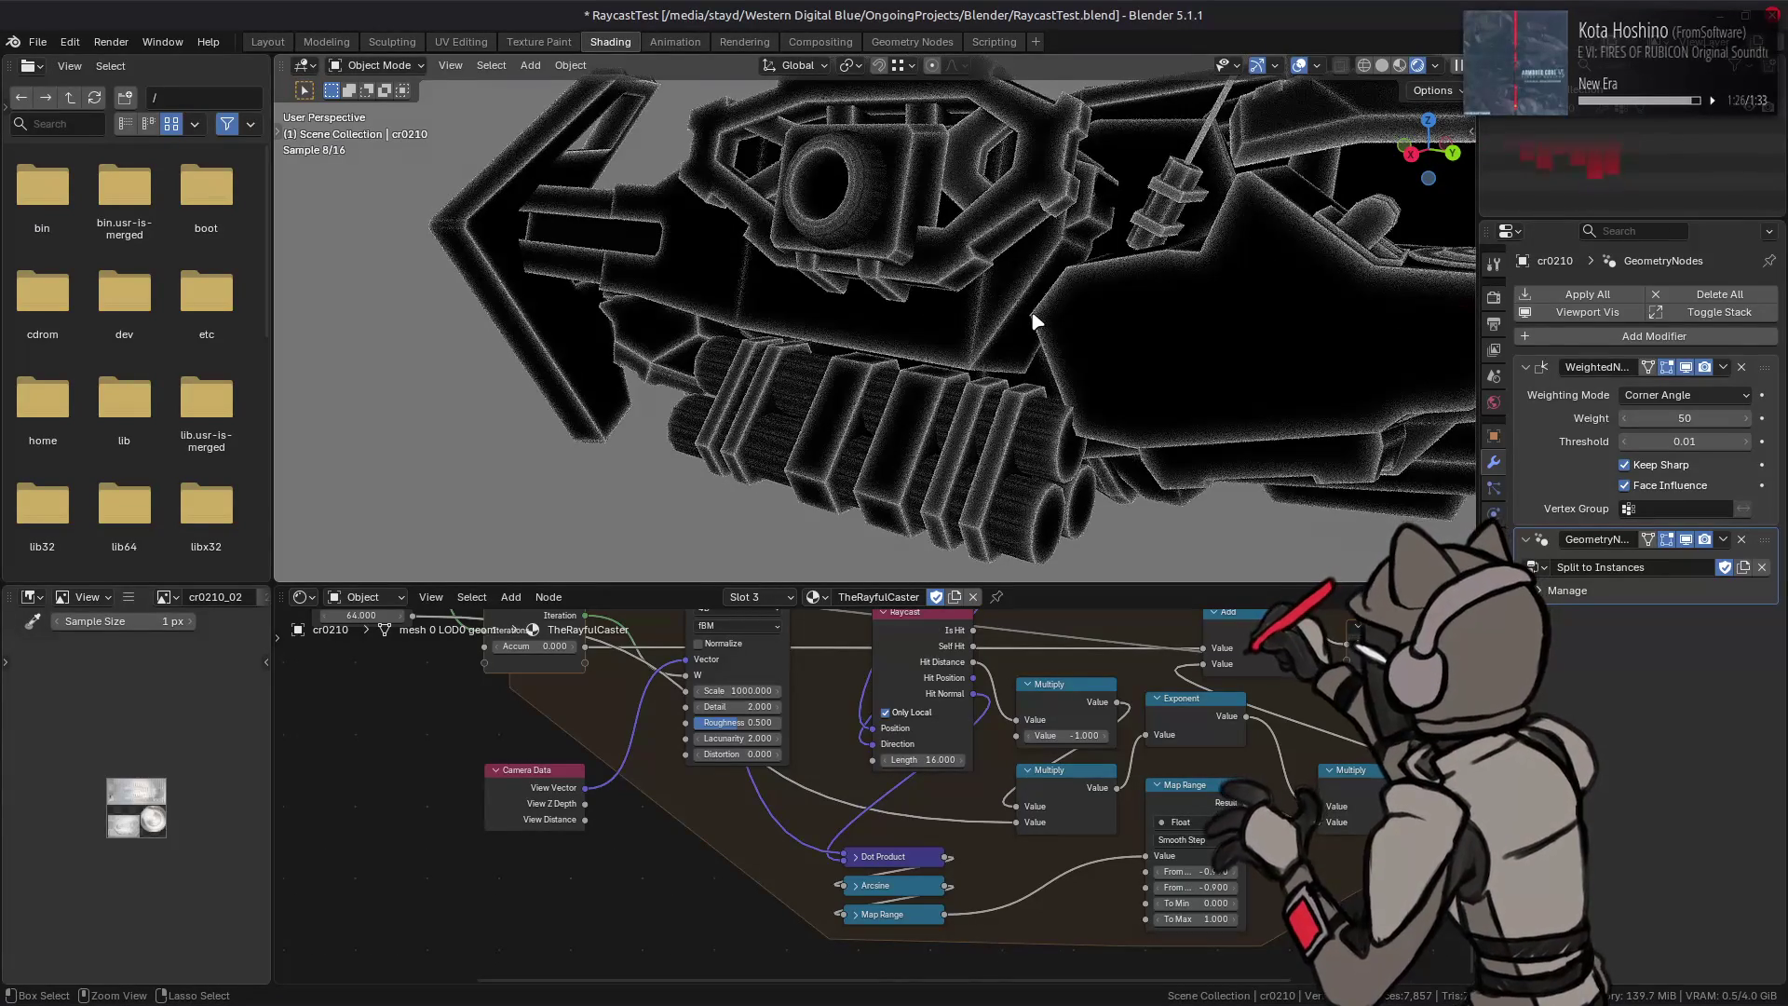
{"action": "key", "text": "ctrl+z"}
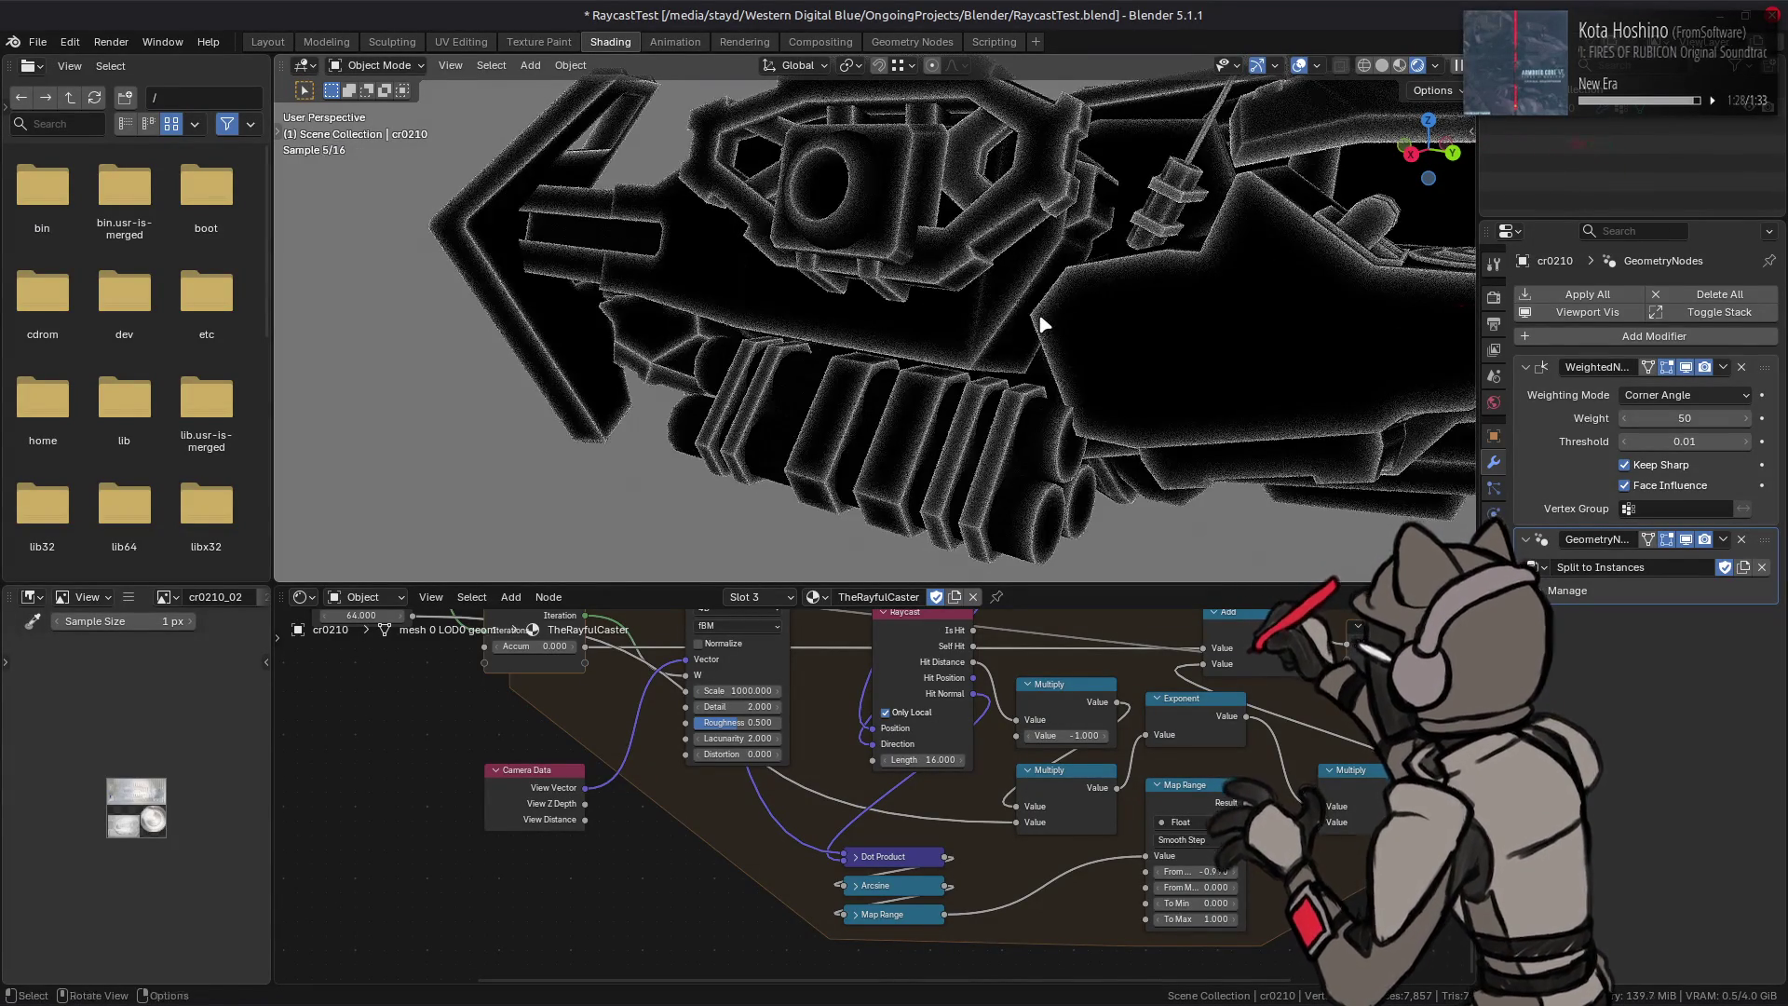
Step: Orbit the mech to check the white outlines and save the blend file
{"action": "middle_click_drag", "start_coordinate": [949, 340], "coordinate": [936, 325]}
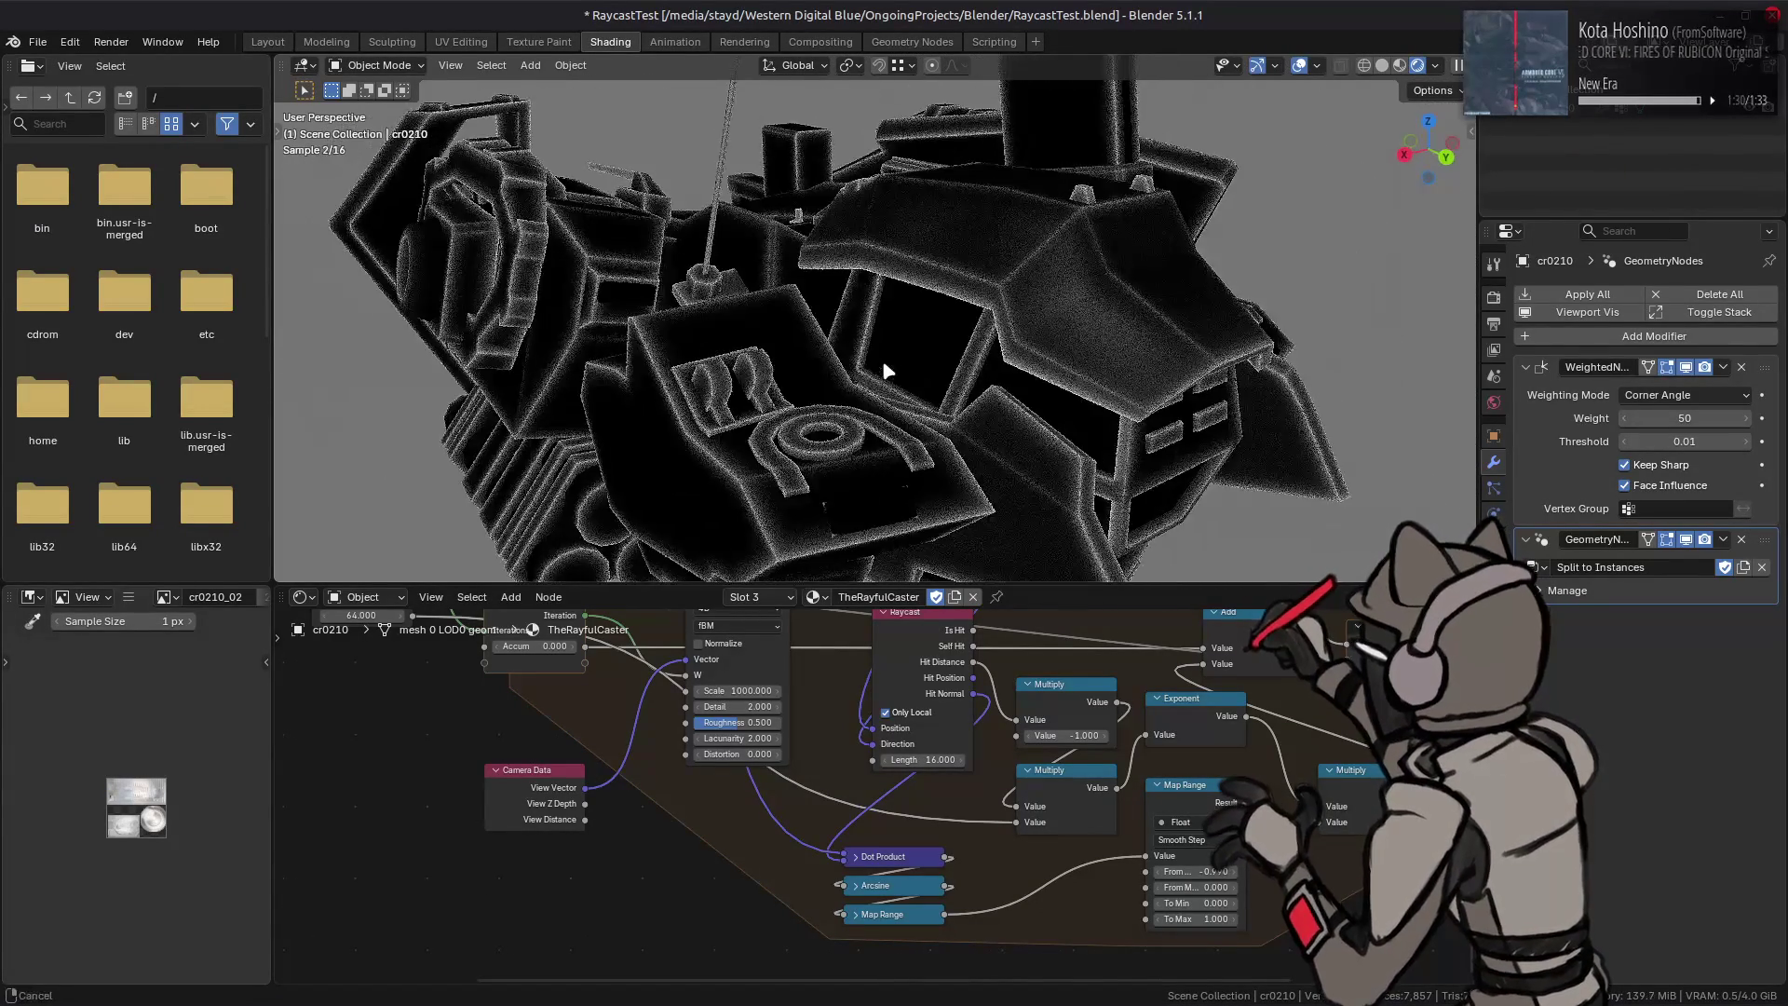
{"action": "middle_click_drag", "start_coordinate": [936, 326], "coordinate": [924, 333]}
{"action": "key", "text": "ctrl+s"}
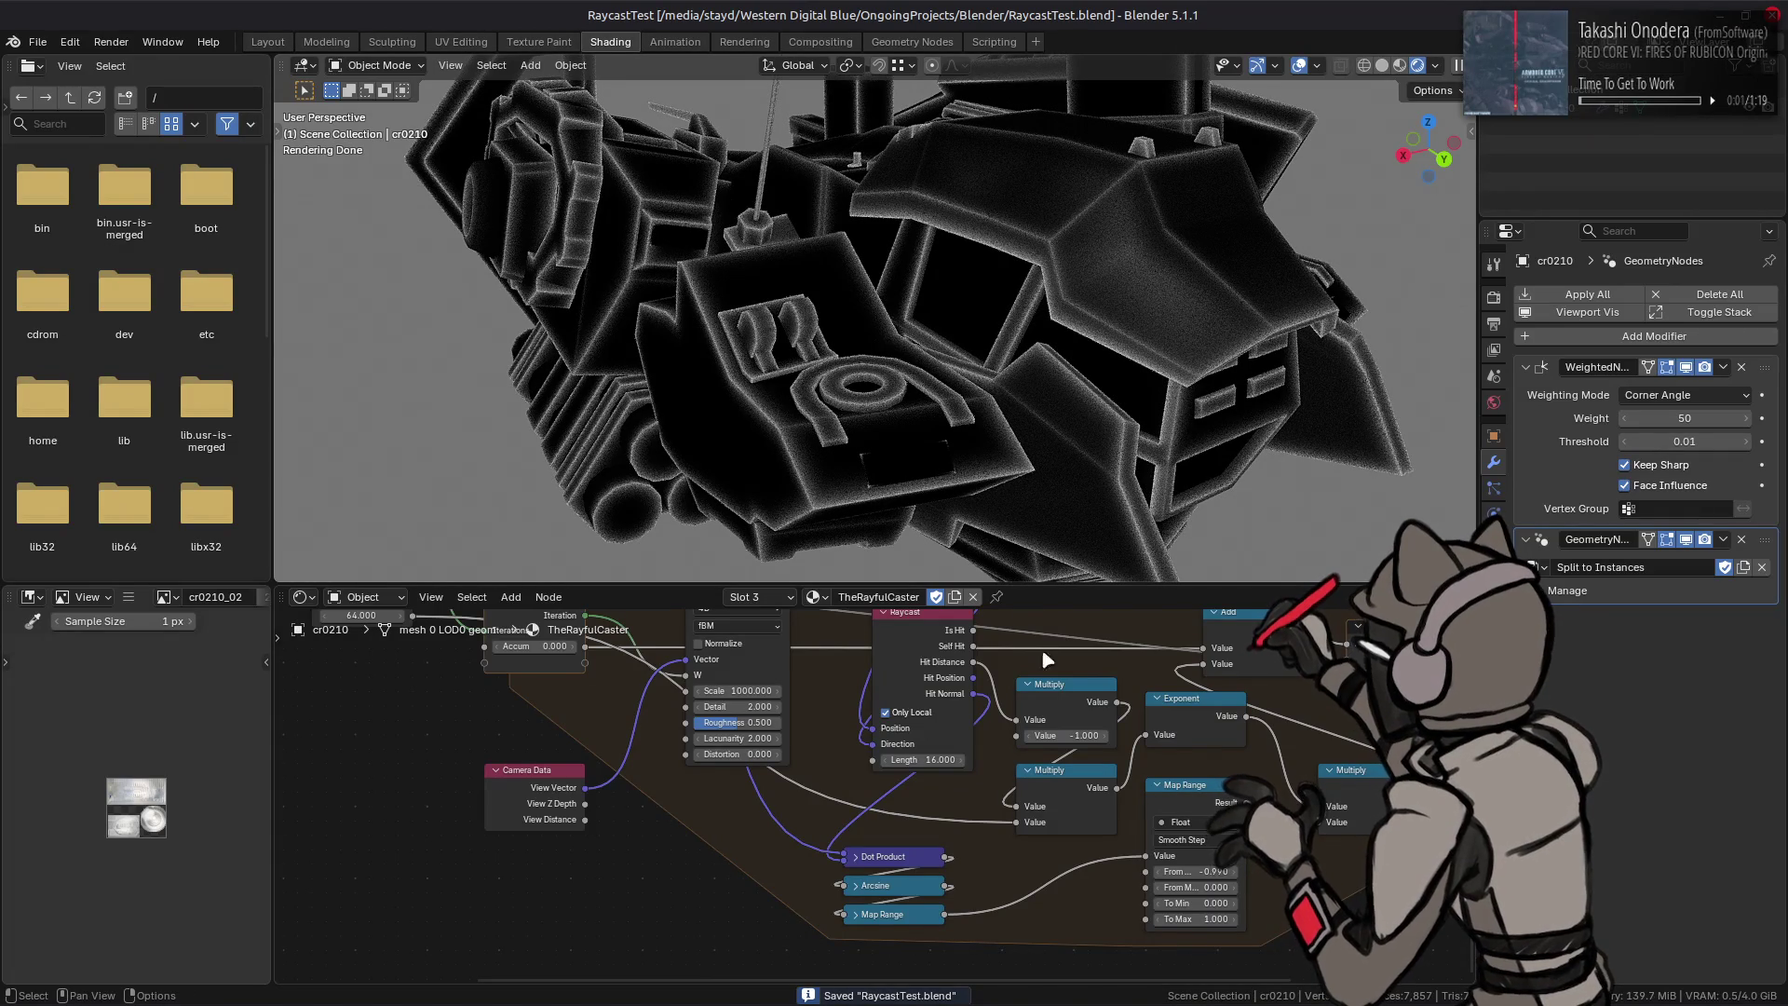
{"action": "middle_click_drag", "start_coordinate": [1058, 683], "coordinate": [996, 725]}
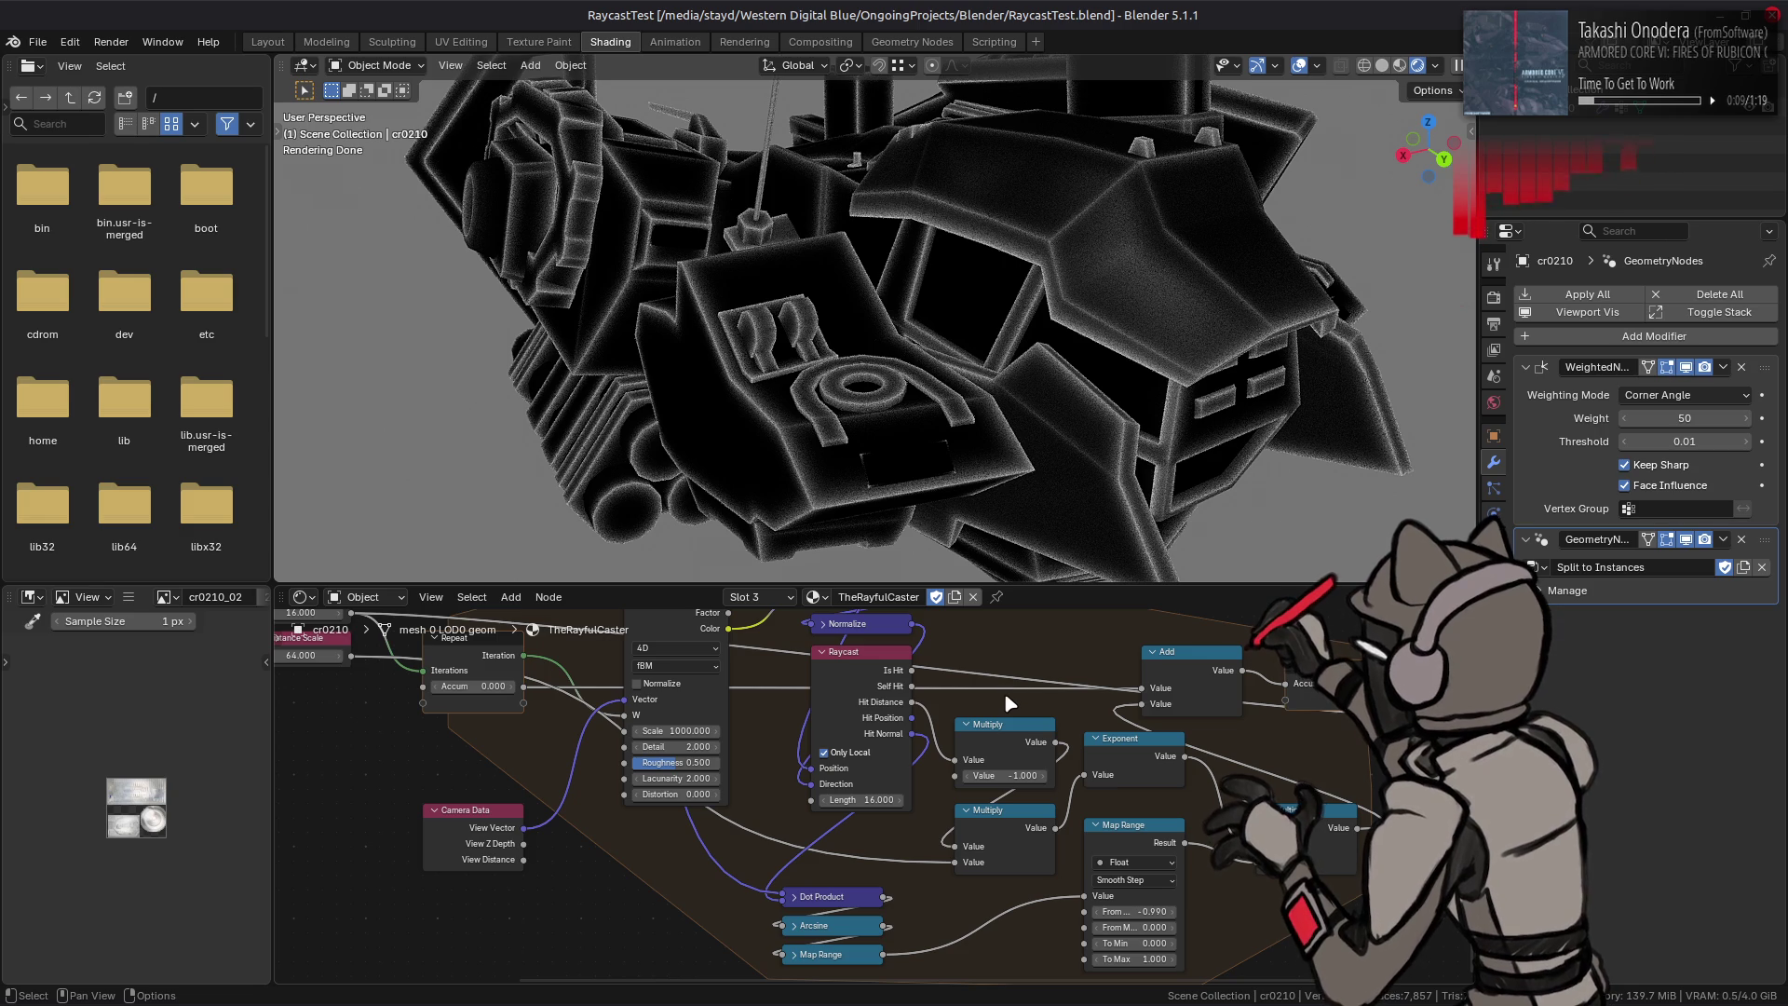
{"action": "left_click", "coordinate": [859, 800]}
{"action": "type", "text": "1"}
{"action": "key", "text": "Return"}
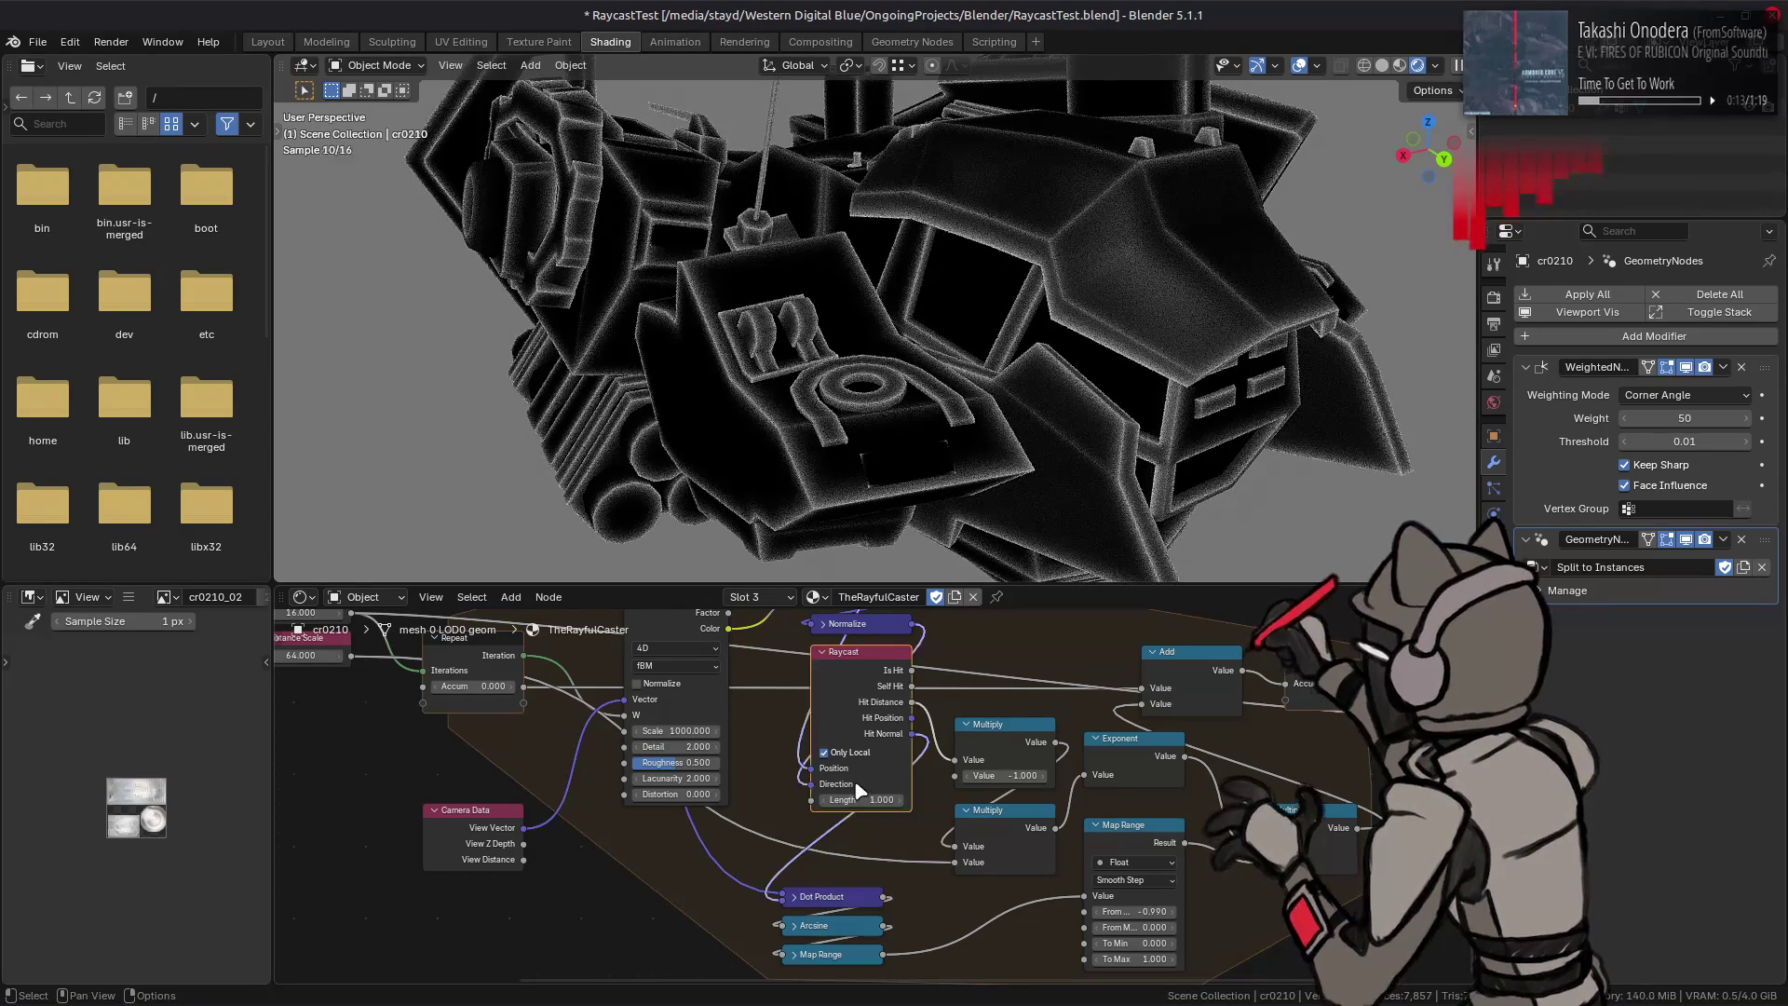
{"action": "type", "text": "0.1"}
{"action": "key", "text": "Return"}
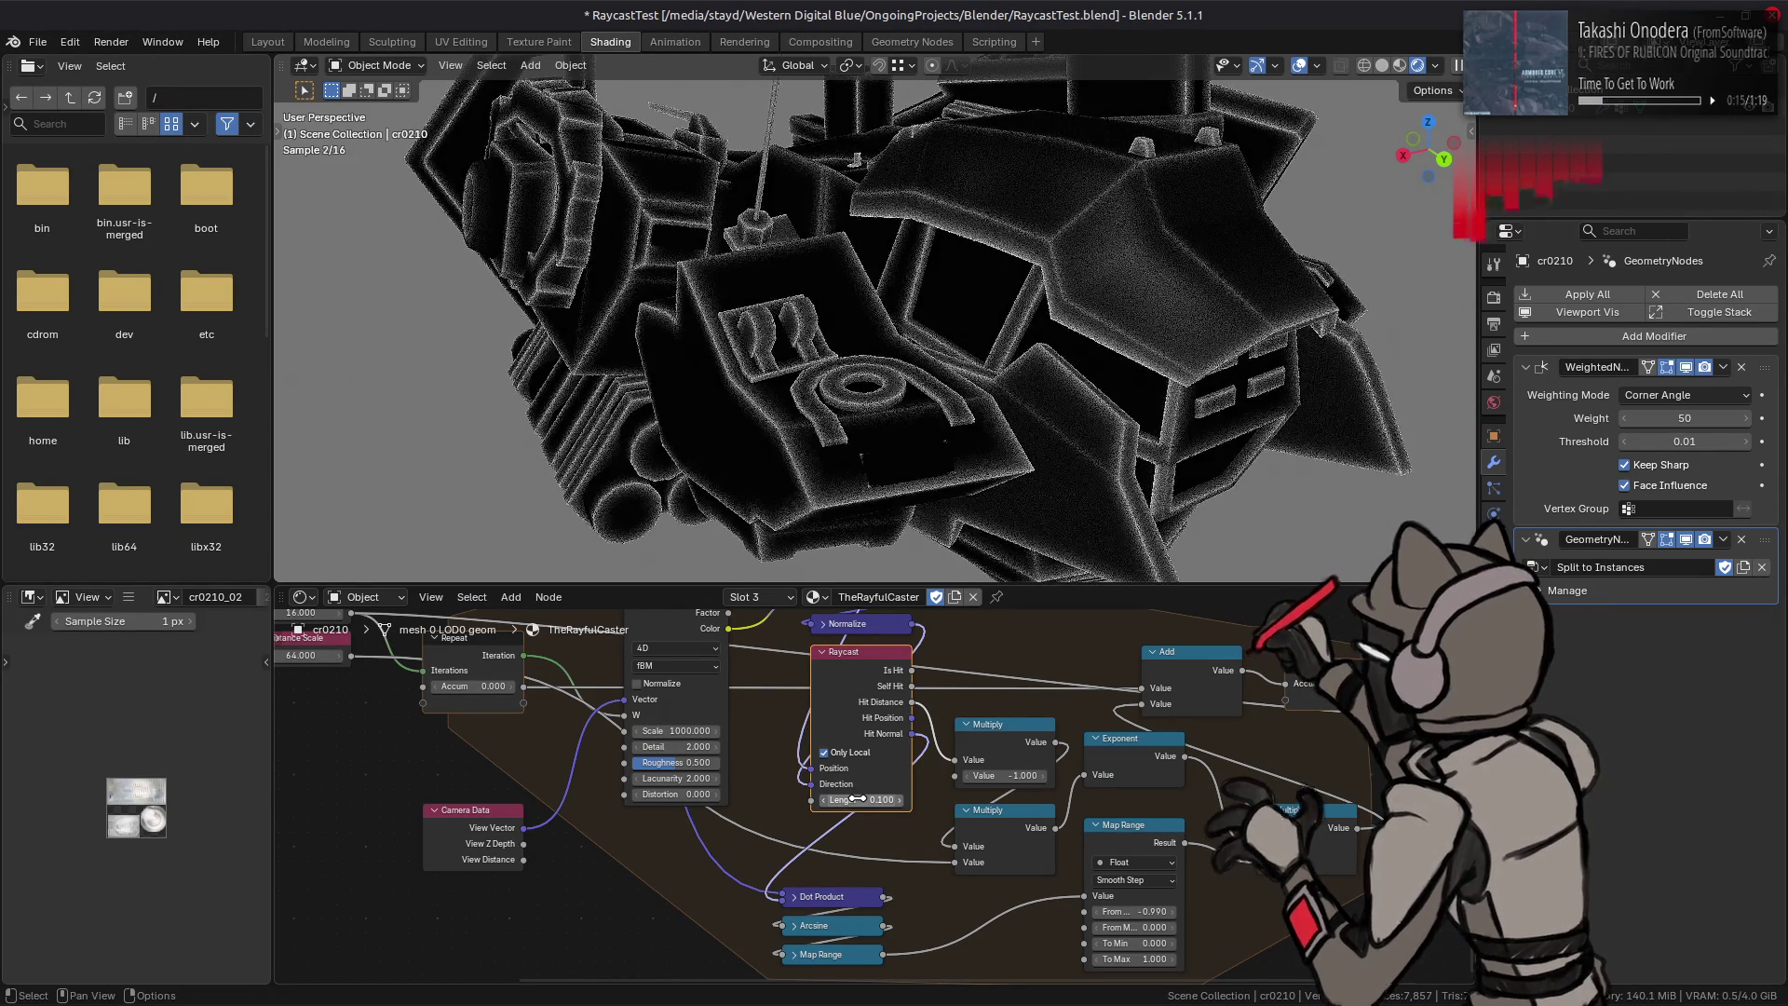
{"action": "left_click", "coordinate": [849, 800]}
{"action": "type", "text": "0.2"}
{"action": "key", "text": "Return"}
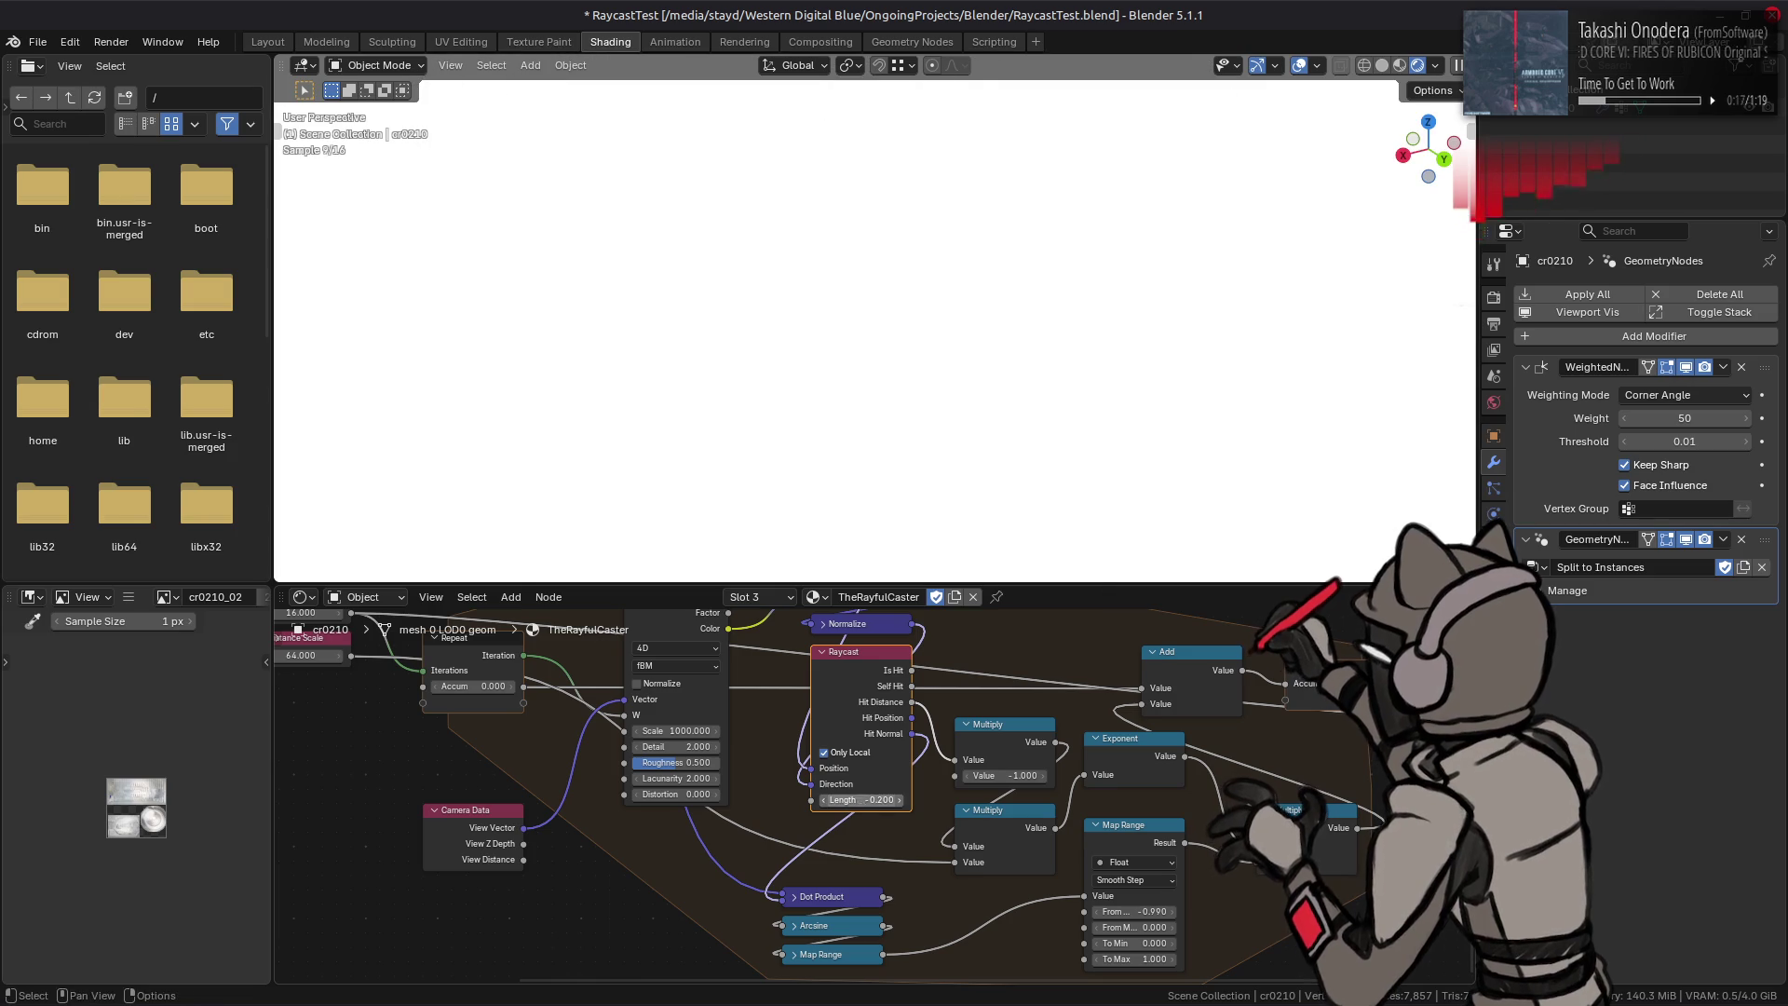
{"action": "left_click", "coordinate": [855, 796]}
{"action": "type", "text": ".01"}
{"action": "key", "text": "Return"}
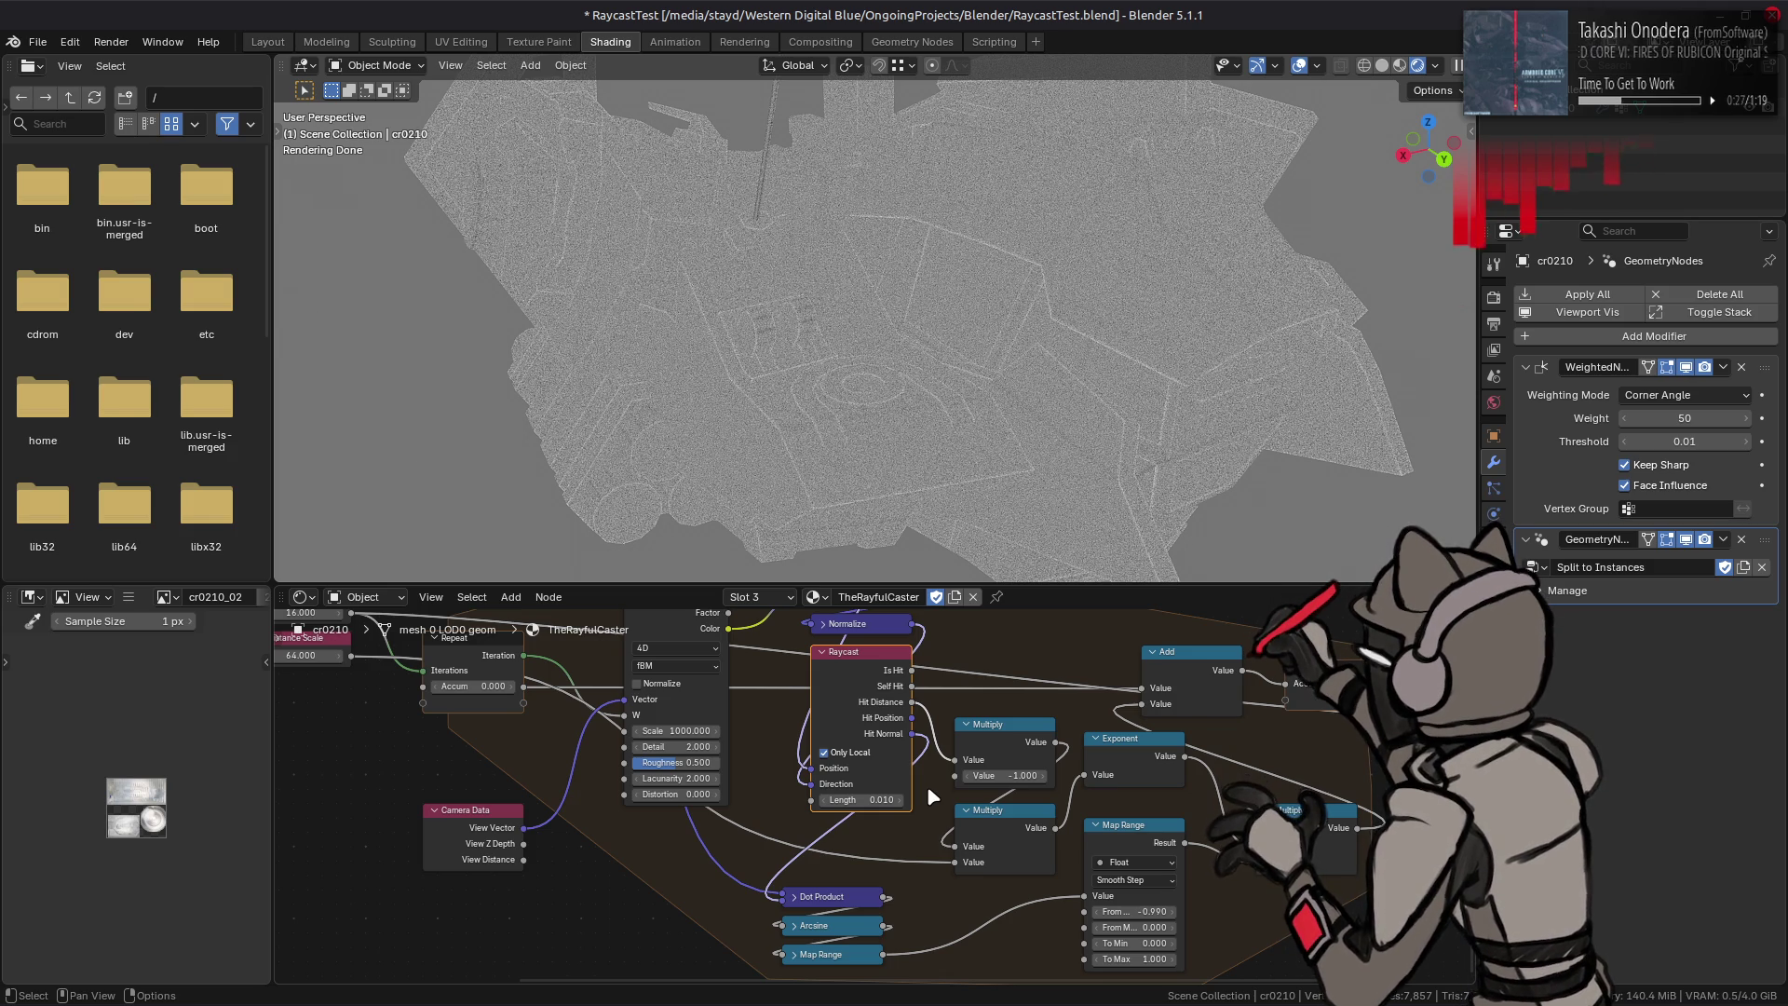
{"action": "double_click", "coordinate": [874, 800]}
{"action": "type", "text": "16"}
{"action": "key", "text": "Return"}
{"action": "scroll", "coordinate": [914, 909], "scroll_direction": "down", "scroll_amount": 3, "text": "shift"}
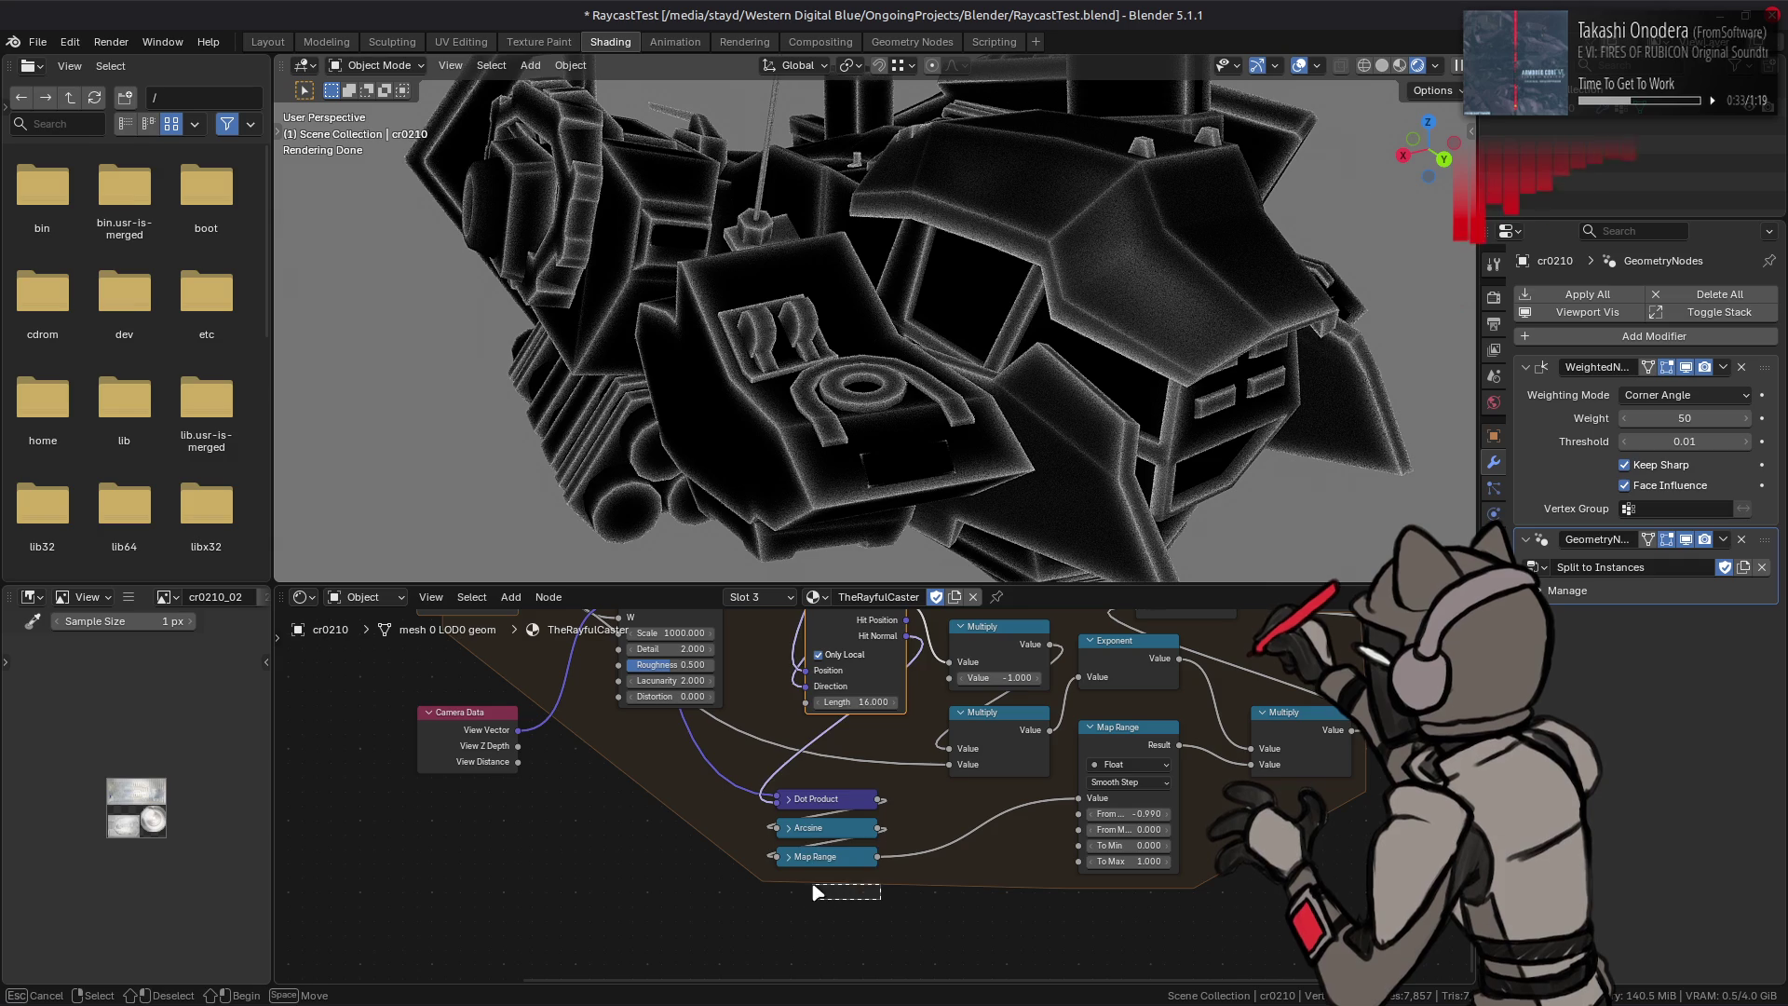
{"action": "left_click", "coordinate": [788, 857]}
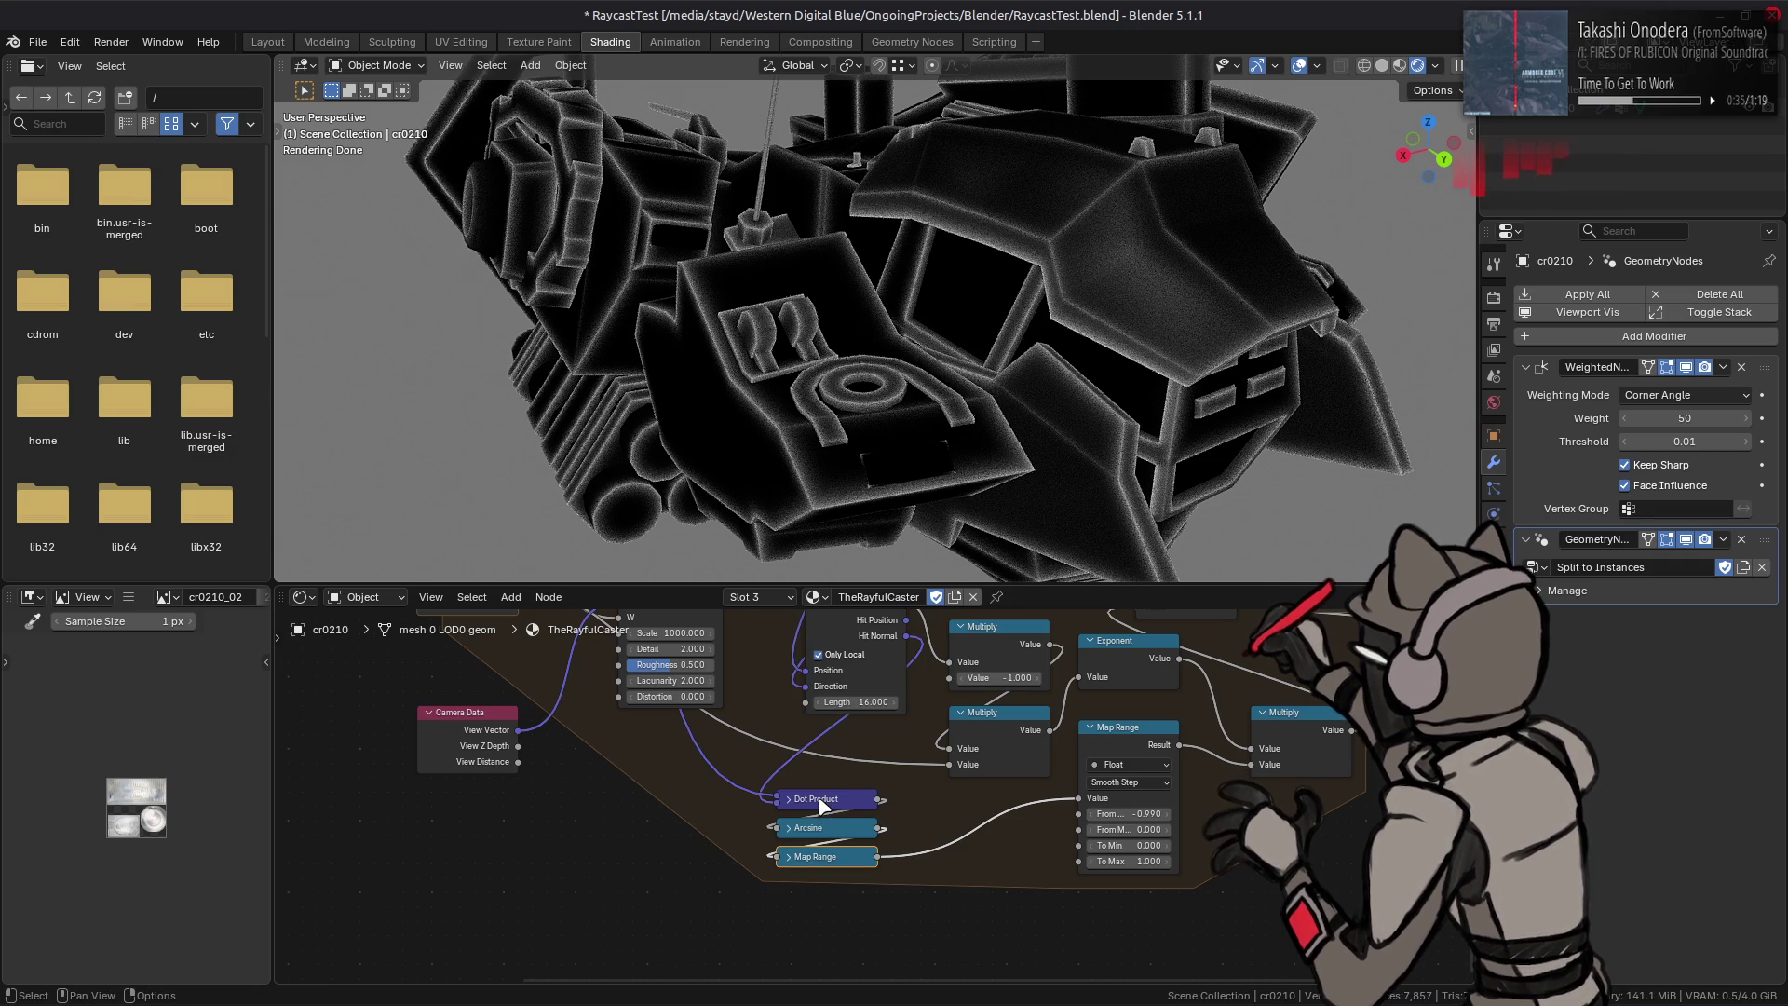
Step: Expand the Map Range node and hide its unconnected sockets via Show/Hide
{"action": "right_click", "coordinate": [815, 890]}
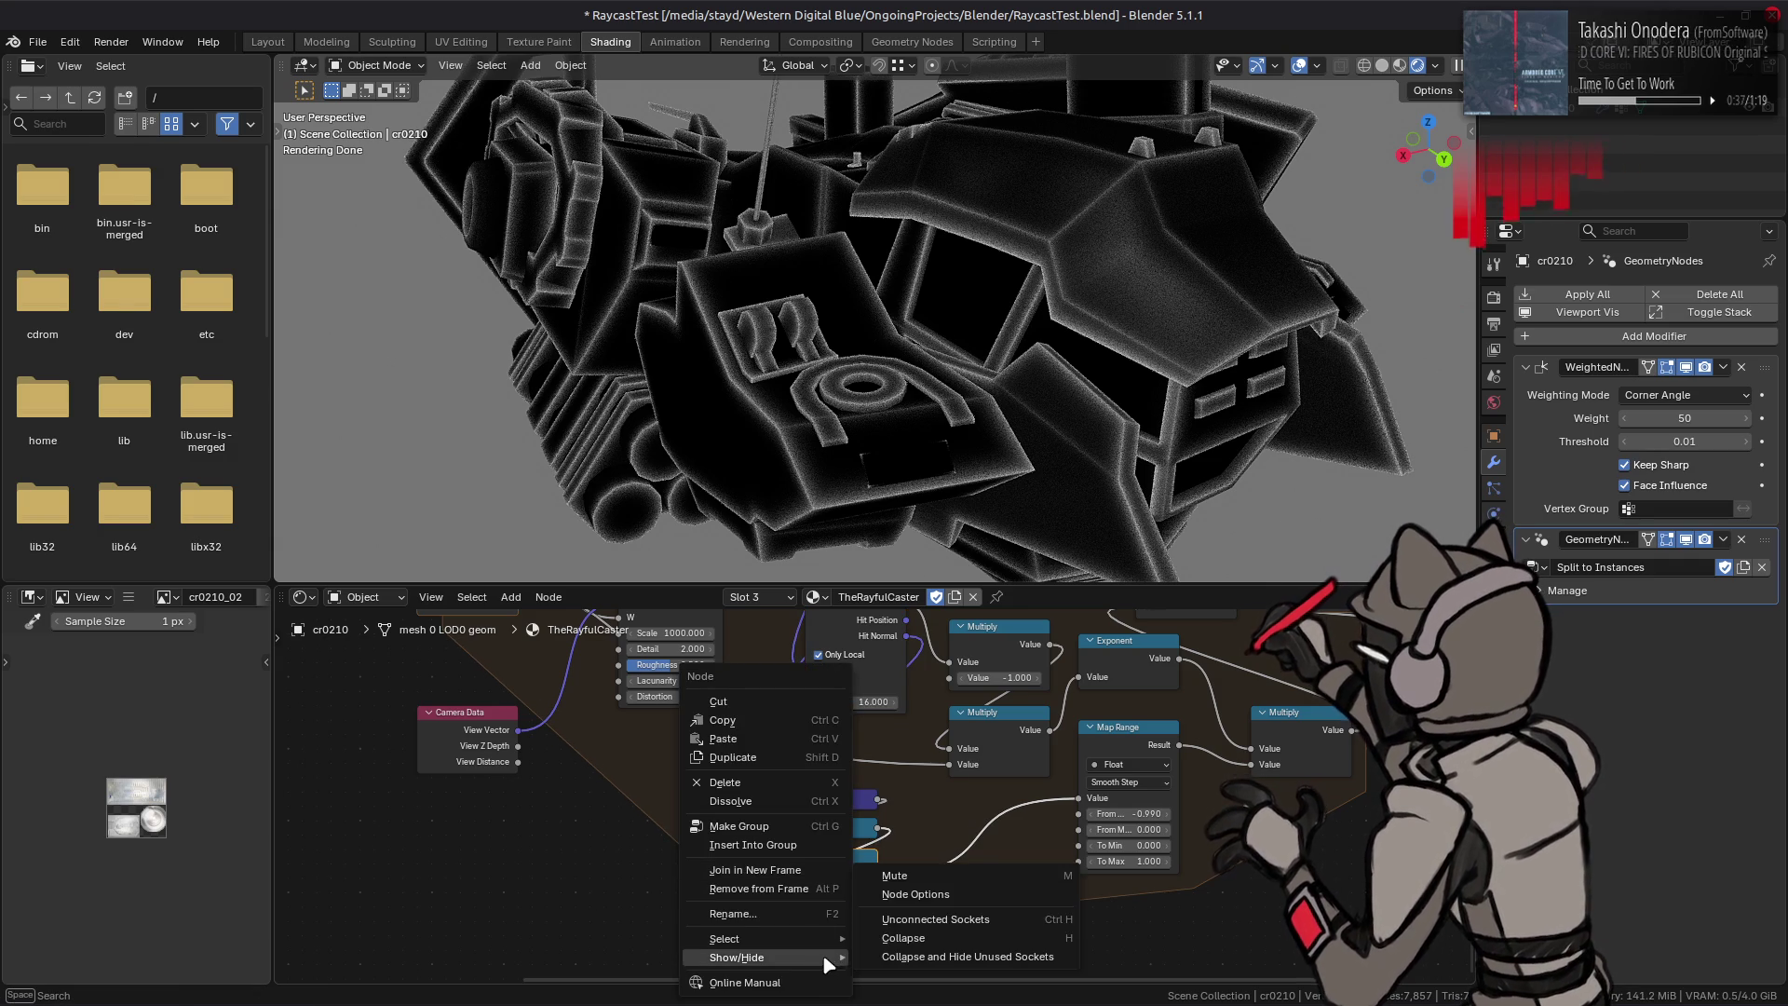
{"action": "left_click", "coordinate": [953, 894]}
{"action": "right_click", "coordinate": [866, 886]}
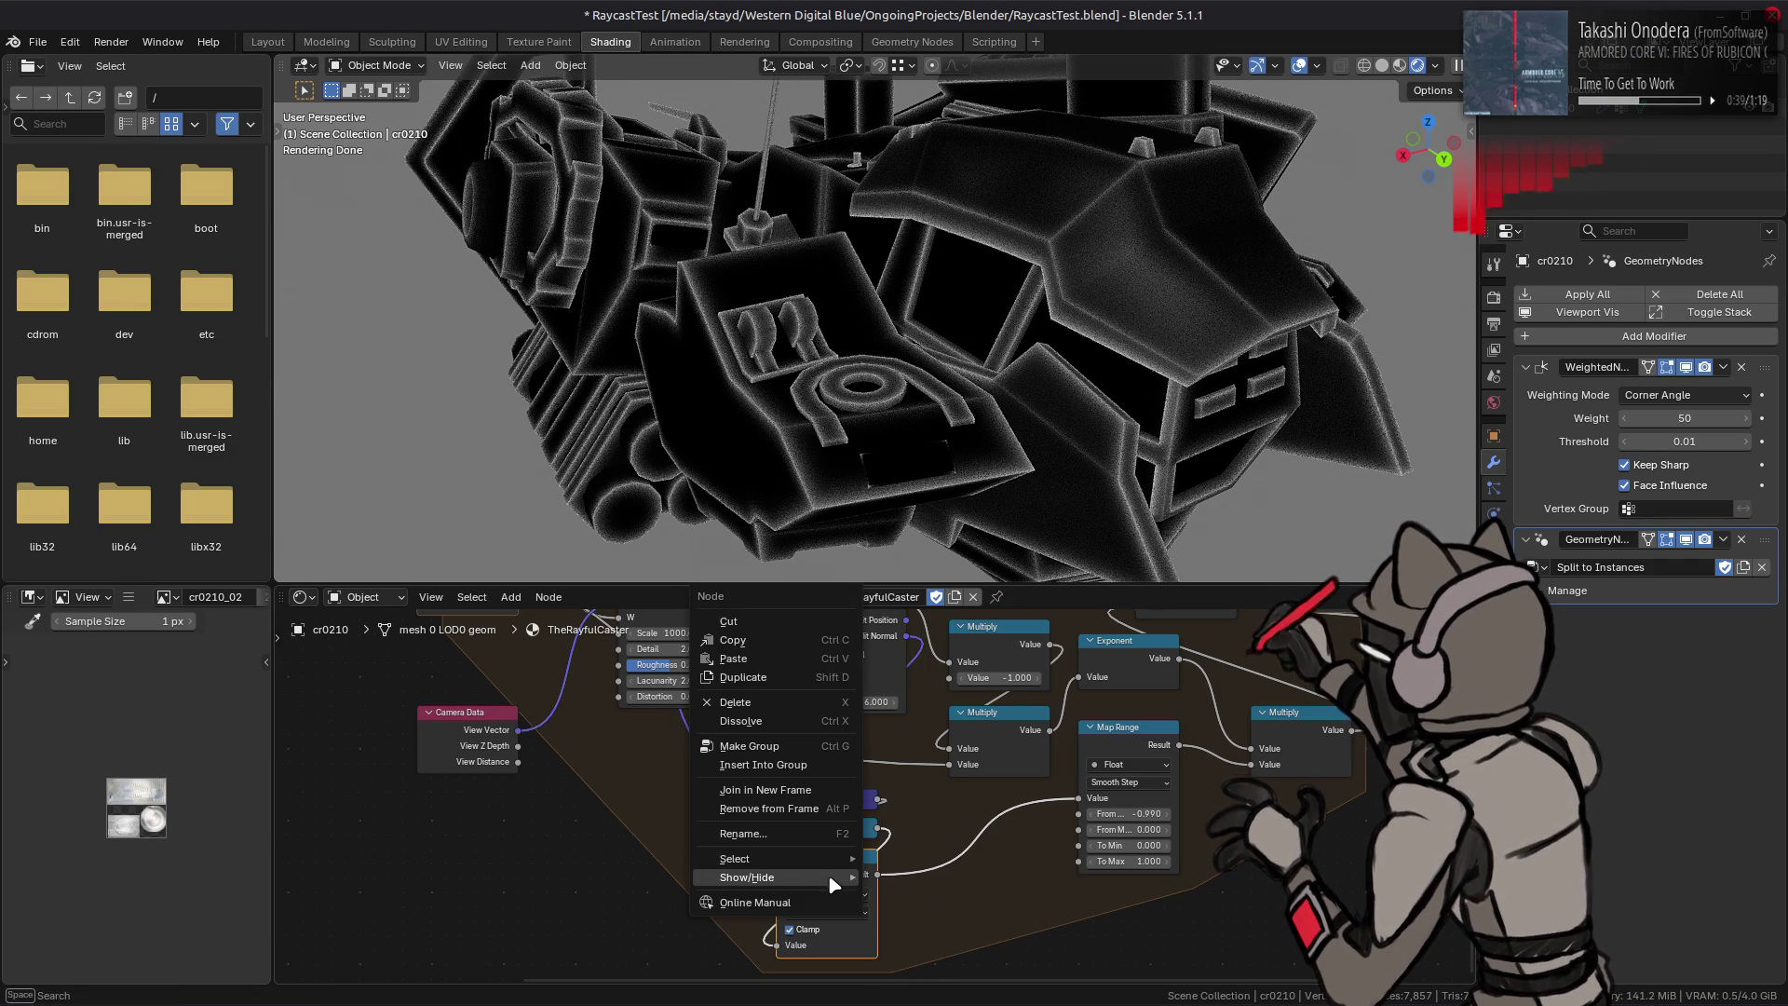
{"action": "left_click", "coordinate": [936, 884]}
{"action": "right_click", "coordinate": [866, 880]}
{"action": "left_click", "coordinate": [935, 909]}
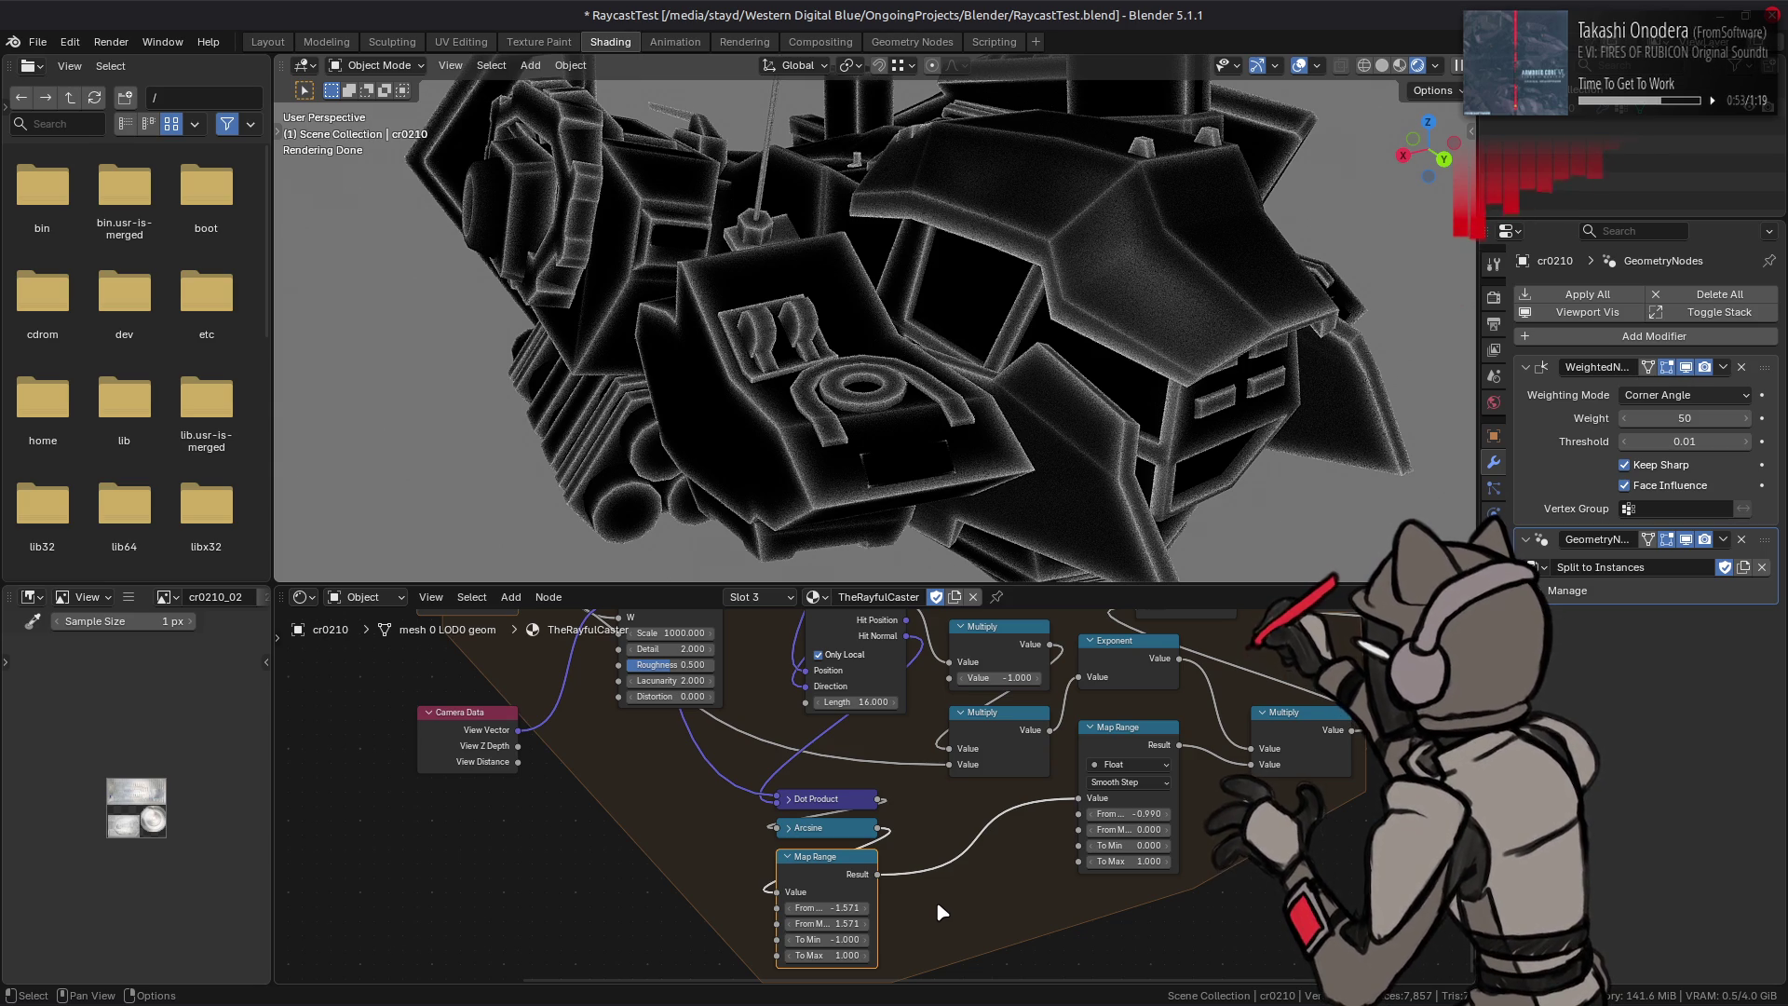
Step: Collapse the Map Range again, select the Dot Product, Arcsine and Map Range nodes and duplicate them
{"action": "right_click", "coordinate": [839, 875]}
{"action": "mouse_move", "coordinate": [759, 879]}
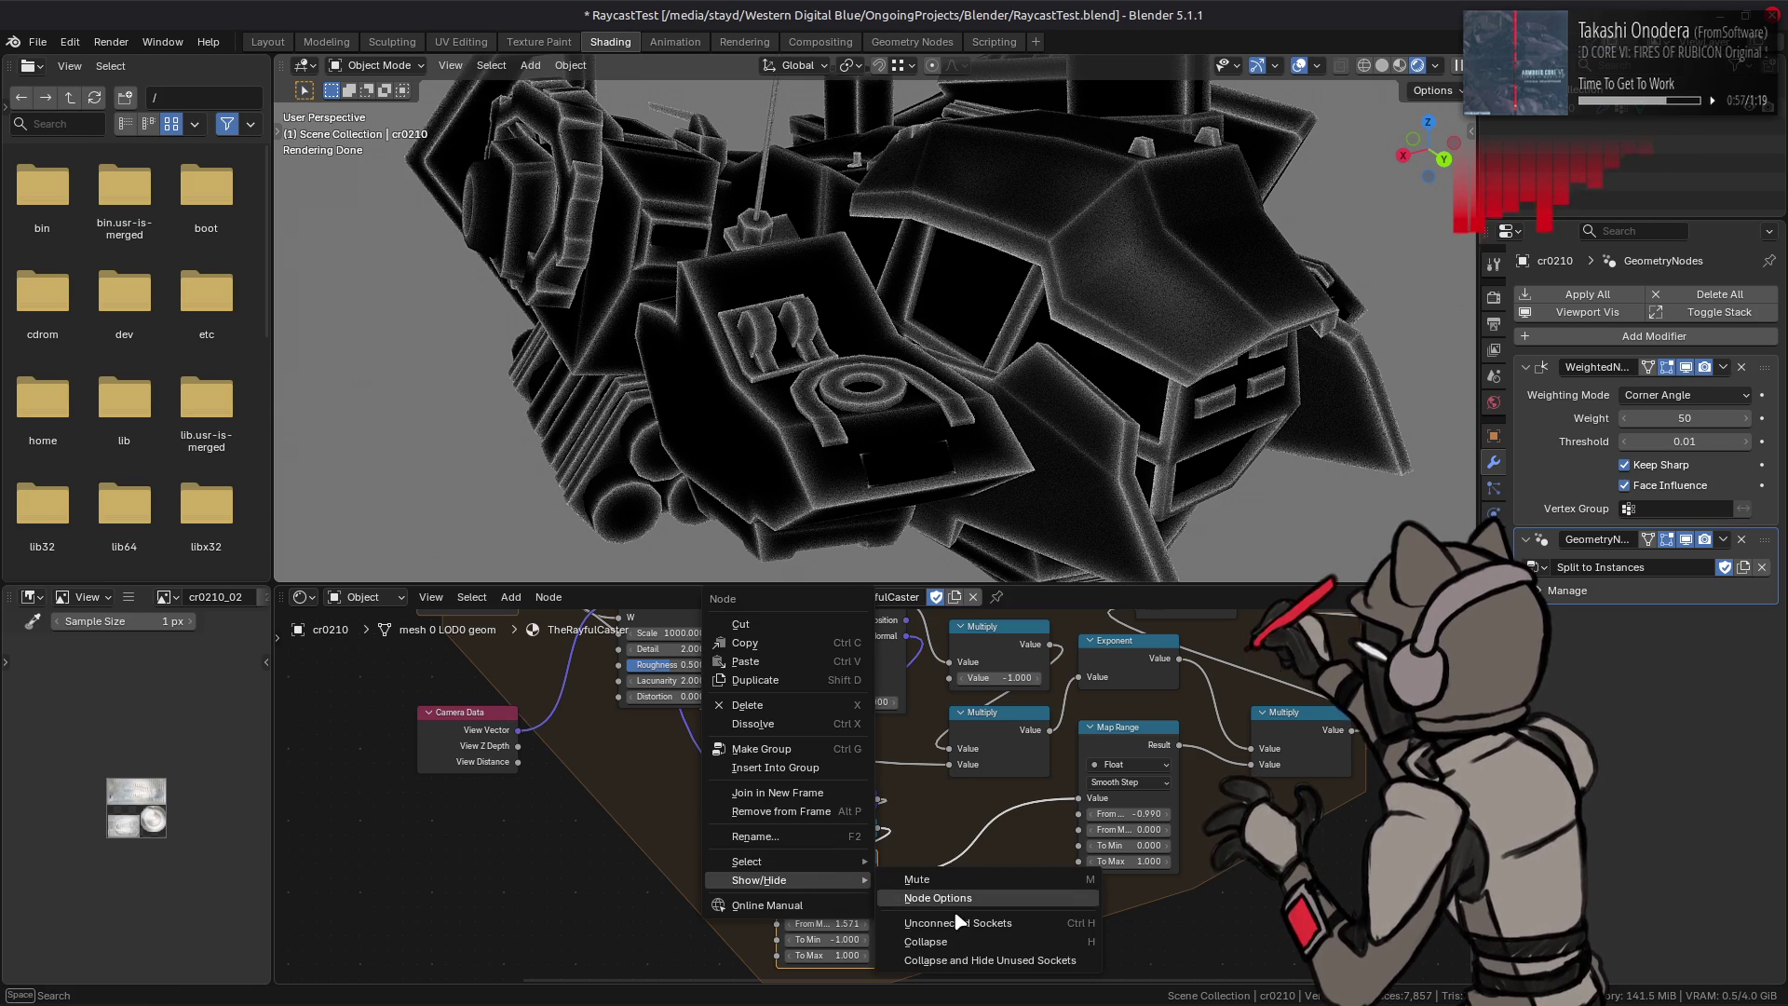
{"action": "left_click", "coordinate": [934, 926]}
{"action": "left_click", "coordinate": [788, 857]}
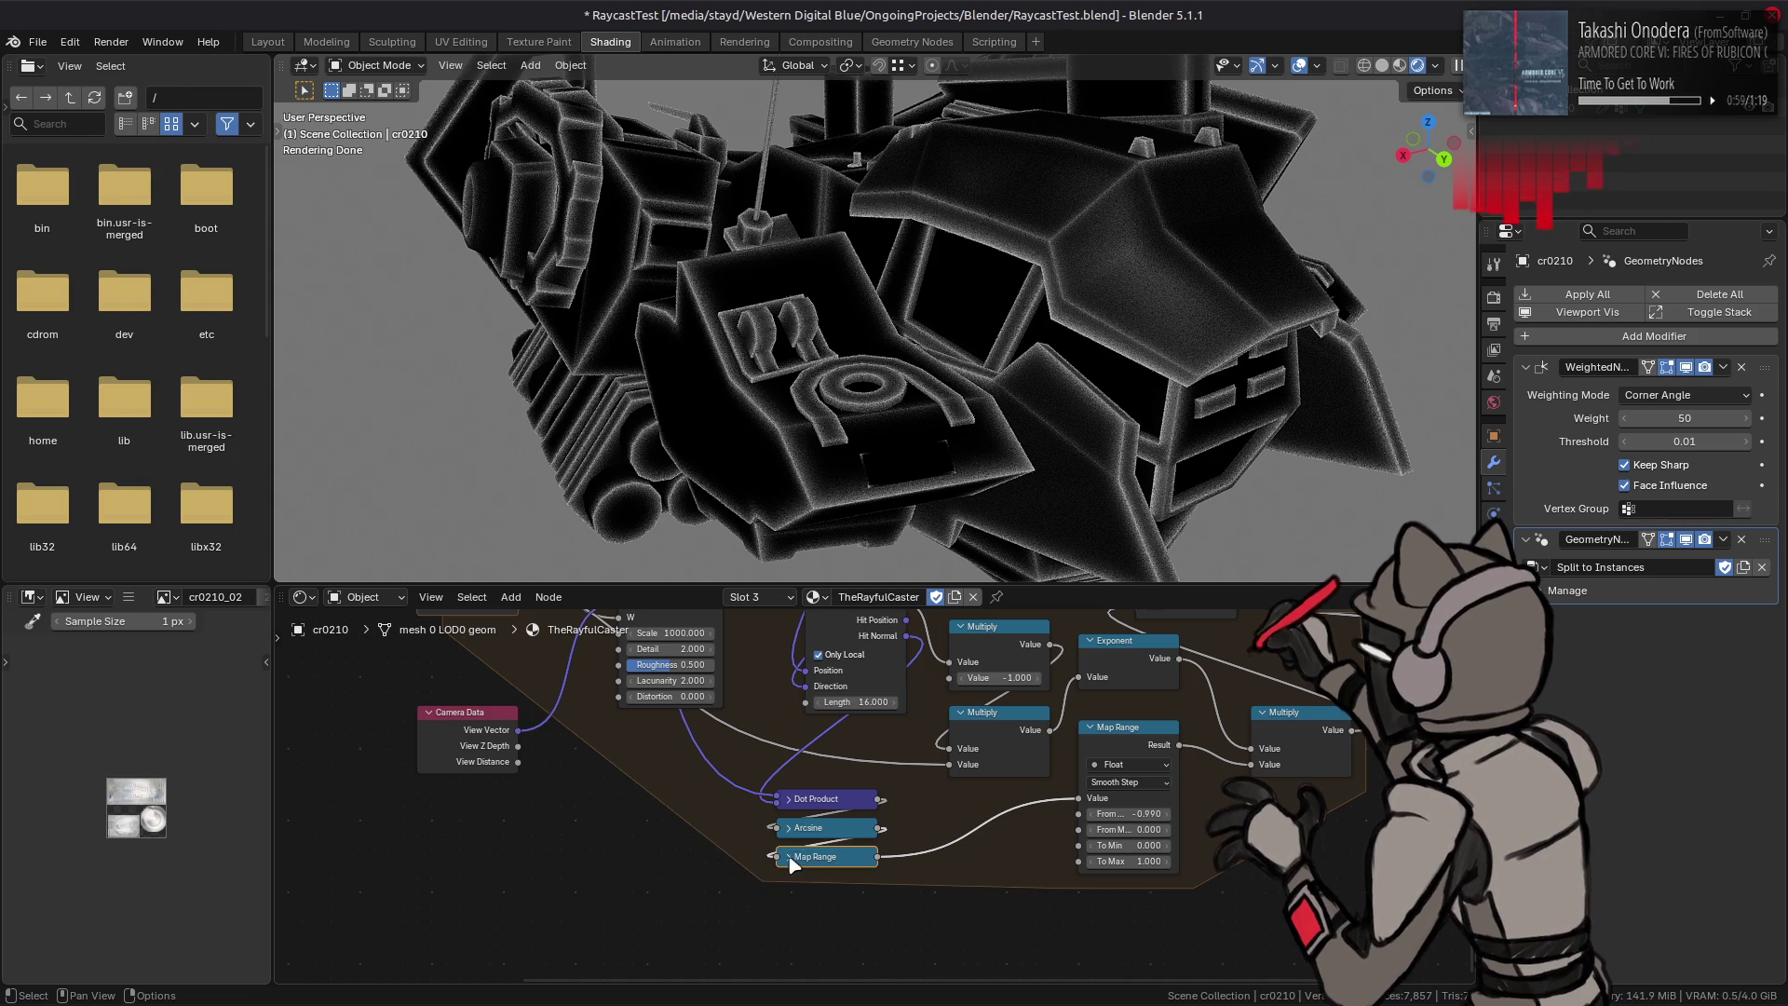
{"action": "left_click_drag", "start_coordinate": [890, 779], "coordinate": [831, 887]}
{"action": "key", "text": "shift+d"}
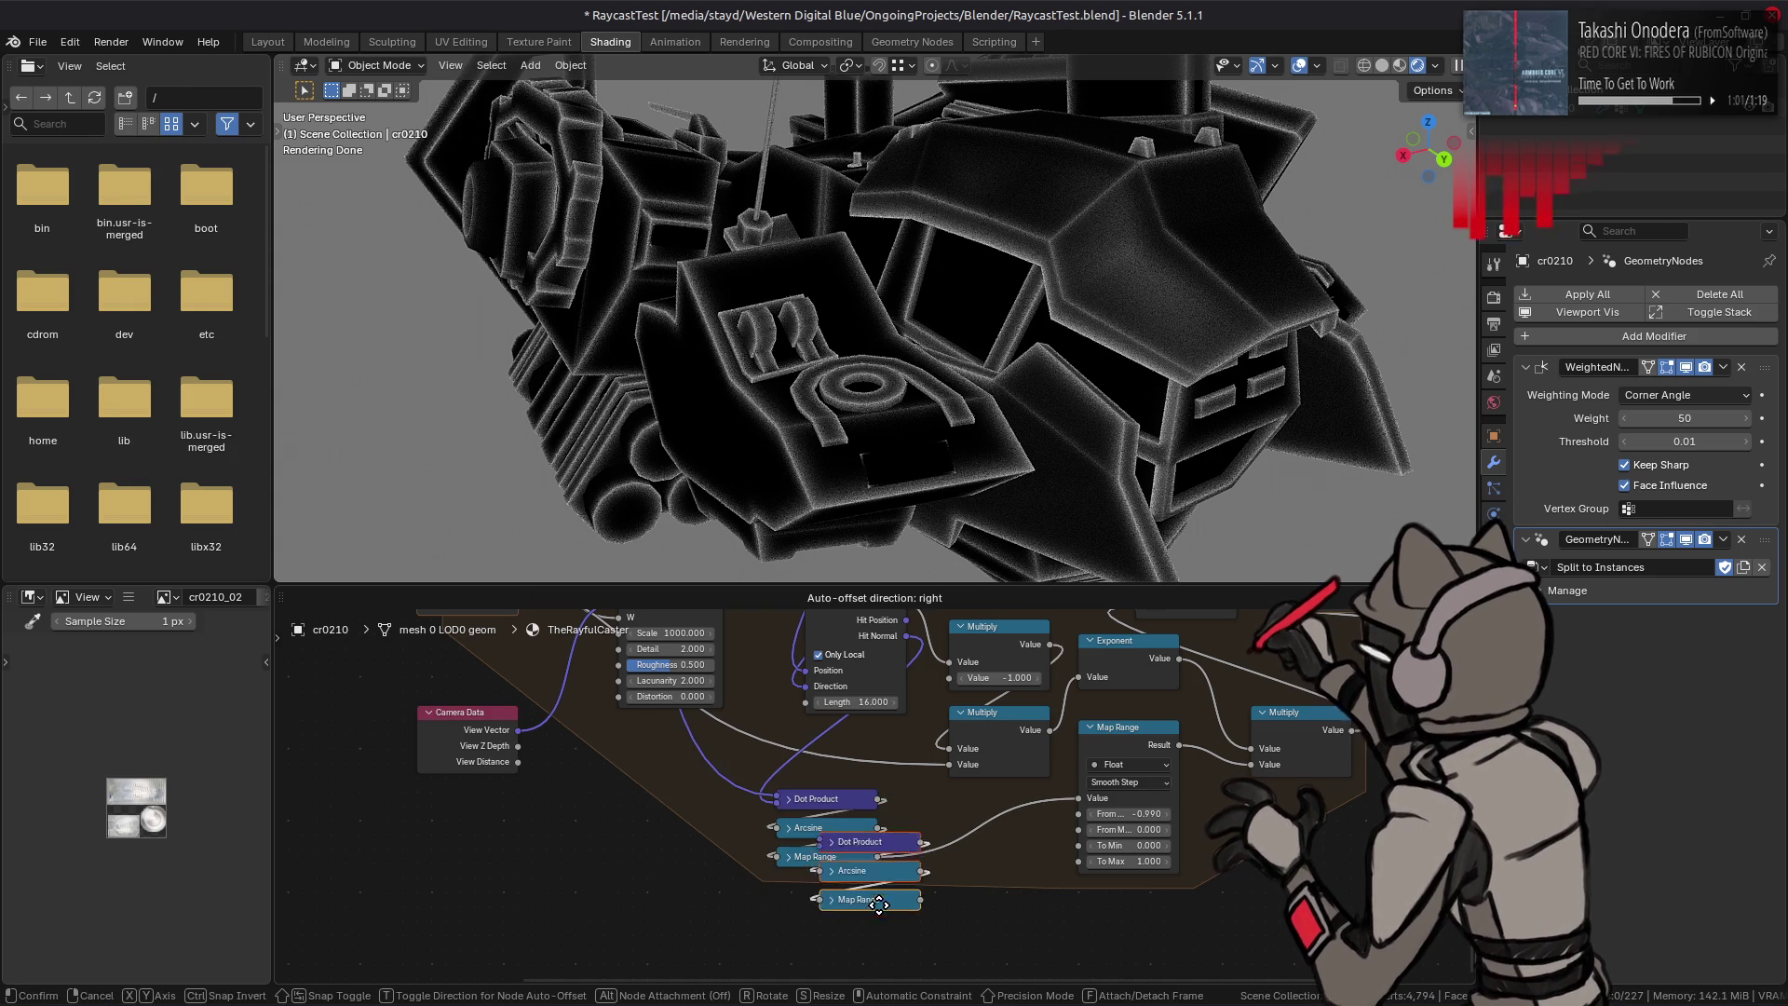
Step: Place the duplicated chain below the originals and start wiring Hit Normal toward it
{"action": "left_click", "coordinate": [970, 912]}
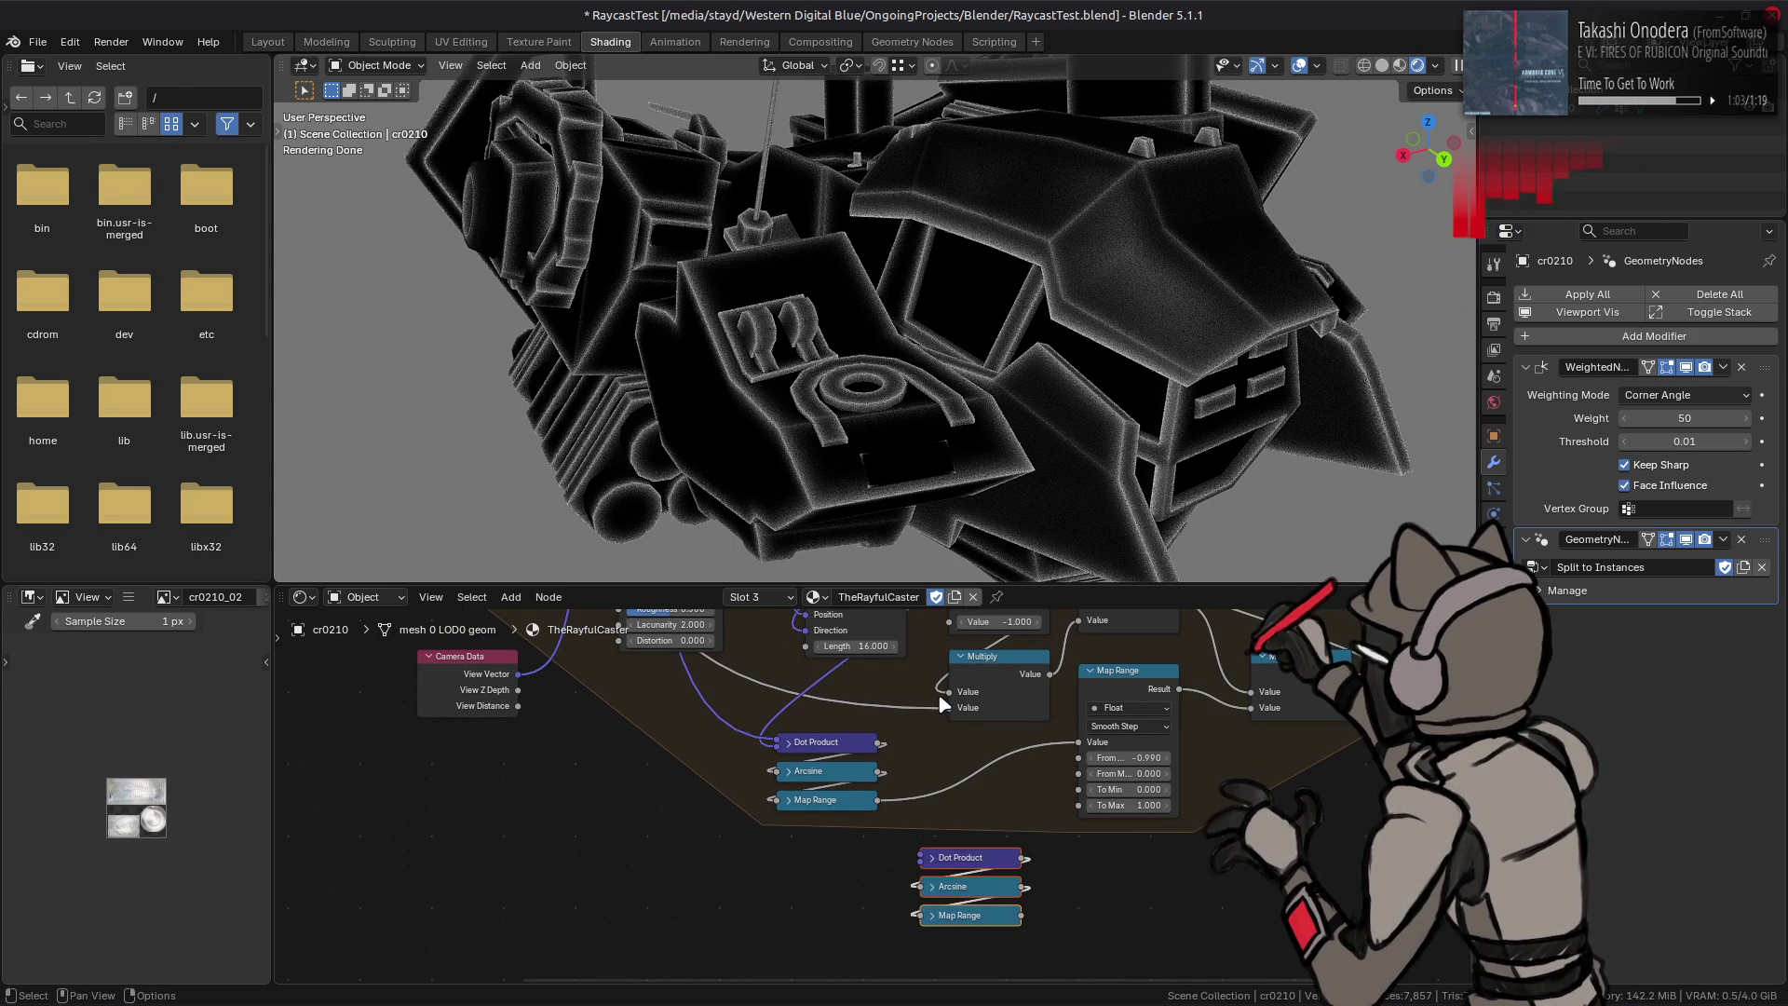
{"action": "scroll", "coordinate": [941, 705], "scroll_direction": "up", "scroll_amount": 2, "text": "shift"}
{"action": "scroll", "coordinate": [902, 701], "scroll_direction": "up", "scroll_amount": 2, "text": "shift"}
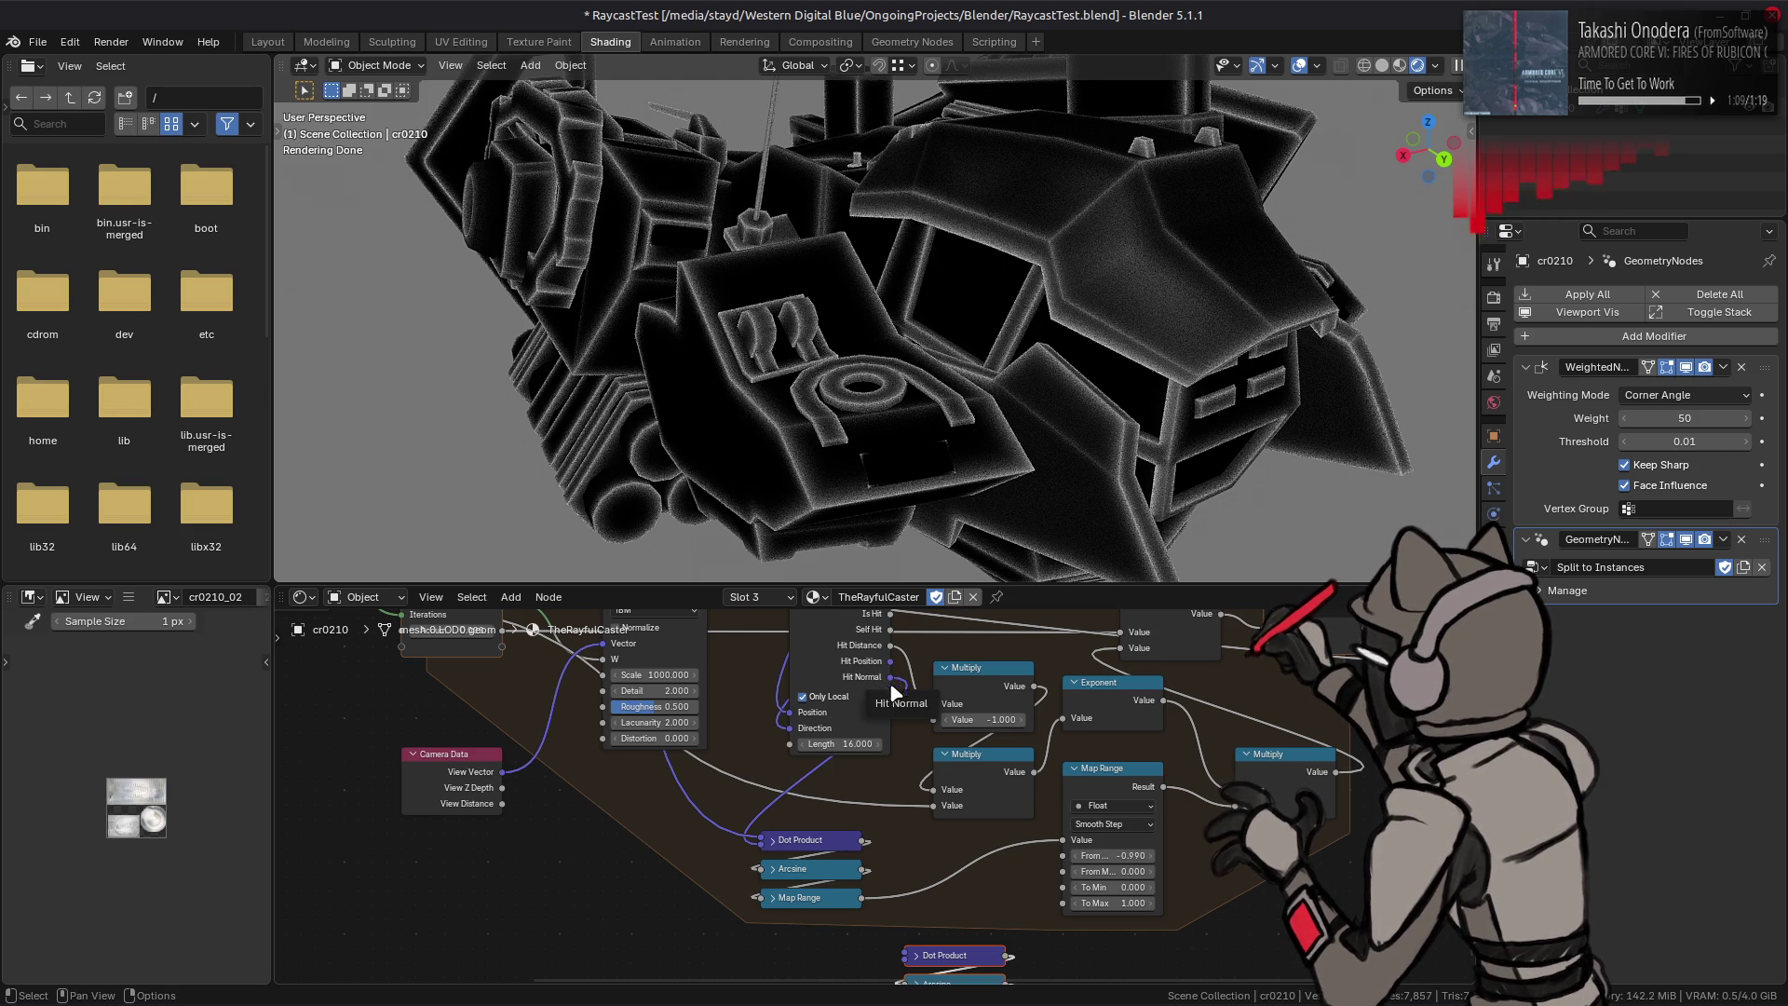
{"action": "left_click_drag", "start_coordinate": [889, 676], "coordinate": [906, 883]}
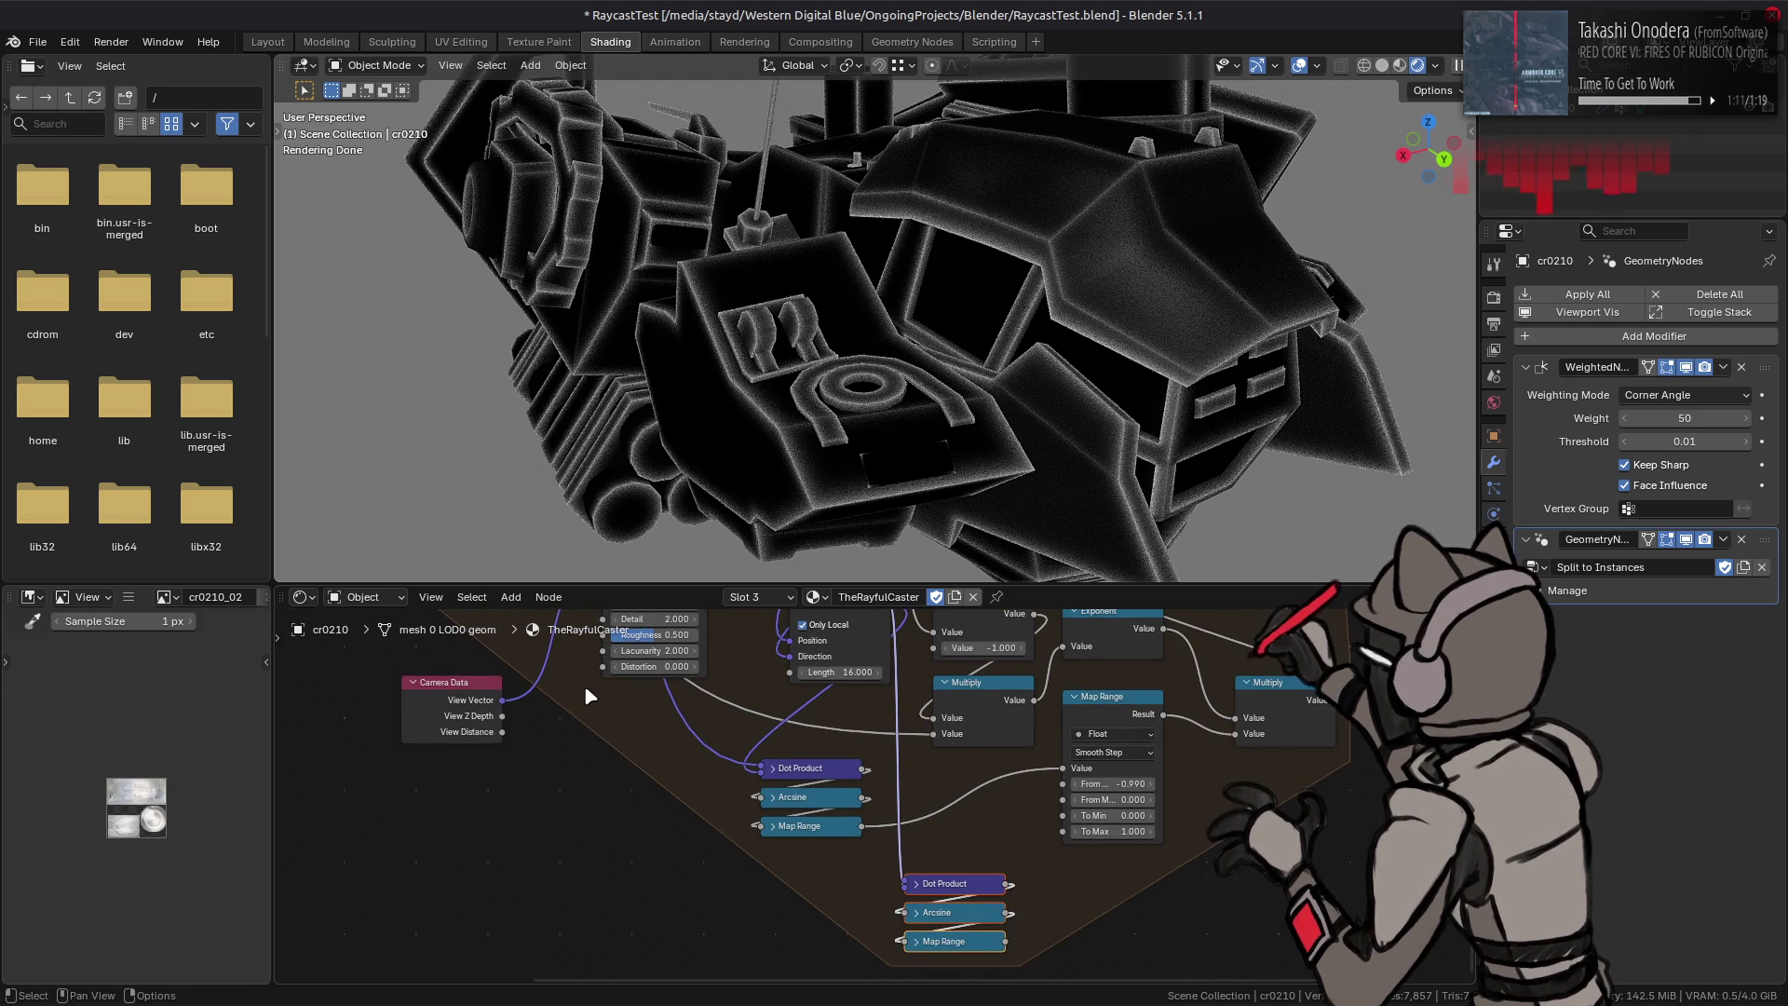
{"action": "middle_click_drag", "start_coordinate": [581, 679], "coordinate": [601, 808]}
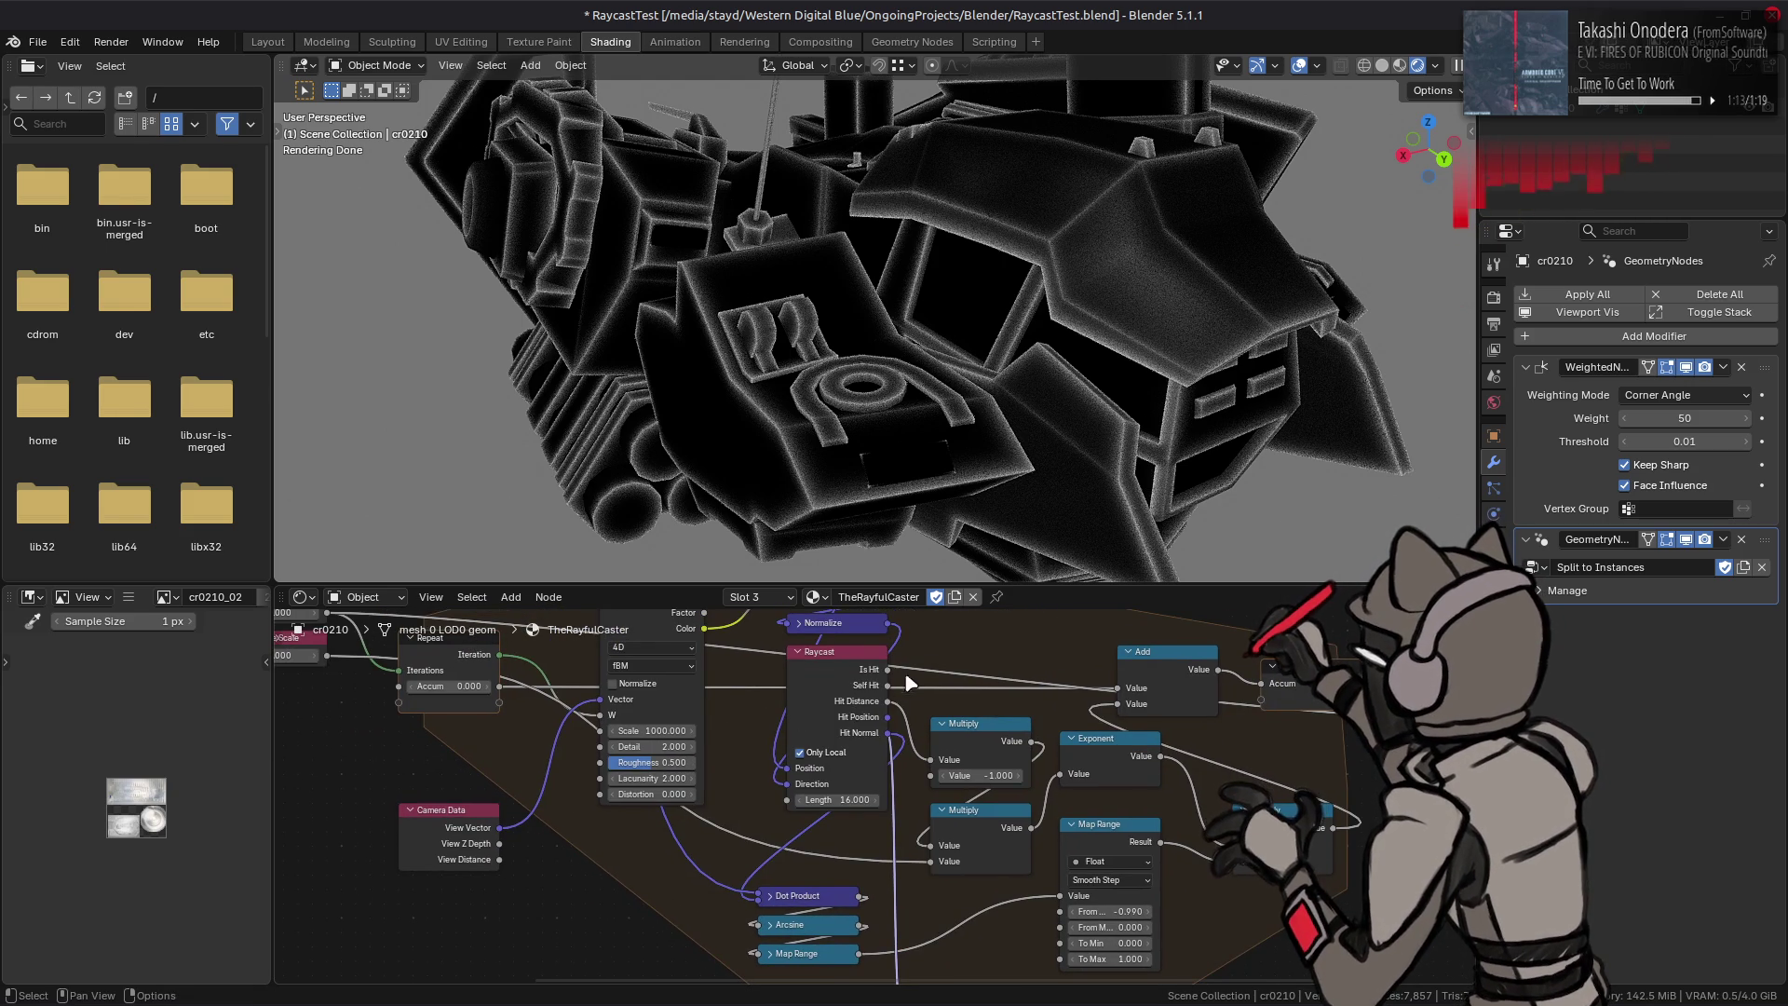
{"action": "middle_click_drag", "start_coordinate": [894, 678], "coordinate": [893, 873]}
Step: Connect the Raycast Hit Normal into the lower Dot Product input
{"action": "left_click", "coordinate": [835, 645]}
{"action": "middle_click_drag", "start_coordinate": [885, 785], "coordinate": [1063, 689]}
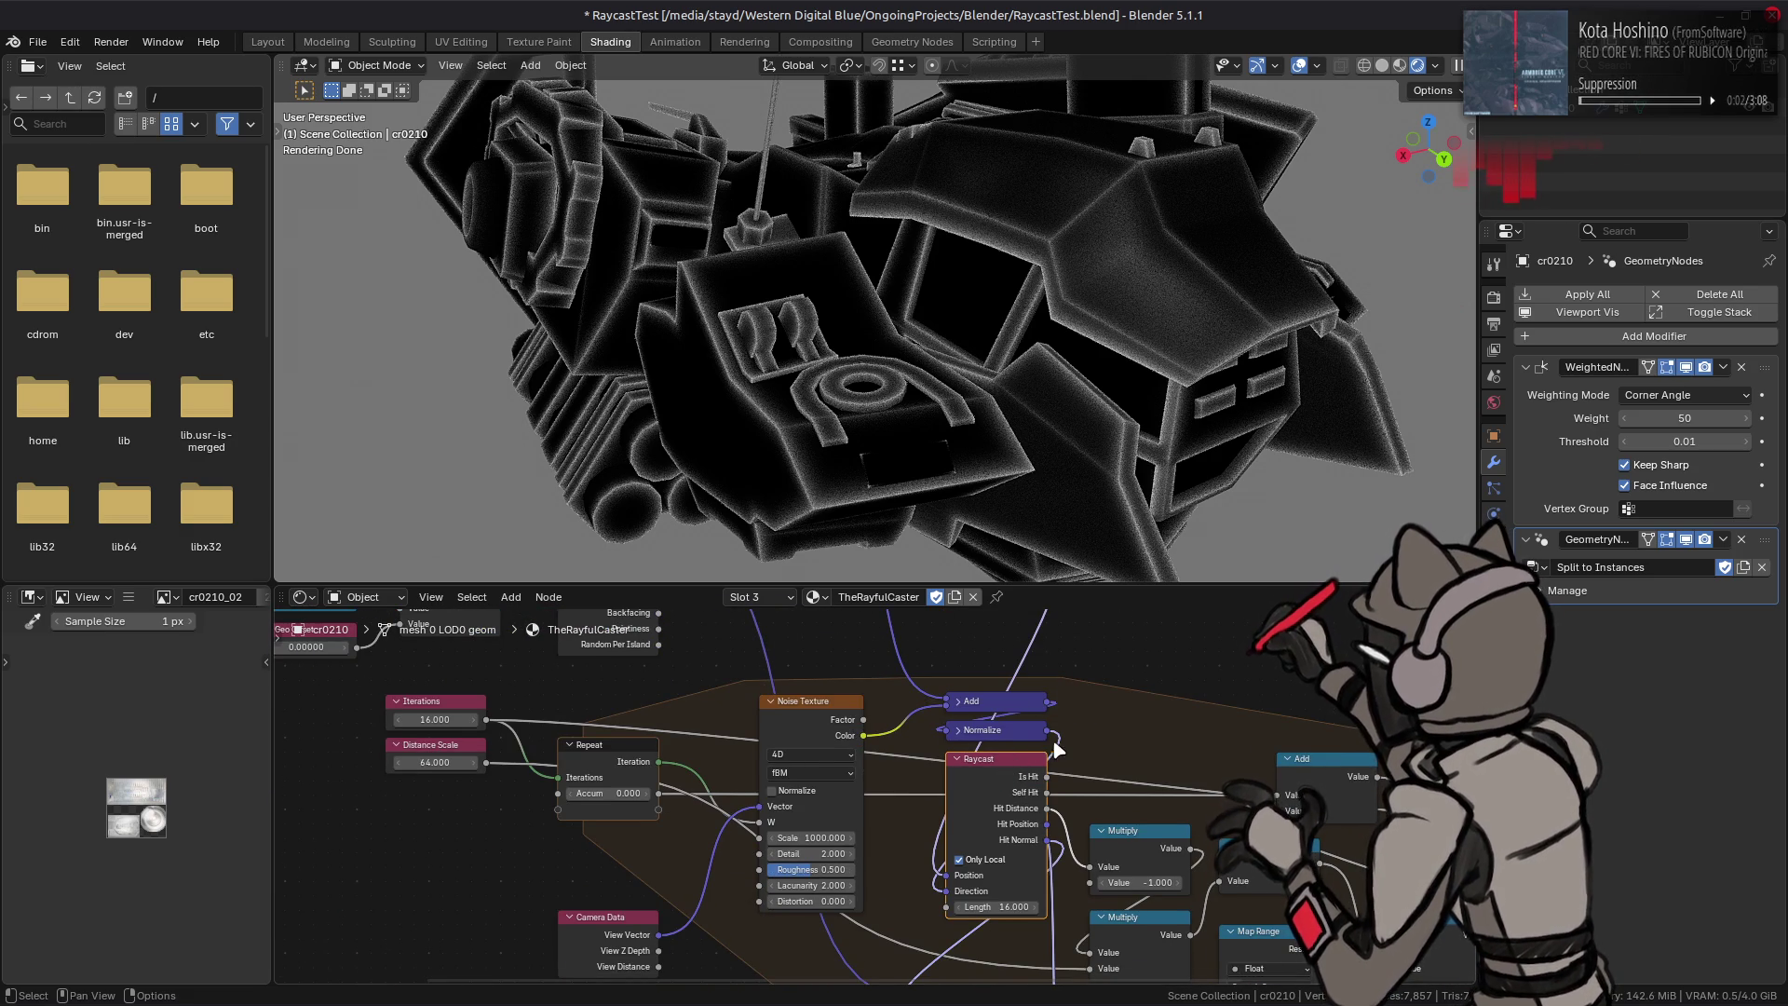
{"action": "middle_click_drag", "start_coordinate": [1072, 736], "coordinate": [915, 691]}
{"action": "mouse_move", "coordinate": [890, 687]}
{"action": "left_mouse_down"}
{"action": "mouse_move", "coordinate": [868, 996]}
{"action": "mouse_move", "coordinate": [901, 922]}
{"action": "left_mouse_up"}
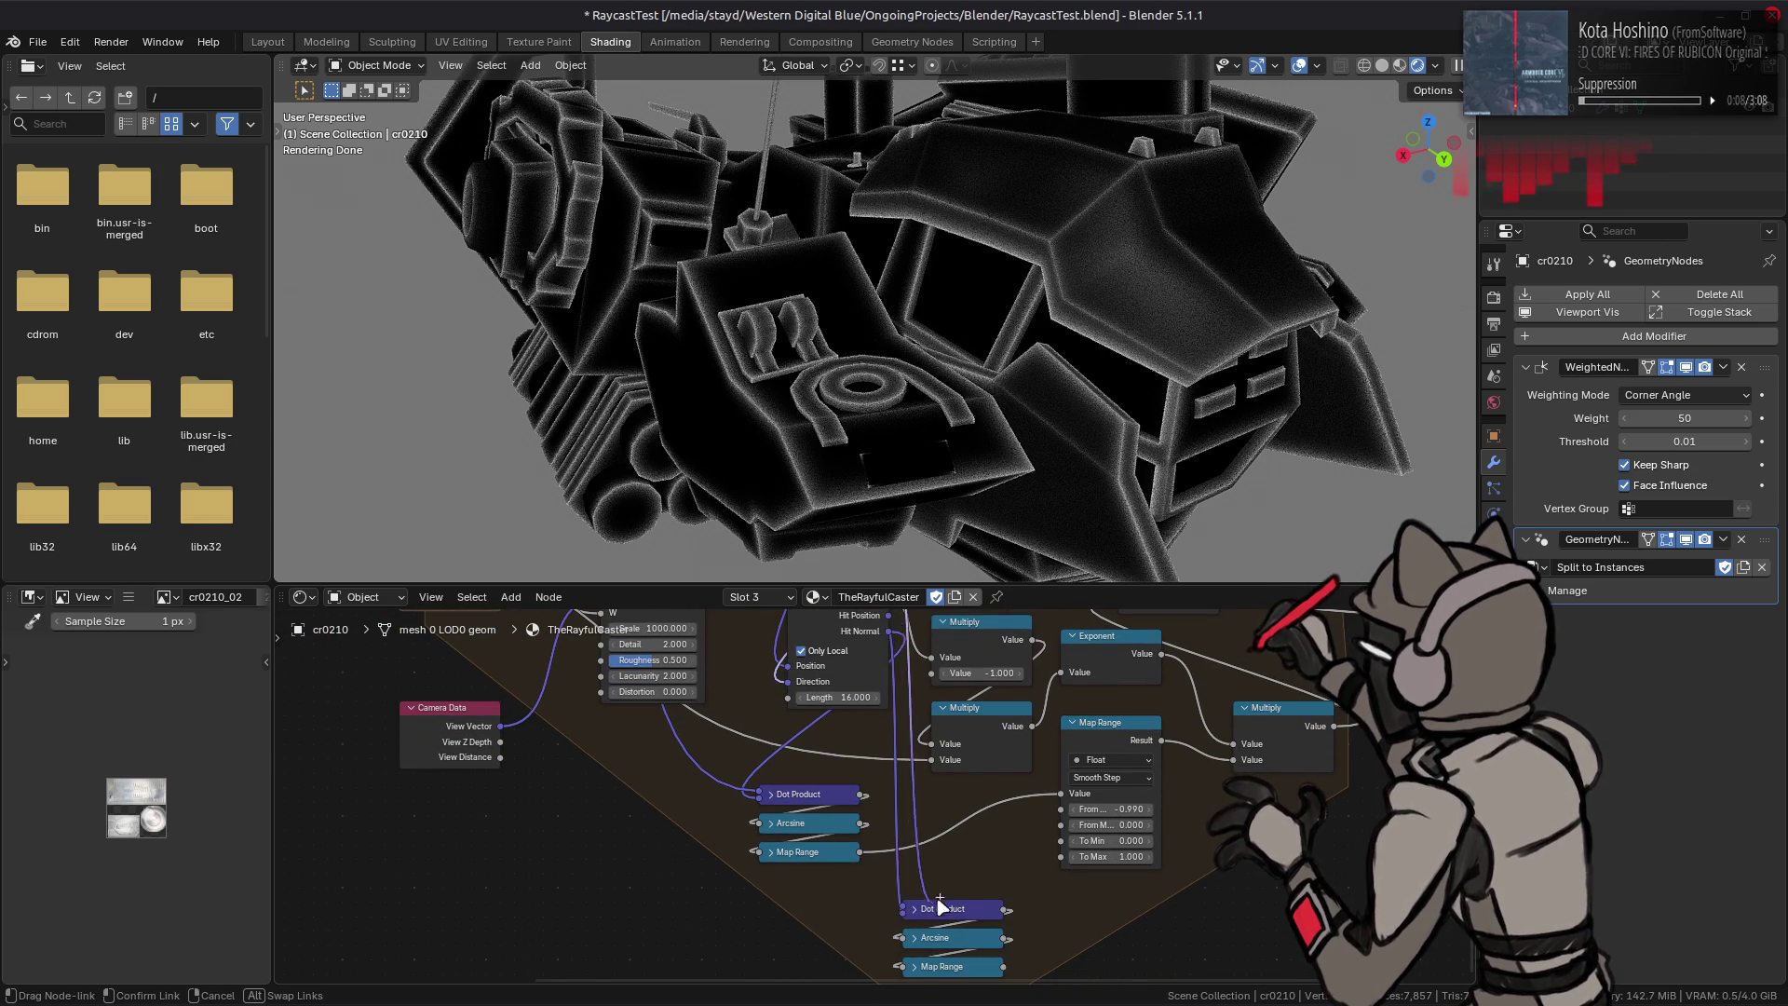
{"action": "left_click_drag", "start_coordinate": [904, 923], "coordinate": [904, 919]}
{"action": "middle_click_drag", "start_coordinate": [958, 878], "coordinate": [958, 843]}
Step: Reposition the lower Dot Product, Arcsine and Map Range chain, then duplicate the upper Map Range
{"action": "left_click_drag", "start_coordinate": [978, 839], "coordinate": [880, 971]}
{"action": "key", "text": "g"}
{"action": "left_click", "coordinate": [959, 852]}
{"action": "middle_click_drag", "start_coordinate": [958, 853], "coordinate": [939, 907]}
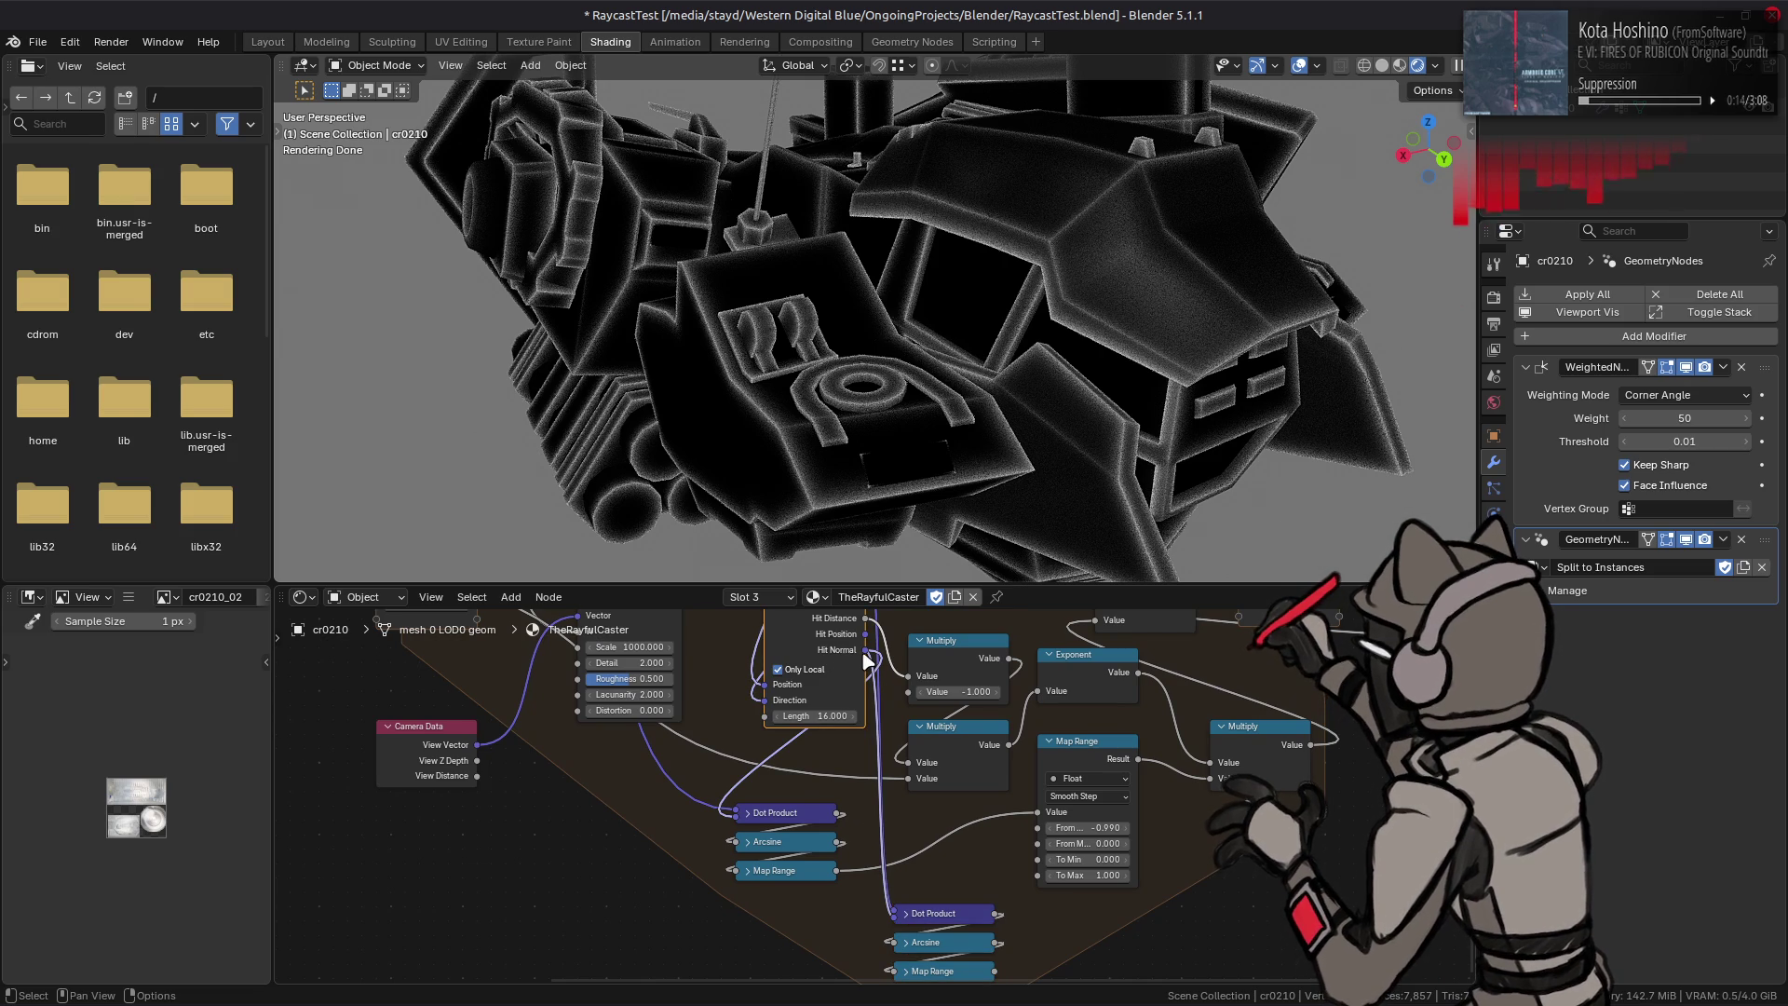
{"action": "left_click", "coordinate": [939, 917]}
{"action": "middle_click_drag", "start_coordinate": [943, 919], "coordinate": [829, 844]}
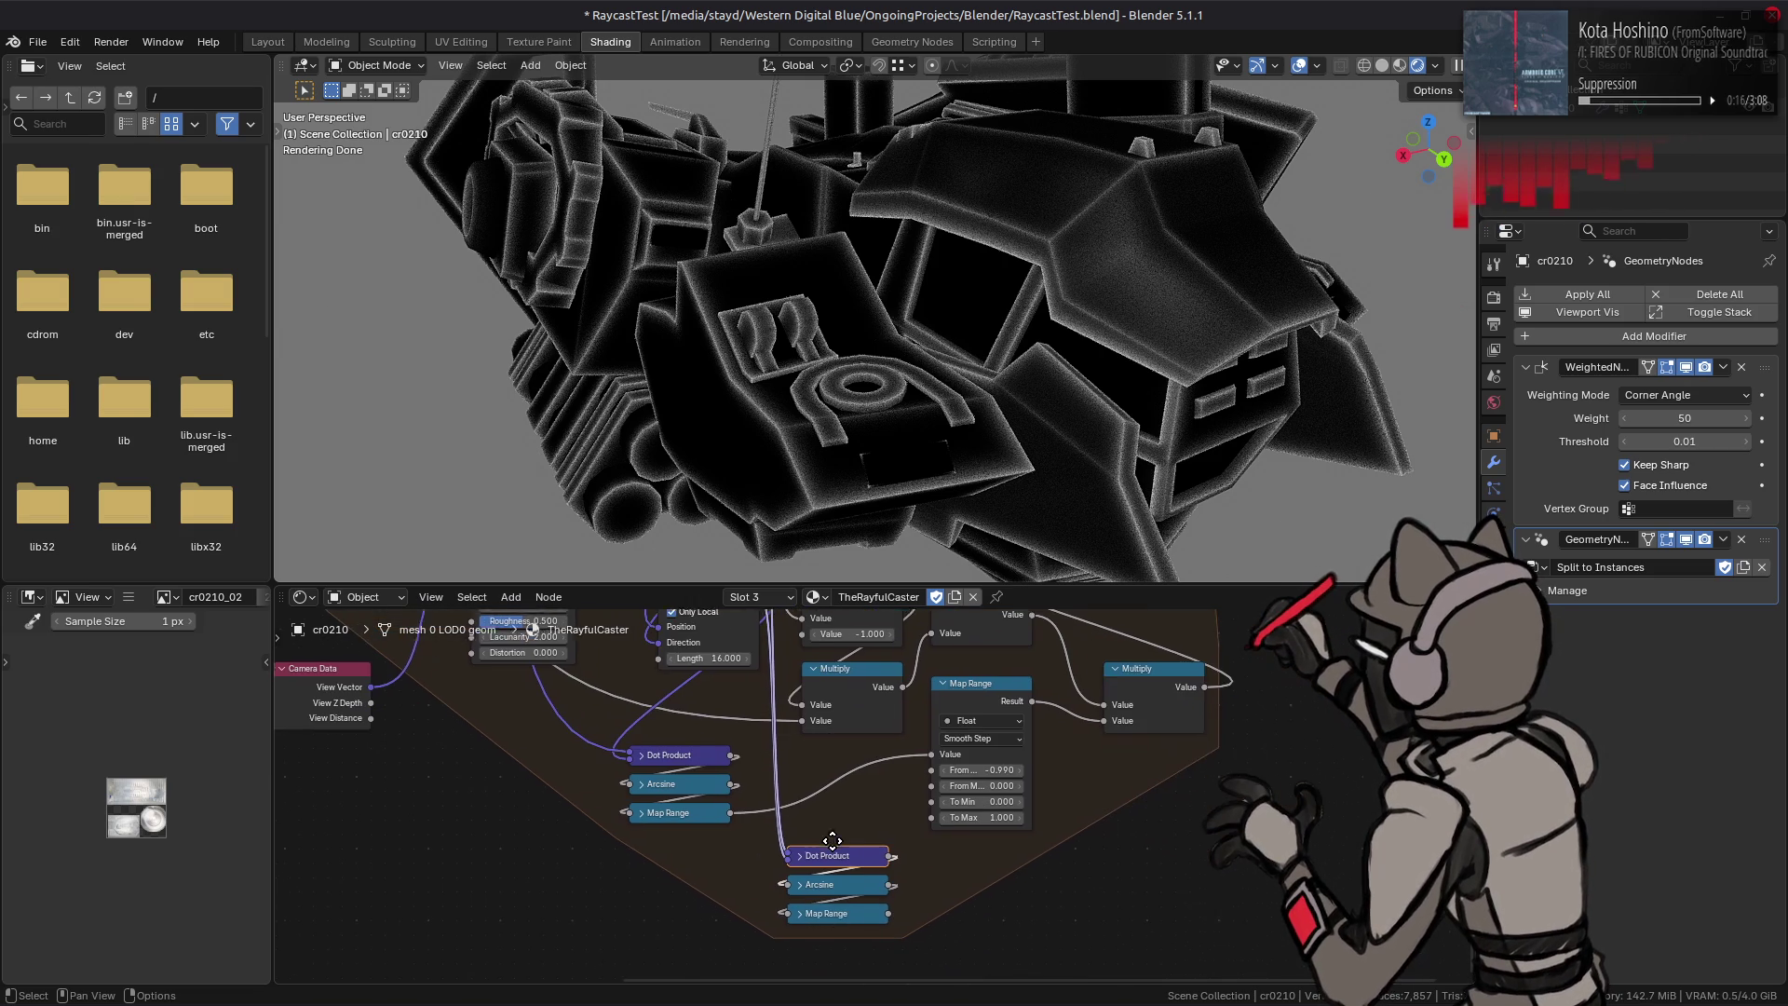
{"action": "left_click", "coordinate": [960, 710]}
{"action": "key", "text": "shift+d"}
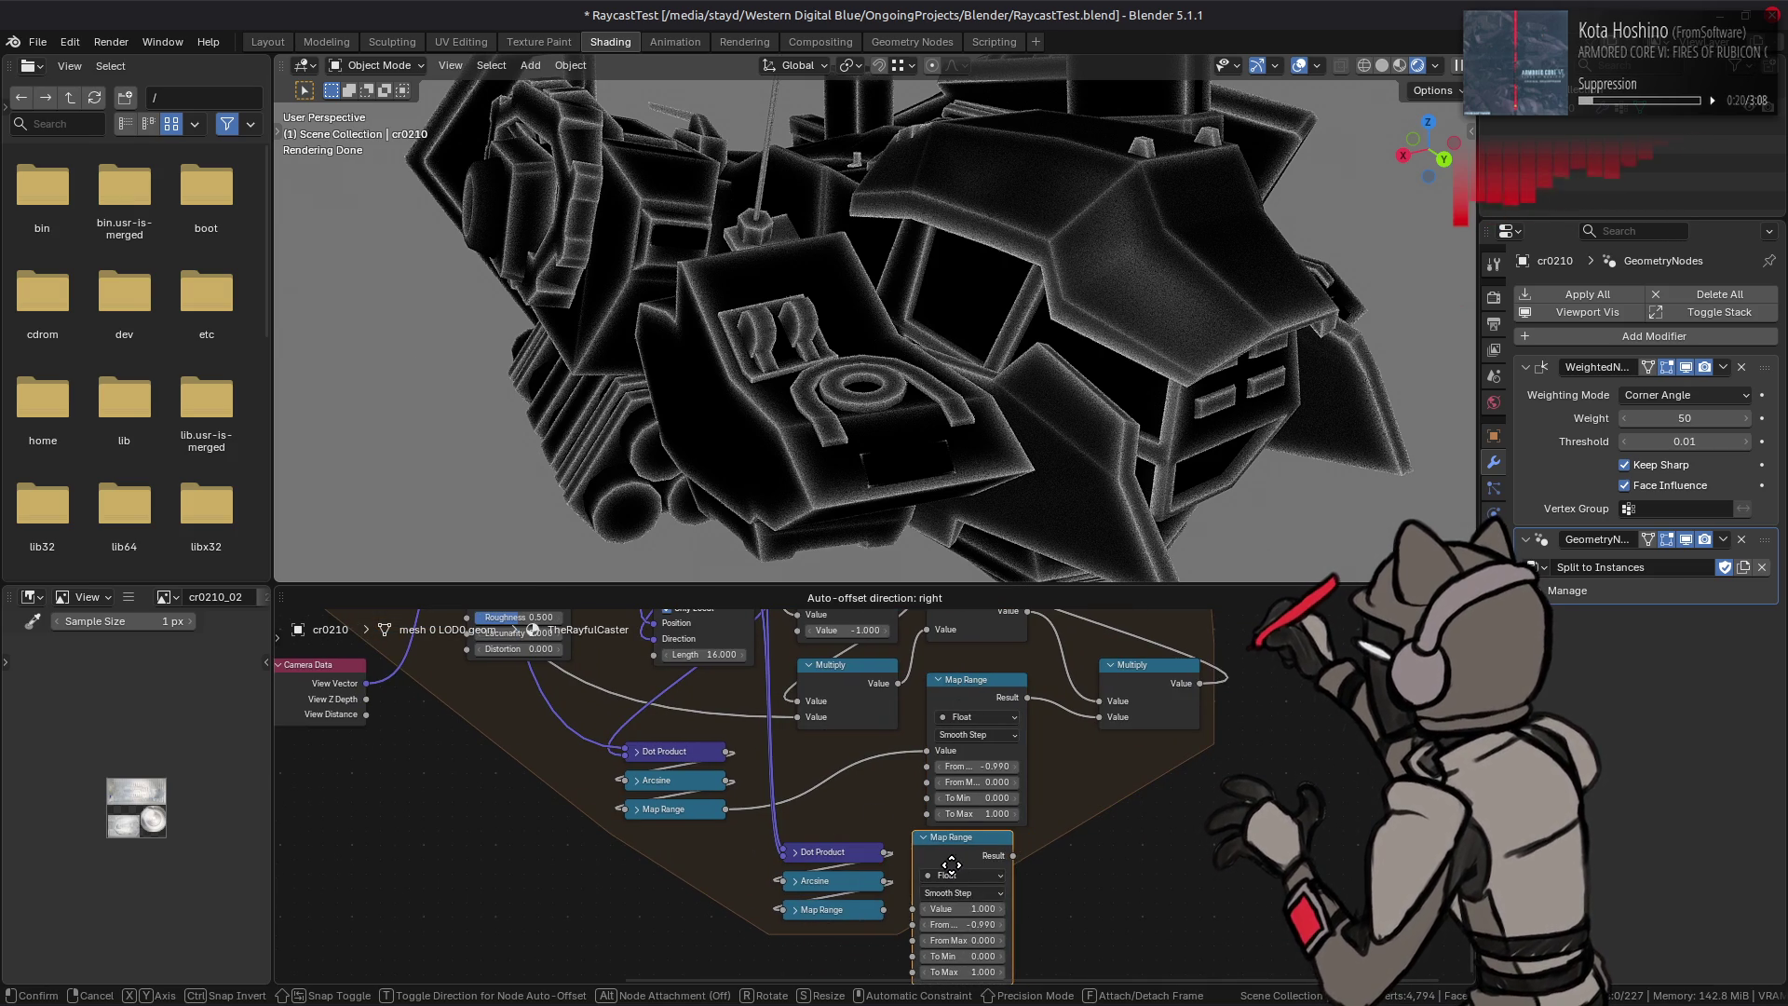
Step: Place the Map Range copy after the lower chain's Map Range with From Min 0 and Linear interpolation
{"action": "left_click", "coordinate": [952, 871]}
{"action": "middle_click_drag", "start_coordinate": [979, 912], "coordinate": [971, 844]}
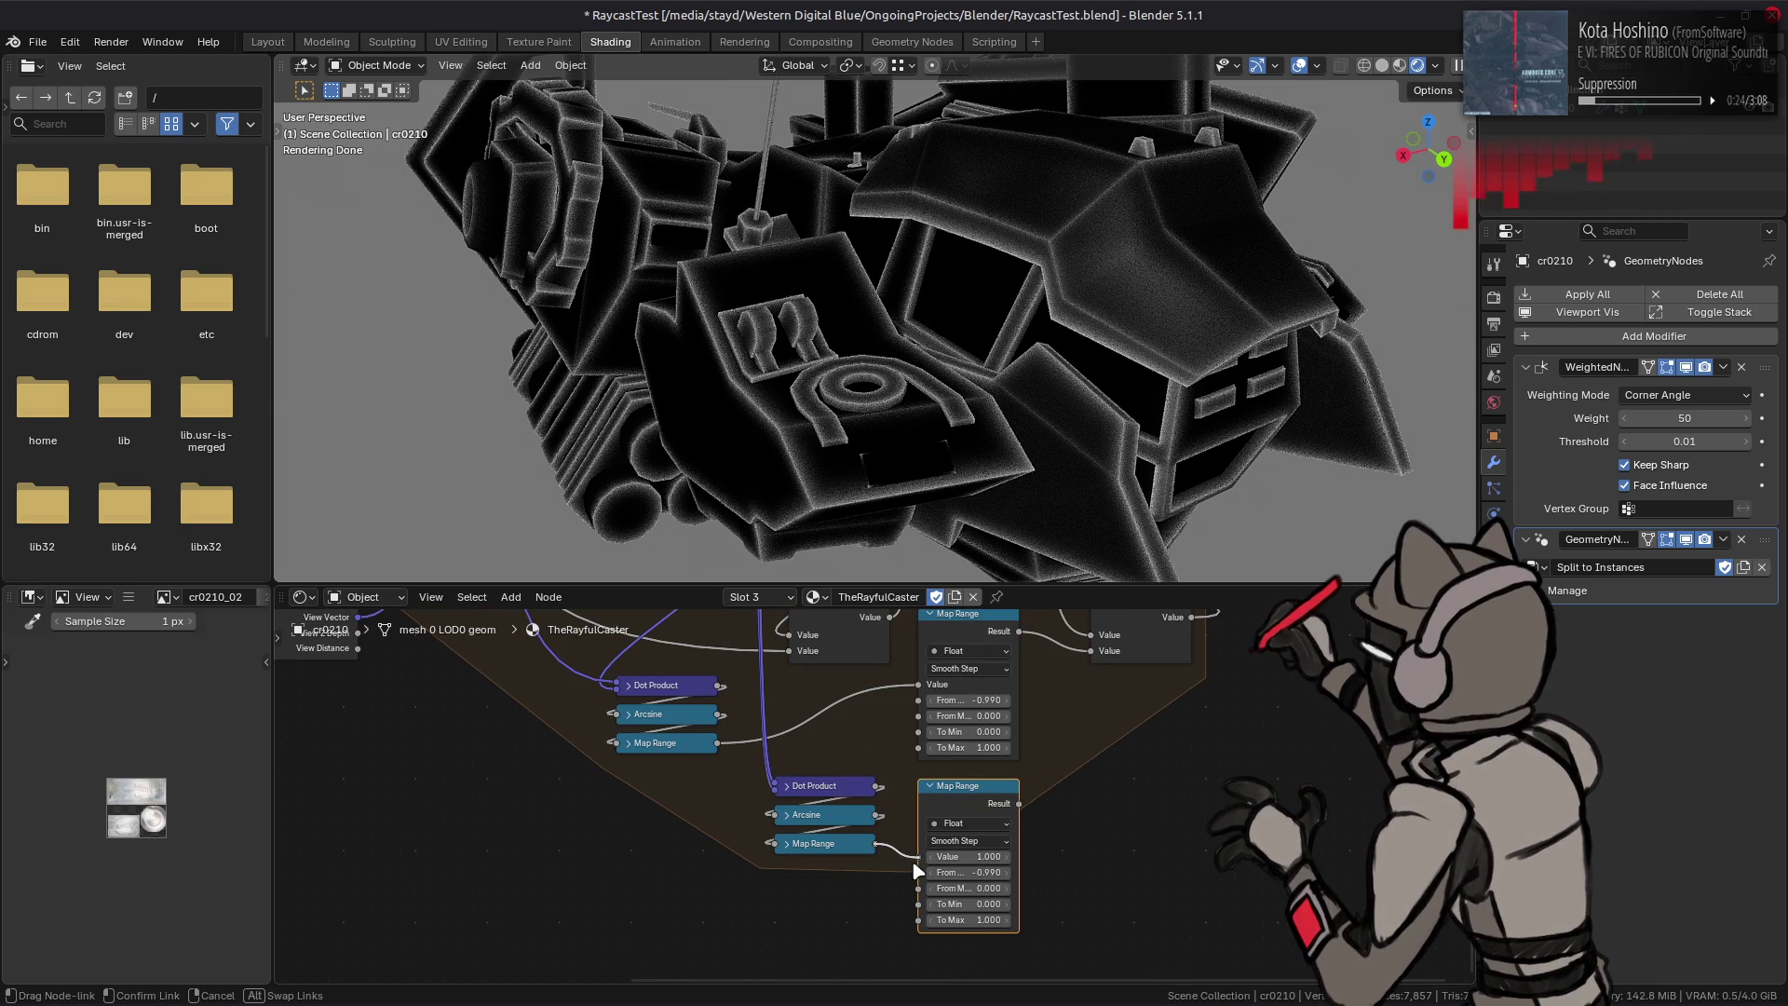
{"action": "left_click_drag", "start_coordinate": [877, 841], "coordinate": [923, 855]}
{"action": "left_click", "coordinate": [966, 880]}
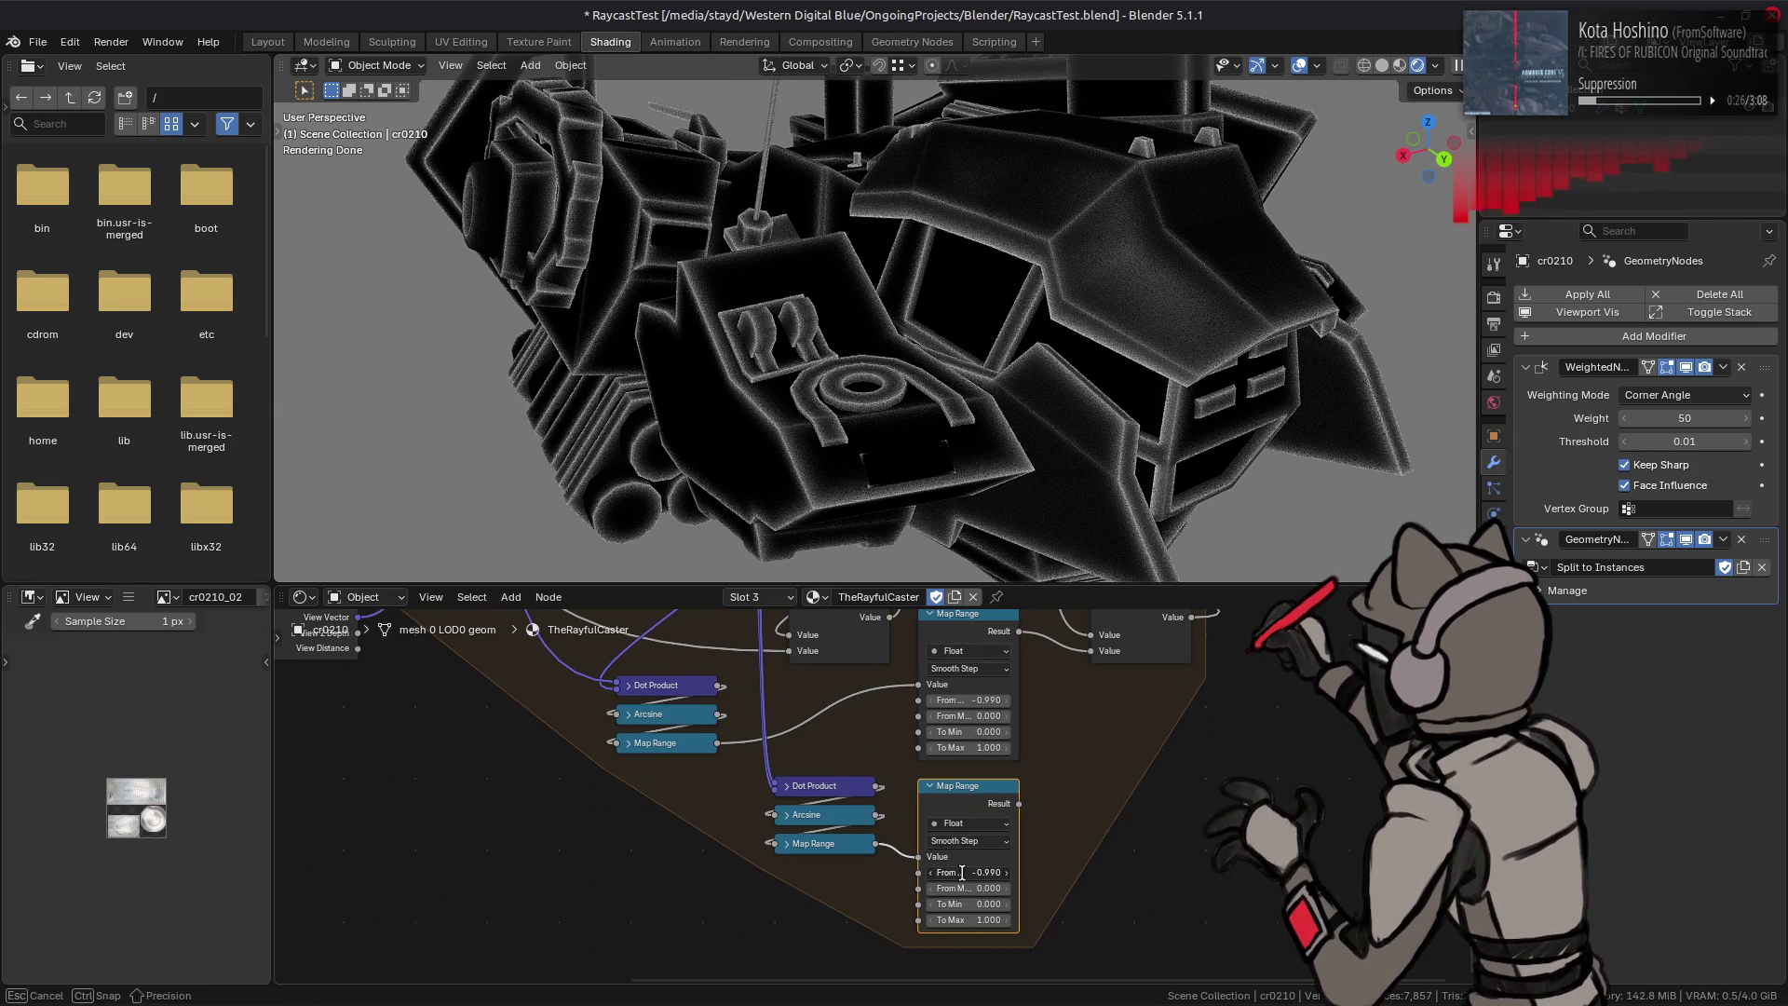
{"action": "type", "text": "0"}
{"action": "key", "text": "Return"}
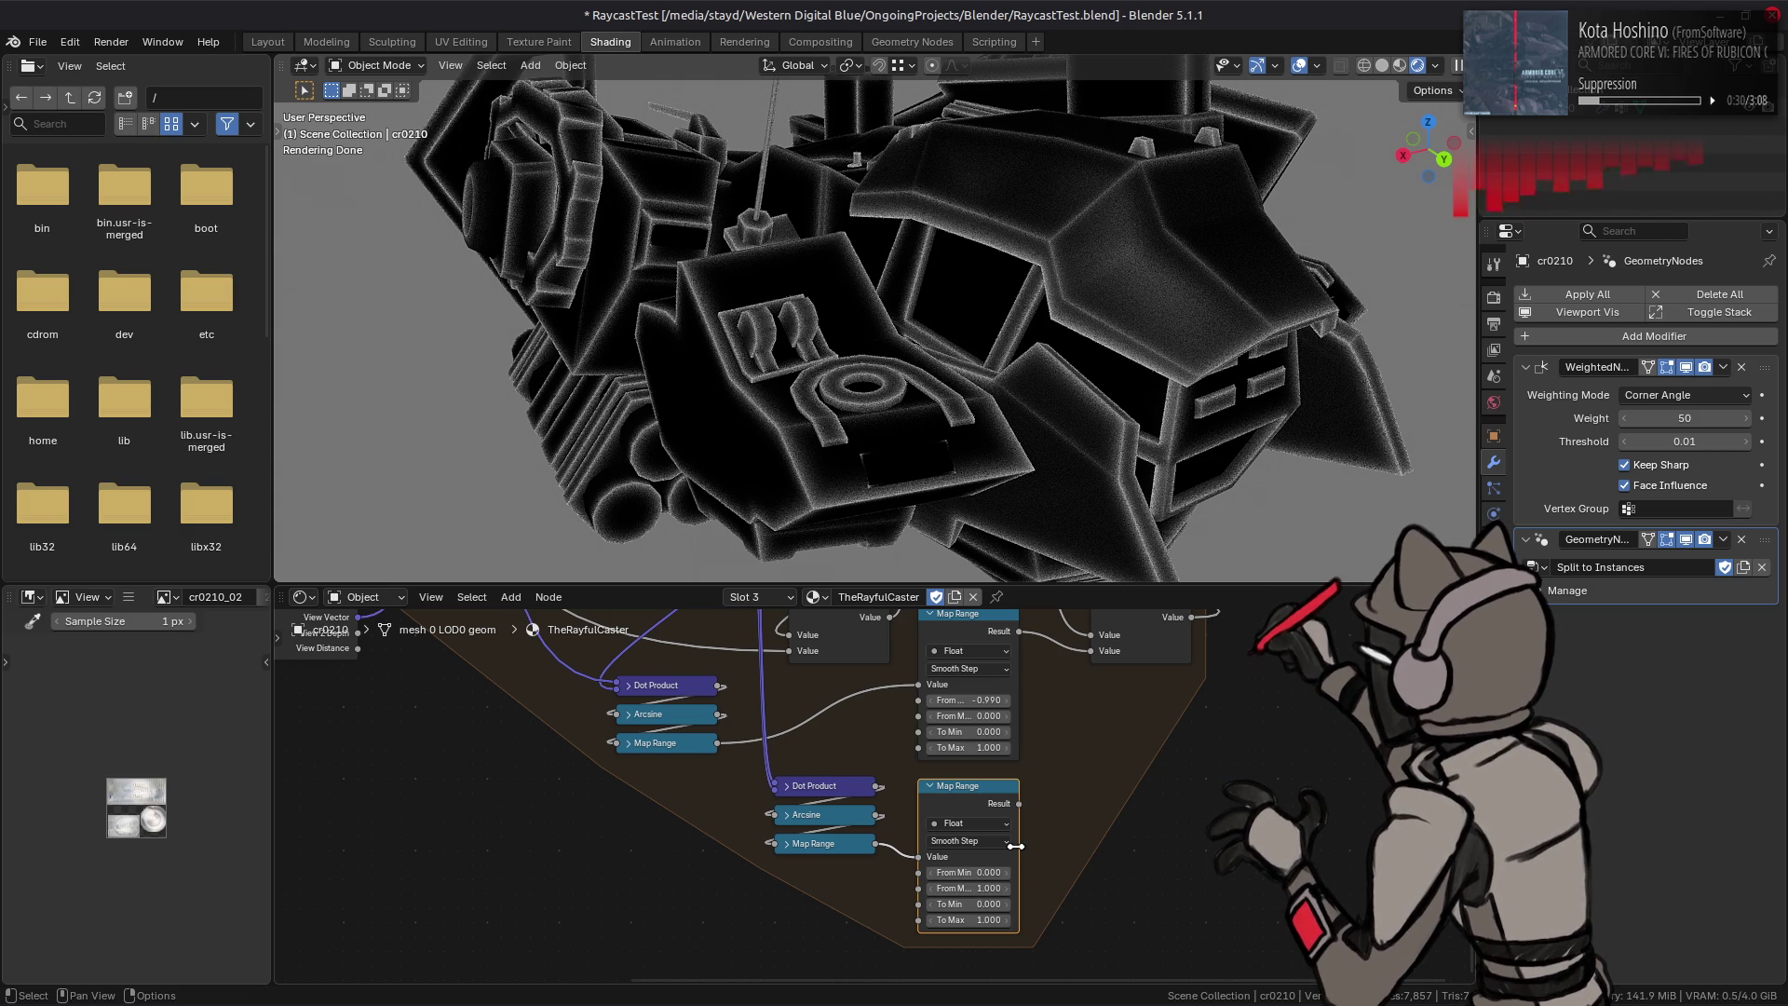
{"action": "middle_click_drag", "start_coordinate": [1024, 812], "coordinate": [1015, 823]}
{"action": "left_click", "coordinate": [960, 850]}
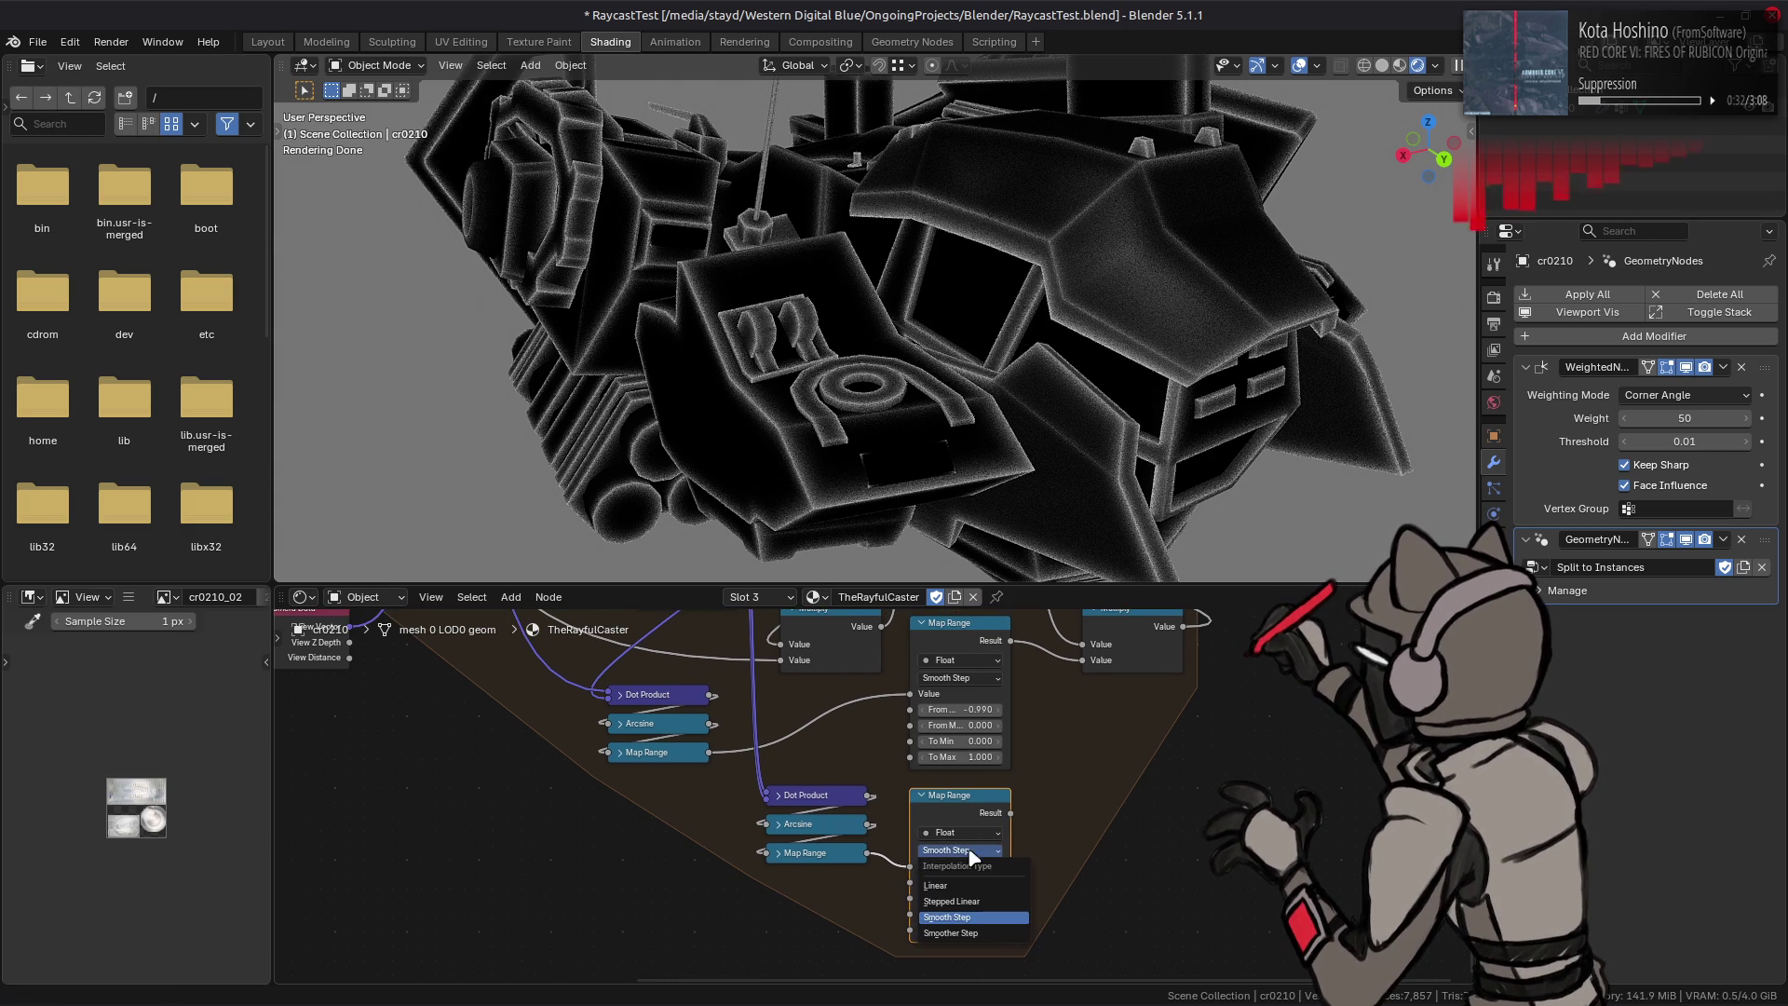
{"action": "left_click", "coordinate": [960, 810]}
{"action": "scroll", "coordinate": [1036, 805], "scroll_direction": "down", "scroll_amount": 2}
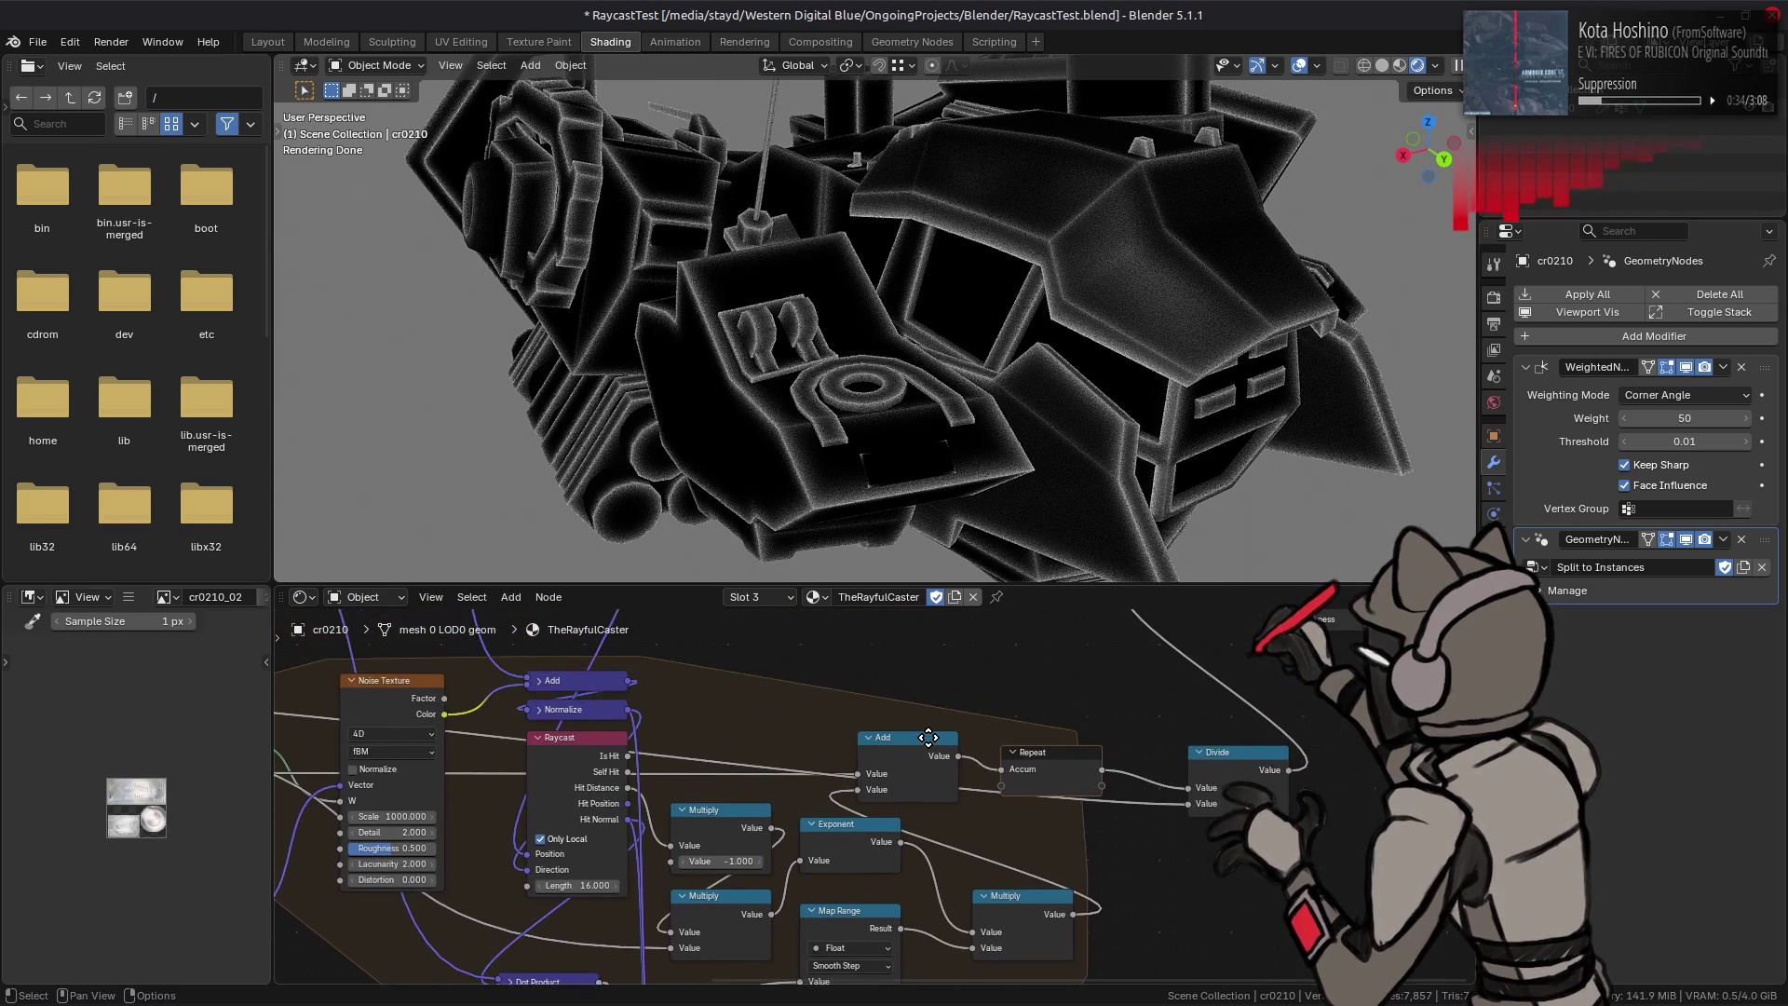
{"action": "scroll", "coordinate": [910, 924], "scroll_direction": "up", "scroll_amount": 2}
{"action": "scroll", "coordinate": [884, 934], "scroll_direction": "down", "scroll_amount": 2}
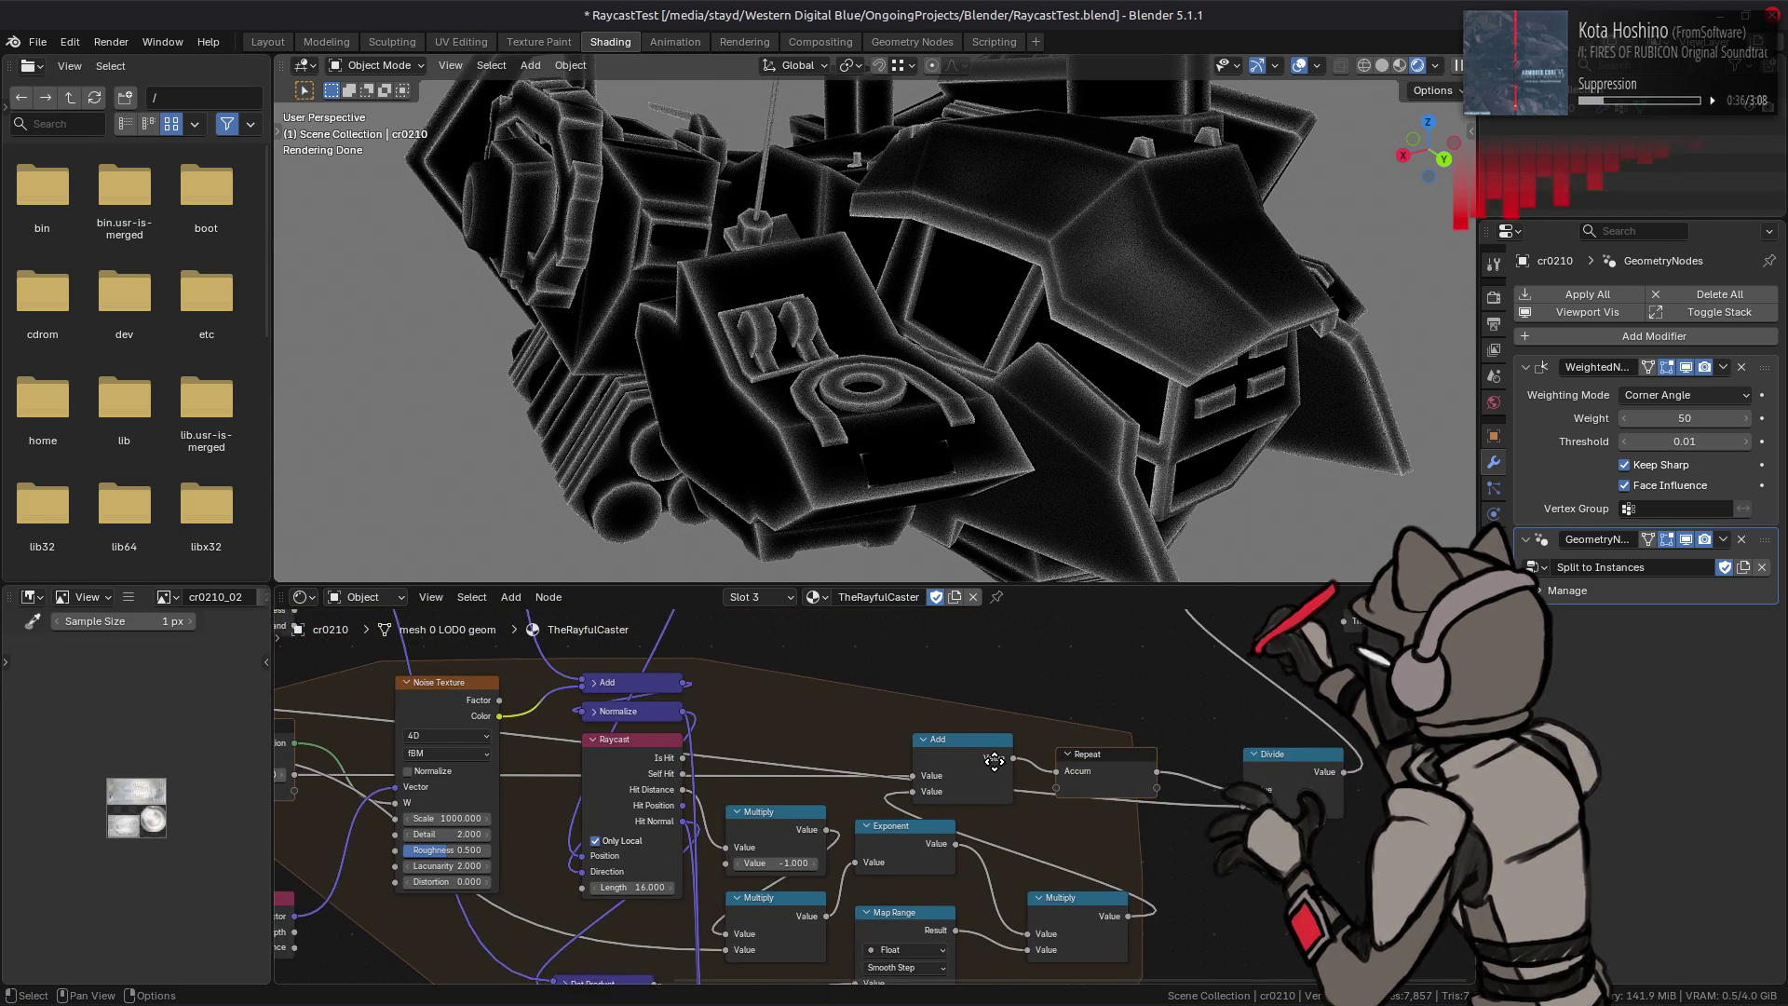
{"action": "scroll", "coordinate": [914, 742], "scroll_direction": "up", "scroll_amount": 2}
{"action": "scroll", "coordinate": [914, 741], "scroll_direction": "down", "scroll_amount": 2}
{"action": "scroll", "coordinate": [619, 708], "scroll_direction": "up", "scroll_amount": 2}
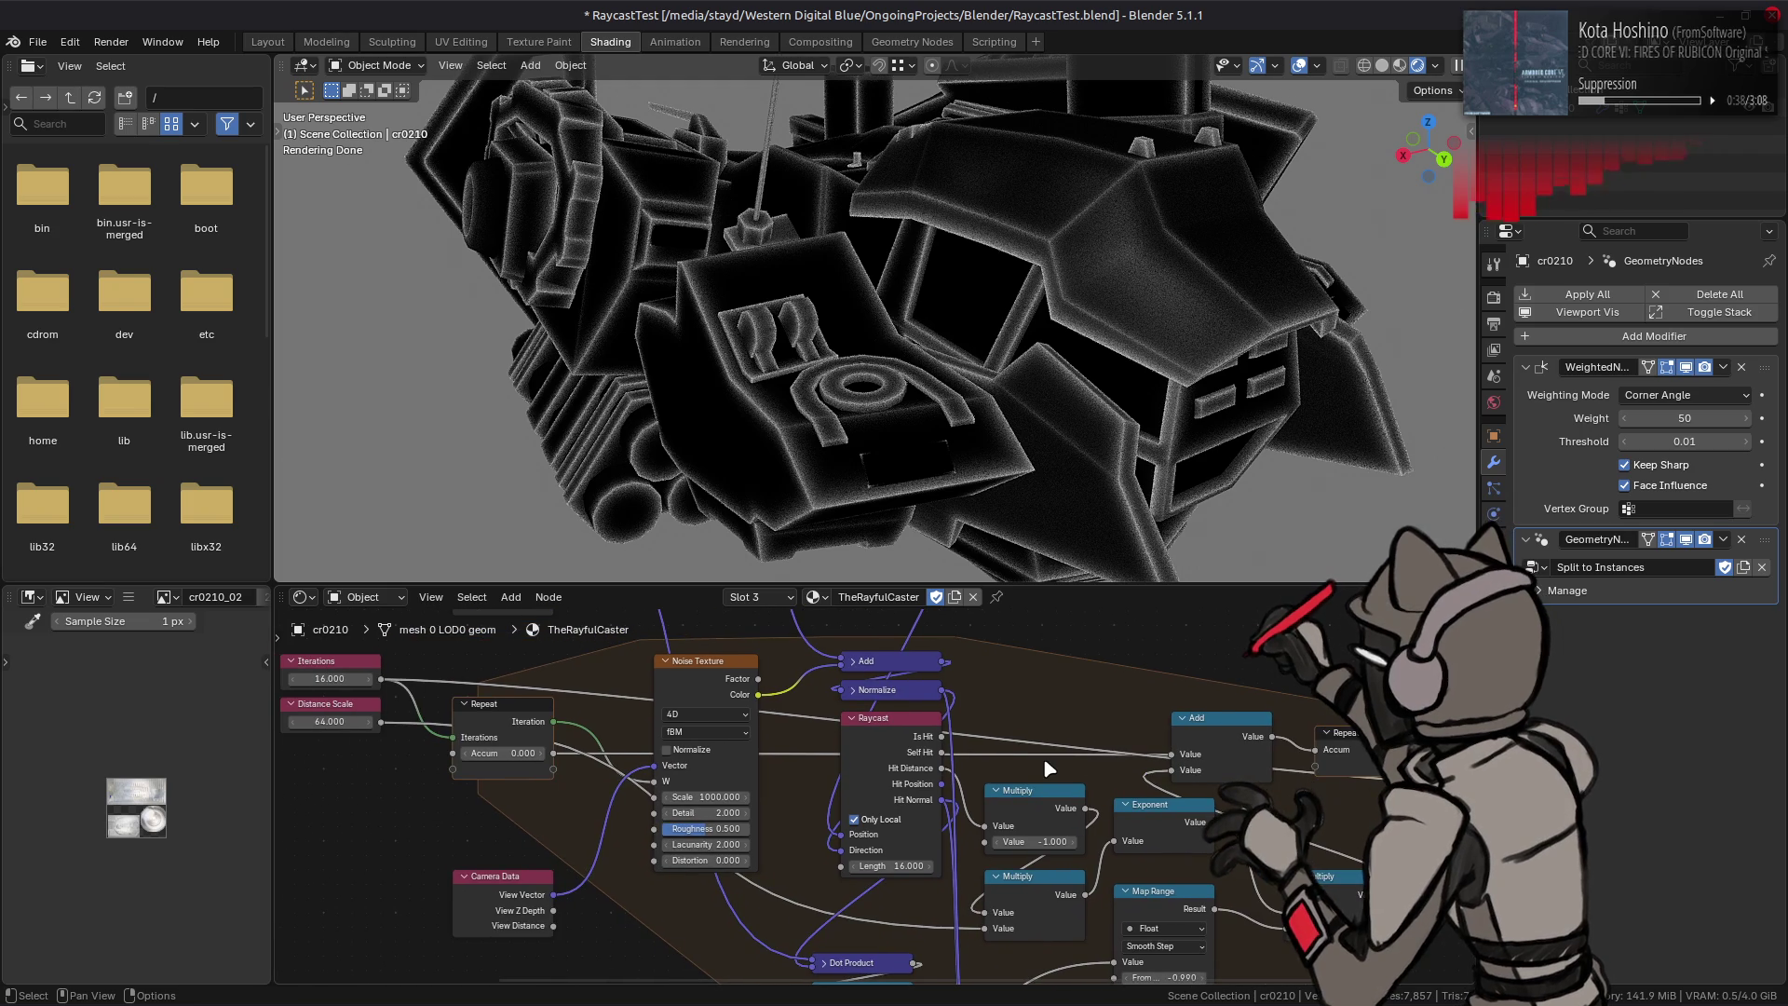
Step: Add a second Repeat item named Weight alongside Accum in the node sidebar
{"action": "left_click", "coordinate": [512, 712]}
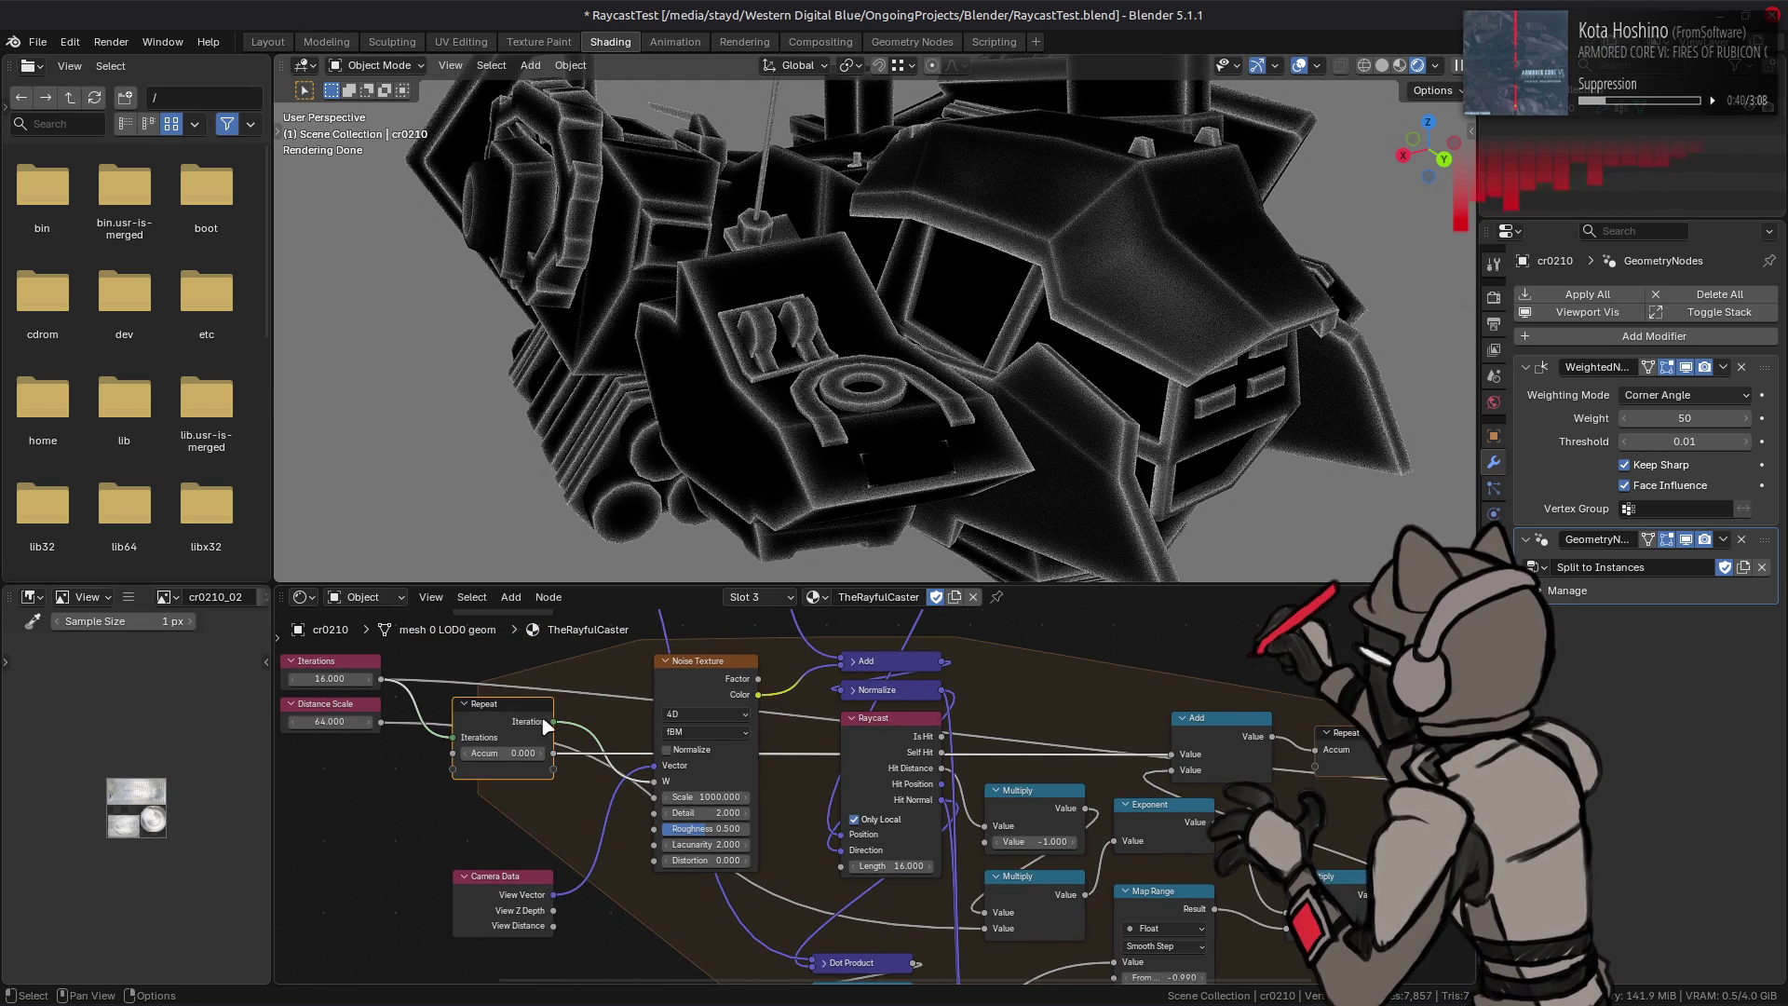
{"action": "key", "text": "n"}
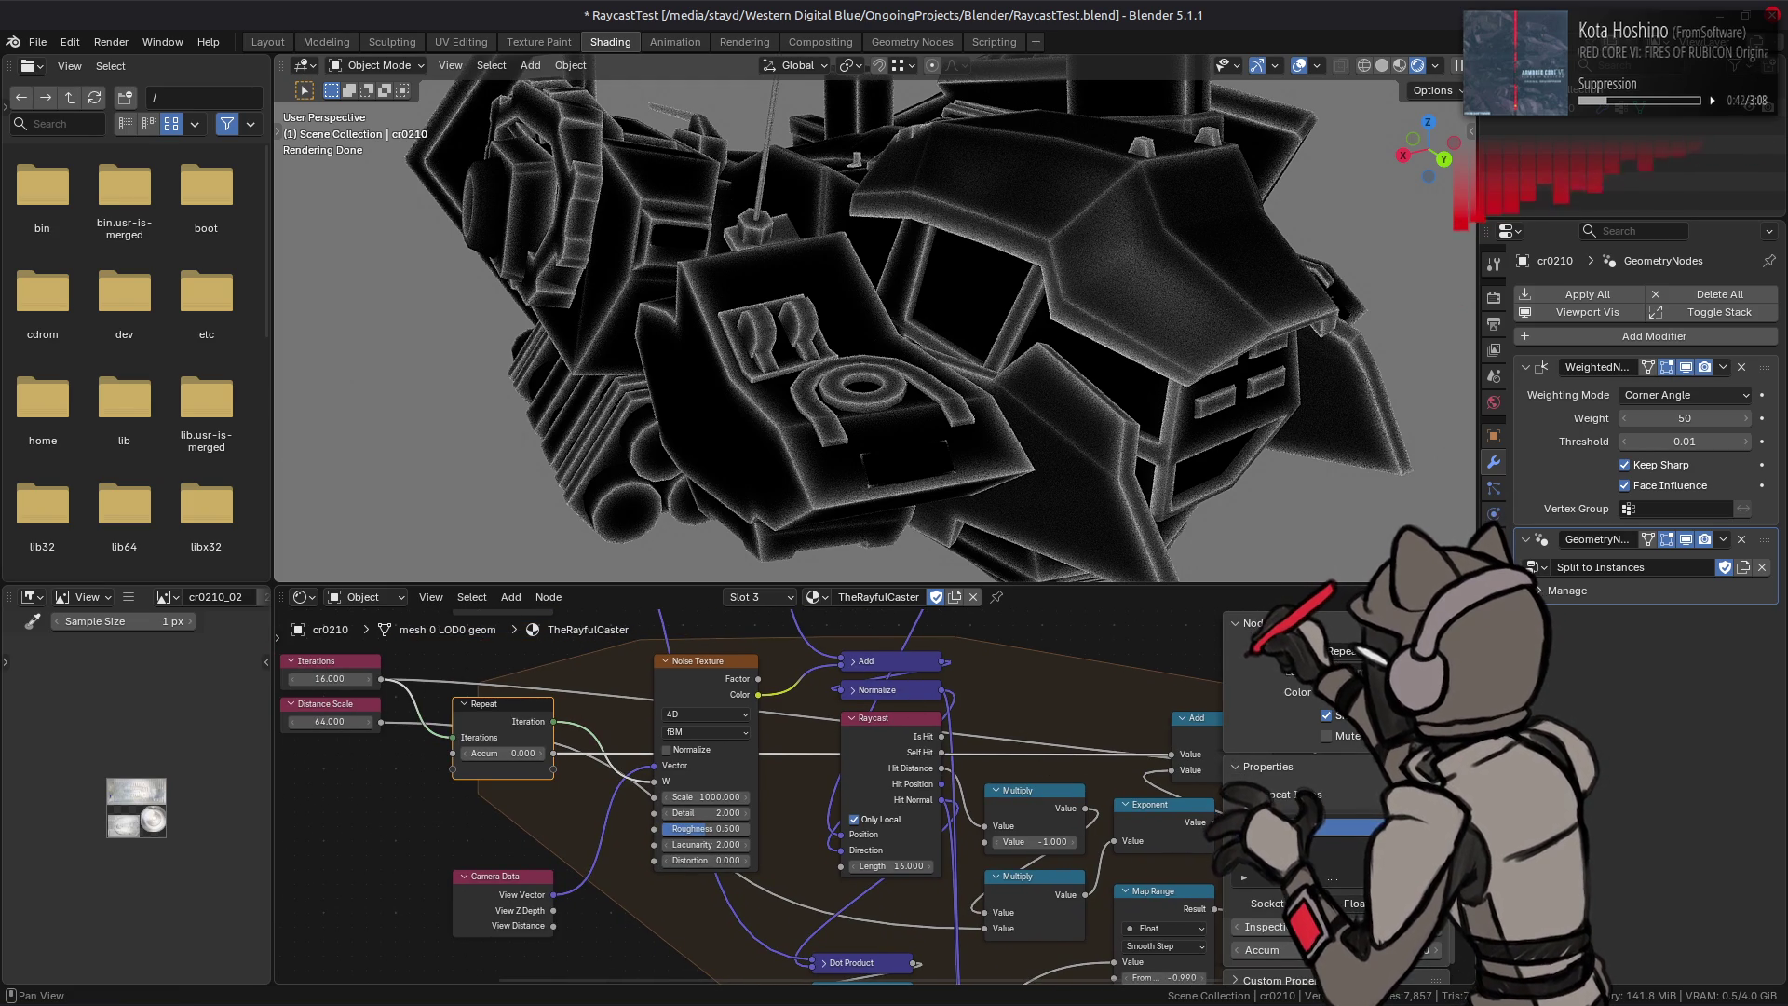
{"action": "left_click", "coordinate": [1457, 822]}
{"action": "double_click", "coordinate": [1340, 851]}
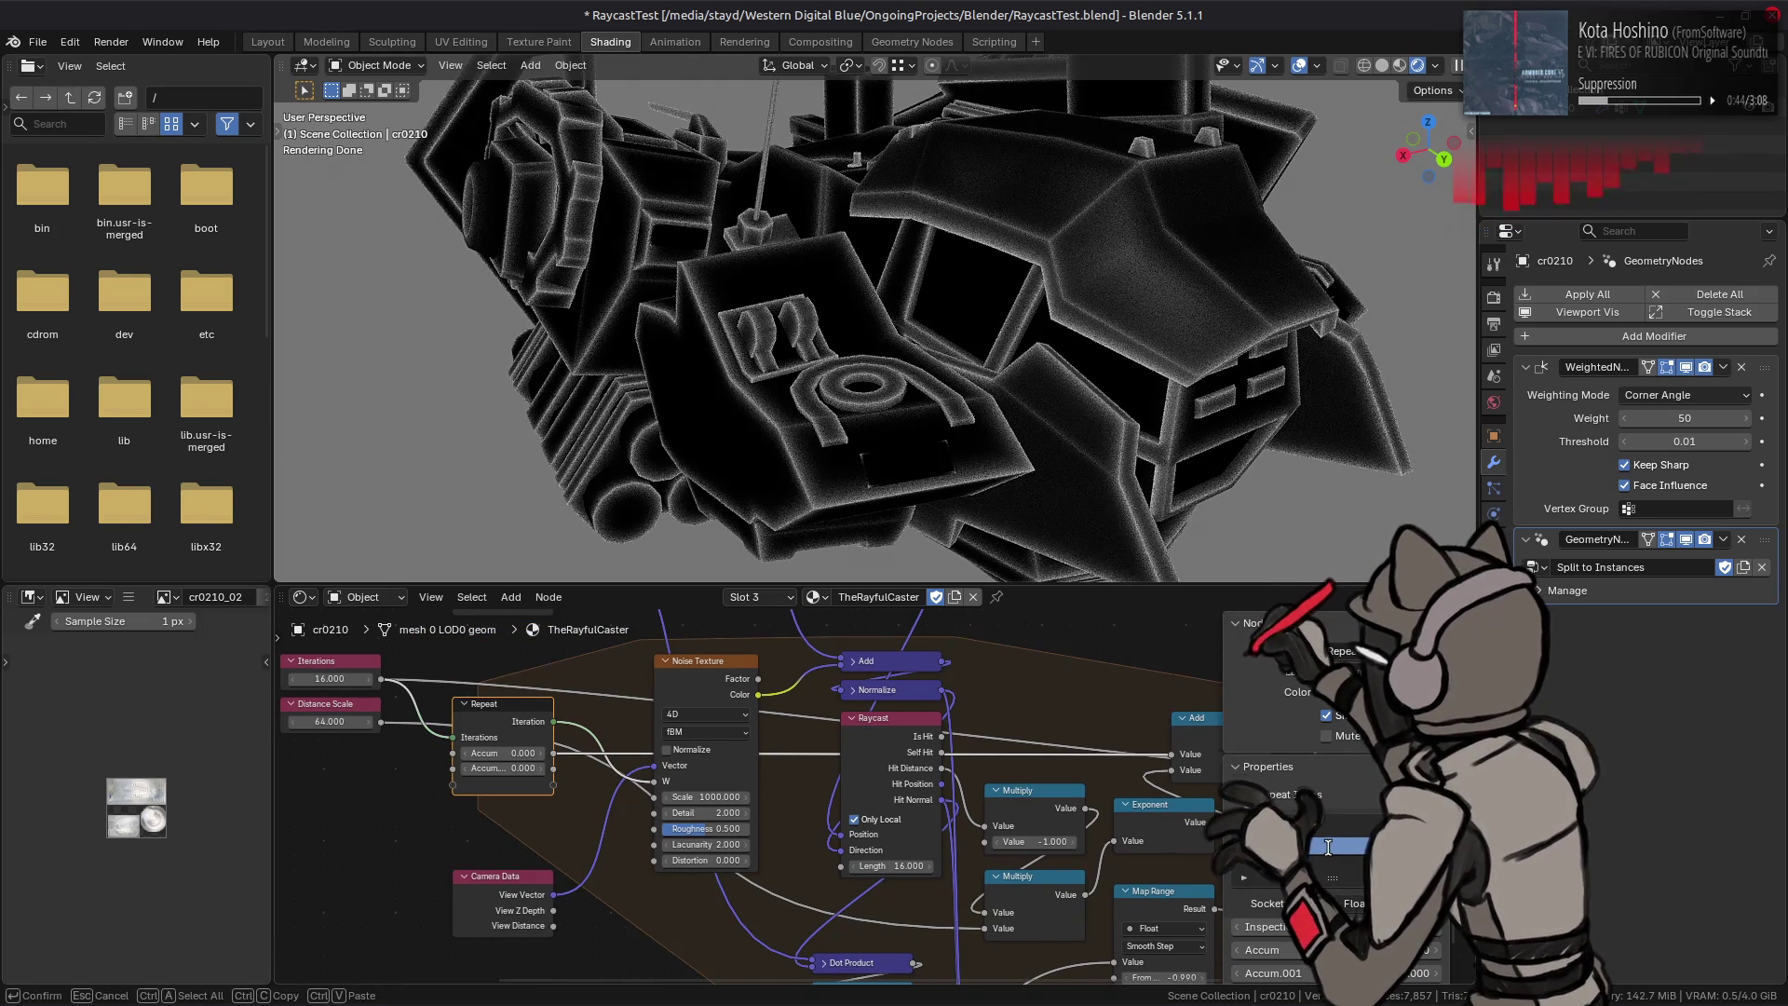
{"action": "type", "text": "Direction"}
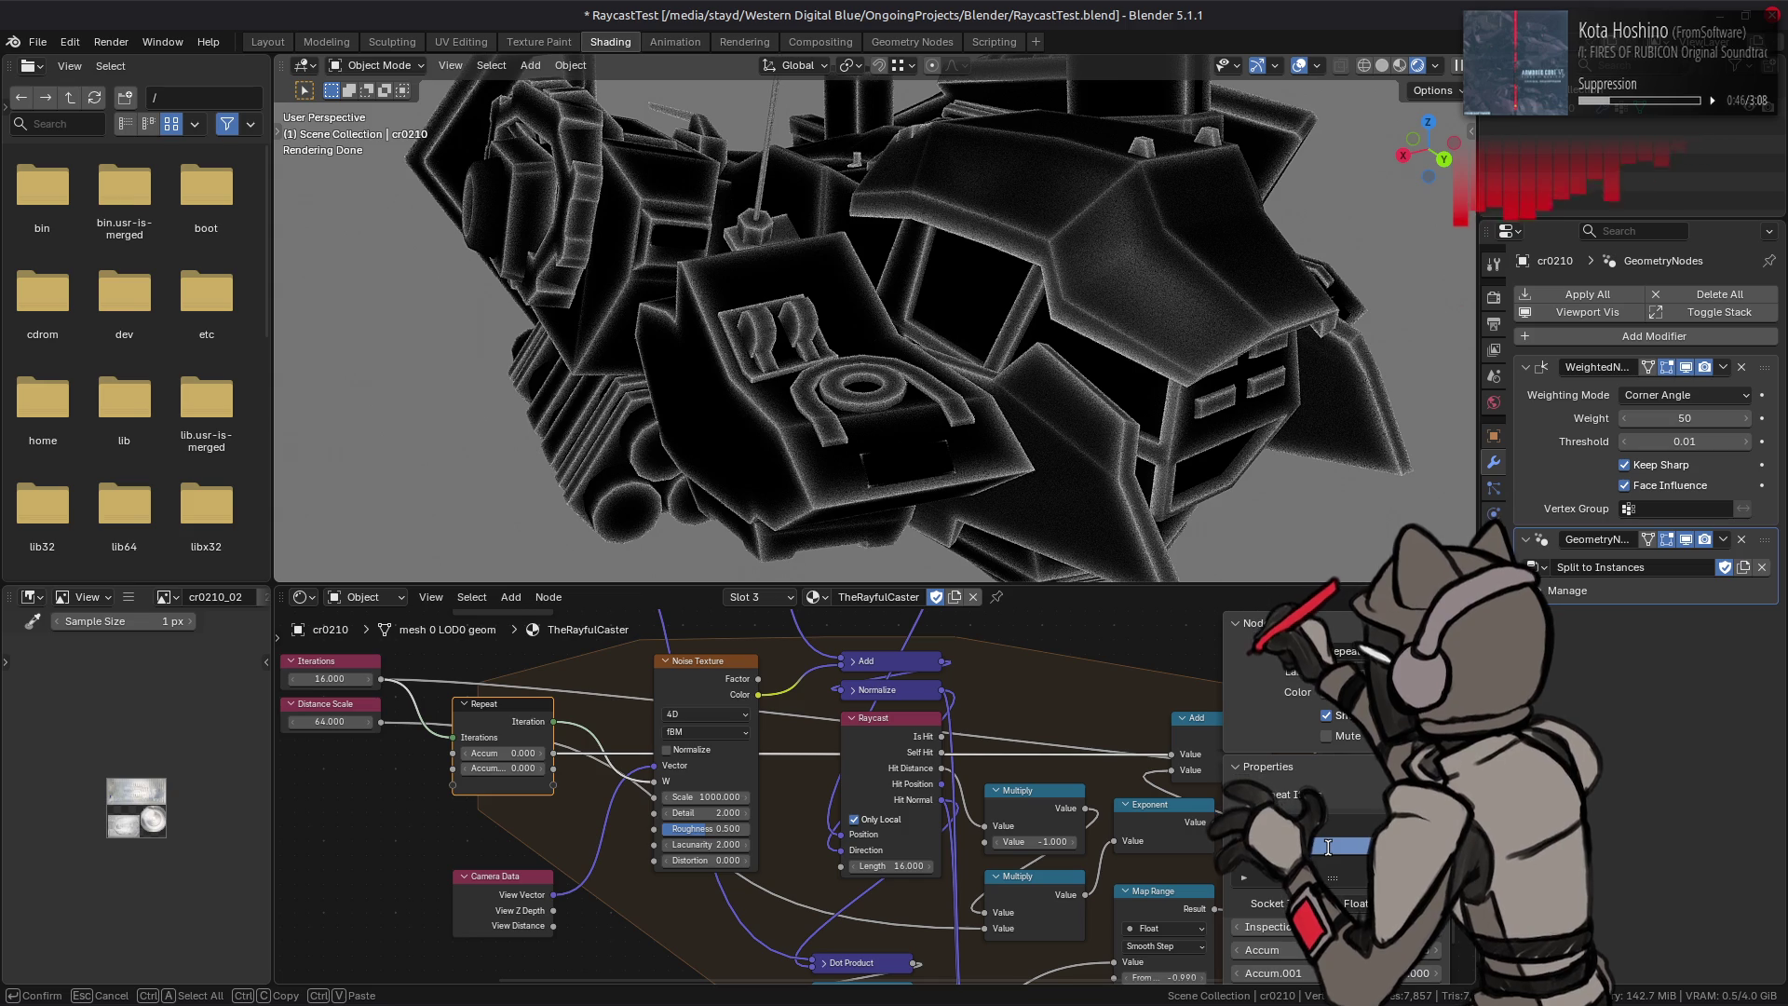
{"action": "key", "text": "Return"}
{"action": "key", "text": "n"}
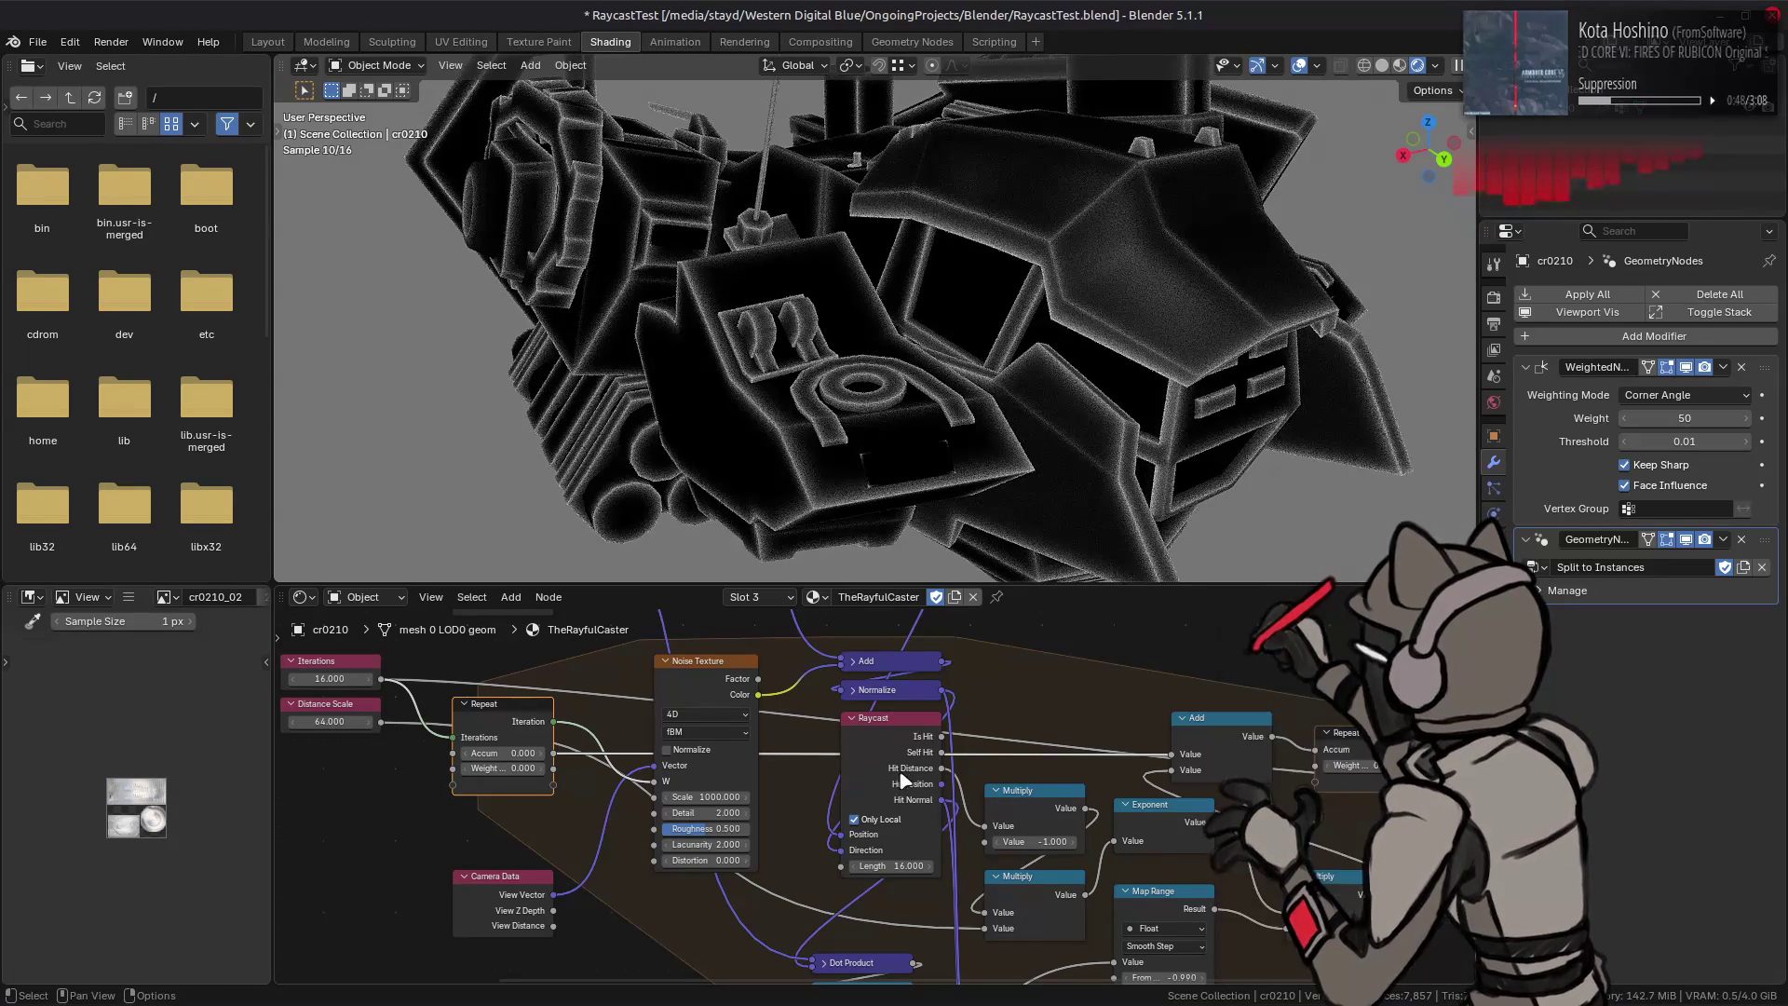
{"action": "middle_click_drag", "start_coordinate": [881, 769], "coordinate": [799, 742]}
{"action": "left_click", "coordinate": [1138, 704]}
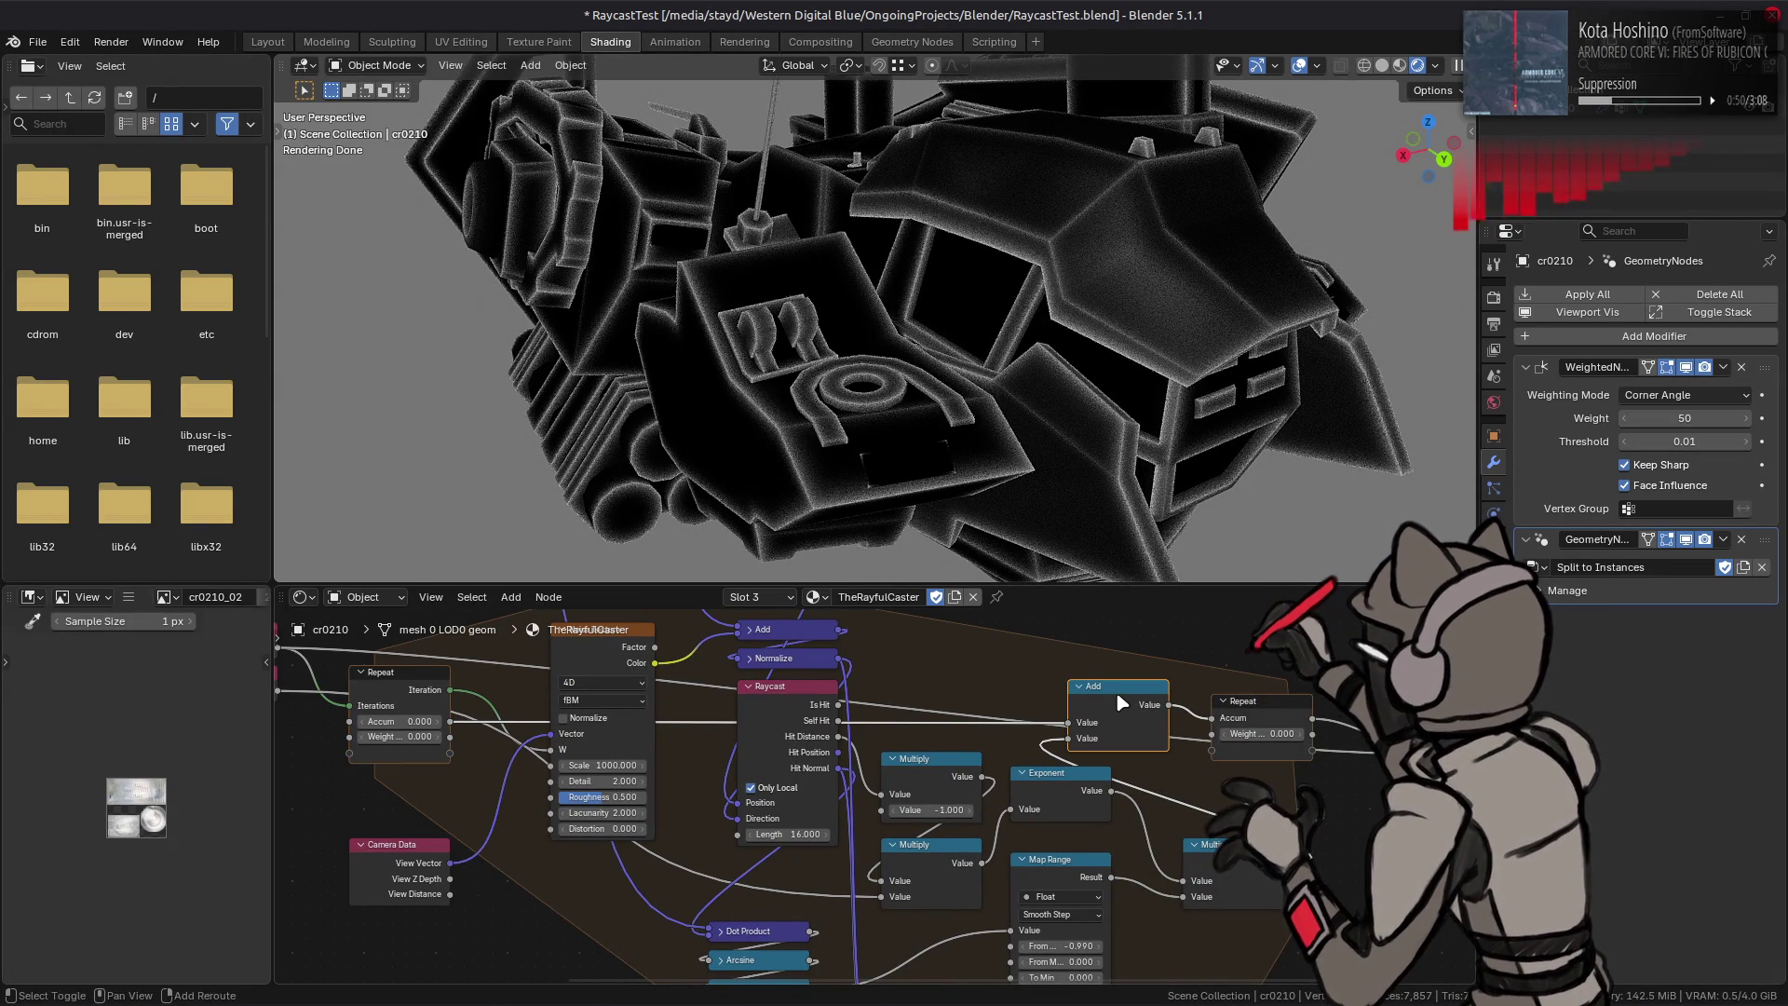
Step: Duplicate the Add node below Repeat and wire lower Map Range into Multiply, Add into Weight Sum
{"action": "key", "text": "shift+d"}
{"action": "left_click", "coordinate": [1236, 780]}
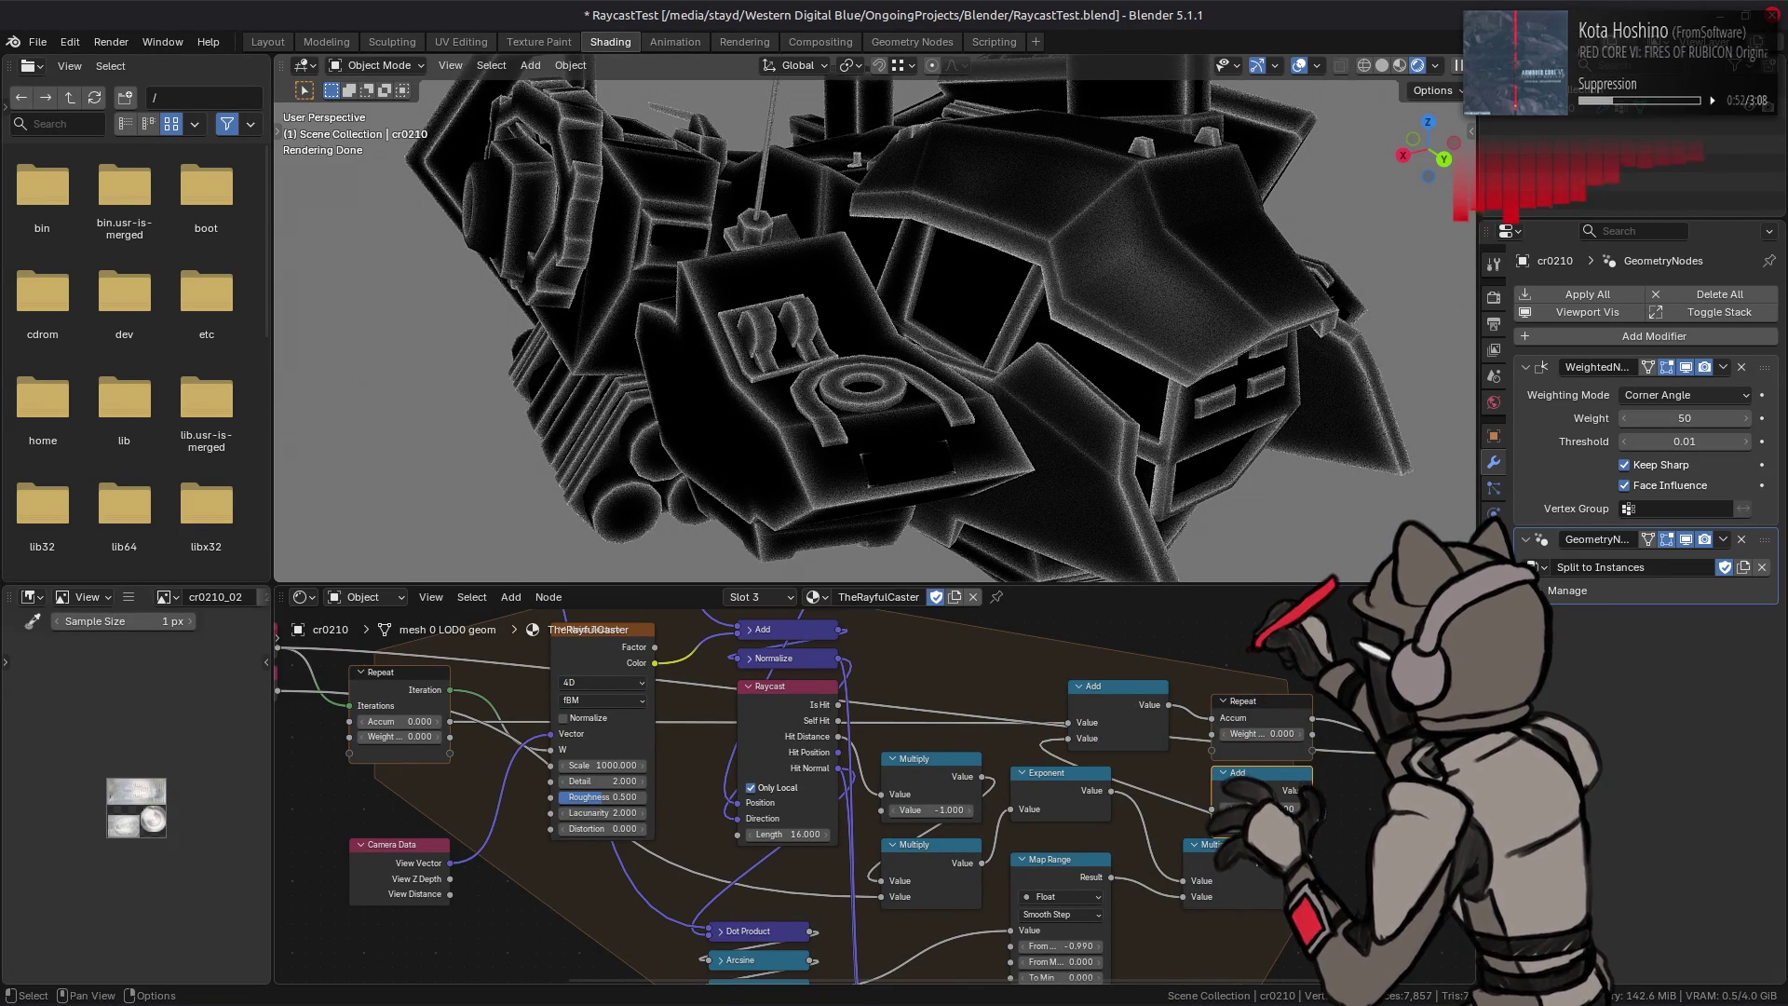
{"action": "left_click_drag", "start_coordinate": [1205, 846], "coordinate": [1211, 876]}
{"action": "left_click", "coordinate": [1210, 877]}
{"action": "mouse_move", "coordinate": [453, 736]}
{"action": "left_mouse_down"}
{"action": "mouse_move", "coordinate": [1138, 830]}
{"action": "mouse_move", "coordinate": [1212, 807]}
{"action": "left_mouse_up"}
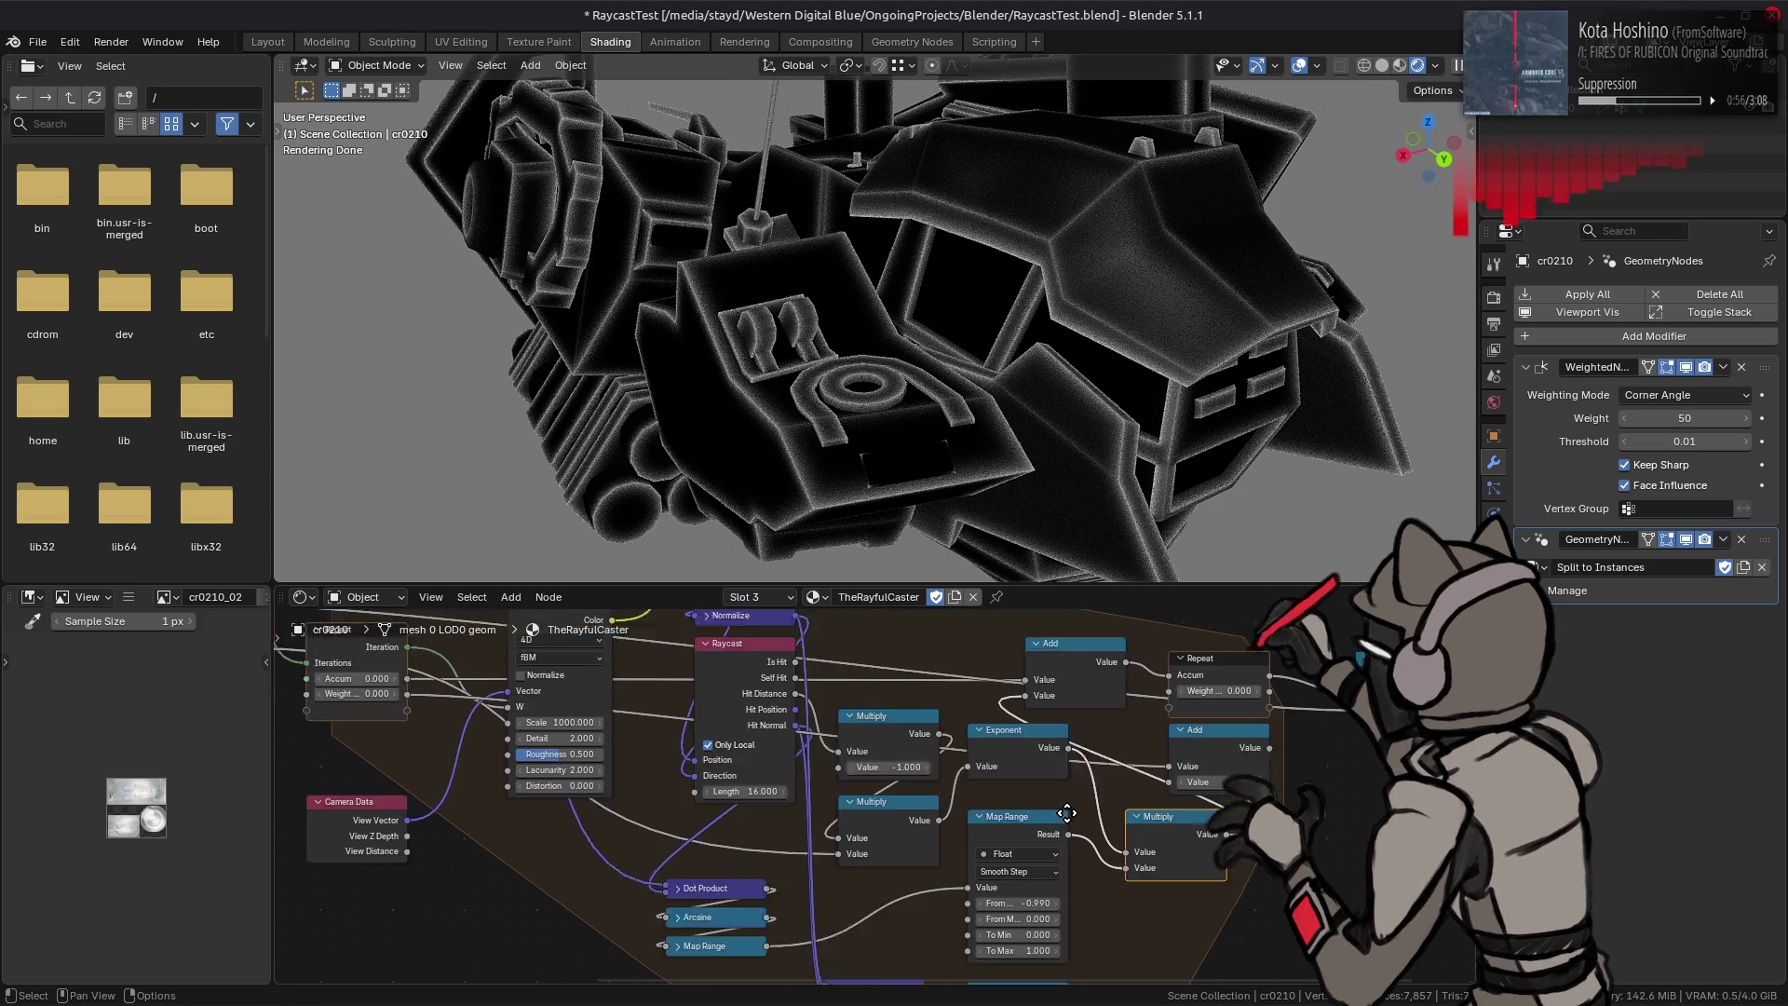
{"action": "middle_click_drag", "start_coordinate": [1144, 998], "coordinate": [1018, 898]}
{"action": "left_click_drag", "start_coordinate": [996, 924], "coordinate": [1057, 786]}
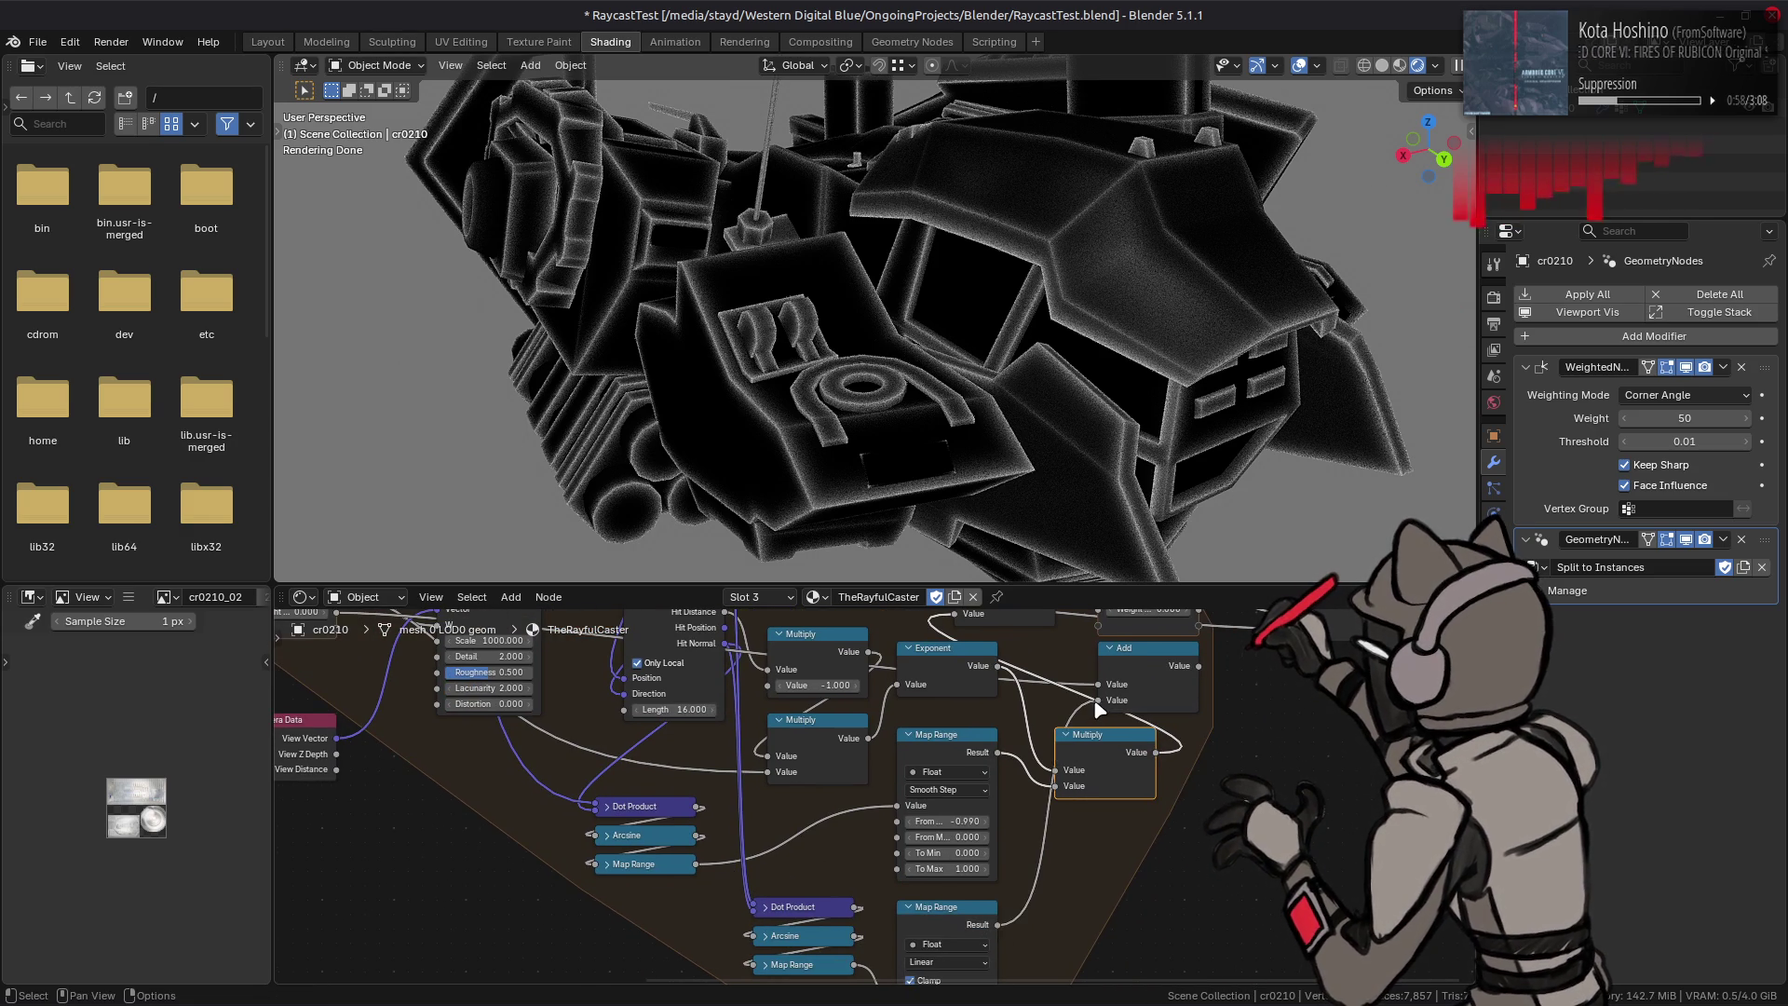
{"action": "middle_click_drag", "start_coordinate": [1187, 684], "coordinate": [1183, 744]}
{"action": "left_click_drag", "start_coordinate": [1194, 725], "coordinate": [1181, 668]}
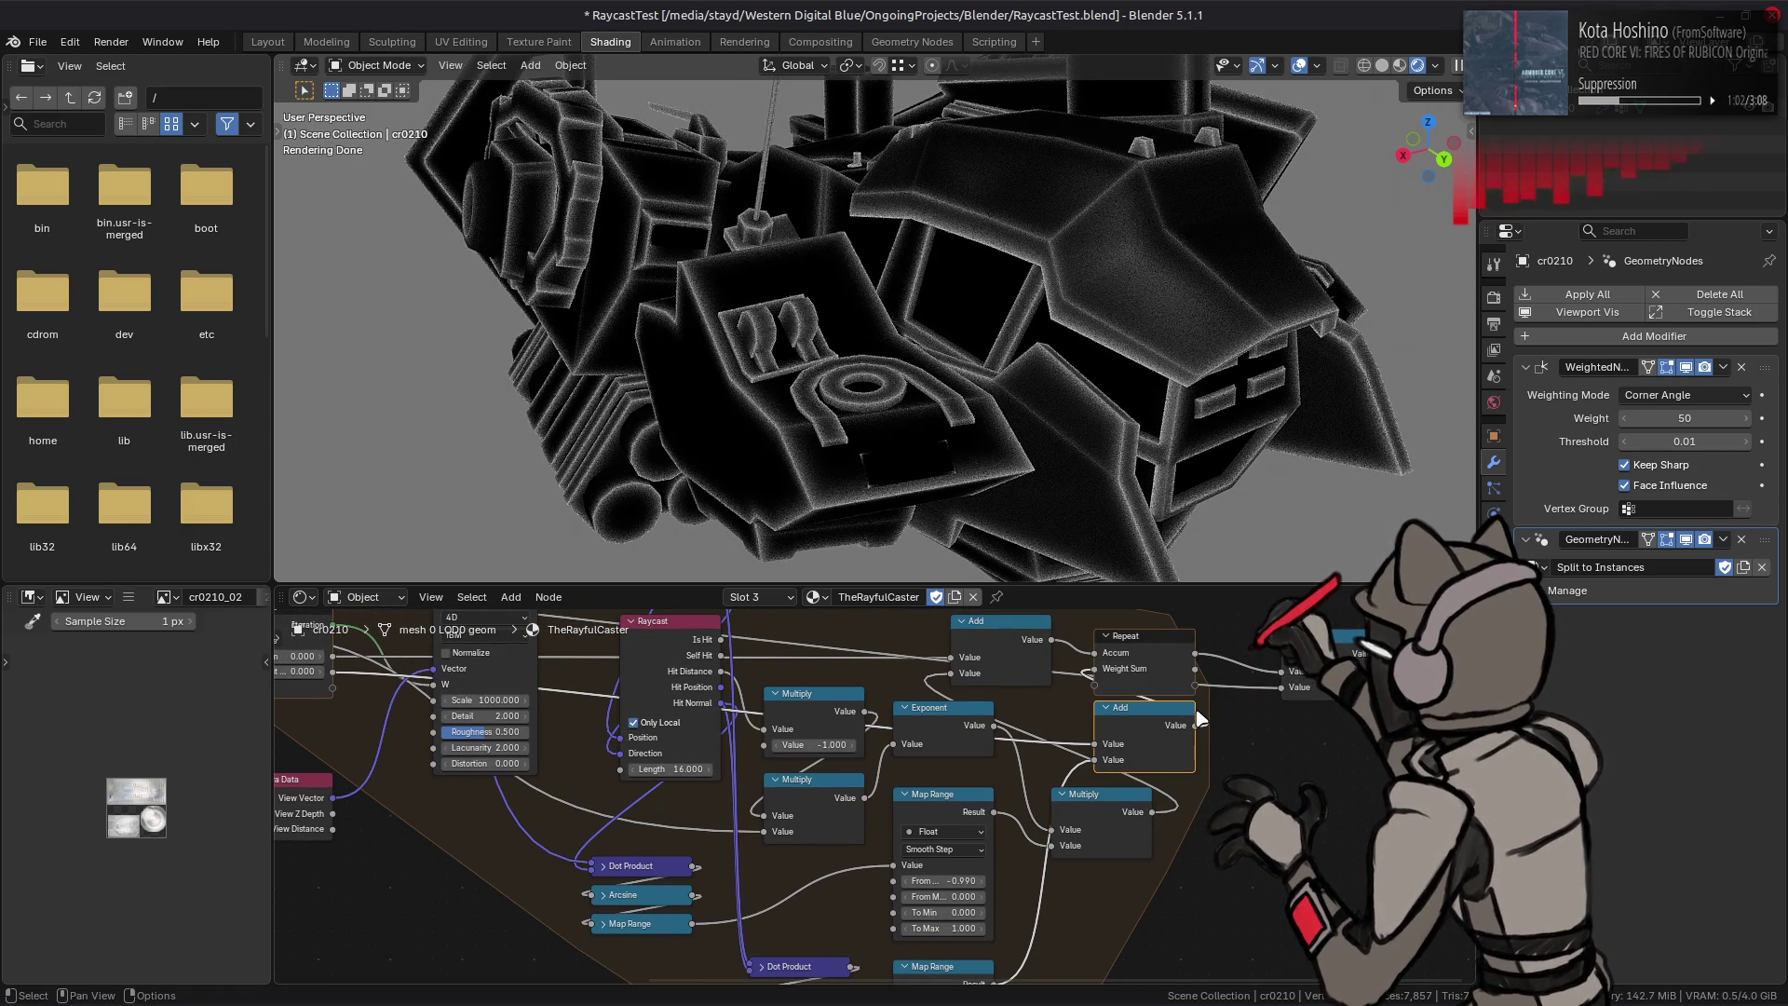
{"action": "scroll", "coordinate": [1104, 740], "scroll_direction": "down", "scroll_amount": 3, "text": "shift"}
{"action": "scroll", "coordinate": [1000, 900], "scroll_direction": "down", "scroll_amount": 1, "text": "shift"}
Step: Adjust the lower Map Range From Max, then duplicate Multiply as a 0.5 node linked onward
{"action": "double_click", "coordinate": [961, 948]}
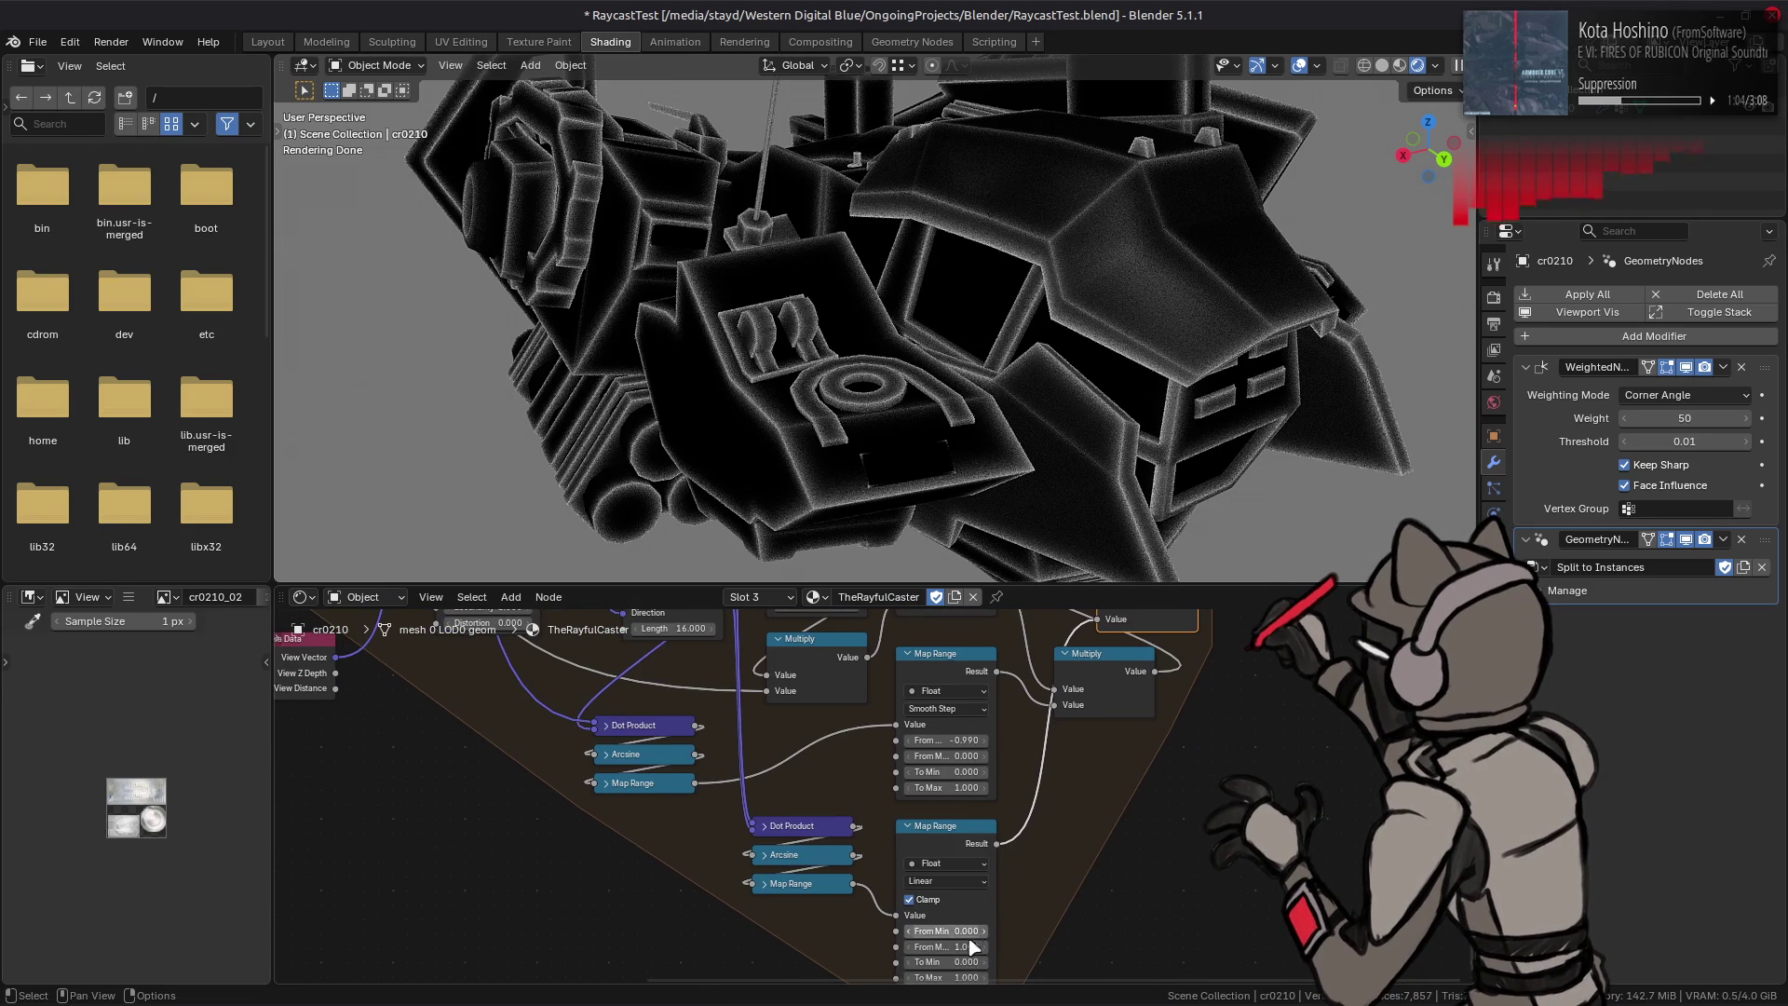
{"action": "key", "text": "Return"}
{"action": "mouse_move", "coordinate": [1183, 766]}
{"action": "middle_mouse_down"}
{"action": "mouse_move", "coordinate": [1085, 949]}
{"action": "mouse_move", "coordinate": [998, 986]}
{"action": "middle_mouse_up"}
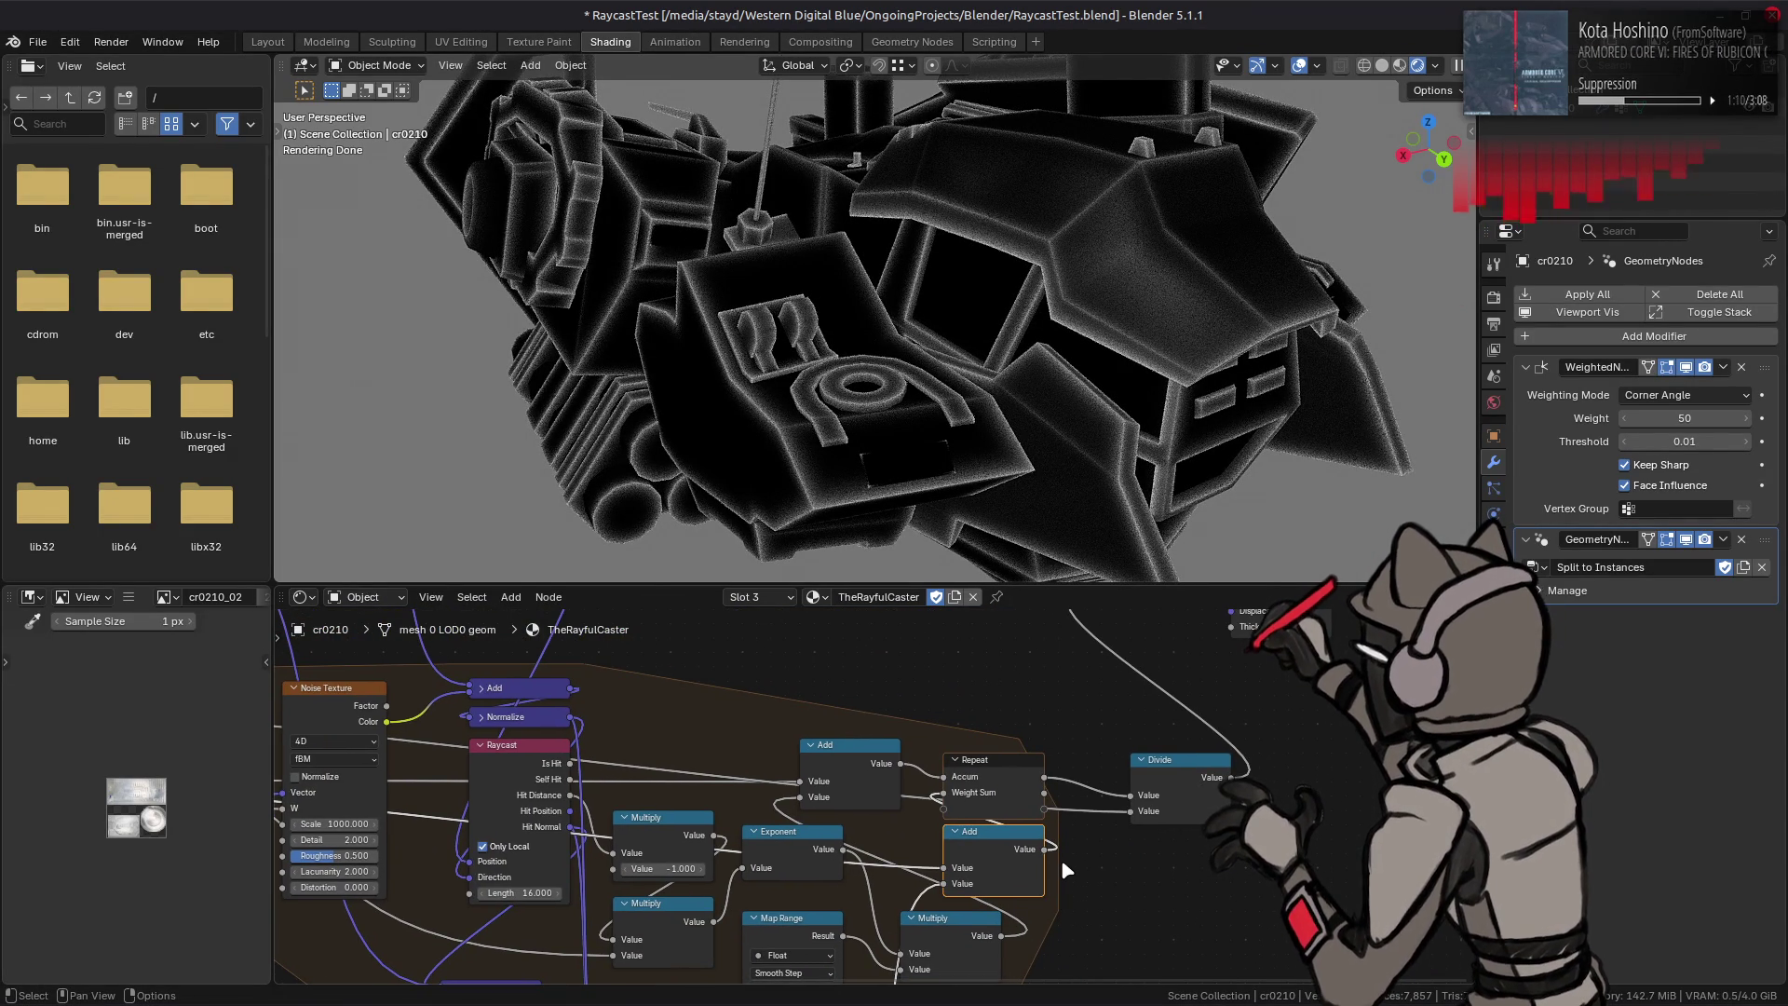
{"action": "middle_click_drag", "start_coordinate": [1023, 858], "coordinate": [1142, 825]}
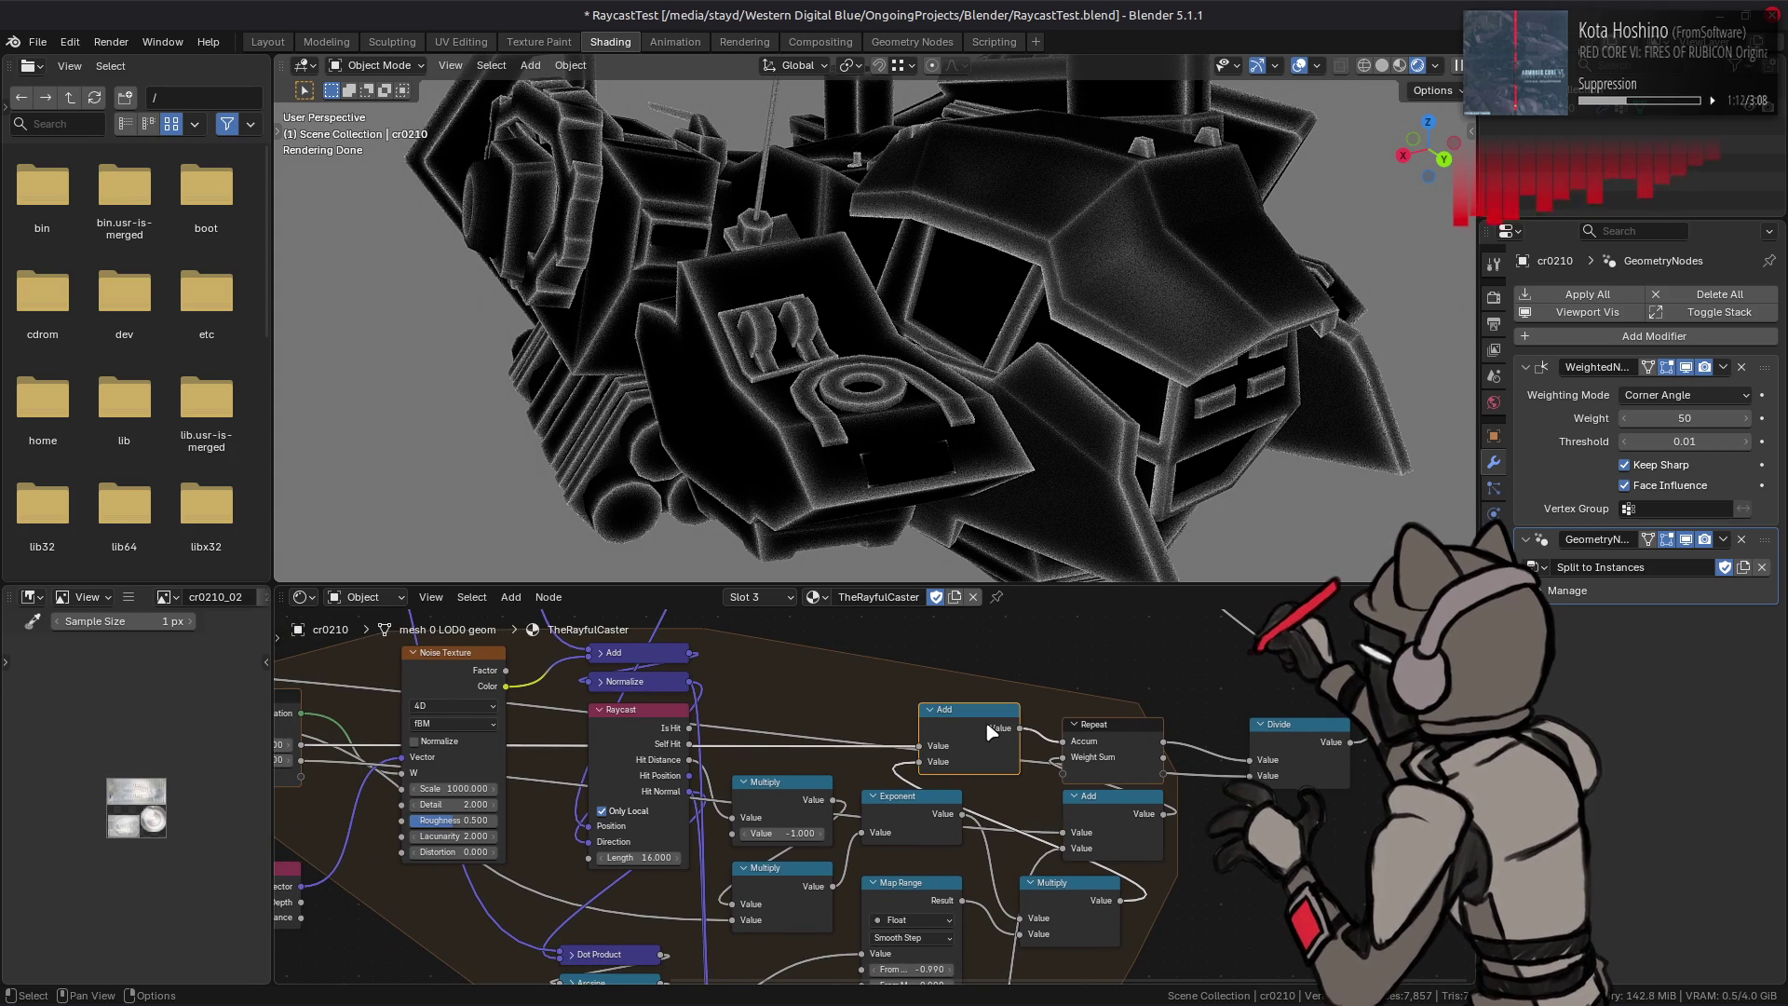
{"action": "left_click", "coordinate": [978, 754]}
{"action": "left_click", "coordinate": [1069, 892]}
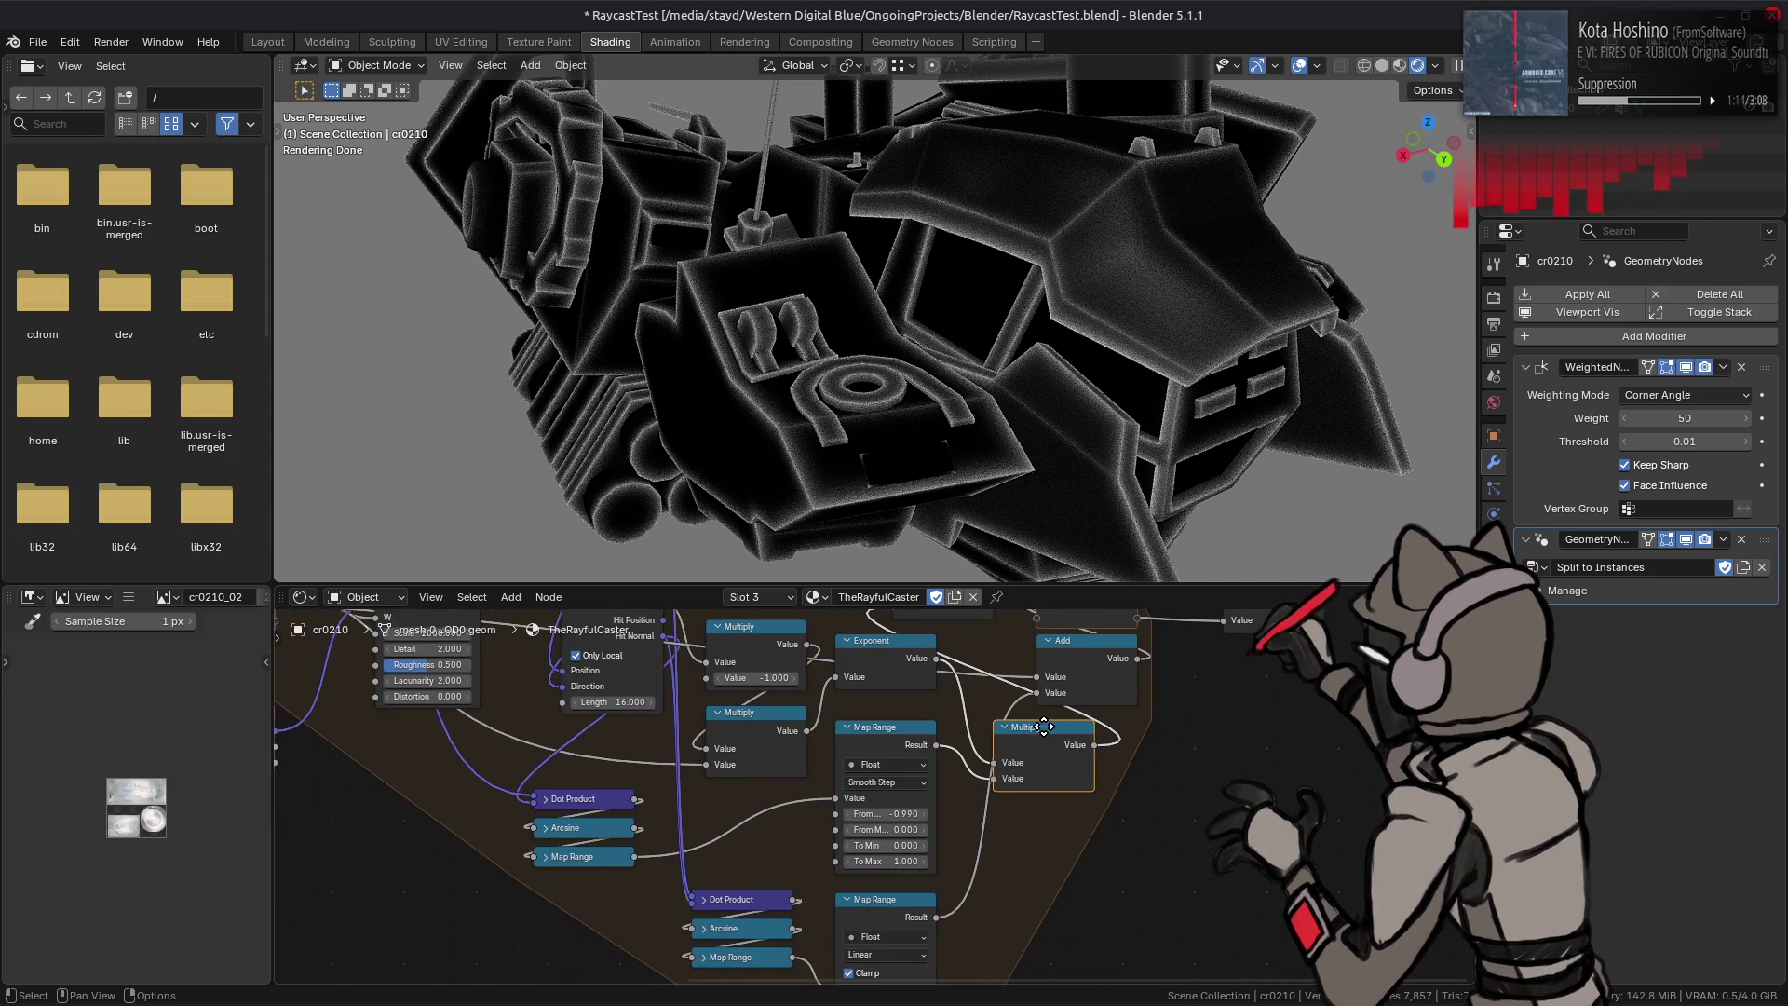
{"action": "middle_click_drag", "start_coordinate": [1069, 893], "coordinate": [1057, 737]}
{"action": "key", "text": "shift+d"}
{"action": "left_click", "coordinate": [1058, 823]}
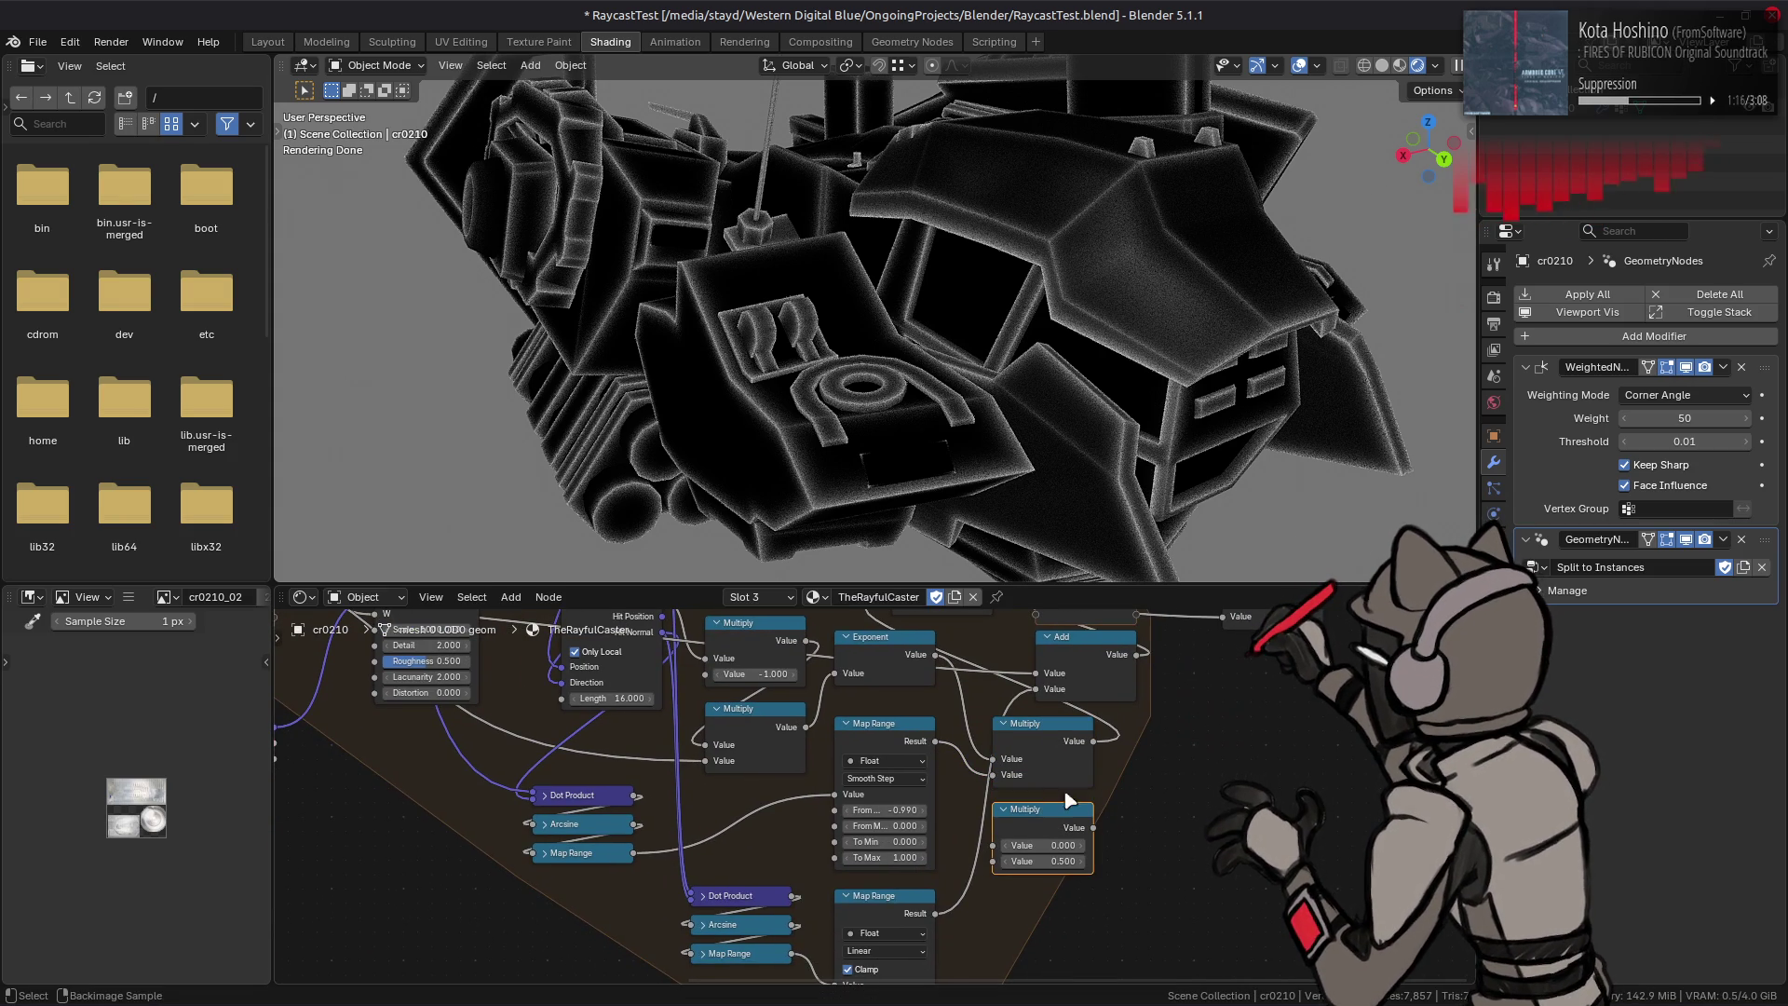
{"action": "left_click", "coordinate": [1094, 740]}
{"action": "left_click_drag", "start_coordinate": [1093, 741], "coordinate": [985, 868]}
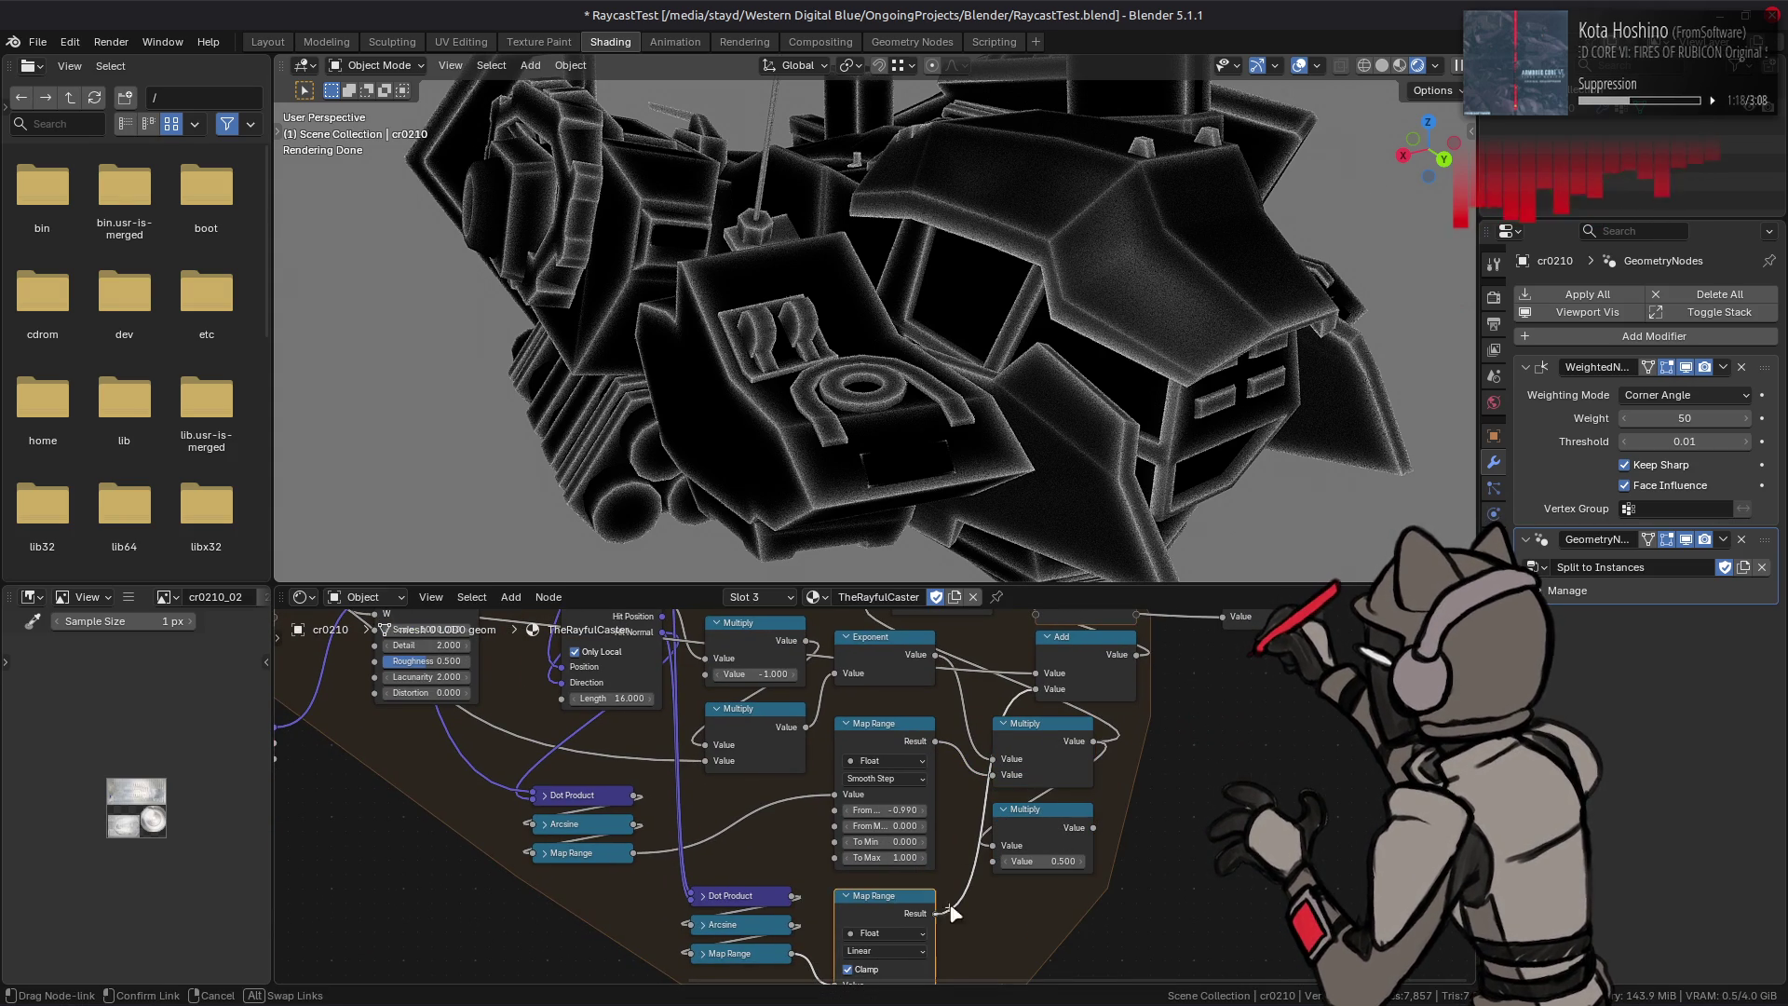
{"action": "scroll", "coordinate": [986, 869], "scroll_direction": "up", "scroll_amount": 3, "text": "shift"}
Step: Set the lower Map Range To Min to 0
{"action": "mouse_move", "coordinate": [985, 869]}
{"action": "left_mouse_down"}
{"action": "mouse_move", "coordinate": [854, 762]}
{"action": "mouse_move", "coordinate": [894, 748]}
{"action": "left_mouse_up"}
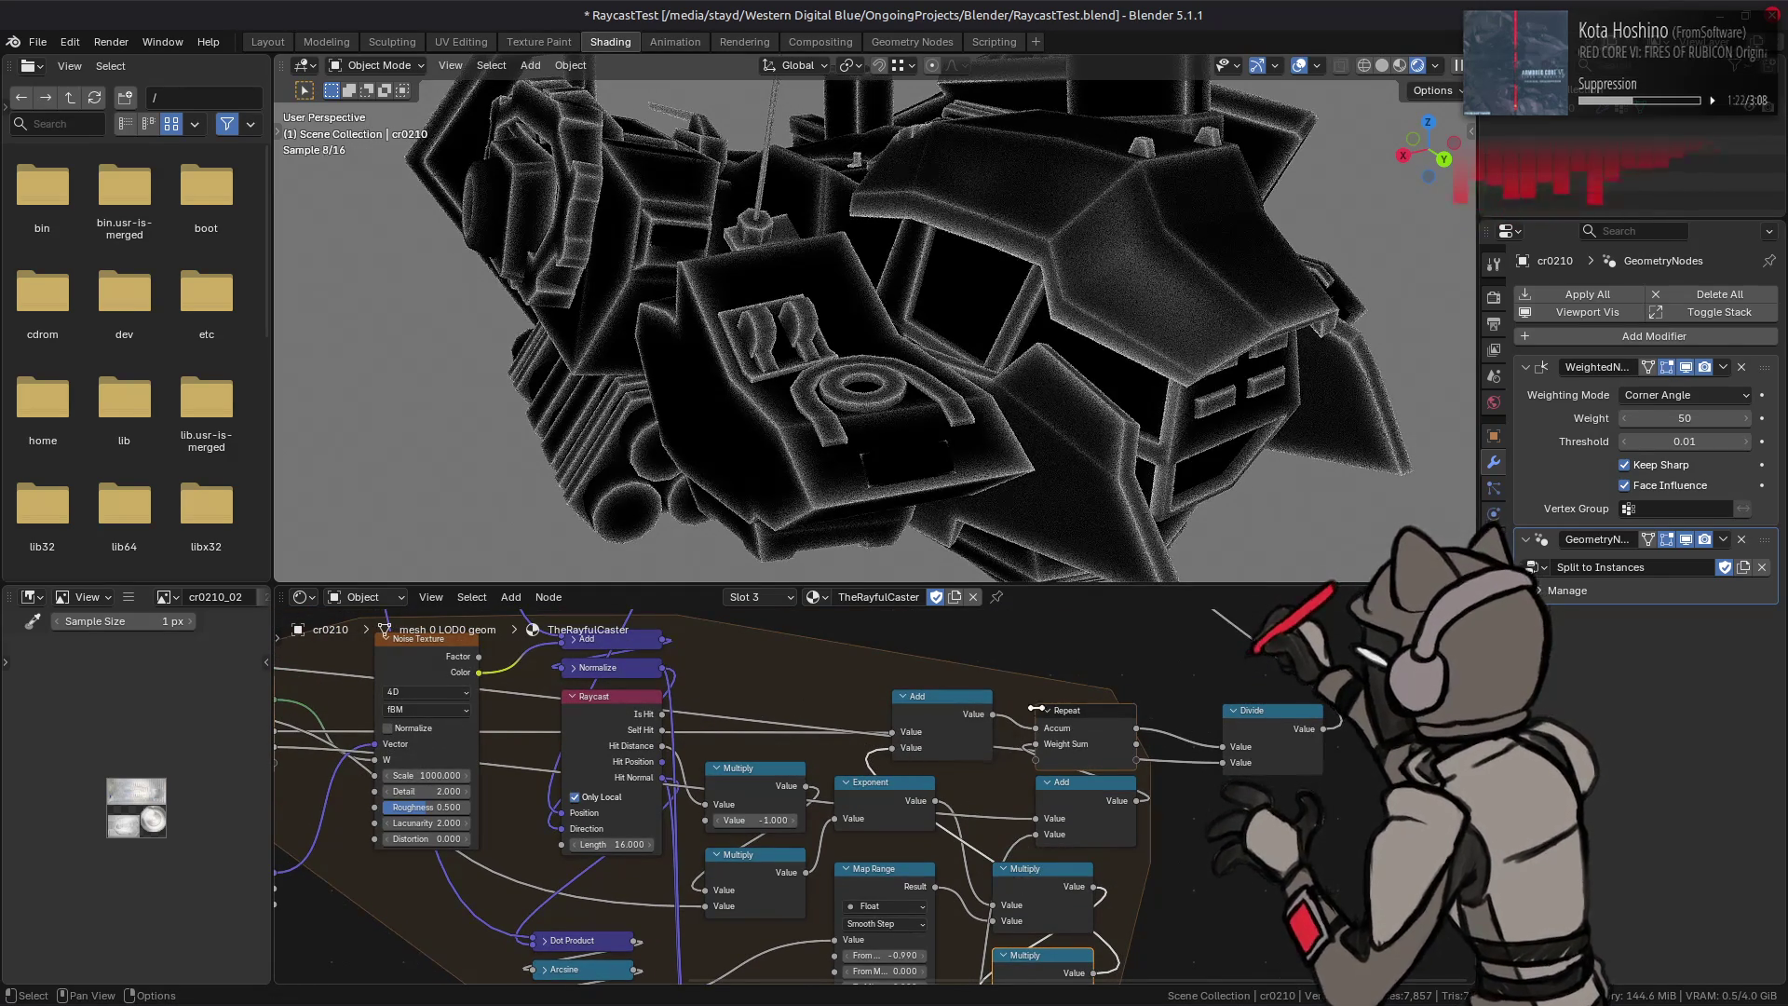
{"action": "middle_click_drag", "start_coordinate": [838, 782], "coordinate": [645, 779]}
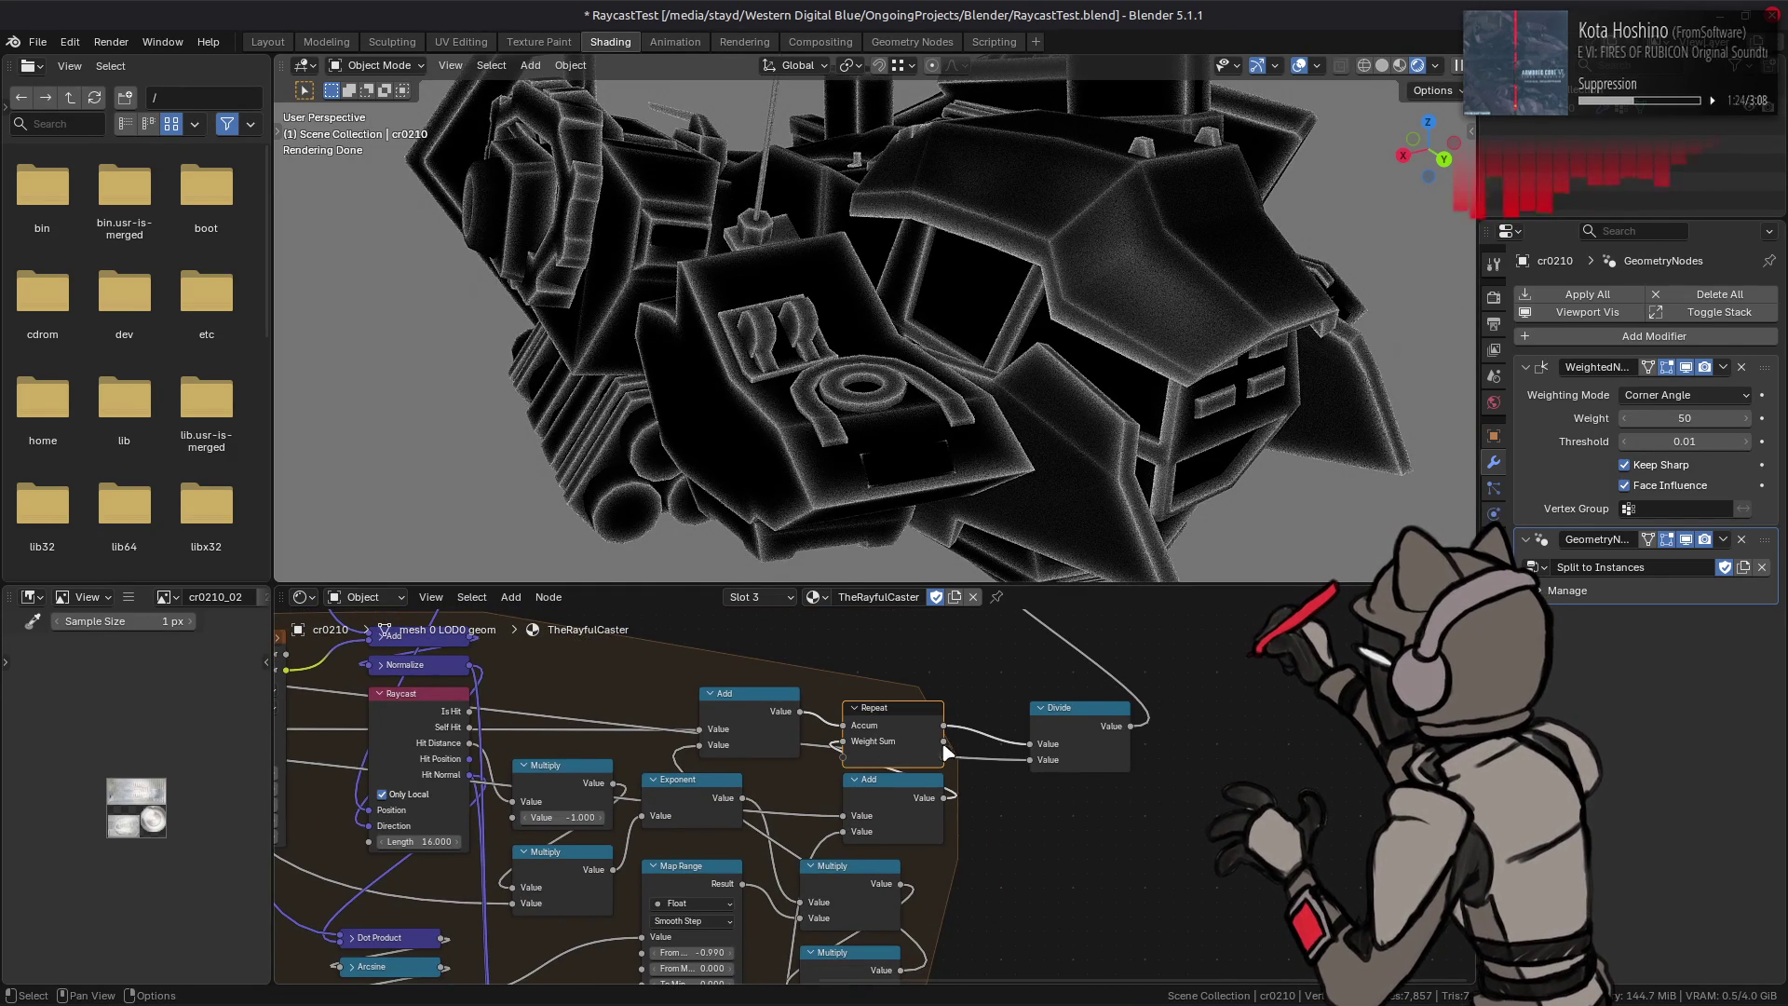
{"action": "mouse_move", "coordinate": [998, 778]}
{"action": "middle_mouse_down"}
{"action": "mouse_move", "coordinate": [946, 672]}
{"action": "mouse_move", "coordinate": [1072, 497]}
{"action": "middle_mouse_up"}
{"action": "left_click", "coordinate": [949, 867]}
{"action": "type", "text": "0"}
{"action": "key", "text": "Return"}
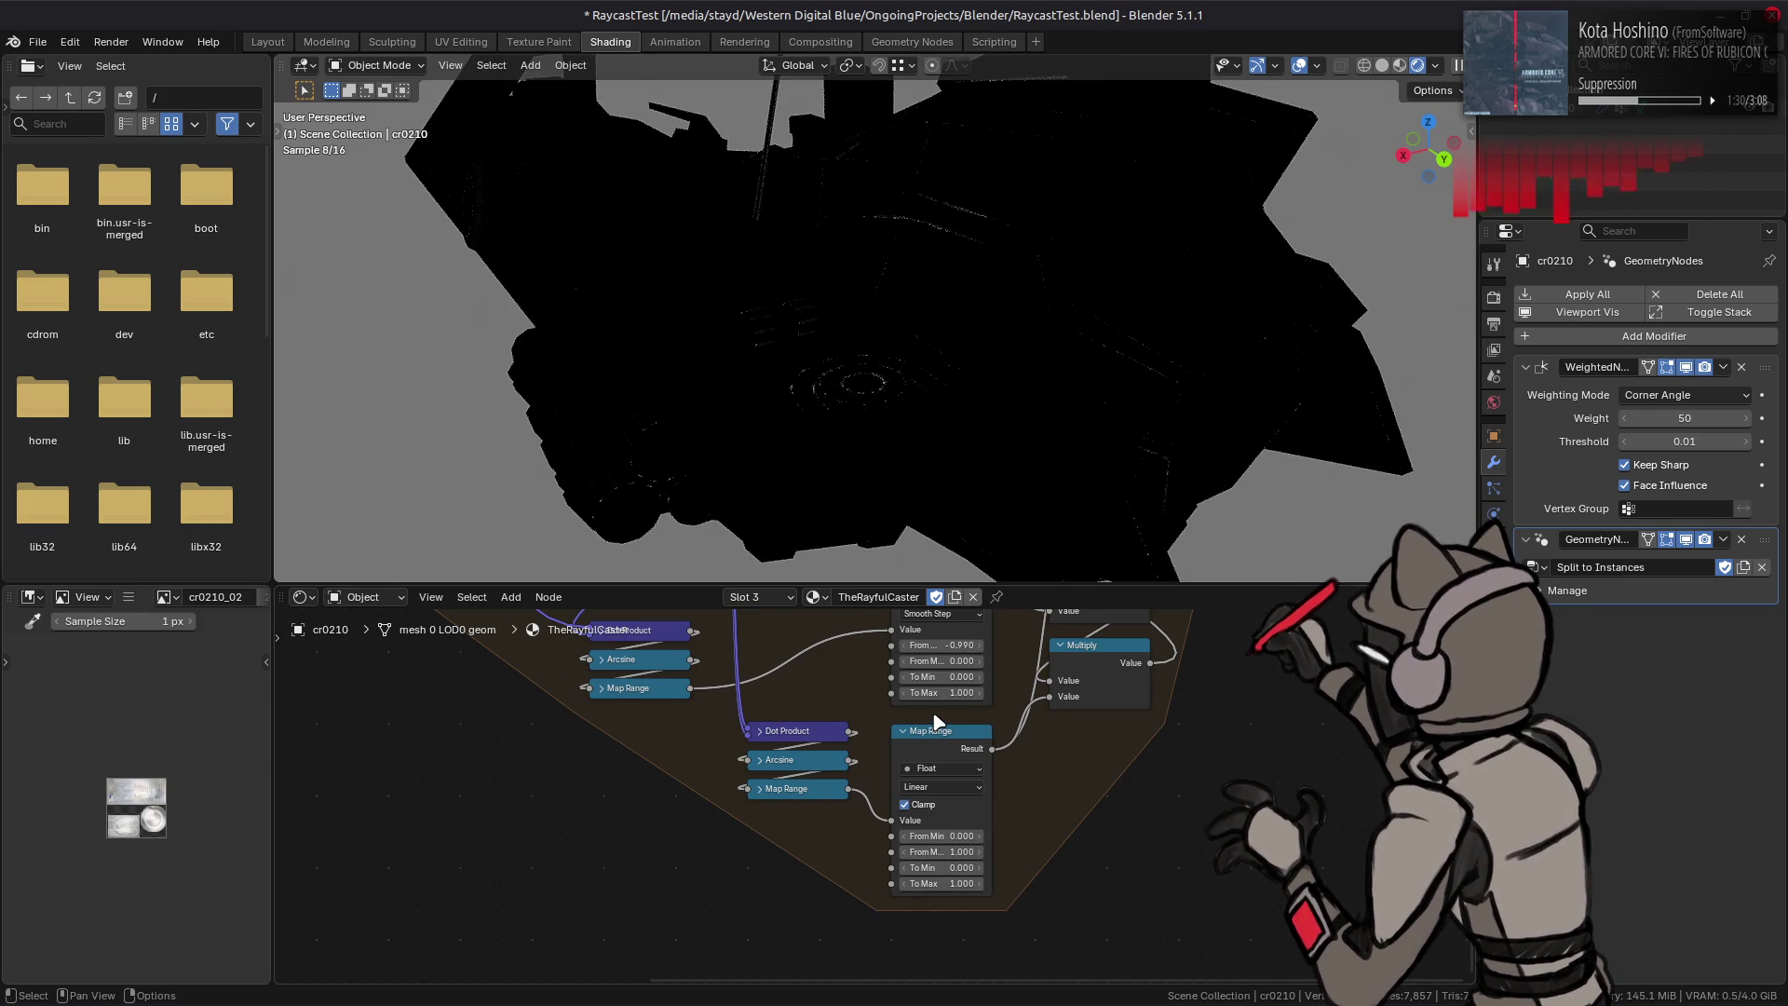
Step: Step the lower Map Range From Min through -1, -0.7, -0.3, 0 and settle on -0.1
{"action": "left_click", "coordinate": [948, 838]}
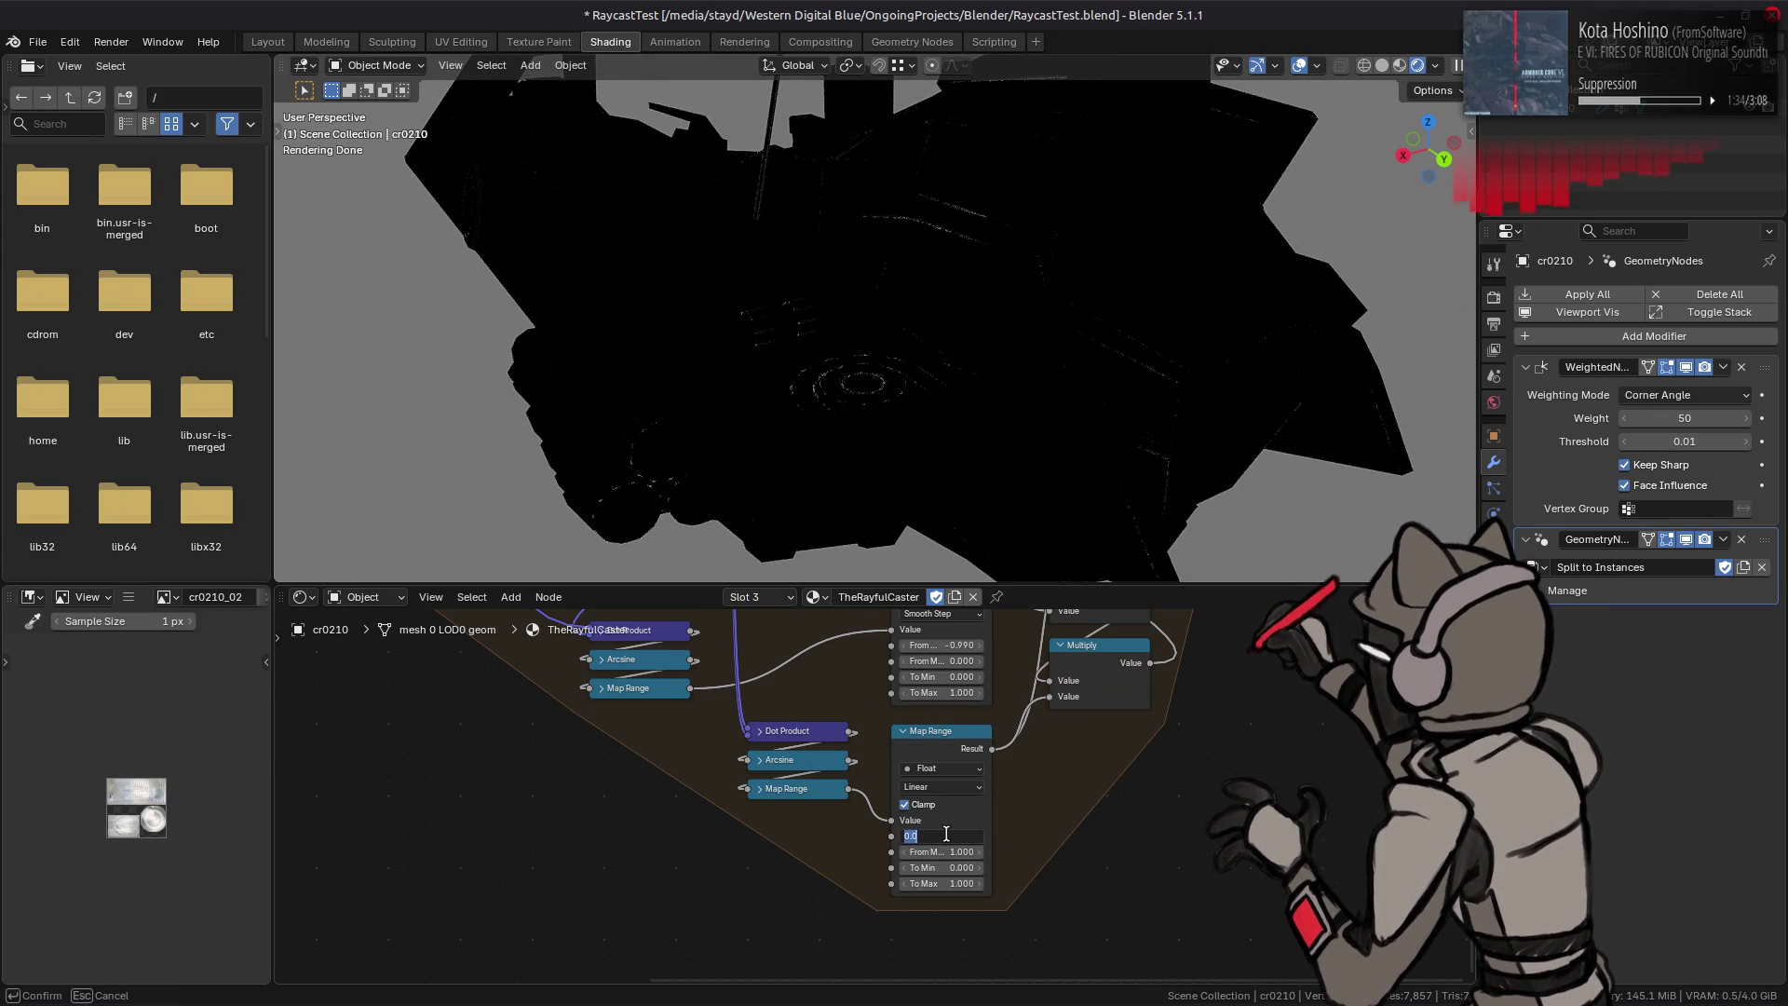
{"action": "type", "text": "-1"}
{"action": "key", "text": "Return"}
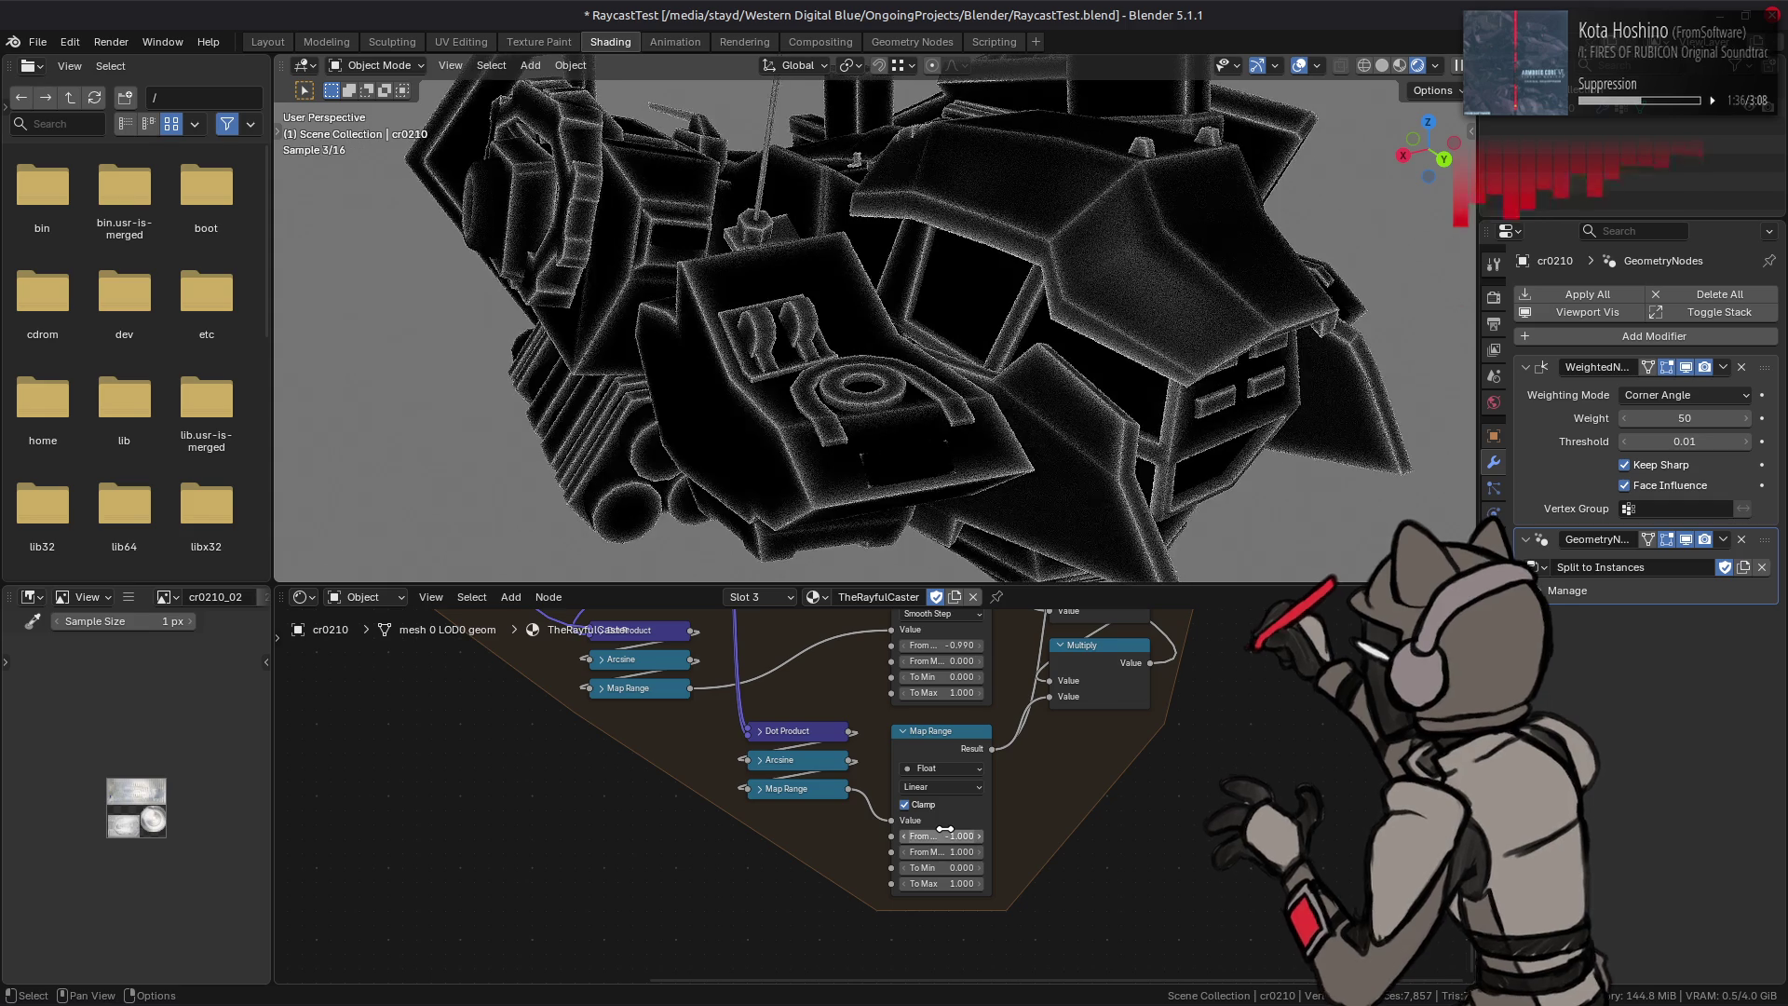
{"action": "left_click", "coordinate": [974, 835]}
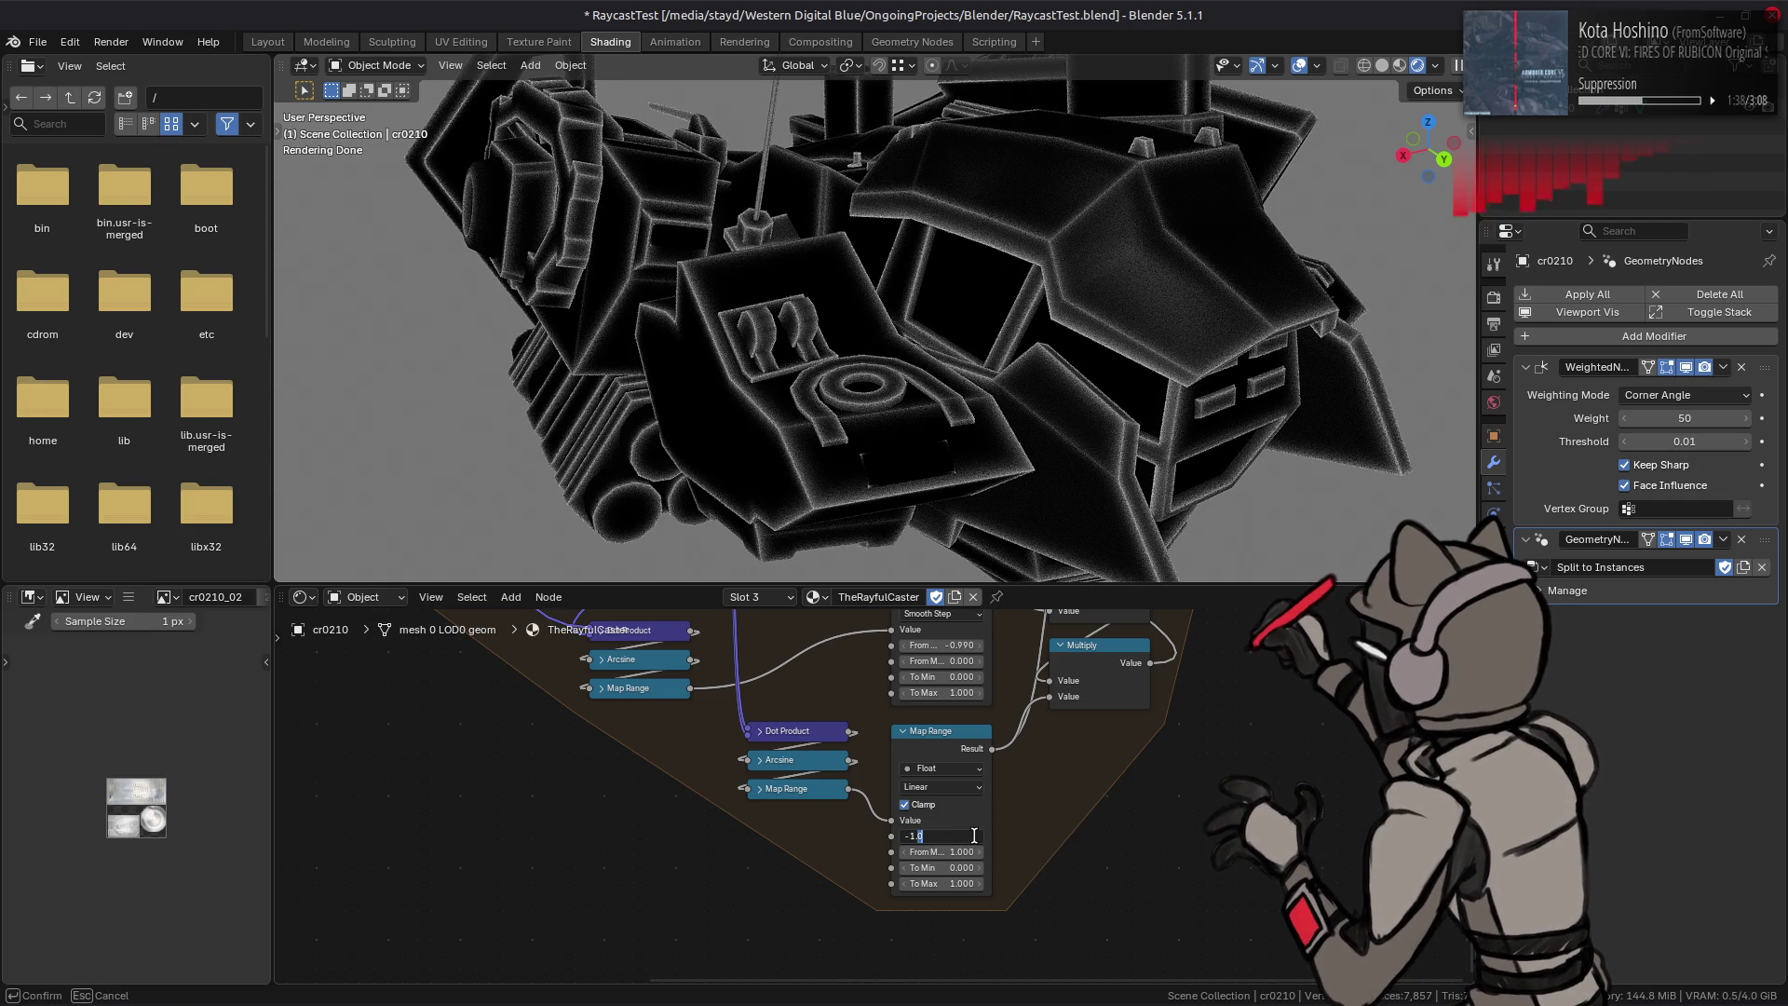
{"action": "key", "text": "Return"}
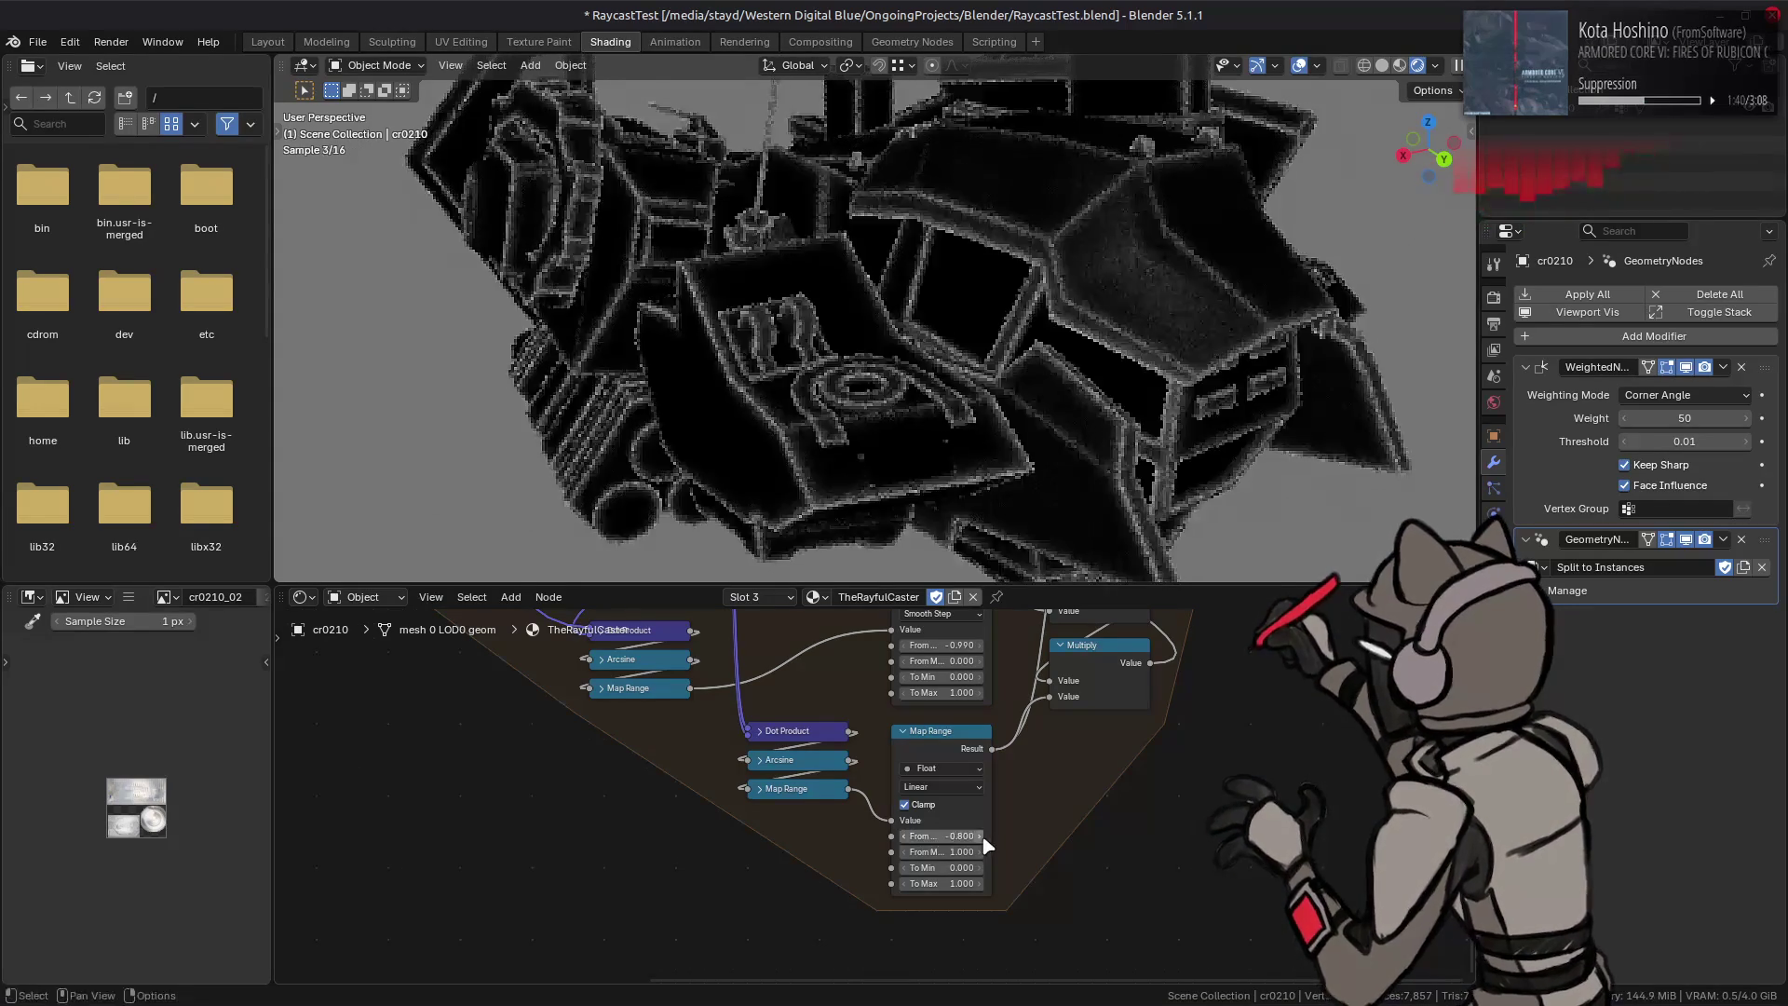
{"action": "left_click", "coordinate": [984, 838]}
{"action": "left_click", "coordinate": [984, 838]}
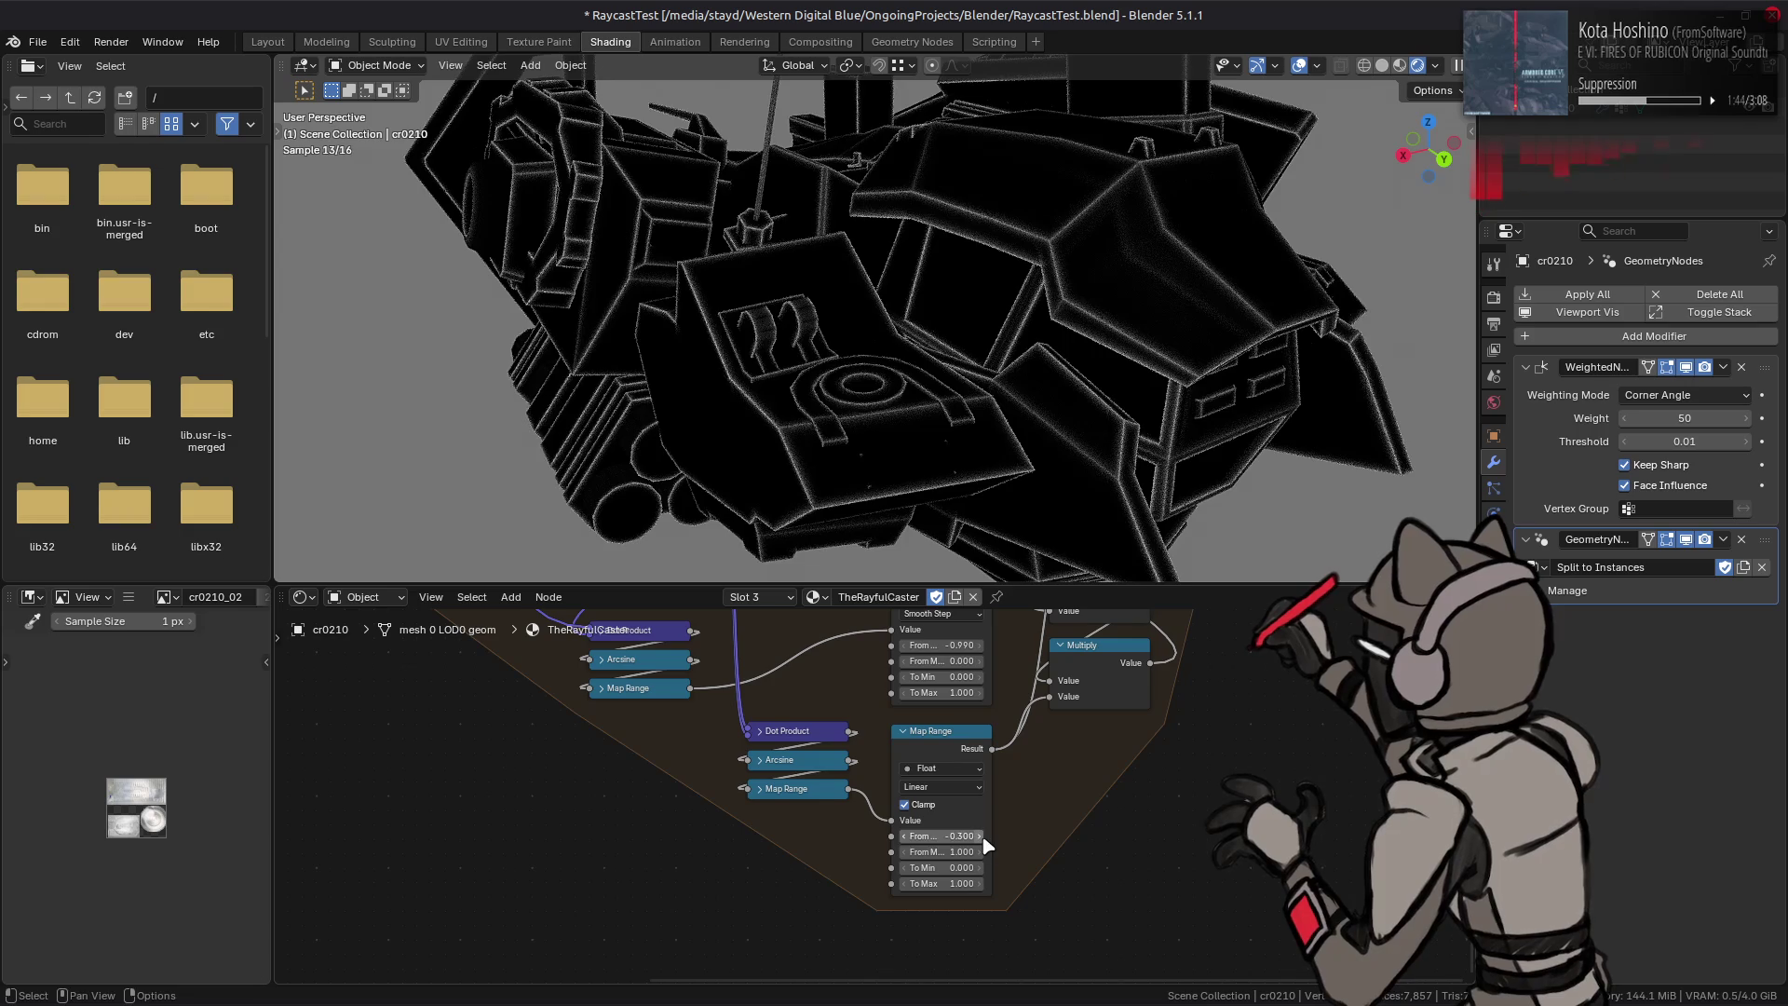
{"action": "left_click", "coordinate": [984, 838]}
{"action": "left_click", "coordinate": [985, 838]}
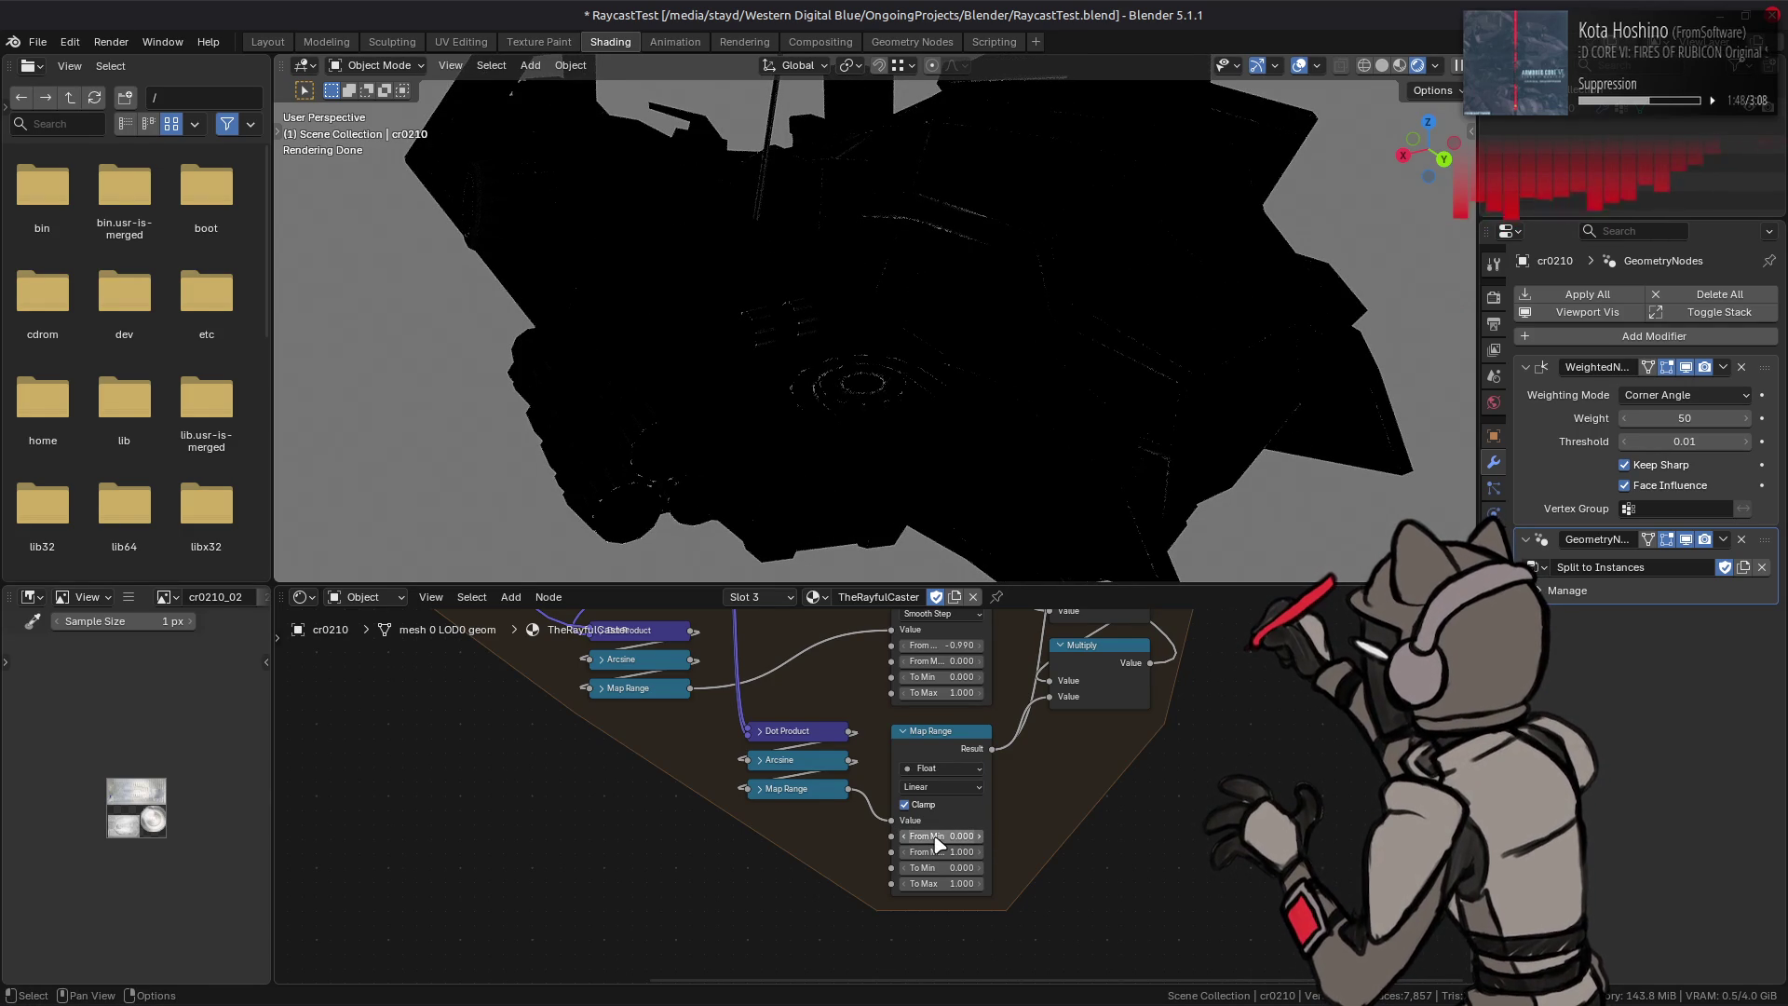
{"action": "left_click", "coordinate": [903, 838]}
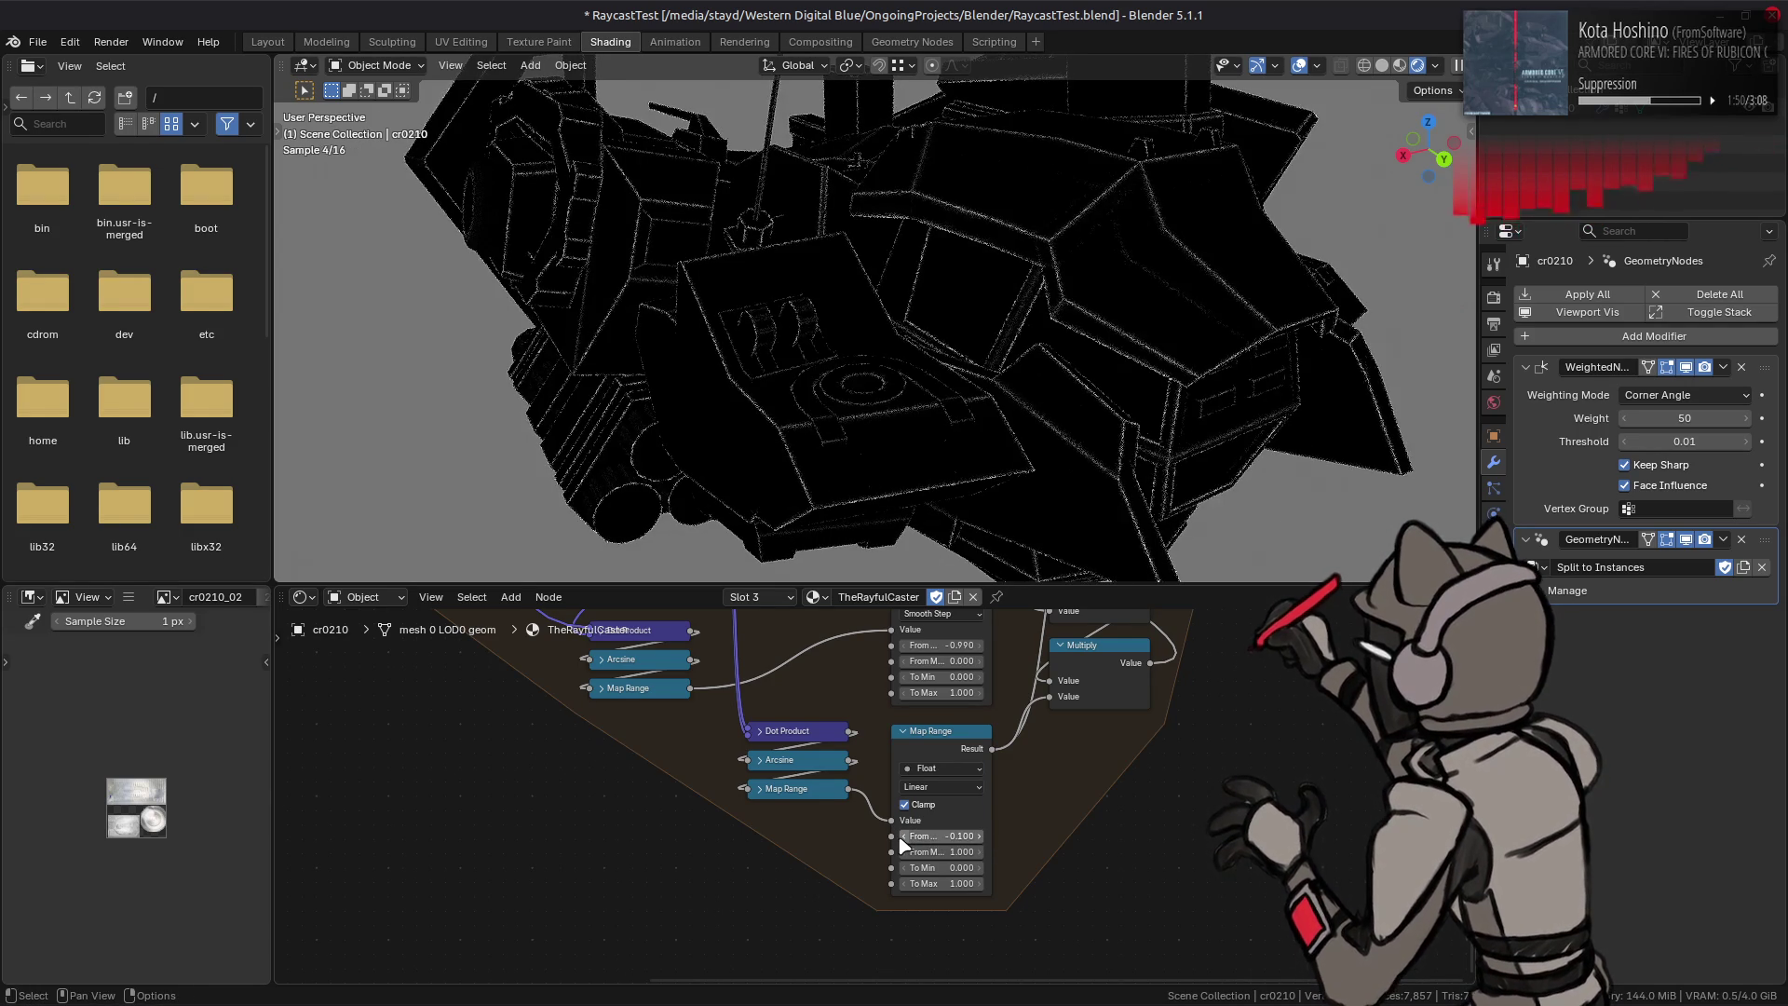
Step: Lower the lower Map Range From Max from 1 through 0.3 down to 0
{"action": "left_click", "coordinate": [904, 845]}
{"action": "left_click", "coordinate": [903, 851]}
{"action": "left_click", "coordinate": [902, 852]}
{"action": "left_click", "coordinate": [902, 855]}
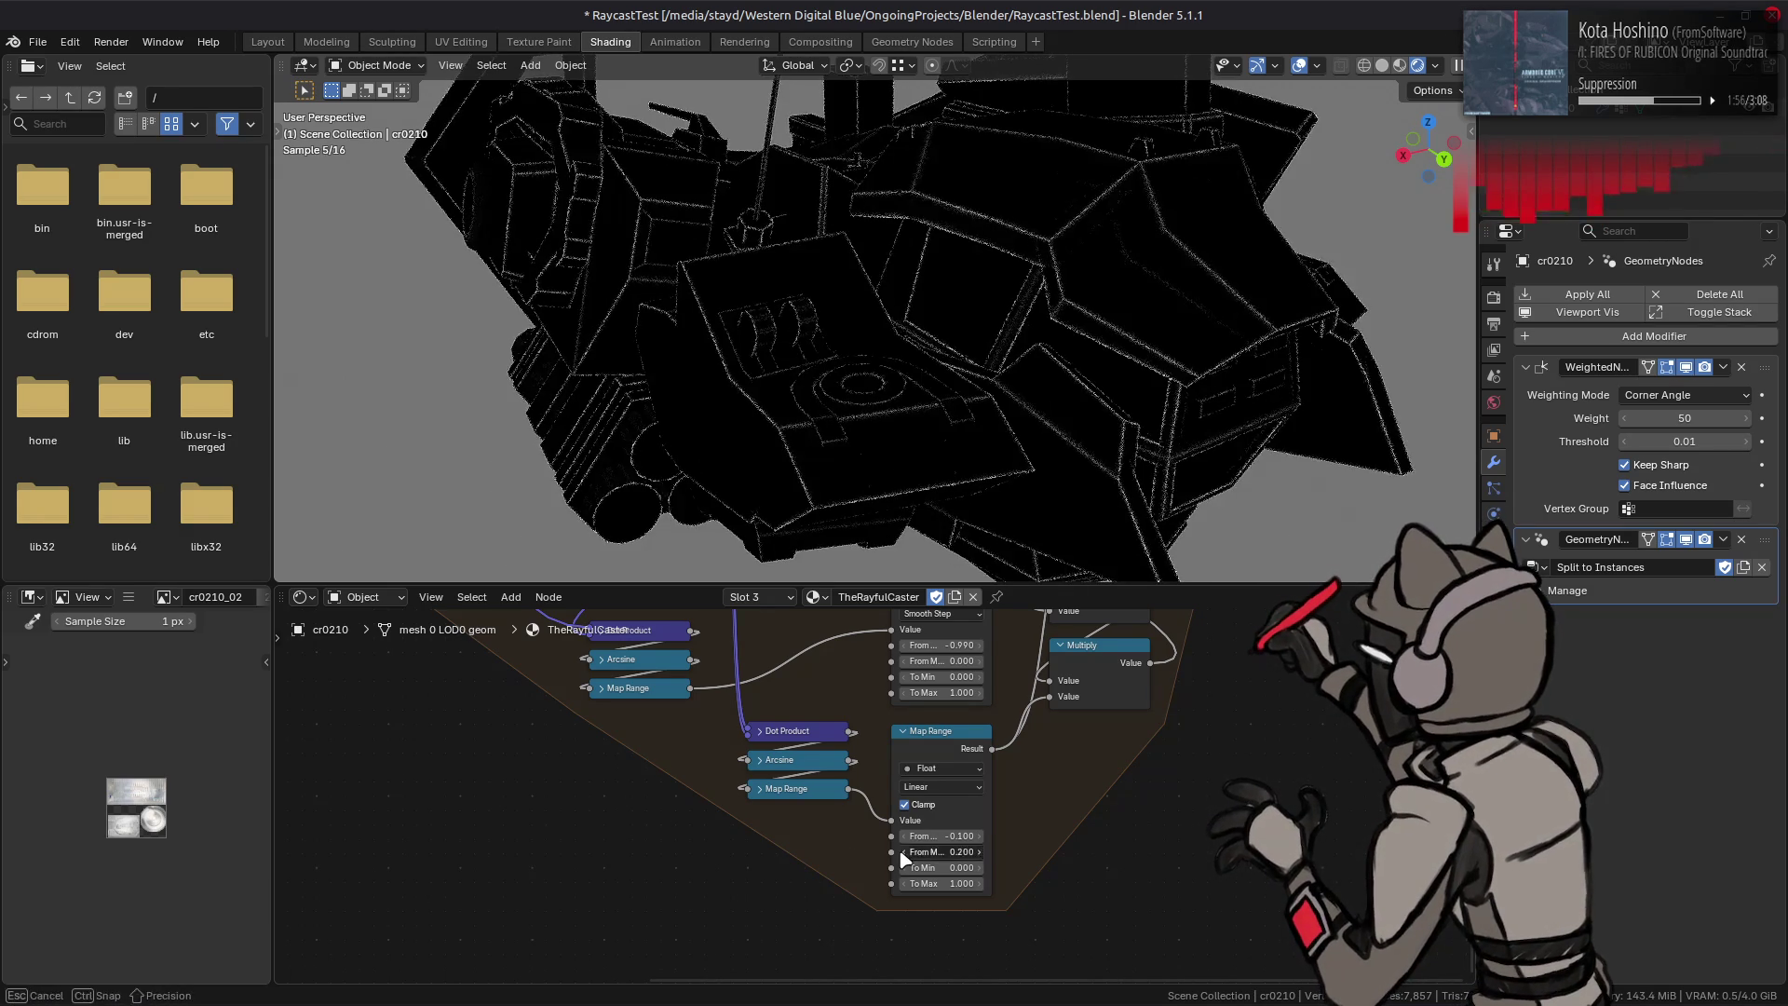
{"action": "left_click", "coordinate": [902, 855]}
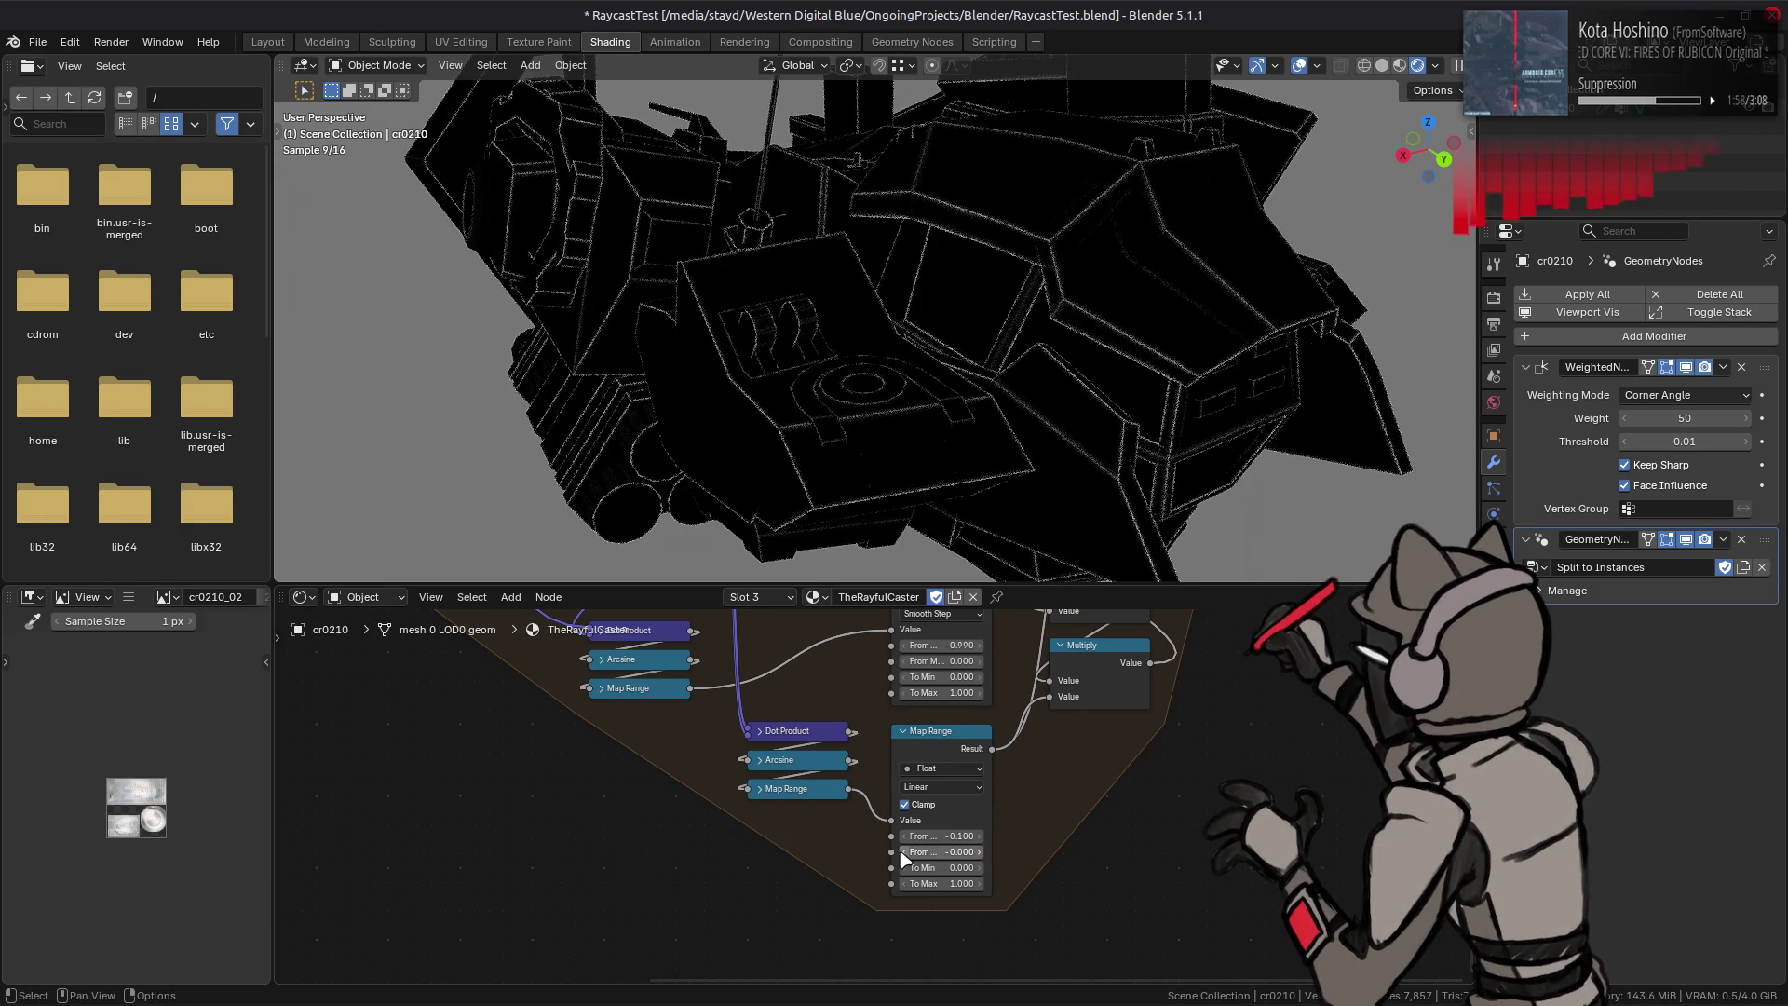
{"action": "left_click", "coordinate": [943, 786]}
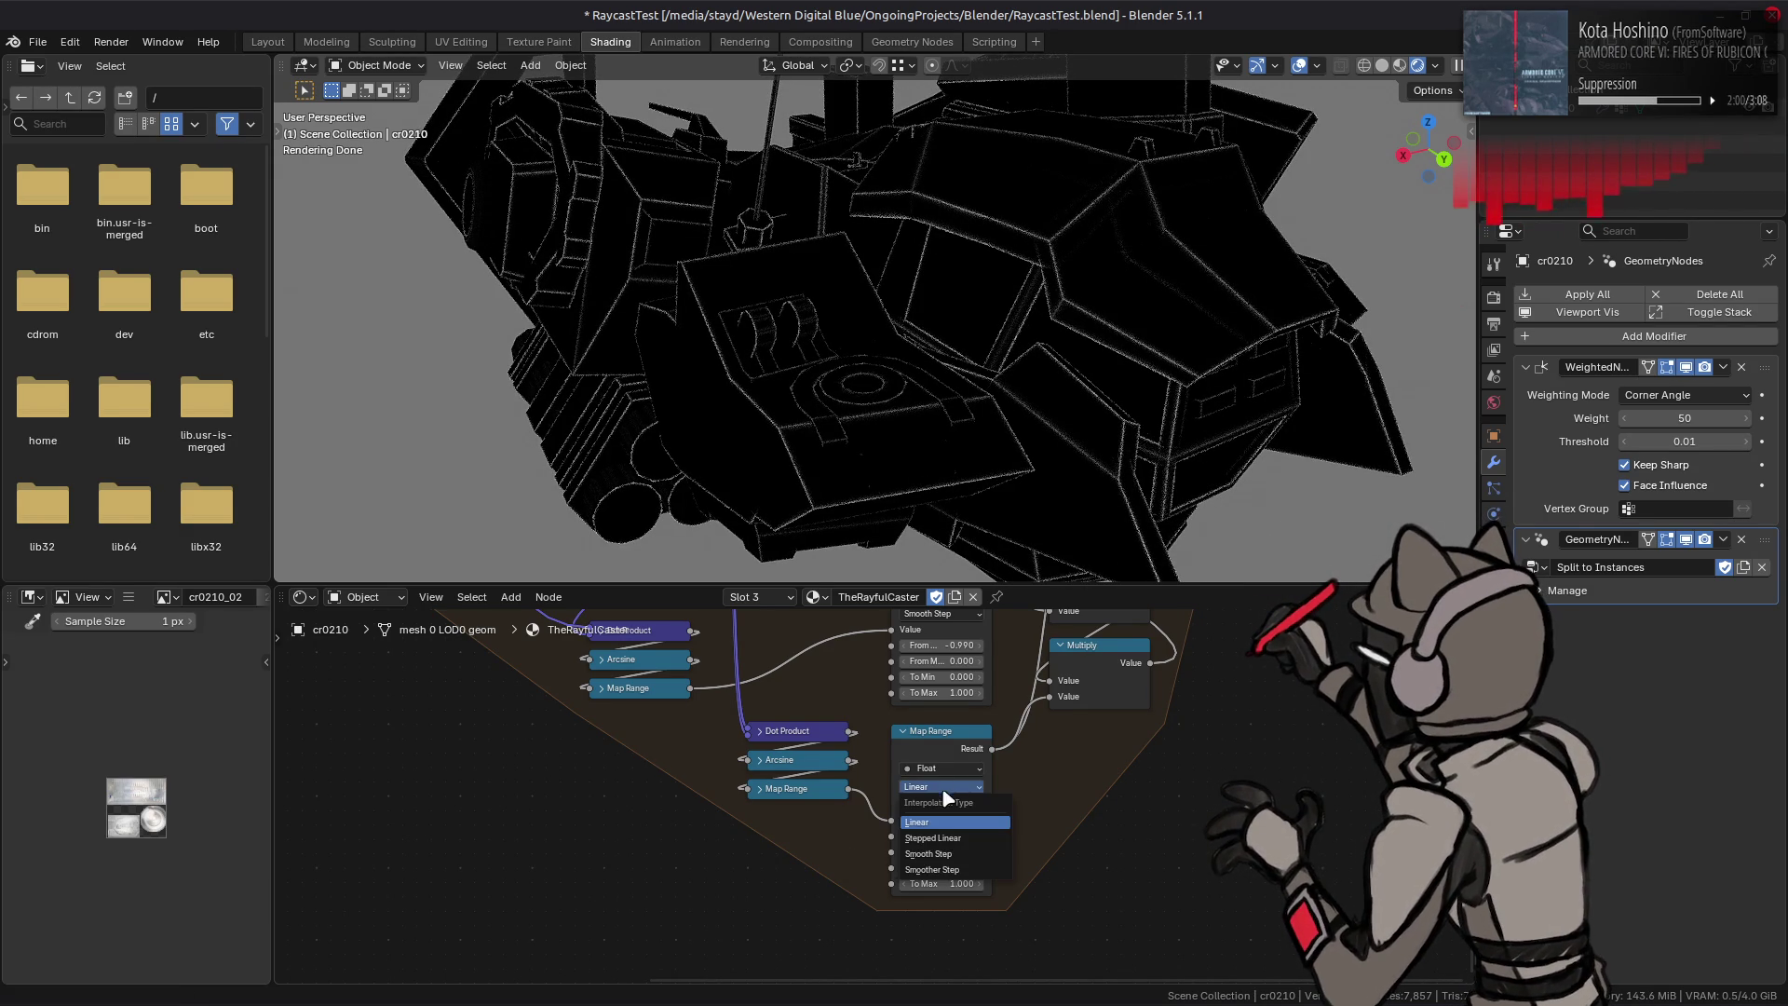
Step: Give the lower Map Range Smooth Step interpolation, From Max 0.1 and From Min -0.001
{"action": "left_click", "coordinate": [950, 859]}
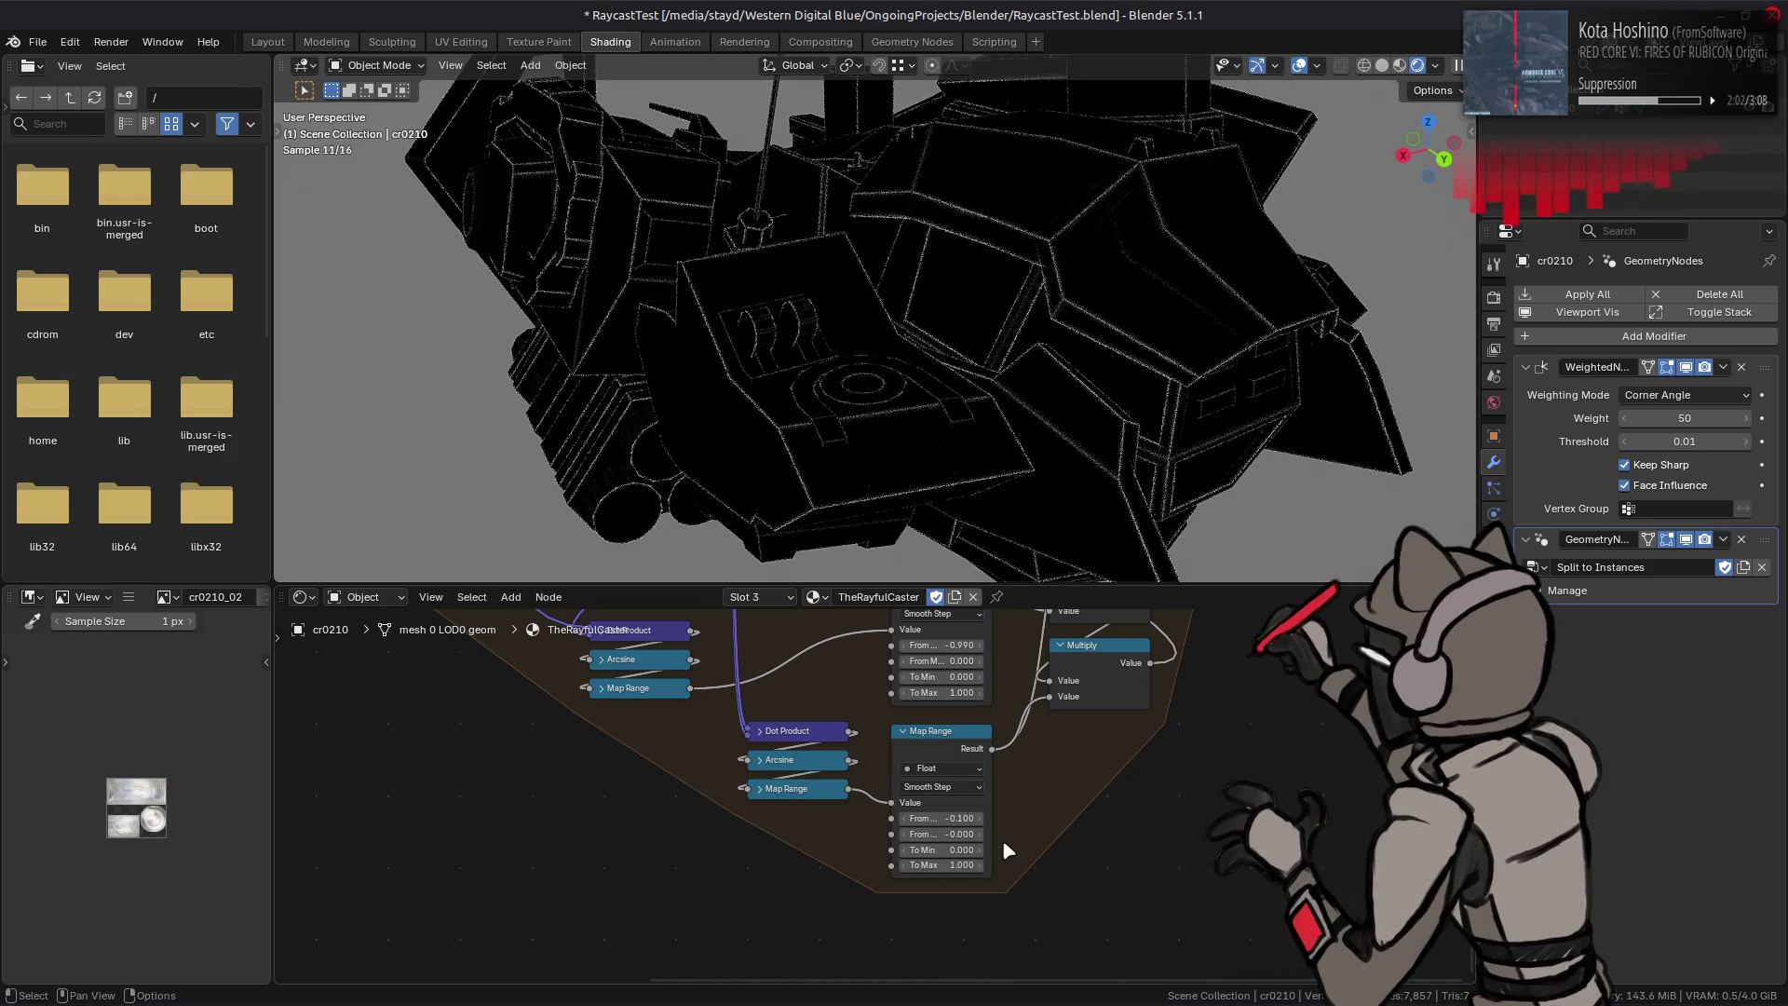
{"action": "left_click", "coordinate": [978, 835]}
{"action": "left_click", "coordinate": [979, 820]}
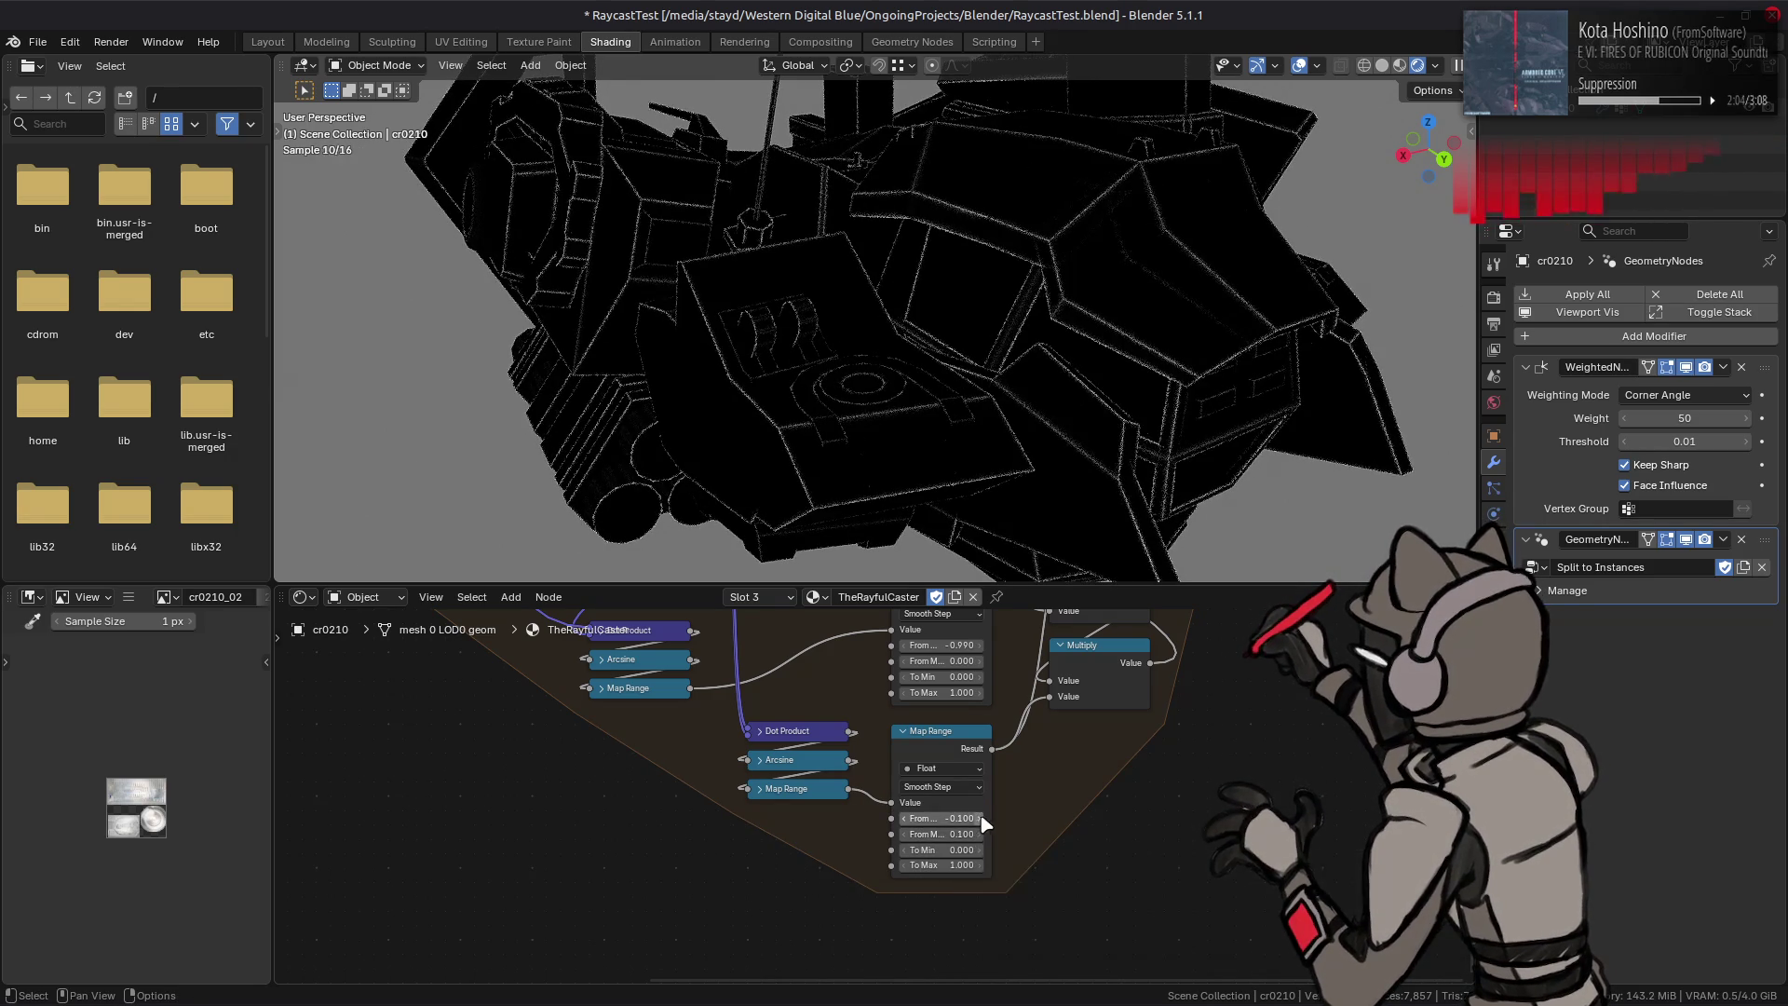
{"action": "type", "text": "0"}
{"action": "key", "text": "Return"}
{"action": "left_click", "coordinate": [962, 820]}
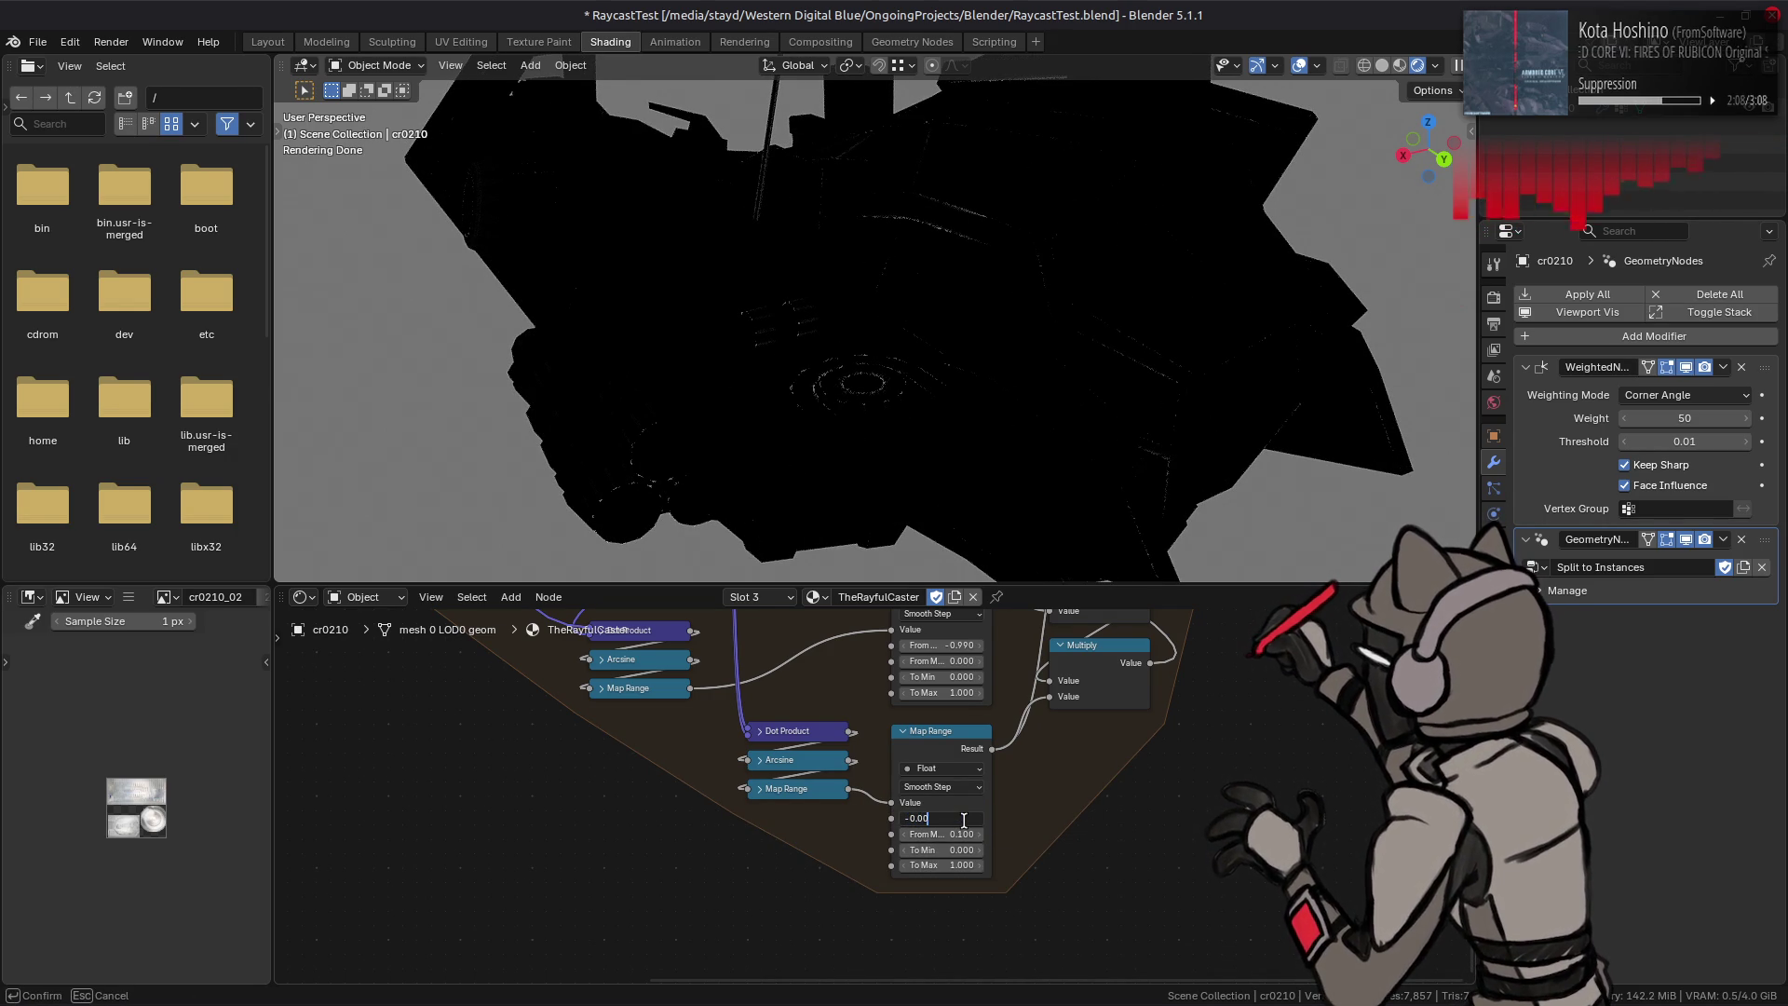
{"action": "key", "text": "Return"}
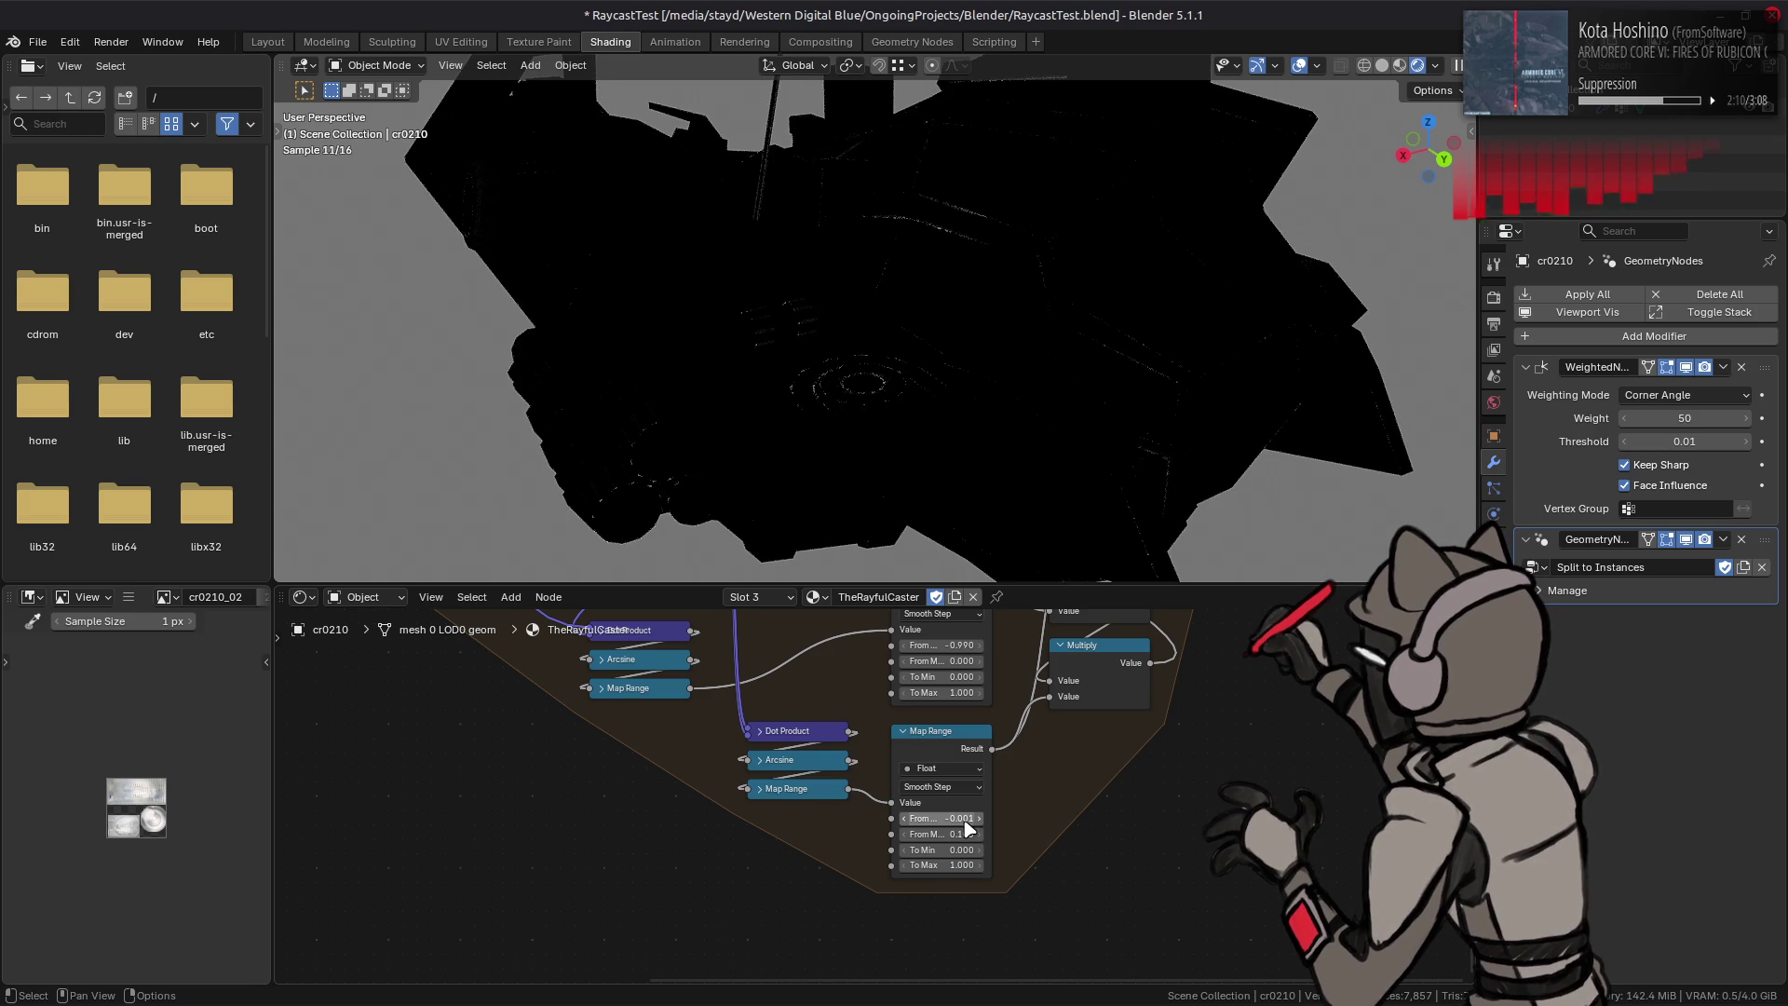
{"action": "left_click", "coordinate": [961, 820]}
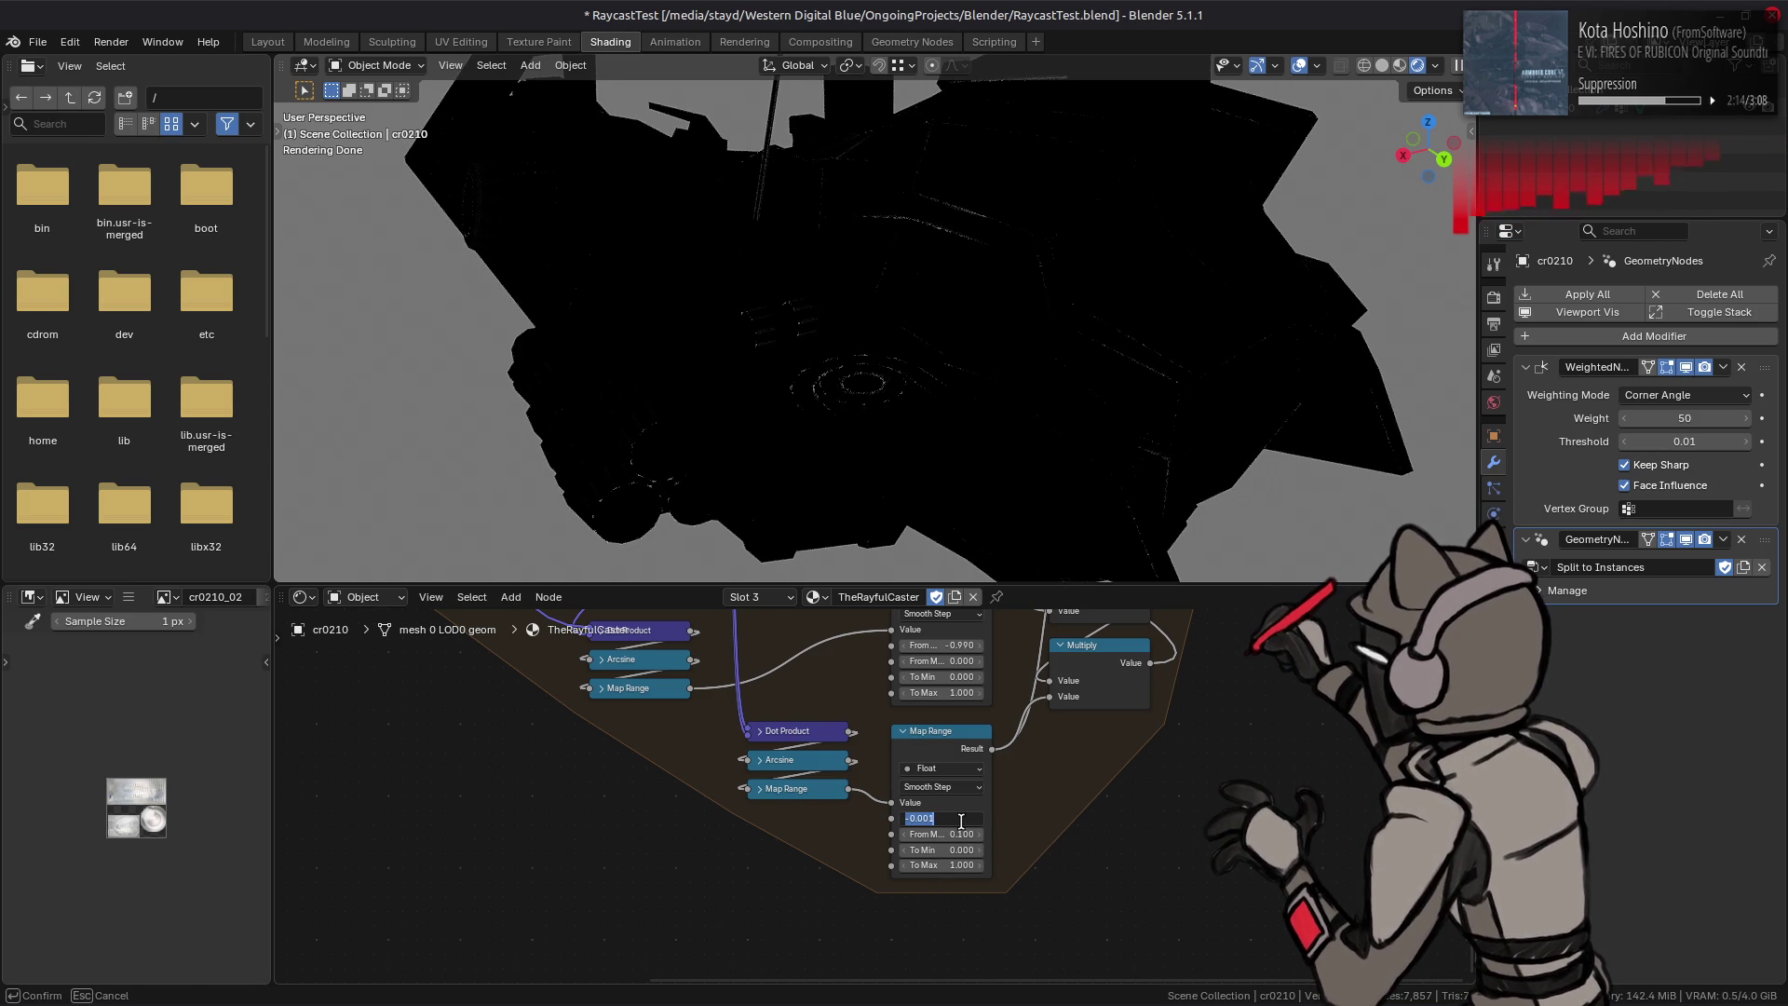
{"action": "key", "text": "Return"}
{"action": "middle_click_drag", "start_coordinate": [1022, 777], "coordinate": [955, 842]}
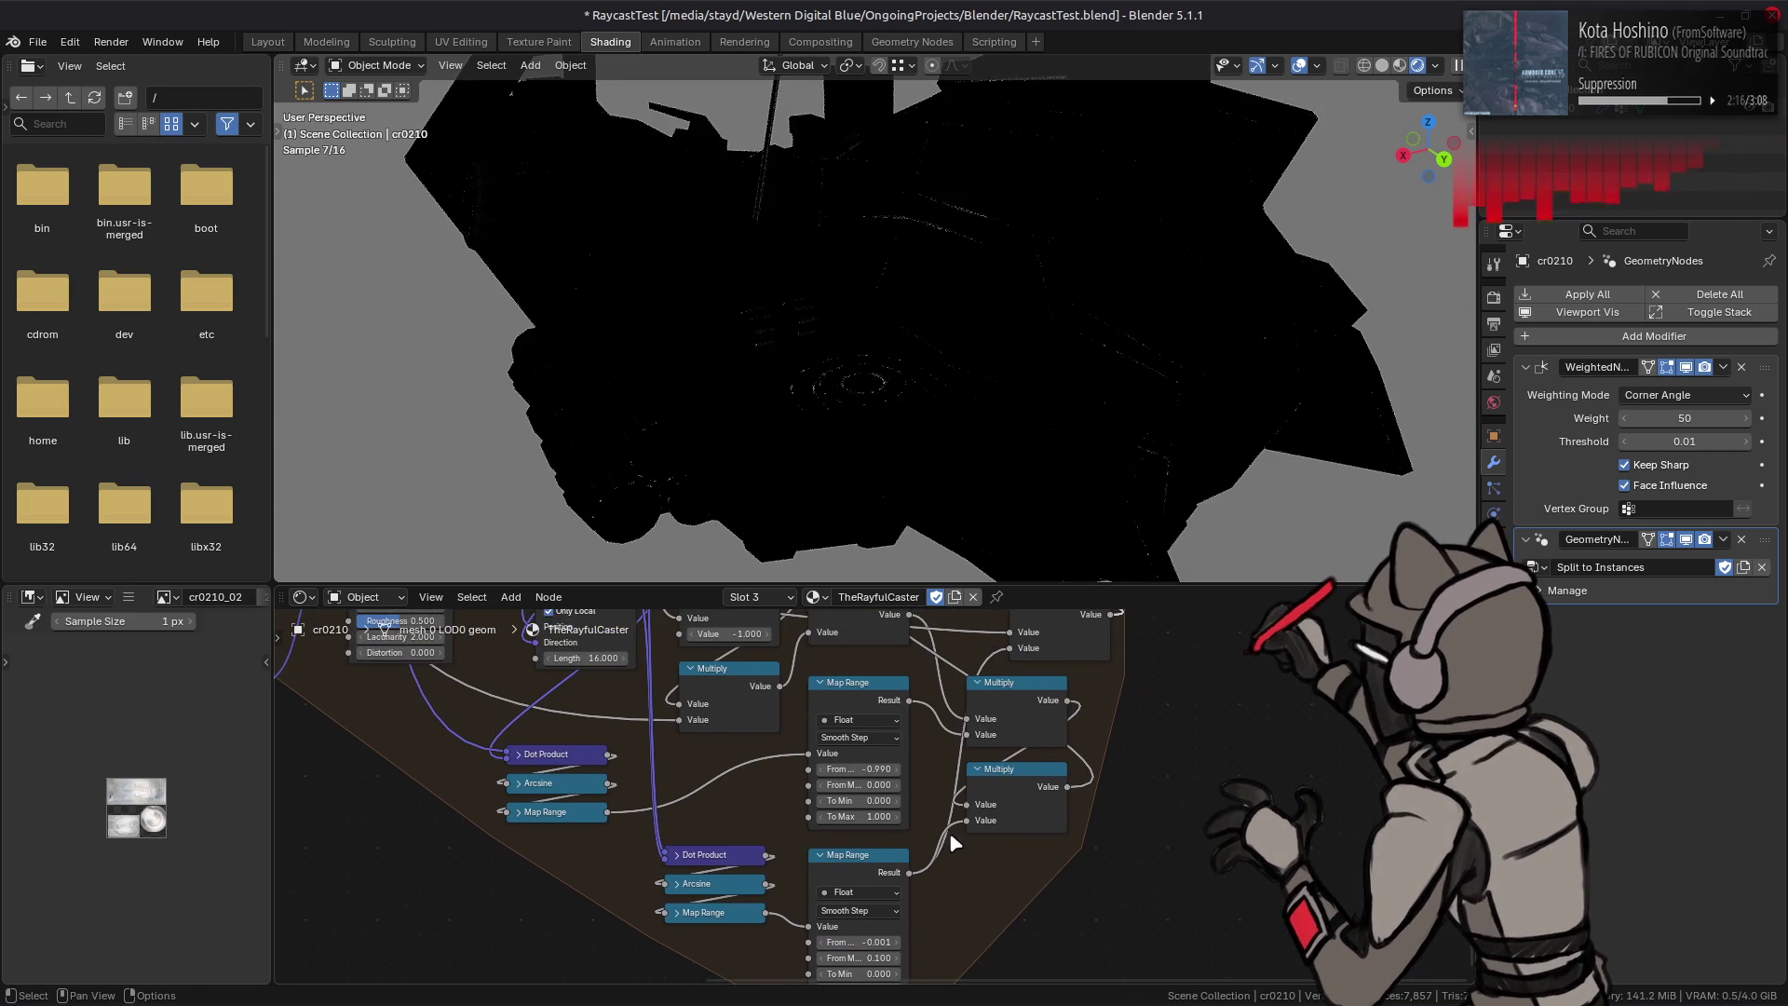
Step: Disconnect the Add node's second input and drag the lower Map Range From Max to 0
{"action": "middle_click_drag", "start_coordinate": [997, 713], "coordinate": [906, 836]}
{"action": "left_click_drag", "start_coordinate": [912, 799], "coordinate": [954, 794]}
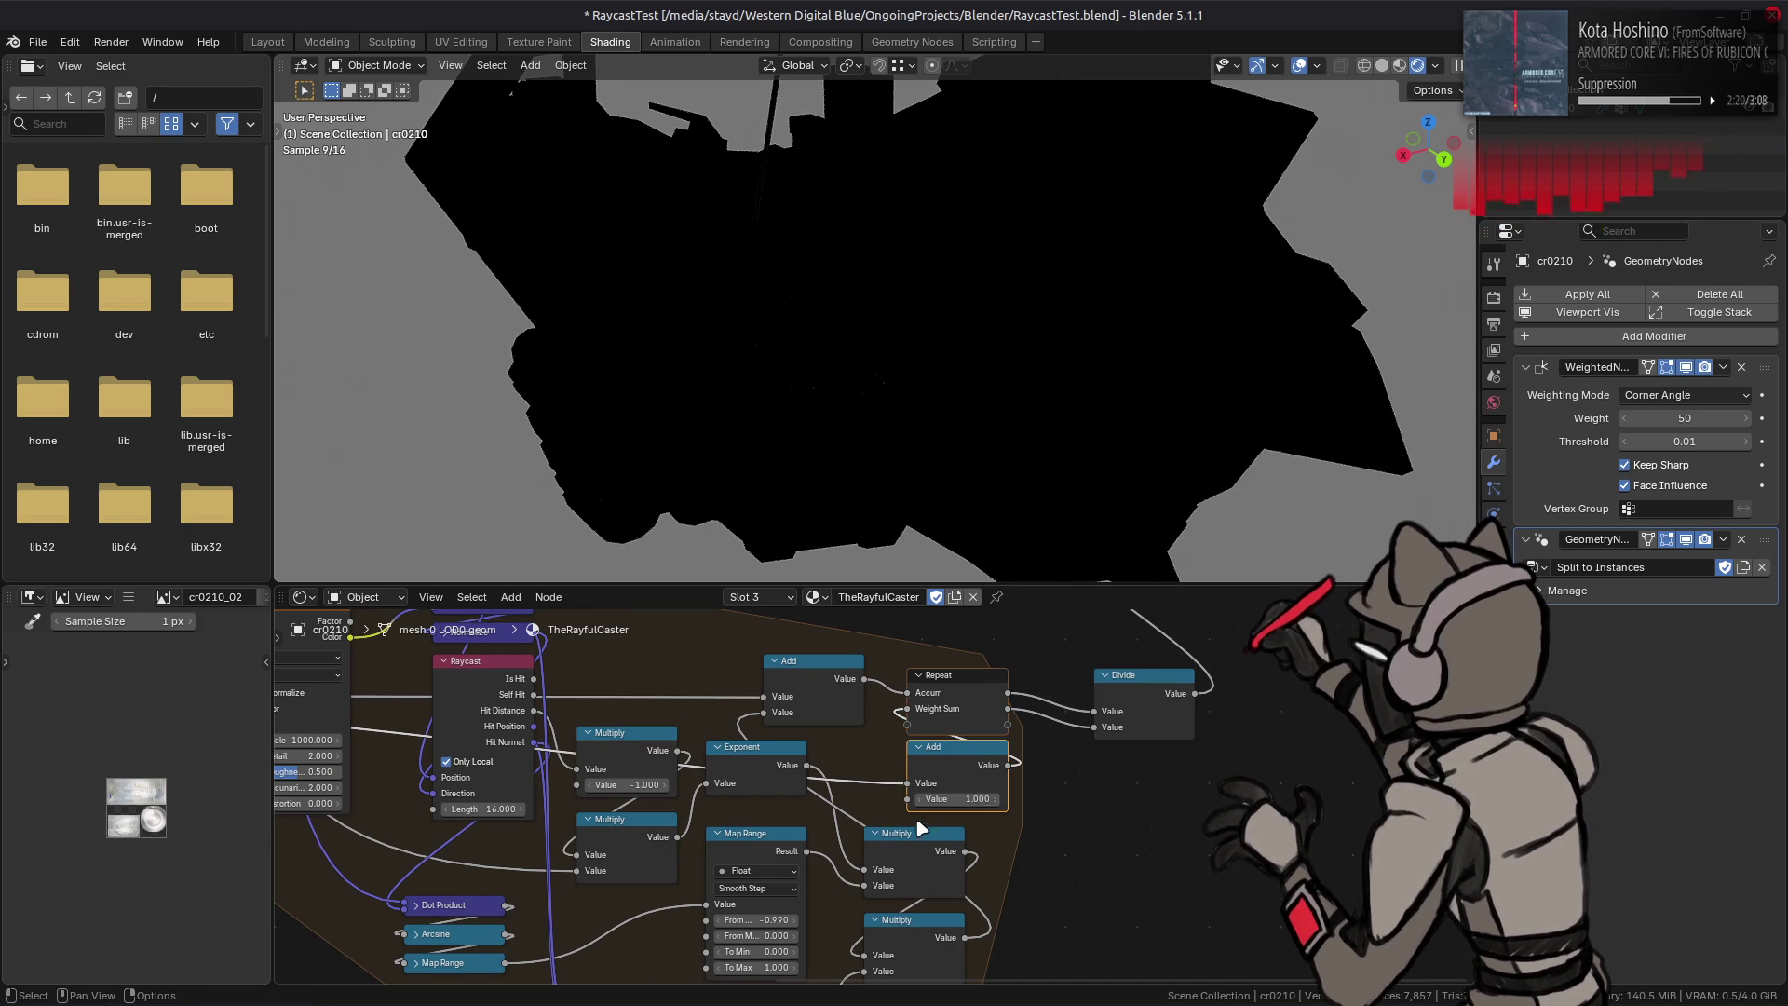
{"action": "middle_click_drag", "start_coordinate": [888, 882], "coordinate": [985, 652]}
{"action": "left_click_drag", "start_coordinate": [866, 879], "coordinate": [856, 878]}
Step: Retune the lower Map Range From Min via 1 and an undo, settling on -0.2 with From Max 0
{"action": "left_click", "coordinate": [868, 863]}
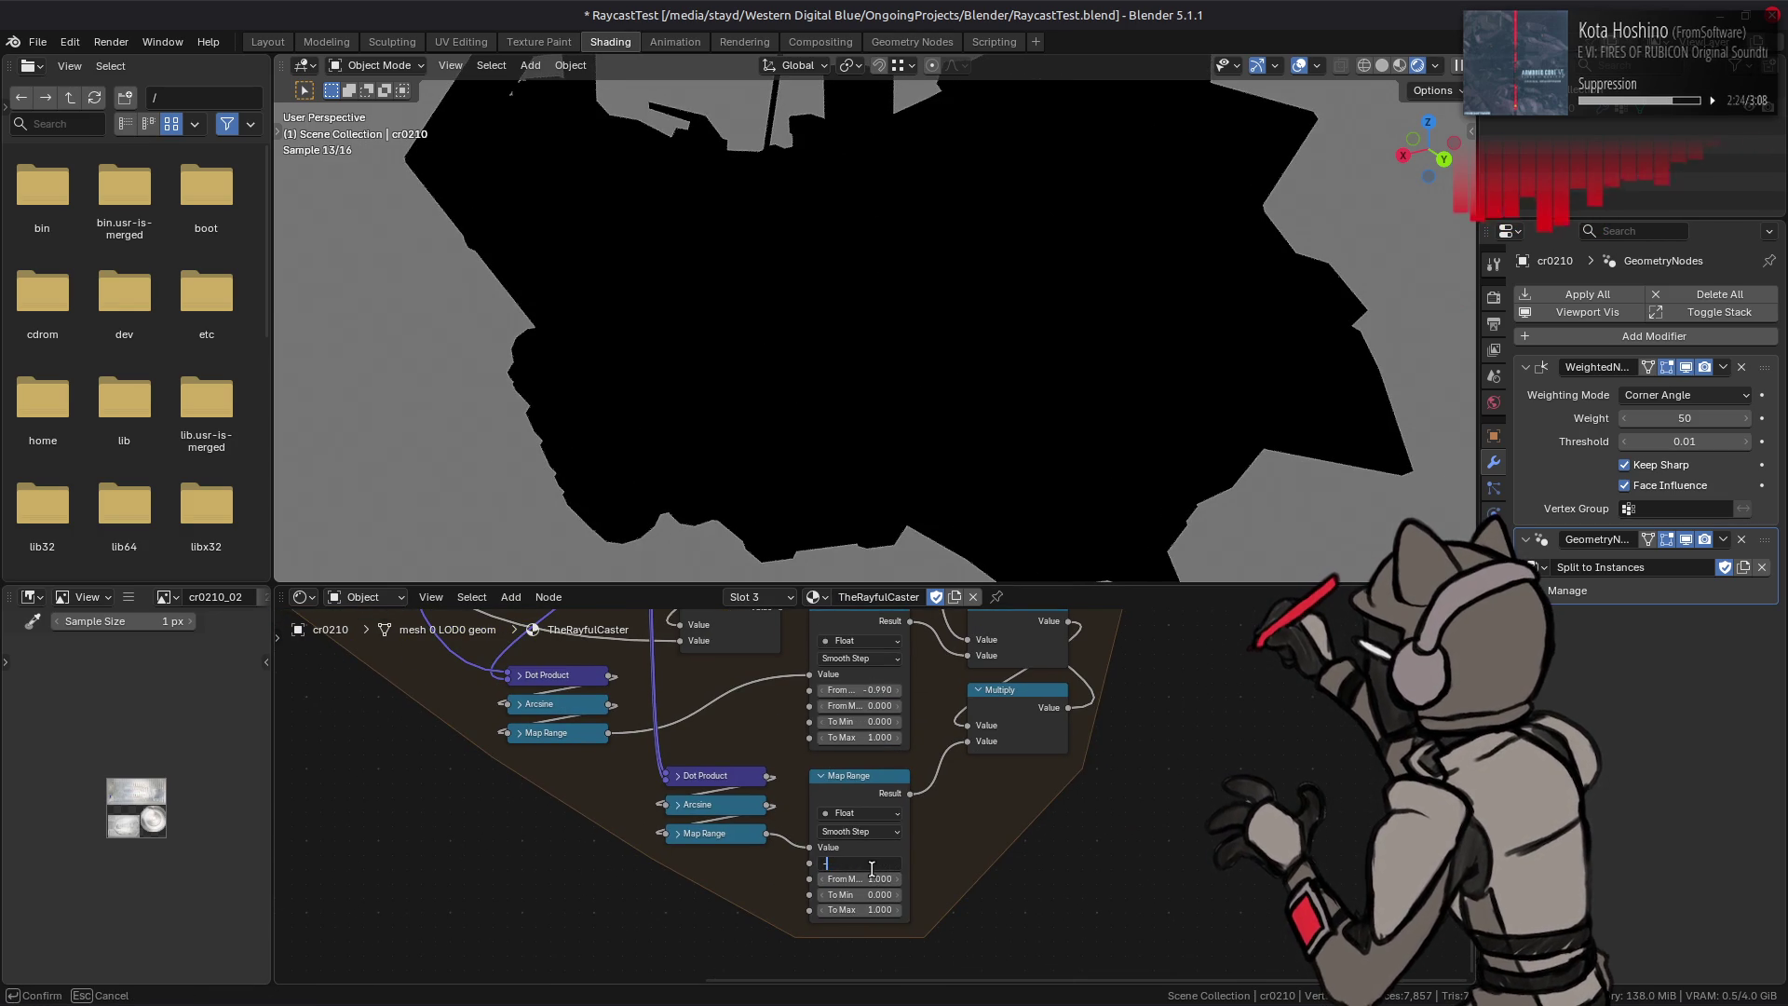
{"action": "type", "text": "1"}
{"action": "key", "text": "Return"}
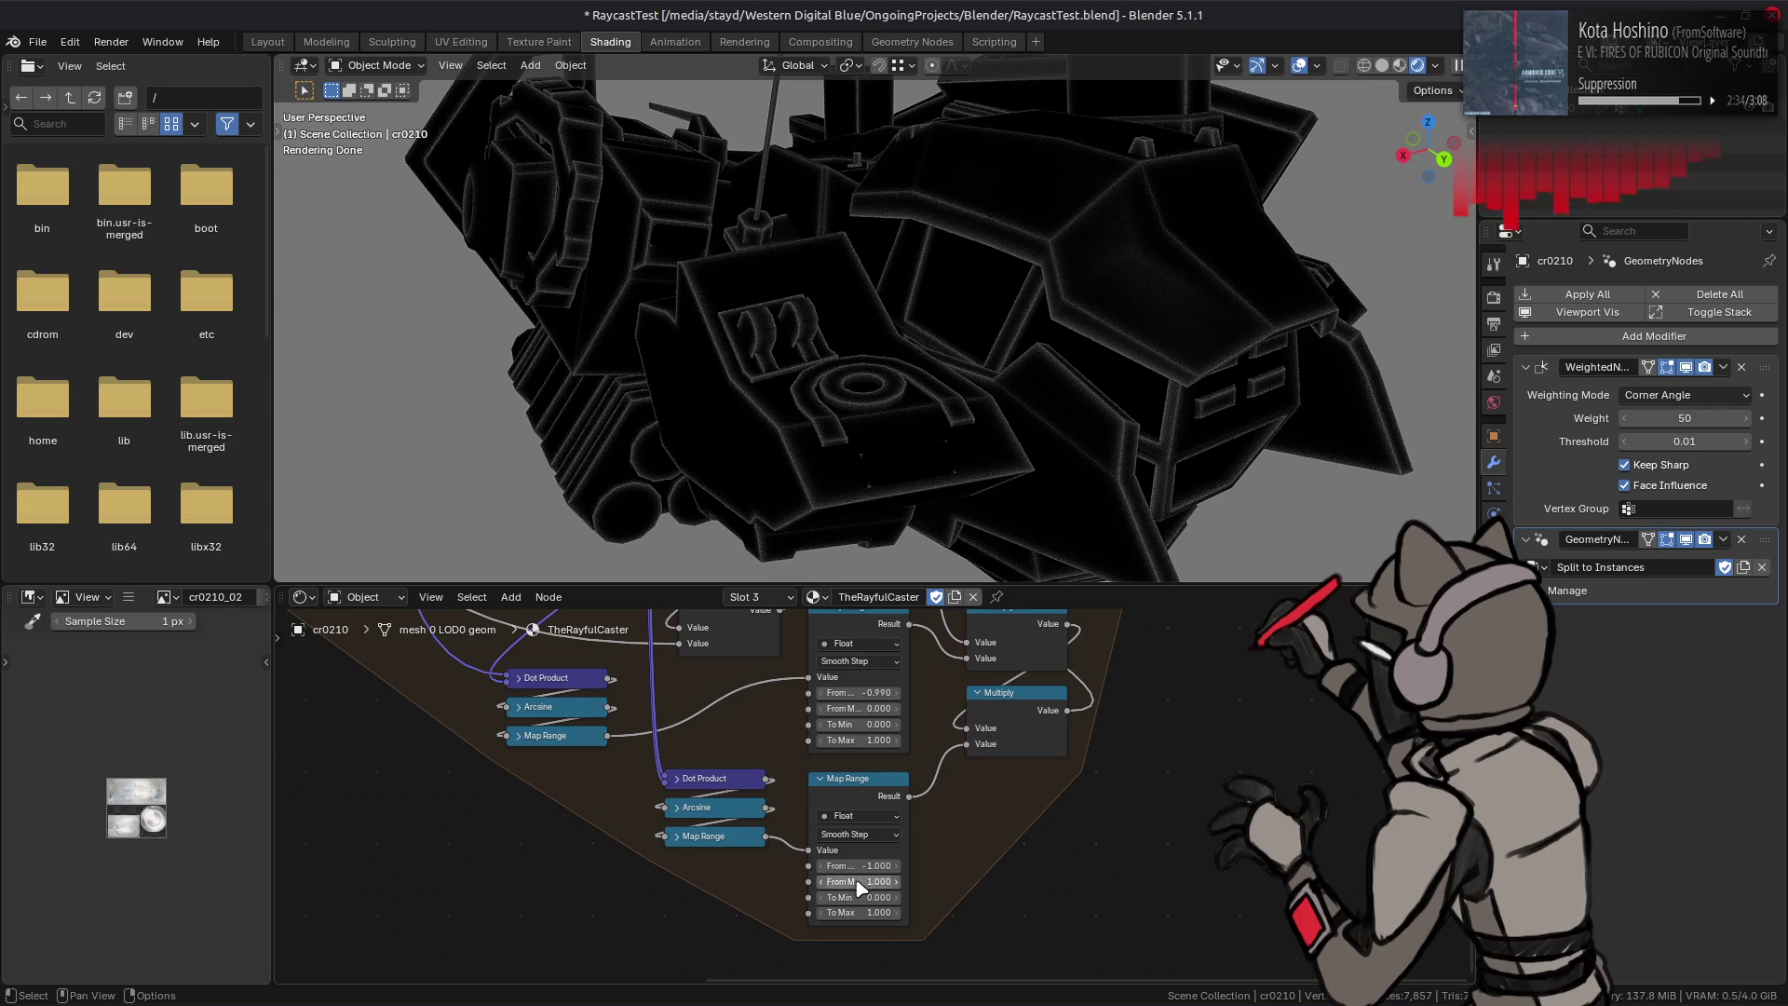
{"action": "left_click_drag", "start_coordinate": [855, 879], "coordinate": [835, 880]}
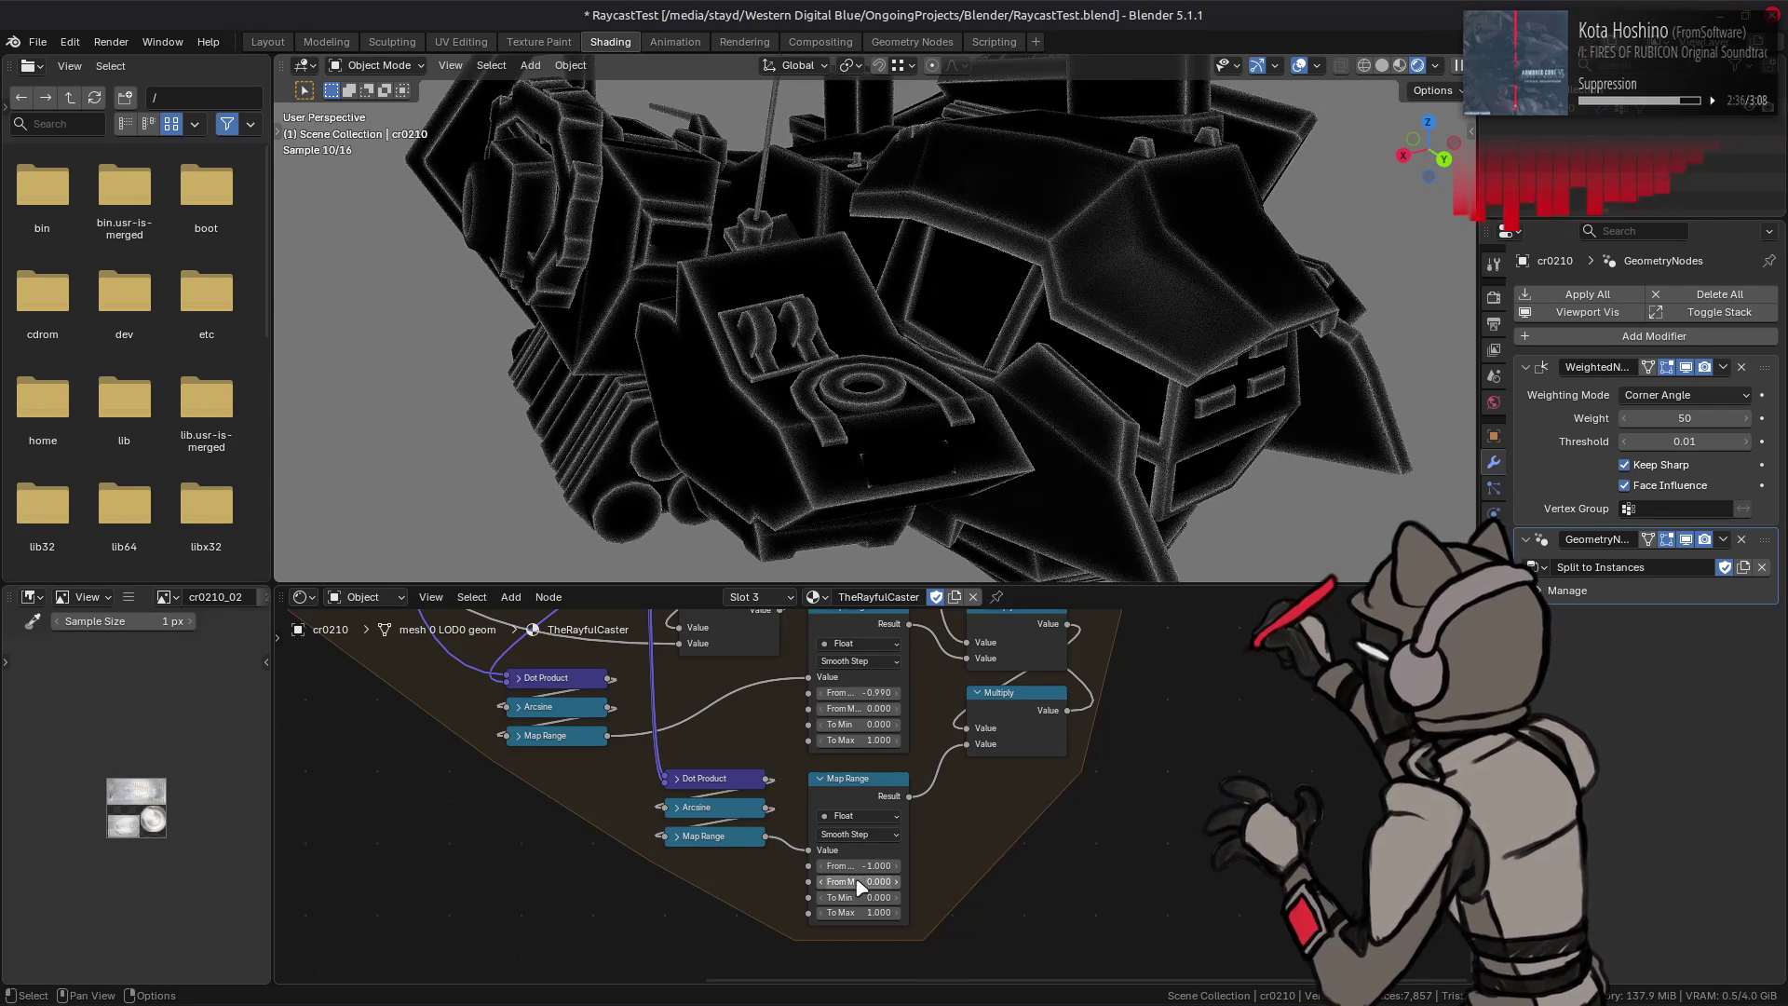
{"action": "key", "text": "ctrl+z"}
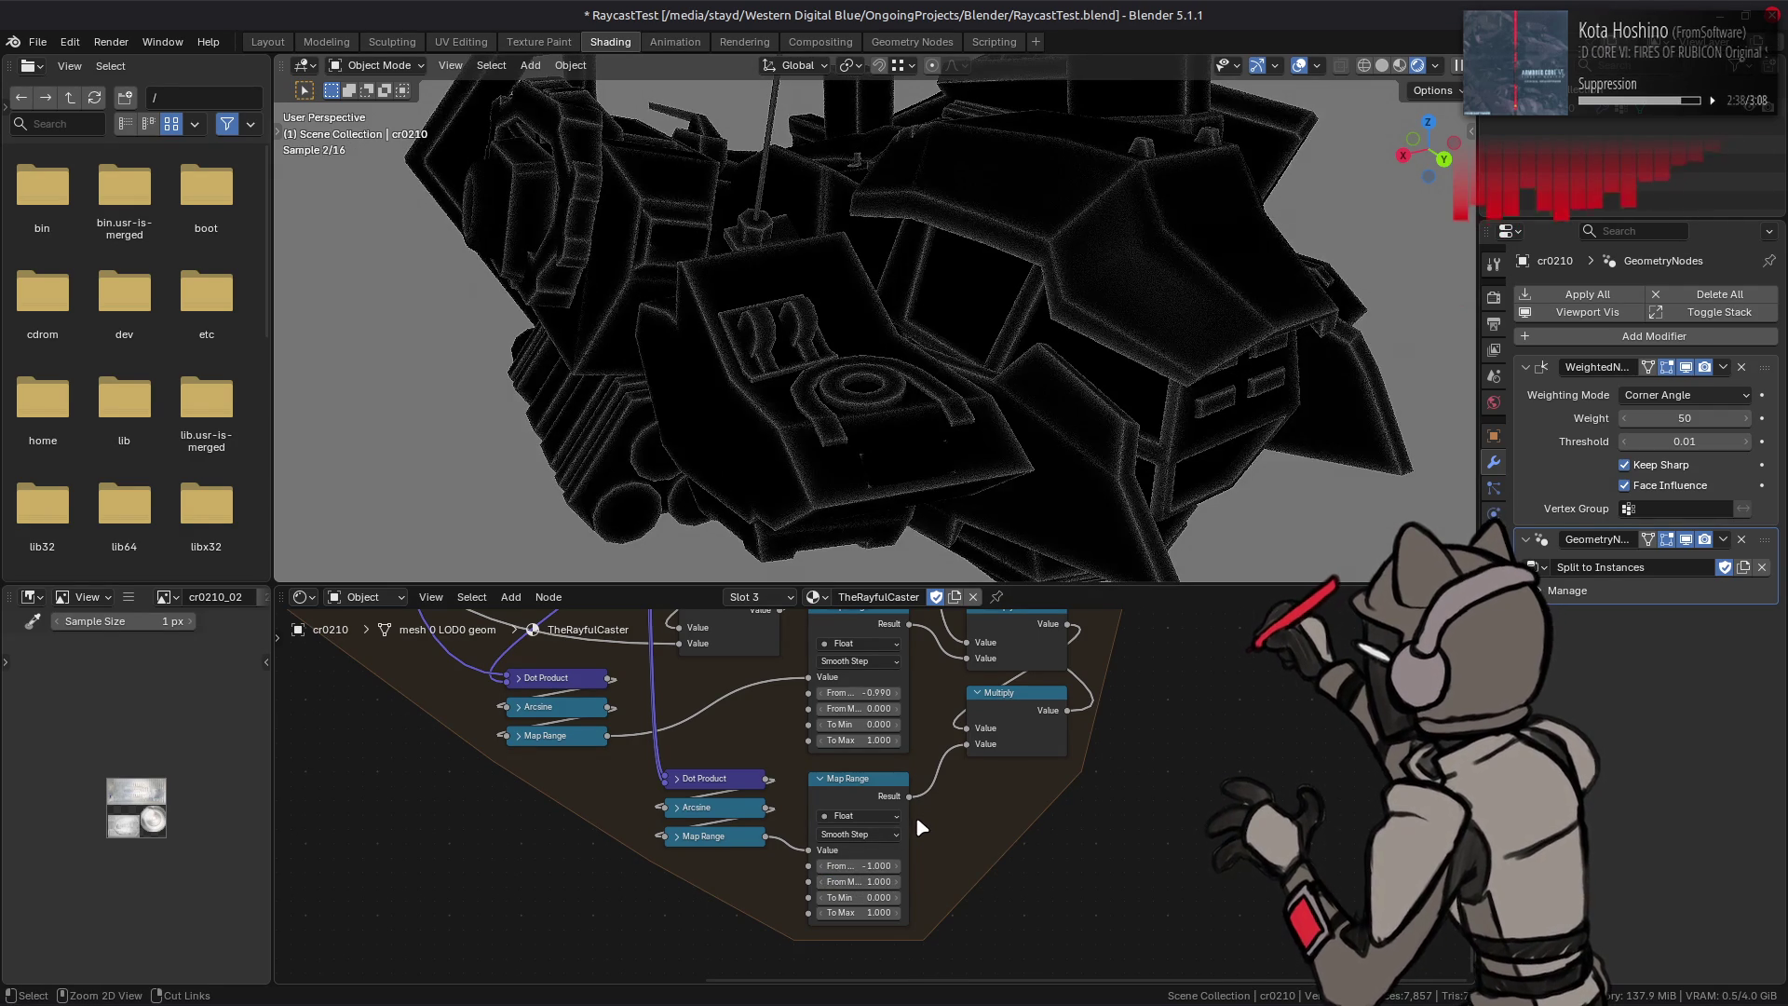
{"action": "mouse_move", "coordinate": [858, 864]}
{"action": "left_mouse_down"}
{"action": "mouse_move", "coordinate": [930, 865]}
{"action": "mouse_move", "coordinate": [895, 868]}
{"action": "left_mouse_up"}
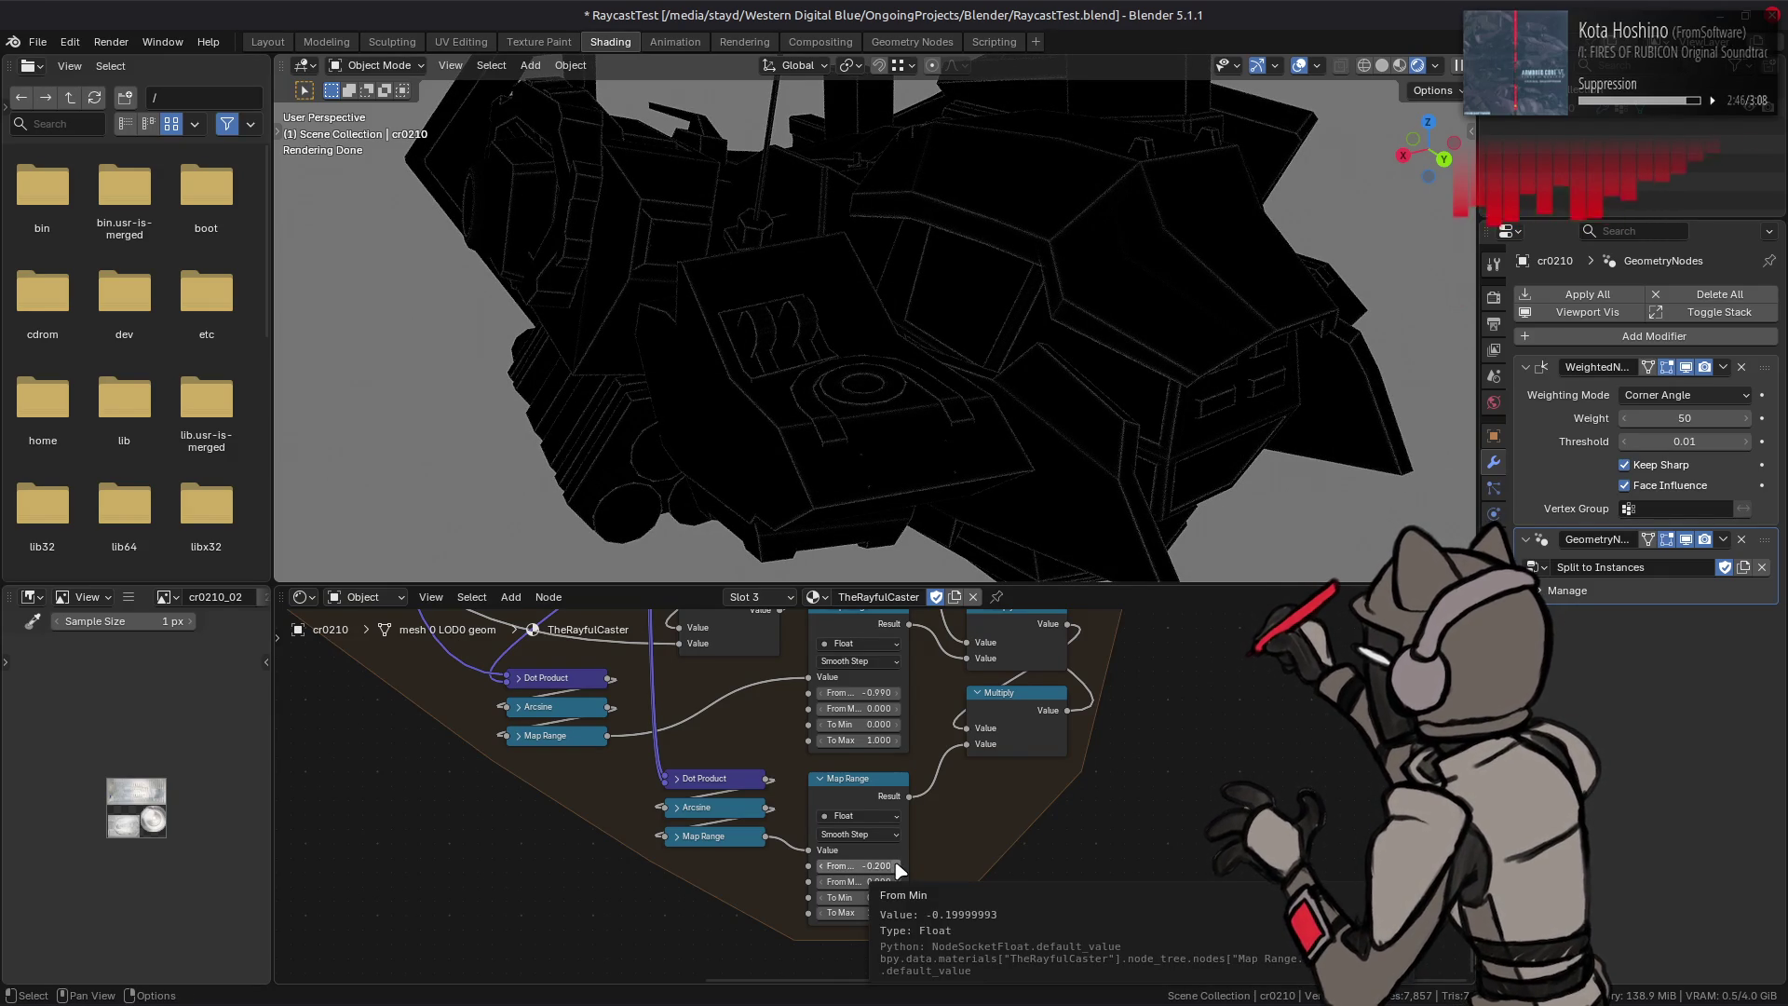
{"action": "left_click", "coordinate": [895, 870]}
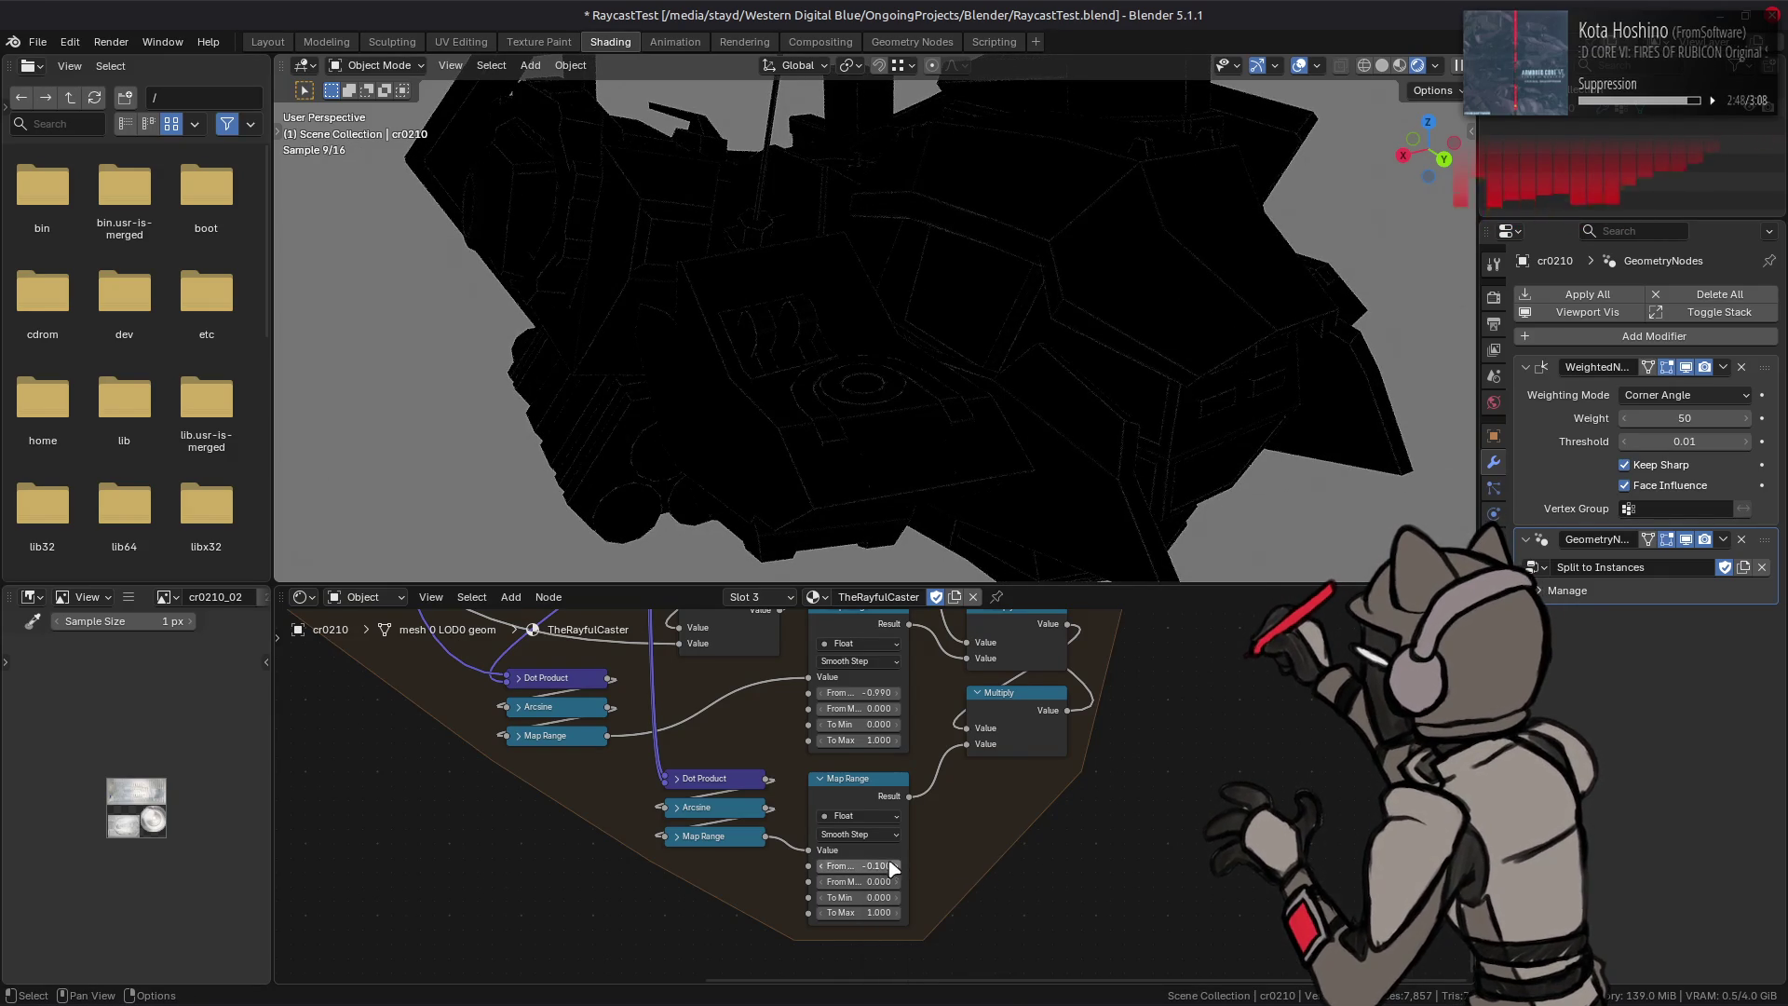
{"action": "left_click", "coordinate": [823, 865]}
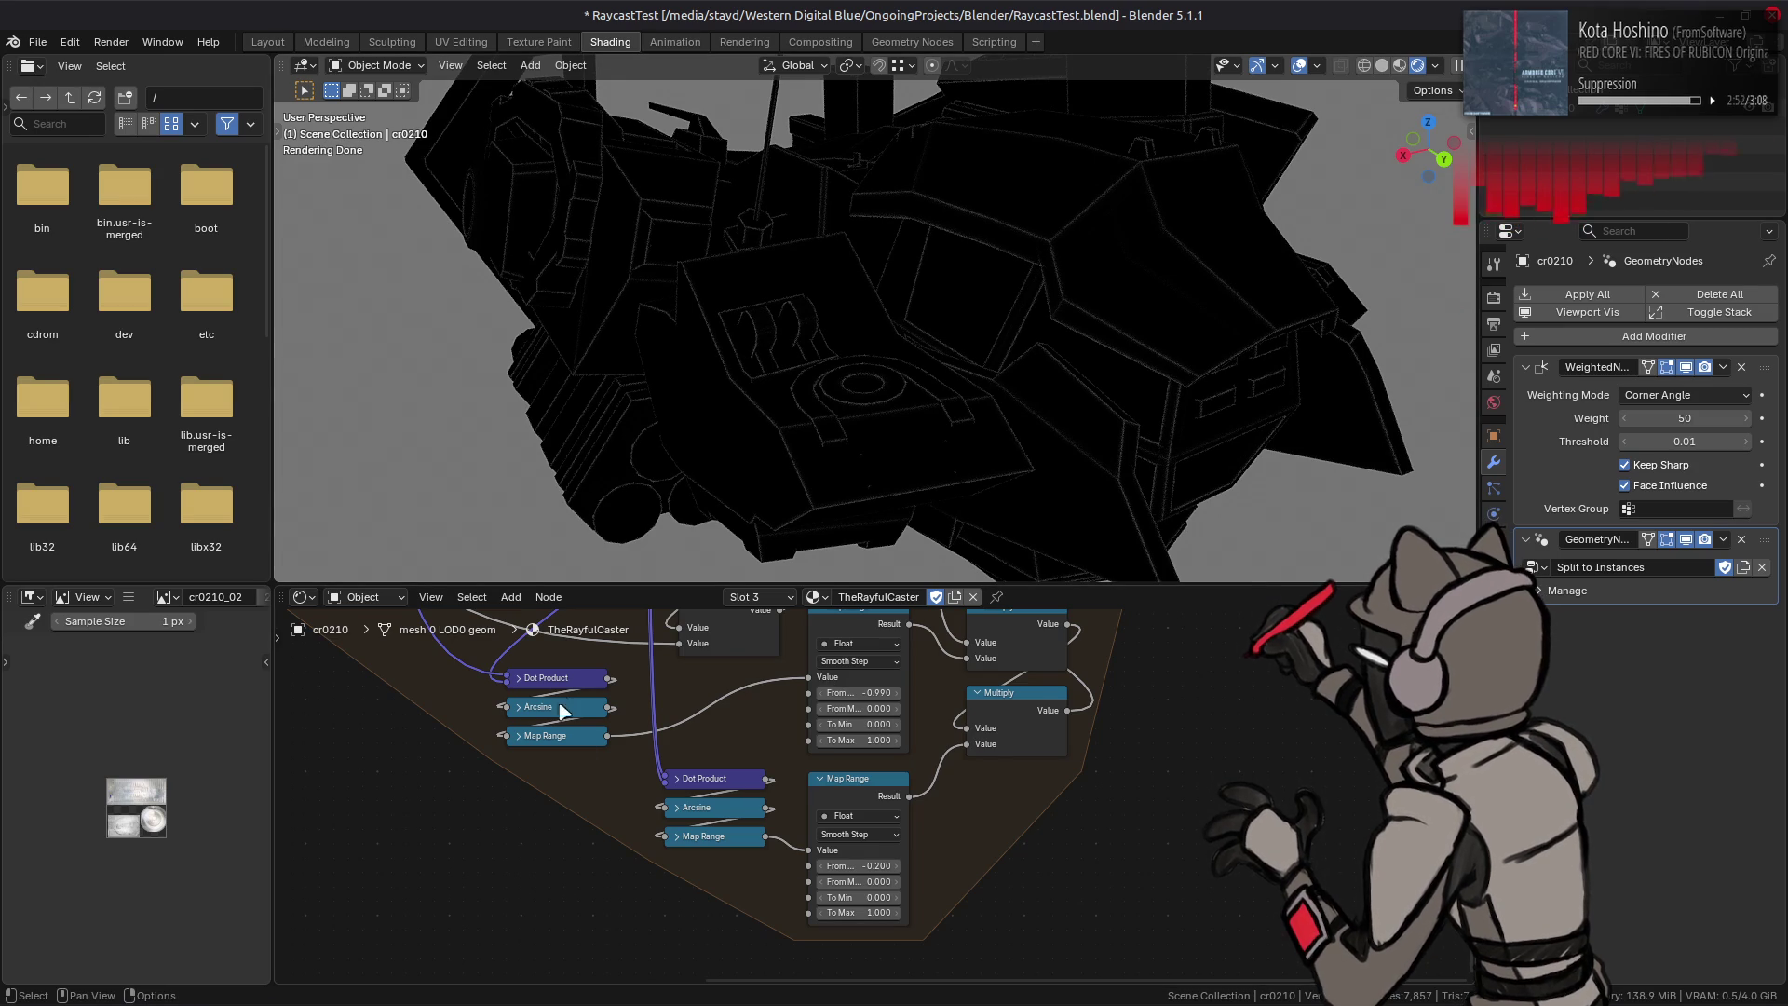
{"action": "middle_click_drag", "start_coordinate": [520, 741], "coordinate": [816, 894]}
{"action": "middle_click_drag", "start_coordinate": [666, 795], "coordinate": [515, 828]}
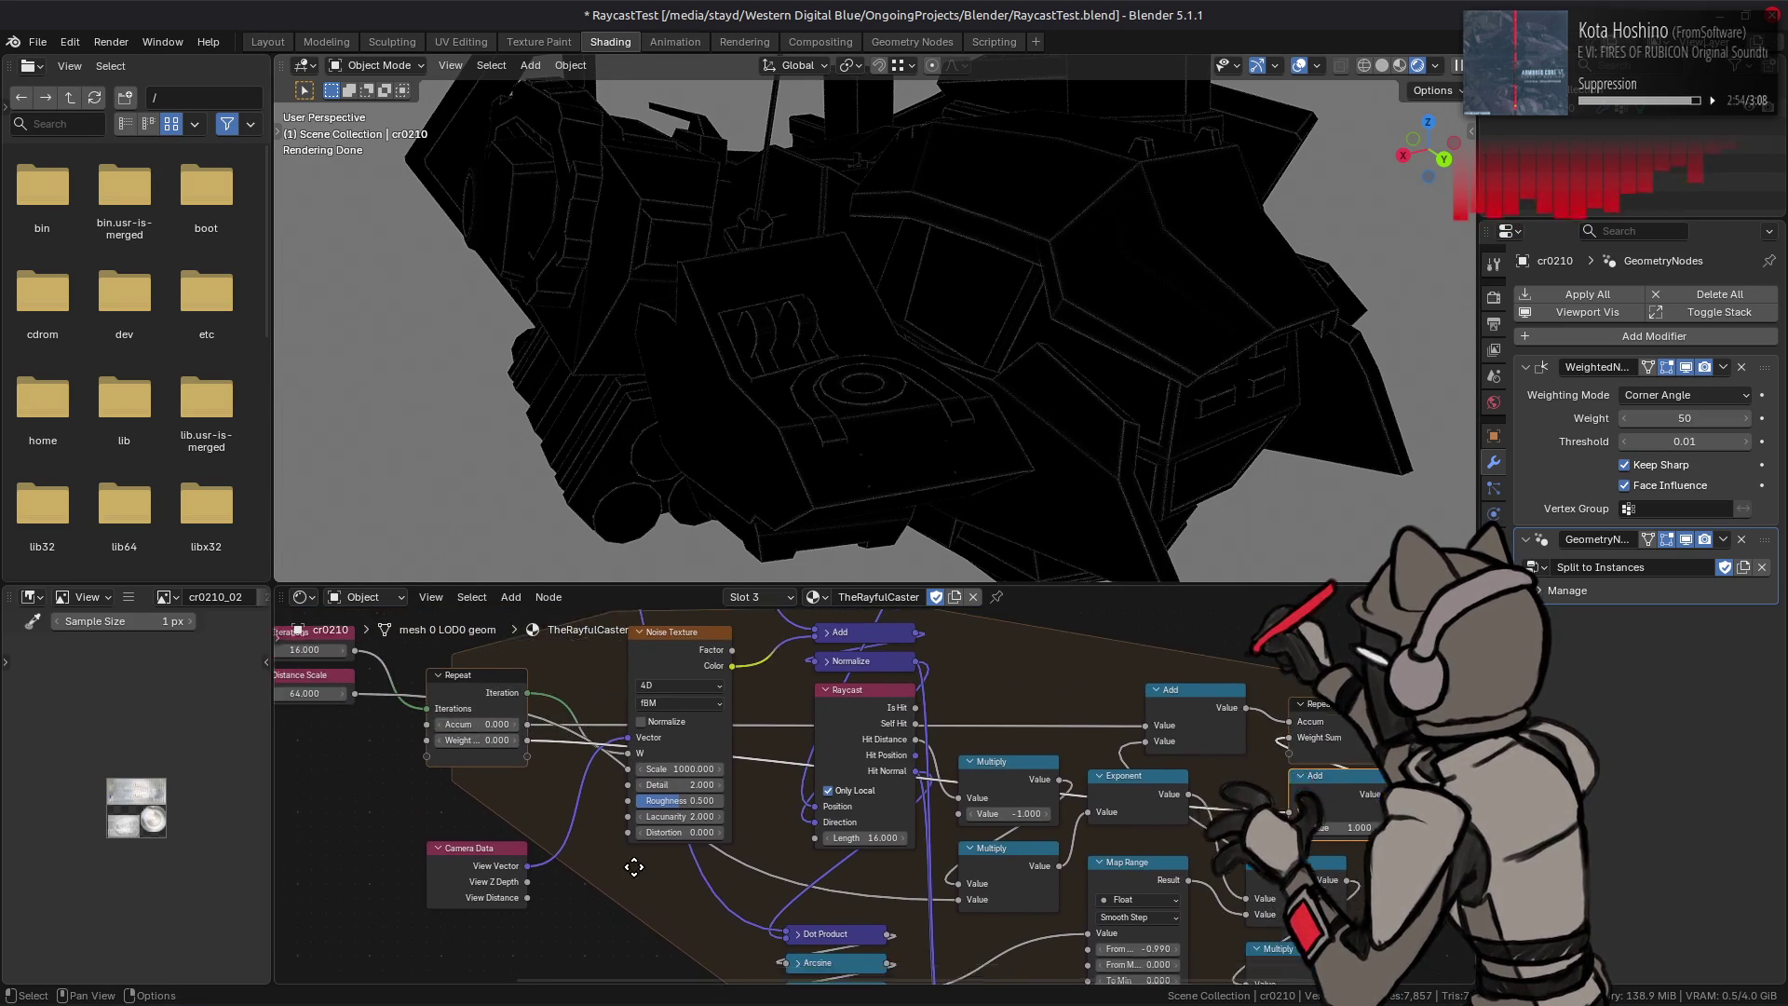
Step: Set Distance Scale to 16 and orbit the mech to a front view to check the outlines
{"action": "double_click", "coordinate": [435, 805]}
{"action": "type", "text": "16"}
{"action": "key", "text": "Return"}
{"action": "middle_click_drag", "start_coordinate": [869, 415], "coordinate": [825, 399]}
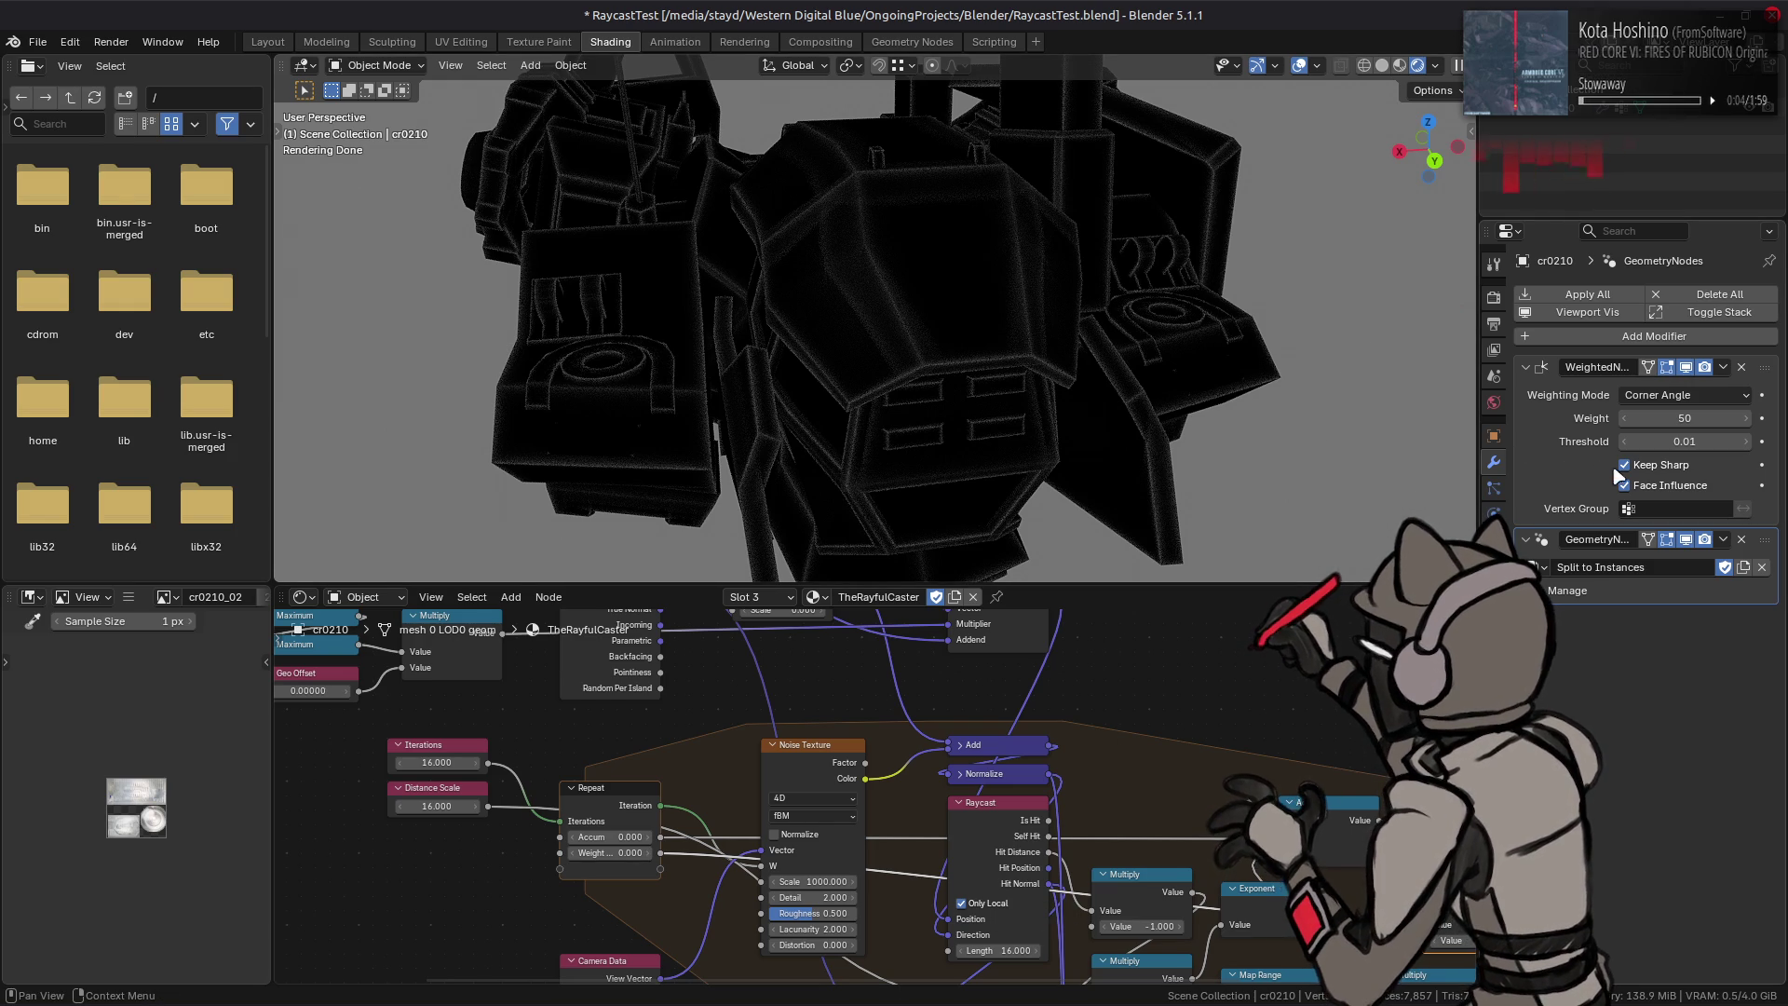
{"action": "left_click", "coordinate": [898, 296]}
{"action": "key", "text": "Tab"}
{"action": "key", "text": "Tab"}
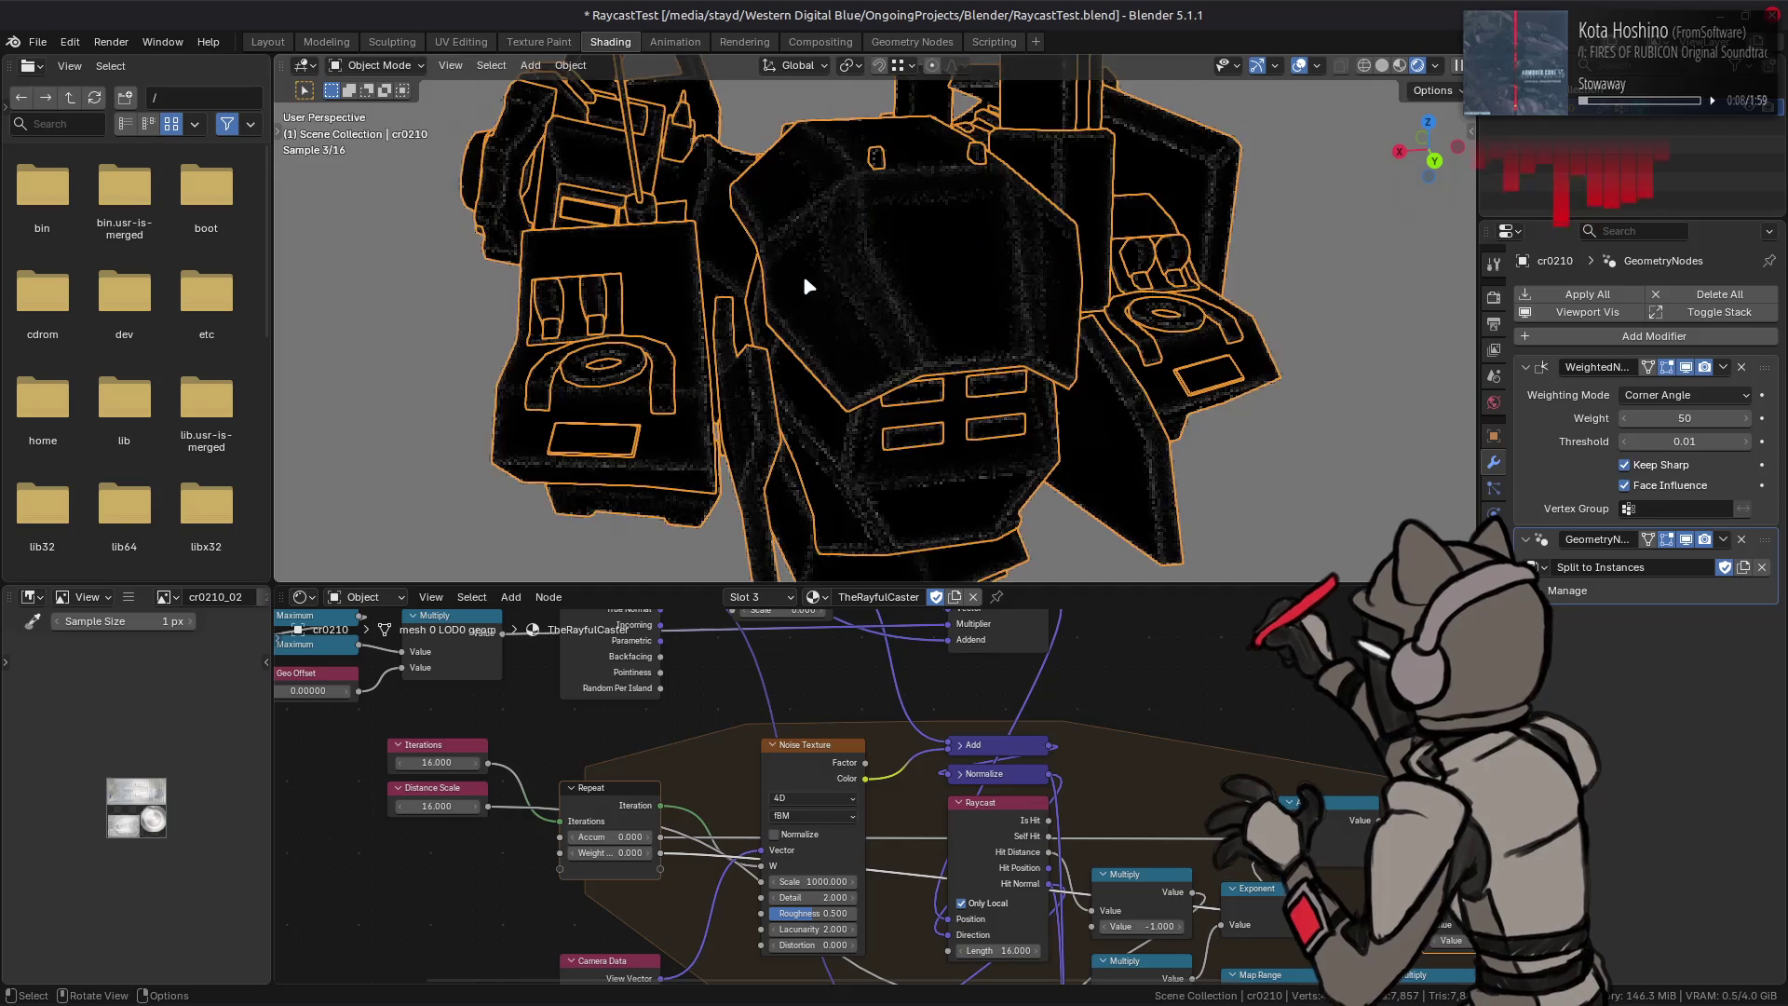
{"action": "key", "text": "Tab"}
{"action": "key", "text": "alt+h"}
{"action": "key", "text": "alt+a"}
{"action": "key", "text": "a"}
{"action": "left_click", "coordinate": [617, 65]}
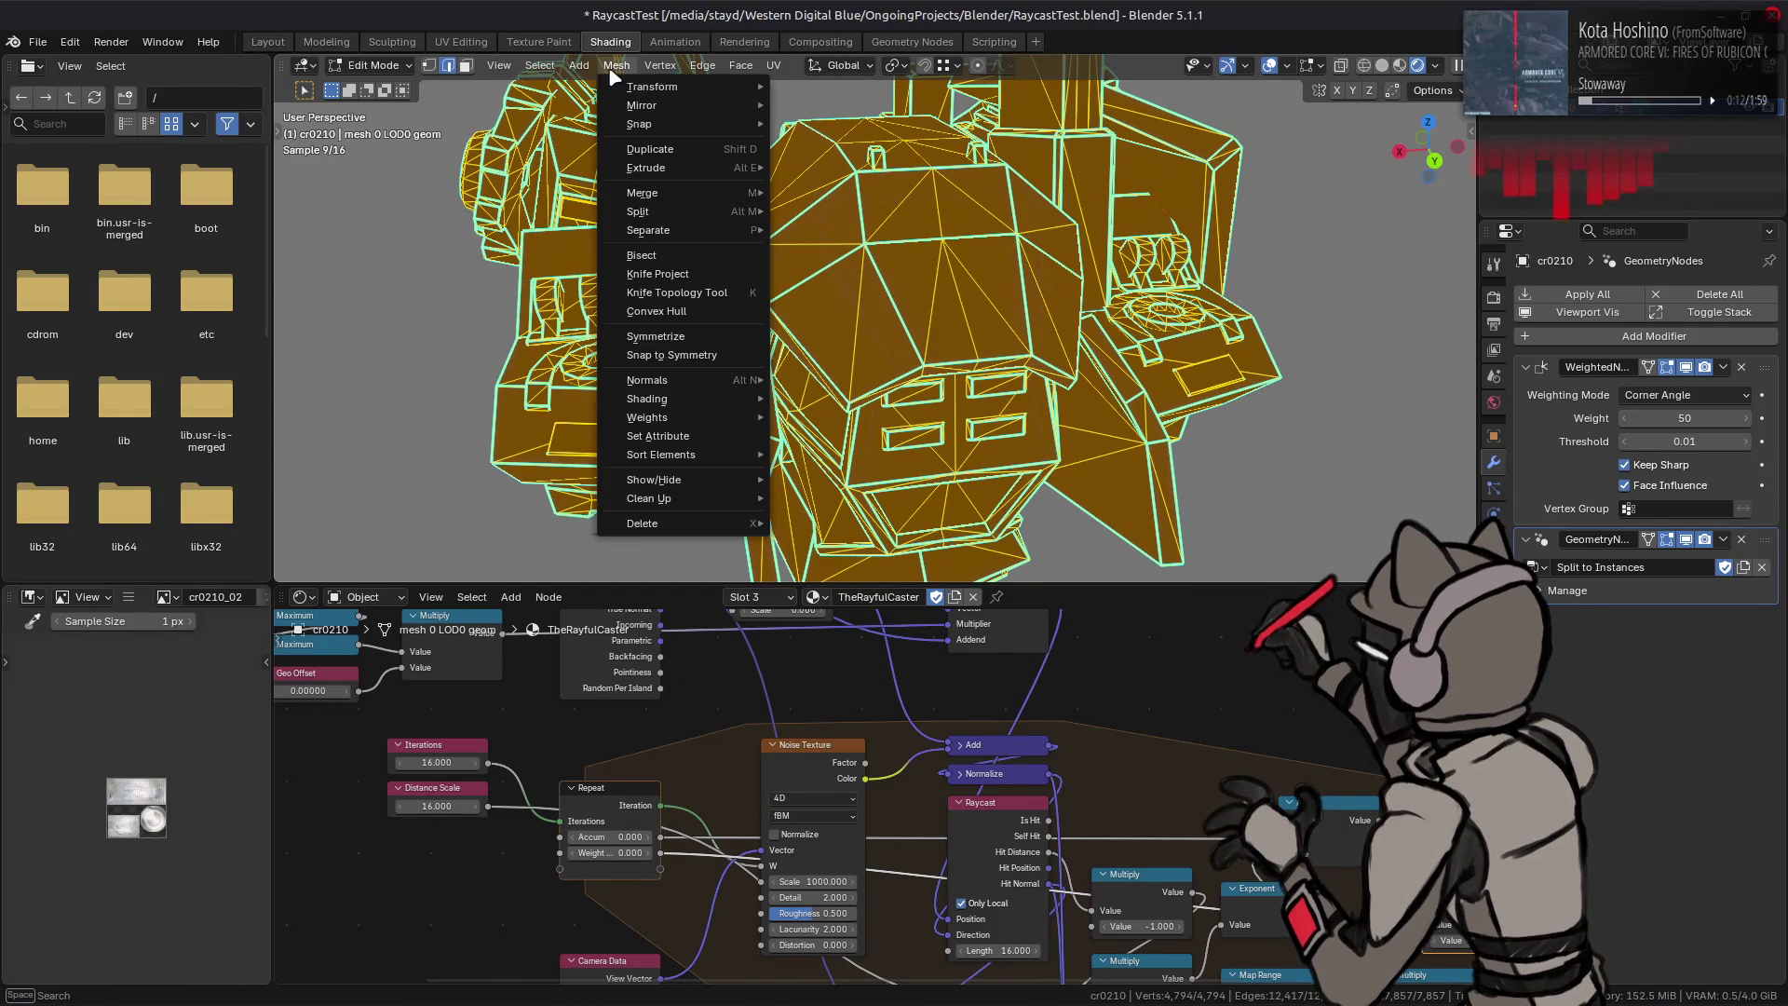
{"action": "mouse_move", "coordinate": [646, 398]}
{"action": "left_click", "coordinate": [788, 423]}
{"action": "key", "text": "Tab"}
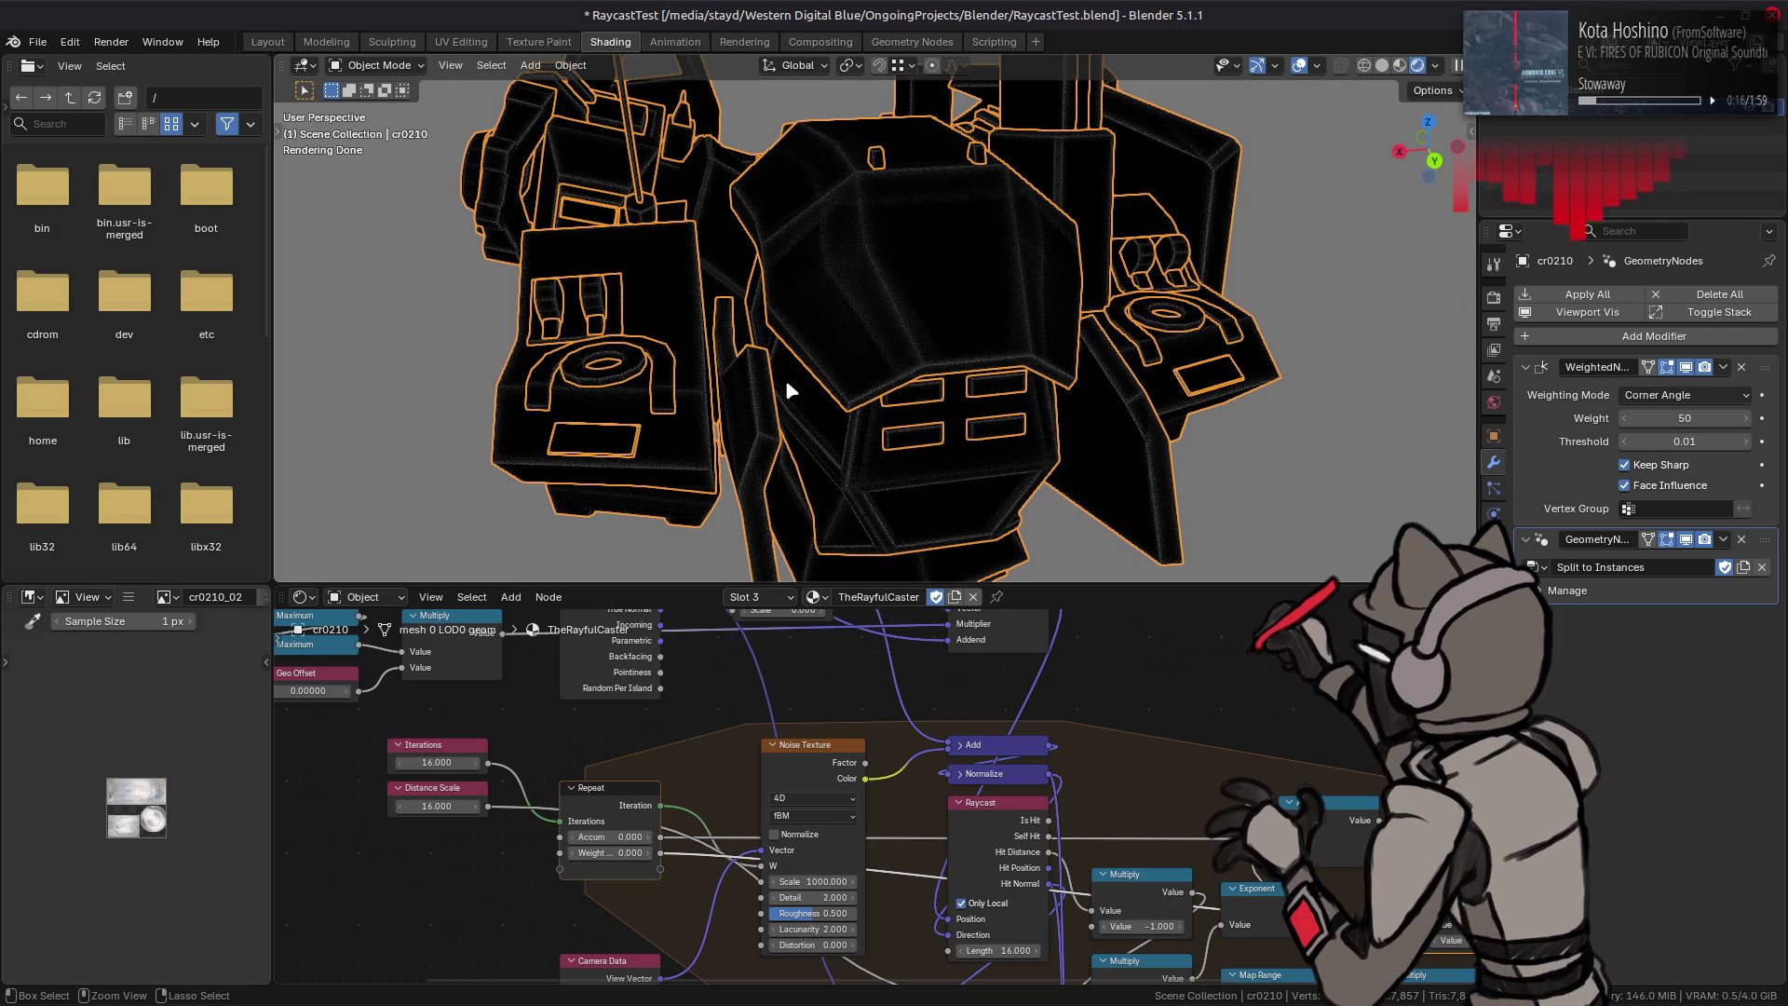
{"action": "key", "text": "Tab"}
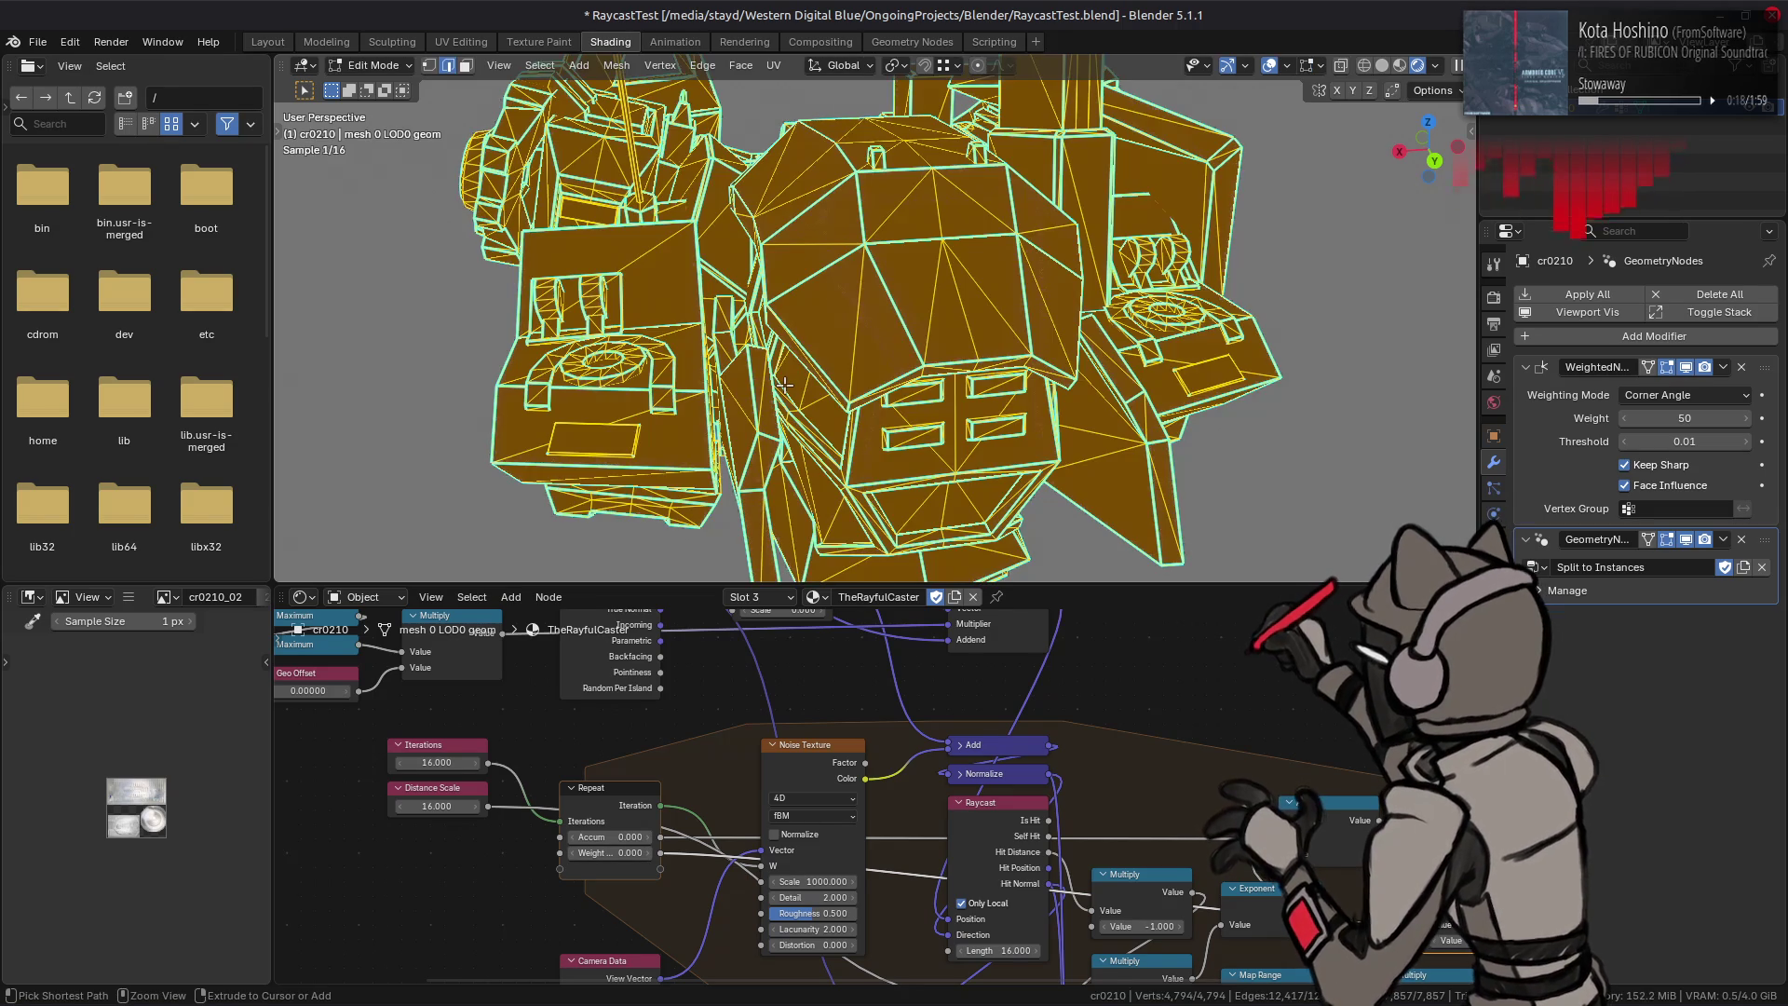
{"action": "key", "text": "alt+a"}
{"action": "key", "text": "Tab"}
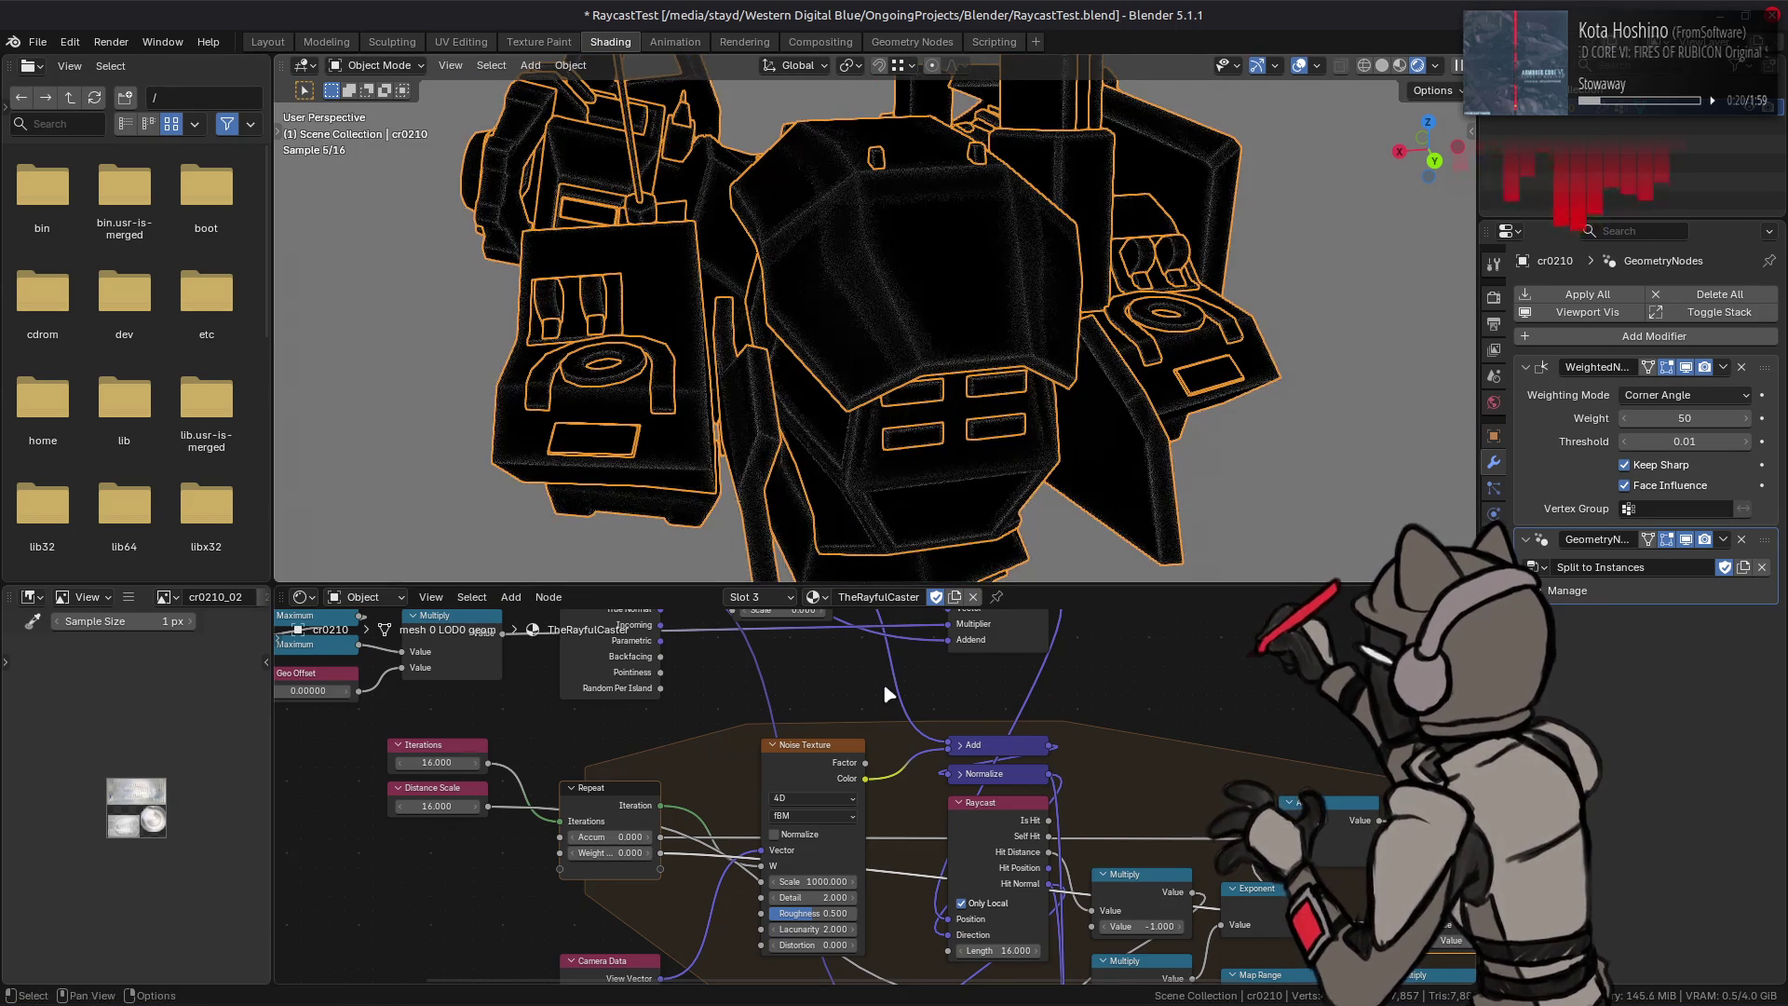
{"action": "middle_click_drag", "start_coordinate": [883, 682], "coordinate": [896, 788]}
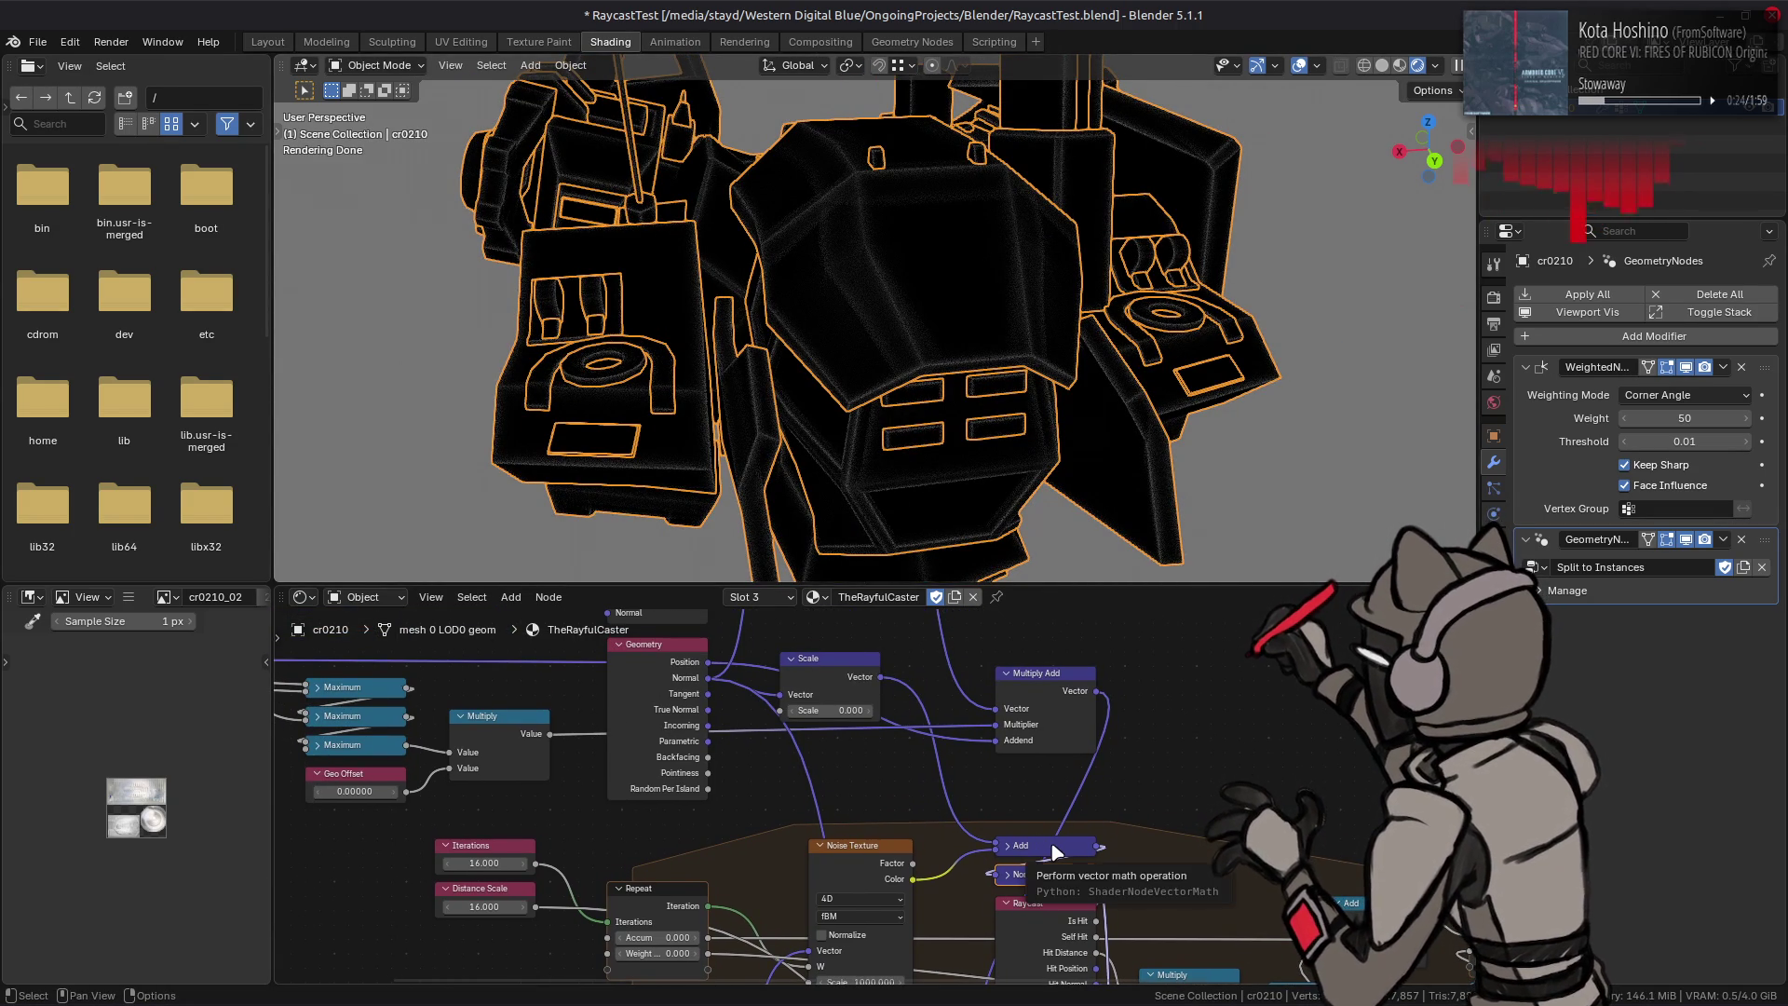
Step: Inspect the Scale, Geometry and Multiply Add nodes, then link True Normal into the upper Scale
{"action": "left_click", "coordinate": [840, 684]}
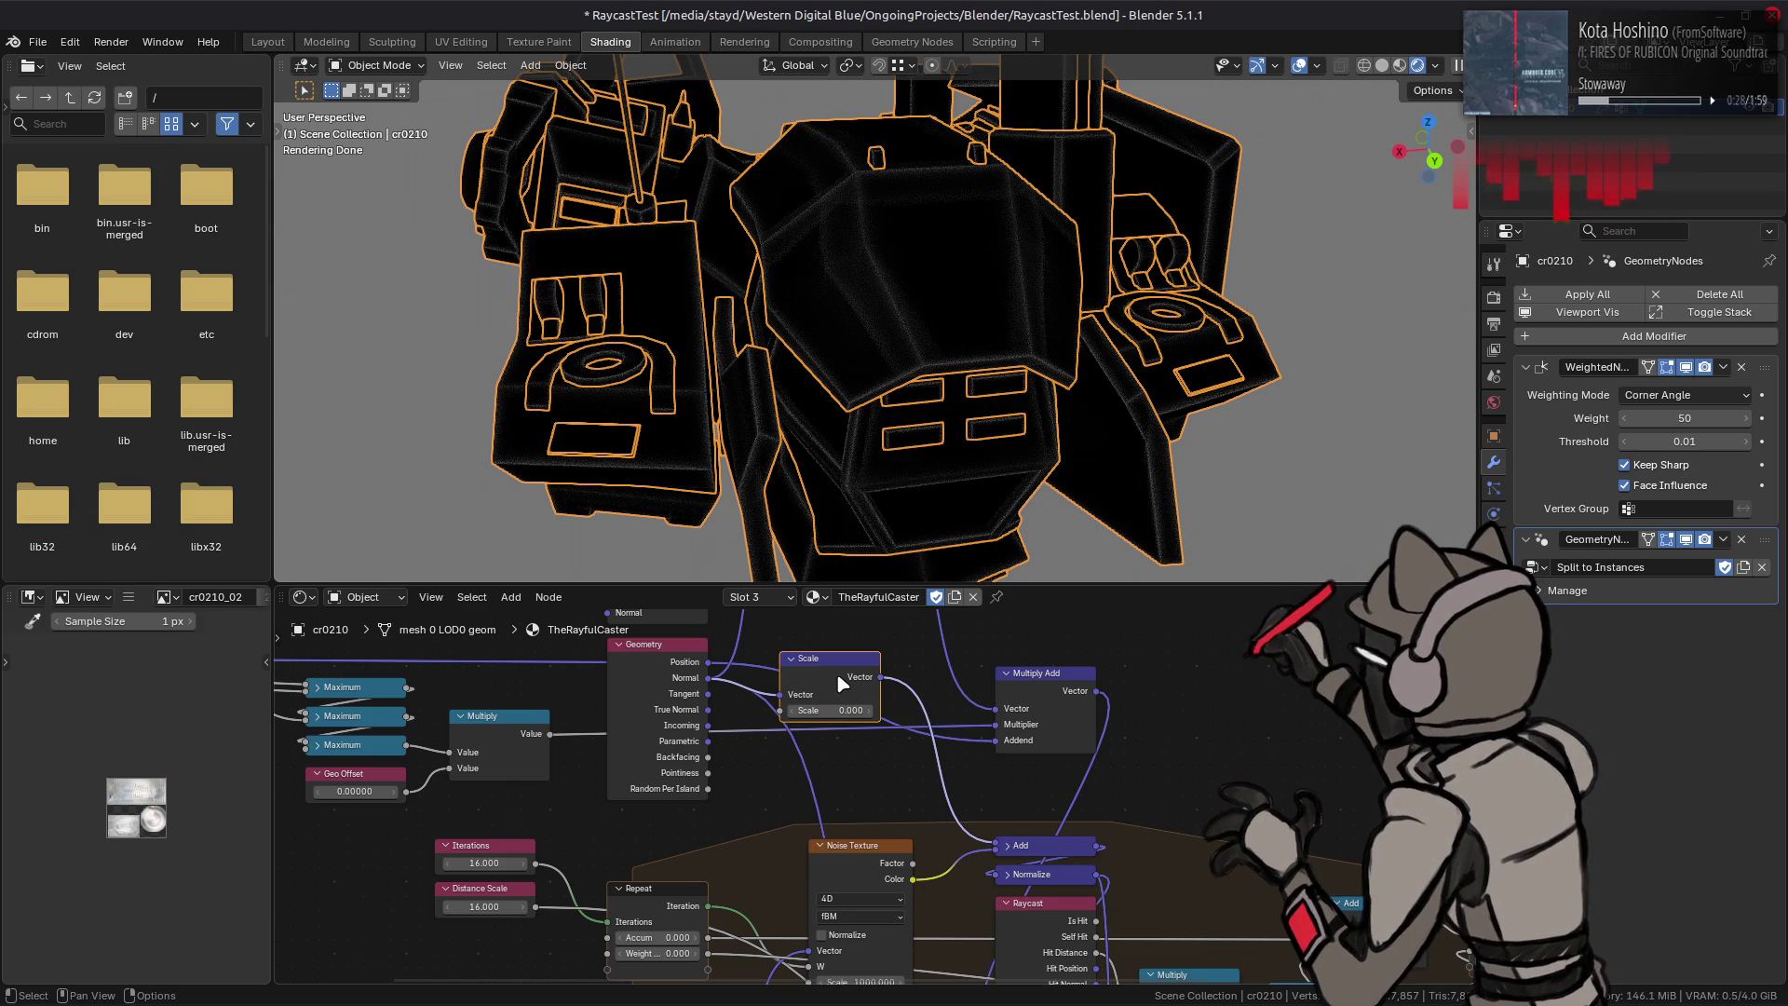
{"action": "middle_click_drag", "start_coordinate": [846, 678], "coordinate": [838, 791]}
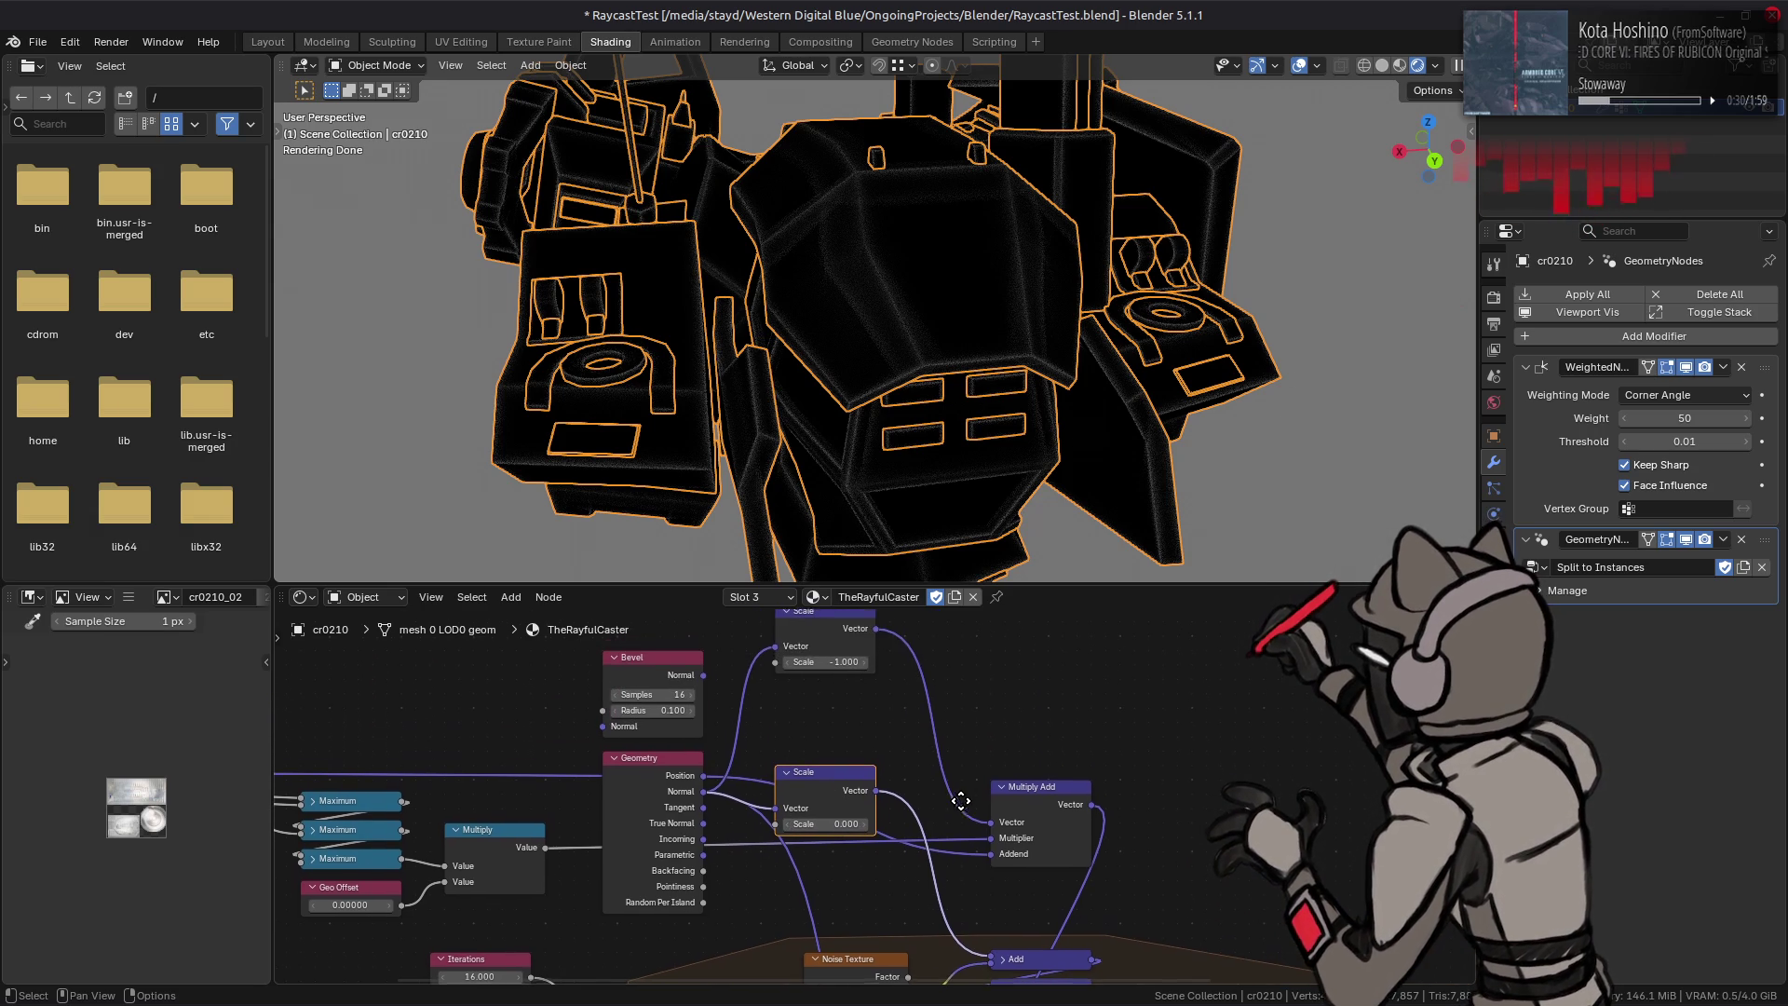
{"action": "left_click", "coordinate": [673, 792]}
{"action": "middle_click_drag", "start_coordinate": [740, 748], "coordinate": [745, 770]}
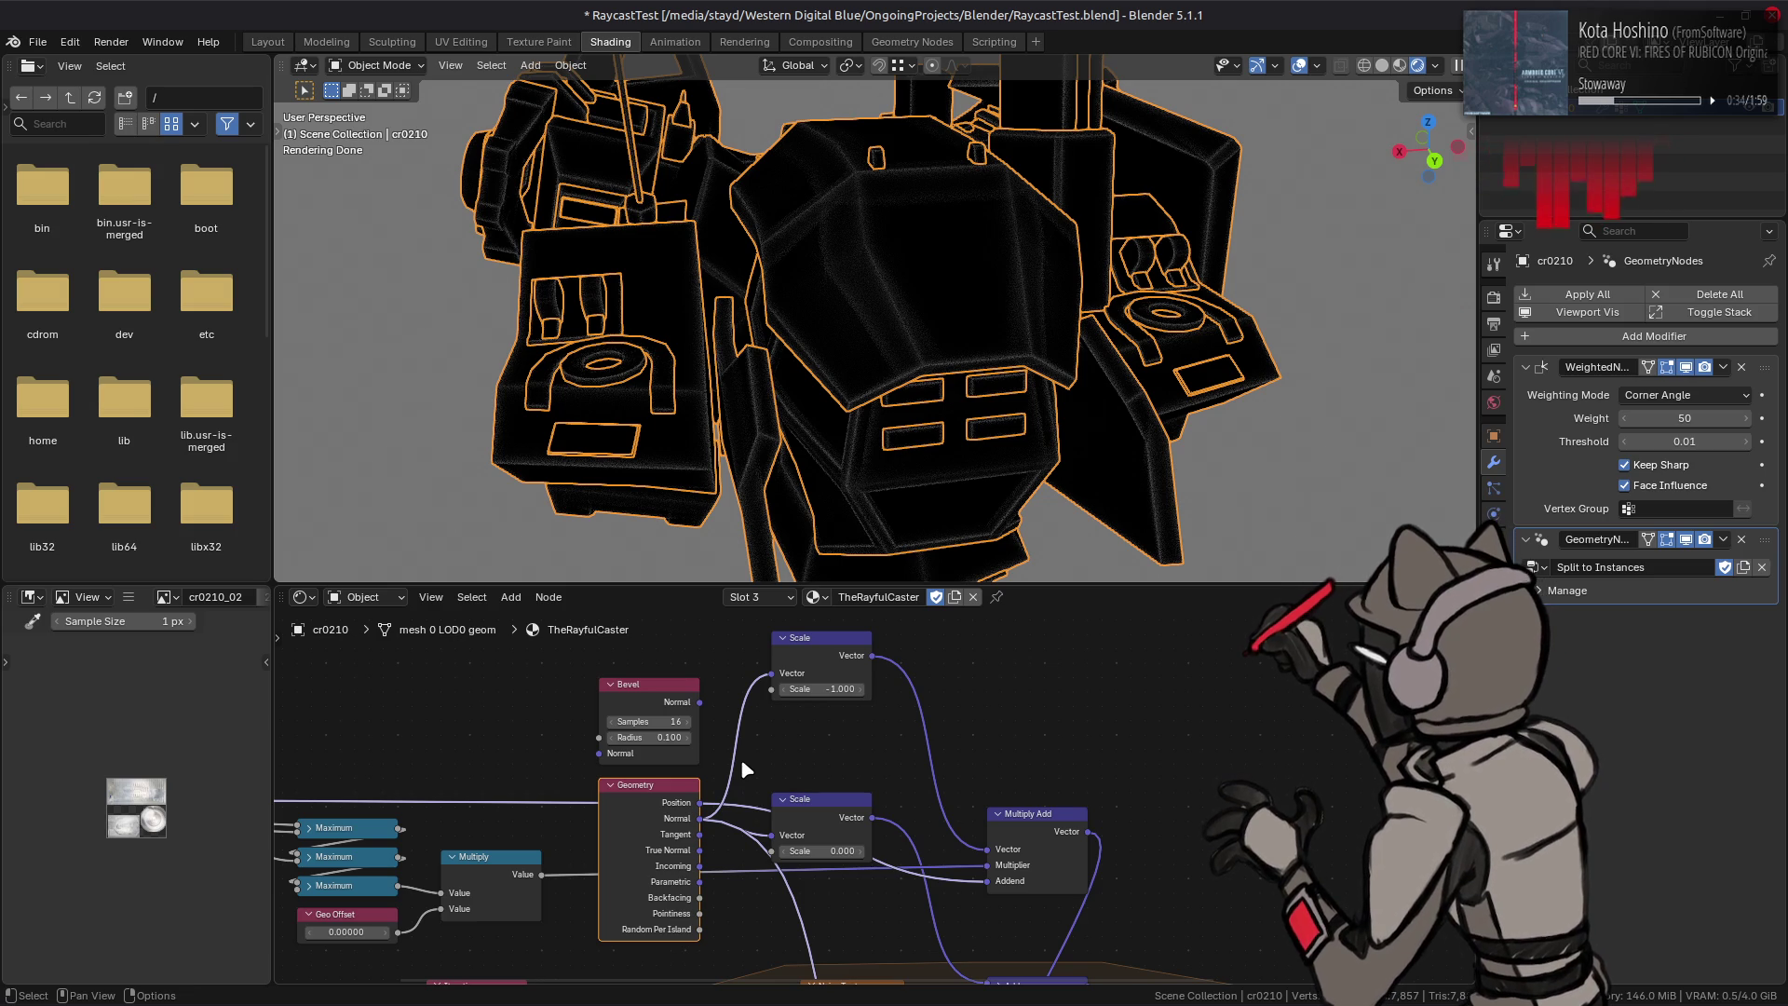
{"action": "left_click", "coordinate": [801, 806]}
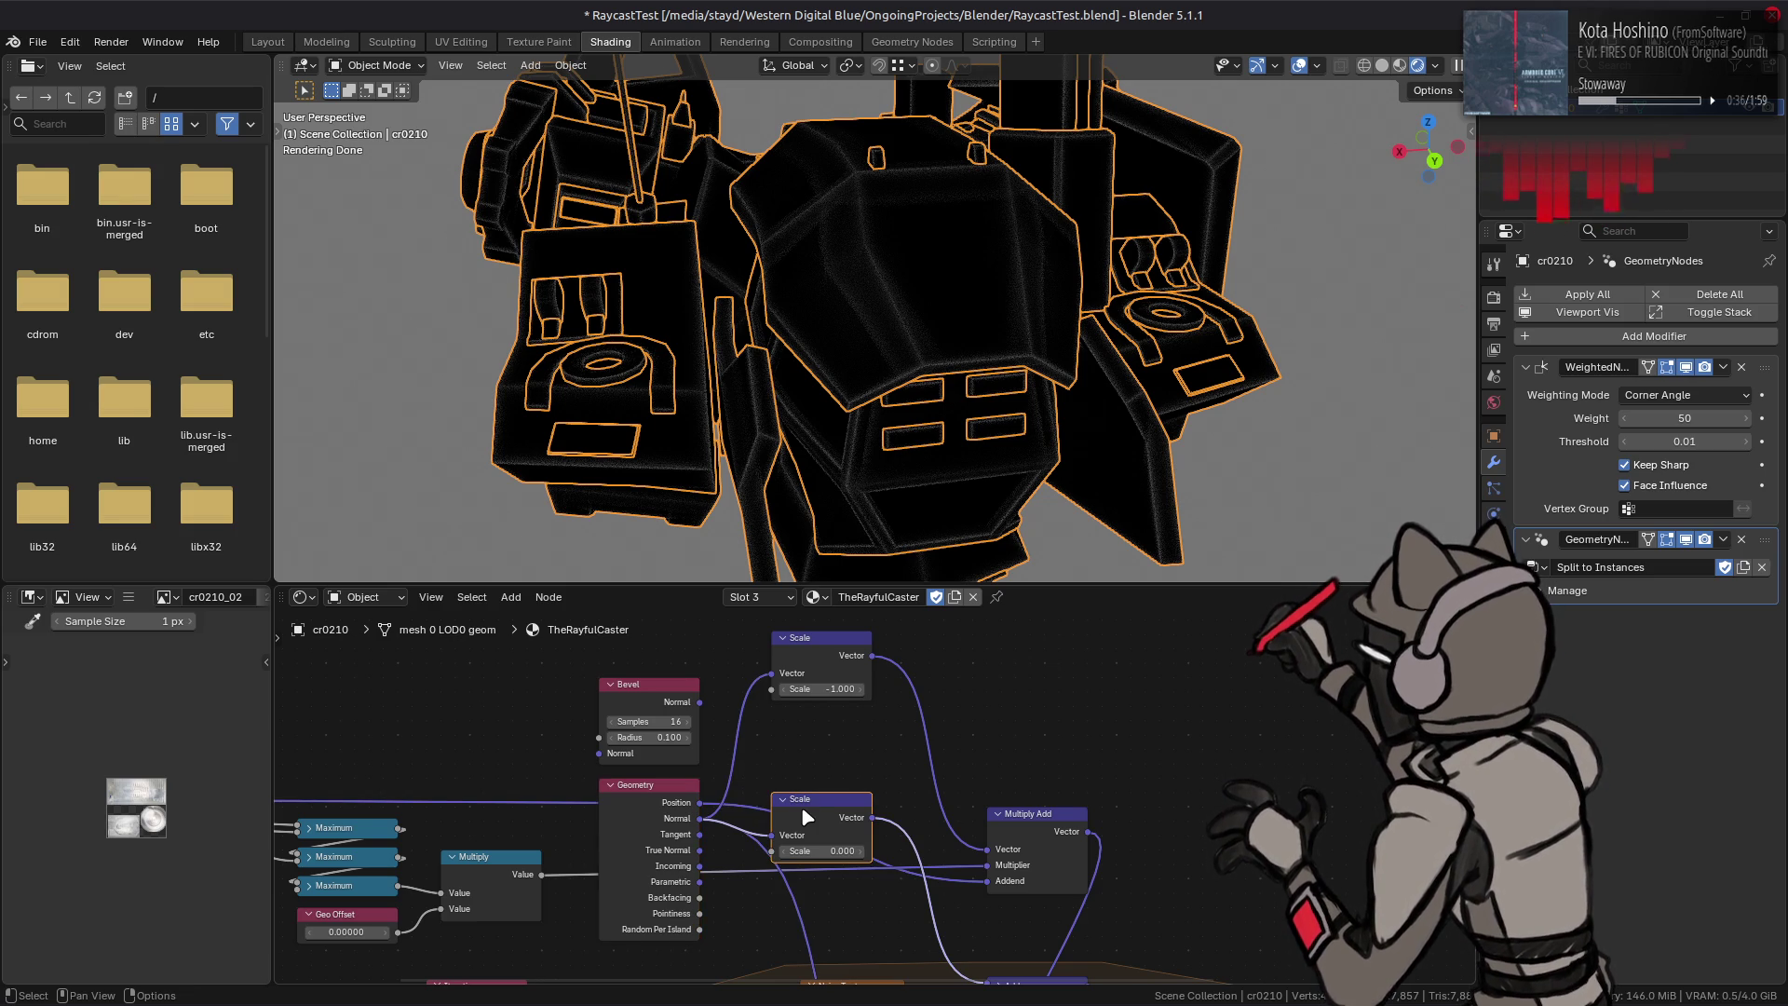
{"action": "left_click", "coordinate": [1029, 821]}
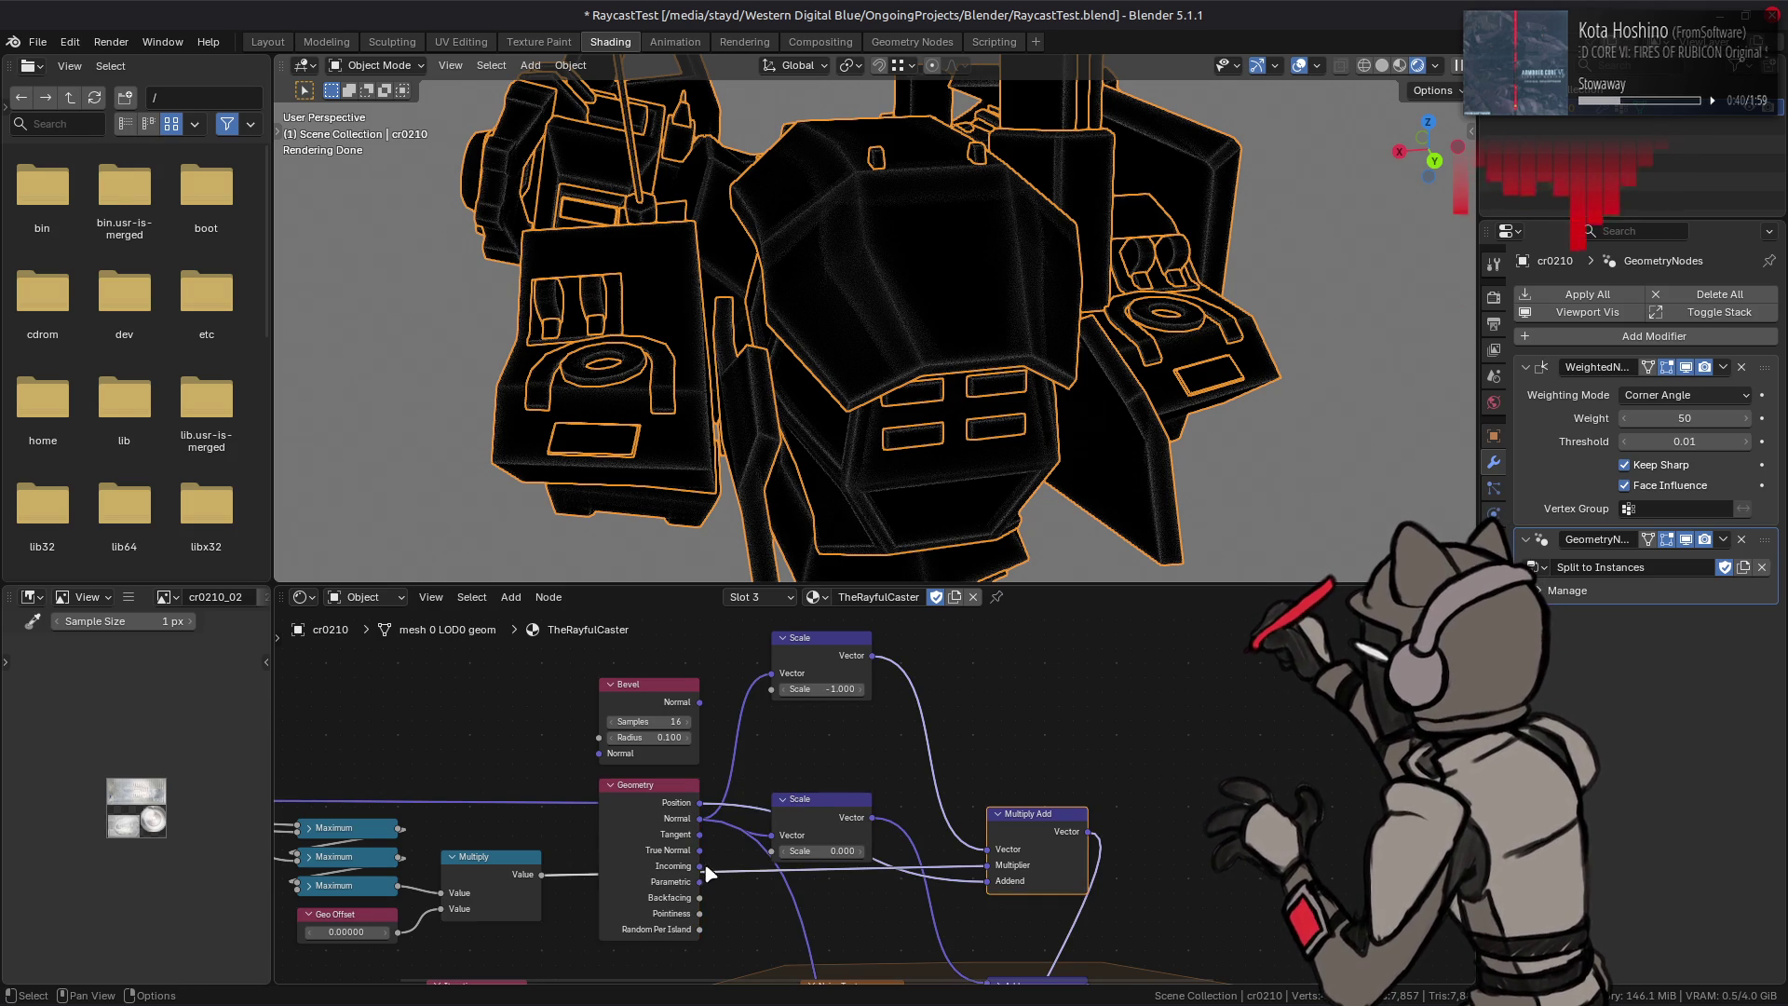
{"action": "left_click_drag", "start_coordinate": [699, 850], "coordinate": [773, 673]}
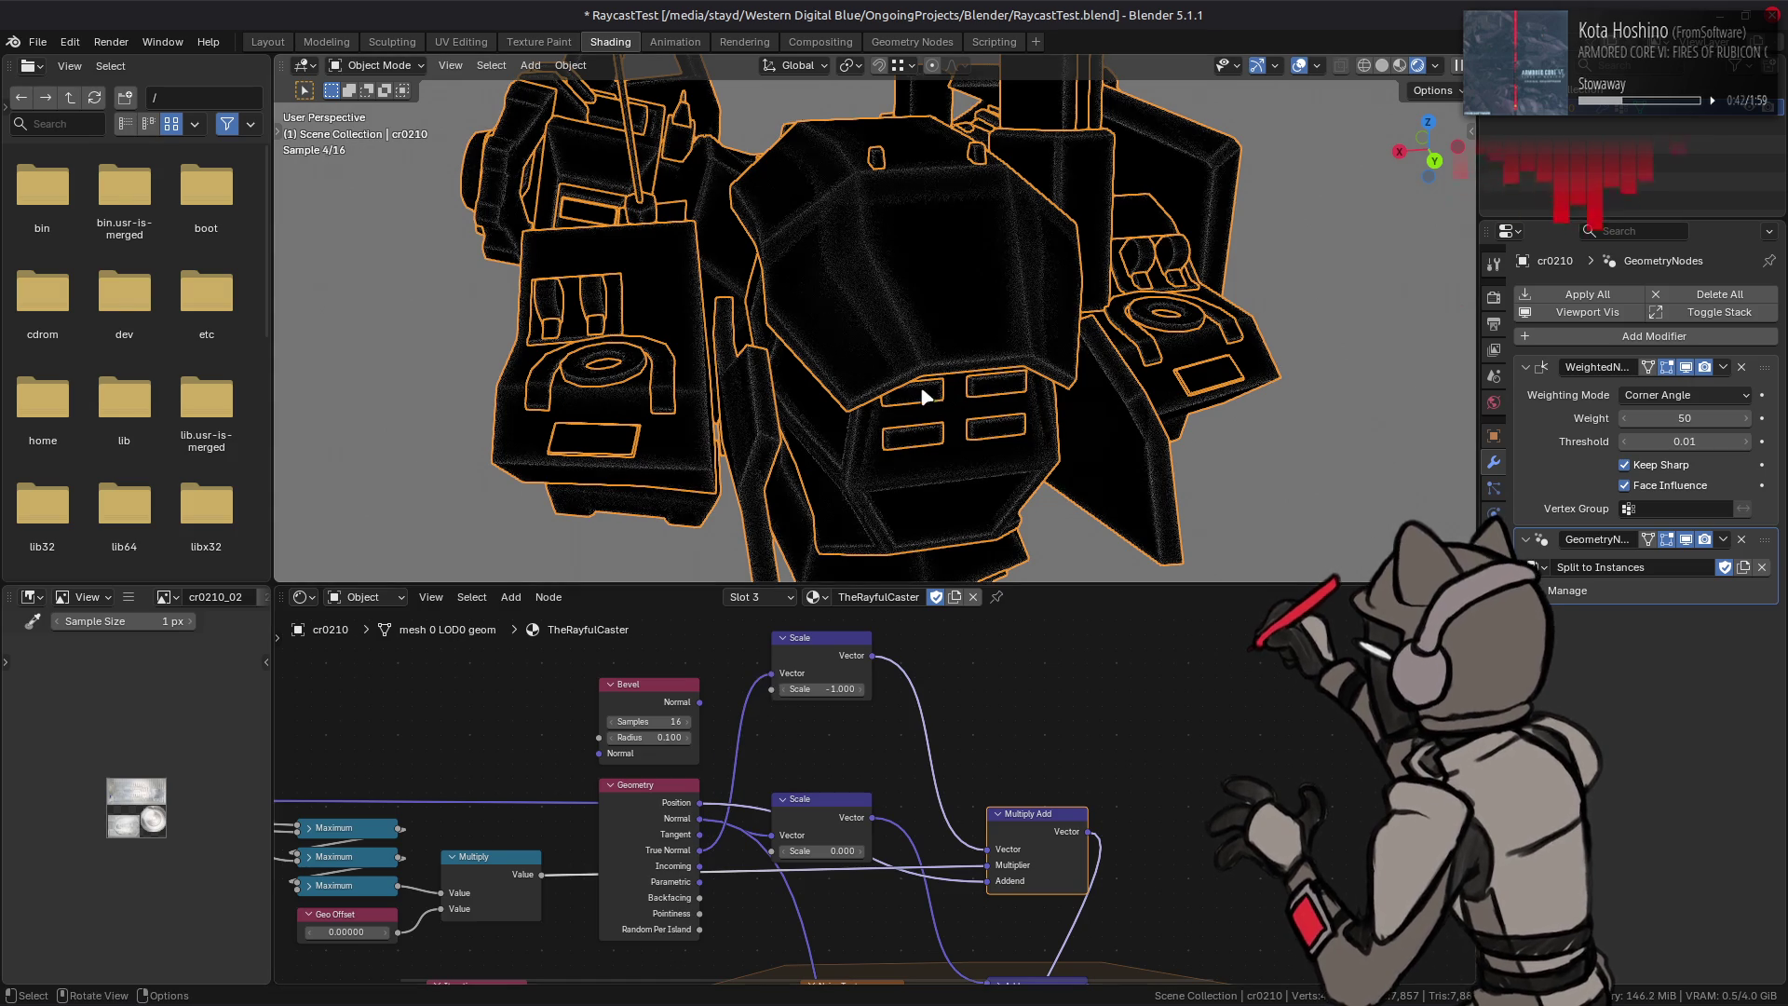
Step: Orbit the mech higher and bring the Map Range and lower Multiply nodes into view
{"action": "middle_click_drag", "start_coordinate": [923, 396], "coordinate": [945, 400]}
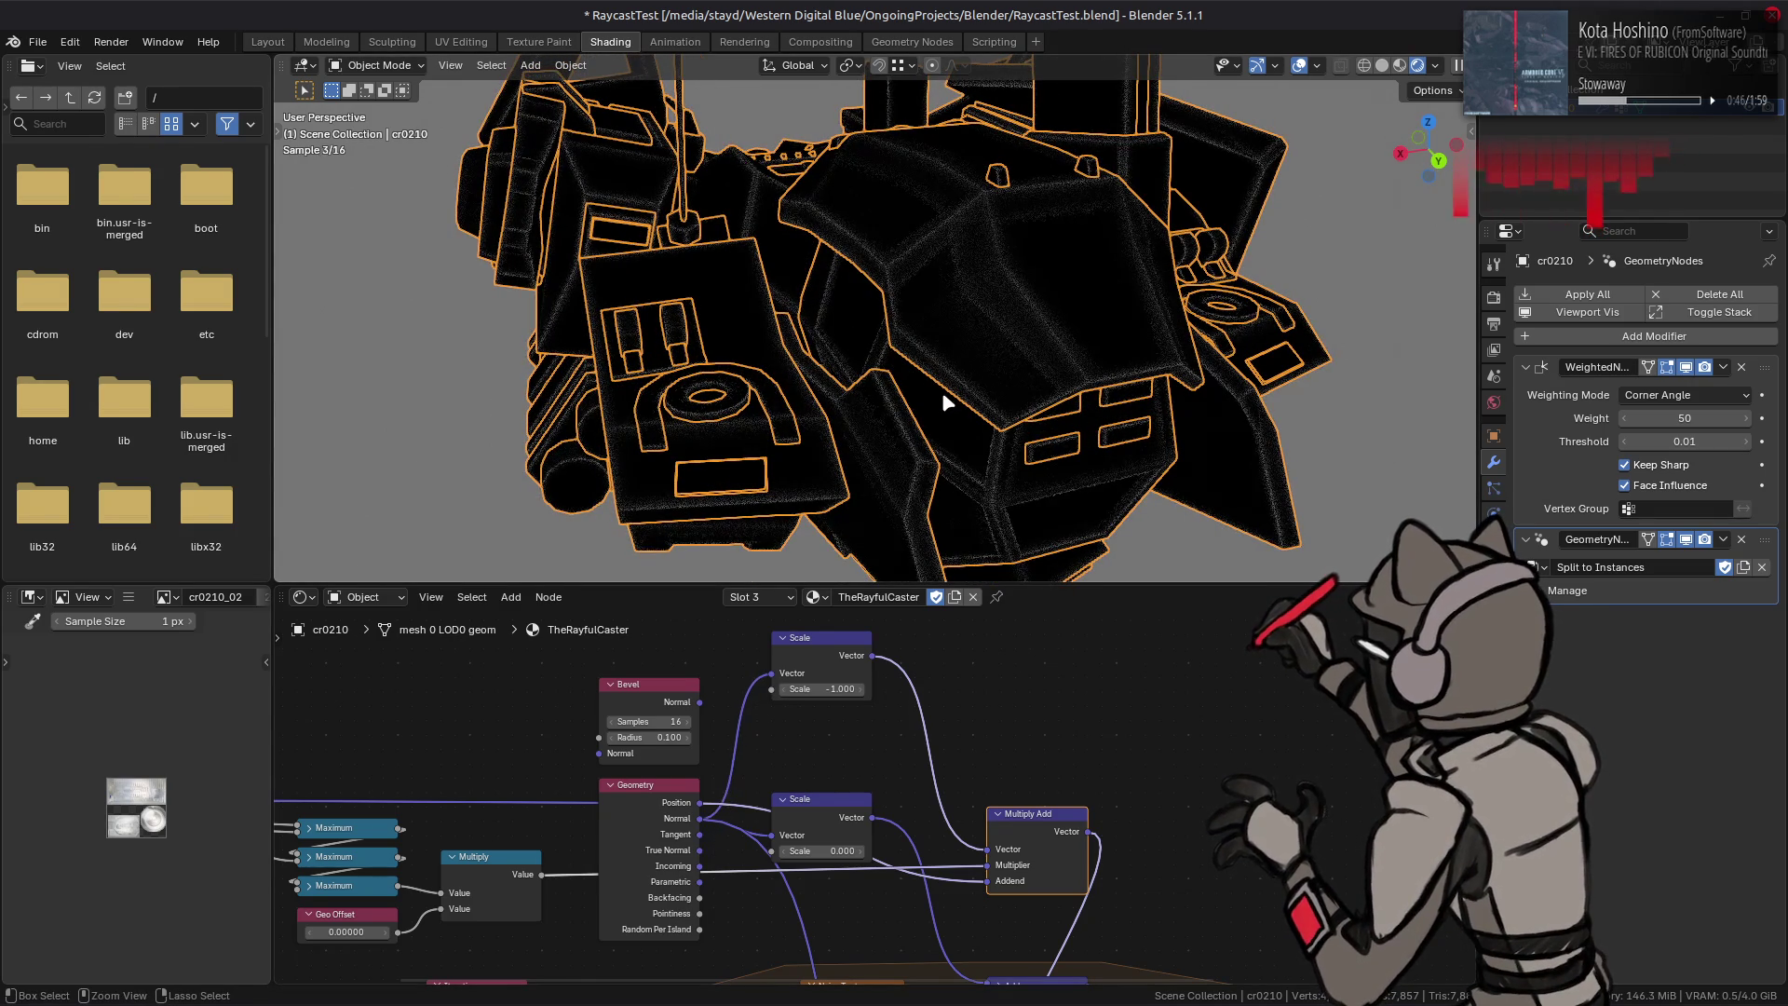
{"action": "mouse_move", "coordinate": [977, 783]}
{"action": "middle_mouse_down"}
{"action": "mouse_move", "coordinate": [858, 703]}
{"action": "mouse_move", "coordinate": [839, 733]}
{"action": "middle_mouse_up"}
{"action": "left_click", "coordinate": [1129, 865]}
{"action": "mouse_move", "coordinate": [1177, 881]}
{"action": "middle_mouse_down"}
{"action": "mouse_move", "coordinate": [1169, 905]}
{"action": "mouse_move", "coordinate": [1103, 695]}
{"action": "mouse_move", "coordinate": [1048, 841]}
{"action": "middle_mouse_up"}
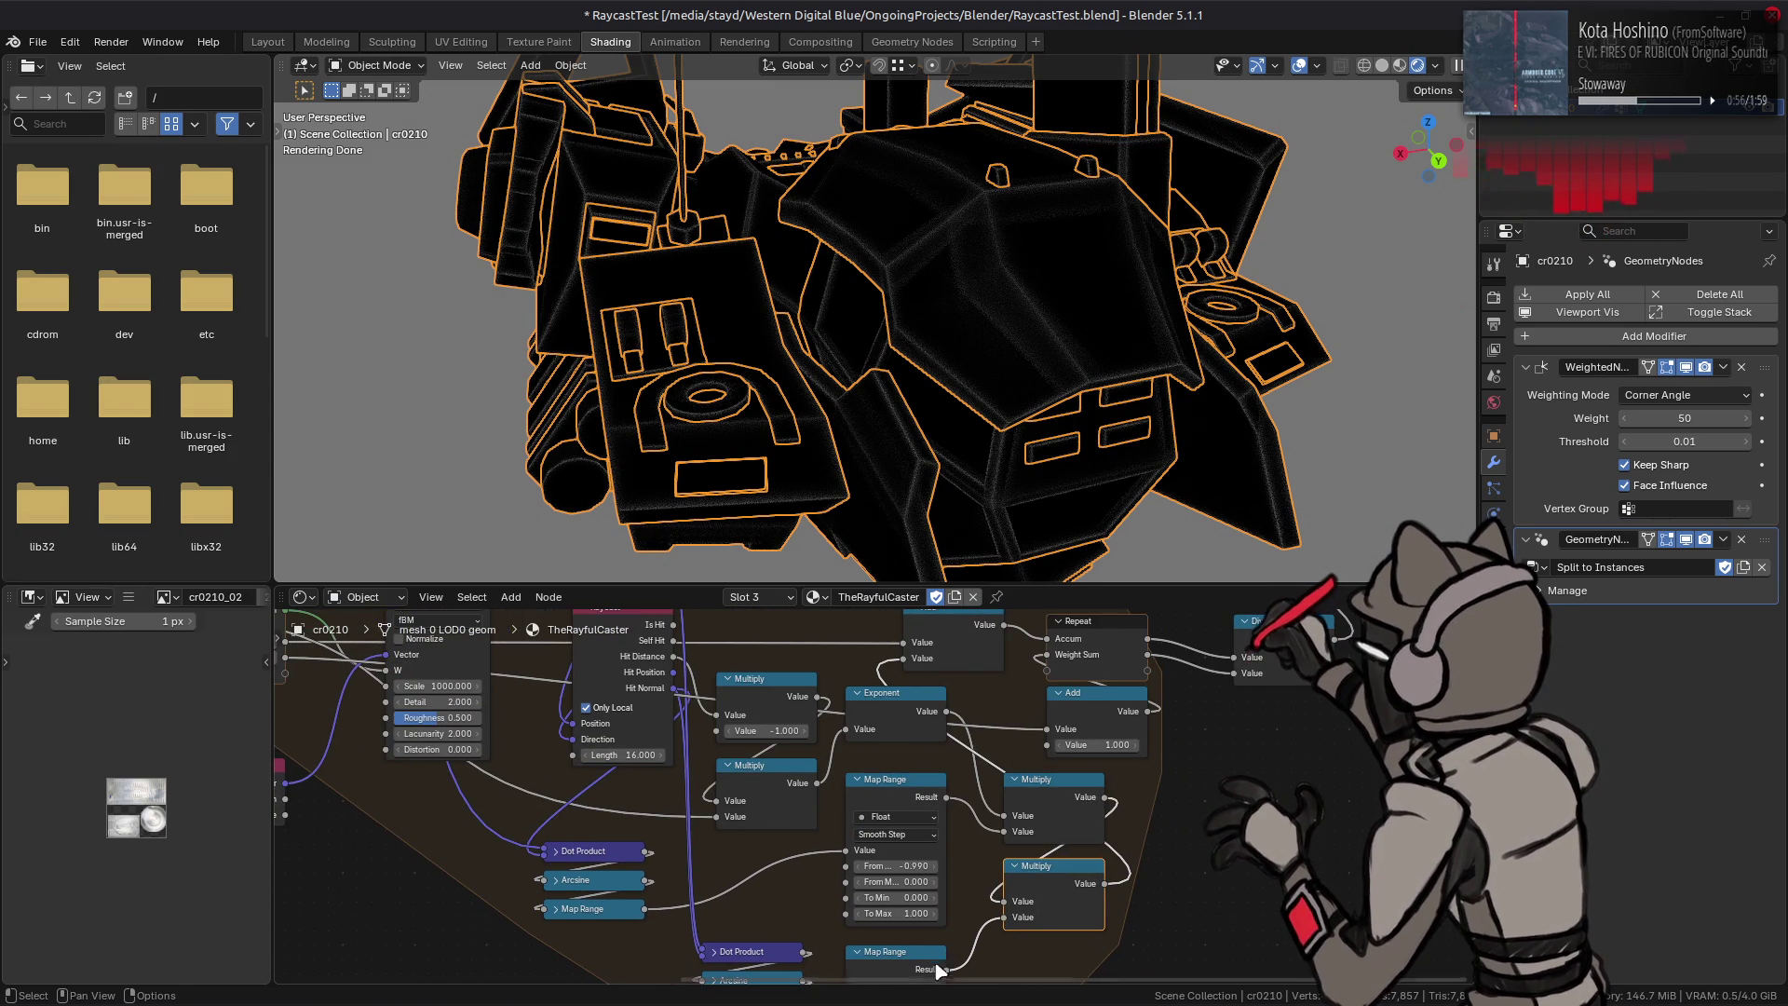
Step: Wire the lower Map Range Result into Multiply and set its From range to -0.100 to 0.100
{"action": "left_click_drag", "start_coordinate": [938, 966], "coordinate": [1015, 901]}
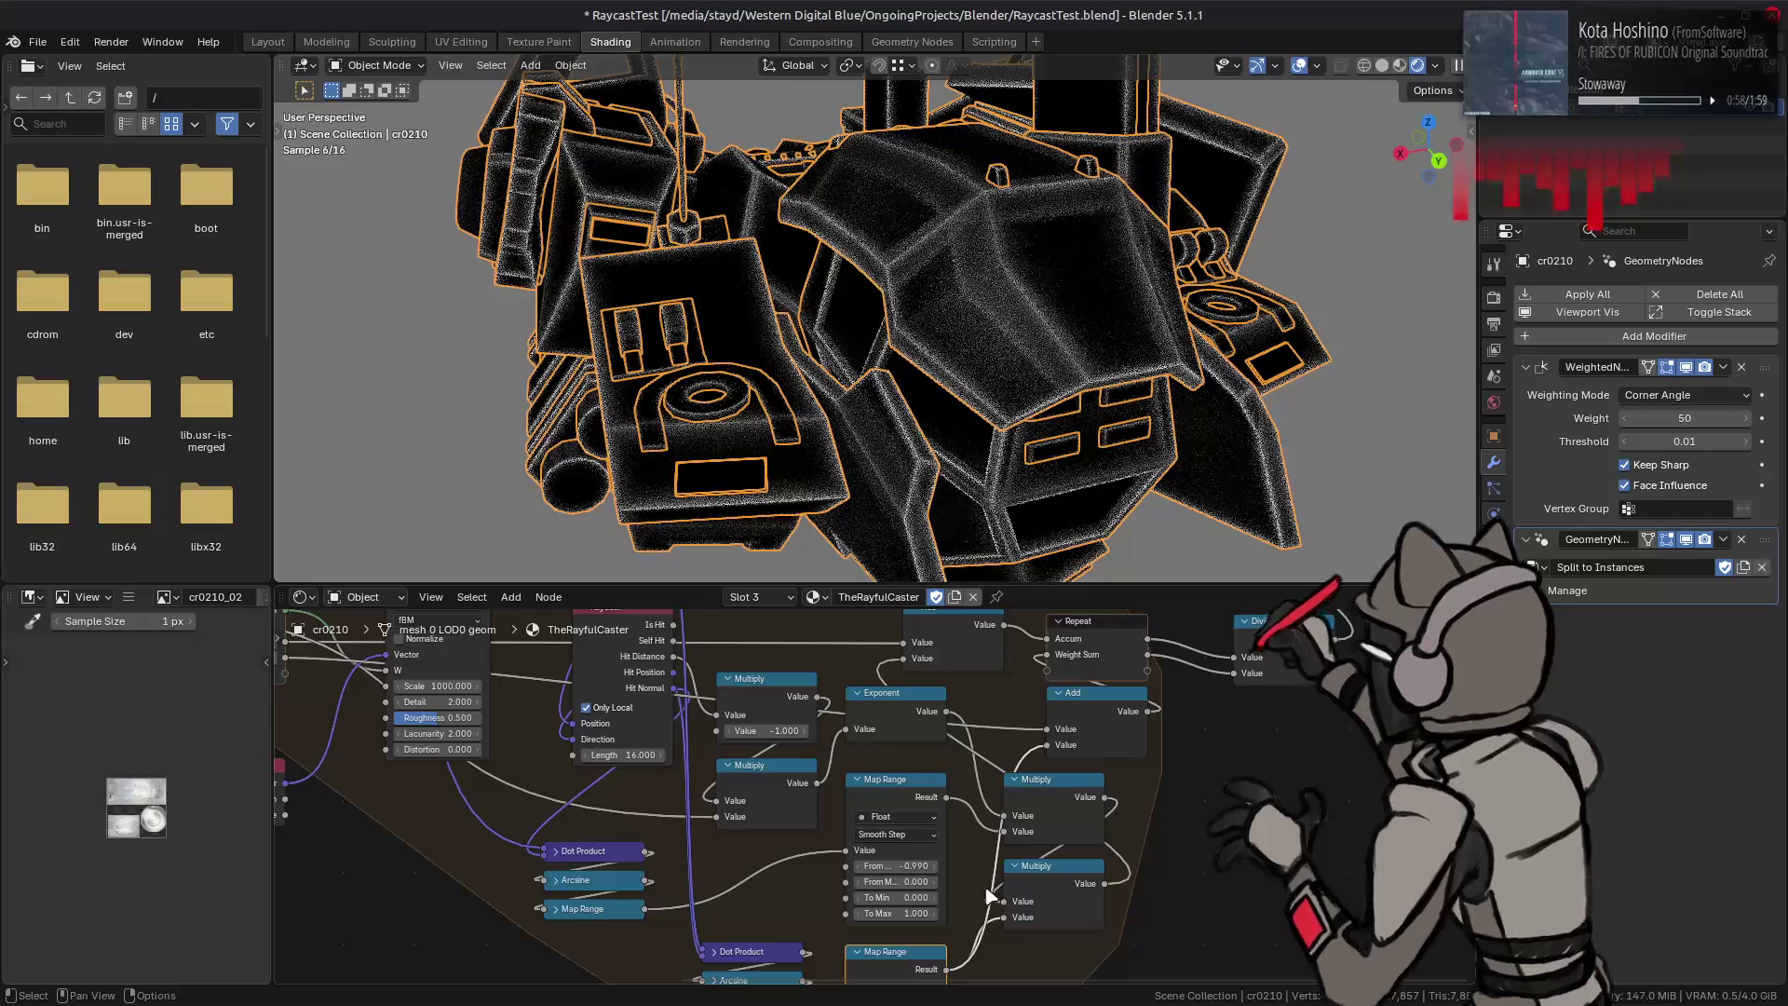
{"action": "middle_click_drag", "start_coordinate": [990, 886], "coordinate": [1055, 730]}
{"action": "left_click", "coordinate": [994, 882]}
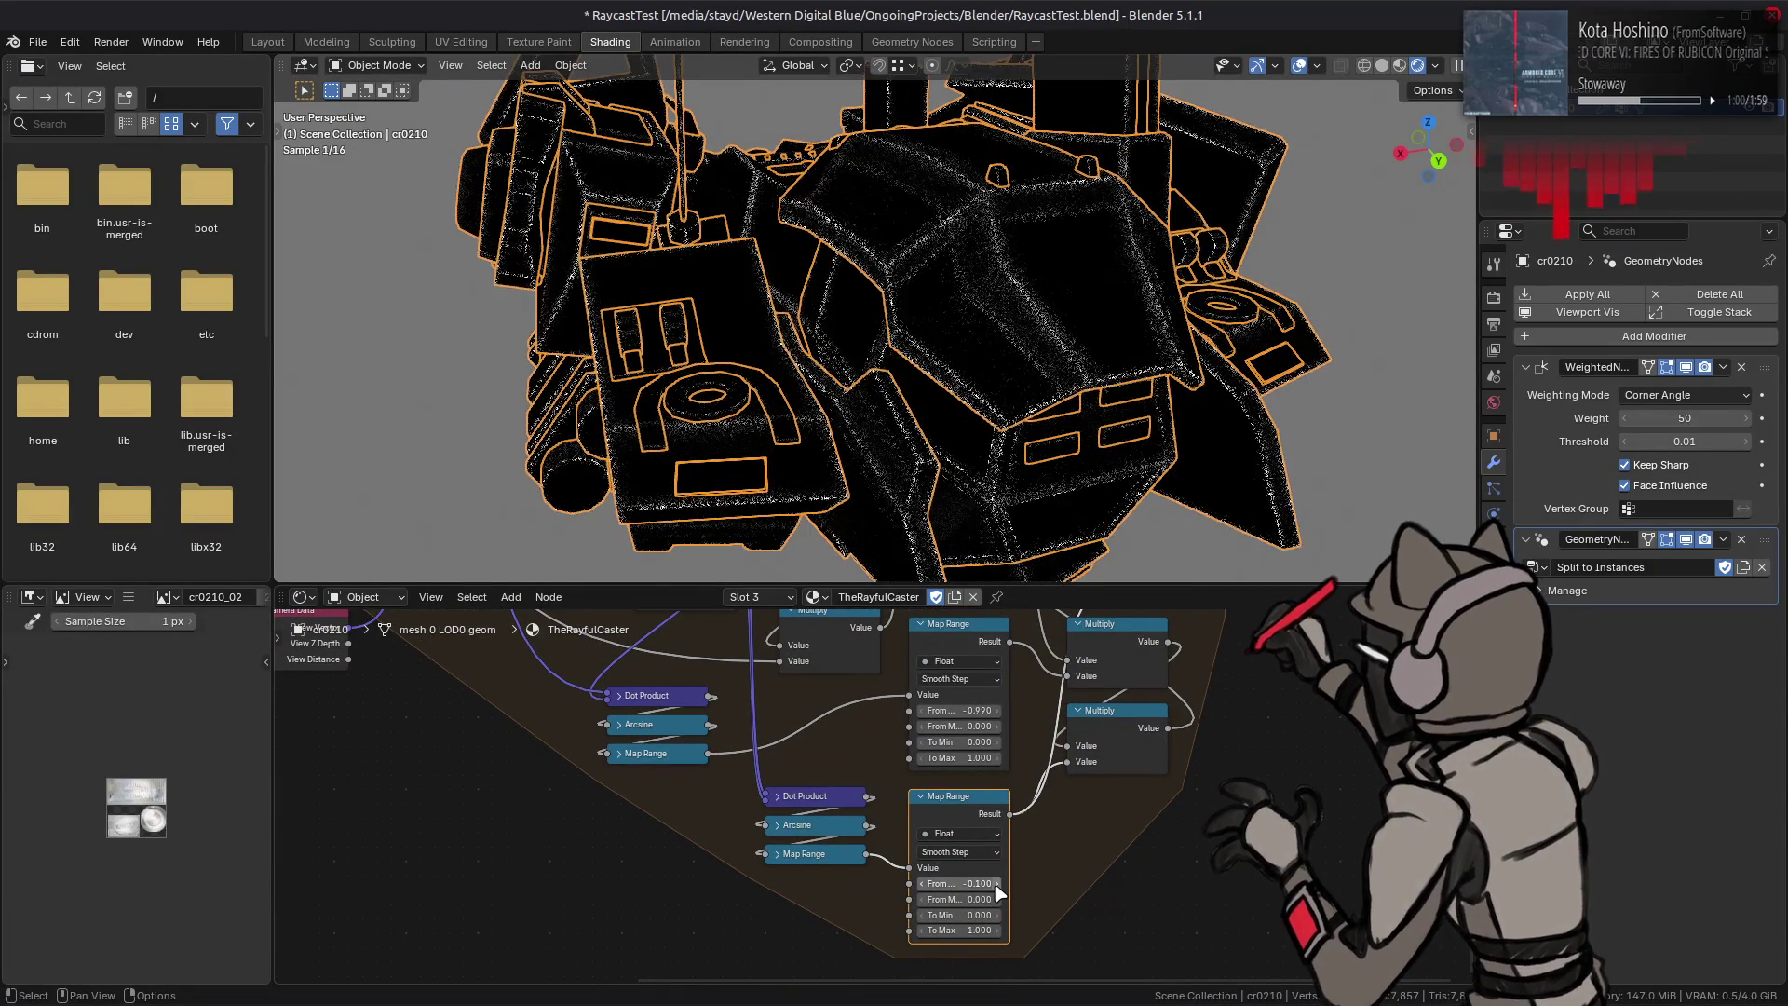
{"action": "left_click", "coordinate": [998, 886]}
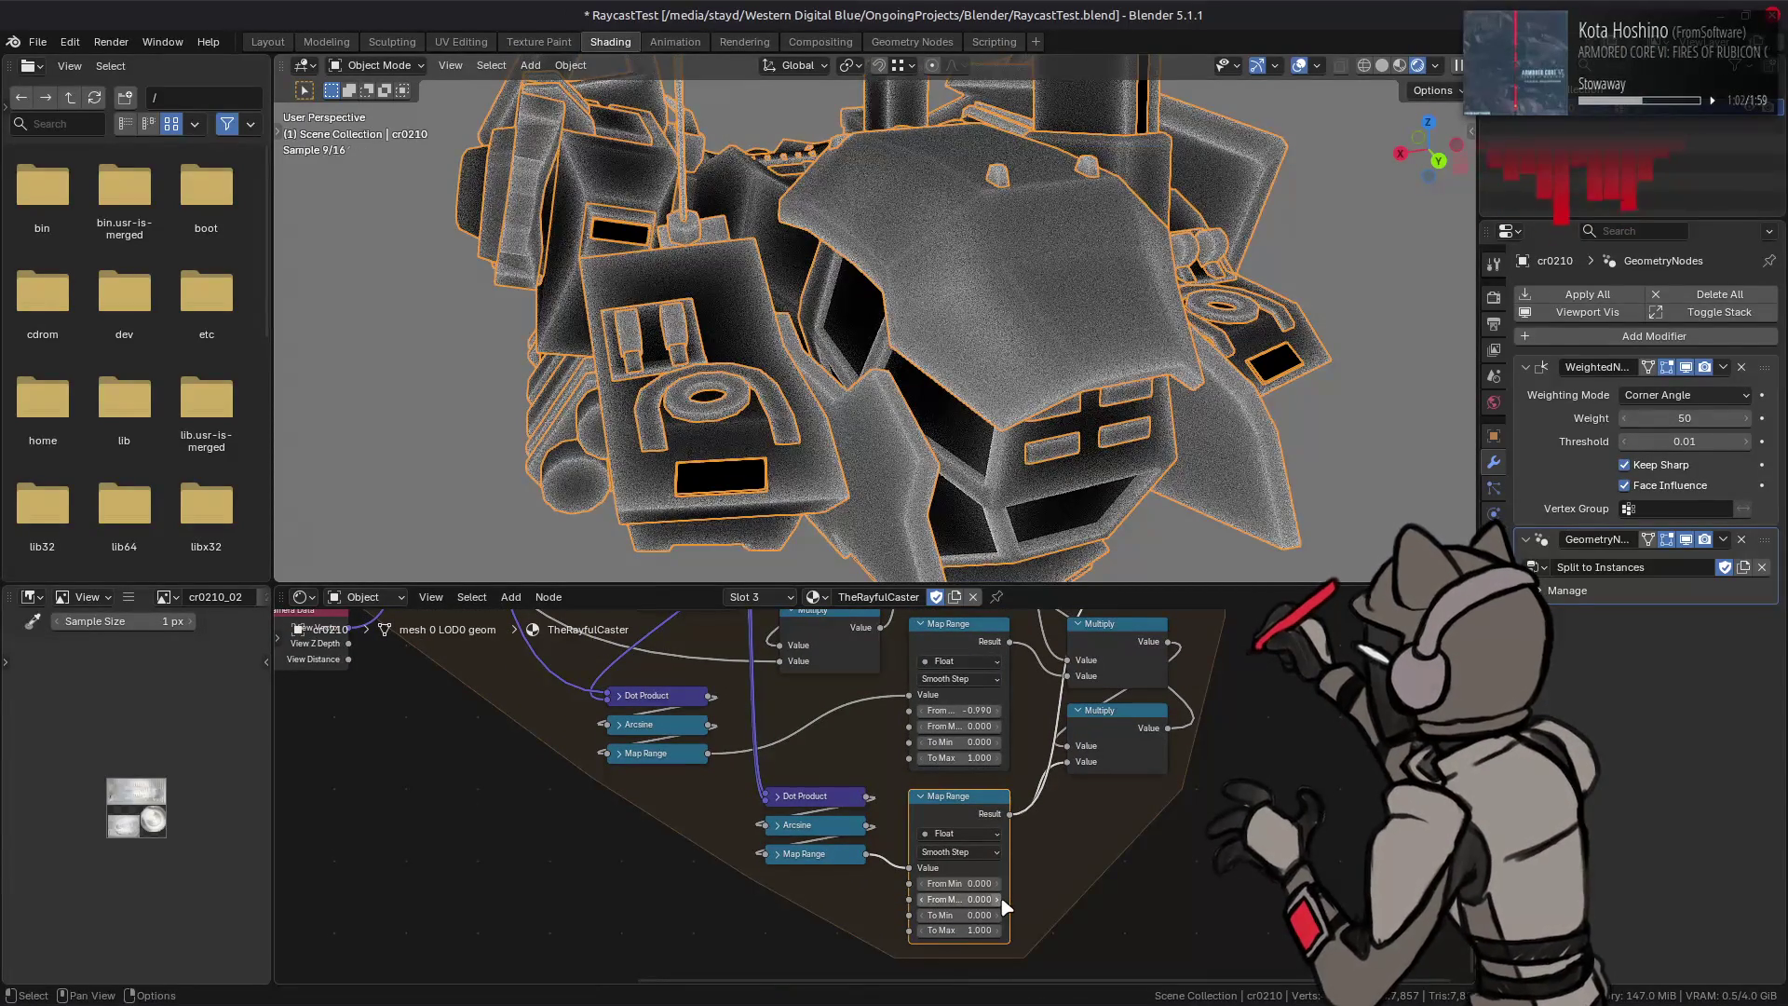
{"action": "left_click", "coordinate": [1000, 900]}
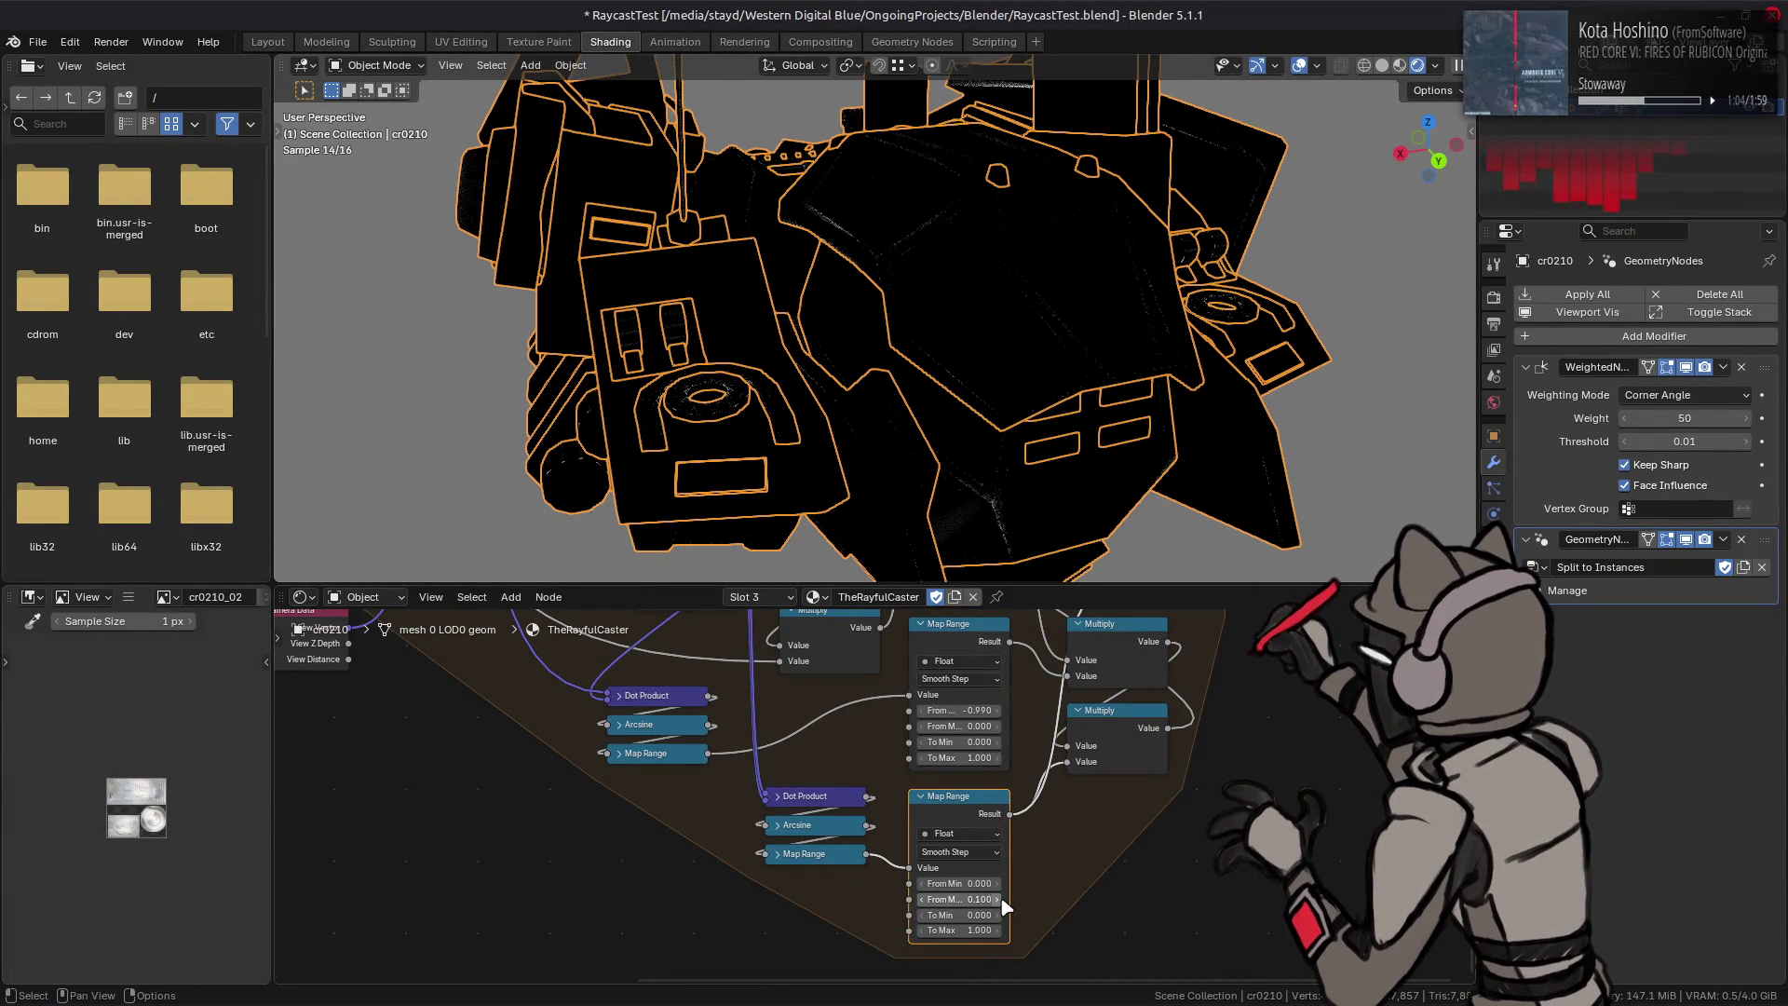
{"action": "left_click", "coordinate": [921, 885]}
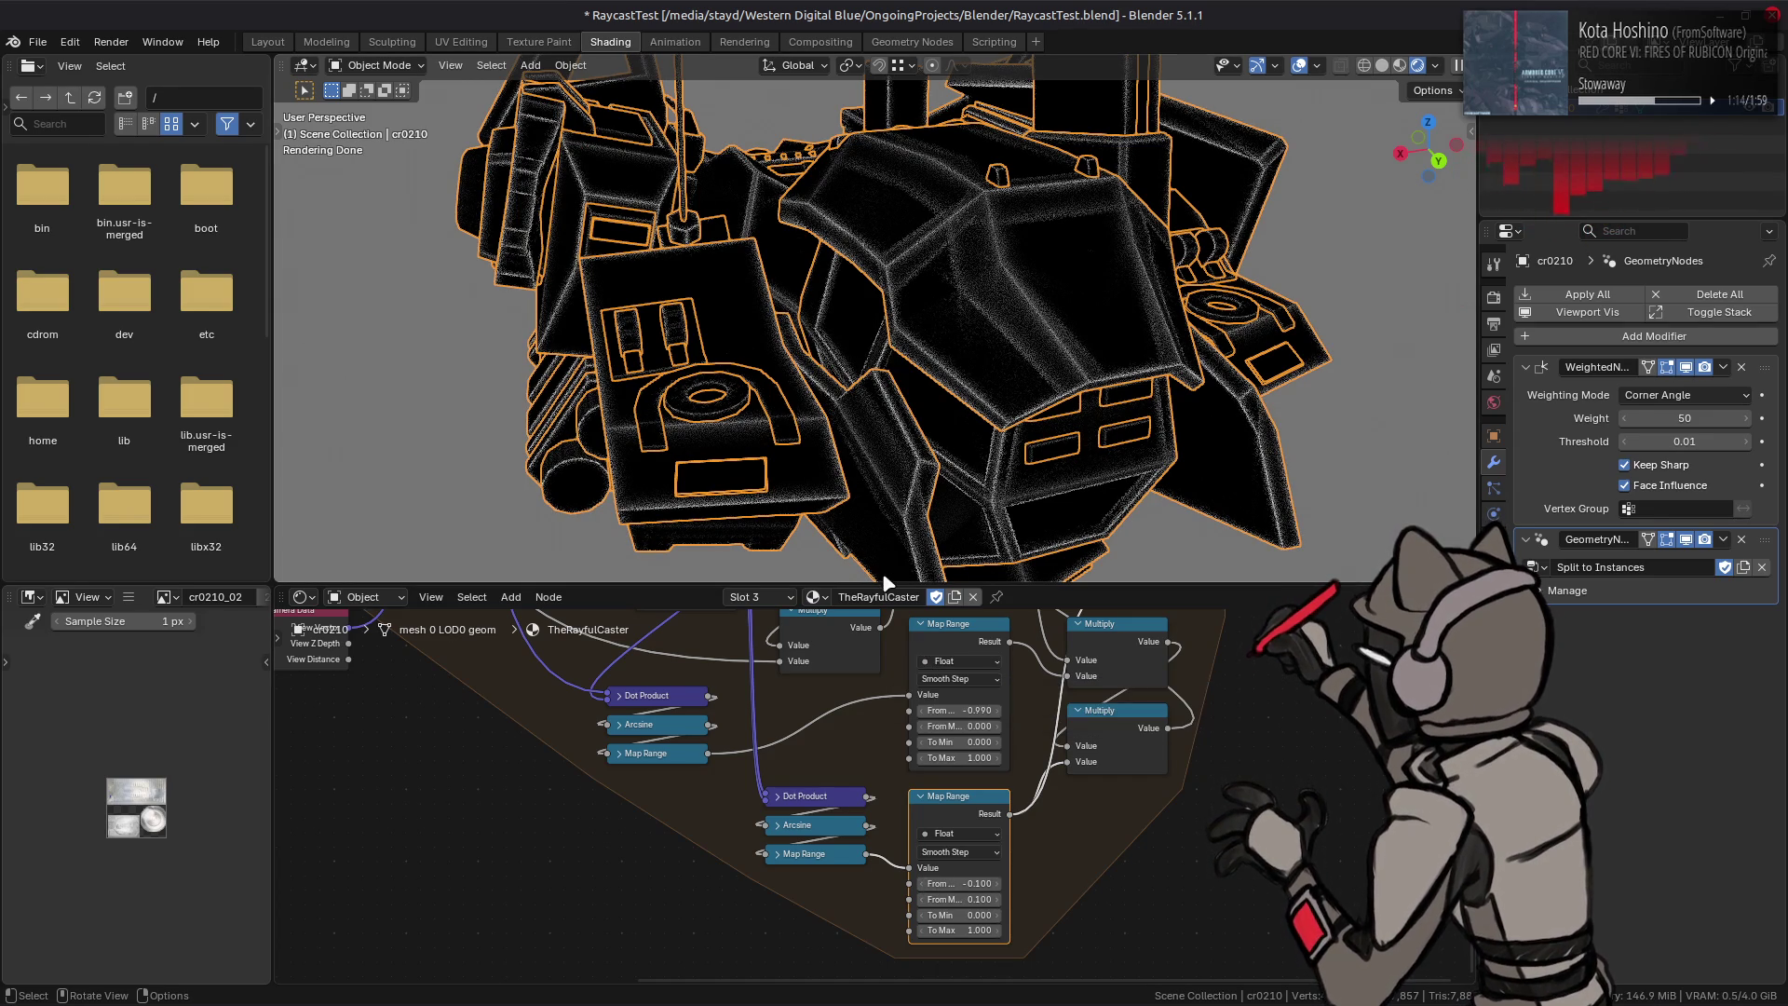
Step: Edit the lower Map Range To Min value and pan to the edge-detection nodes
{"action": "left_click", "coordinate": [971, 913]}
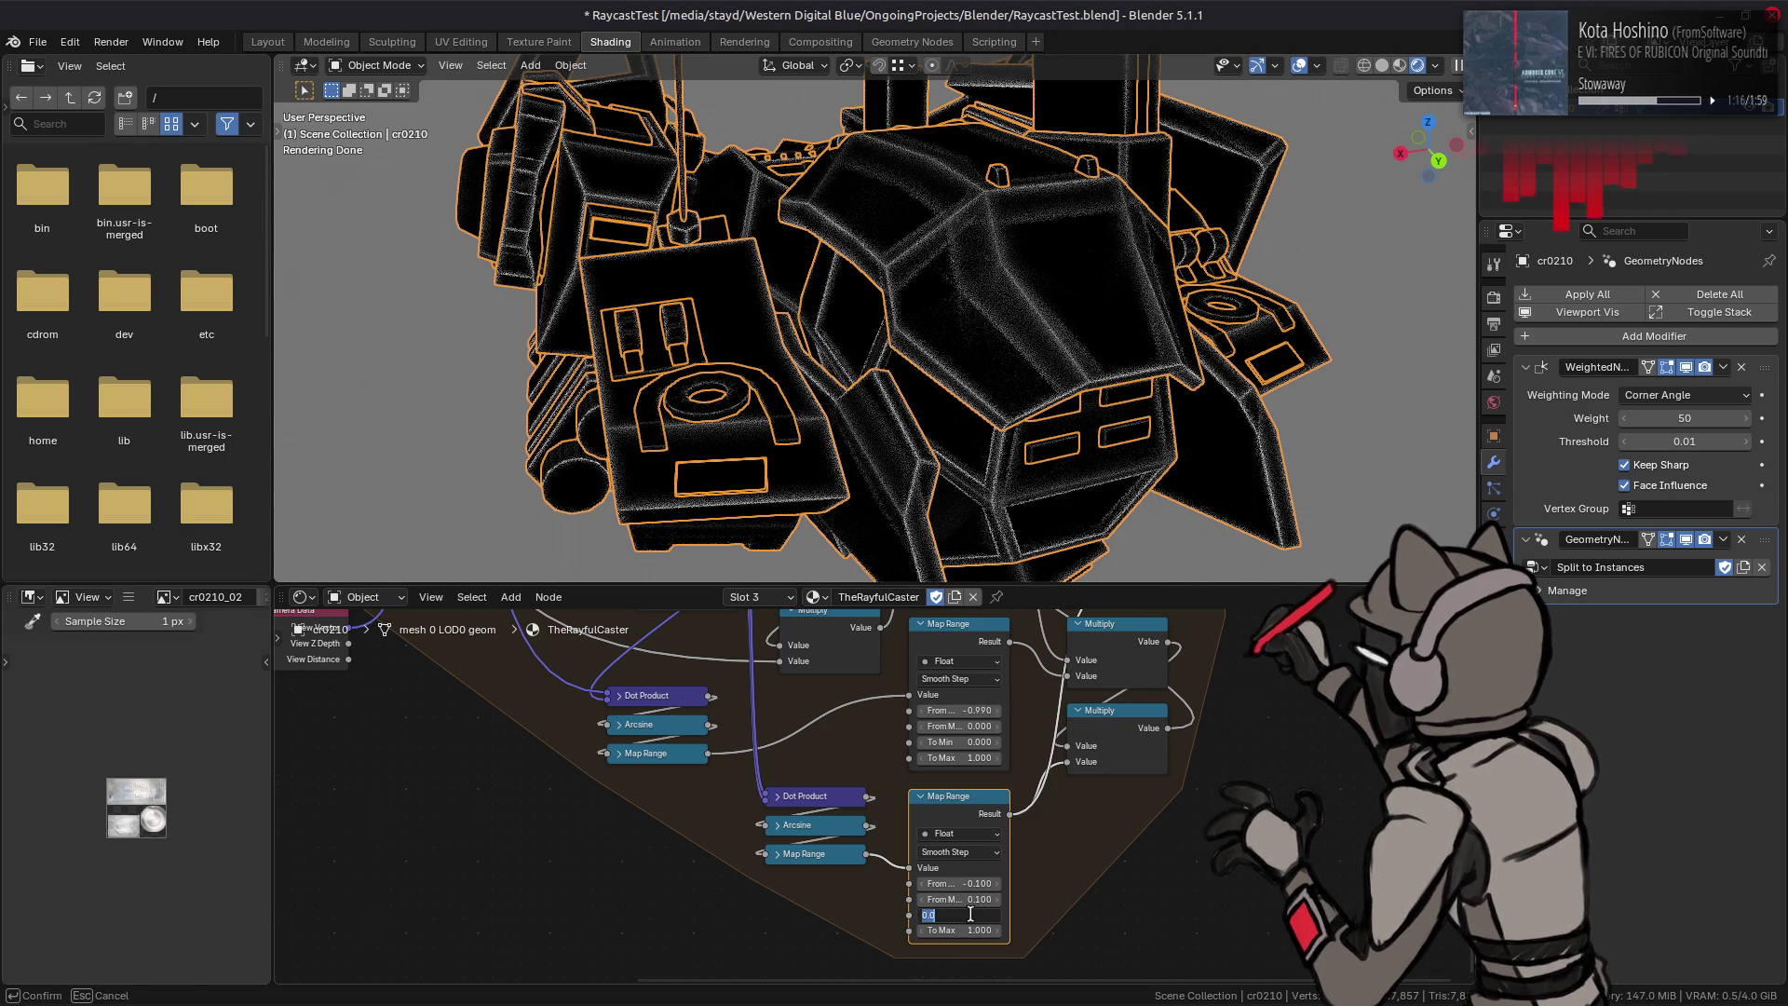
{"action": "type", "text": "0.3"}
{"action": "key", "text": "Return"}
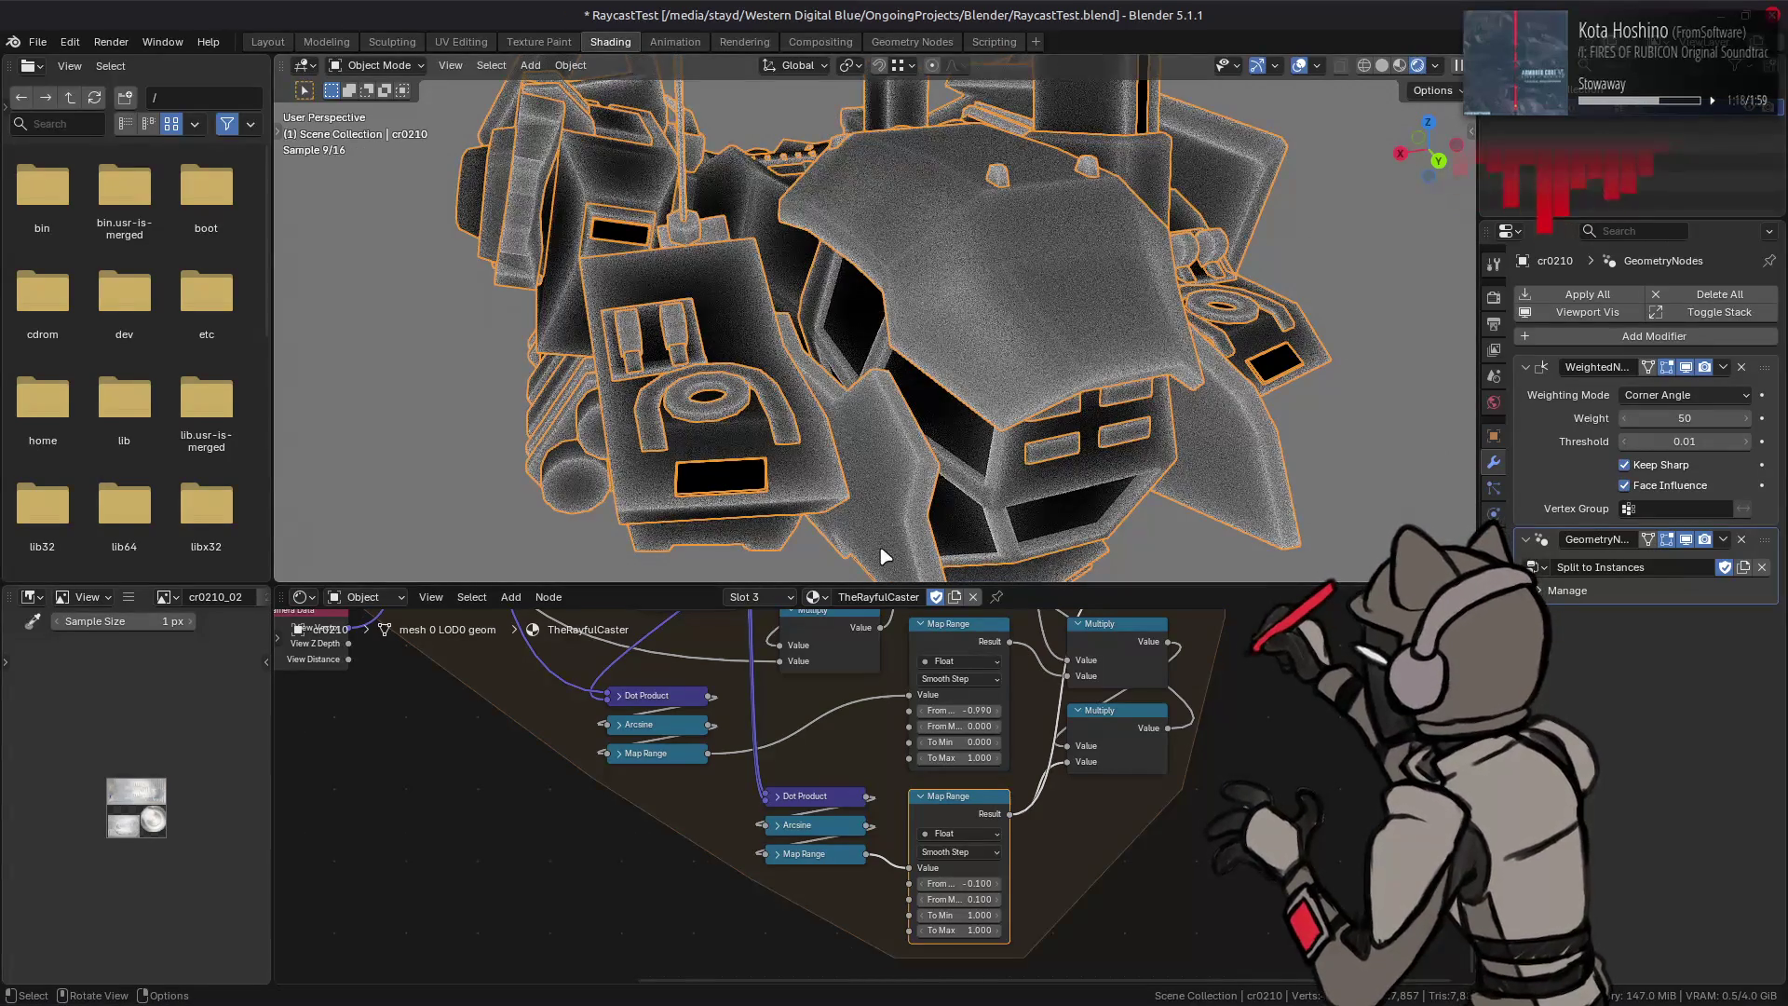
{"action": "middle_click_drag", "start_coordinate": [639, 738], "coordinate": [776, 813]}
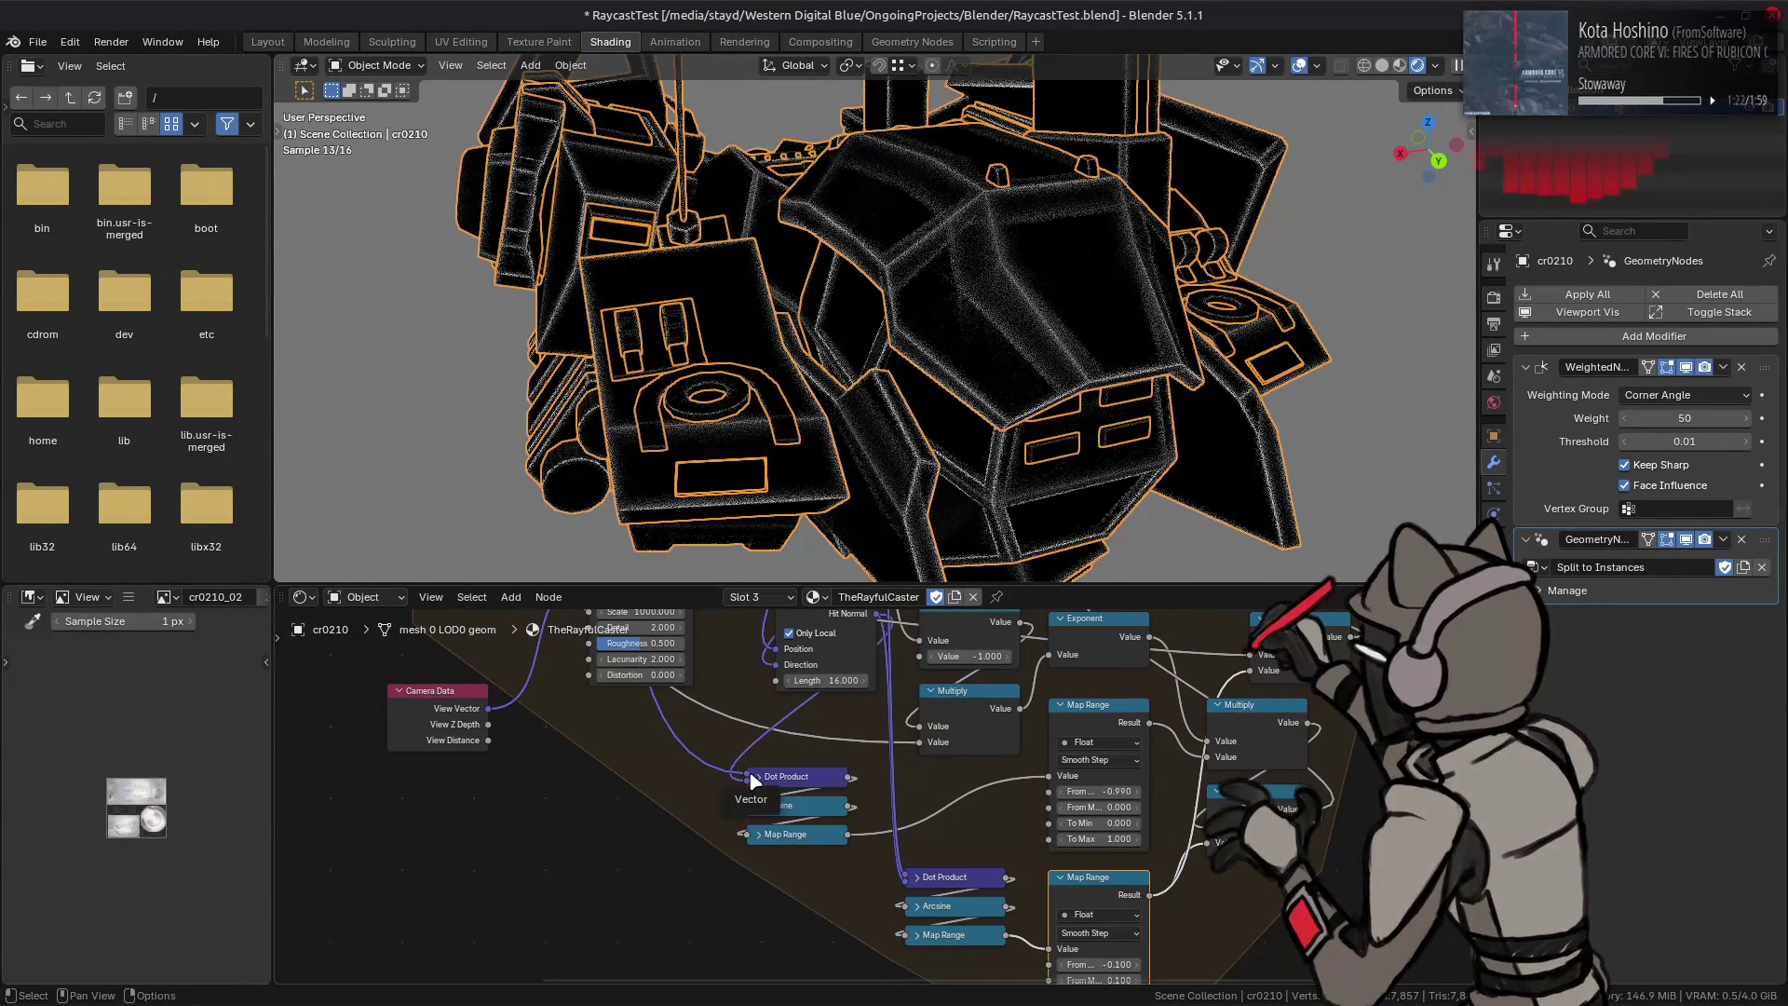
Step: Switch to the Layout workspace in Solid shading and orbit close over the mech's panels
{"action": "mouse_move", "coordinate": [660, 503]}
{"action": "middle_mouse_down"}
{"action": "mouse_move", "coordinate": [699, 544]}
{"action": "mouse_move", "coordinate": [766, 186]}
{"action": "mouse_move", "coordinate": [918, 308]}
{"action": "middle_mouse_up"}
{"action": "left_click", "coordinate": [266, 41]}
{"action": "key", "text": "z"}
{"action": "left_click", "coordinate": [1043, 314]}
{"action": "scroll", "coordinate": [1042, 315], "scroll_direction": "up", "scroll_amount": 3}
{"action": "scroll", "coordinate": [978, 360], "scroll_direction": "up", "scroll_amount": 3}
{"action": "scroll", "coordinate": [946, 271], "scroll_direction": "up", "scroll_amount": 3}
{"action": "scroll", "coordinate": [937, 265], "scroll_direction": "up", "scroll_amount": 2}
{"action": "mouse_move", "coordinate": [928, 311]}
{"action": "middle_mouse_down"}
{"action": "mouse_move", "coordinate": [894, 267]}
{"action": "mouse_move", "coordinate": [839, 260]}
{"action": "mouse_move", "coordinate": [1070, 387]}
{"action": "mouse_move", "coordinate": [1057, 368]}
{"action": "mouse_move", "coordinate": [1040, 389]}
{"action": "middle_mouse_up"}
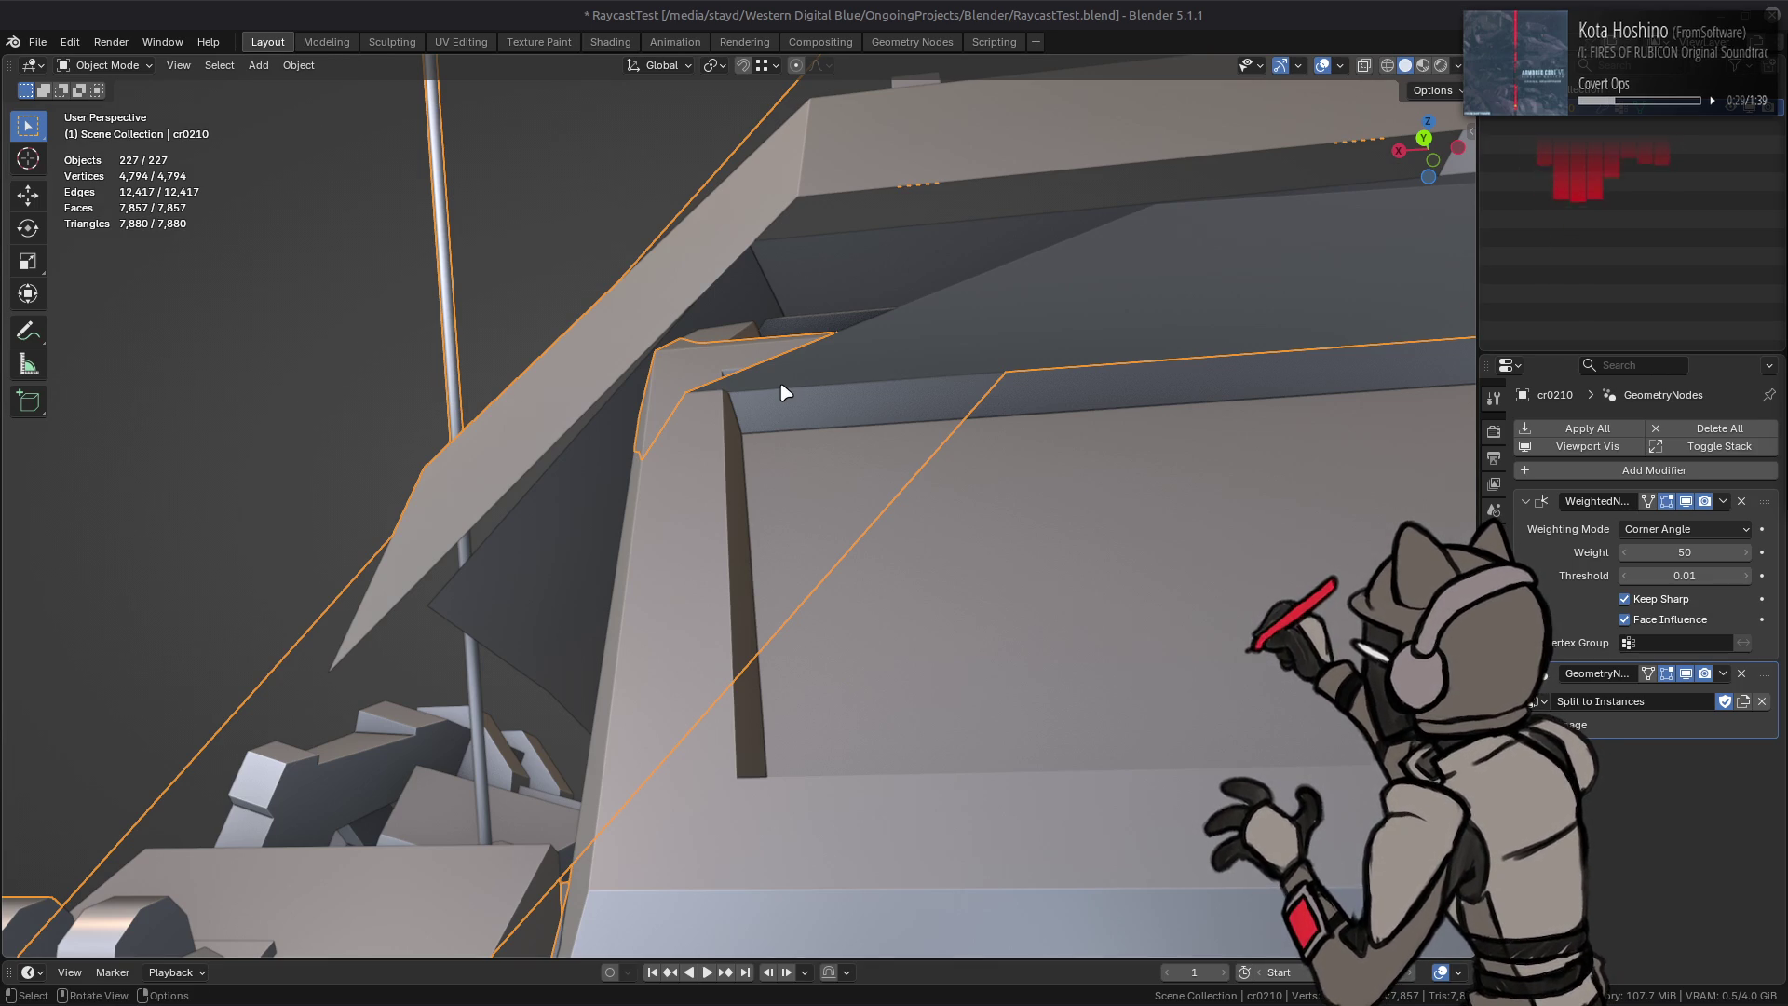
{"action": "scroll", "coordinate": [783, 393], "scroll_direction": "up", "scroll_amount": 3}
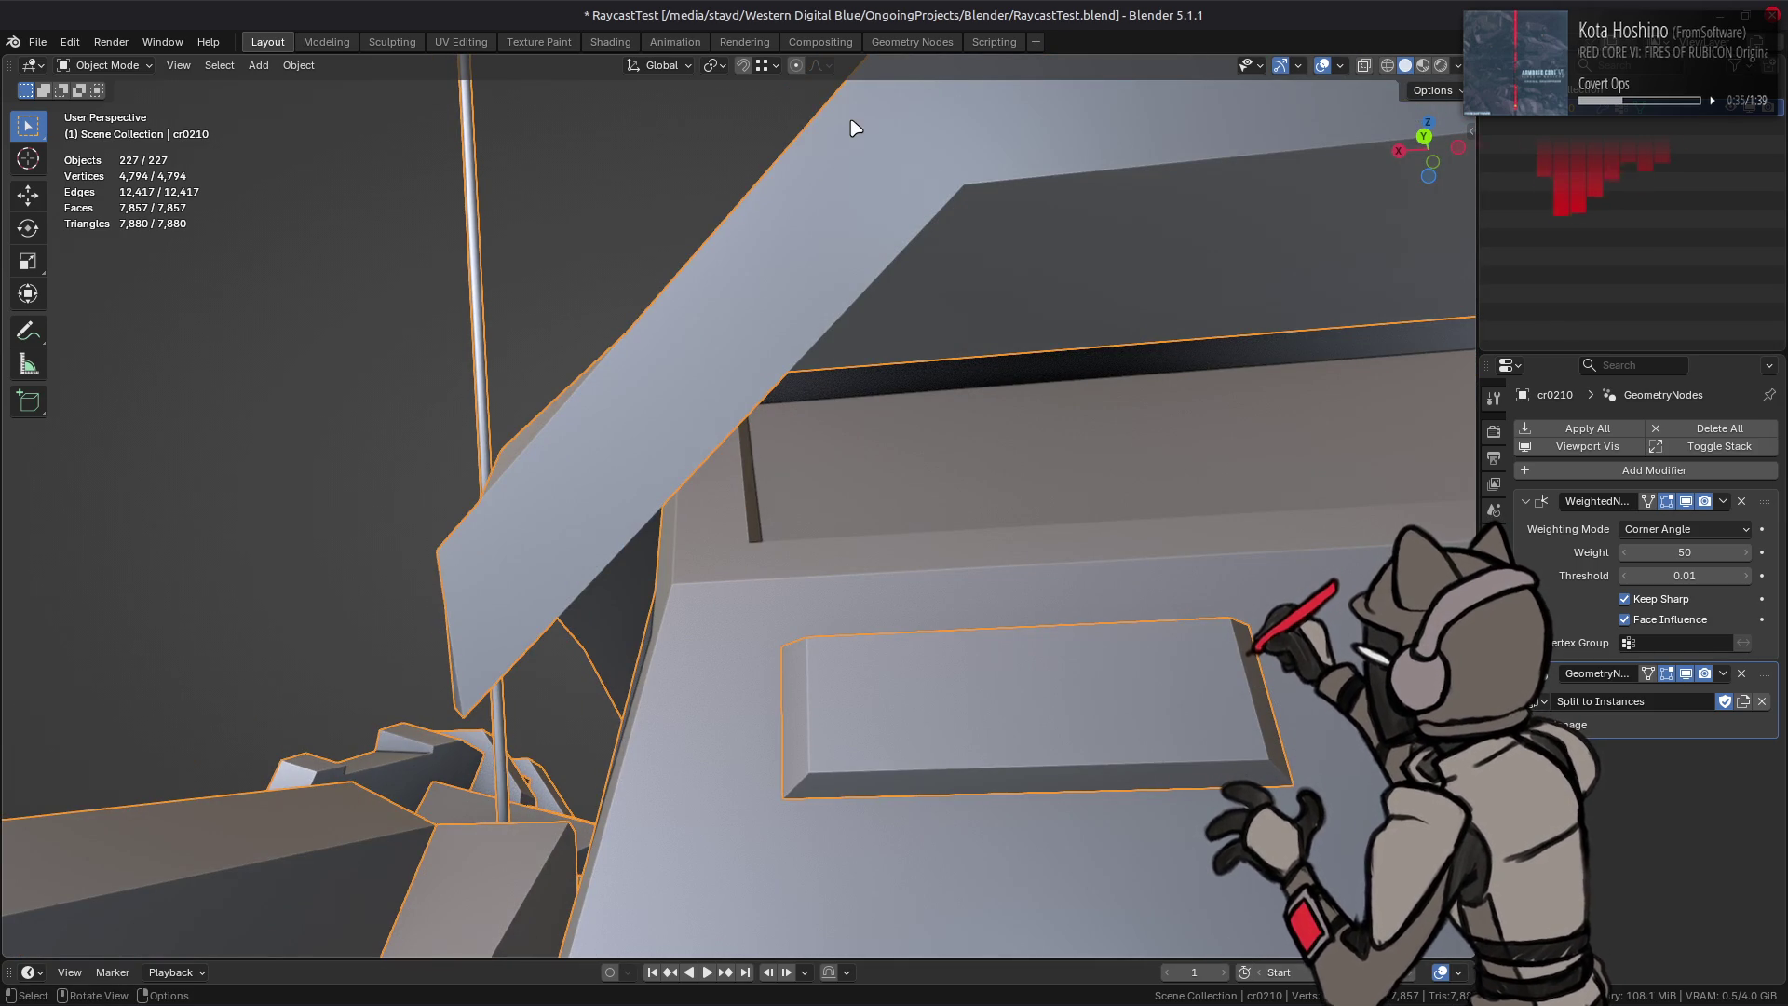
Step: Return to the Shading workspace with the rendered outline view
{"action": "left_click", "coordinate": [609, 41]}
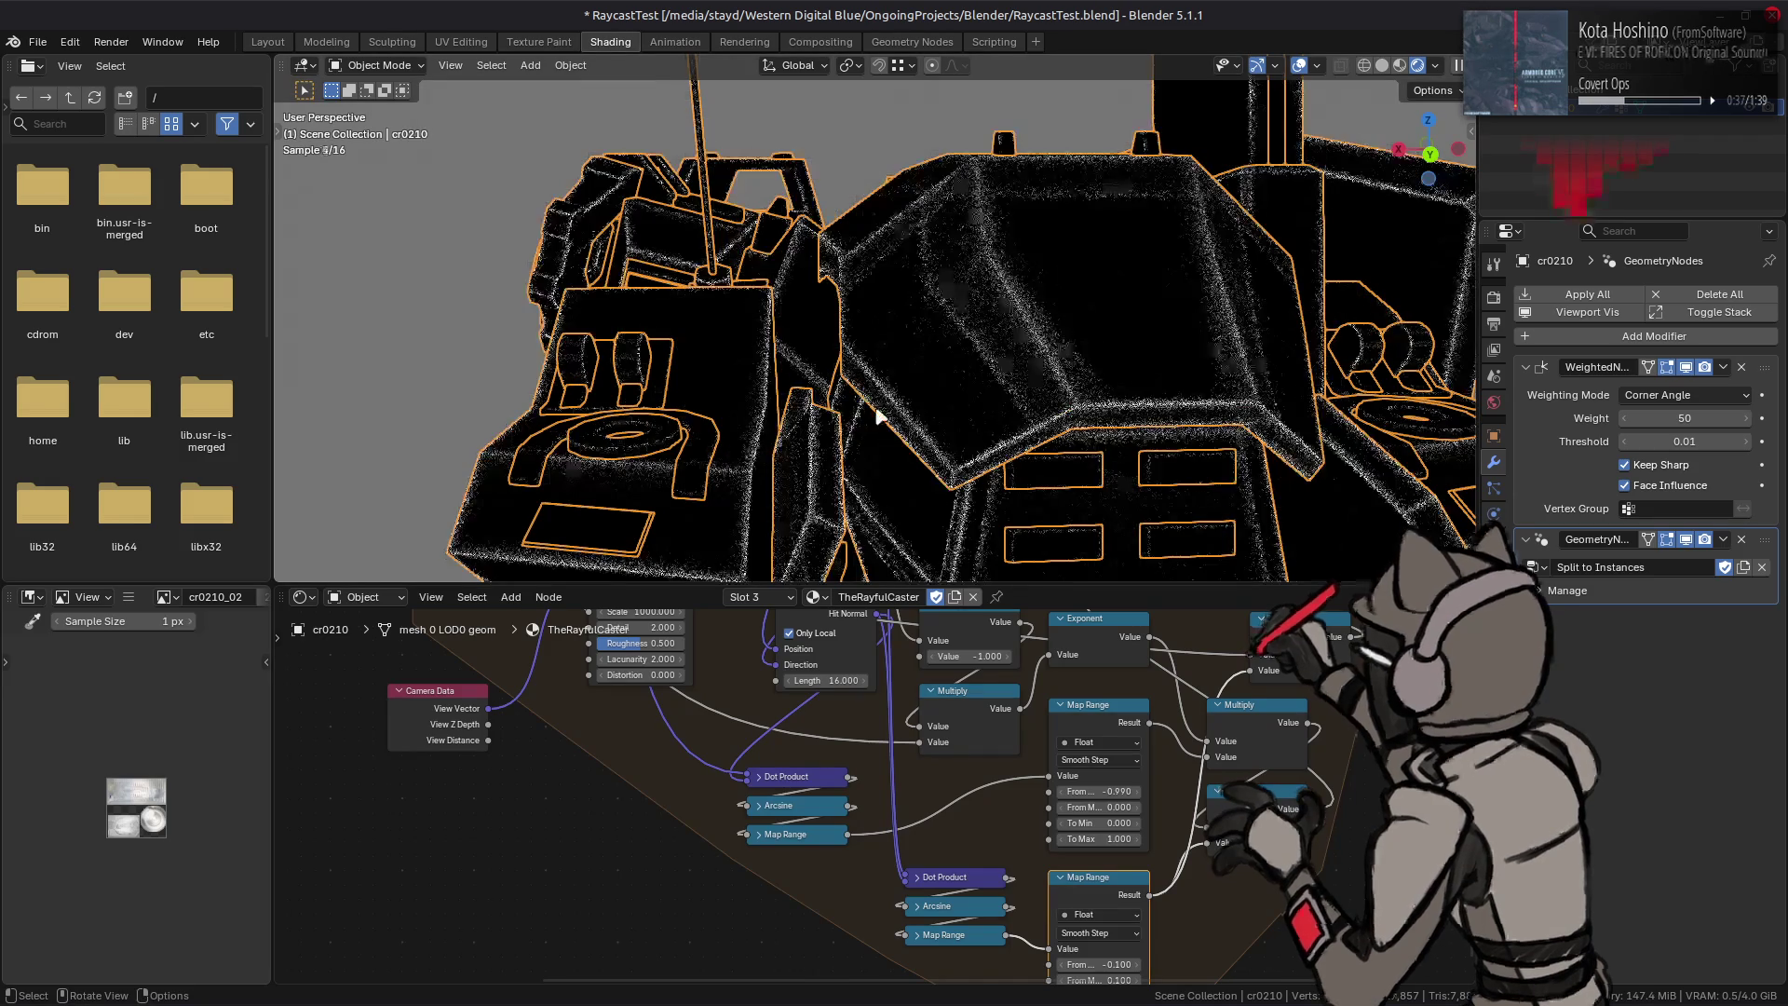
{"action": "middle_click_drag", "start_coordinate": [1462, 516], "coordinate": [1686, 553]}
{"action": "left_click", "coordinate": [1686, 540]}
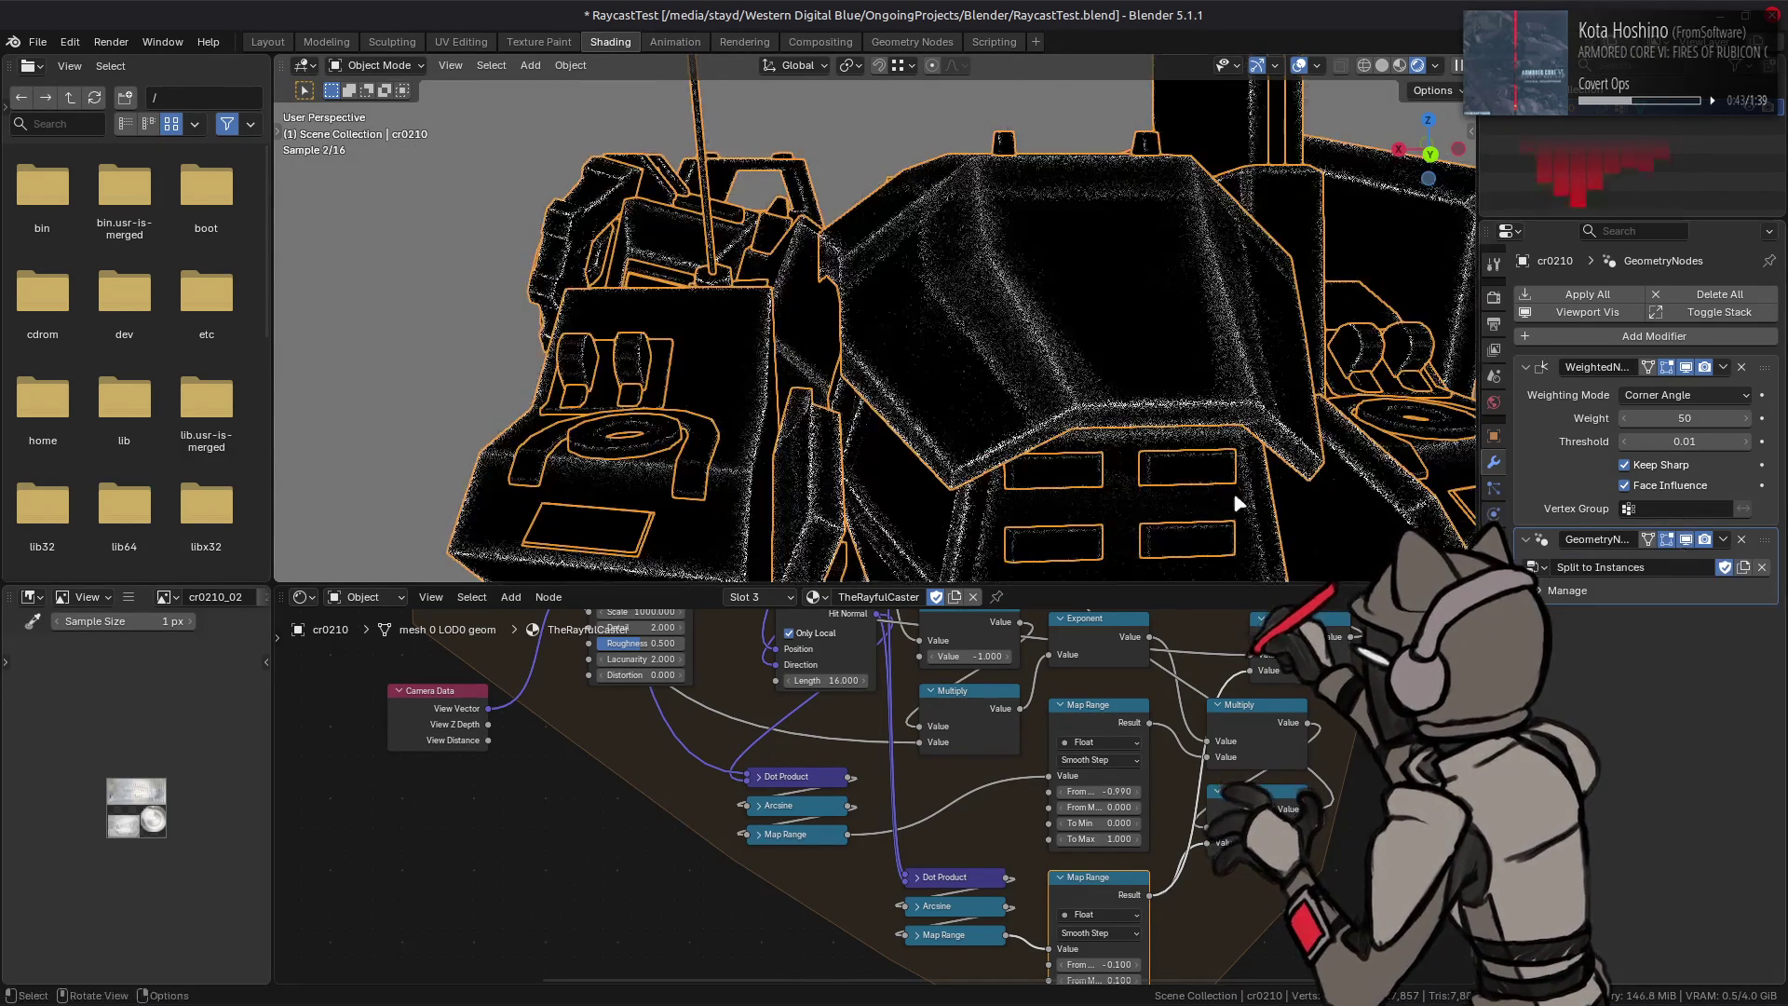
{"action": "key", "text": "Tab"}
{"action": "left_click", "coordinate": [985, 396]}
{"action": "key", "text": "ctrl+l"}
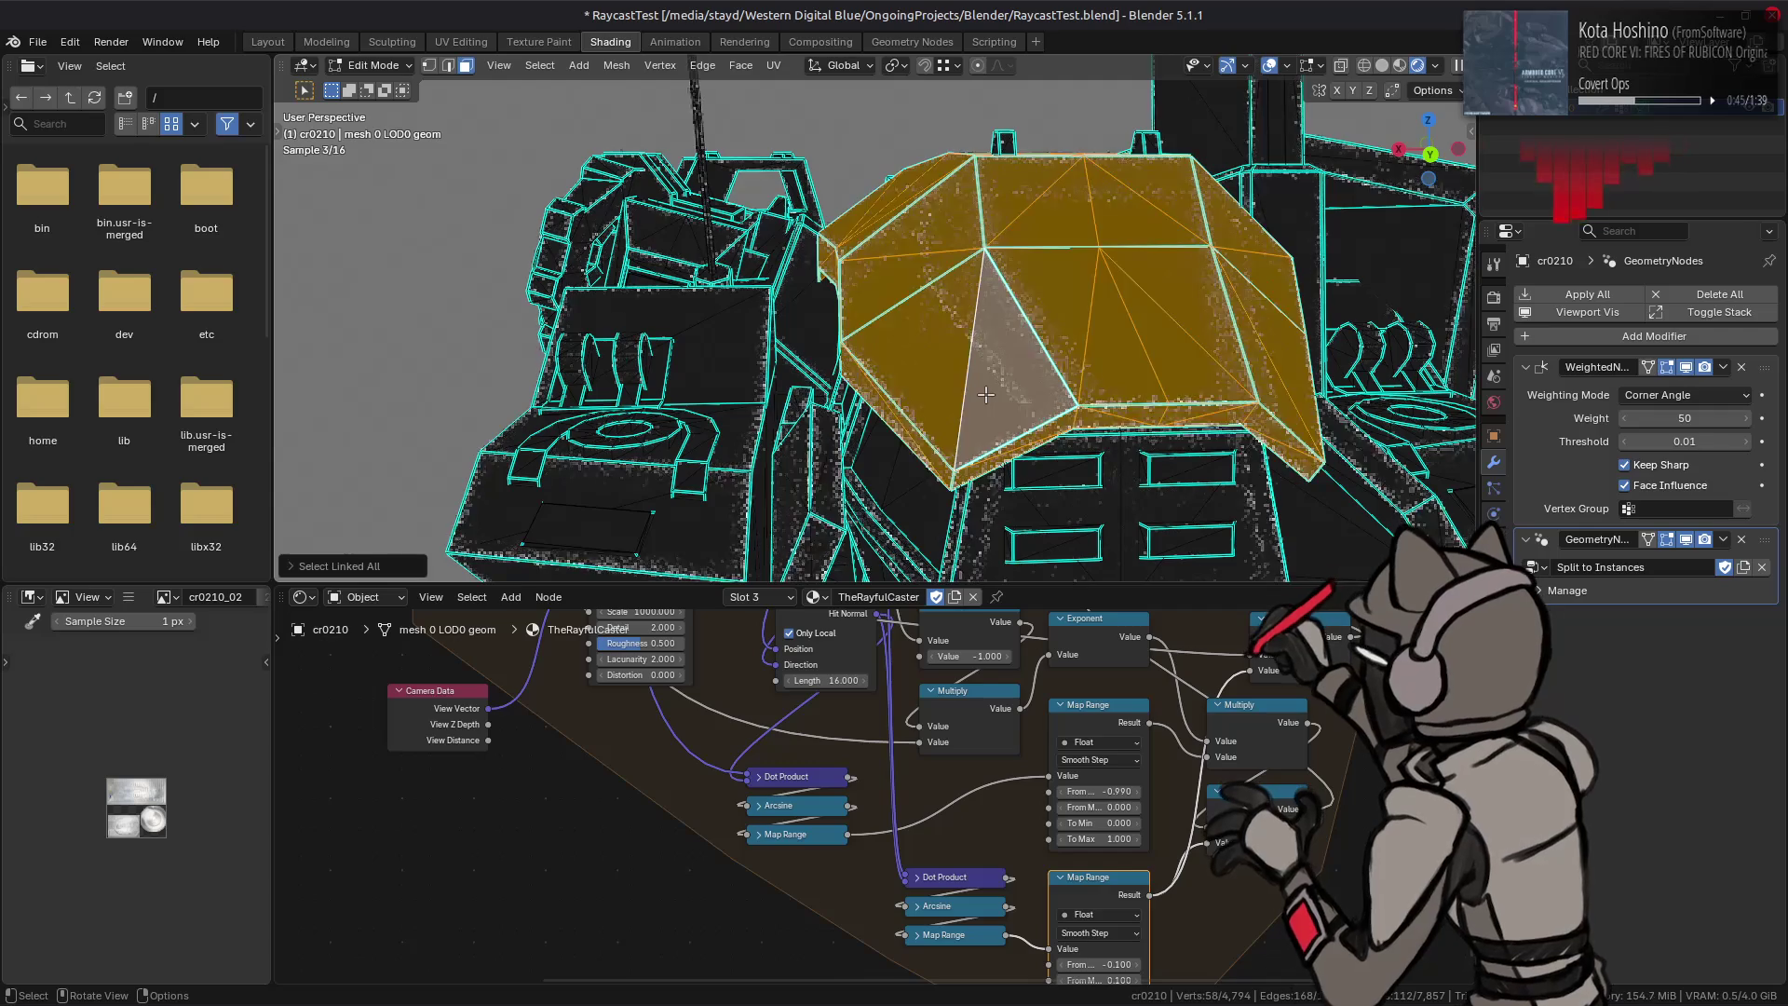
{"action": "key", "text": "ctrl+i"}
{"action": "right_click", "coordinate": [862, 451]}
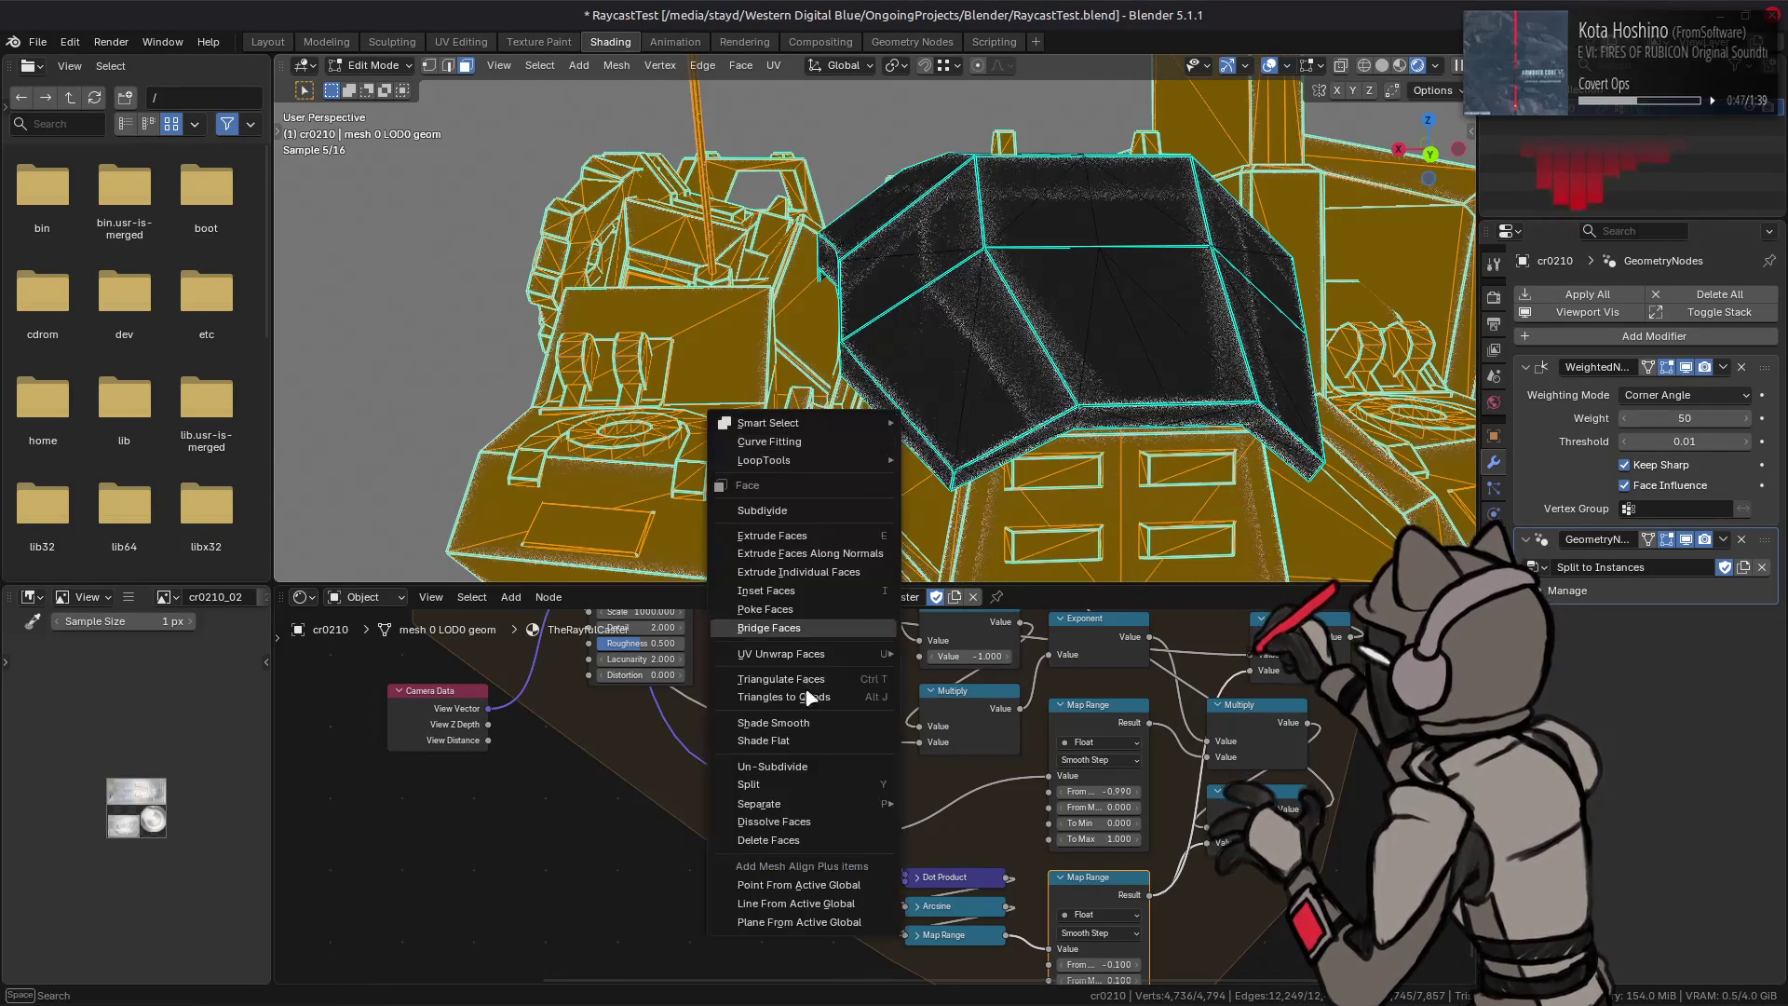
{"action": "left_click", "coordinate": [810, 835]}
{"action": "key", "text": "ctrl+z"}
{"action": "key", "text": "ctrl+shift+z"}
{"action": "key", "text": "ctrl+z"}
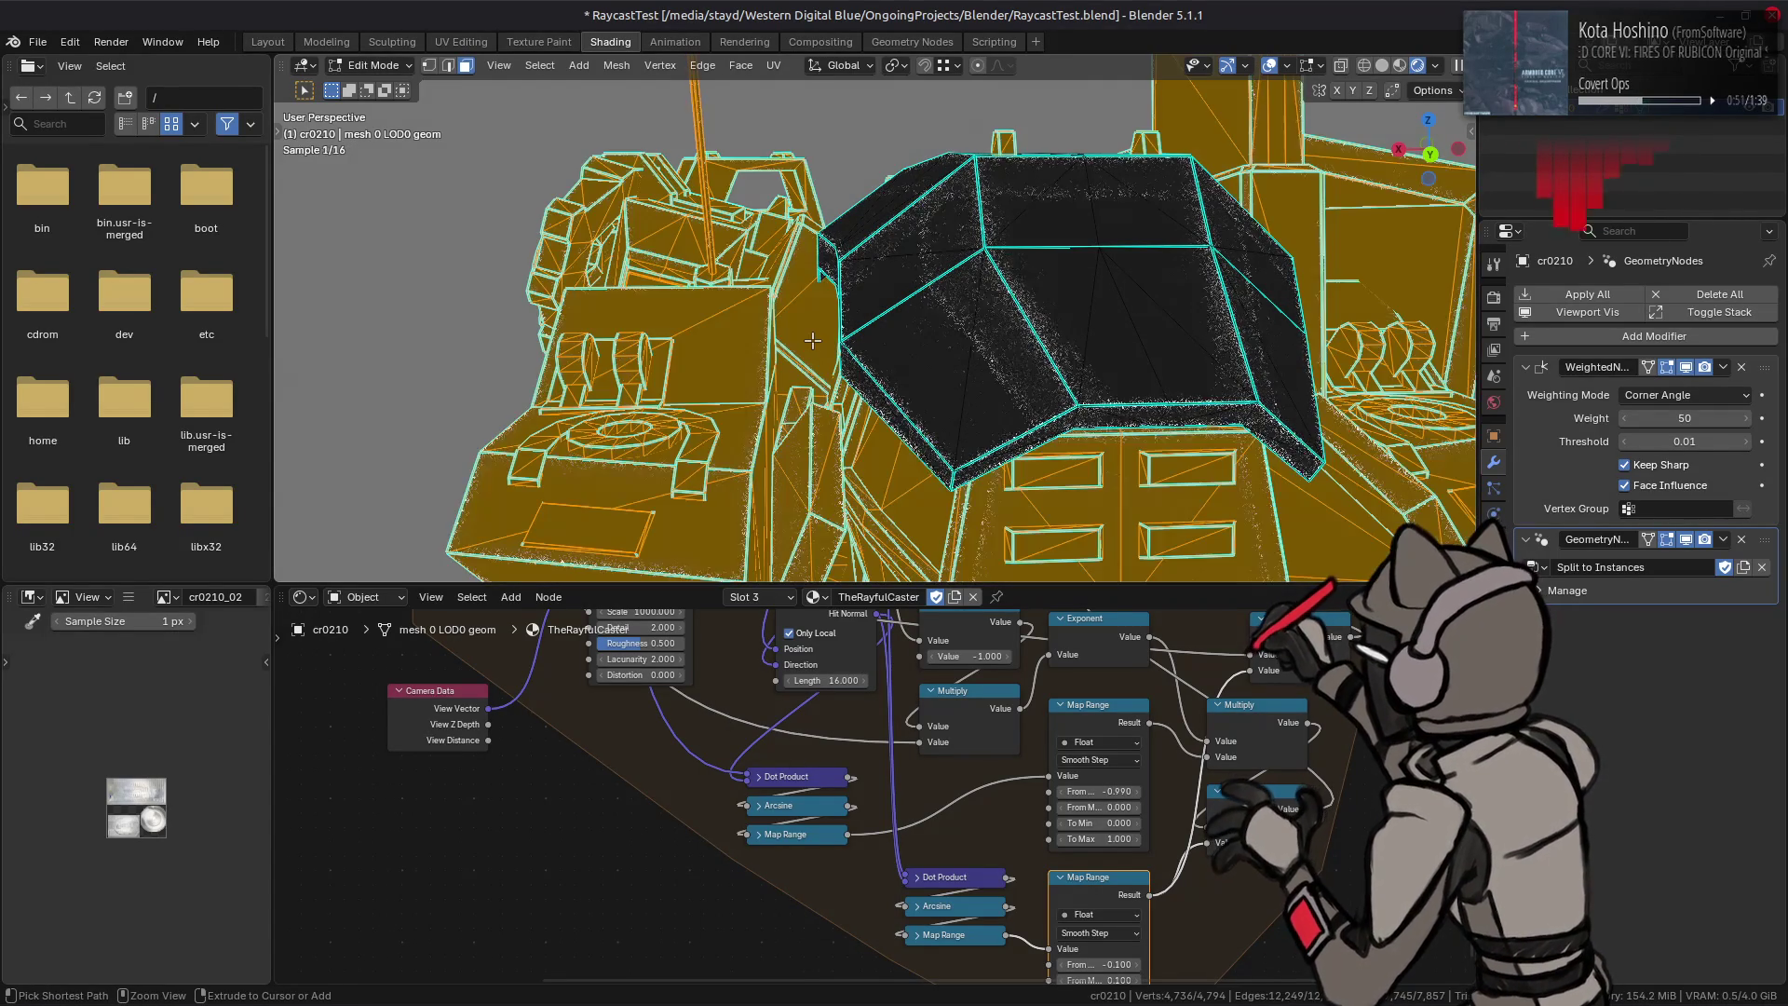
{"action": "key", "text": "ctrl+shift+z"}
{"action": "key", "text": "ctrl+z"}
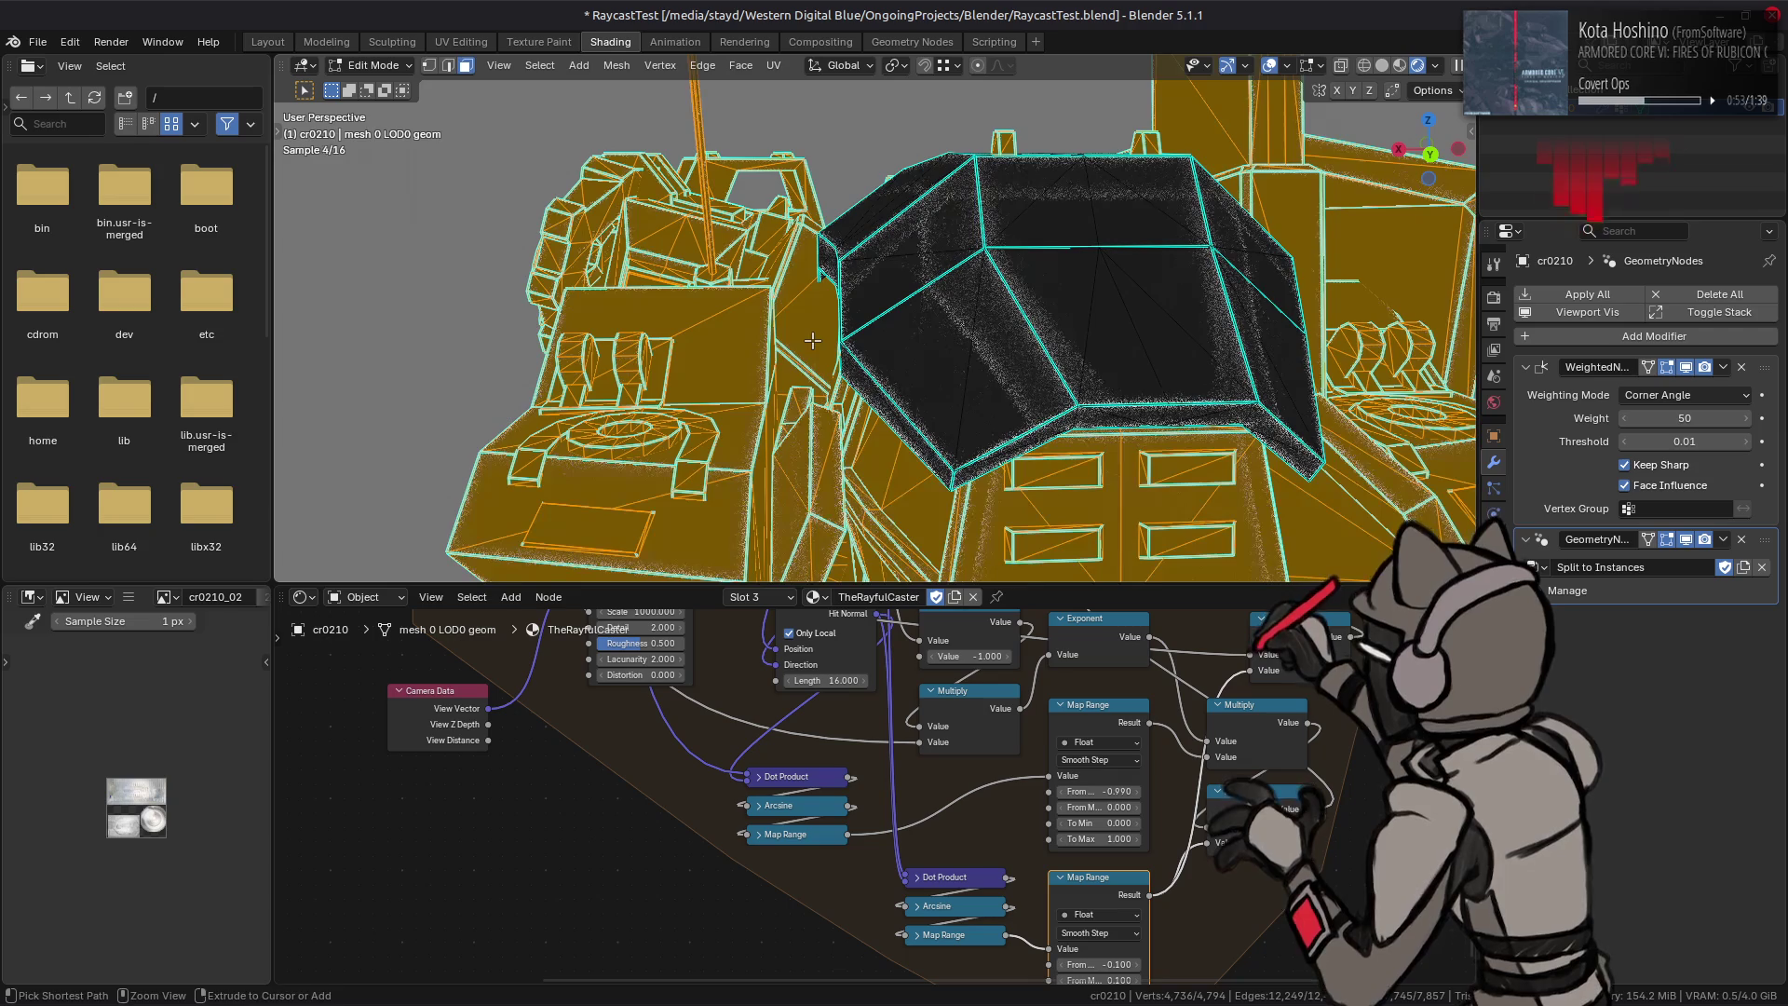
{"action": "key", "text": "Tab"}
{"action": "middle_click_drag", "start_coordinate": [1174, 879], "coordinate": [1098, 751]}
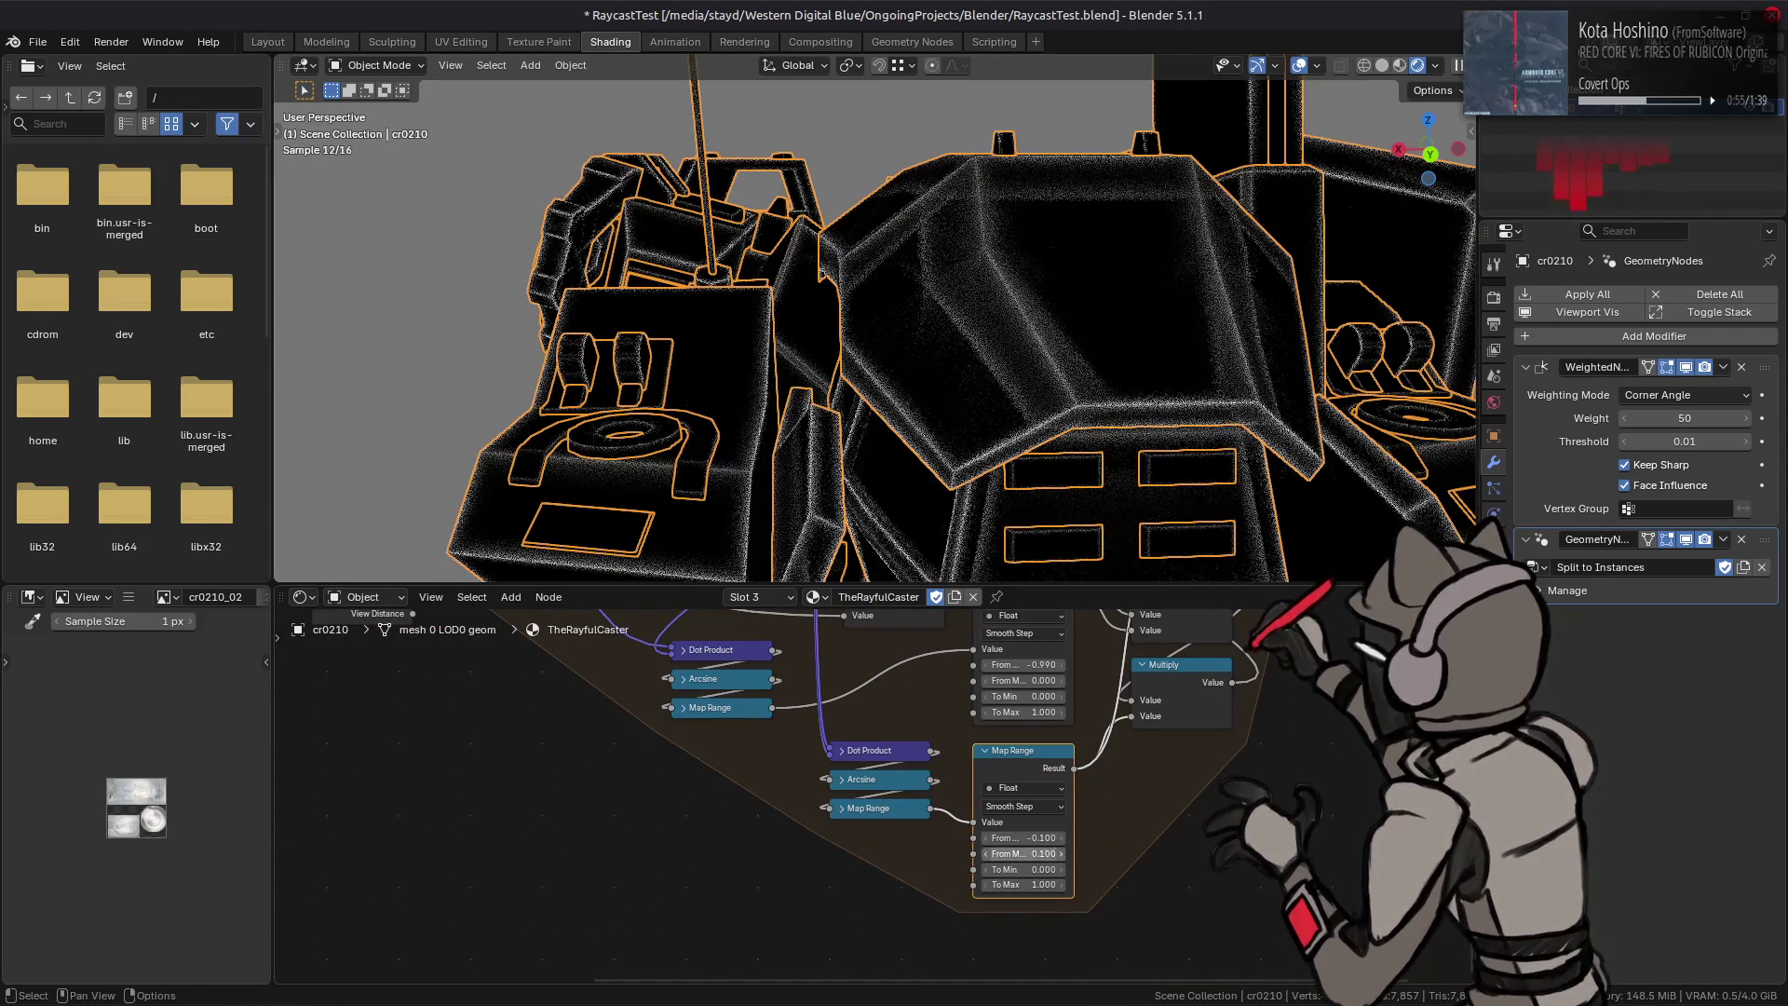
Step: Pan over the Noise Texture, Repeat and Raycast nodes and select Multiply and the upper Map Range
{"action": "left_click_drag", "start_coordinate": [1041, 852], "coordinate": [1066, 845]}
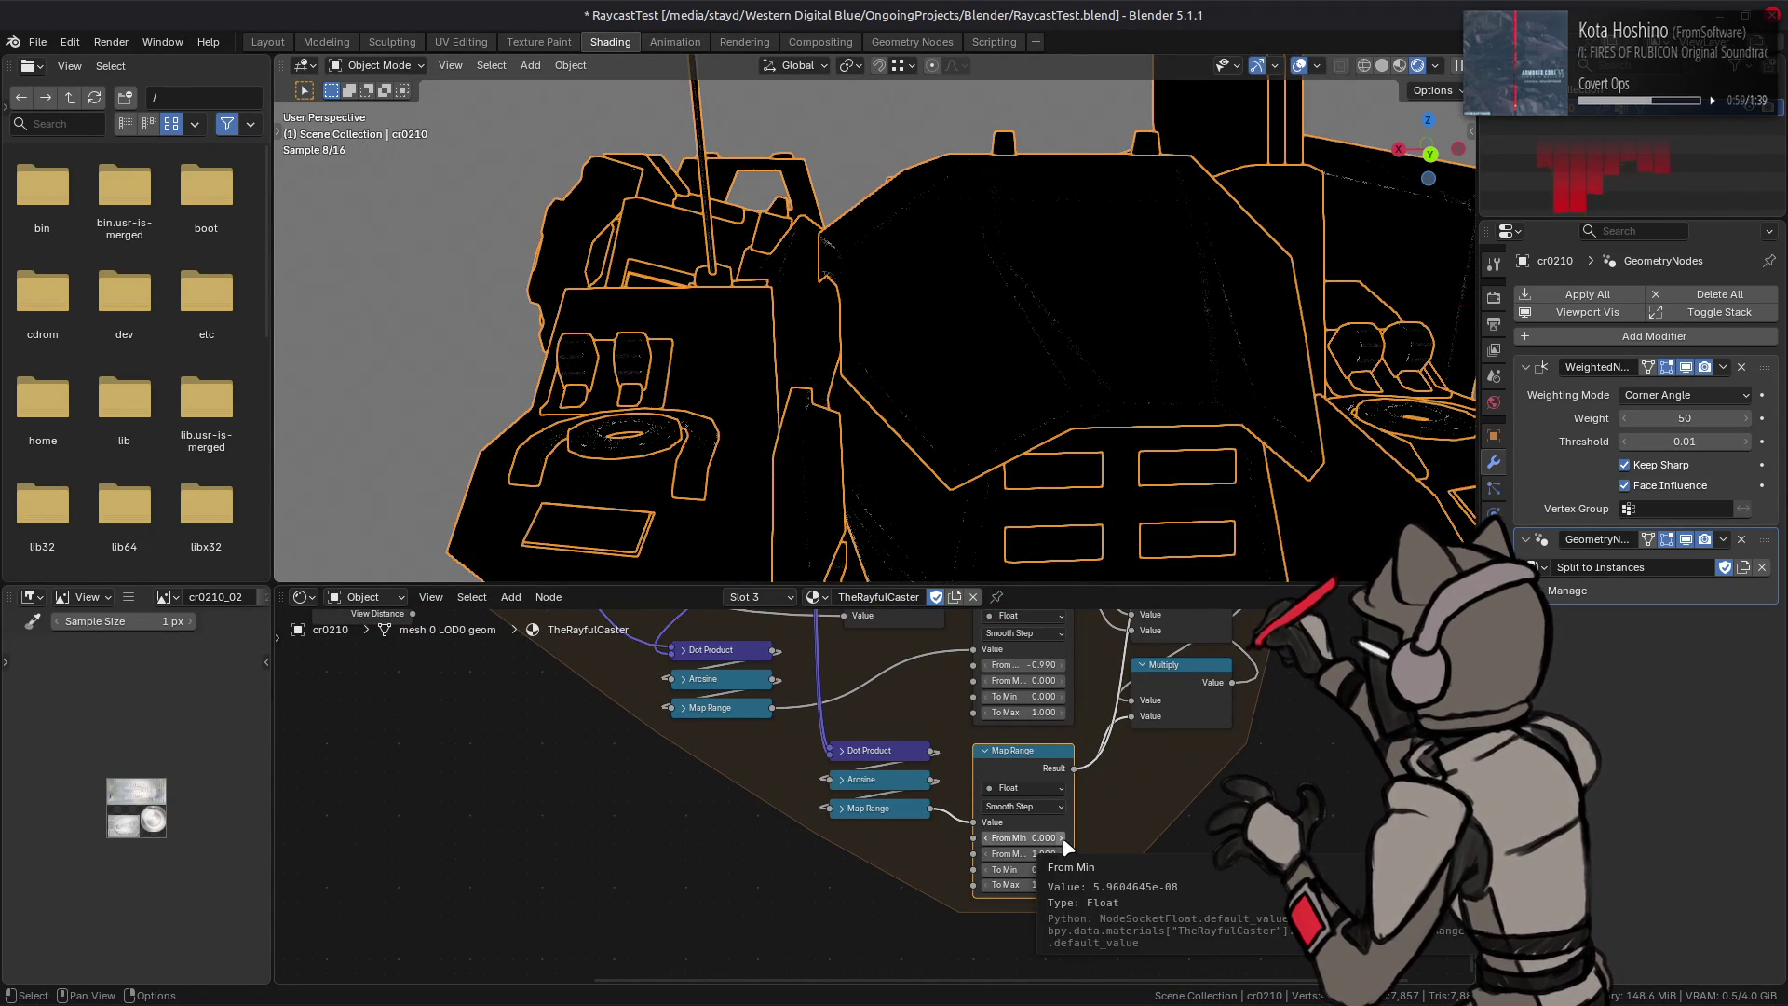
{"action": "middle_click_drag", "start_coordinate": [694, 728], "coordinate": [702, 870]}
{"action": "mouse_move", "coordinate": [642, 755]}
{"action": "middle_mouse_down"}
{"action": "mouse_move", "coordinate": [604, 844]}
{"action": "mouse_move", "coordinate": [564, 822]}
{"action": "mouse_move", "coordinate": [687, 777]}
{"action": "middle_mouse_up"}
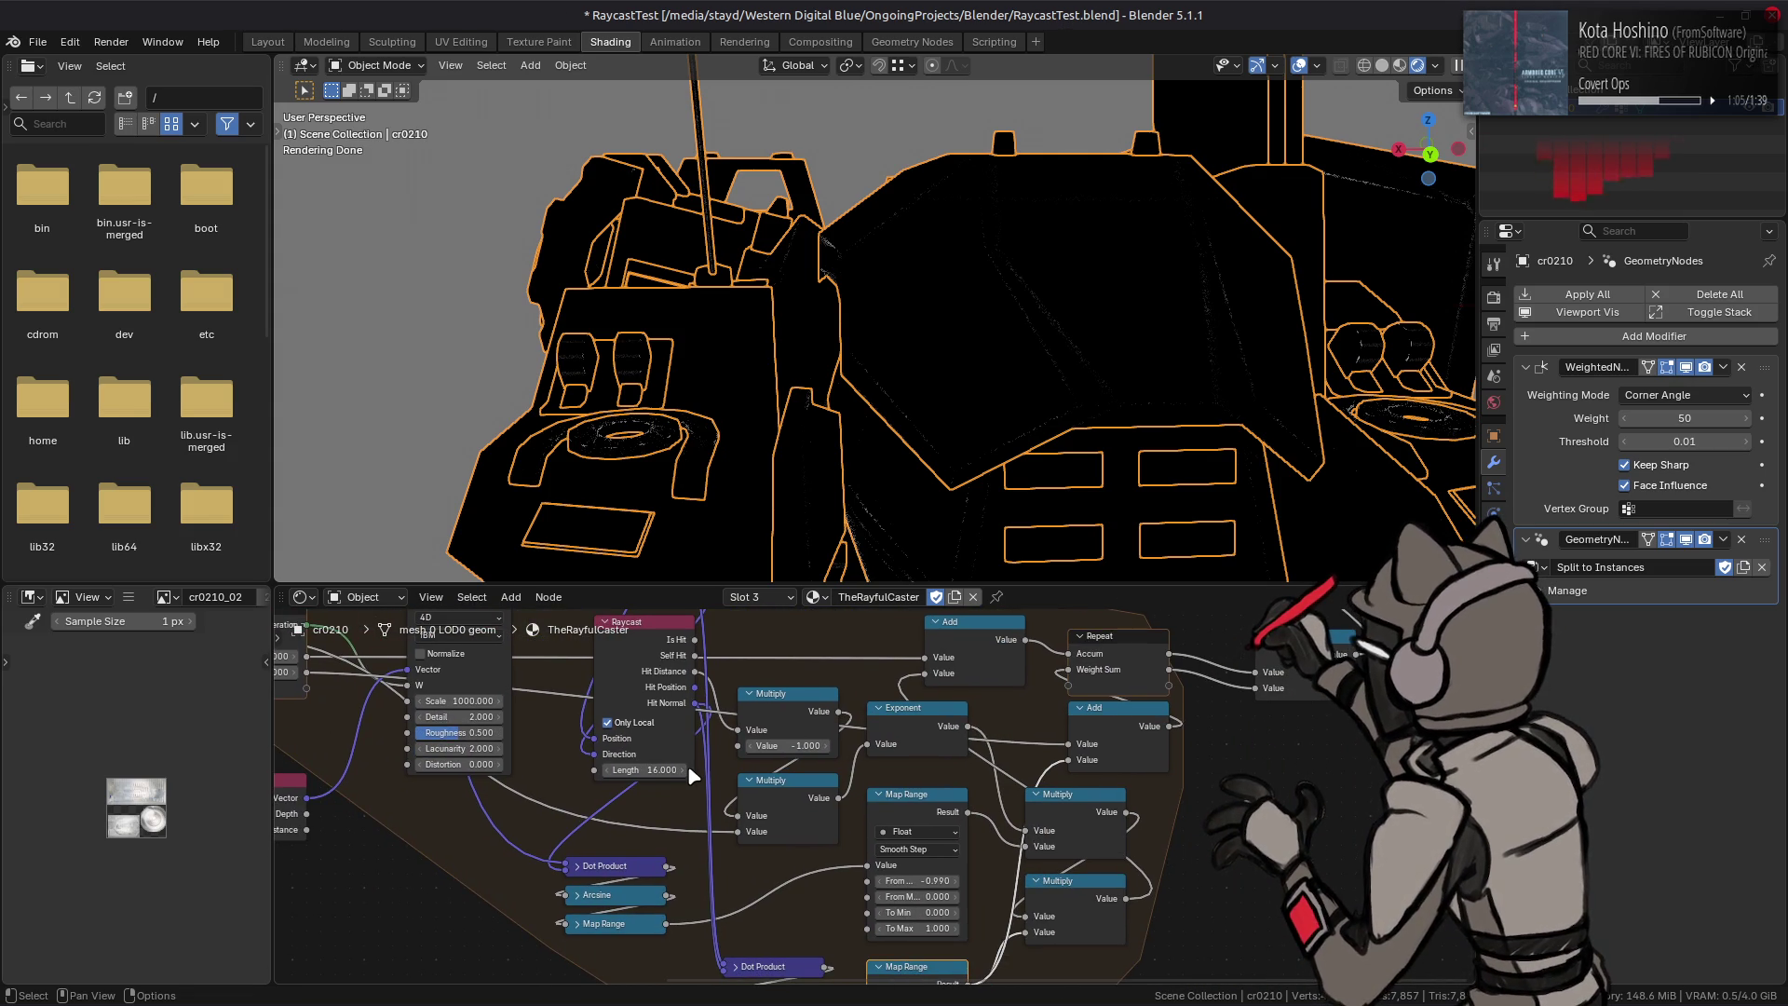
{"action": "left_click", "coordinate": [784, 703]}
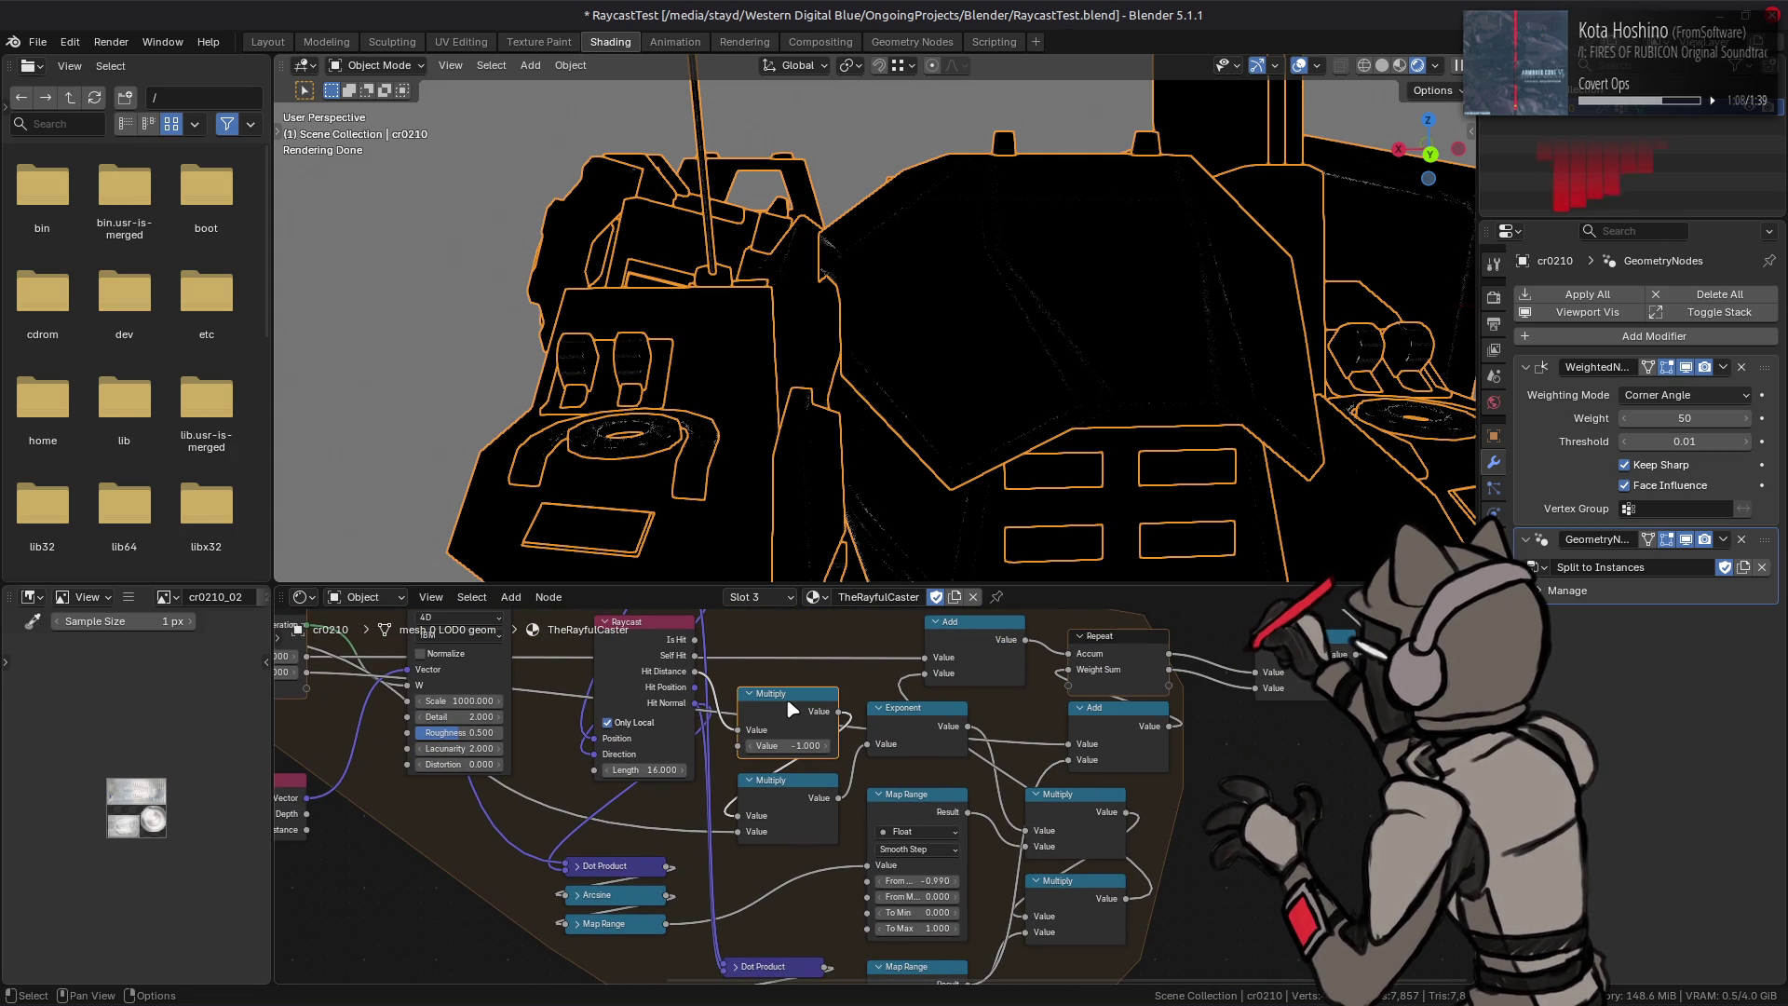
{"action": "left_click", "coordinate": [908, 801]}
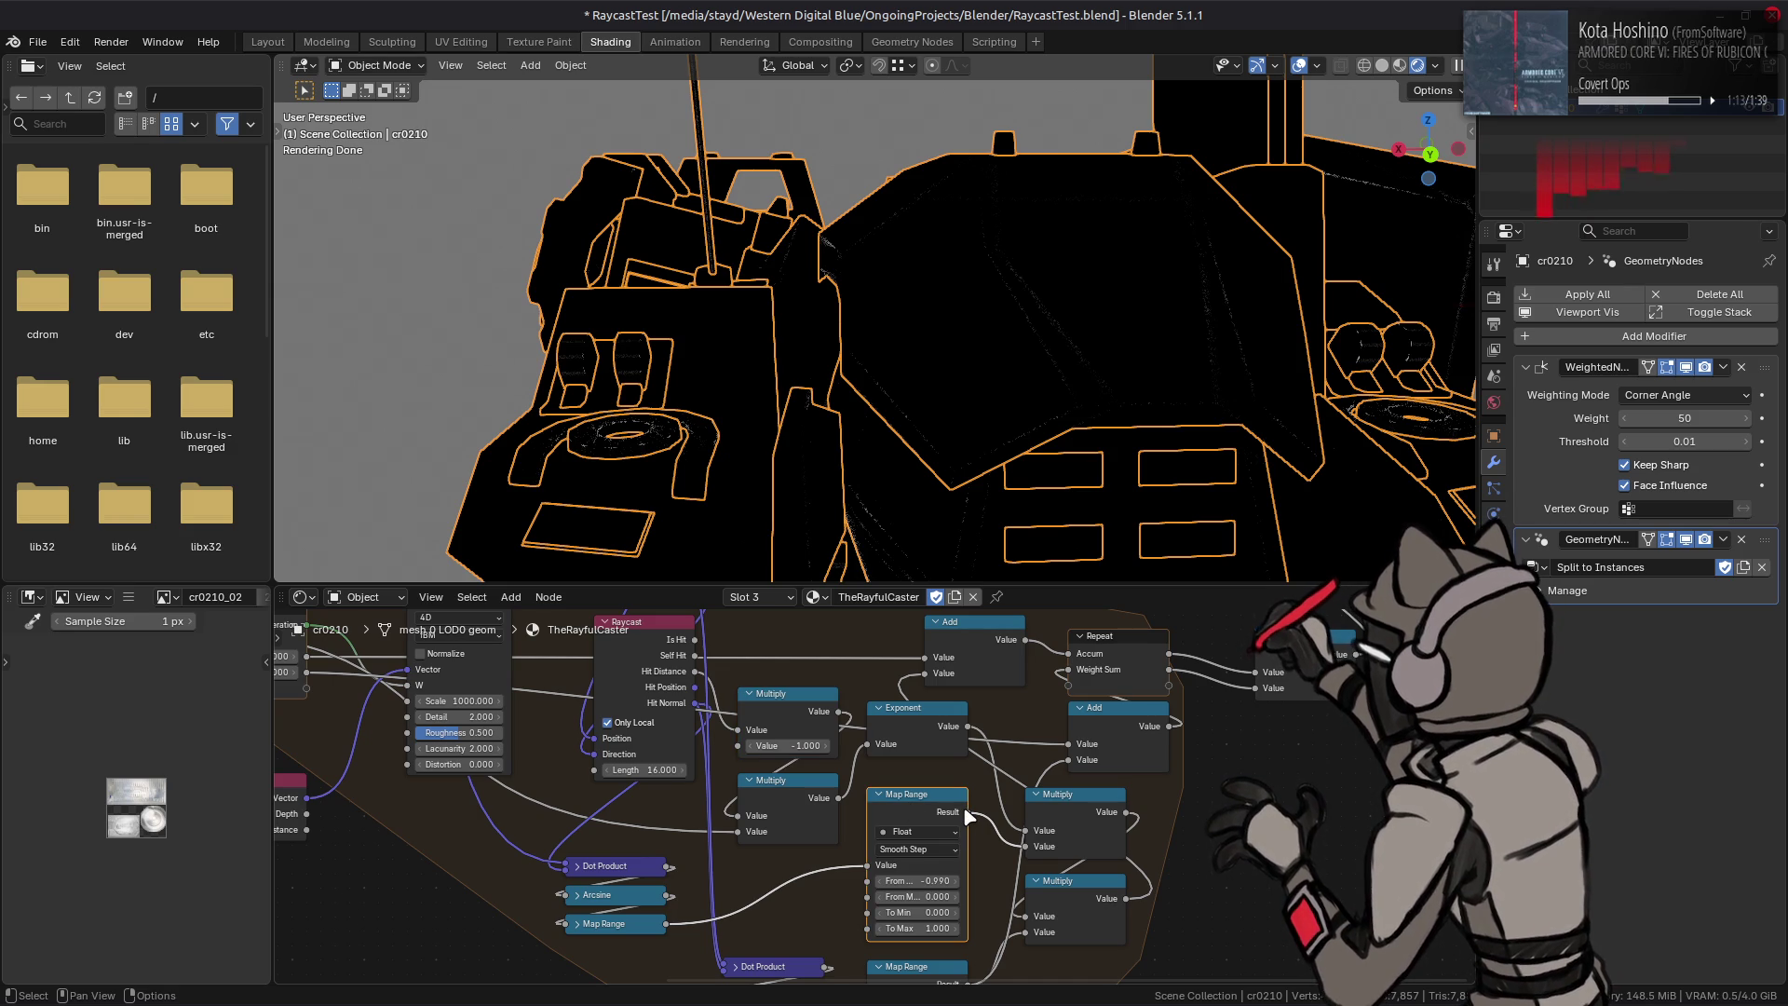
{"action": "left_click_drag", "start_coordinate": [963, 818], "coordinate": [1008, 874]}
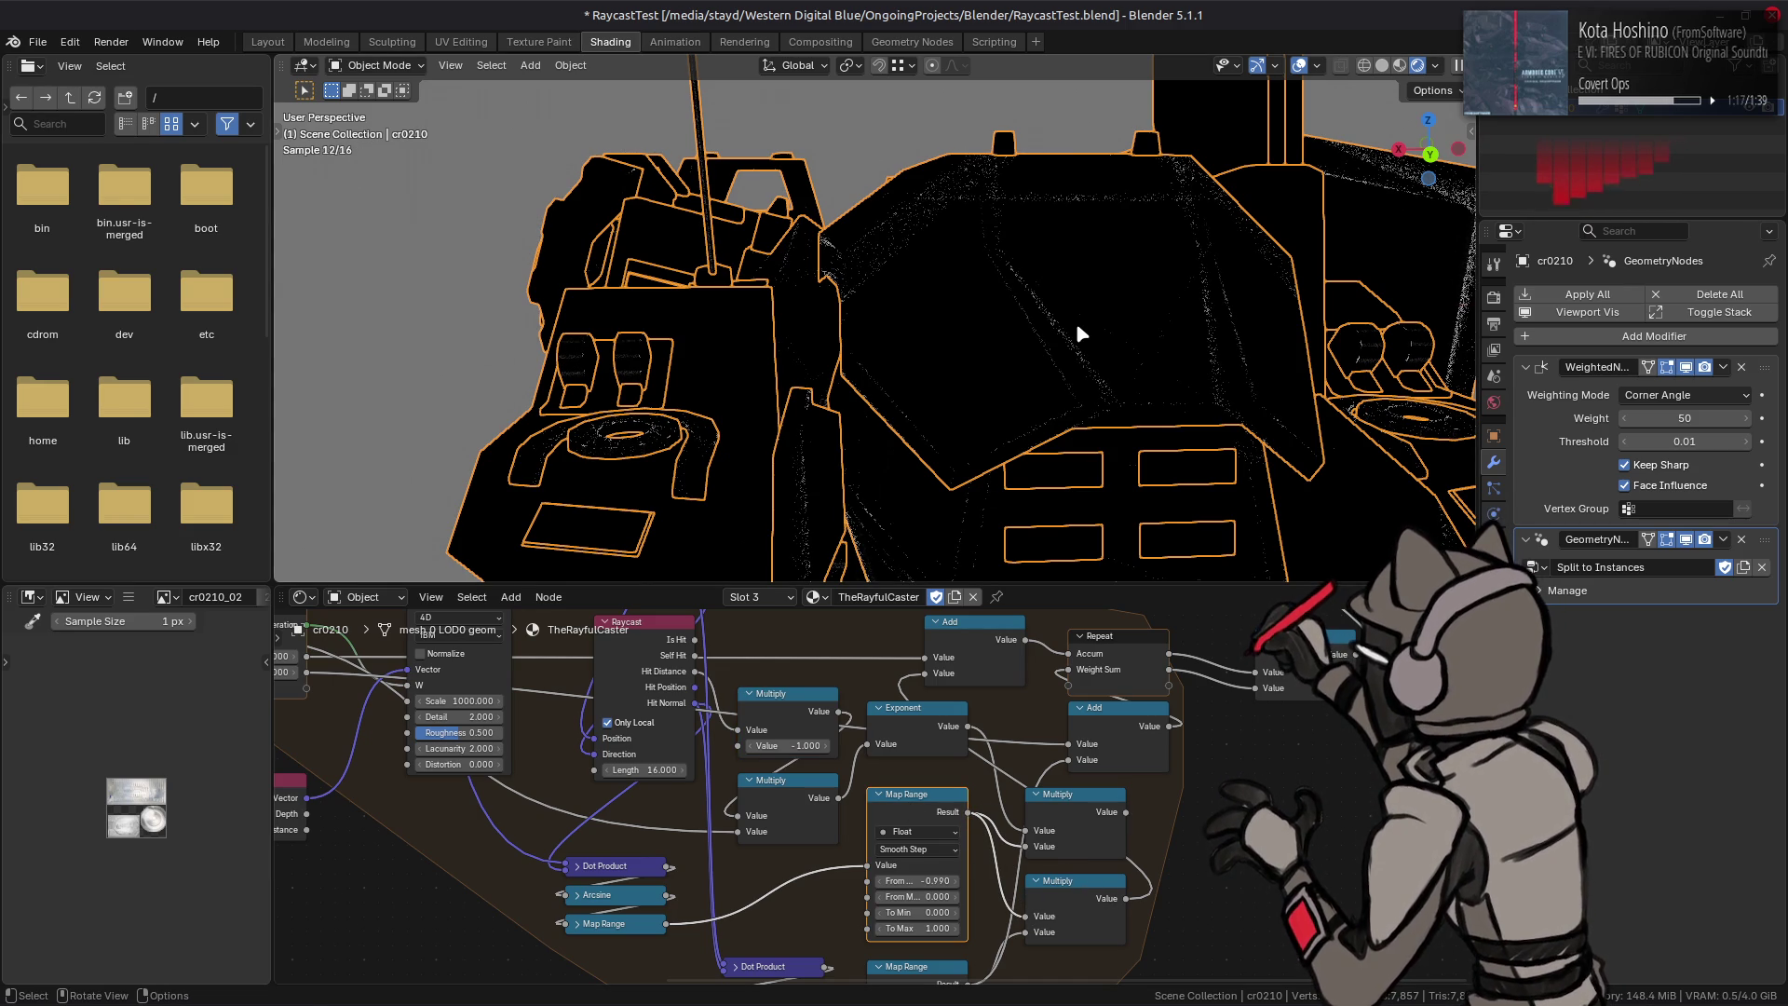
Step: Raise the lower Map Range From Min while orbiting the mech to side and top views
{"action": "middle_click_drag", "start_coordinate": [1076, 333], "coordinate": [939, 340]}
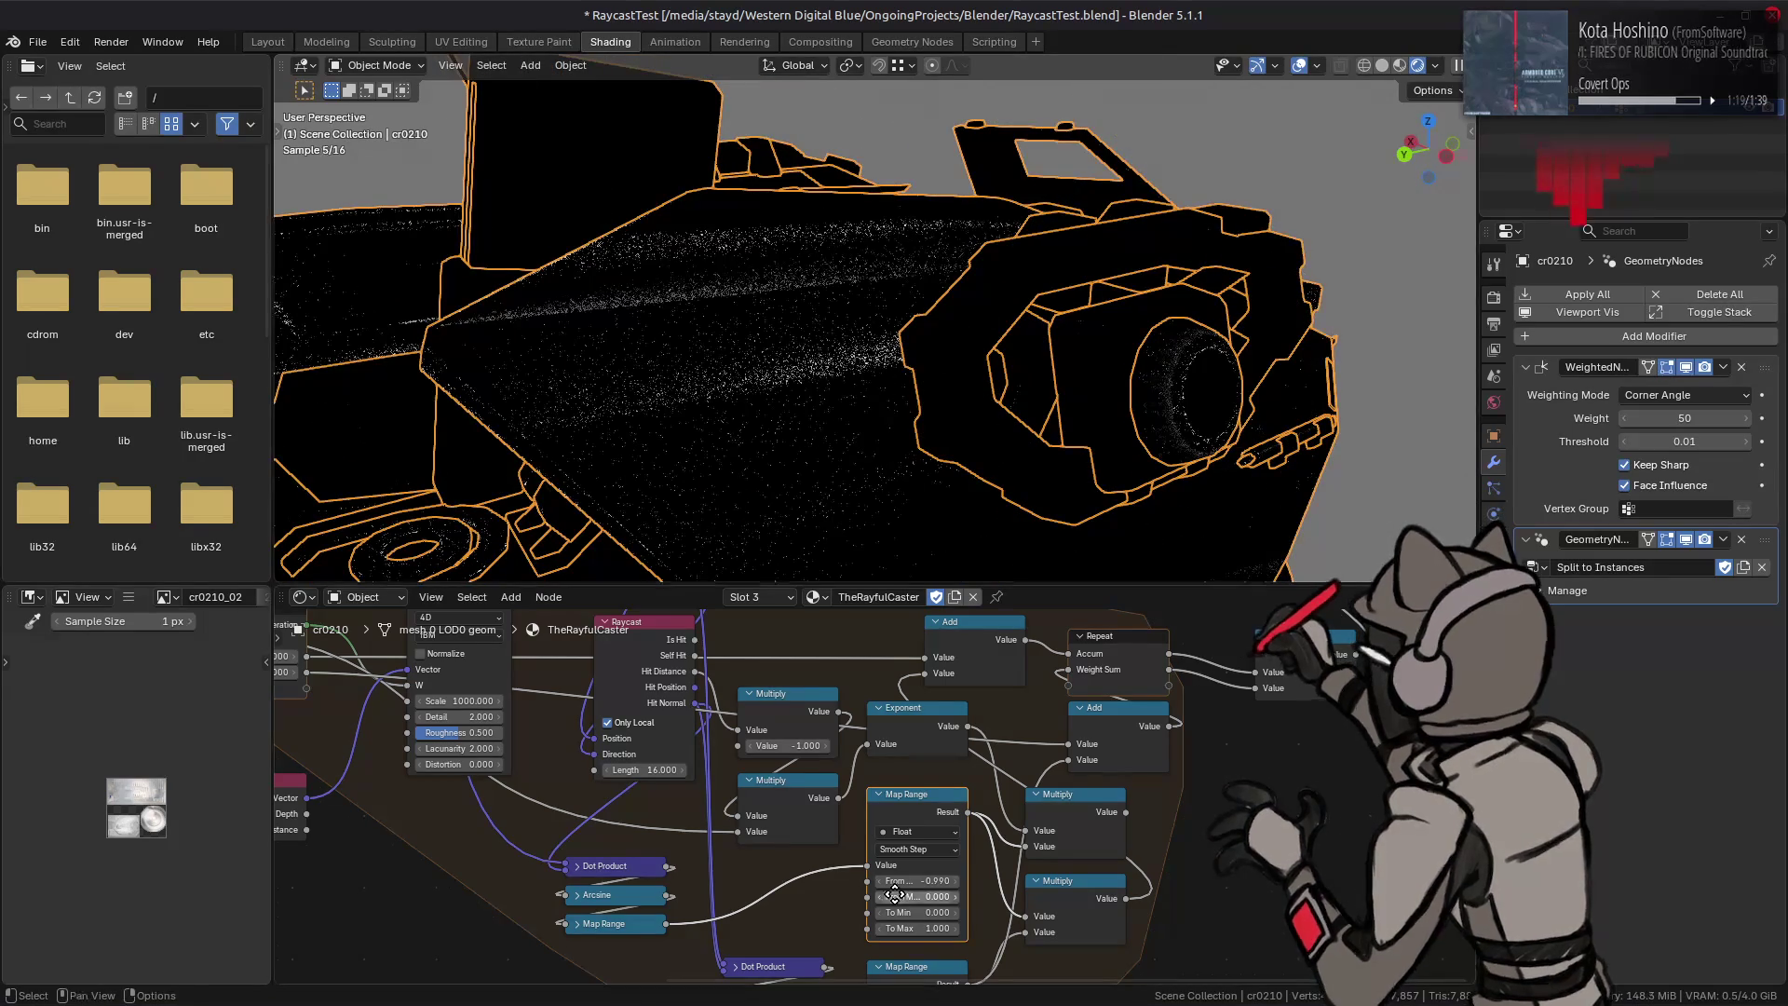
{"action": "middle_click_drag", "start_coordinate": [894, 901], "coordinate": [905, 723]}
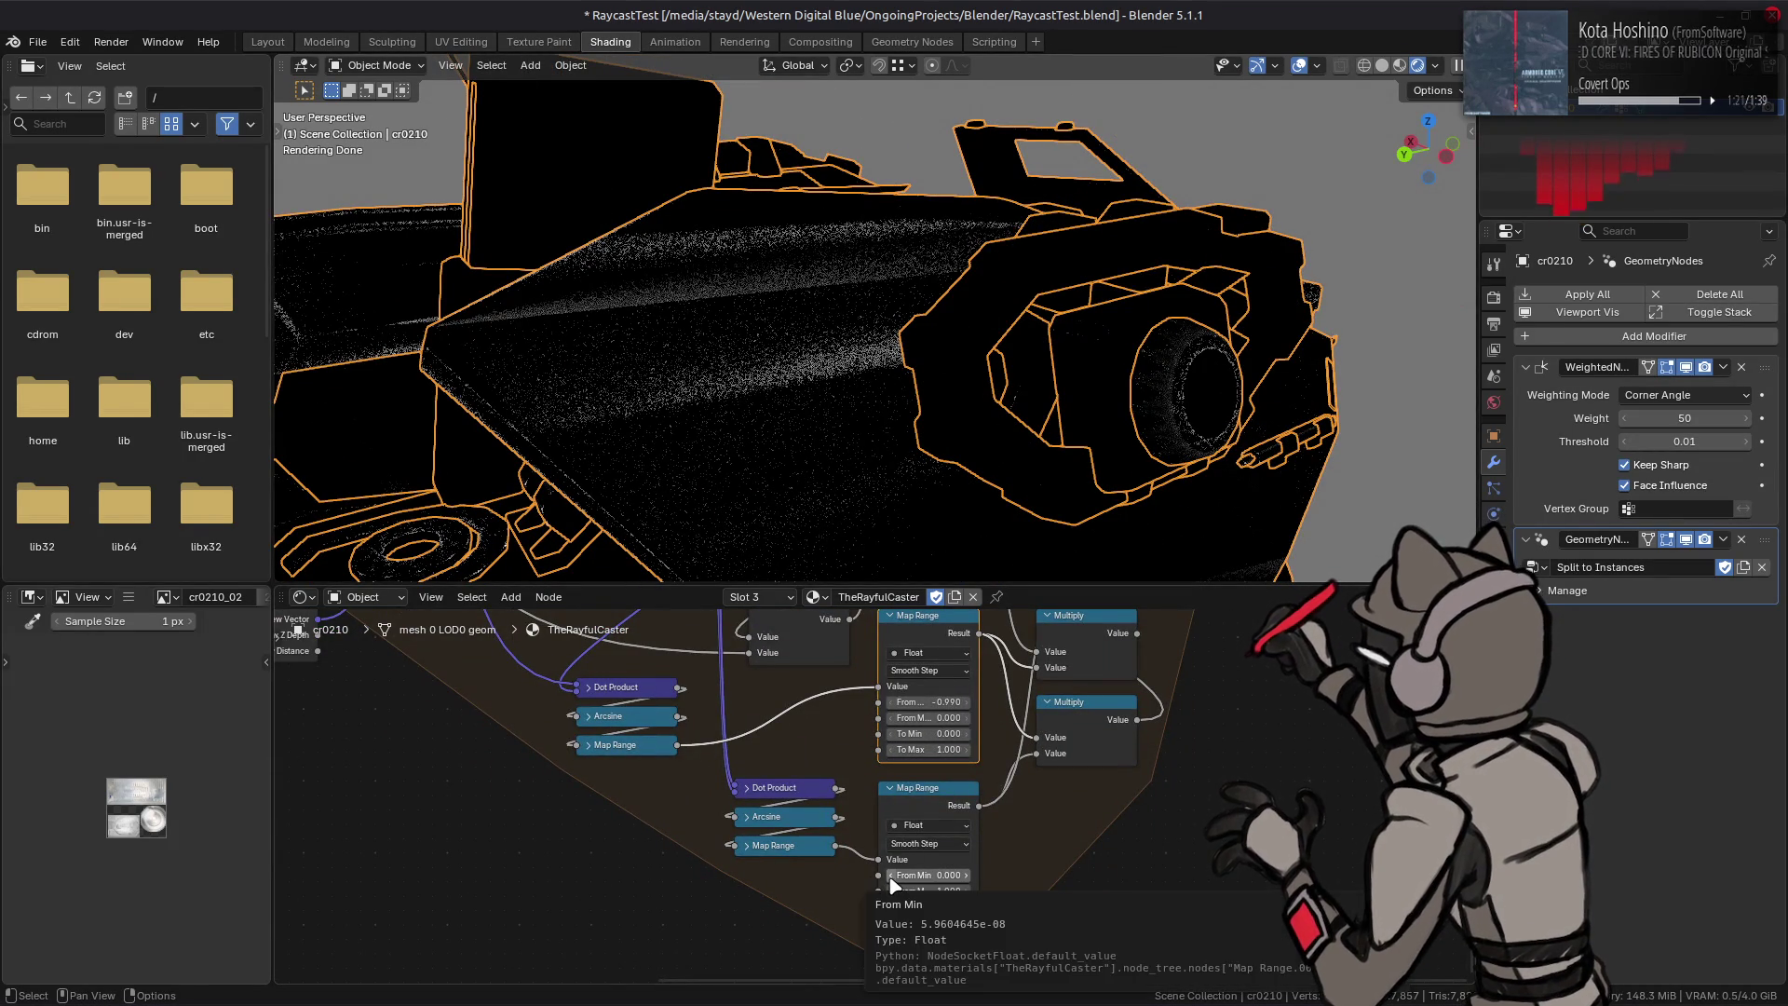
{"action": "scroll", "coordinate": [892, 883], "scroll_direction": "up", "scroll_amount": 1, "text": "ctrl"}
{"action": "mouse_move", "coordinate": [858, 392]}
{"action": "middle_mouse_down"}
{"action": "mouse_move", "coordinate": [856, 350]}
{"action": "mouse_move", "coordinate": [948, 367]}
{"action": "middle_mouse_up"}
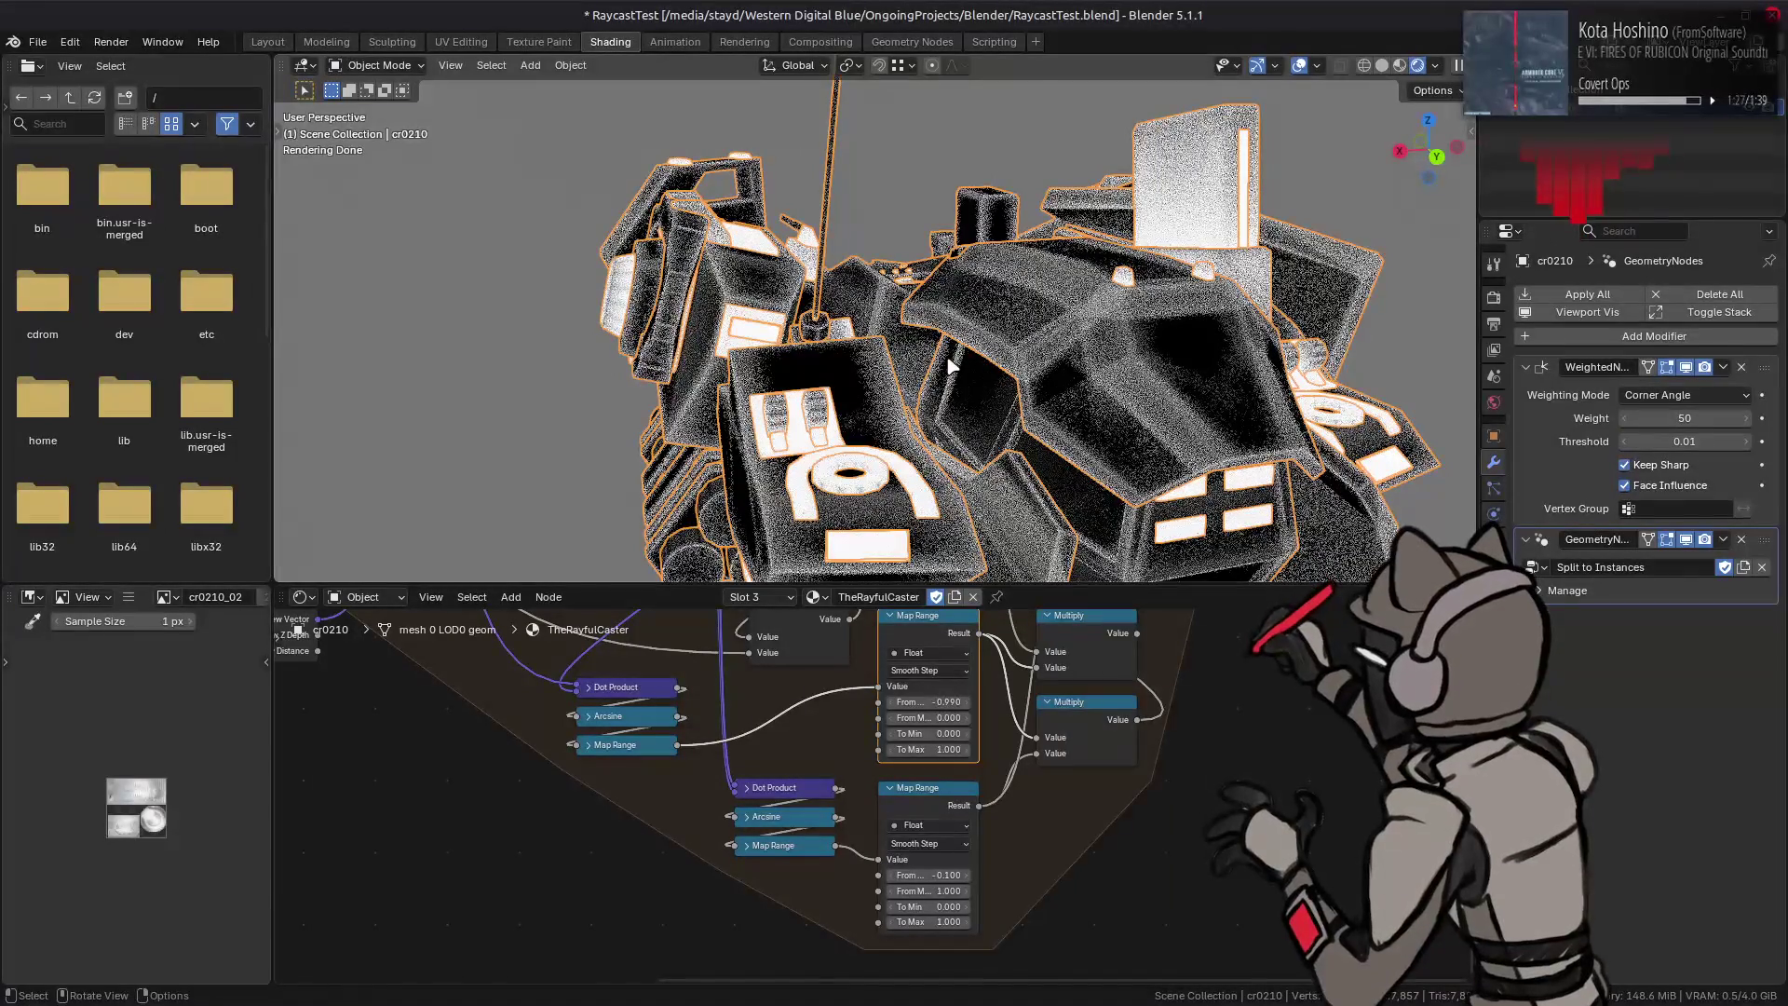
{"action": "mouse_move", "coordinate": [638, 335]}
{"action": "middle_mouse_down"}
{"action": "mouse_move", "coordinate": [892, 388]}
{"action": "mouse_move", "coordinate": [844, 332]}
{"action": "middle_mouse_up"}
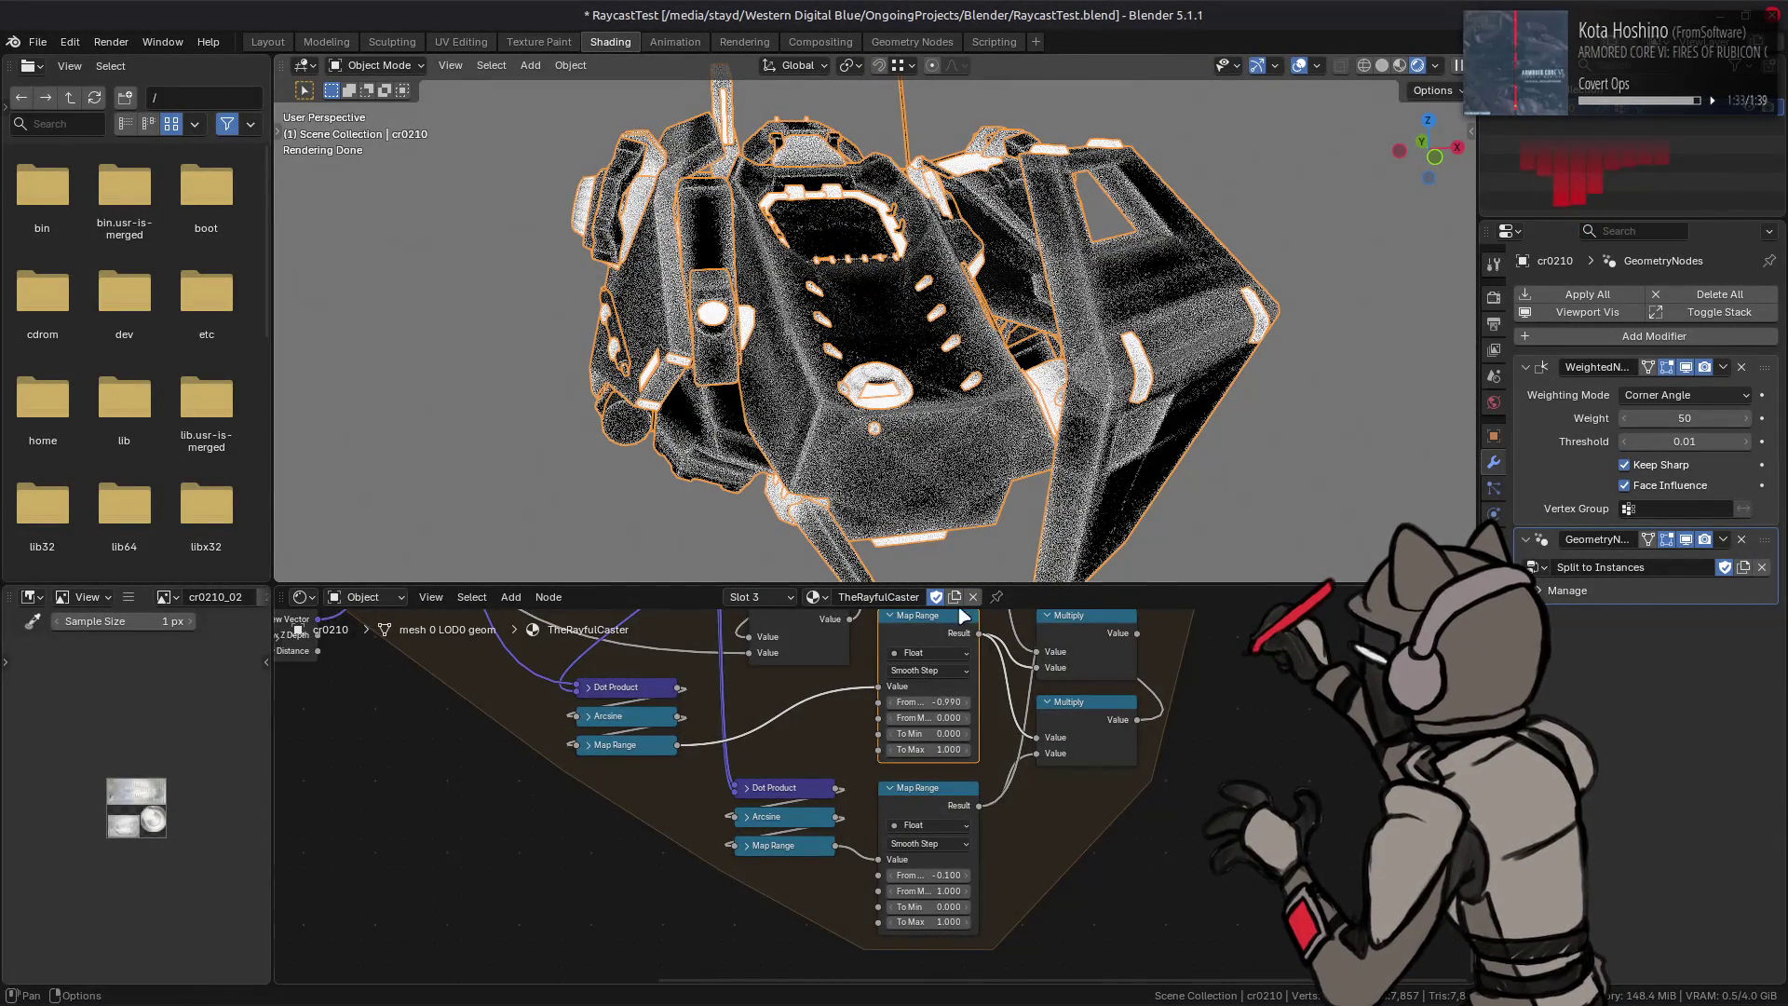
{"action": "middle_click_drag", "start_coordinate": [971, 652], "coordinate": [964, 816]}
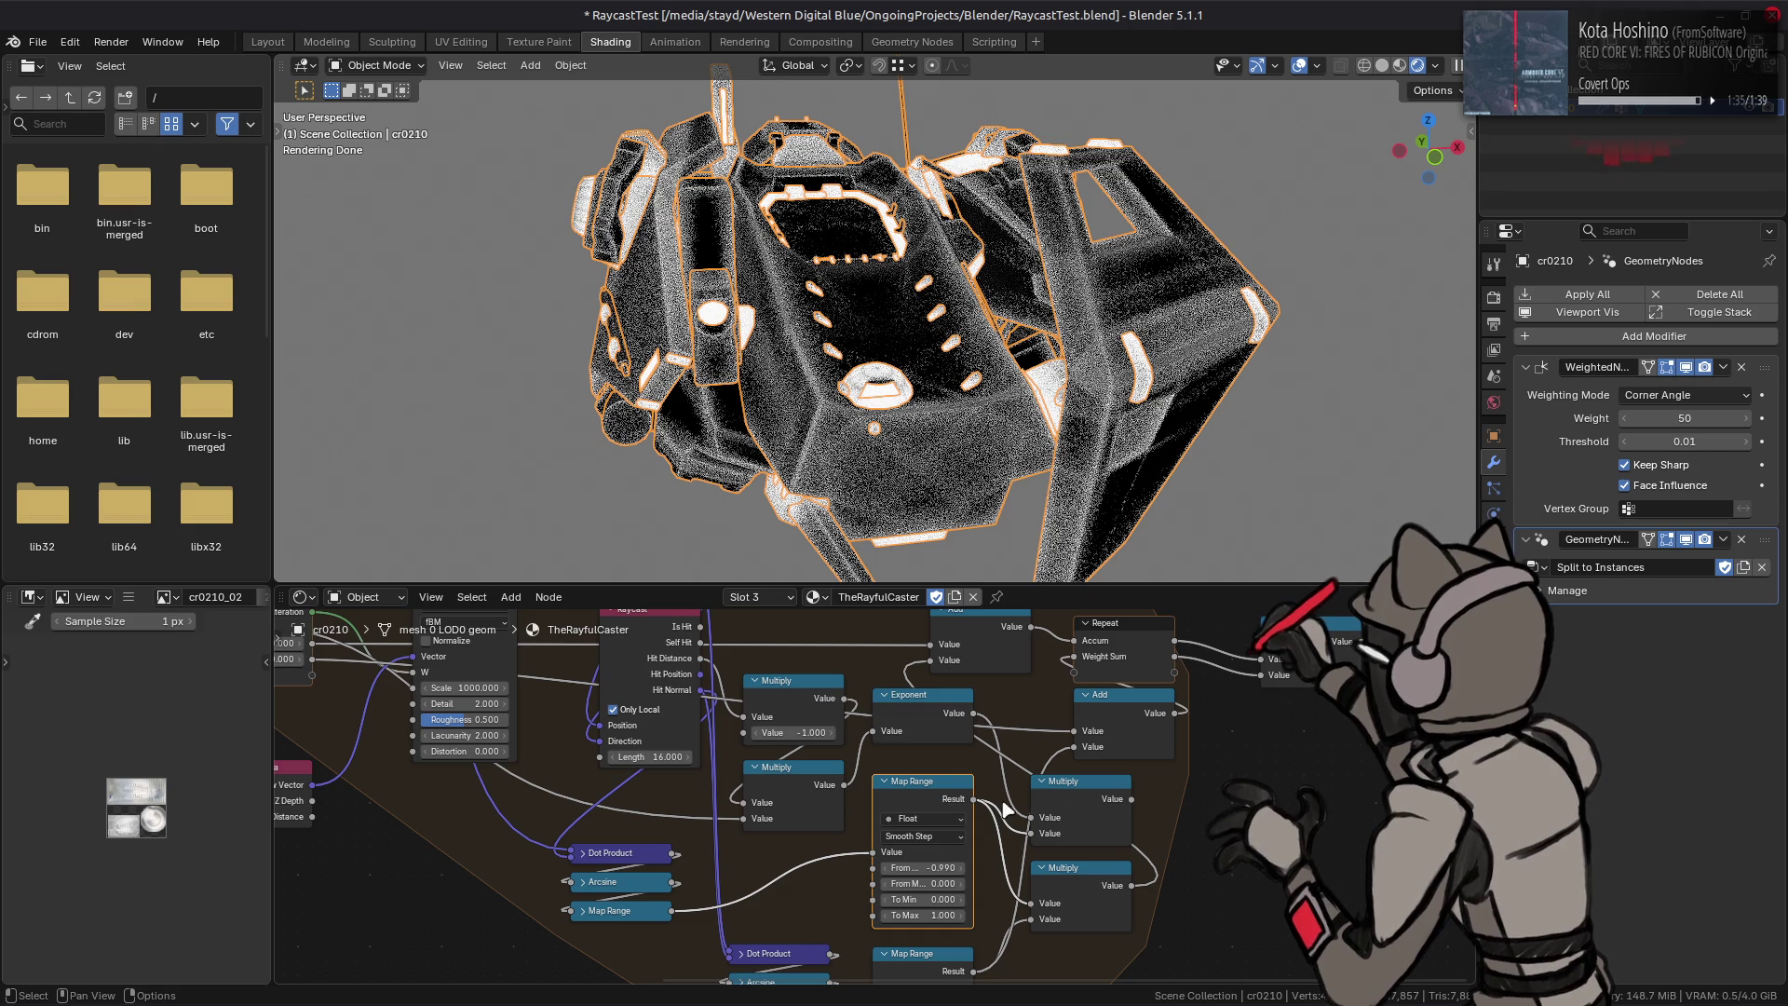
{"action": "right_click_drag", "start_coordinate": [1134, 802], "coordinate": [1014, 905], "text": "ctrl"}
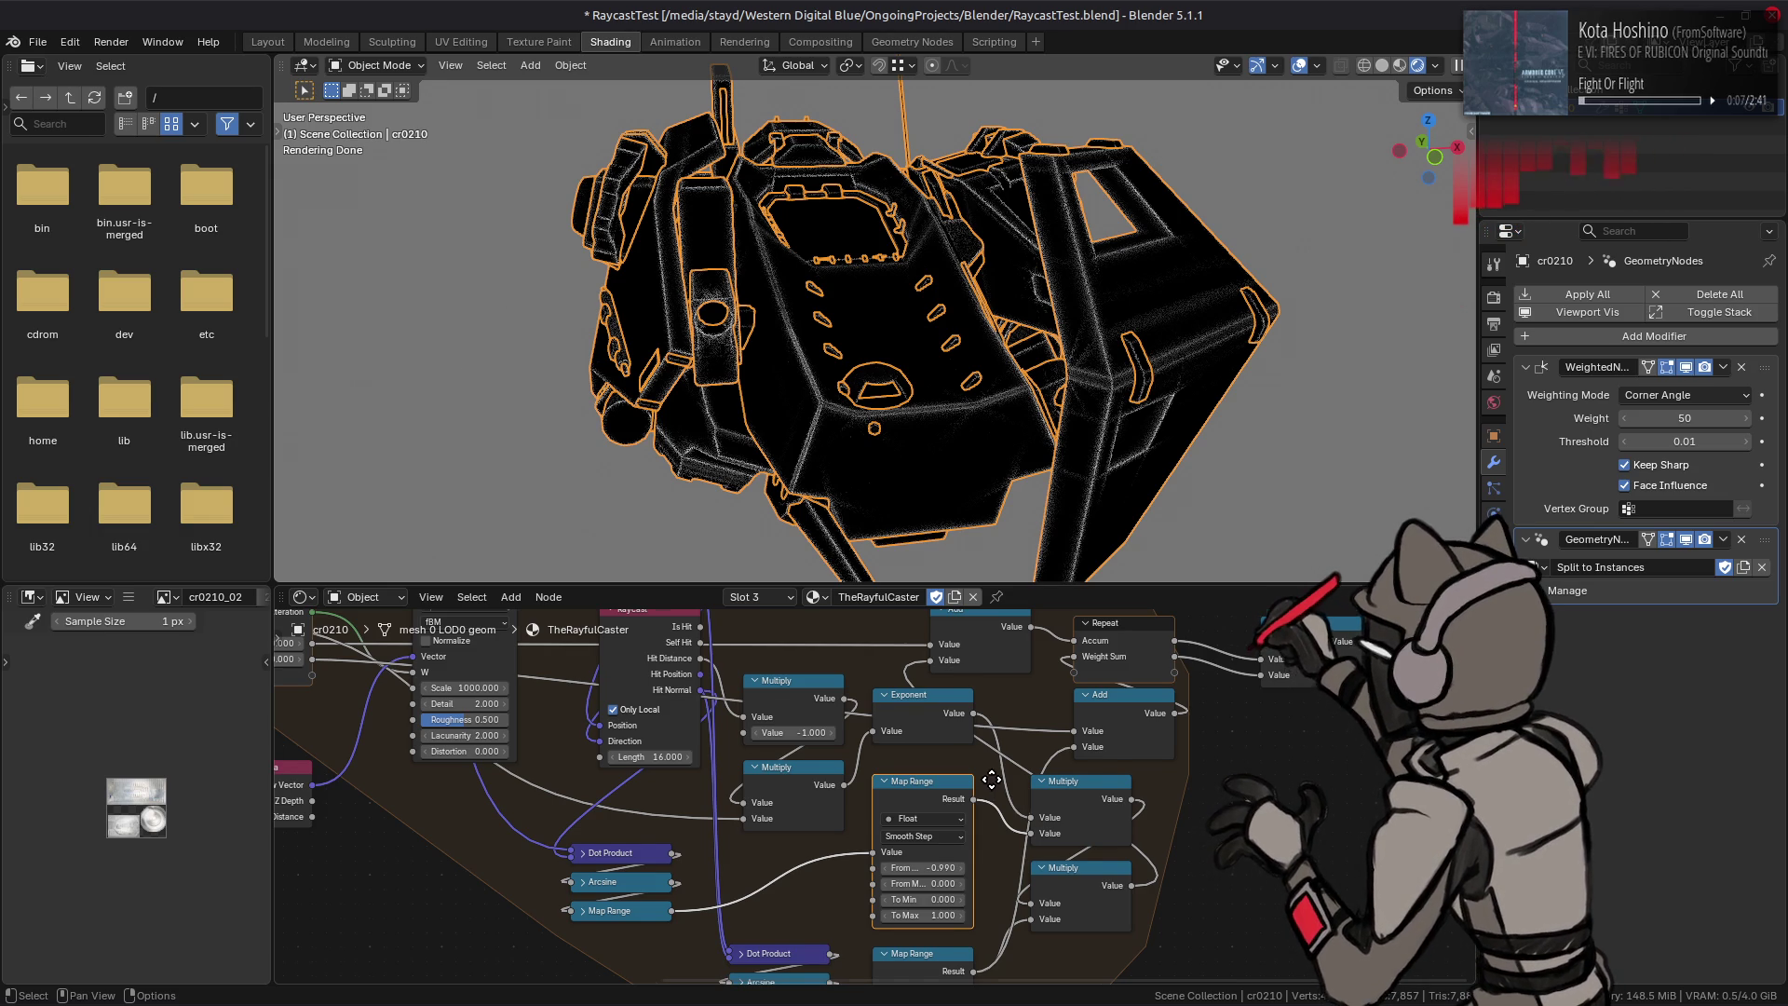
{"action": "scroll", "coordinate": [994, 792], "scroll_direction": "down", "scroll_amount": 3, "text": "shift"}
Step: Set the lower Map Range From Min to -1 and From Max to 1
{"action": "double_click", "coordinate": [923, 899]}
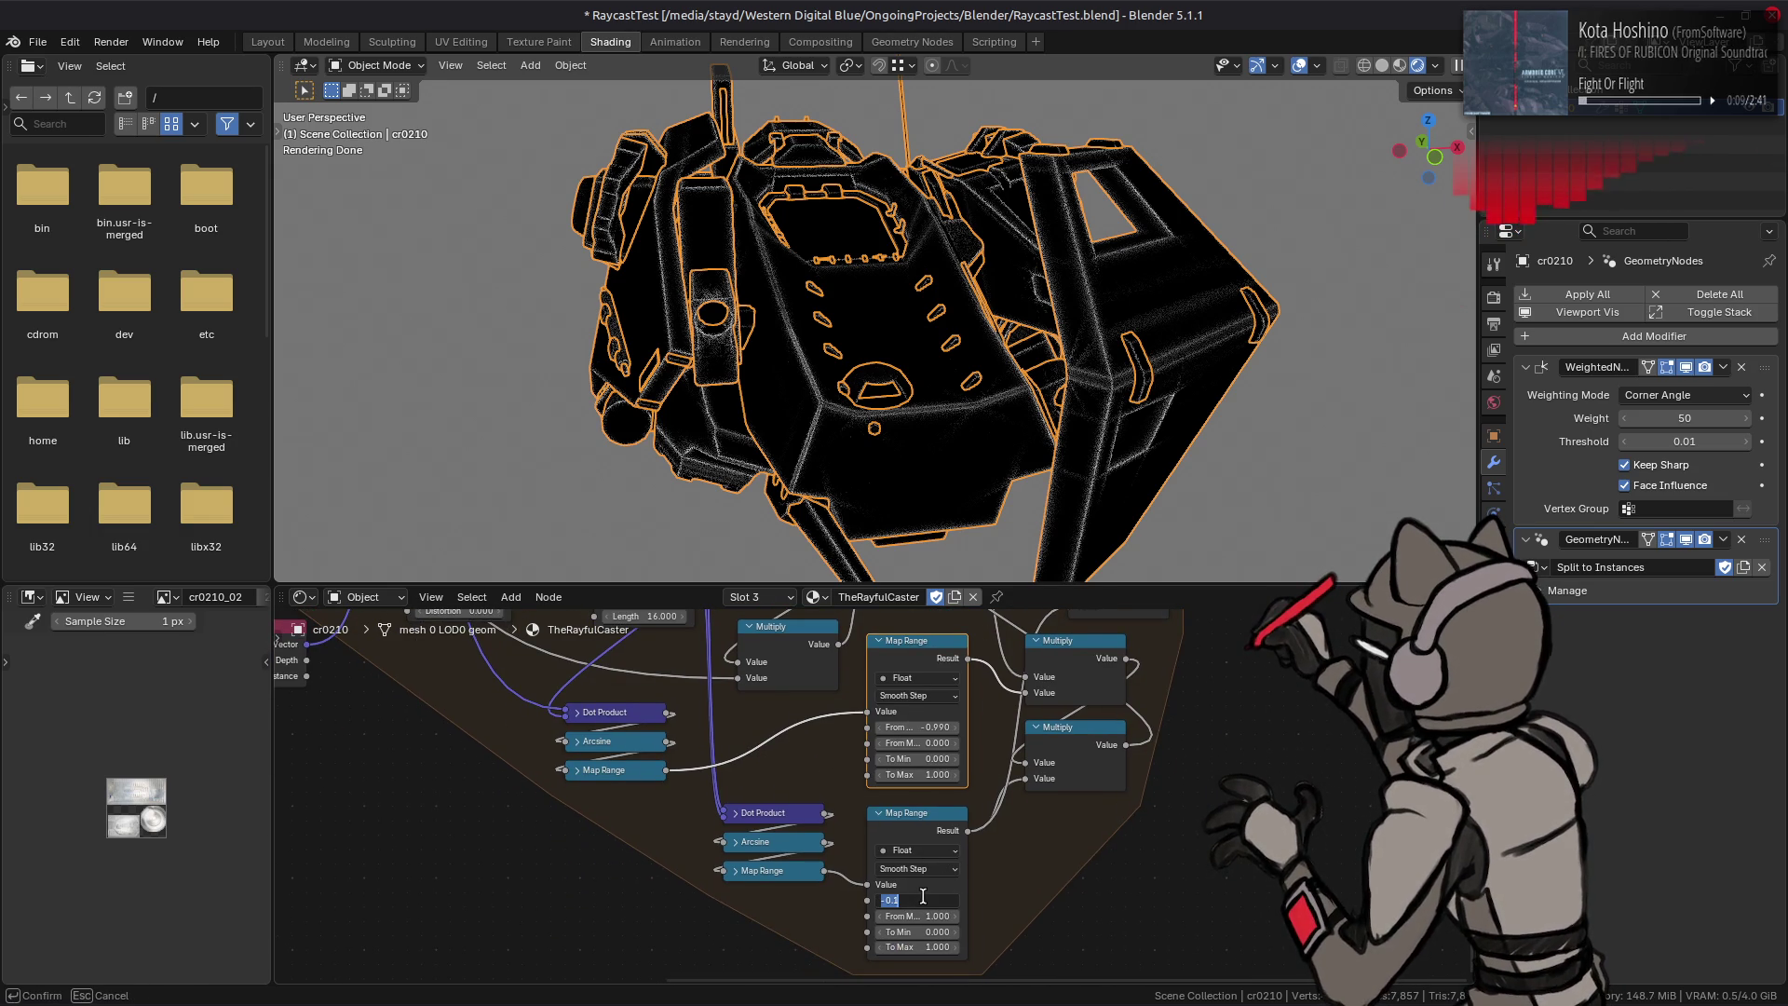
{"action": "left_click", "coordinate": [923, 917]}
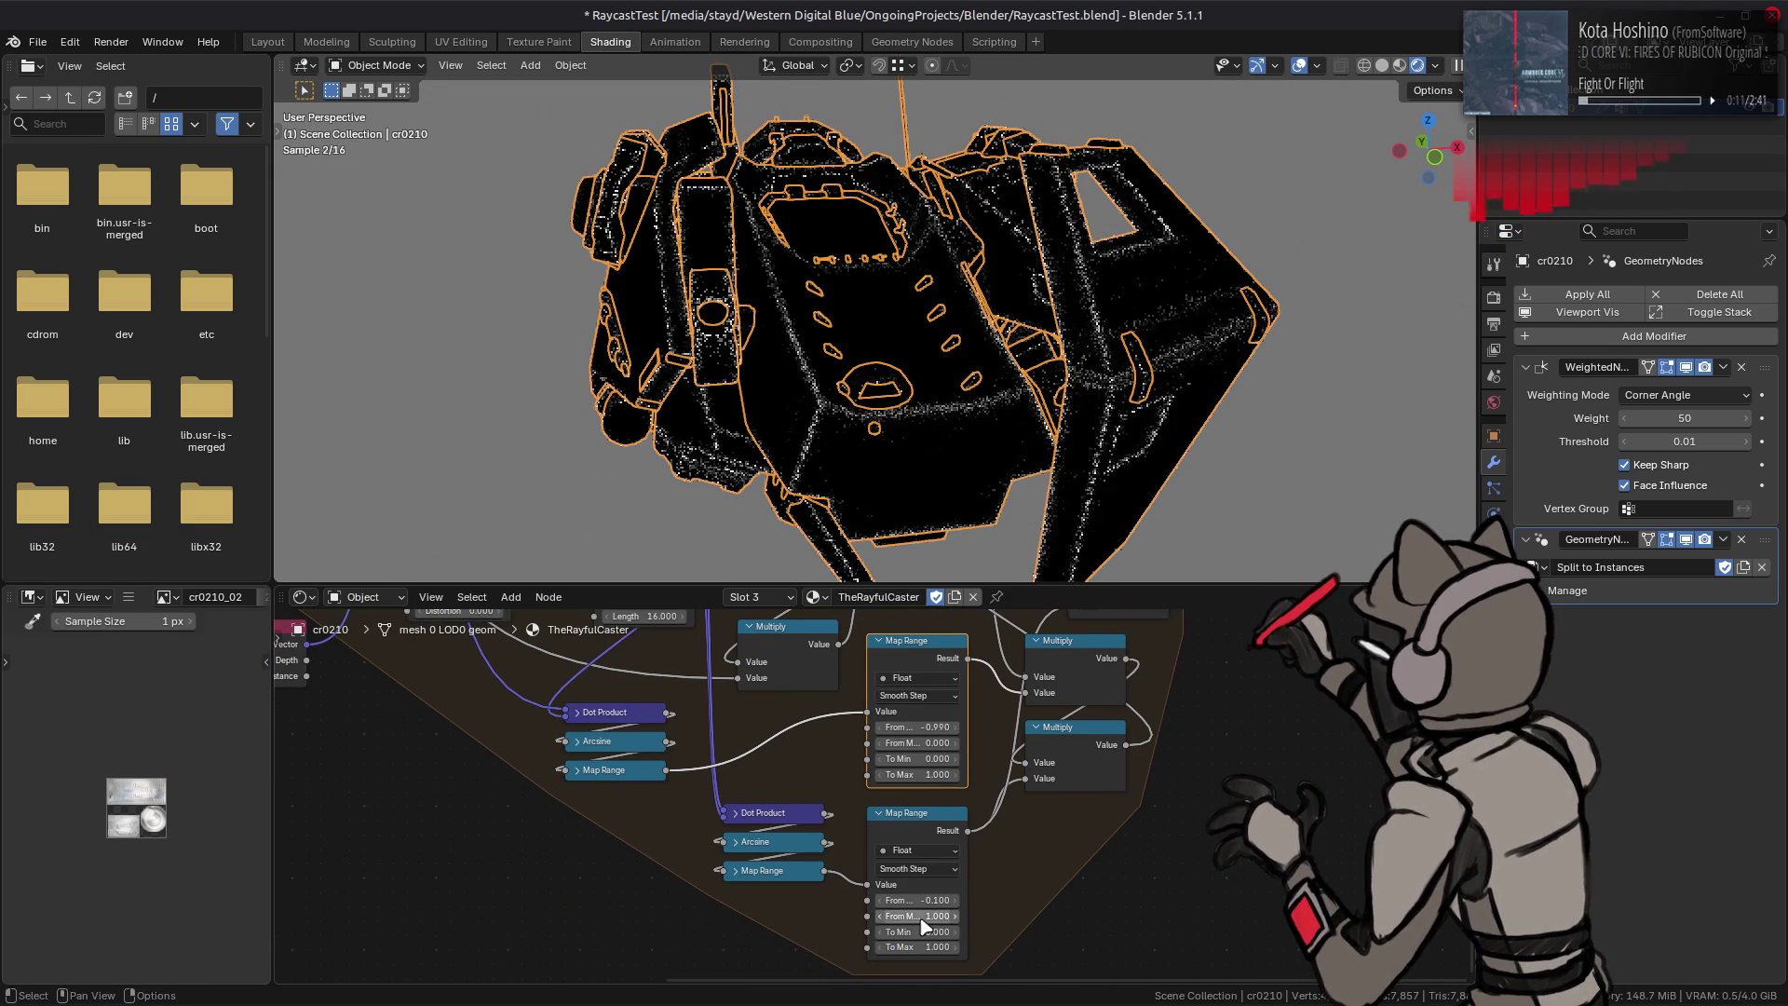
{"action": "key", "text": "Return"}
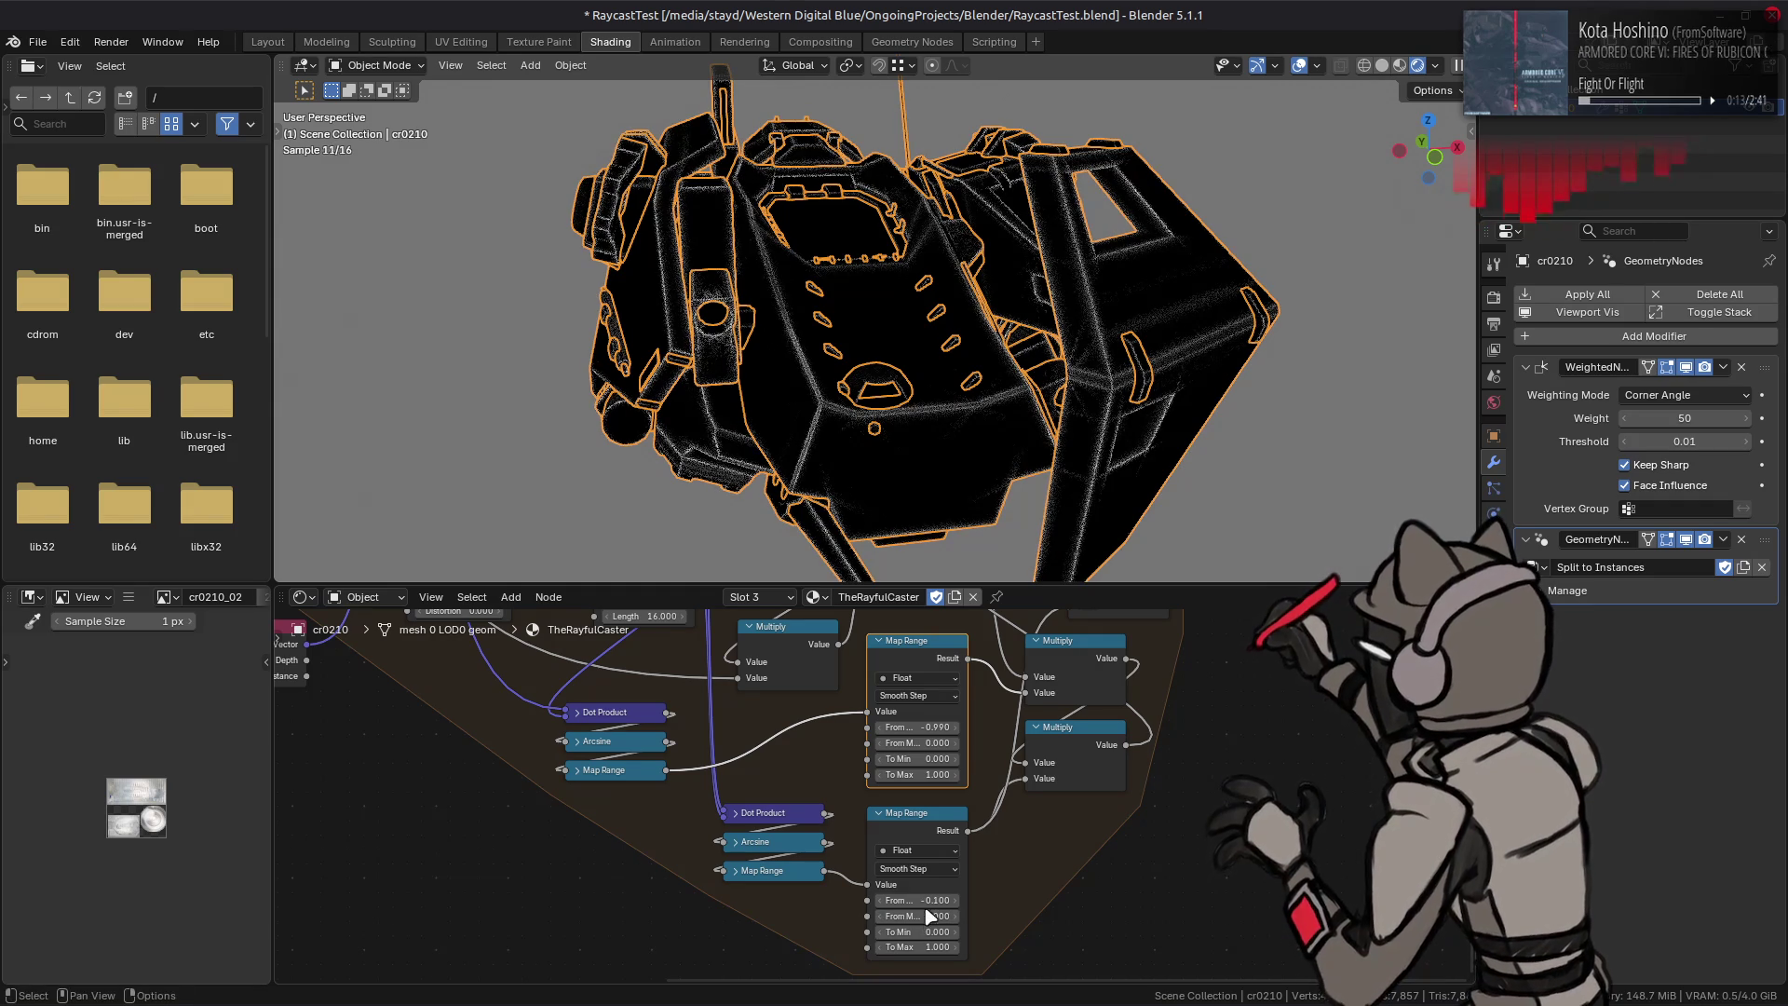
{"action": "double_click", "coordinate": [918, 901]}
{"action": "type", "text": "-1"}
{"action": "key", "text": "Return"}
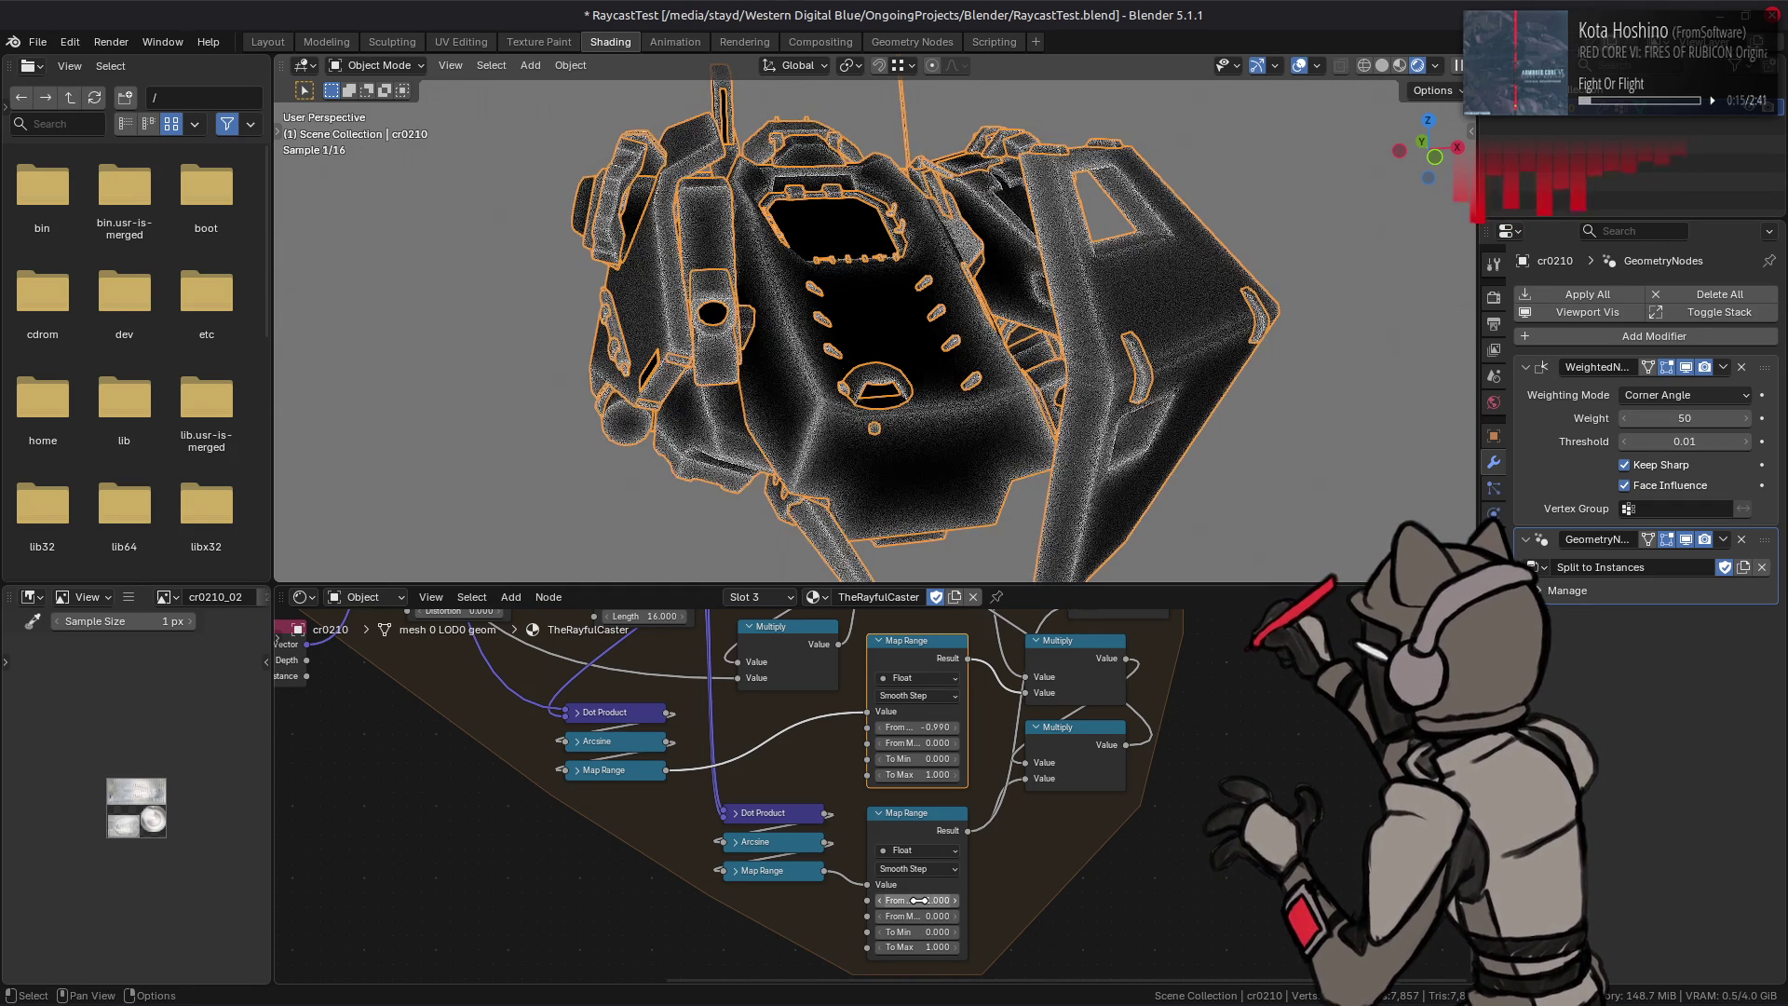
Step: Try From Min -0.1 with From Max values down to -0.9 and -0.5, checking the model from a new angle
{"action": "mouse_move", "coordinate": [923, 908]}
{"action": "left_mouse_down"}
{"action": "mouse_move", "coordinate": [978, 908]}
{"action": "mouse_move", "coordinate": [894, 900]}
{"action": "mouse_move", "coordinate": [931, 900]}
{"action": "mouse_move", "coordinate": [903, 915]}
{"action": "left_mouse_up"}
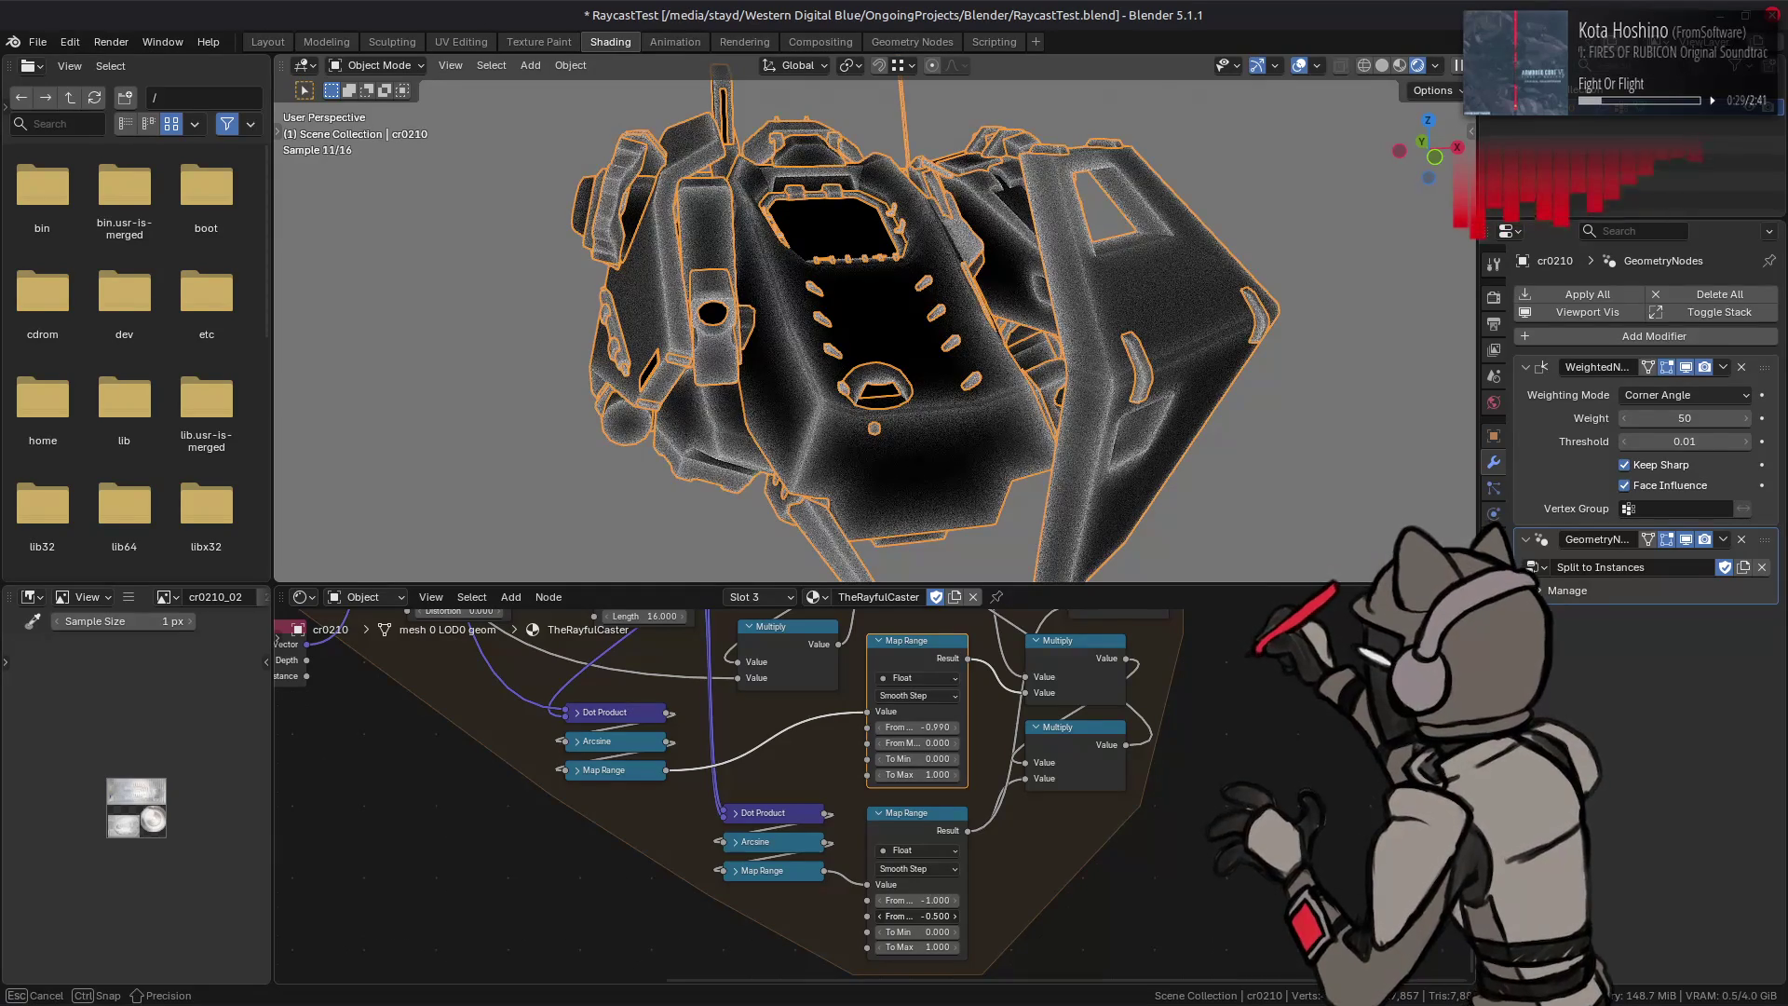
{"action": "left_click_drag", "start_coordinate": [918, 915], "coordinate": [903, 915]}
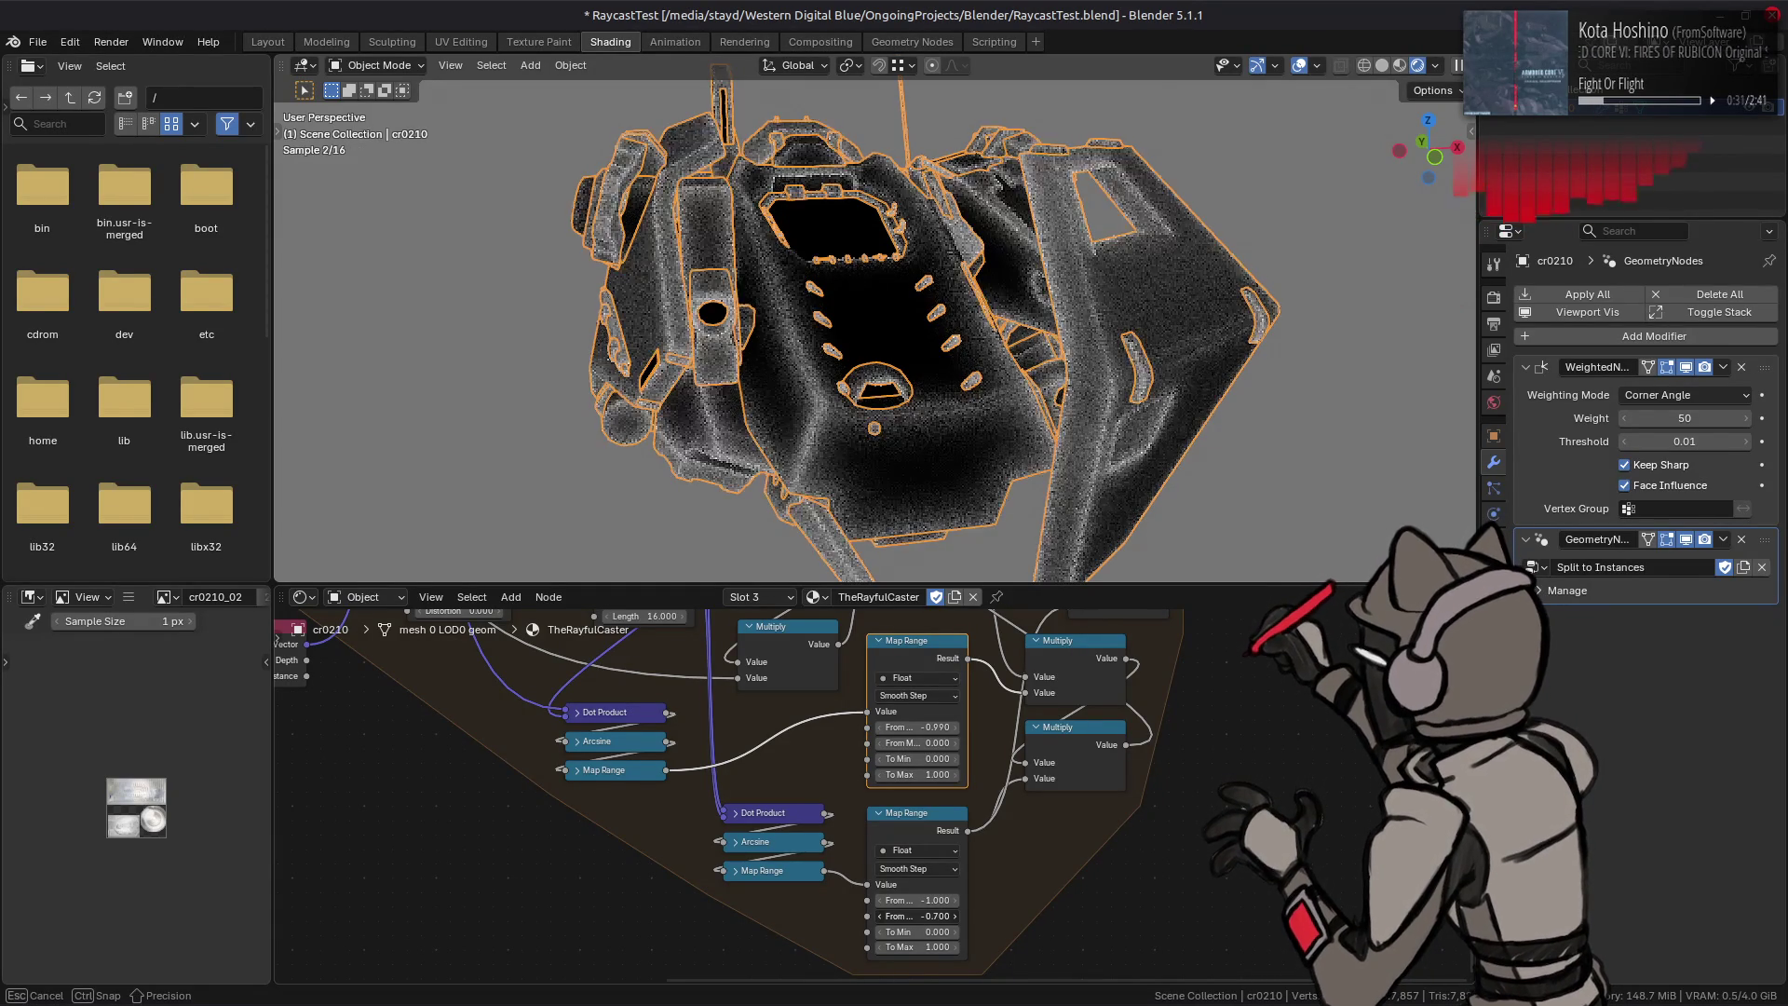
{"action": "left_click", "coordinate": [915, 915]}
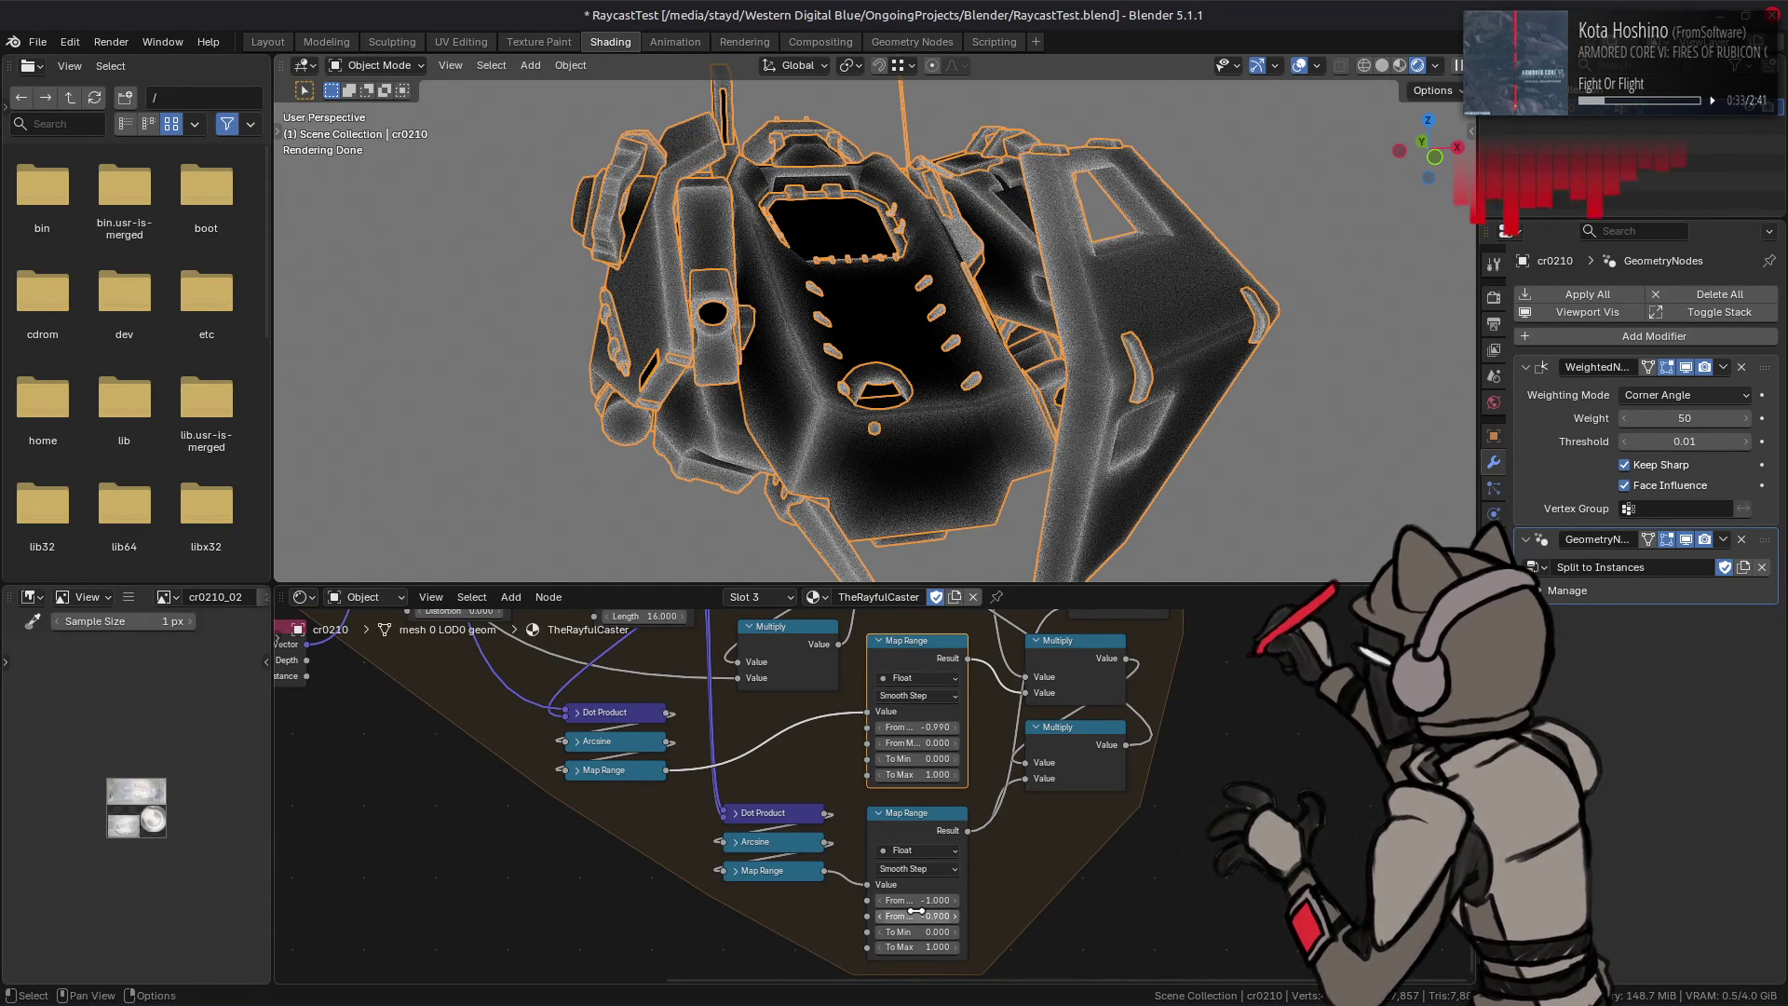
{"action": "key", "text": "Return"}
{"action": "left_click", "coordinate": [916, 911]}
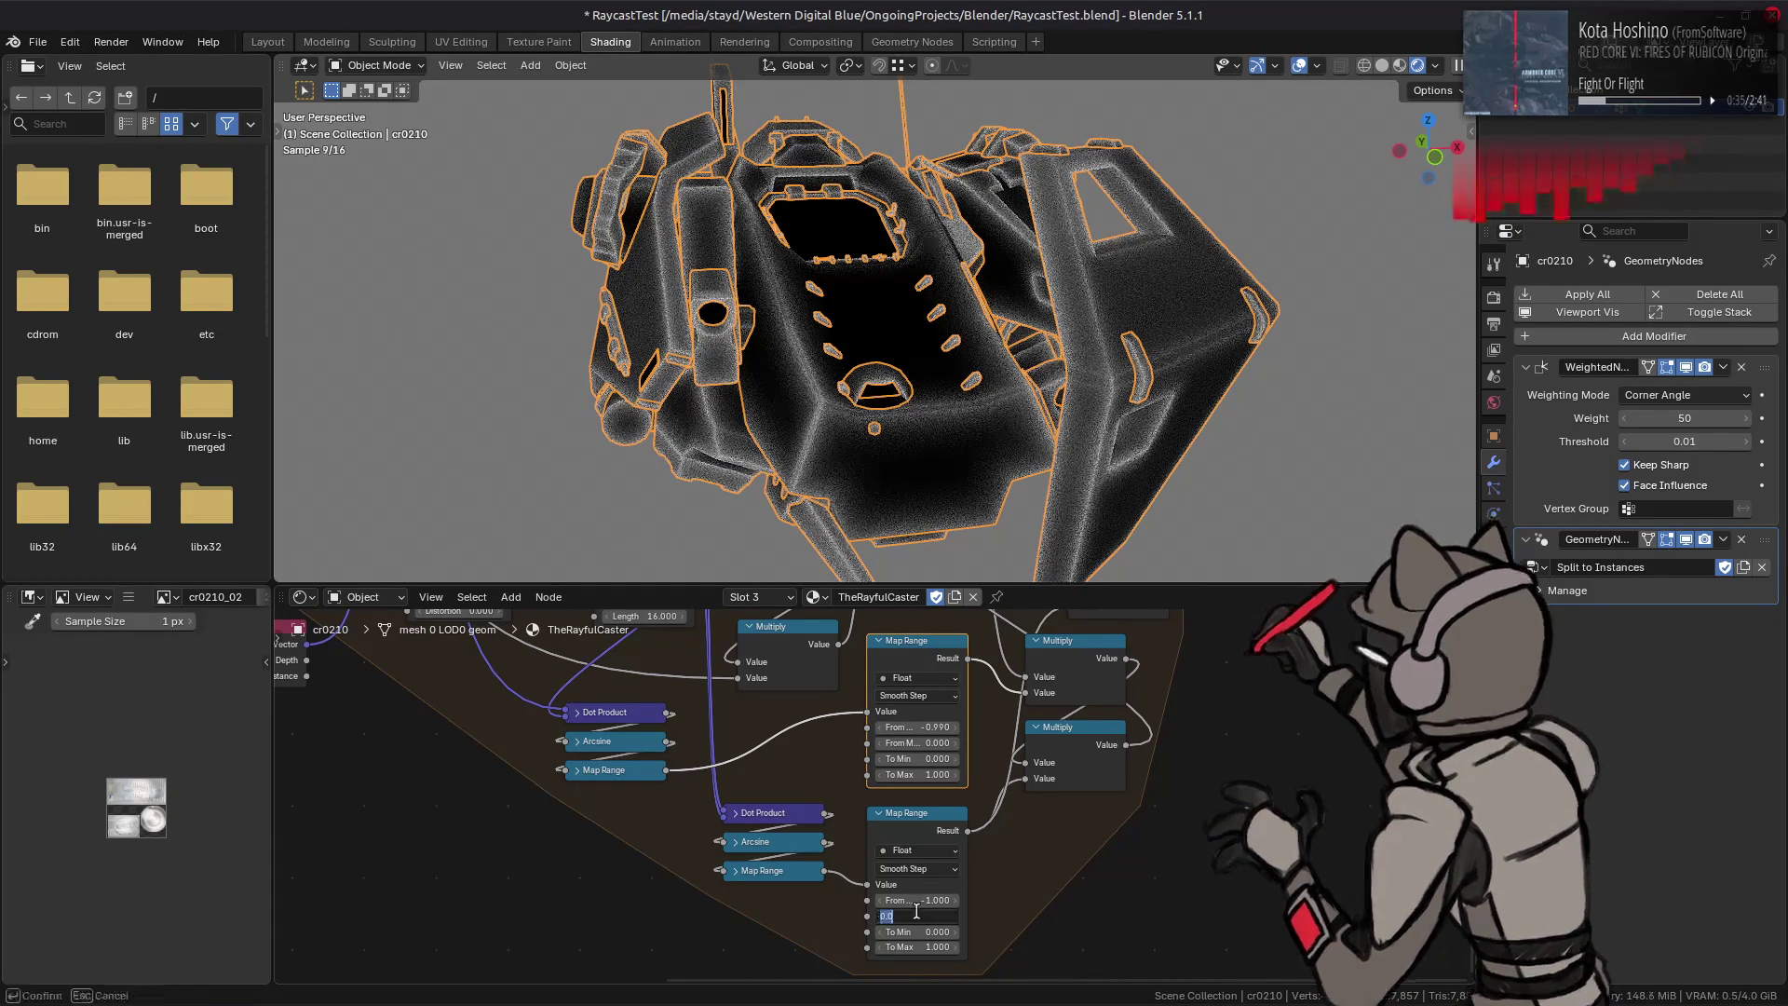
{"action": "type", "text": ".5"}
{"action": "key", "text": "Return"}
{"action": "mouse_move", "coordinate": [1062, 363]}
{"action": "middle_mouse_down"}
{"action": "mouse_move", "coordinate": [1178, 348]}
{"action": "mouse_move", "coordinate": [978, 370]}
{"action": "middle_mouse_up"}
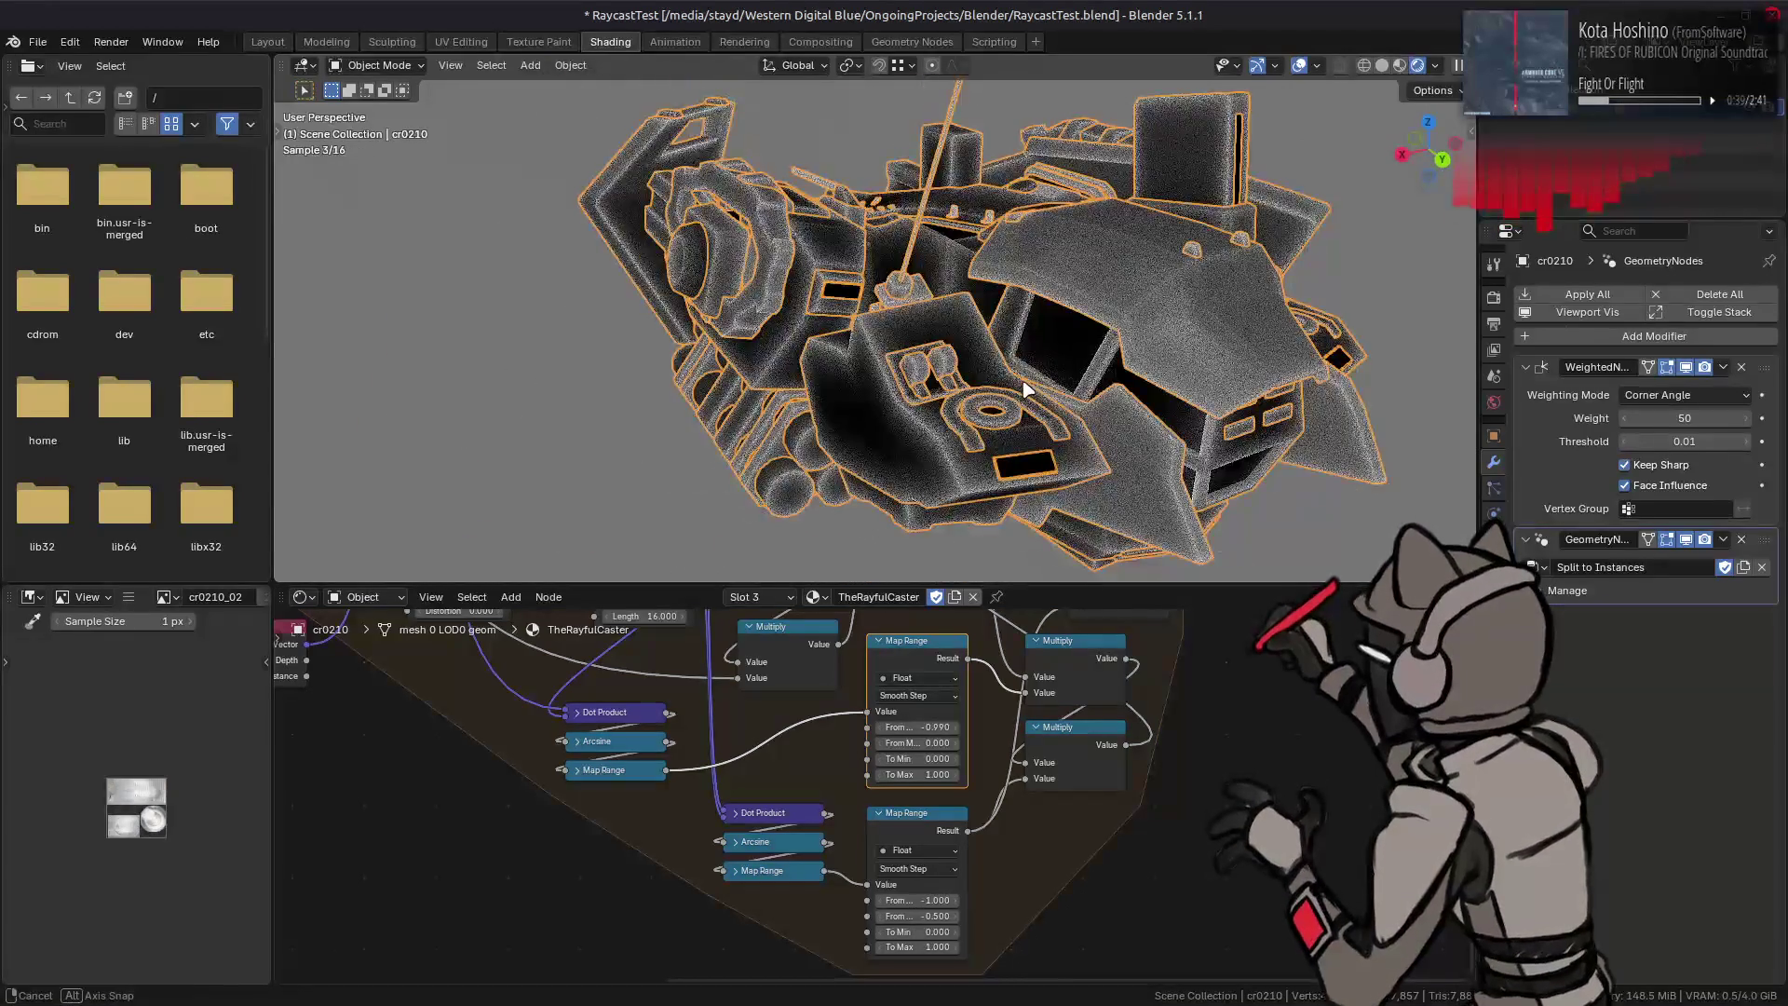
{"action": "scroll", "coordinate": [944, 378], "scroll_direction": "up", "scroll_amount": 5}
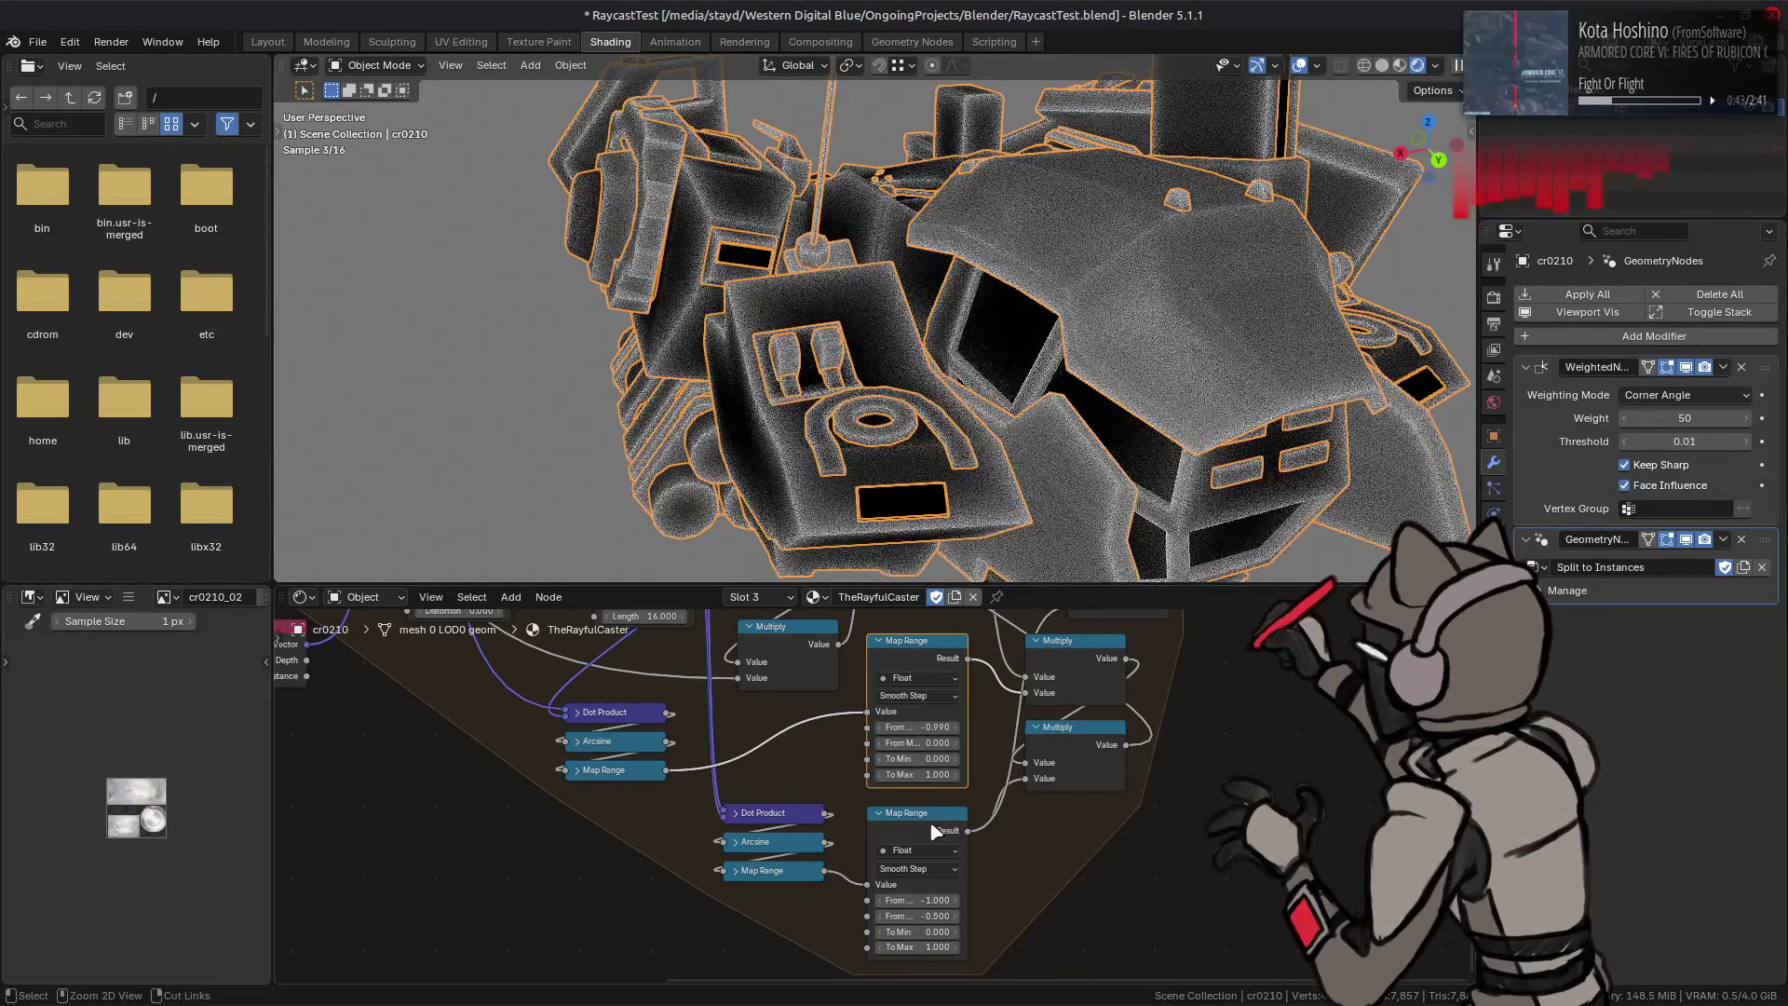
Step: Restore From Min -1, then test Smoother Step and Linear interpolation and undo back to Smooth Step
{"action": "left_click", "coordinate": [918, 901]}
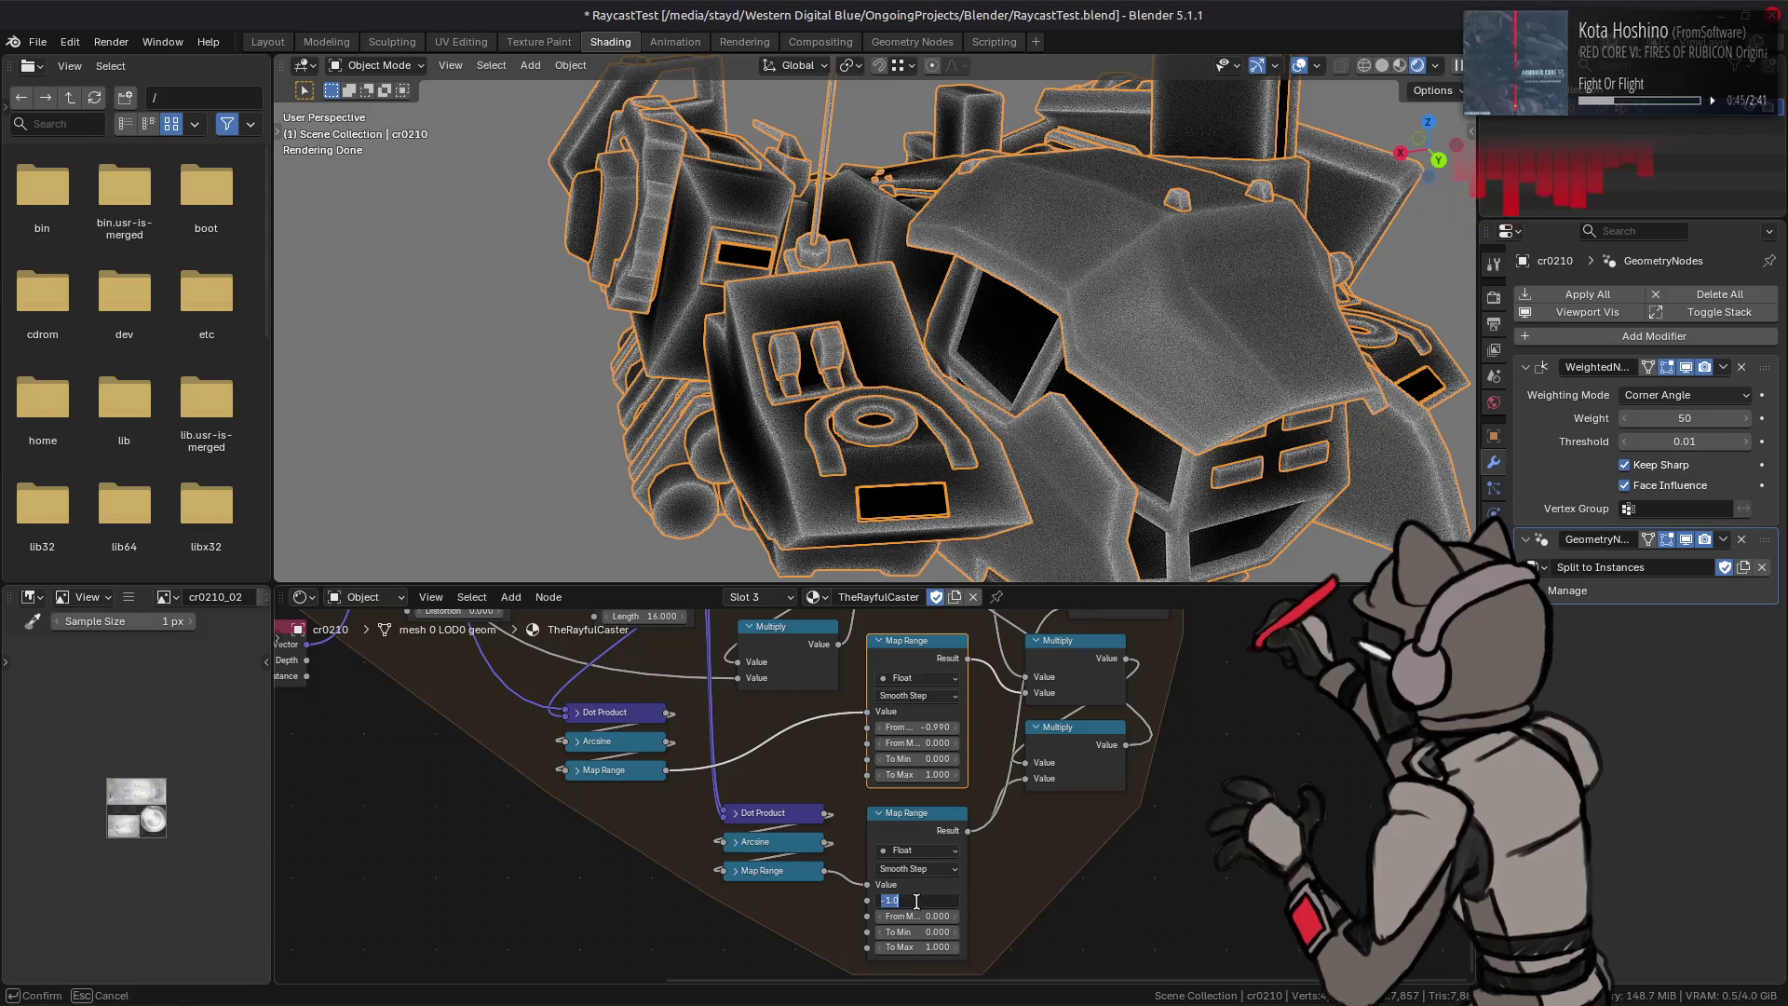
{"action": "key", "text": "Return"}
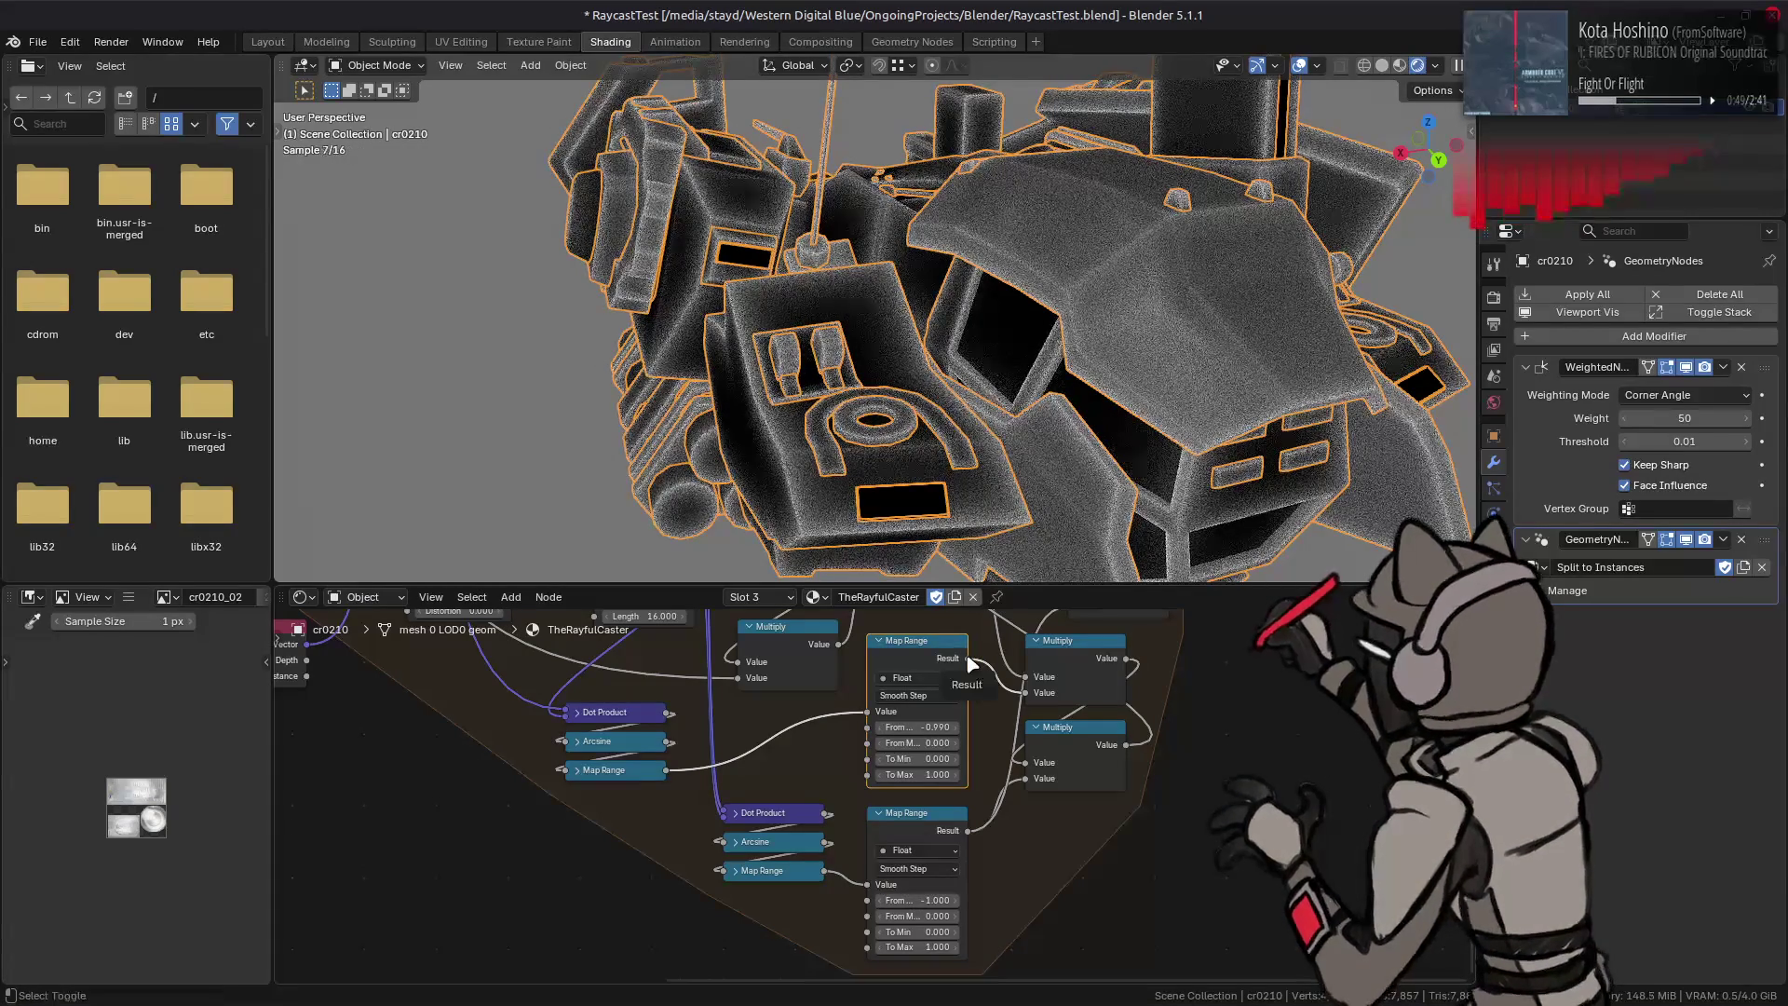
{"action": "key", "text": "ctrl+z"}
{"action": "key", "text": "ctrl+shift+z"}
{"action": "left_click", "coordinate": [932, 870]}
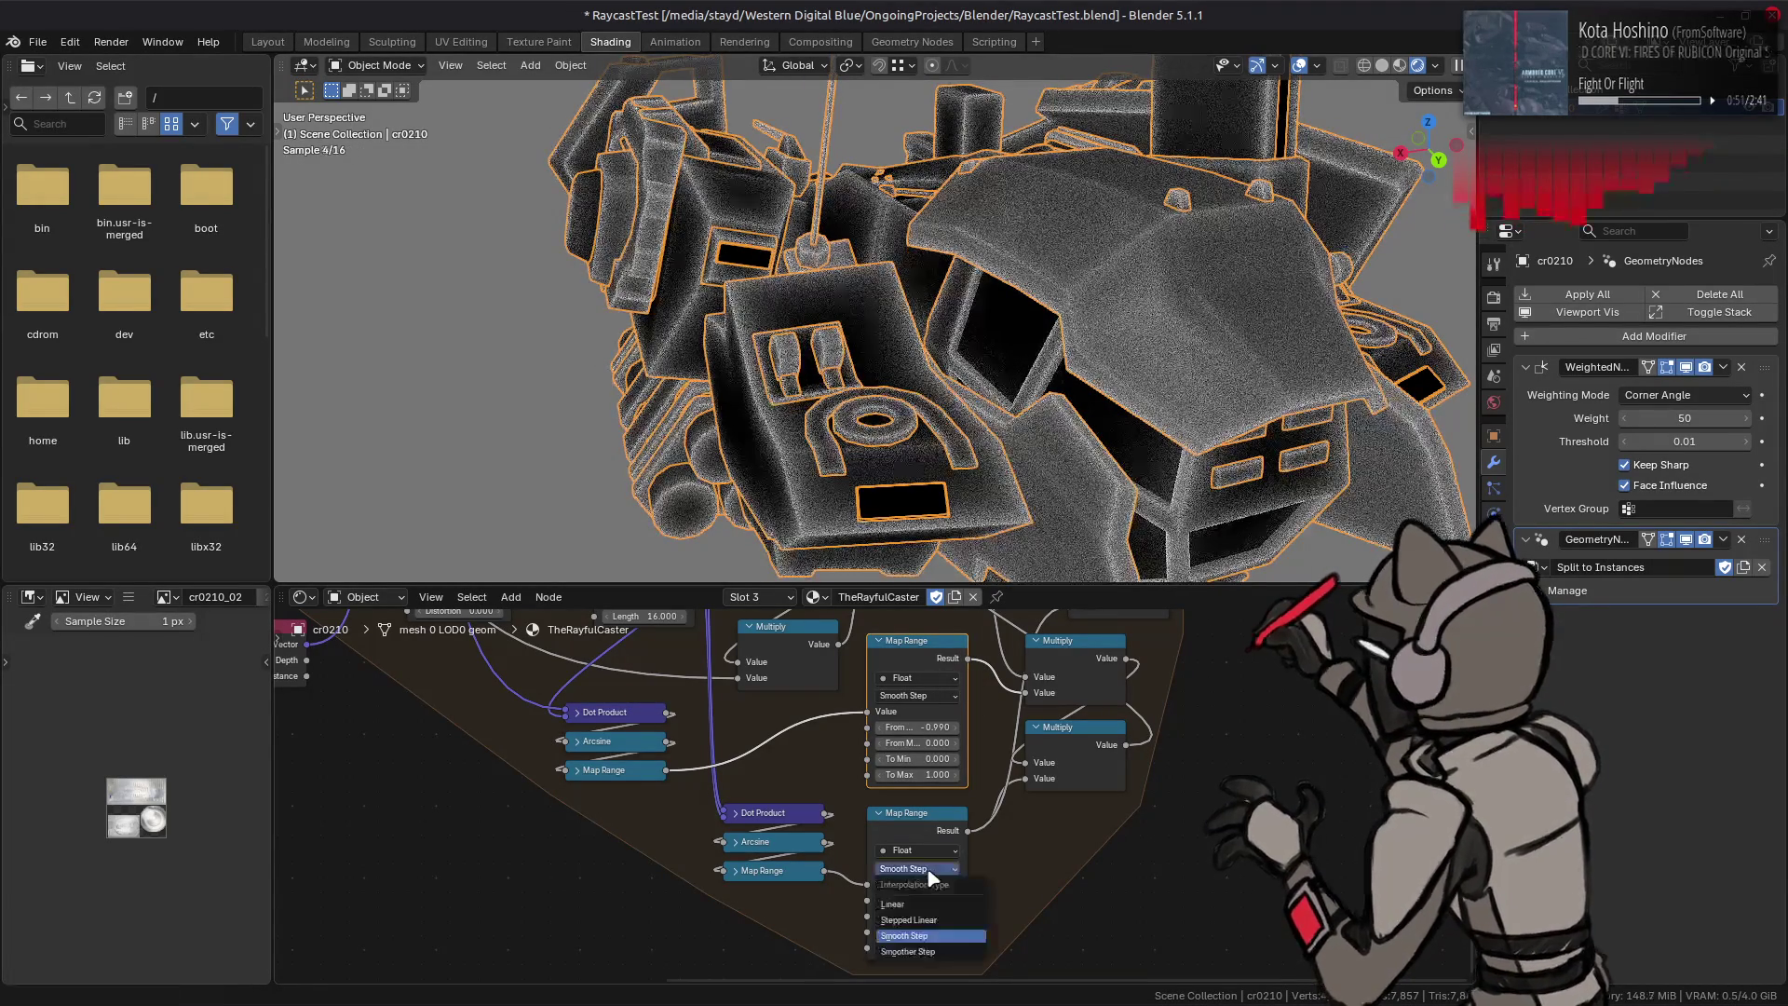
{"action": "left_click", "coordinate": [944, 945]}
{"action": "key", "text": "ctrl+z"}
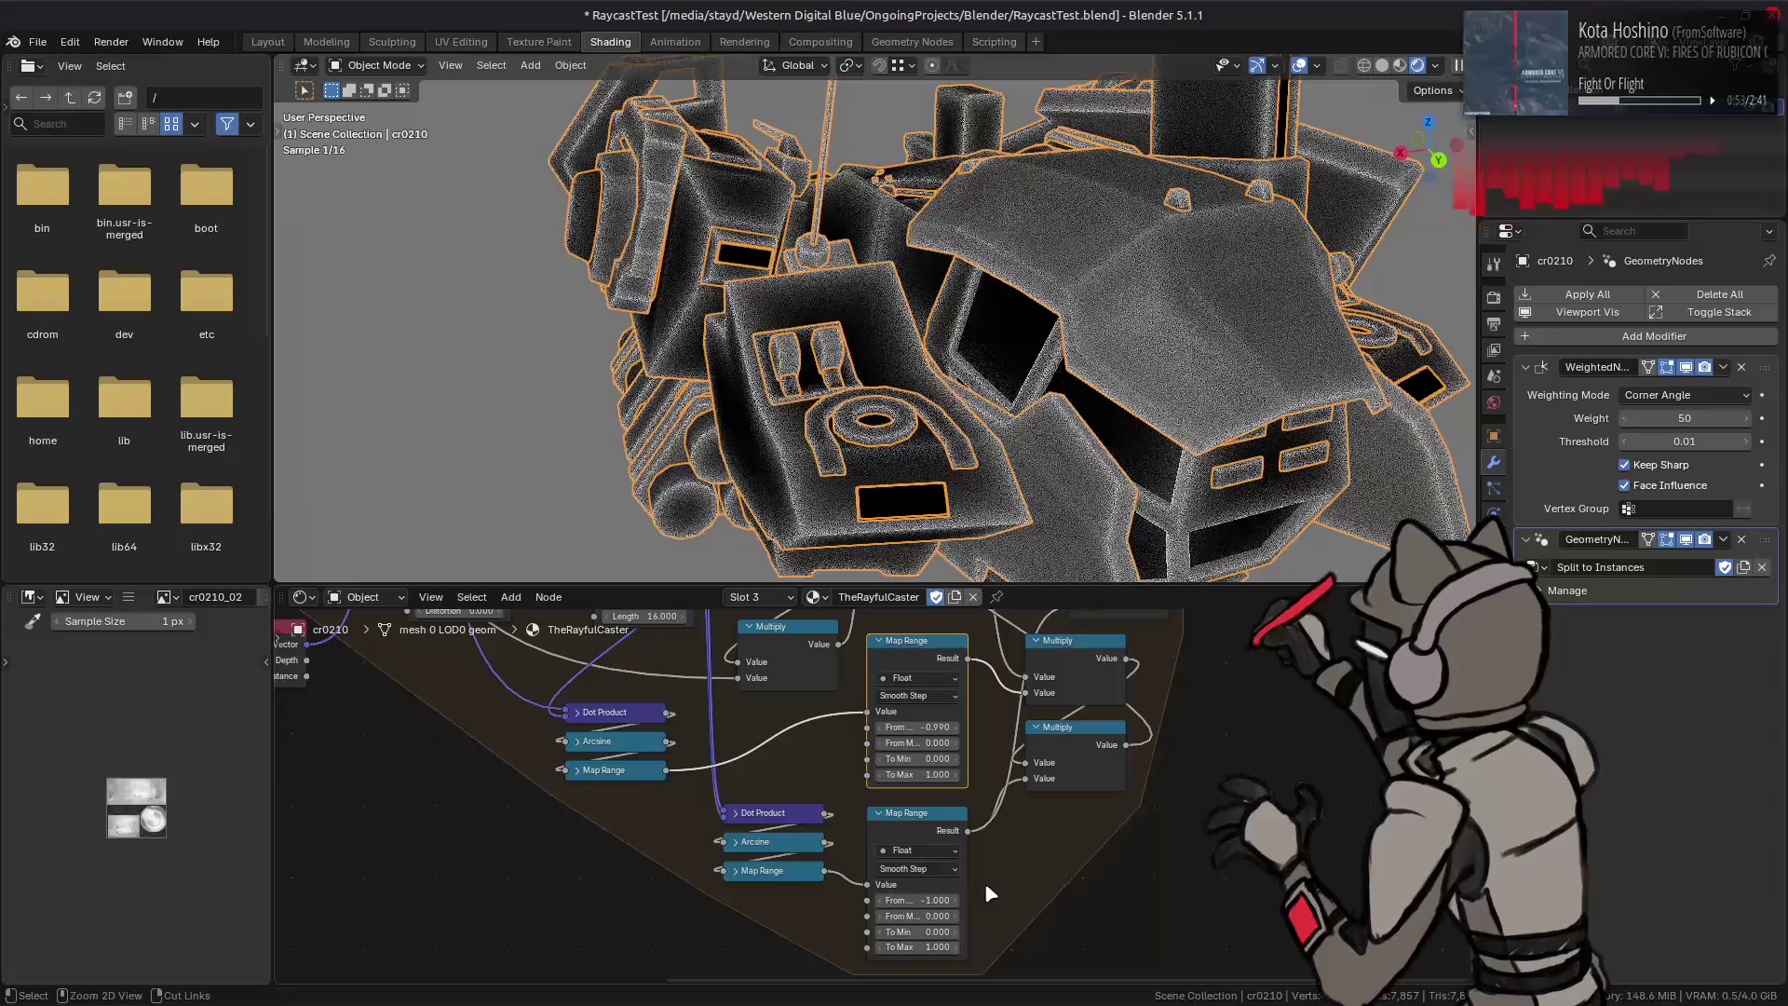
{"action": "left_click", "coordinate": [923, 867]}
{"action": "left_click", "coordinate": [977, 901]}
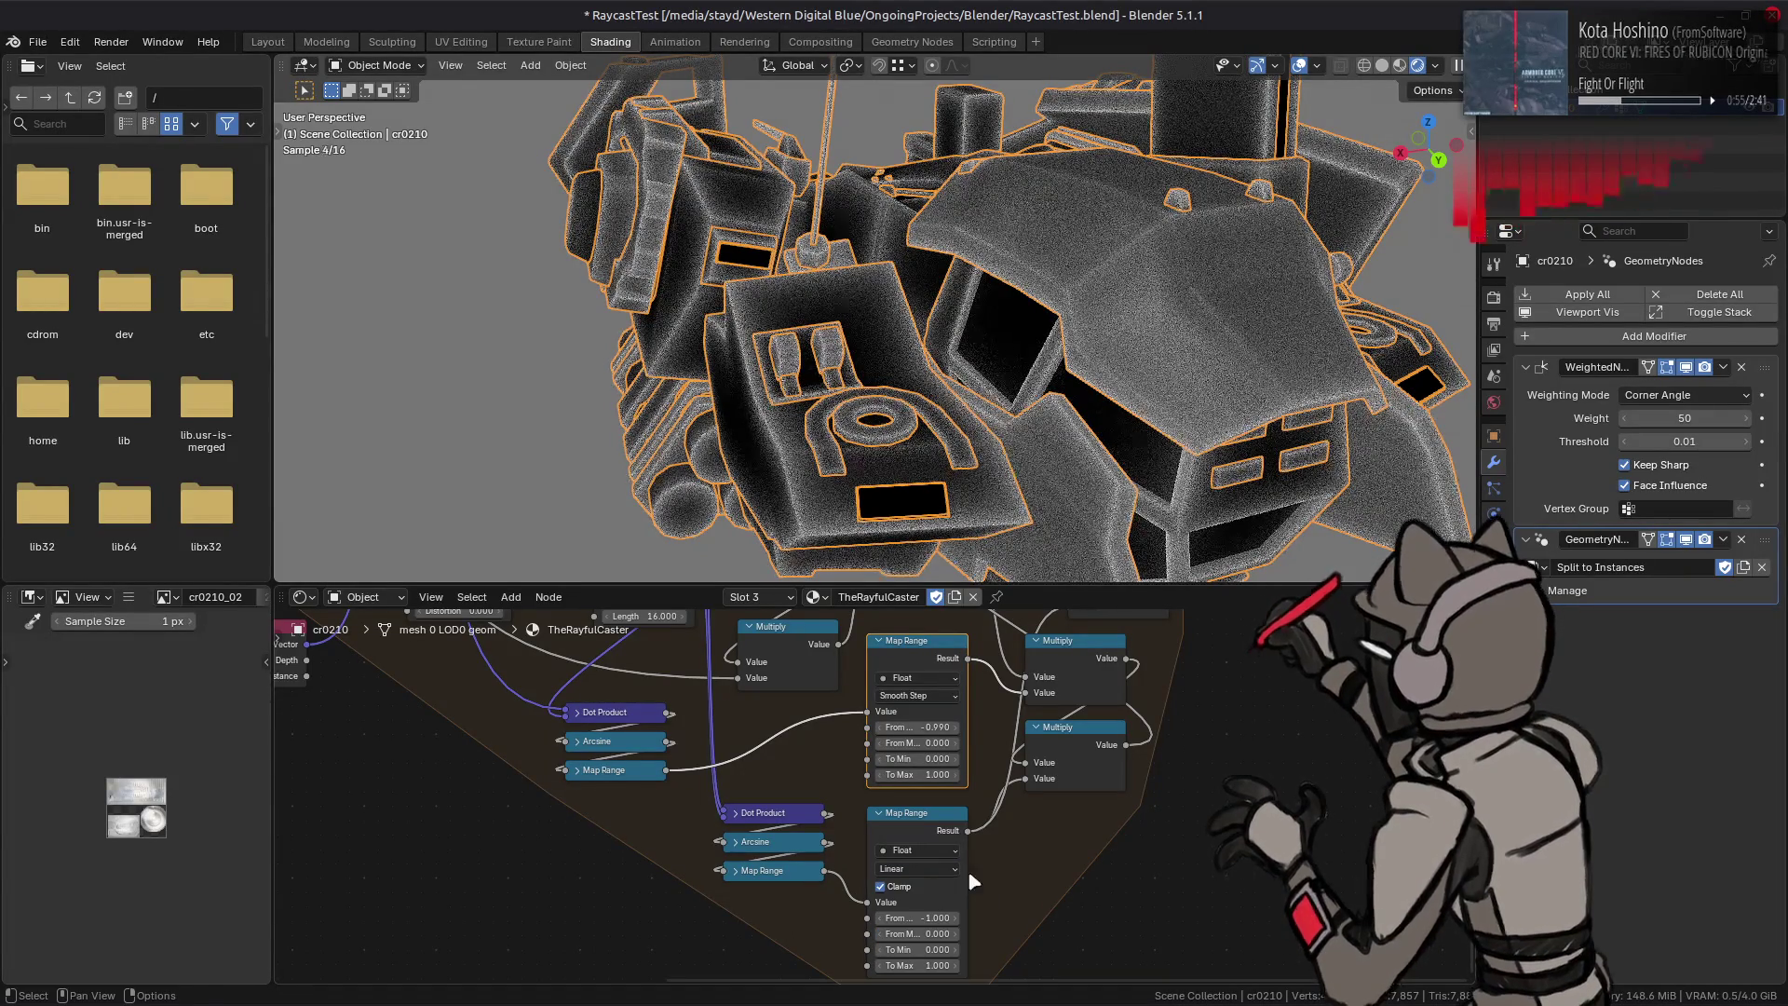
{"action": "key", "text": "ctrl+z"}
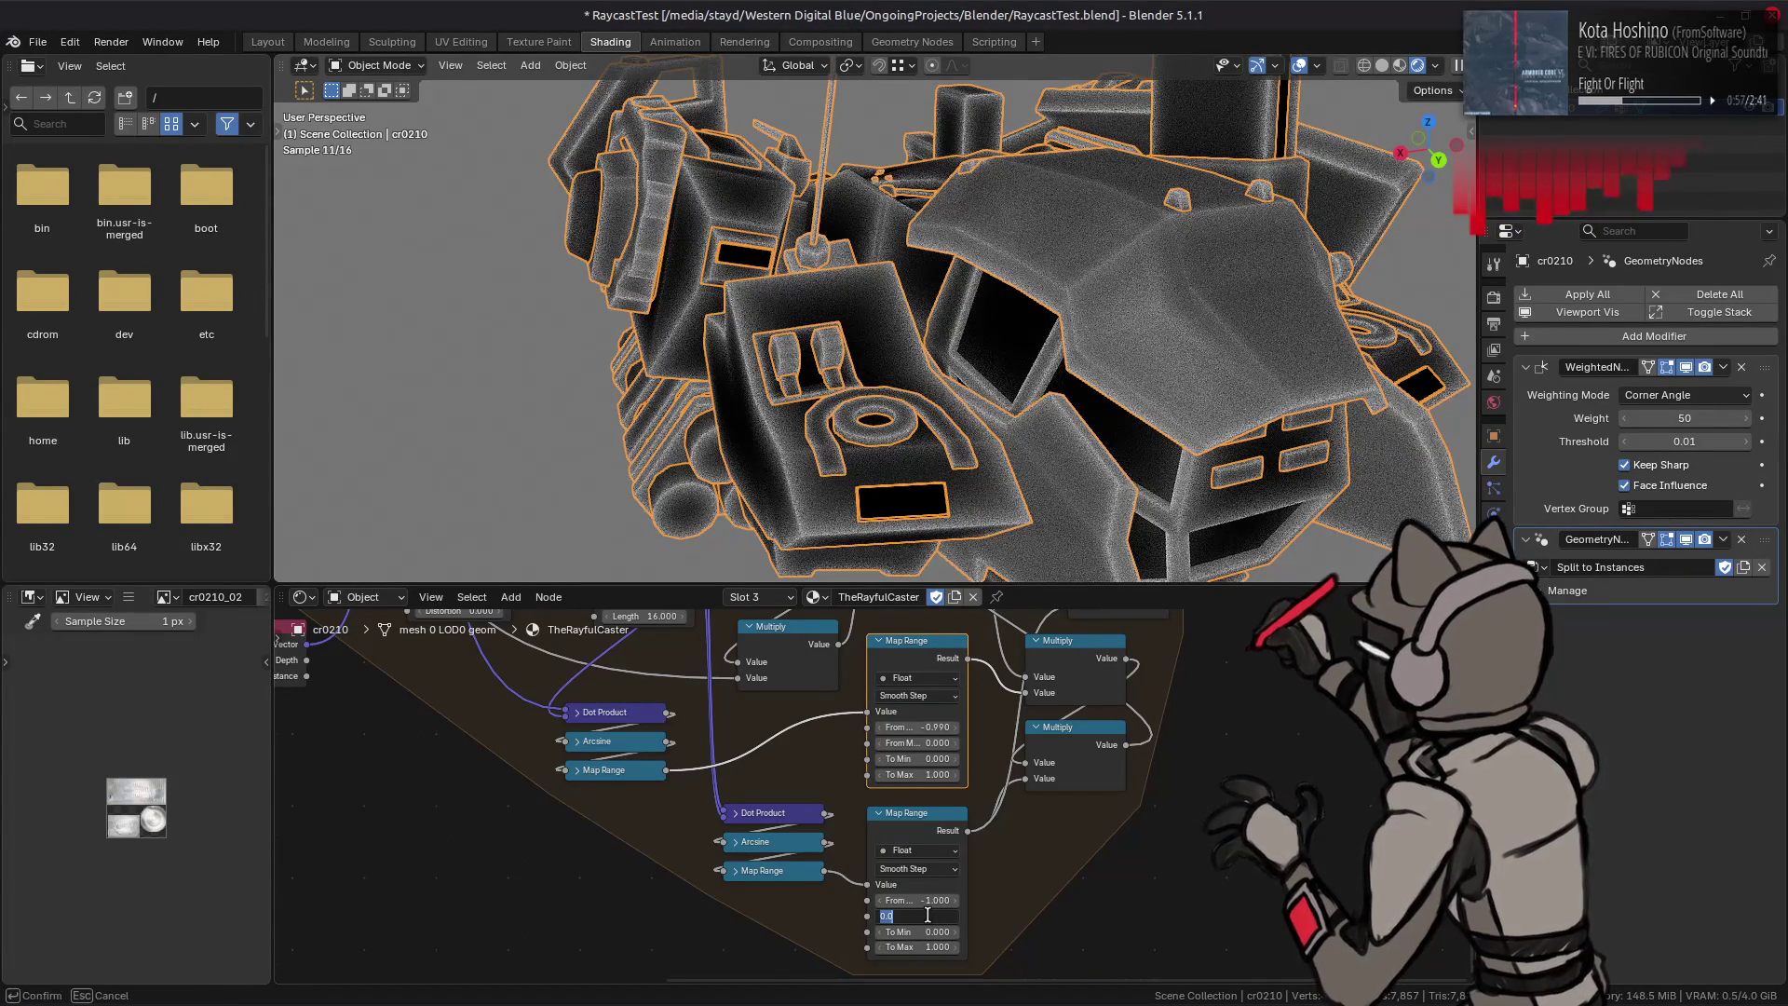
Step: Try one more From Min value and undo it, leaving the lower Map Range at -1 to 1
{"action": "left_click", "coordinate": [918, 900]}
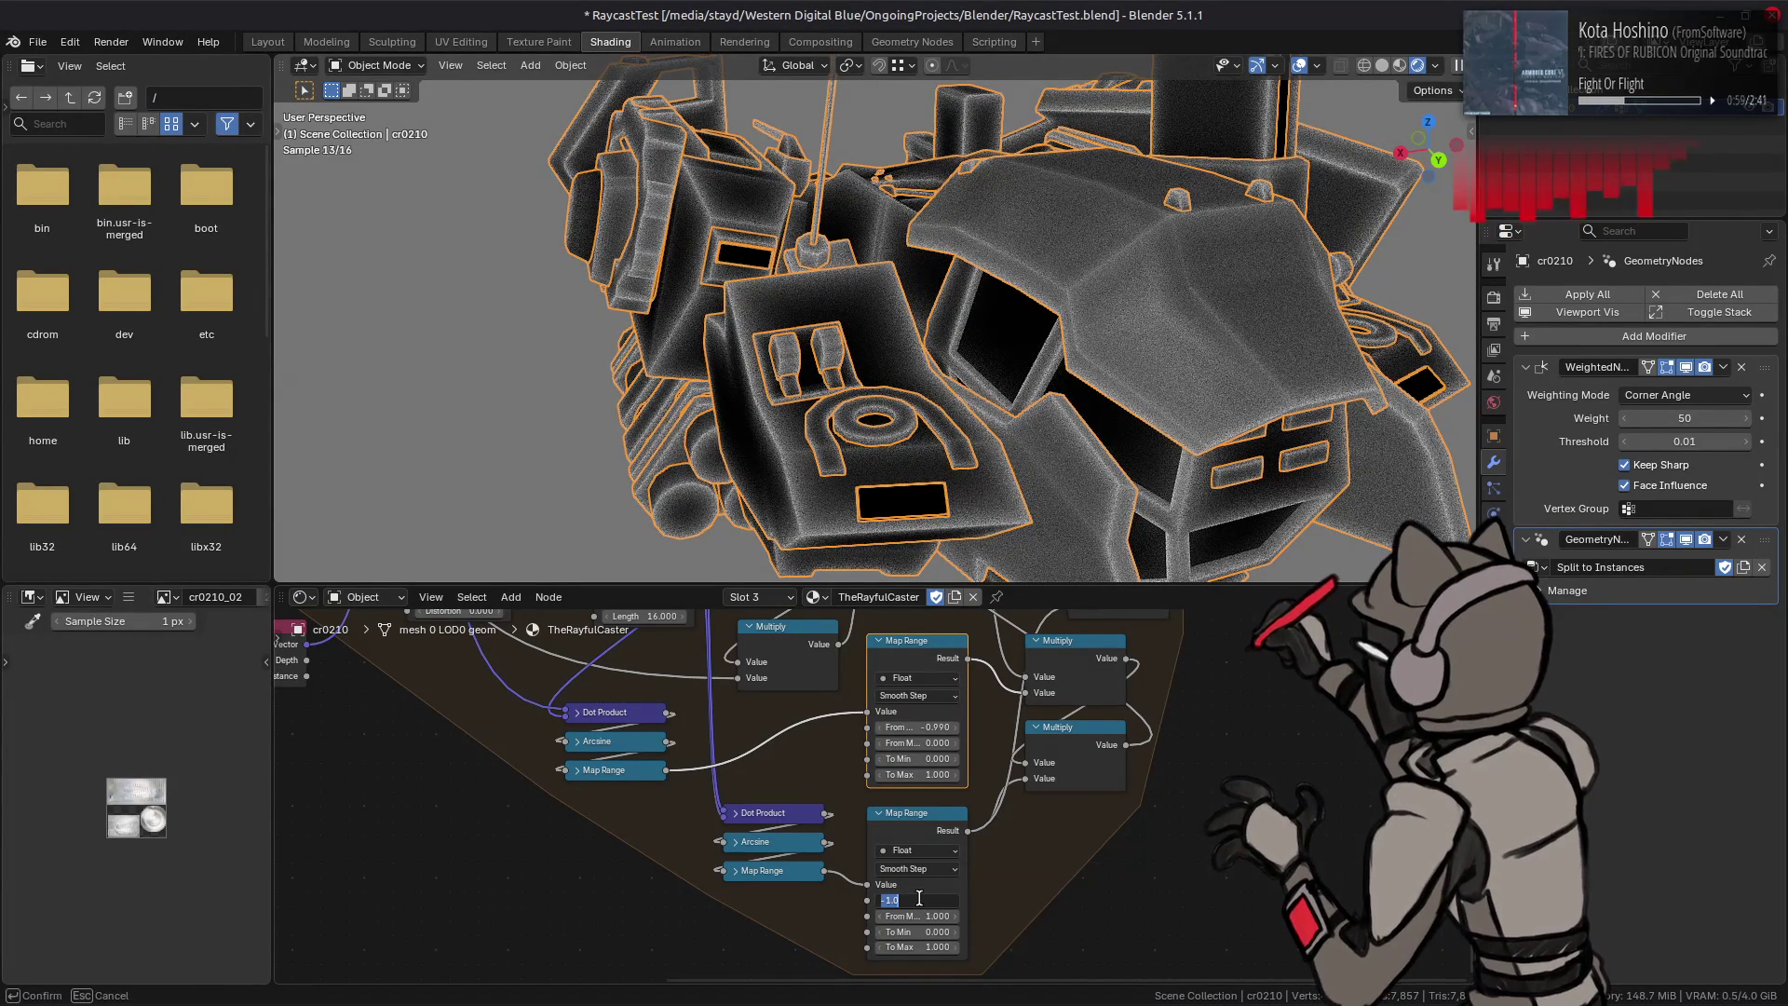
{"action": "type", "text": "0"}
{"action": "key", "text": "Return"}
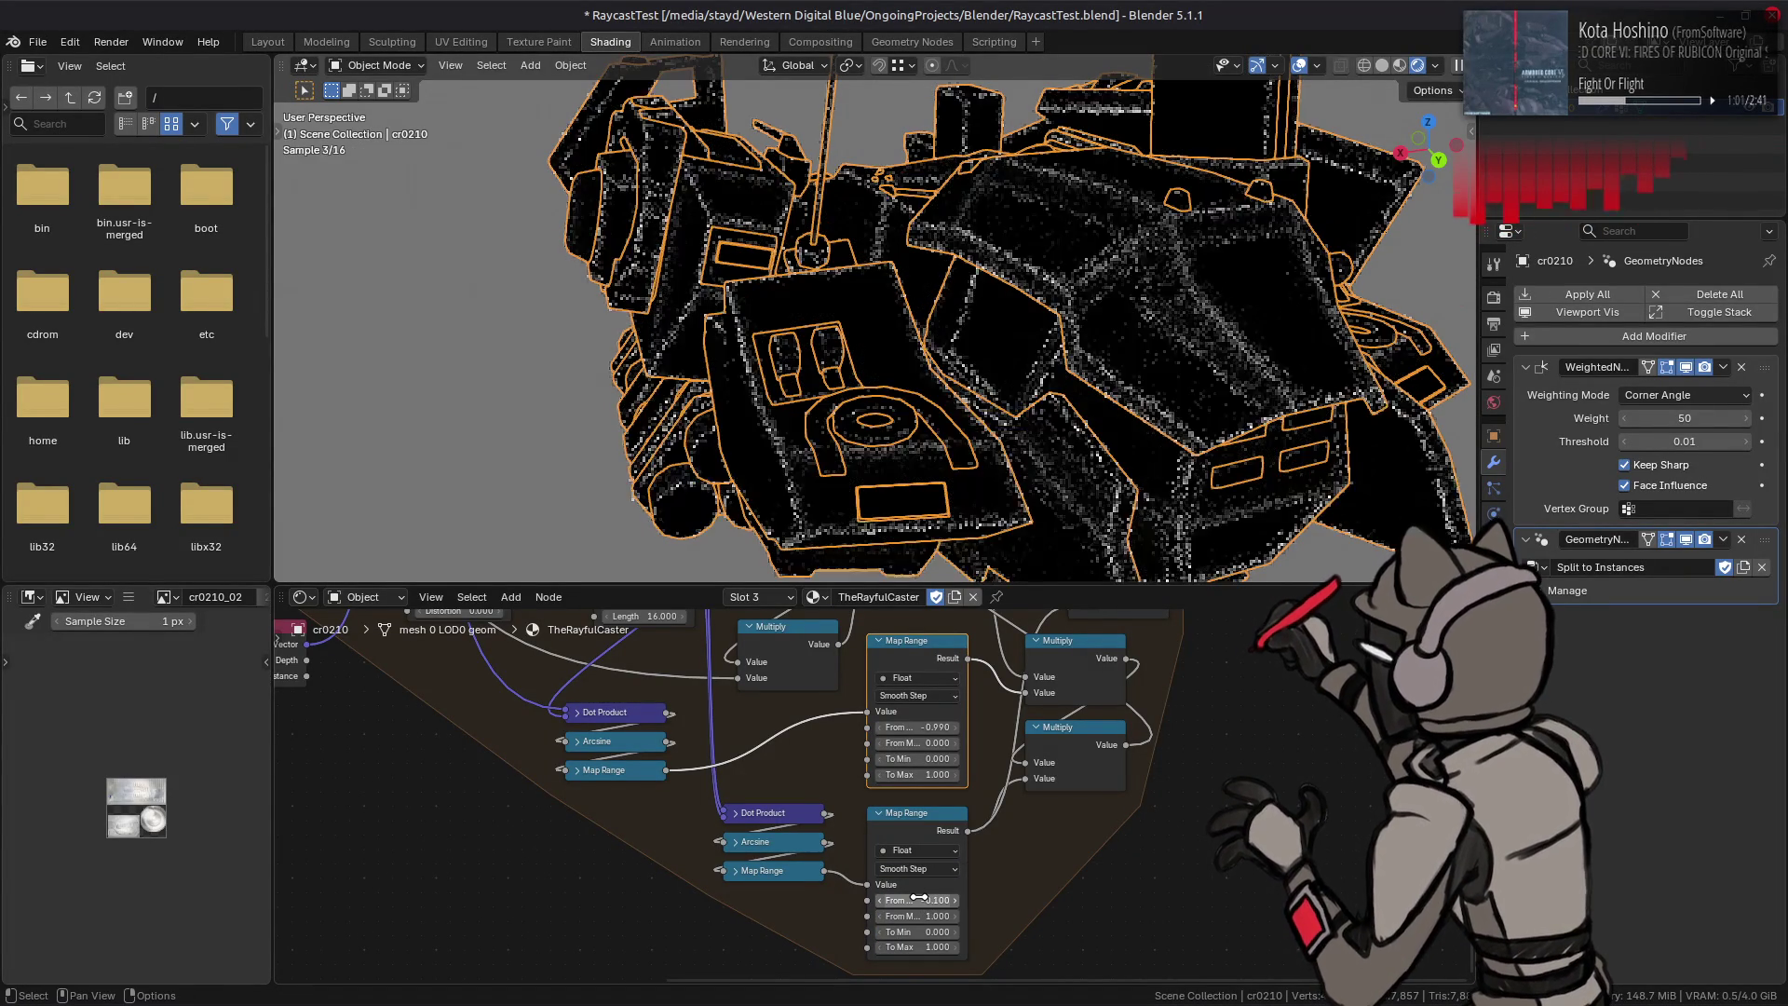
{"action": "key", "text": "ctrl+z"}
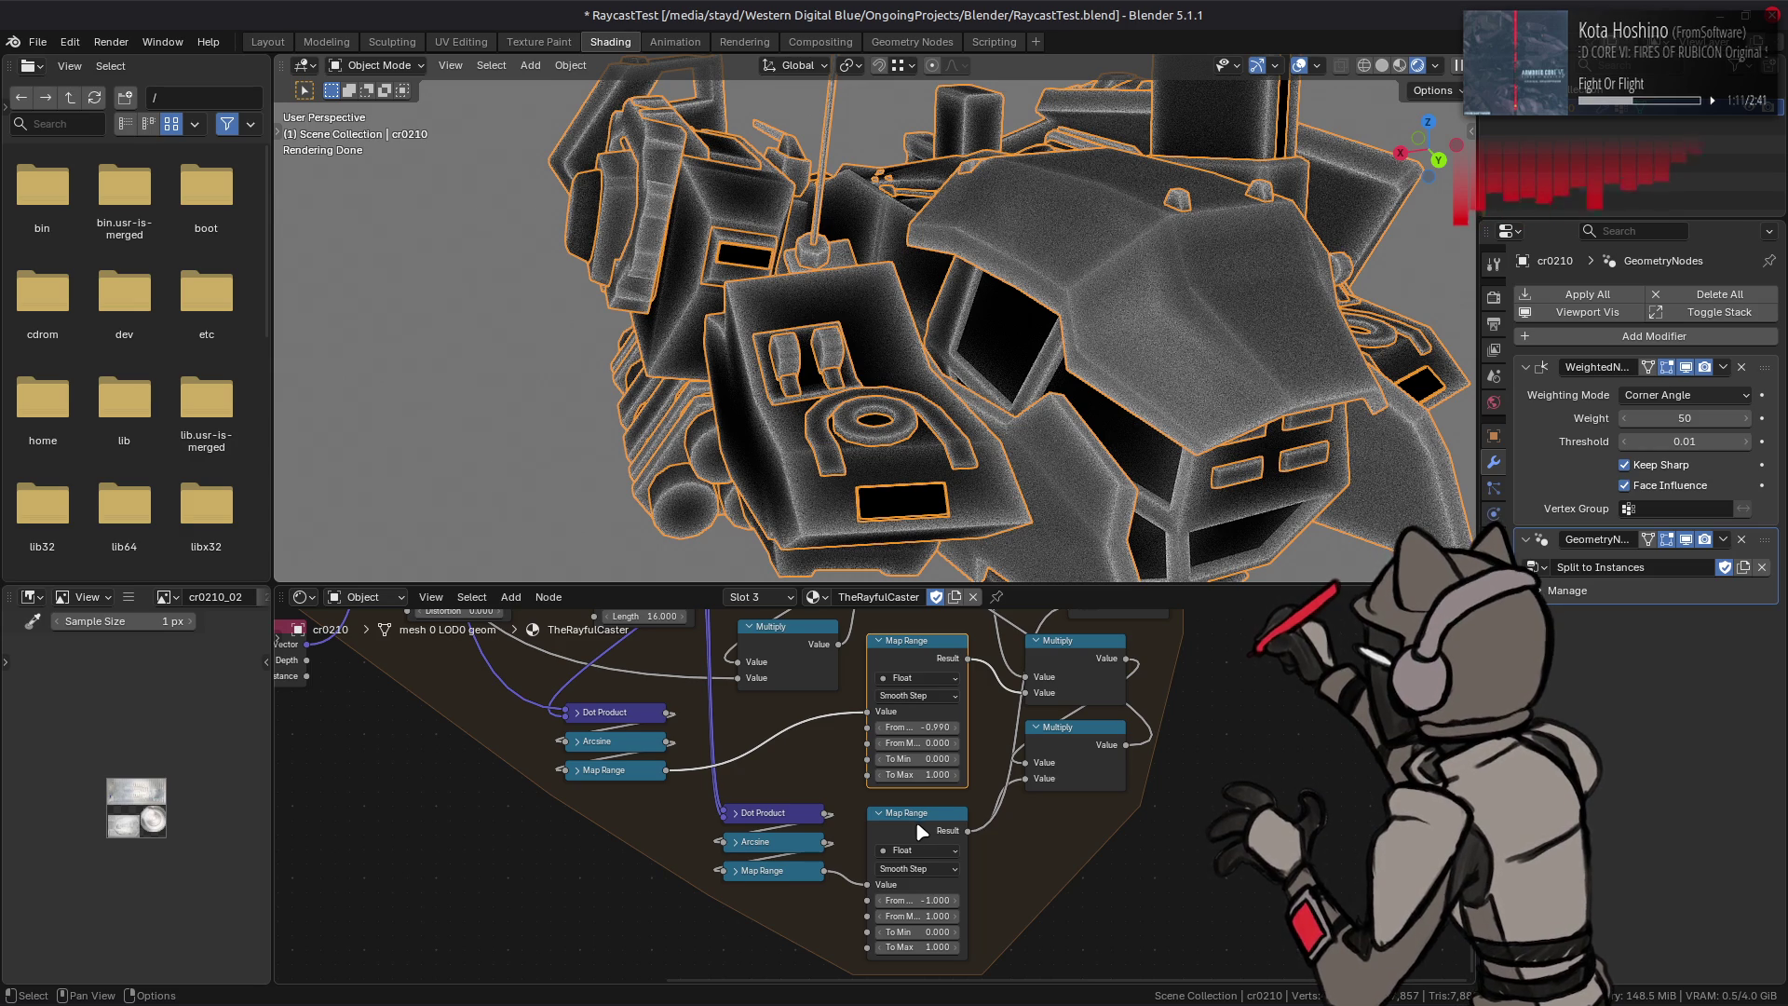
{"action": "middle_click_drag", "start_coordinate": [915, 821], "coordinate": [958, 745]}
{"action": "key", "text": "shift+a"}
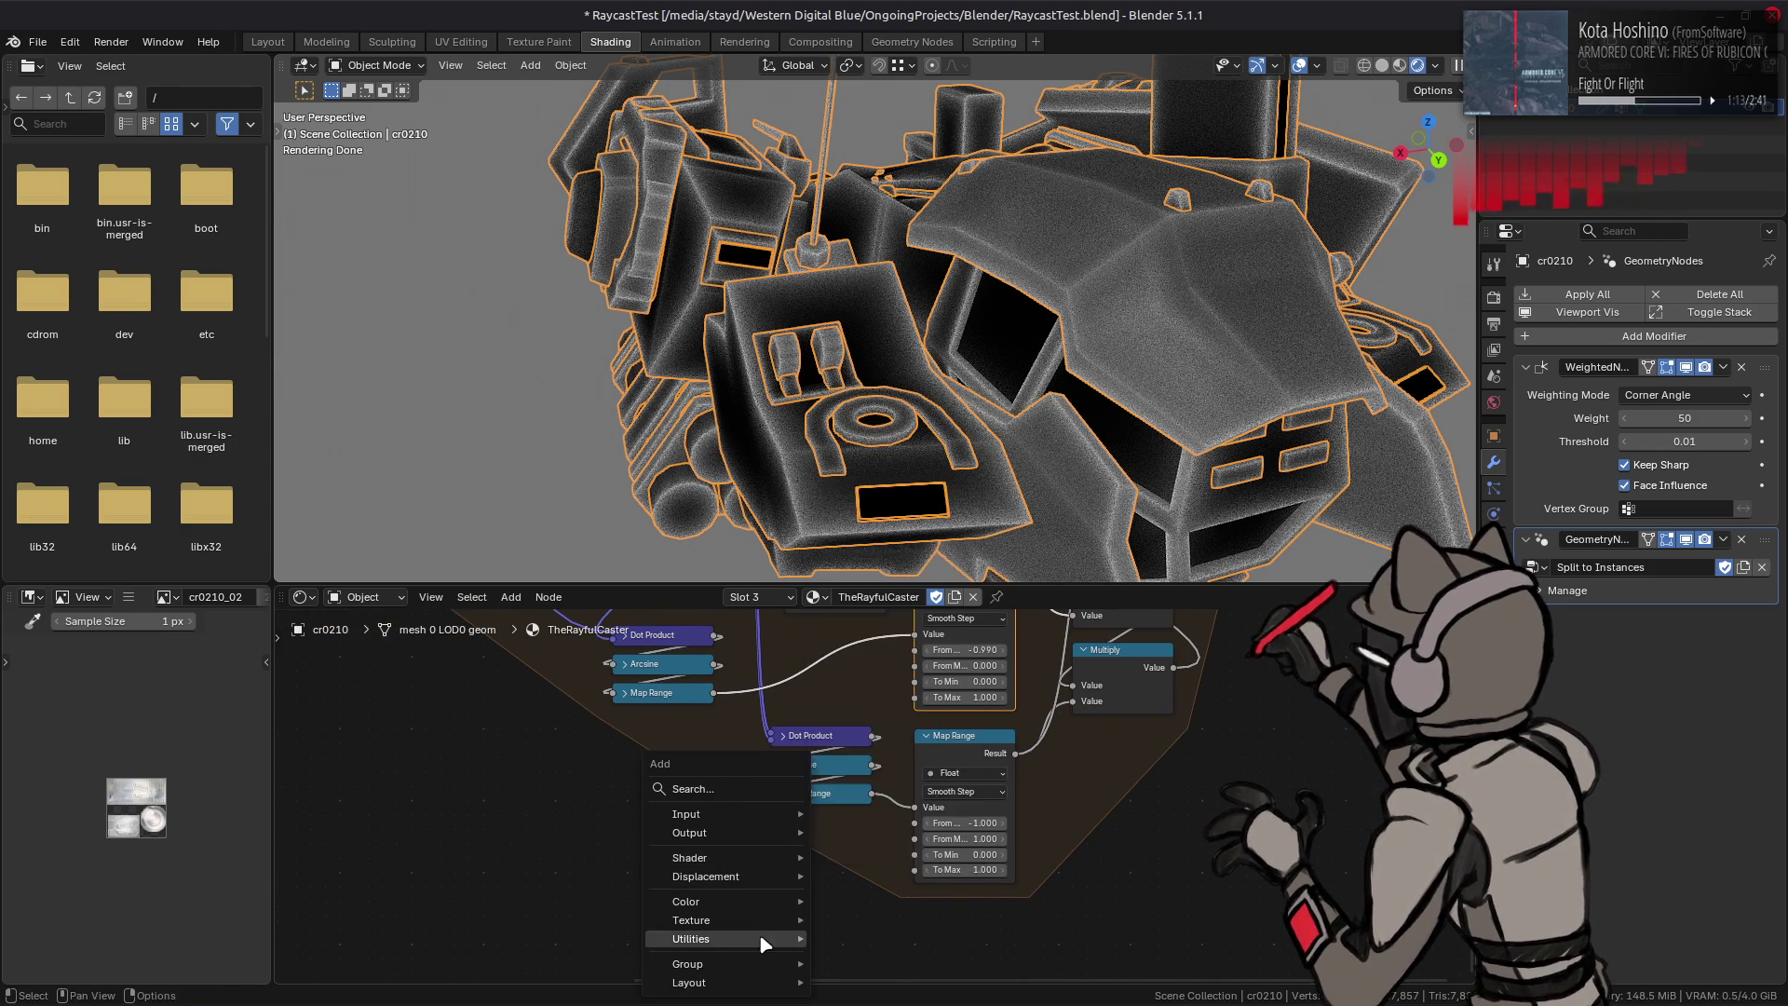
Step: Add a Math node set to Absolute fed by the Map Range result, and nudge the next From Min up to -0.9
{"action": "left_click", "coordinate": [1019, 799]}
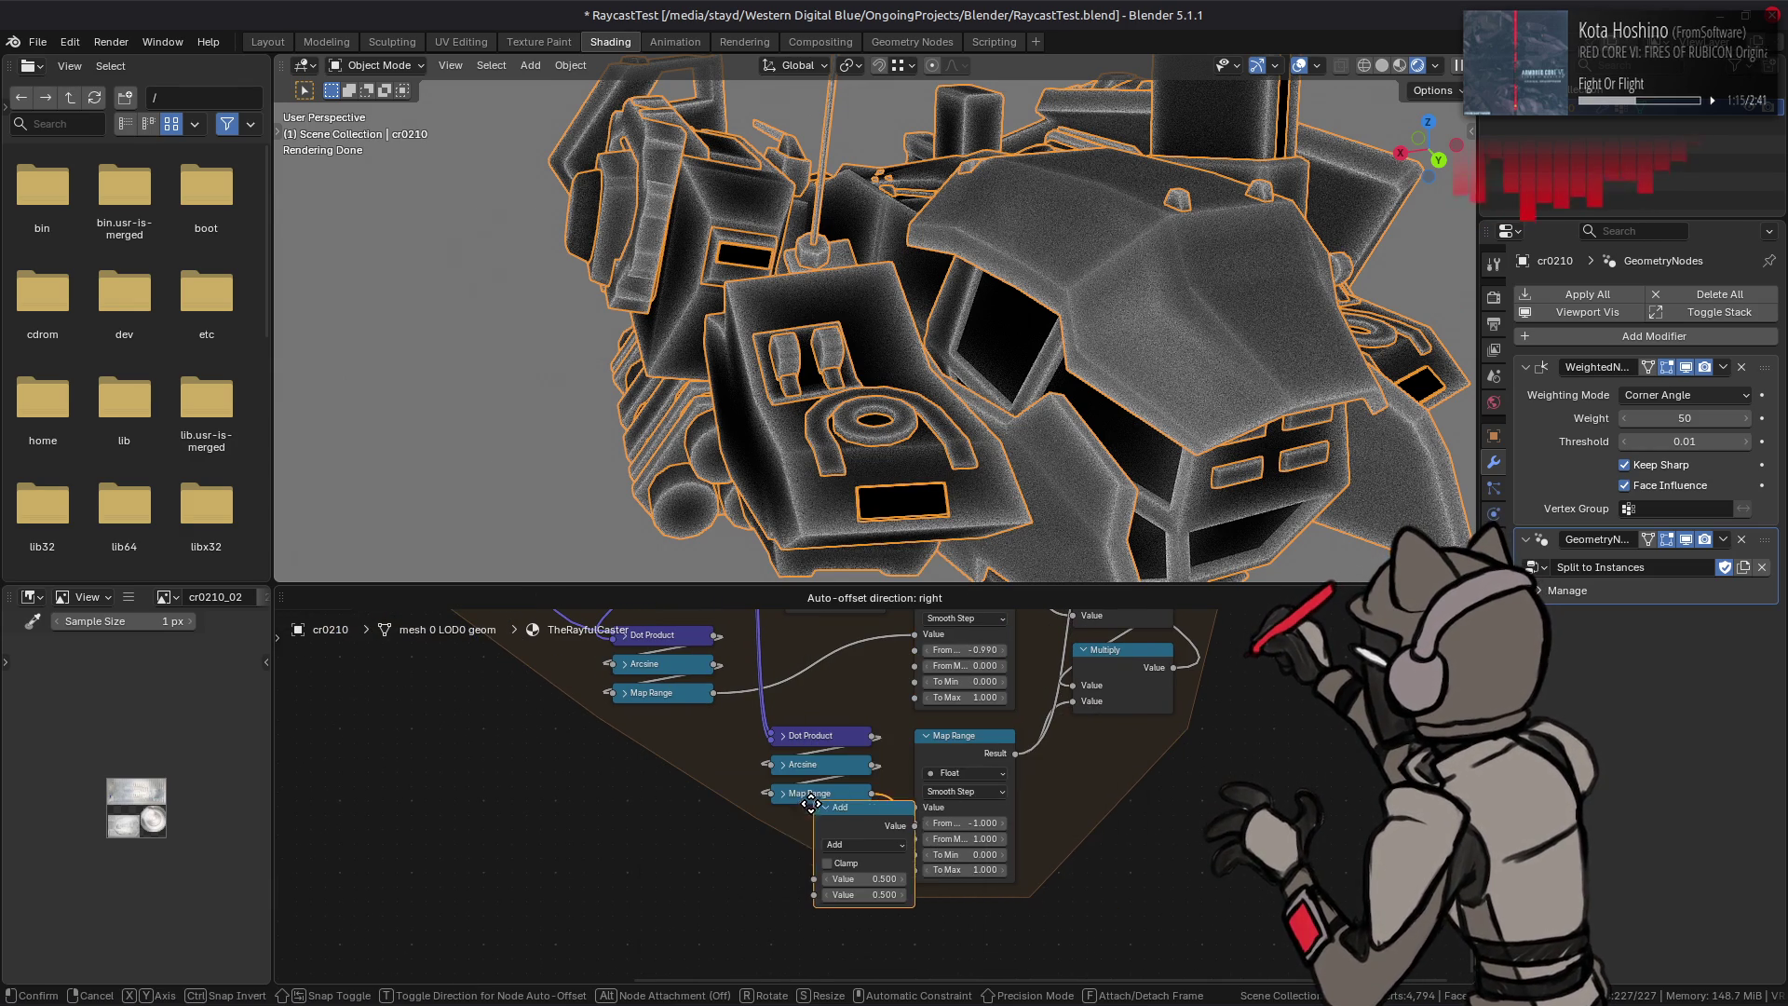
{"action": "left_click", "coordinate": [803, 838]}
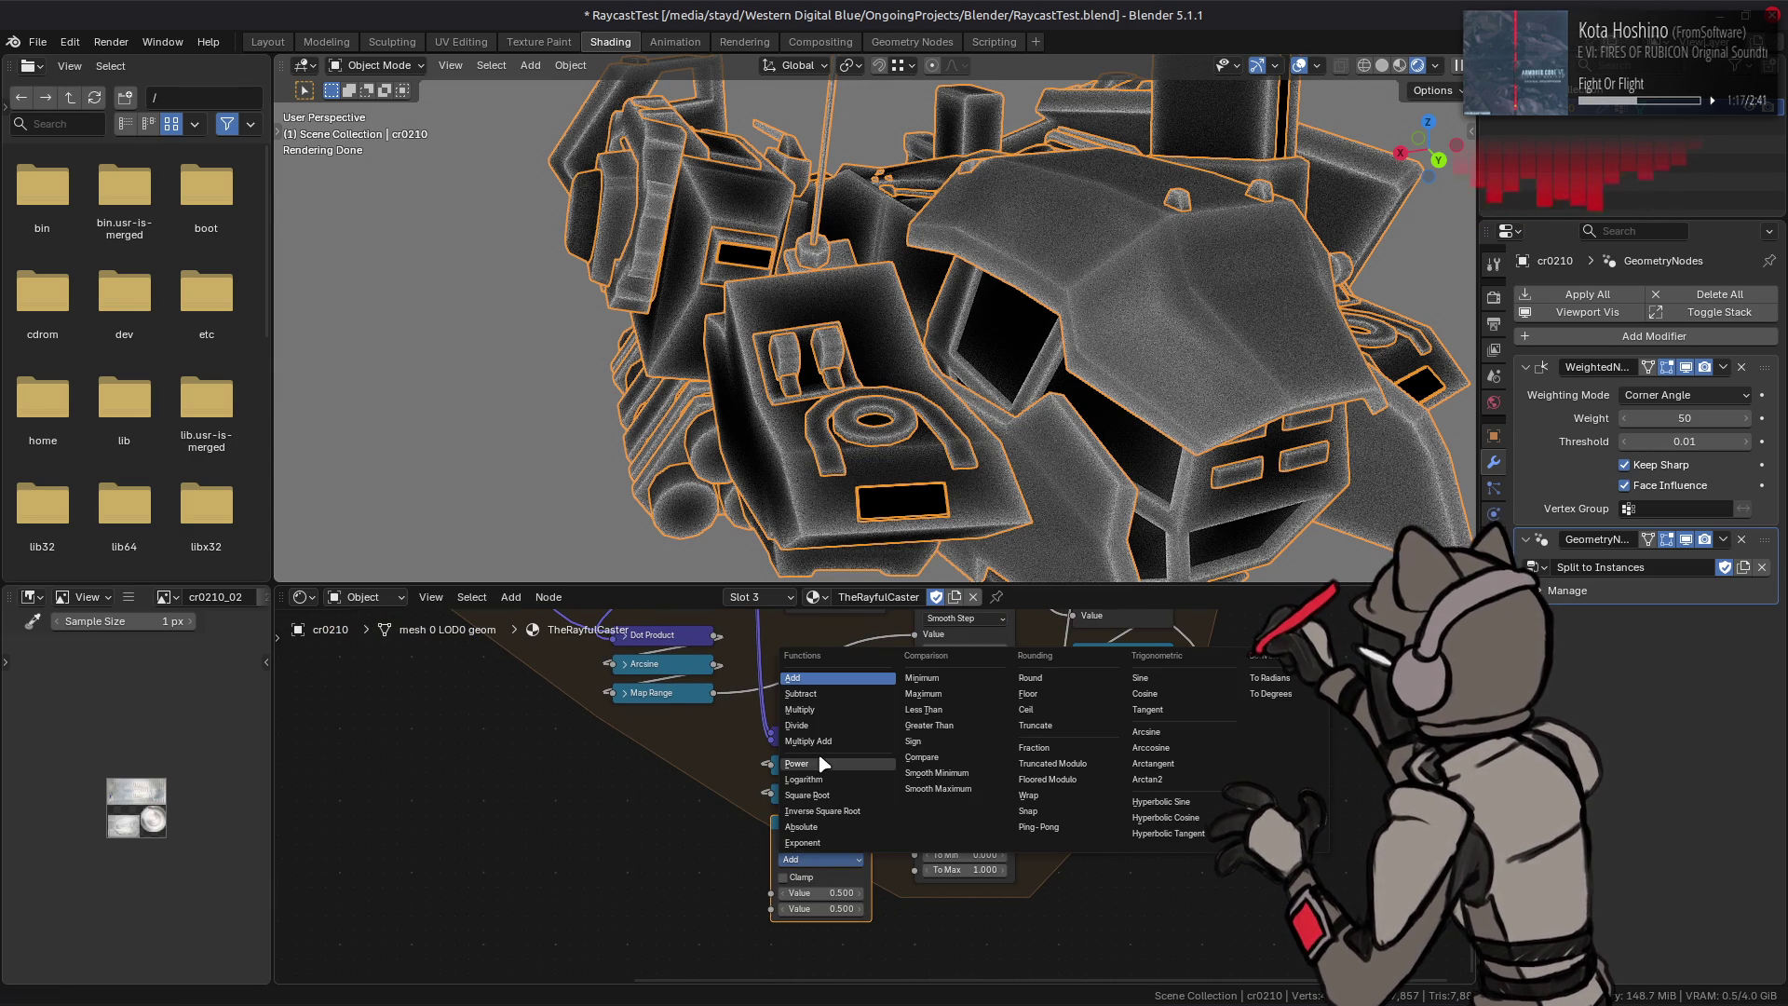
{"action": "left_click", "coordinate": [832, 827]}
{"action": "left_click_drag", "start_coordinate": [876, 792], "coordinate": [772, 892]}
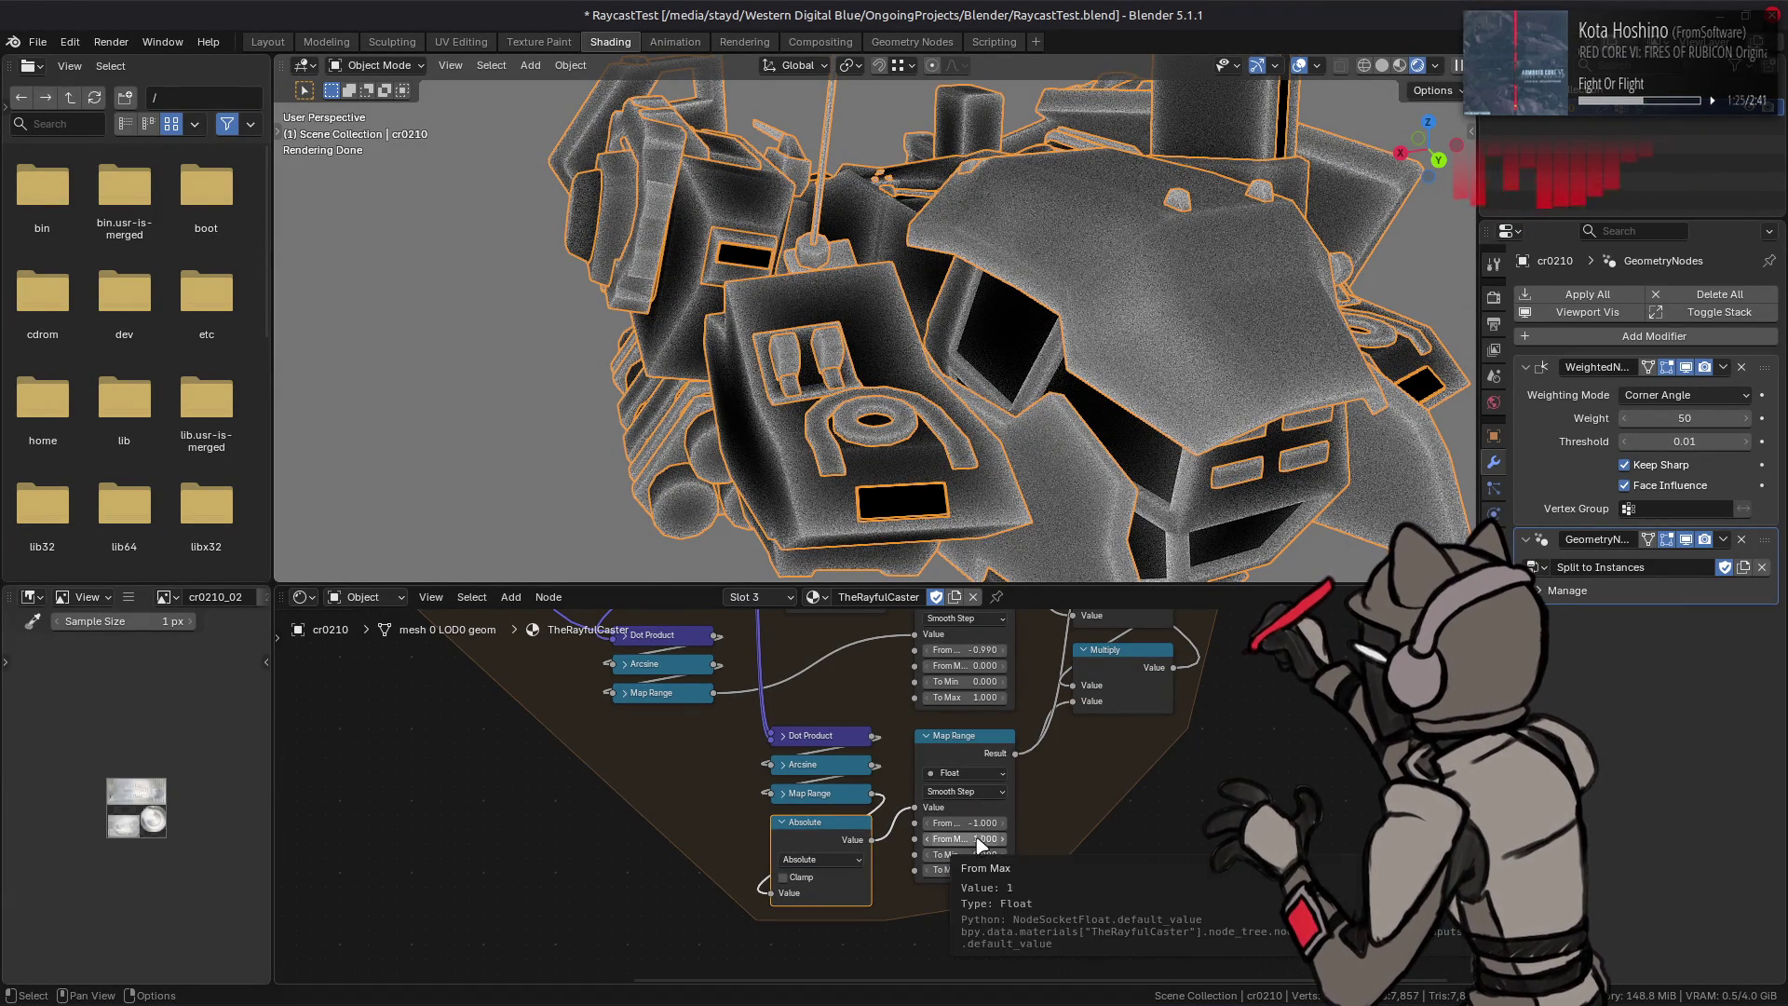
{"action": "left_click_drag", "start_coordinate": [965, 823], "coordinate": [1021, 823]}
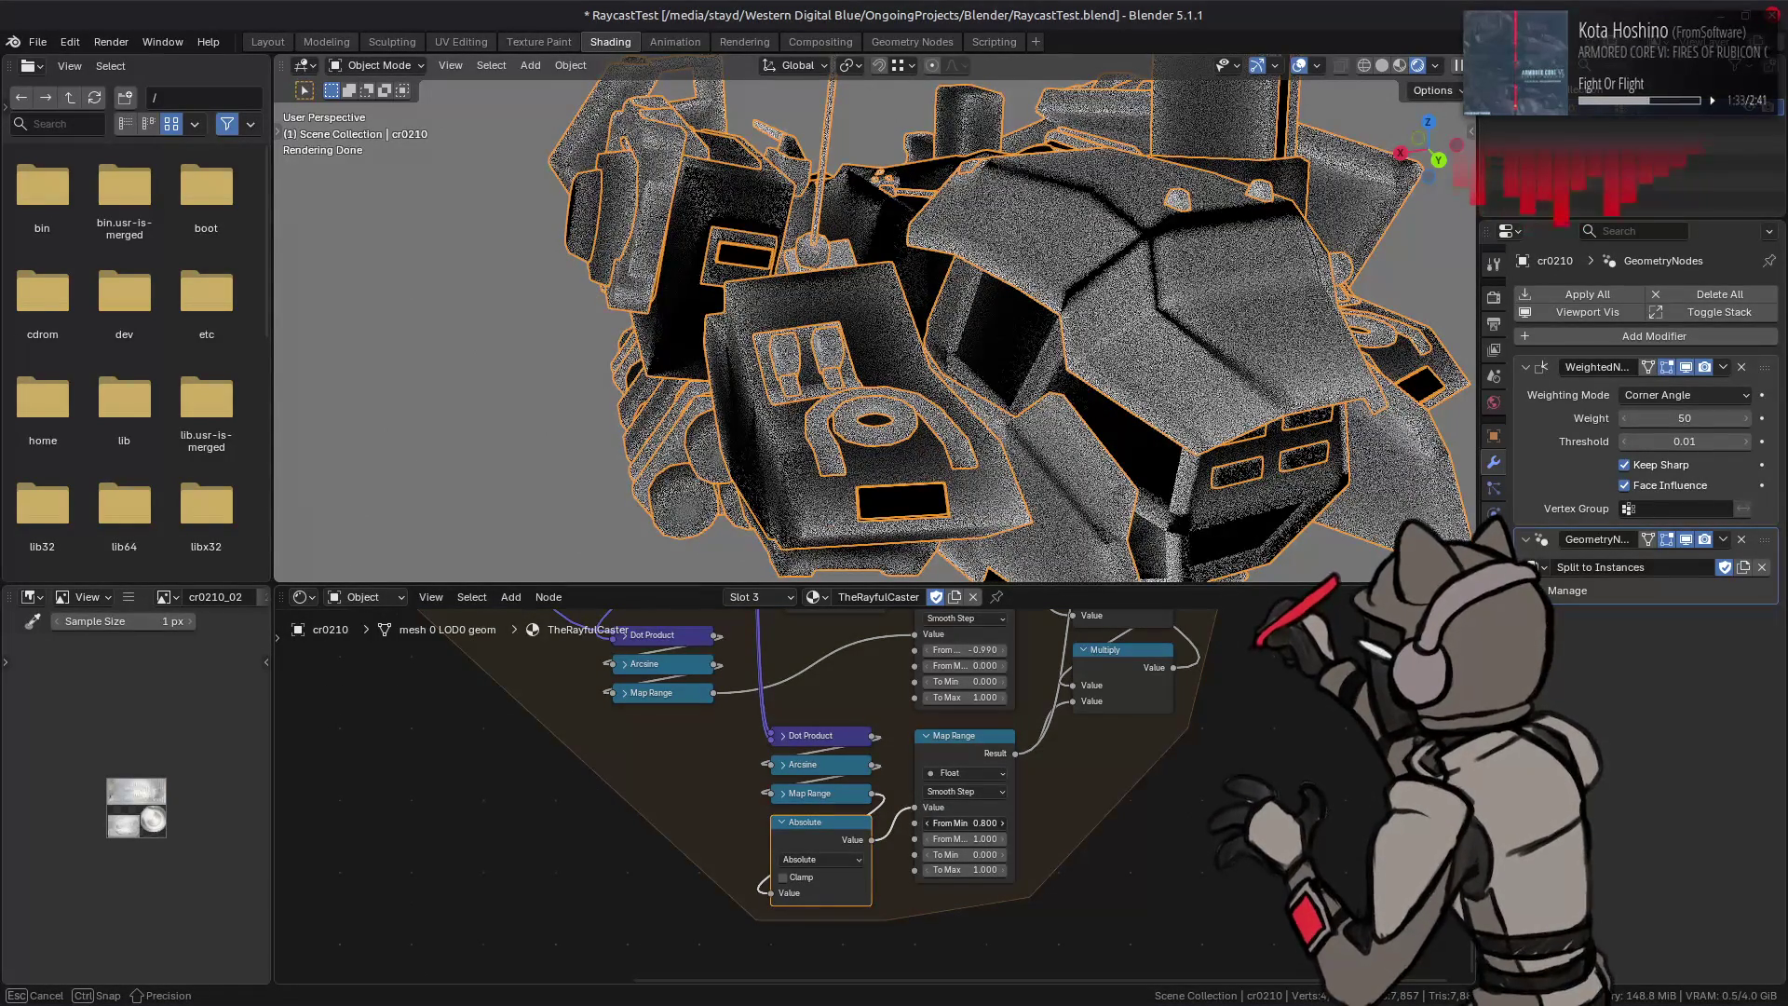
{"action": "left_click", "coordinate": [983, 824]}
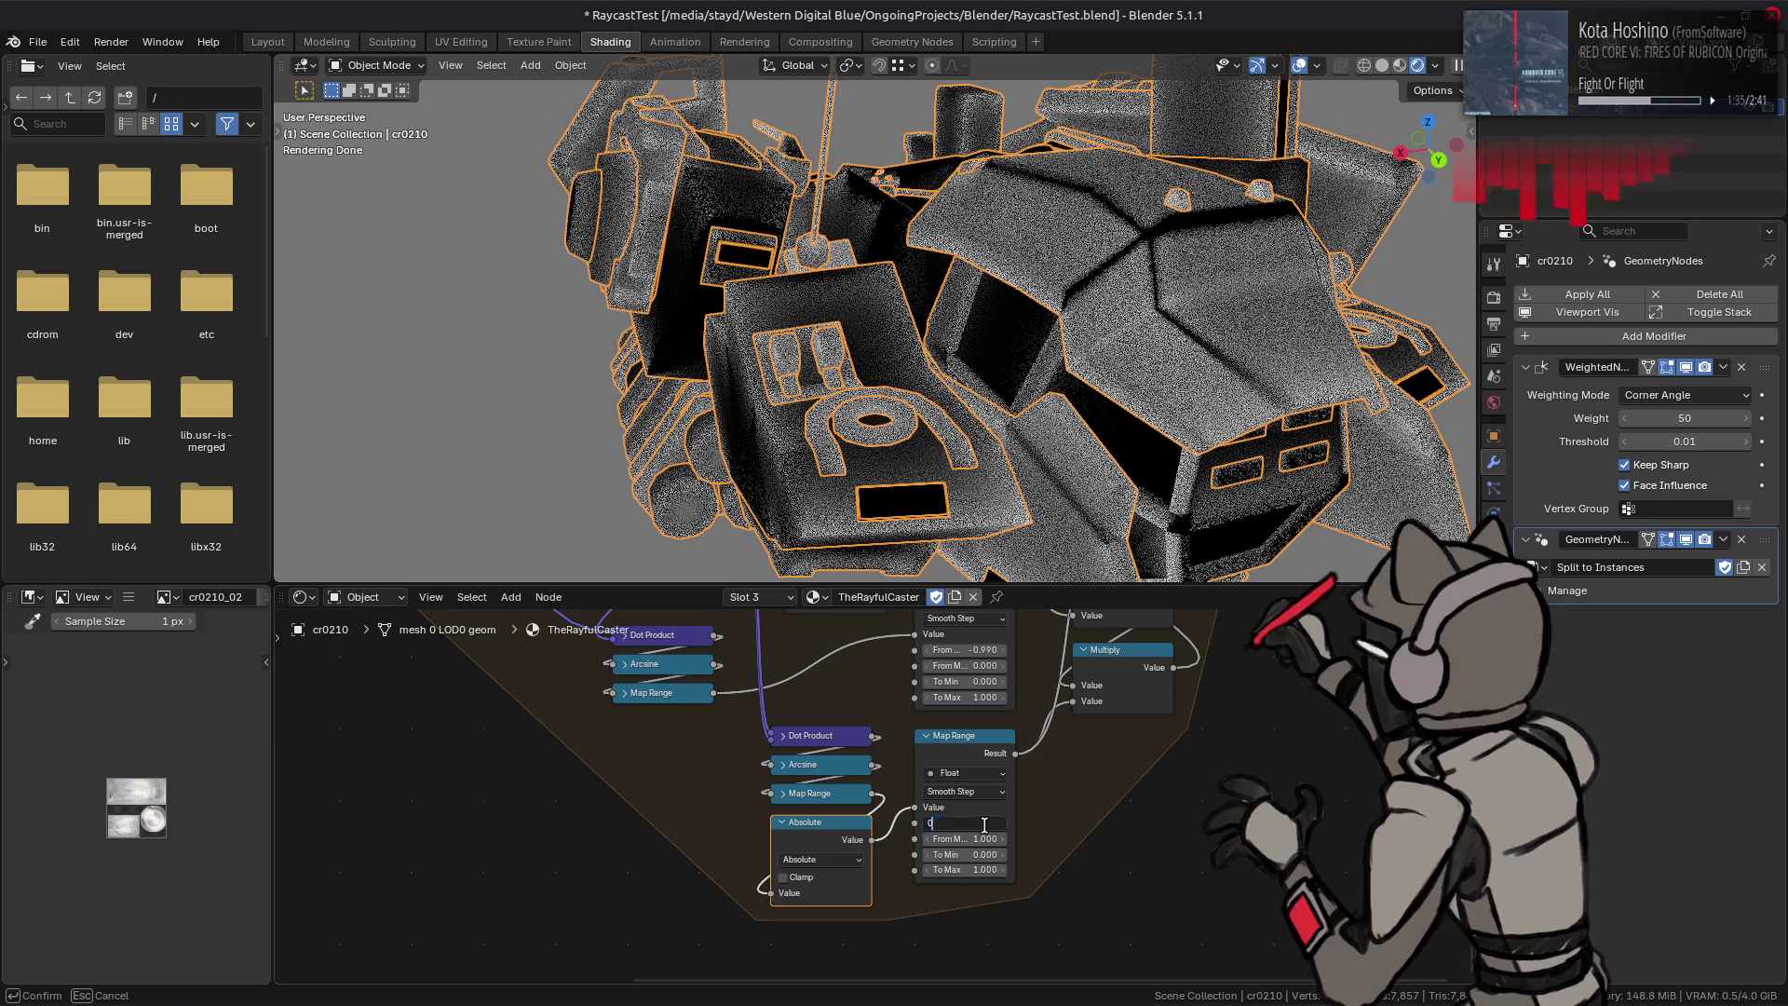
Step: Retune the lower Map Range From Min and From Max (0.9) and feed its output into the second Map Range
{"action": "key", "text": "Return"}
{"action": "mouse_move", "coordinate": [984, 838]}
{"action": "left_mouse_down"}
{"action": "mouse_move", "coordinate": [933, 823]}
{"action": "mouse_move", "coordinate": [971, 824]}
{"action": "left_mouse_up"}
{"action": "left_click", "coordinate": [979, 838]}
{"action": "type", "text": "0"}
{"action": "key", "text": "Return"}
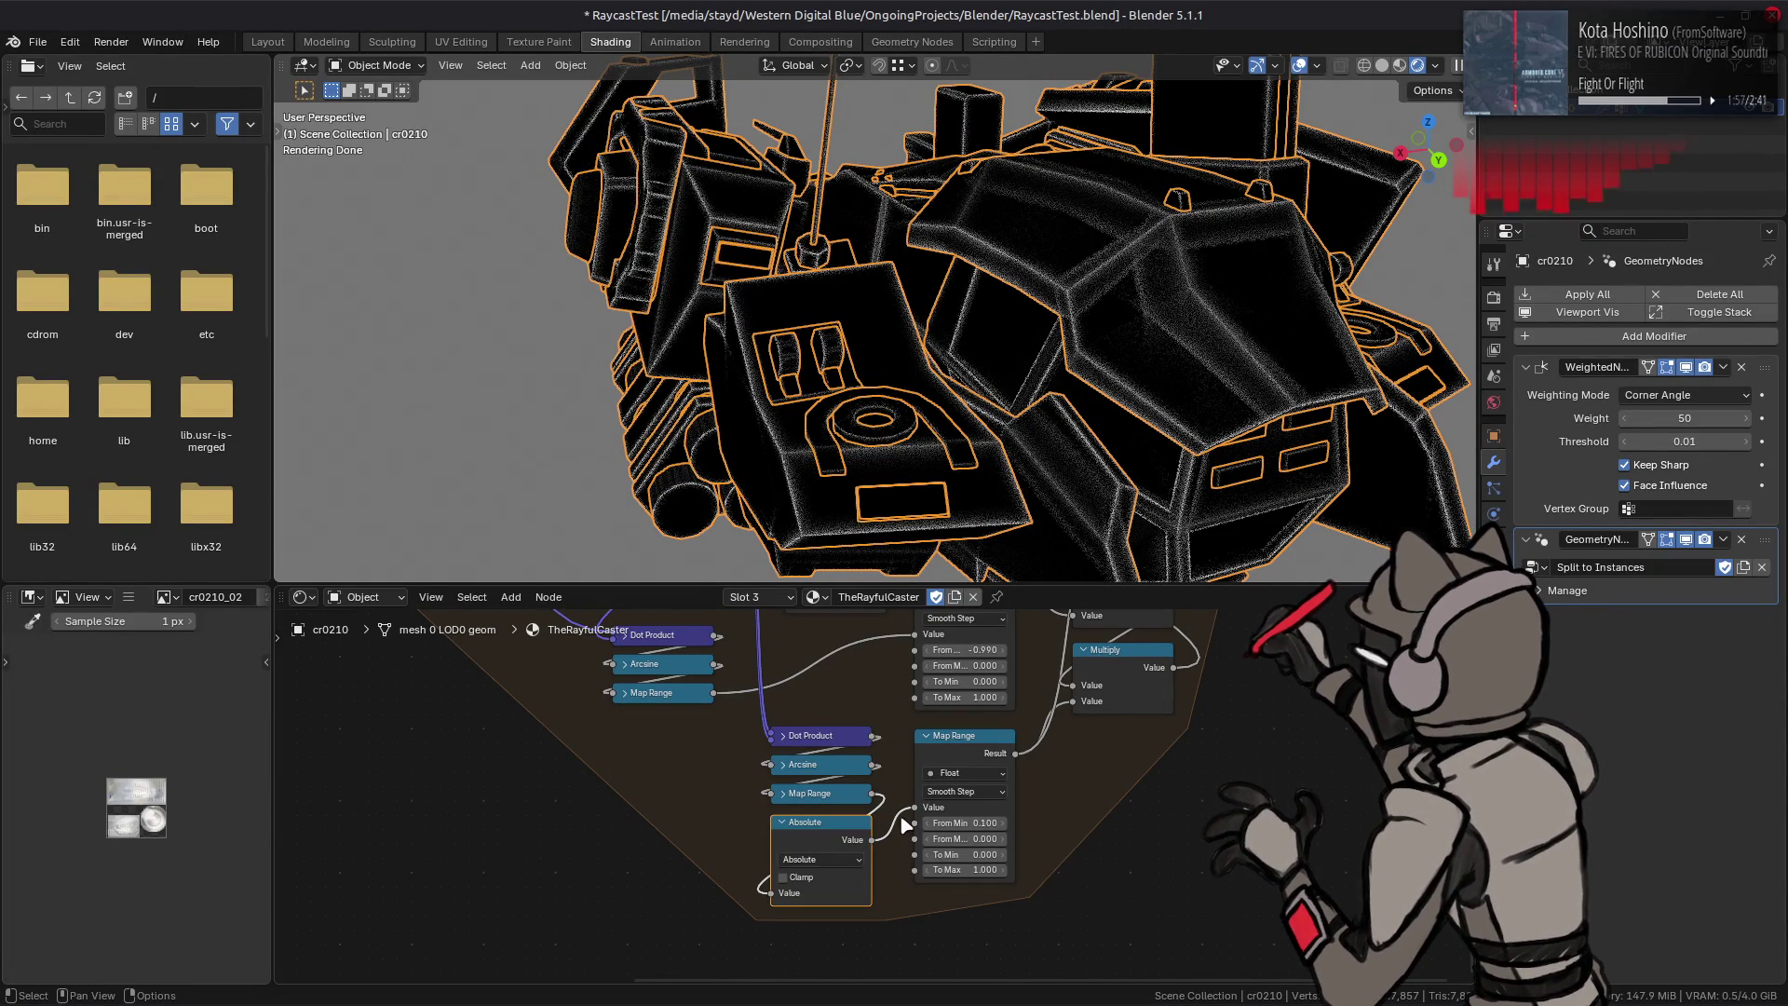
{"action": "mouse_move", "coordinate": [877, 800]}
{"action": "left_mouse_down"}
{"action": "mouse_move", "coordinate": [1007, 823]}
{"action": "mouse_move", "coordinate": [922, 838]}
{"action": "mouse_move", "coordinate": [978, 838]}
{"action": "mouse_move", "coordinate": [964, 824]}
{"action": "left_mouse_up"}
{"action": "left_click", "coordinate": [968, 836]}
{"action": "type", "text": "-1.000"}
{"action": "key", "text": "Return"}
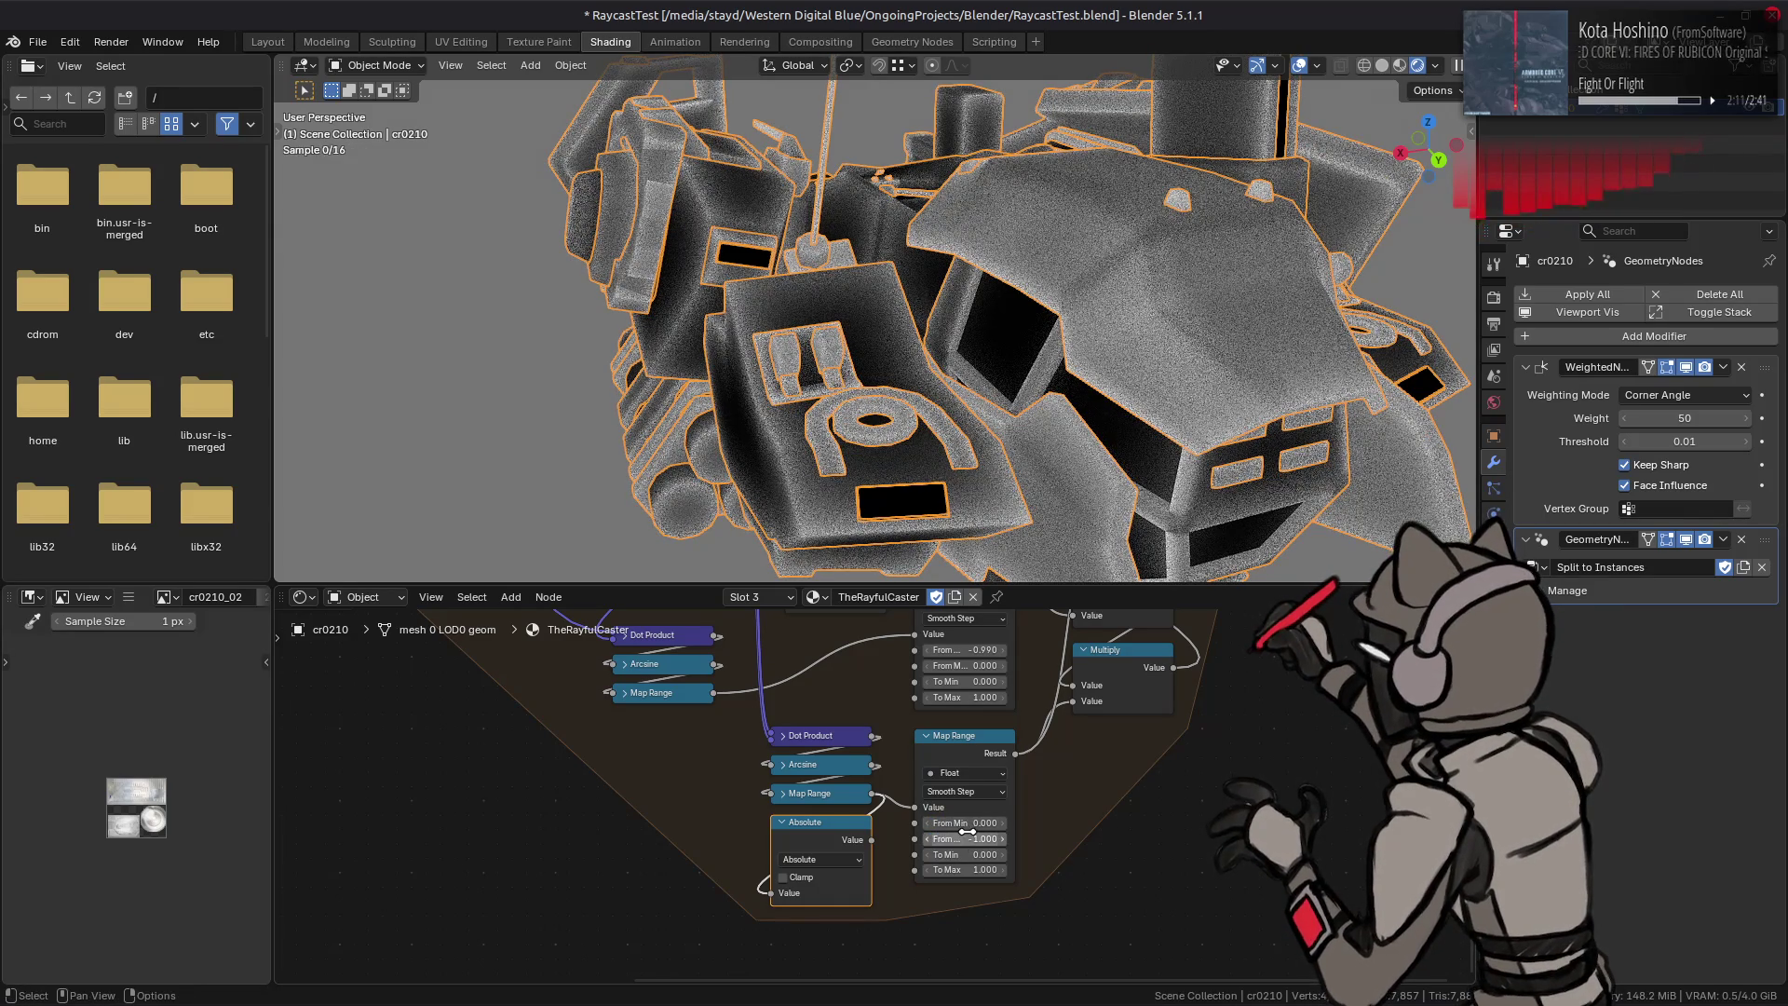
Step: Set the Distance Scale value node to 64
{"action": "mouse_move", "coordinate": [545, 839]}
{"action": "middle_mouse_down"}
{"action": "mouse_move", "coordinate": [573, 736]}
{"action": "mouse_move", "coordinate": [635, 785]}
{"action": "middle_mouse_up"}
{"action": "middle_click_drag", "start_coordinate": [458, 719], "coordinate": [750, 906]}
{"action": "double_click", "coordinate": [434, 751]}
{"action": "type", "text": "64"}
{"action": "key", "text": "Return"}
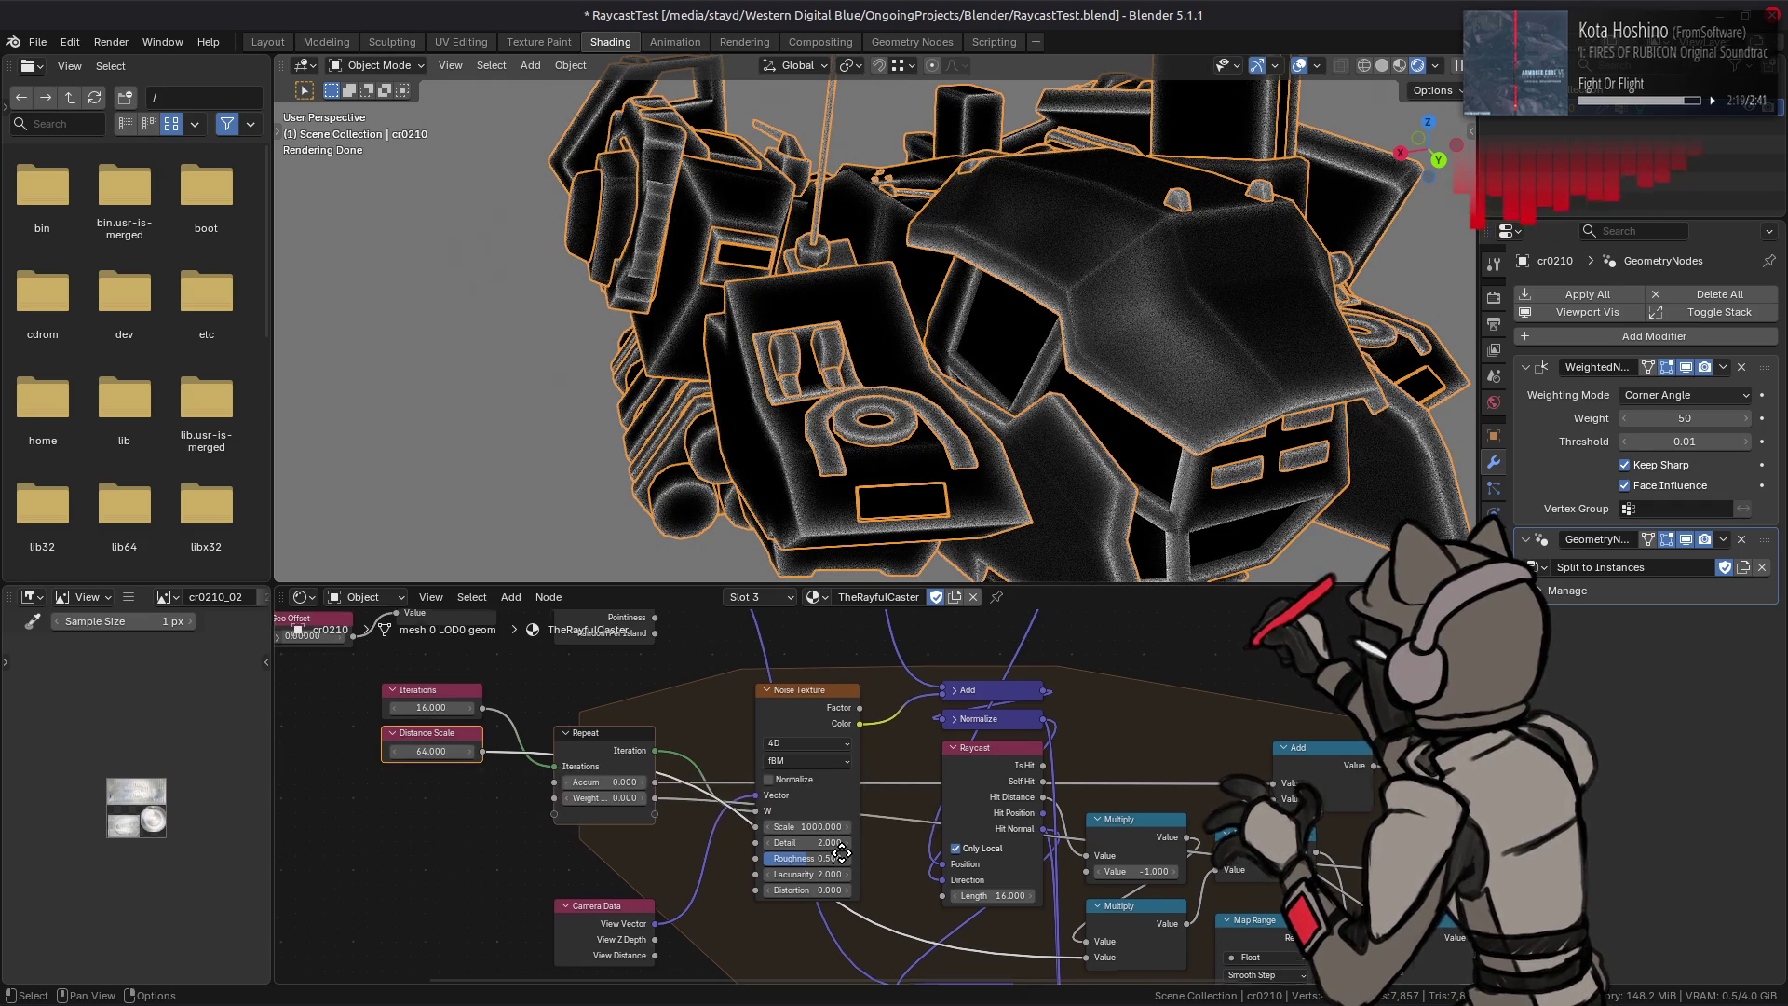
{"action": "scroll", "coordinate": [630, 699], "scroll_direction": "down", "scroll_amount": 5, "text": "shift"}
{"action": "scroll", "coordinate": [843, 634], "scroll_direction": "down", "scroll_amount": 4, "text": "shift"}
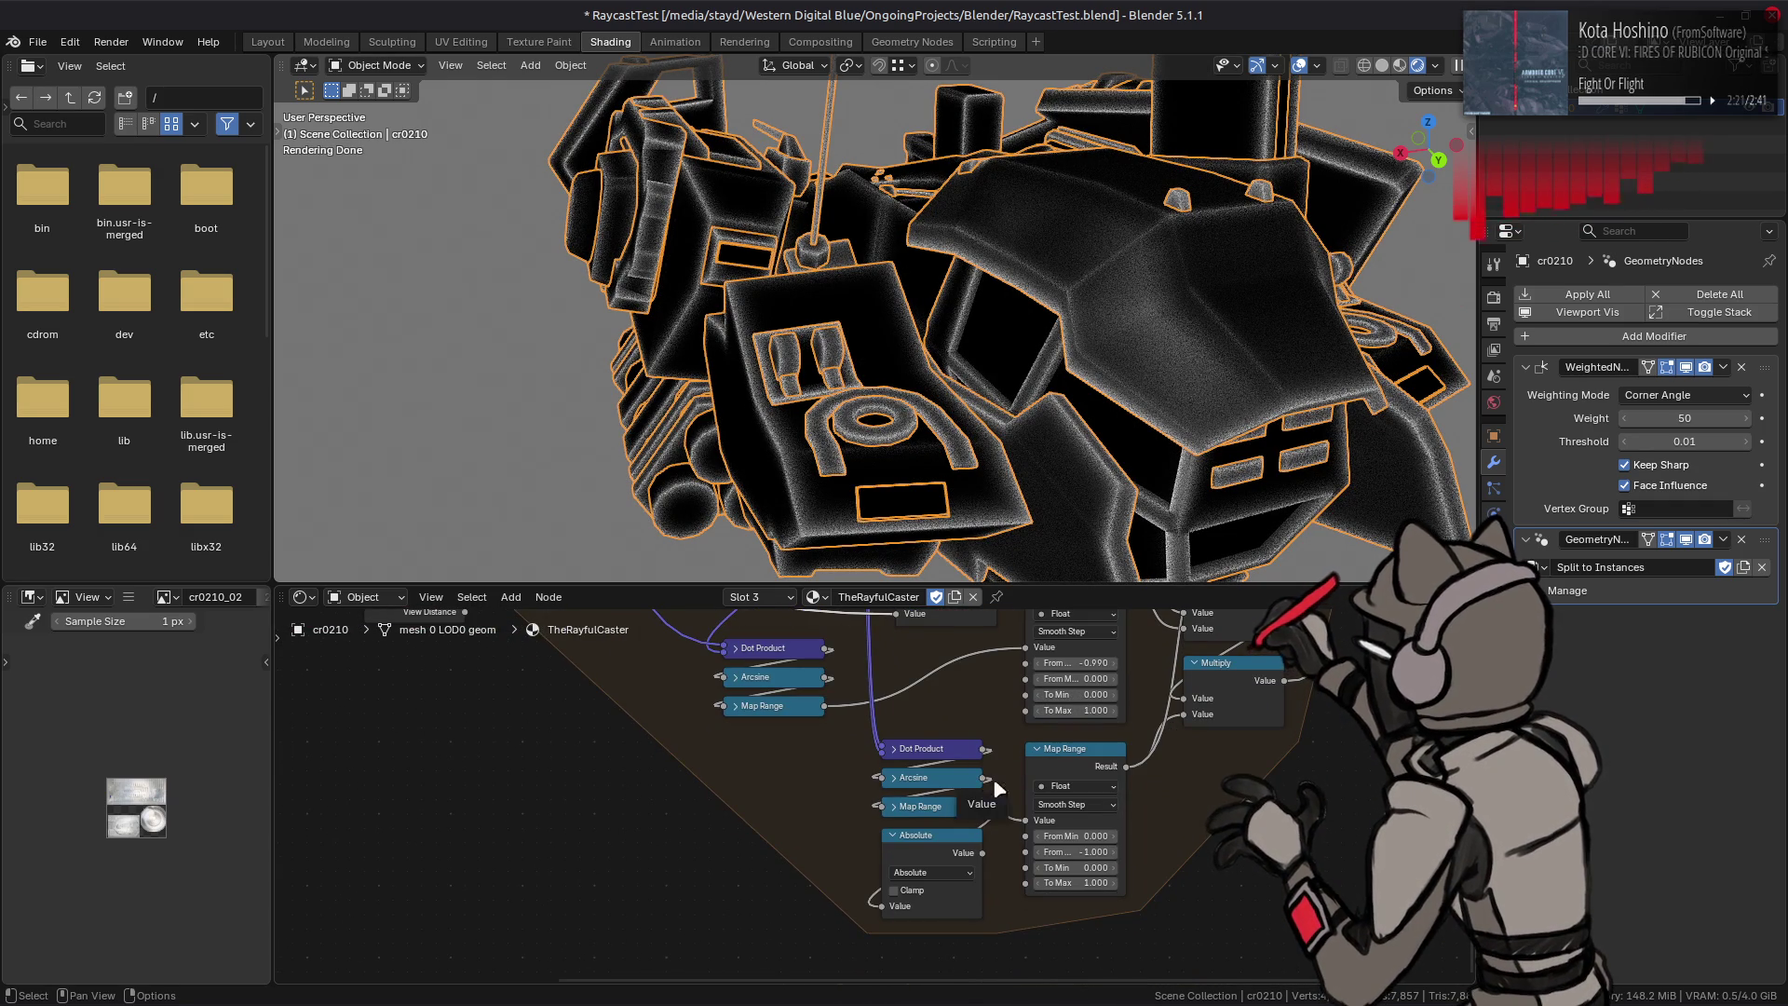
Step: Retune the second Map Range to From Min -0.5 with trial From Max values, undoing two edits
{"action": "left_click", "coordinate": [1093, 855]}
{"action": "type", "text": "1.000"}
{"action": "key", "text": "Return"}
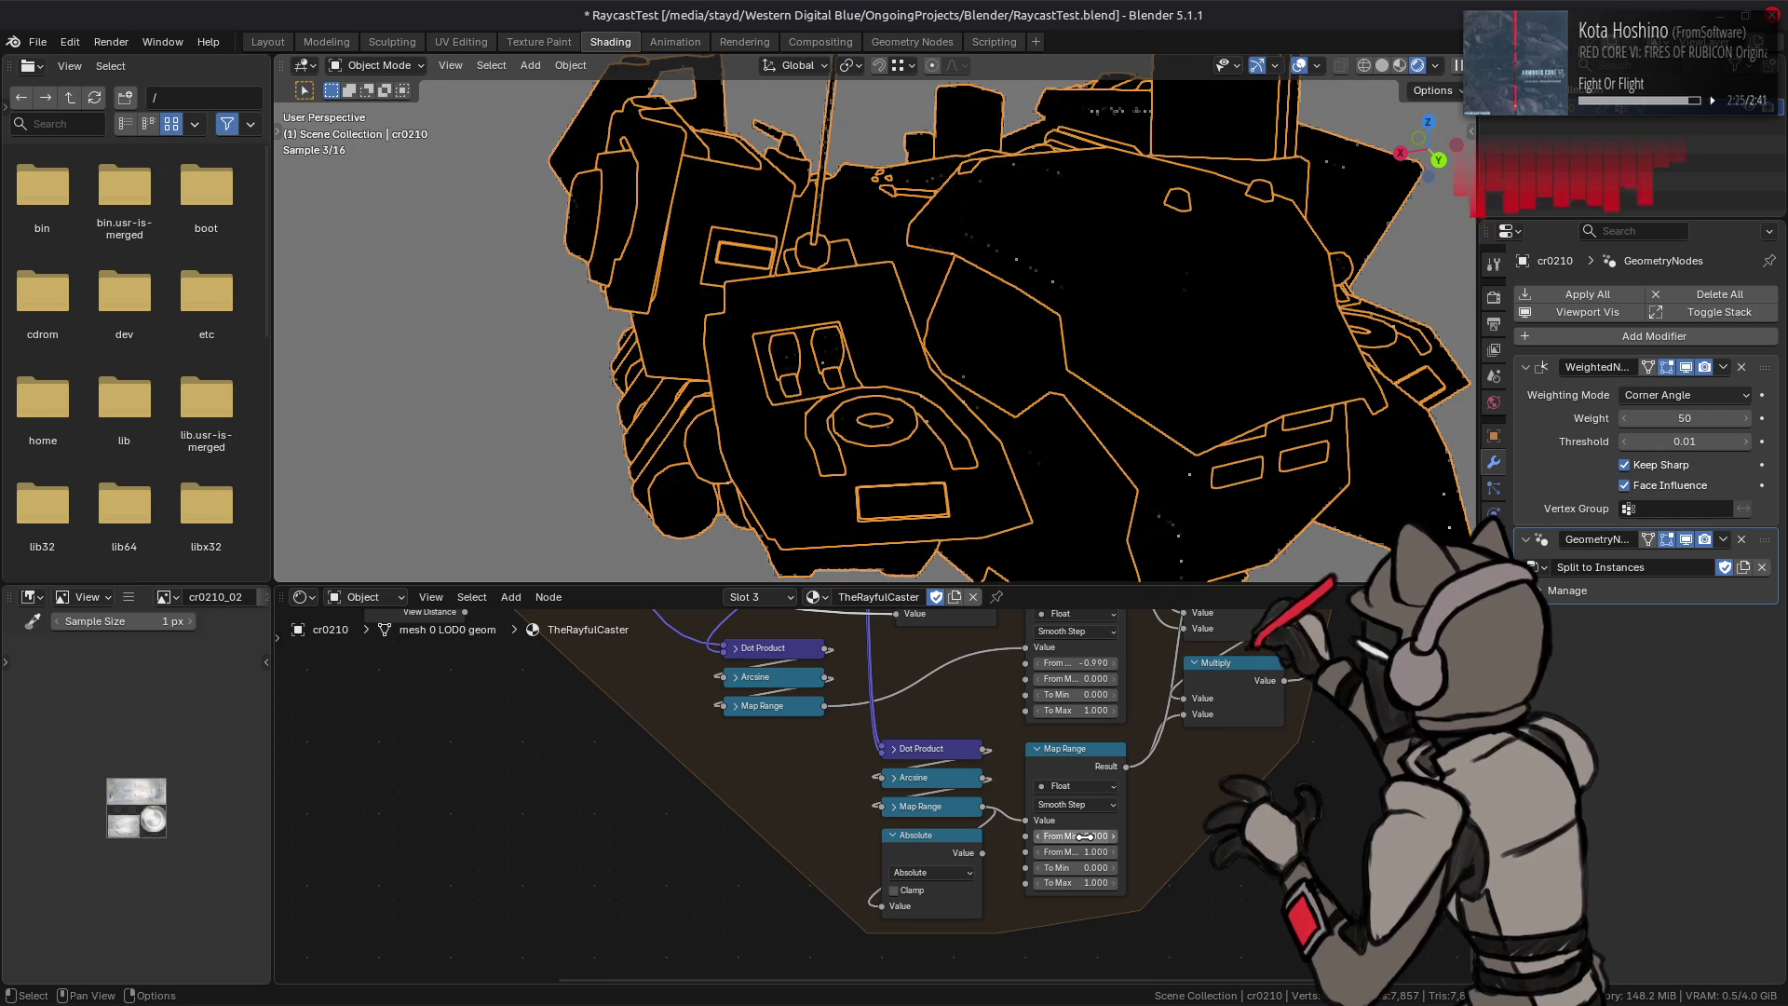
{"action": "left_click", "coordinate": [1079, 837]}
{"action": "type", "text": "1"}
{"action": "key", "text": "Return"}
{"action": "left_click", "coordinate": [1080, 836]}
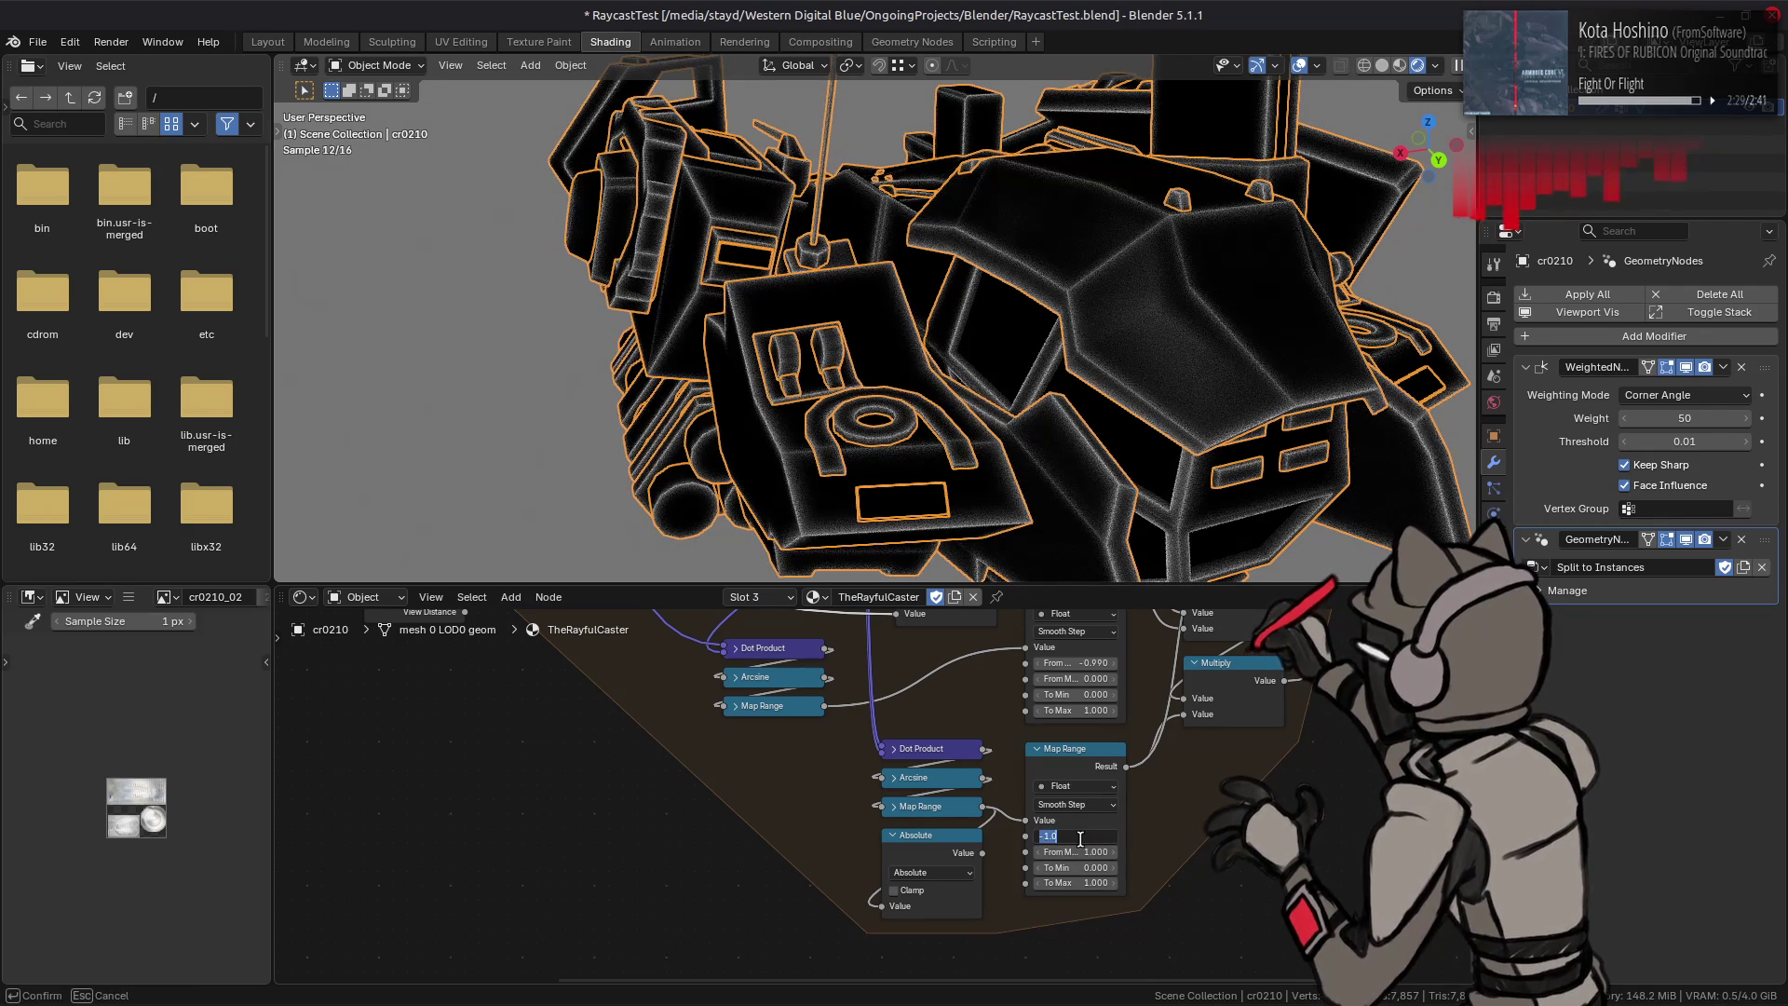
{"action": "type", "text": ".5"}
{"action": "key", "text": "Return"}
{"action": "left_click", "coordinate": [1073, 850]}
{"action": "type", "text": "0"}
{"action": "key", "text": "Return"}
{"action": "left_click", "coordinate": [1073, 851]}
{"action": "type", "text": "-1"}
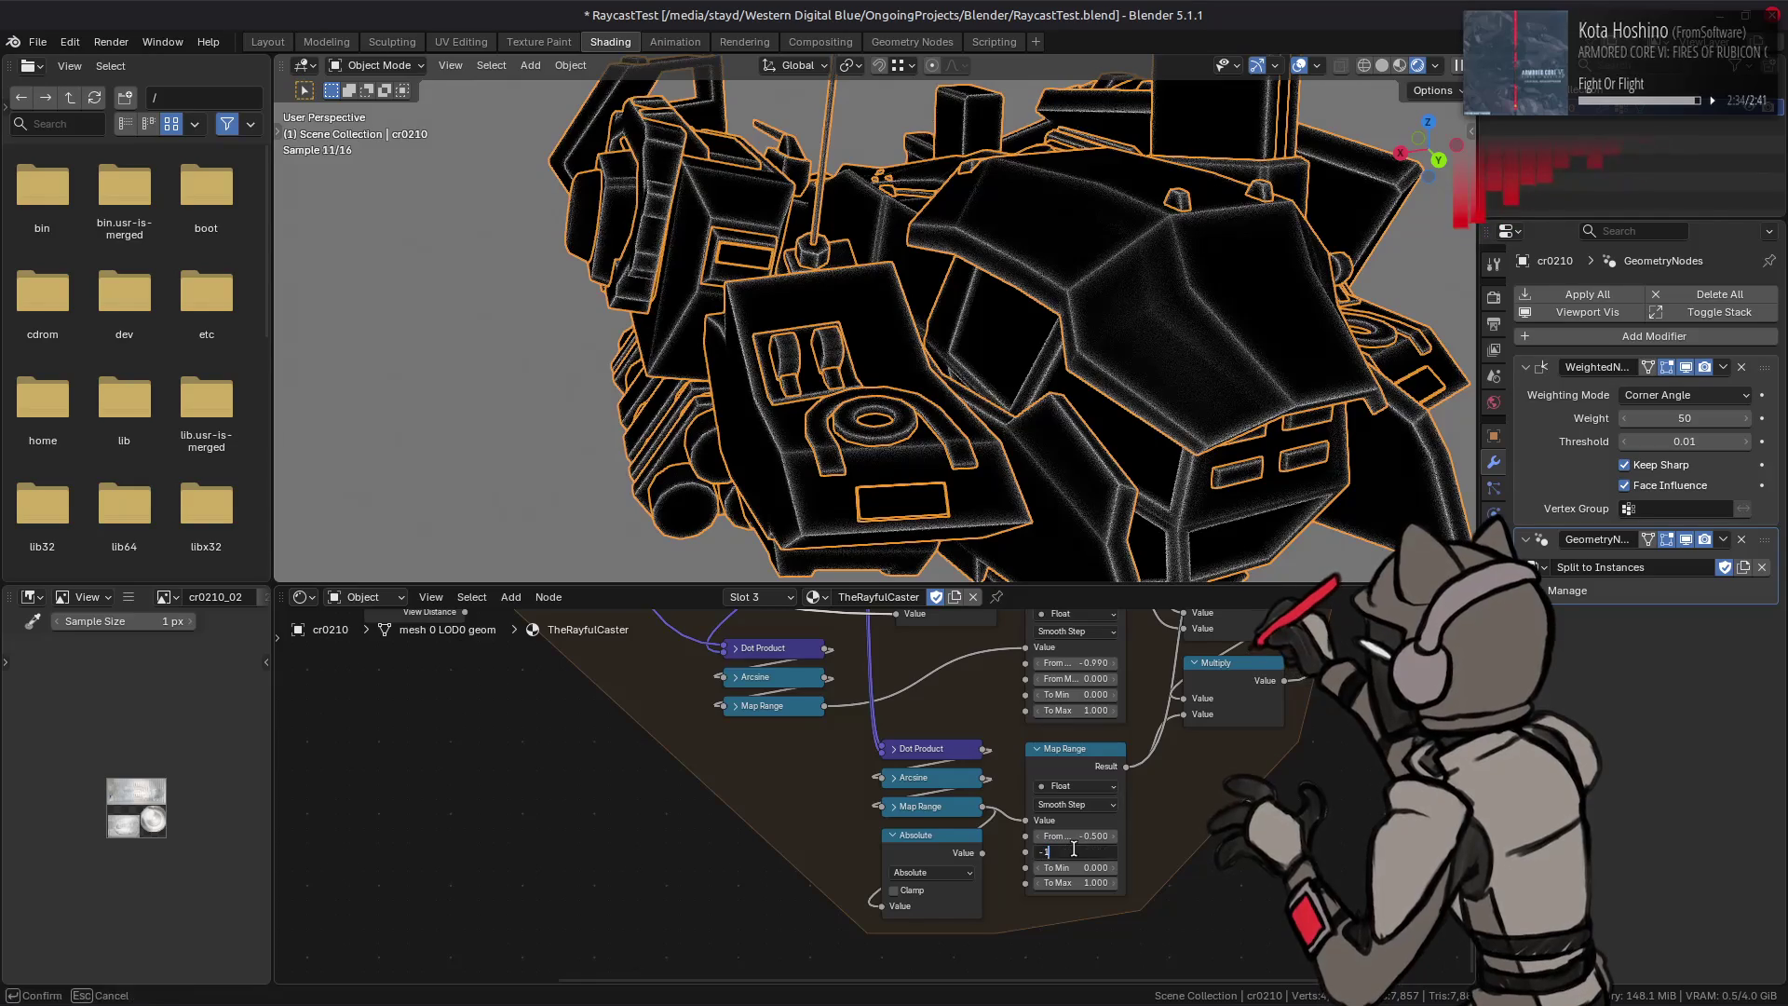
{"action": "key", "text": "Return"}
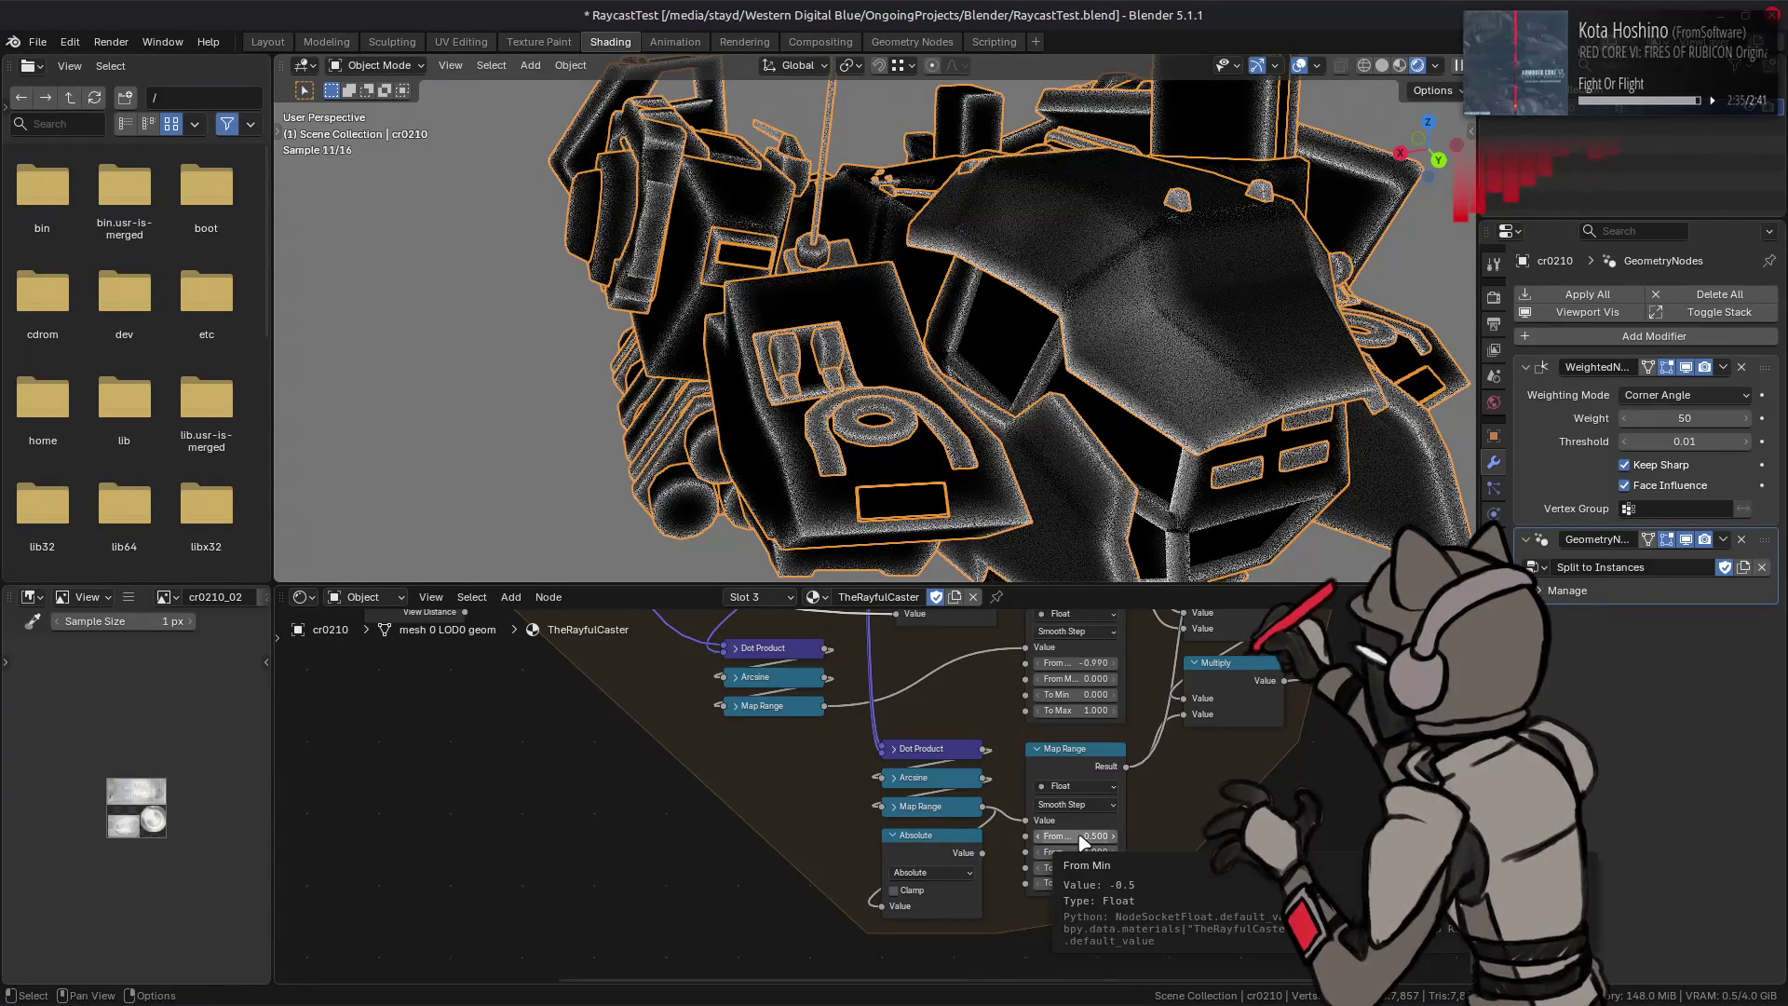
{"action": "key", "text": "ctrl+z"}
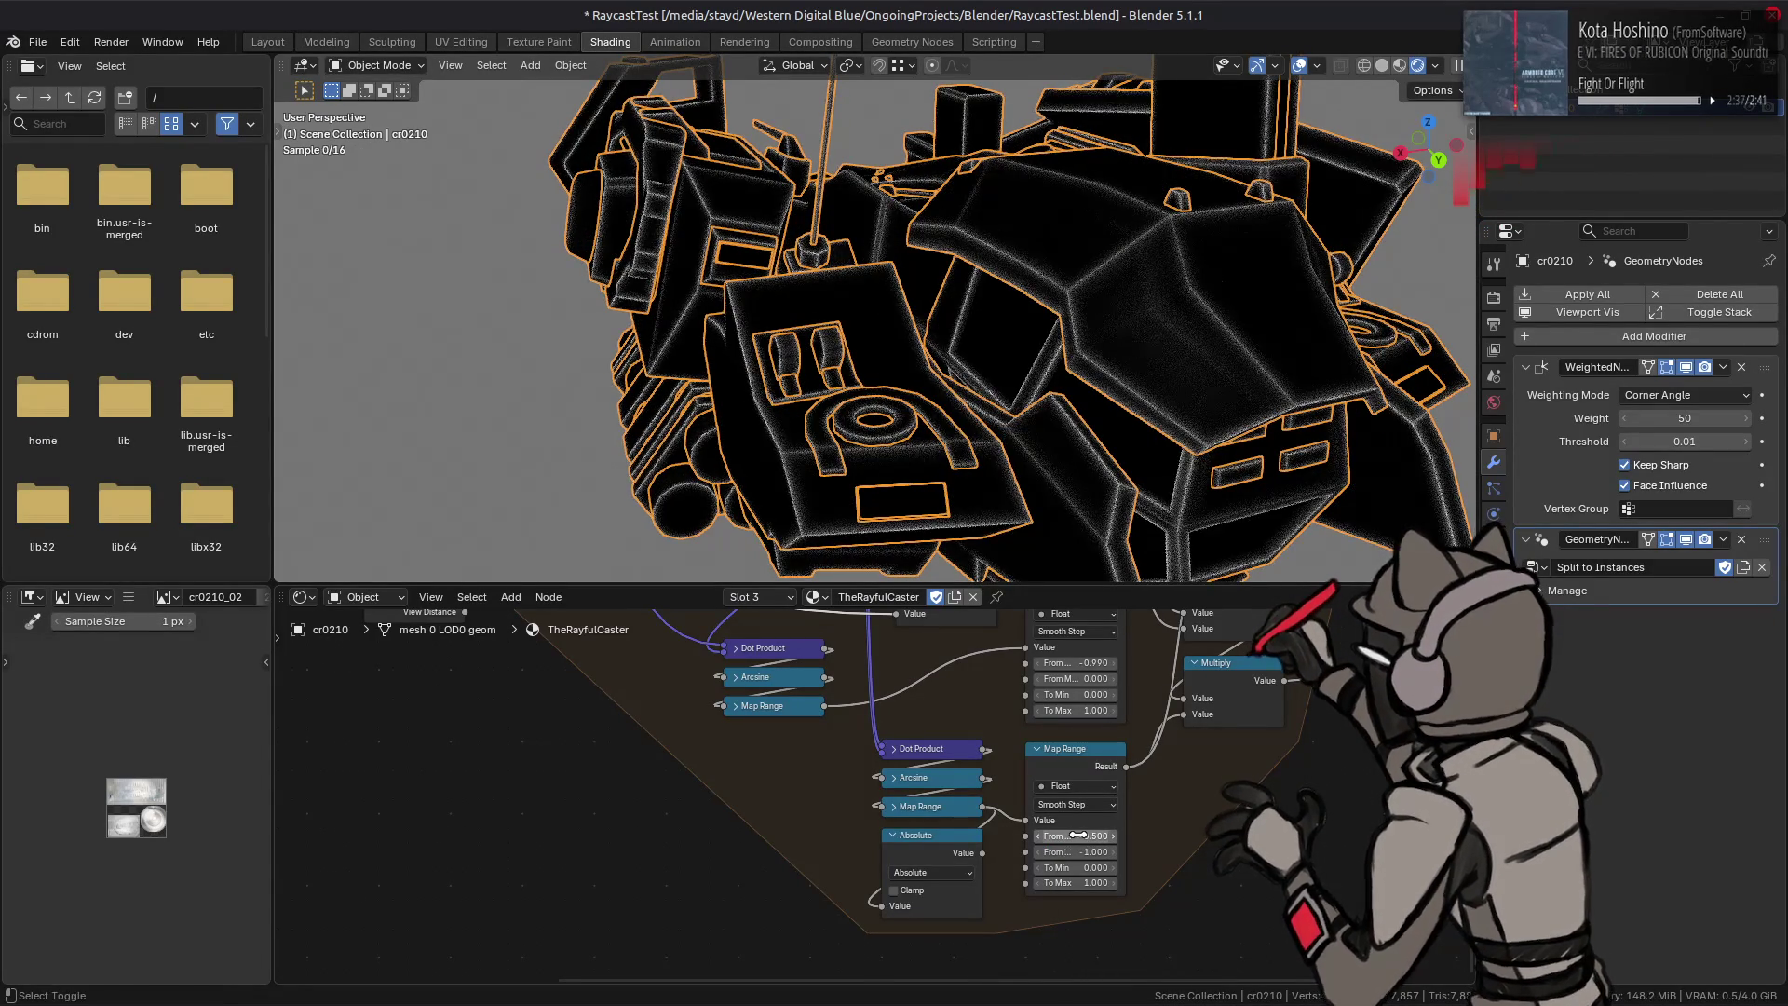
{"action": "key", "text": "ctrl+z"}
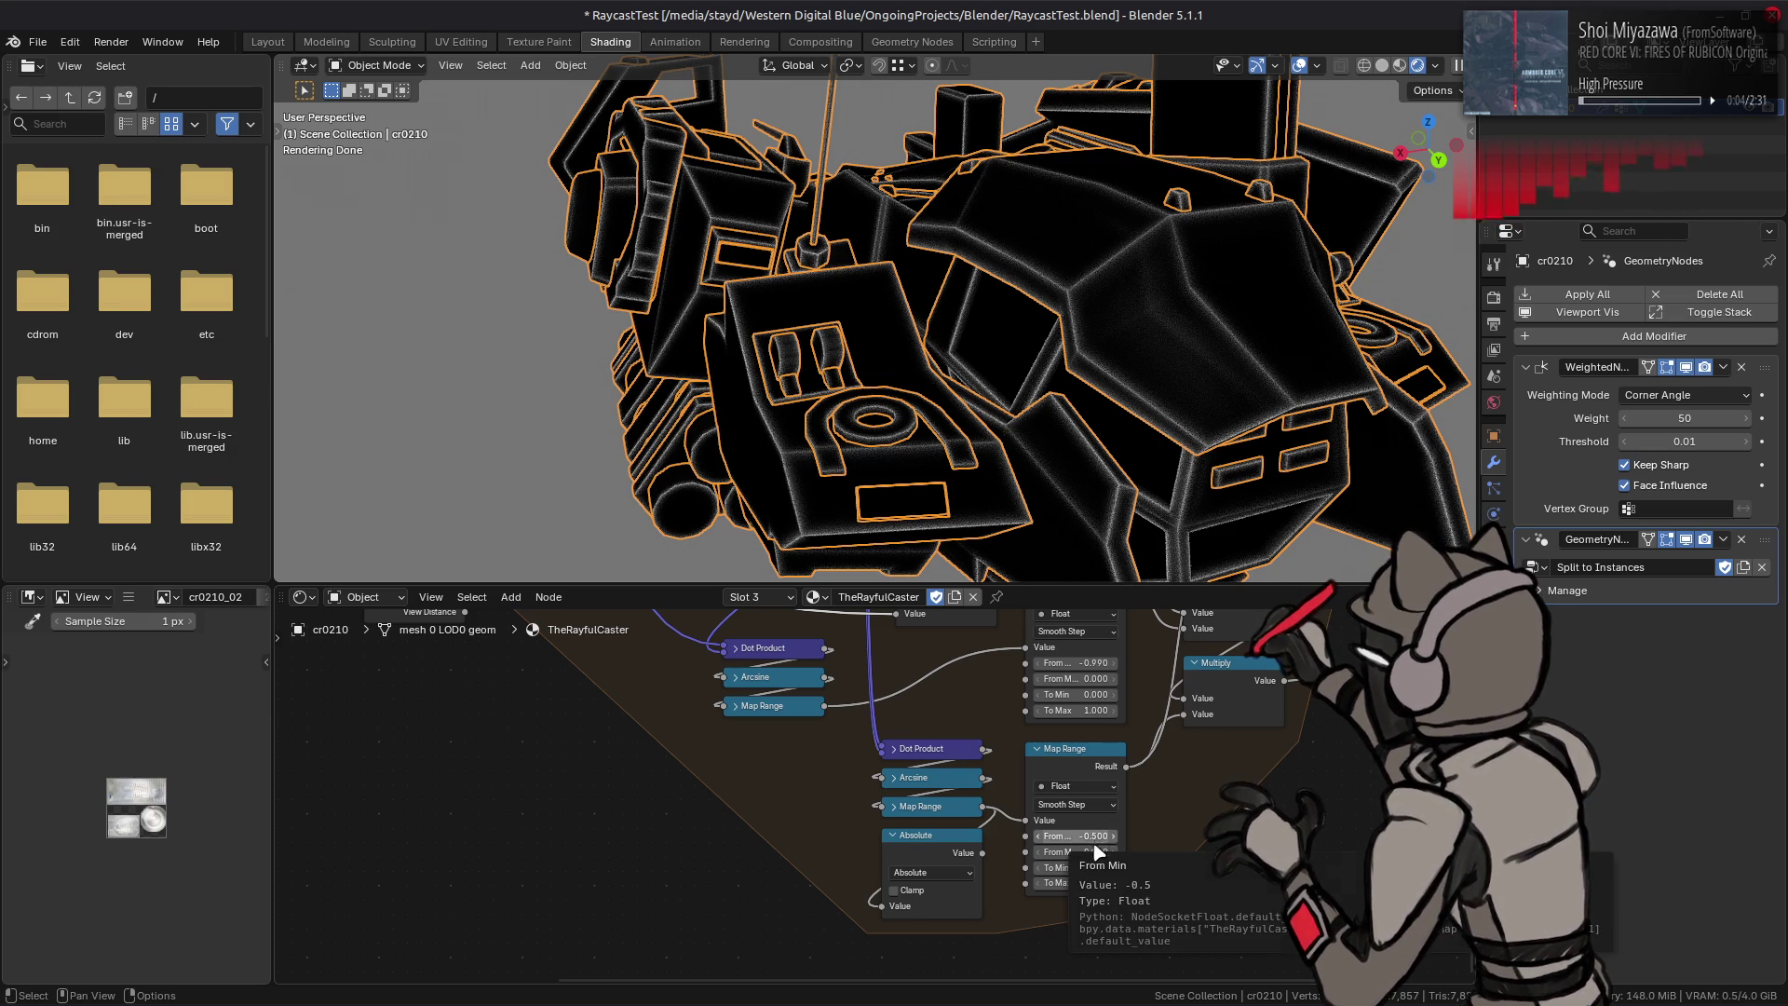
Step: Settle the second Map Range at From Max 1 and raise From Min toward -0.2
{"action": "left_click", "coordinate": [1089, 850]}
{"action": "type", "text": "1"}
{"action": "key", "text": "Return"}
{"action": "left_click", "coordinate": [1113, 835]}
{"action": "left_click", "coordinate": [1115, 836]}
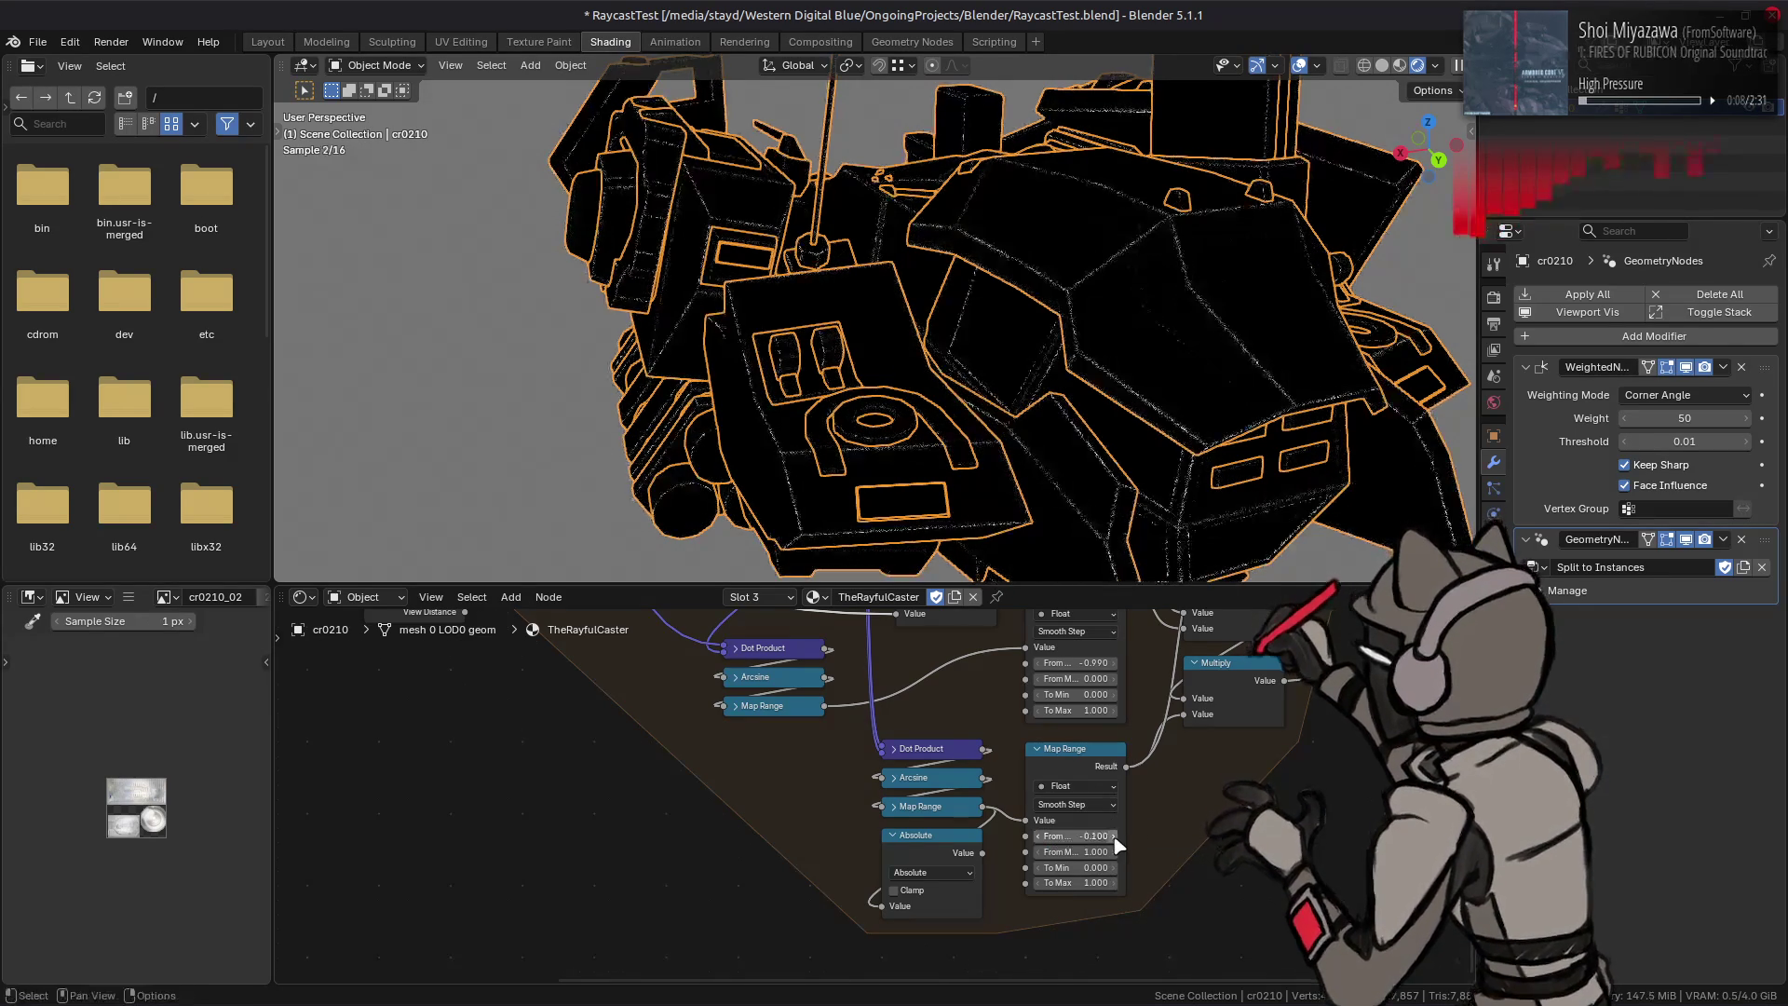
{"action": "middle_click_drag", "start_coordinate": [1116, 782], "coordinate": [1096, 958]}
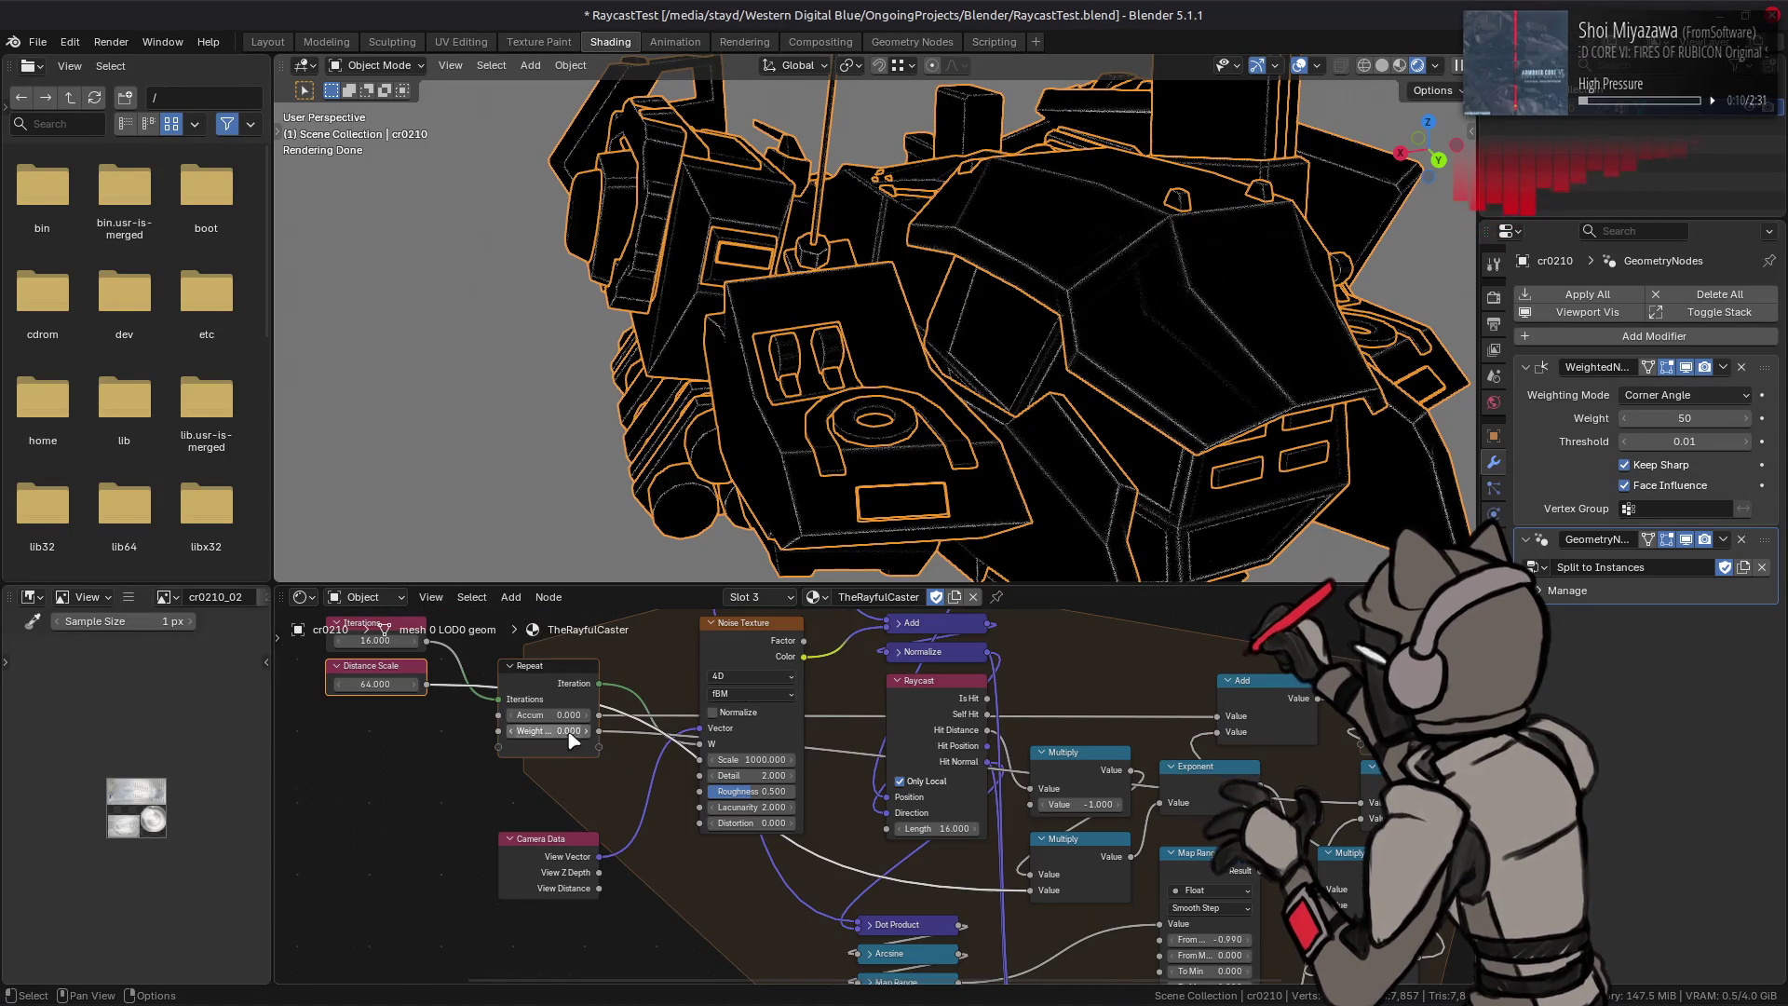
{"action": "scroll", "coordinate": [379, 690], "scroll_direction": "down", "scroll_amount": 2, "text": "ctrl"}
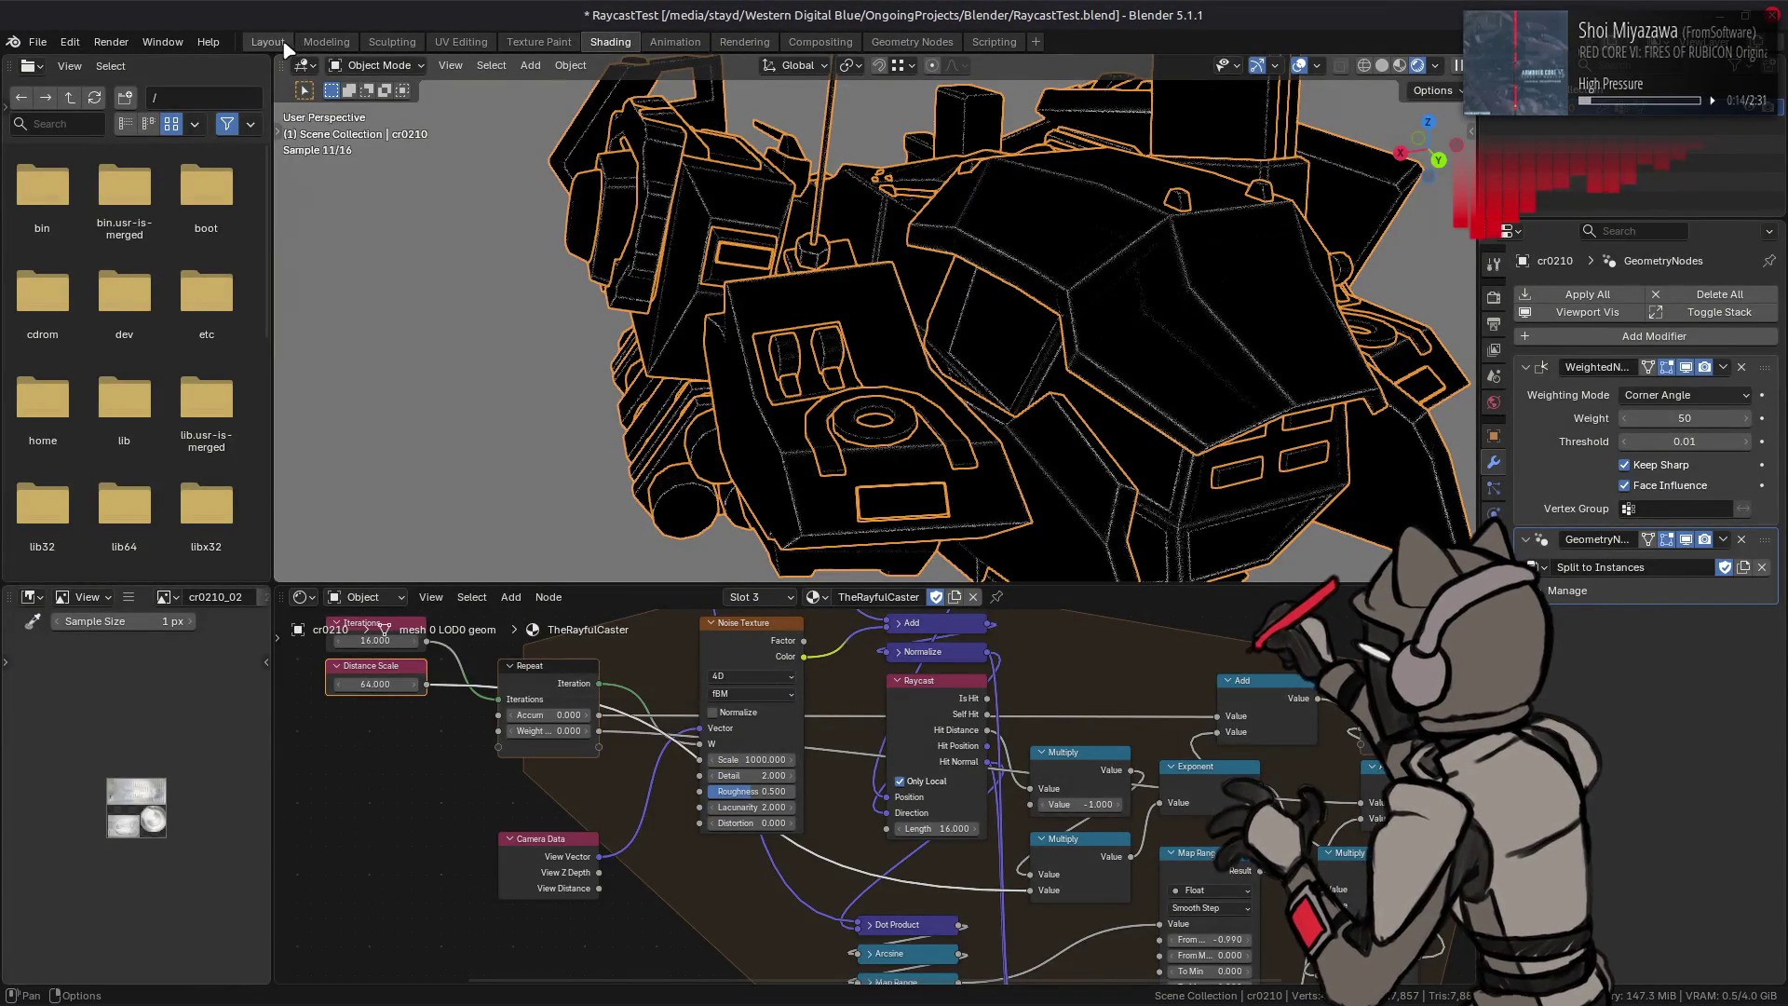
{"action": "left_click", "coordinate": [270, 40]}
{"action": "scroll", "coordinate": [678, 351], "scroll_direction": "down", "scroll_amount": 5}
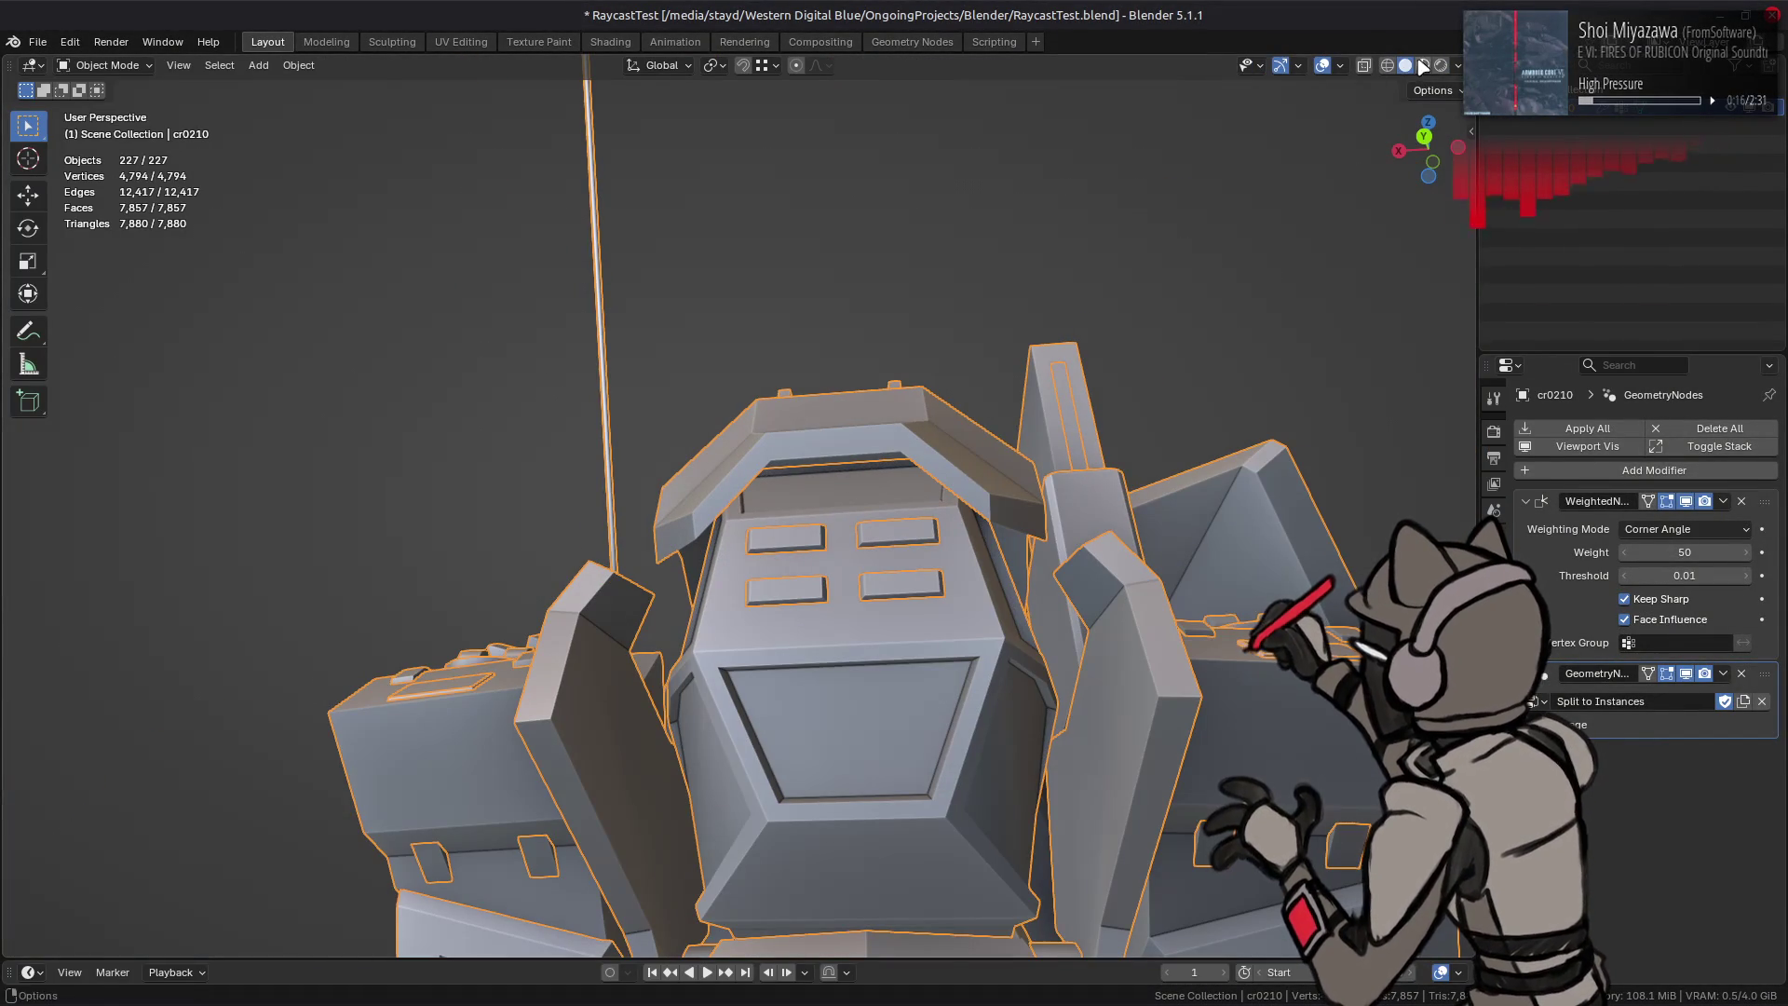
Step: Preview the whole mech in Material then Rendered shading from several angles with everything deselected
{"action": "key", "text": "z"}
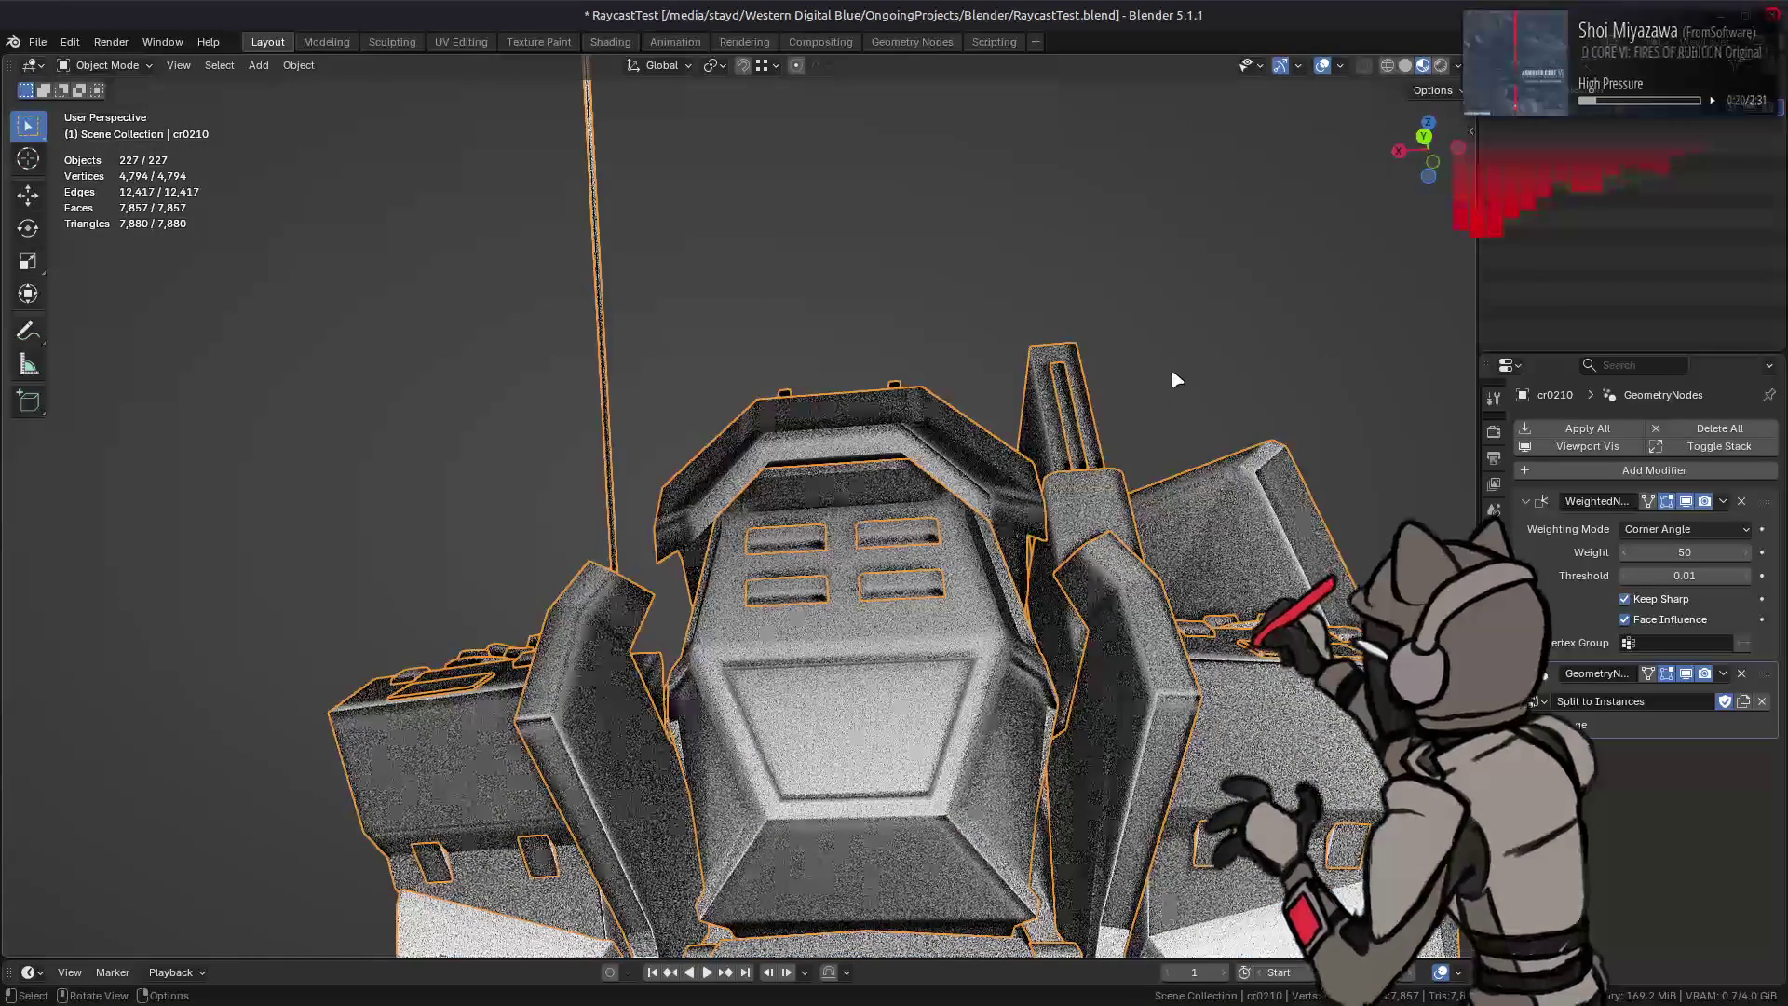
{"action": "mouse_move", "coordinate": [1125, 423]}
{"action": "middle_mouse_down"}
{"action": "mouse_move", "coordinate": [733, 506]}
{"action": "mouse_move", "coordinate": [1422, 82]}
{"action": "middle_mouse_up"}
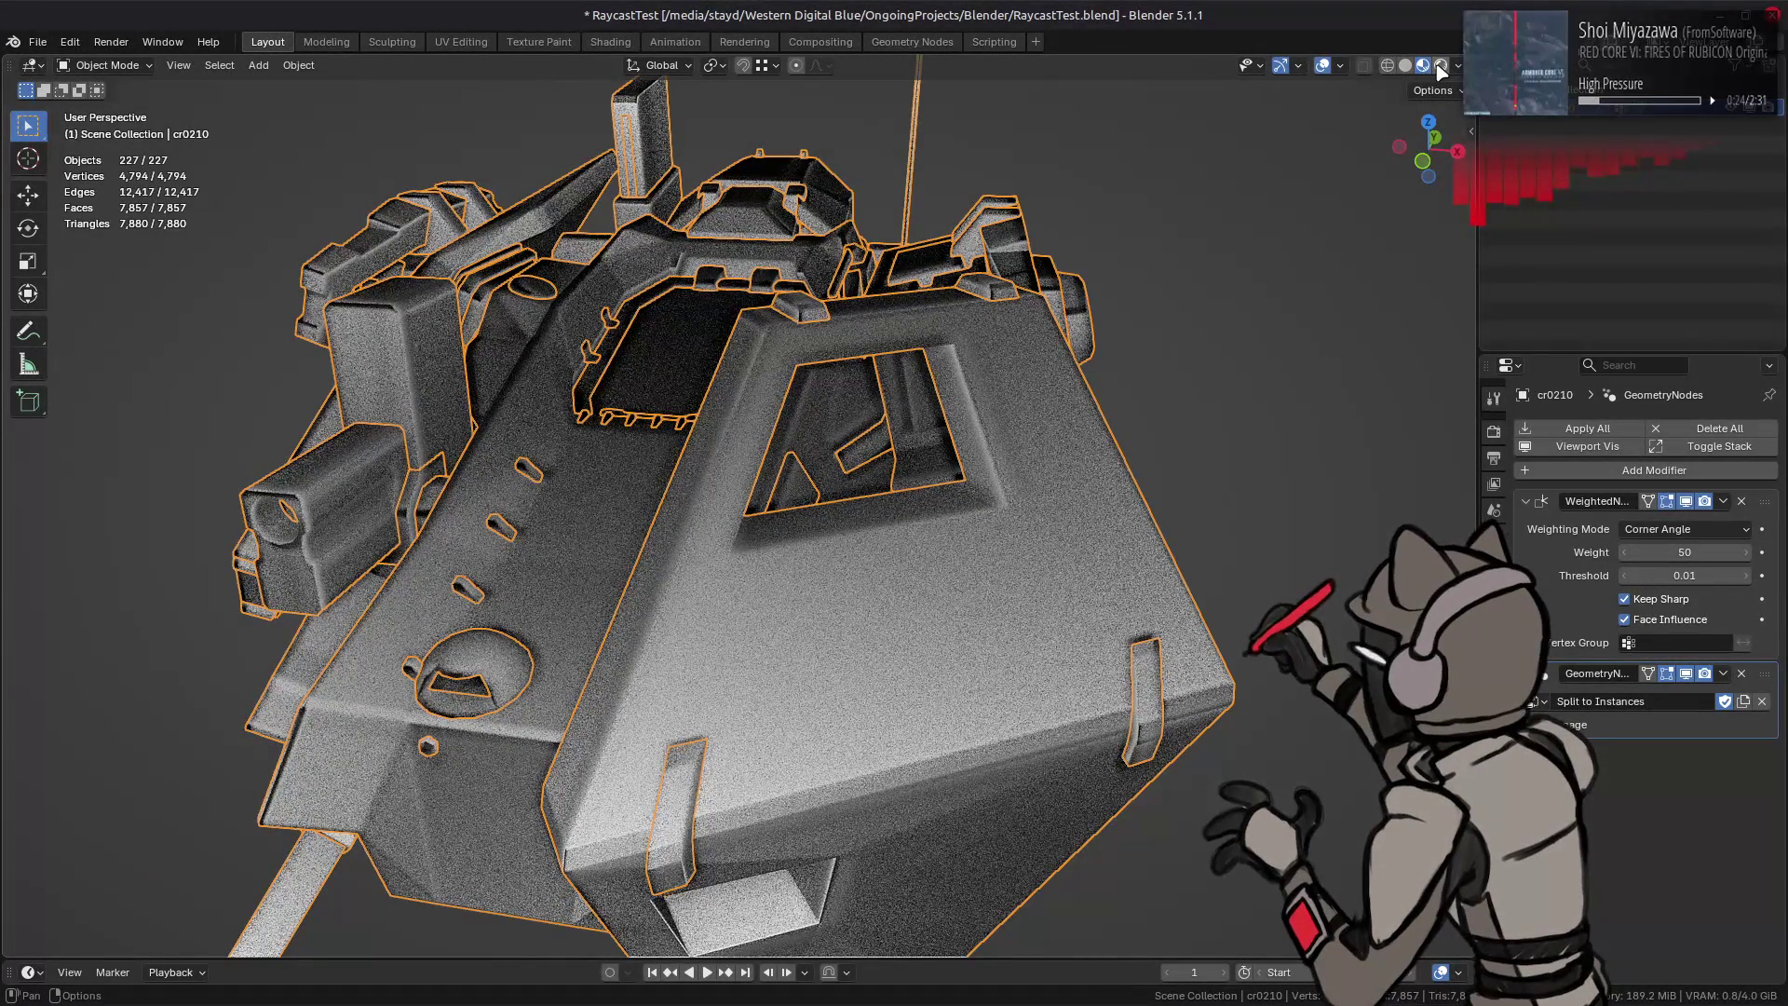
{"action": "left_click", "coordinate": [1441, 70]}
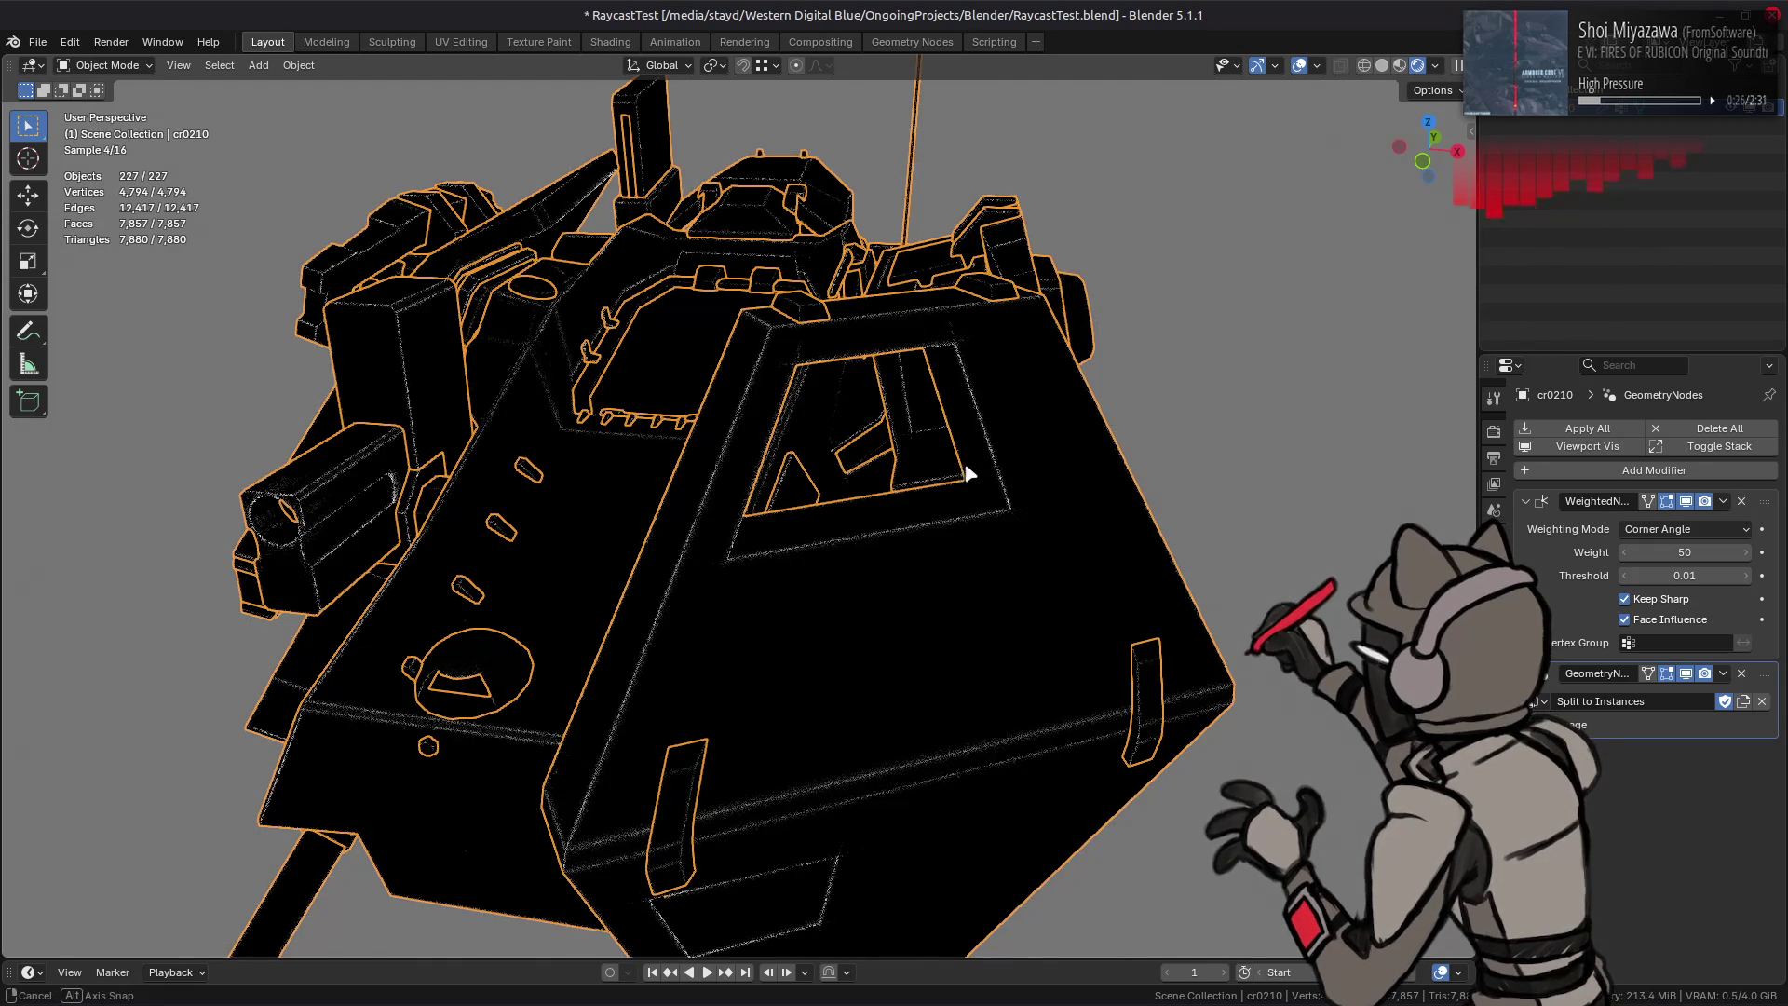
{"action": "middle_click_drag", "start_coordinate": [963, 475], "coordinate": [989, 434]}
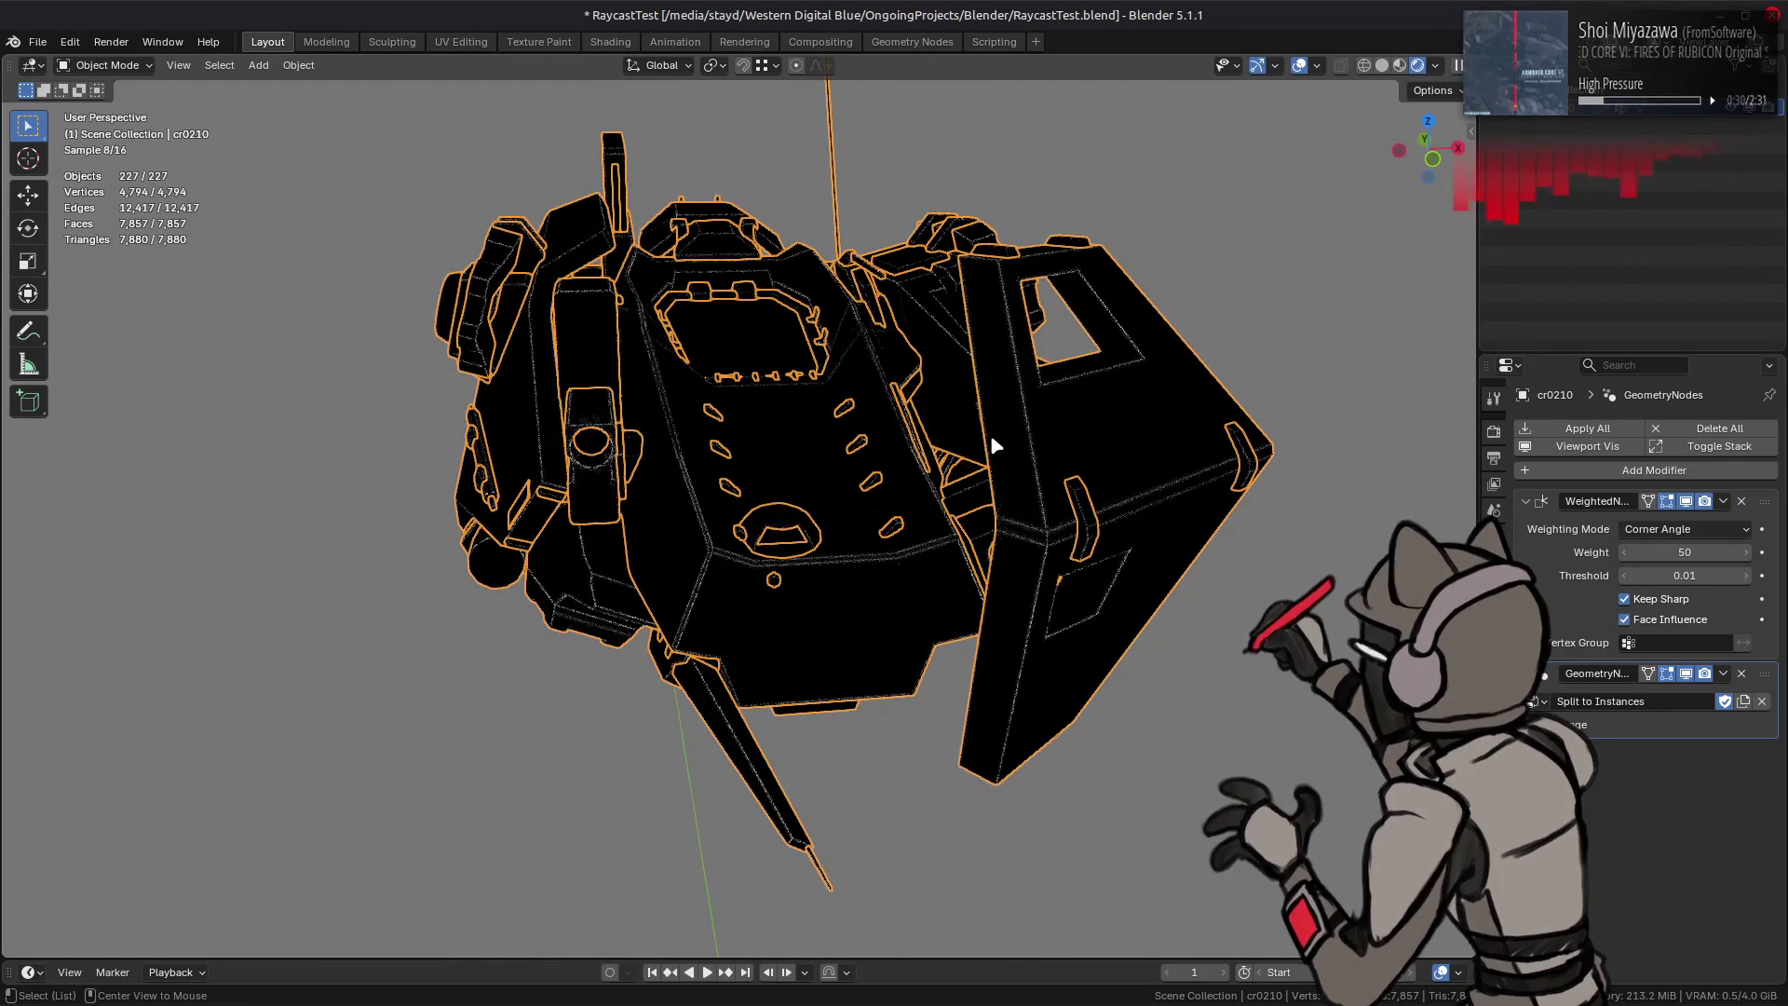
{"action": "key", "text": "alt+a"}
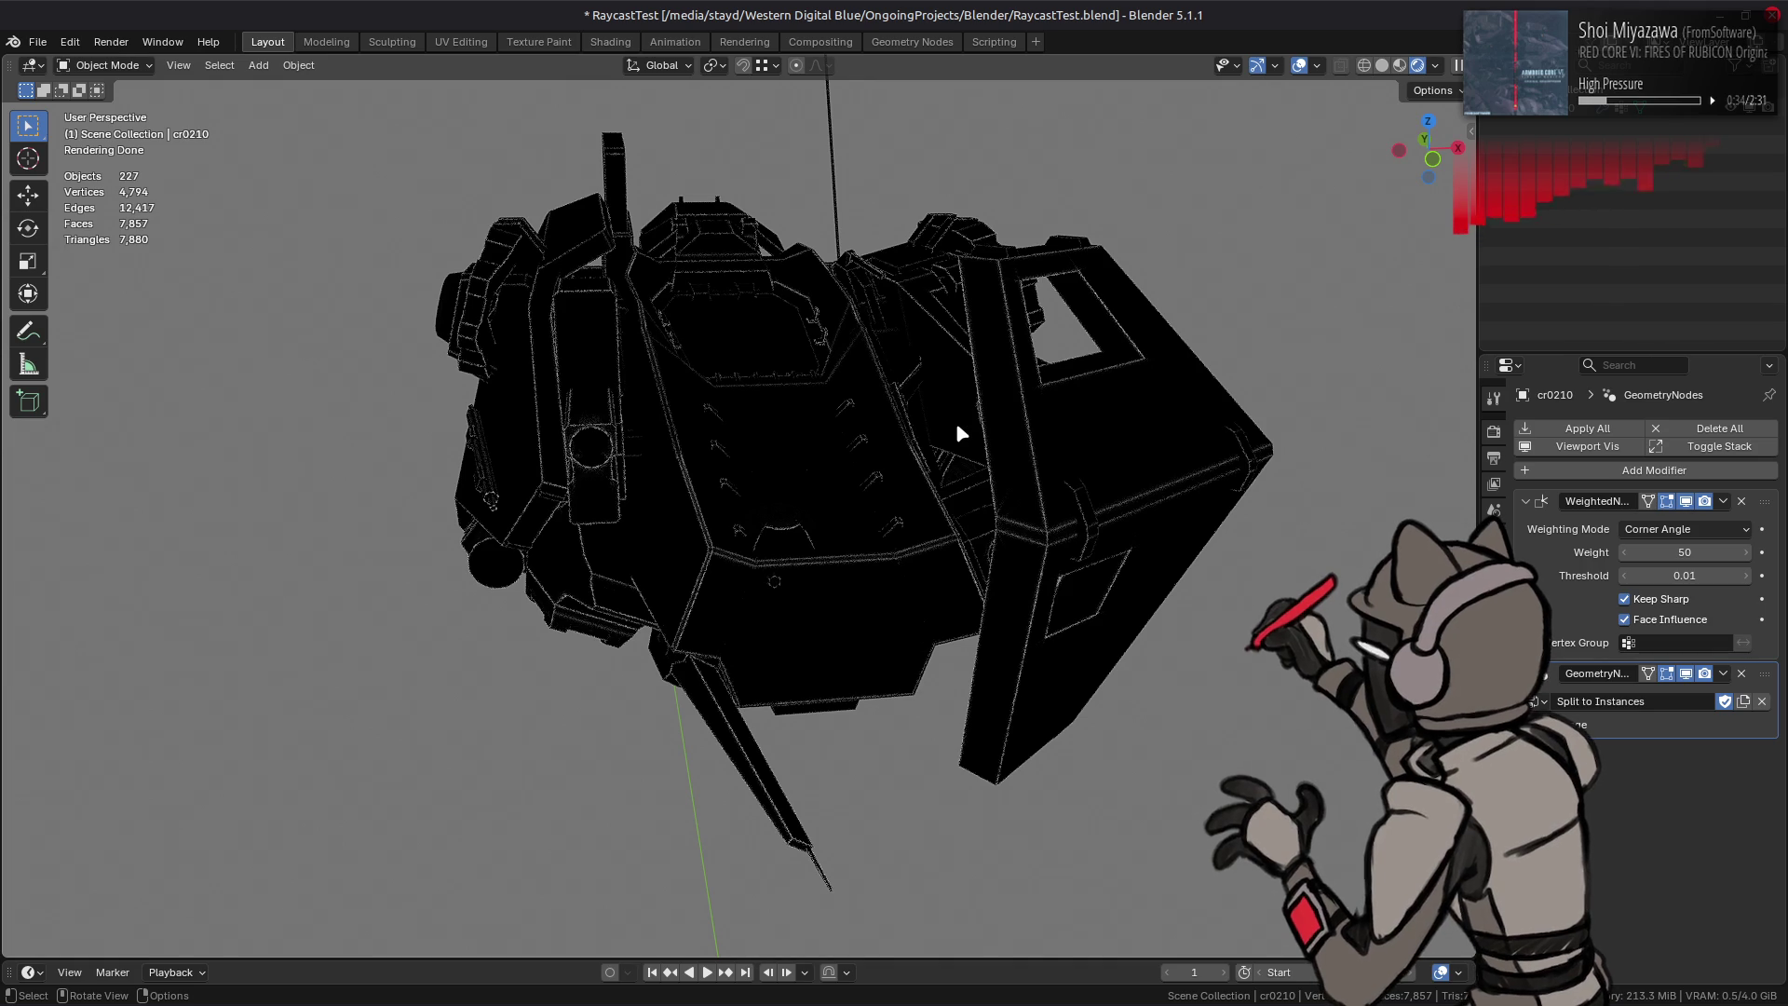
Step: Back in the Shading workspace, lower the second Map Range From Min to -0.2 with From Max 1
{"action": "left_click", "coordinate": [610, 41]}
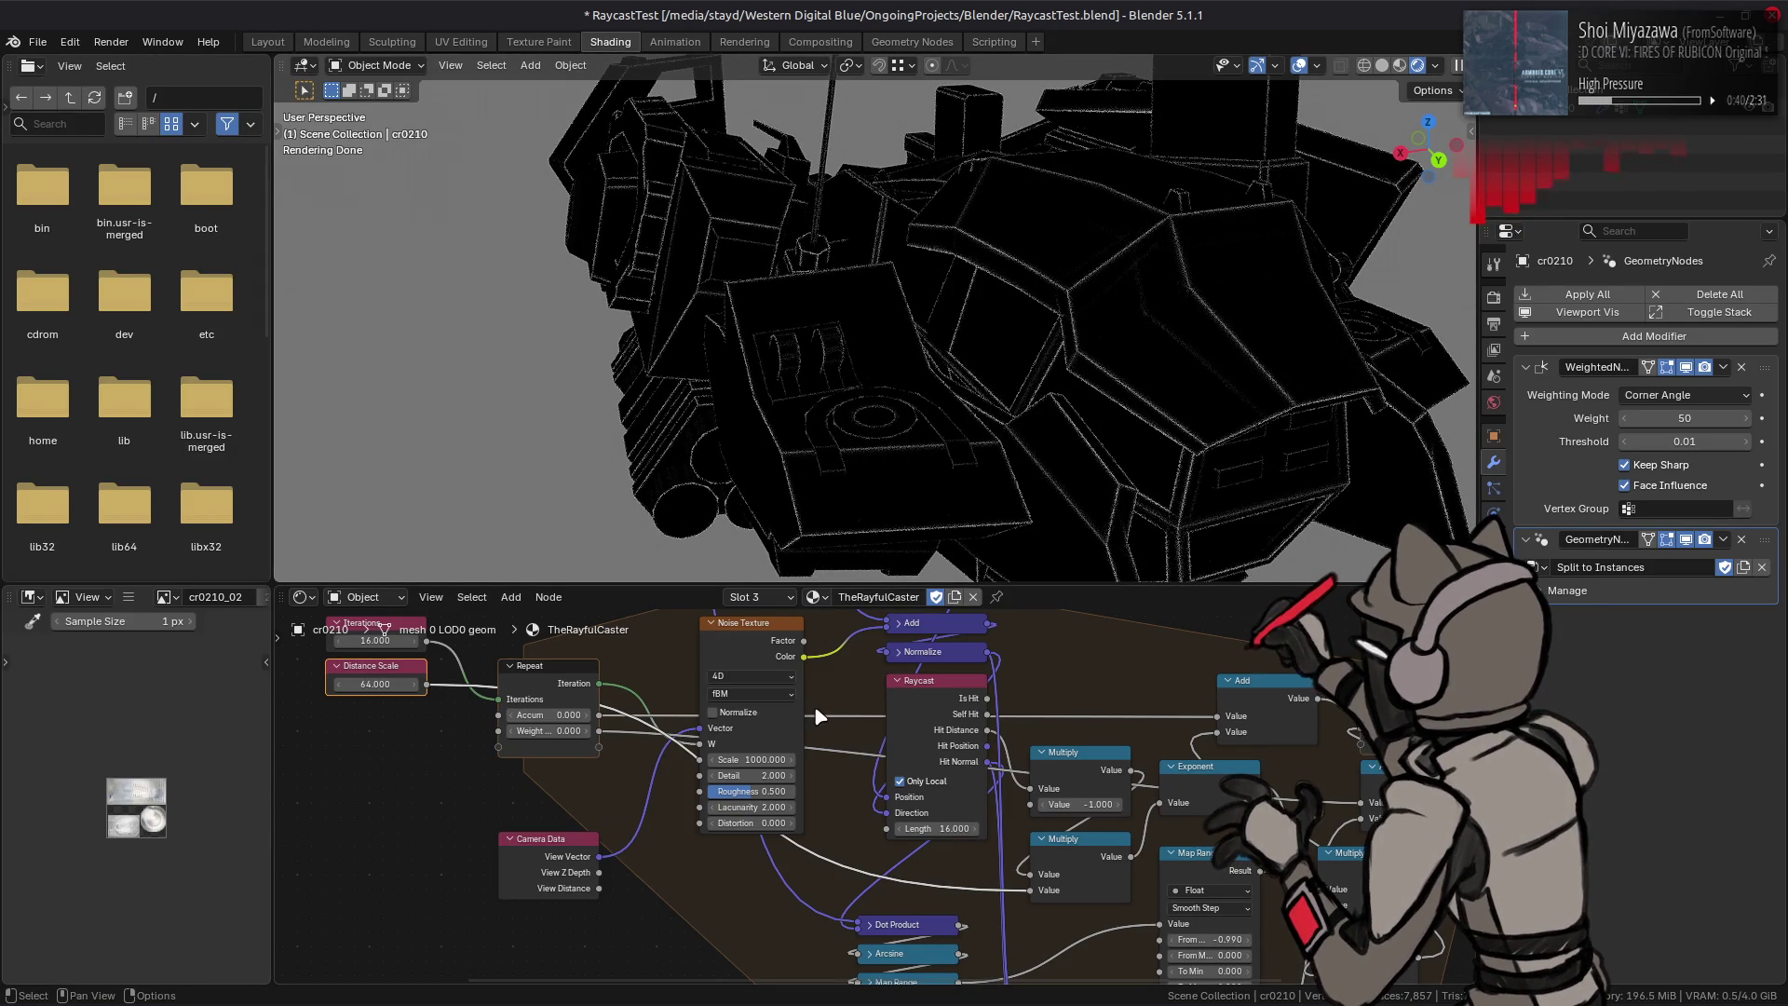
{"action": "middle_click_drag", "start_coordinate": [847, 793], "coordinate": [694, 649]}
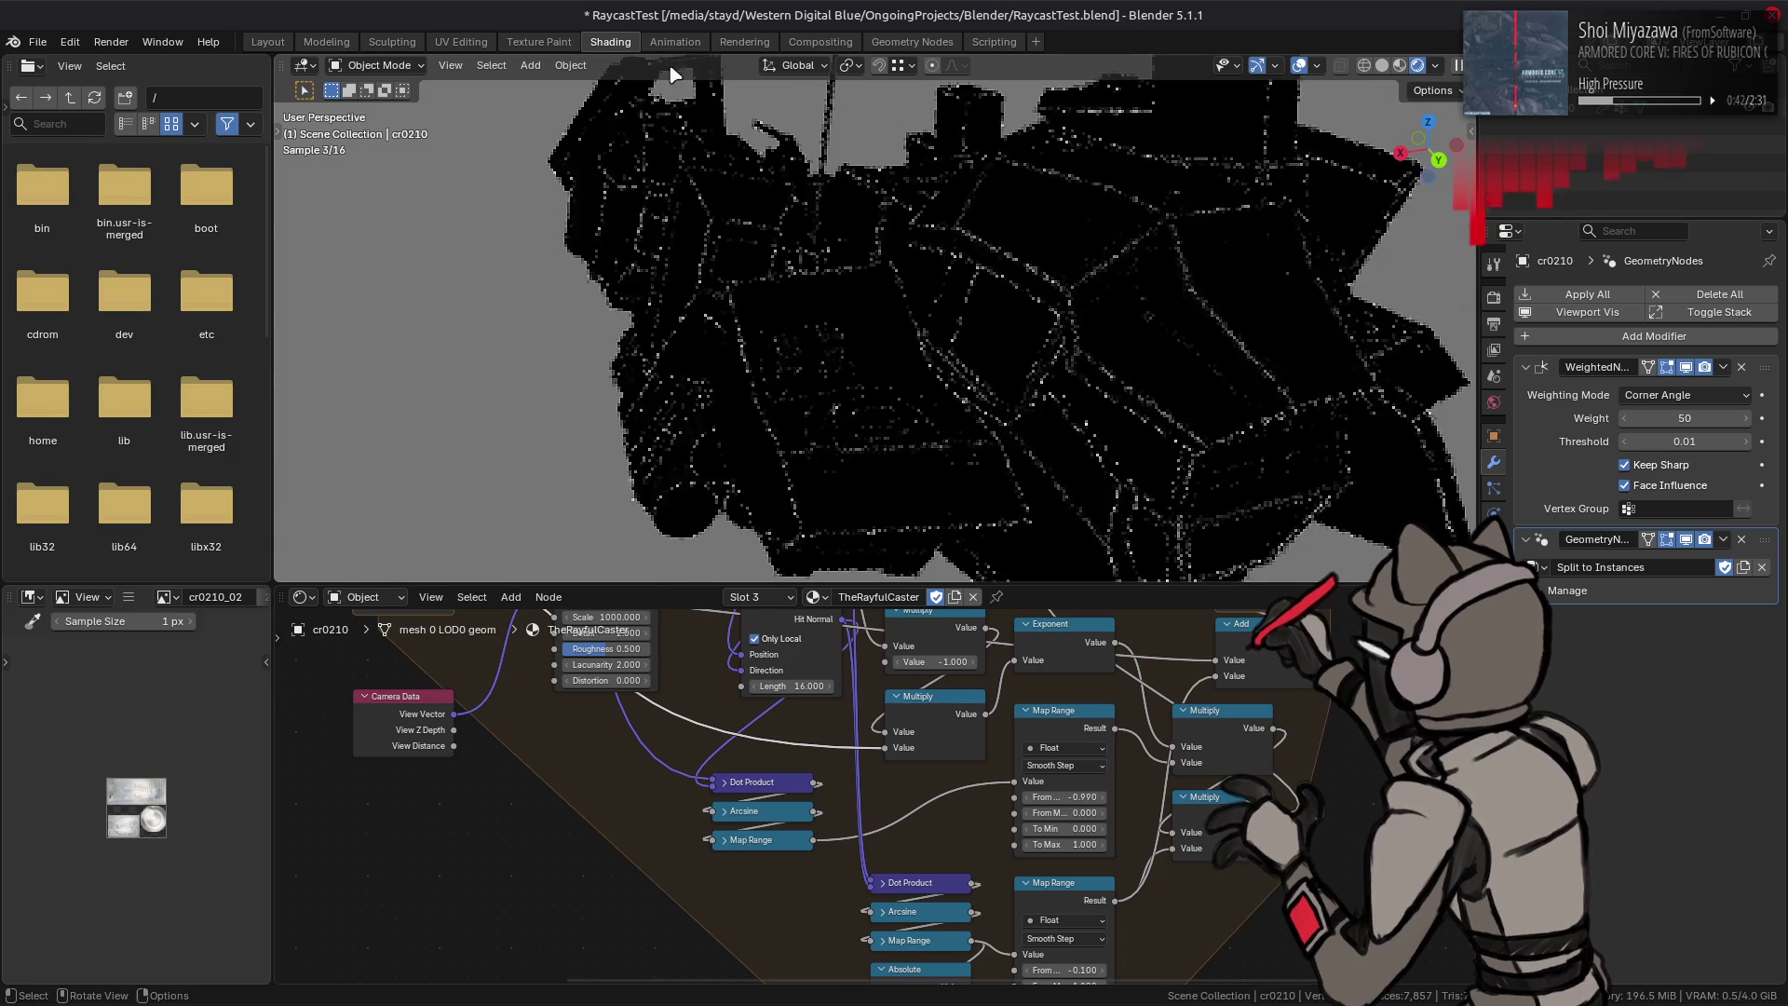
{"action": "middle_click_drag", "start_coordinate": [1014, 725], "coordinate": [932, 573]}
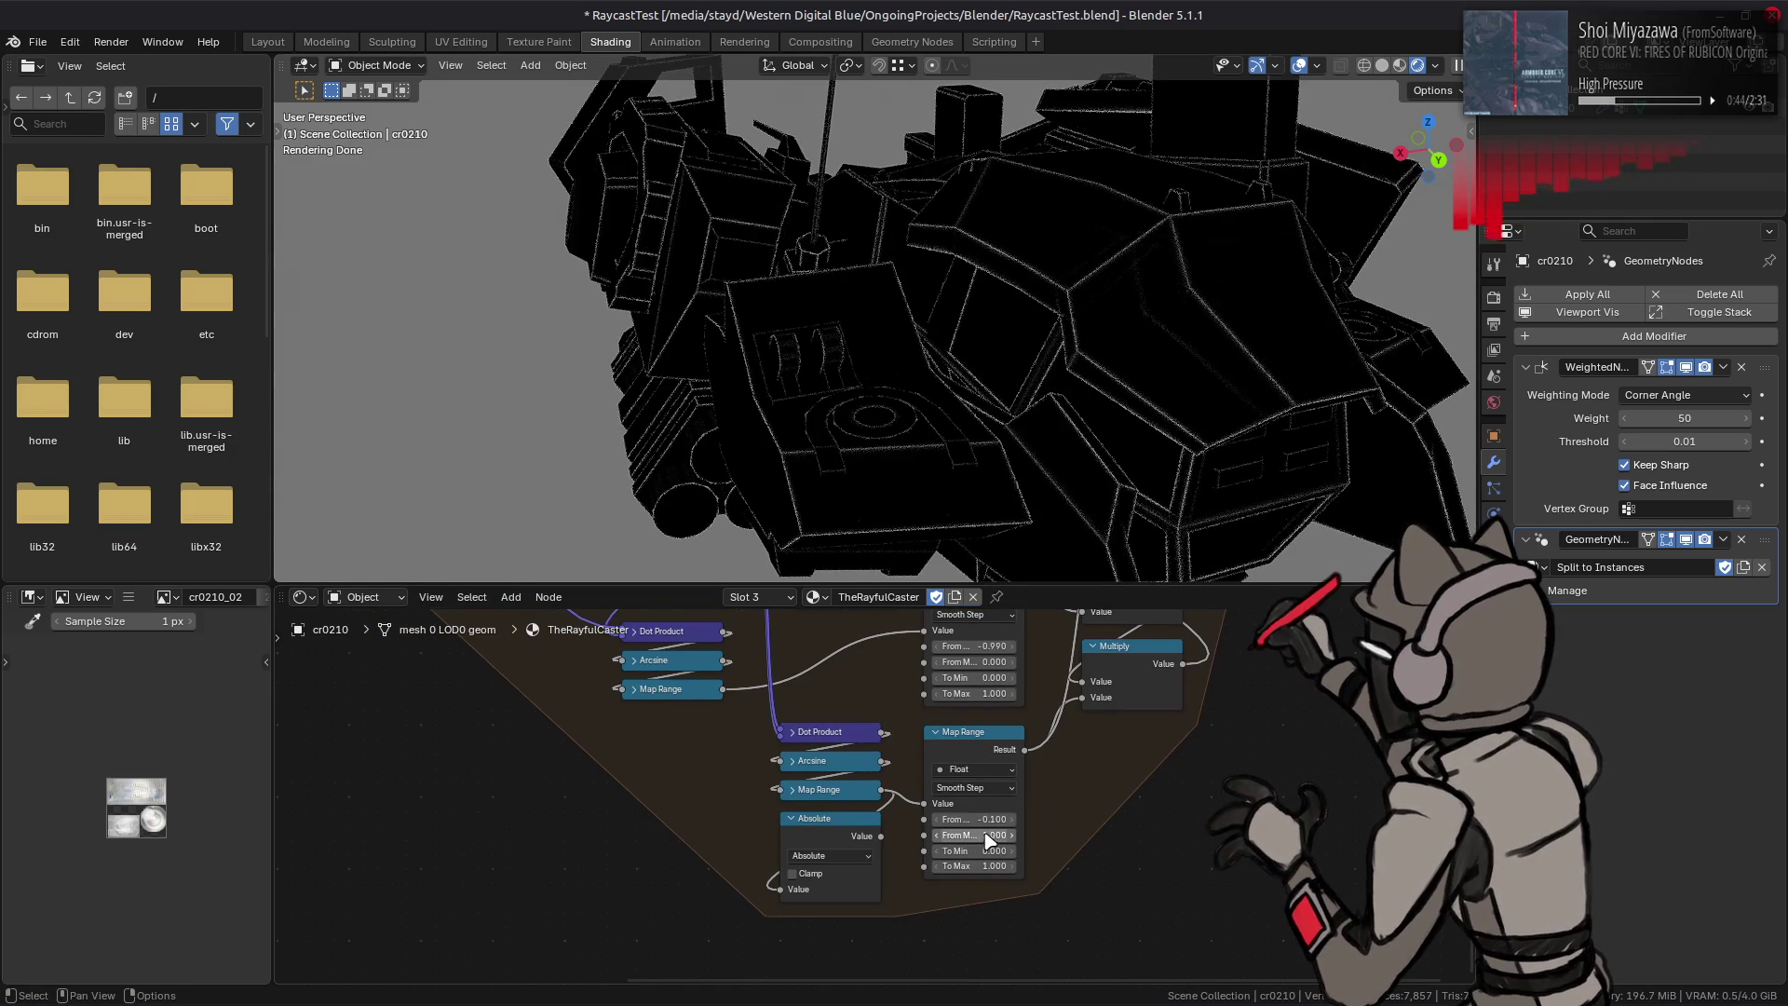
{"action": "mouse_move", "coordinate": [964, 820]}
{"action": "left_mouse_down"}
{"action": "mouse_move", "coordinate": [939, 826]}
{"action": "mouse_move", "coordinate": [961, 834]}
{"action": "left_mouse_up"}
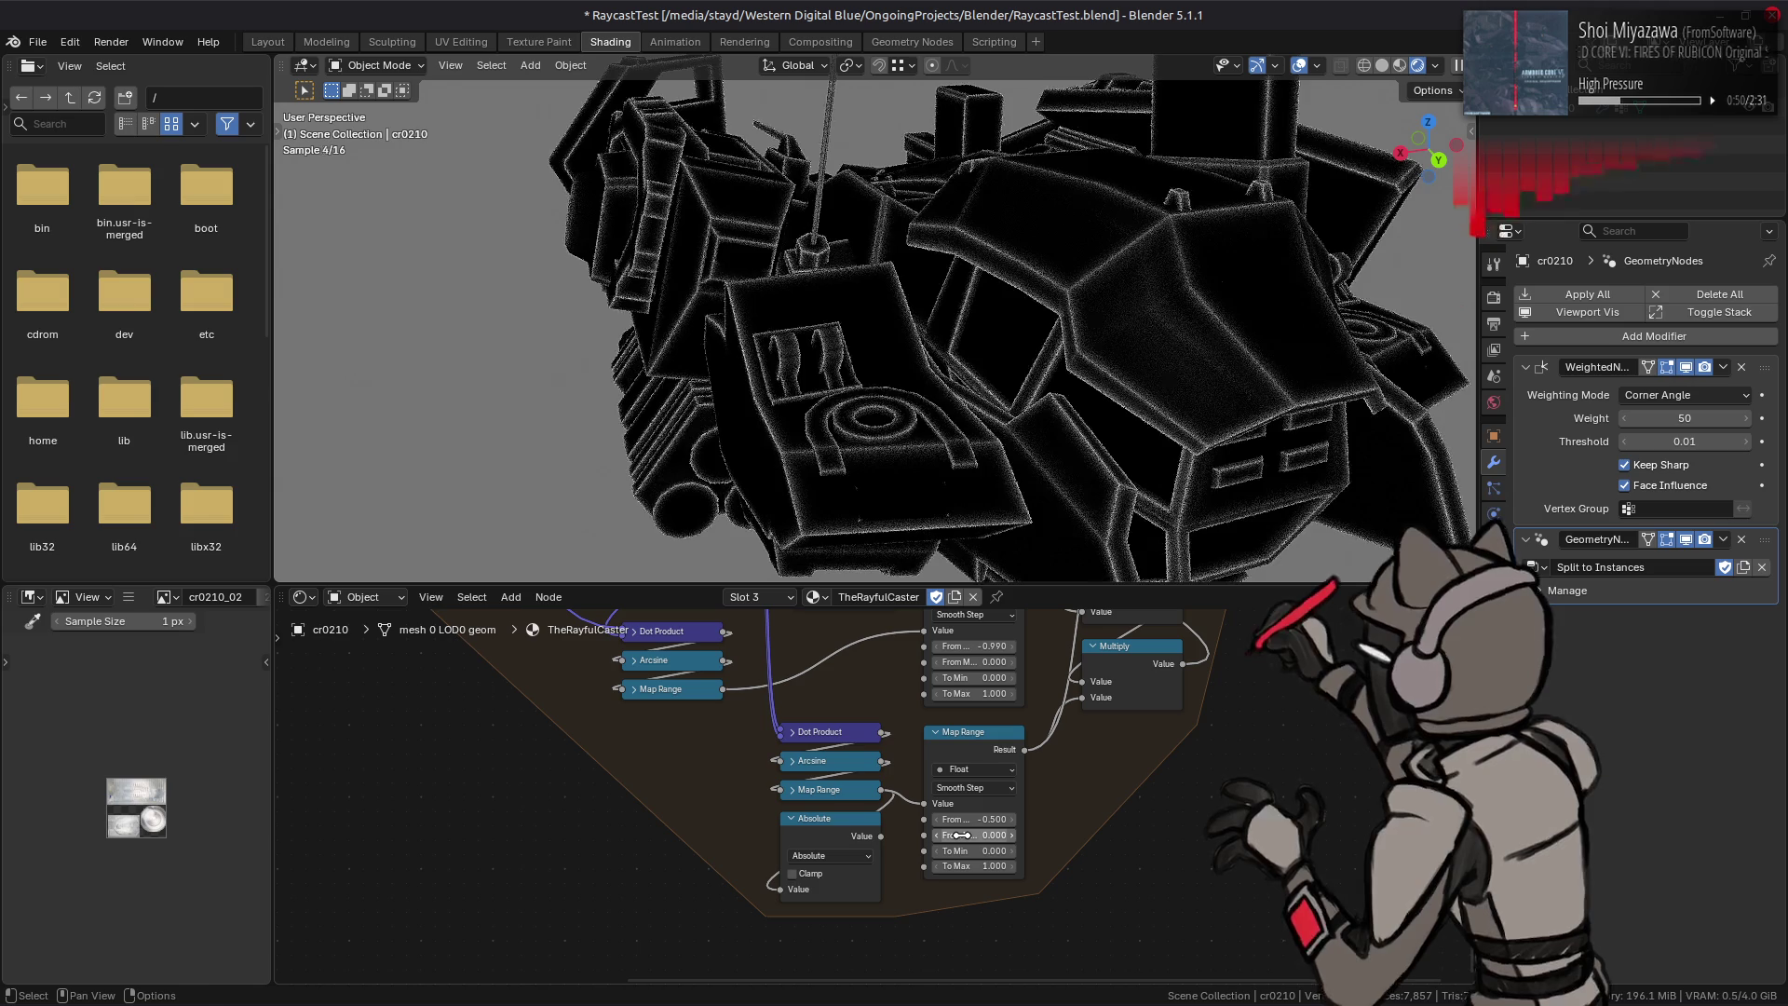
{"action": "scroll", "coordinate": [962, 834], "scroll_direction": "up", "scroll_amount": 10, "text": "ctrl"}
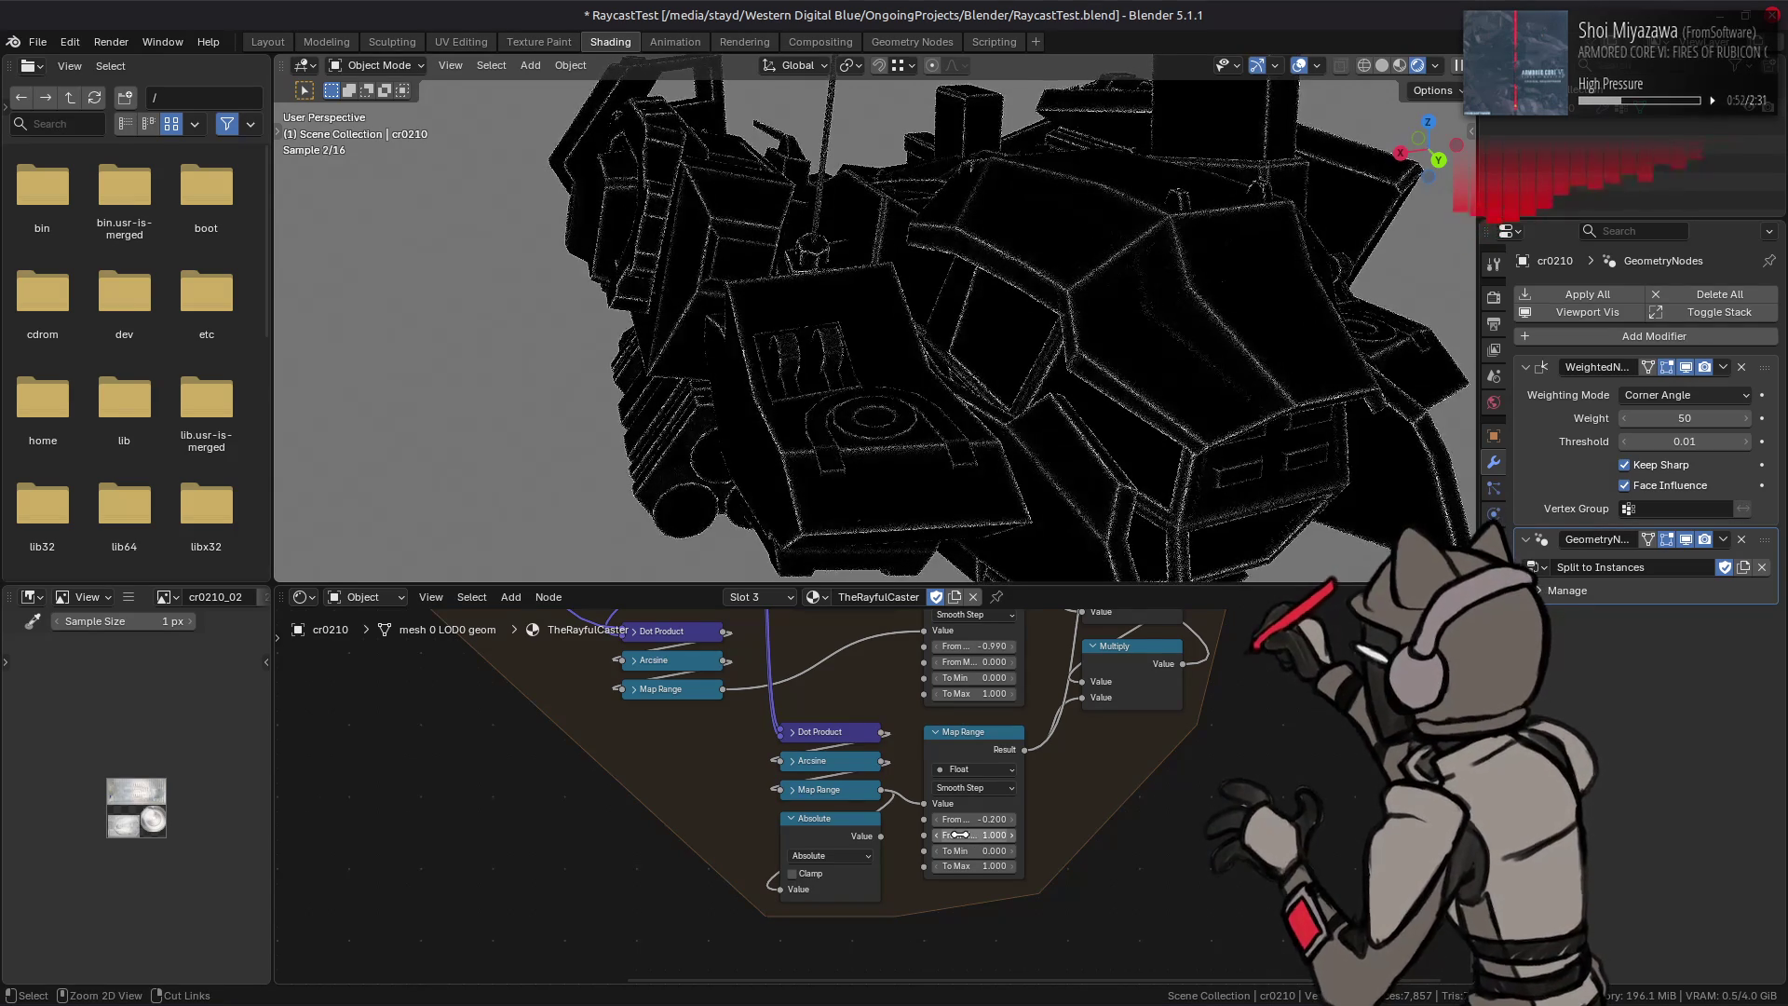
{"action": "middle_click_drag", "start_coordinate": [736, 761], "coordinate": [824, 934]}
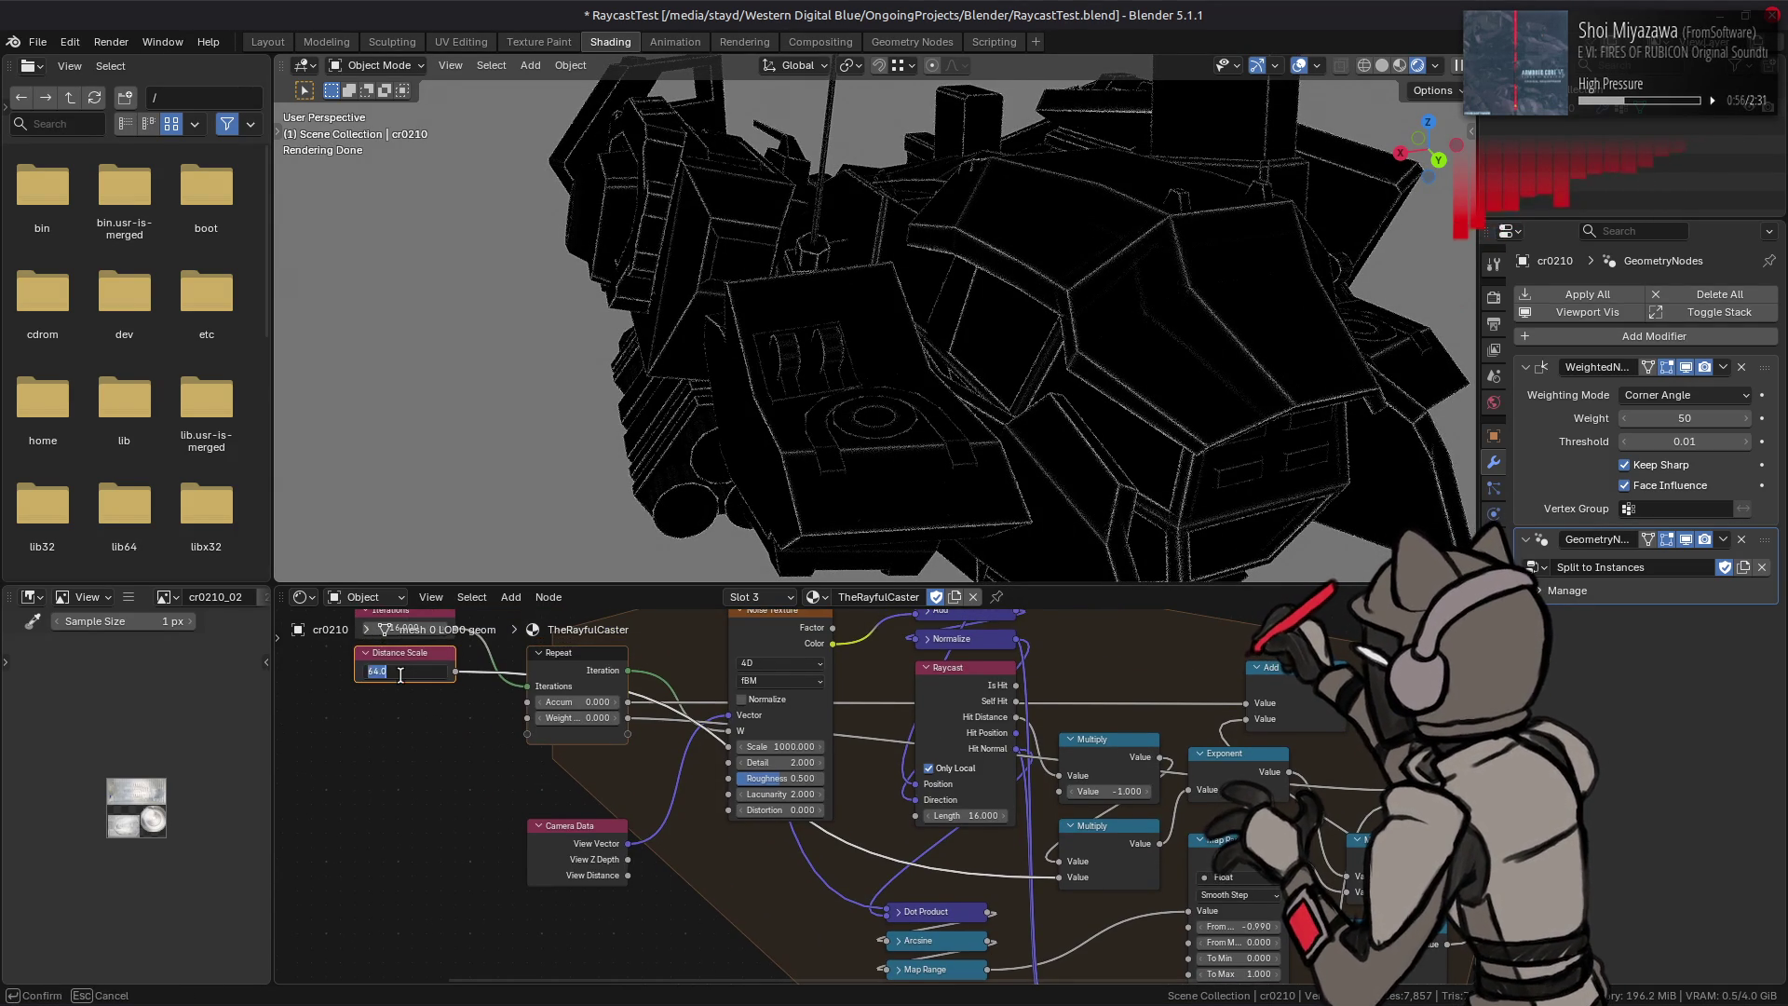
{"action": "scroll", "coordinate": [403, 672], "scroll_direction": "down", "scroll_amount": 2, "text": "ctrl"}
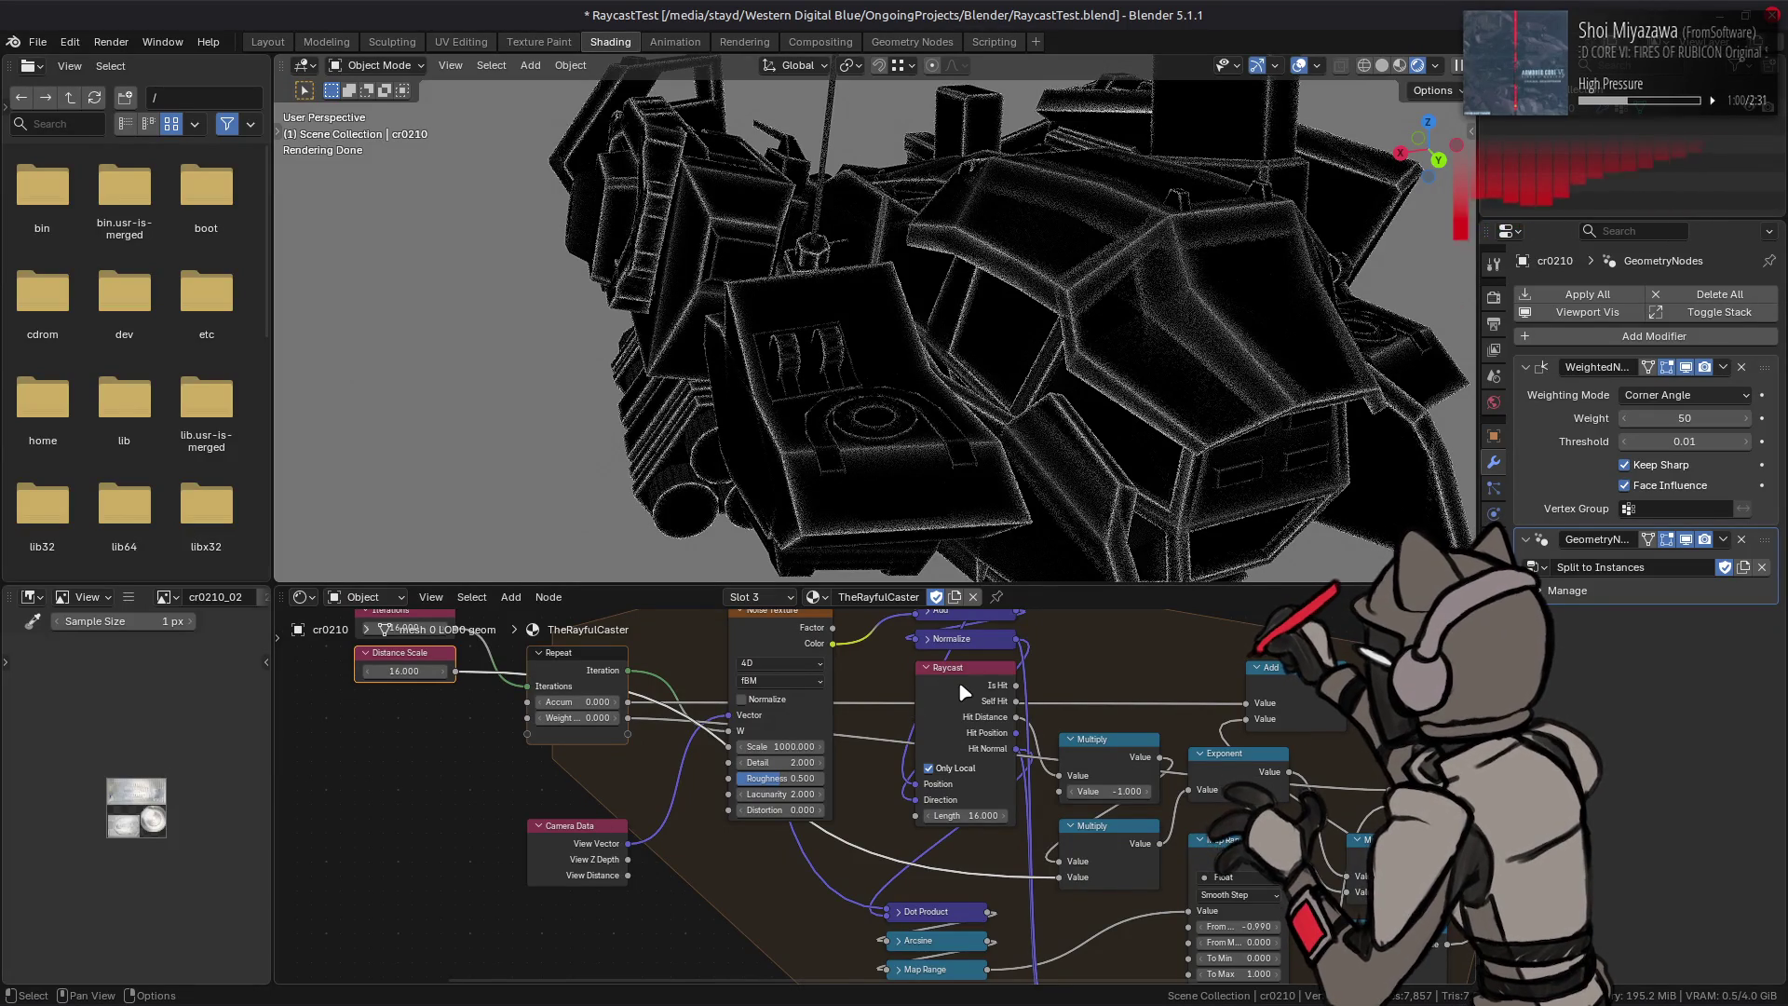
{"action": "scroll", "coordinate": [958, 681], "scroll_direction": "up", "scroll_amount": 3}
{"action": "scroll", "coordinate": [835, 714], "scroll_direction": "up", "scroll_amount": 3}
{"action": "scroll", "coordinate": [899, 722], "scroll_direction": "up", "scroll_amount": 2}
Step: Start dragging the upper Scale node's factor to a new value
{"action": "mouse_move", "coordinate": [838, 657]}
{"action": "left_mouse_down"}
{"action": "mouse_move", "coordinate": [894, 656]}
{"action": "mouse_move", "coordinate": [782, 657]}
{"action": "left_mouse_up"}
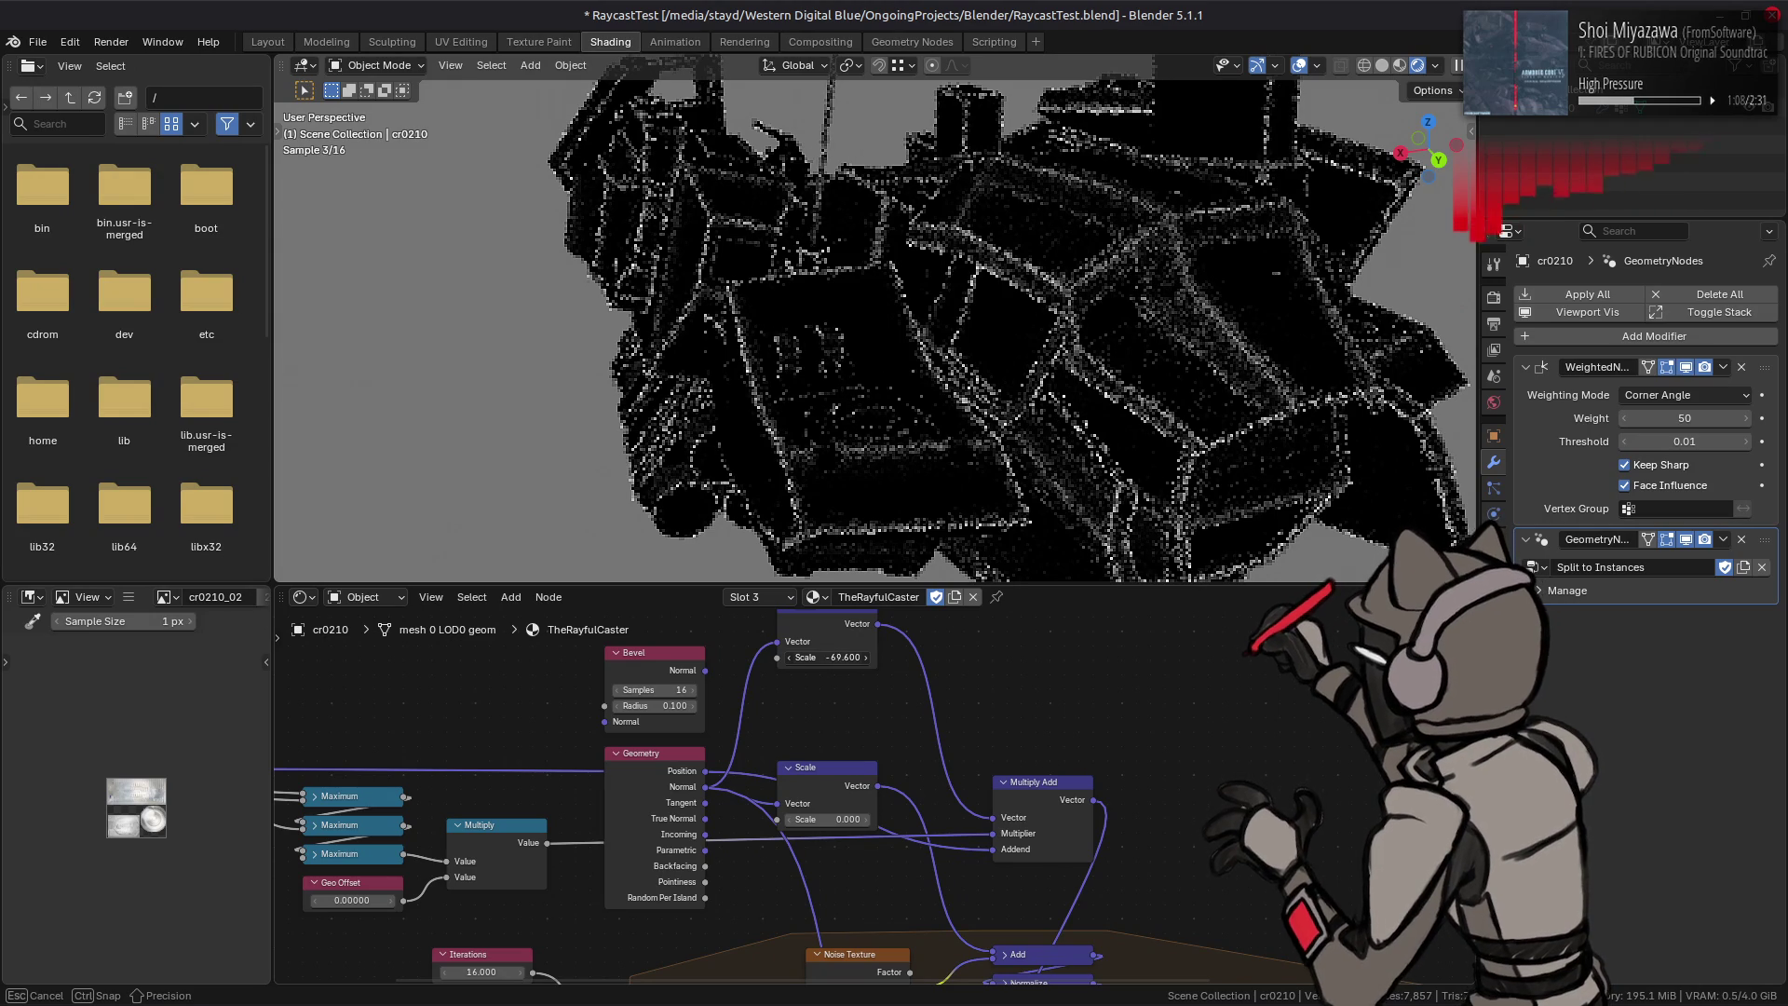
Step: Set the upper Scale factor to -69.6 and review the Noise Texture, Raycast and Bevel nodes
{"action": "left_click_drag", "start_coordinate": [839, 657], "coordinate": [832, 661]}
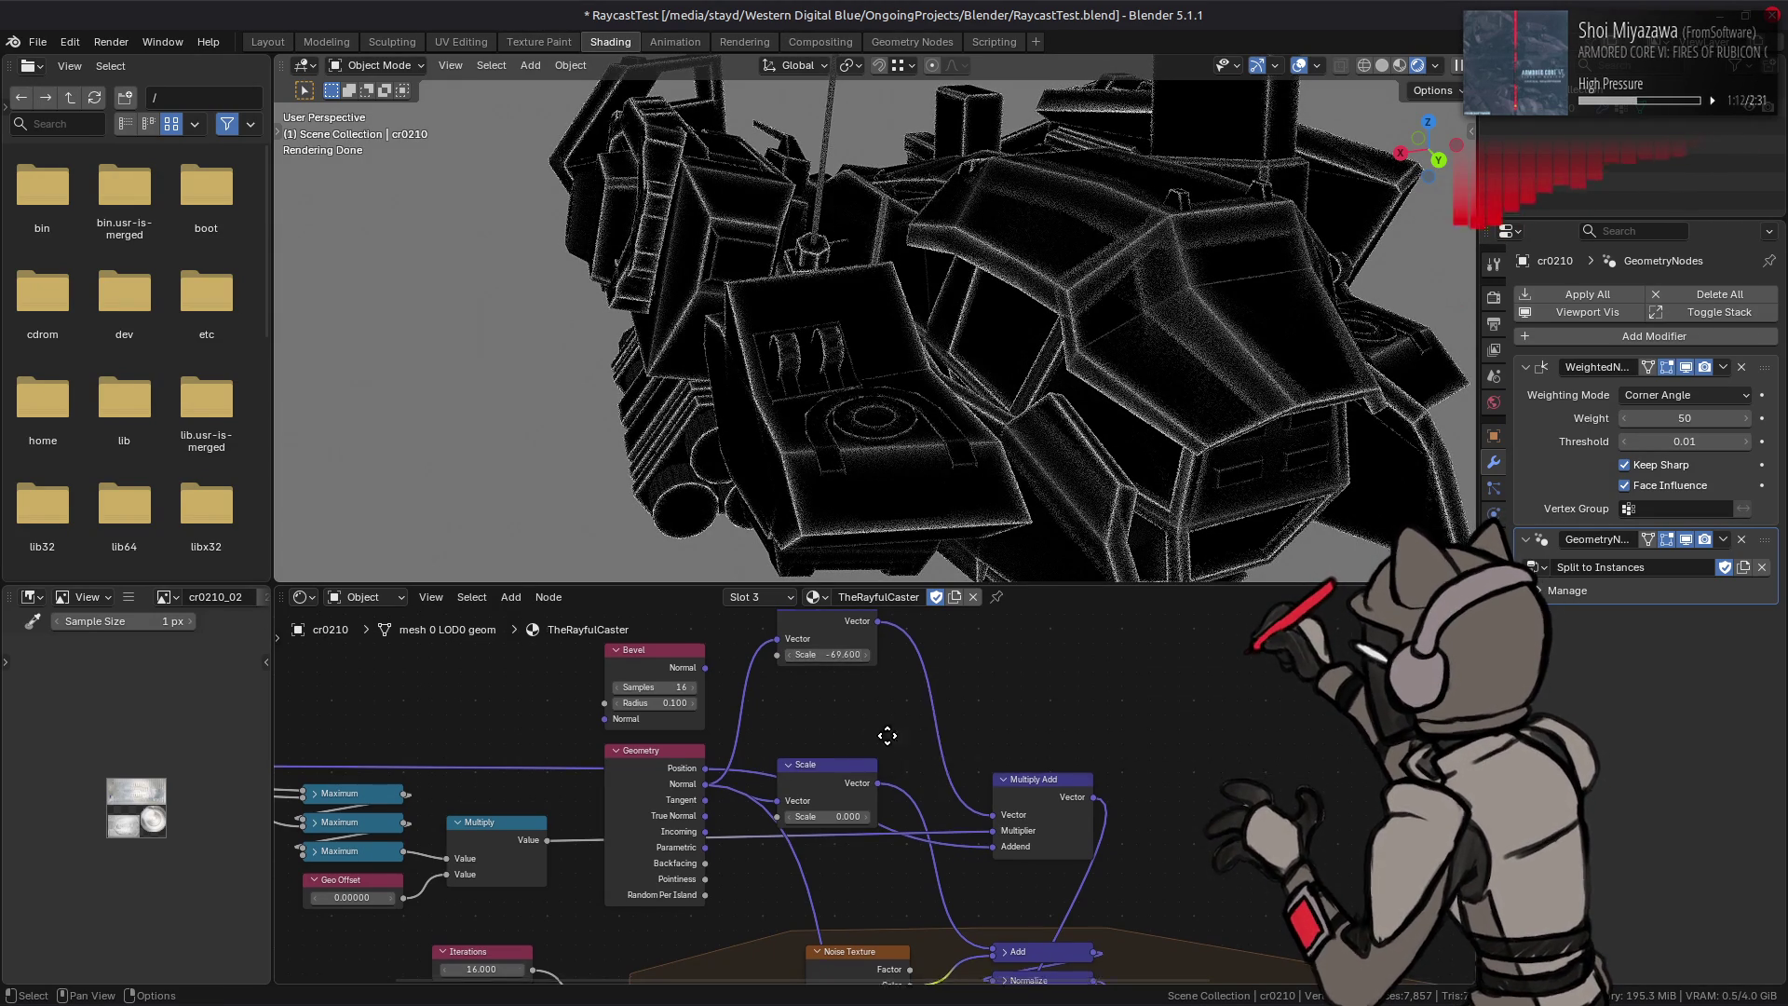
{"action": "middle_click_drag", "start_coordinate": [894, 965], "coordinate": [916, 760]}
{"action": "mouse_move", "coordinate": [918, 901]}
{"action": "middle_mouse_down"}
{"action": "mouse_move", "coordinate": [890, 788]}
{"action": "mouse_move", "coordinate": [833, 718]}
{"action": "mouse_move", "coordinate": [873, 931]}
{"action": "middle_mouse_up"}
{"action": "mouse_move", "coordinate": [855, 787]}
{"action": "middle_mouse_down"}
{"action": "mouse_move", "coordinate": [844, 908]}
{"action": "mouse_move", "coordinate": [798, 681]}
{"action": "middle_mouse_up"}
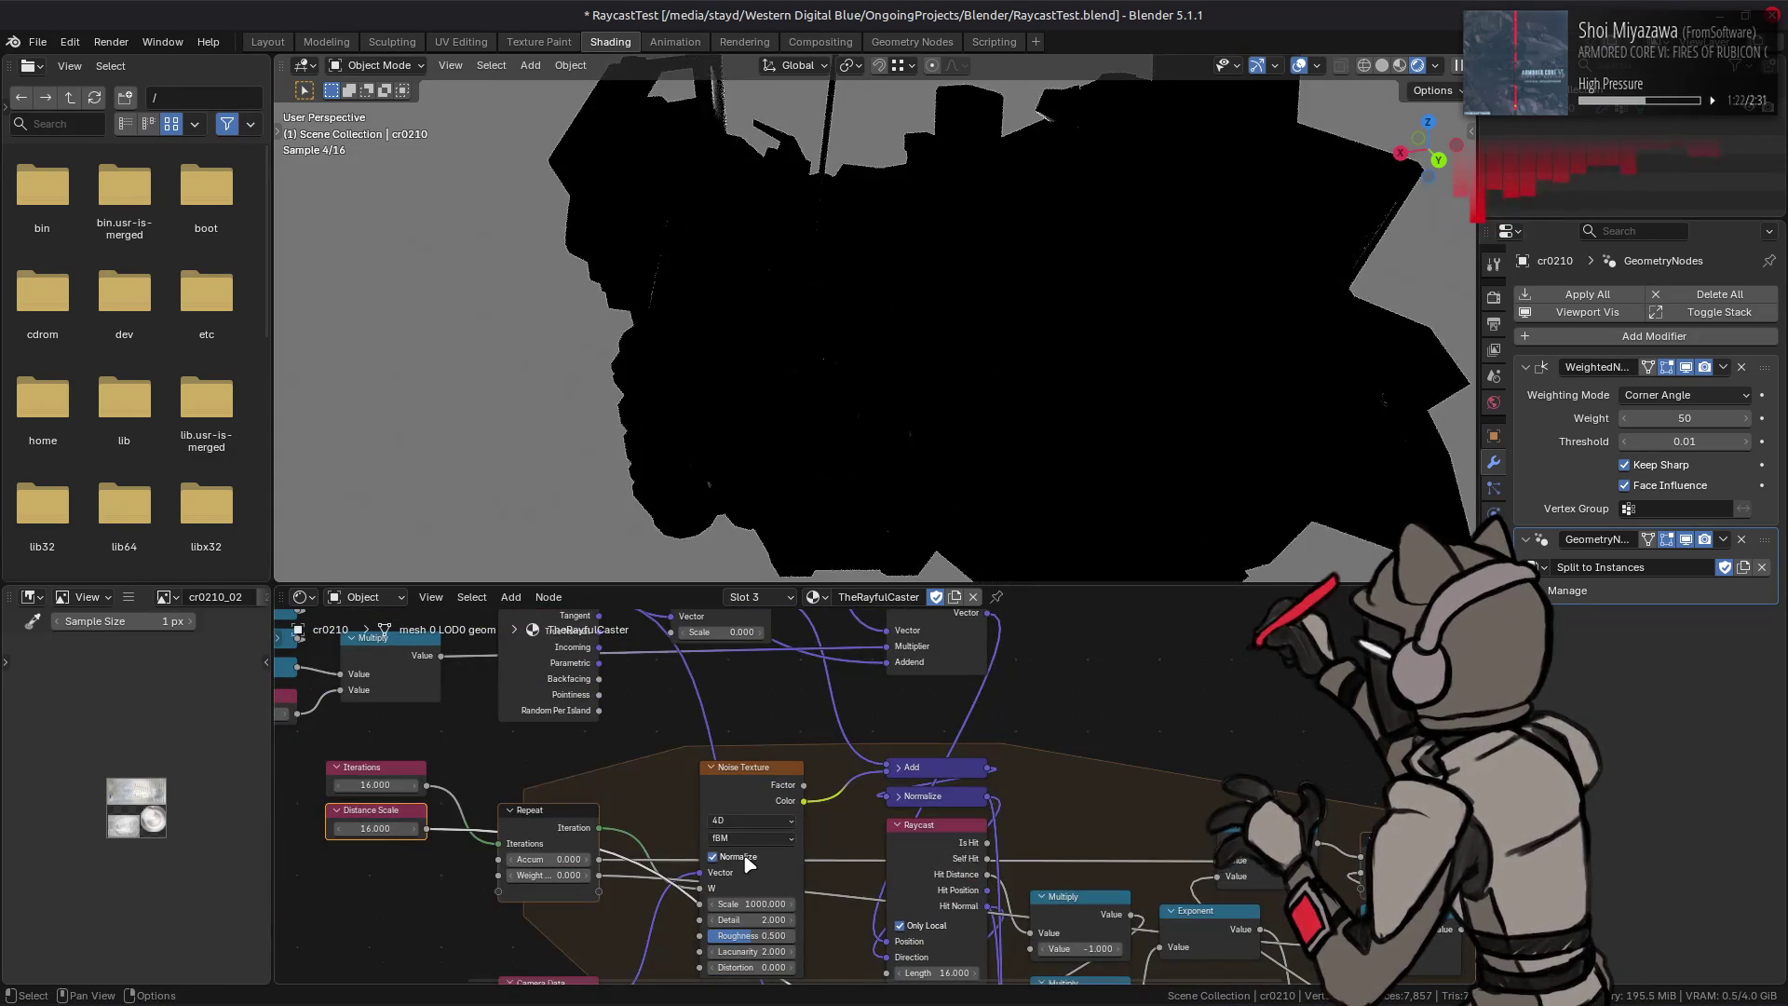
Step: Test a strong negative Distortion and Detail 0, then settle the Noise Texture at Distortion 0, Detail 2
{"action": "middle_click_drag", "start_coordinate": [812, 837], "coordinate": [814, 795]}
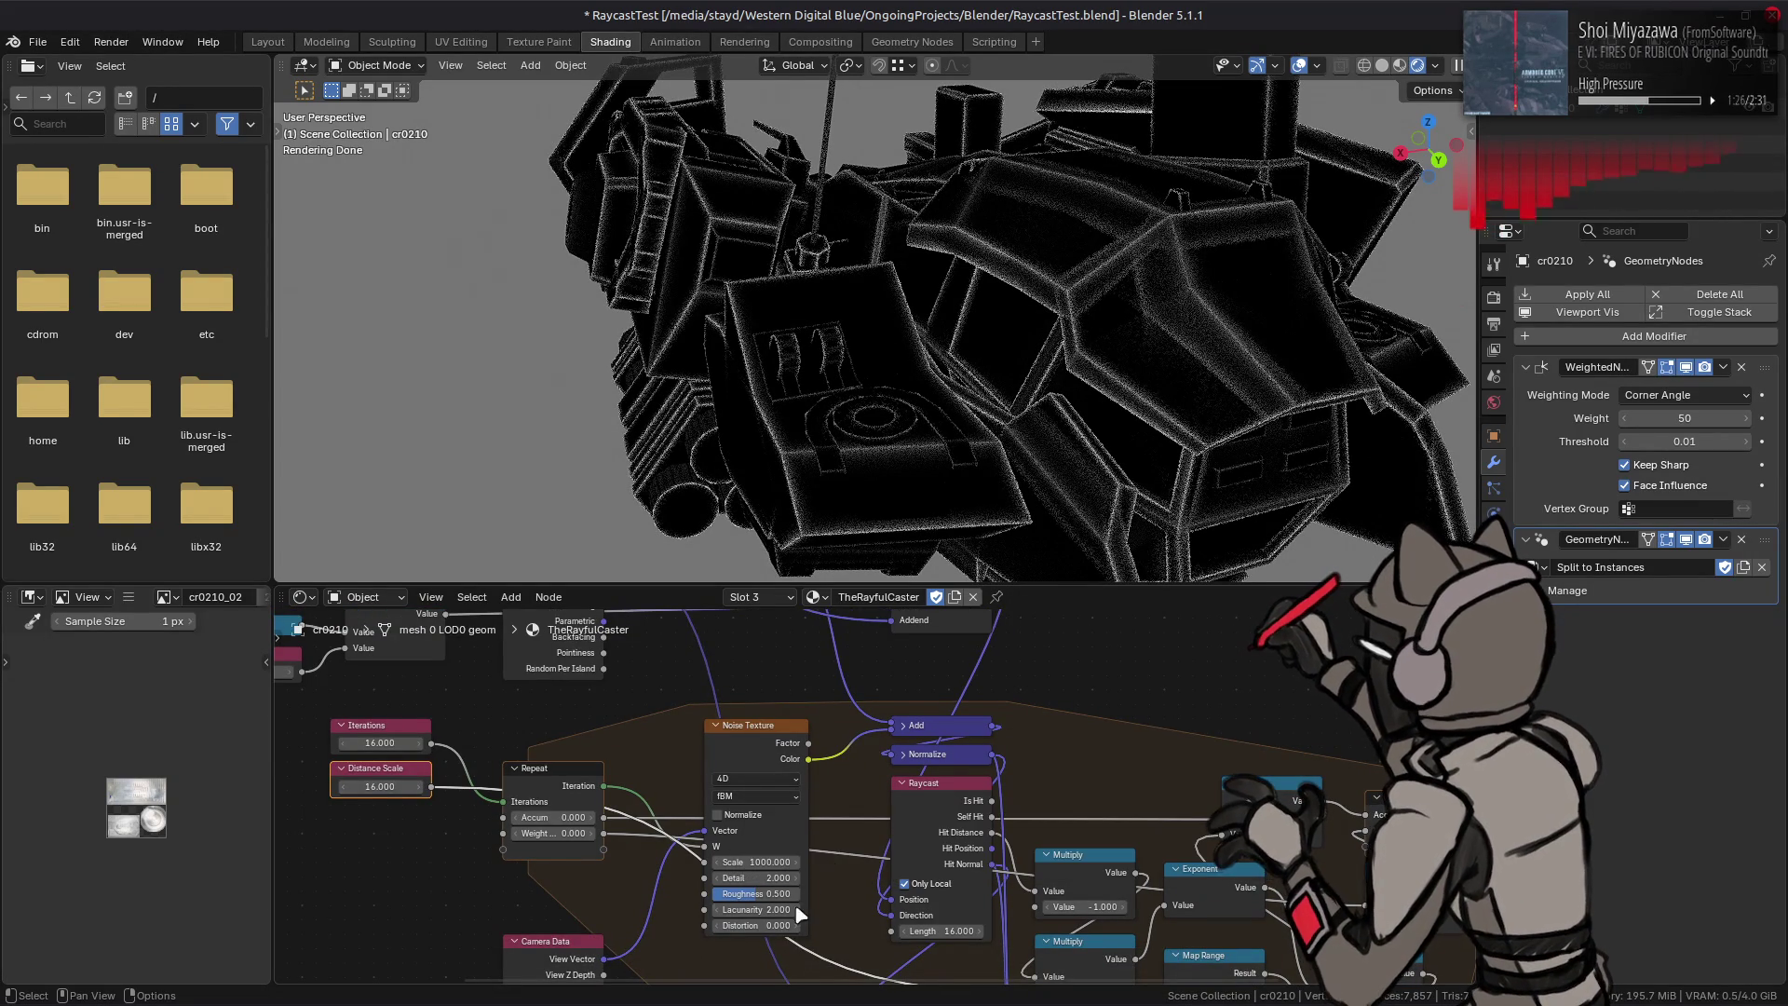
{"action": "left_click_drag", "start_coordinate": [754, 925], "coordinate": [671, 926]}
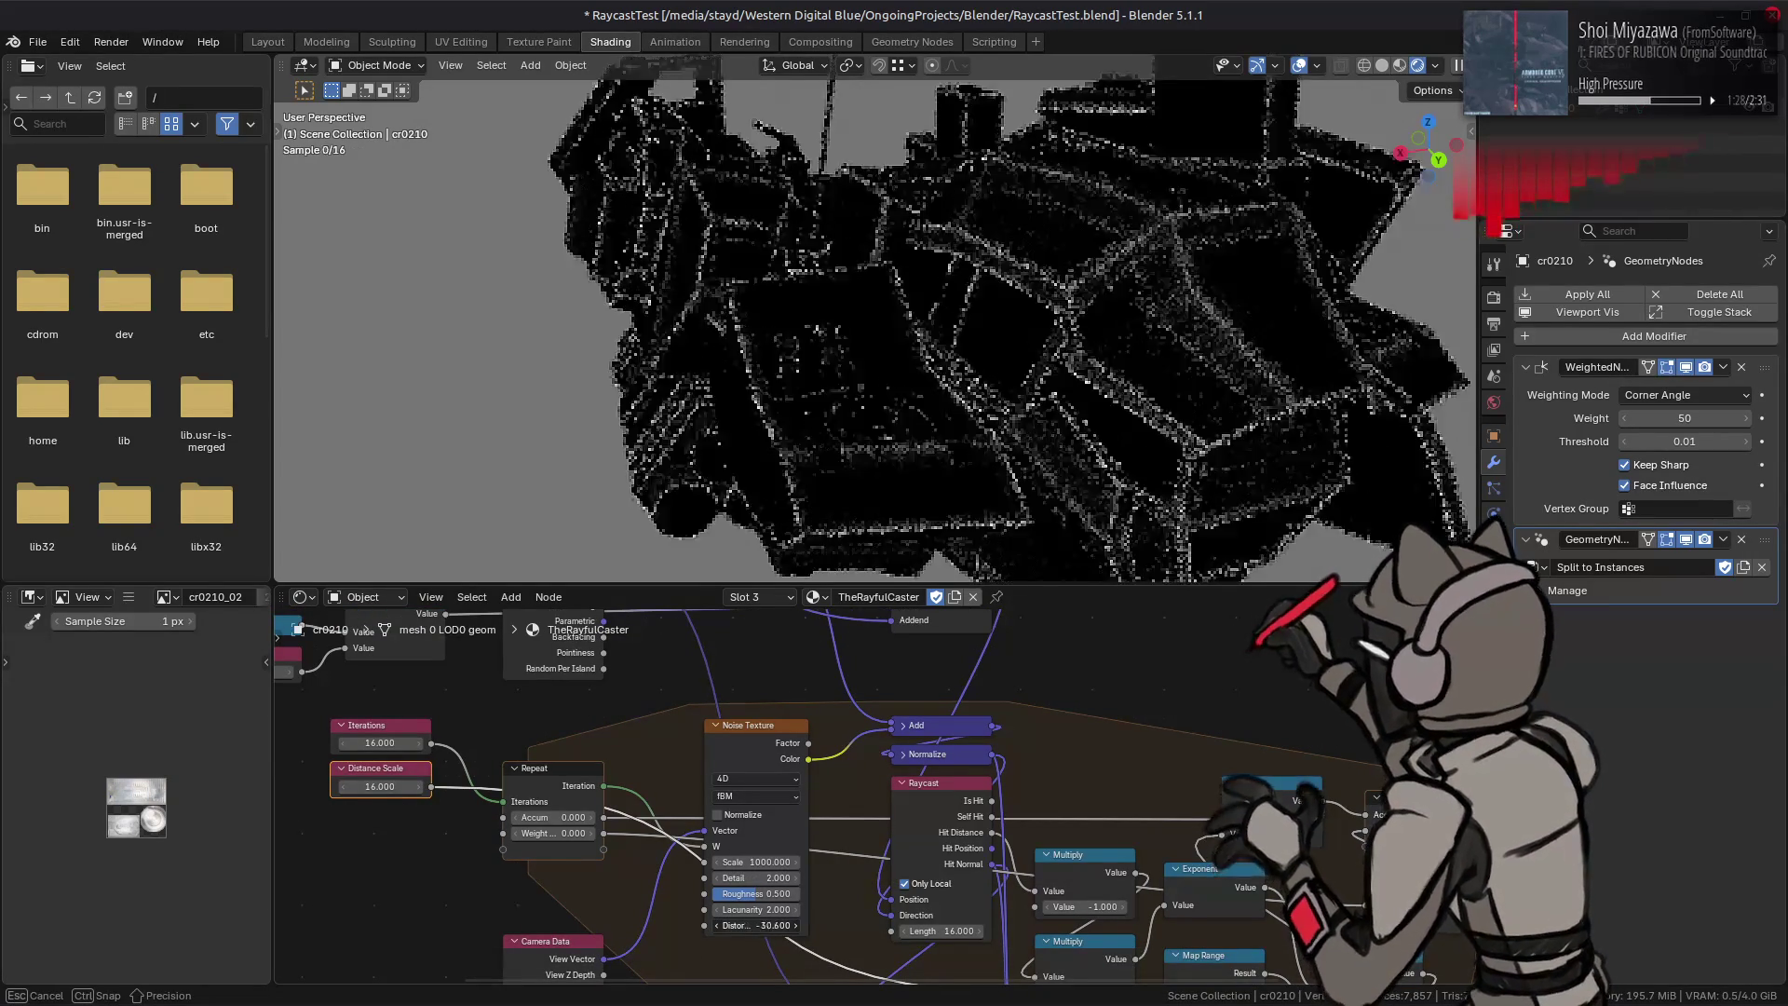
{"action": "key", "text": "Escape"}
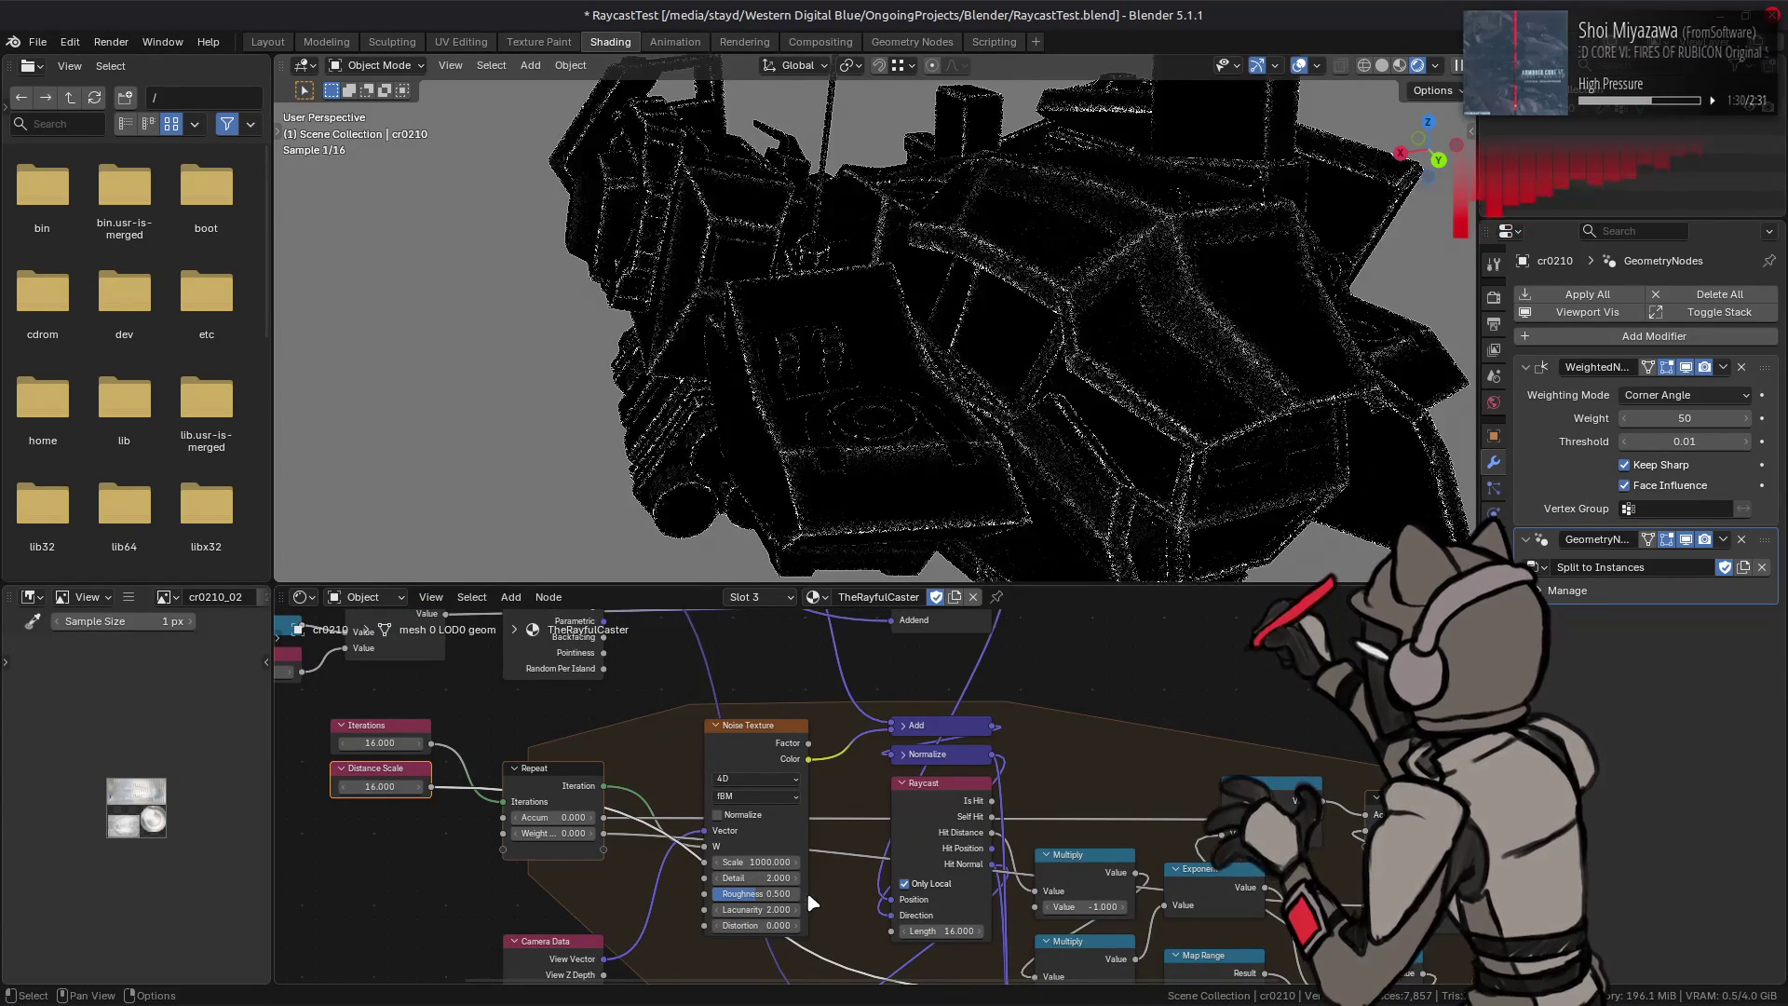
{"action": "left_click_drag", "start_coordinate": [756, 878], "coordinate": [712, 878]}
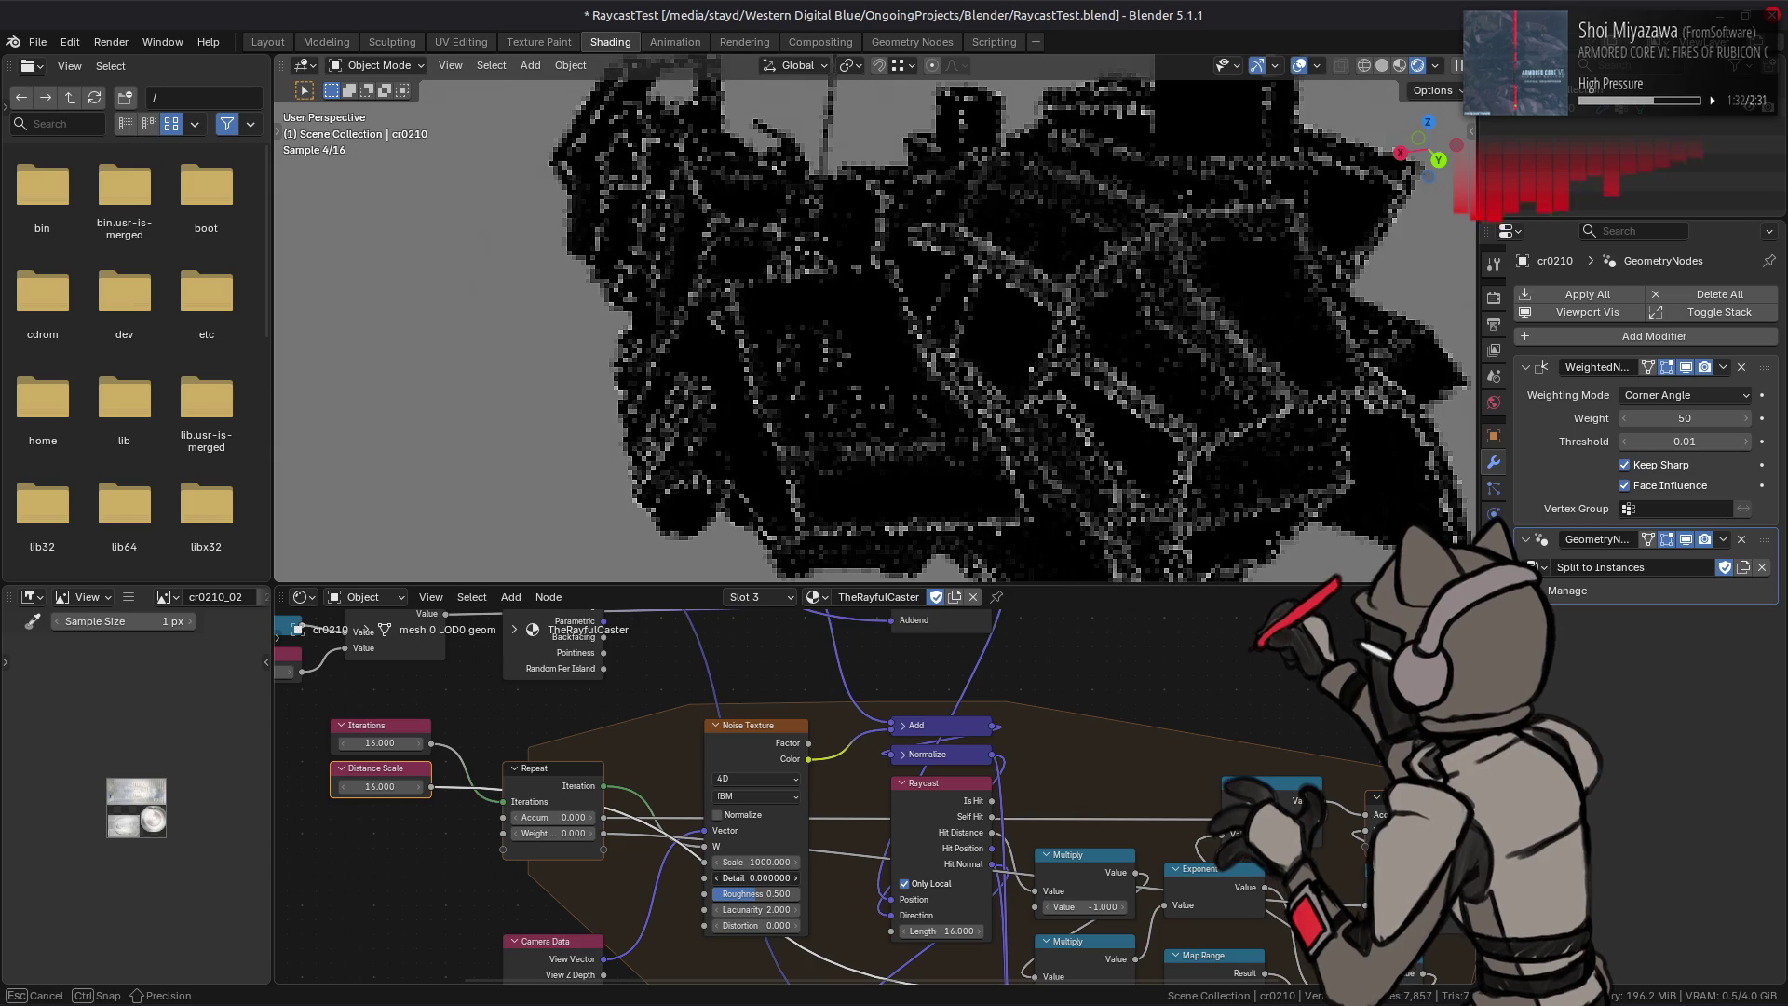
{"action": "left_click_drag", "start_coordinate": [714, 879], "coordinate": [751, 878]}
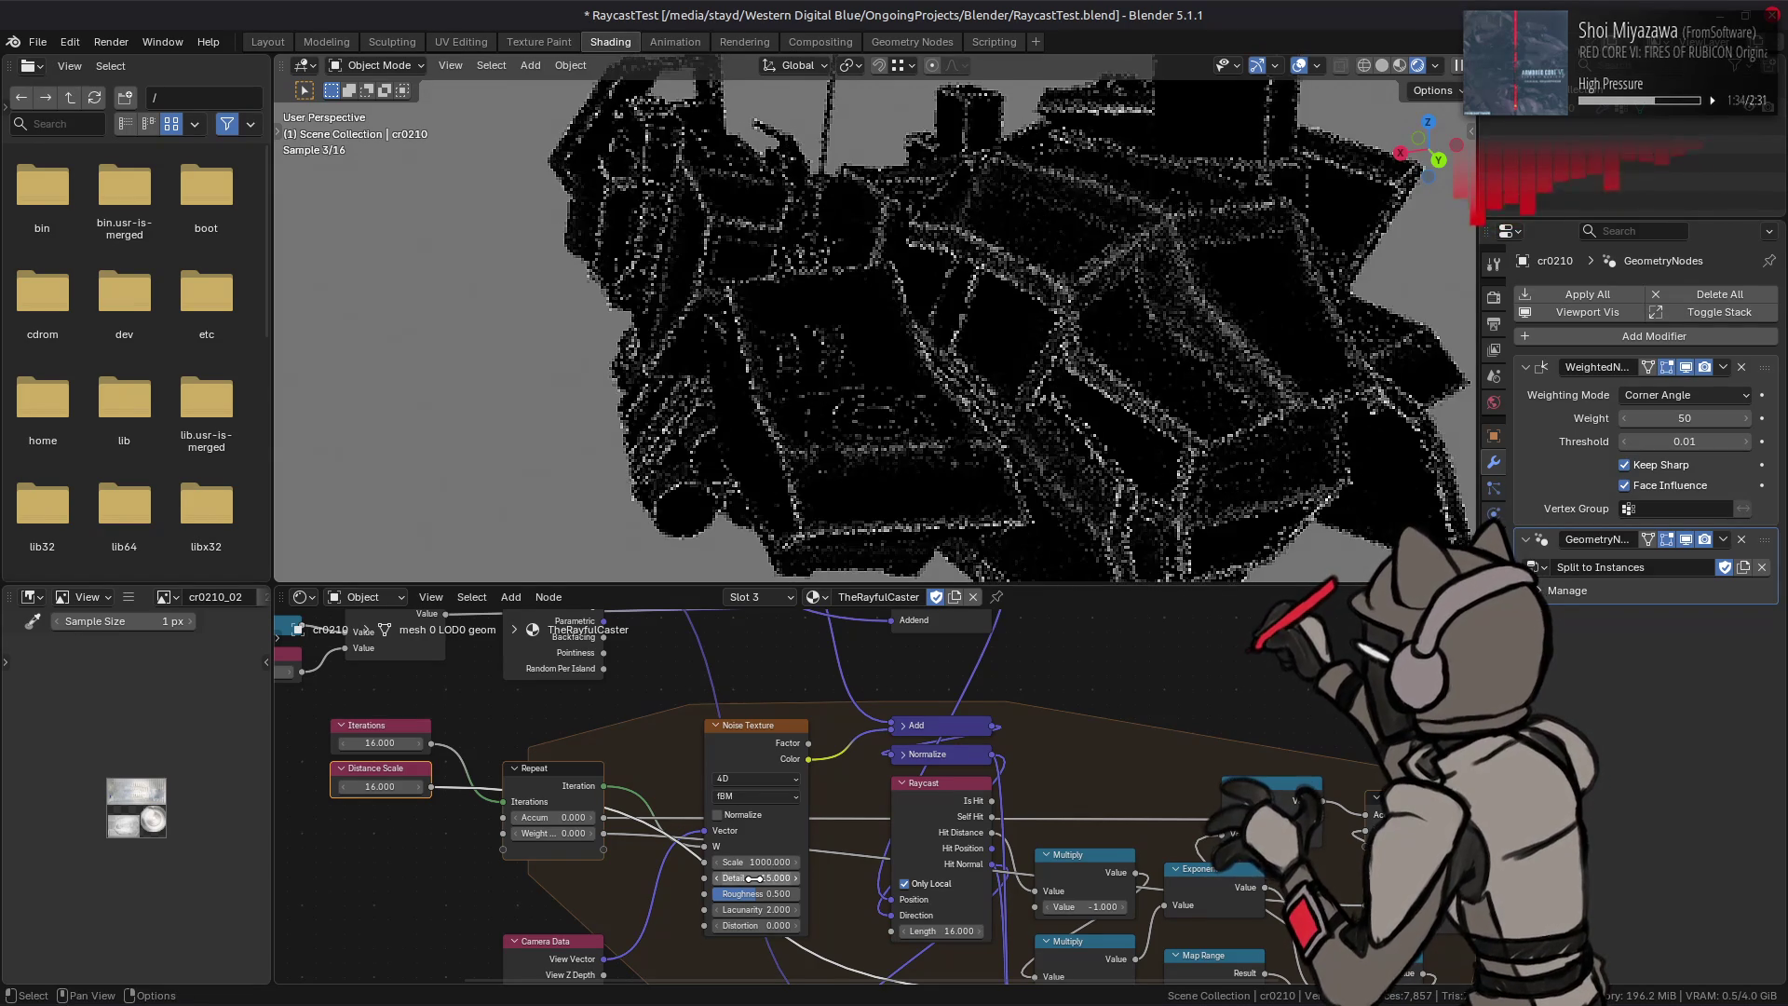
{"action": "left_click", "coordinate": [751, 877]}
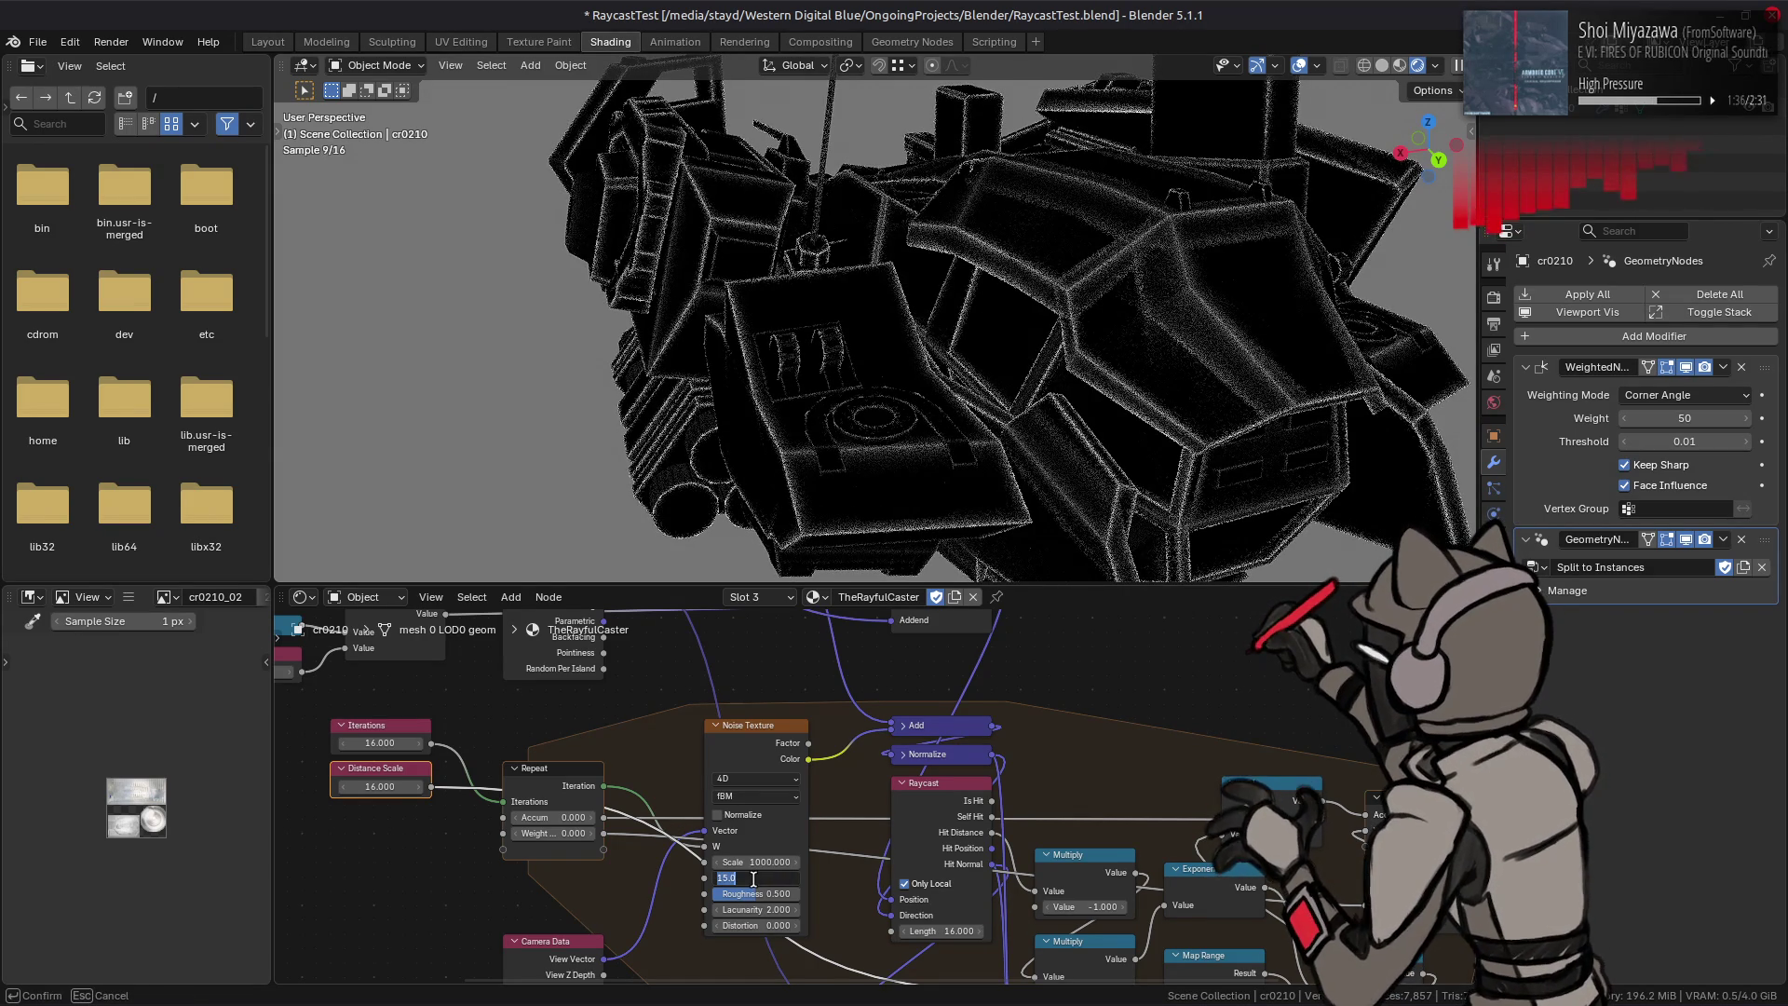
{"action": "type", "text": "2.000"}
{"action": "key", "text": "Return"}
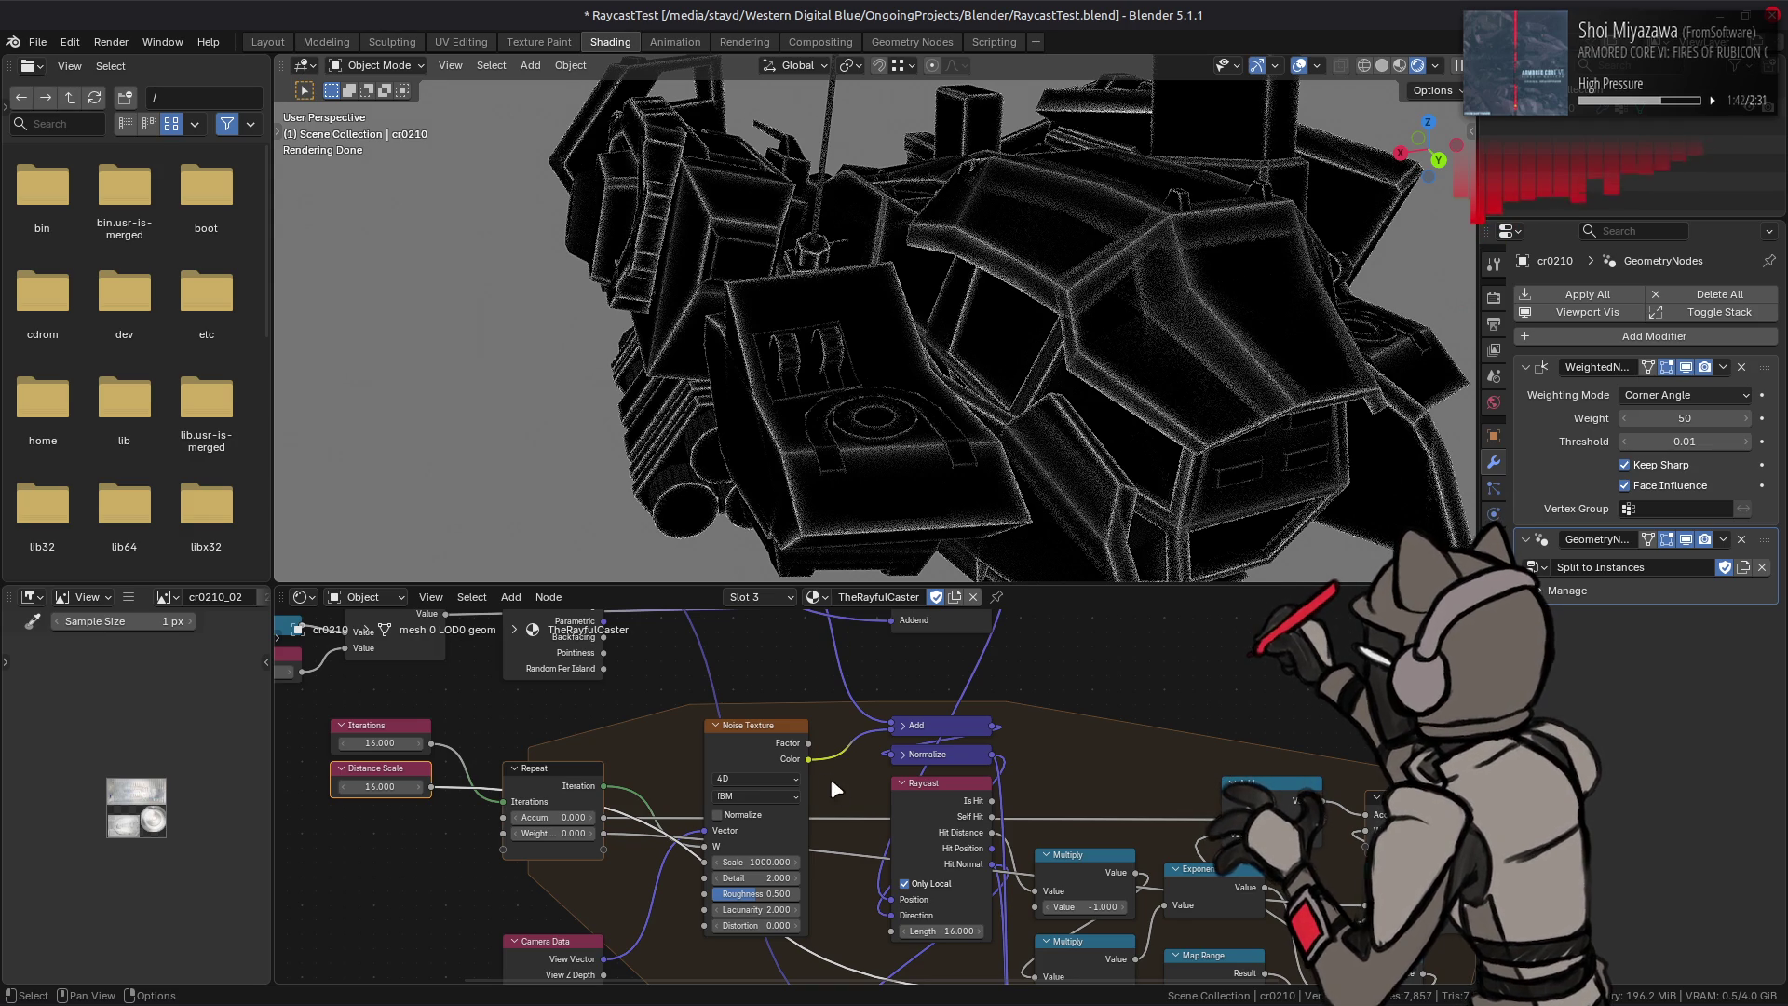
Step: Try the noise Factor output on the Add node, then restore the Color link and review the node chain
{"action": "left_click_drag", "start_coordinate": [809, 744], "coordinate": [884, 737]}
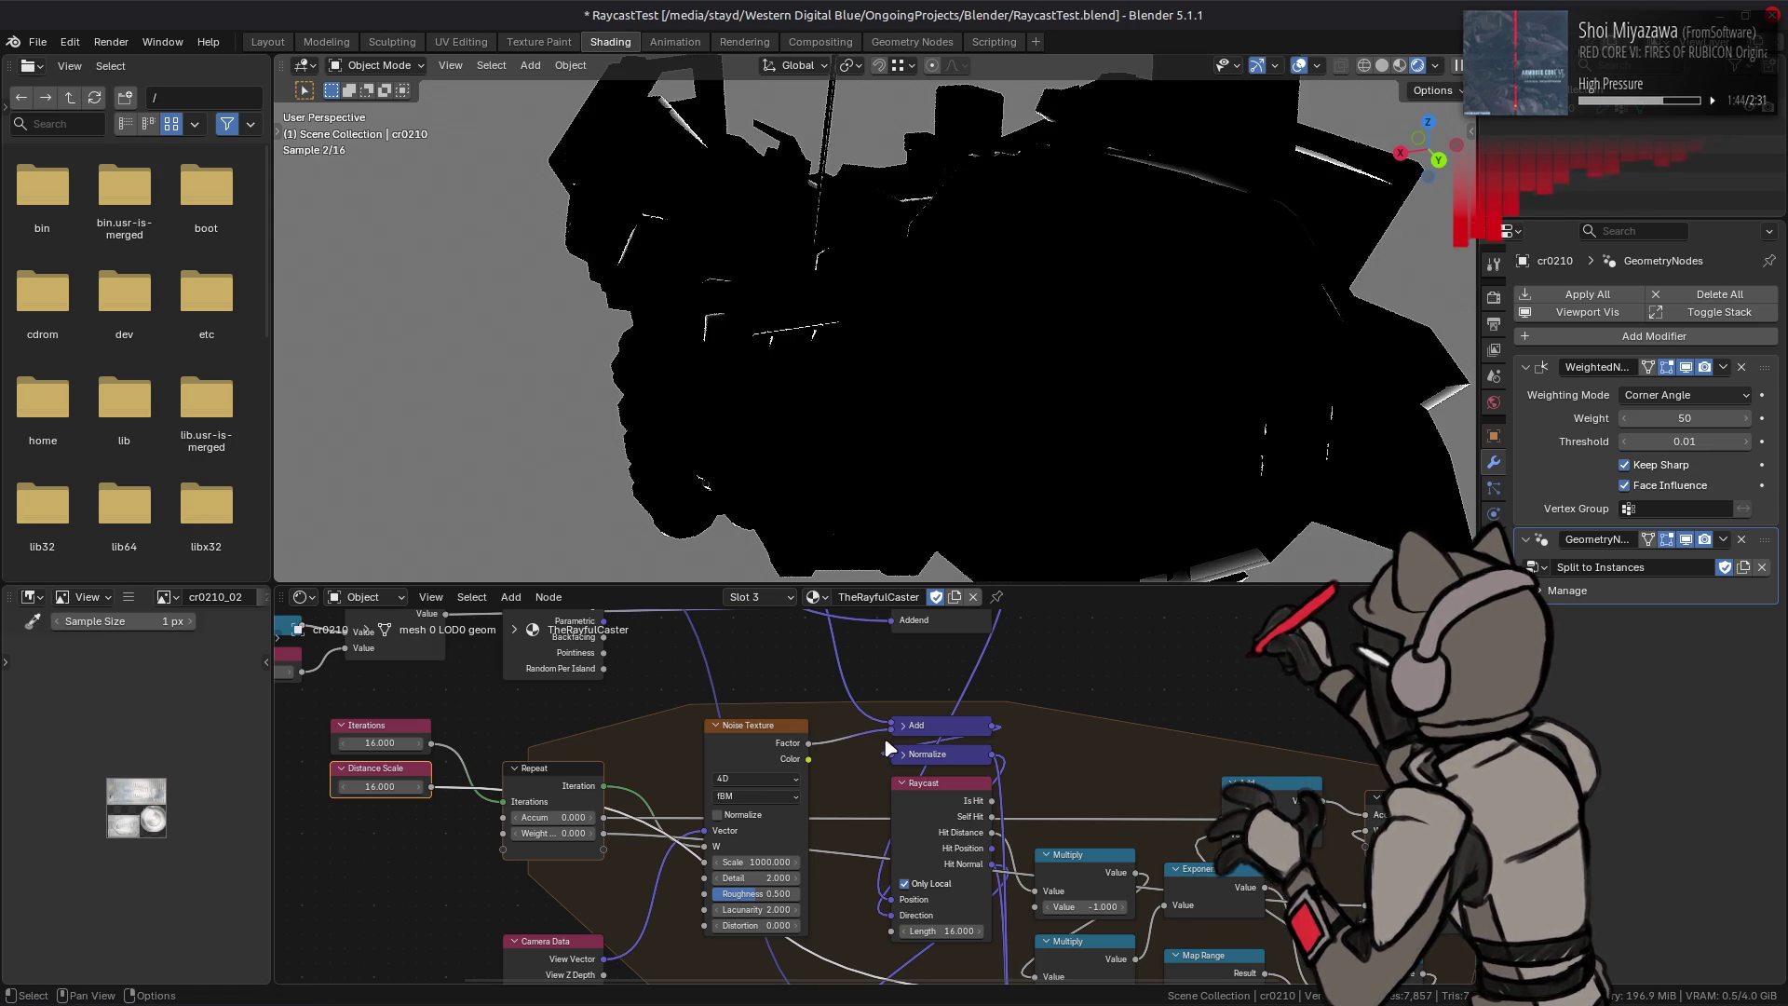
{"action": "left_click_drag", "start_coordinate": [808, 759], "coordinate": [883, 742]}
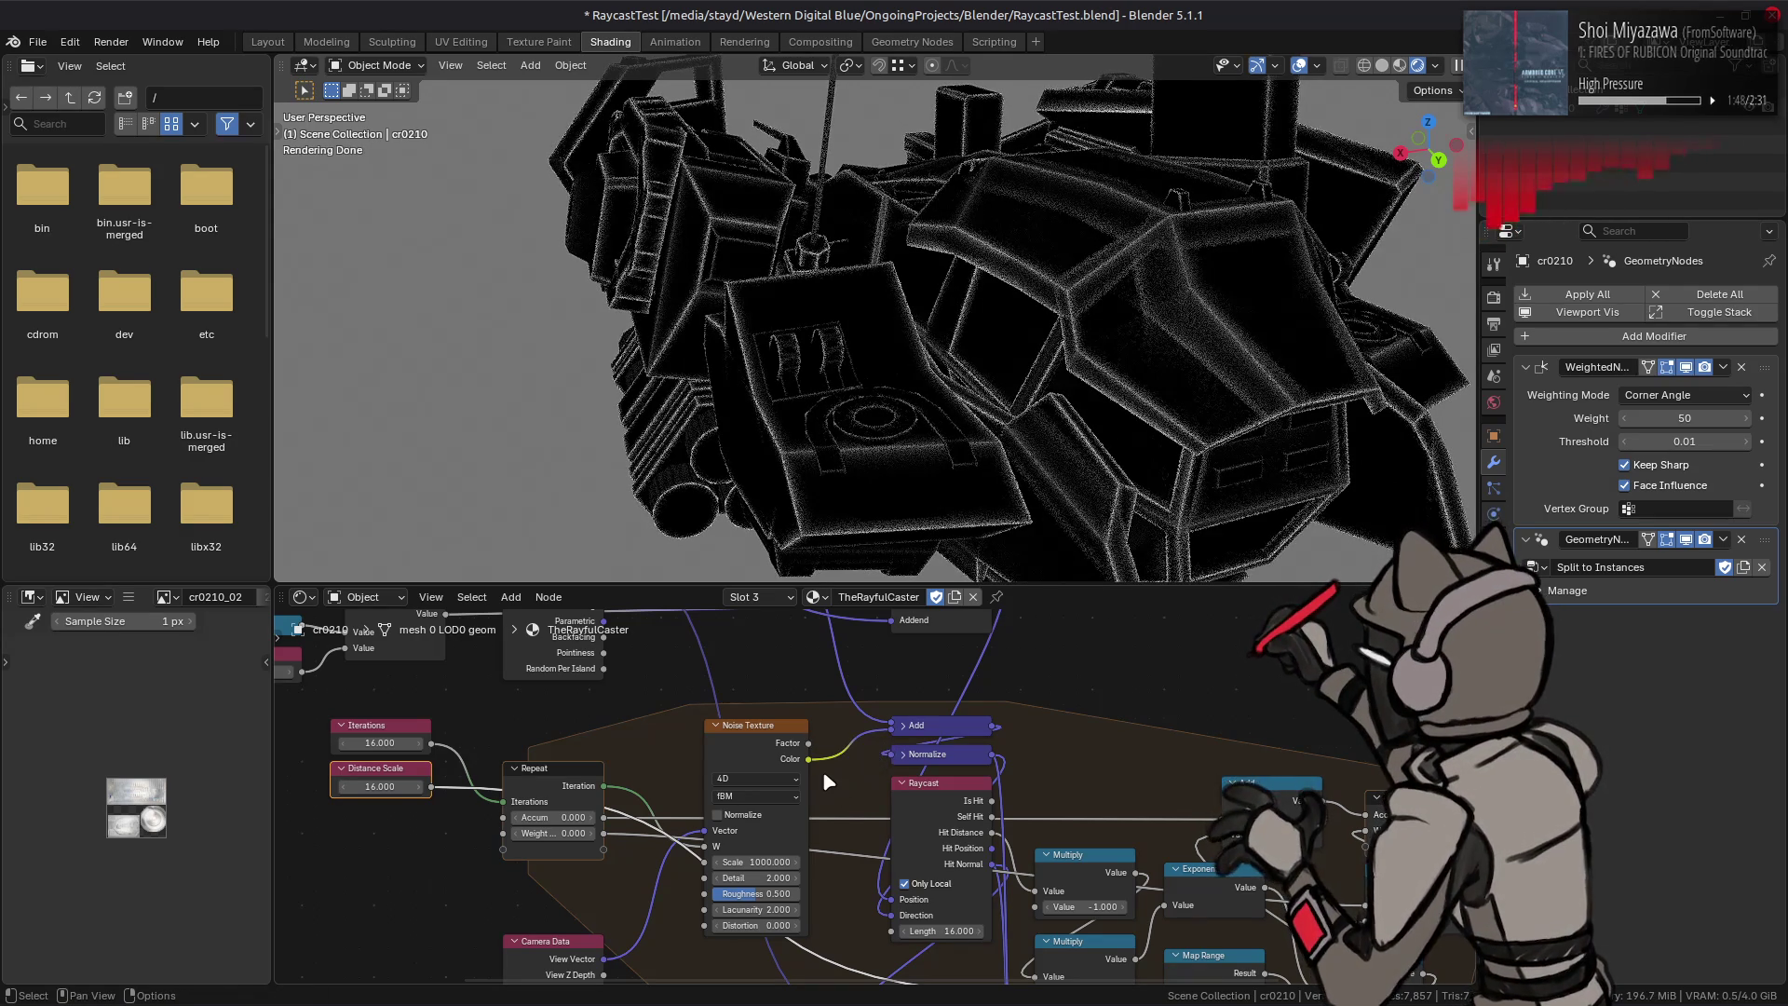
{"action": "middle_click_drag", "start_coordinate": [828, 780], "coordinate": [776, 706]}
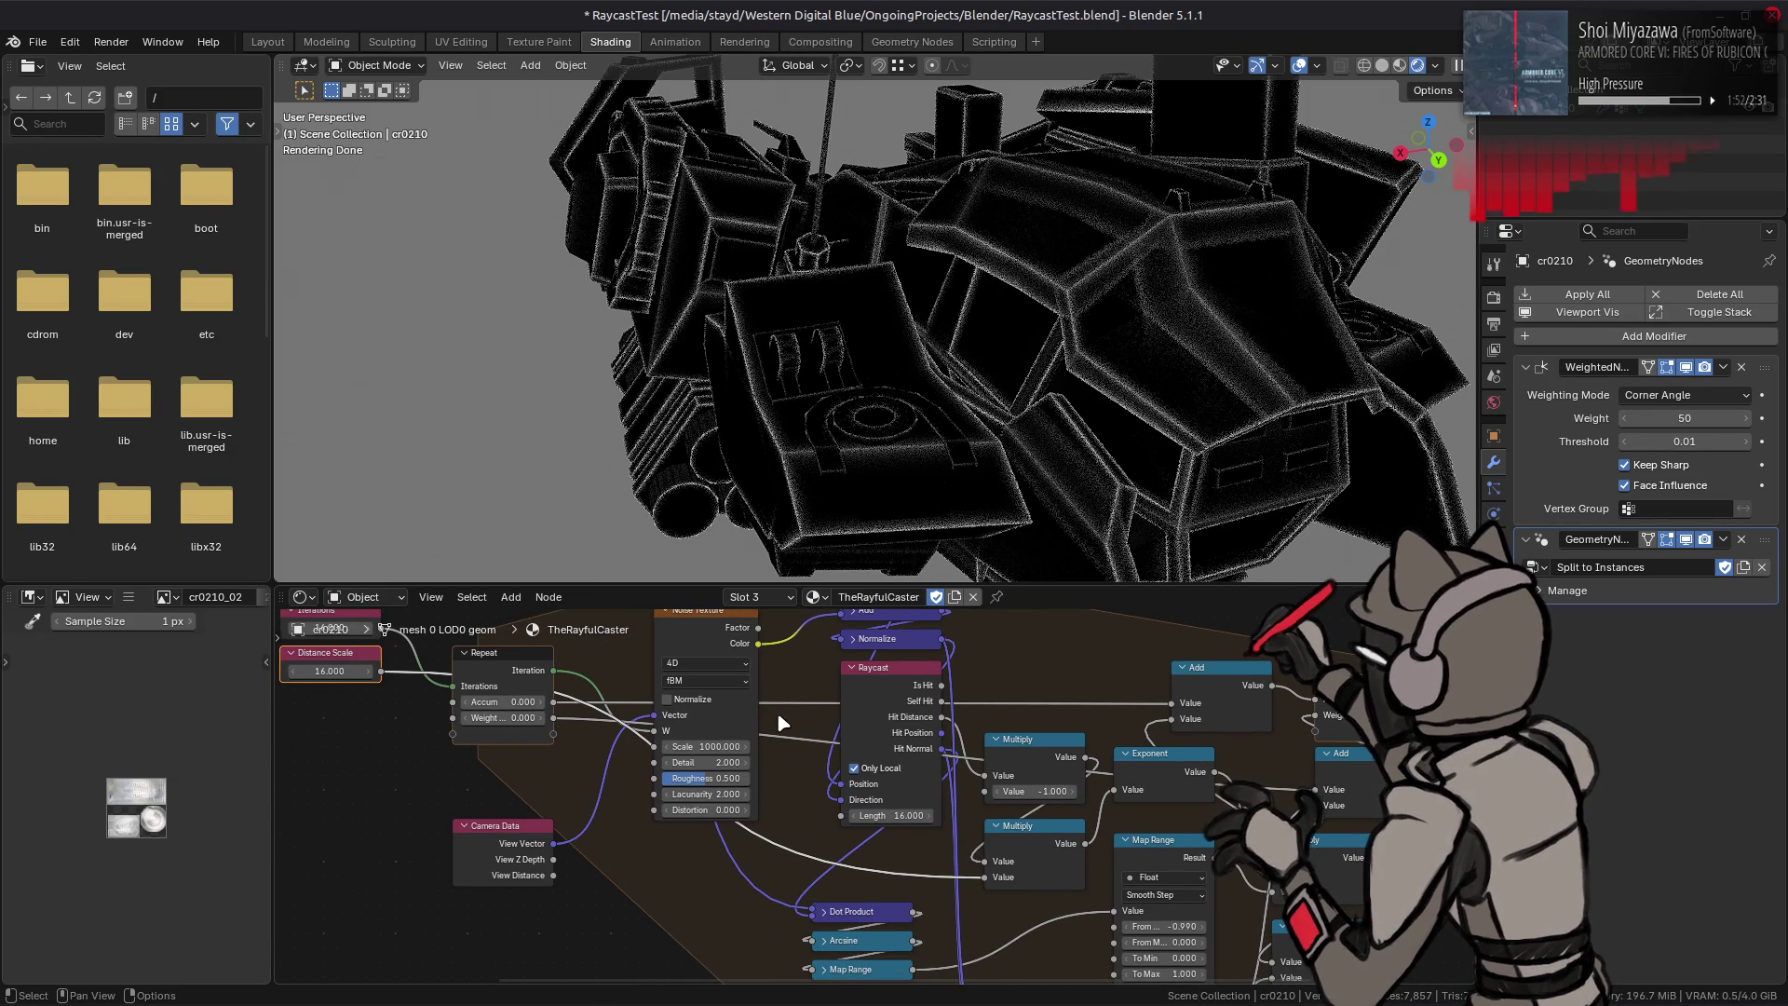
{"action": "middle_click_drag", "start_coordinate": [781, 728], "coordinate": [686, 721]}
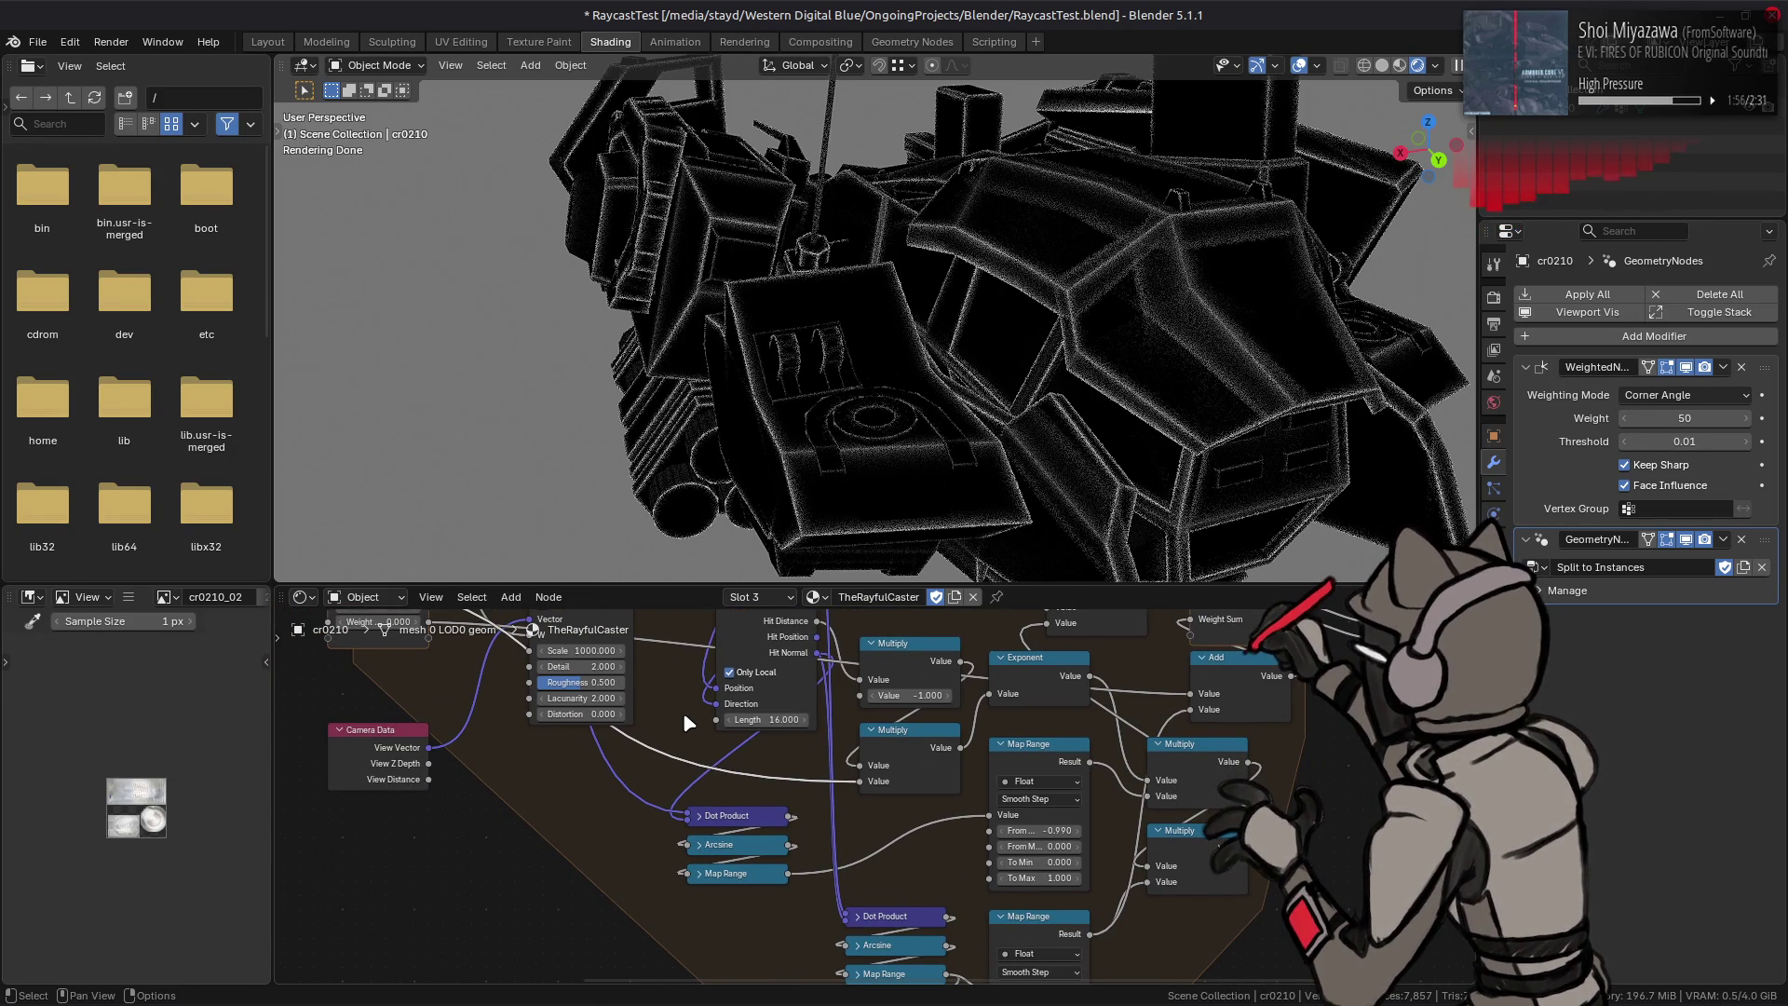
{"action": "middle_click_drag", "start_coordinate": [683, 711], "coordinate": [869, 905]}
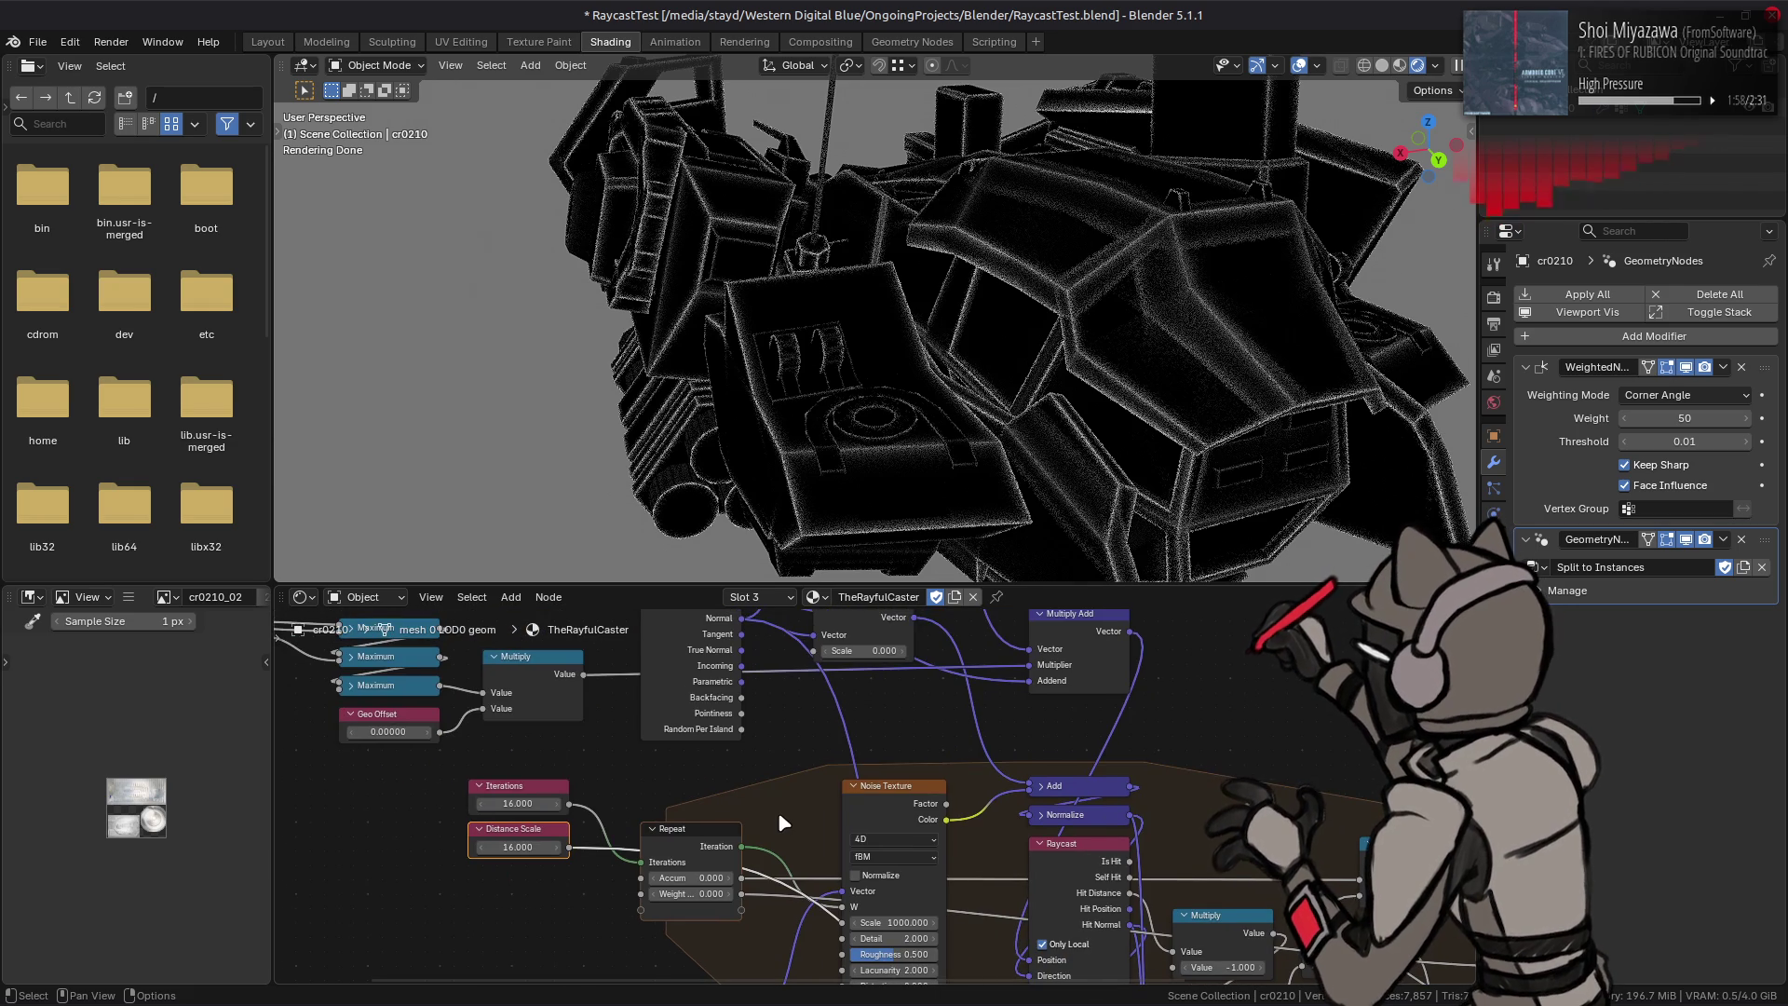
Step: Connect the Camera Data view vector into the Noise Texture and inspect the outline lines up close
{"action": "mouse_move", "coordinate": [743, 630]}
{"action": "left_mouse_down"}
{"action": "mouse_move", "coordinate": [749, 978]}
{"action": "mouse_move", "coordinate": [813, 801]}
{"action": "mouse_move", "coordinate": [839, 797]}
{"action": "left_mouse_up"}
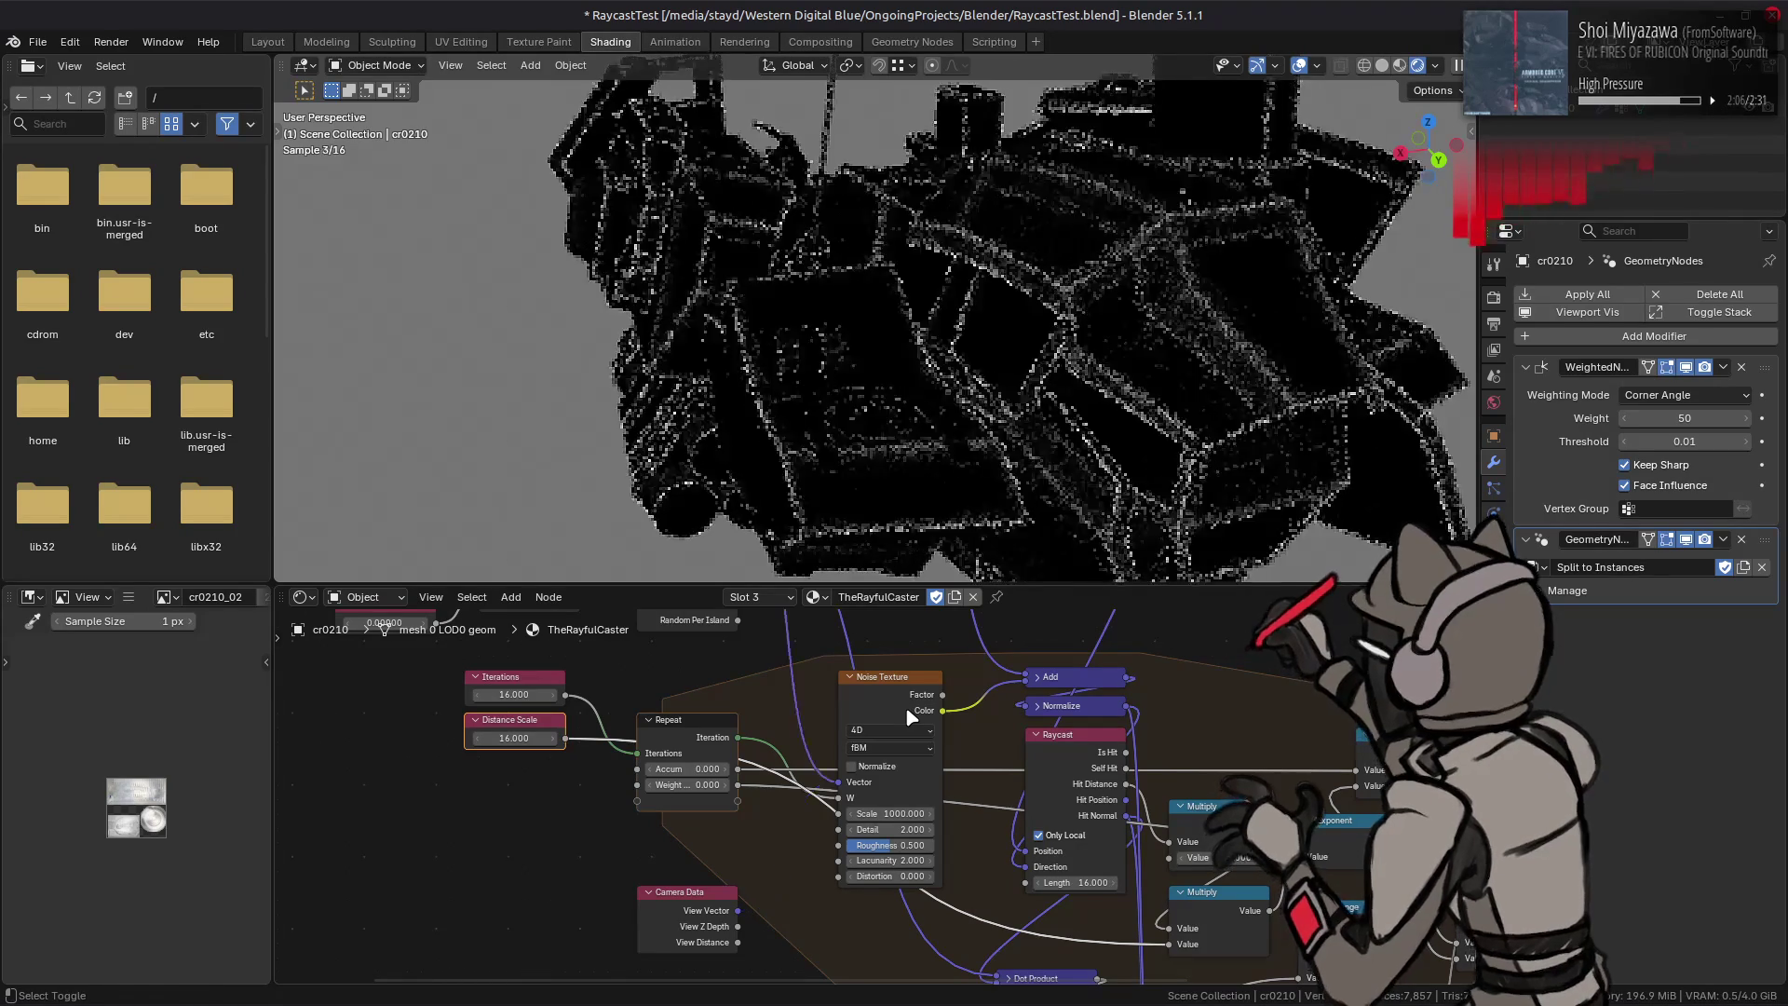
{"action": "key", "text": "ctrl+z"}
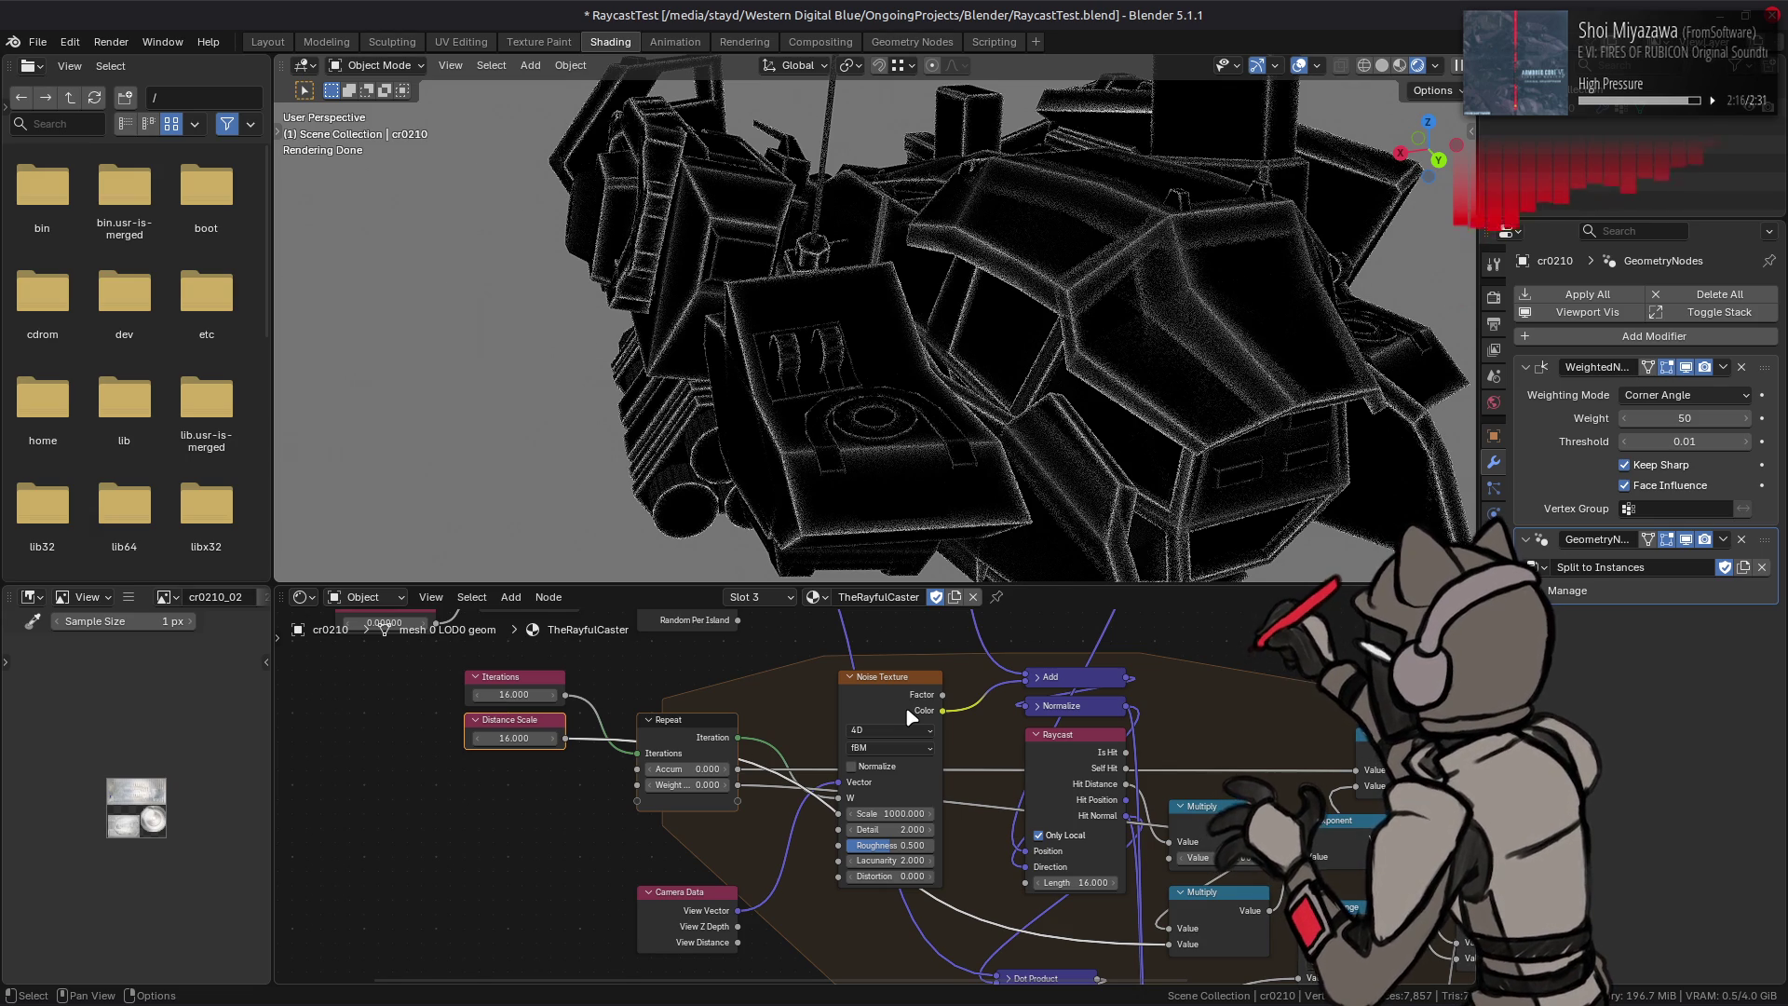
{"action": "mouse_move", "coordinate": [1026, 379]}
{"action": "middle_mouse_down"}
{"action": "mouse_move", "coordinate": [914, 352]}
{"action": "mouse_move", "coordinate": [987, 348]}
{"action": "middle_mouse_up"}
{"action": "scroll", "coordinate": [925, 426], "scroll_direction": "up", "scroll_amount": 3}
{"action": "scroll", "coordinate": [926, 427], "scroll_direction": "down", "scroll_amount": 2}
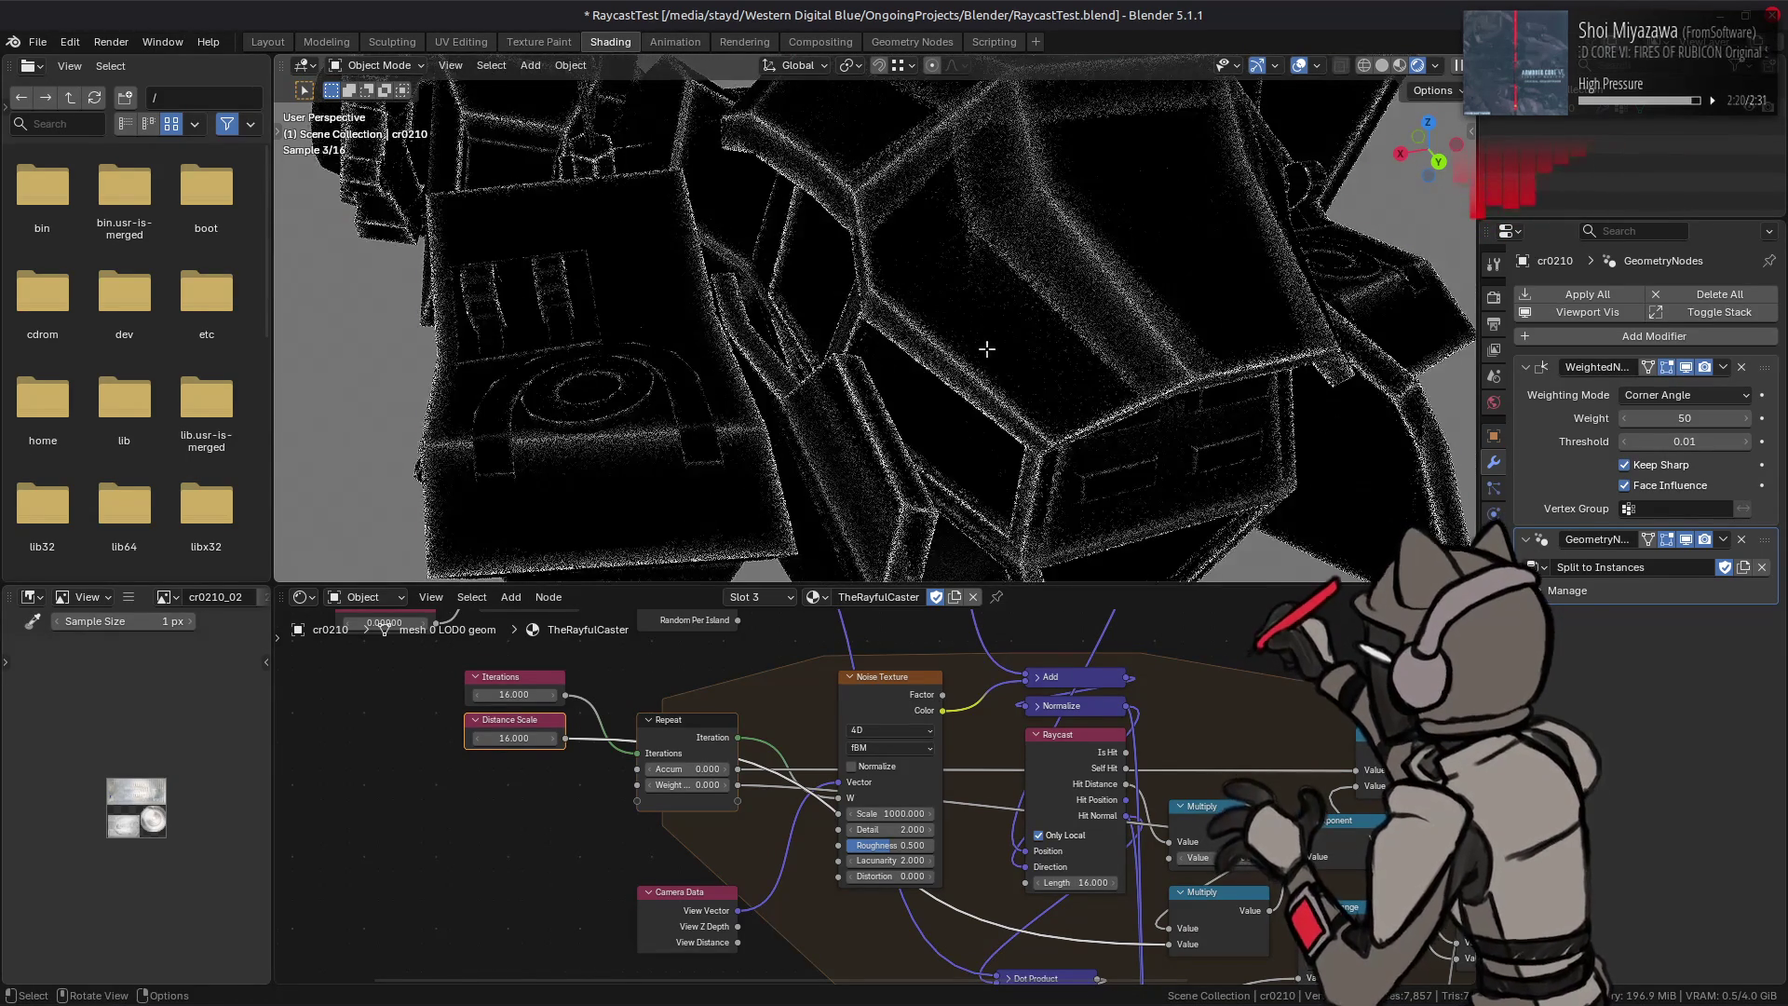
{"action": "key", "text": "Tab"}
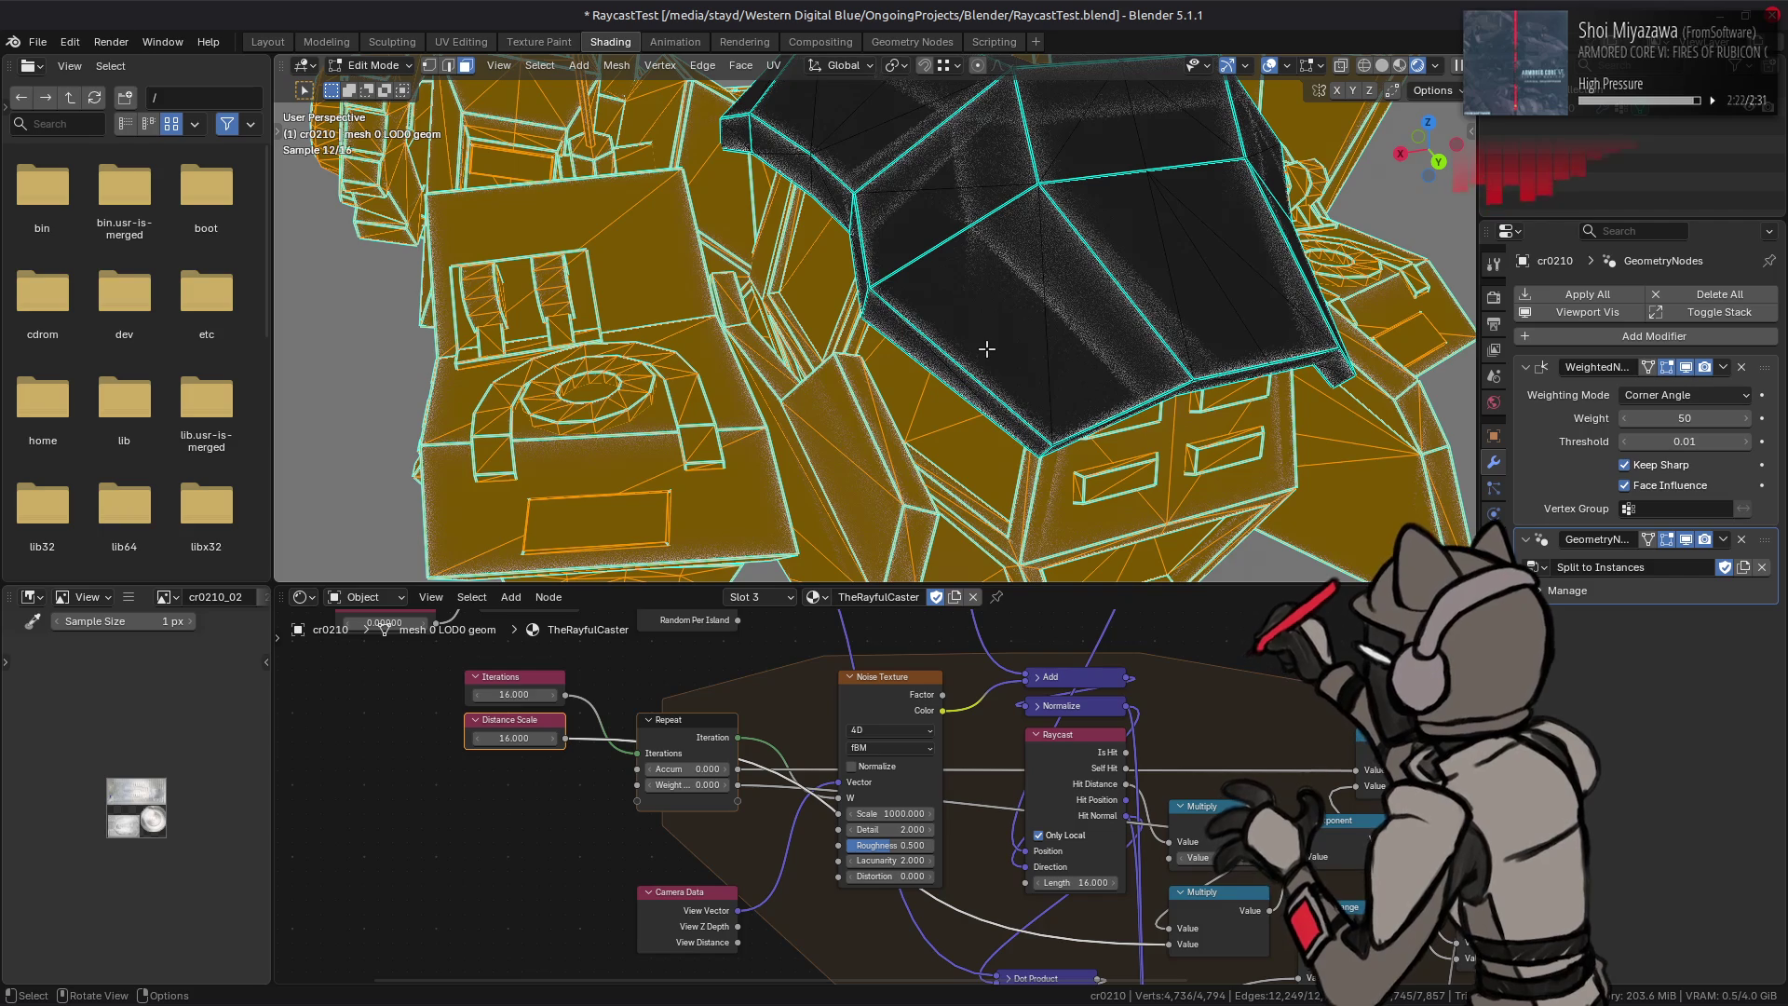
{"action": "key", "text": "2"}
{"action": "key", "text": "alt+a"}
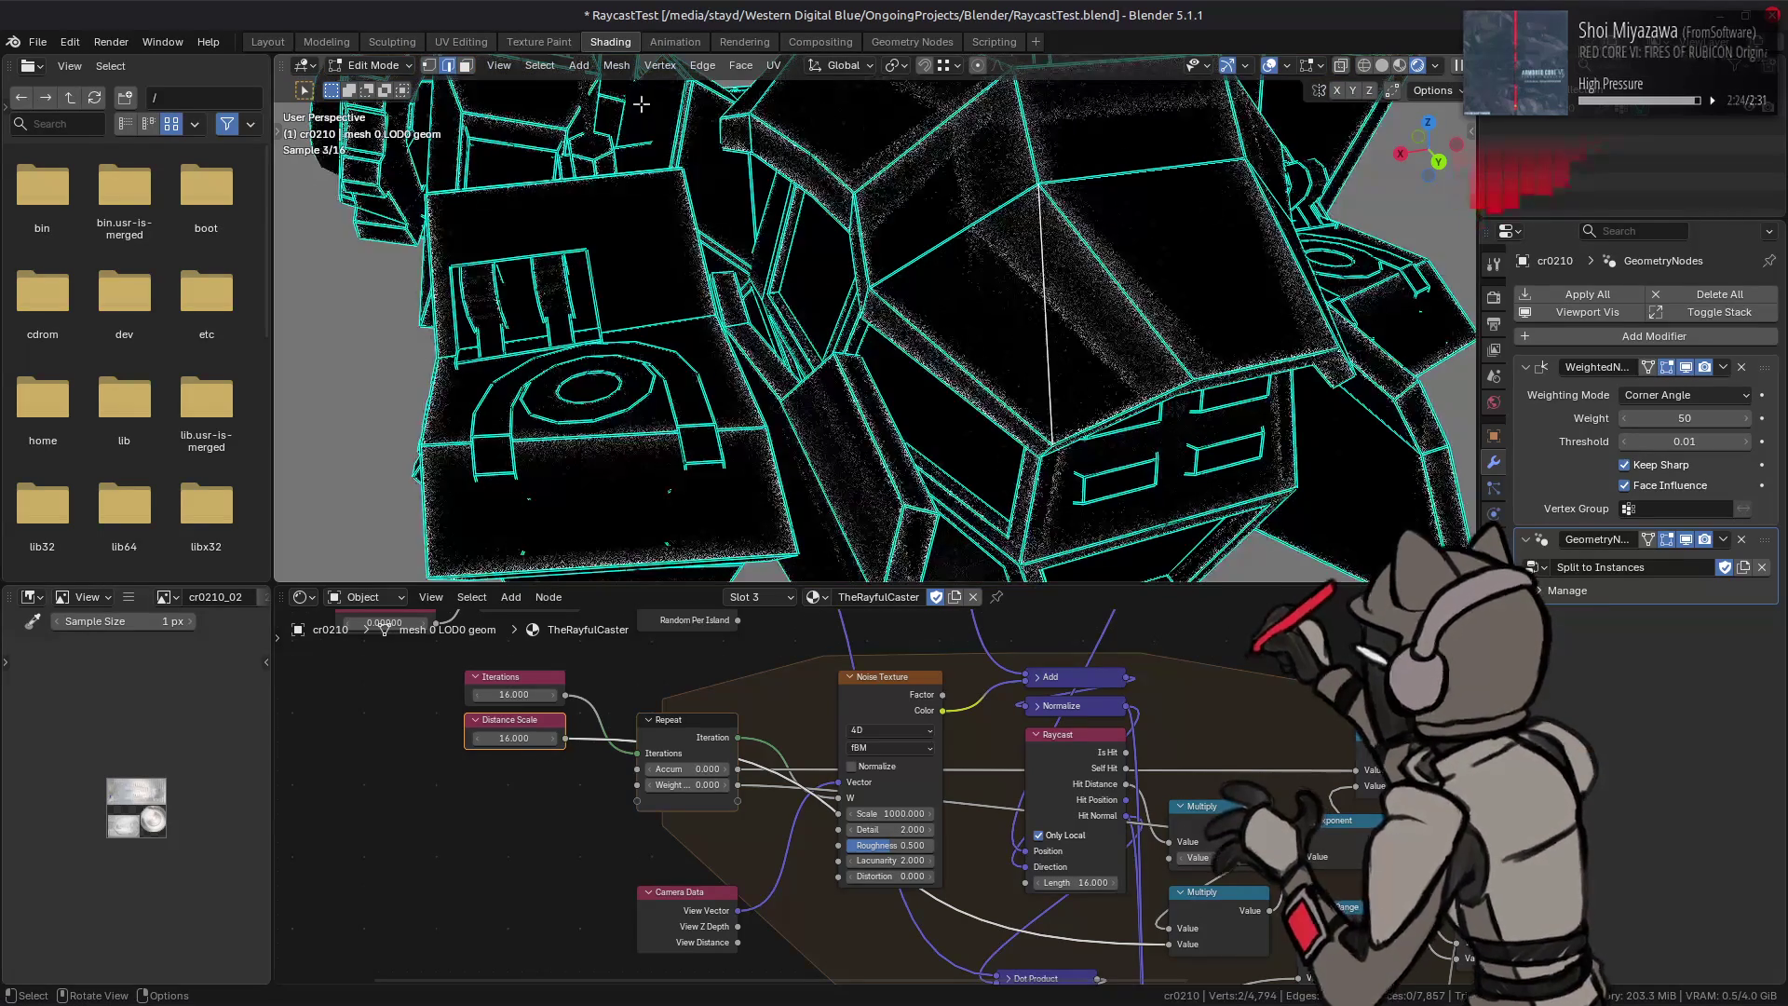
{"action": "left_click", "coordinate": [703, 73]}
{"action": "left_click", "coordinate": [723, 230]}
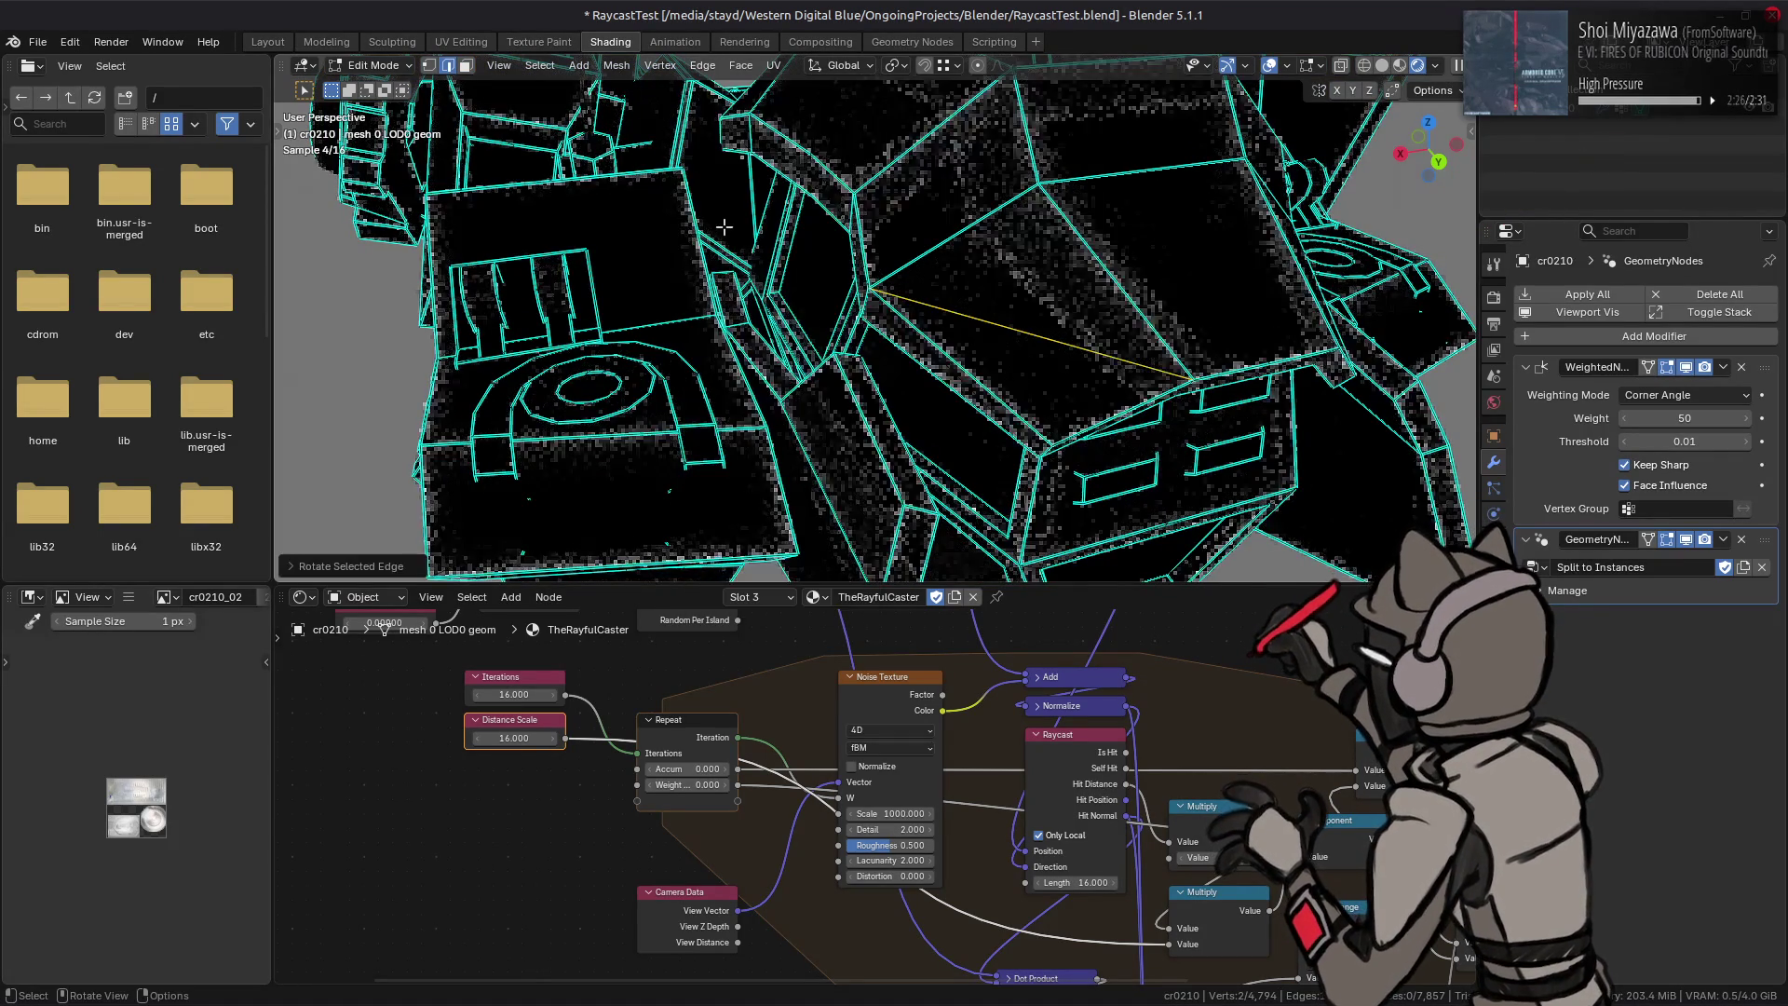
{"action": "key", "text": "ctrl+z"}
{"action": "key", "text": "ctrl+shift+z"}
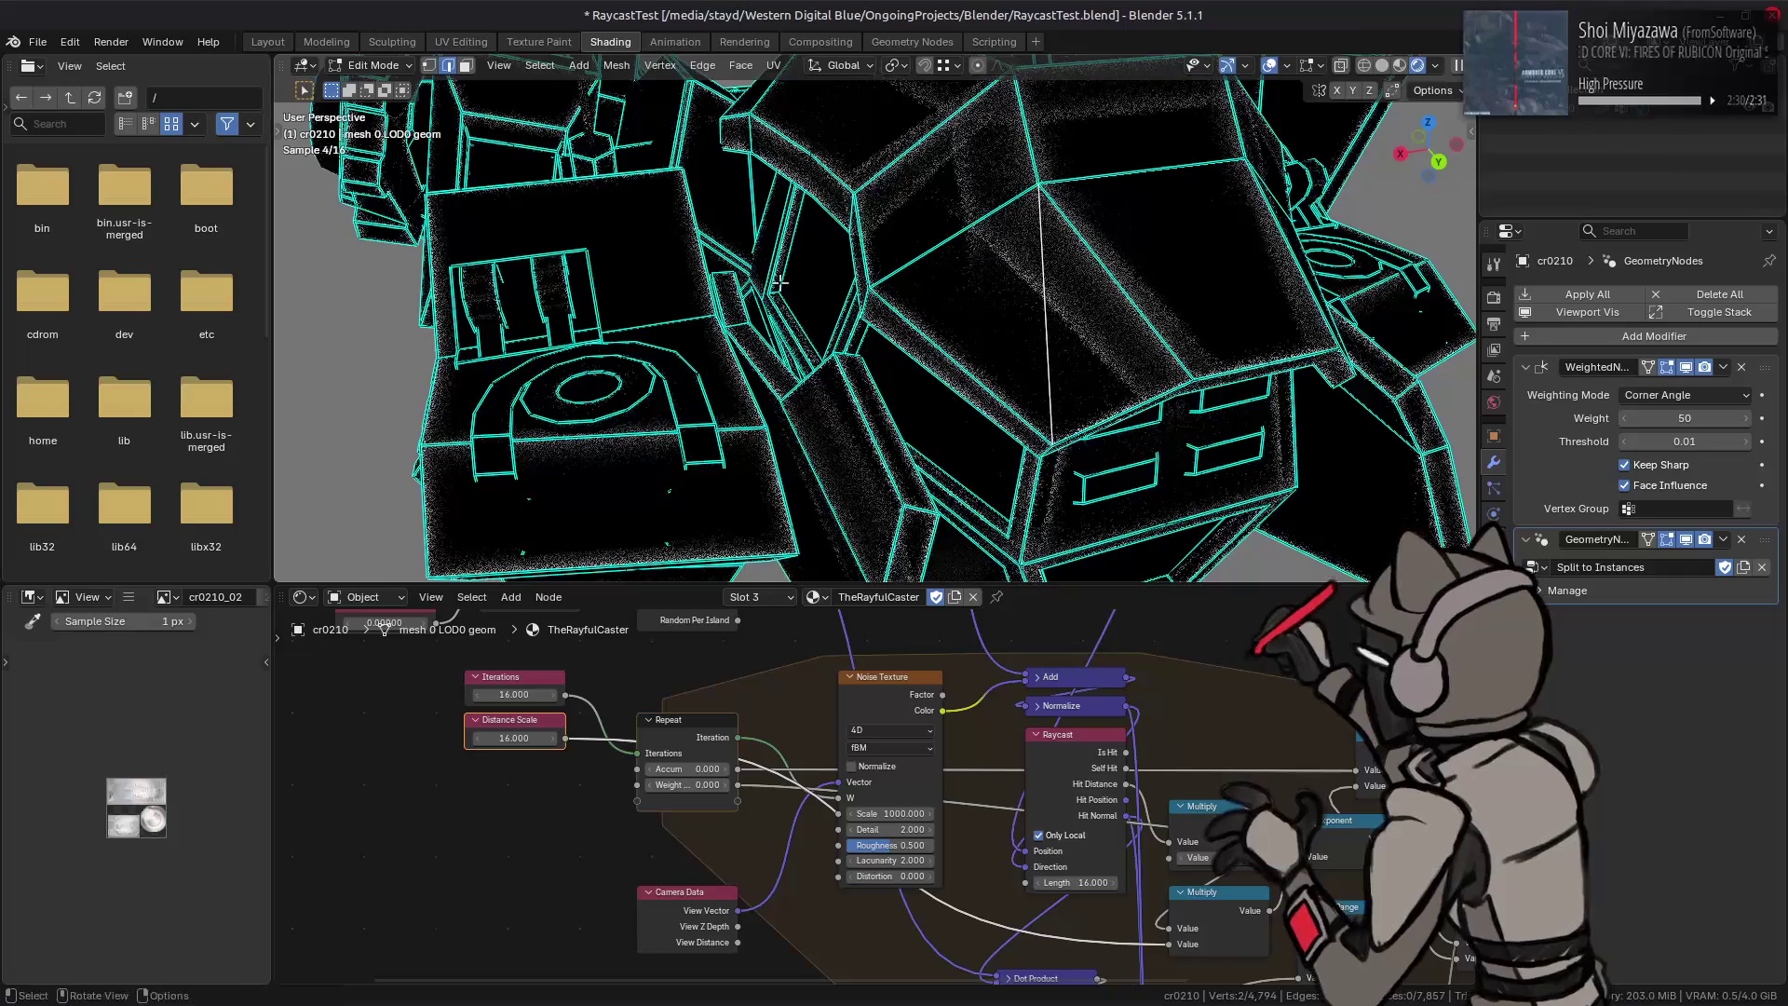
{"action": "key", "text": "Tab"}
{"action": "scroll", "coordinate": [781, 290], "scroll_direction": "down", "scroll_amount": 3}
{"action": "scroll", "coordinate": [770, 293], "scroll_direction": "down", "scroll_amount": 1}
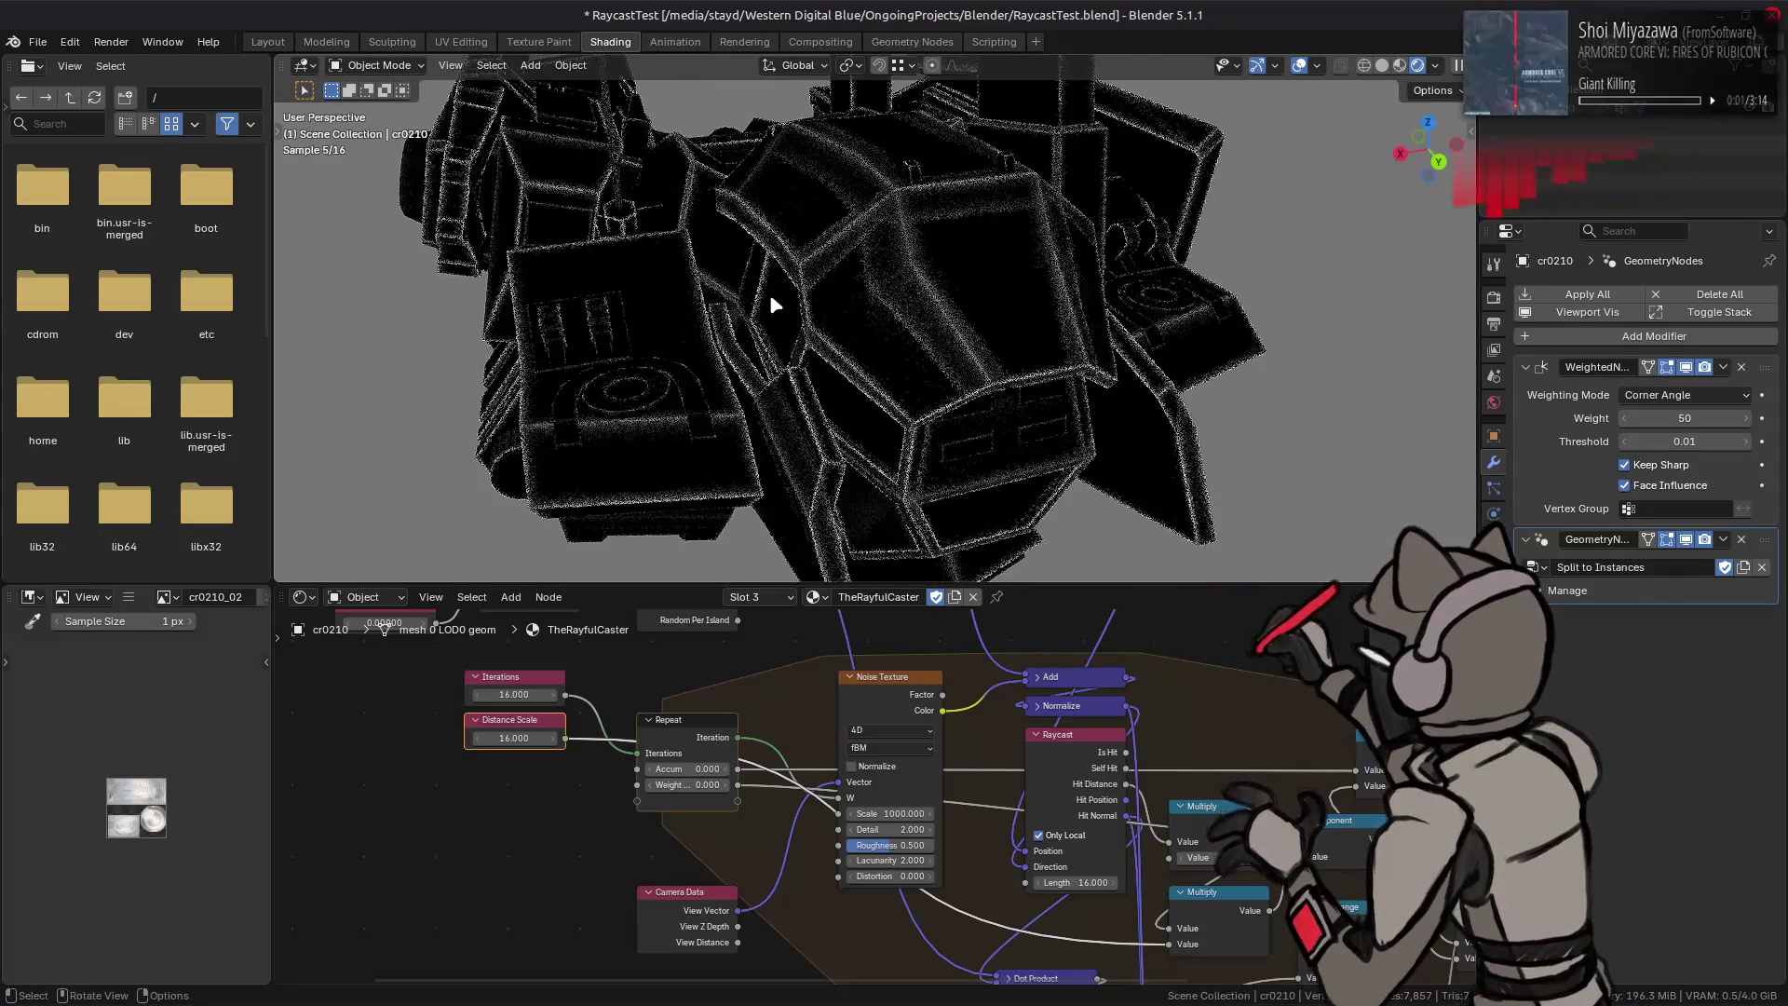
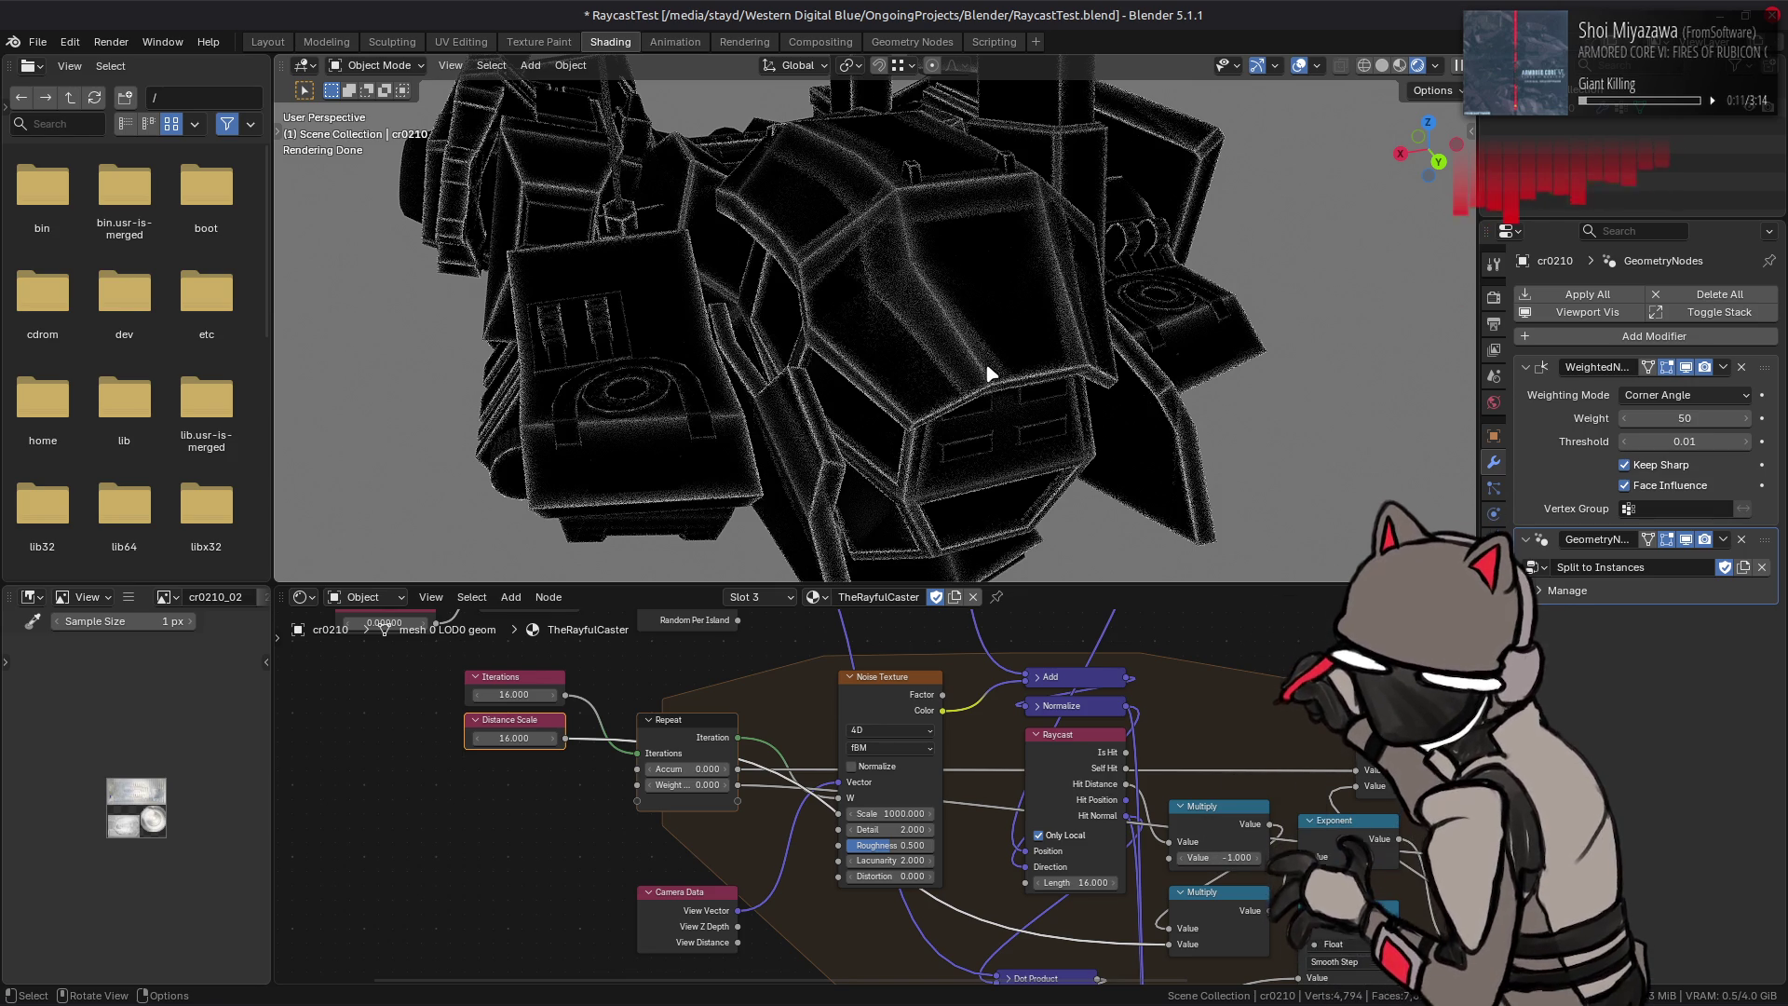
Step: Unhook the lower Map Range result from the Multiply node
{"action": "middle_click_drag", "start_coordinate": [890, 723], "coordinate": [635, 574]}
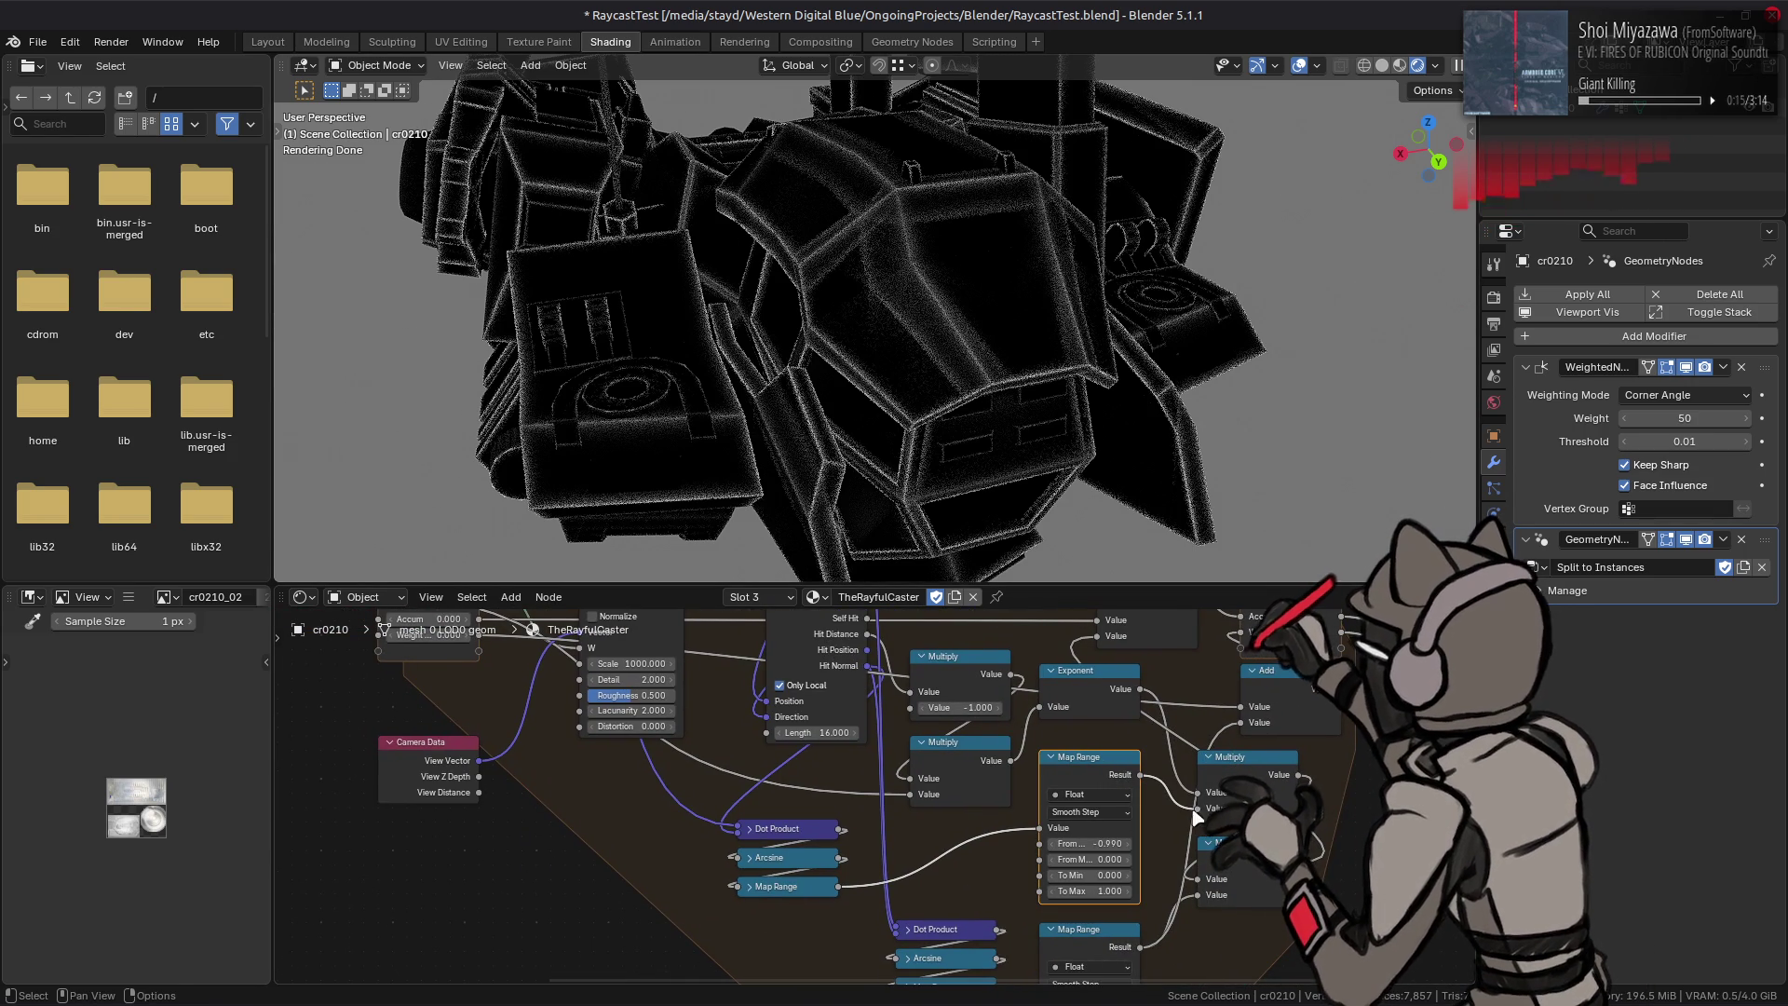
{"action": "left_click_drag", "start_coordinate": [1138, 774], "coordinate": [1163, 823]}
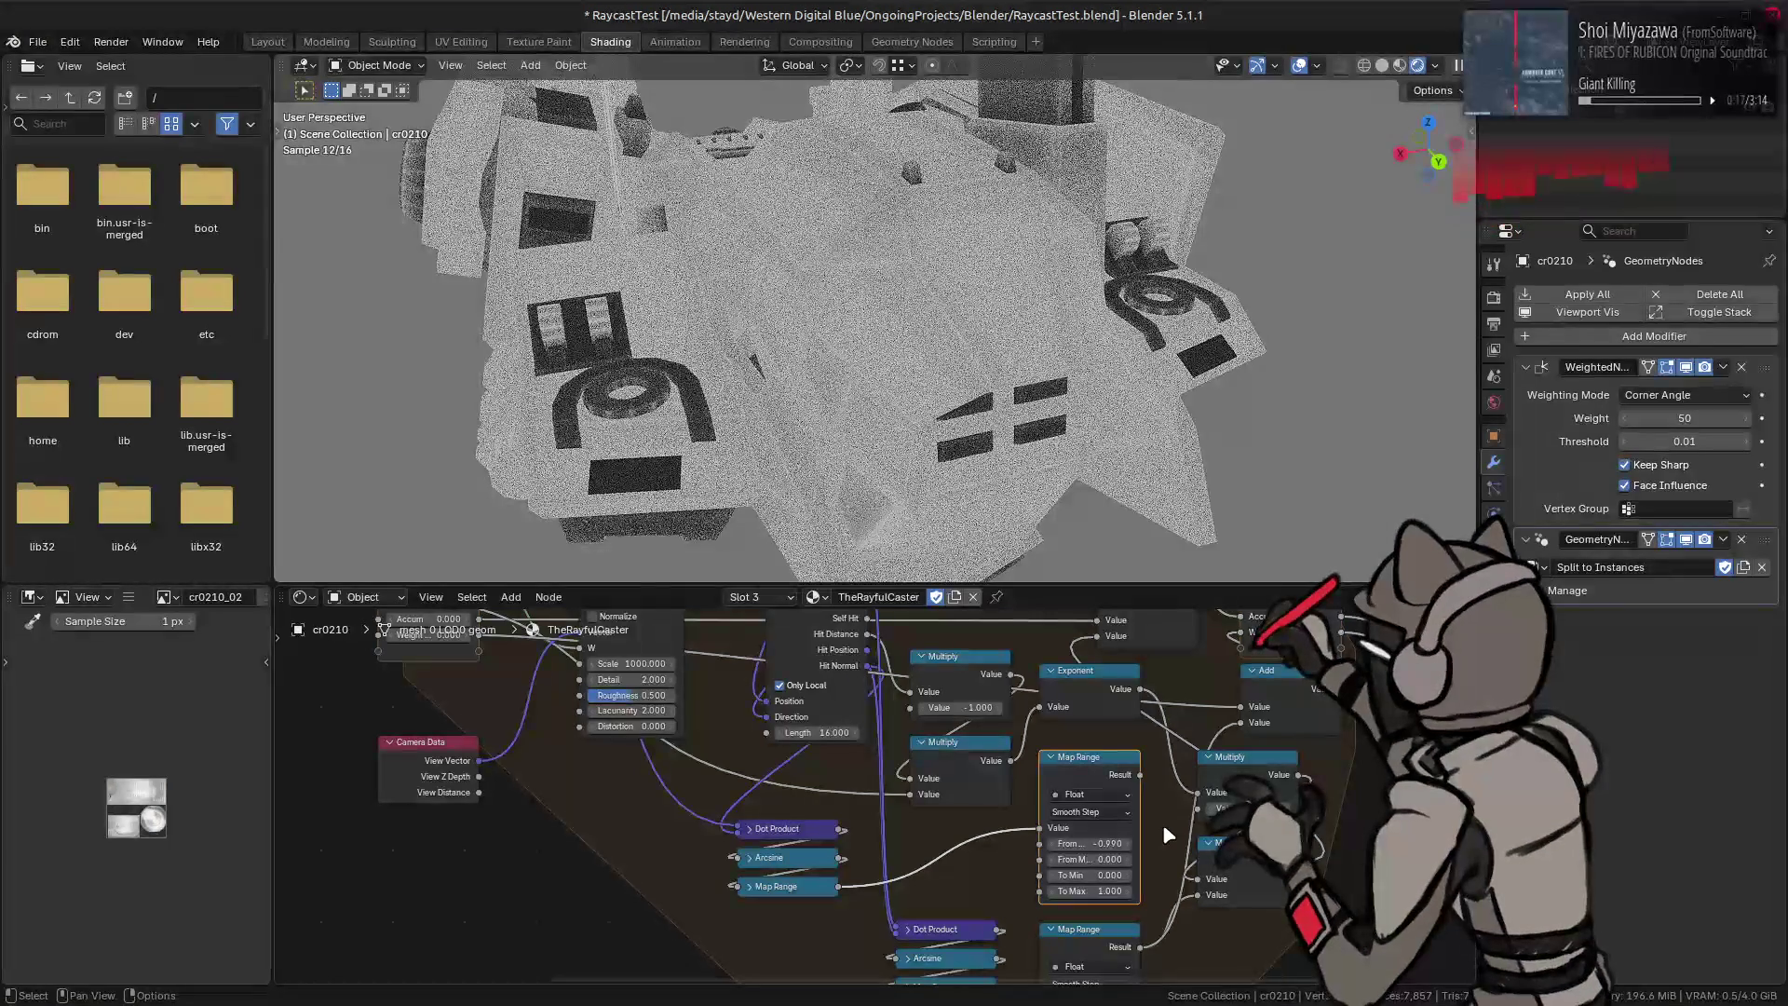
{"action": "left_click_drag", "start_coordinate": [1229, 809], "coordinate": [1246, 809]}
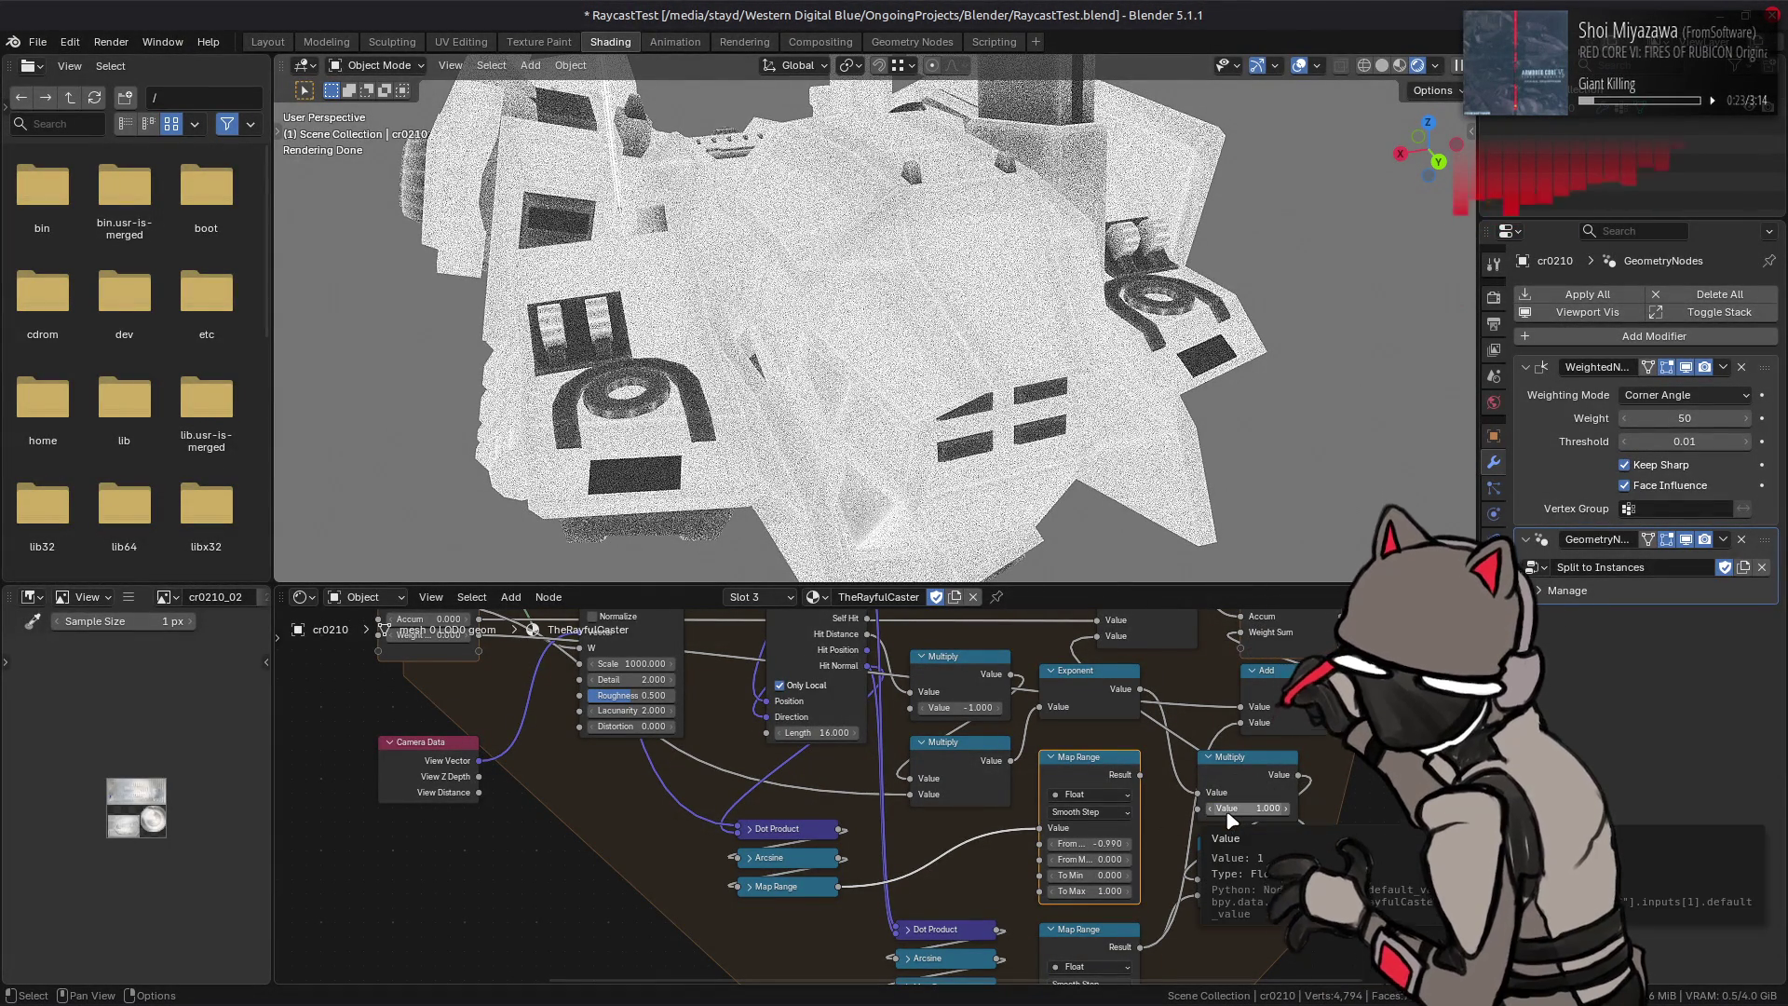
{"action": "middle_click_drag", "start_coordinate": [1230, 824], "coordinate": [1244, 656]}
Step: Retune the lower Map Range: From Min -1.000, a new From Max, and To Min 1.000
{"action": "left_click_drag", "start_coordinate": [1125, 846], "coordinate": [1090, 846]}
{"action": "left_click_drag", "start_coordinate": [1104, 848], "coordinate": [1068, 852]}
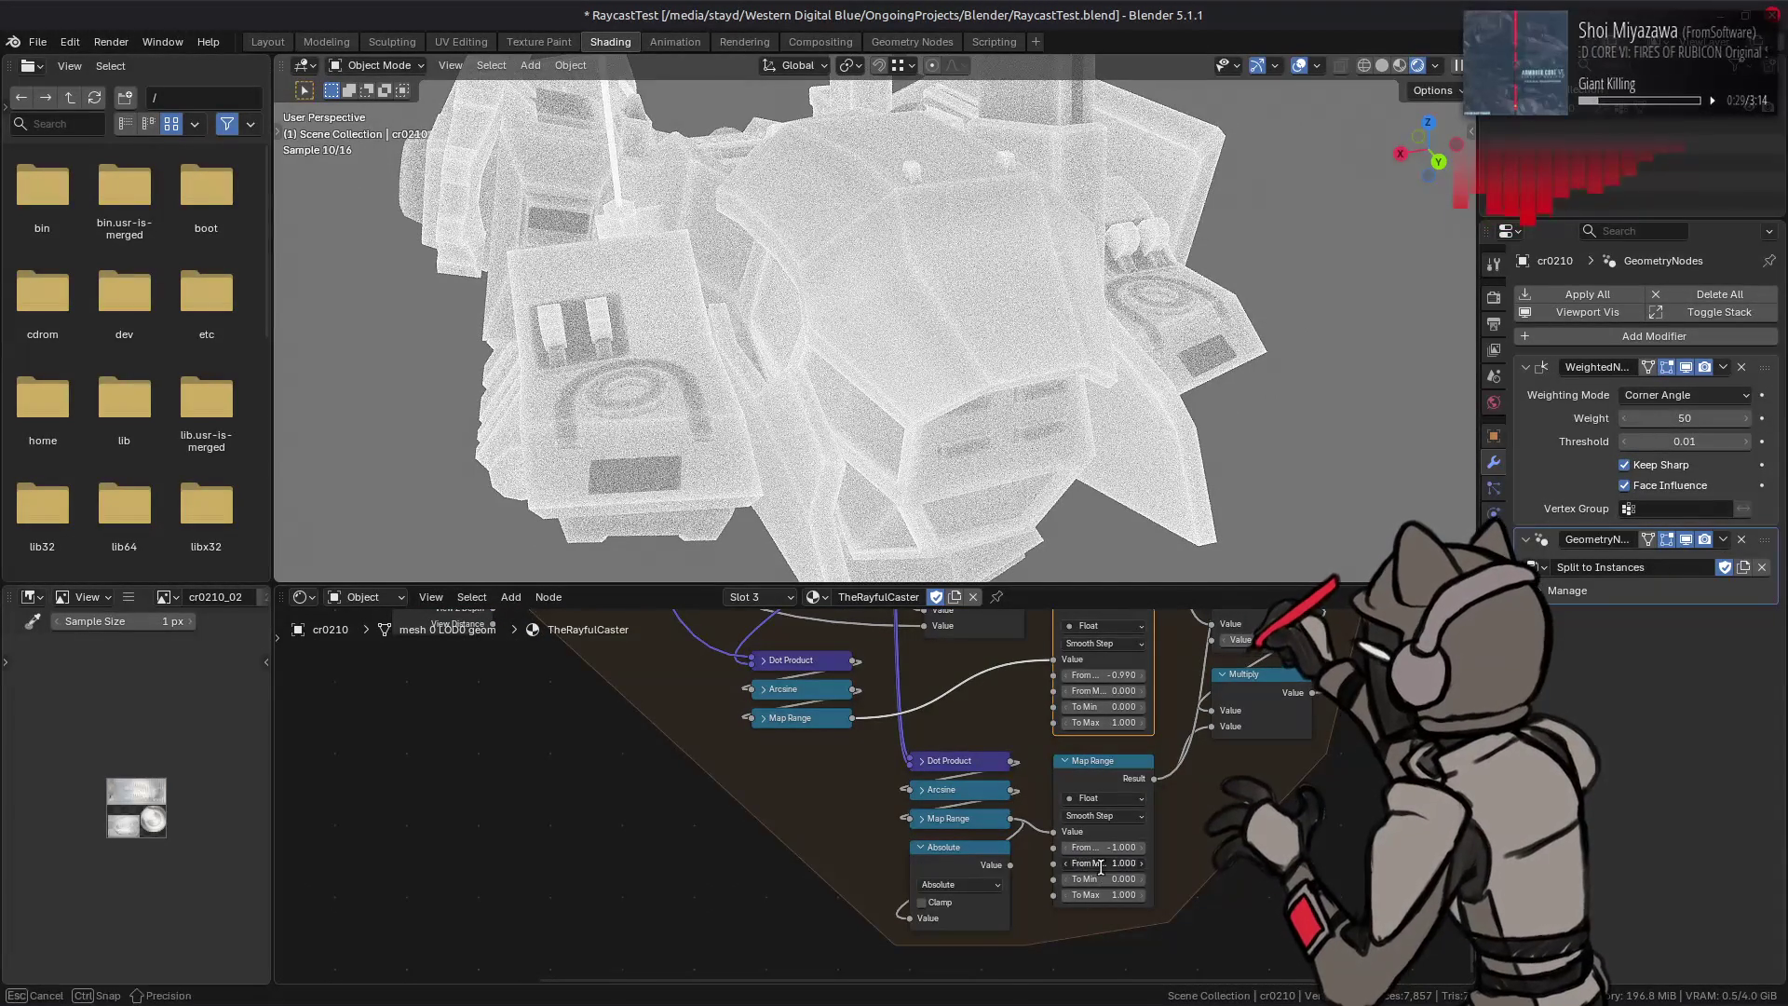
{"action": "left_click_drag", "start_coordinate": [1125, 863], "coordinate": [1101, 863]}
{"action": "mouse_move", "coordinate": [1209, 725]}
{"action": "left_mouse_down"}
{"action": "mouse_move", "coordinate": [1217, 767]}
{"action": "mouse_move", "coordinate": [1209, 725]}
{"action": "left_mouse_up"}
{"action": "left_click_drag", "start_coordinate": [1115, 879], "coordinate": [1147, 879]}
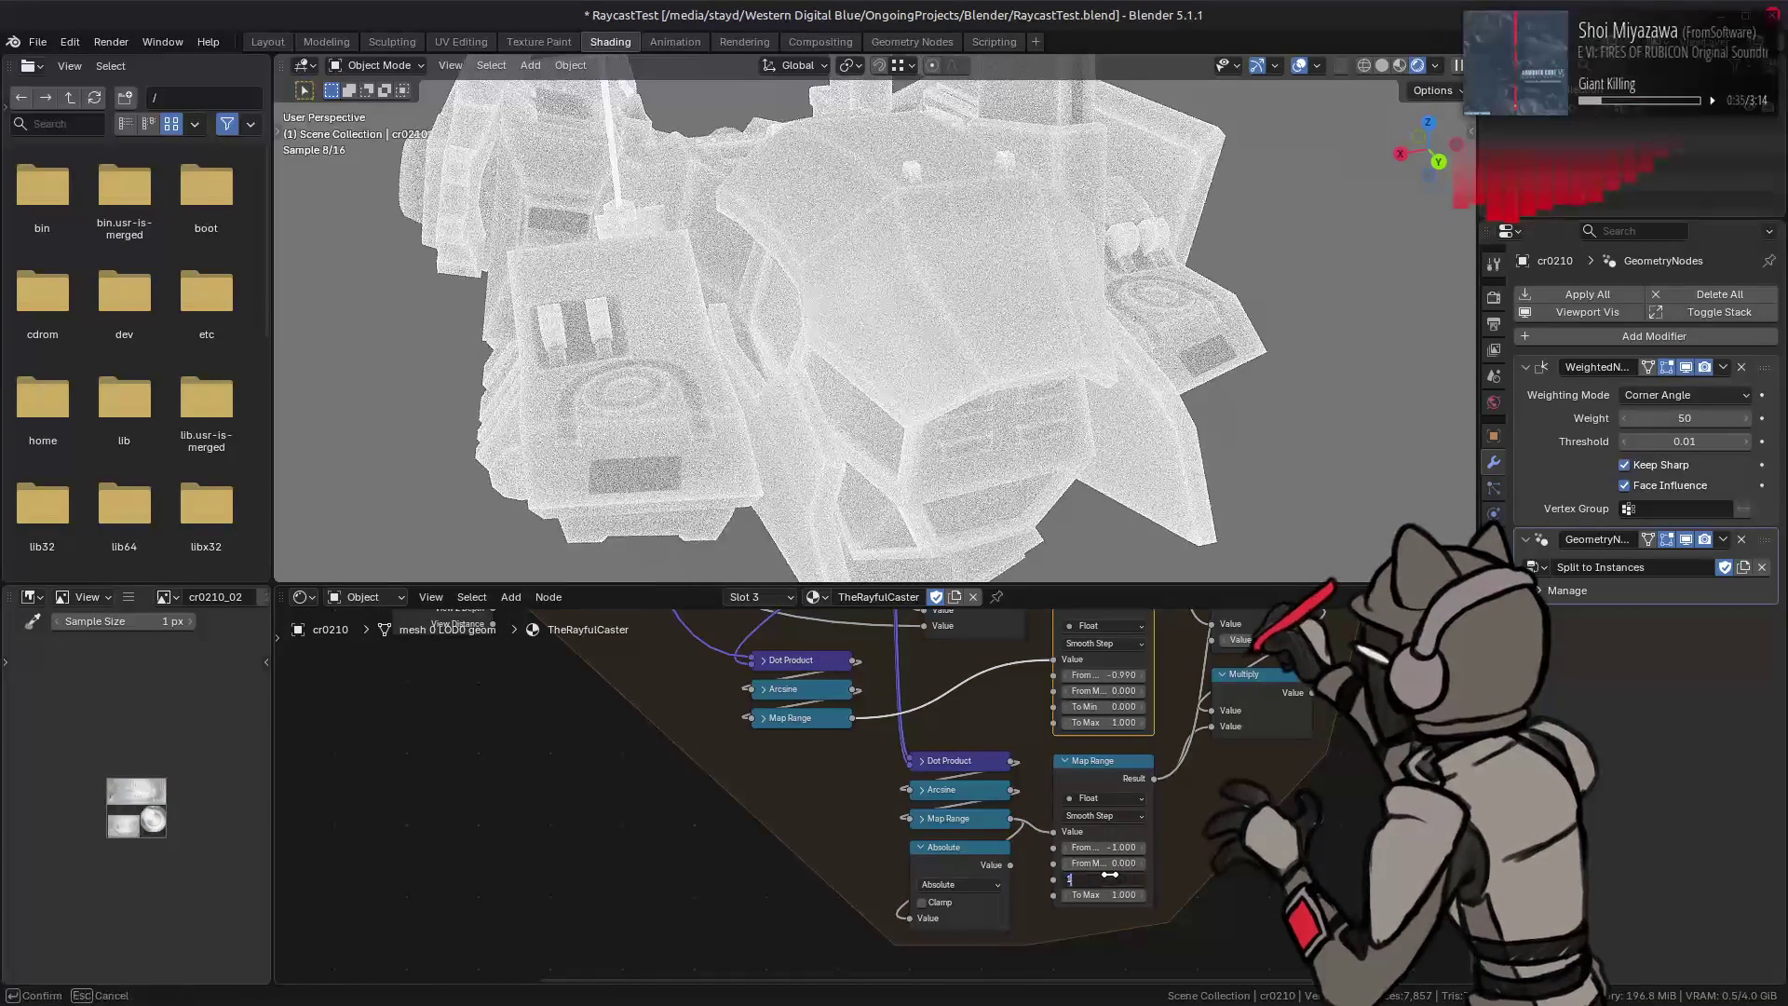
{"action": "middle_click_drag", "start_coordinate": [755, 770], "coordinate": [931, 744]}
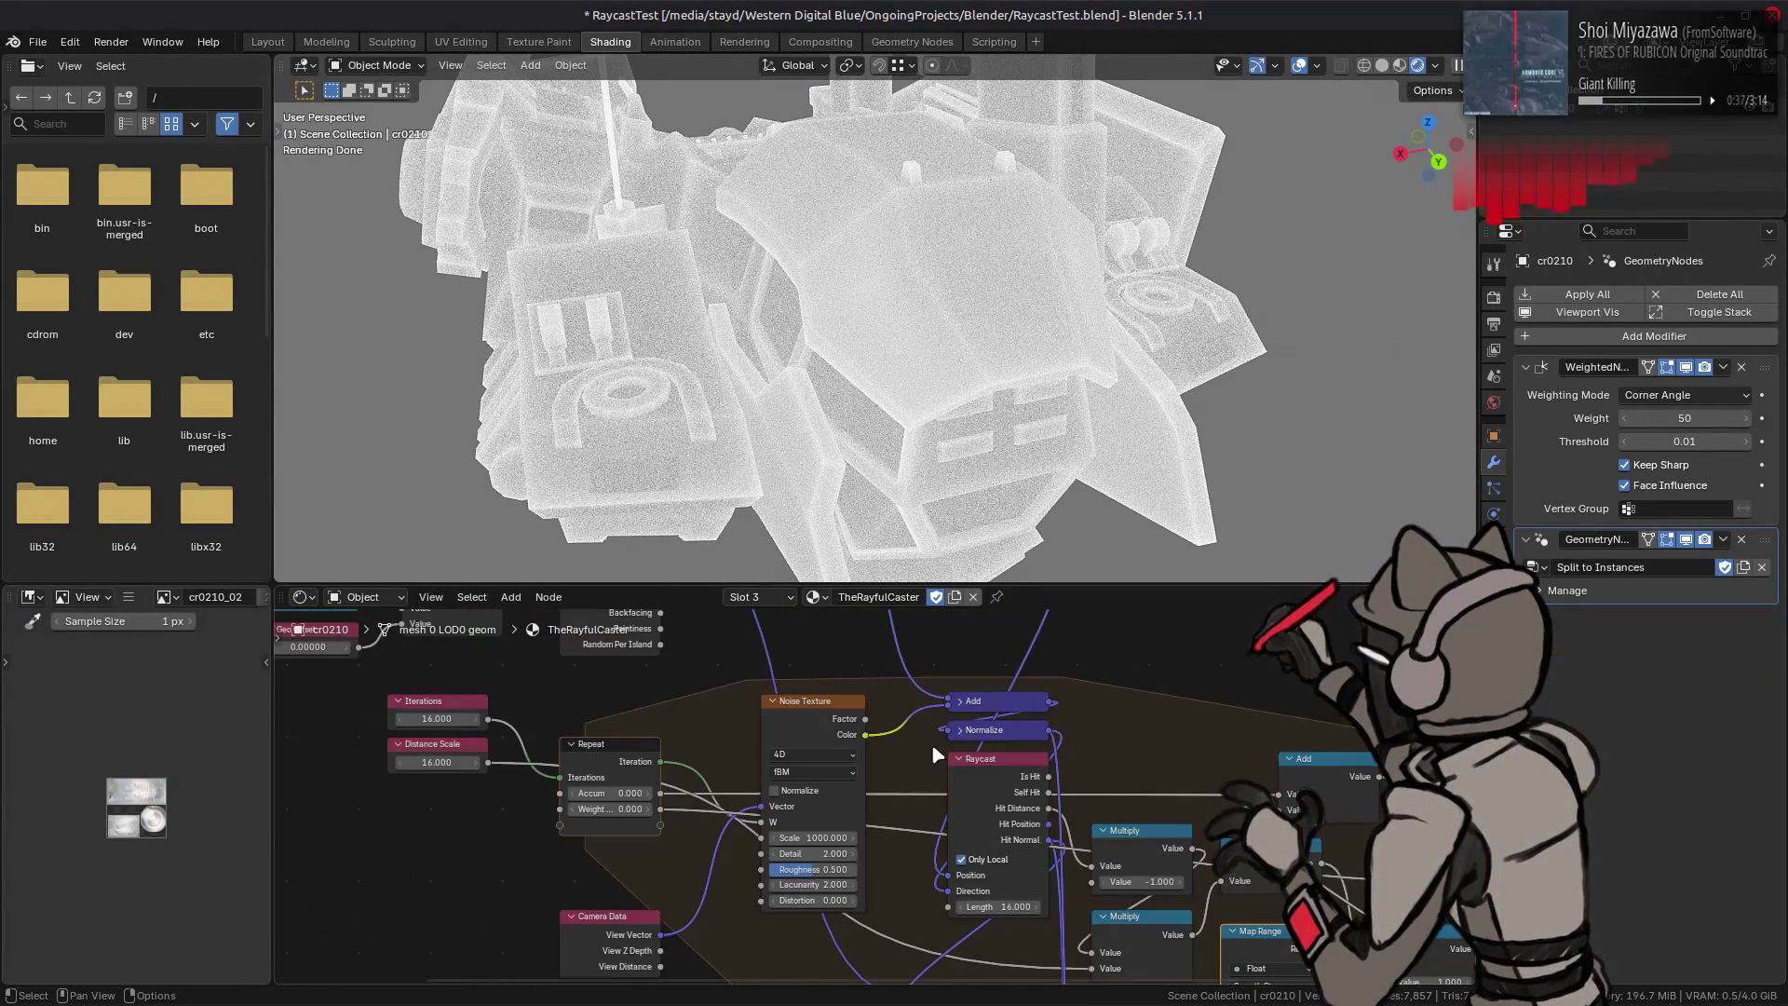
Step: Set the upper Map Range's From Max to -0.900
{"action": "mouse_move", "coordinate": [727, 462]}
{"action": "middle_mouse_down"}
{"action": "mouse_move", "coordinate": [571, 426]}
{"action": "mouse_move", "coordinate": [933, 340]}
{"action": "mouse_move", "coordinate": [899, 450]}
{"action": "mouse_move", "coordinate": [884, 429]}
{"action": "middle_mouse_up"}
{"action": "scroll", "coordinate": [571, 426], "scroll_direction": "up", "scroll_amount": 4}
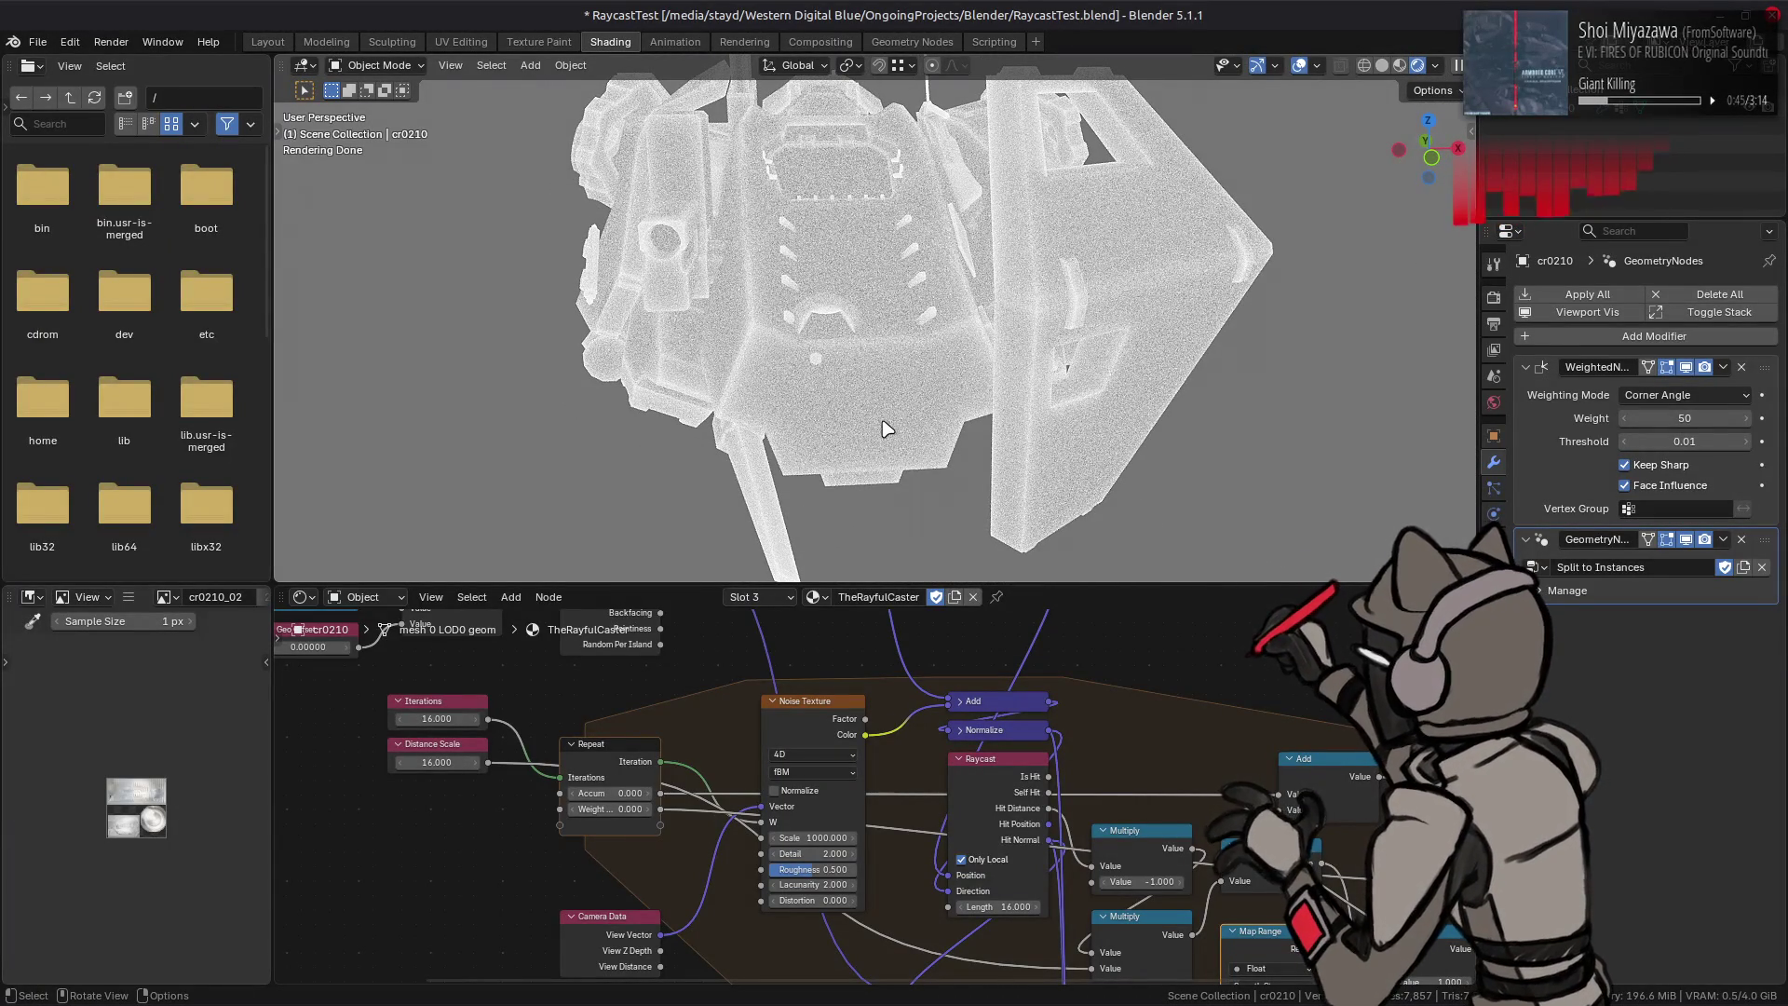
{"action": "middle_click_drag", "start_coordinate": [1013, 851], "coordinate": [800, 632]}
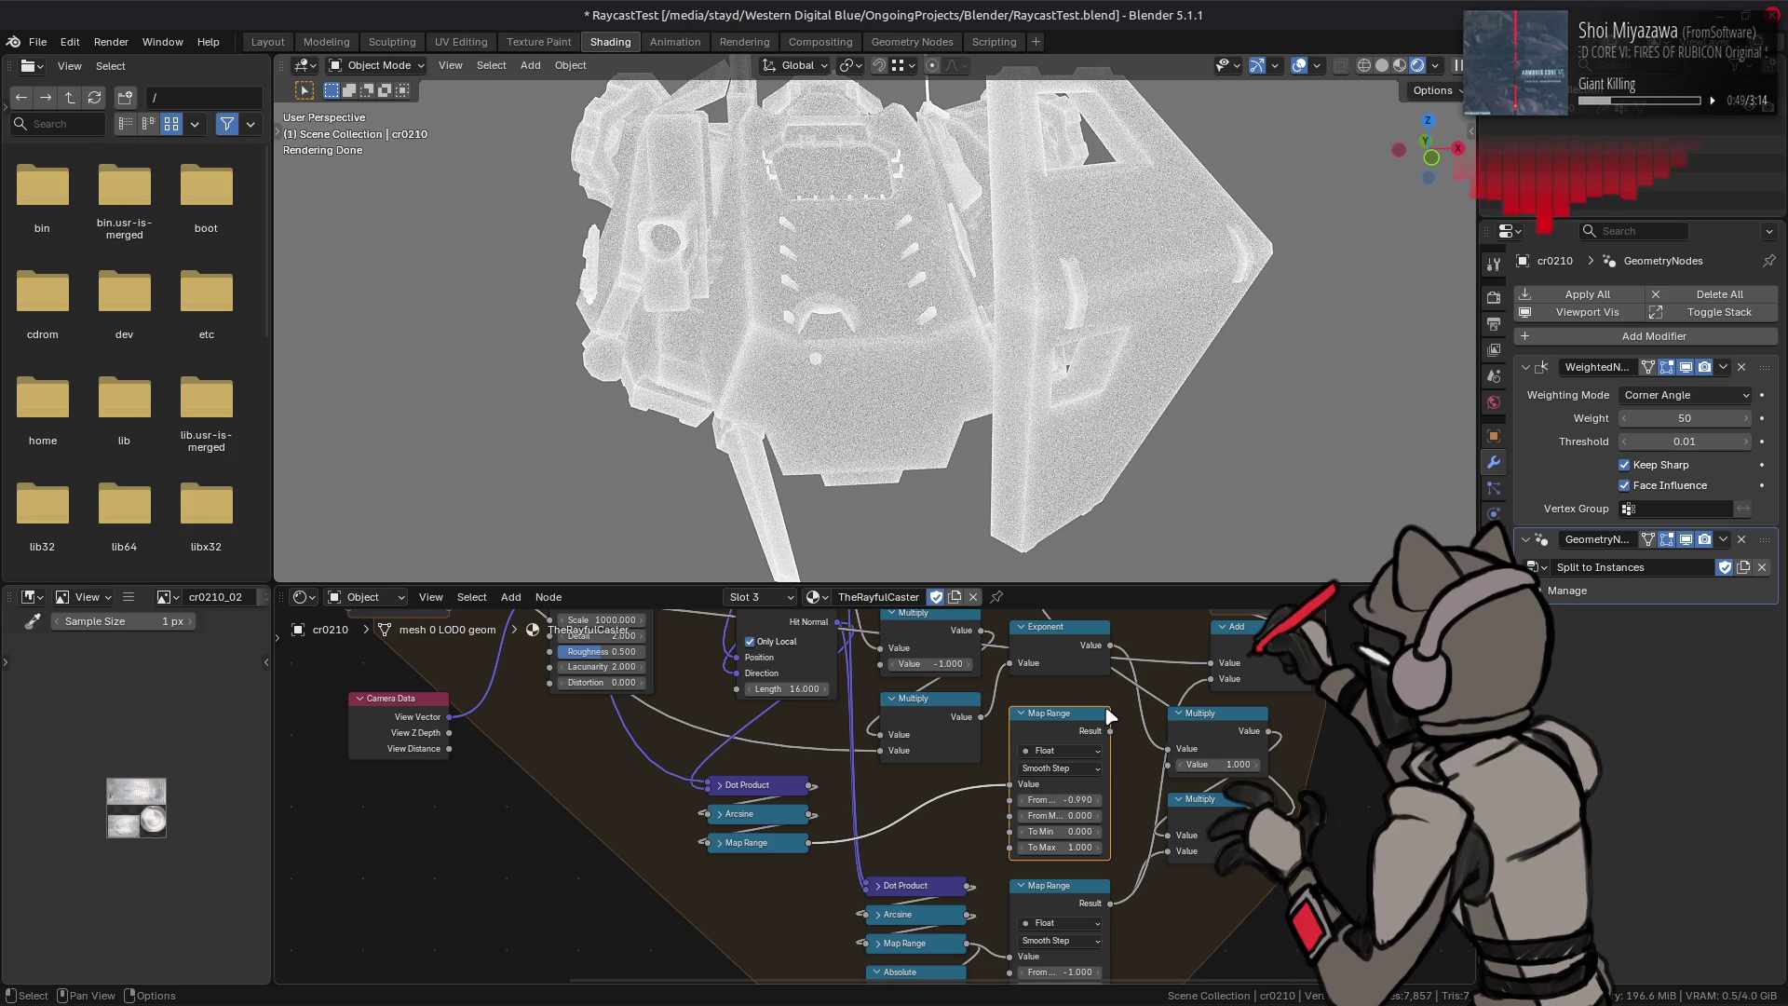
{"action": "middle_click_drag", "start_coordinate": [1108, 716], "coordinate": [1103, 675]}
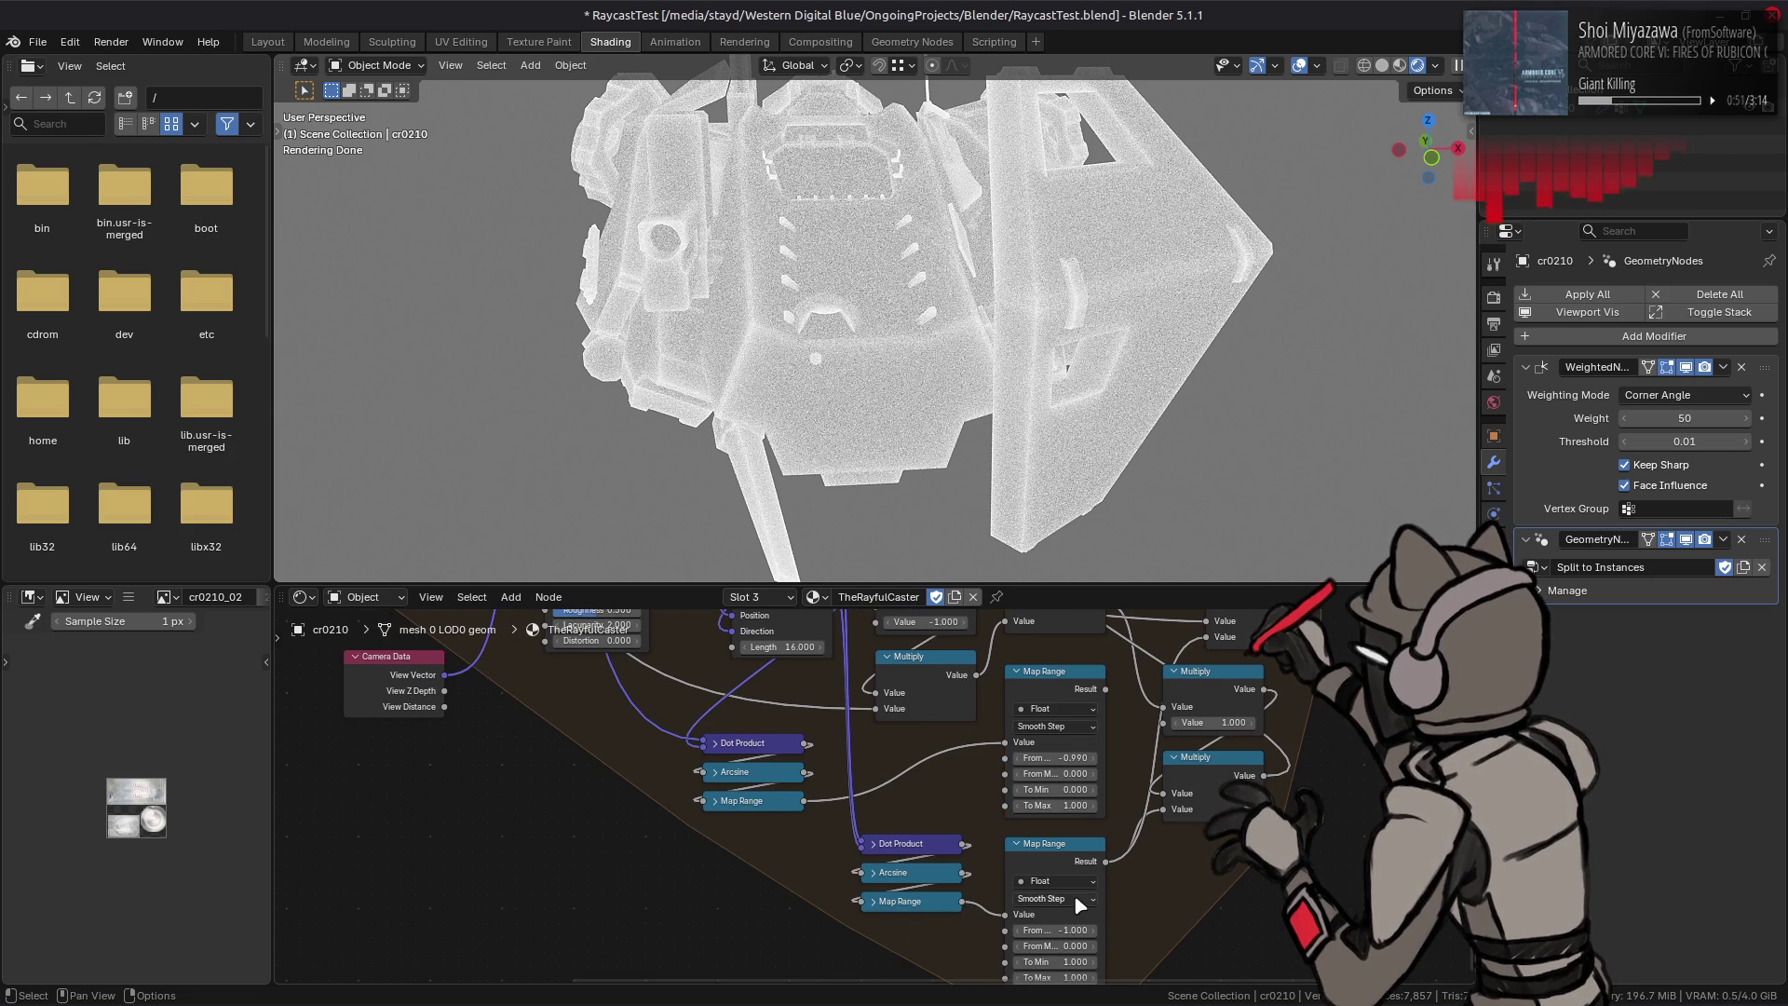
{"action": "mouse_move", "coordinate": [1103, 868]}
{"action": "middle_mouse_down"}
{"action": "mouse_move", "coordinate": [1016, 820]}
{"action": "mouse_move", "coordinate": [970, 972]}
{"action": "mouse_move", "coordinate": [998, 945]}
{"action": "middle_mouse_up"}
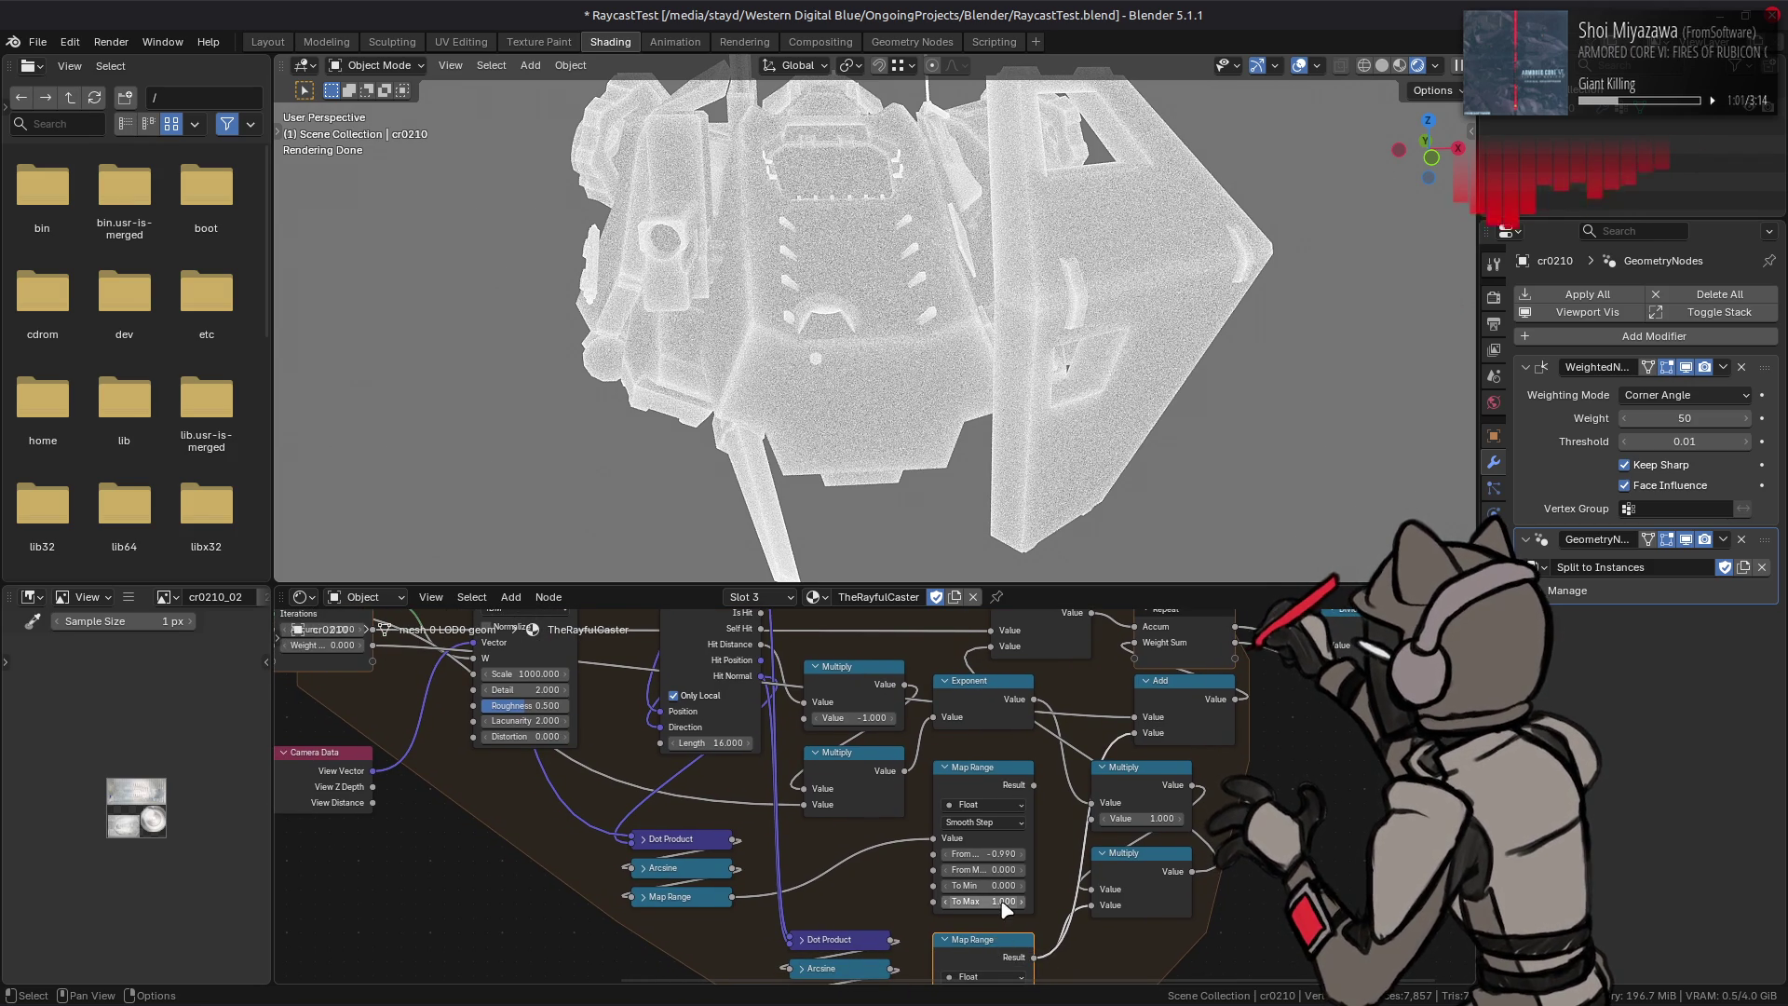
{"action": "left_click", "coordinate": [1003, 871]}
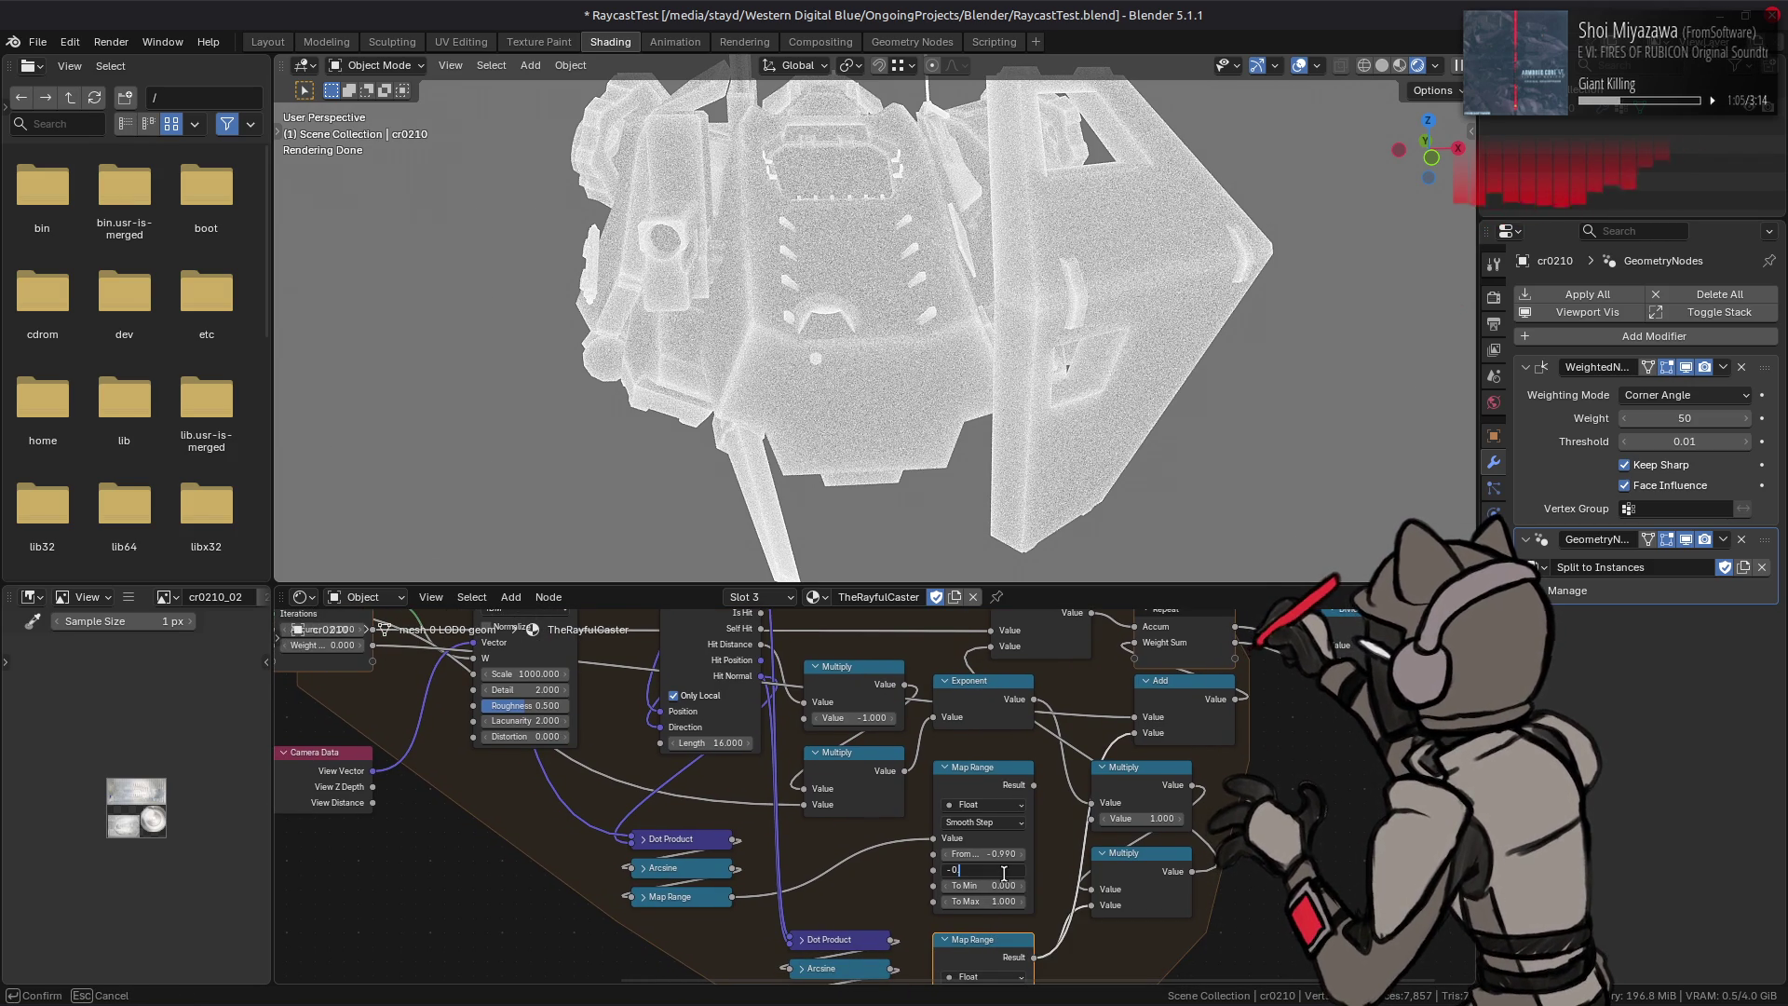
{"action": "key", "text": "Return"}
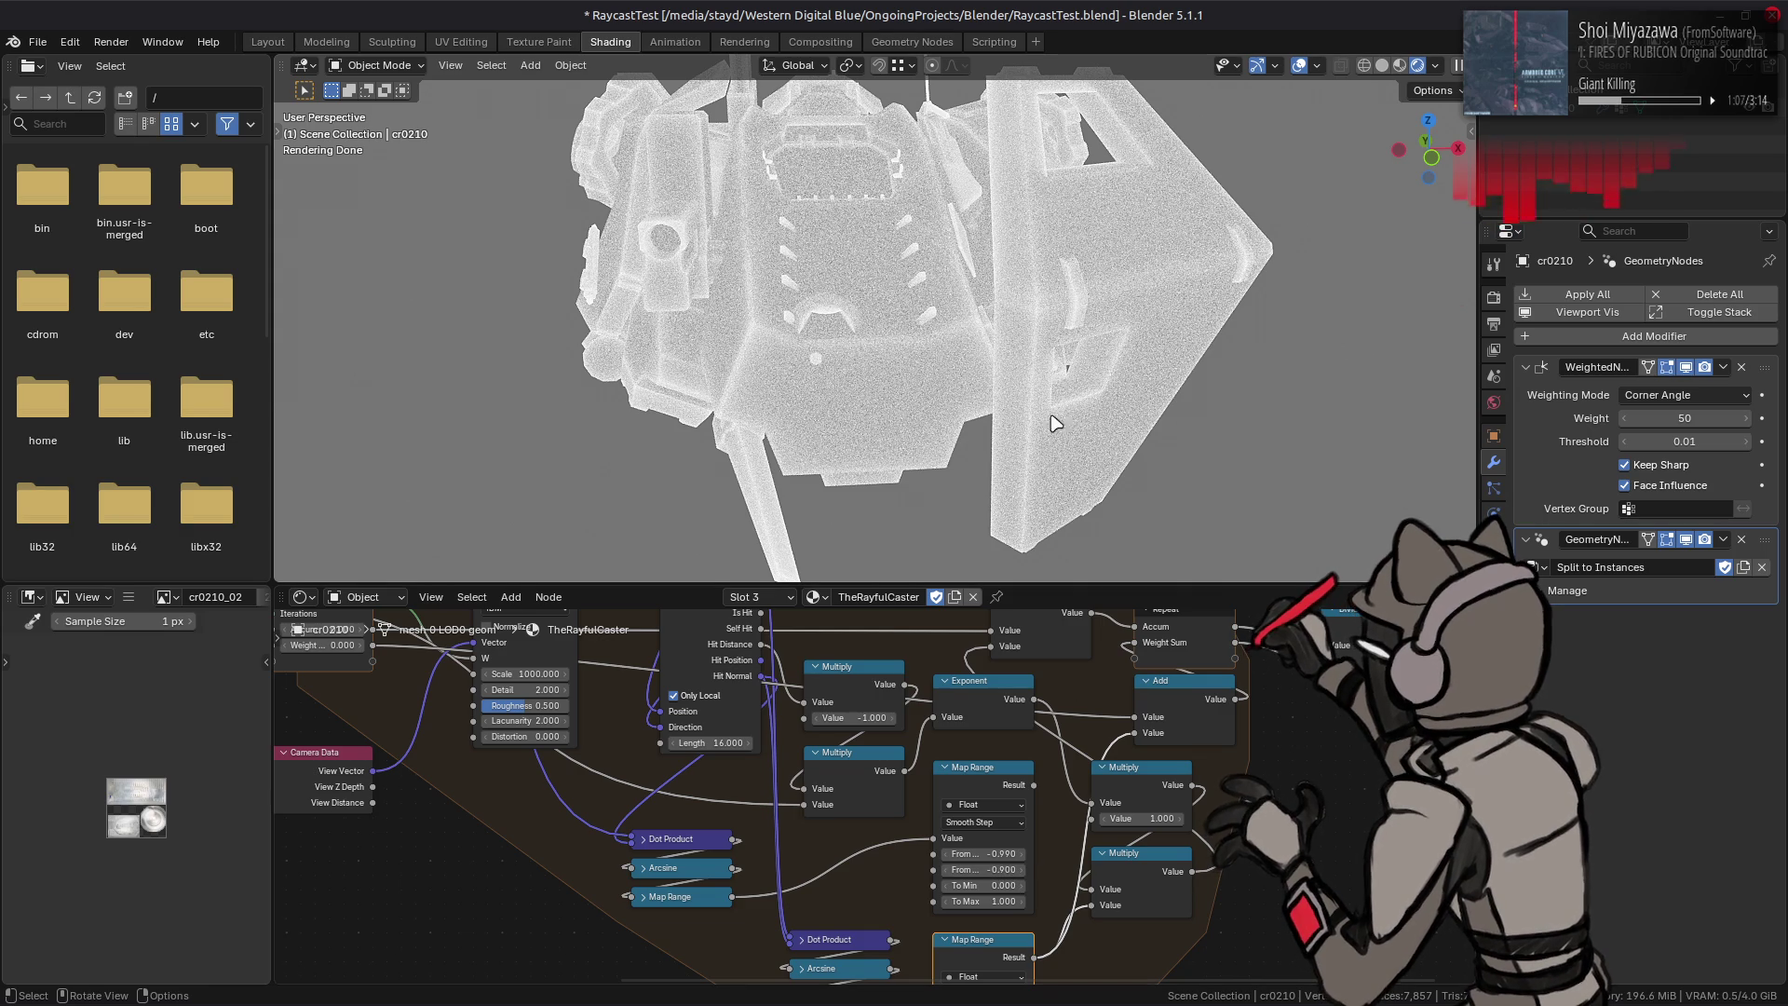
Step: Wire the upper Map Range result back into the Multiply node's second input
{"action": "middle_click_drag", "start_coordinate": [1054, 407], "coordinate": [1054, 399]}
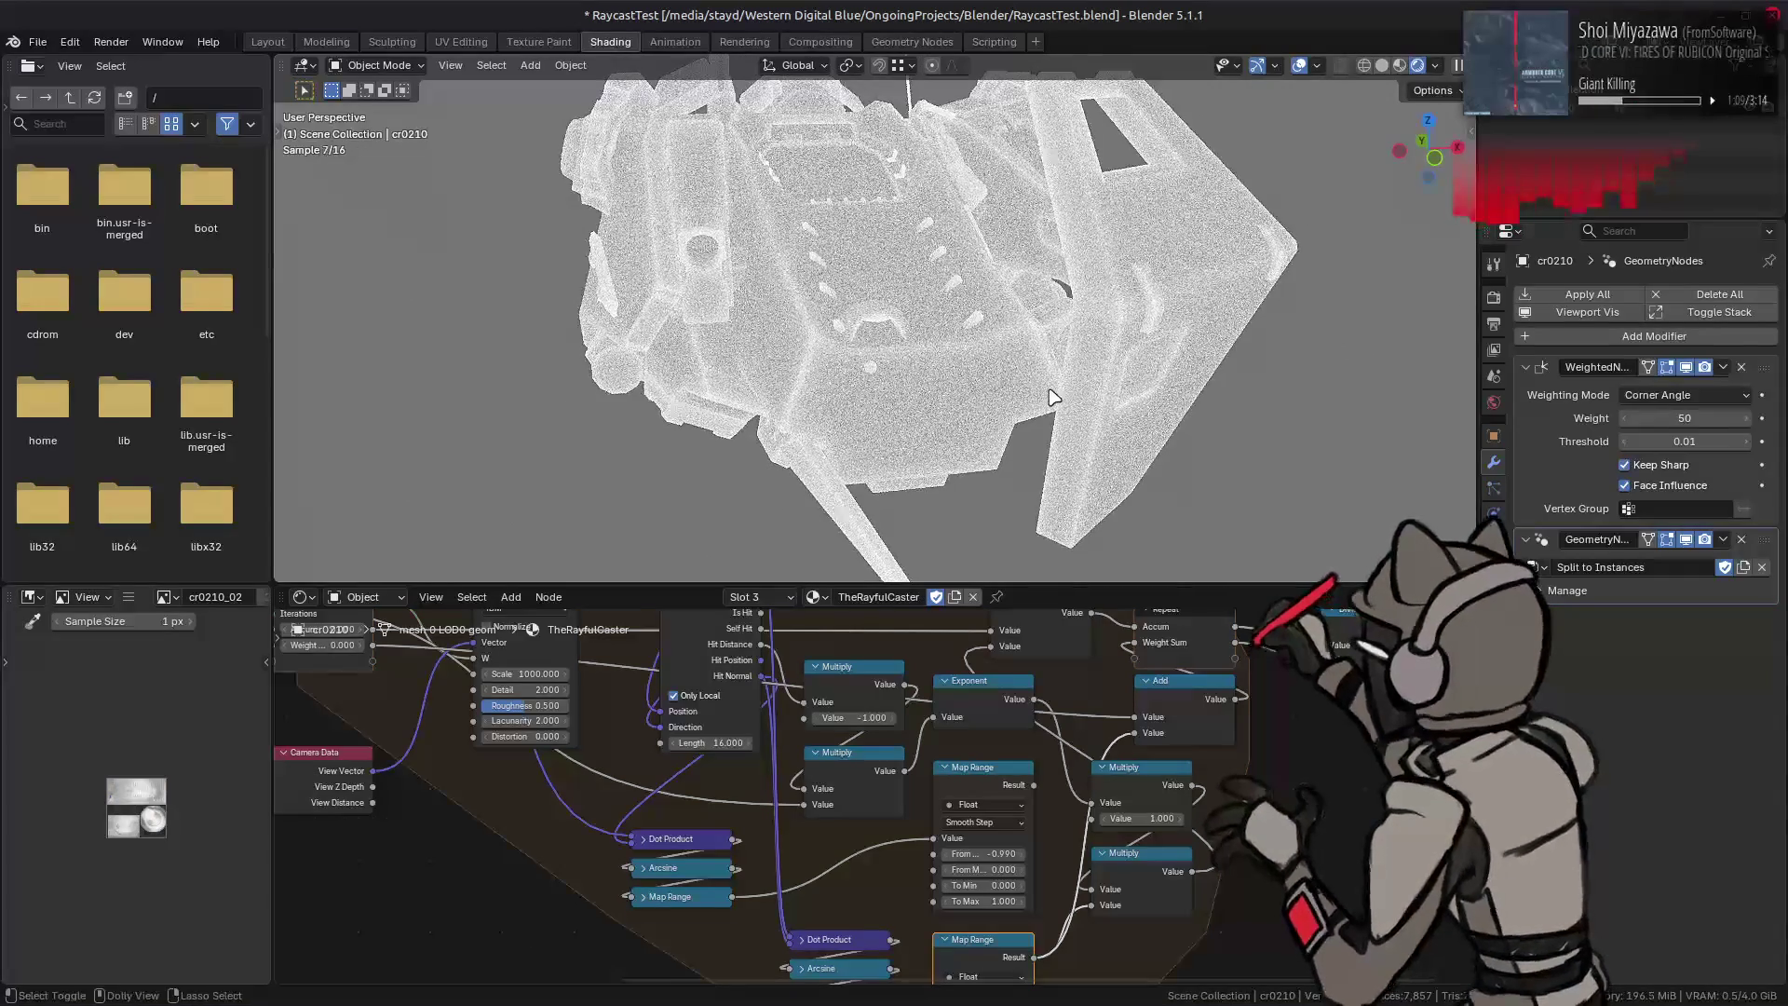
{"action": "middle_click_drag", "start_coordinate": [1053, 398], "coordinate": [1050, 388]}
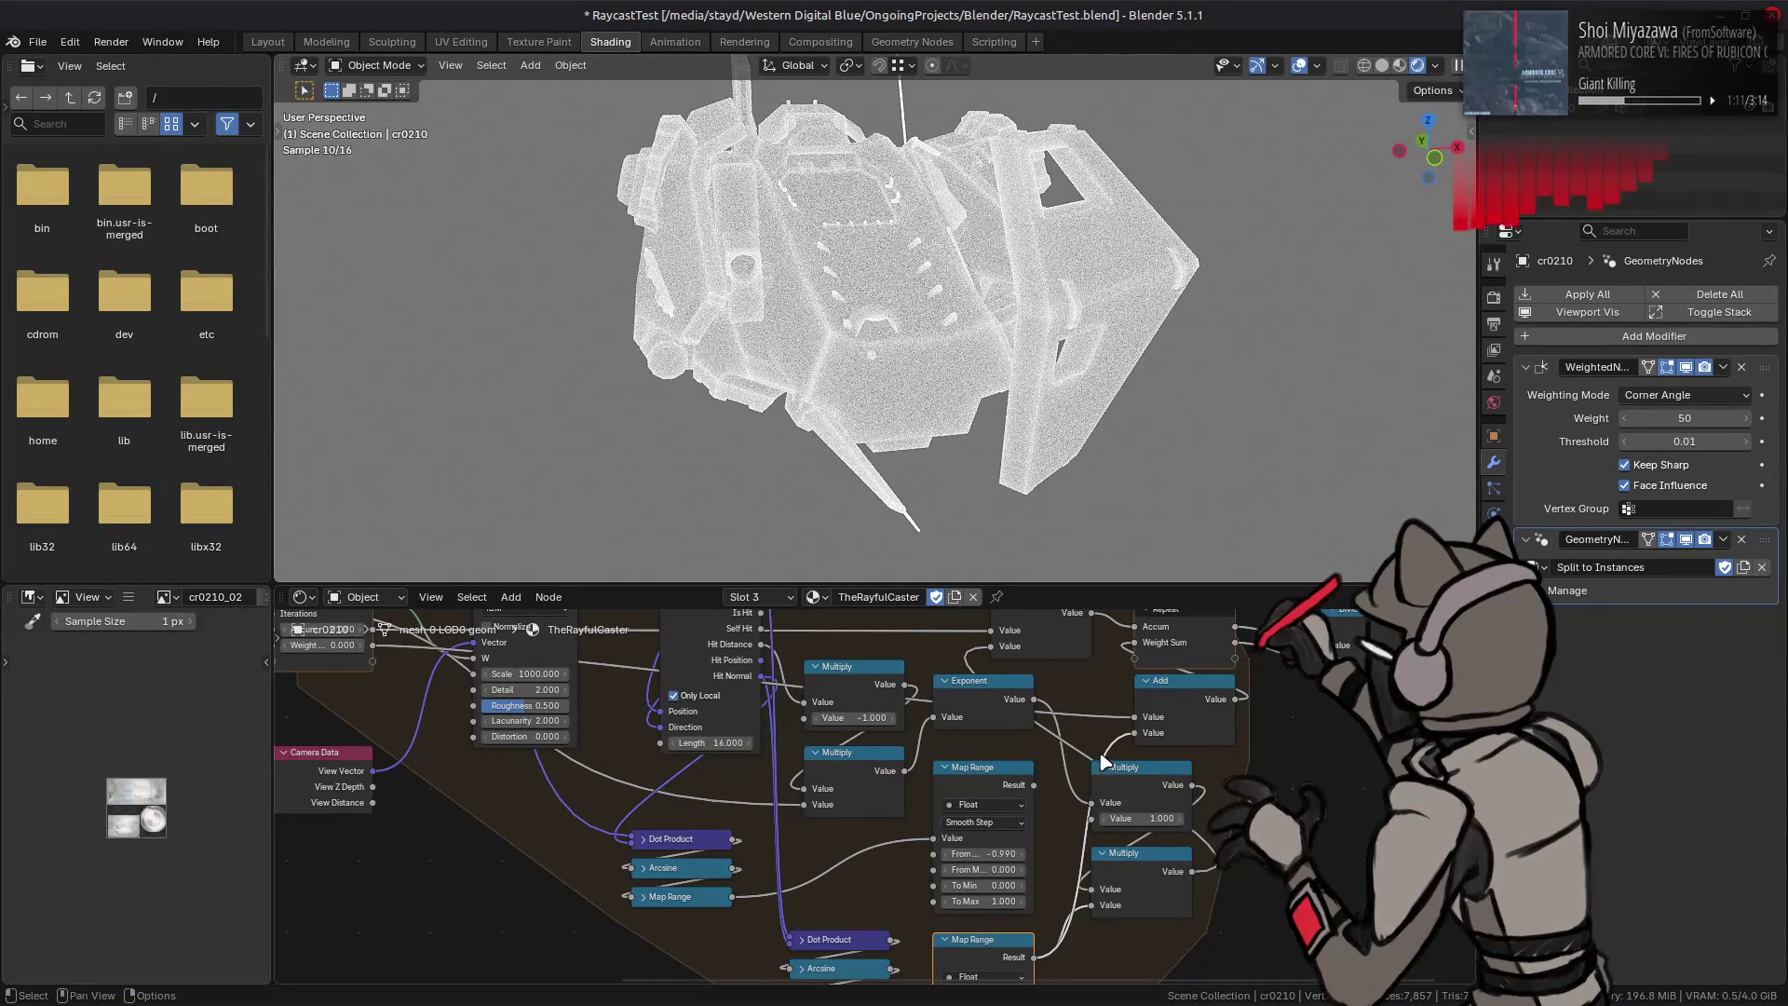
{"action": "left_click", "coordinate": [1132, 785]}
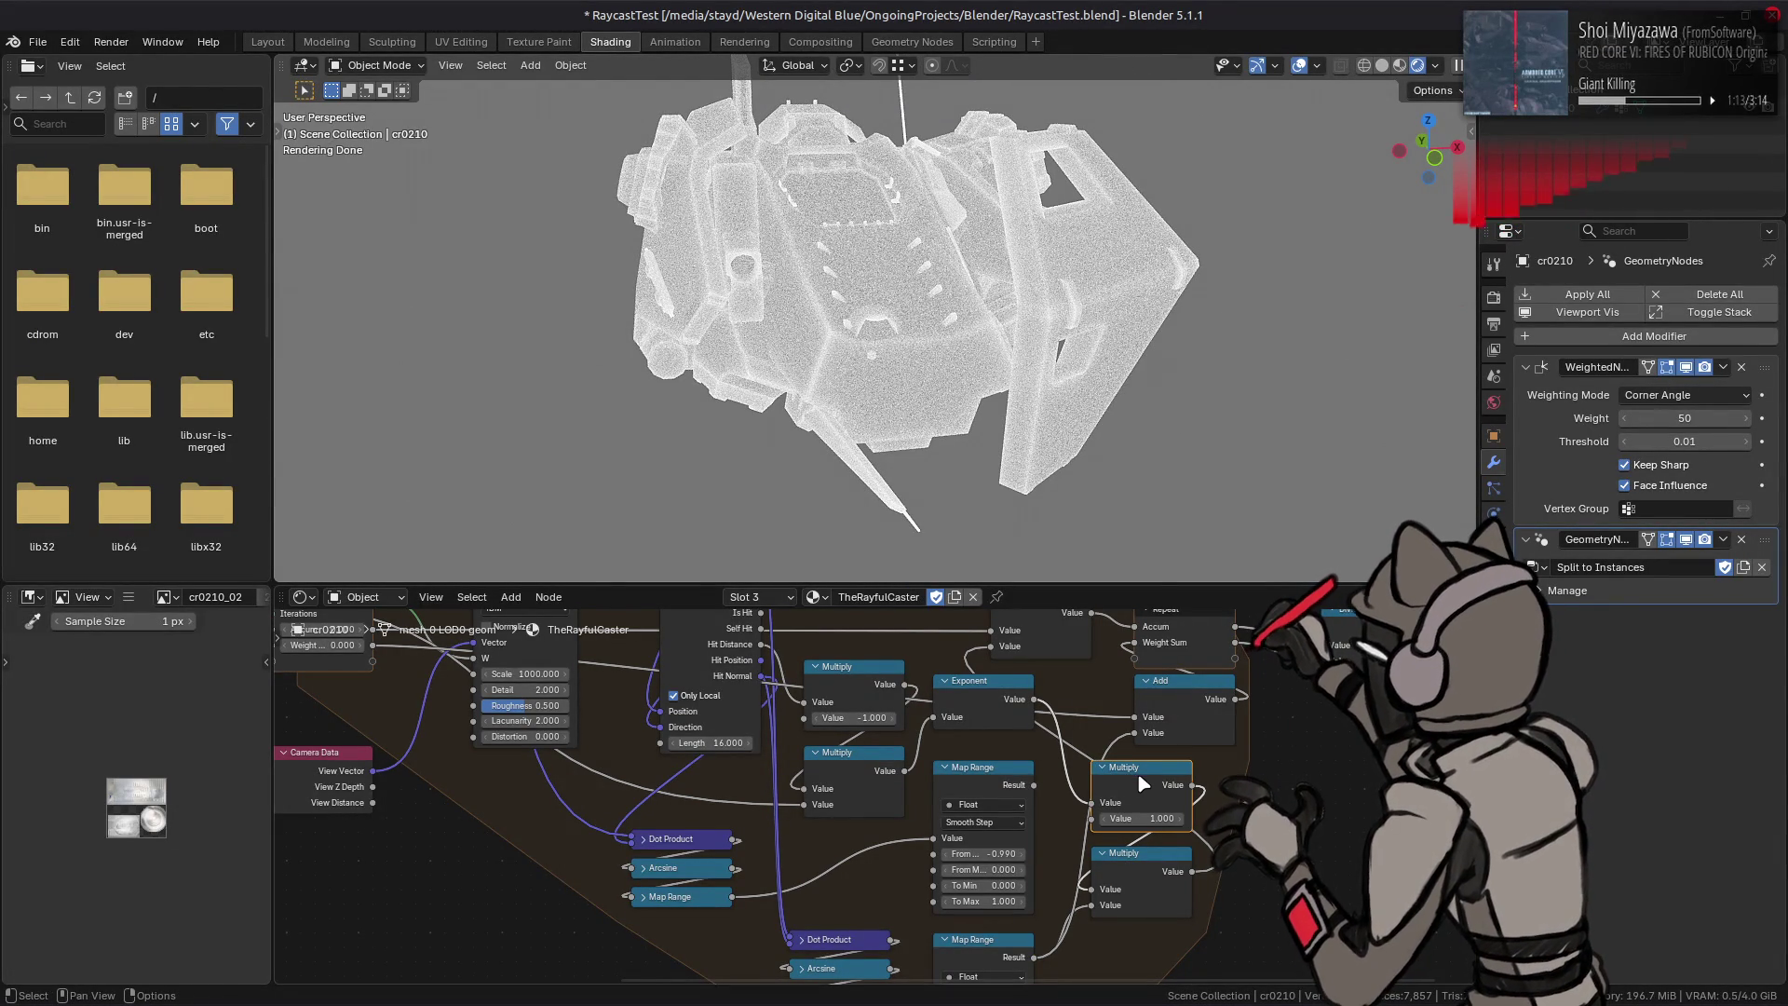
{"action": "left_click_drag", "start_coordinate": [1033, 783], "coordinate": [1089, 818]}
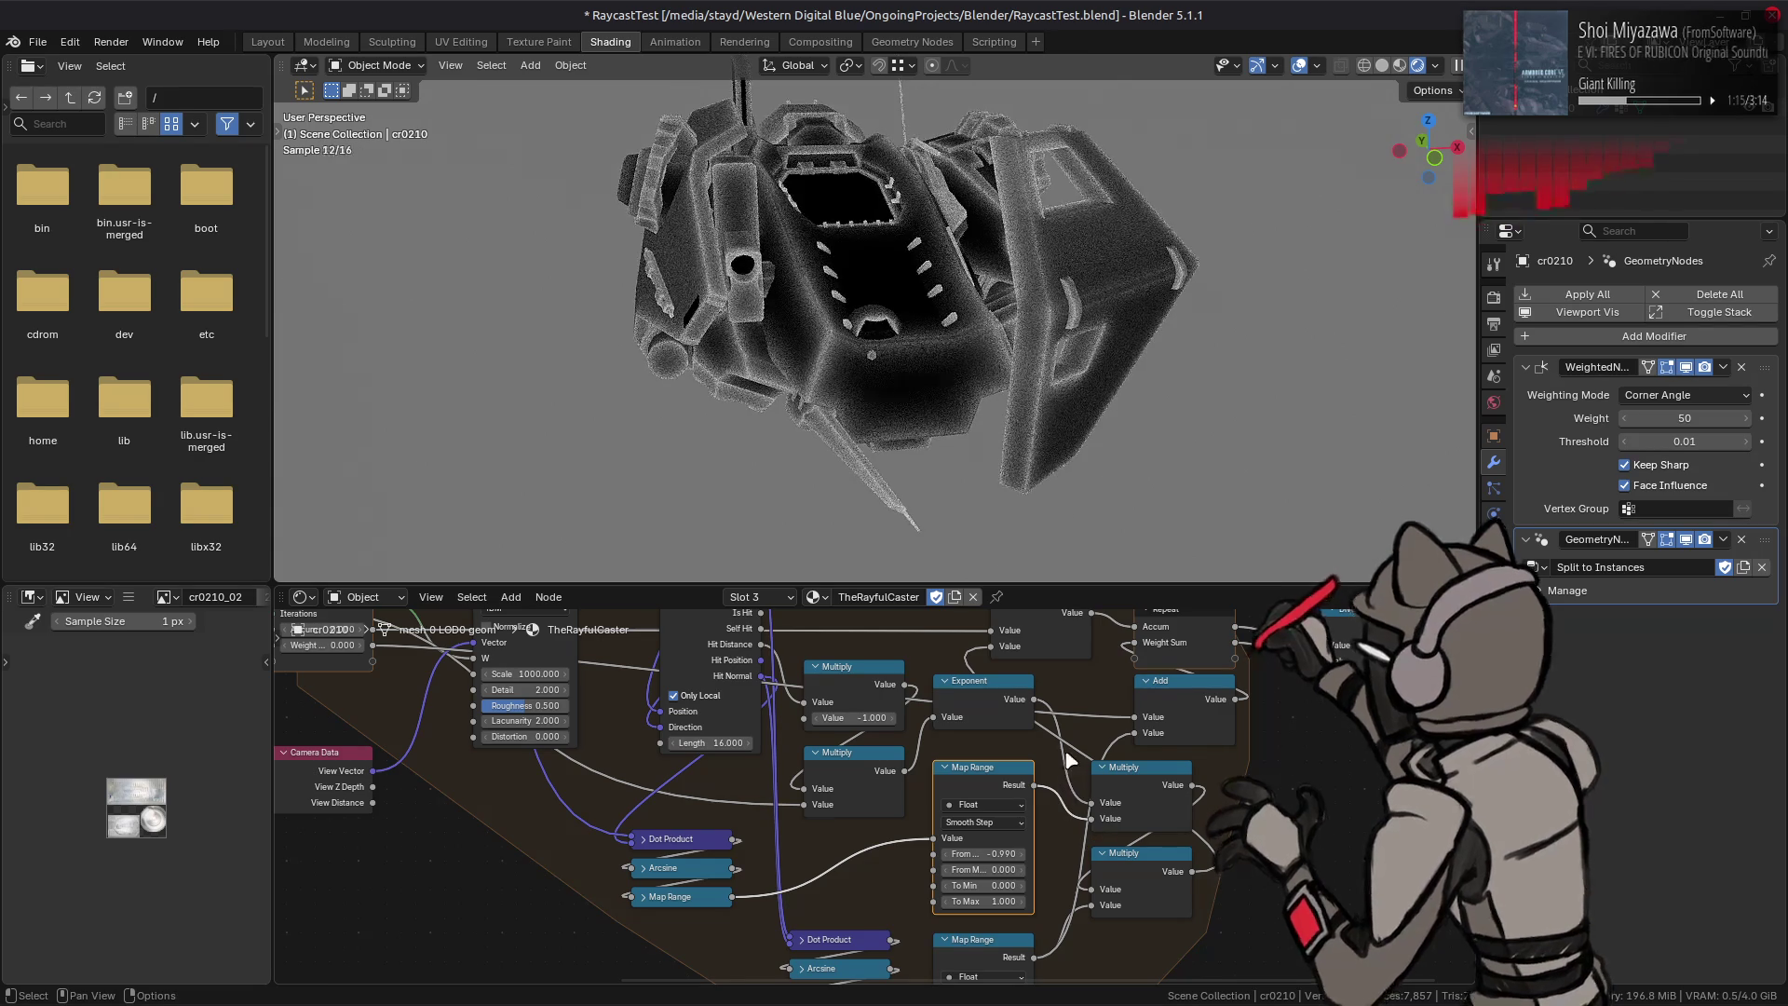
{"action": "middle_click_drag", "start_coordinate": [353, 666], "coordinate": [580, 769]}
{"action": "left_click", "coordinate": [387, 704]}
{"action": "type", "text": "128"}
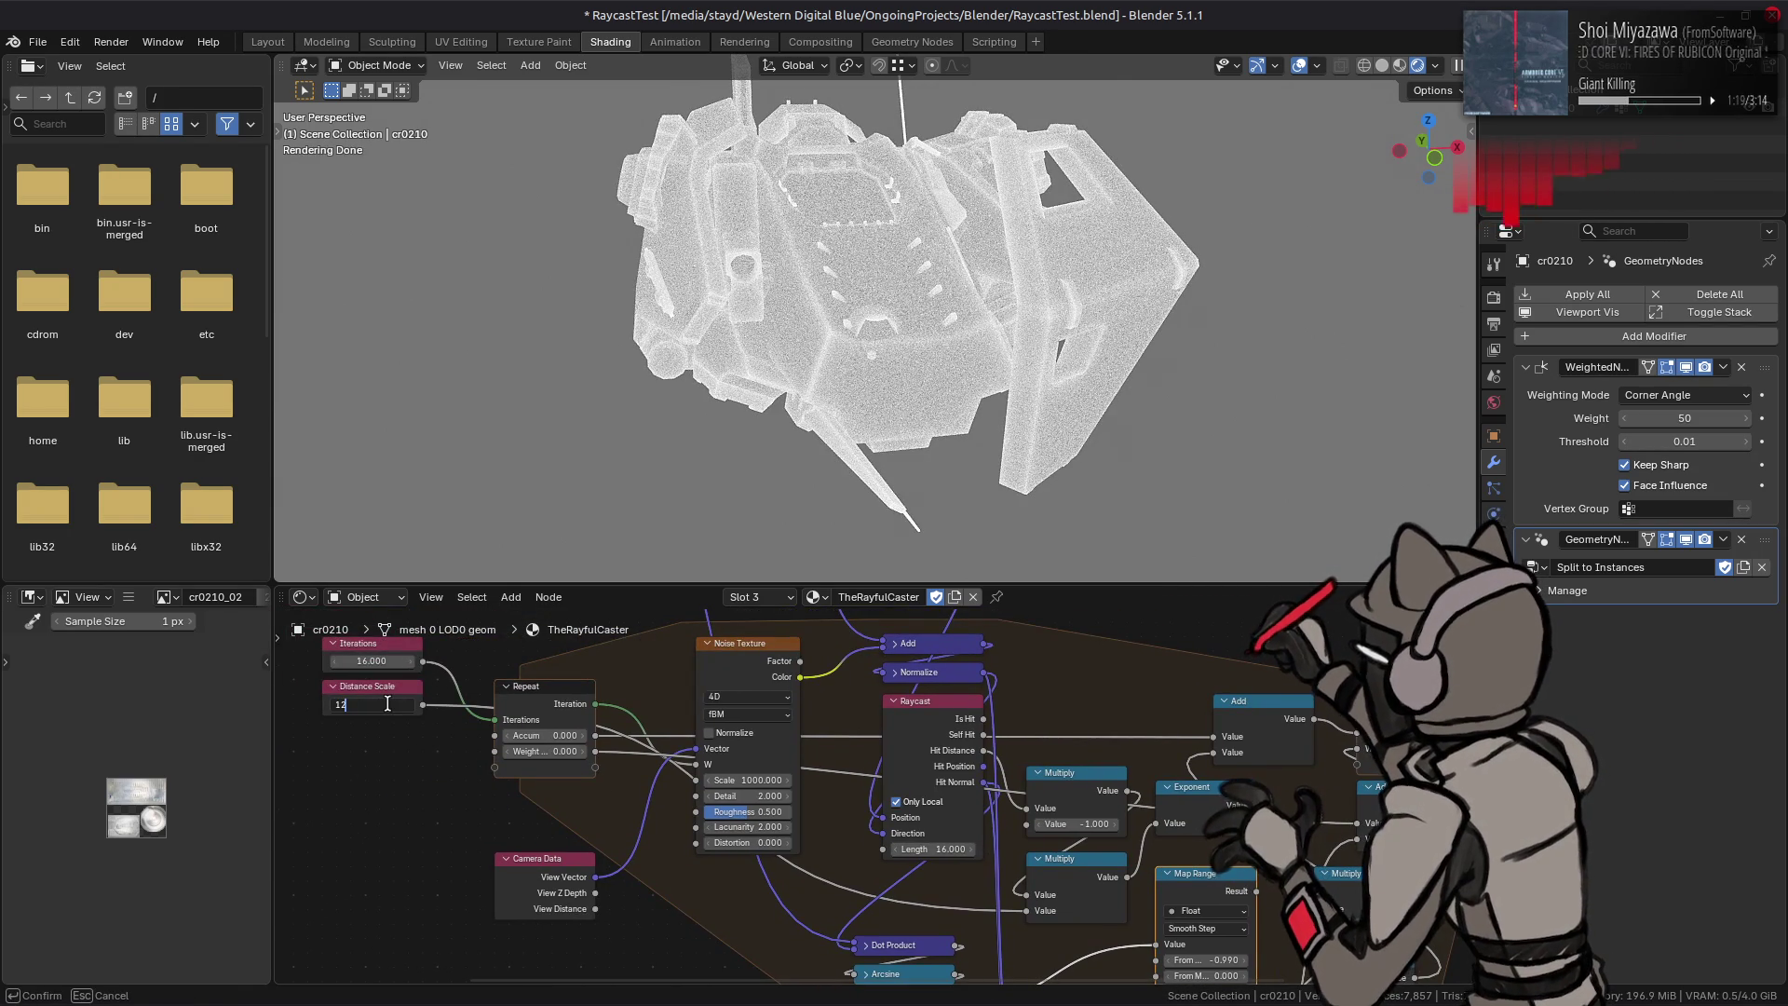
Step: Confirm the new Distance Scale value and bring the Map Range nodes into view
{"action": "key", "text": "Return"}
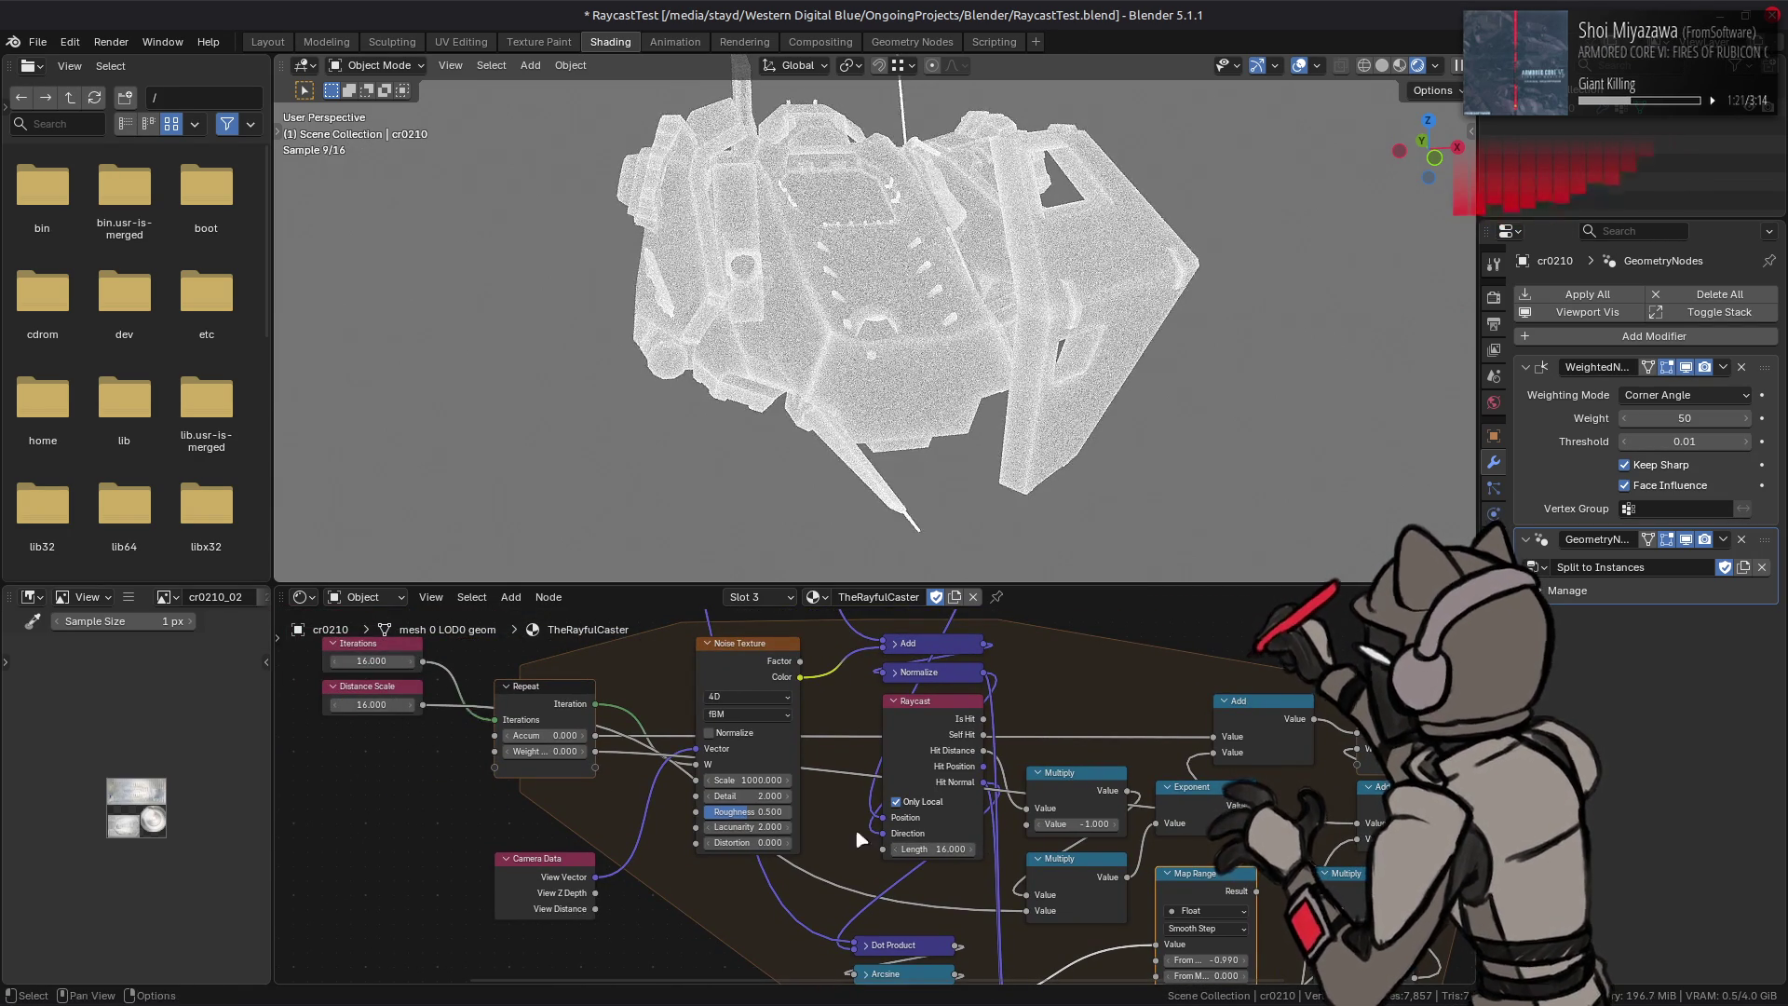
{"action": "middle_click_drag", "start_coordinate": [933, 852], "coordinate": [527, 641]}
{"action": "middle_click_drag", "start_coordinate": [683, 699], "coordinate": [822, 764]}
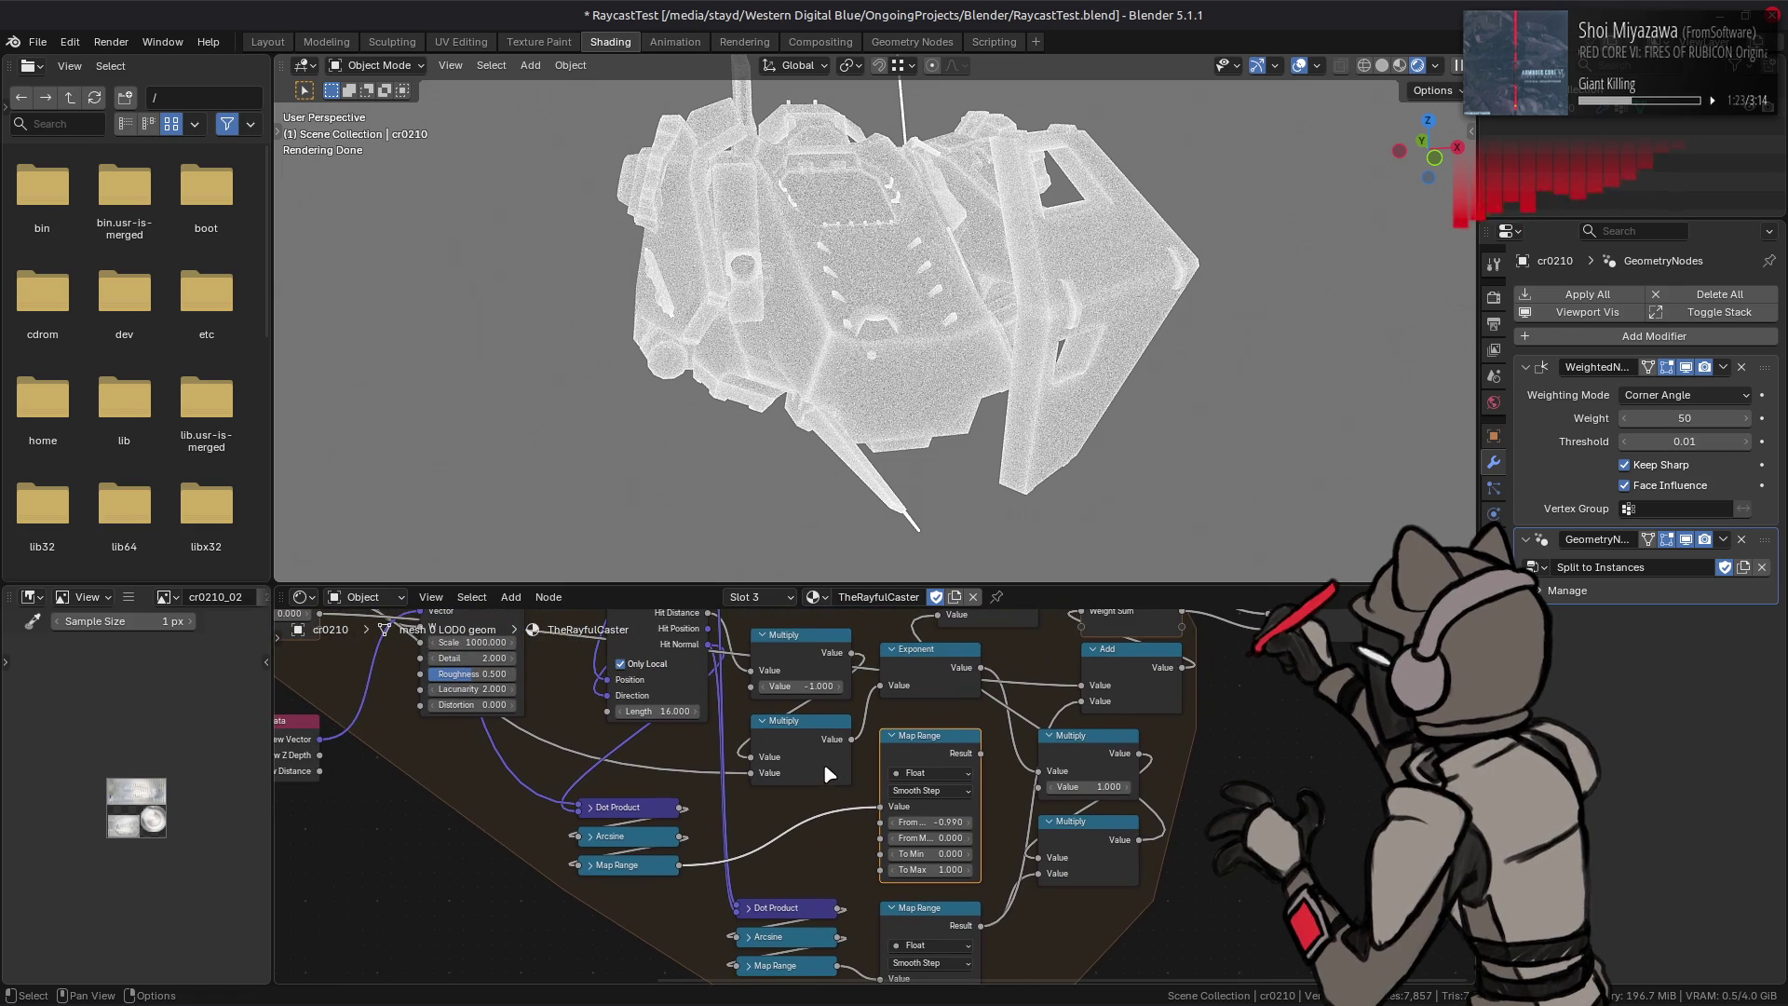
{"action": "mouse_move", "coordinate": [958, 878]}
{"action": "middle_mouse_down"}
{"action": "mouse_move", "coordinate": [947, 764]}
{"action": "mouse_move", "coordinate": [1145, 955]}
{"action": "middle_mouse_up"}
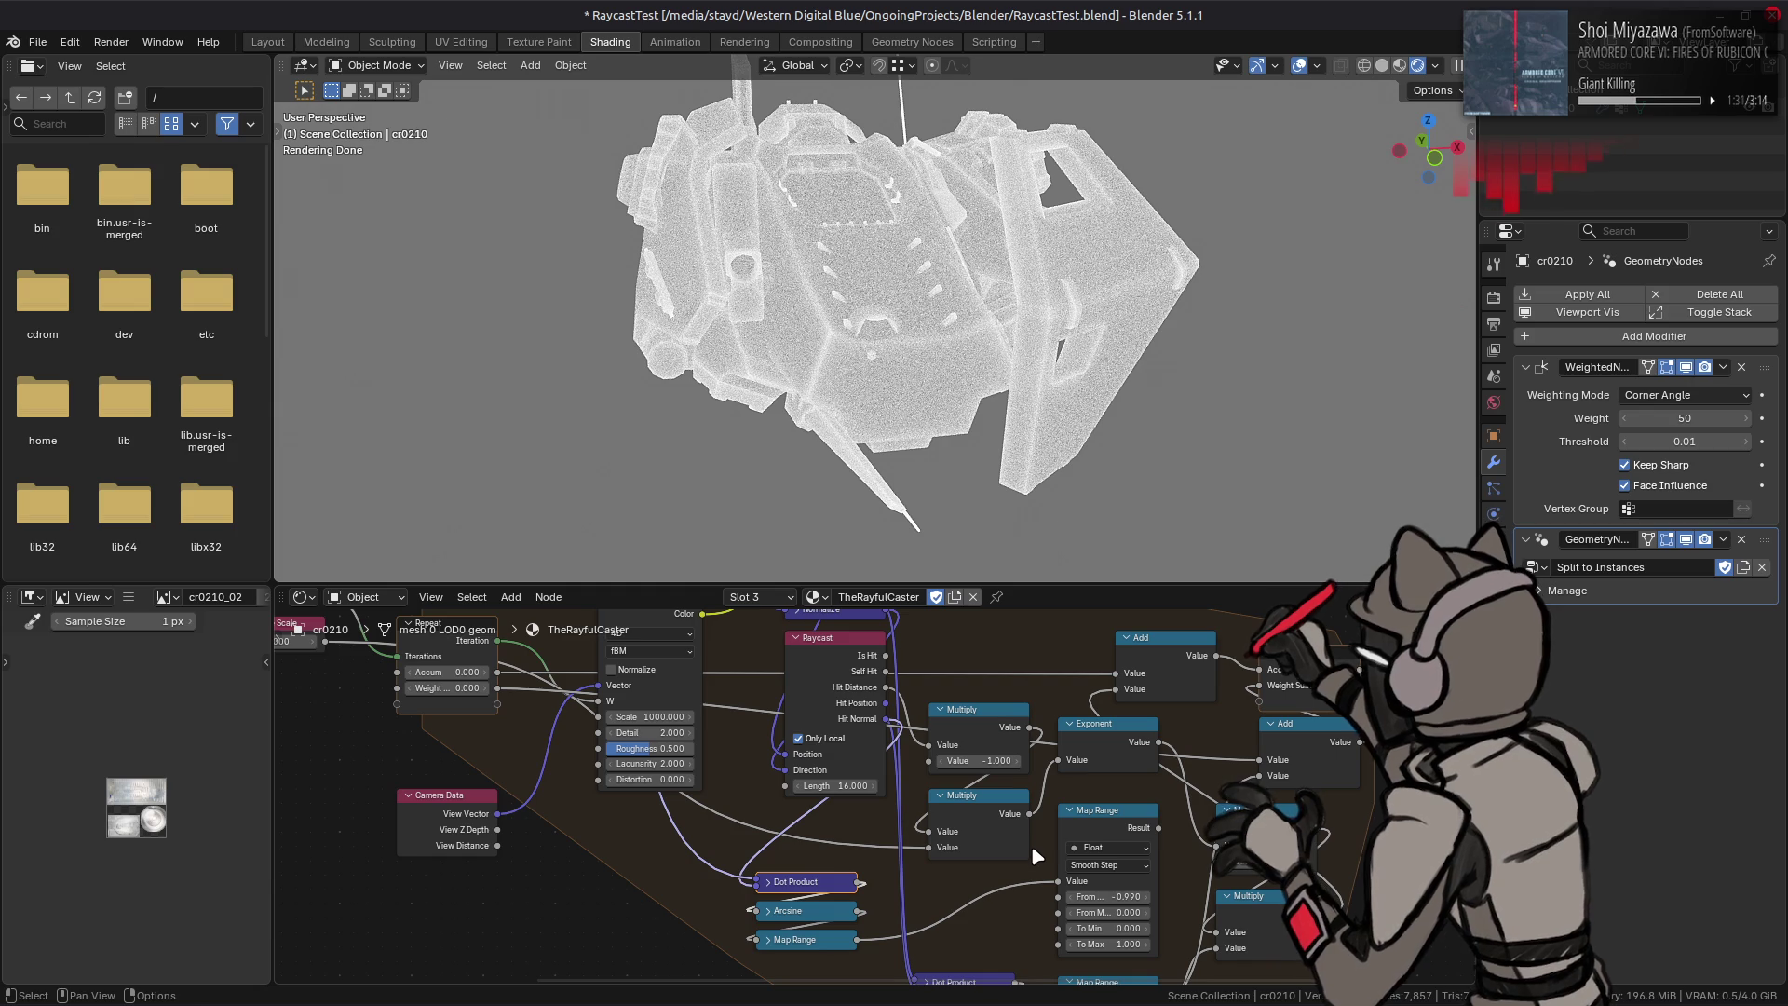
Step: Collapse the Dot Product, Arcsine and Map Range helper nodes via Show/Hide > Collapse
{"action": "right_click", "coordinate": [807, 881]}
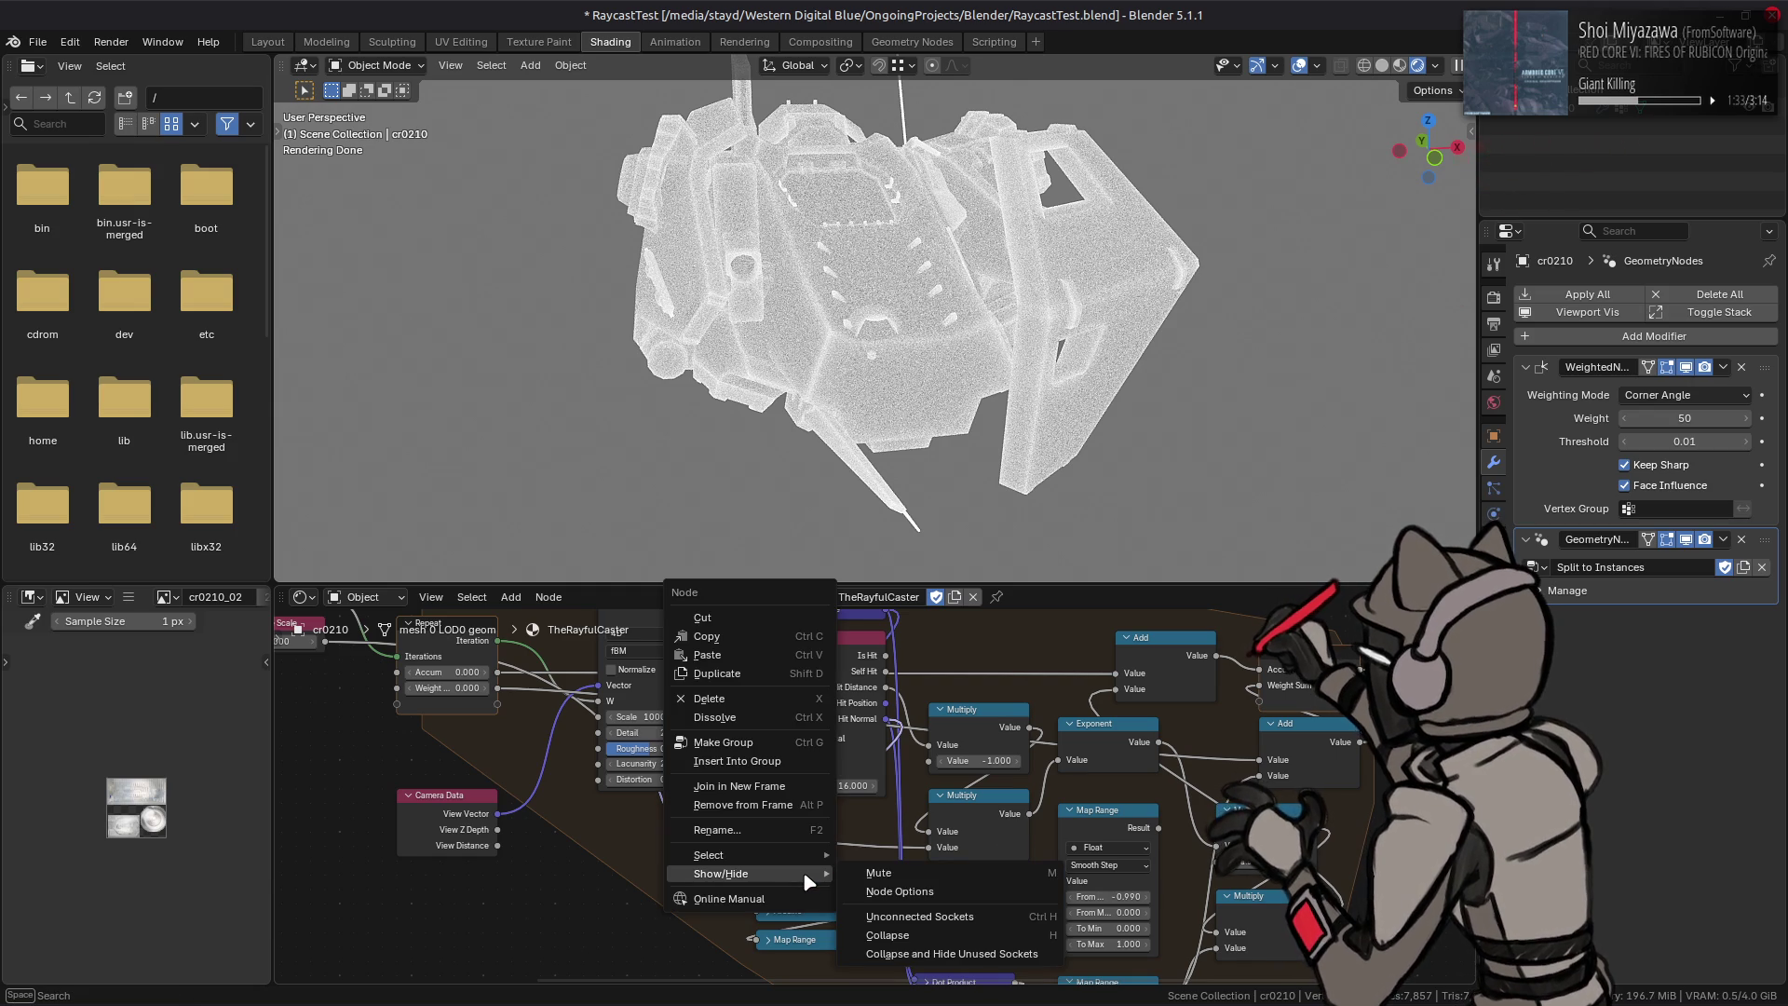
{"action": "key", "text": "Escape"}
{"action": "right_click", "coordinate": [779, 890]}
{"action": "left_click", "coordinate": [876, 906]}
{"action": "right_click", "coordinate": [820, 898]}
{"action": "mouse_move", "coordinate": [730, 893]}
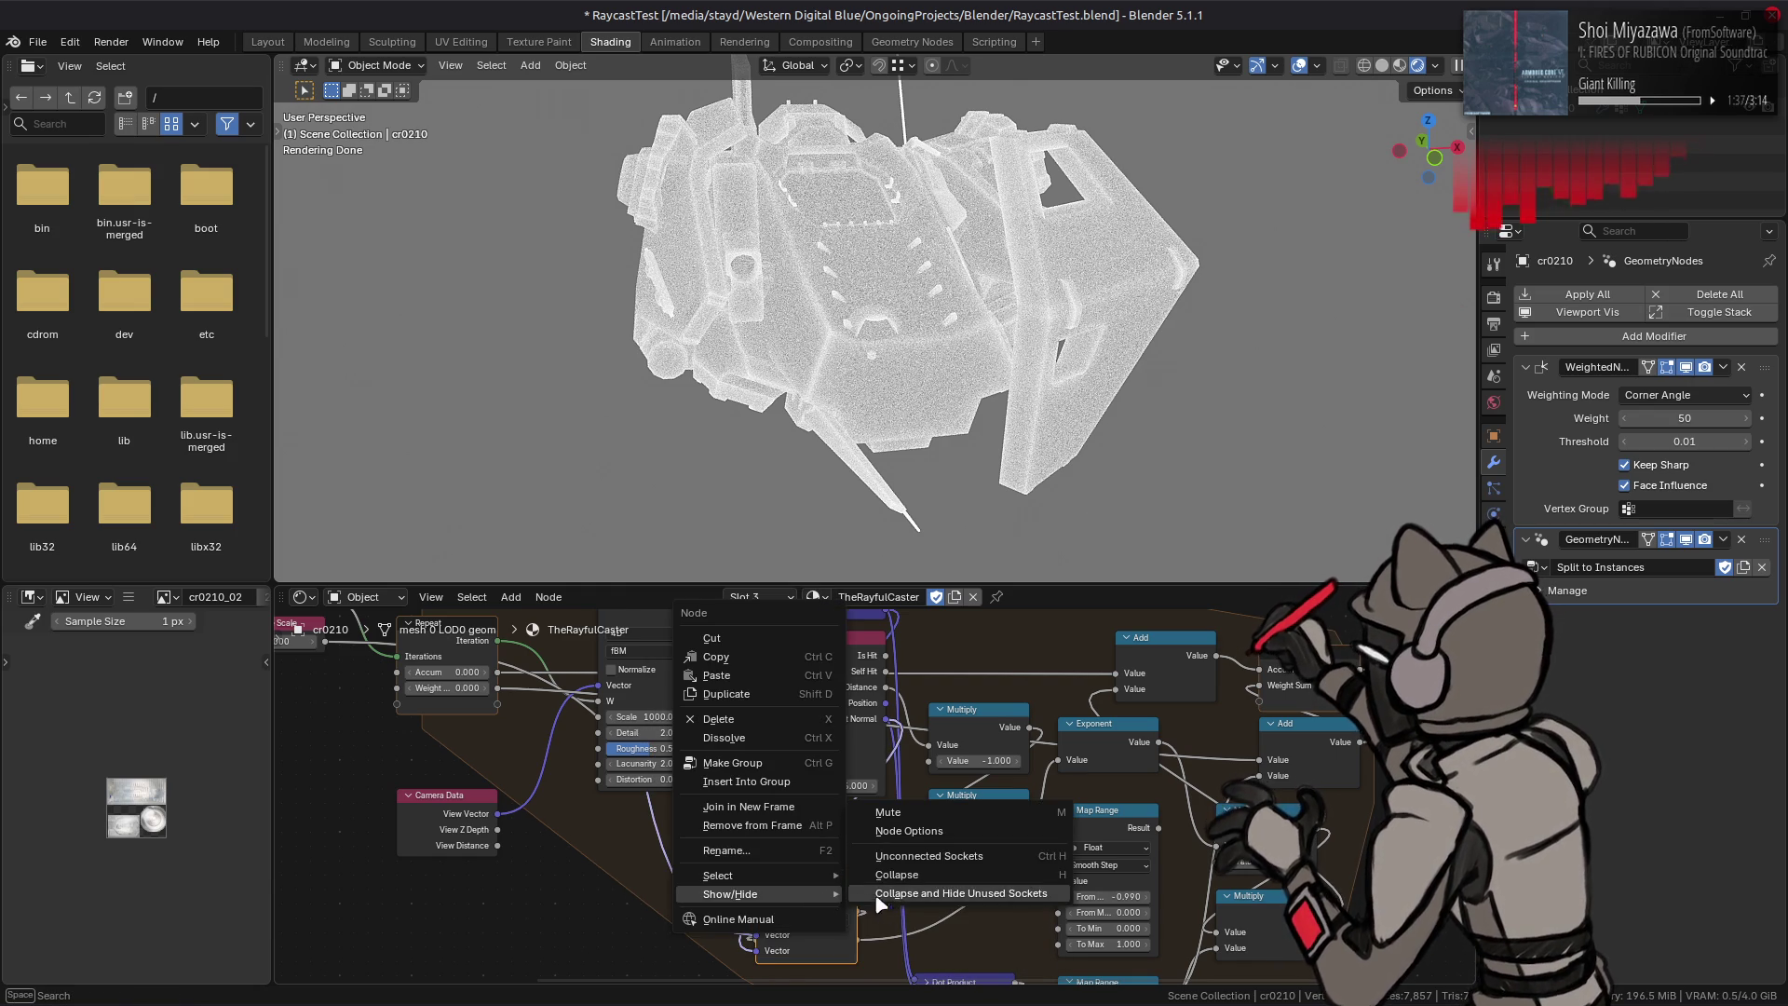
{"action": "left_click", "coordinate": [908, 844]}
{"action": "left_click", "coordinate": [812, 823]}
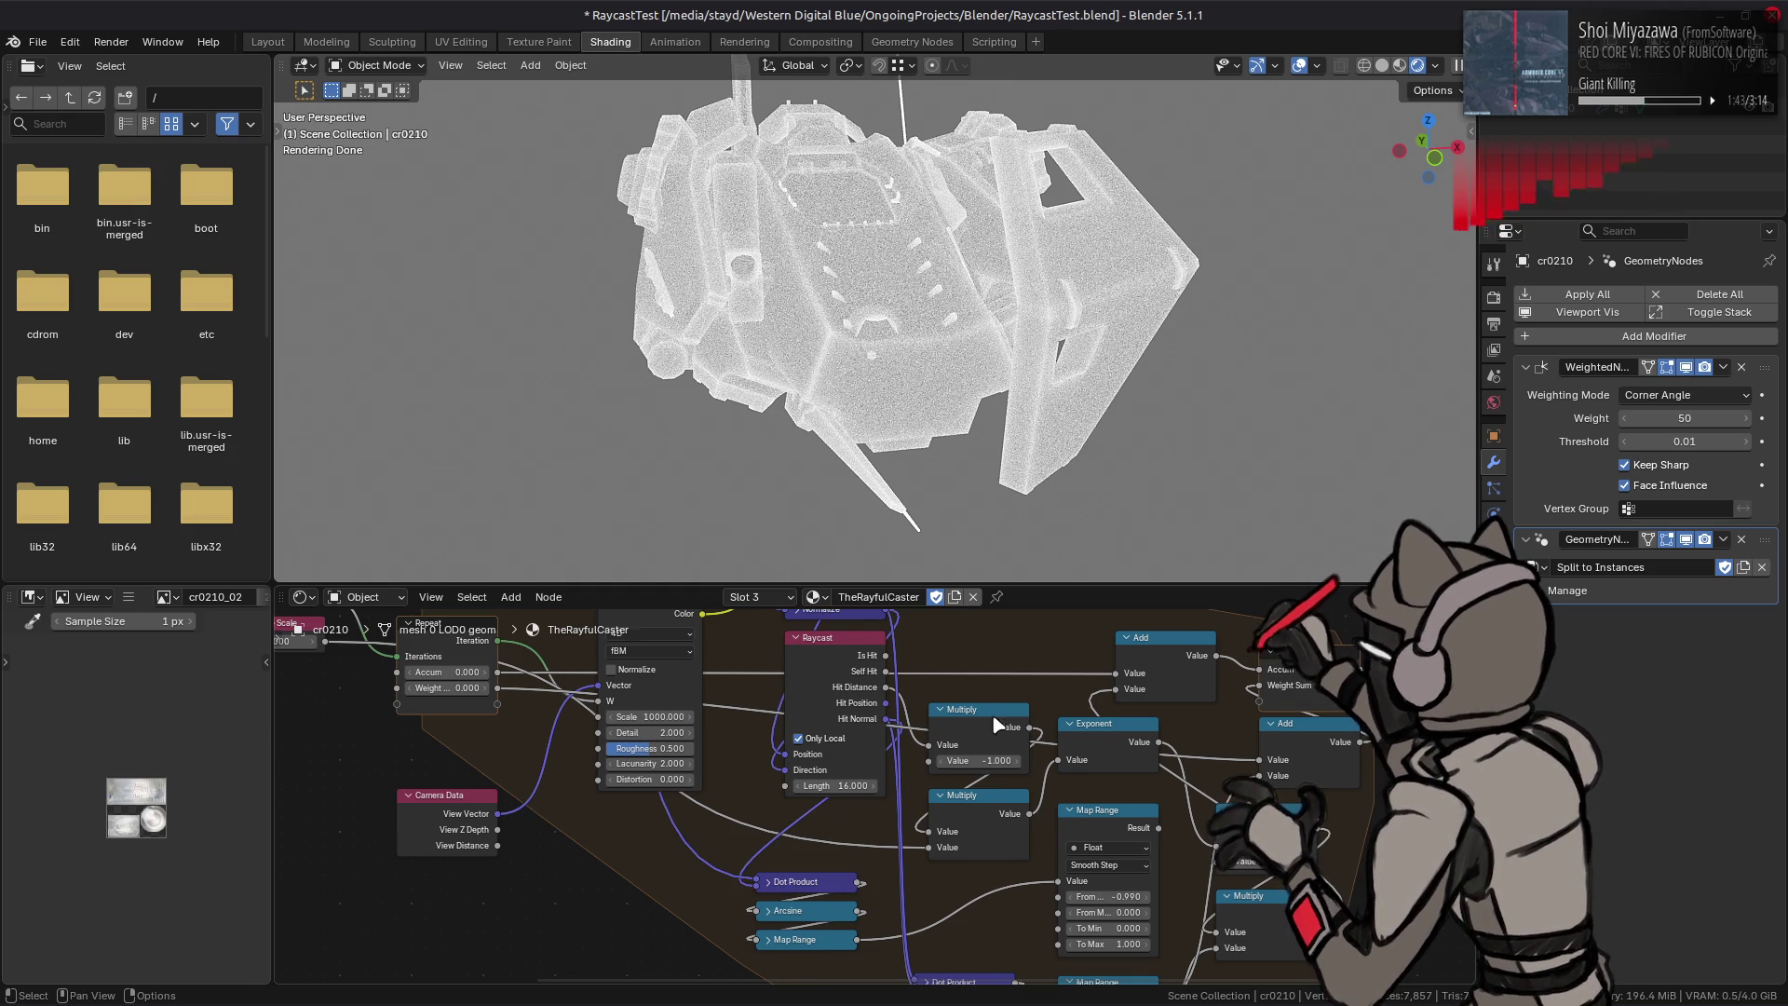
Step: Disconnect the lower Multiply node's second input, leaving it at 1.000
{"action": "middle_click_drag", "start_coordinate": [997, 726], "coordinate": [828, 770]}
{"action": "left_click", "coordinate": [1131, 782]}
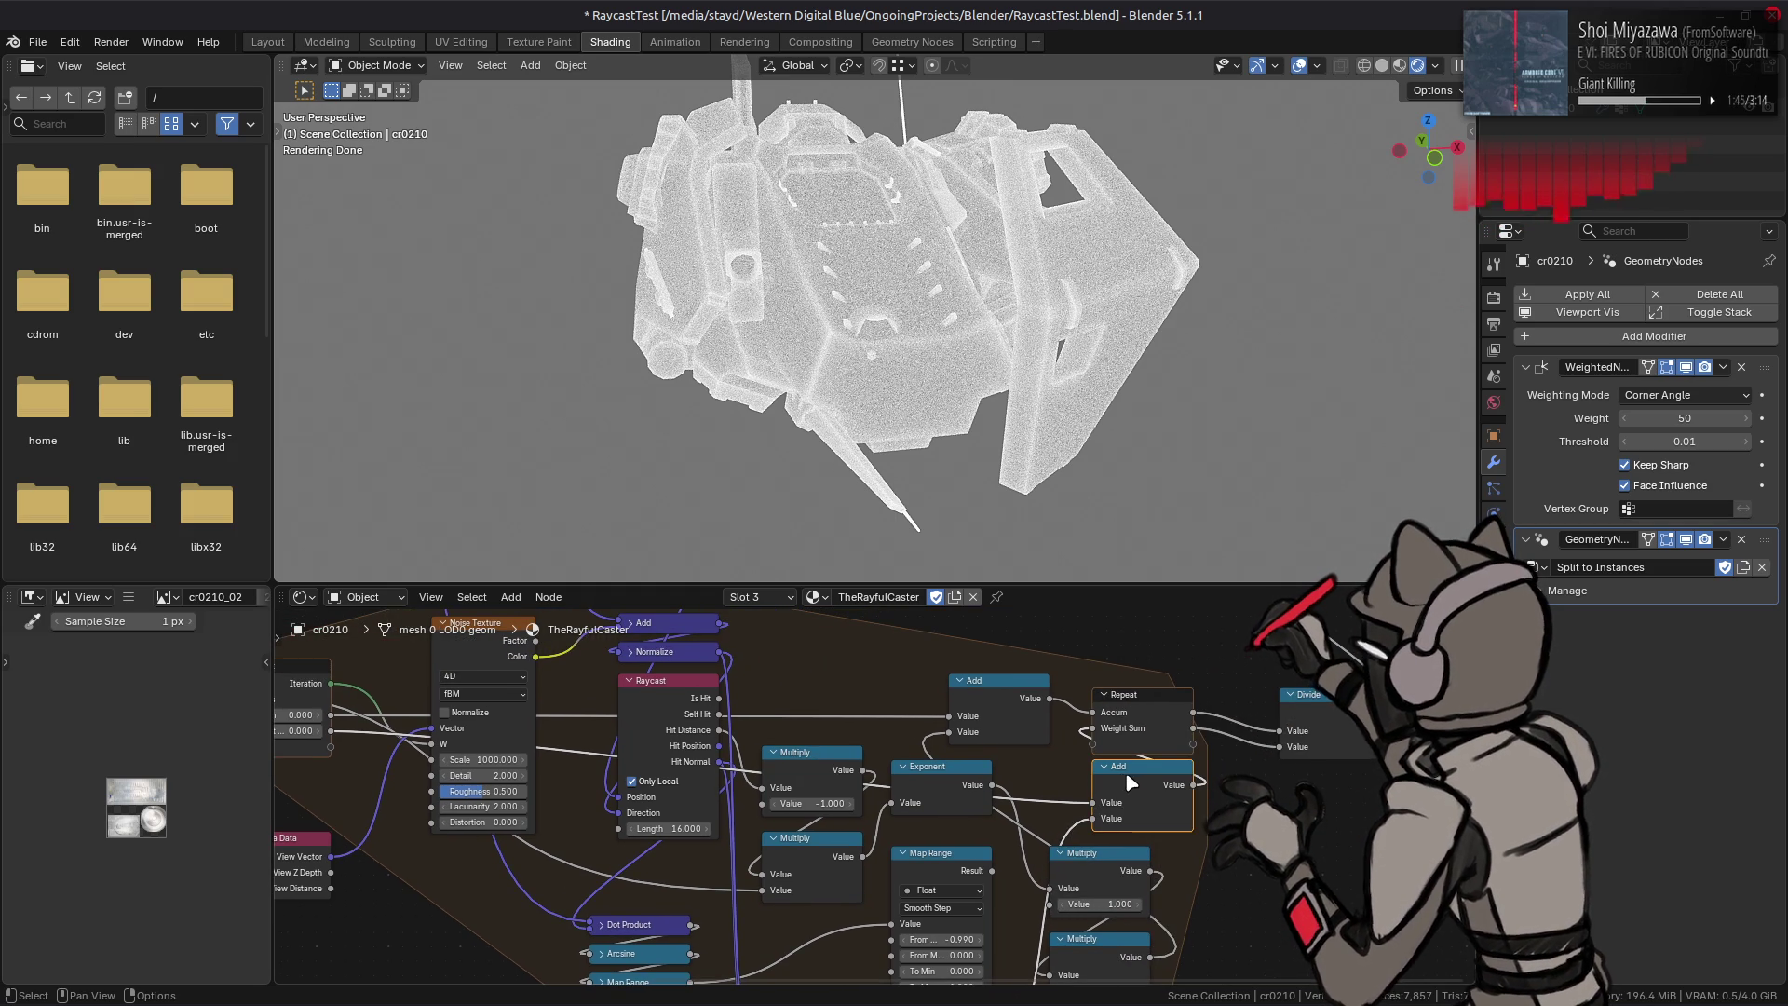
{"action": "middle_click_drag", "start_coordinate": [709, 709], "coordinate": [1024, 830]}
{"action": "left_click_drag", "start_coordinate": [510, 747], "coordinate": [1351, 866]}
{"action": "mouse_move", "coordinate": [1032, 854]}
{"action": "middle_mouse_down"}
{"action": "mouse_move", "coordinate": [962, 690]}
{"action": "mouse_move", "coordinate": [931, 768]}
{"action": "mouse_move", "coordinate": [940, 675]}
{"action": "mouse_move", "coordinate": [951, 771]}
{"action": "mouse_move", "coordinate": [977, 737]}
{"action": "middle_mouse_up"}
{"action": "left_click", "coordinate": [1041, 817]}
{"action": "left_click_drag", "start_coordinate": [1030, 869], "coordinate": [1047, 882]}
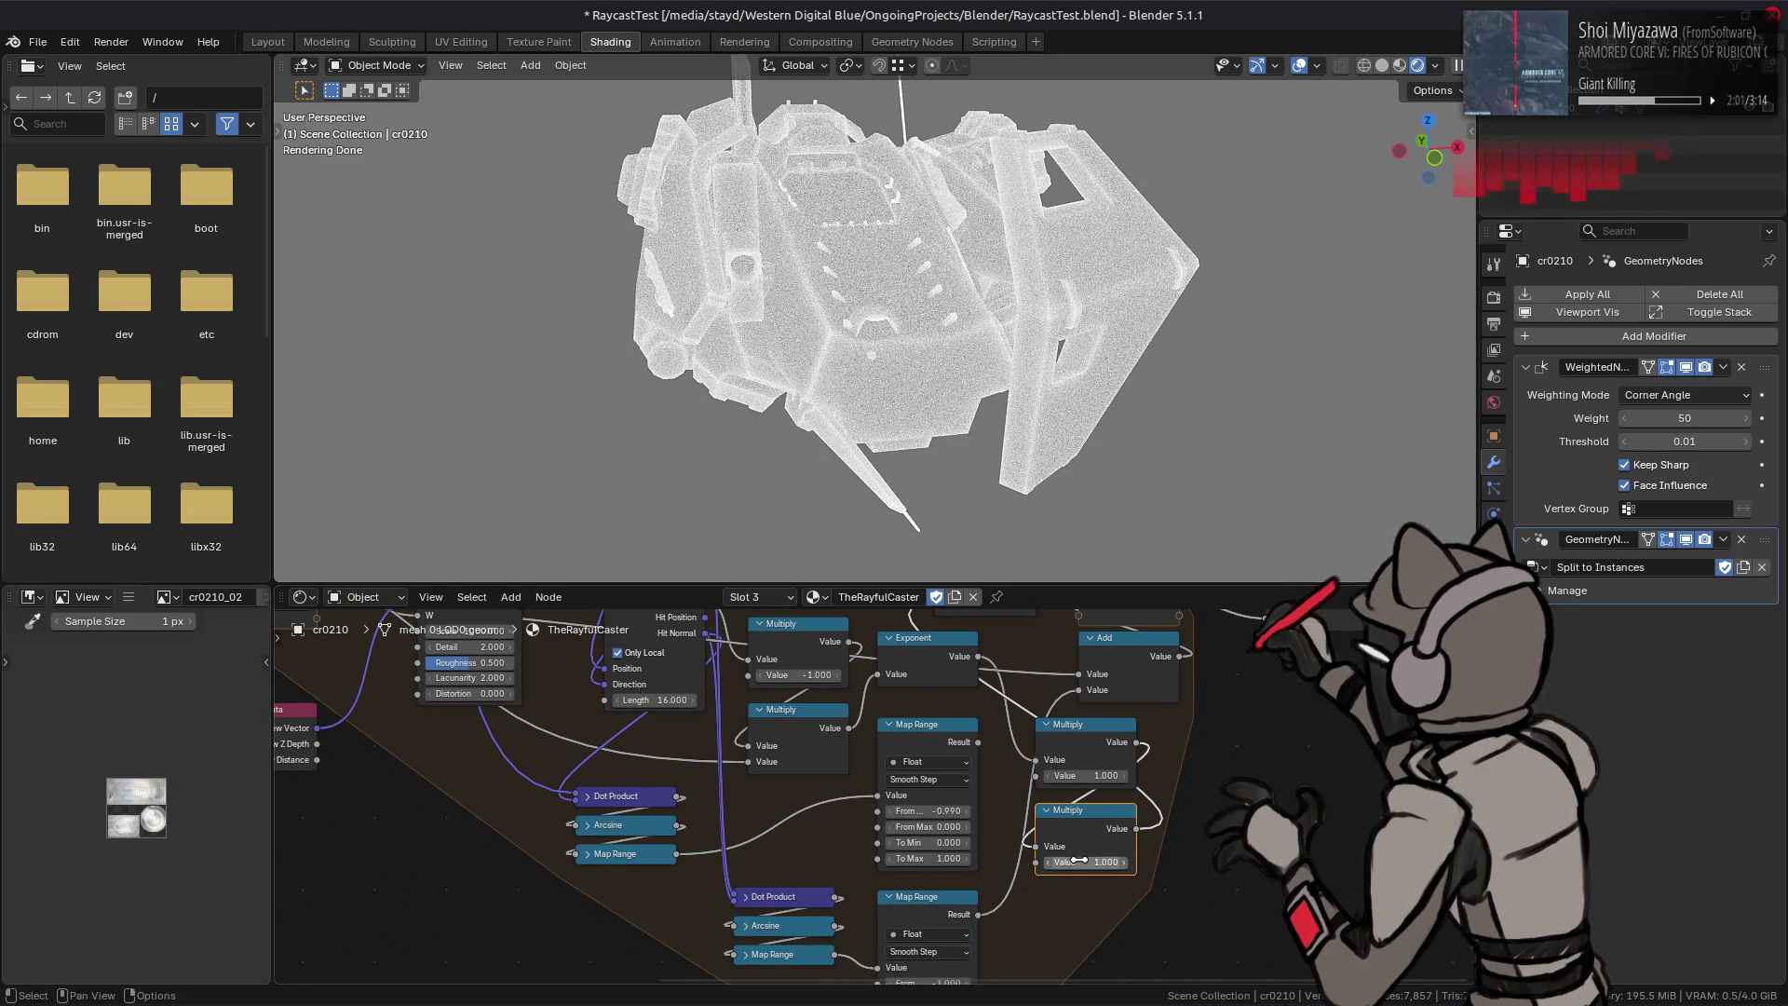
Step: Reset the Raycast node's Length to 16.000
{"action": "middle_click_drag", "start_coordinate": [918, 724], "coordinate": [799, 852]}
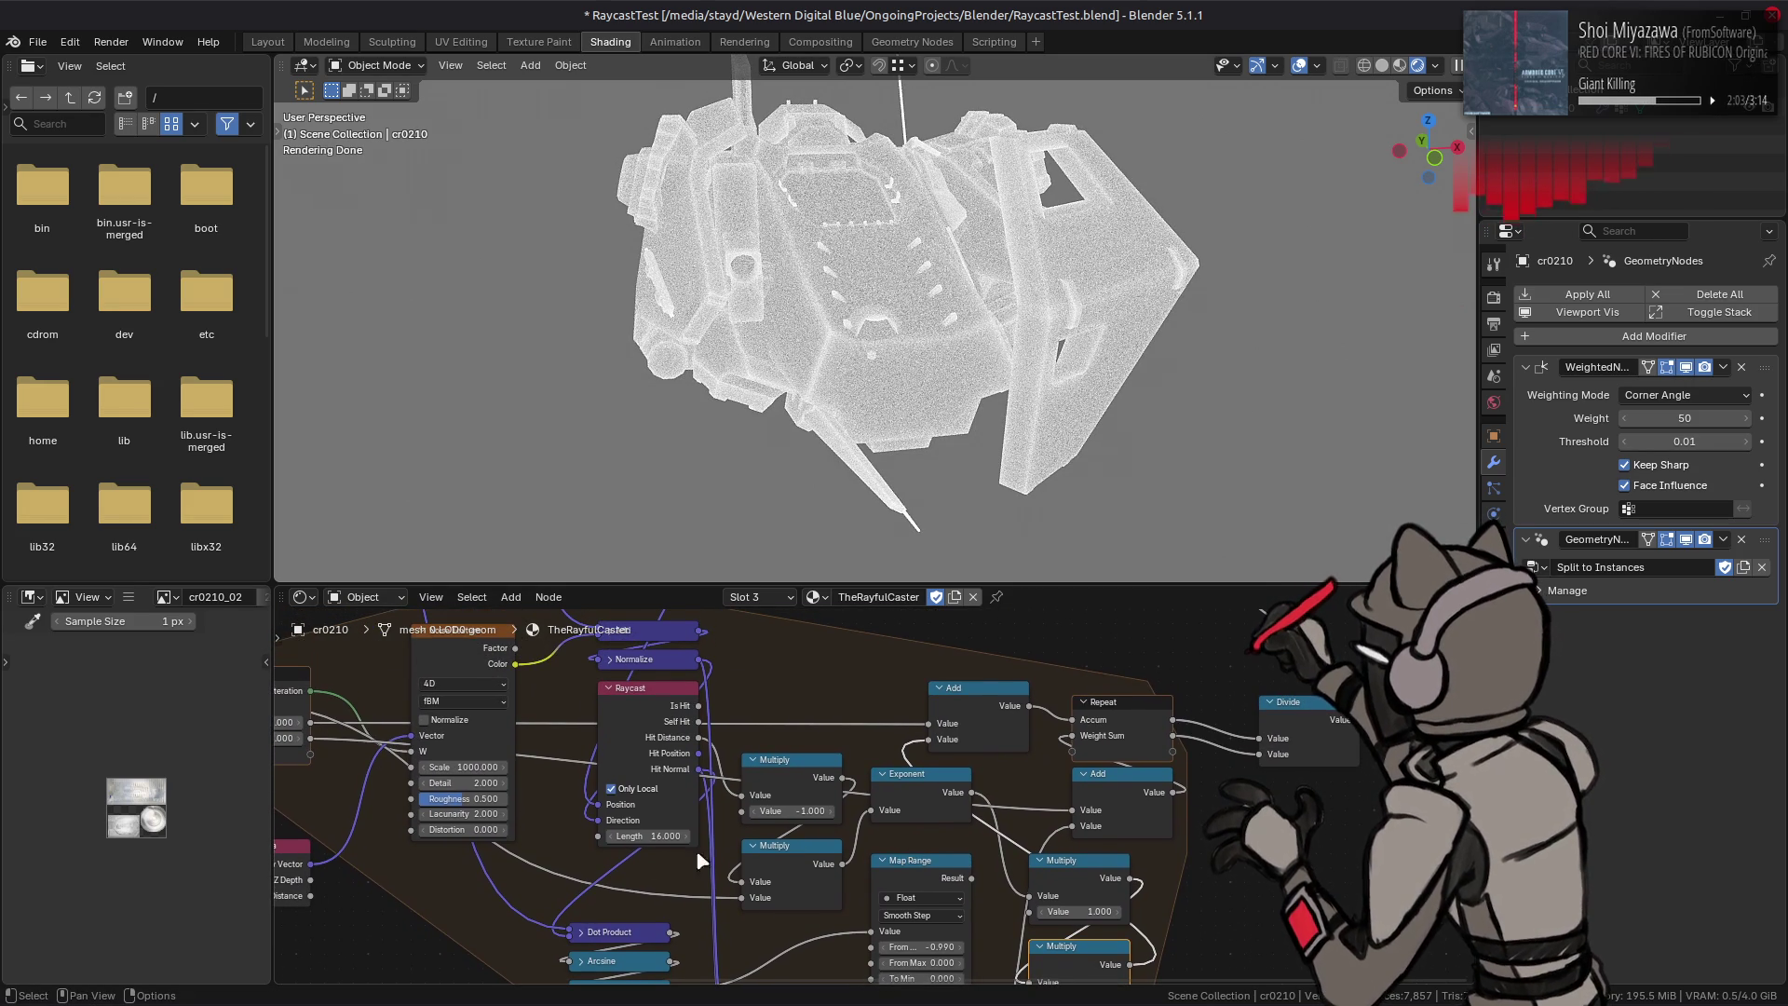
{"action": "mouse_move", "coordinate": [647, 838]}
{"action": "left_mouse_down"}
{"action": "mouse_move", "coordinate": [755, 839]}
{"action": "mouse_move", "coordinate": [645, 836]}
{"action": "left_mouse_up"}
{"action": "left_click", "coordinate": [646, 835]}
{"action": "type", "text": "16"}
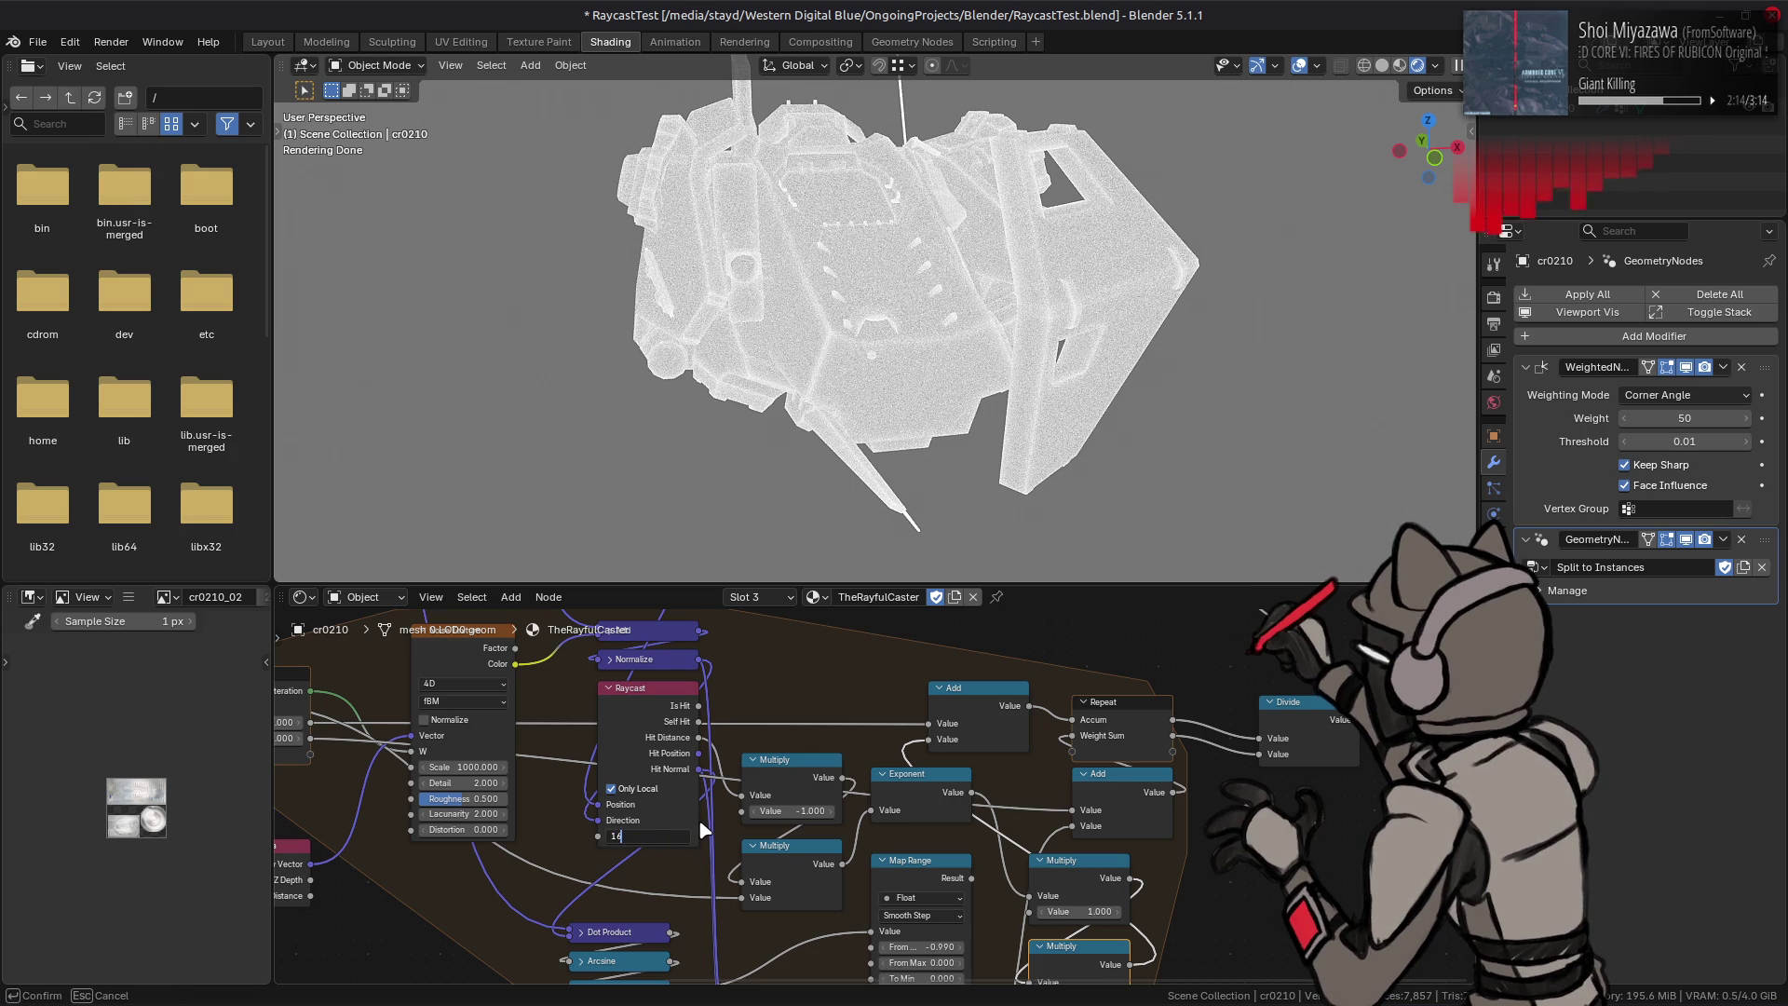
{"action": "key", "text": "Return"}
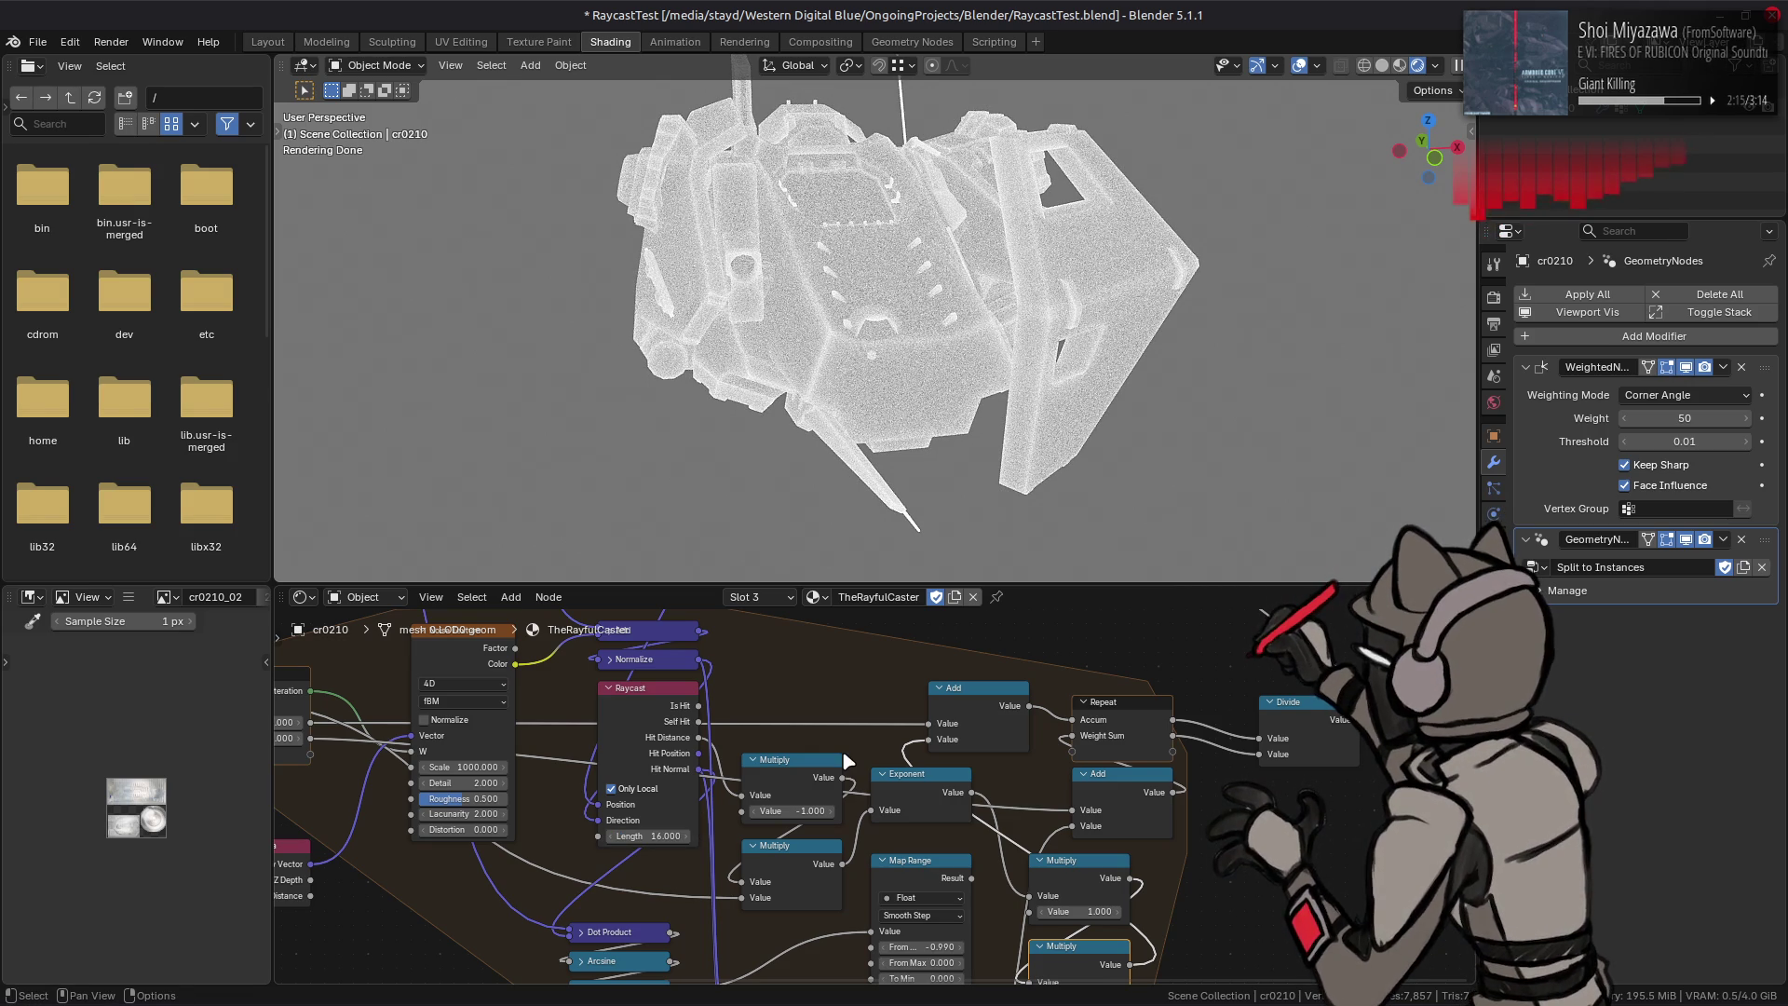
{"action": "scroll", "coordinate": [978, 782], "scroll_direction": "down", "scroll_amount": 4, "text": "shift"}
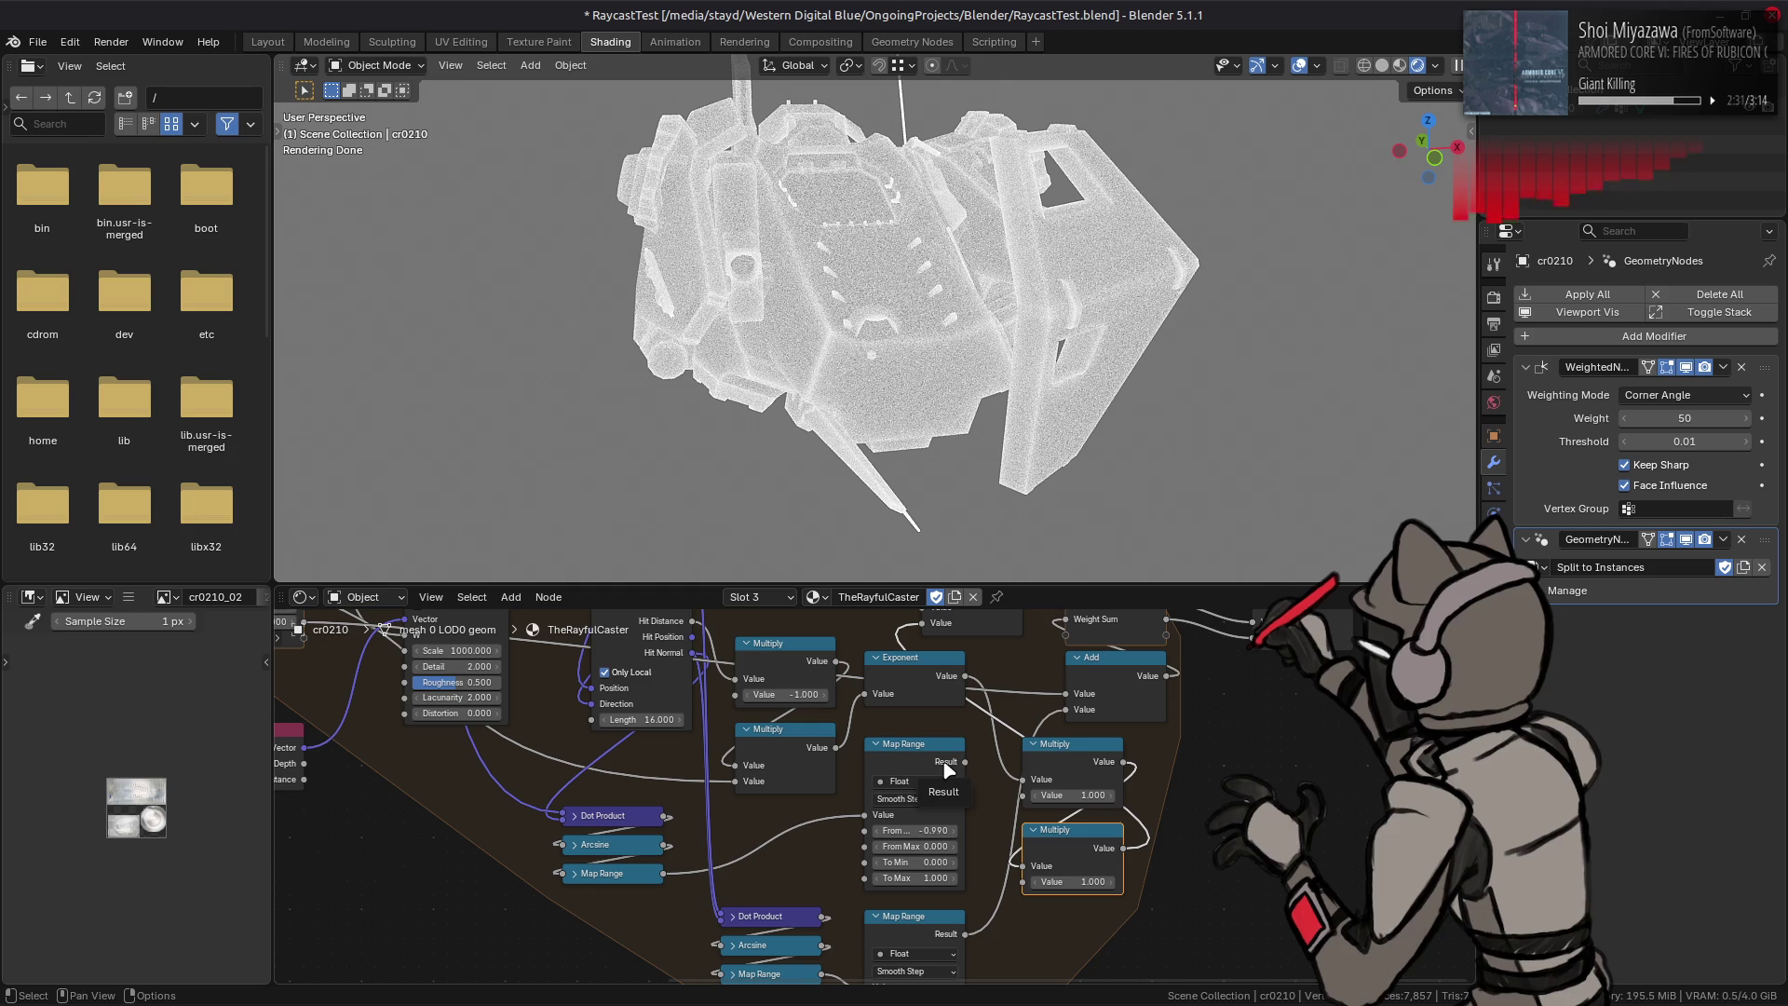
Step: Duplicate the Dot Product, Arcsine and Map Range chain with Shift+D
{"action": "mouse_move", "coordinate": [946, 768]}
{"action": "middle_mouse_down"}
{"action": "mouse_move", "coordinate": [961, 825]}
{"action": "mouse_move", "coordinate": [750, 668]}
{"action": "middle_mouse_up"}
{"action": "mouse_move", "coordinate": [792, 782]}
{"action": "middle_mouse_down"}
{"action": "mouse_move", "coordinate": [916, 953]}
{"action": "mouse_move", "coordinate": [862, 876]}
{"action": "mouse_move", "coordinate": [918, 822]}
{"action": "middle_mouse_up"}
{"action": "key", "text": "shift+d"}
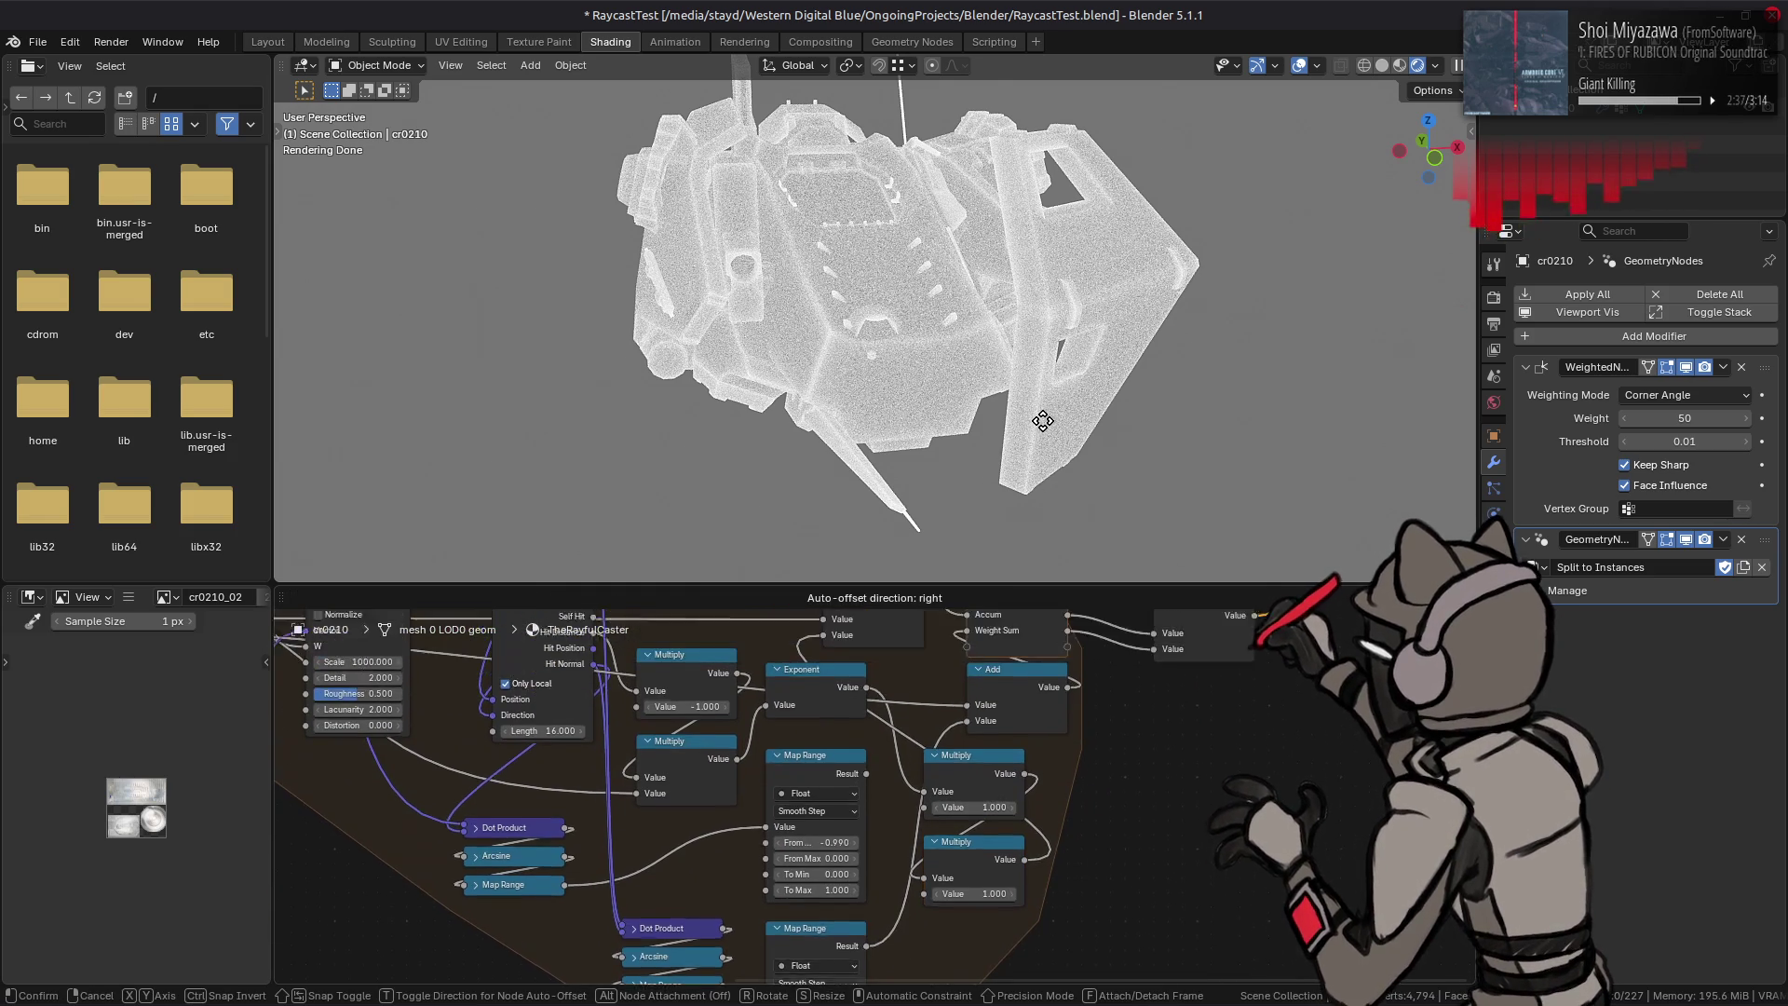
Step: Feed Divide into a Linear Map Range with From Min 0.5, From Max 1, To Min 0
{"action": "left_click", "coordinate": [1212, 909]}
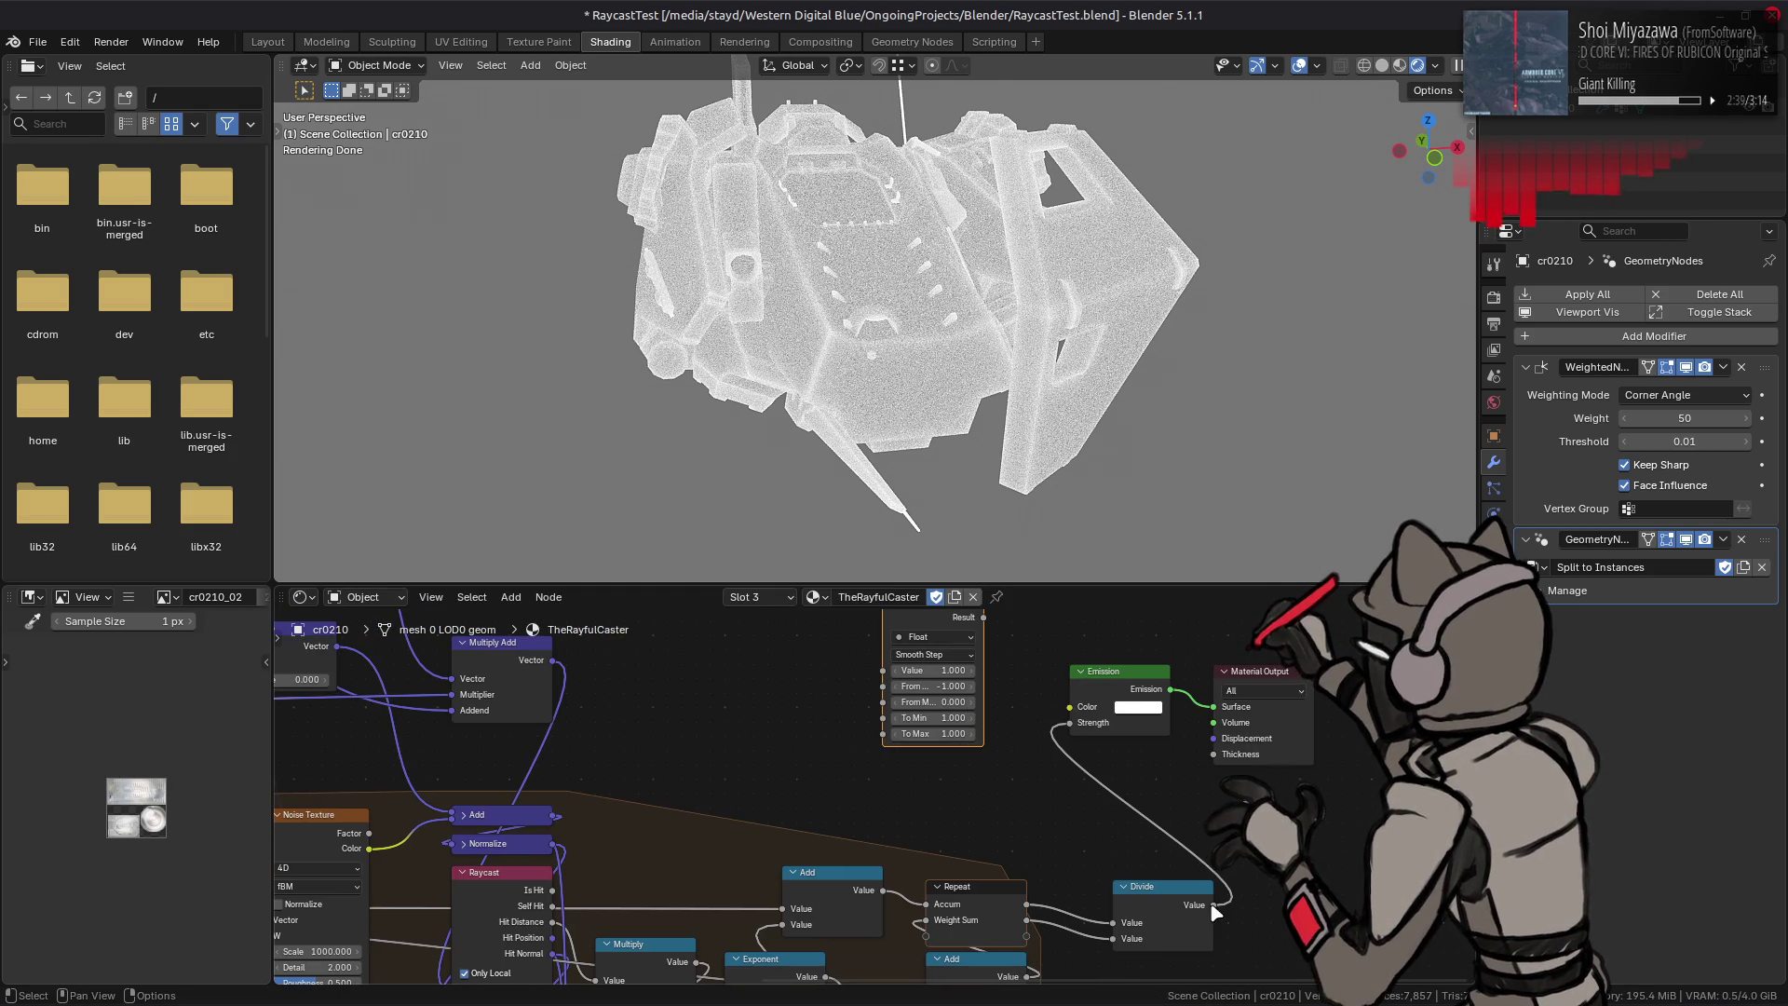
{"action": "left_click_drag", "start_coordinate": [1212, 907], "coordinate": [886, 671]}
{"action": "left_click", "coordinate": [925, 655]}
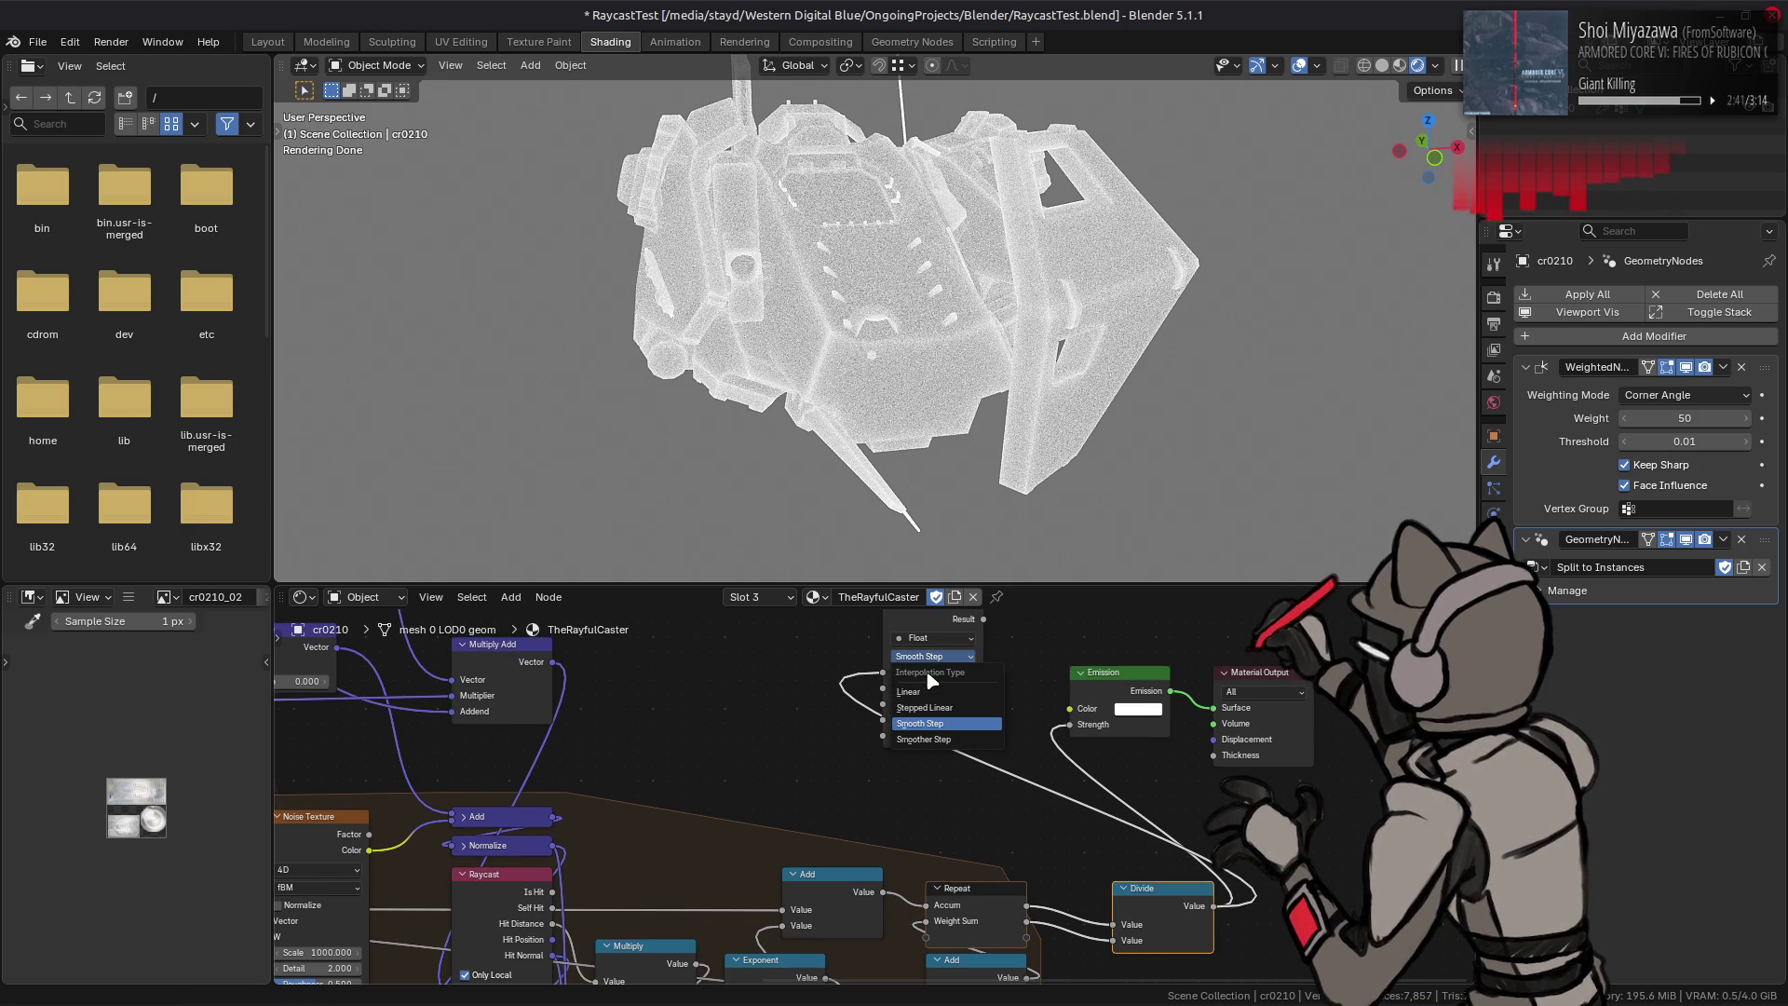
{"action": "left_click", "coordinate": [921, 691]}
{"action": "left_click", "coordinate": [931, 706]}
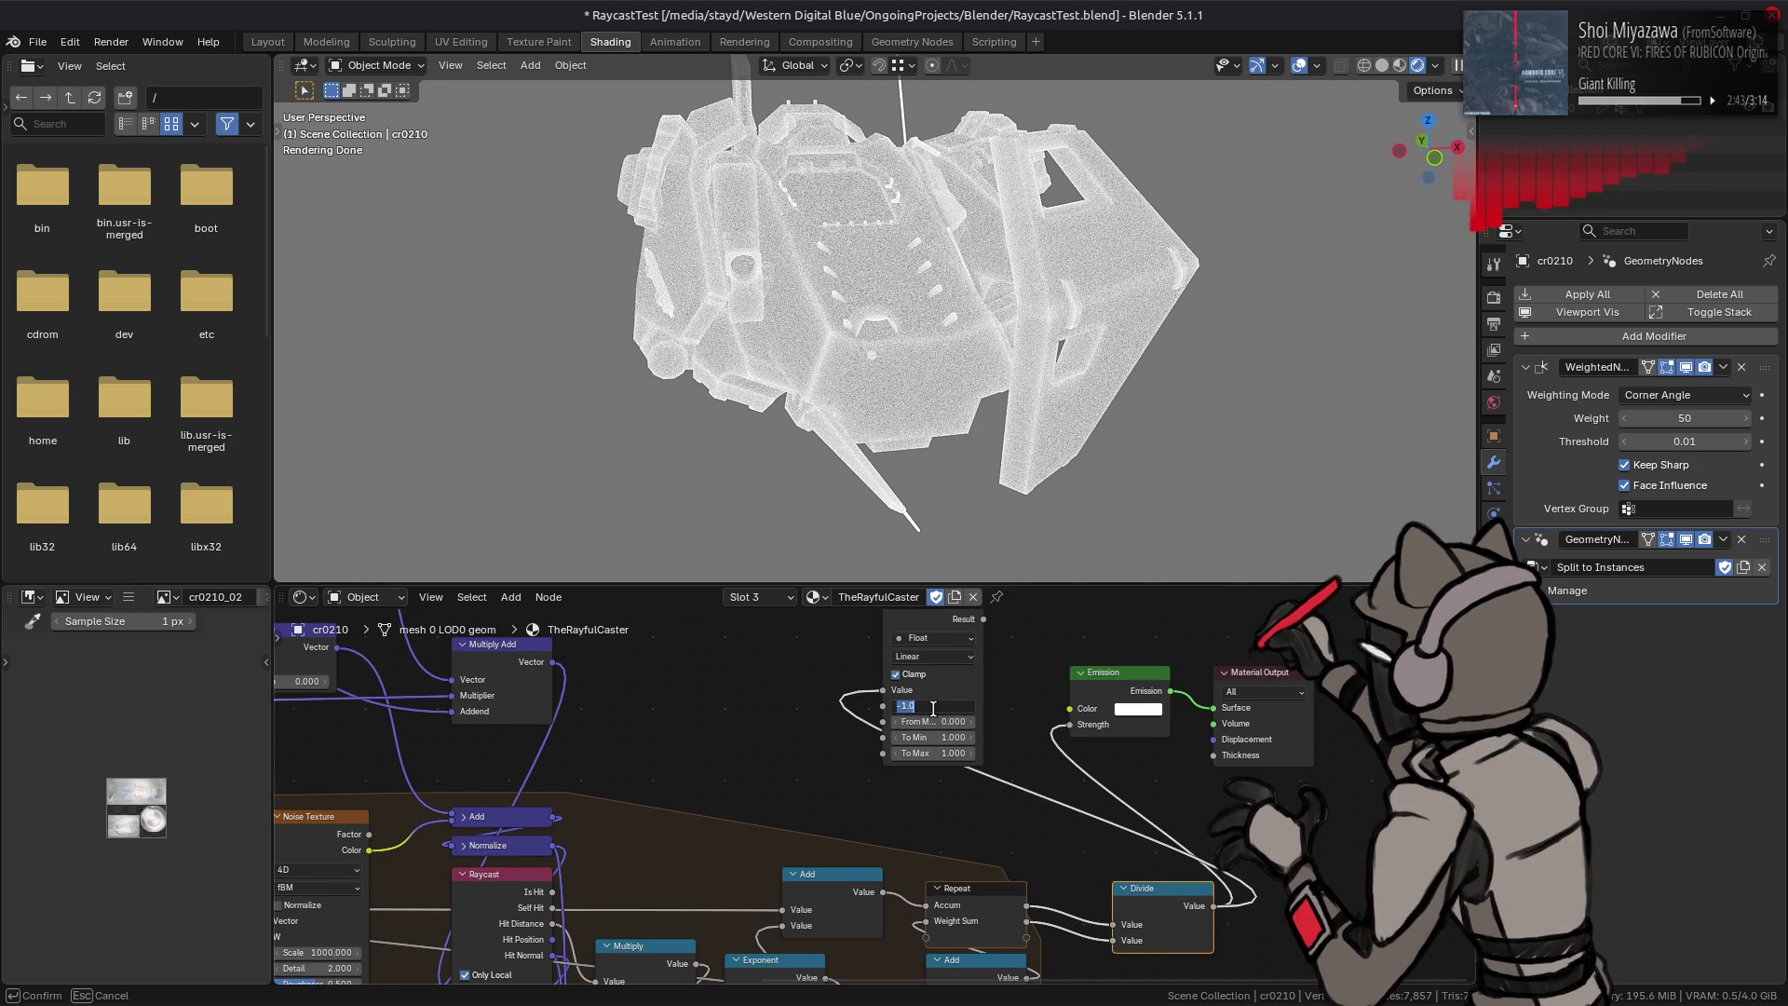
{"action": "key", "text": "Tab"}
{"action": "key", "text": "Tab"}
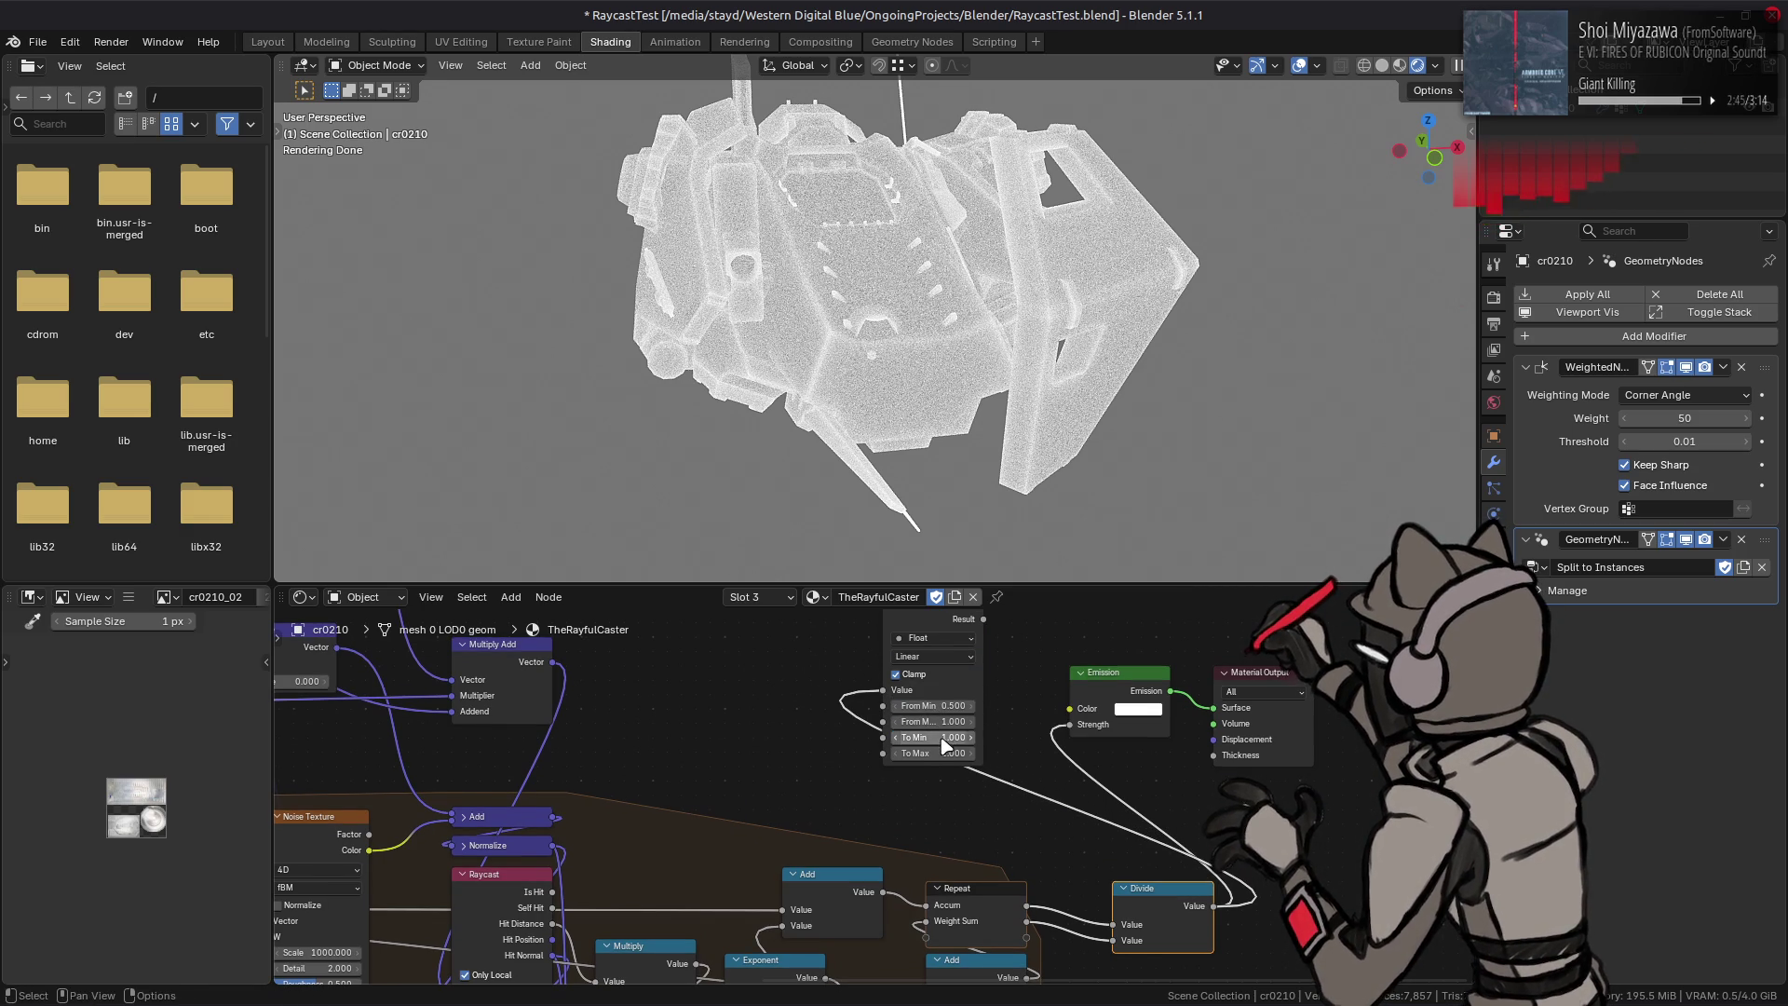
{"action": "key", "text": "Return"}
Step: Route the Map Range result onward into the emission strength
{"action": "left_click_drag", "start_coordinate": [984, 619], "coordinate": [1066, 725]}
{"action": "middle_click_drag", "start_coordinate": [592, 751], "coordinate": [1104, 728]}
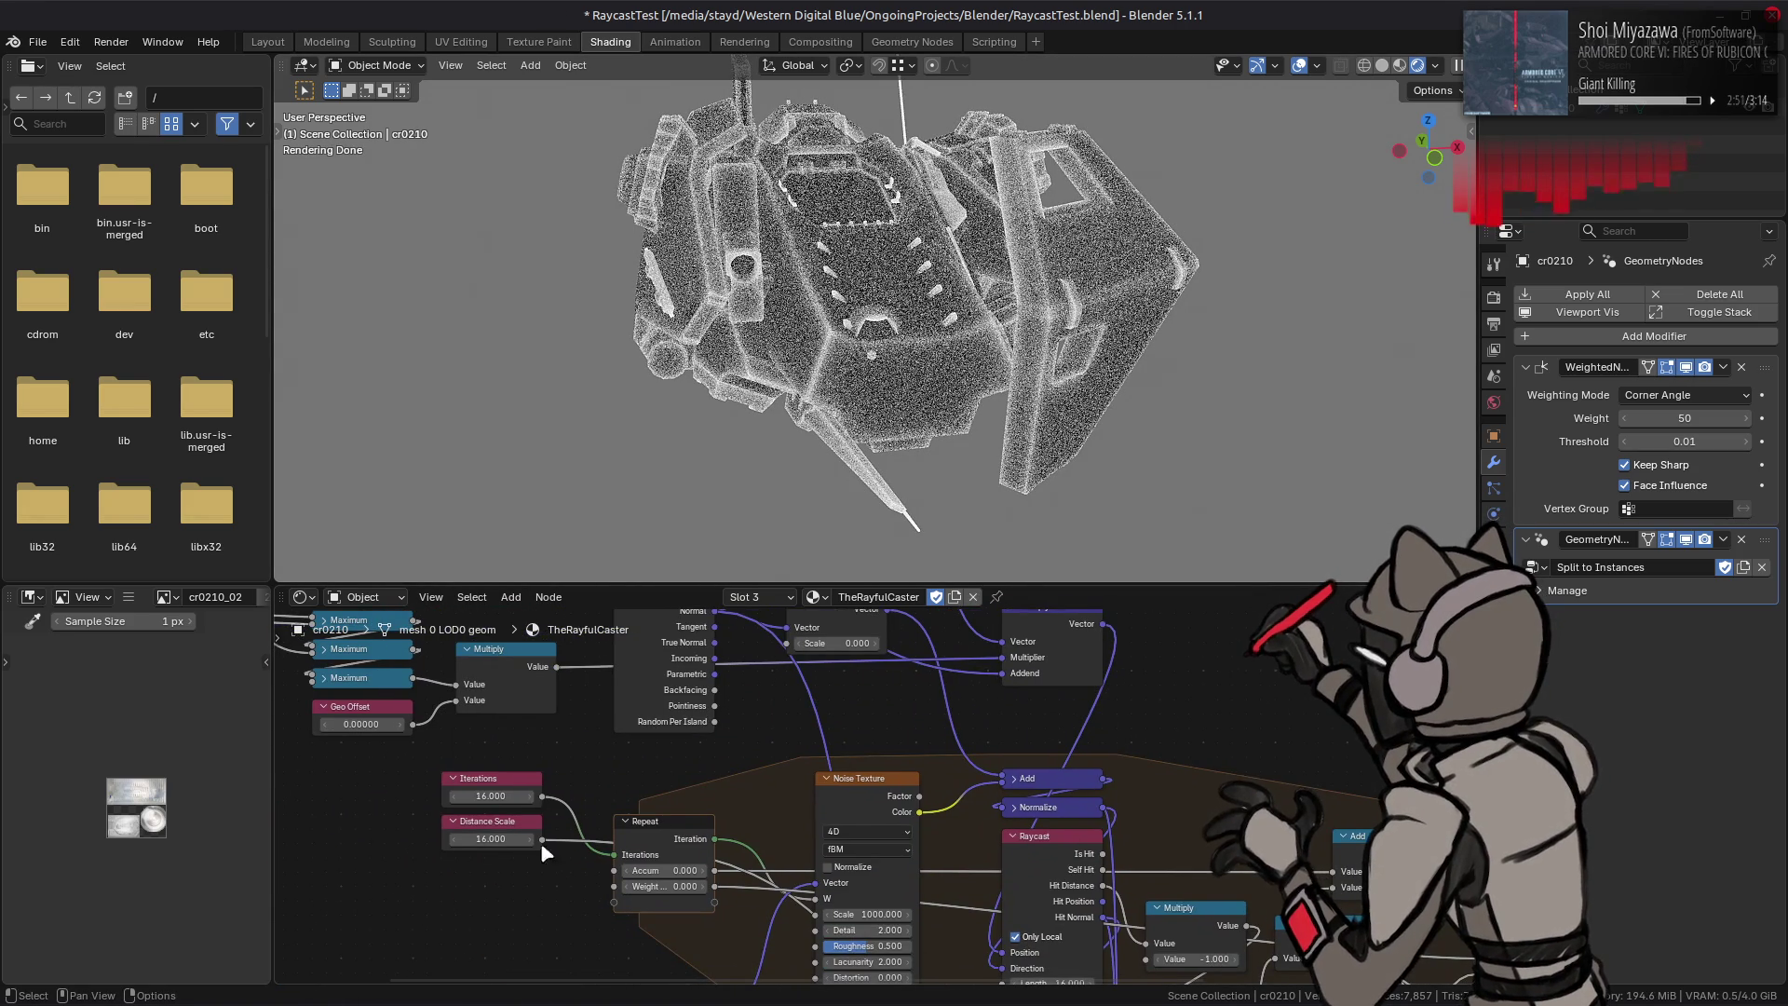
{"action": "left_click", "coordinate": [489, 795]}
{"action": "type", "text": "32"}
Step: Try Iterations at 32, undo back to 16, and inspect the loop's Add and Multiply nodes
{"action": "key", "text": "Return"}
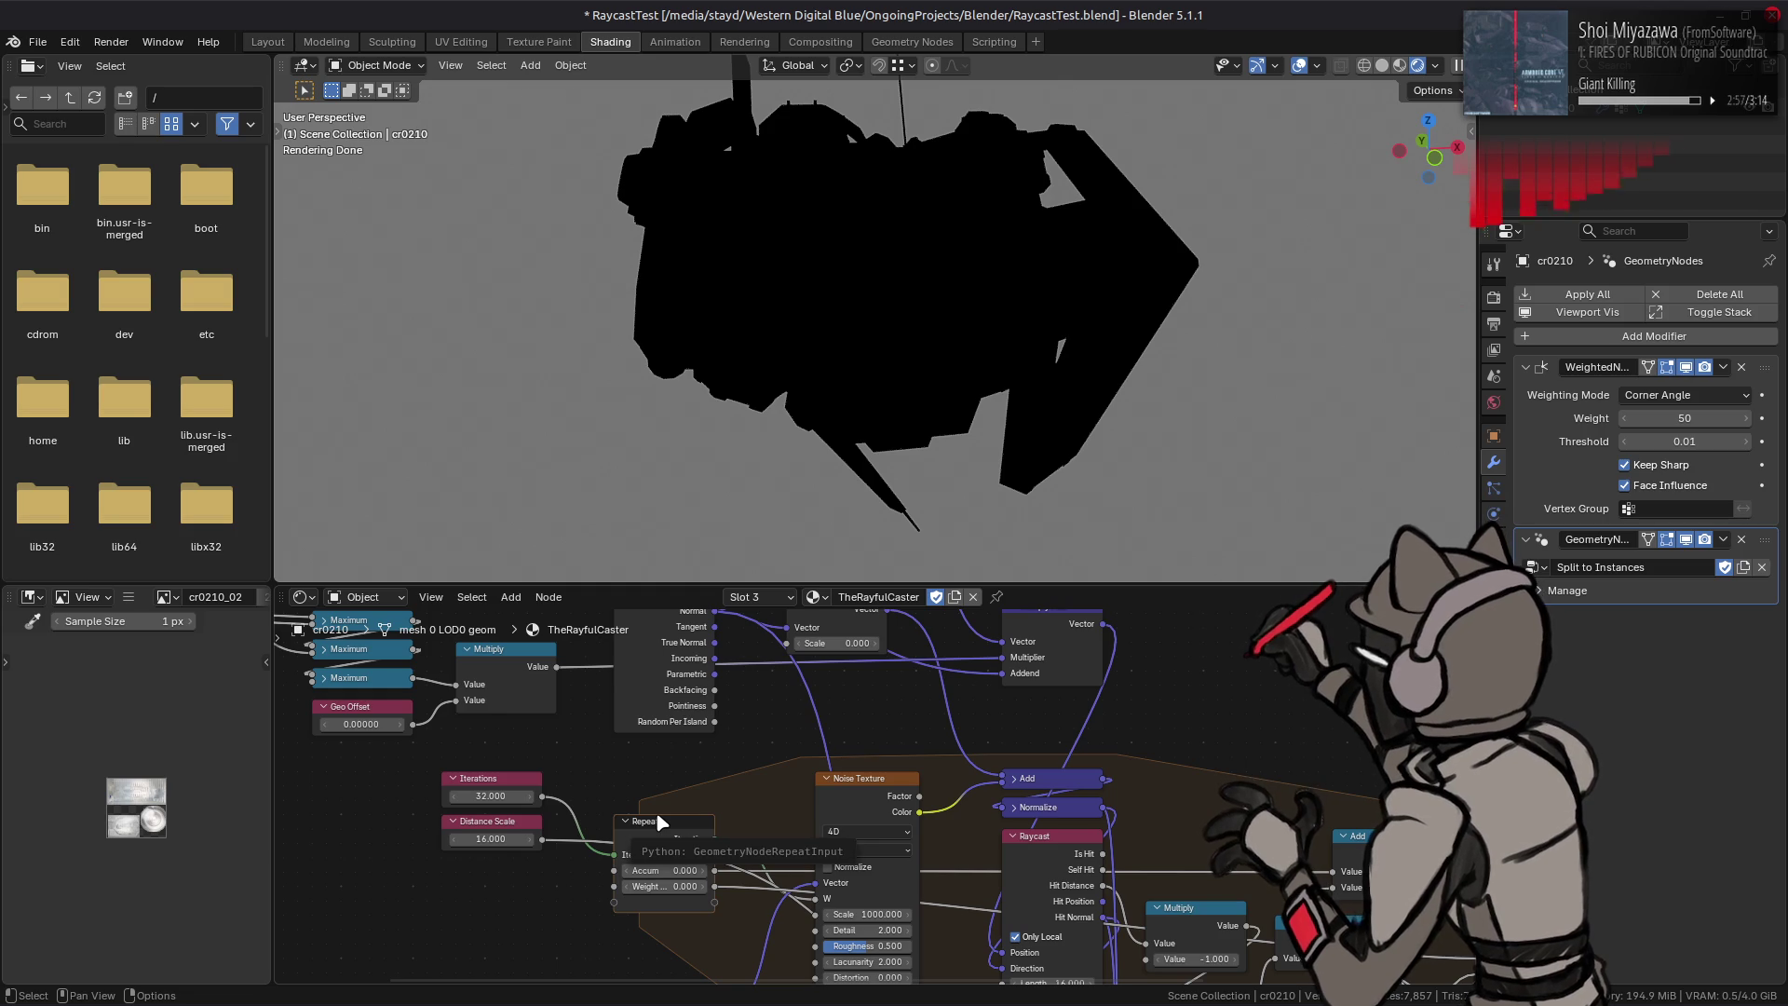
{"action": "key", "text": "ctrl+z"}
{"action": "left_click_drag", "start_coordinate": [542, 794], "coordinate": [1397, 824]}
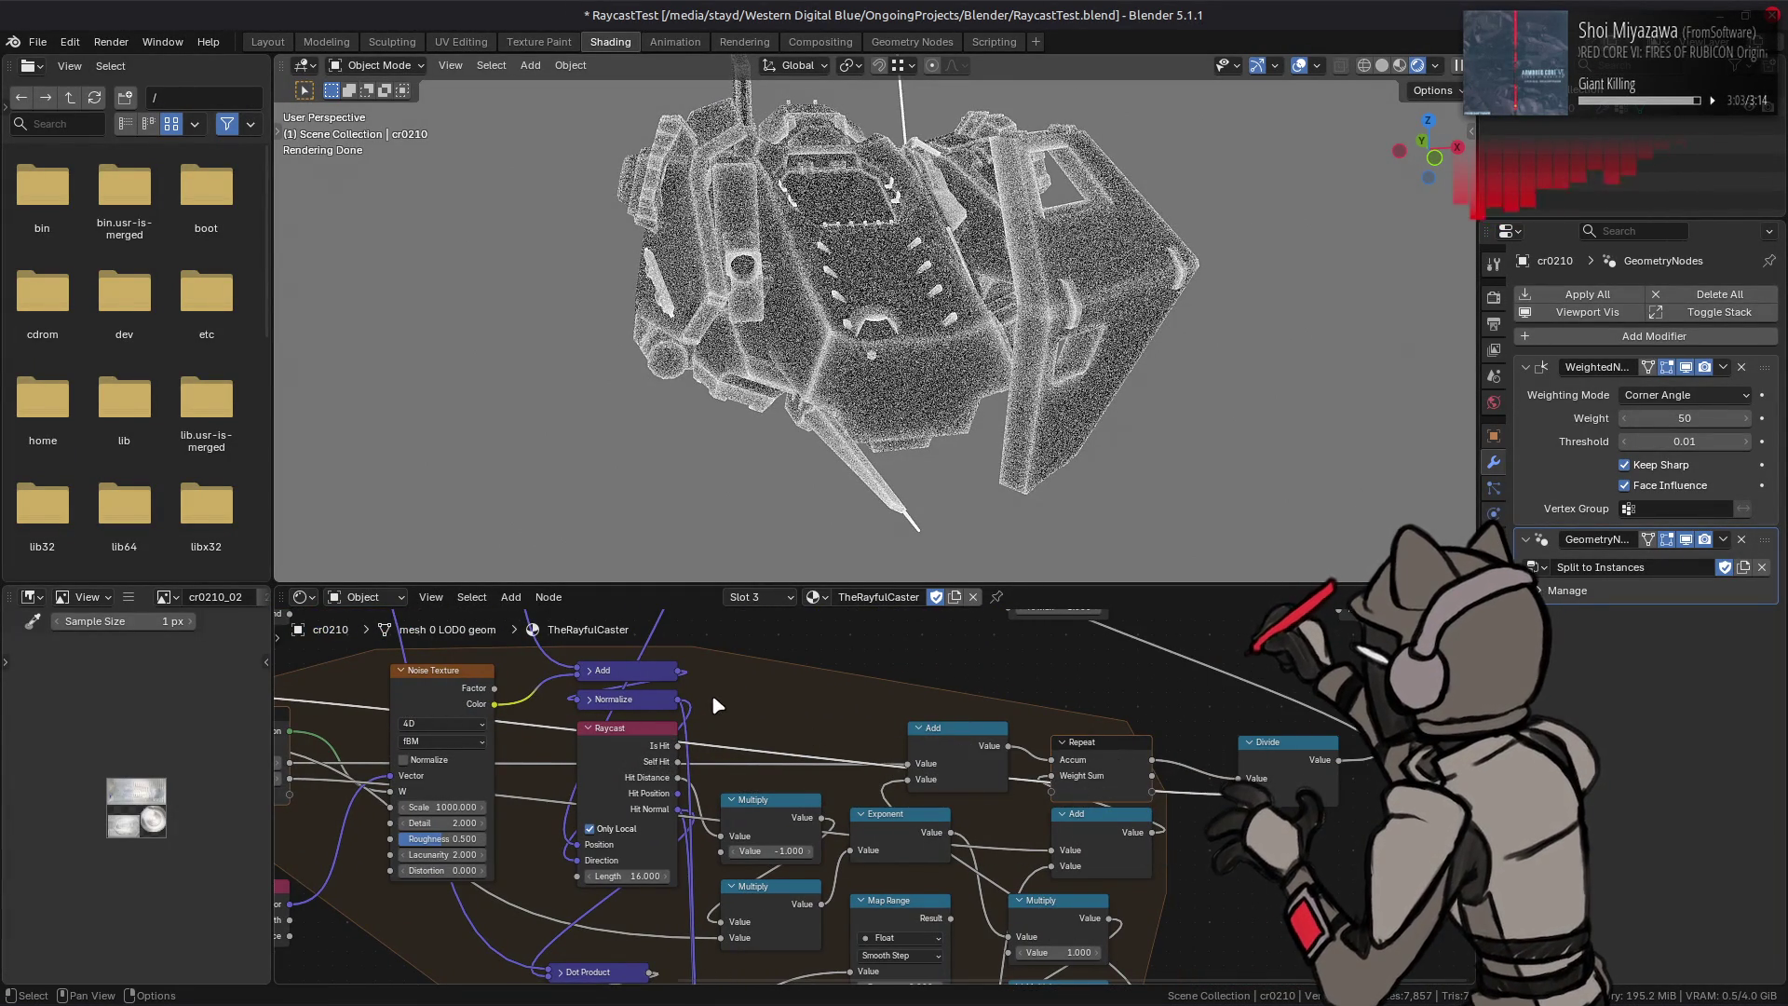
{"action": "left_click", "coordinate": [966, 739]}
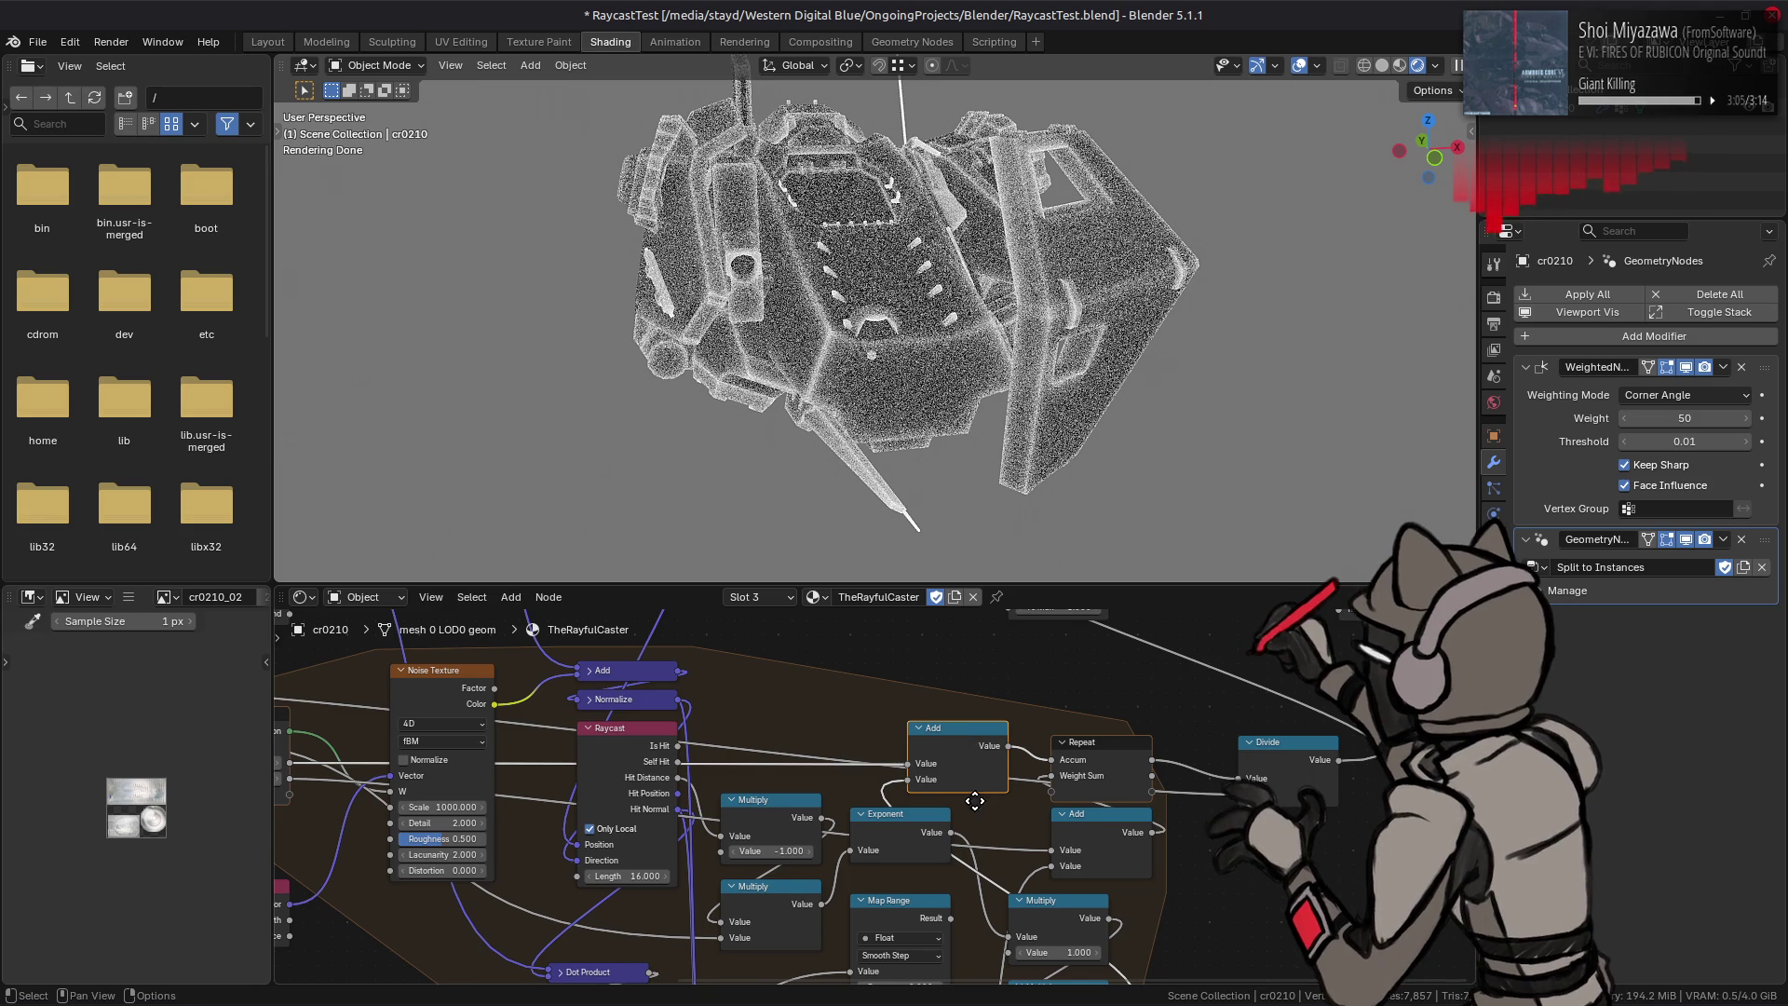
{"action": "middle_click_drag", "start_coordinate": [971, 808], "coordinate": [954, 709]}
{"action": "left_click", "coordinate": [1037, 818]}
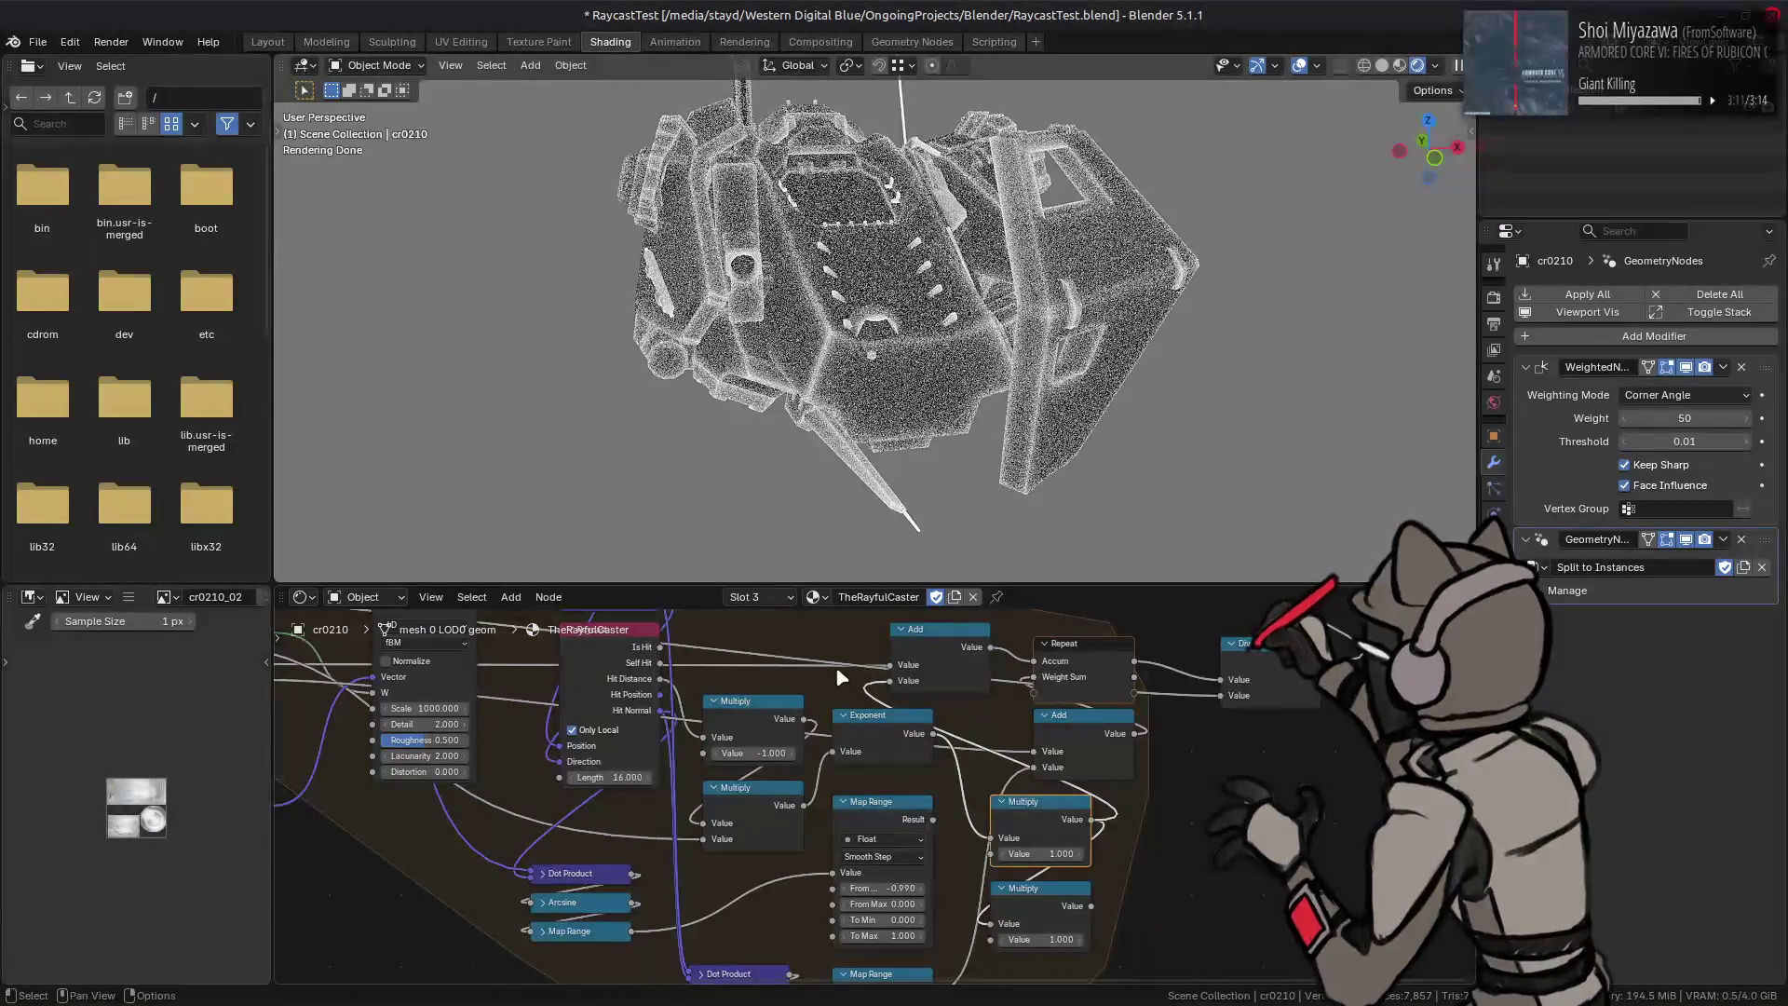
{"action": "middle_click_drag", "start_coordinate": [839, 678], "coordinate": [1293, 901]}
{"action": "left_click", "coordinate": [523, 792]}
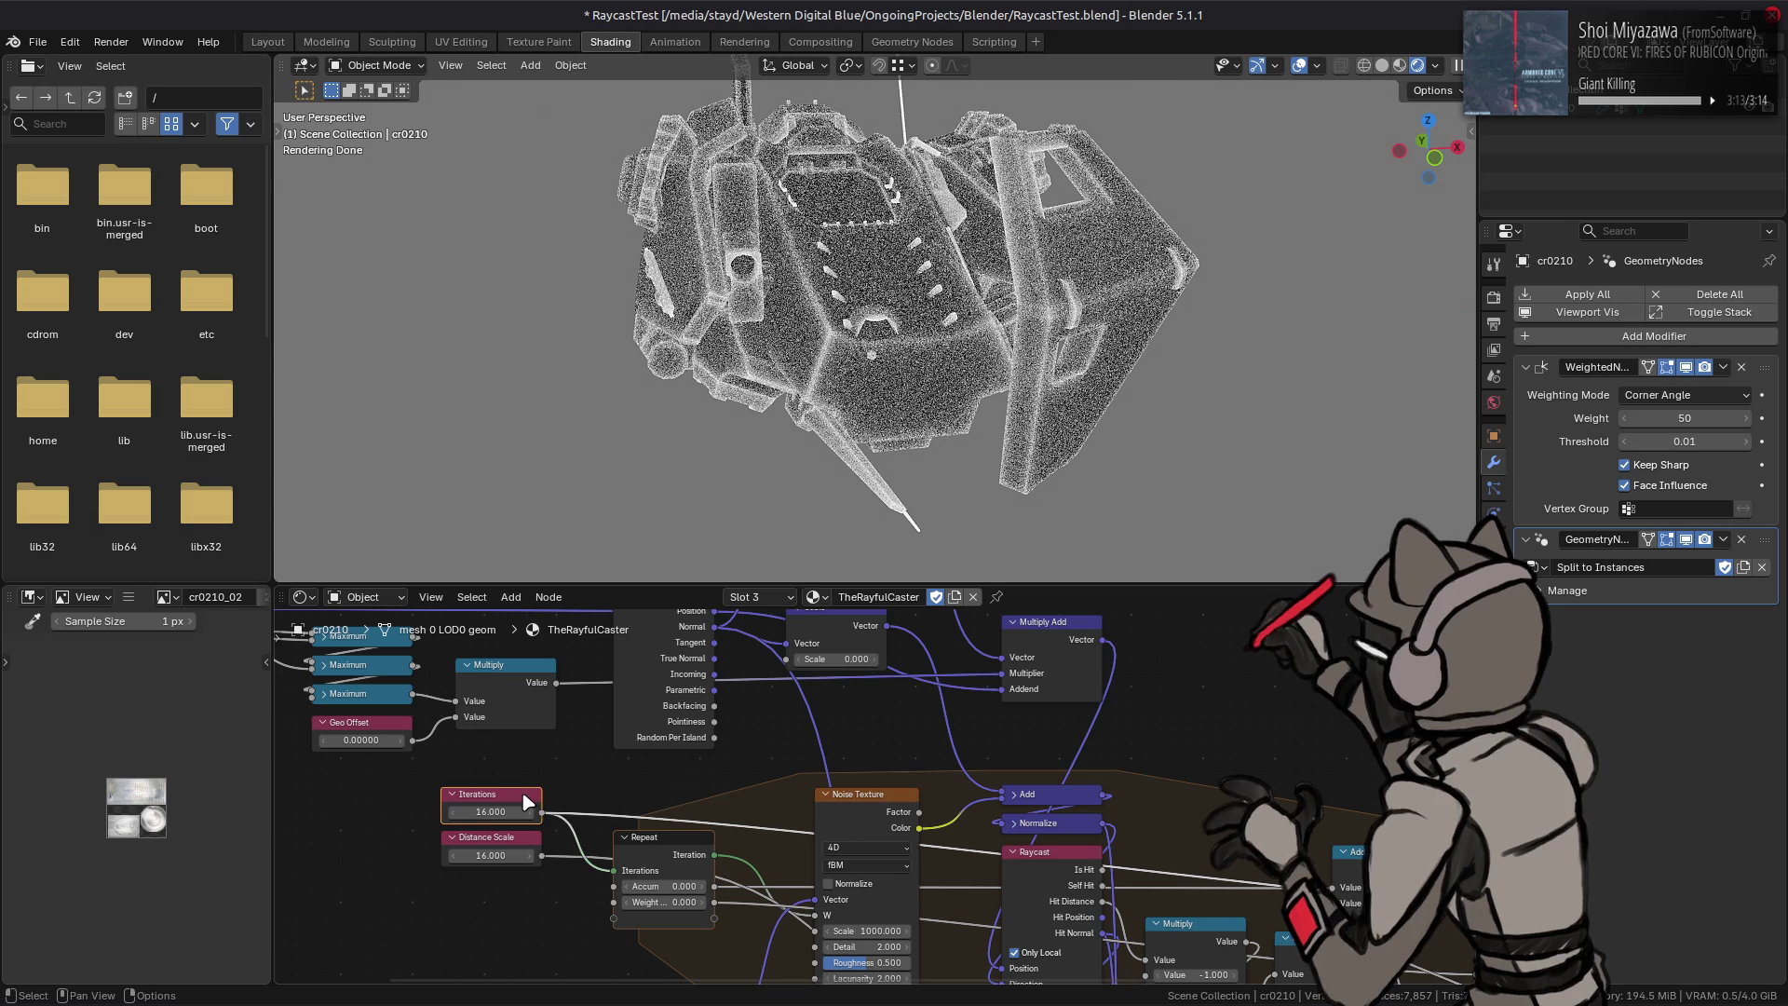
Step: Cycle the Iterations value through 32, 4, 12, 32 and 24
{"action": "mouse_move", "coordinate": [505, 818]}
{"action": "left_mouse_down"}
{"action": "mouse_move", "coordinate": [462, 824]}
{"action": "mouse_move", "coordinate": [496, 816]}
{"action": "left_mouse_up"}
{"action": "left_click", "coordinate": [495, 817]}
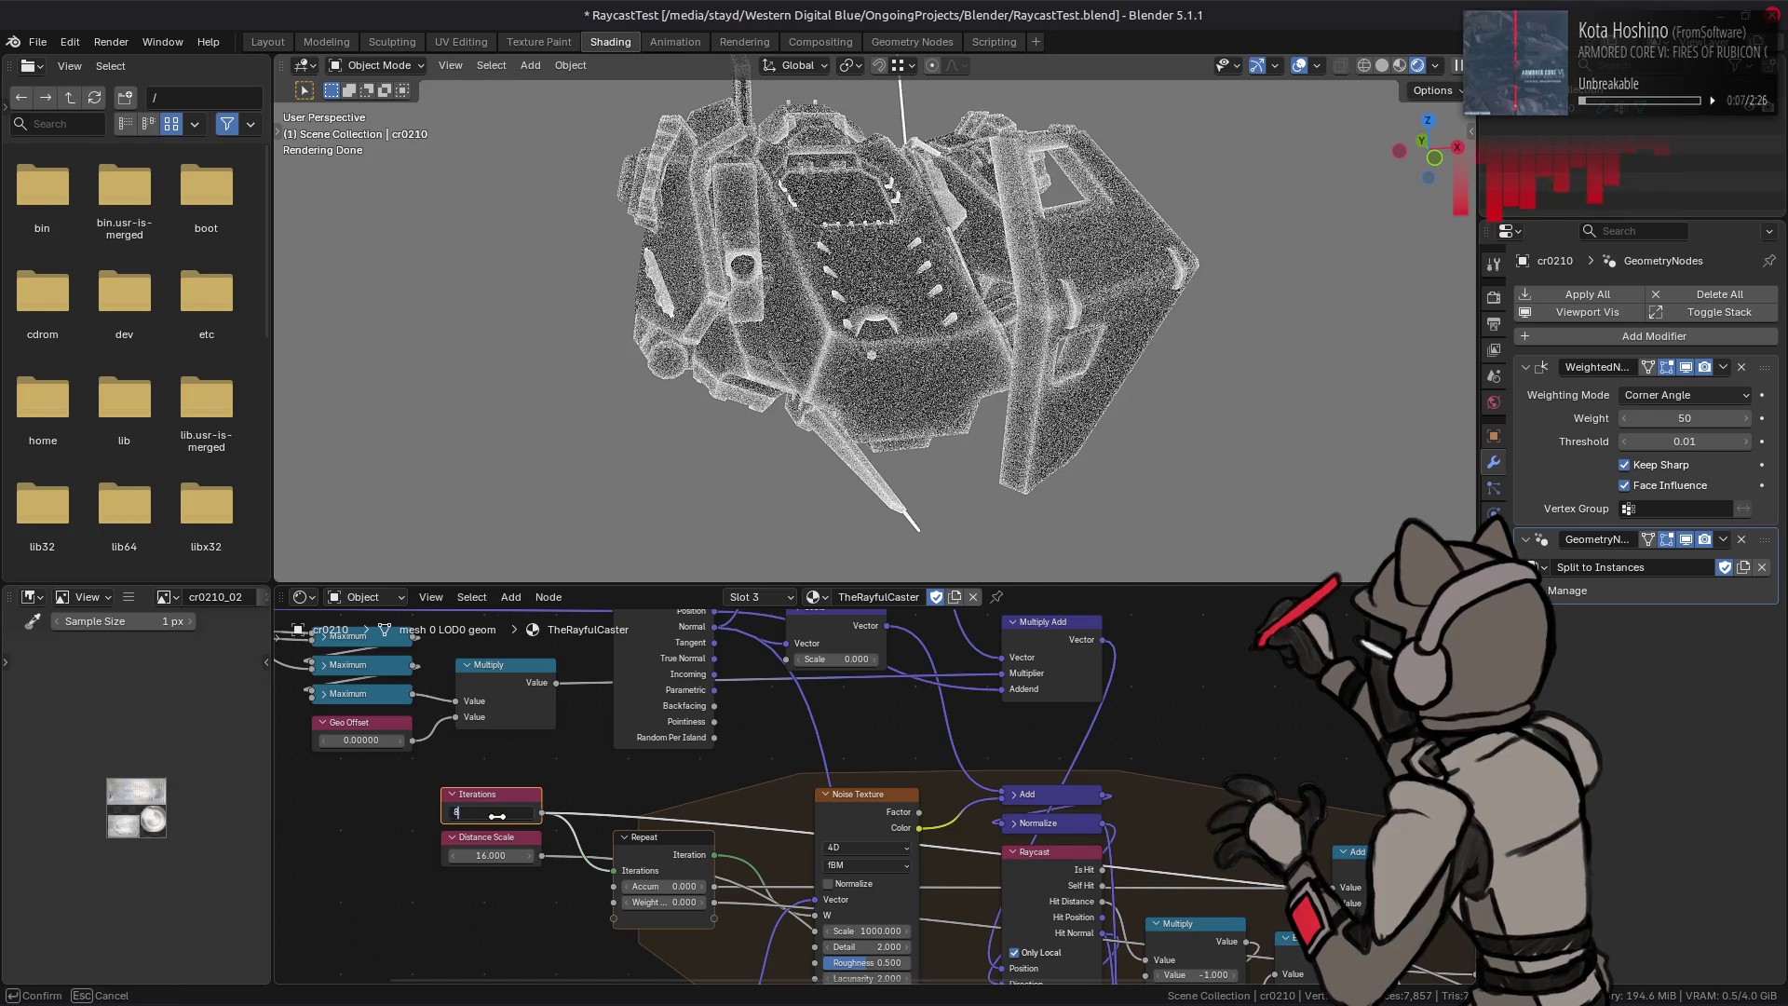
{"action": "type", "text": "4"}
{"action": "key", "text": "Return"}
{"action": "left_click", "coordinate": [495, 817]}
{"action": "type", "text": "12"}
{"action": "key", "text": "Return"}
{"action": "left_click", "coordinate": [496, 817]}
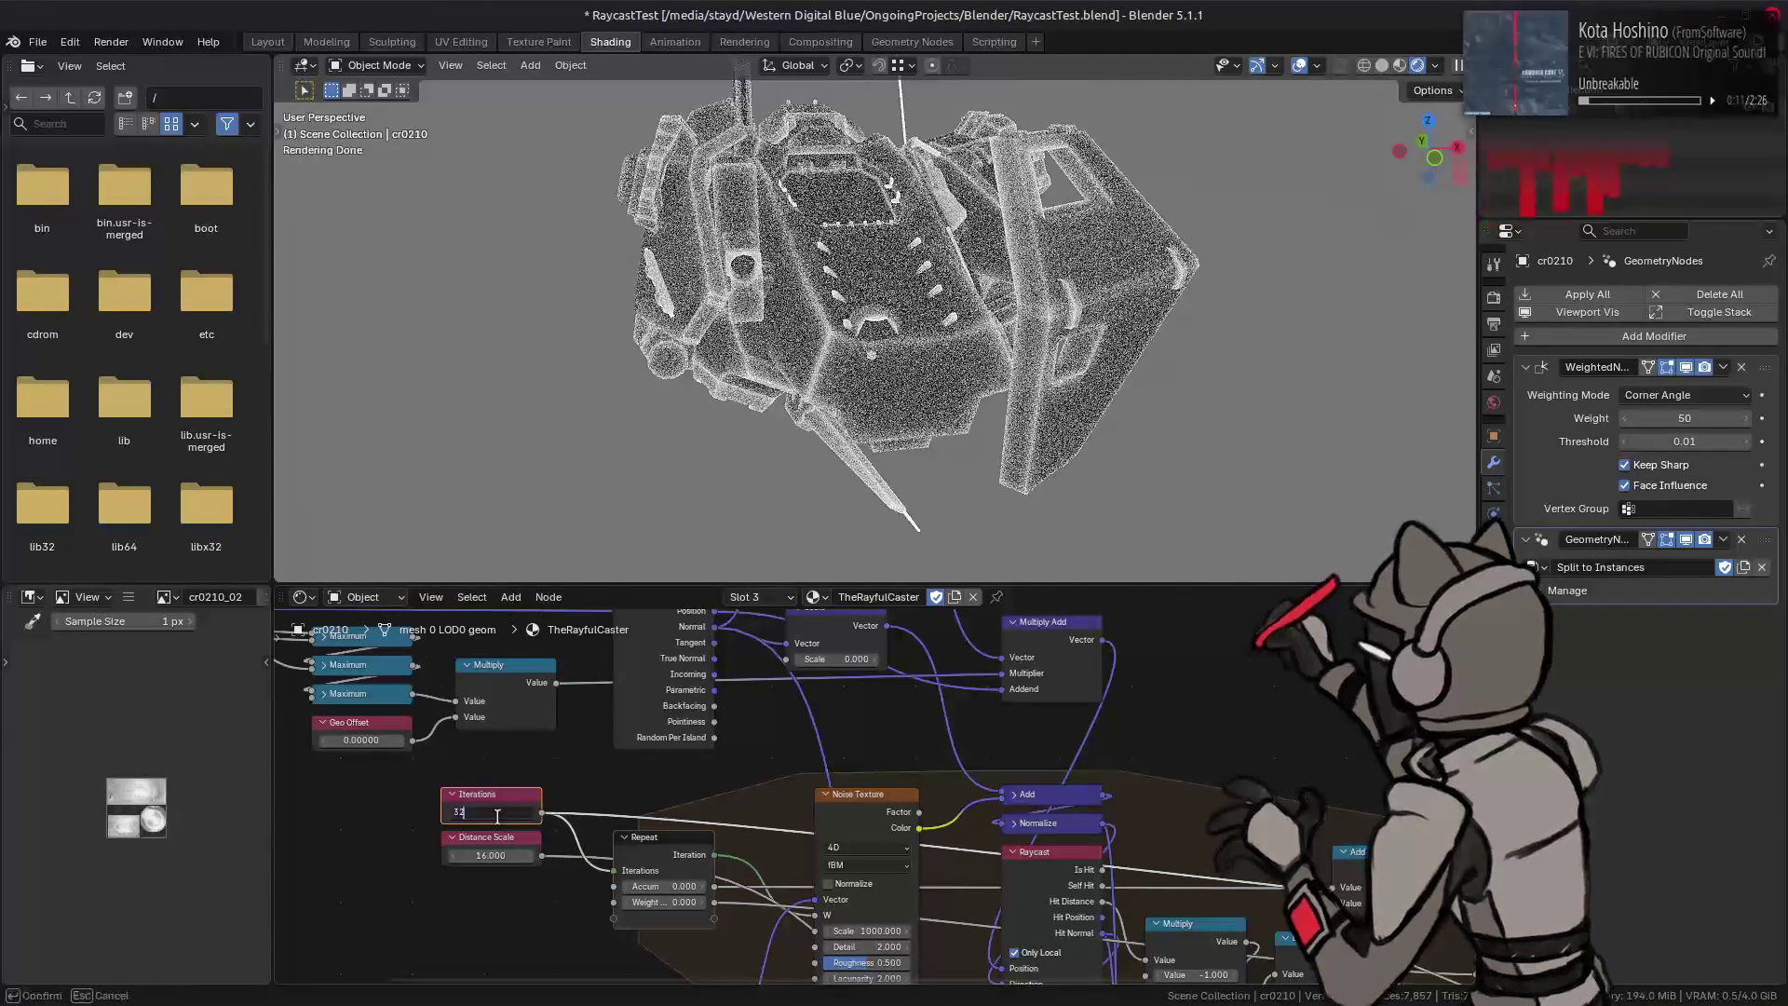
{"action": "type", "text": "32"}
{"action": "key", "text": "Return"}
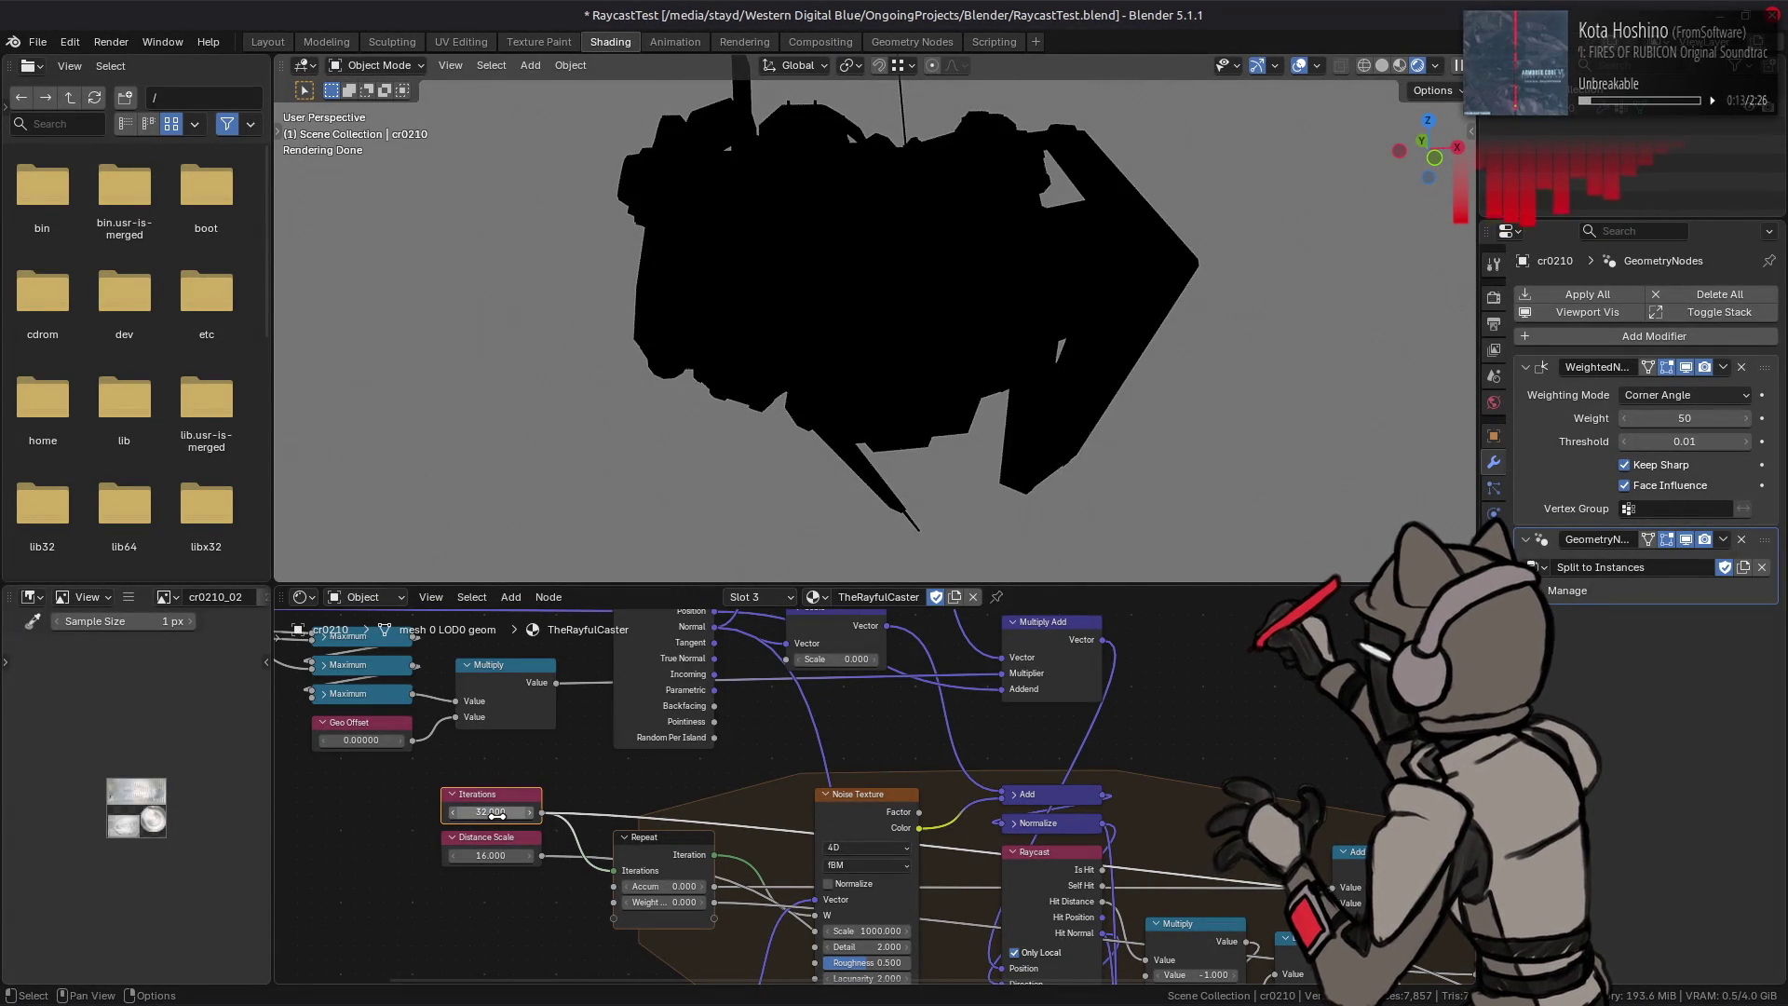
{"action": "left_click", "coordinate": [496, 816]}
{"action": "type", "text": "24.000"}
{"action": "key", "text": "Return"}
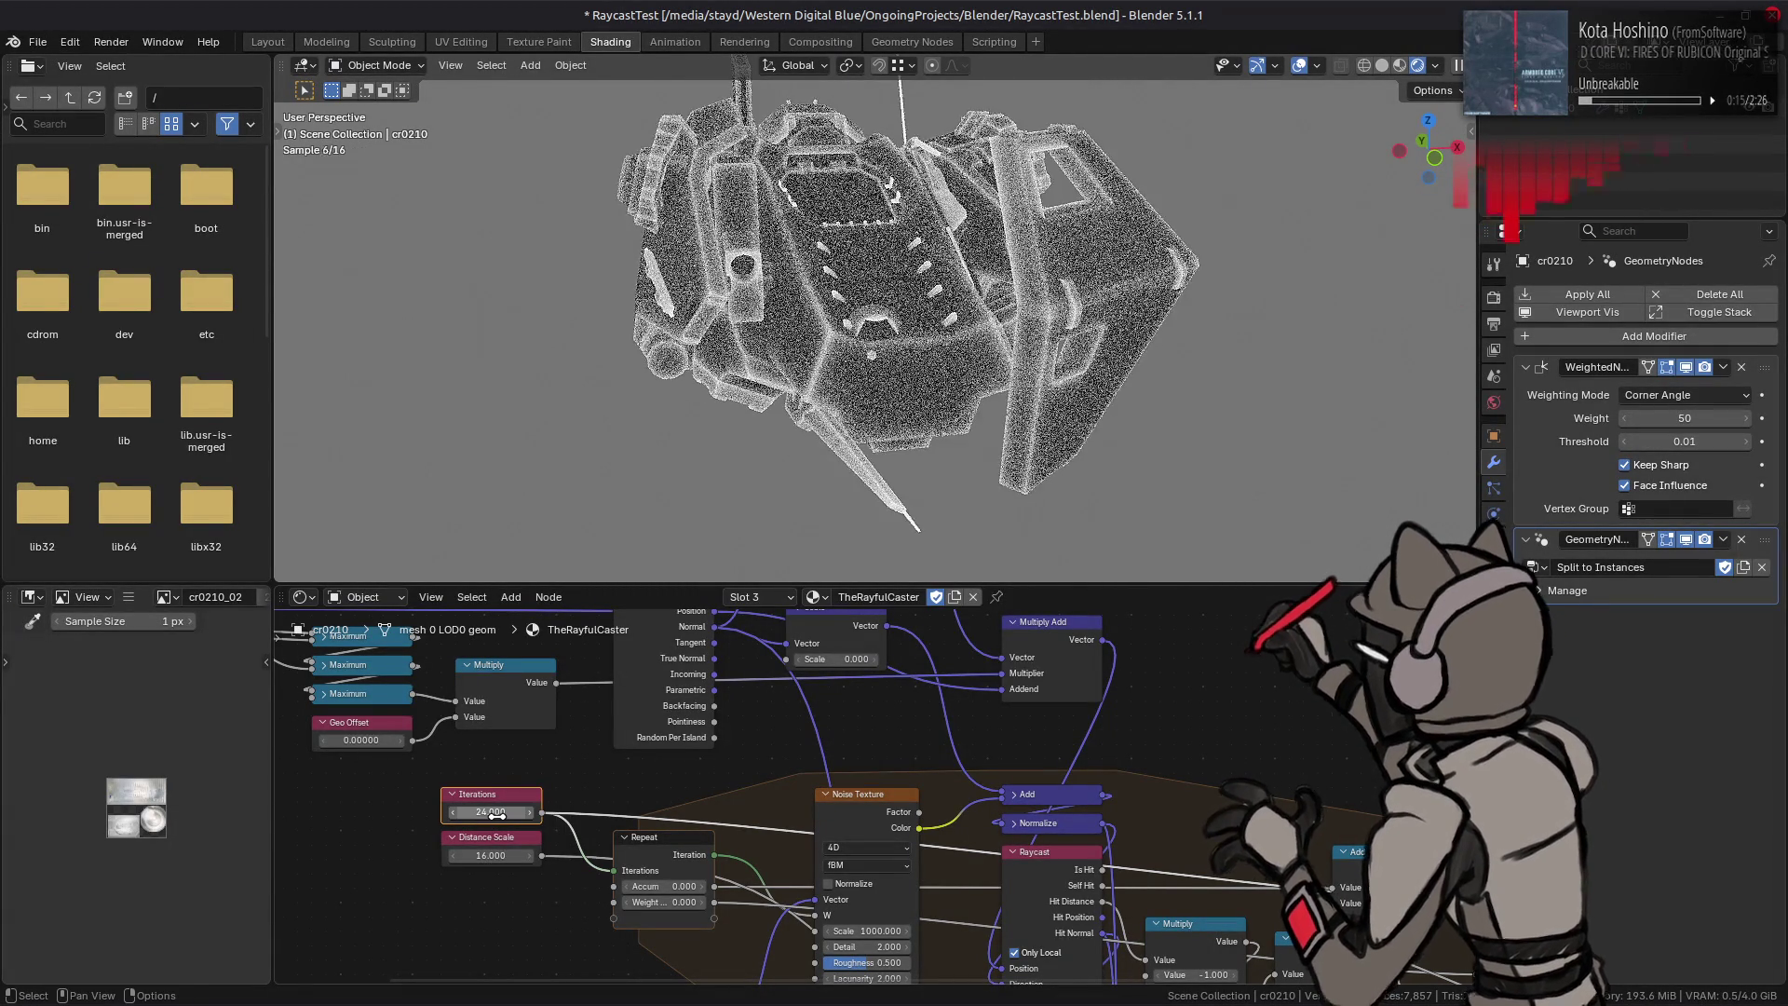
Step: Try Iterations at 16 and several more counts, settling on 24
{"action": "mouse_move", "coordinate": [1101, 793]}
{"action": "middle_mouse_down"}
{"action": "mouse_move", "coordinate": [815, 785]}
{"action": "mouse_move", "coordinate": [983, 755]}
{"action": "middle_mouse_up"}
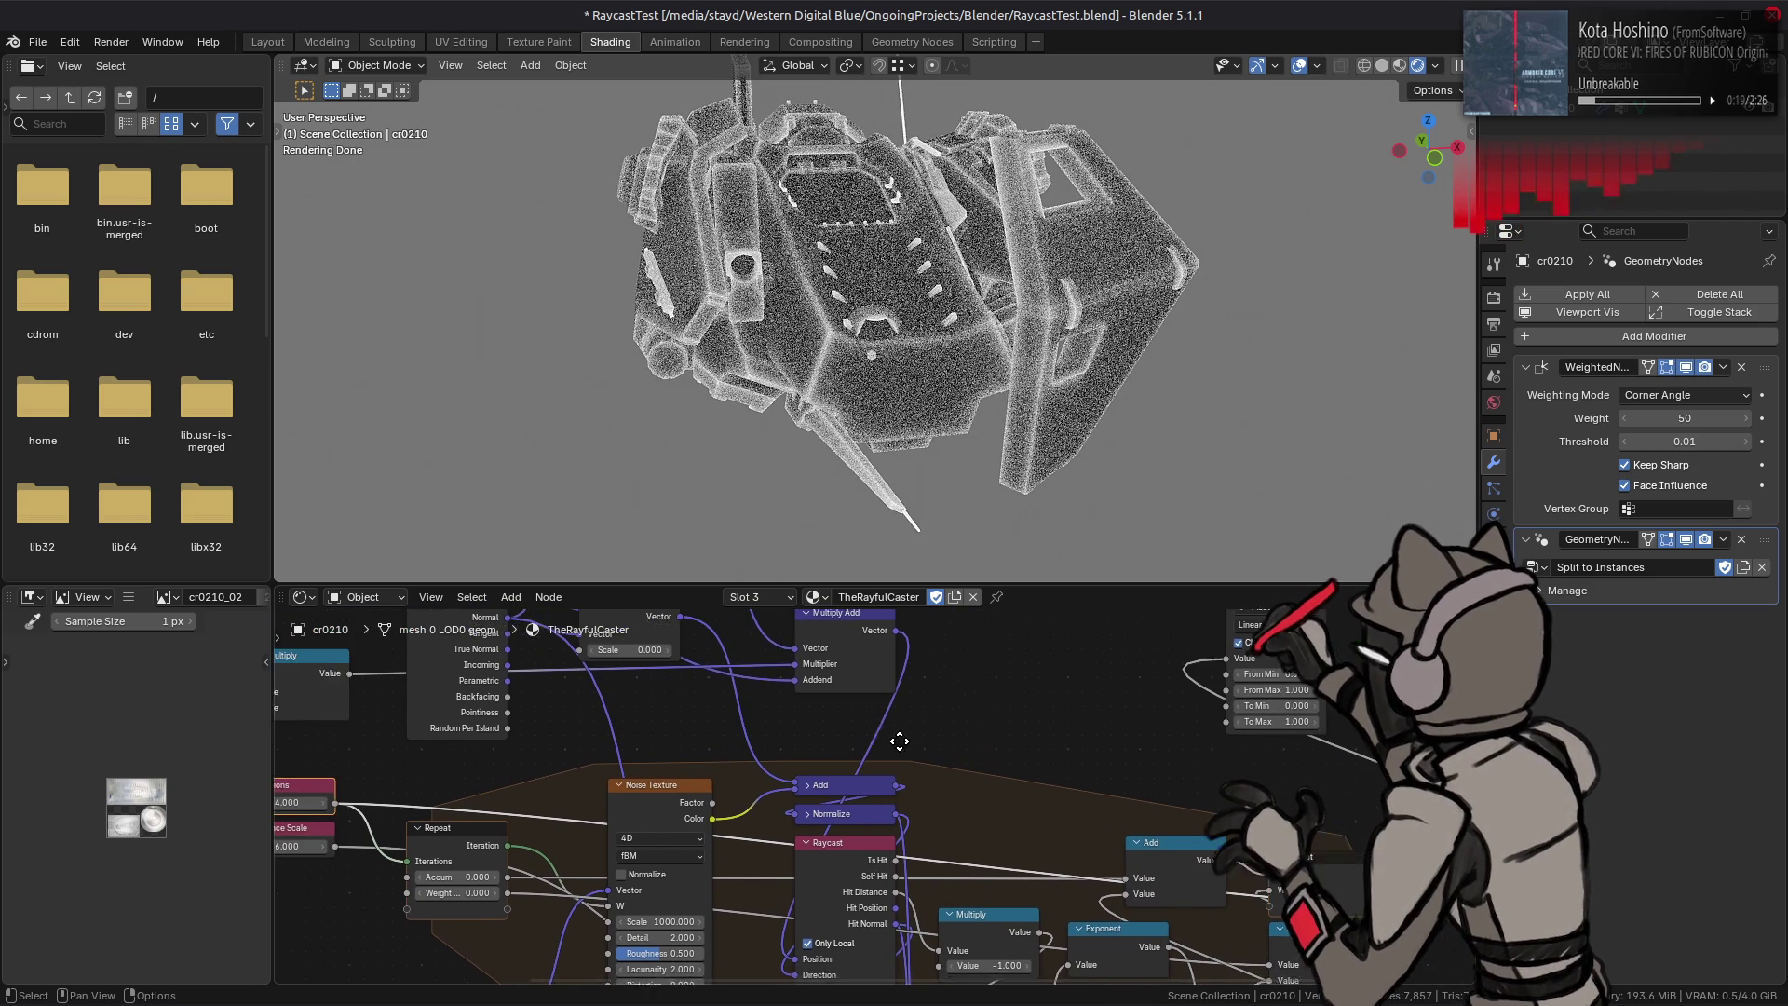
{"action": "left_click", "coordinate": [362, 808]}
{"action": "type", "text": "16"}
{"action": "key", "text": "Return"}
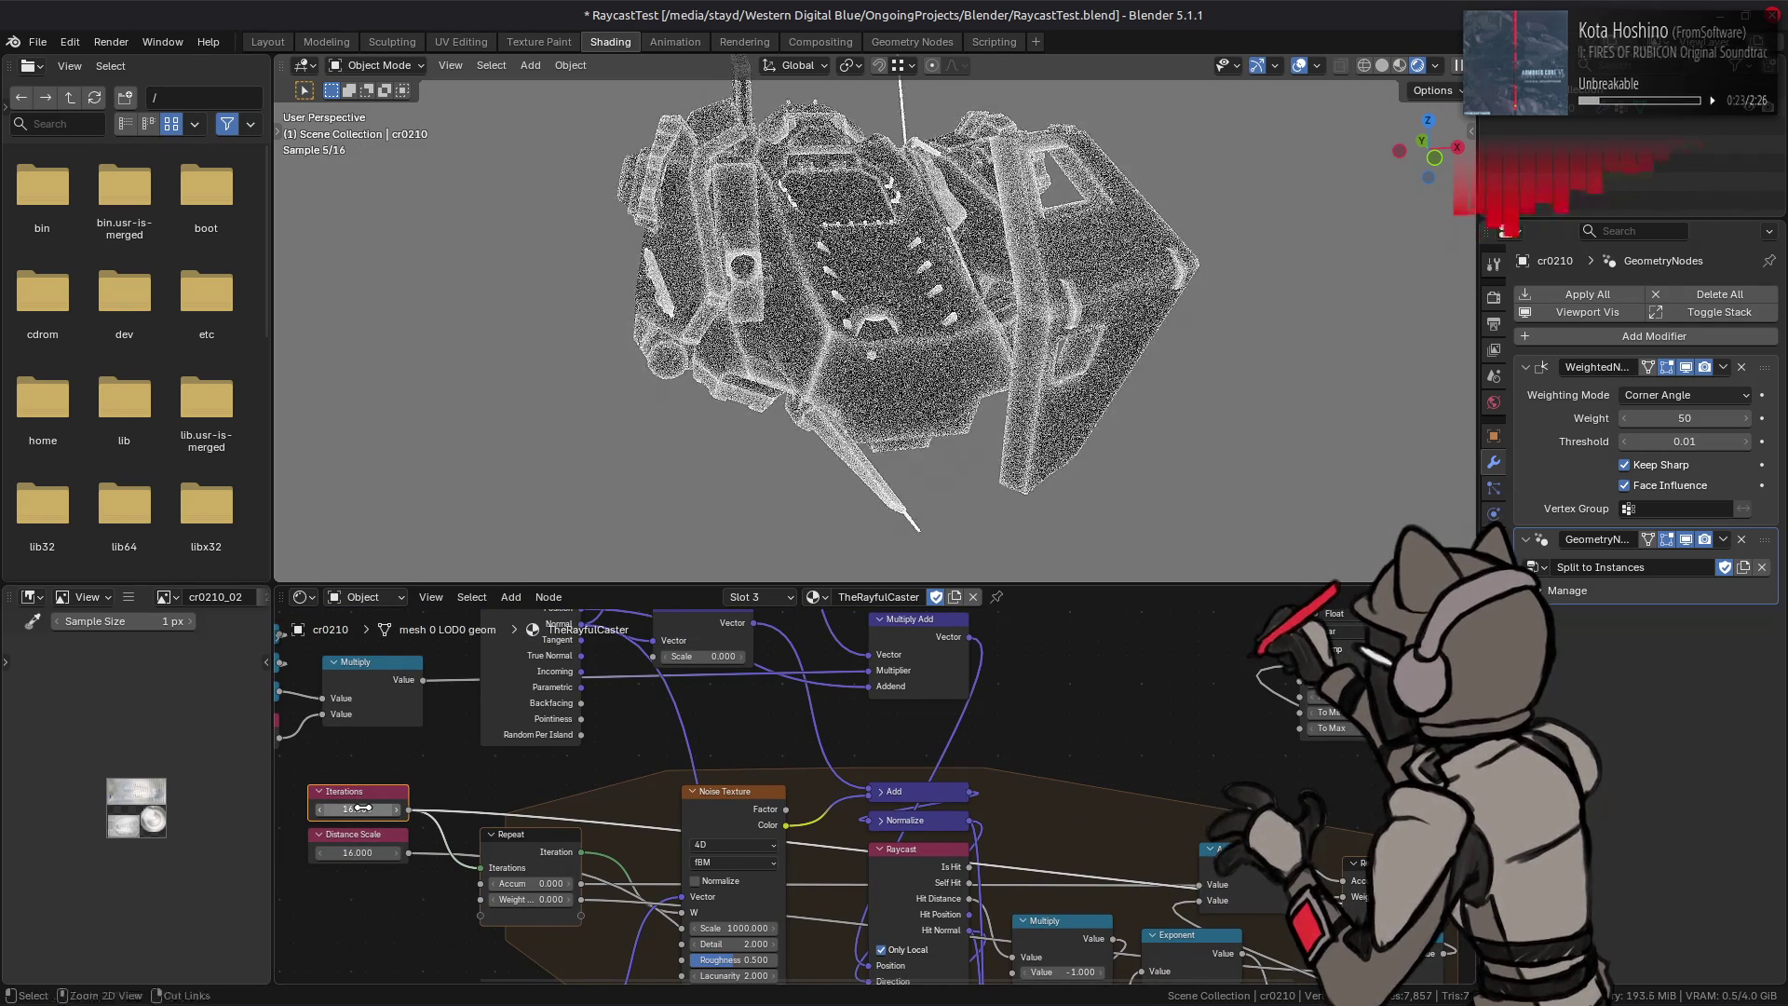
{"action": "left_click", "coordinate": [366, 809]}
{"action": "key", "text": "Return"}
{"action": "left_click", "coordinate": [367, 810]}
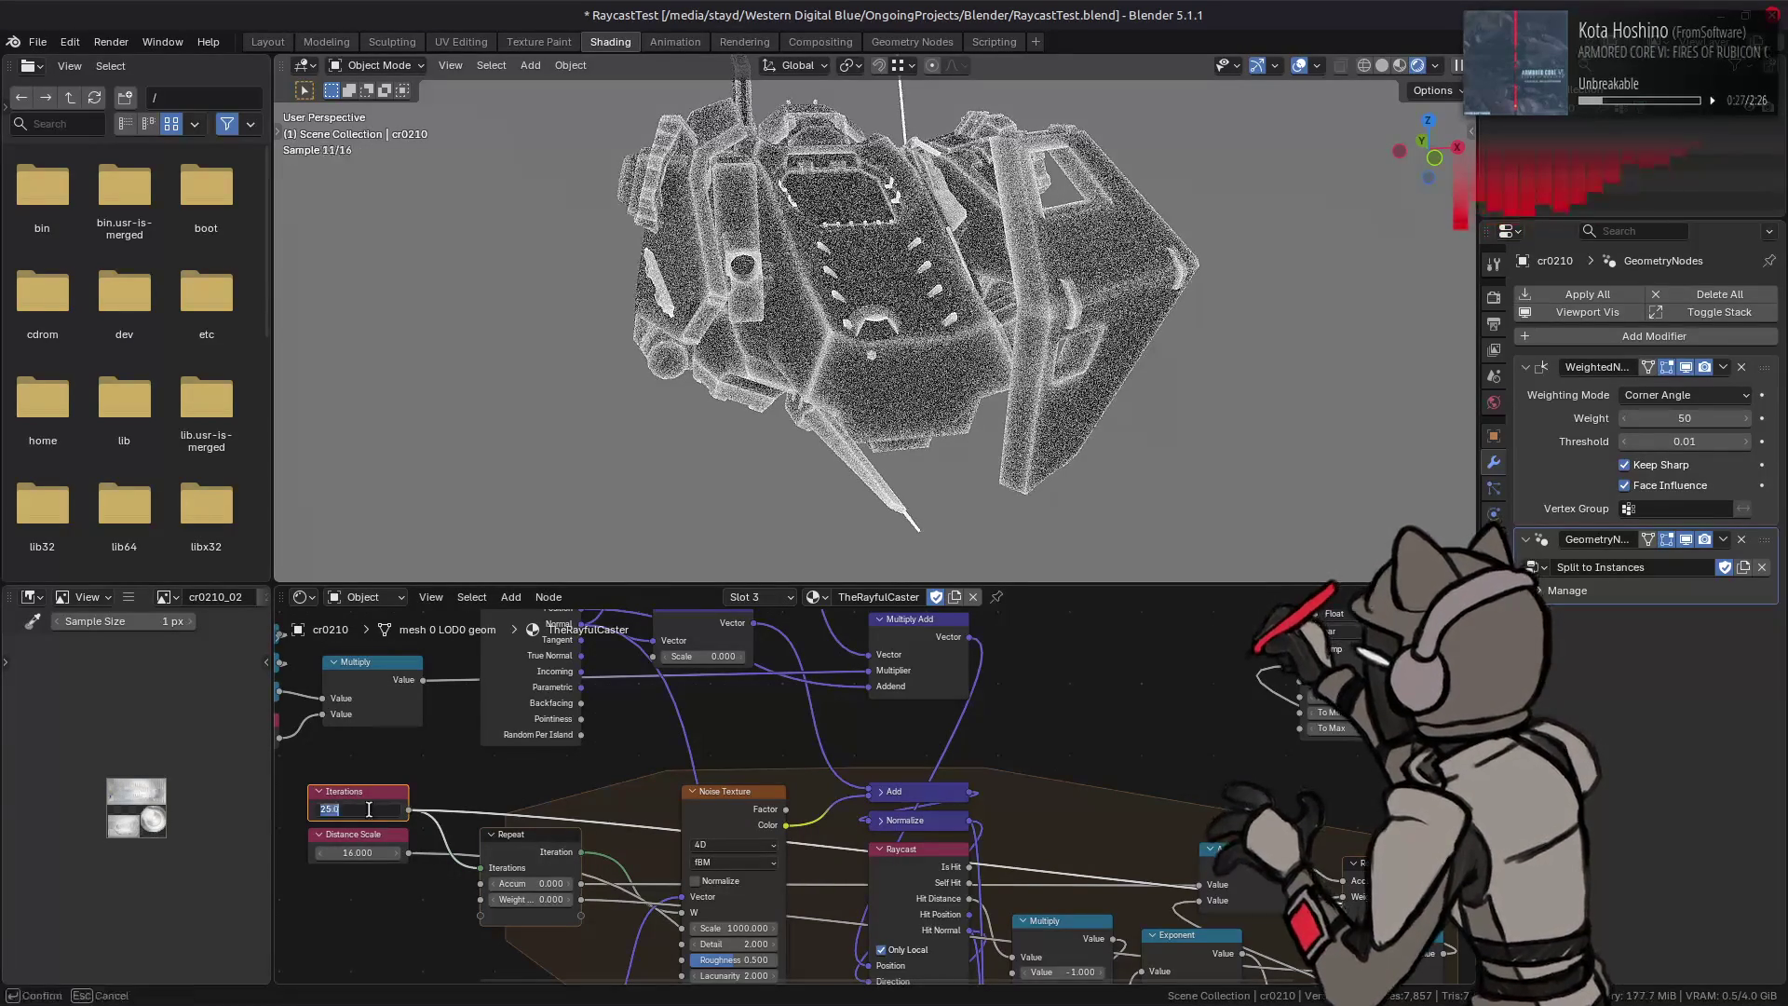
{"action": "type", "text": "3"}
{"action": "key", "text": "Return"}
{"action": "left_click", "coordinate": [368, 809]}
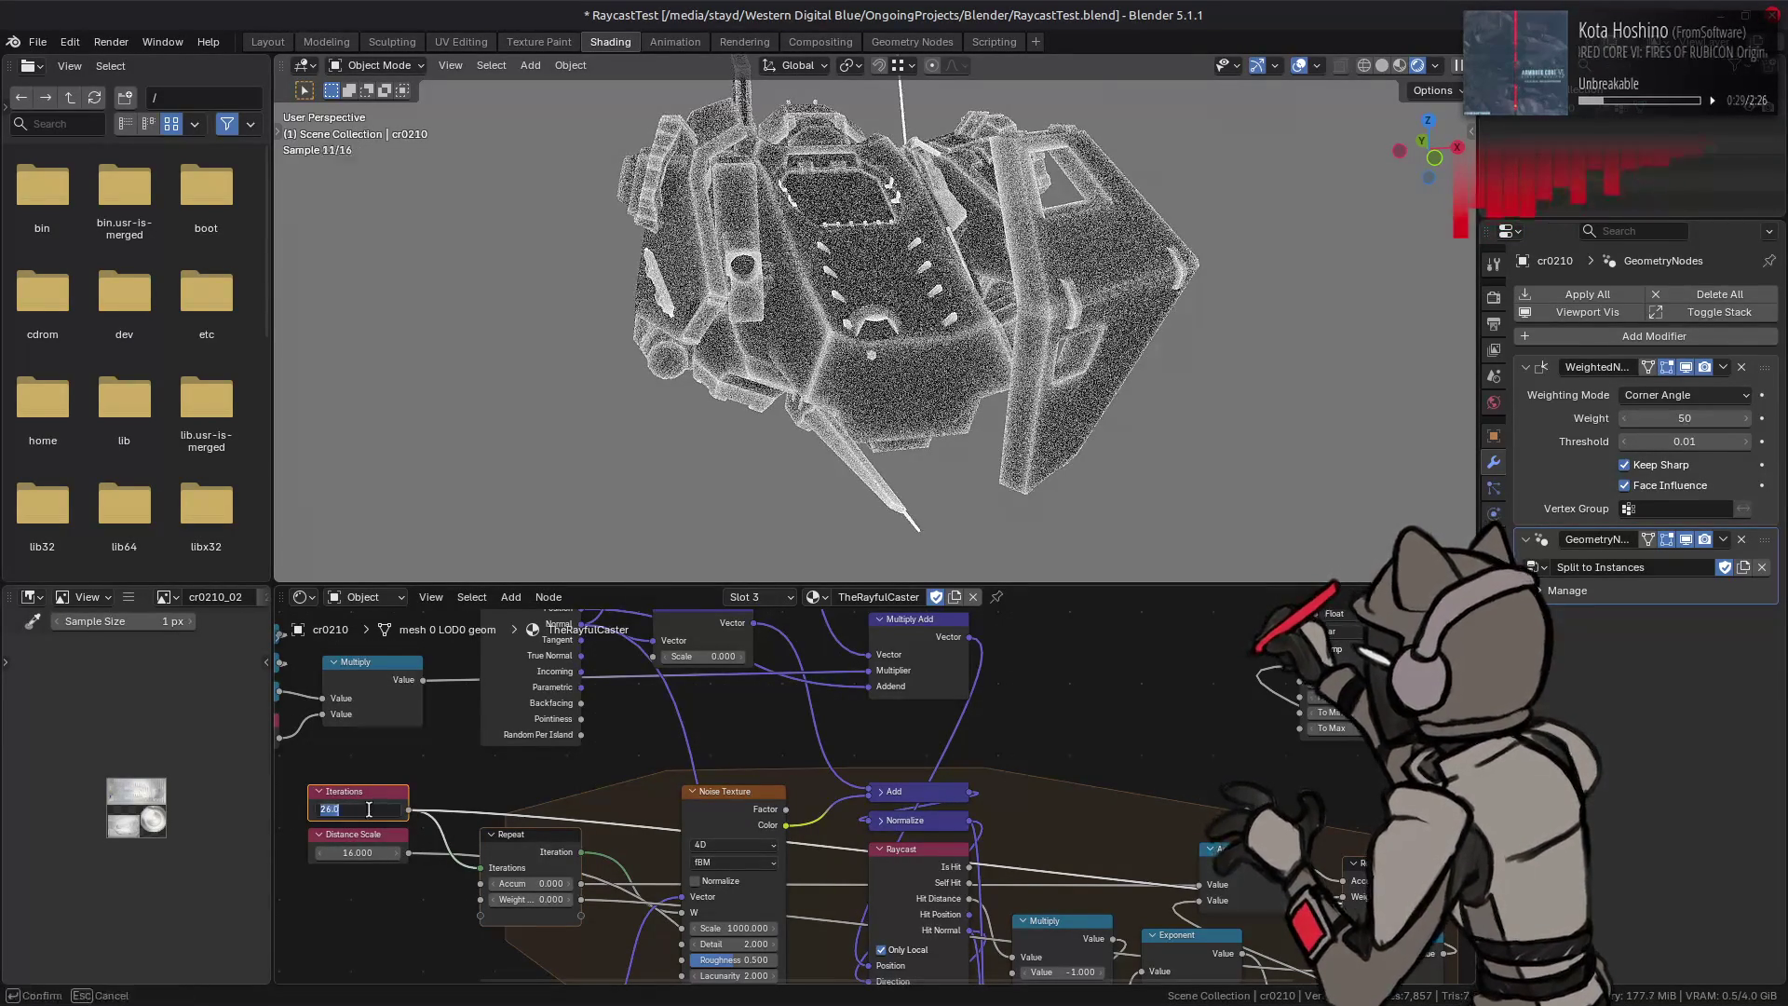
{"action": "key", "text": "Return"}
{"action": "left_click", "coordinate": [366, 809]}
{"action": "type", "text": "28"}
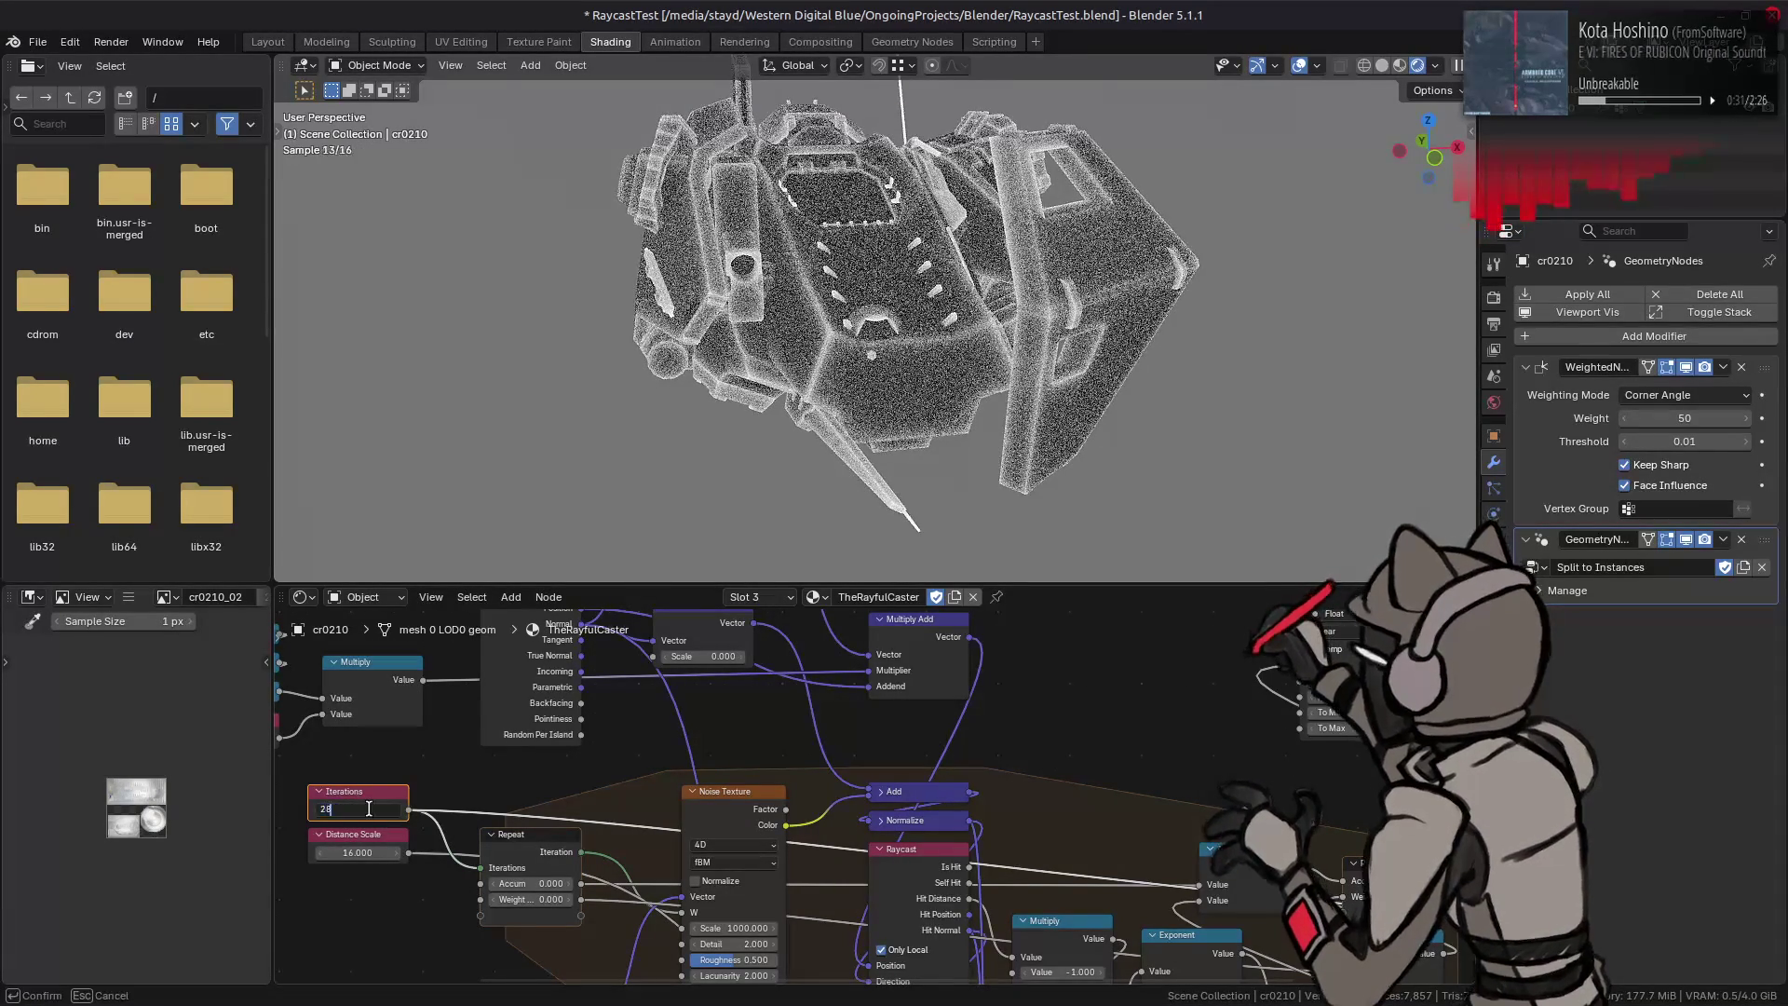
{"action": "key", "text": "Return"}
{"action": "left_click", "coordinate": [368, 809]}
{"action": "type", "text": "24"}
{"action": "key", "text": "Return"}
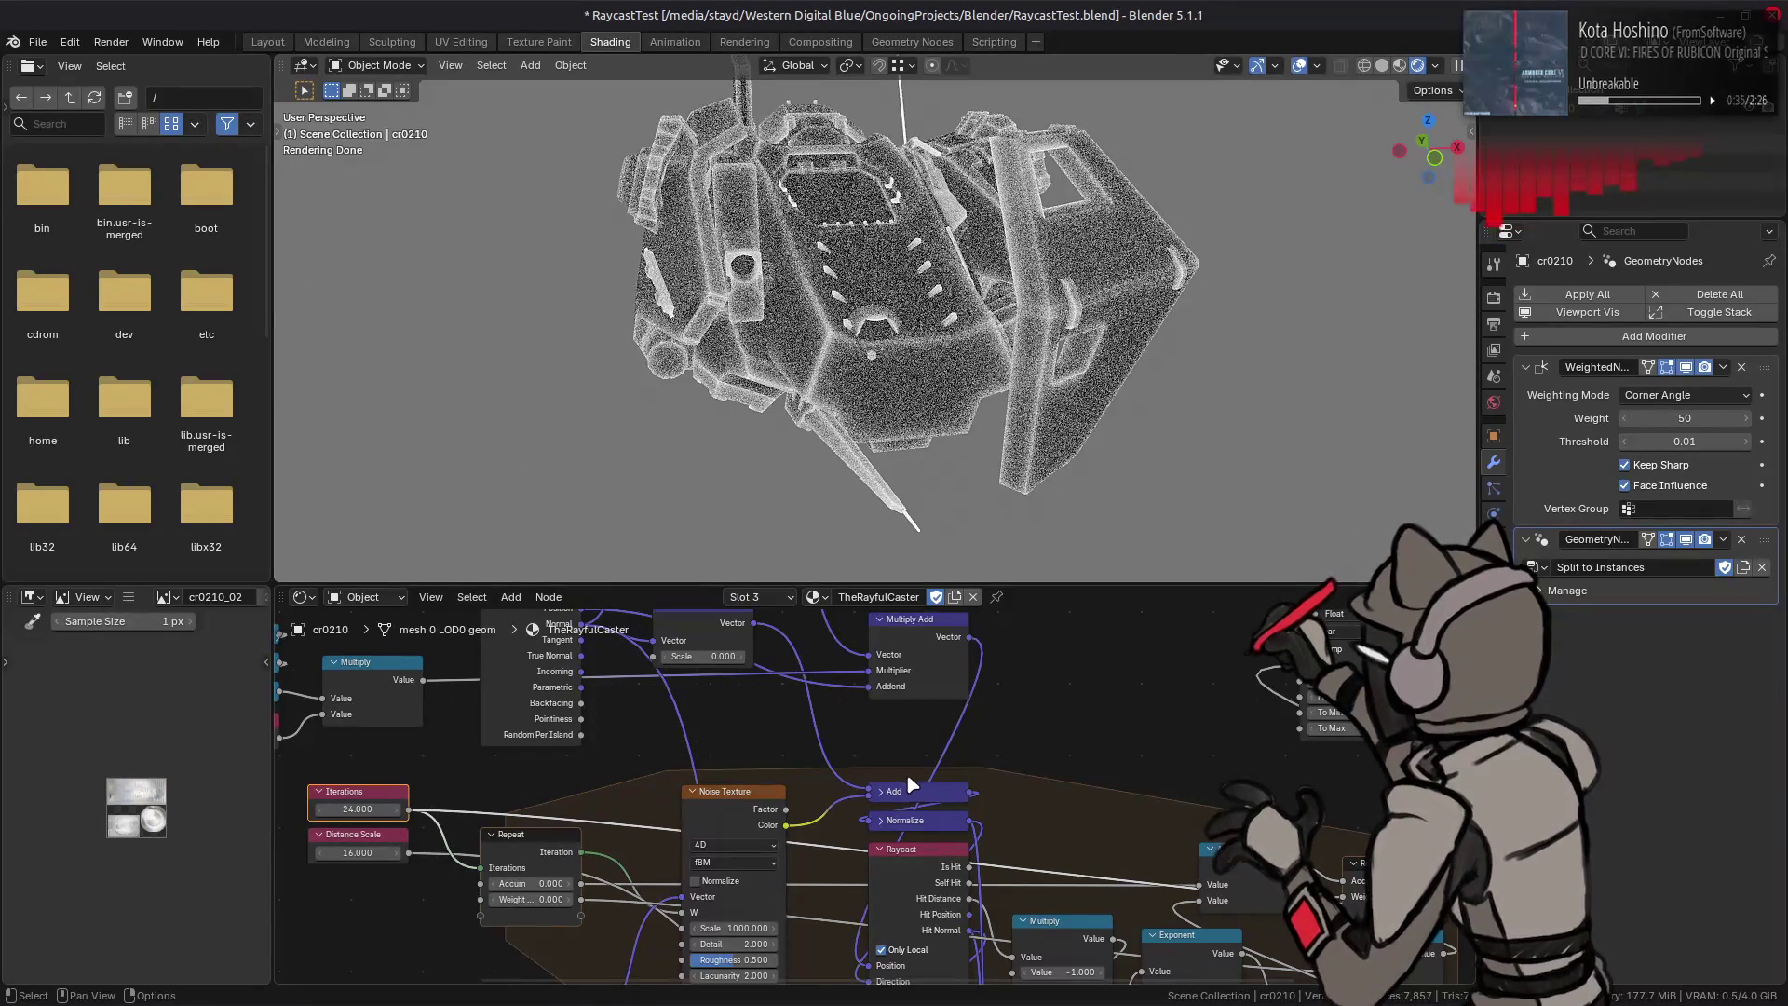
{"action": "middle_click_drag", "start_coordinate": [973, 771], "coordinate": [796, 632]}
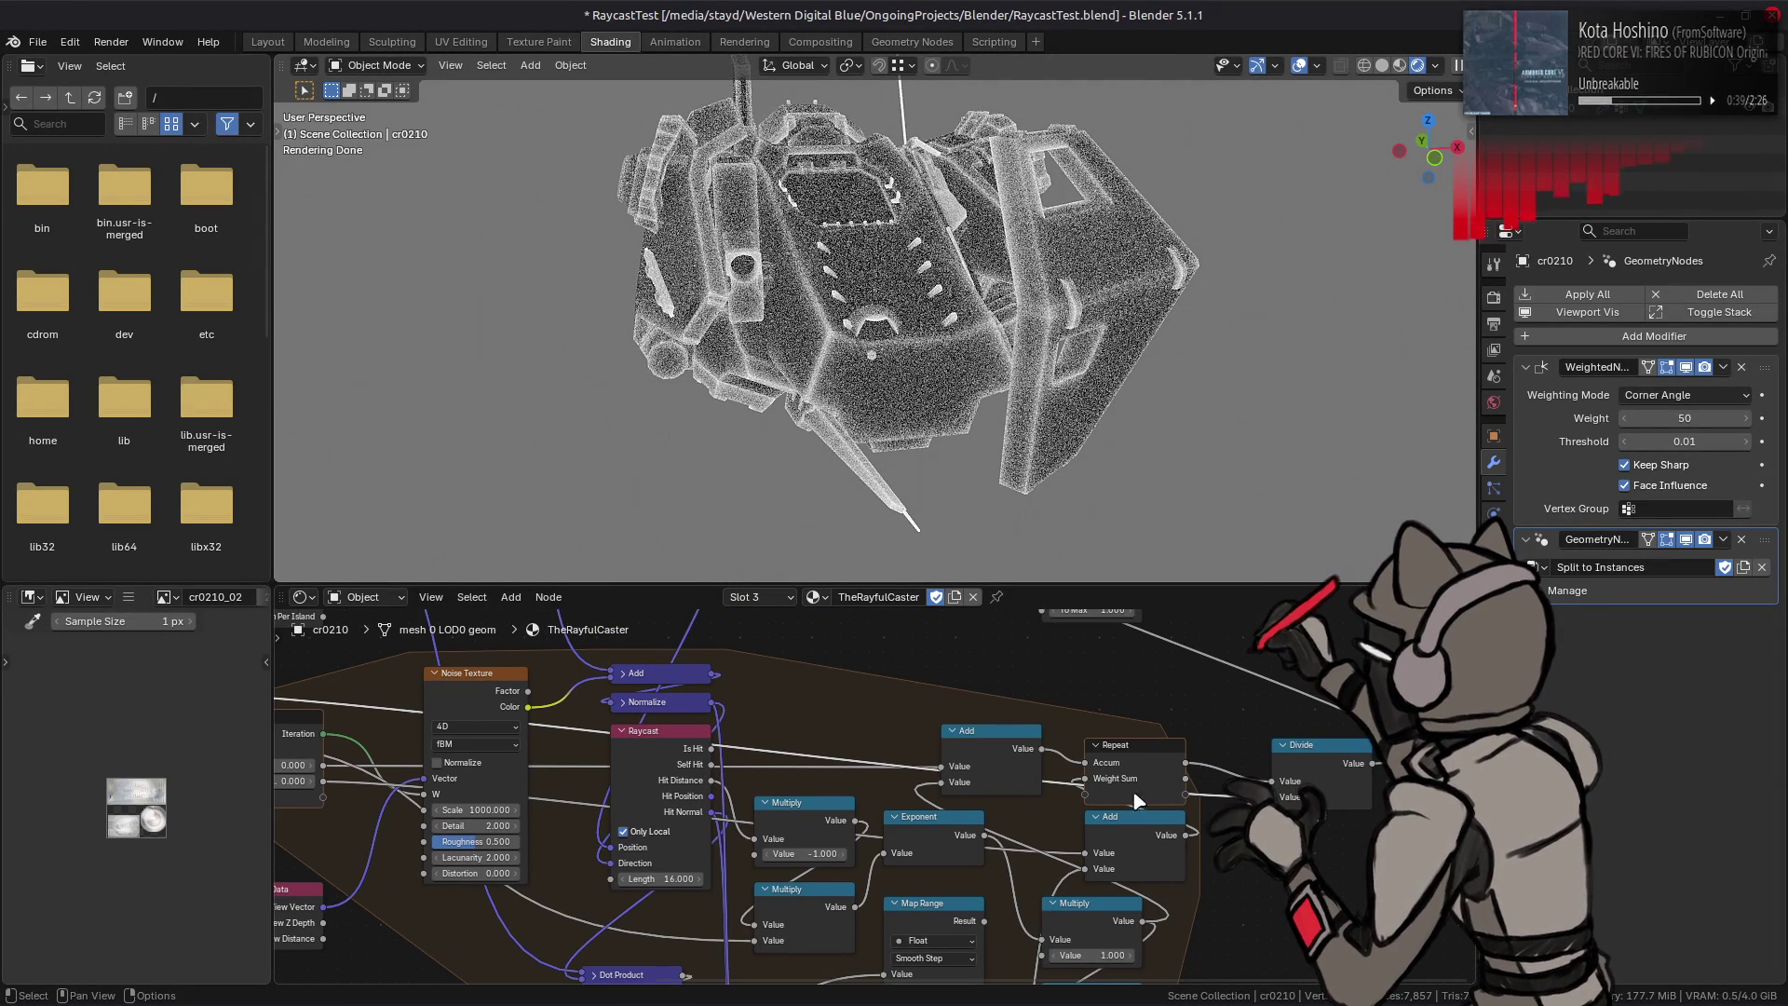
{"action": "middle_click_drag", "start_coordinate": [1184, 785], "coordinate": [1138, 841]}
{"action": "mouse_move", "coordinate": [1139, 835]}
{"action": "left_mouse_down"}
{"action": "mouse_move", "coordinate": [1232, 863]}
{"action": "mouse_move", "coordinate": [1230, 839]}
{"action": "left_mouse_up"}
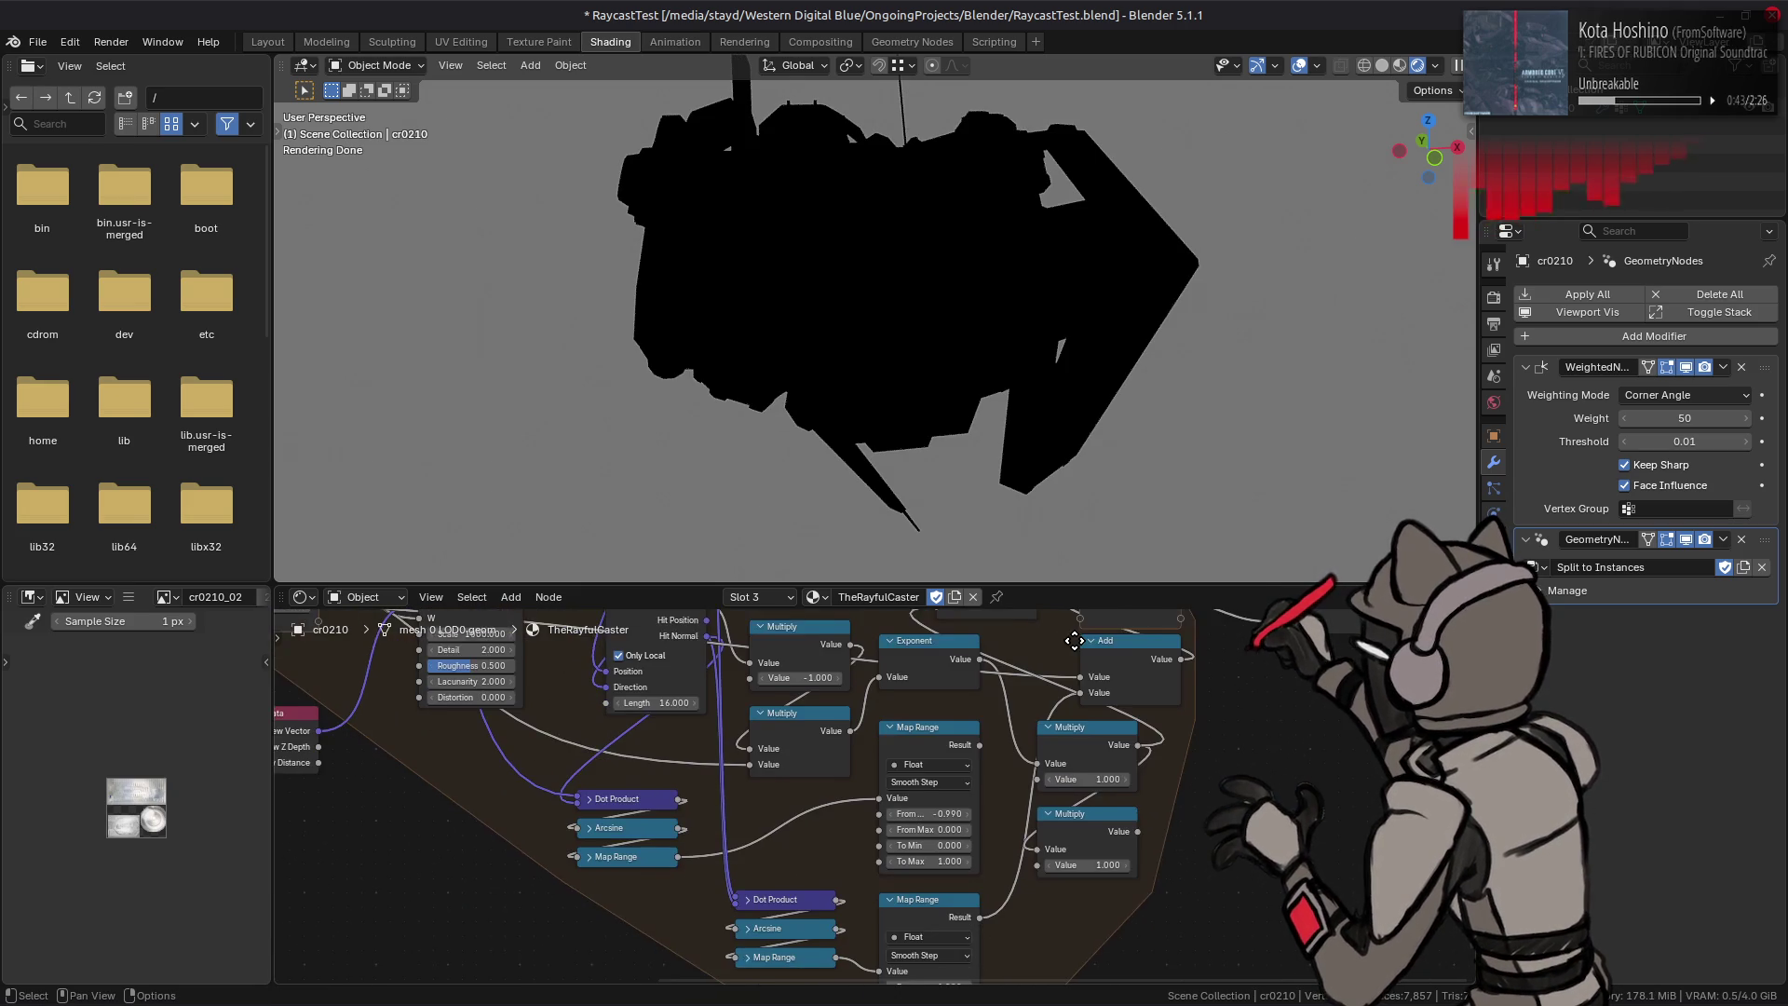
{"action": "middle_click_drag", "start_coordinate": [1035, 883], "coordinate": [1103, 958]}
{"action": "mouse_move", "coordinate": [1143, 808]}
{"action": "middle_mouse_down"}
{"action": "mouse_move", "coordinate": [1110, 864]}
{"action": "mouse_move", "coordinate": [1070, 748]}
{"action": "middle_mouse_up"}
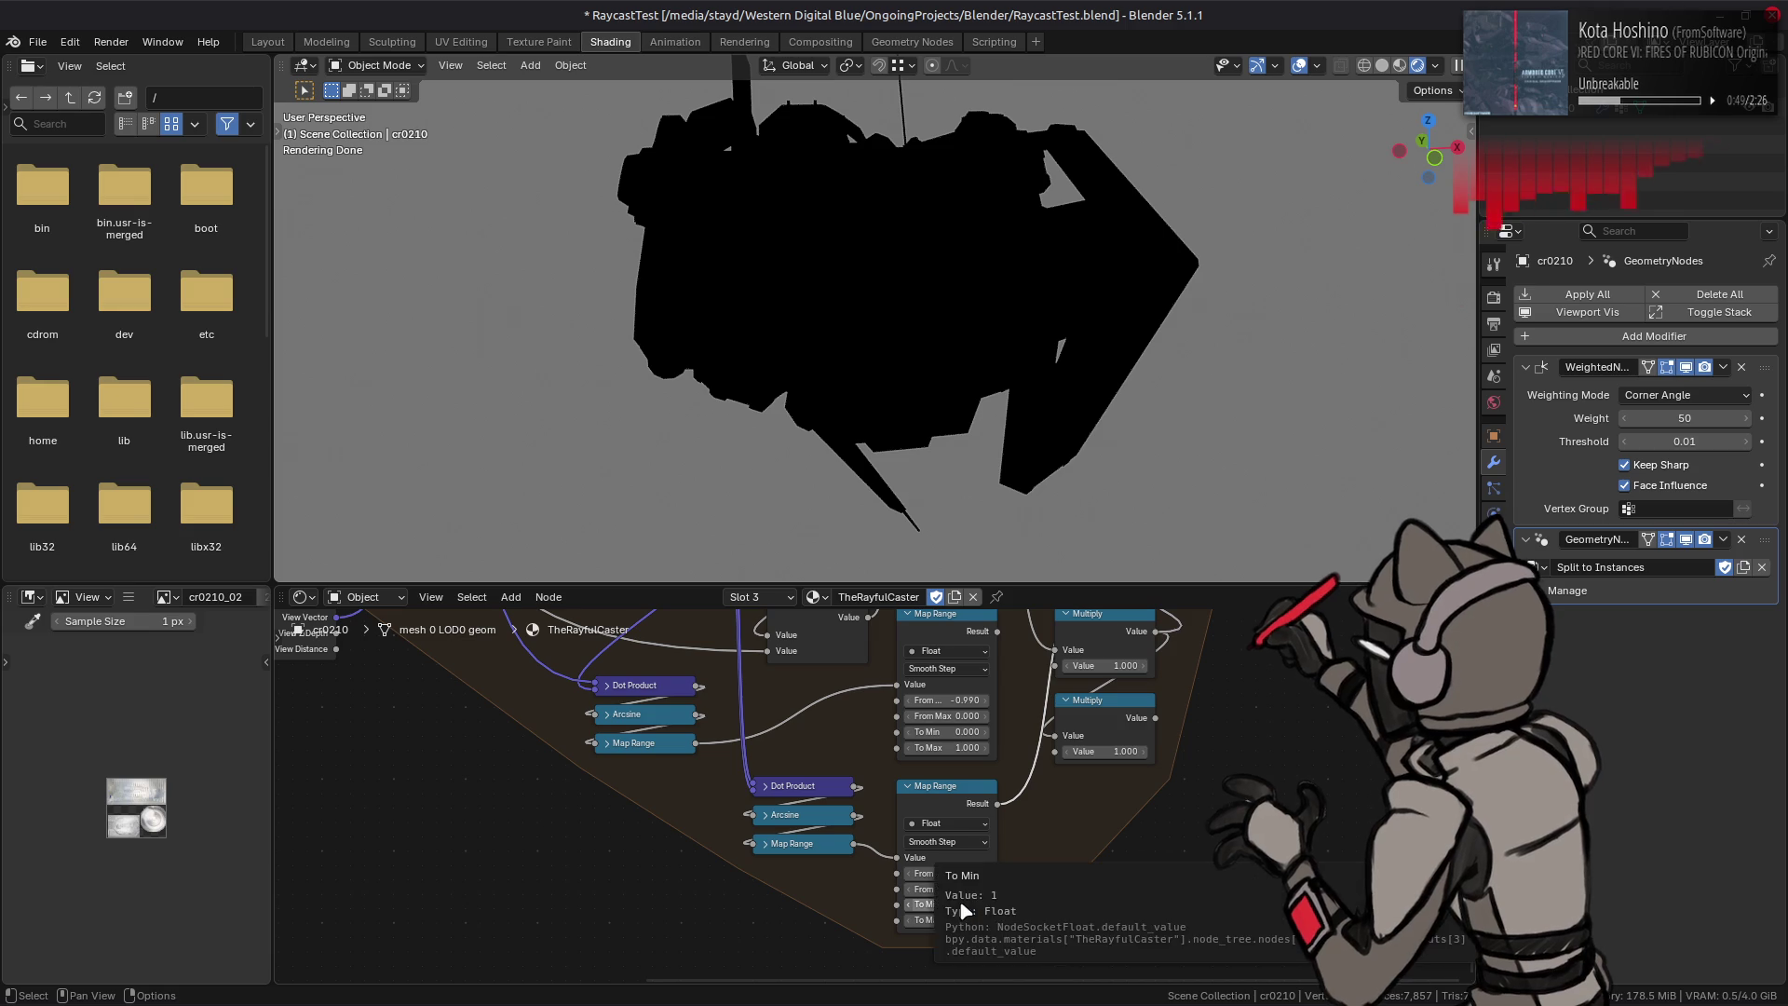
{"action": "middle_click_drag", "start_coordinate": [963, 919], "coordinate": [912, 964]}
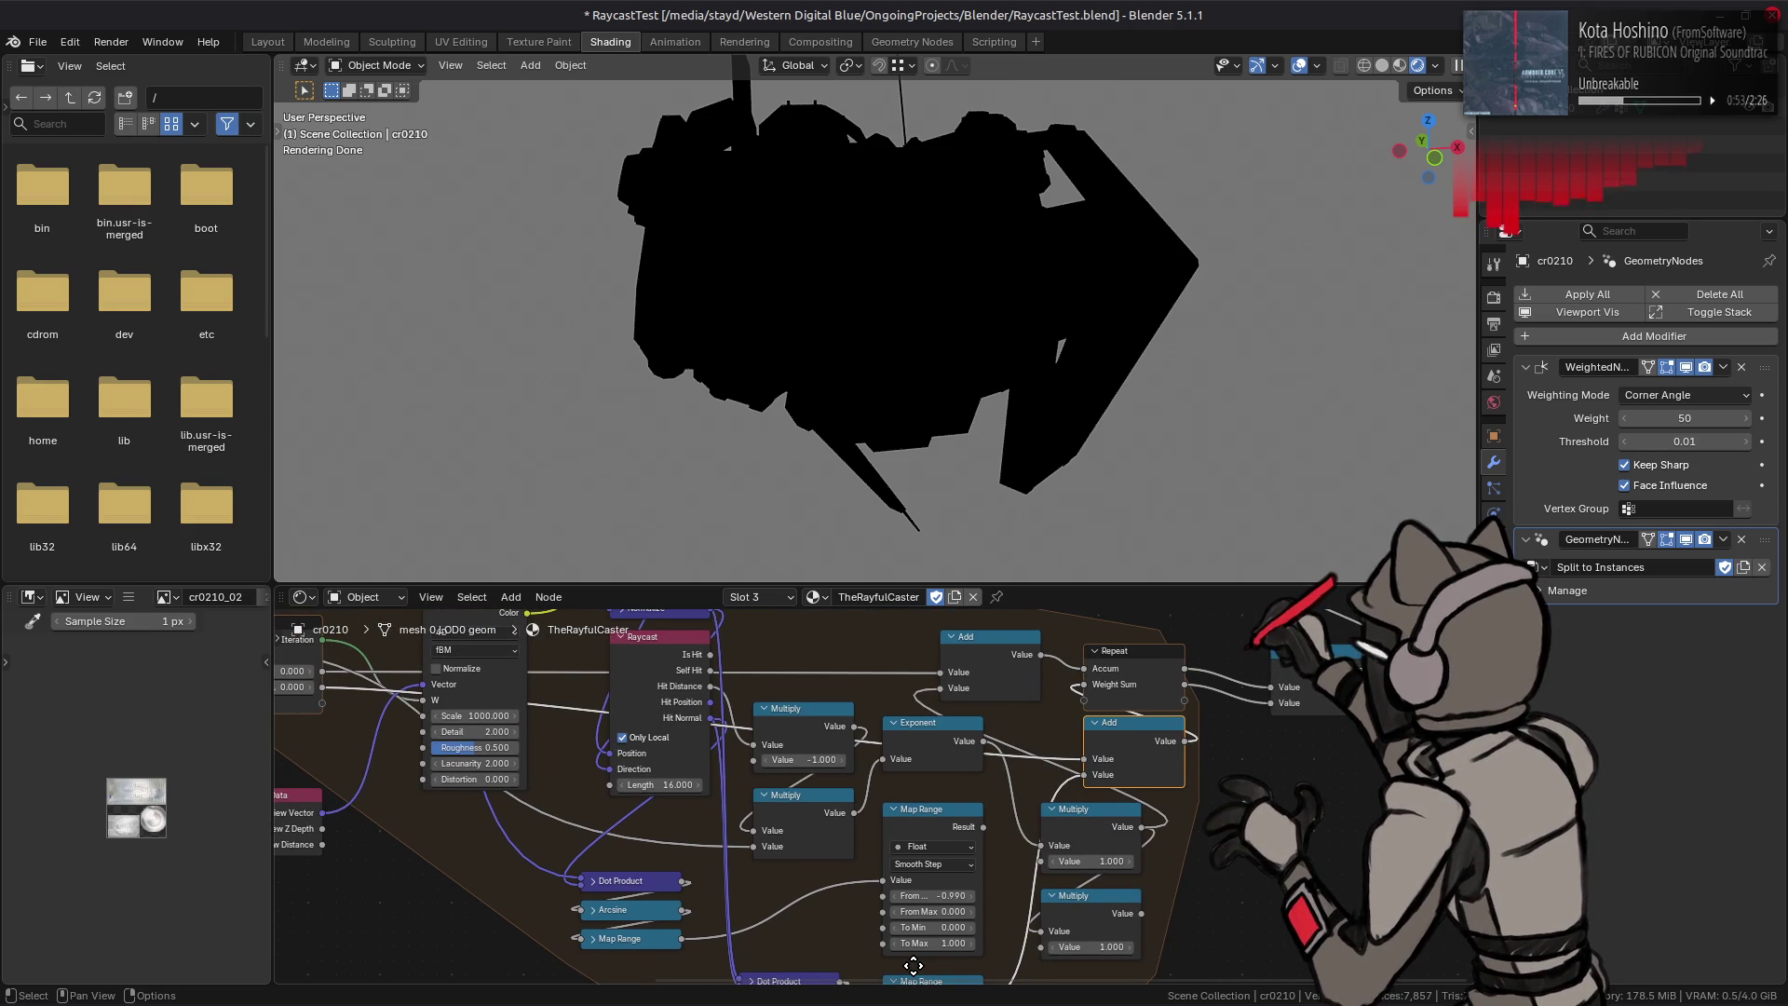
{"action": "left_click", "coordinate": [924, 787]}
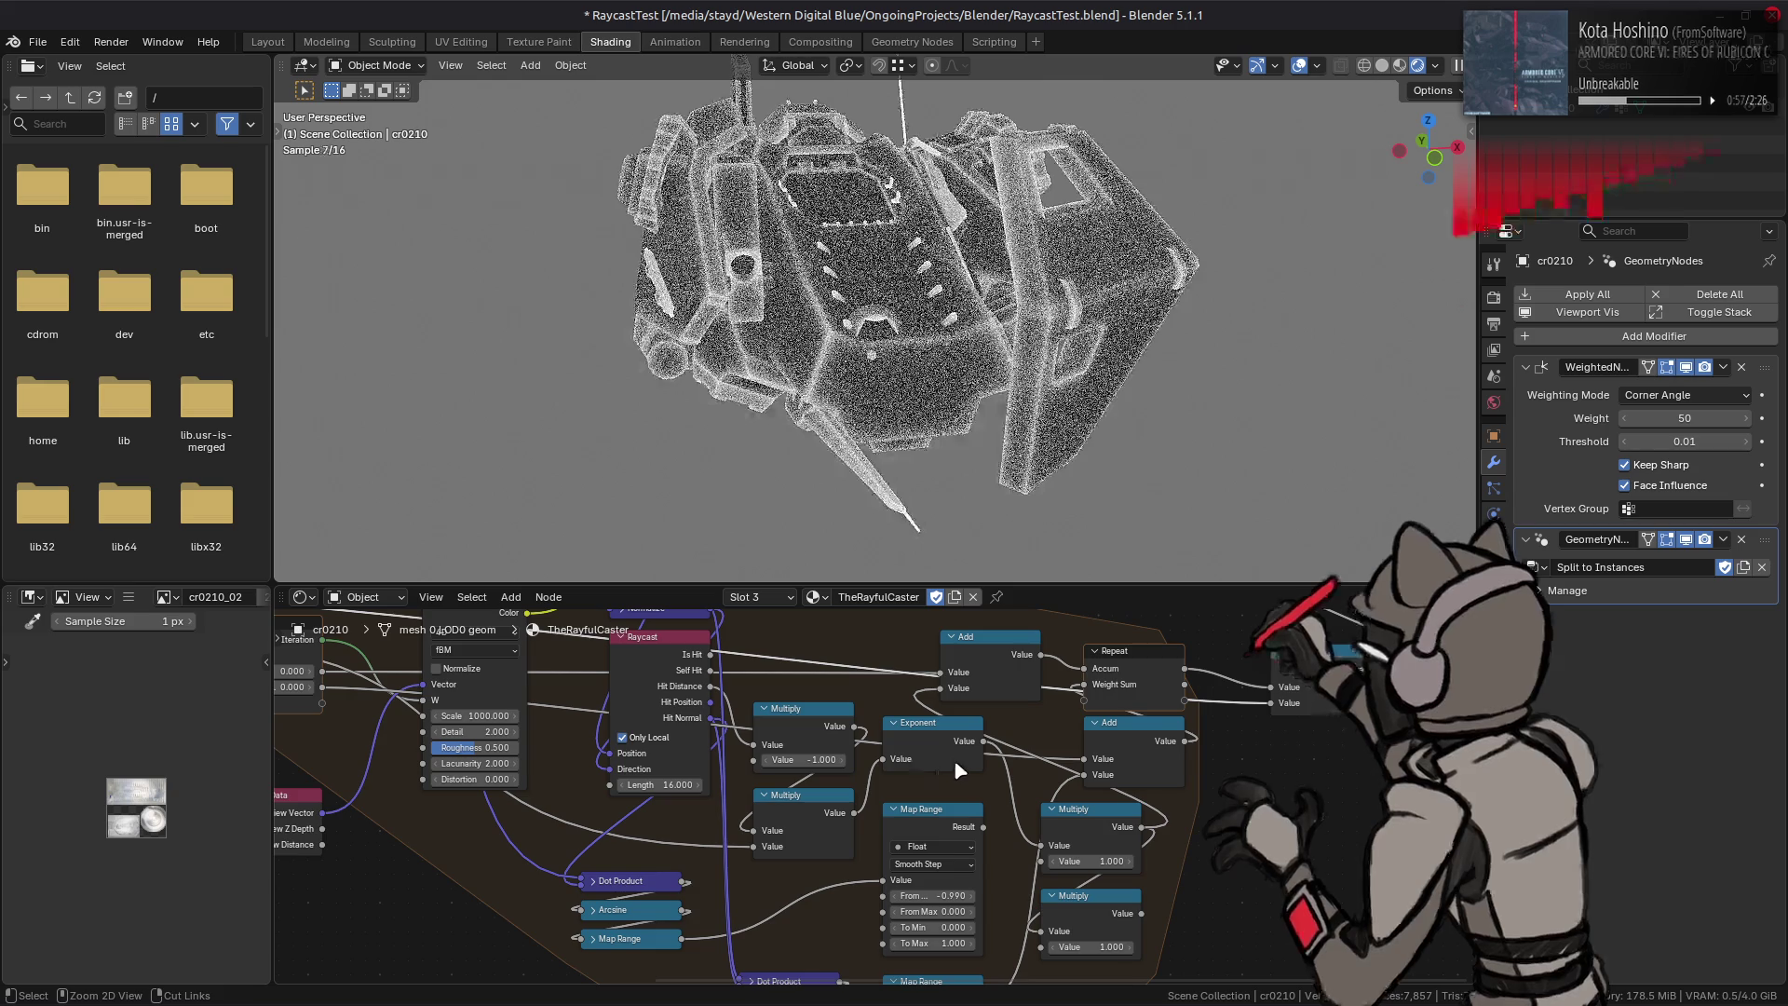
{"action": "mouse_move", "coordinate": [921, 767]}
{"action": "middle_mouse_down"}
{"action": "mouse_move", "coordinate": [904, 803]}
{"action": "mouse_move", "coordinate": [1090, 838]}
{"action": "middle_mouse_up"}
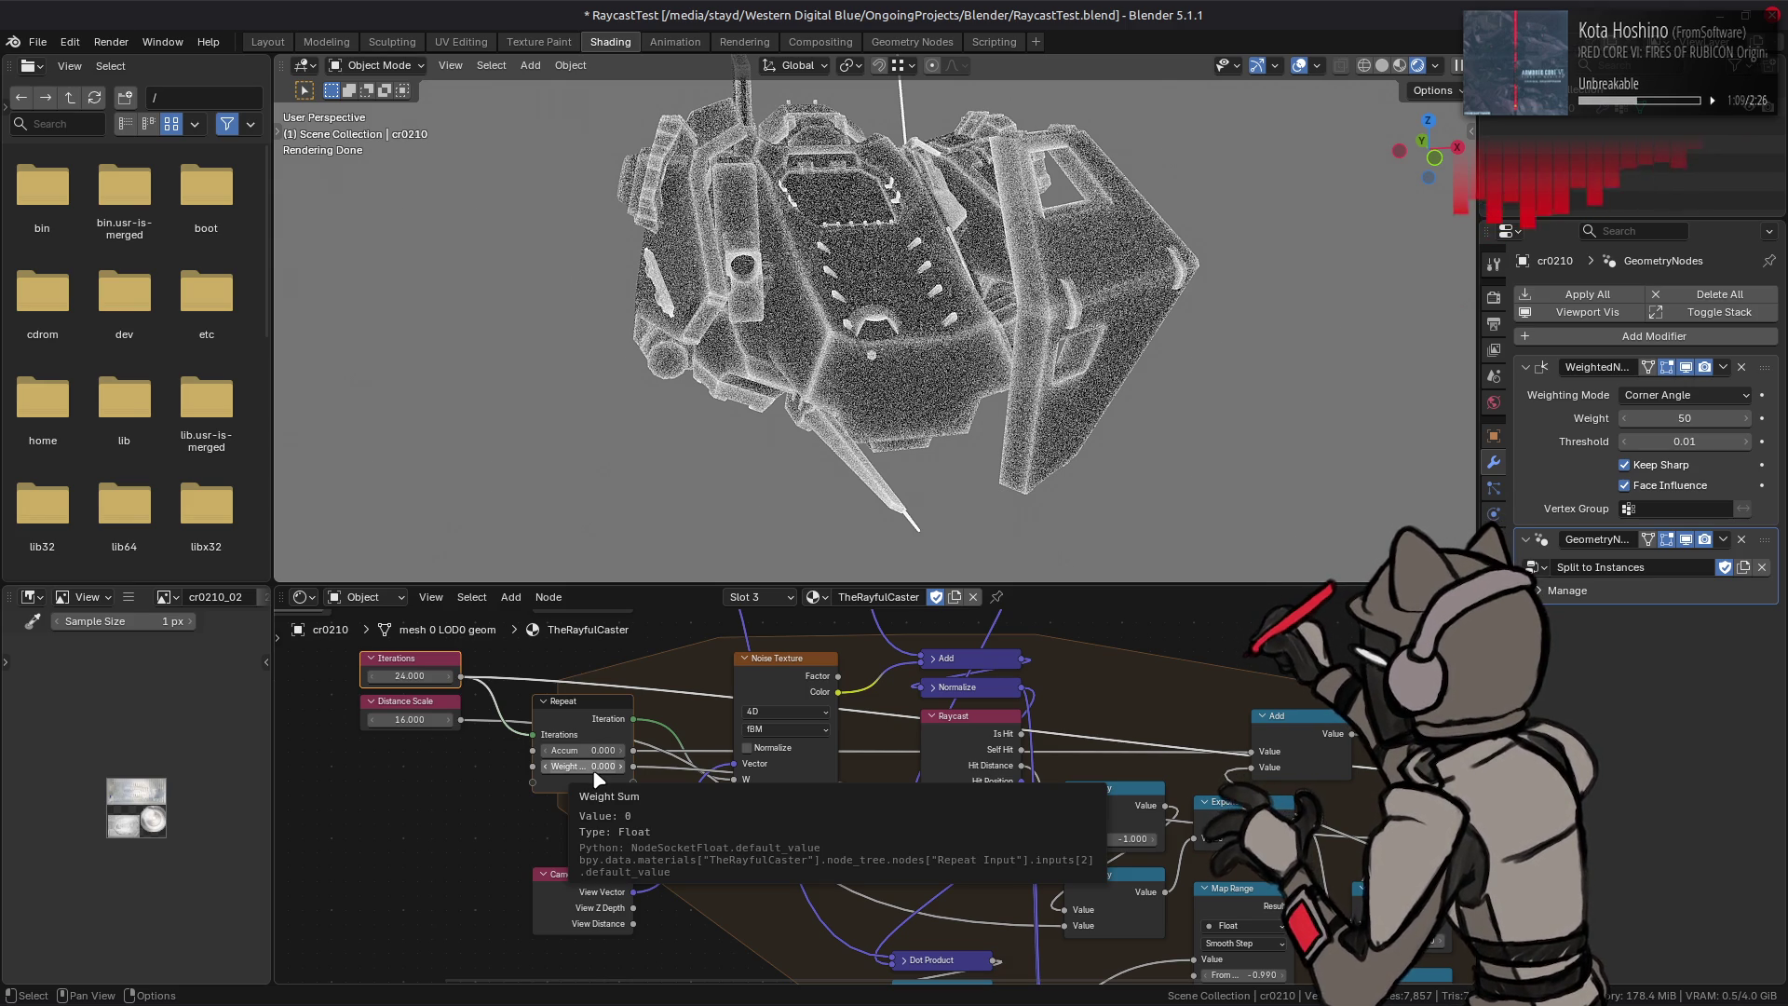
Step: Set the Repeat node's Weight to 0
{"action": "left_click", "coordinate": [593, 770]}
{"action": "type", "text": ".000"}
{"action": "key", "text": "Return"}
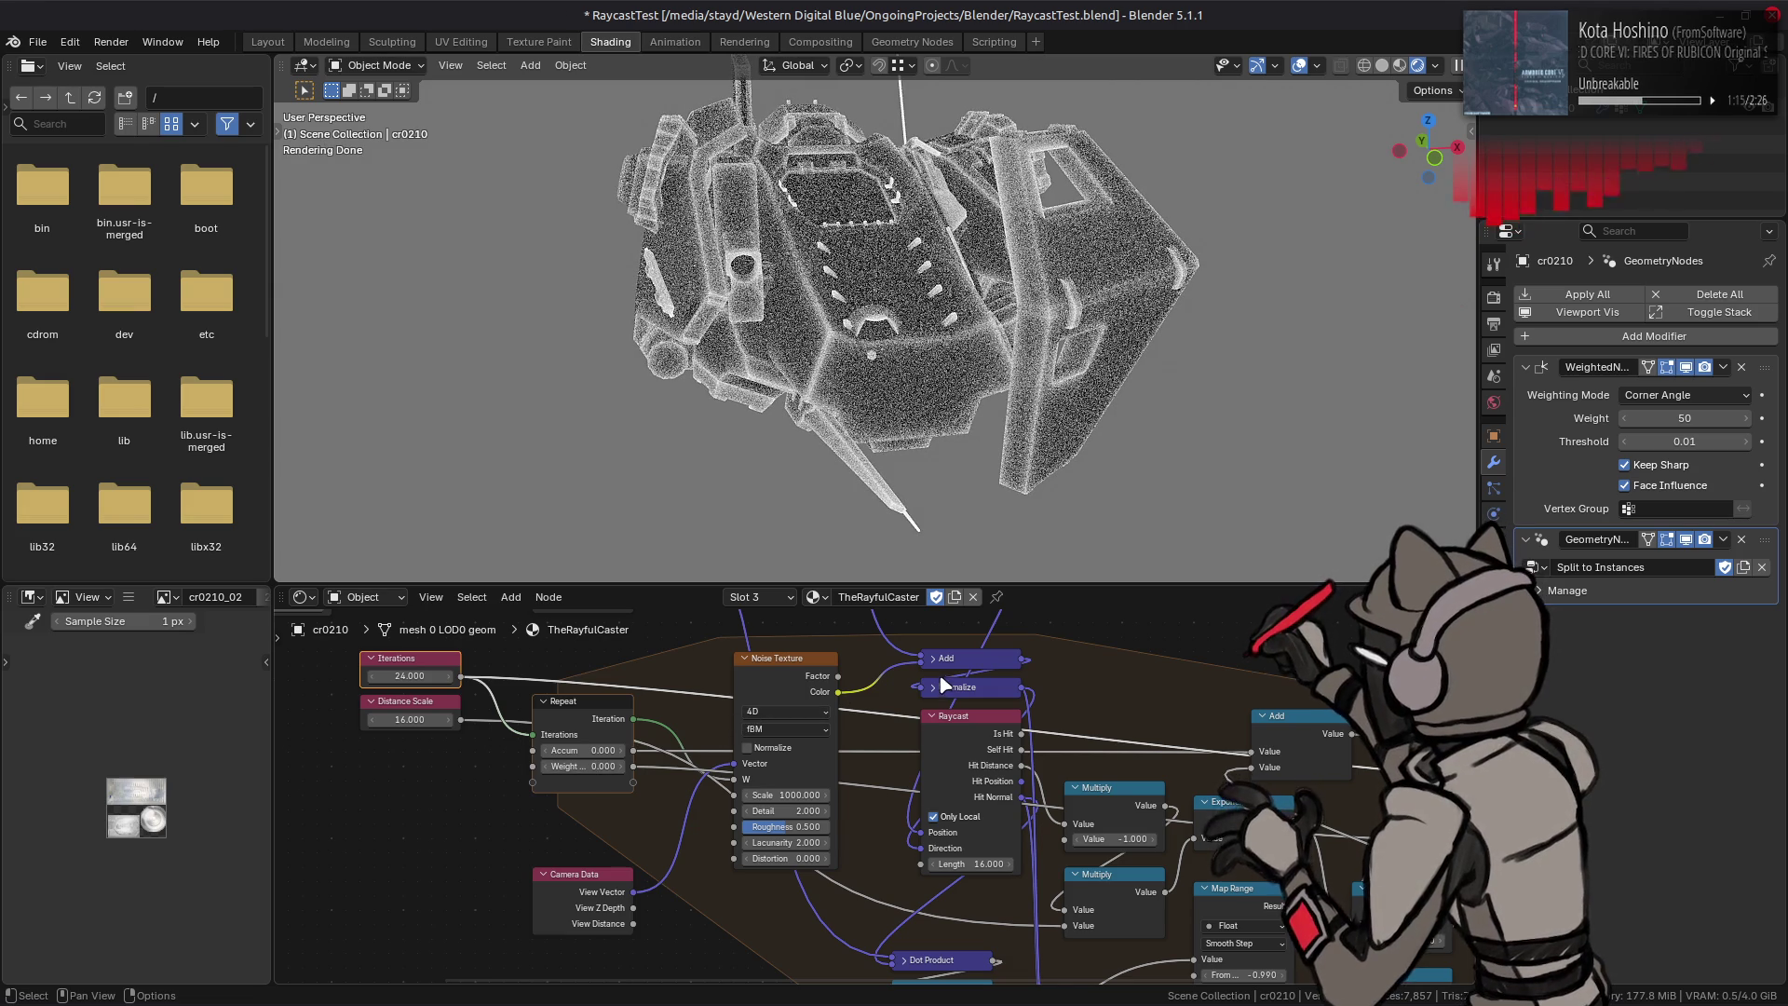
{"action": "middle_click_drag", "start_coordinate": [1468, 761], "coordinate": [1041, 762]}
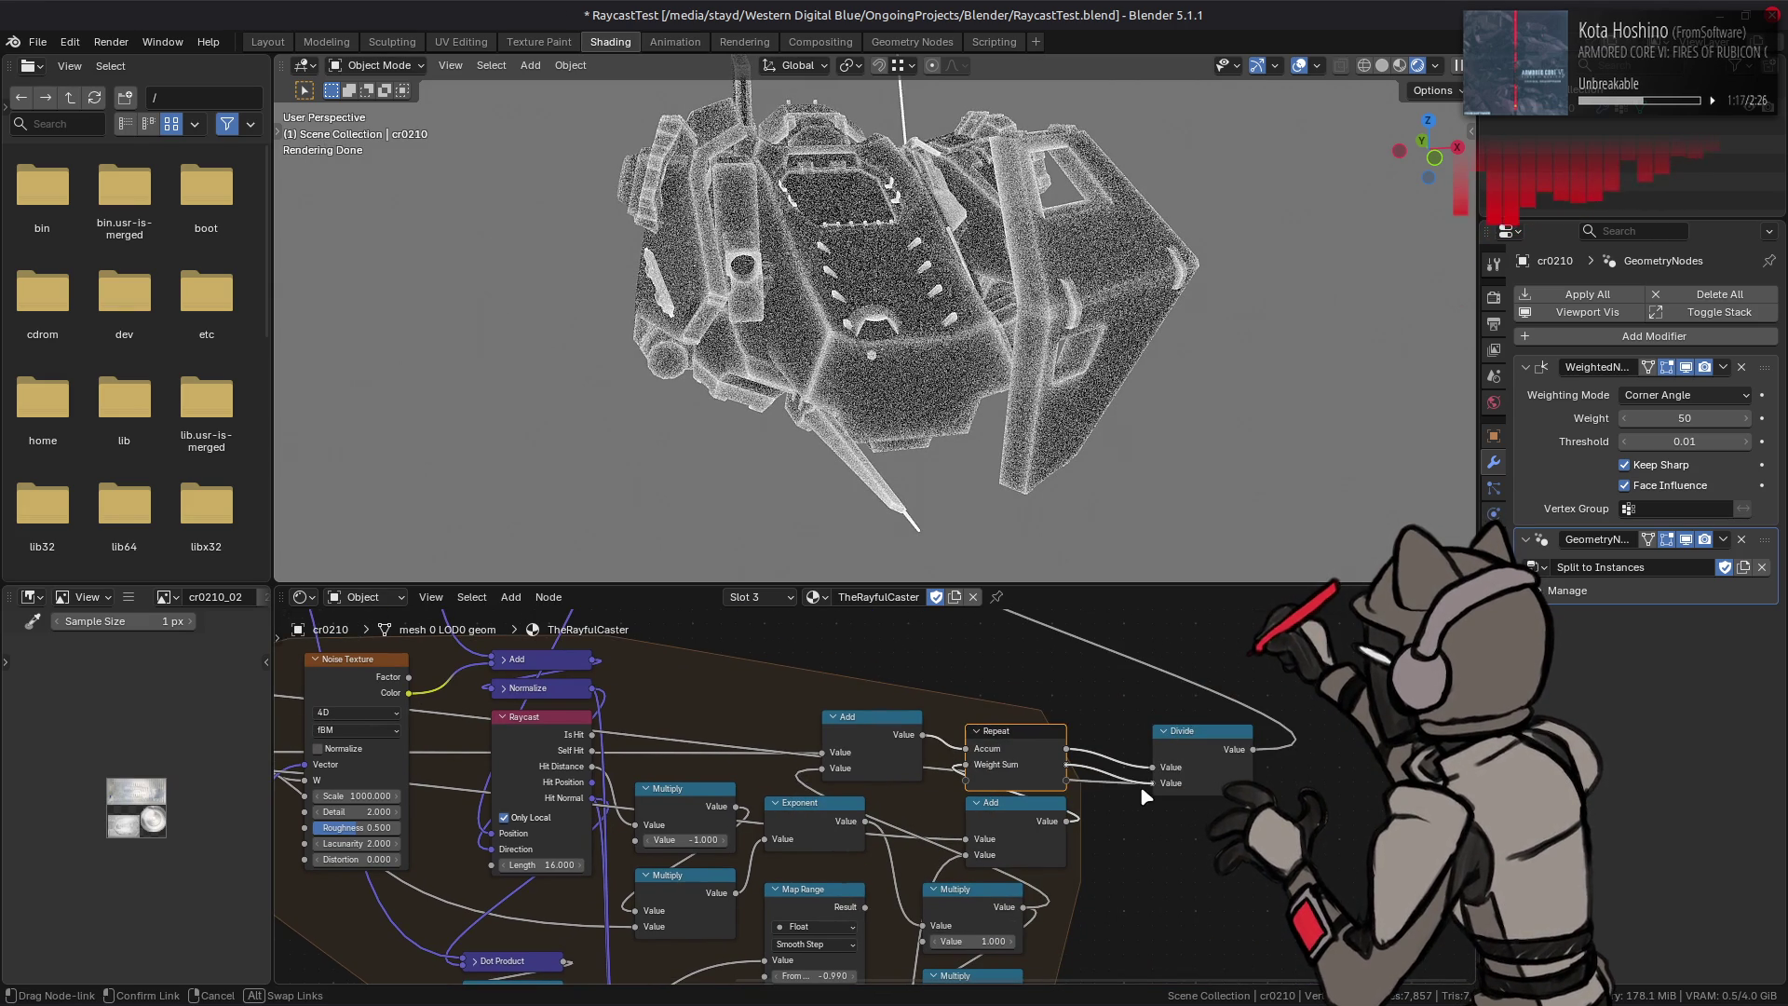
{"action": "key", "text": "ctrl+z"}
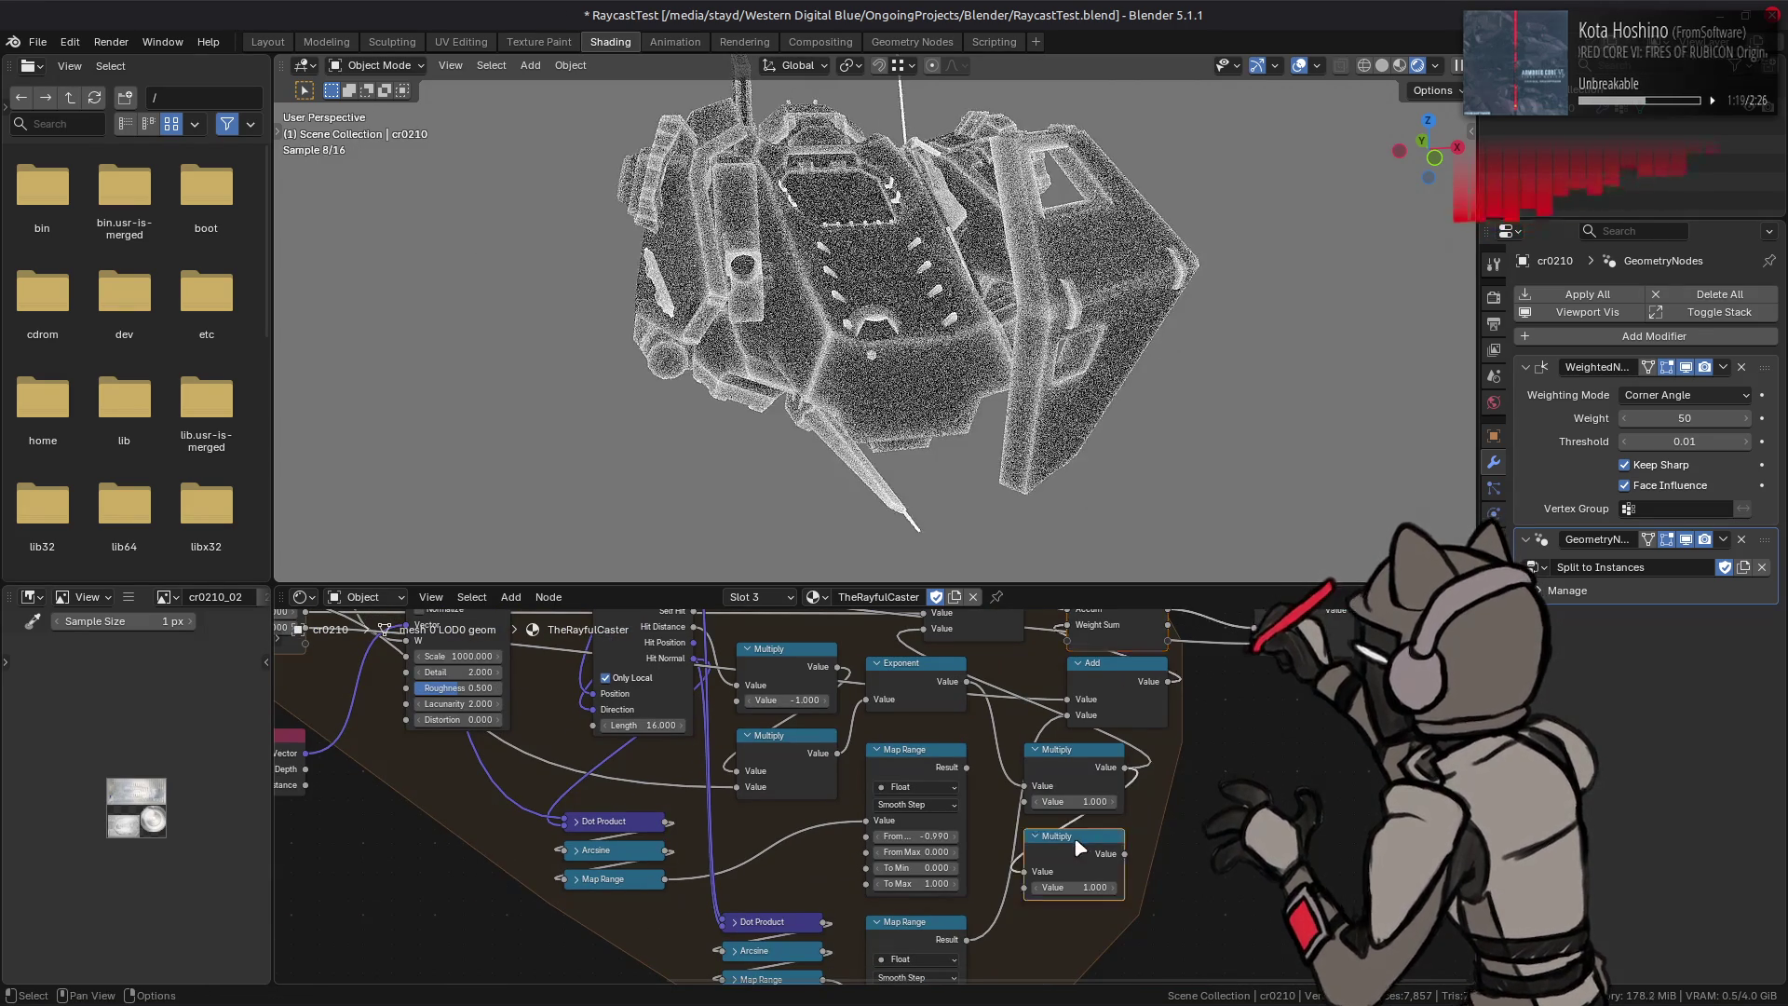
Step: Connect the Map Range result into the lower Multiply node and drag Iterations down to about 16
{"action": "left_click", "coordinate": [1073, 759]}
{"action": "left_click", "coordinate": [911, 762]}
{"action": "left_click_drag", "start_coordinate": [968, 767], "coordinate": [1034, 806]}
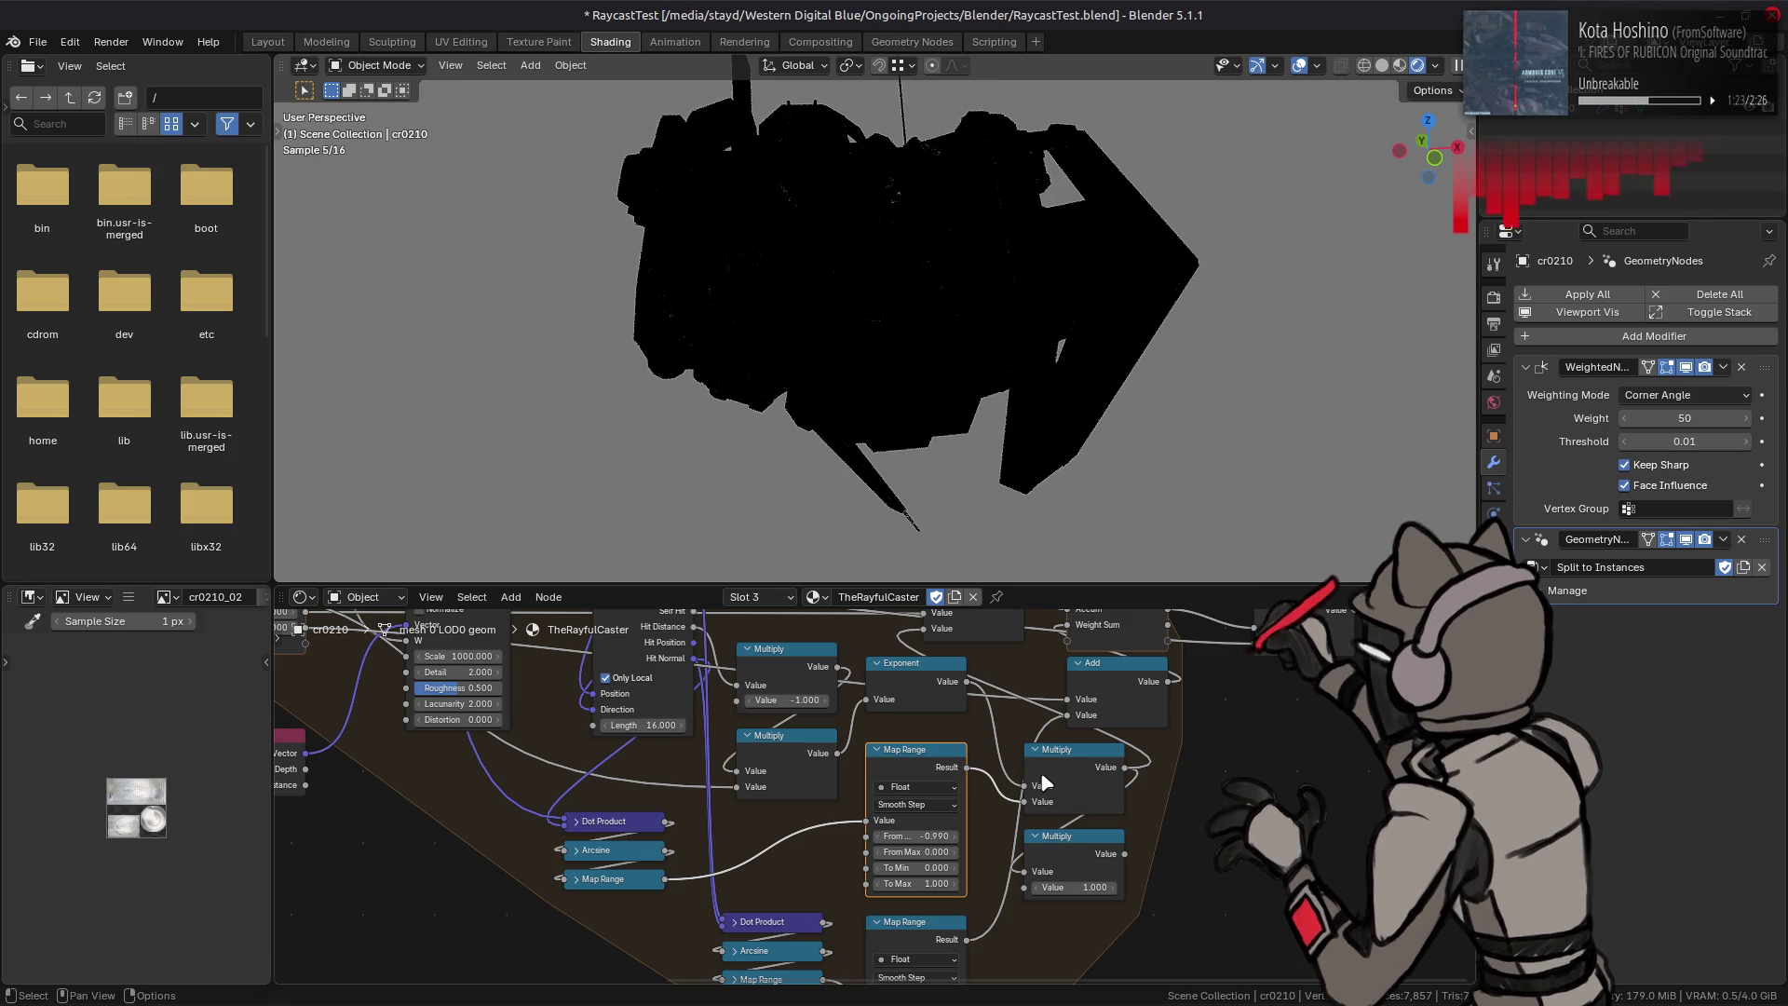
{"action": "mouse_move", "coordinate": [1034, 807]}
{"action": "middle_mouse_down"}
{"action": "mouse_move", "coordinate": [1027, 849]}
{"action": "mouse_move", "coordinate": [1170, 900]}
{"action": "middle_mouse_up"}
{"action": "left_click_drag", "start_coordinate": [445, 658], "coordinate": [434, 659]}
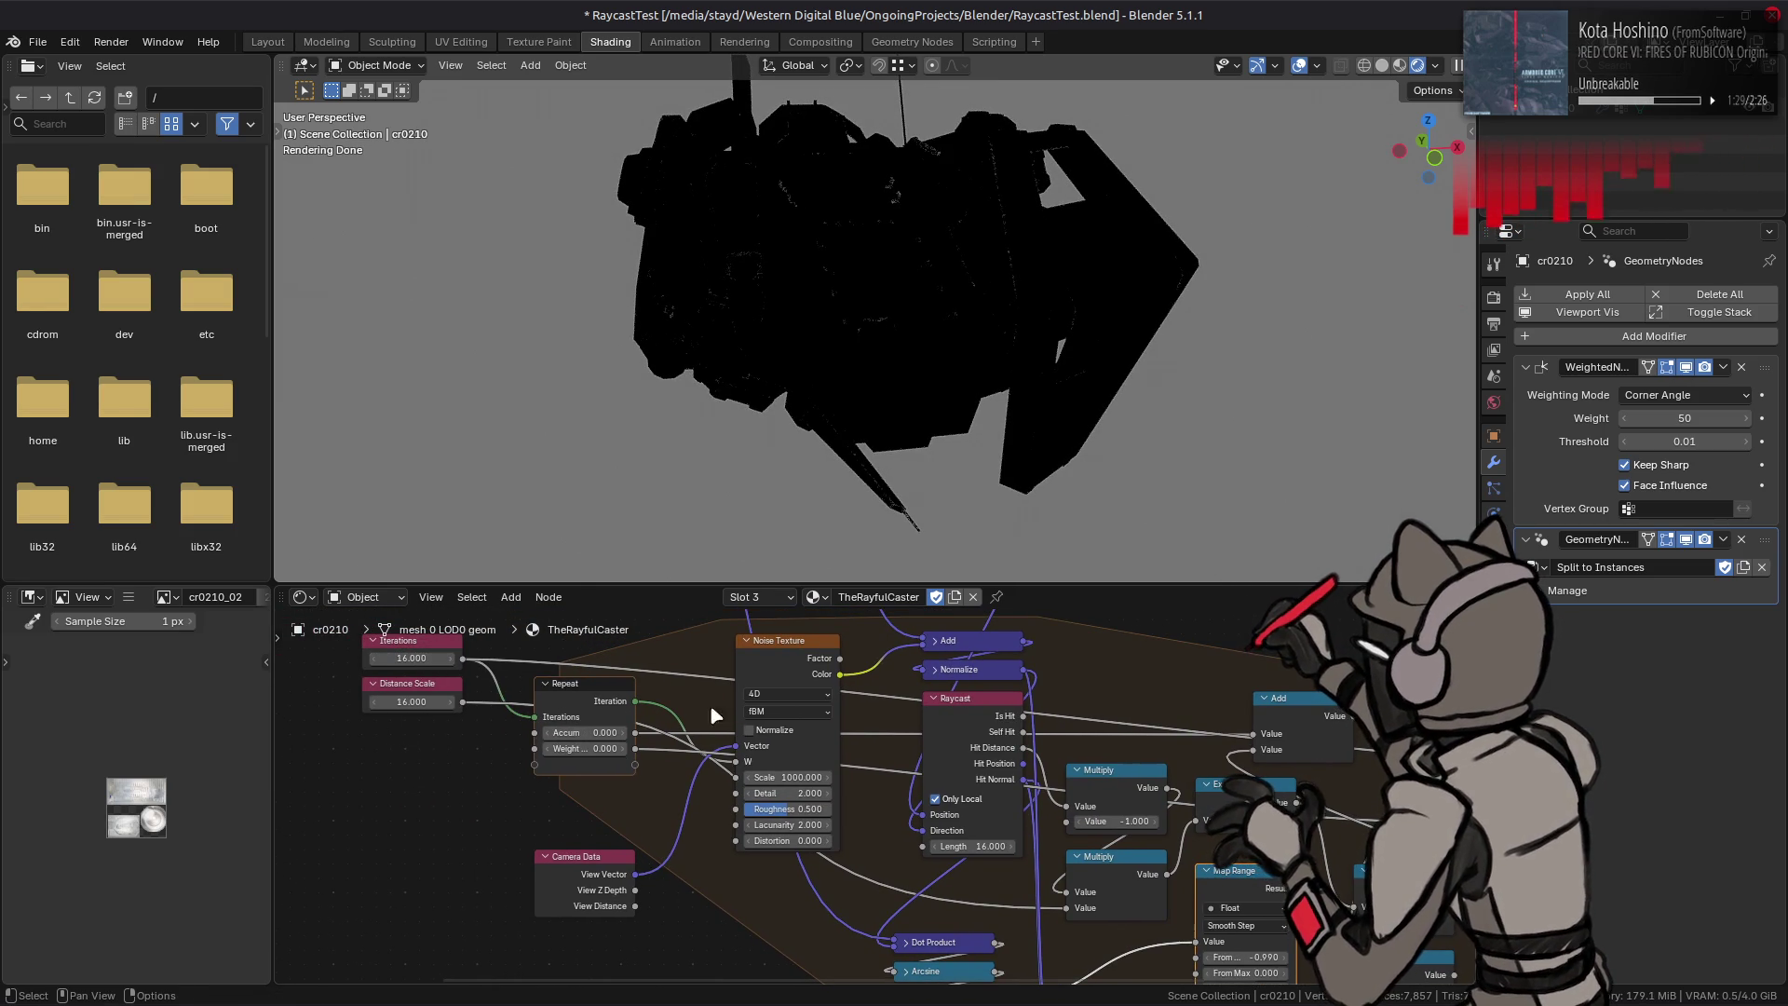
{"action": "left_click", "coordinate": [38, 40]}
Step: Revert to the saved file, switch to rendered shading, and pan to the node tree's start
{"action": "mouse_move", "coordinate": [91, 106]}
{"action": "left_click", "coordinate": [67, 119]}
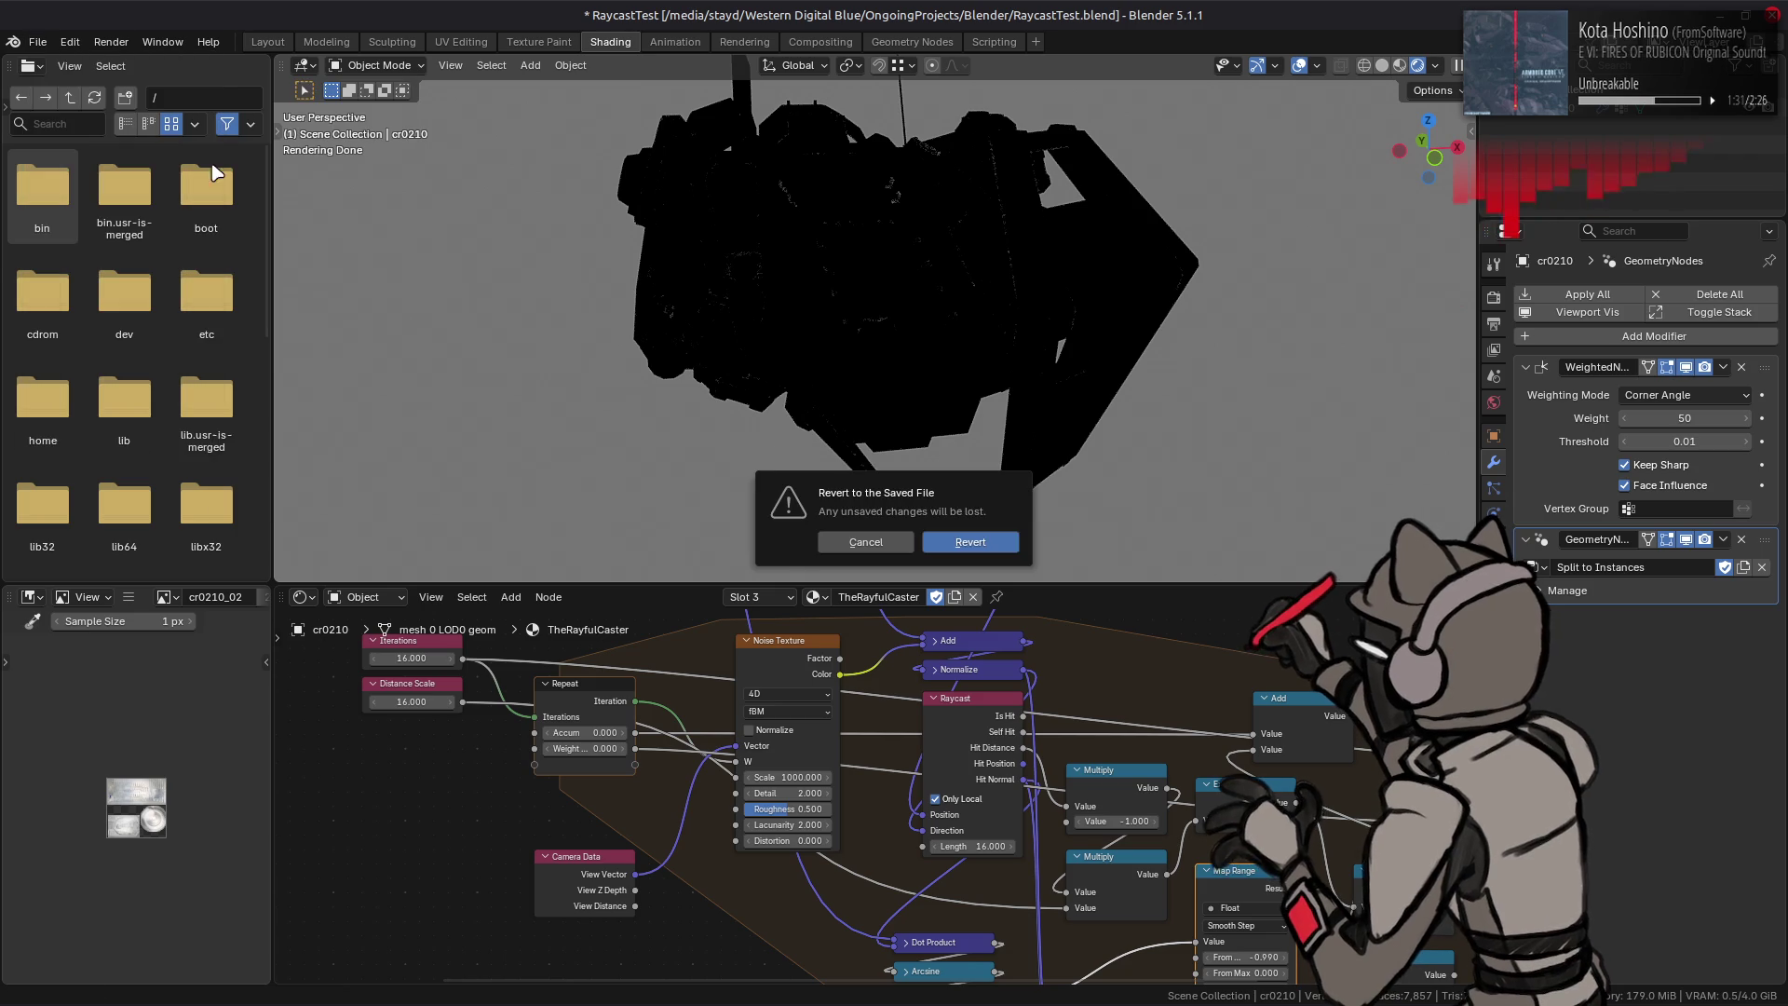
{"action": "left_click", "coordinate": [965, 541]}
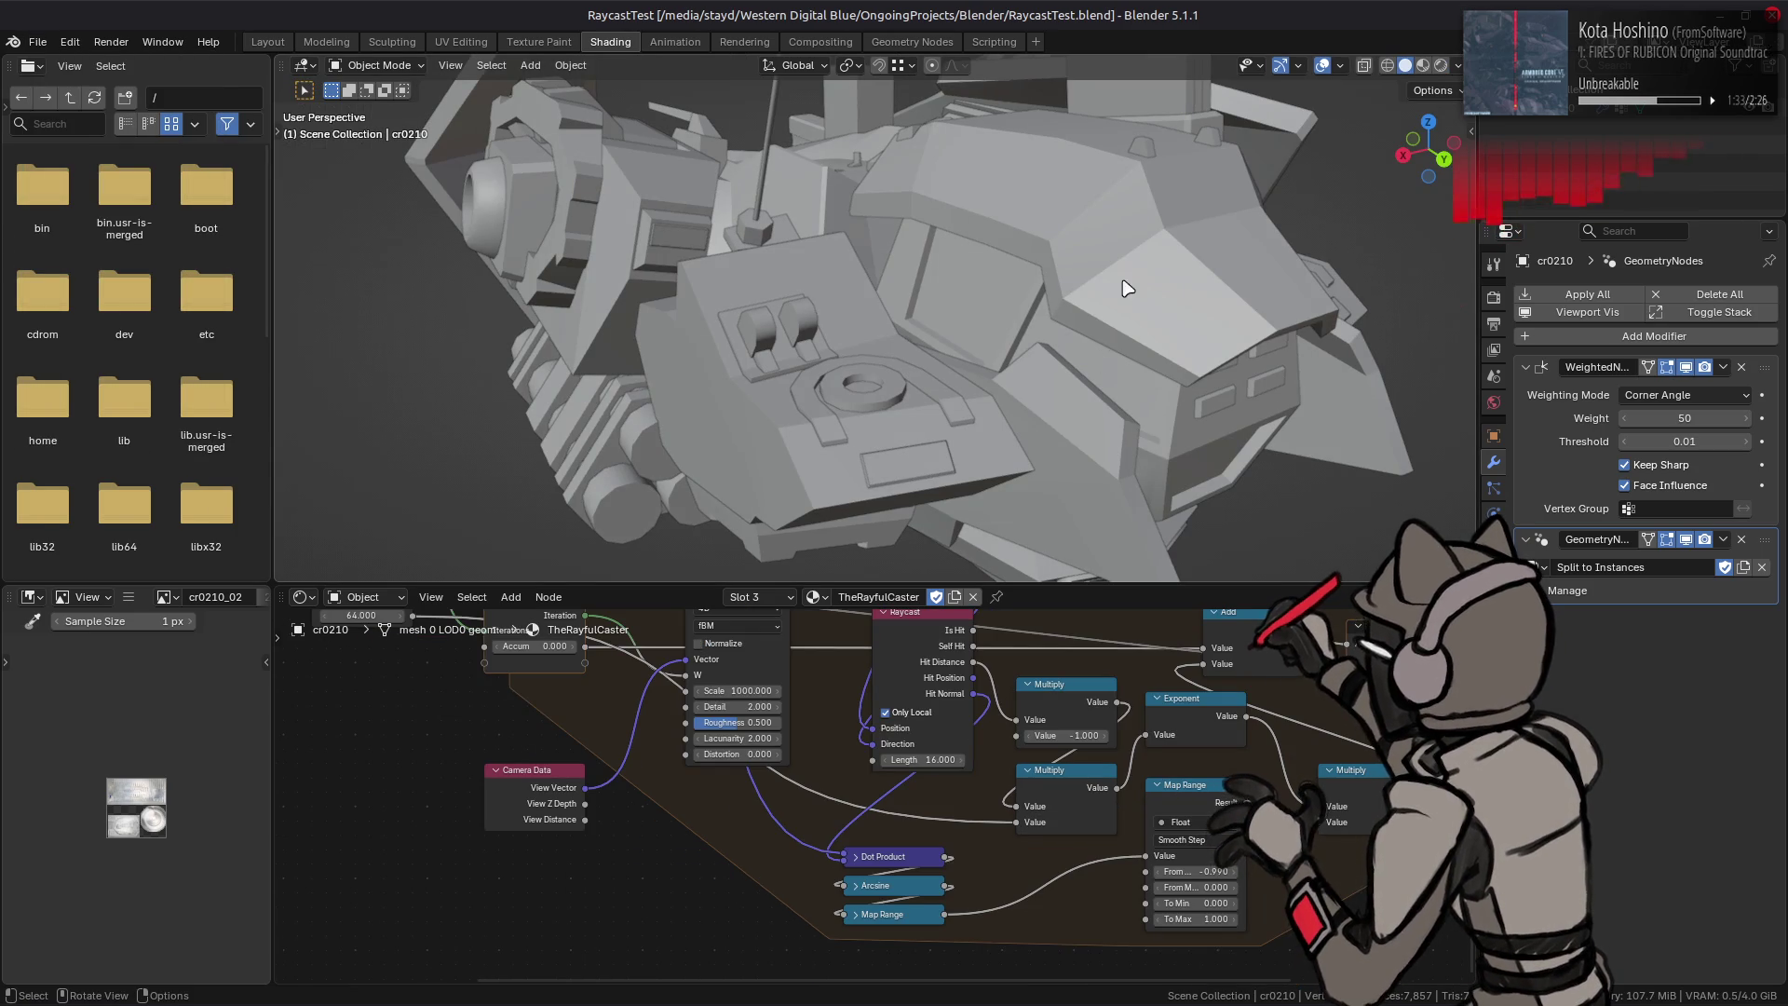
{"action": "left_click", "coordinate": [1438, 65]}
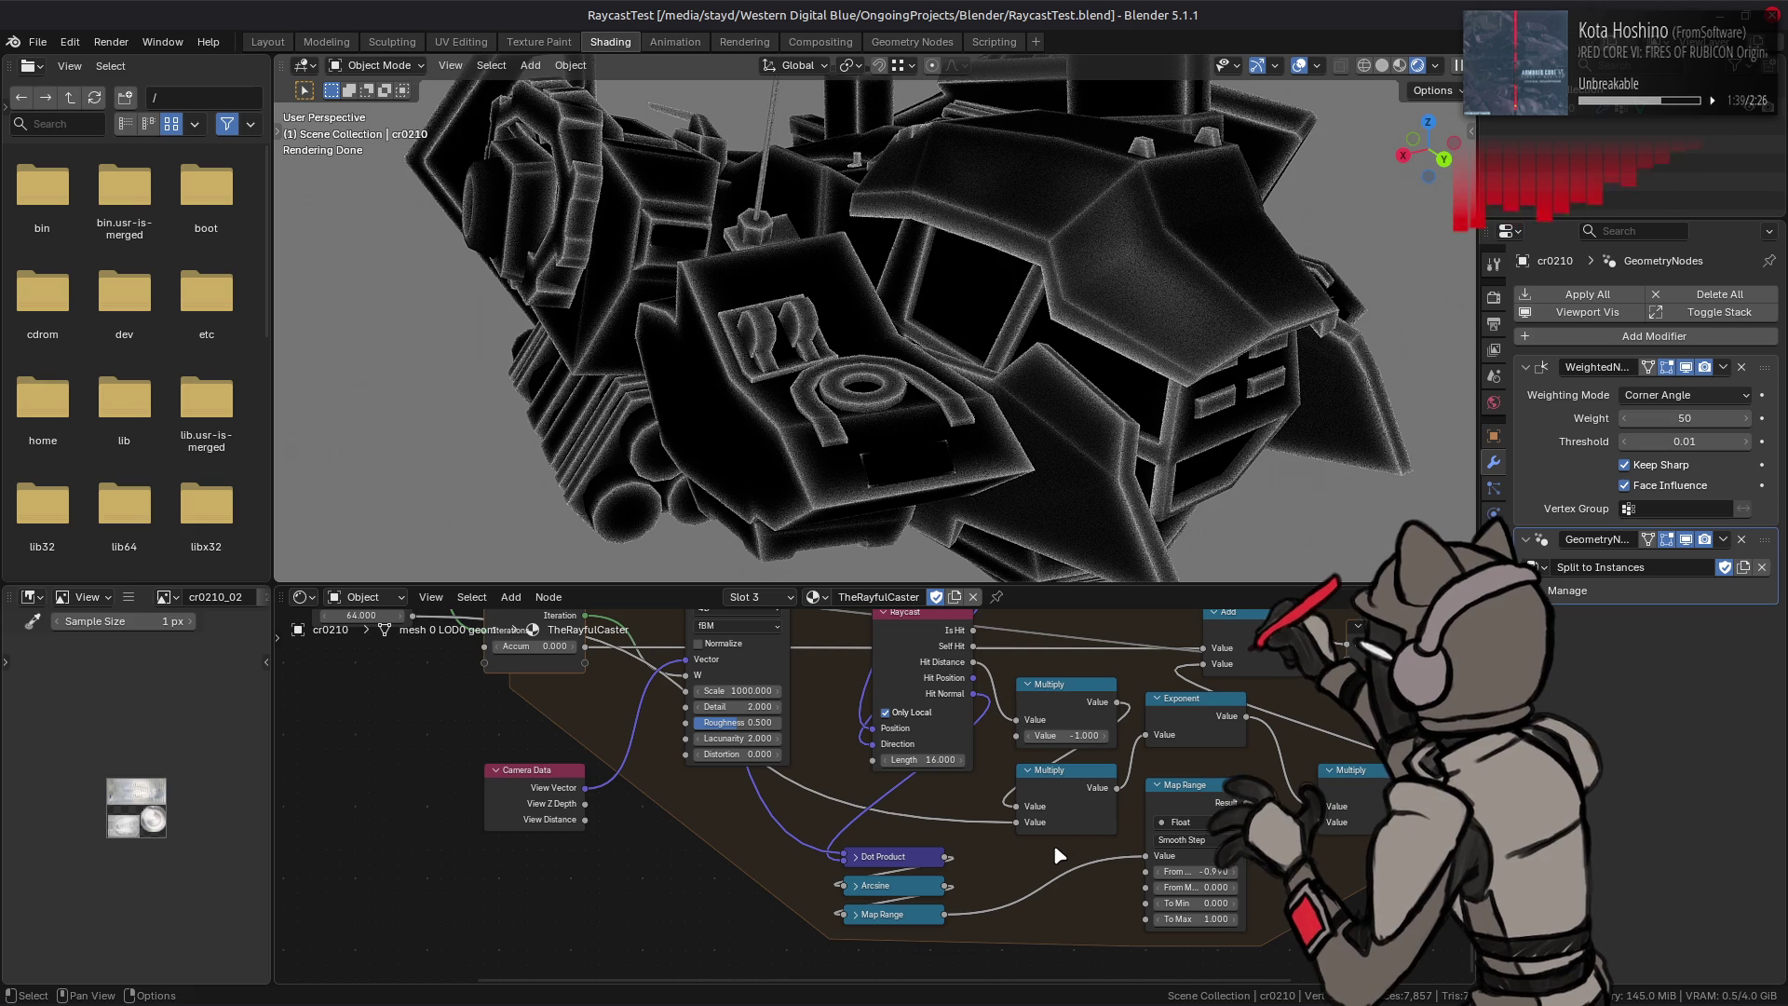
{"action": "mouse_move", "coordinate": [1054, 848]}
{"action": "middle_mouse_down"}
{"action": "mouse_move", "coordinate": [860, 826]}
{"action": "mouse_move", "coordinate": [867, 869]}
{"action": "mouse_move", "coordinate": [878, 826]}
{"action": "middle_mouse_up"}
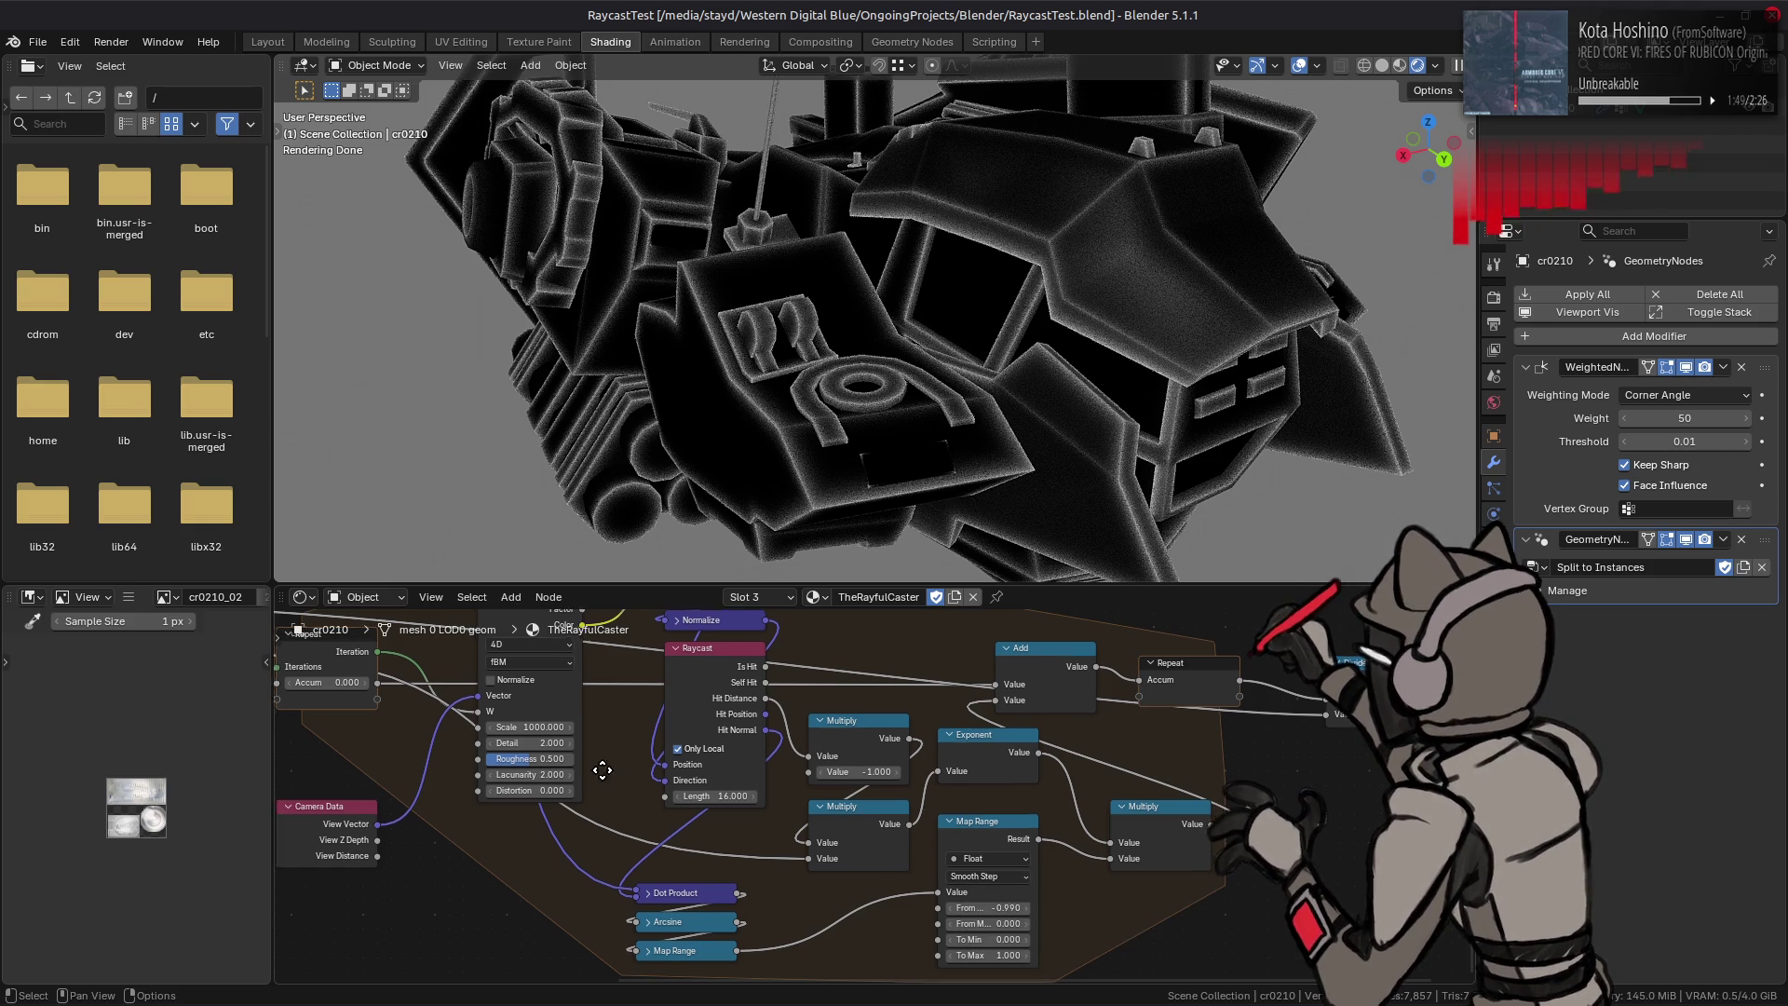
Step: Raise the raycast Iterations input to 24
{"action": "middle_click_drag", "start_coordinate": [593, 769], "coordinate": [829, 841]}
{"action": "left_click", "coordinate": [389, 679]}
{"action": "type", "text": "3"}
{"action": "key", "text": "Return"}
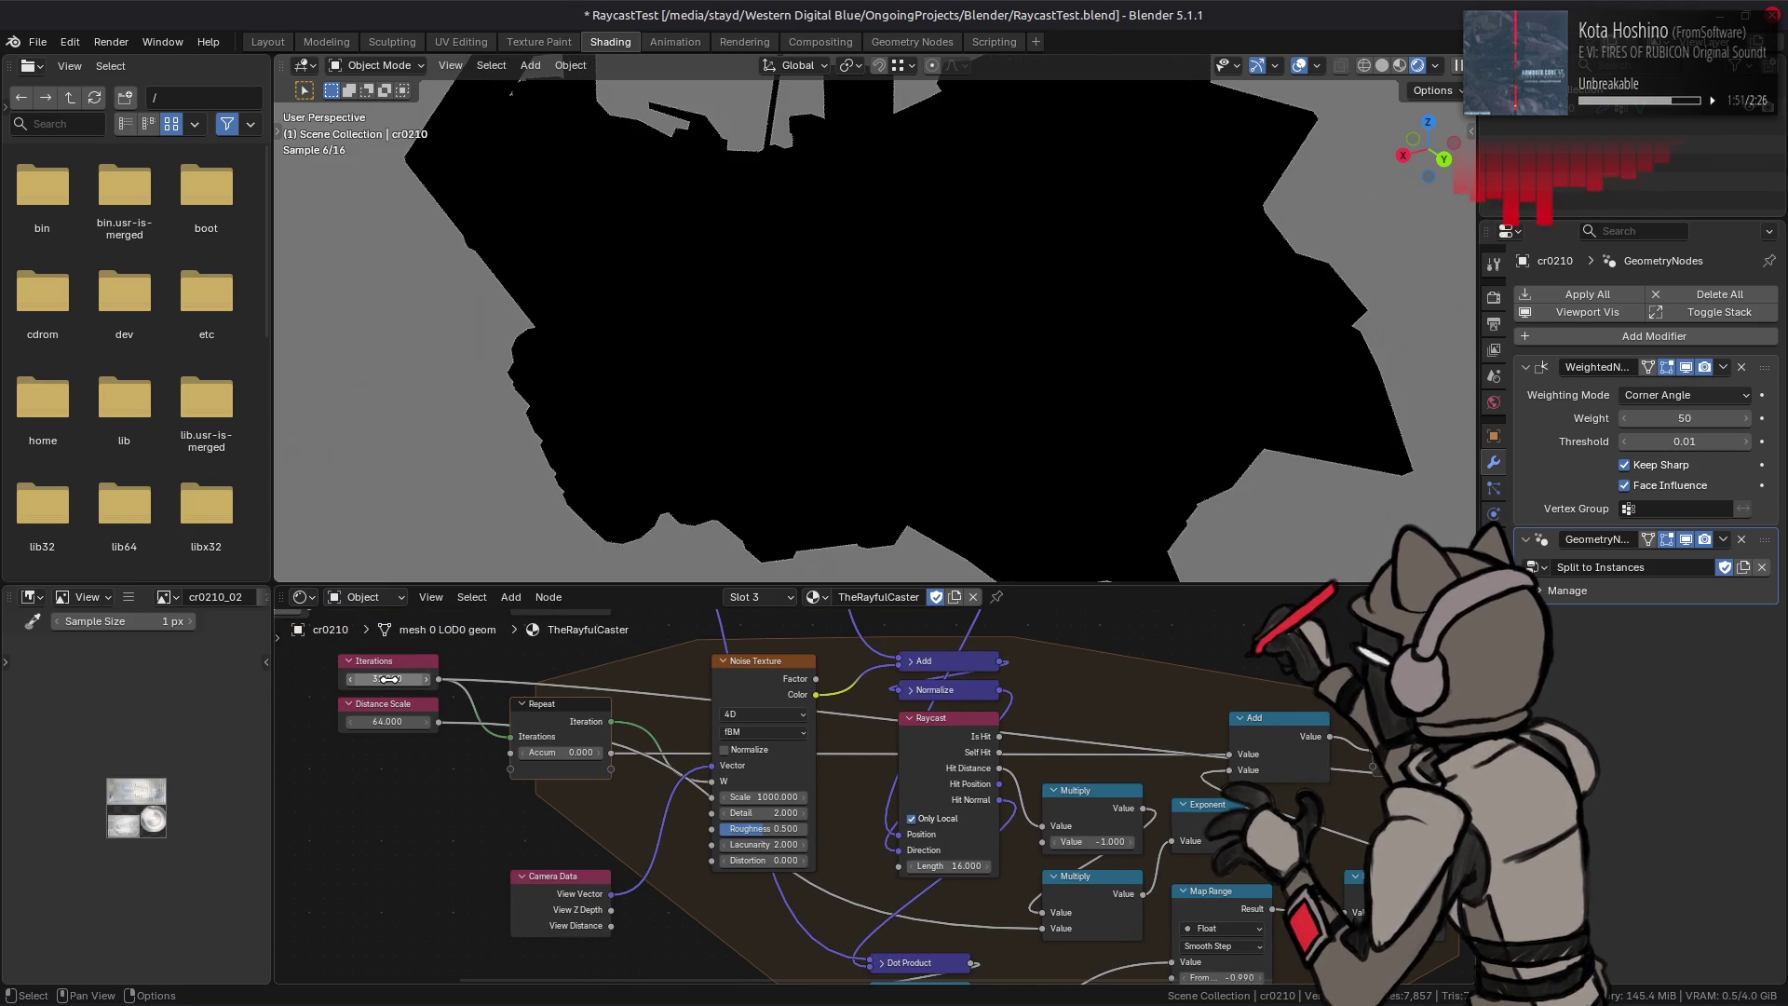
{"action": "left_click", "coordinate": [391, 681]}
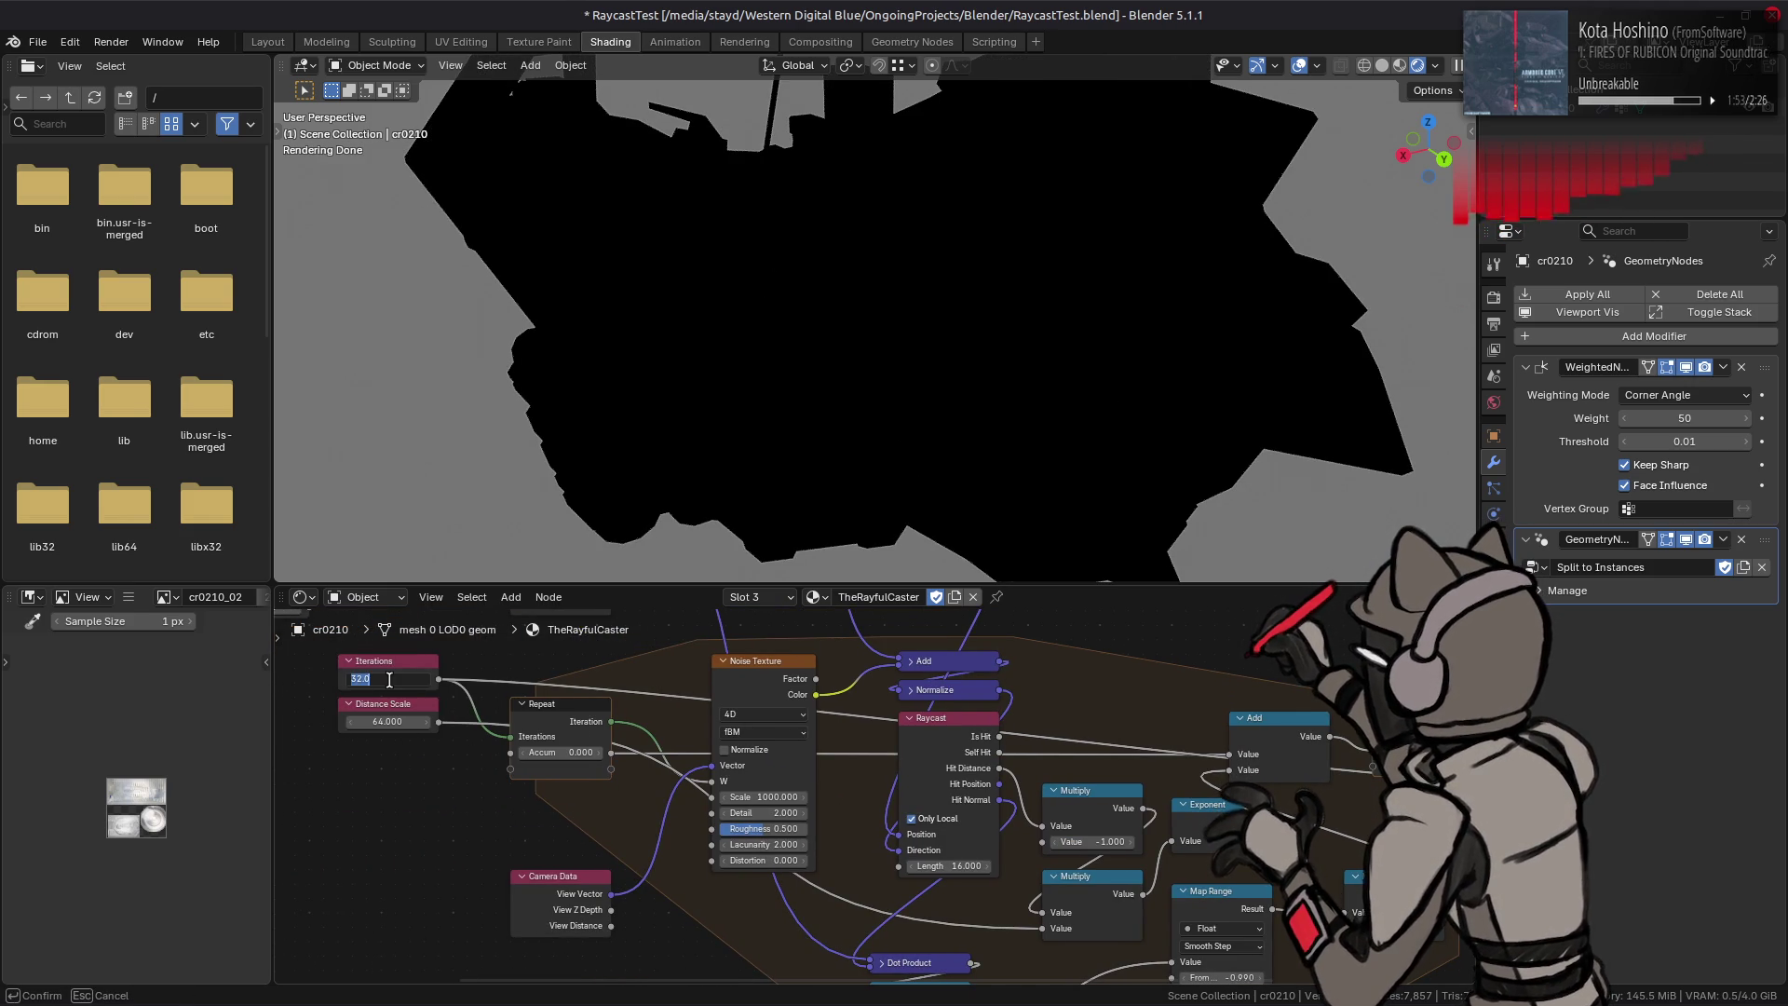
{"action": "key", "text": "Return"}
{"action": "left_click_drag", "start_coordinate": [389, 679], "coordinate": [389, 680]}
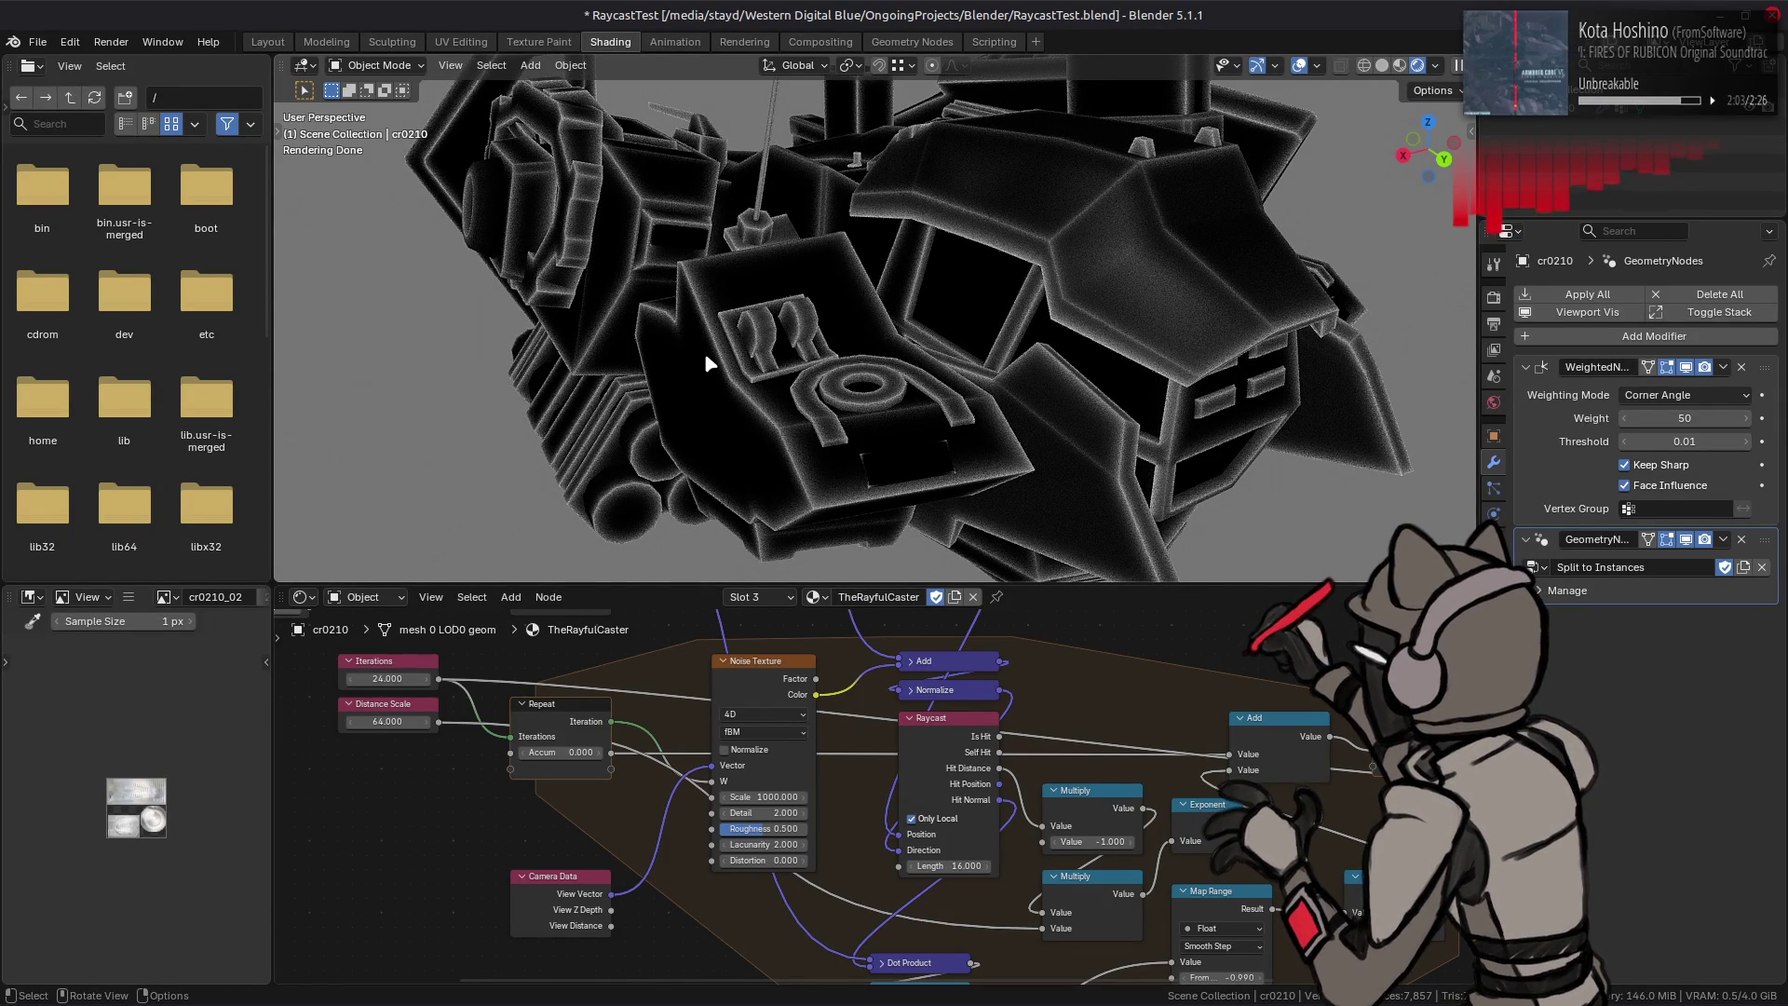
Step: Lower the Distance Scale from 64 to 16 while checking the mech render
{"action": "middle_click_drag", "start_coordinate": [705, 352], "coordinate": [976, 359]}
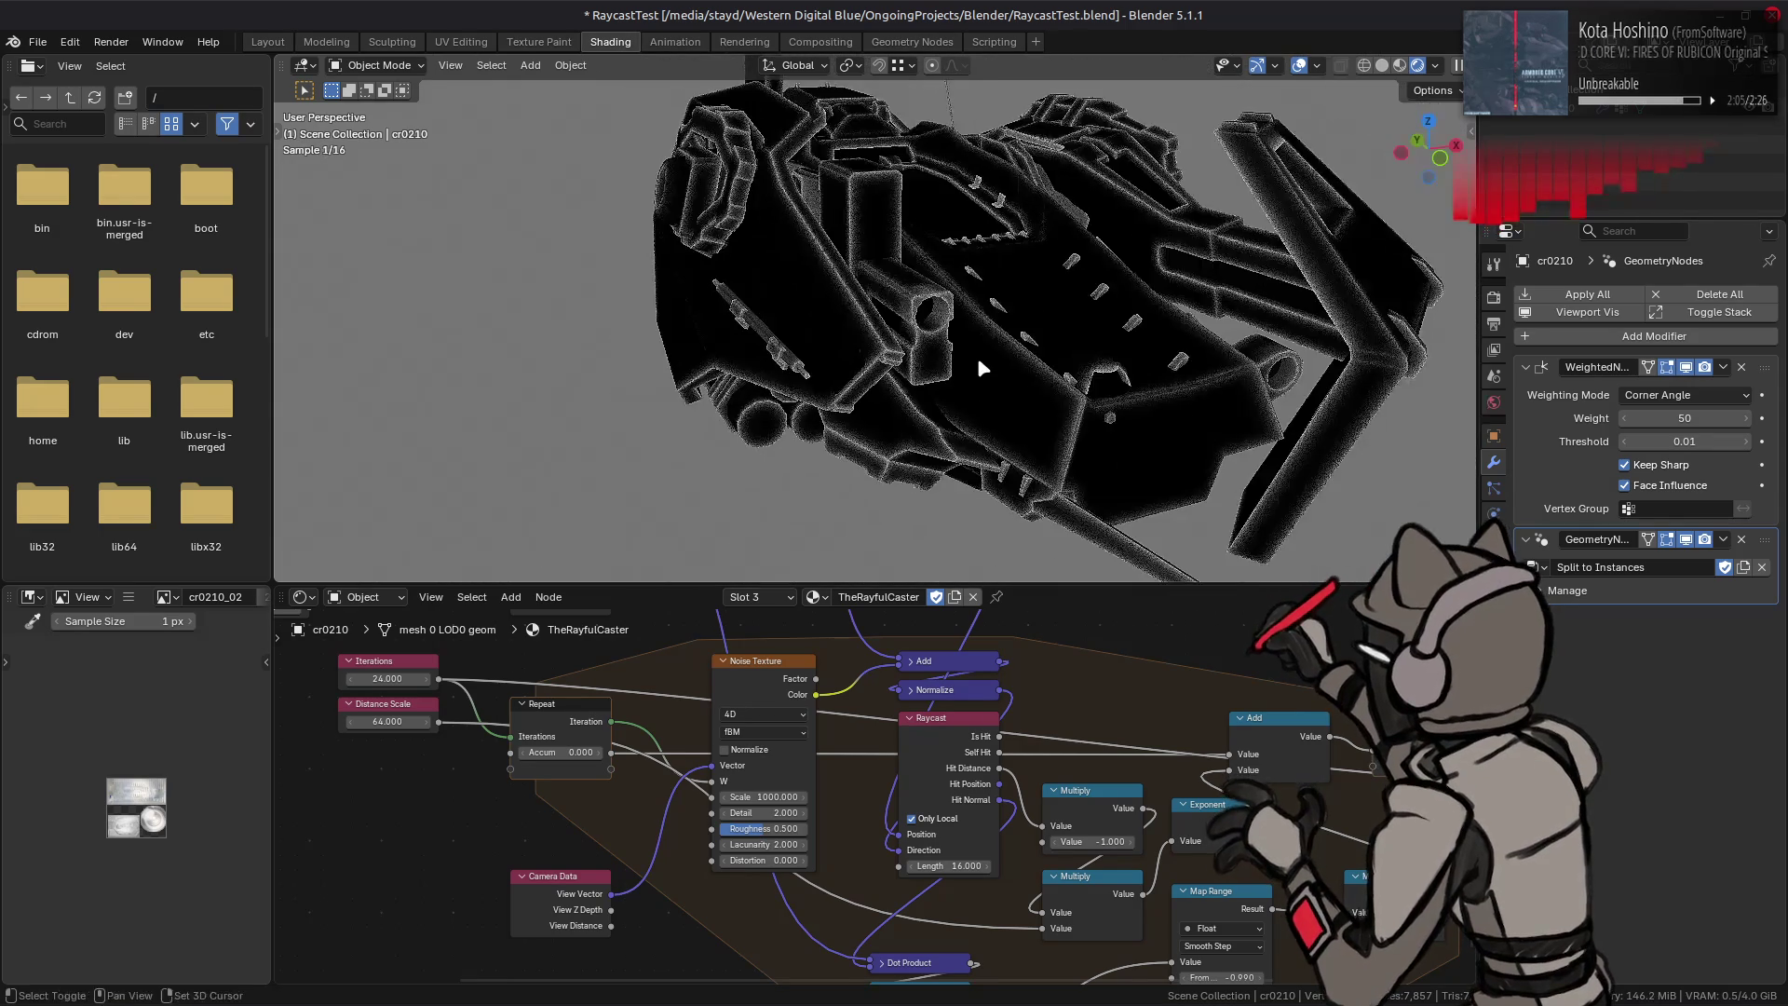
{"action": "middle_click_drag", "start_coordinate": [977, 359], "coordinate": [722, 621]}
{"action": "left_click", "coordinate": [387, 721]}
{"action": "type", "text": "16"}
{"action": "key", "text": "Return"}
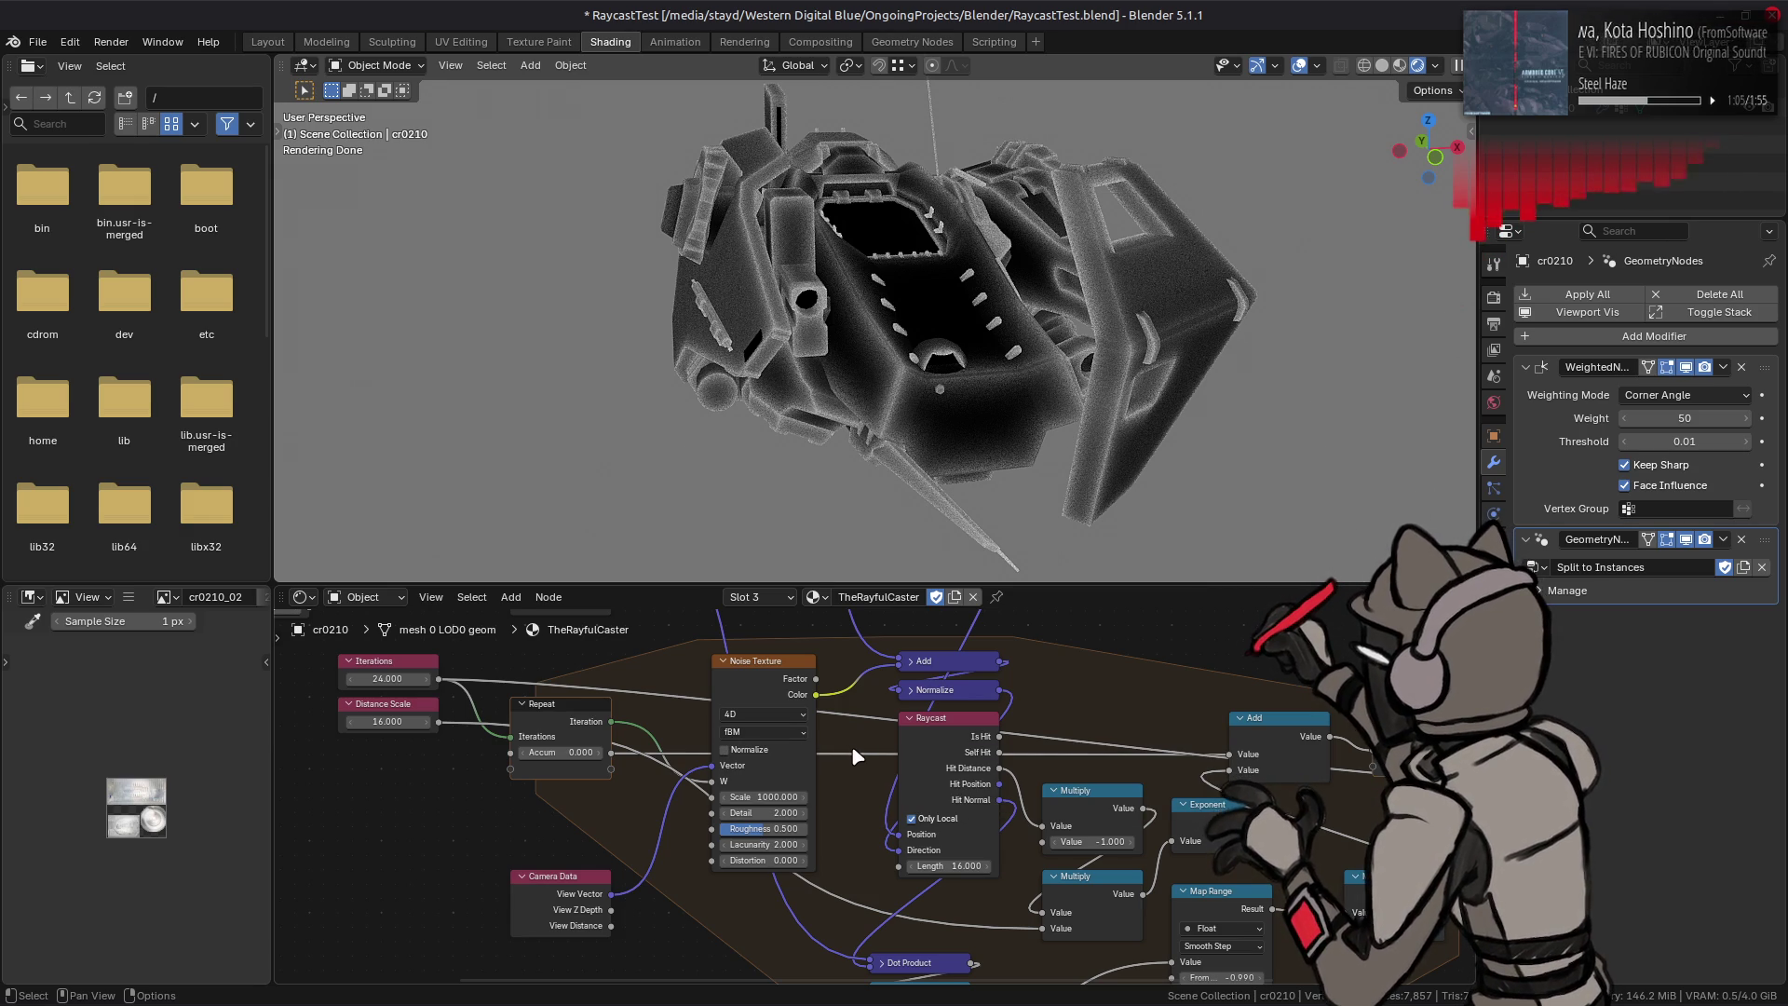
Step: Toggle Map Range From Min between -0.290 and -0.990 with undo/redo, settling on -0.990
{"action": "mouse_move", "coordinate": [1025, 841]}
{"action": "middle_mouse_down"}
{"action": "mouse_move", "coordinate": [815, 746]}
{"action": "mouse_move", "coordinate": [809, 708]}
{"action": "middle_mouse_up"}
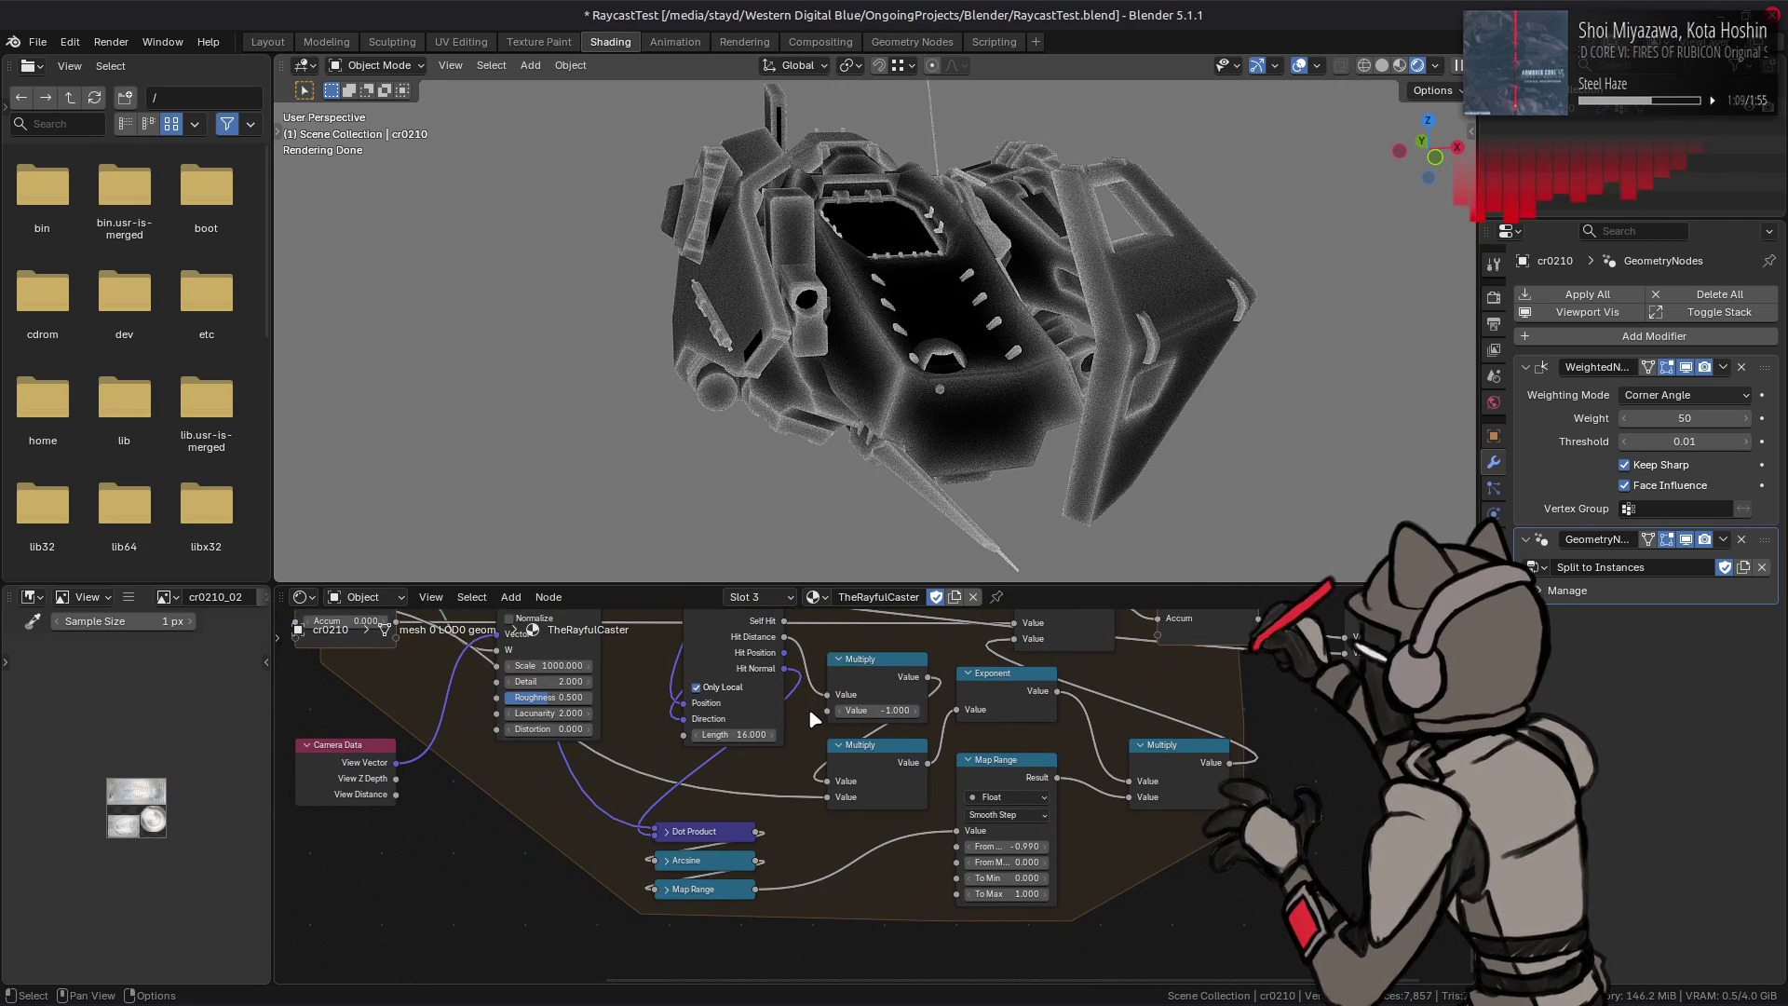
{"action": "mouse_move", "coordinate": [999, 844]}
{"action": "left_mouse_down"}
{"action": "mouse_move", "coordinate": [1033, 845]}
{"action": "mouse_move", "coordinate": [1005, 846]}
{"action": "left_mouse_up"}
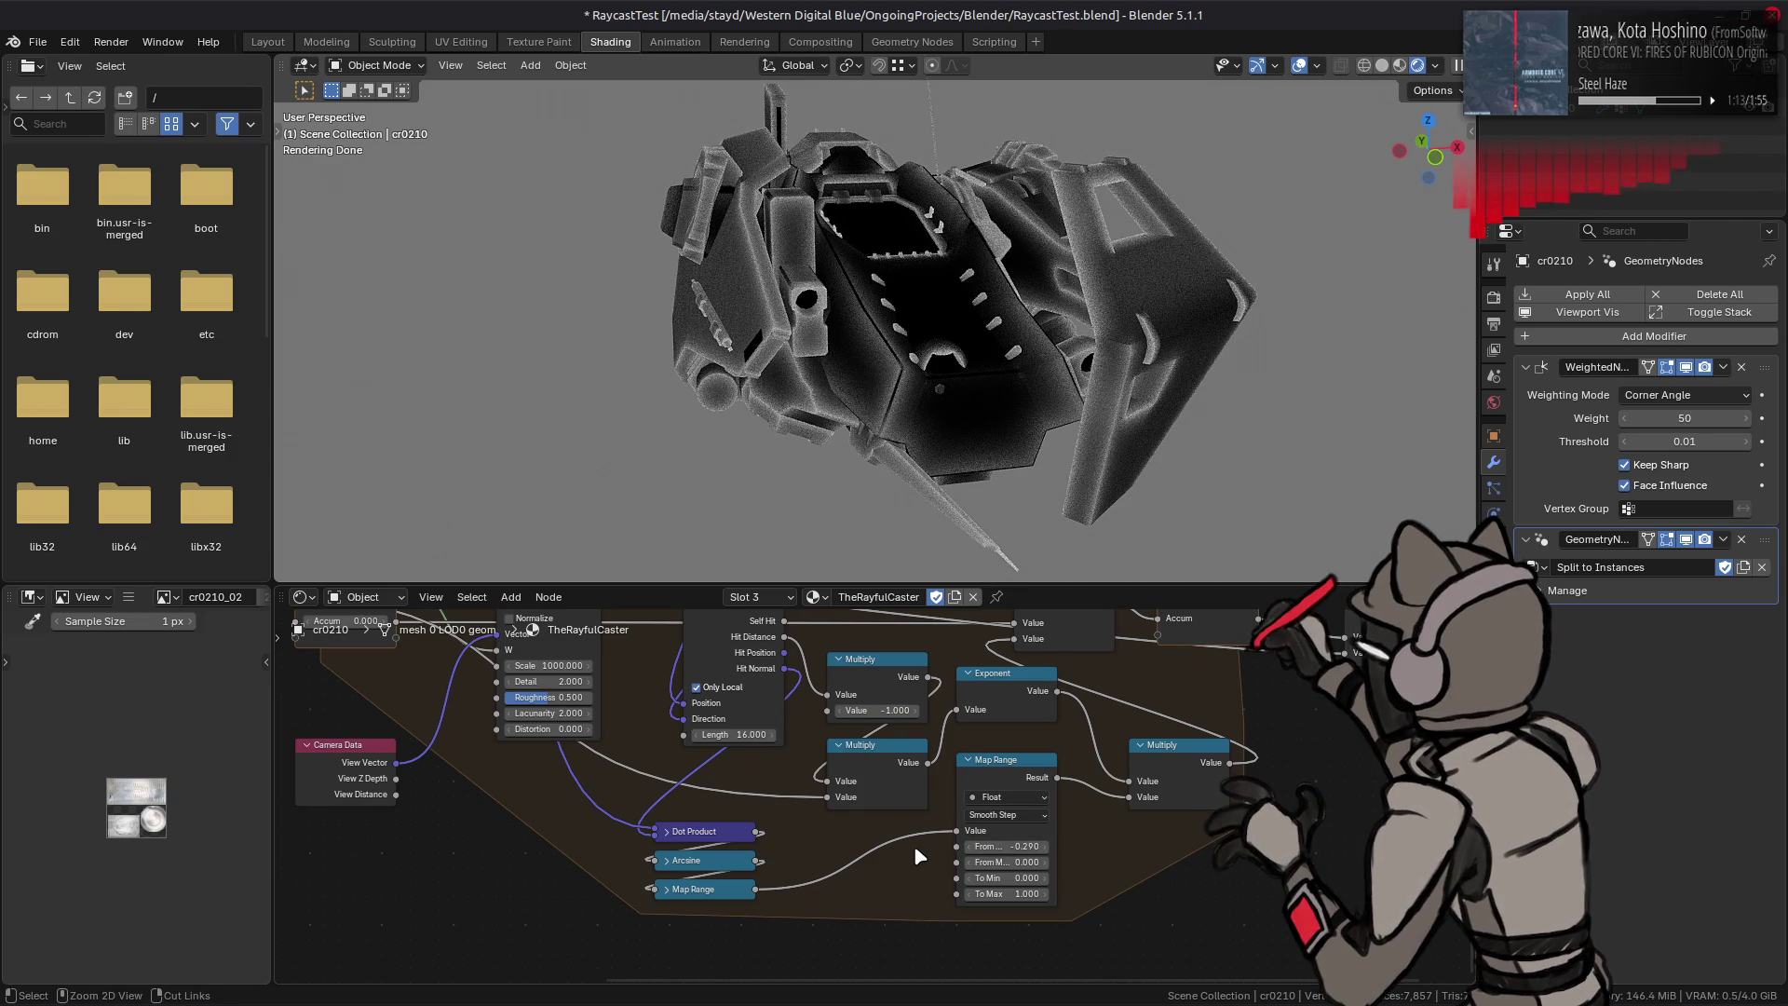
{"action": "key", "text": "ctrl+z"}
{"action": "middle_click_drag", "start_coordinate": [1133, 291], "coordinate": [931, 374]}
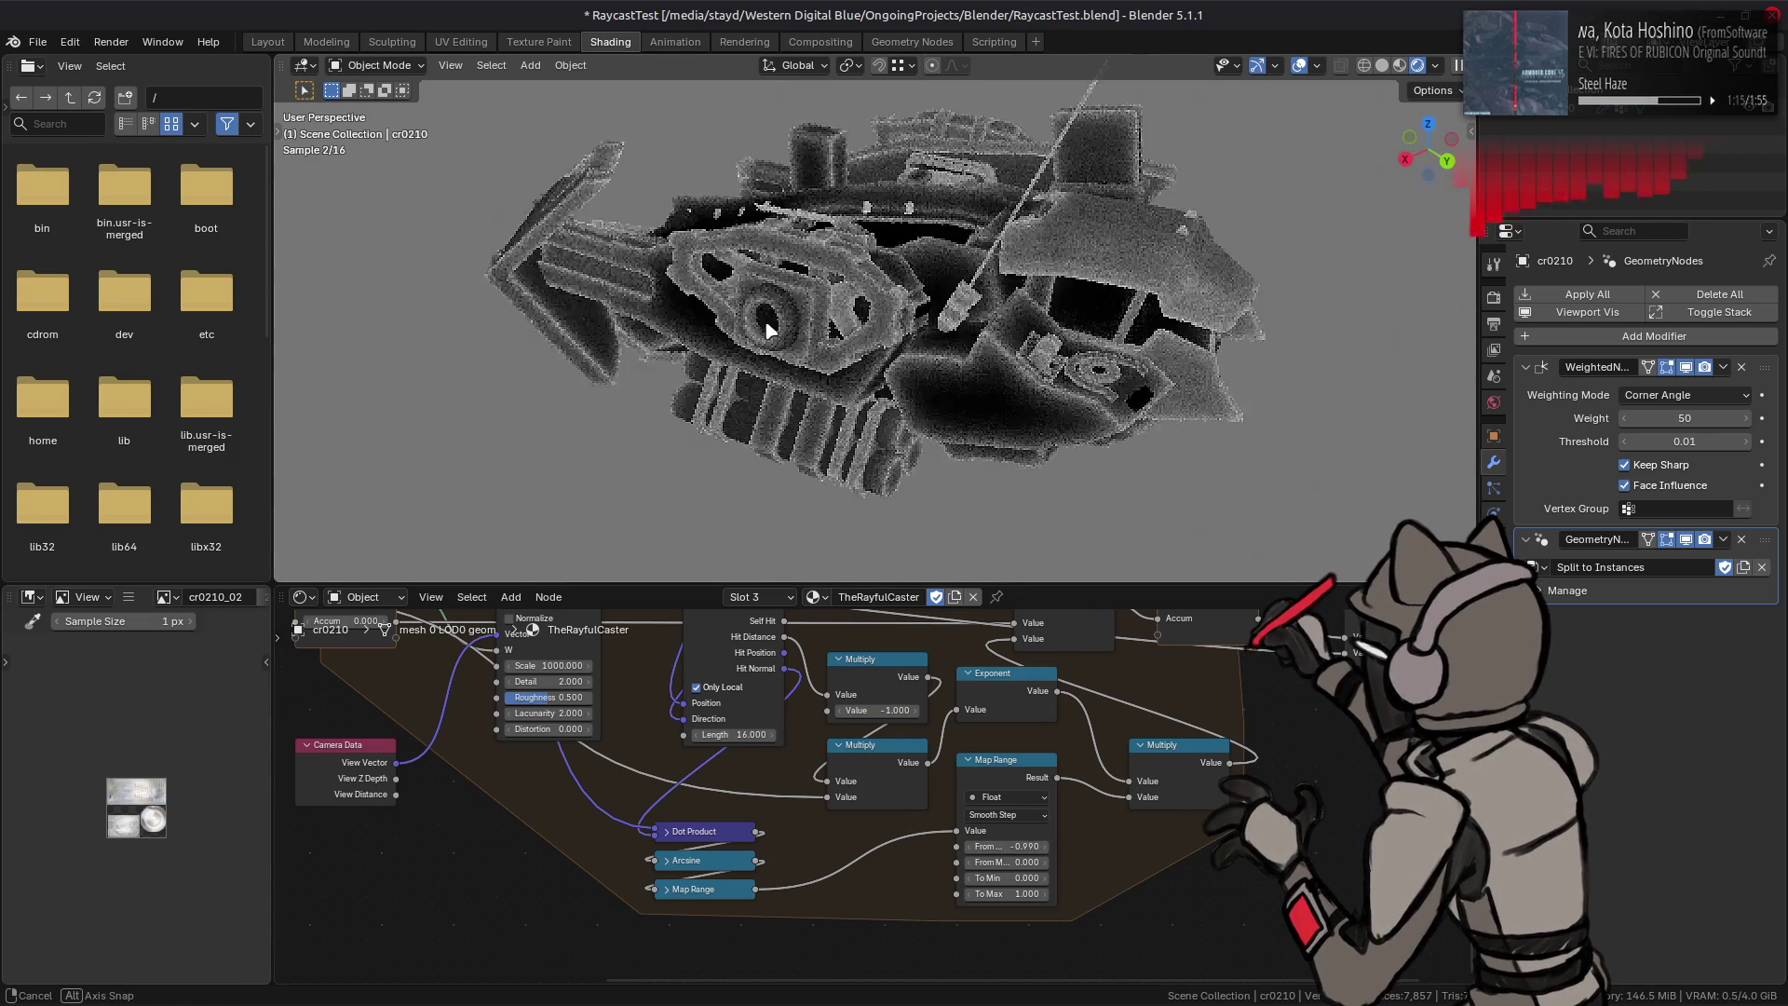
{"action": "key", "text": "ctrl+shift+z"}
{"action": "scroll", "coordinate": [930, 374], "scroll_direction": "up", "scroll_amount": 2}
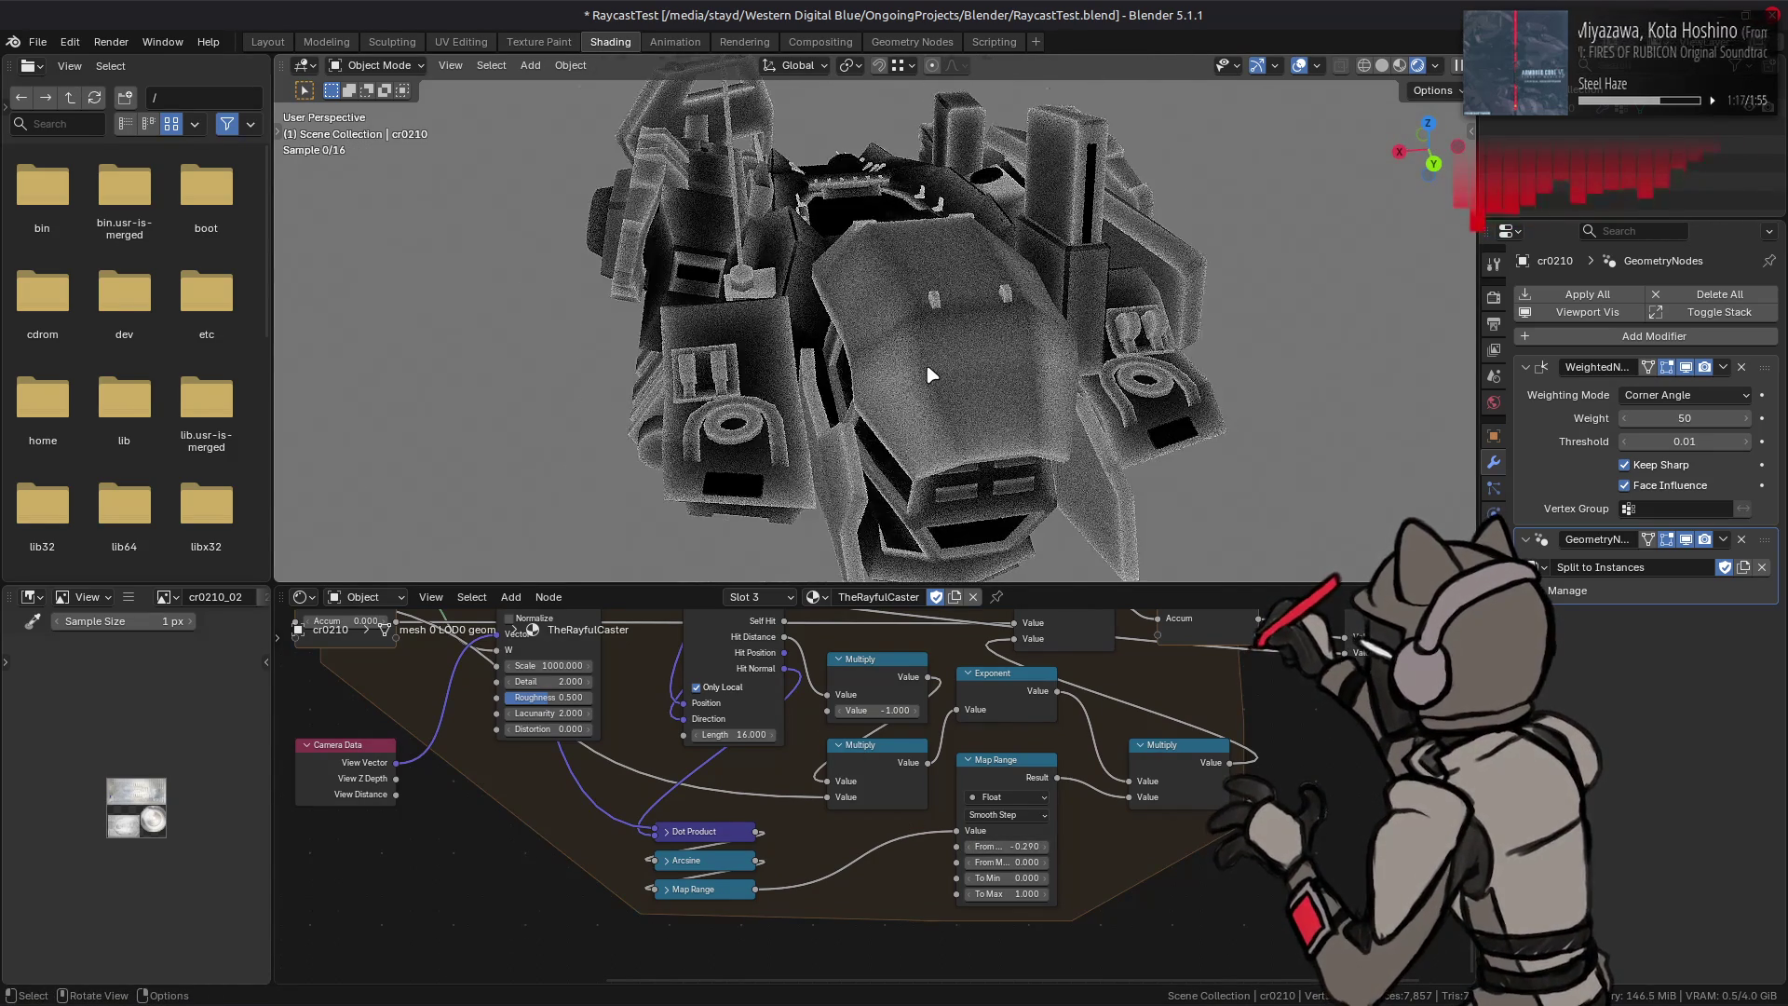
{"action": "scroll", "coordinate": [937, 370], "scroll_direction": "up", "scroll_amount": 2}
{"action": "scroll", "coordinate": [942, 363], "scroll_direction": "up", "scroll_amount": 1}
{"action": "key", "text": "ctrl+z"}
{"action": "key", "text": "ctrl+shift+z"}
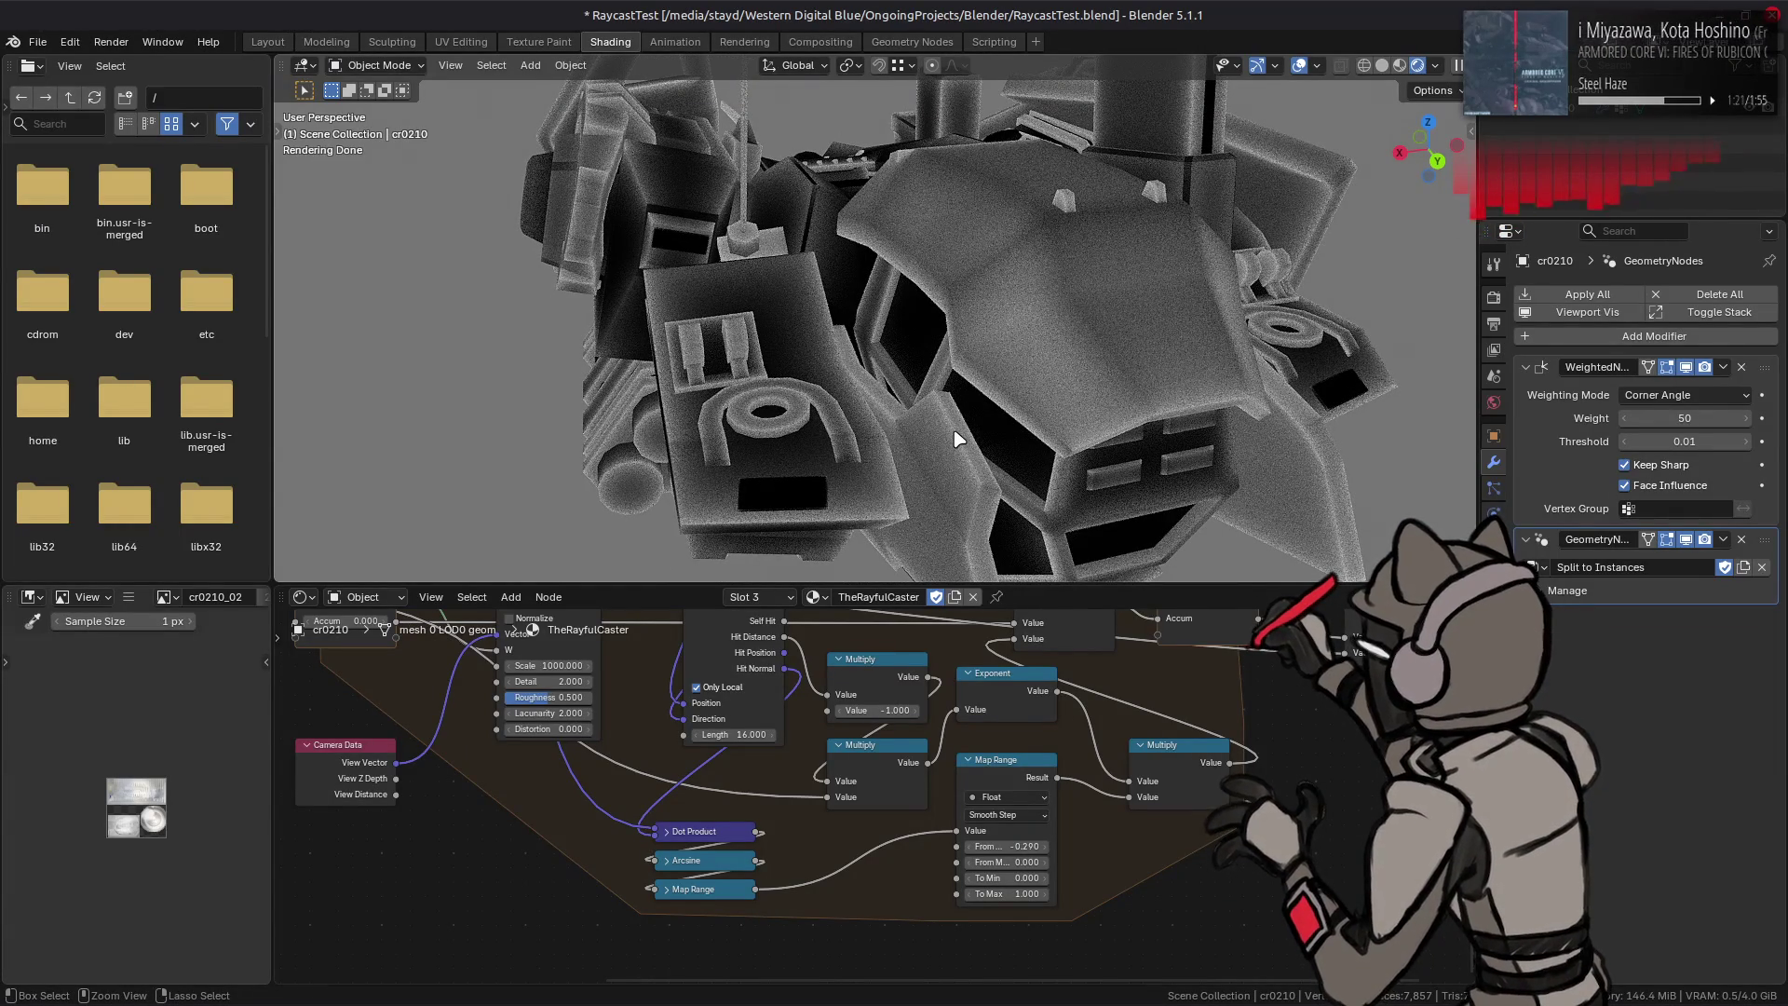
{"action": "key", "text": "ctrl+z"}
{"action": "key", "text": "ctrl+shift+z"}
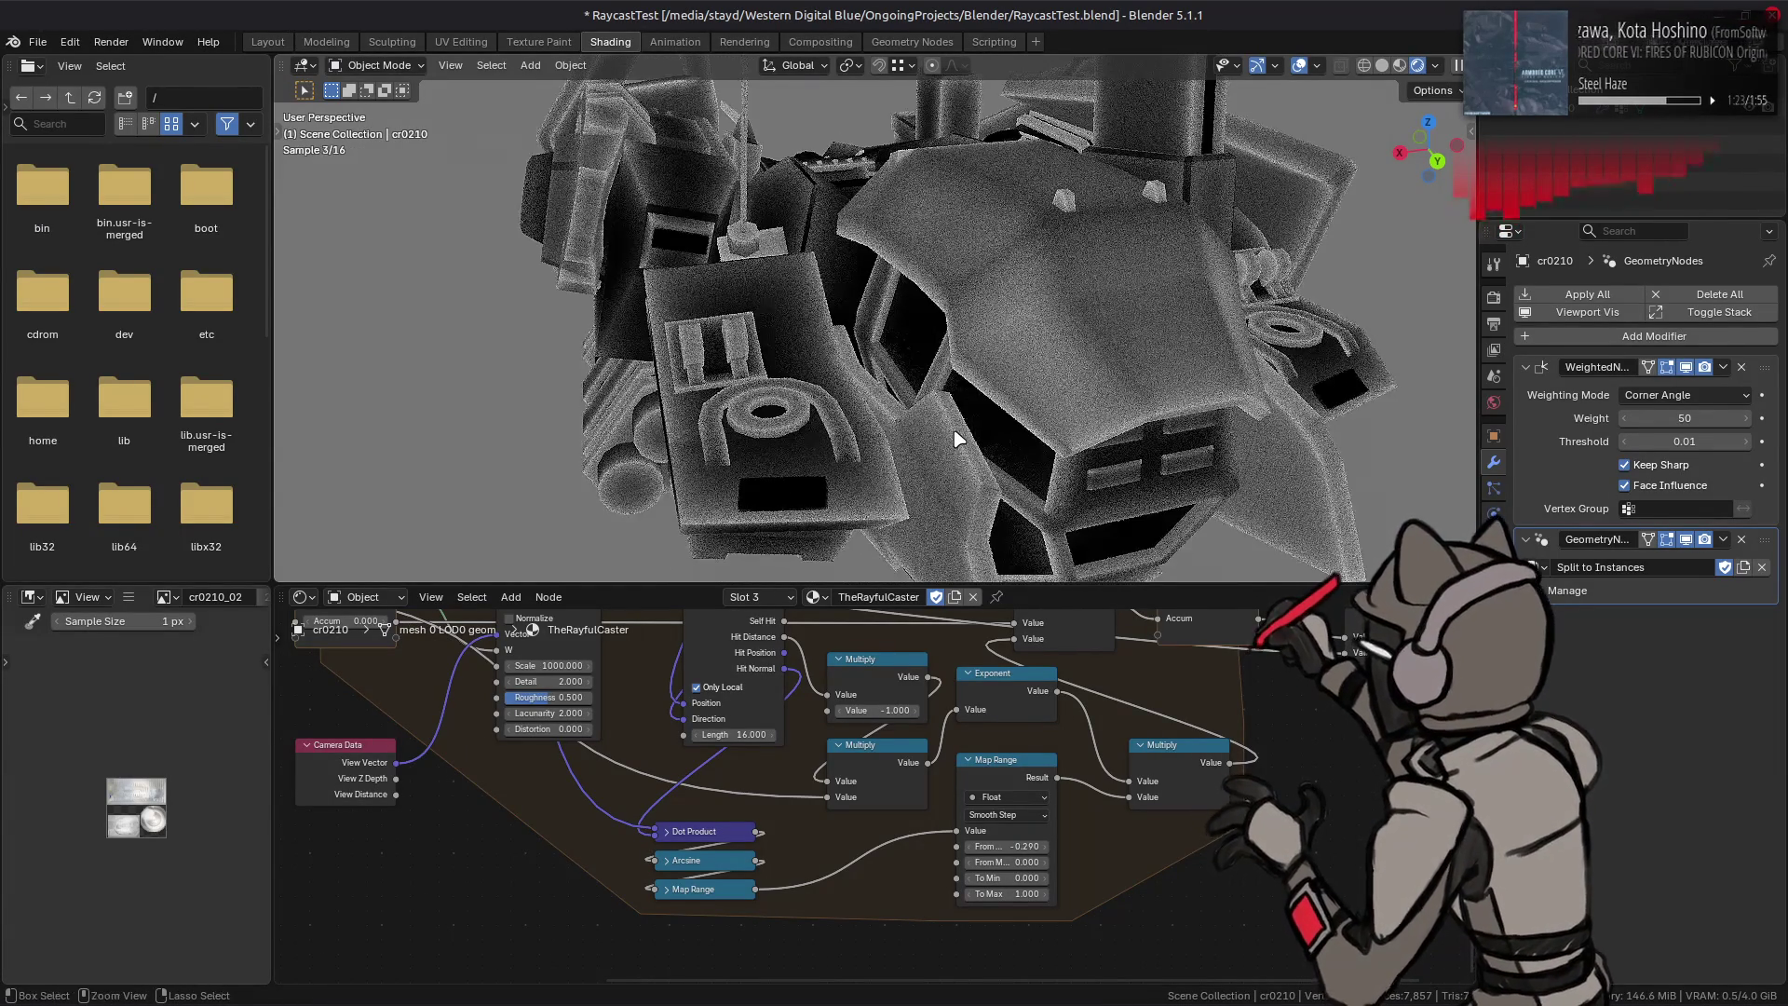
{"action": "key", "text": "ctrl+z"}
{"action": "scroll", "coordinate": [954, 440], "scroll_direction": "up", "scroll_amount": 2}
{"action": "scroll", "coordinate": [1035, 402], "scroll_direction": "up", "scroll_amount": 2}
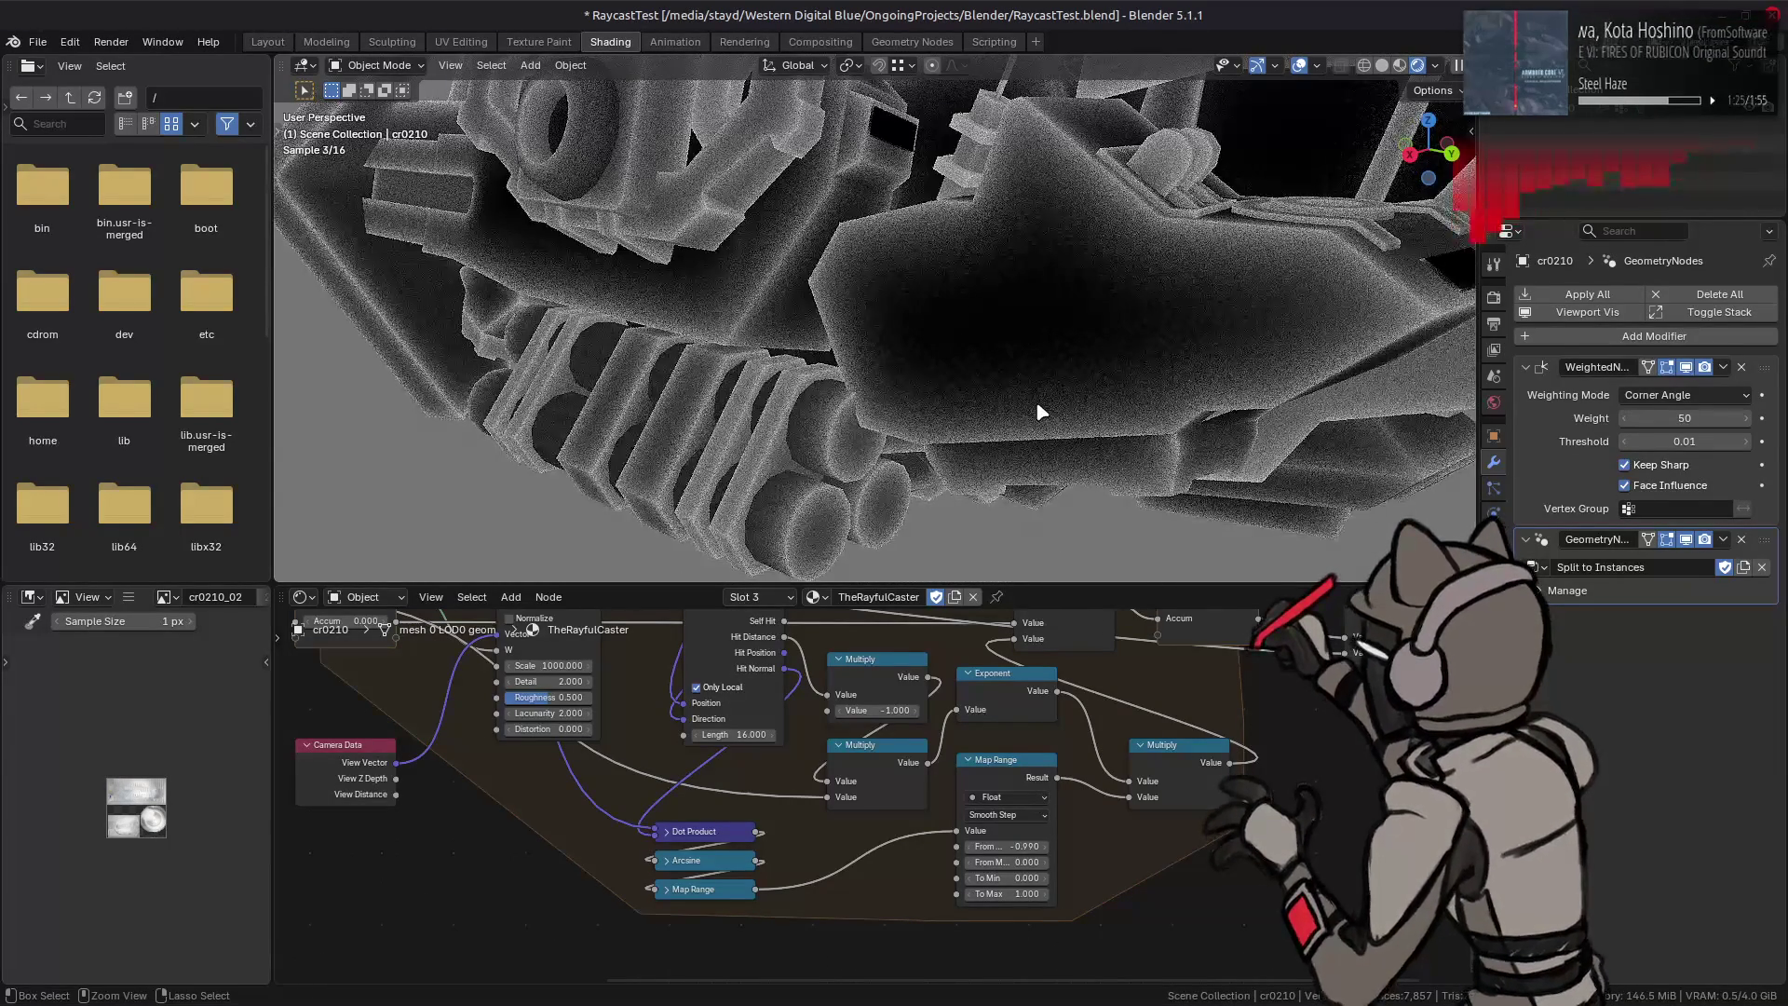
{"action": "key", "text": "ctrl+shift+z"}
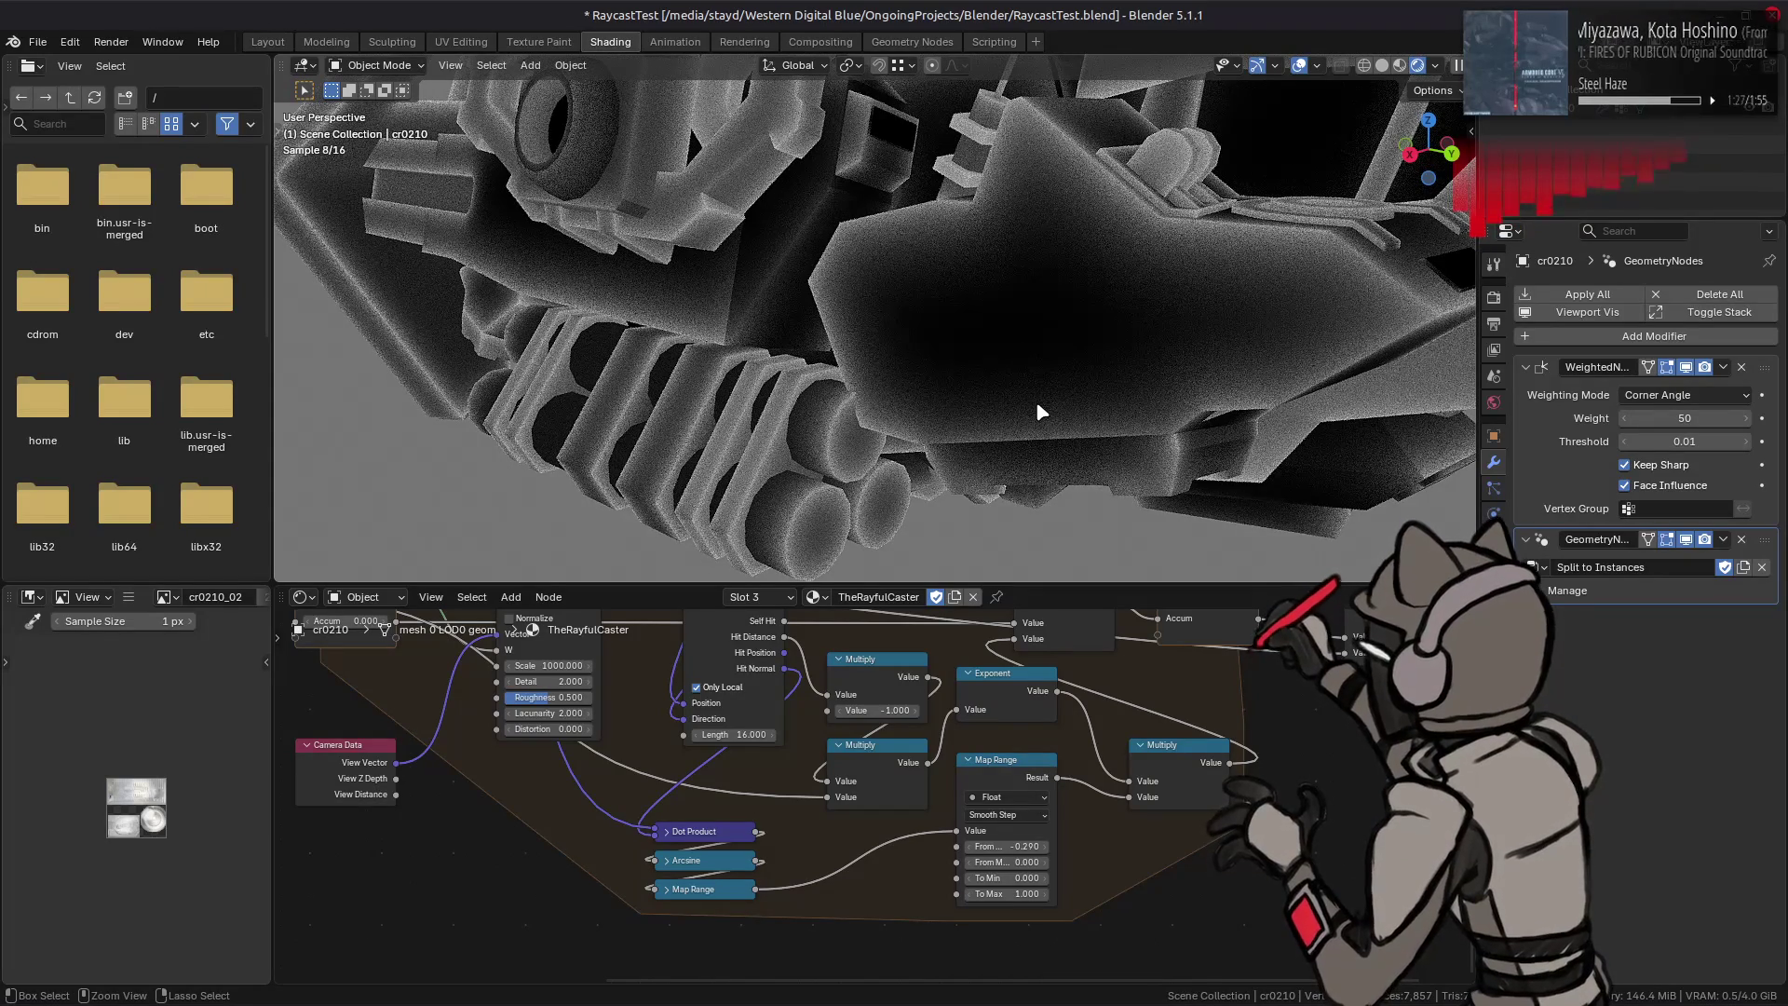
{"action": "key", "text": "ctrl+z"}
{"action": "key", "text": "ctrl+shift+z"}
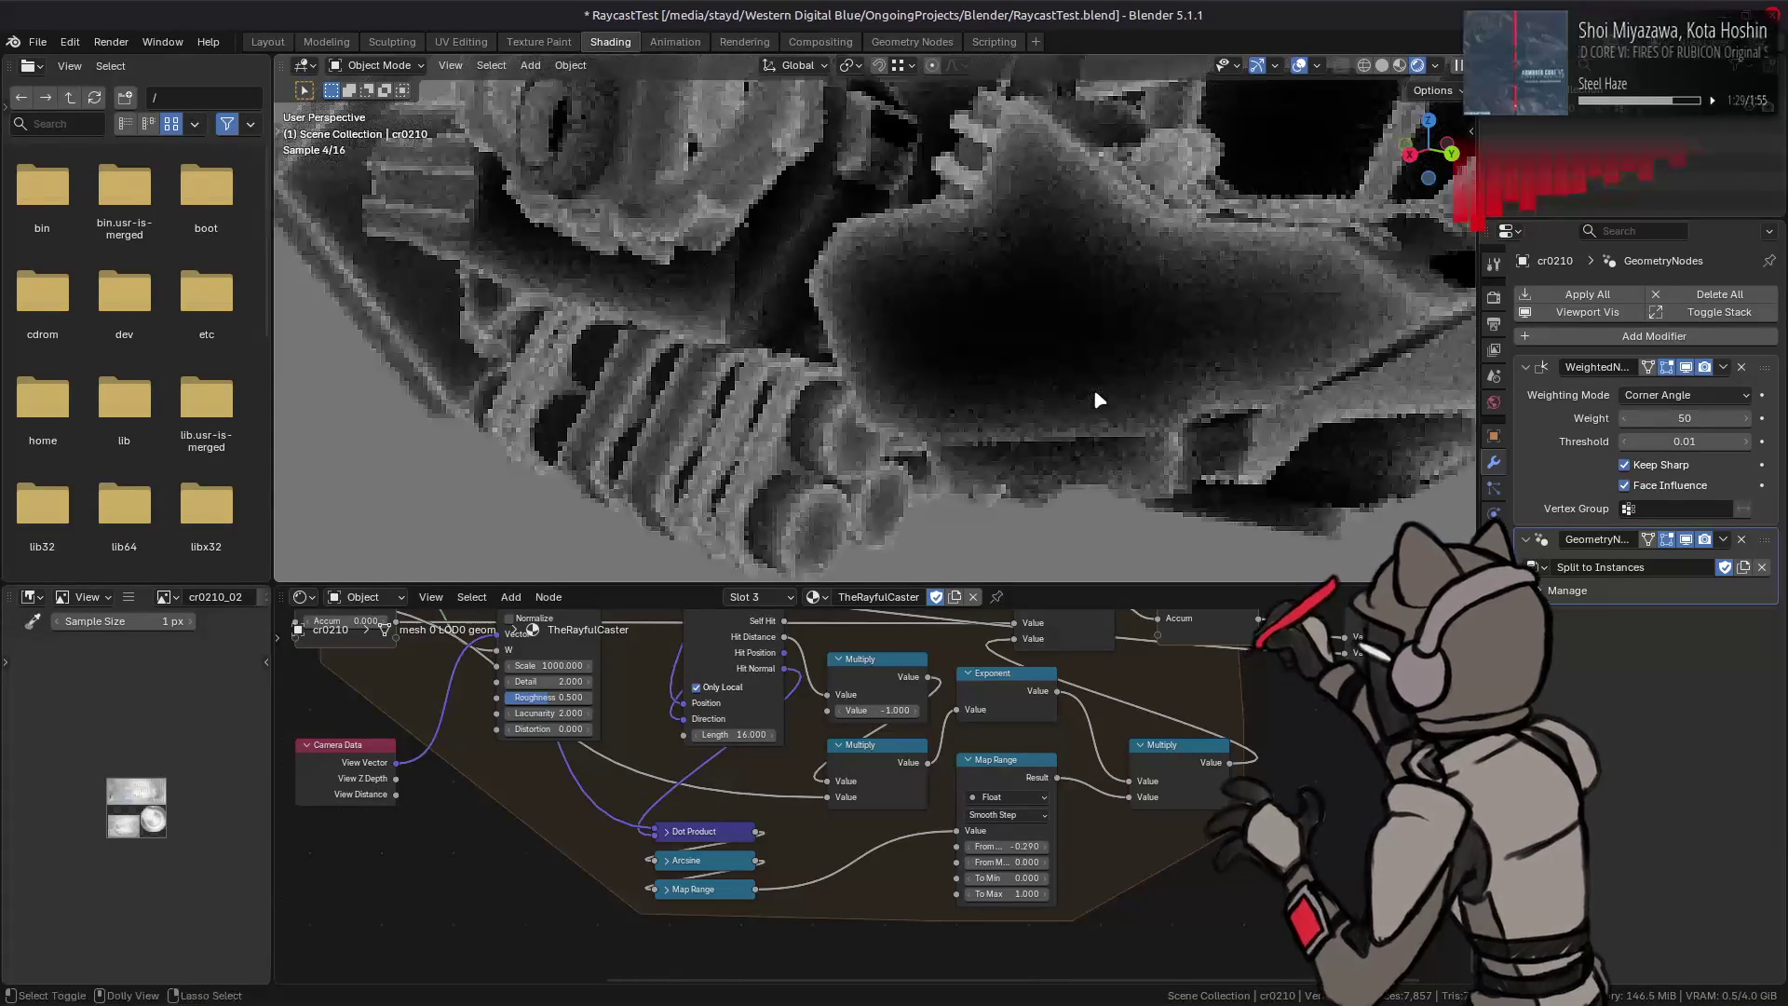
{"action": "key", "text": "ctrl+z"}
{"action": "middle_click_drag", "start_coordinate": [1088, 393], "coordinate": [1158, 373]}
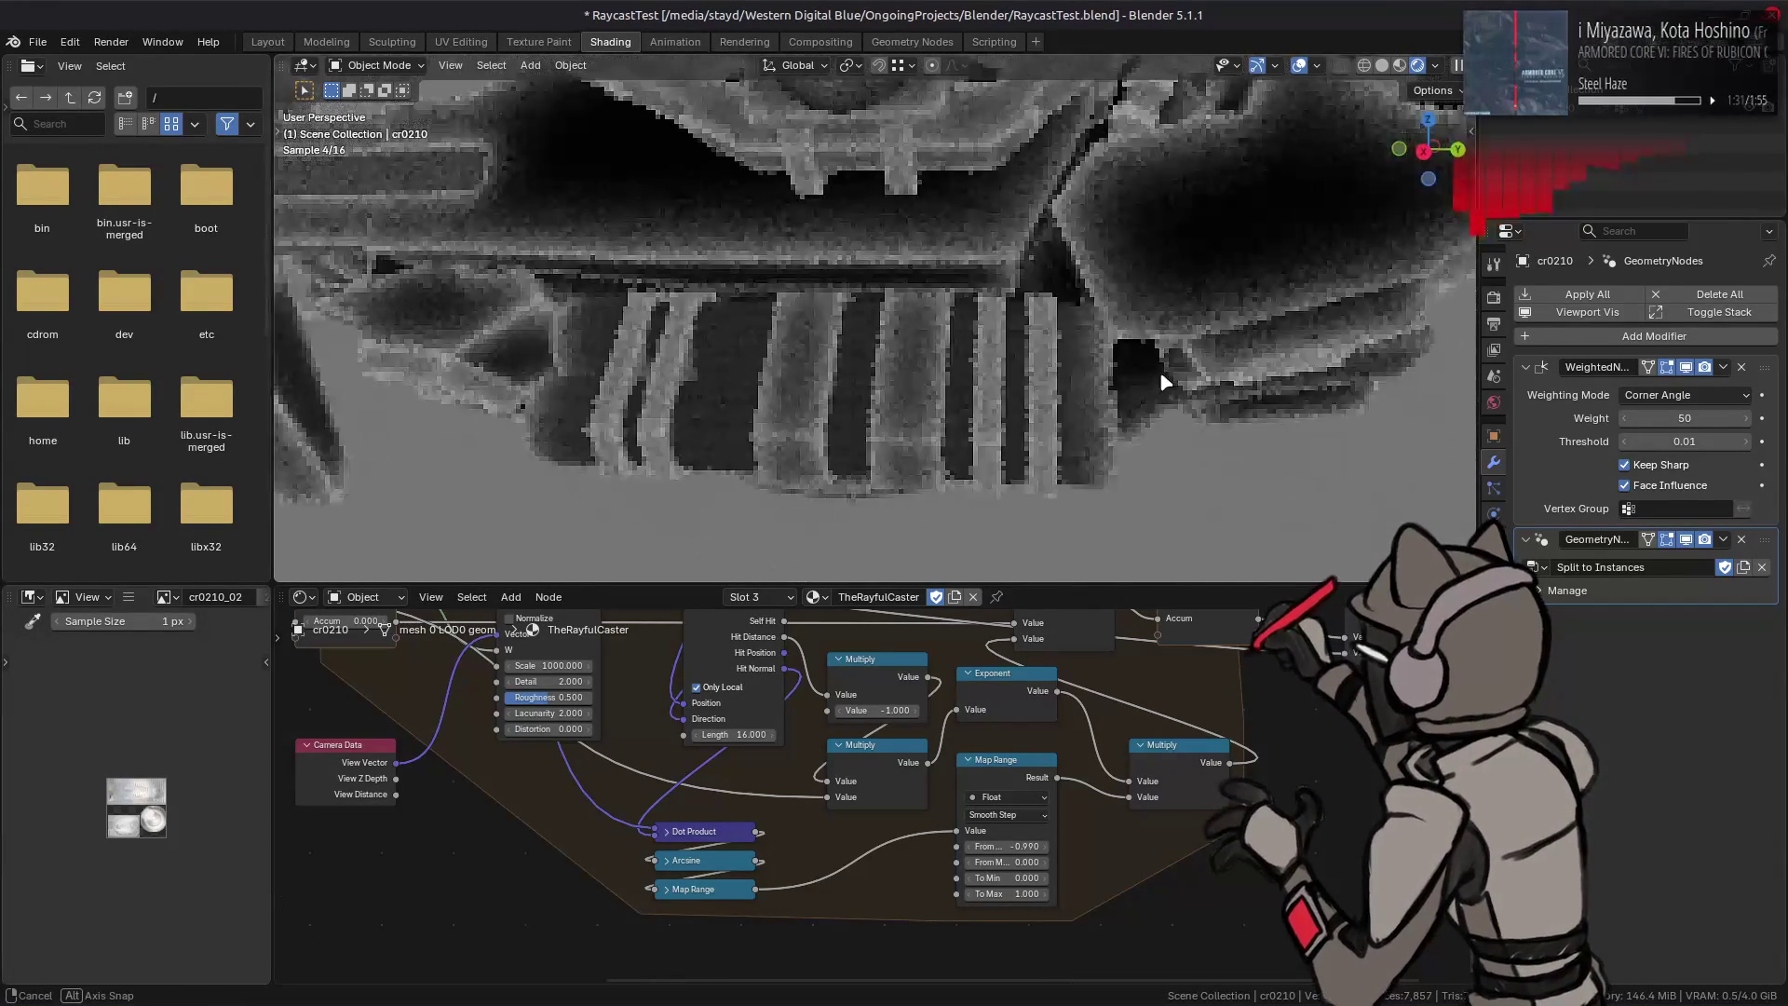
{"action": "key", "text": "ctrl+shift+z"}
{"action": "key", "text": "ctrl+z"}
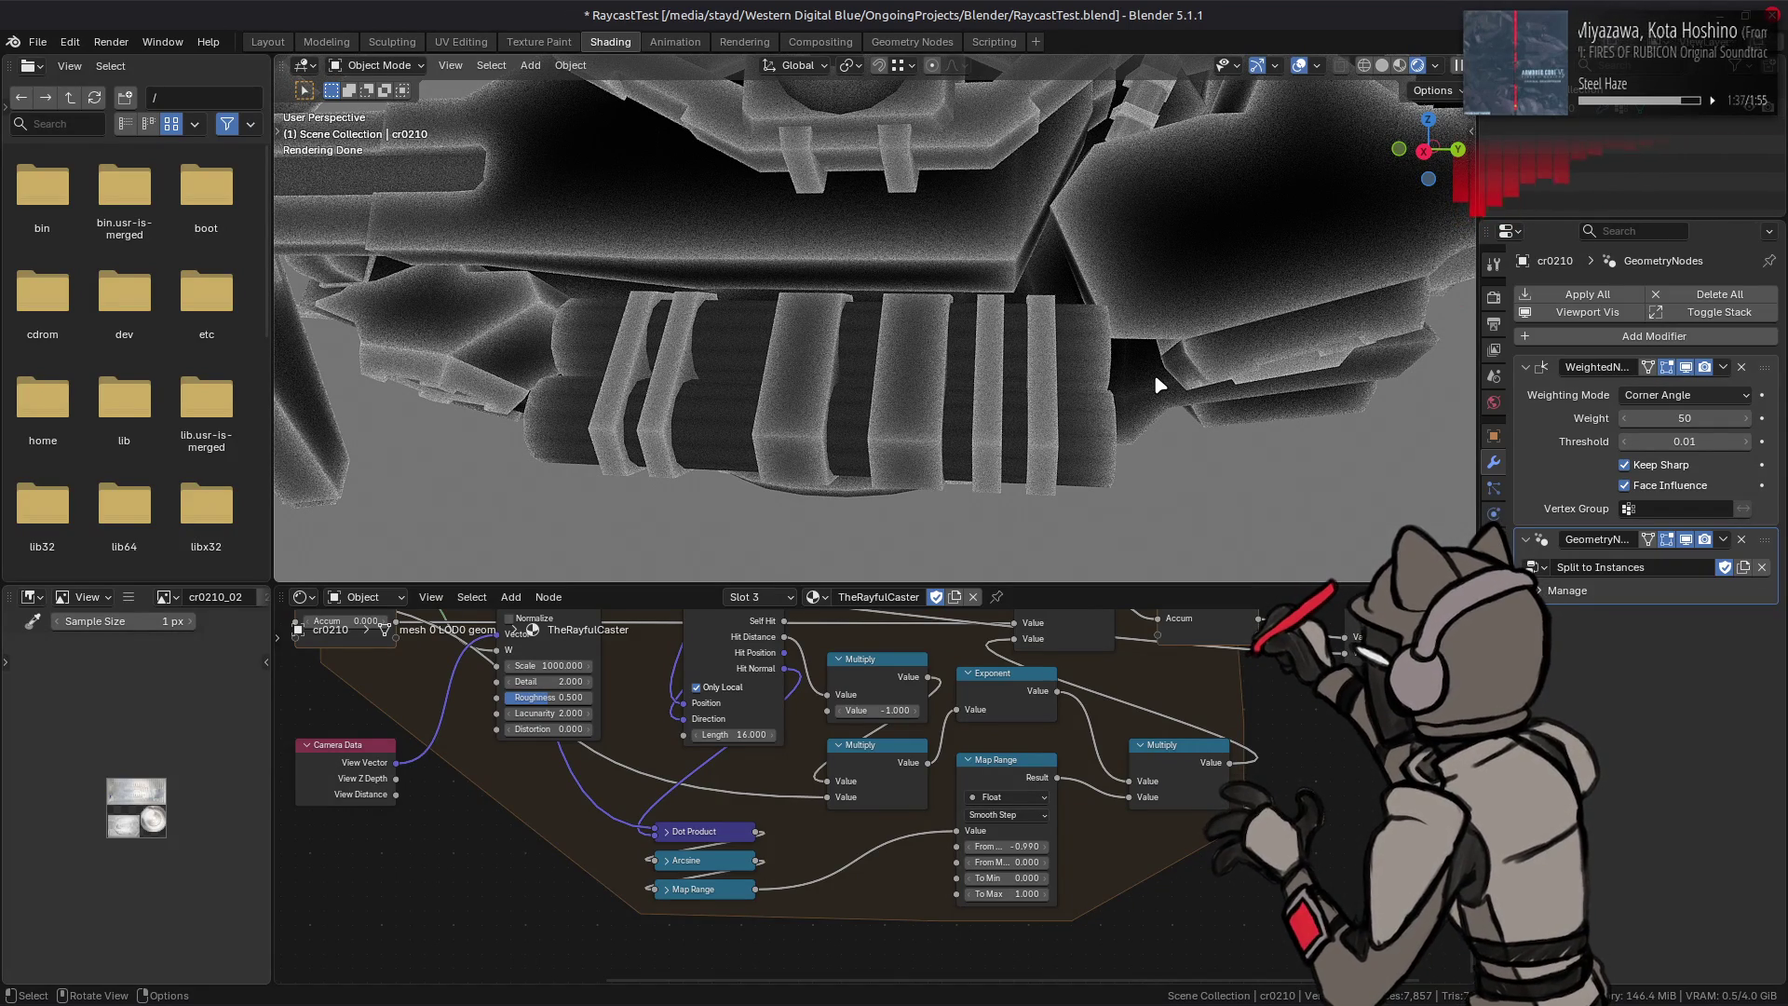
{"action": "key", "text": "ctrl+shift+z"}
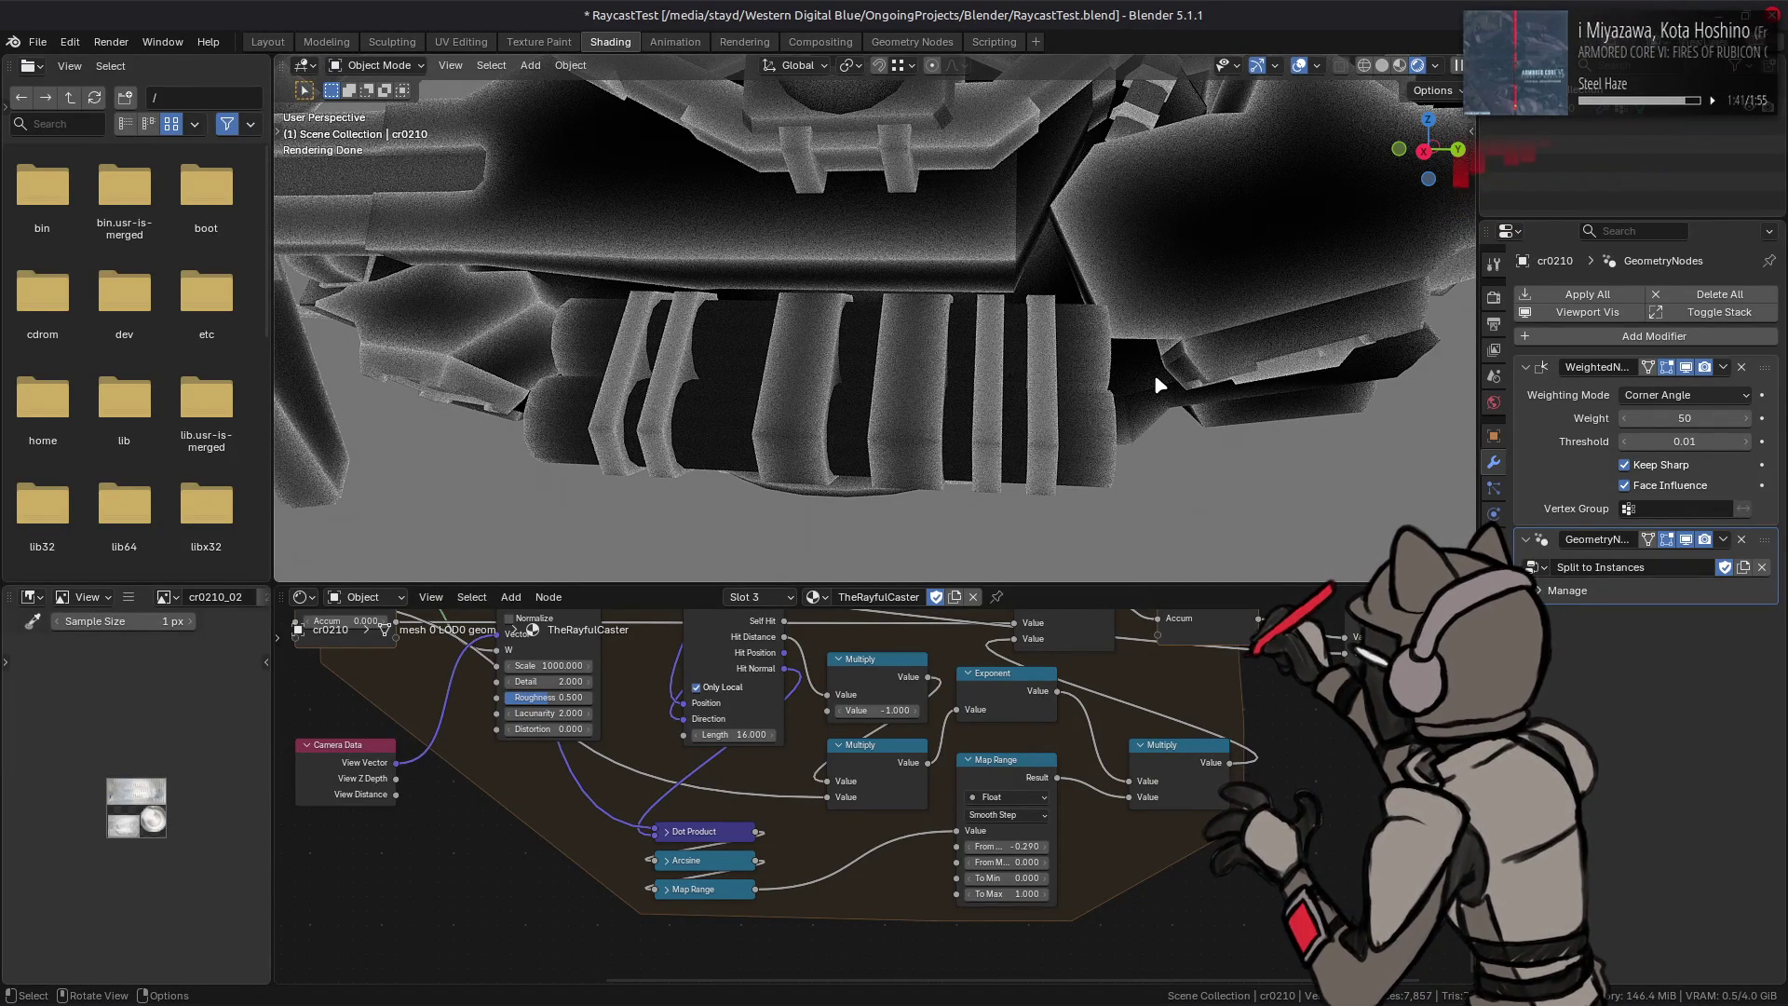
{"action": "key", "text": "ctrl+z"}
{"action": "key", "text": "ctrl+z"}
{"action": "middle_click_drag", "start_coordinate": [1167, 351], "coordinate": [1038, 392]}
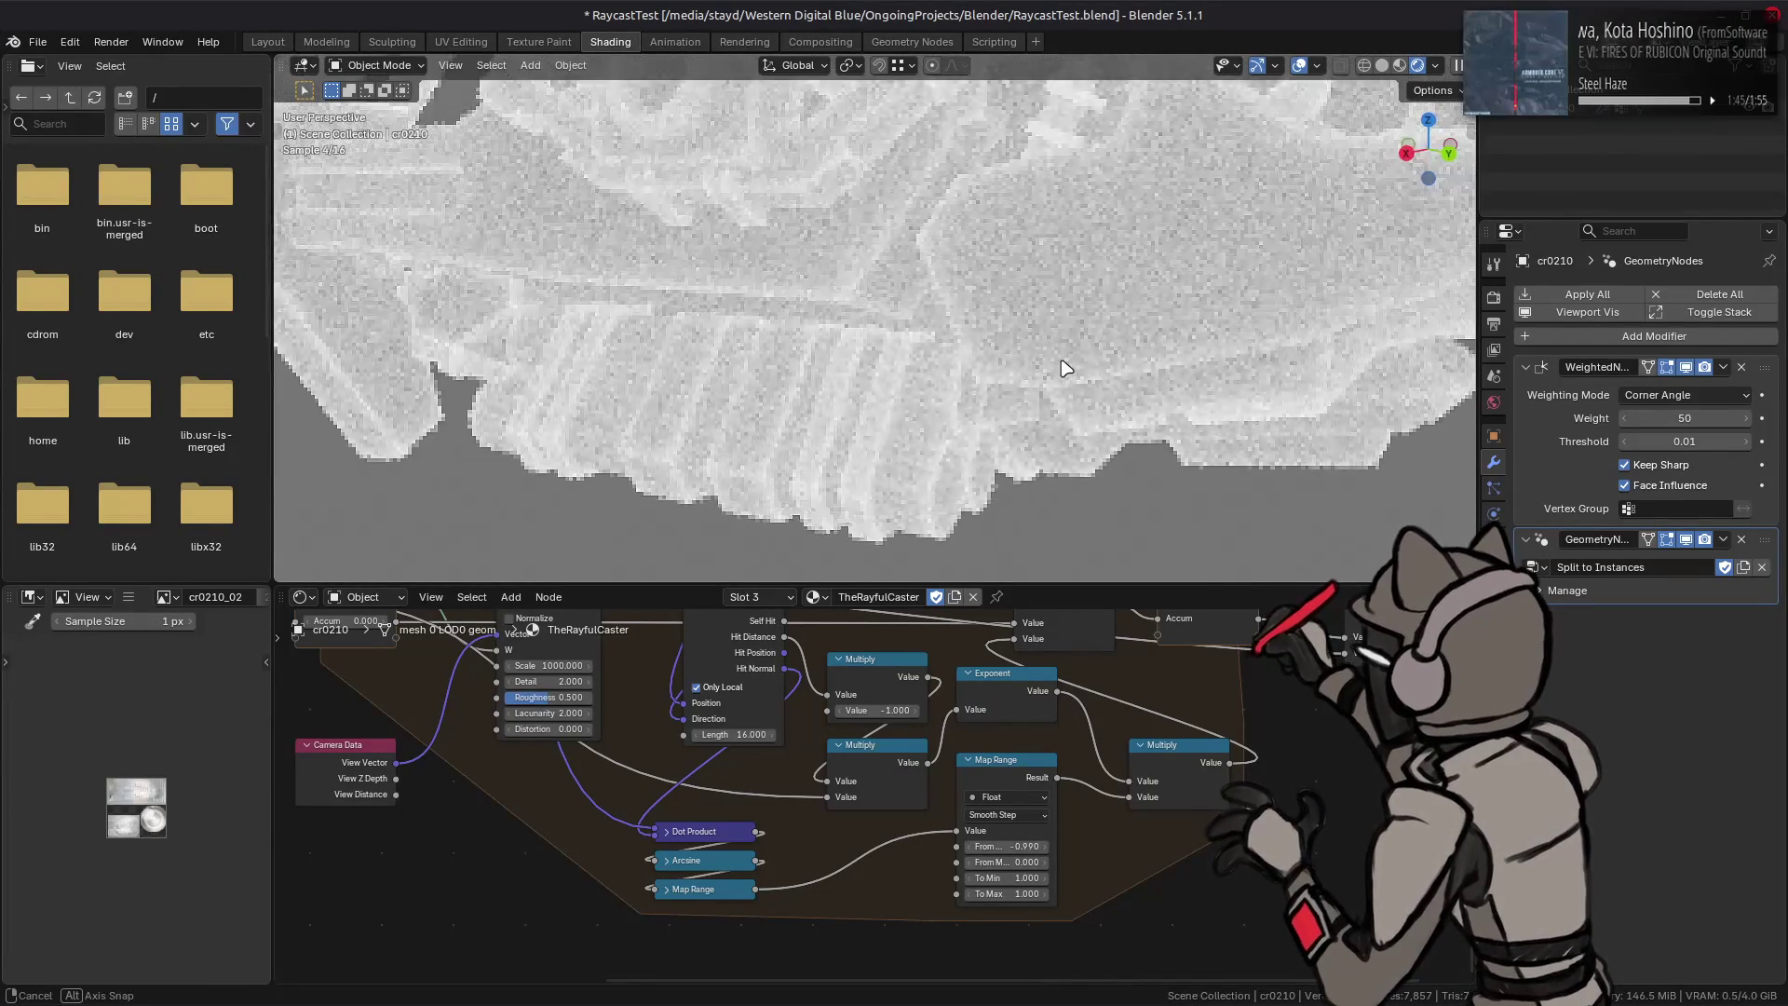
{"action": "key", "text": "ctrl+shift+z"}
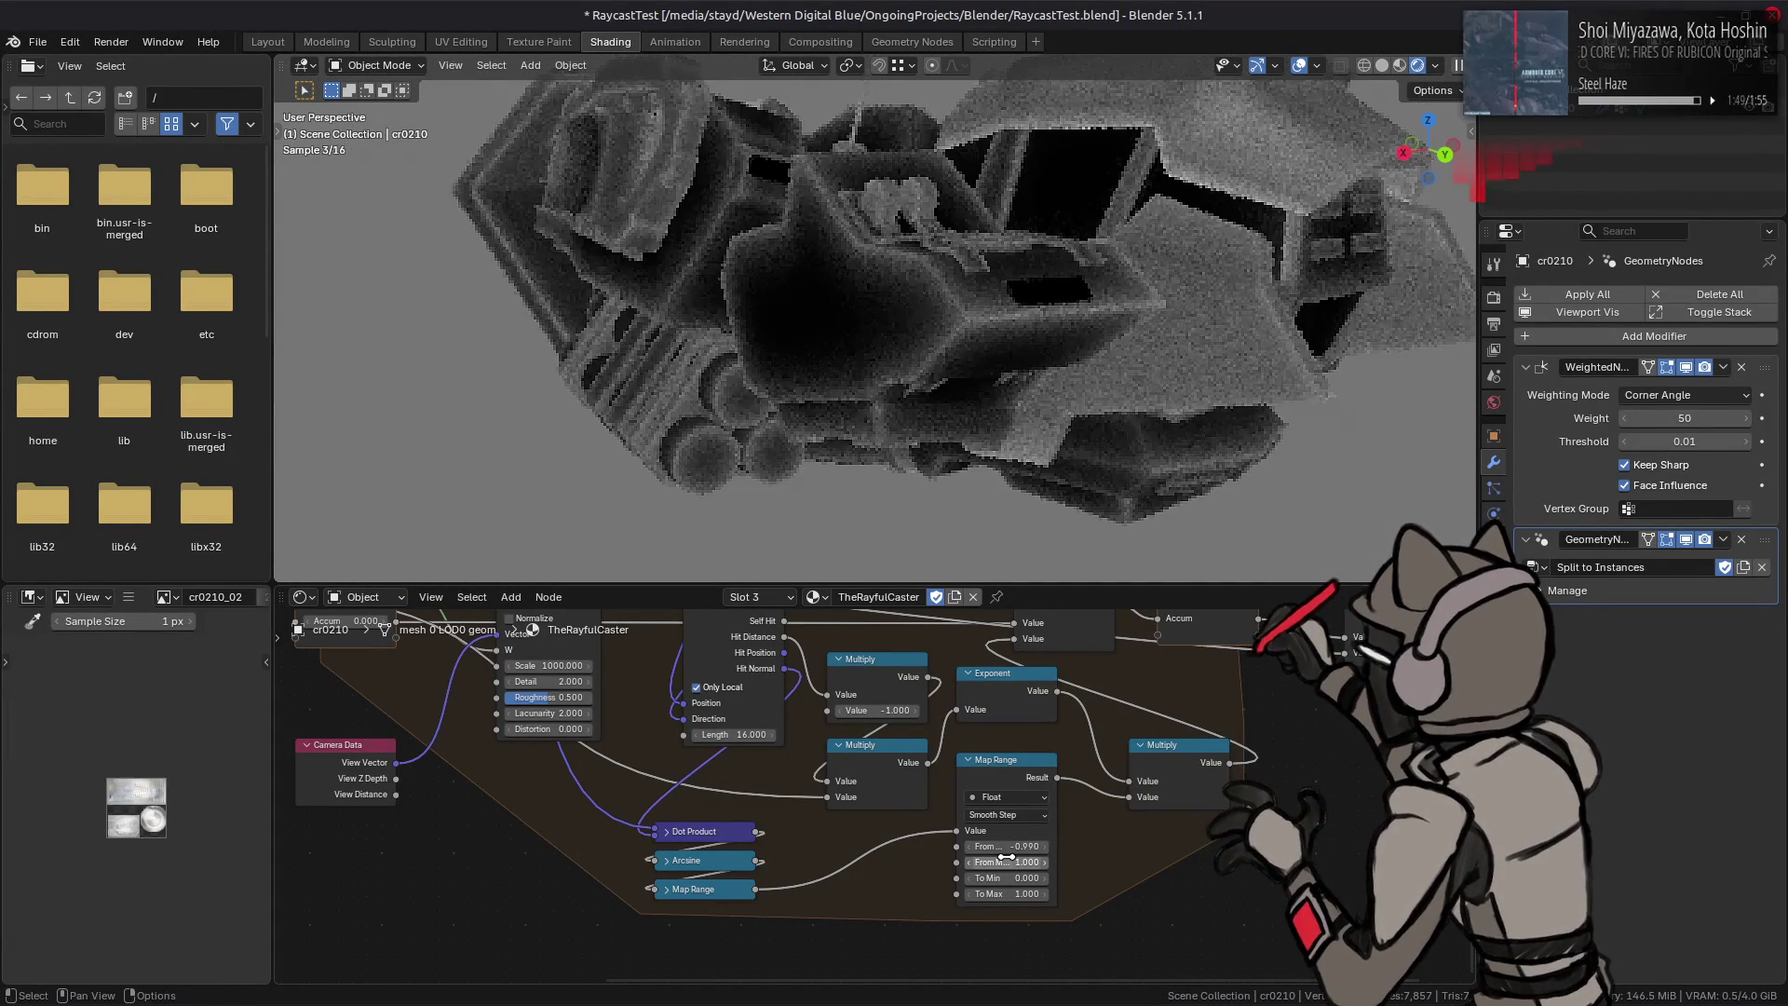
Step: Switch the Map Range to Linear interpolation with From Min 0.000 and inspect the shading
{"action": "left_click", "coordinate": [1003, 815]}
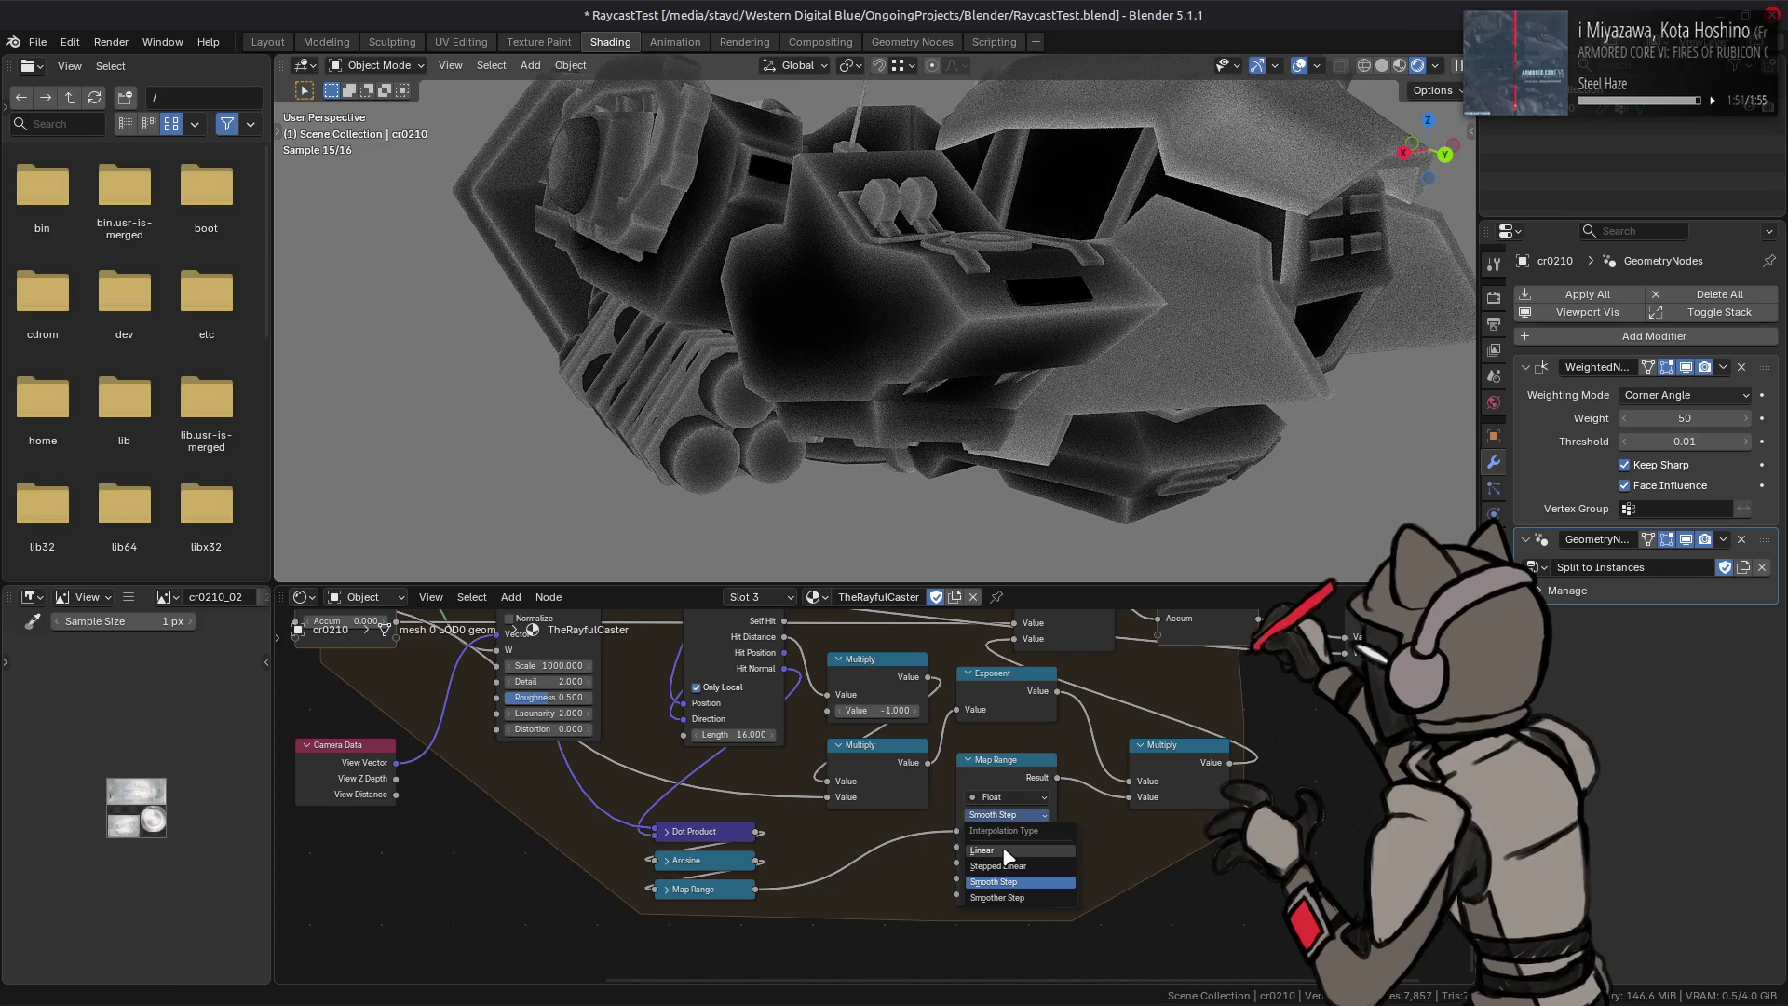
{"action": "left_click", "coordinate": [984, 849]}
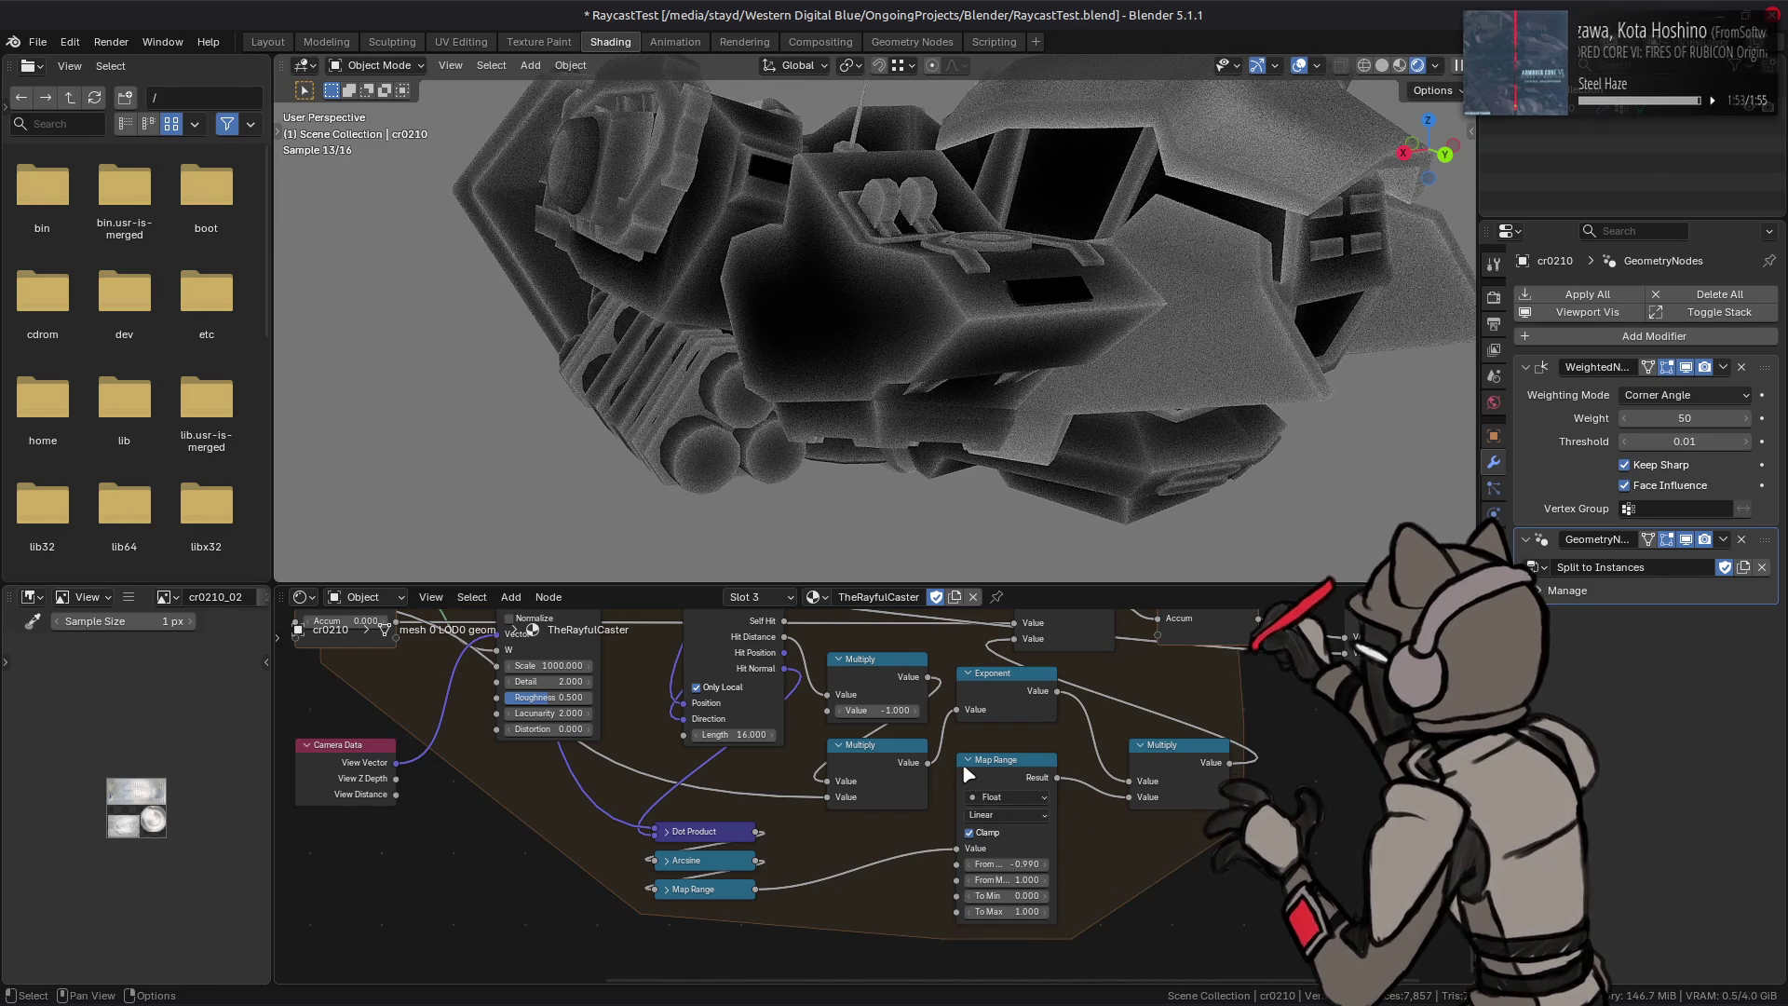
{"action": "middle_click_drag", "start_coordinate": [1070, 372], "coordinate": [1030, 399]}
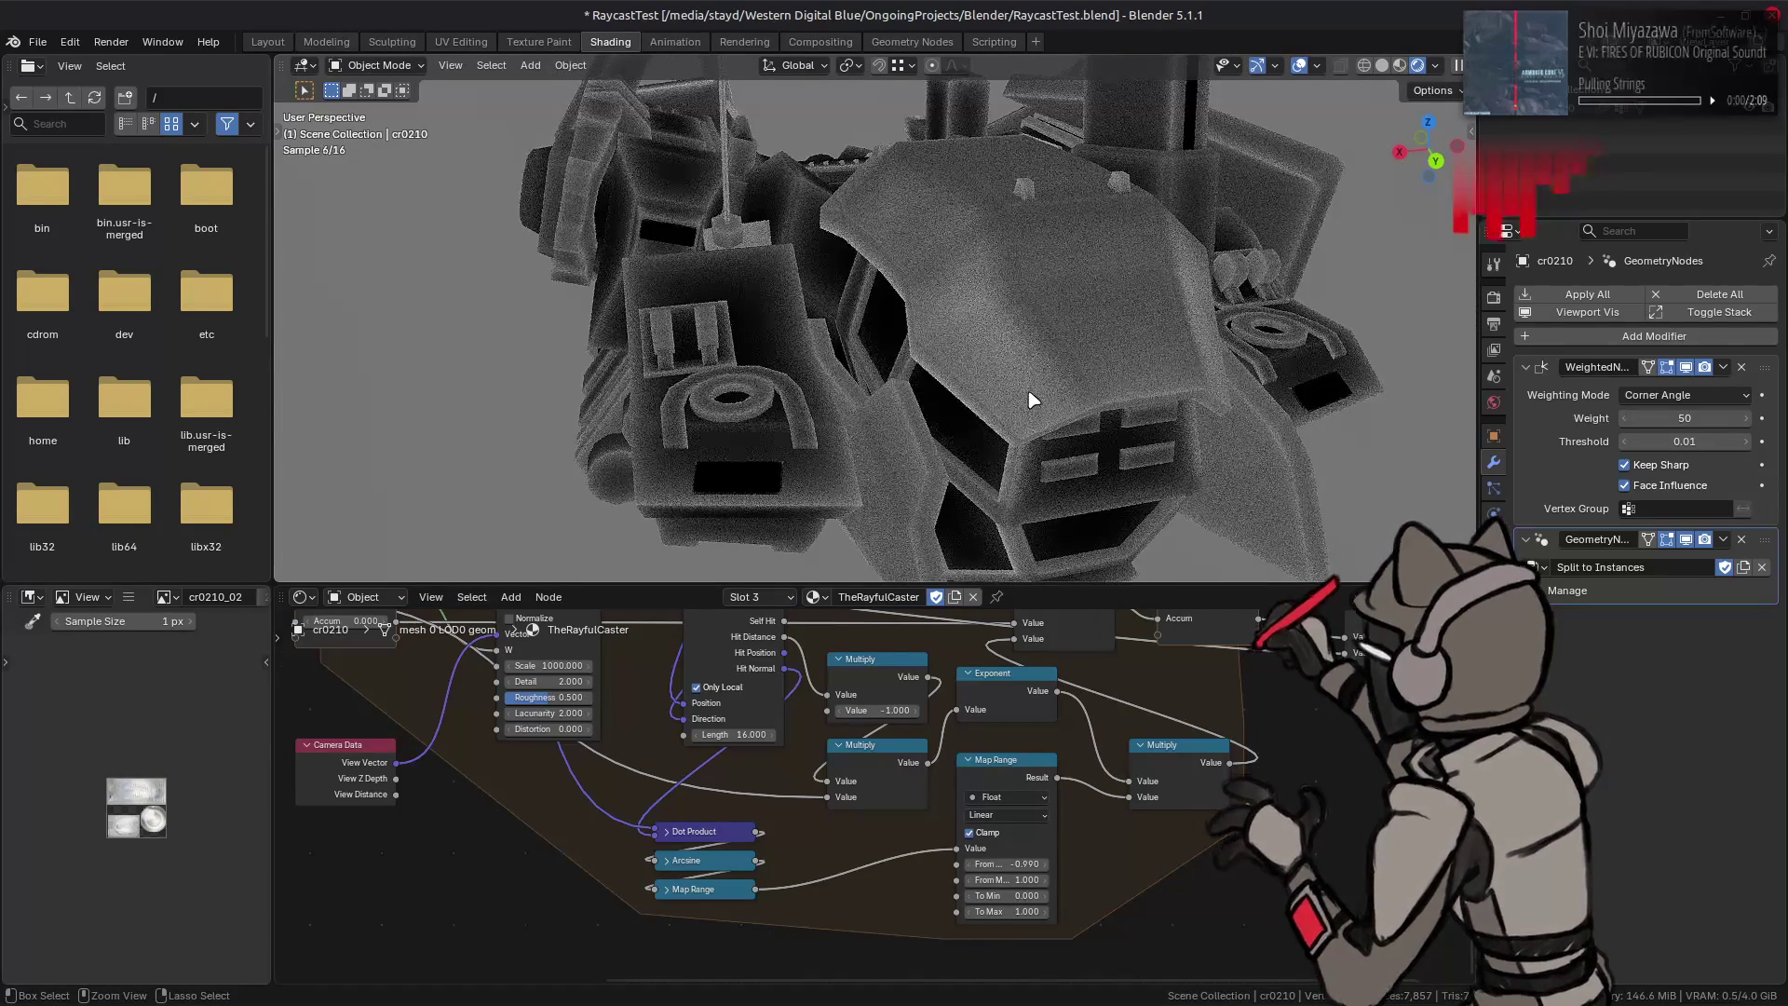
{"action": "left_click", "coordinate": [1006, 862]}
{"action": "type", "text": "0.000"}
{"action": "key", "text": "Return"}
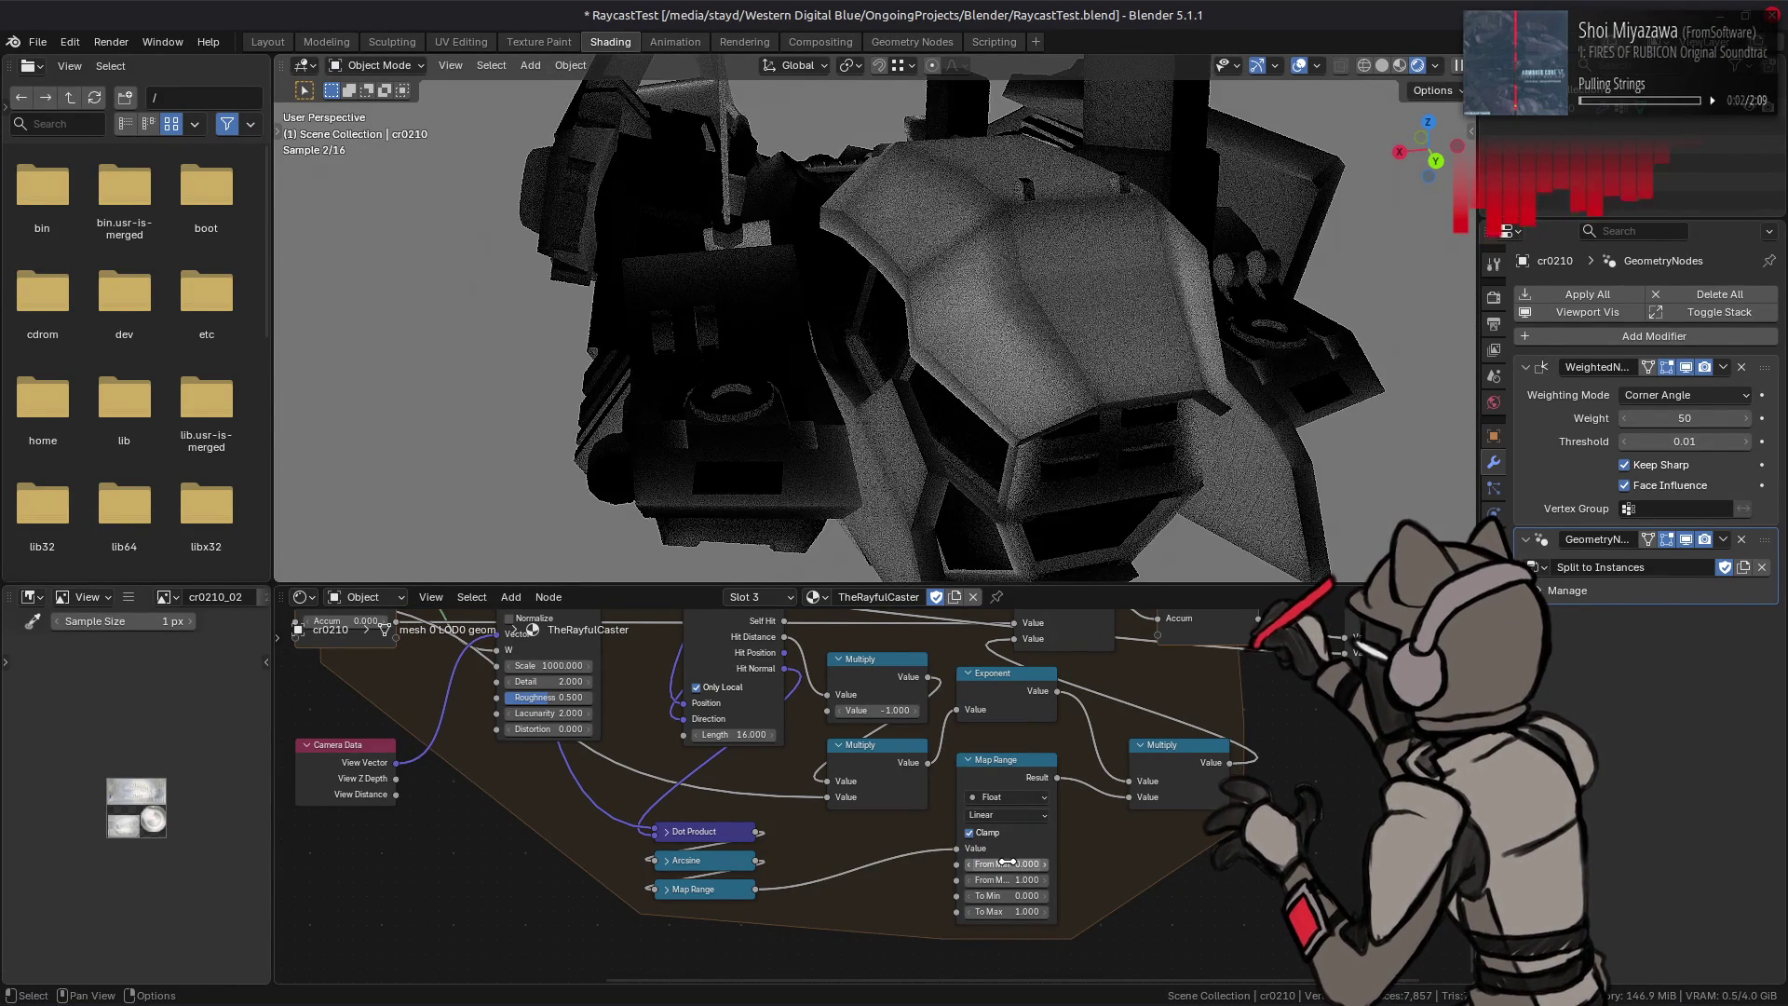
{"action": "mouse_move", "coordinate": [1031, 475]}
{"action": "middle_mouse_down"}
{"action": "mouse_move", "coordinate": [1074, 452]}
{"action": "mouse_move", "coordinate": [1430, 457]}
{"action": "middle_mouse_up"}
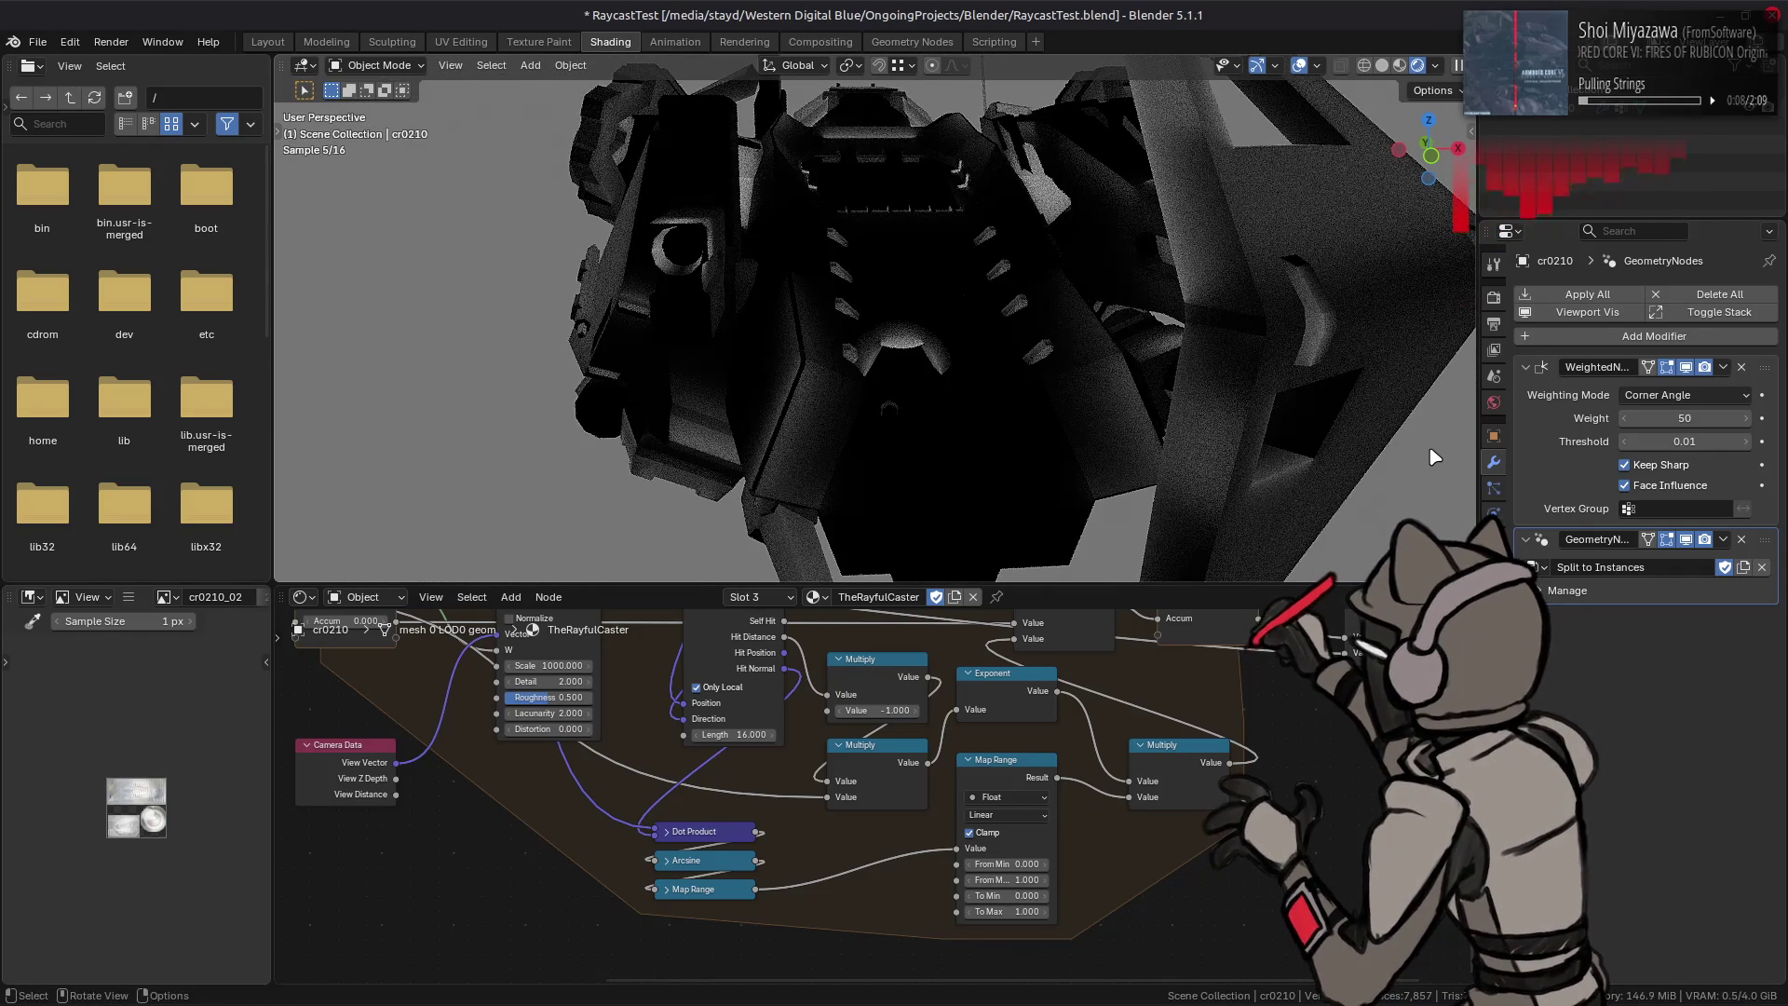
{"action": "mouse_move", "coordinate": [1090, 415]}
{"action": "middle_mouse_down"}
{"action": "mouse_move", "coordinate": [1144, 413]}
{"action": "mouse_move", "coordinate": [1054, 430]}
{"action": "mouse_move", "coordinate": [1110, 429]}
{"action": "mouse_move", "coordinate": [1103, 471]}
{"action": "middle_mouse_up"}
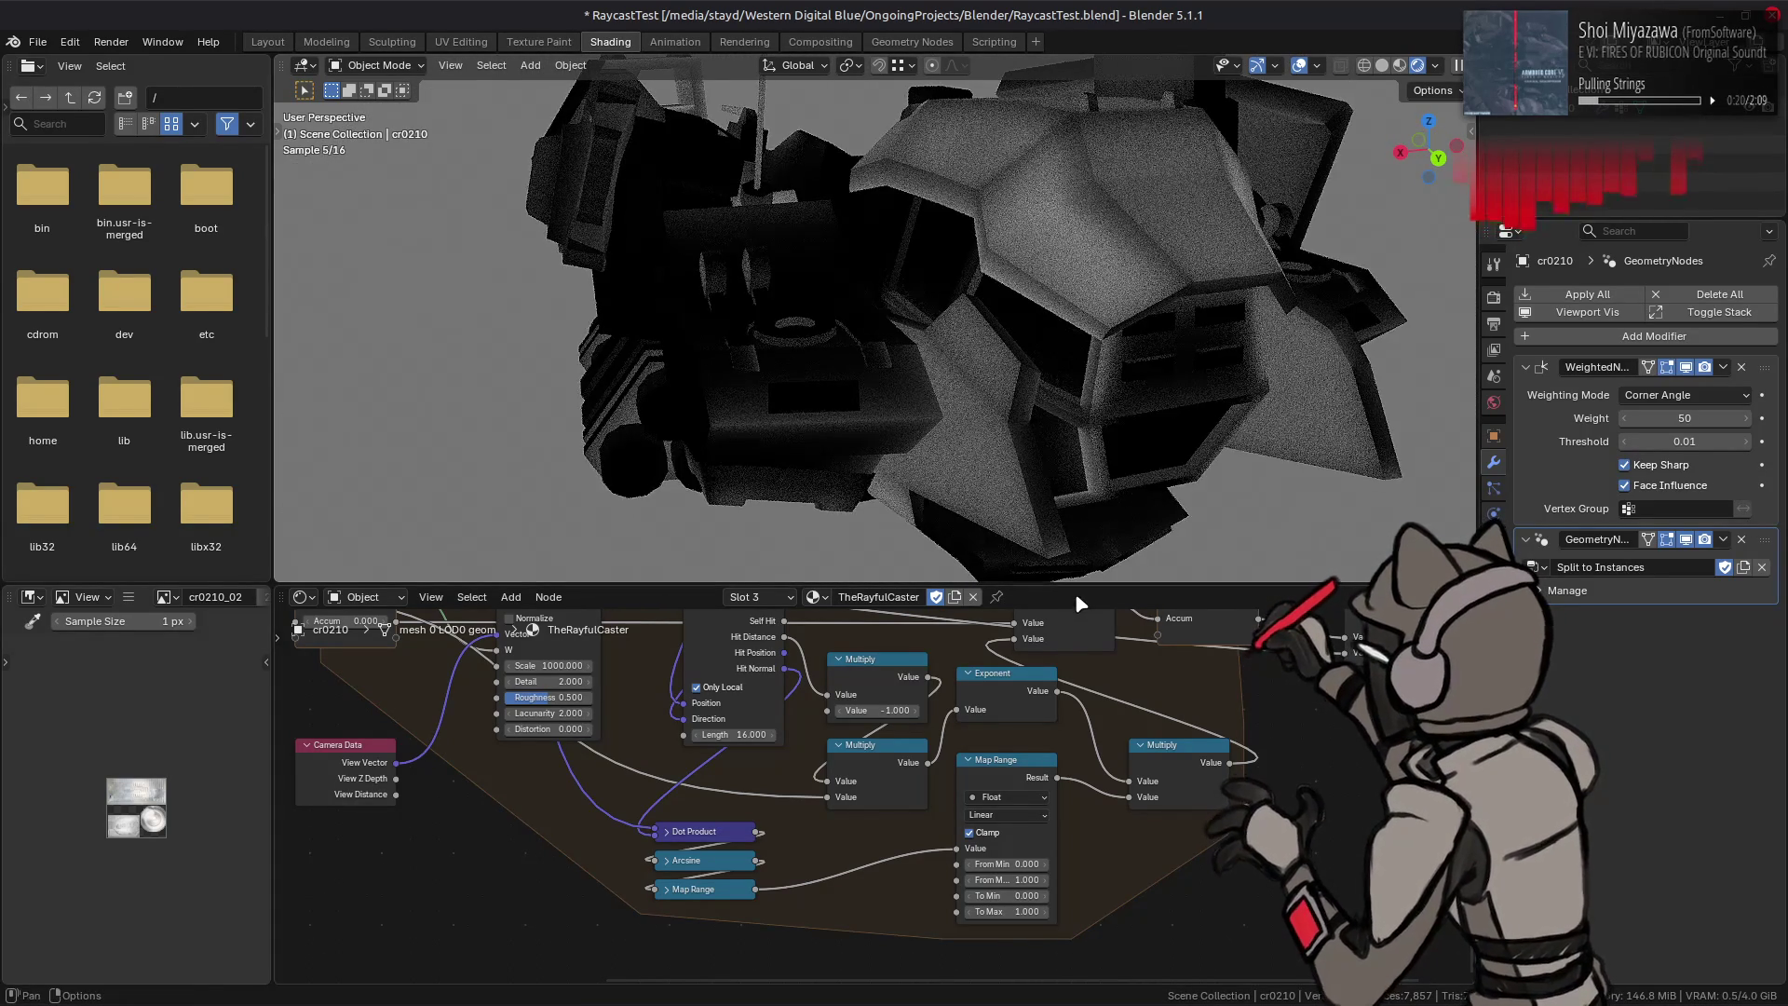
Step: Try several From Max values on the Map Range, including a negative one
{"action": "left_click_drag", "start_coordinate": [1006, 863], "coordinate": [999, 863]}
{"action": "left_click", "coordinate": [1019, 881]}
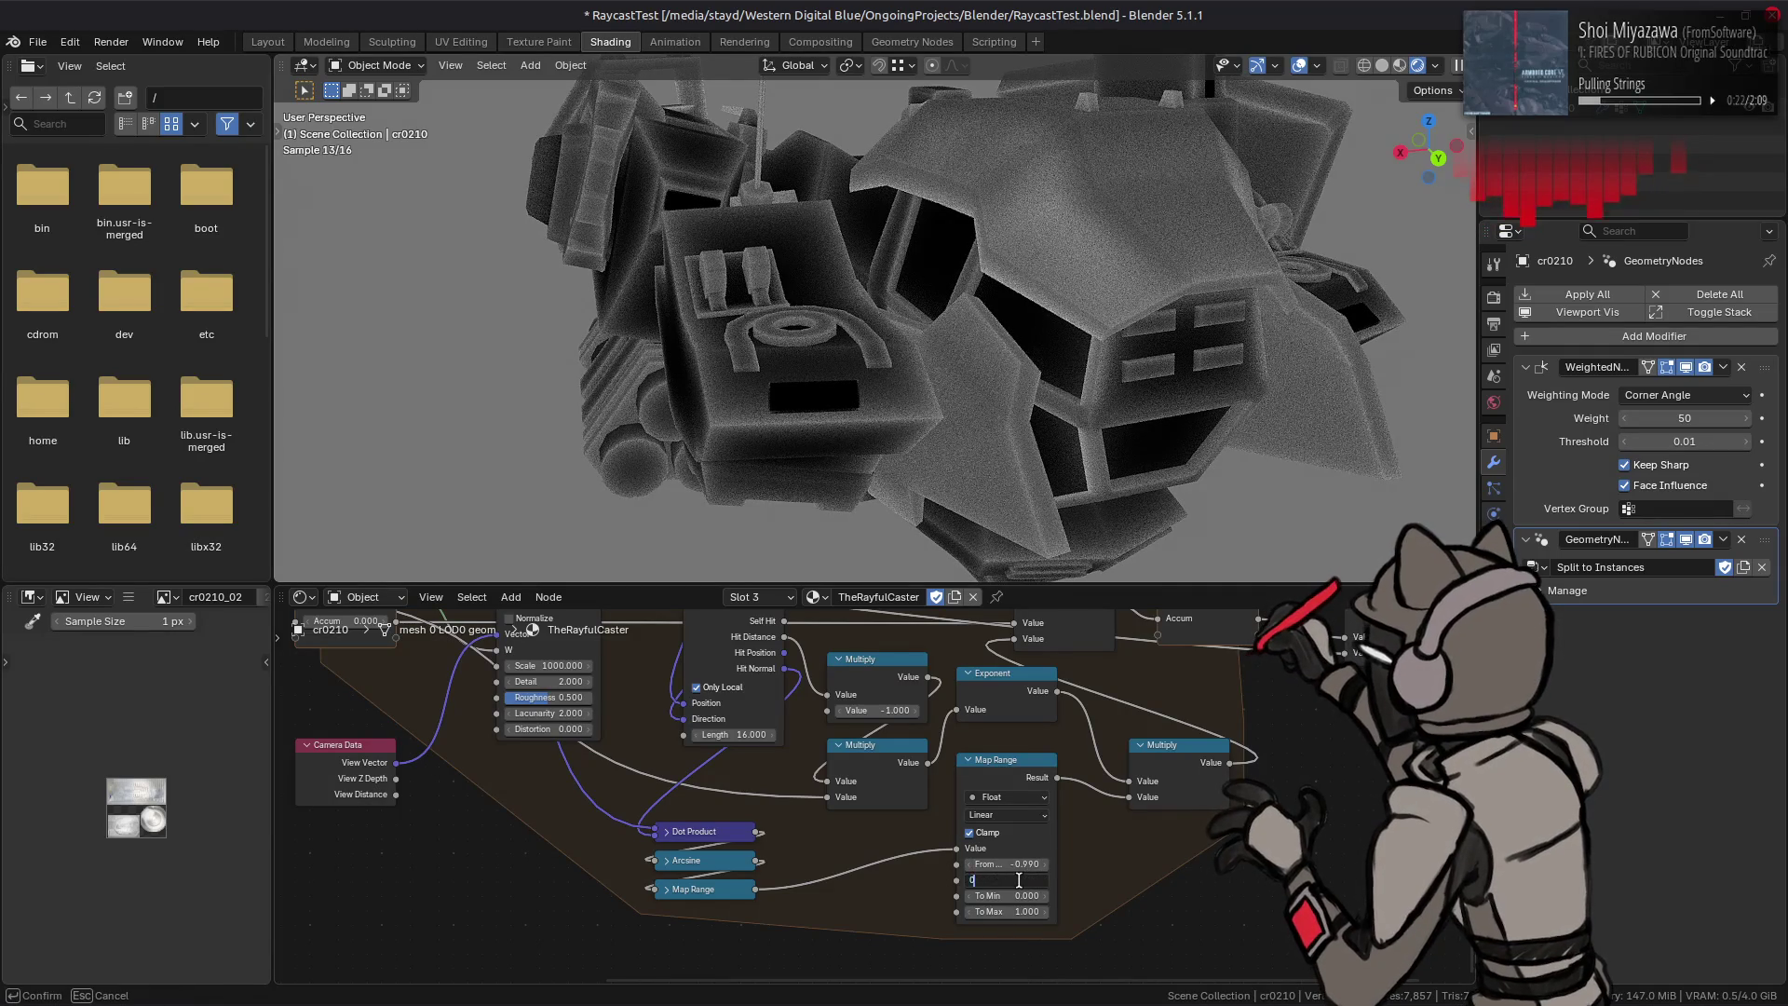
{"action": "key", "text": "Return"}
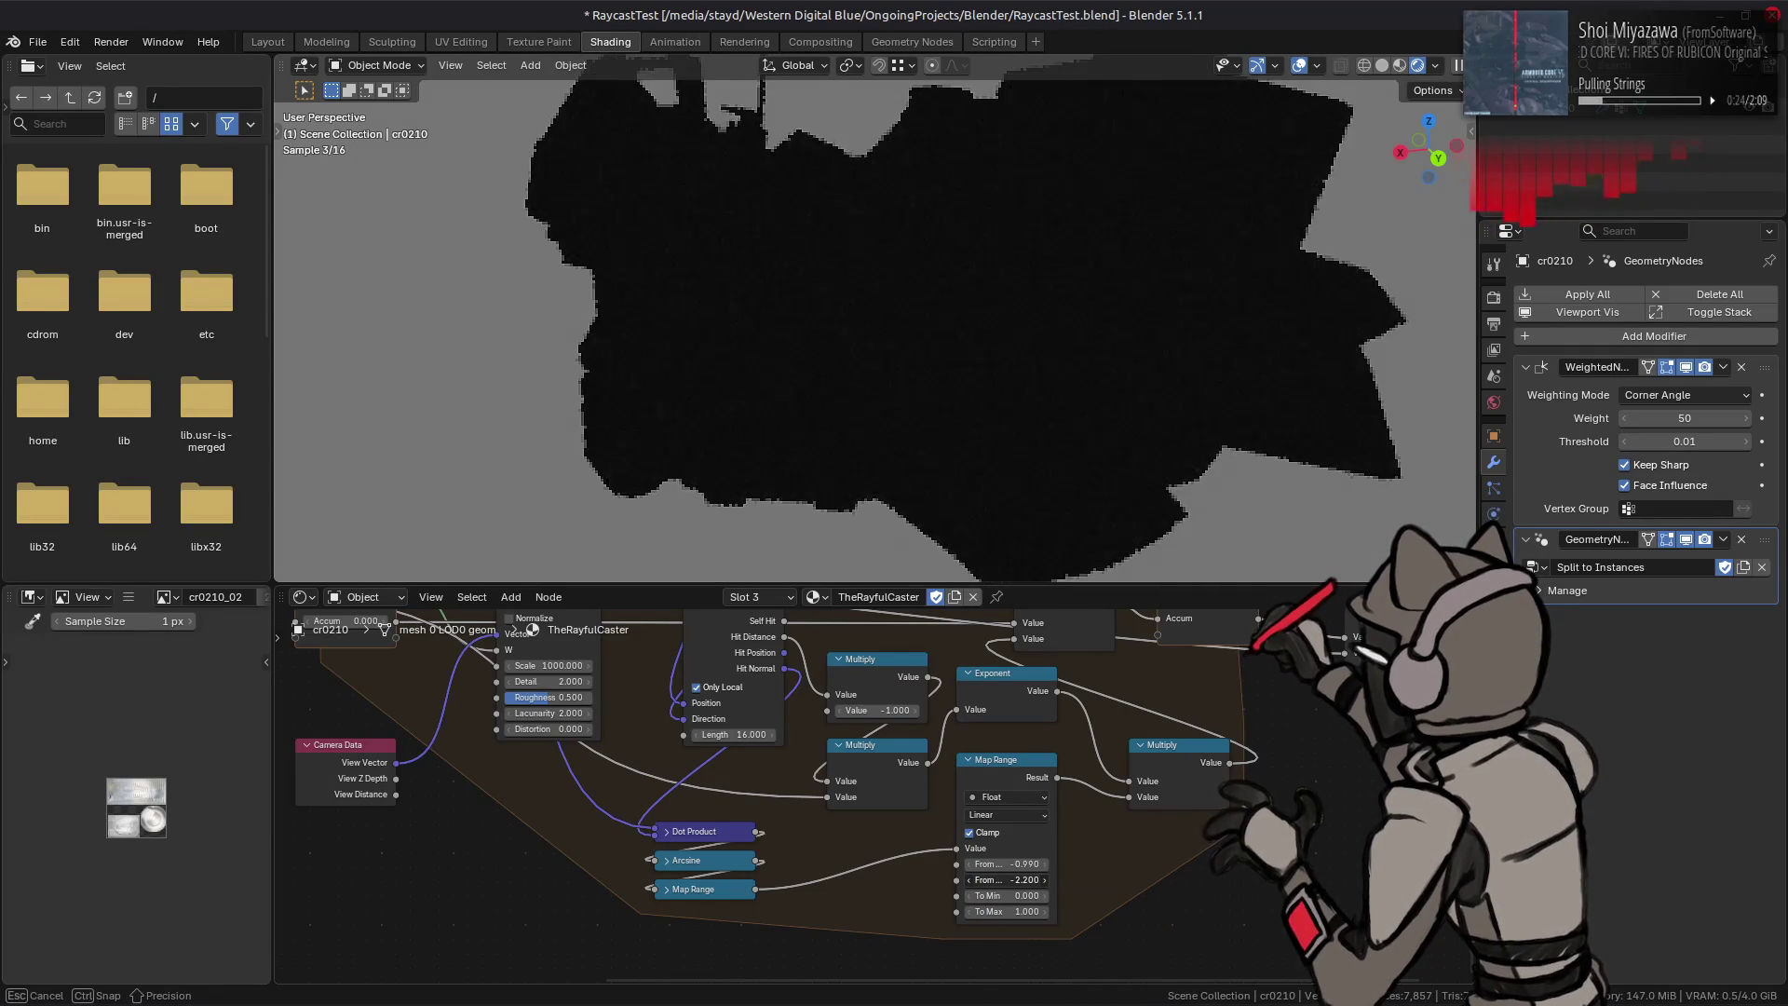
{"action": "left_click", "coordinate": [1018, 880]}
{"action": "type", "text": "-0"}
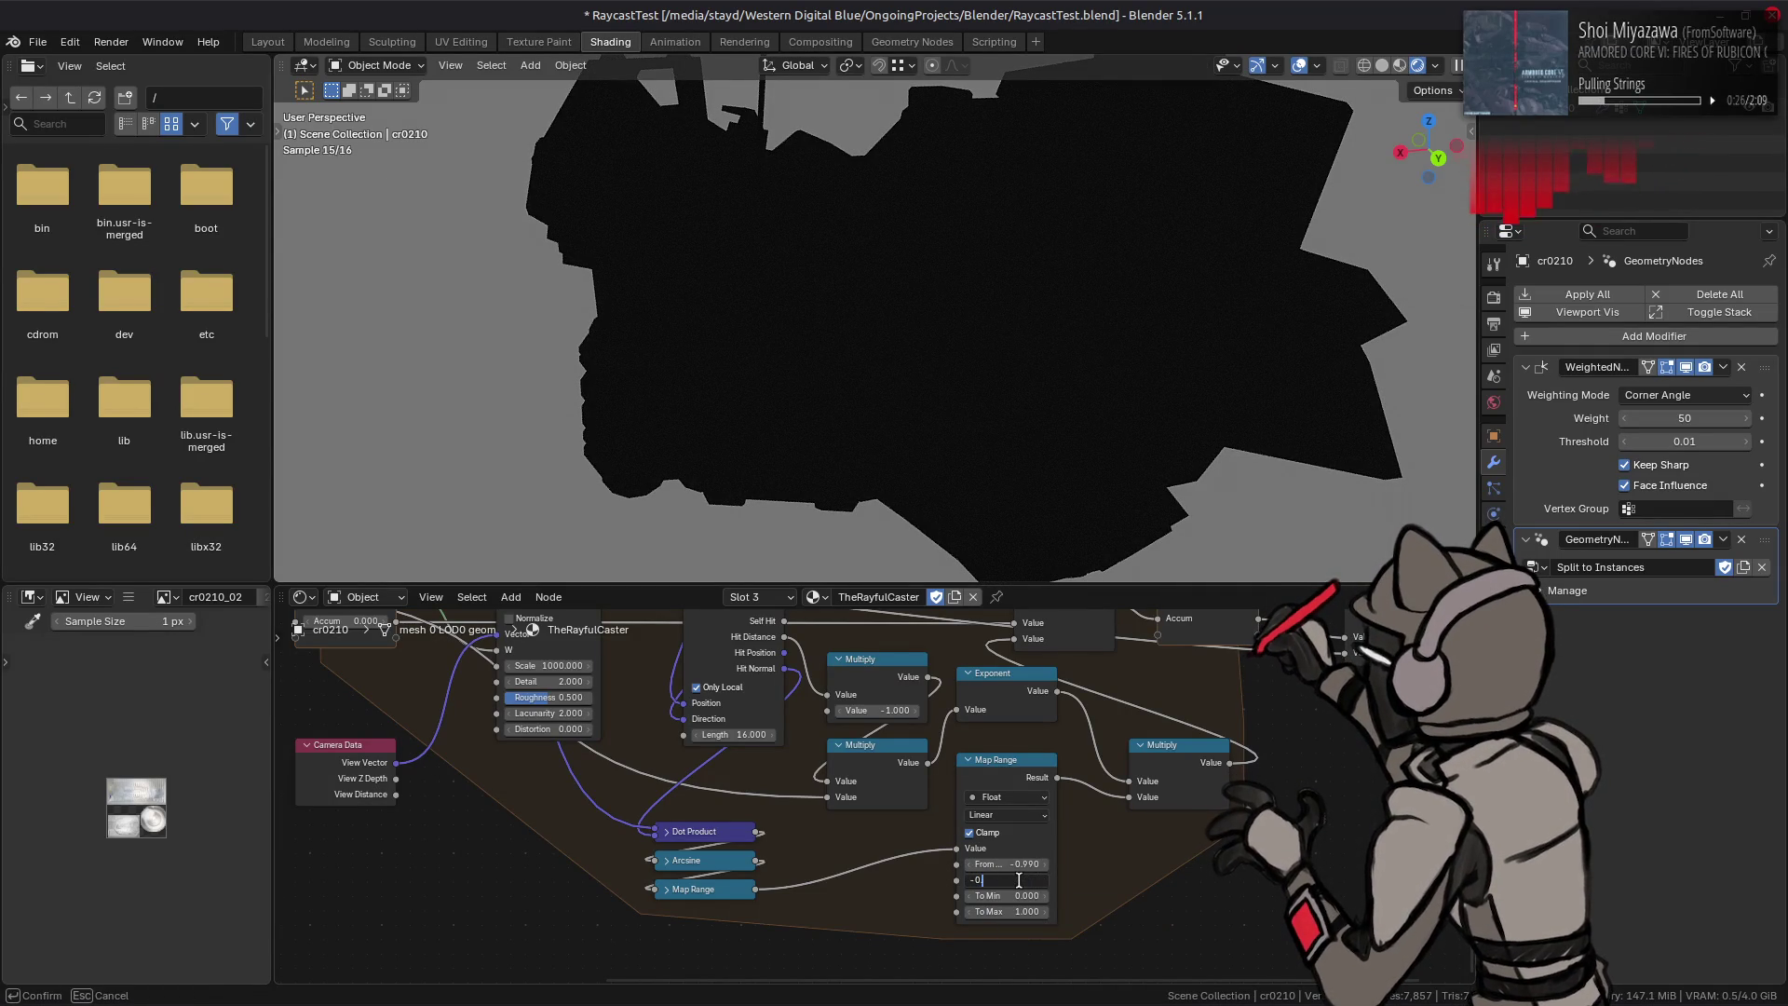
{"action": "key", "text": "Return"}
{"action": "left_click", "coordinate": [1018, 880]}
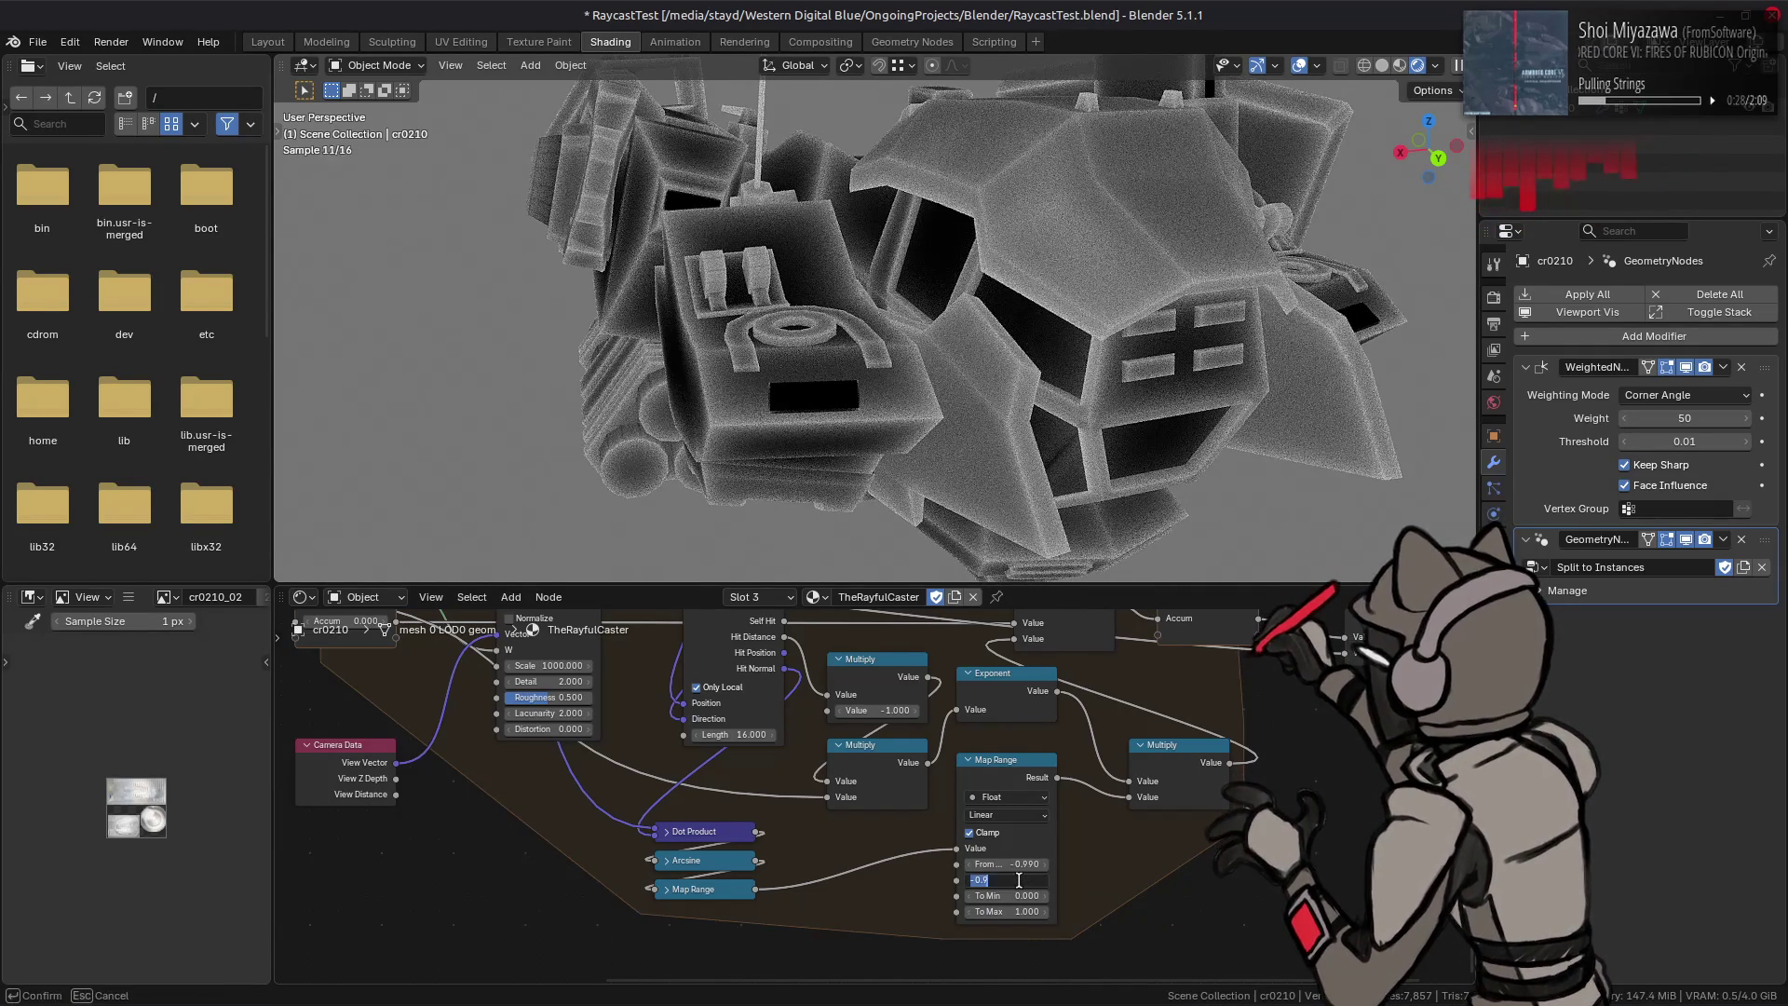
{"action": "key", "text": "Return"}
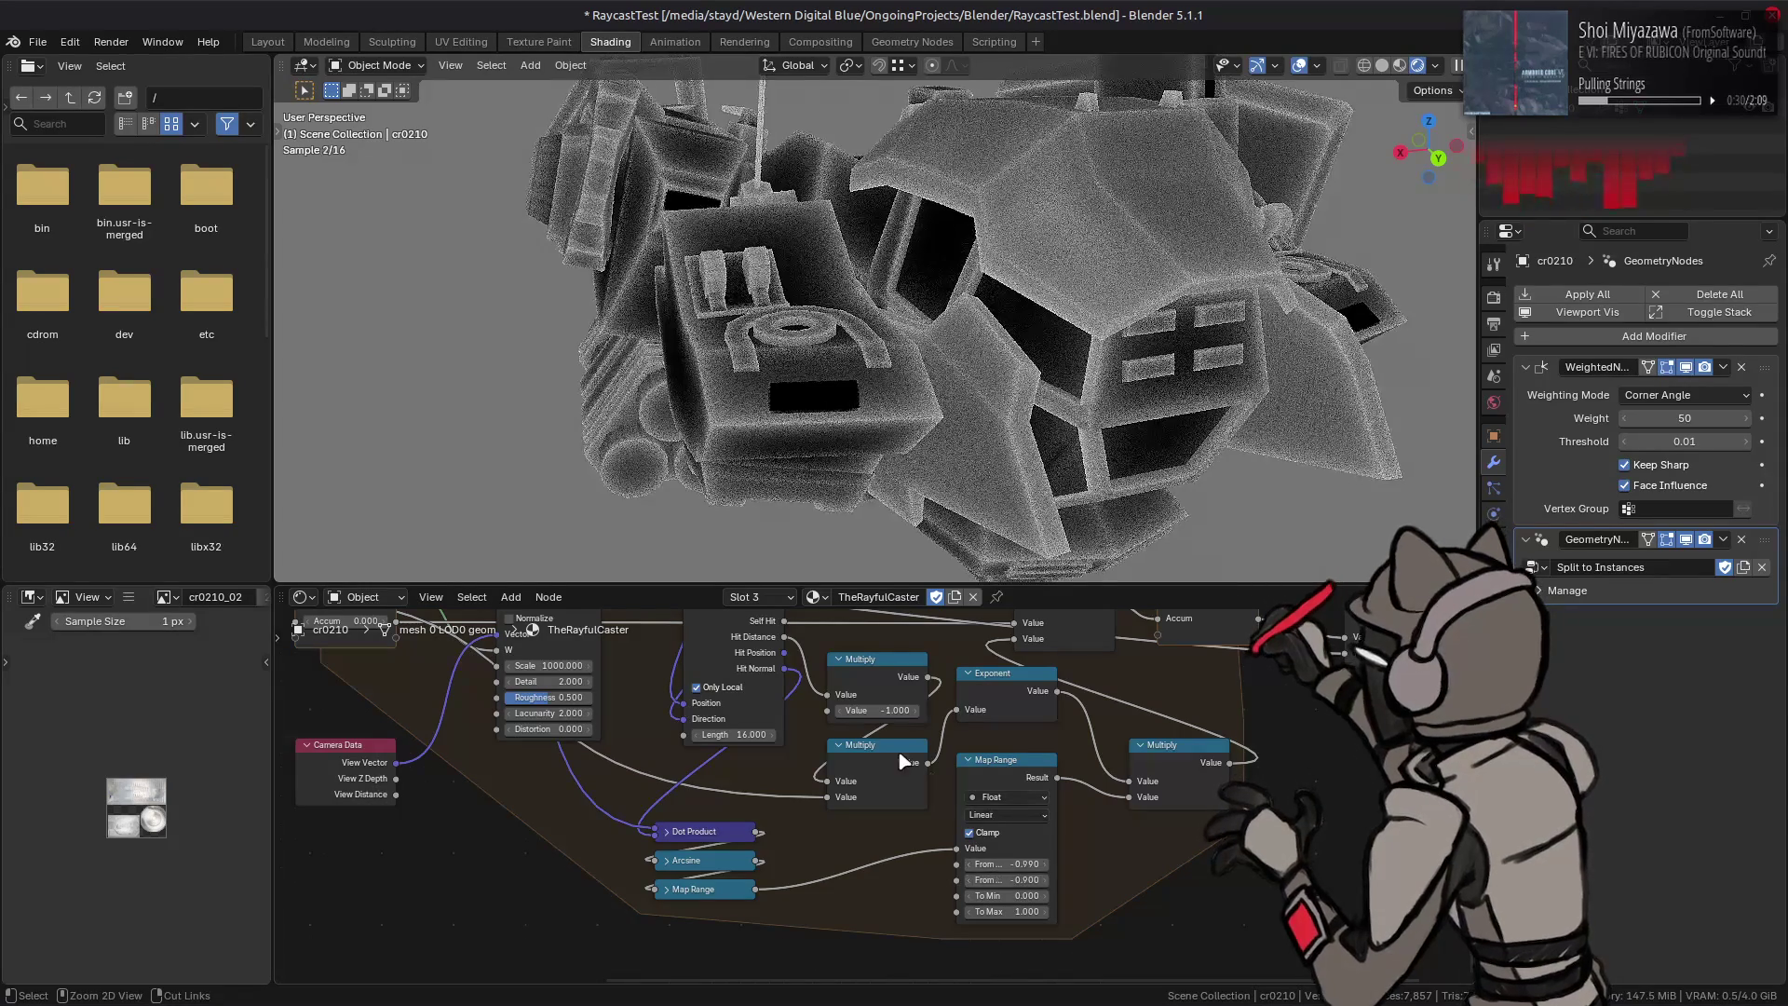
{"action": "scroll", "coordinate": [908, 416], "scroll_direction": "up", "scroll_amount": 2}
{"action": "scroll", "coordinate": [908, 416], "scroll_direction": "up", "scroll_amount": 2}
{"action": "scroll", "coordinate": [908, 417], "scroll_direction": "up", "scroll_amount": 1}
{"action": "scroll", "coordinate": [909, 417], "scroll_direction": "down", "scroll_amount": 1}
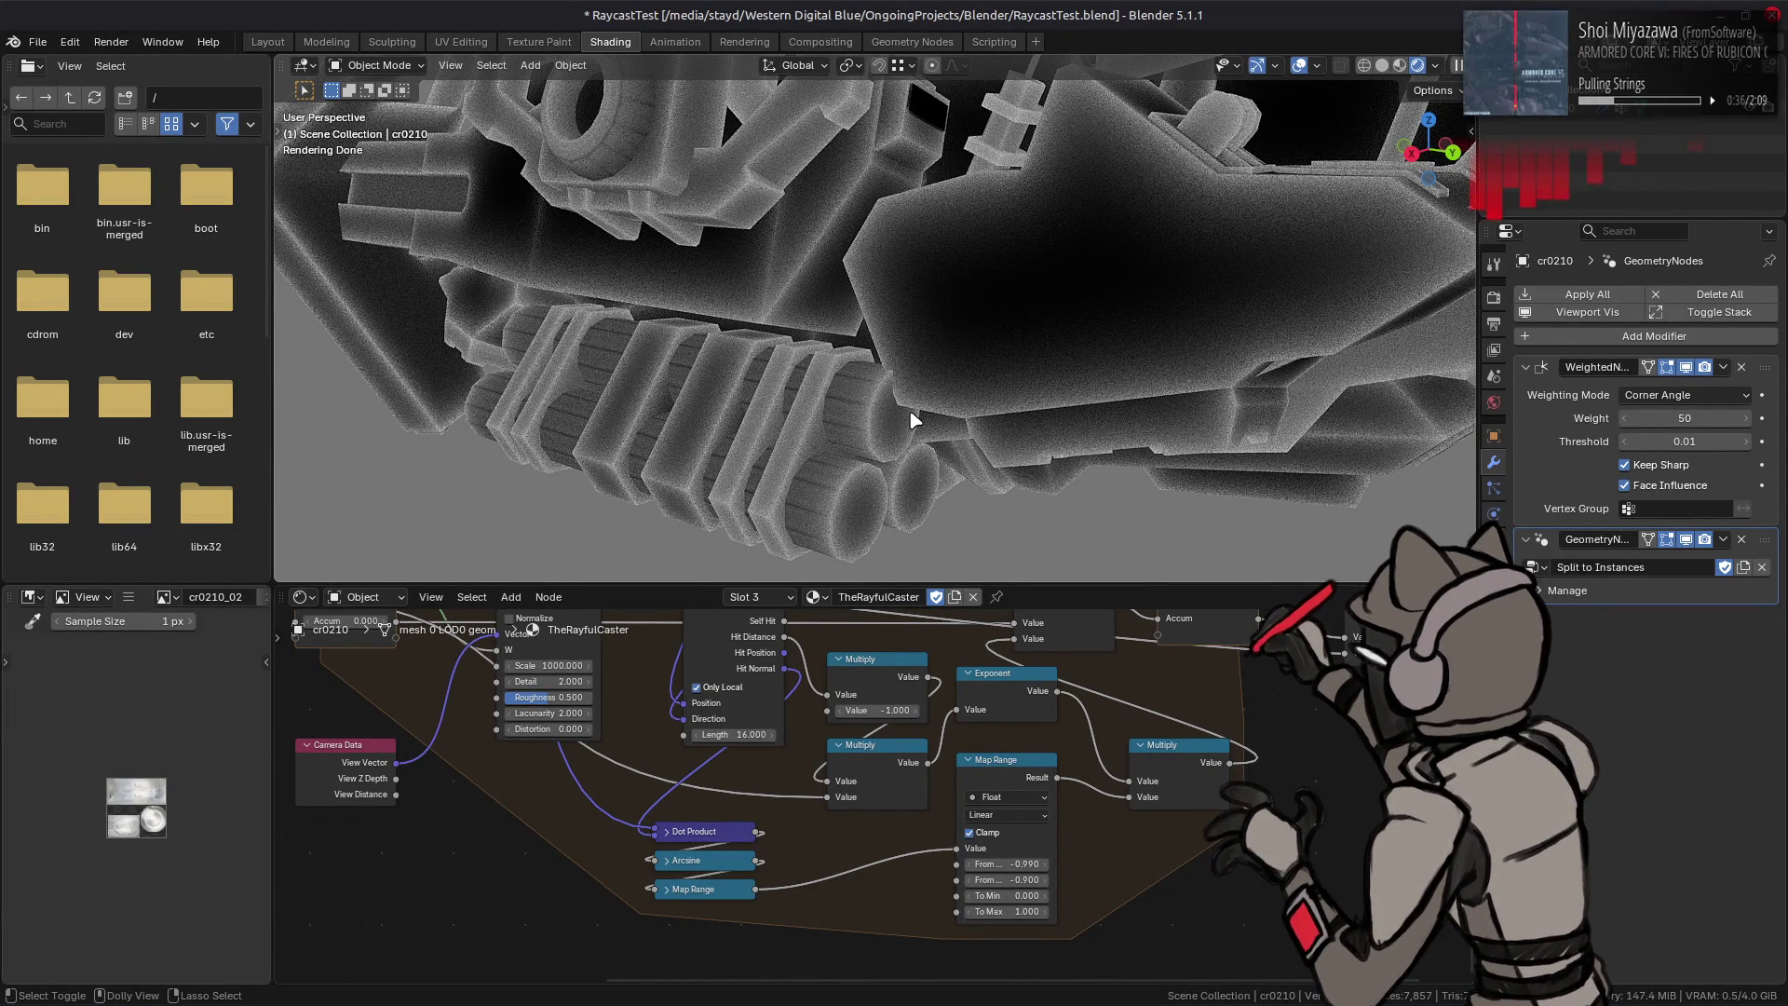
{"action": "middle_click_drag", "start_coordinate": [910, 420], "coordinate": [930, 414]}
Step: Set the Map Range to Smooth Step interpolation with From Min -0.99
{"action": "left_click", "coordinate": [1015, 810]}
{"action": "left_click", "coordinate": [1008, 874]}
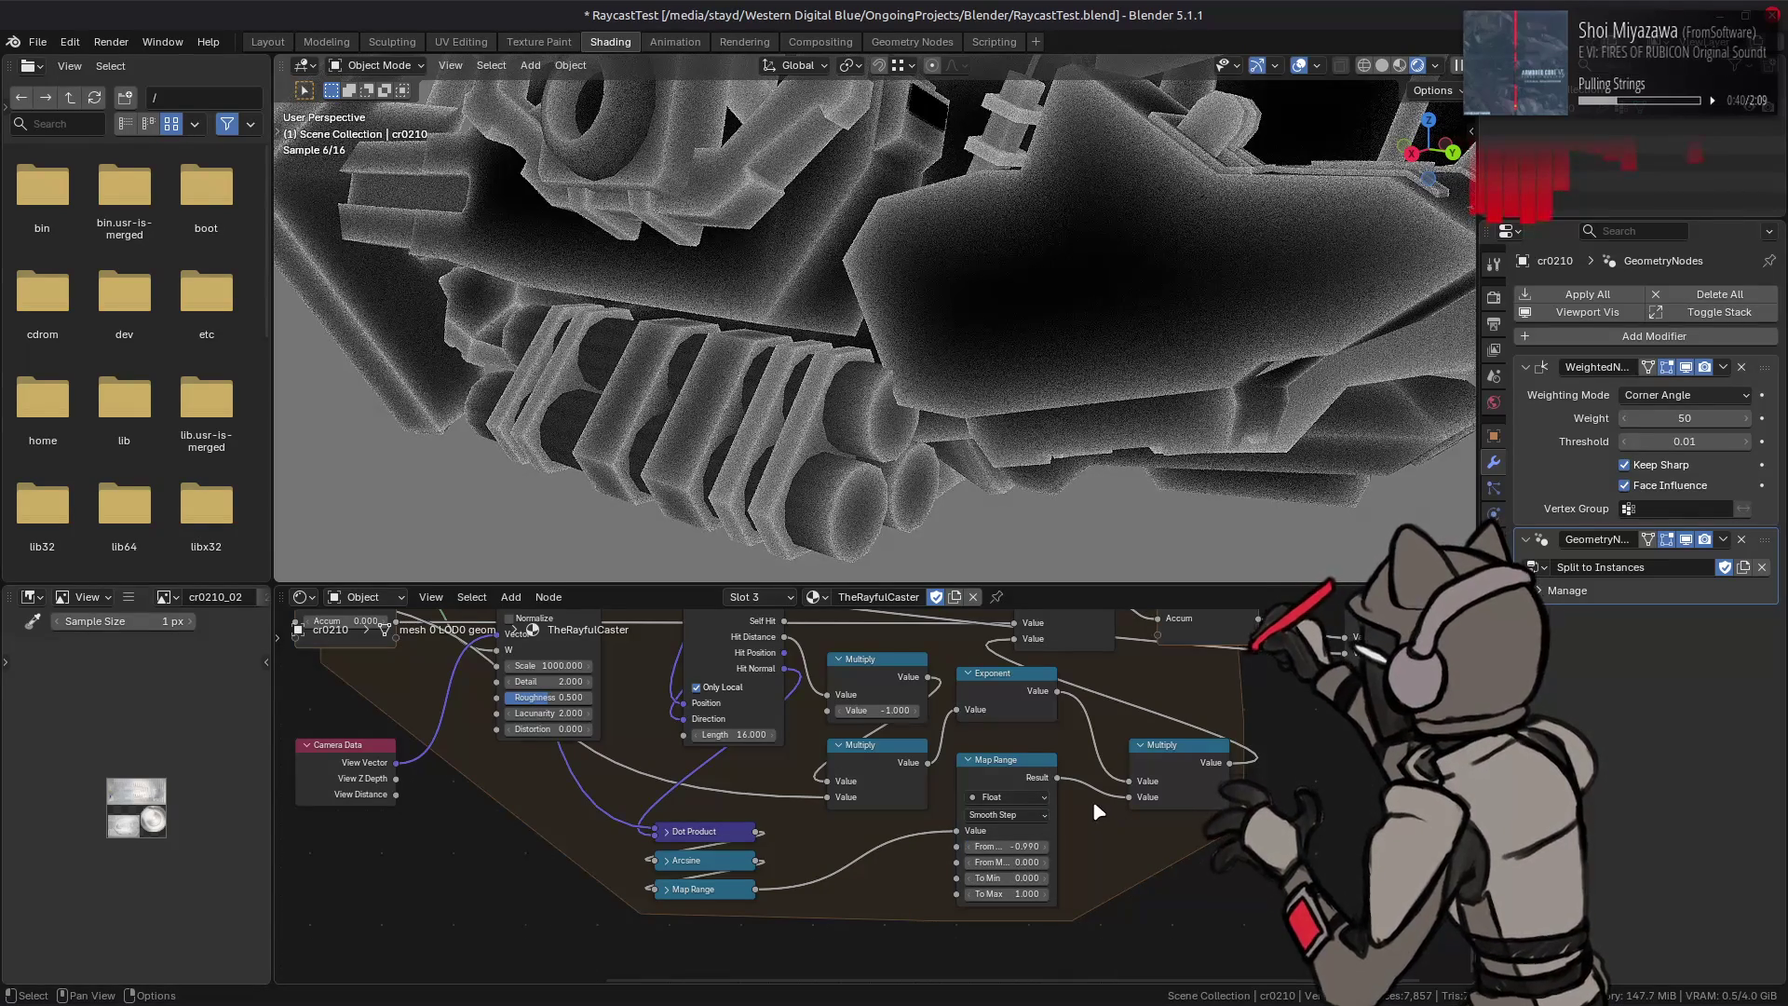
{"action": "left_click", "coordinate": [1037, 858]}
{"action": "type", "text": "-0.99"}
{"action": "key", "text": "Return"}
{"action": "scroll", "coordinate": [1129, 437], "scroll_direction": "down", "scroll_amount": 3}
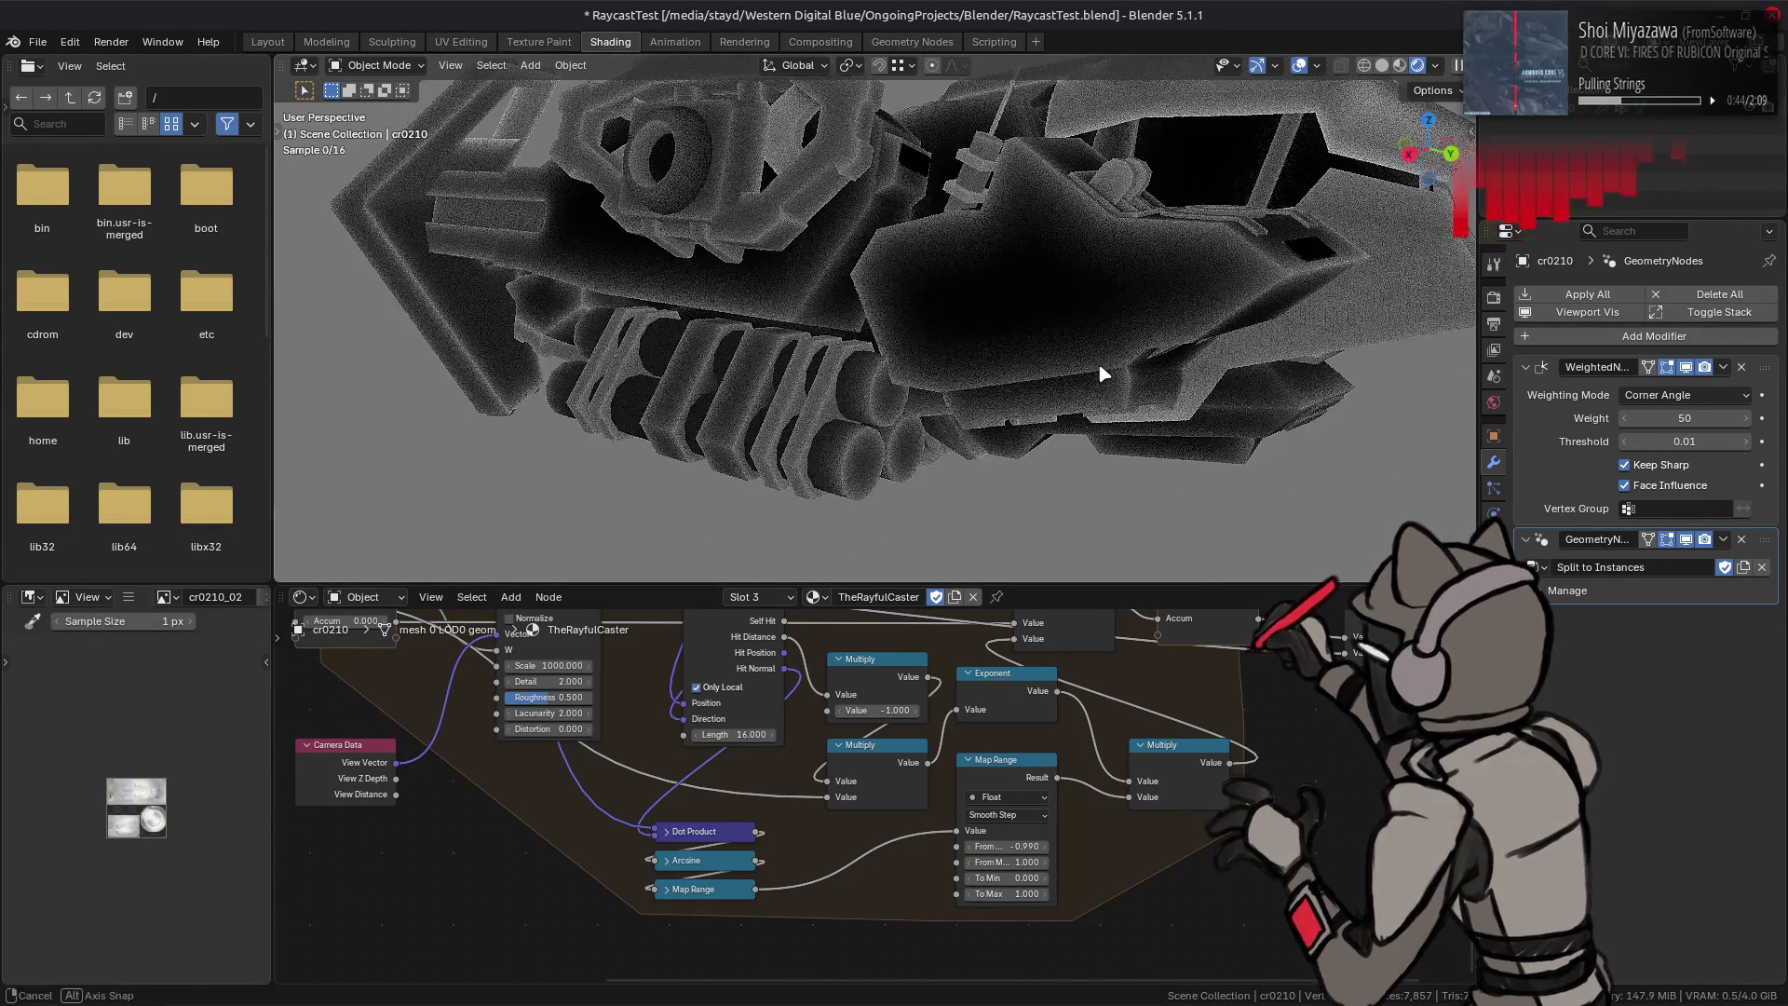
{"action": "middle_click_drag", "start_coordinate": [1129, 438], "coordinate": [1019, 397]}
{"action": "scroll", "coordinate": [1018, 396], "scroll_direction": "up", "scroll_amount": 3}
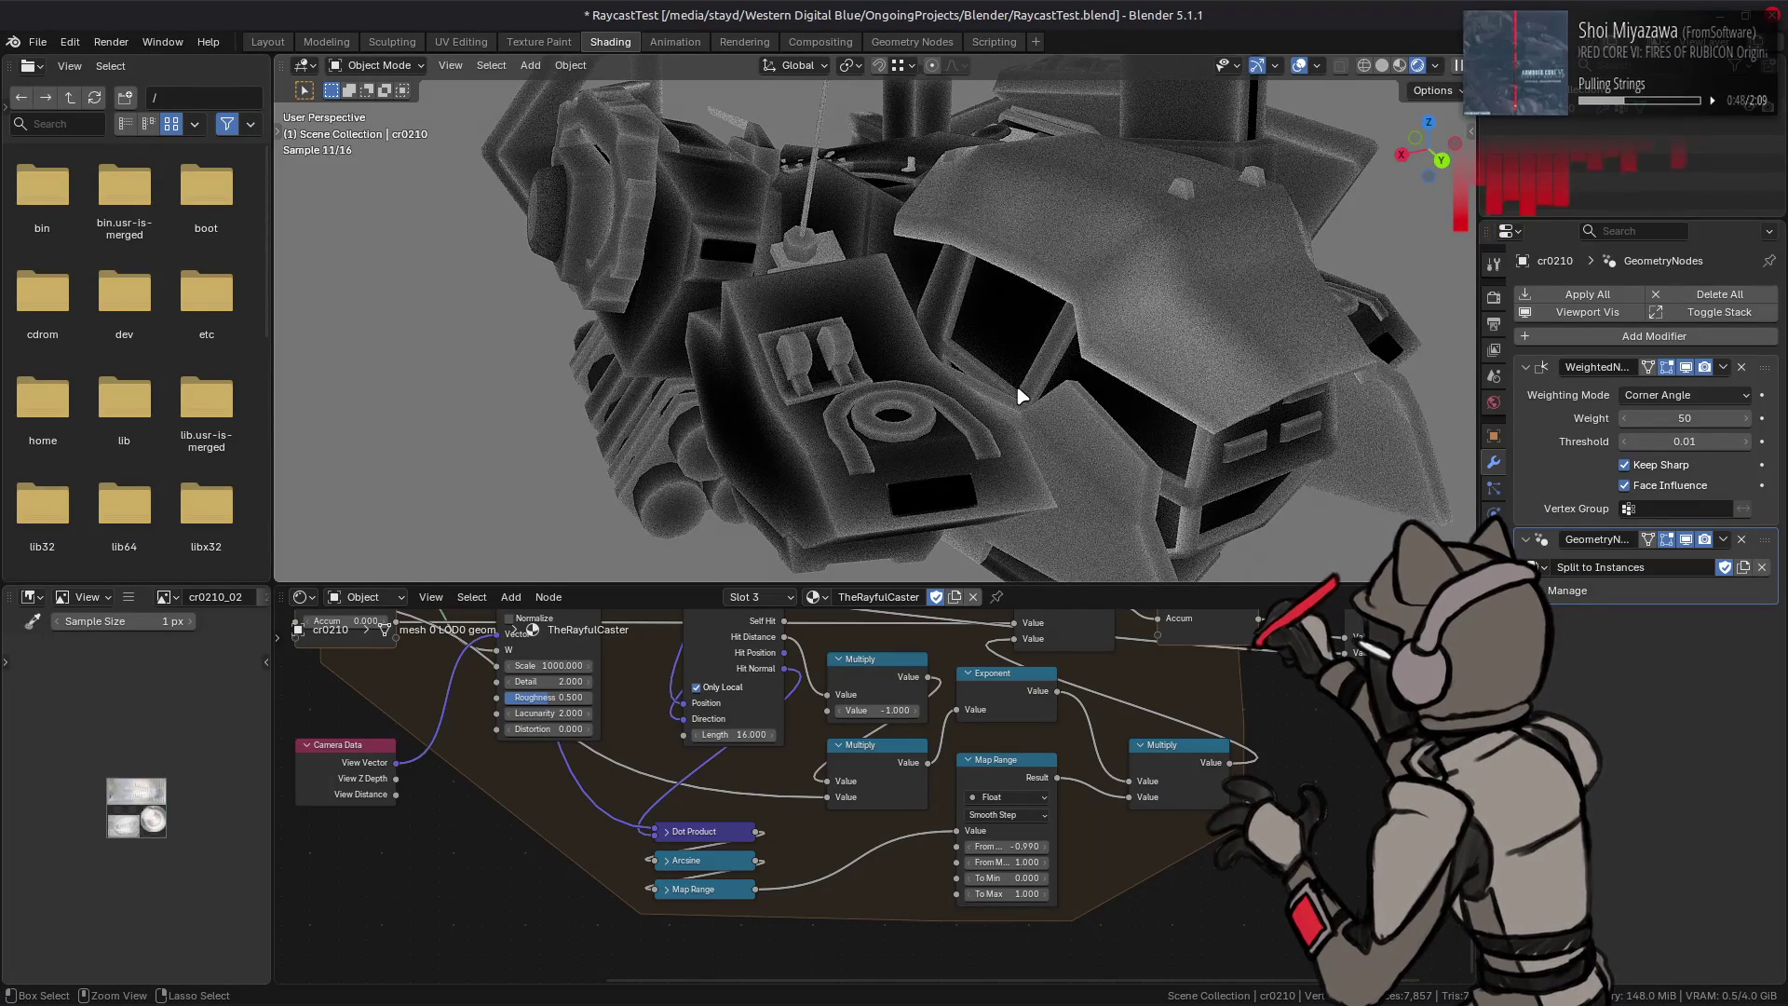
{"action": "middle_click_drag", "start_coordinate": [1018, 398], "coordinate": [1018, 396], "text": "ctrl"}
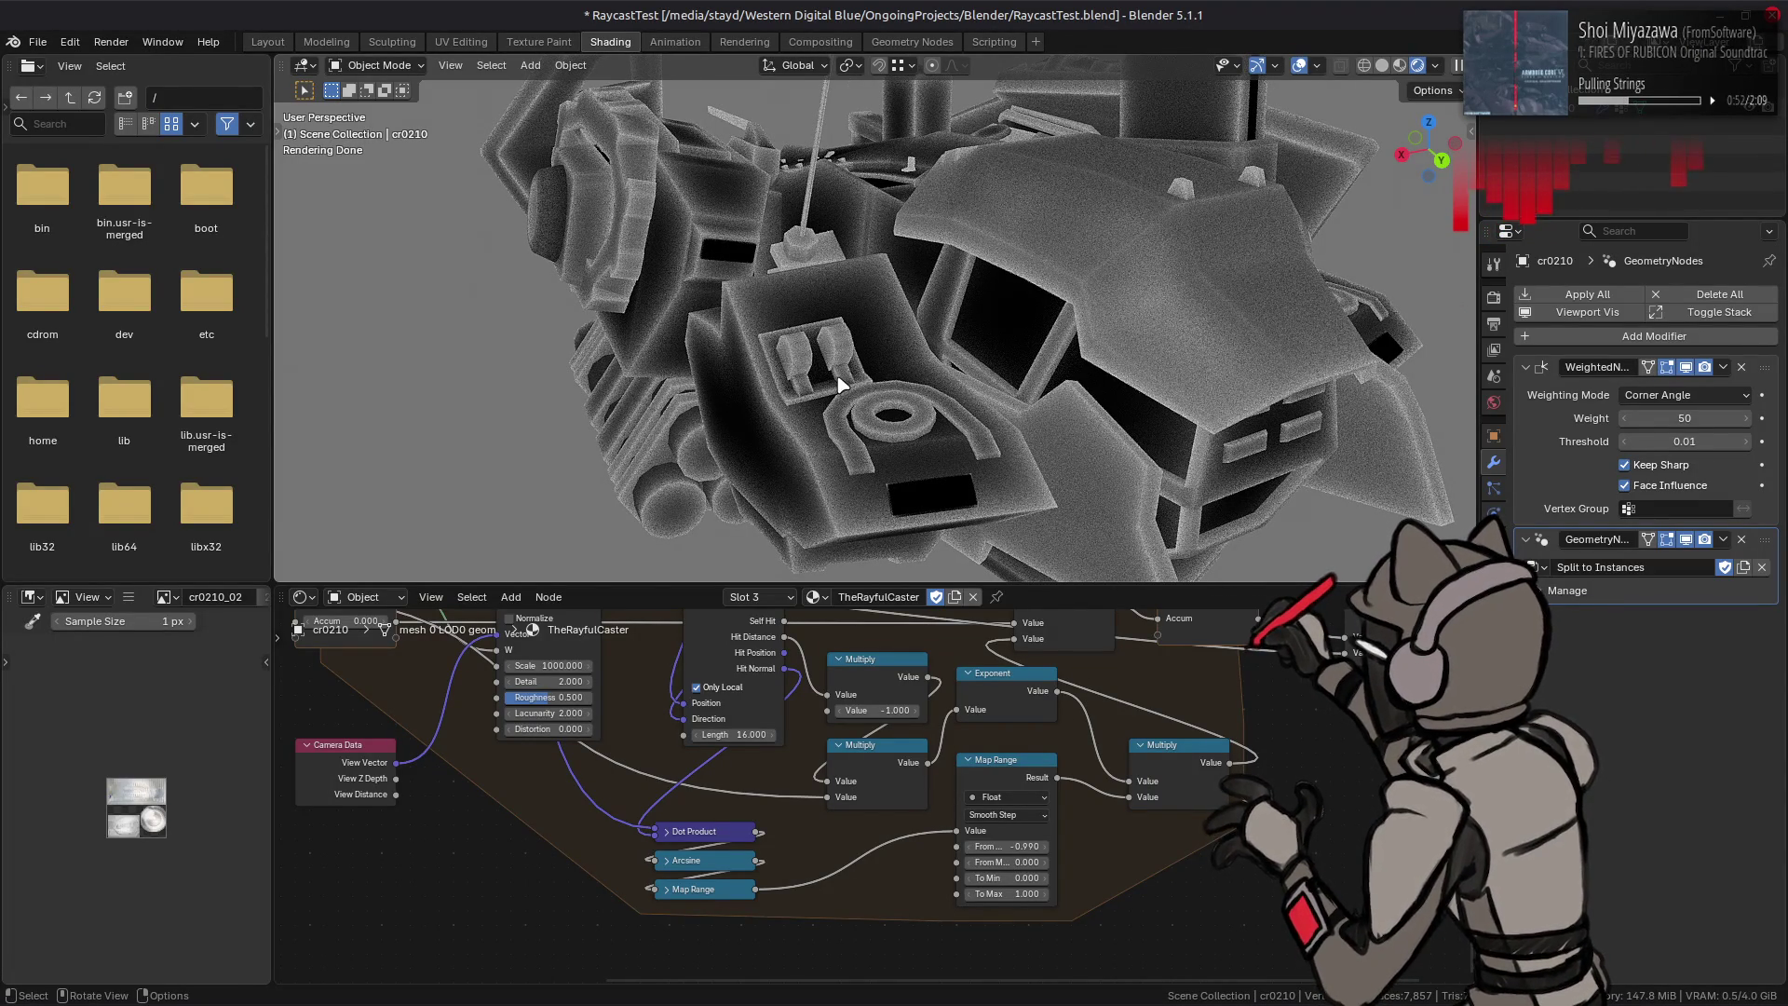
Step: Ask to revert the file to its saved state via File > Revert
{"action": "left_click", "coordinate": [38, 41]}
{"action": "left_click", "coordinate": [67, 119]}
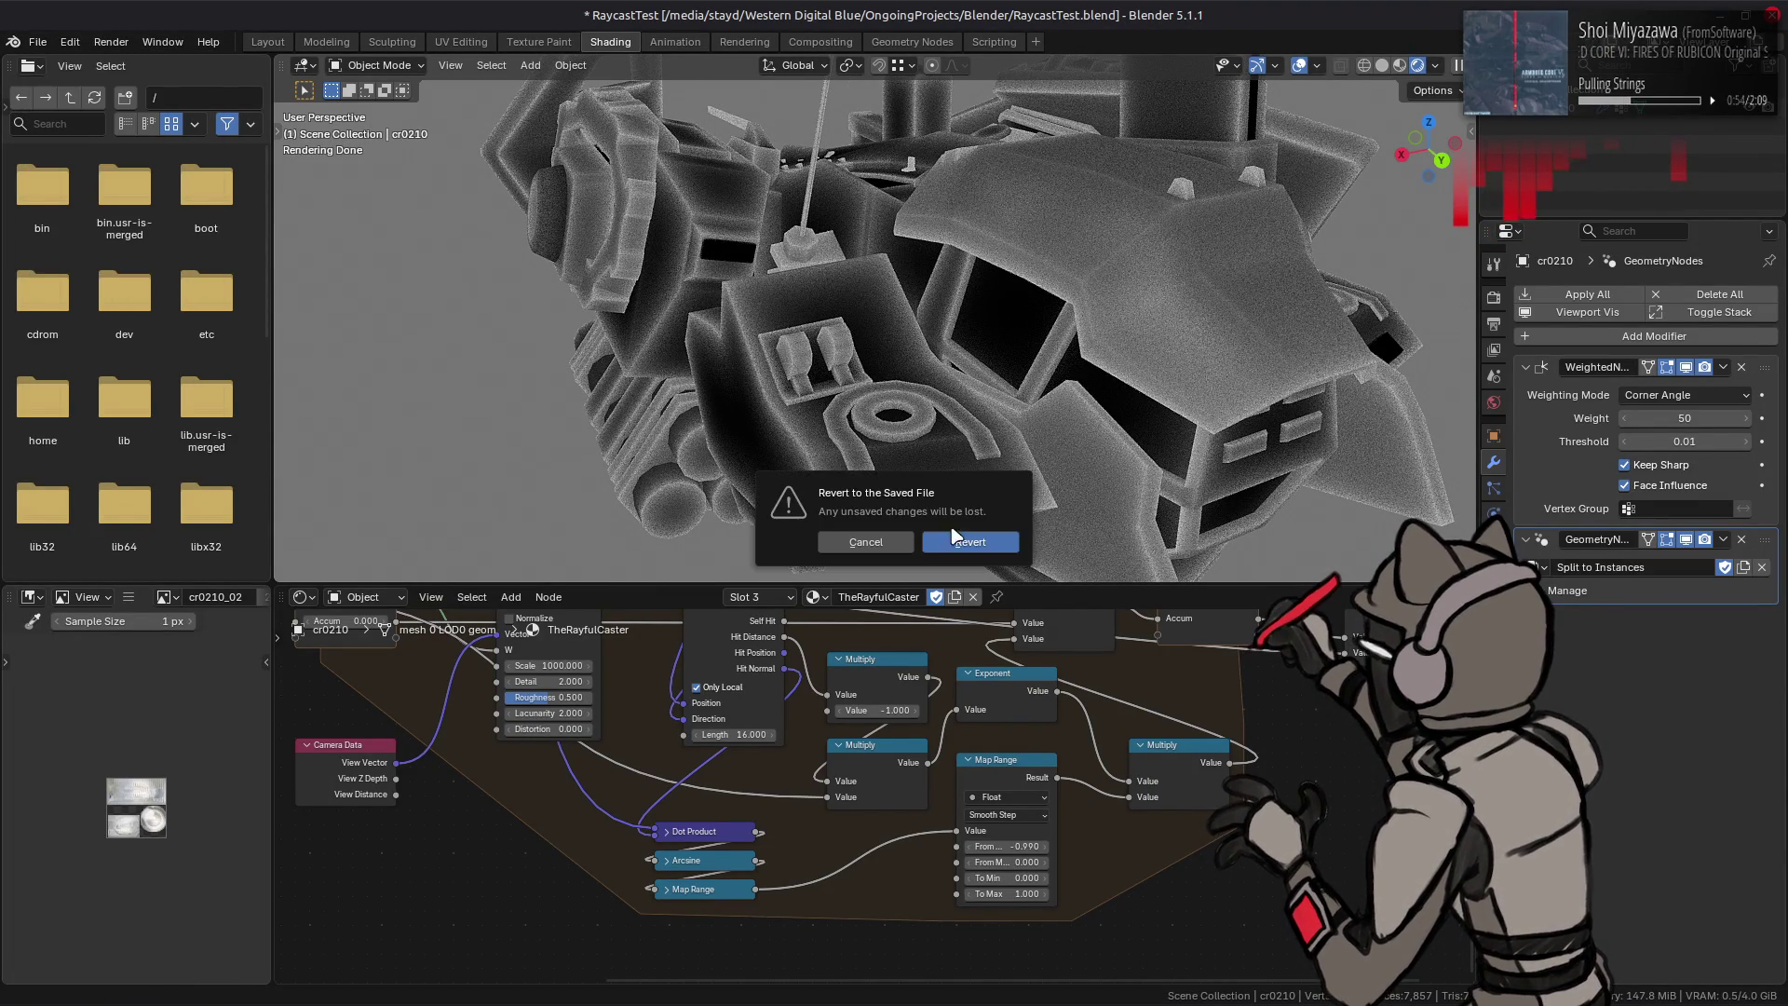
Step: Confirm the revert, show the rendered preview and select the Geometry node
{"action": "left_click", "coordinate": [987, 549]}
{"action": "key", "text": "z"}
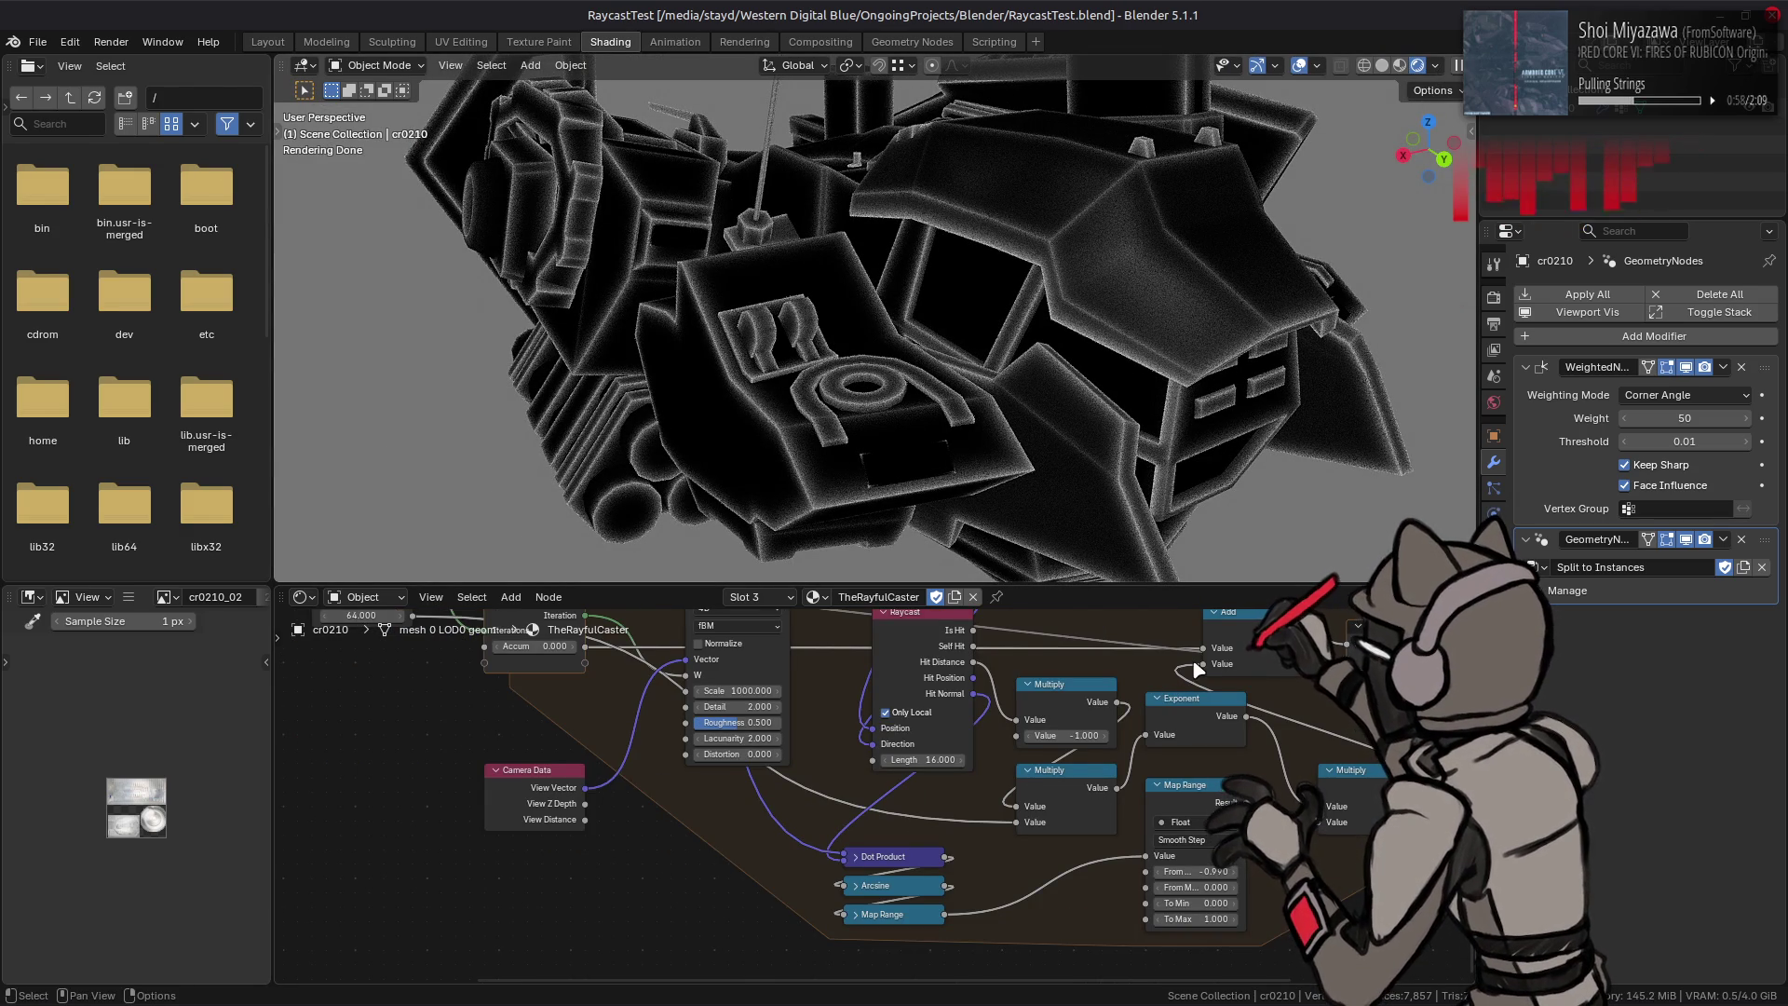
{"action": "middle_click_drag", "start_coordinate": [1194, 659], "coordinate": [1002, 675]}
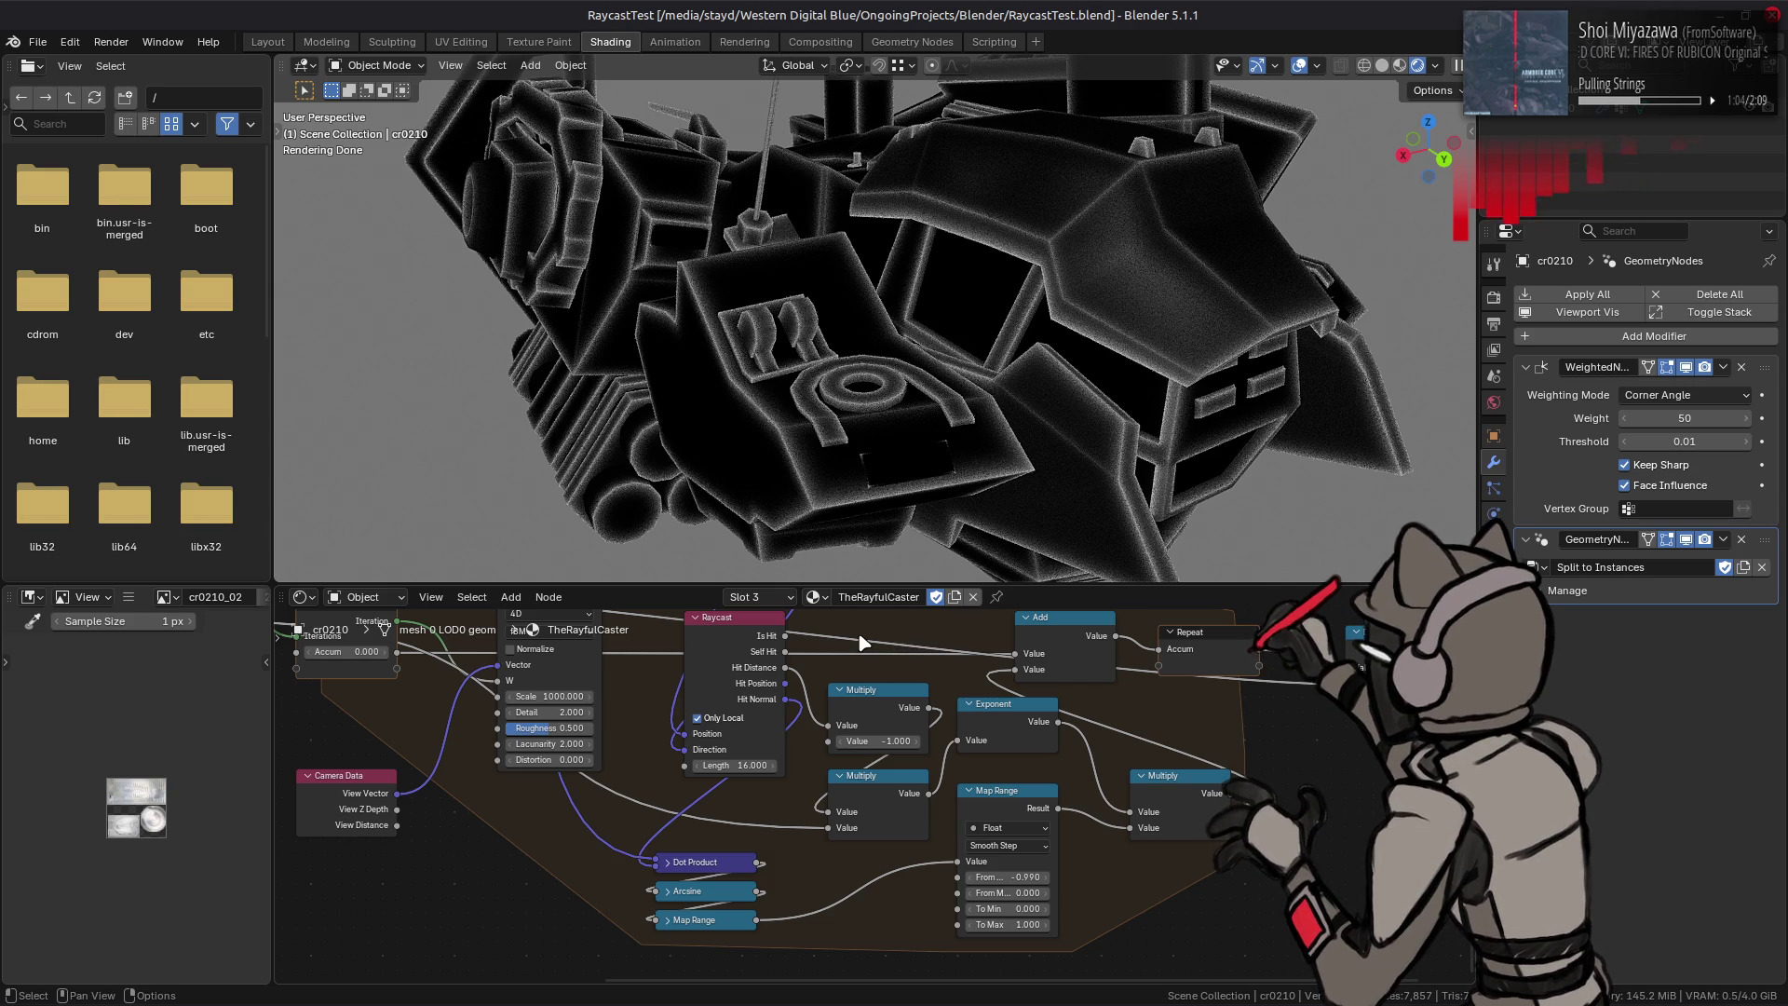
{"action": "mouse_move", "coordinate": [860, 636]}
{"action": "middle_mouse_down"}
{"action": "mouse_move", "coordinate": [847, 891]}
{"action": "mouse_move", "coordinate": [897, 923]}
{"action": "middle_mouse_up"}
{"action": "left_click", "coordinate": [531, 836]}
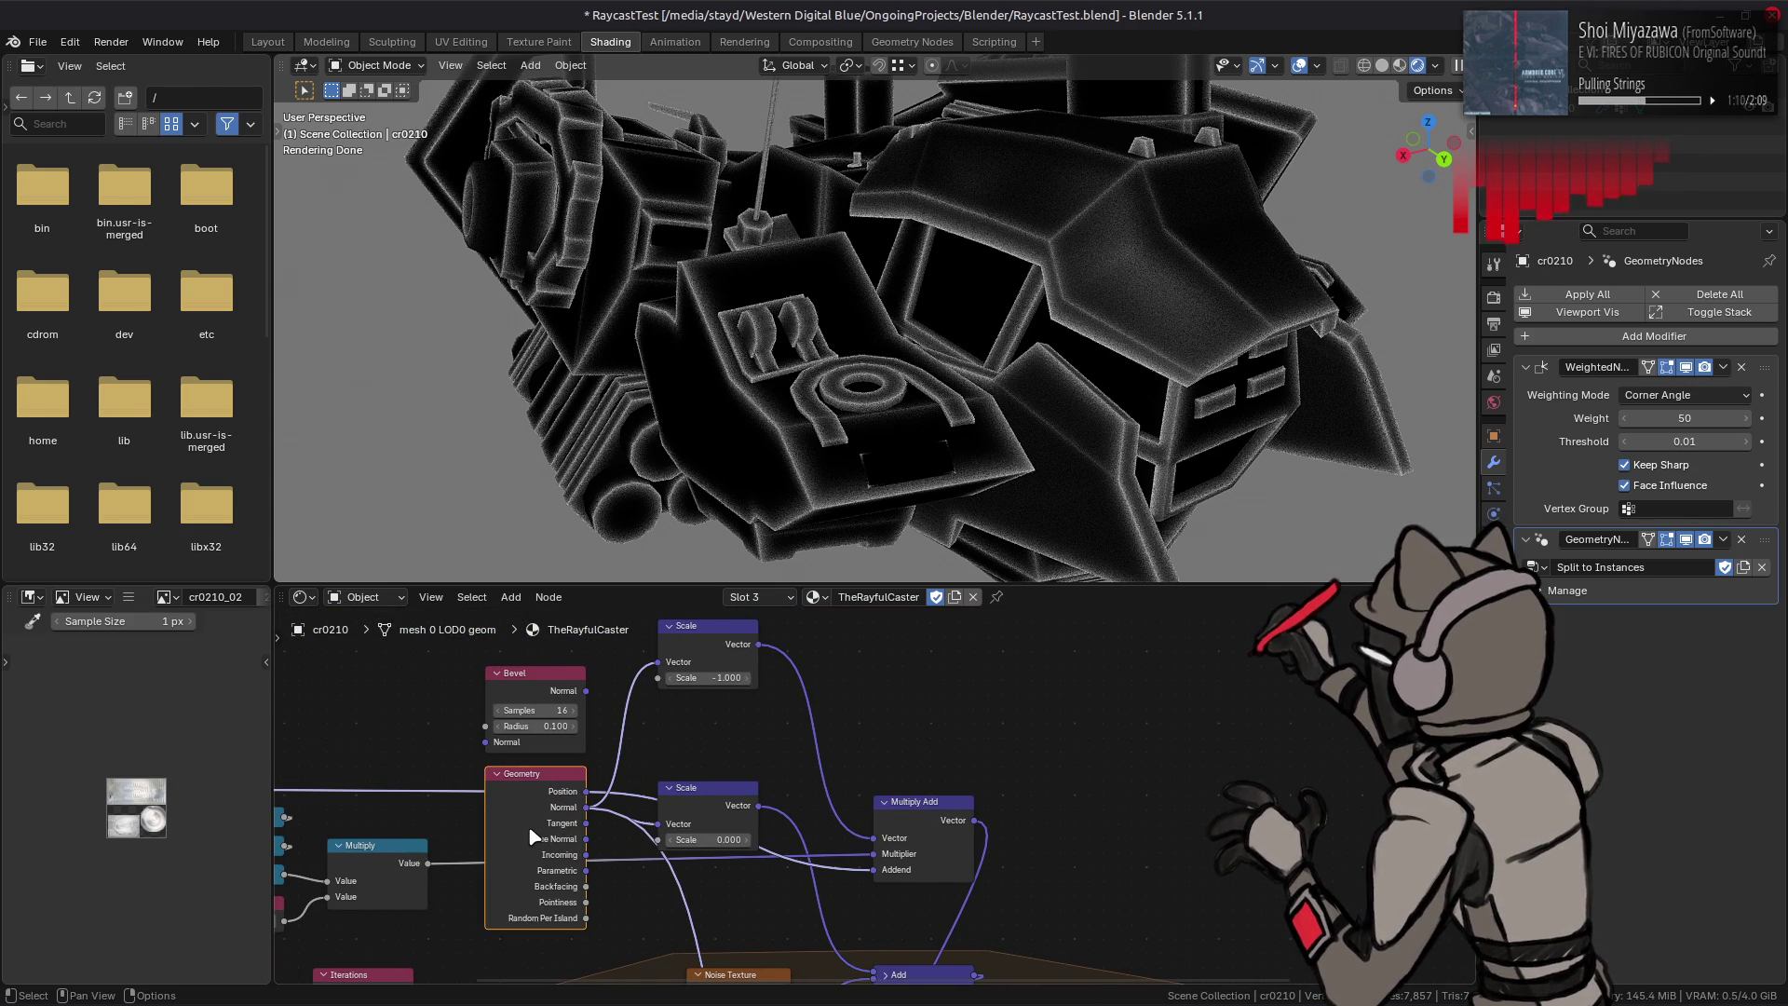
{"action": "middle_click_drag", "start_coordinate": [538, 835], "coordinate": [690, 832]}
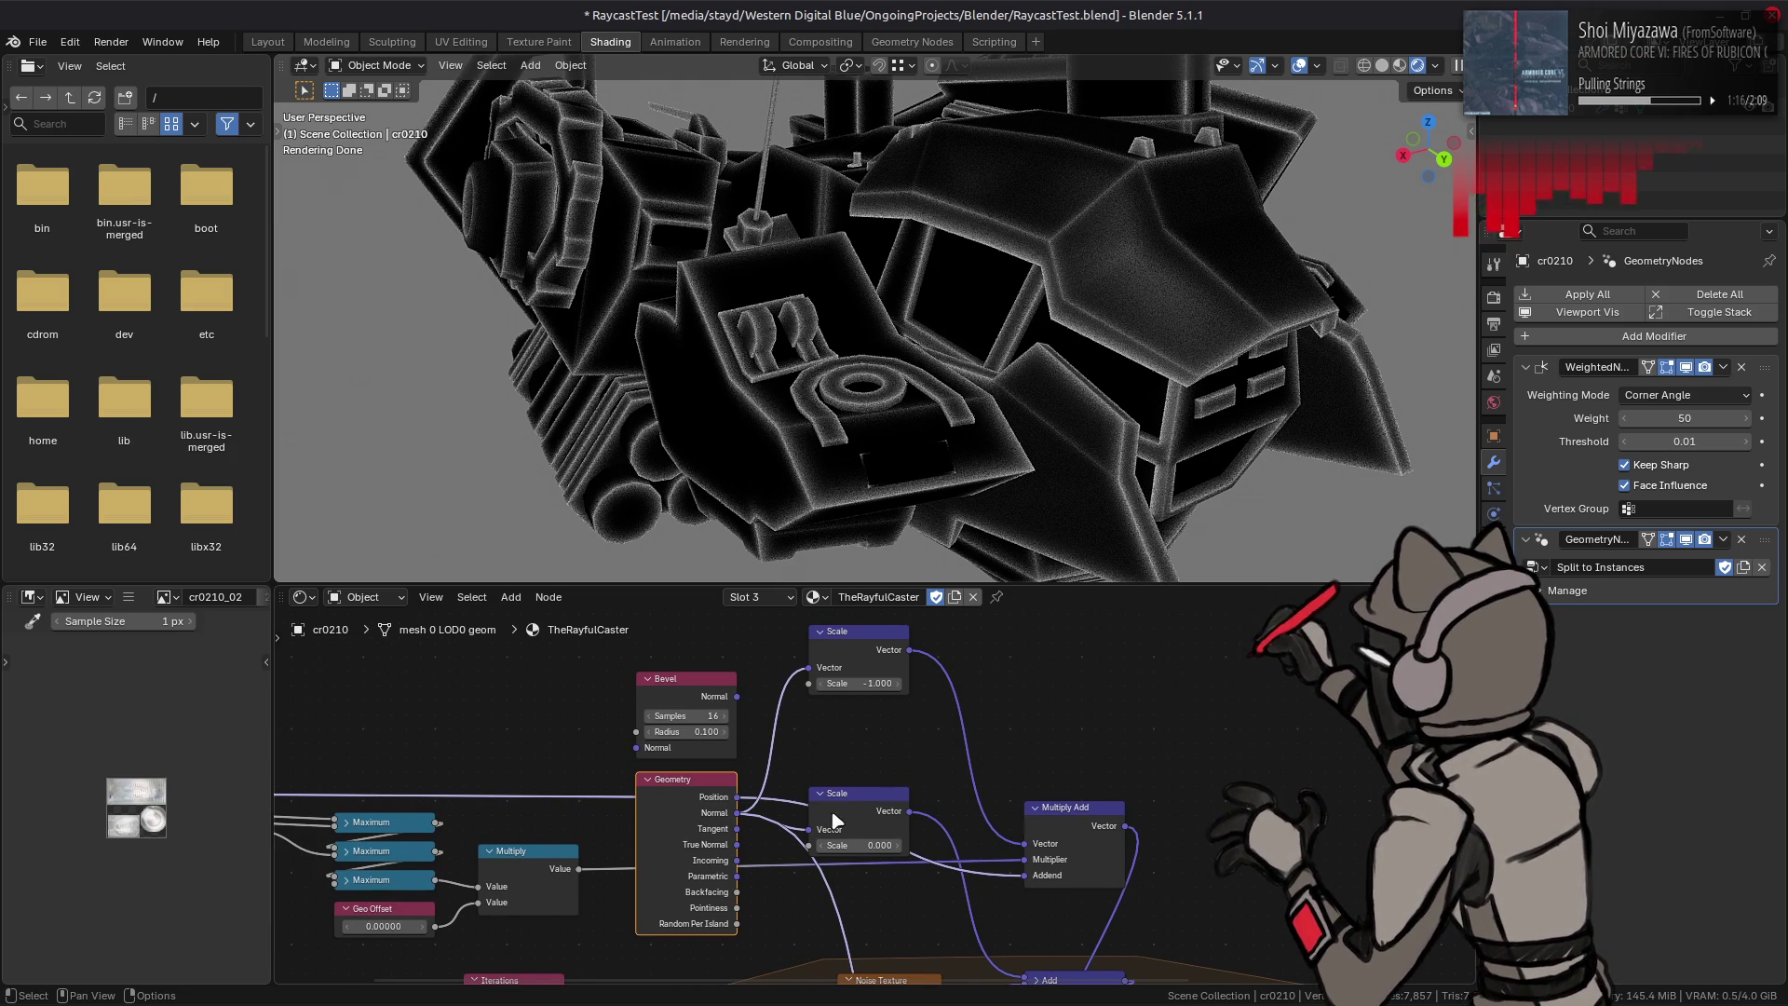
{"action": "mouse_move", "coordinate": [1102, 825]}
{"action": "left_mouse_down"}
{"action": "mouse_move", "coordinate": [1126, 698]}
{"action": "mouse_move", "coordinate": [997, 657]}
{"action": "left_mouse_up"}
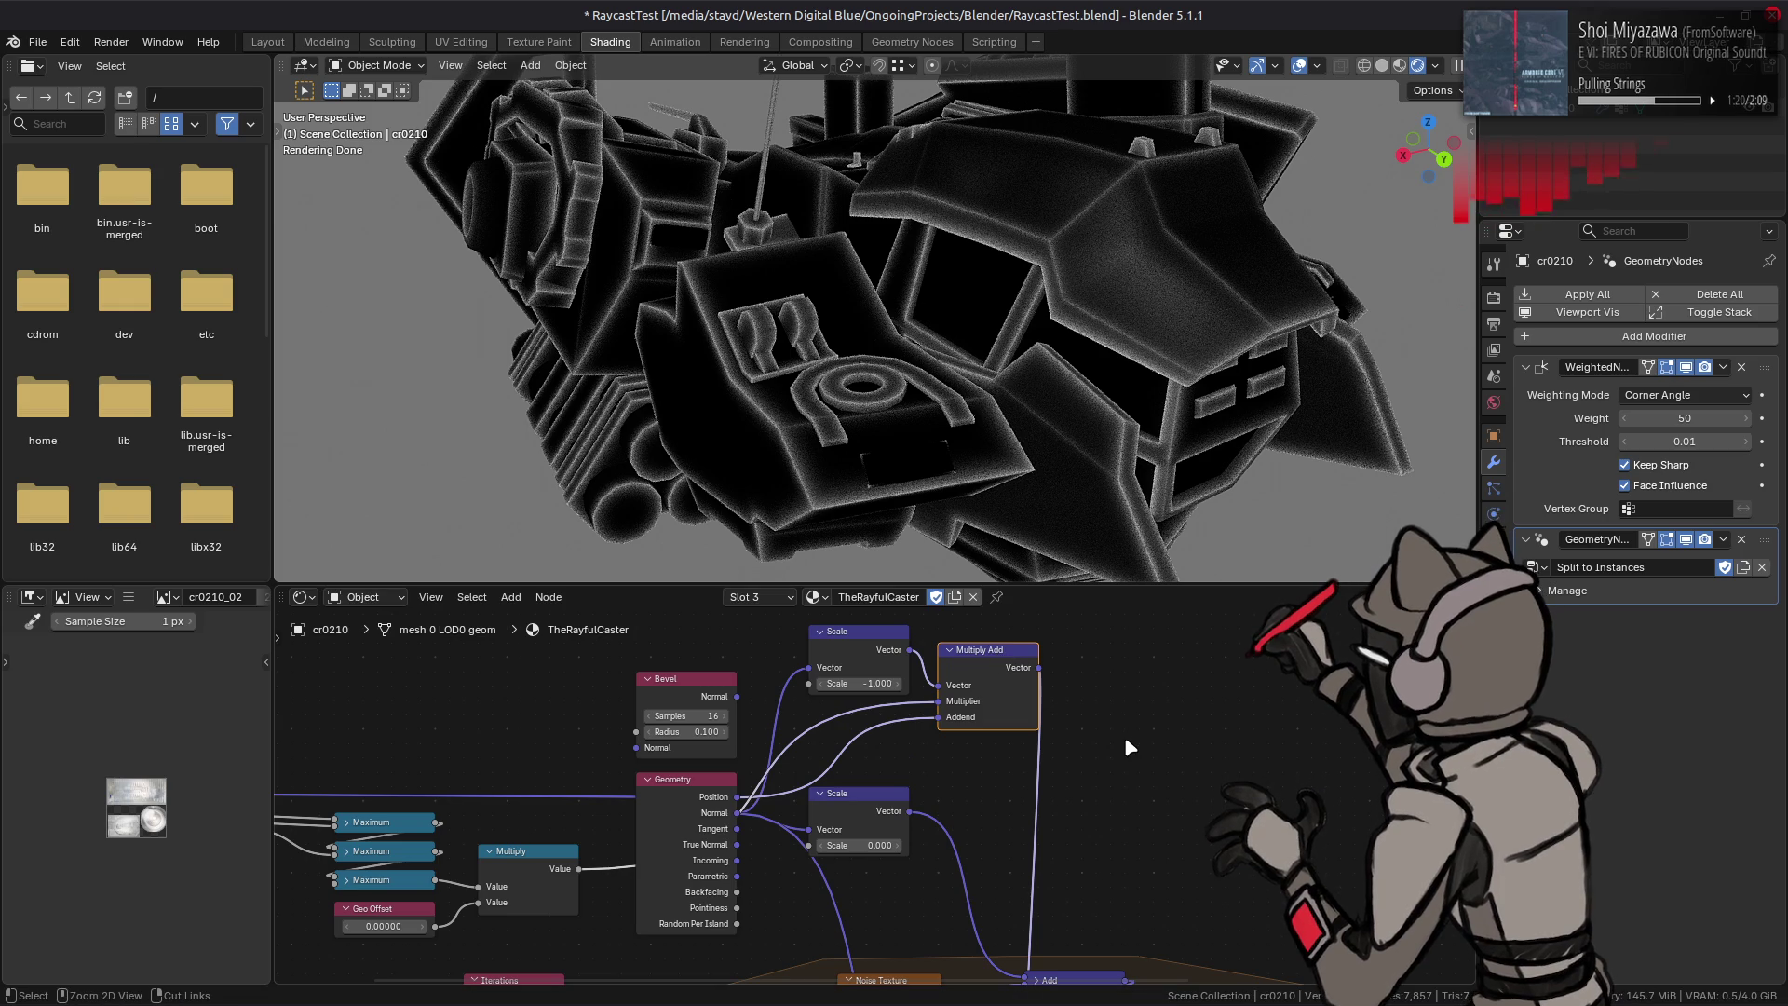
{"action": "mouse_move", "coordinate": [1124, 736]}
{"action": "middle_mouse_down"}
{"action": "mouse_move", "coordinate": [1010, 760]}
{"action": "mouse_move", "coordinate": [1025, 670]}
{"action": "middle_mouse_up"}
{"action": "left_click", "coordinate": [902, 740]}
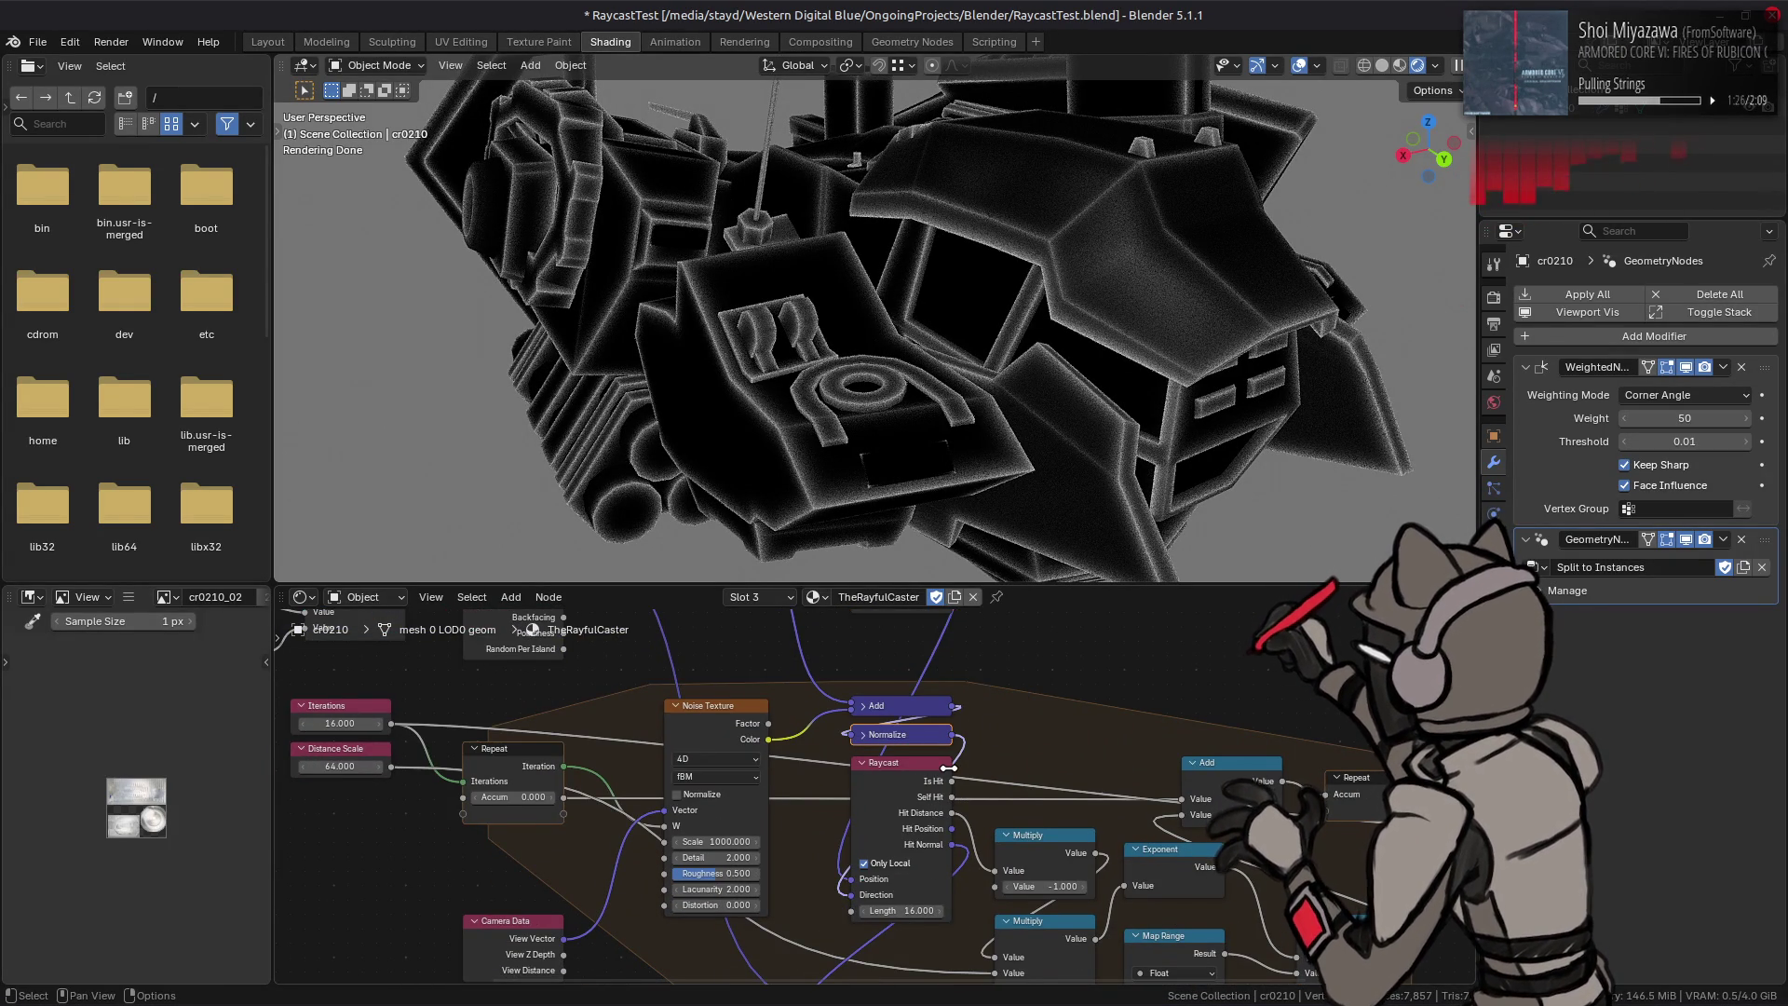
{"action": "middle_click_drag", "start_coordinate": [949, 768], "coordinate": [786, 810]}
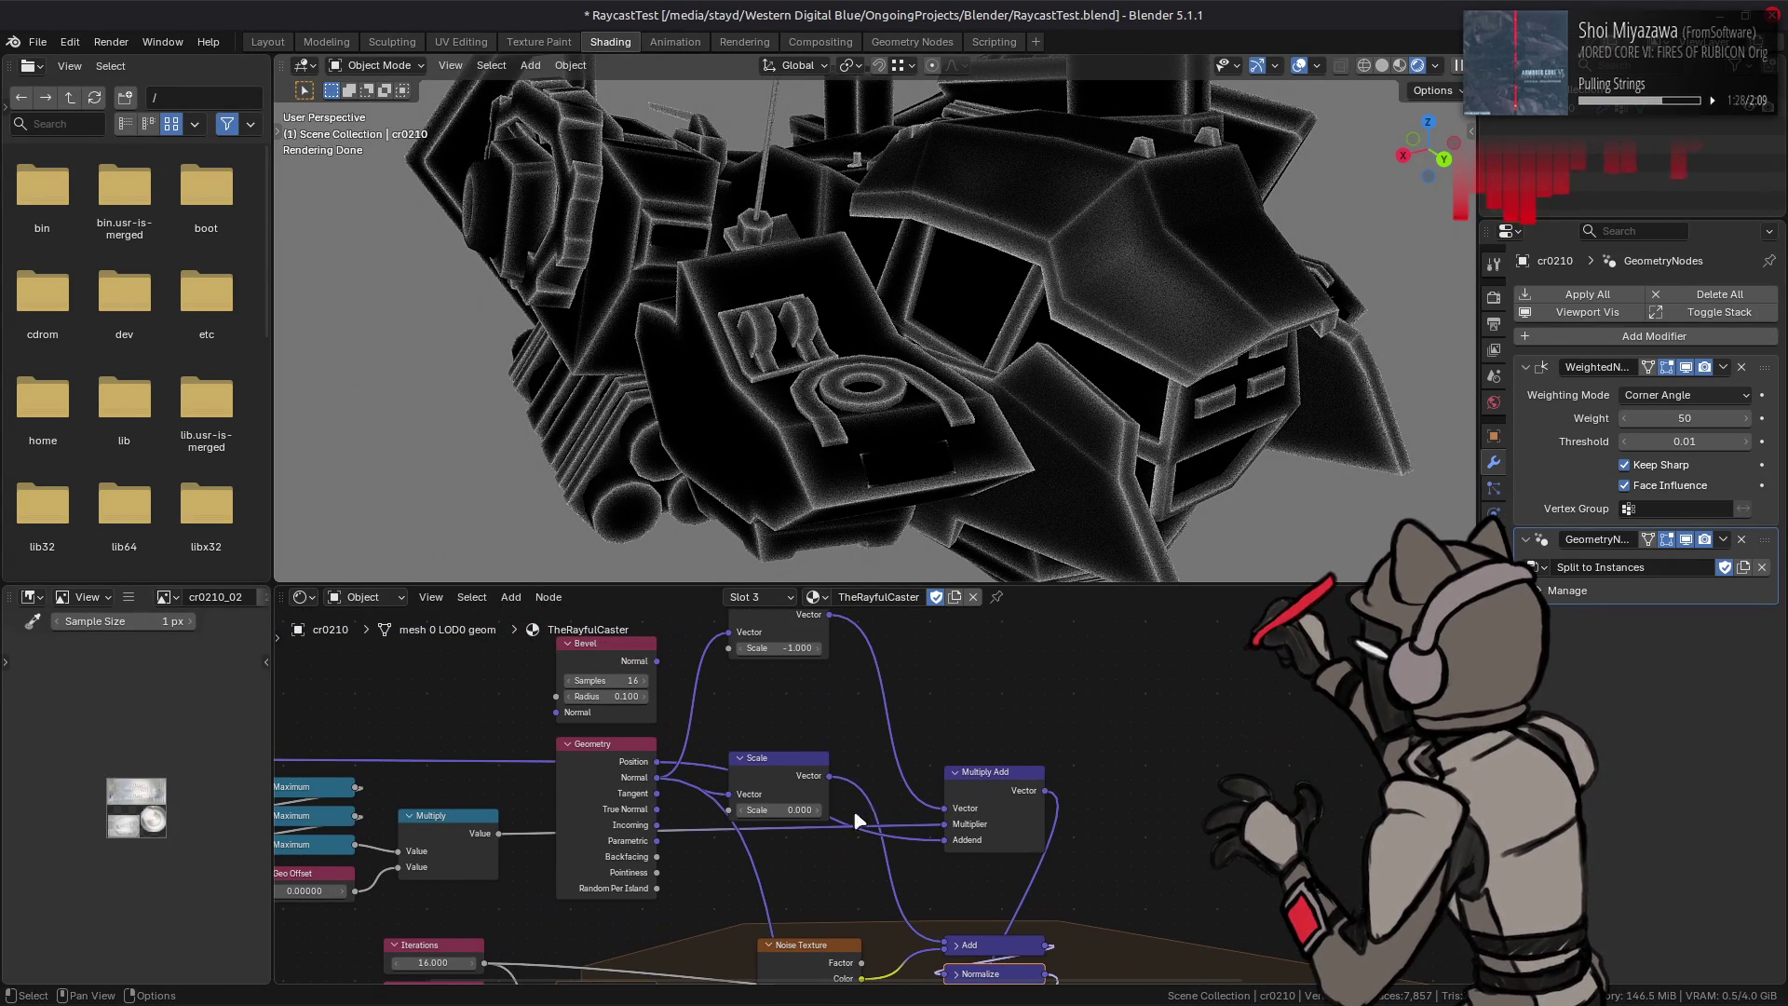
{"action": "left_click", "coordinate": [786, 809]}
{"action": "type", "text": "0"}
{"action": "key", "text": "Return"}
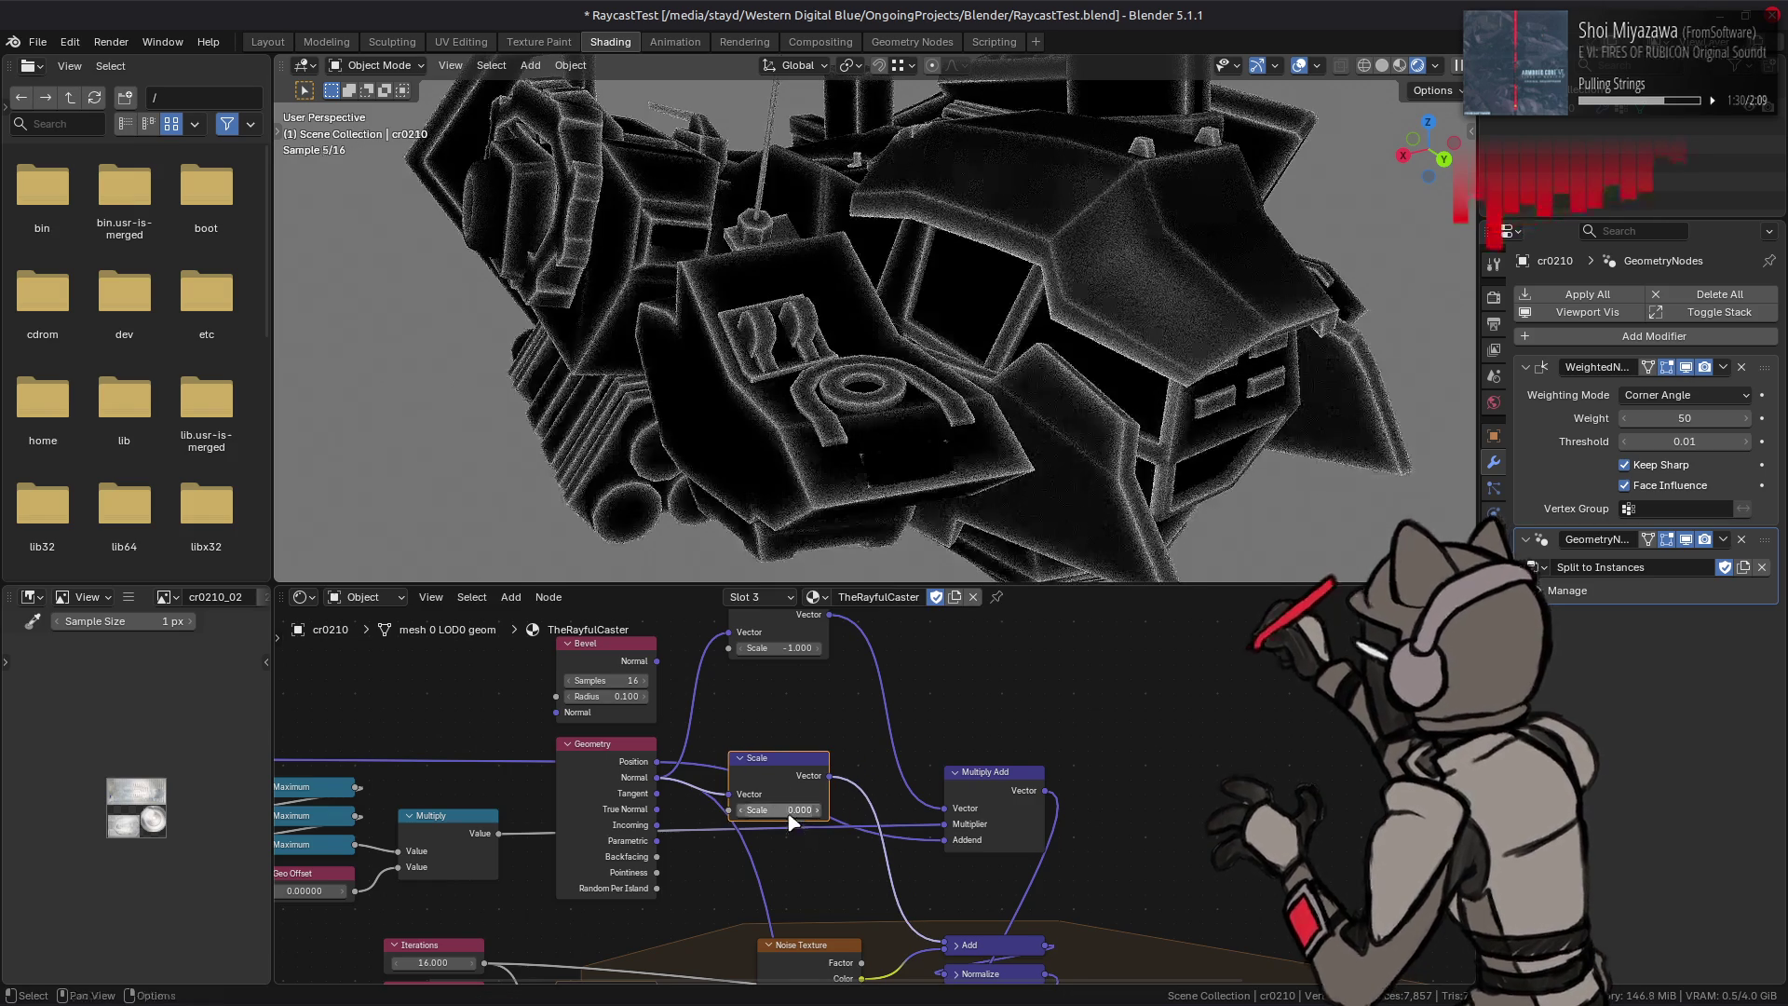
{"action": "left_click_drag", "start_coordinate": [790, 811], "coordinate": [670, 811]}
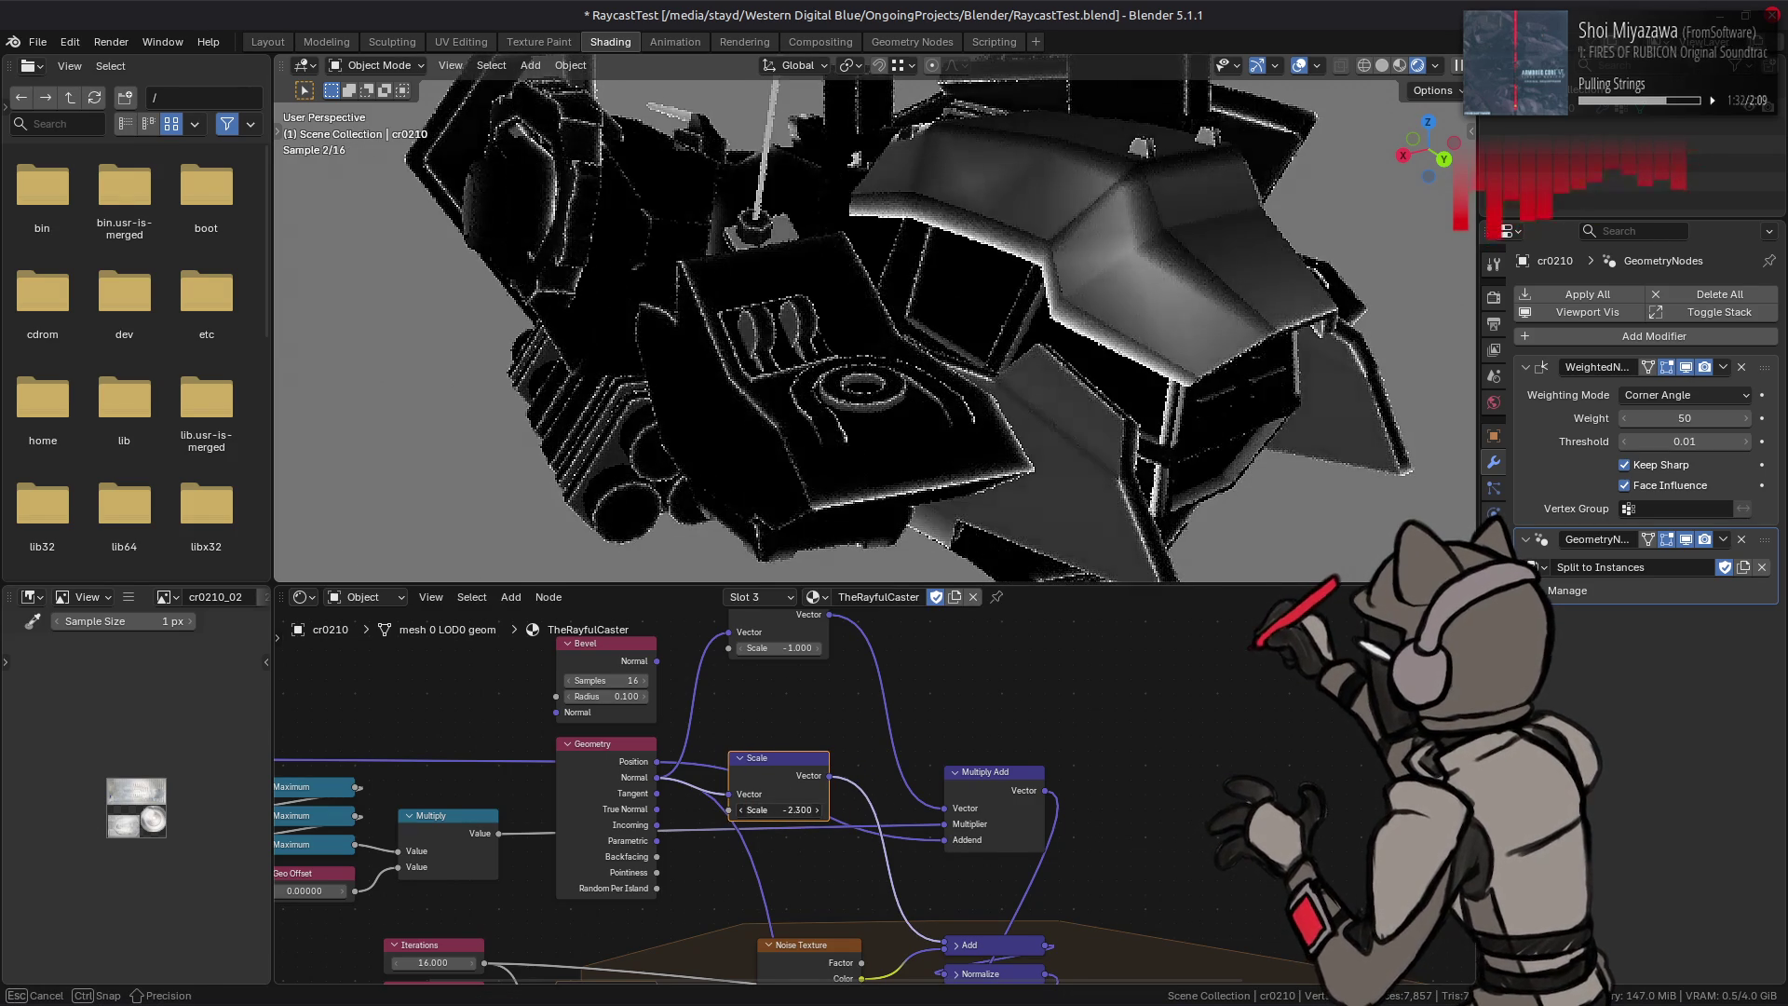
{"action": "left_click", "coordinate": [783, 810]}
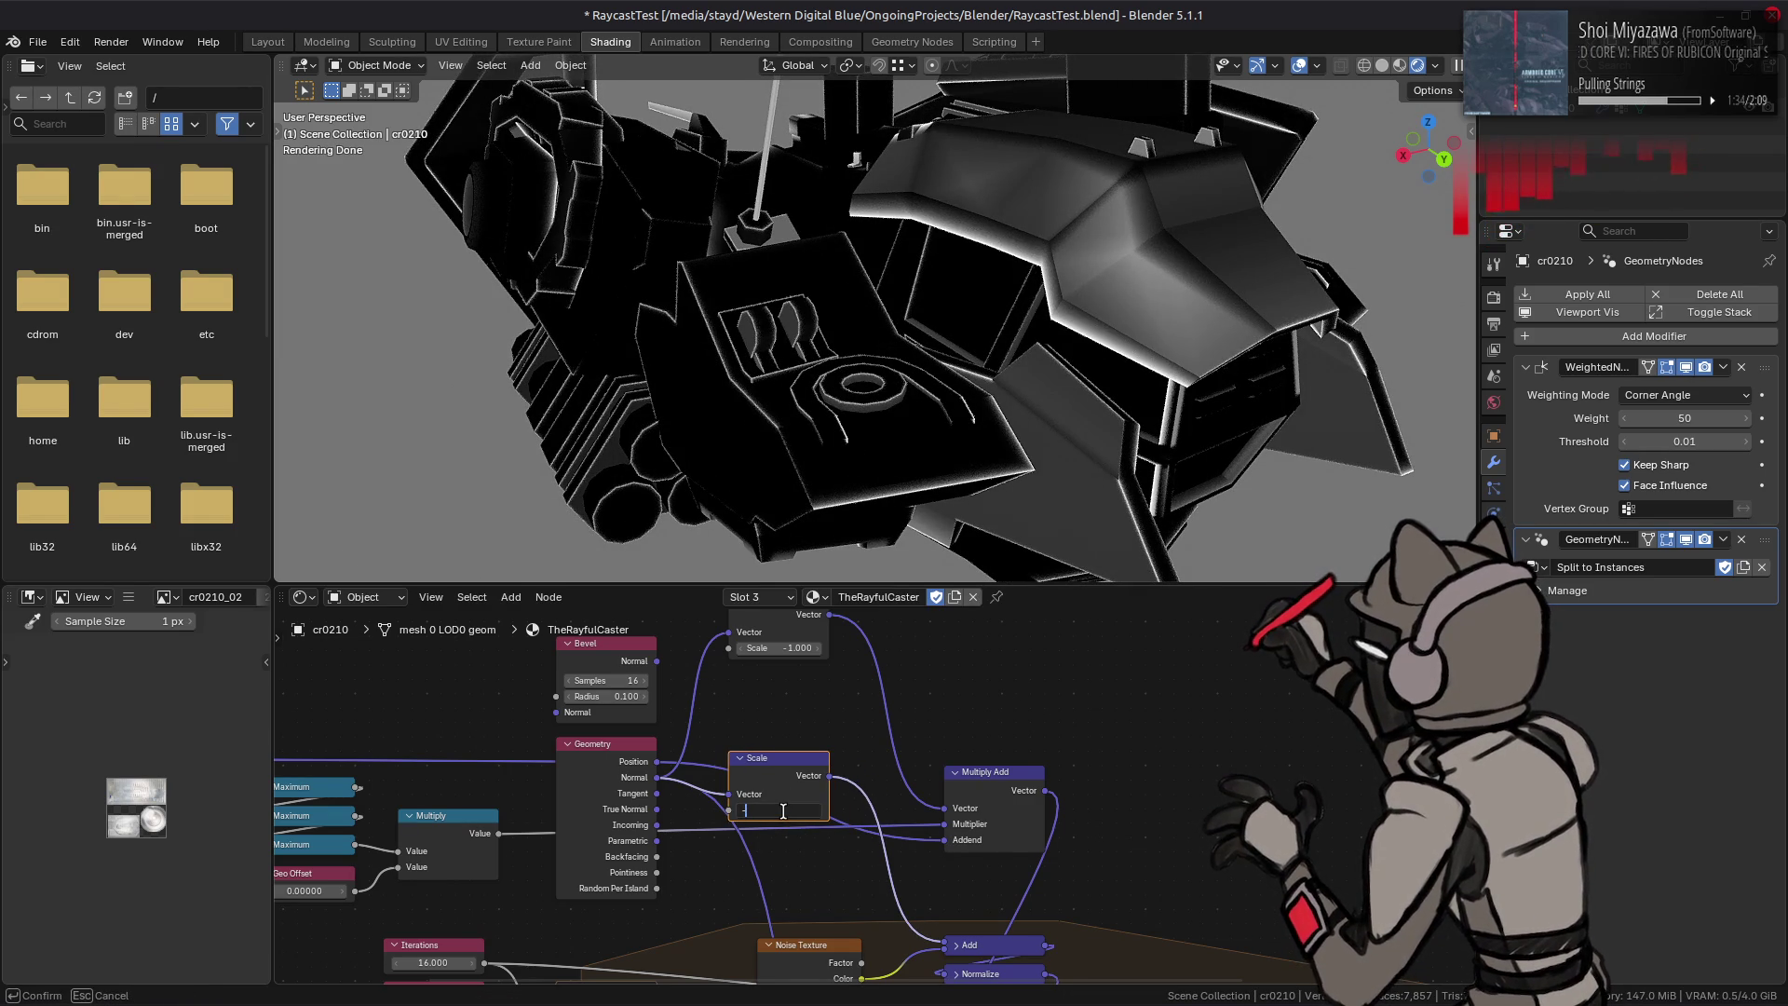
{"action": "type", "text": "-0.5"}
{"action": "key", "text": "Return"}
{"action": "left_click", "coordinate": [782, 810]}
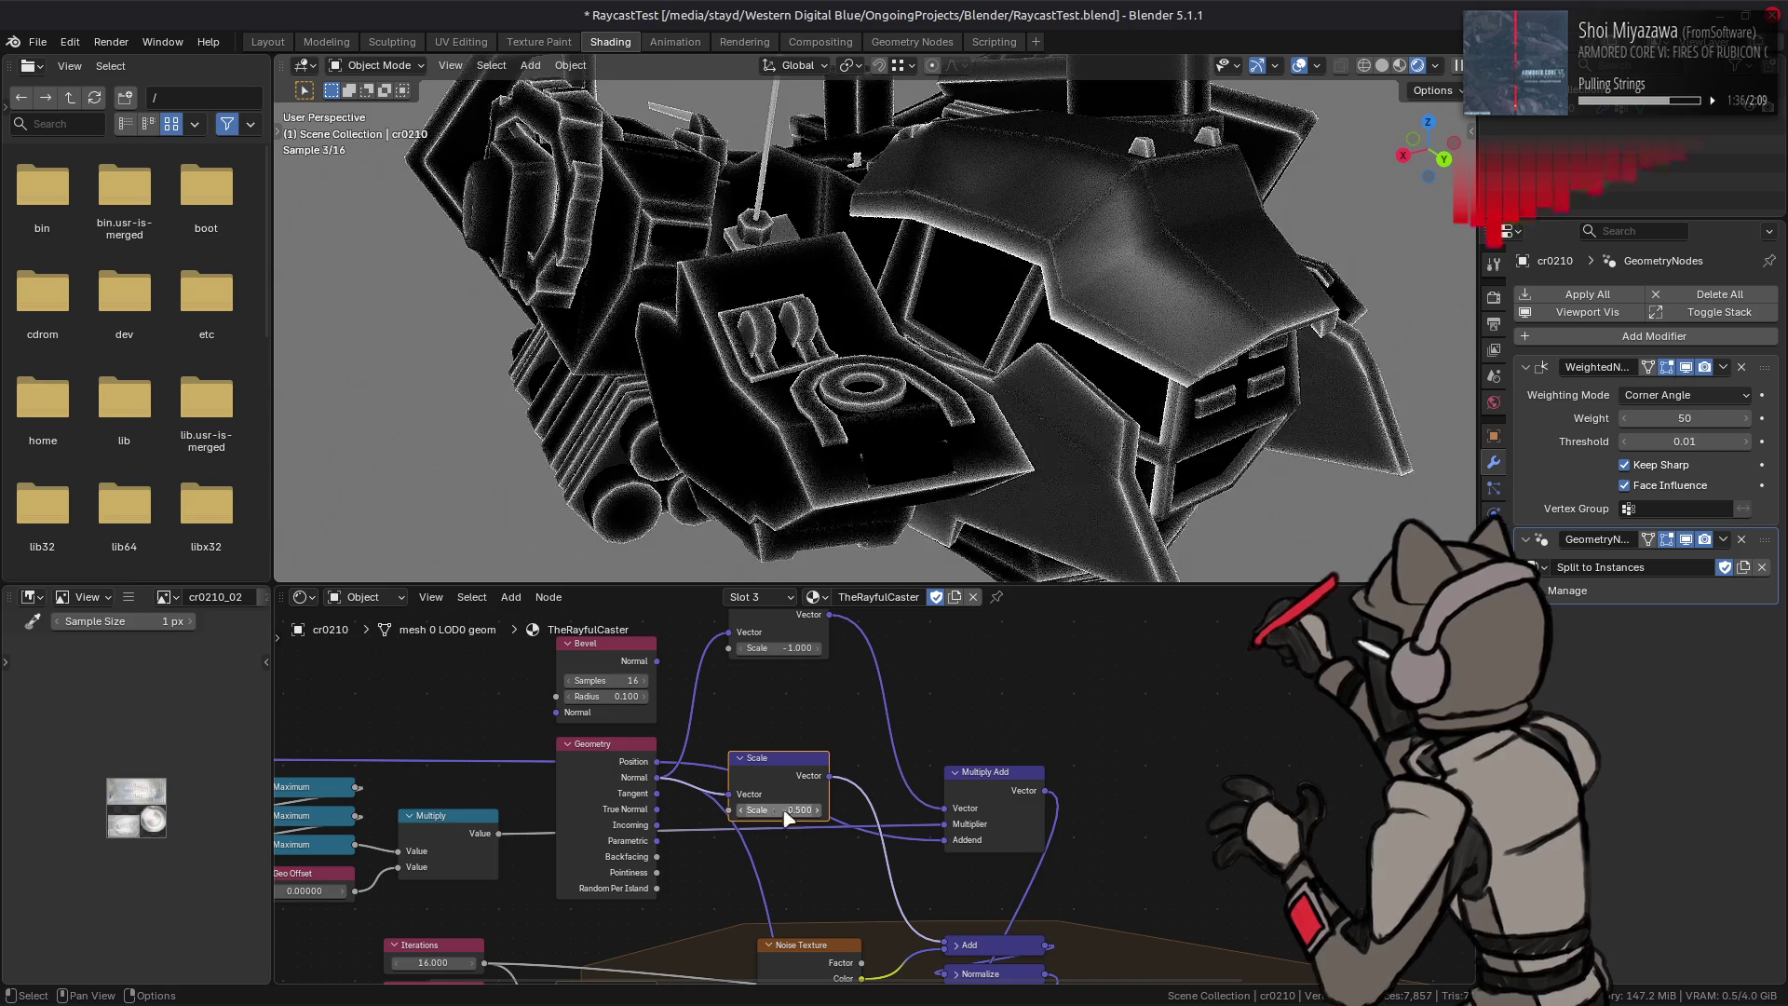
{"action": "key", "text": "Return"}
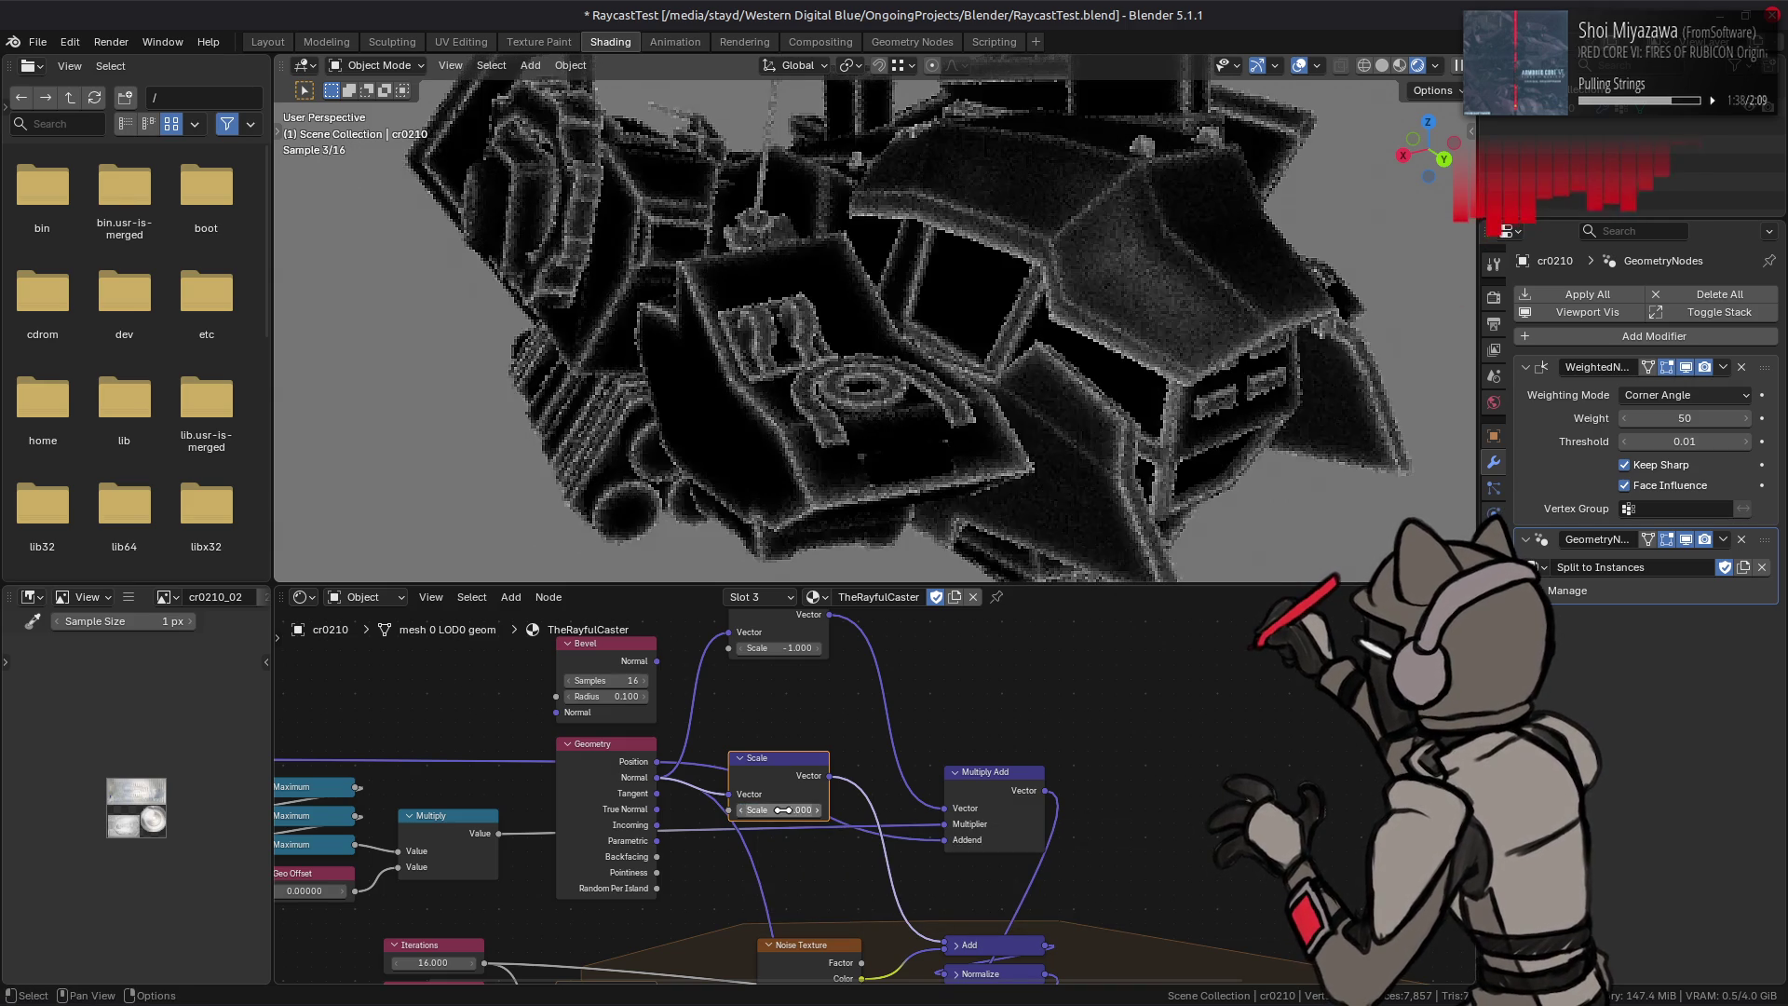
{"action": "left_click", "coordinate": [782, 810]}
{"action": "key", "text": "BackSpace"}
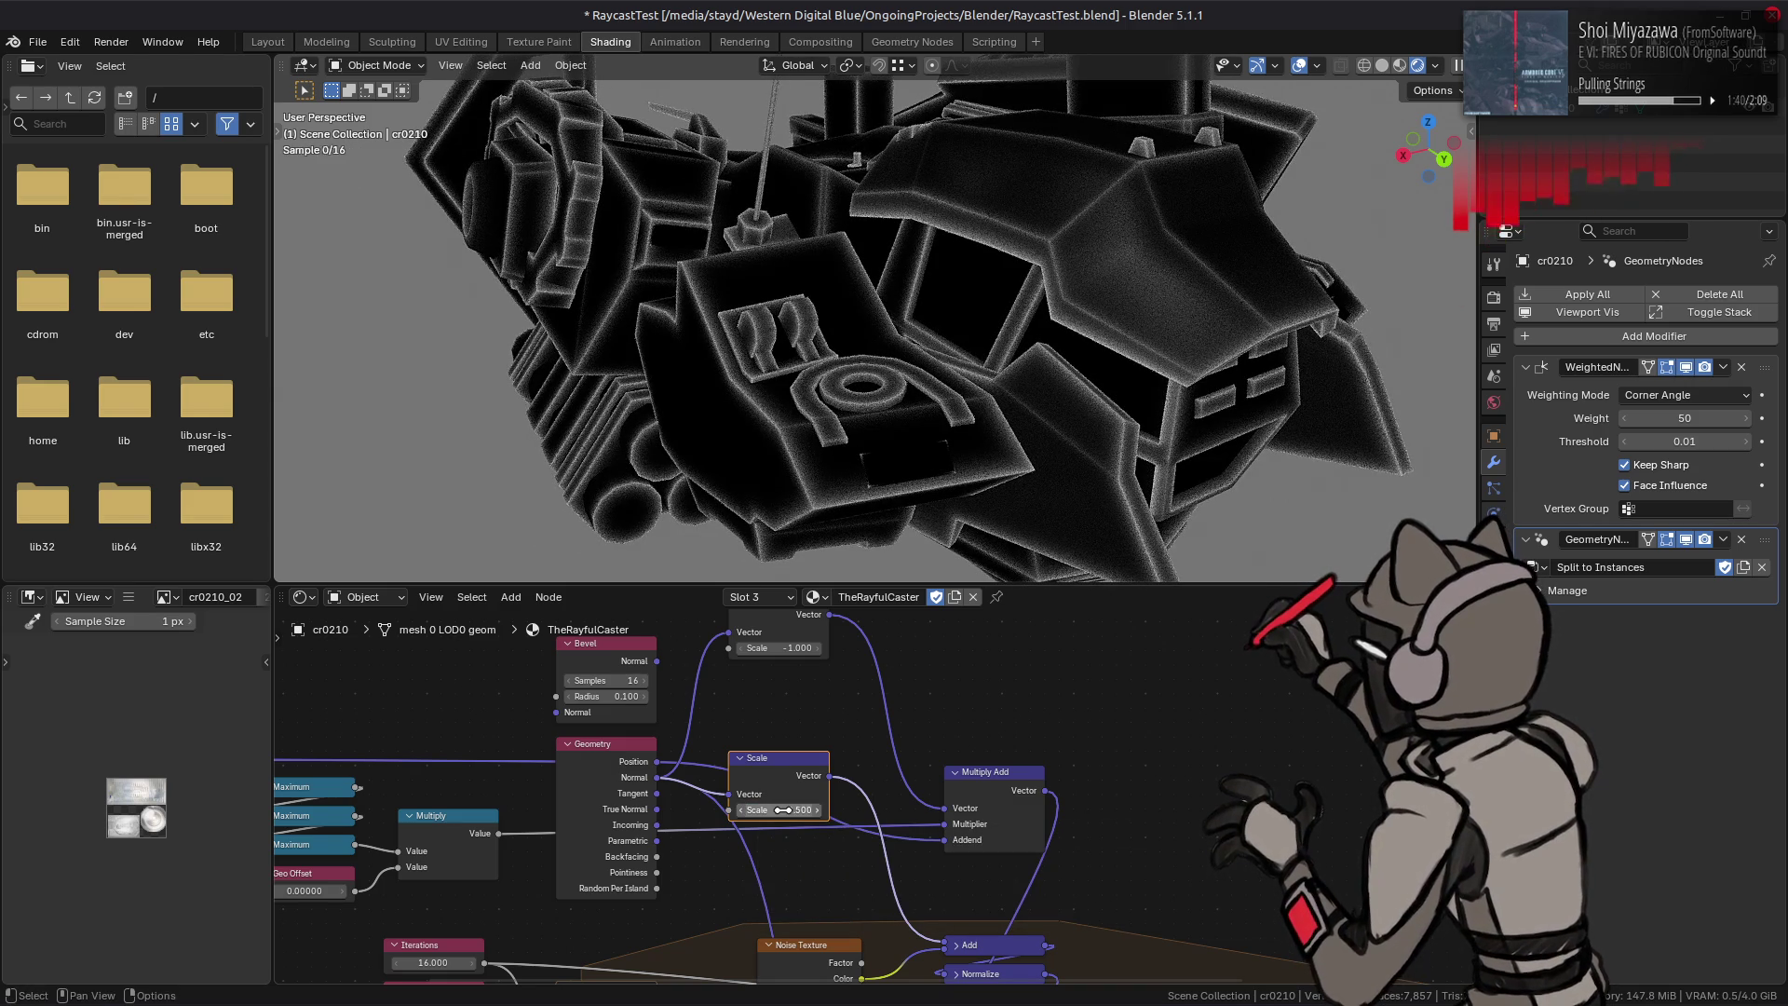
{"action": "key", "text": "Return"}
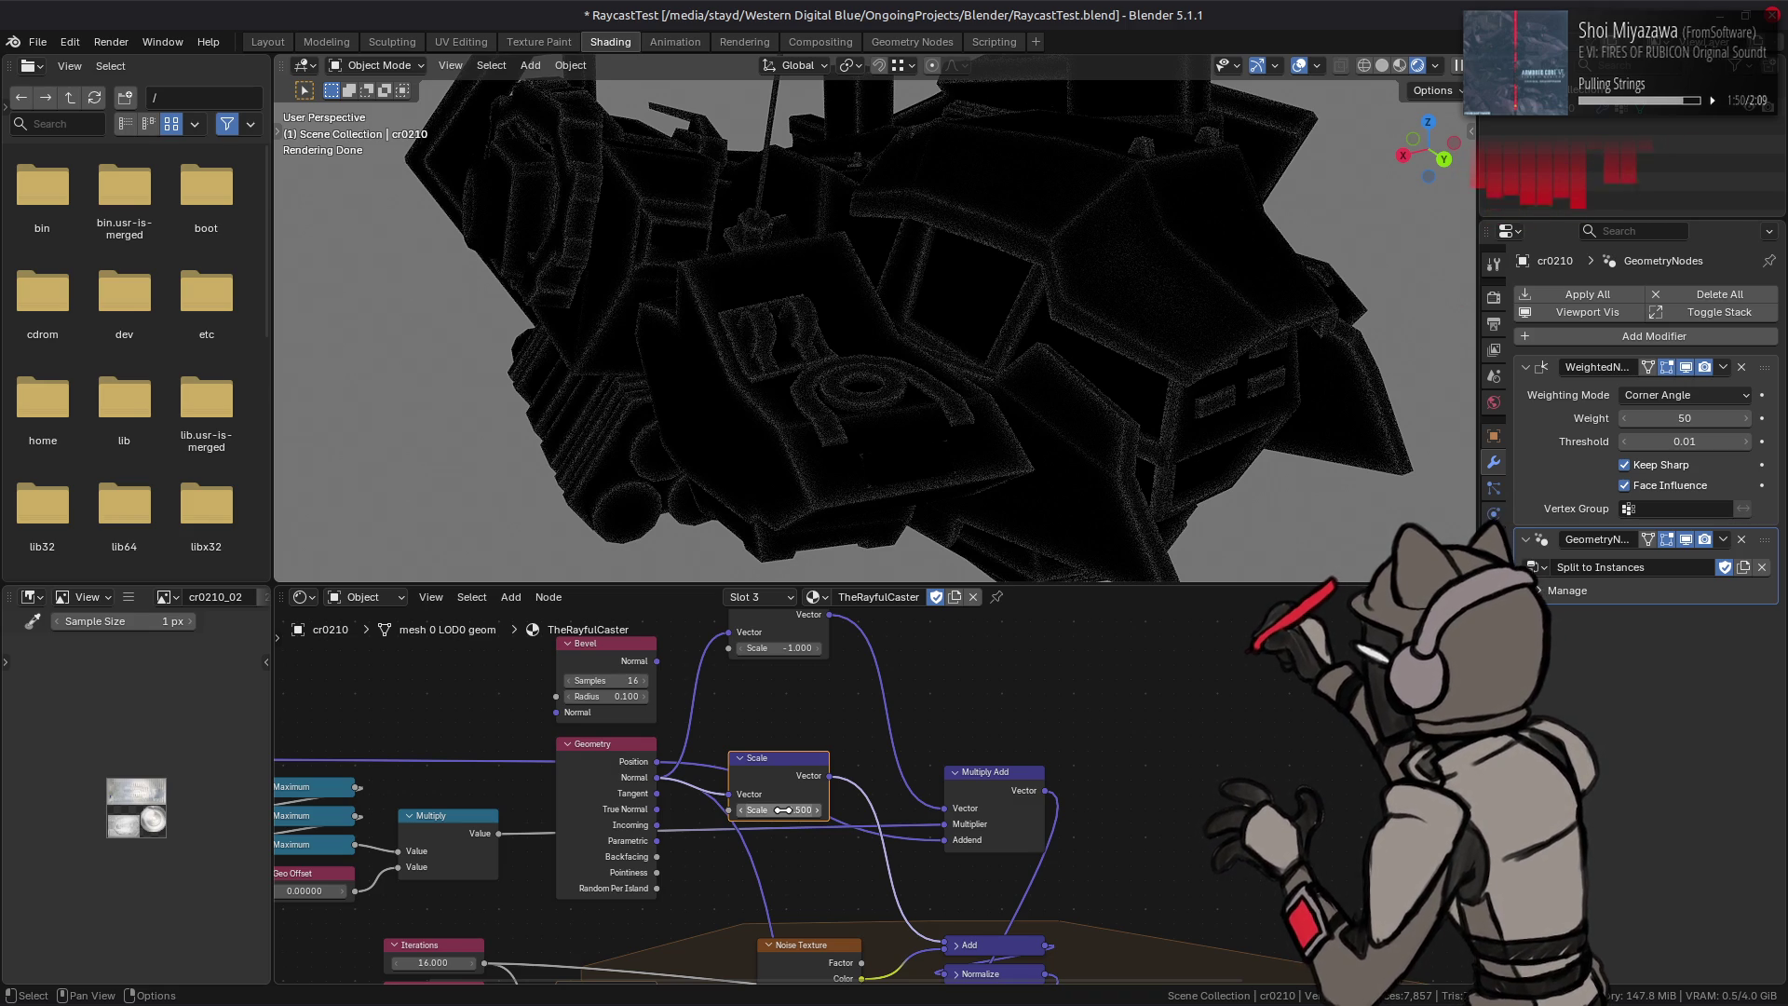
{"action": "left_click", "coordinate": [786, 810]}
{"action": "type", "text": "0"}
{"action": "key", "text": "Return"}
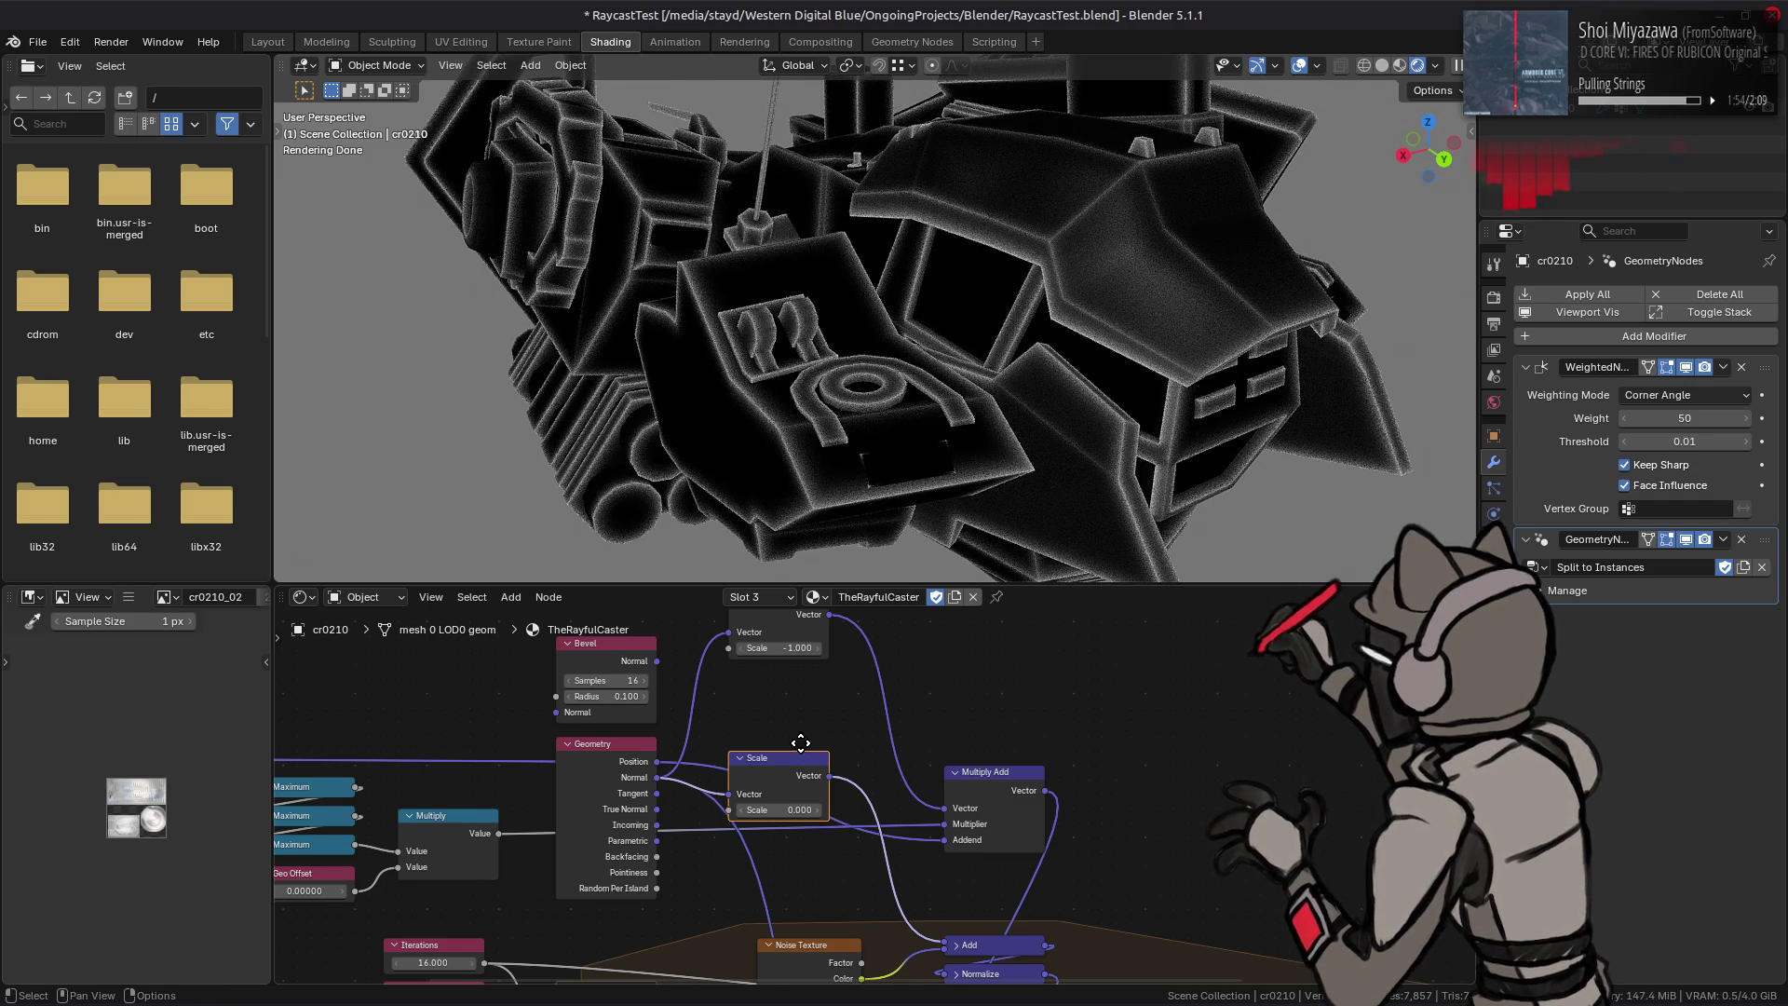
{"action": "middle_click_drag", "start_coordinate": [801, 752], "coordinate": [822, 786]}
{"action": "scroll", "coordinate": [811, 691], "scroll_direction": "up", "scroll_amount": 3, "text": "ctrl"}
{"action": "scroll", "coordinate": [811, 690], "scroll_direction": "down", "scroll_amount": 3, "text": "ctrl"}
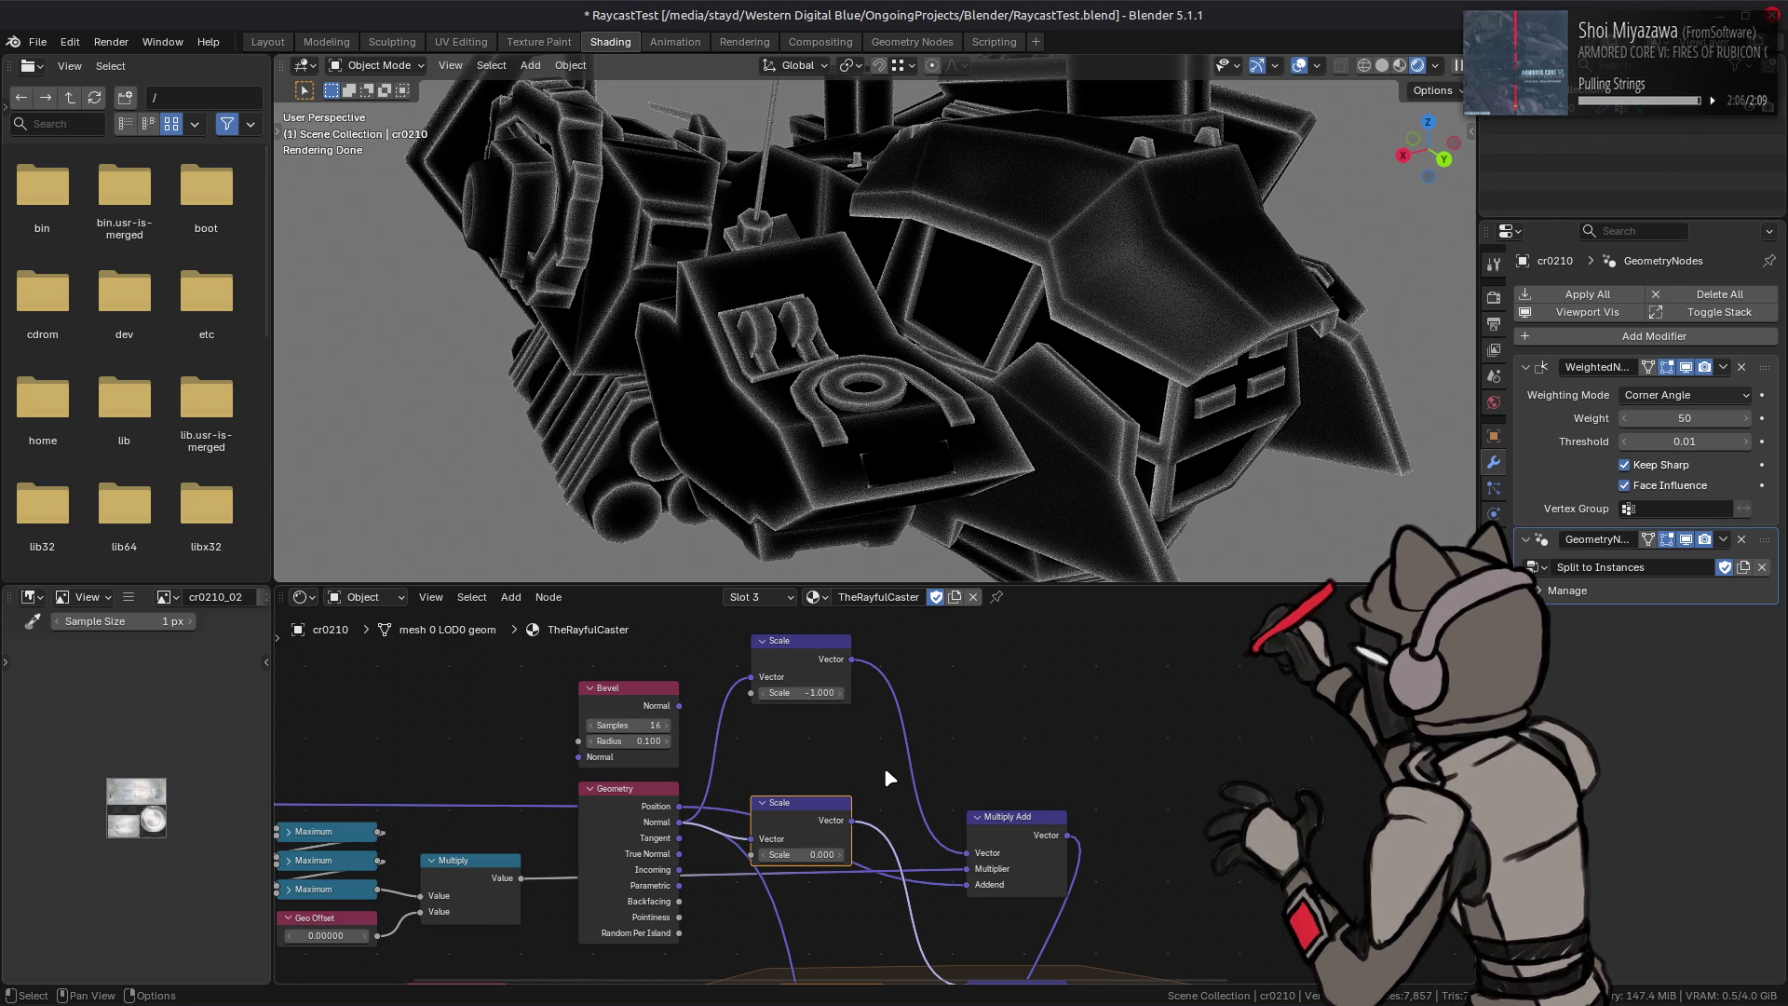
Step: Compare True Normal against Normal feeding the upper Scale node, keeping Normal
{"action": "left_click_drag", "start_coordinate": [681, 853], "coordinate": [751, 677]}
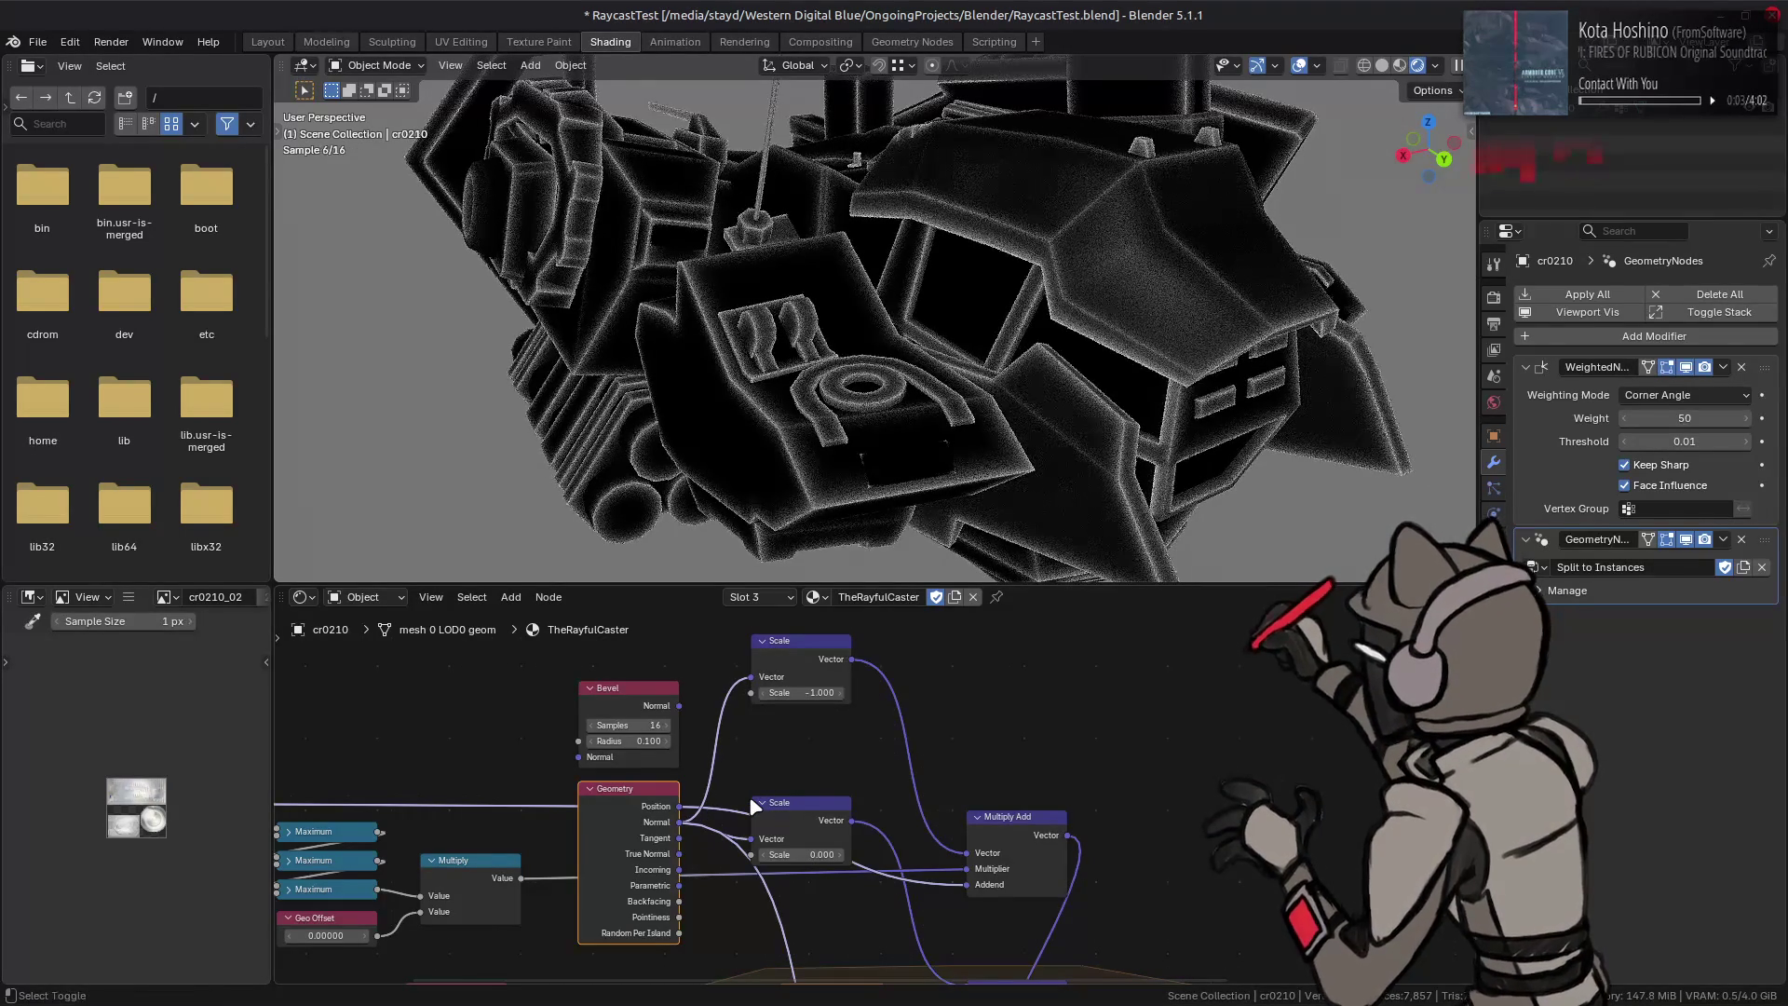
{"action": "left_click_drag", "start_coordinate": [753, 678], "coordinate": [681, 823]}
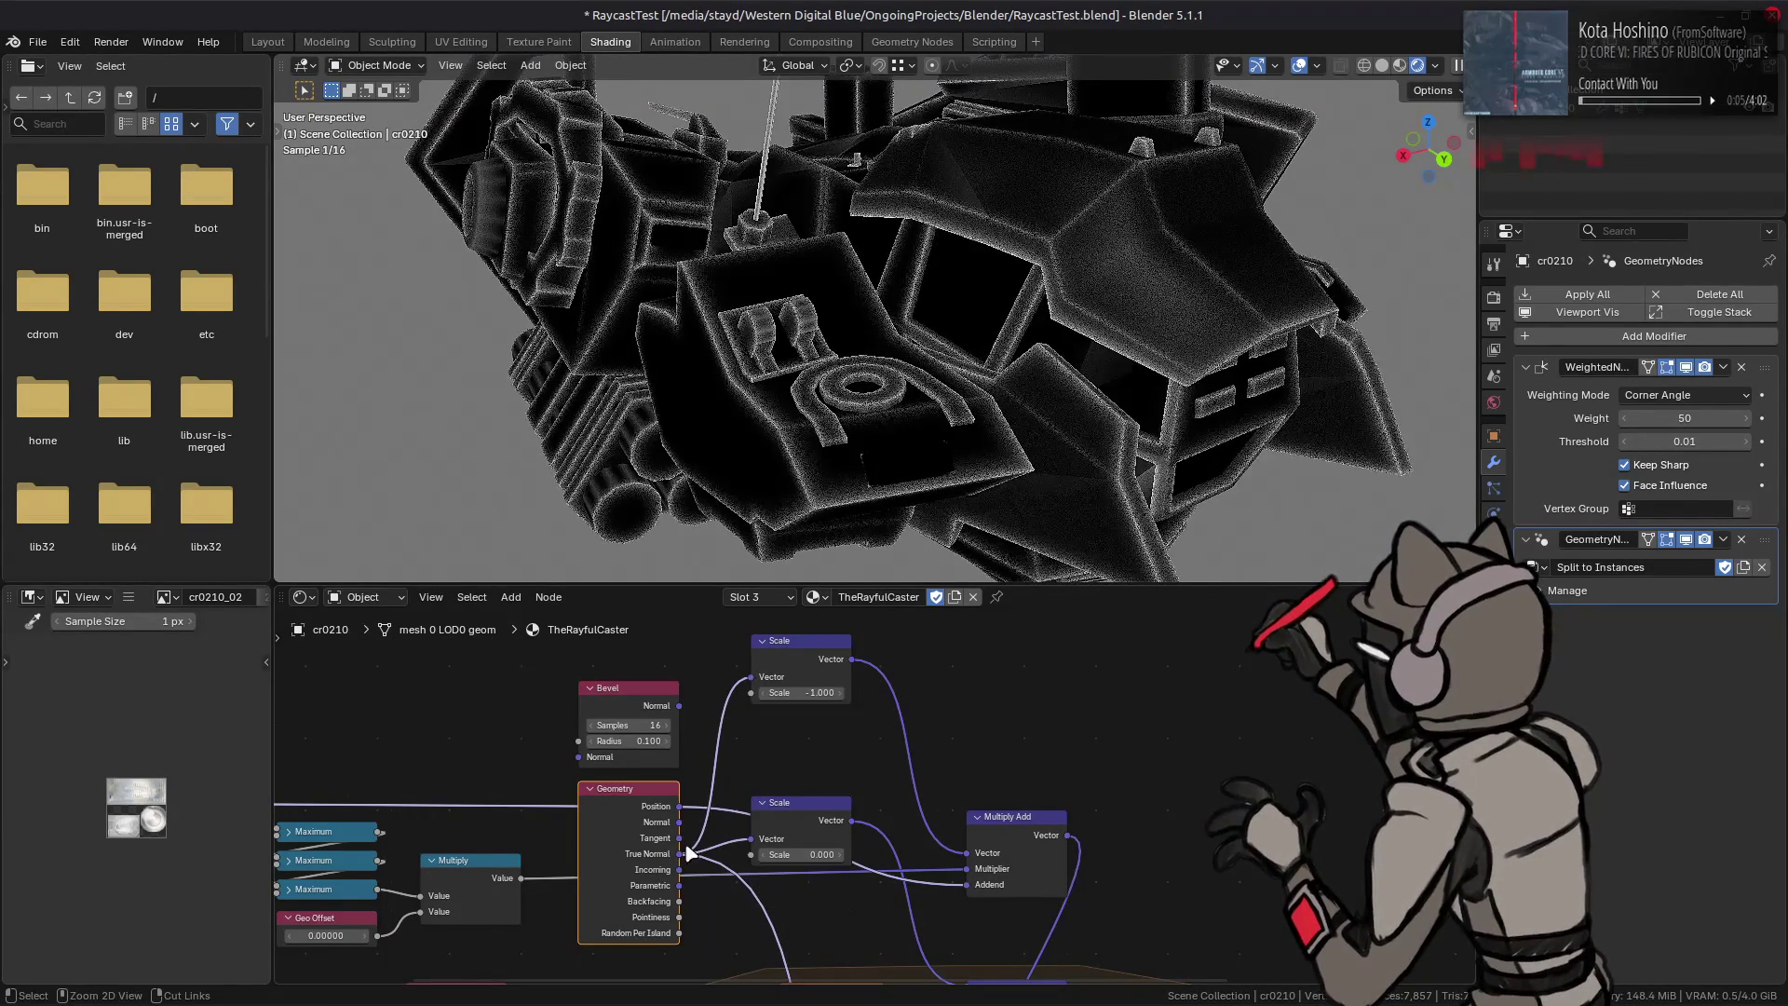
{"action": "left_click", "coordinate": [769, 795], "text": "shift"}
{"action": "key", "text": "ctrl+z"}
{"action": "key", "text": "ctrl+shift+z"}
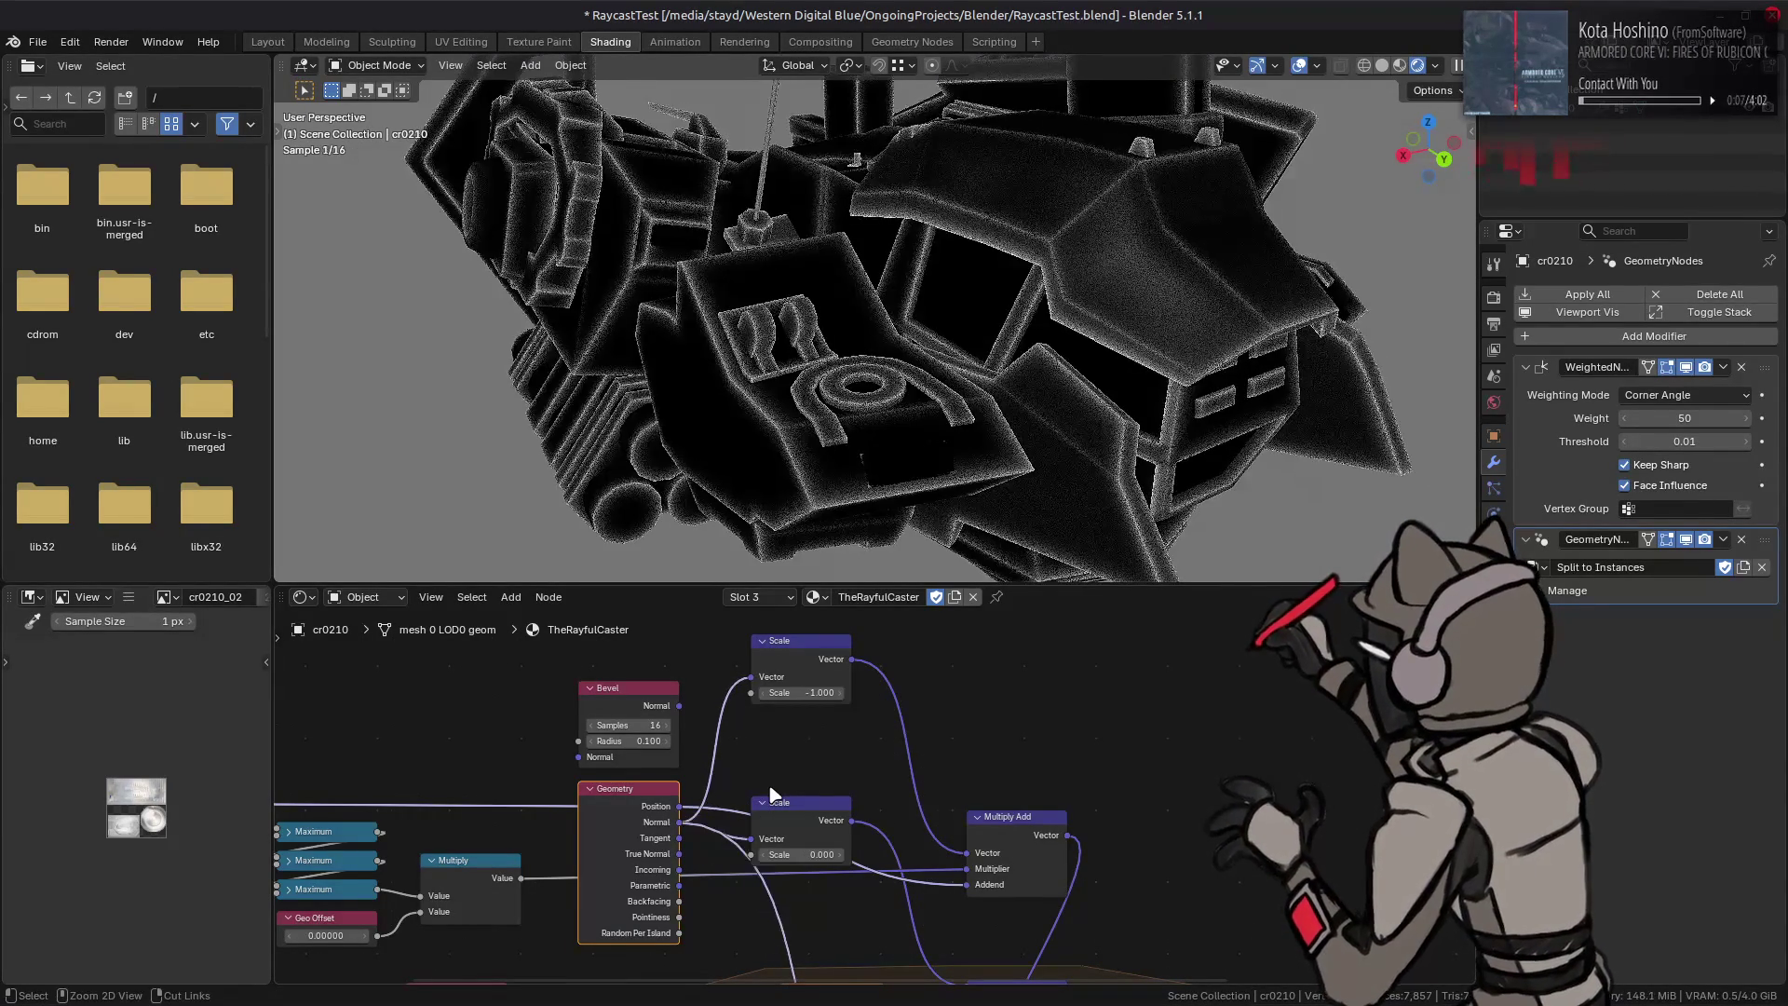
{"action": "key", "text": "ctrl+z"}
{"action": "key", "text": "ctrl+shift+z"}
Step: Try 0.5 on the lower Scale factor, then return it to 0 while viewing the mech from another side
{"action": "left_click_drag", "start_coordinate": [806, 846], "coordinate": [867, 853]}
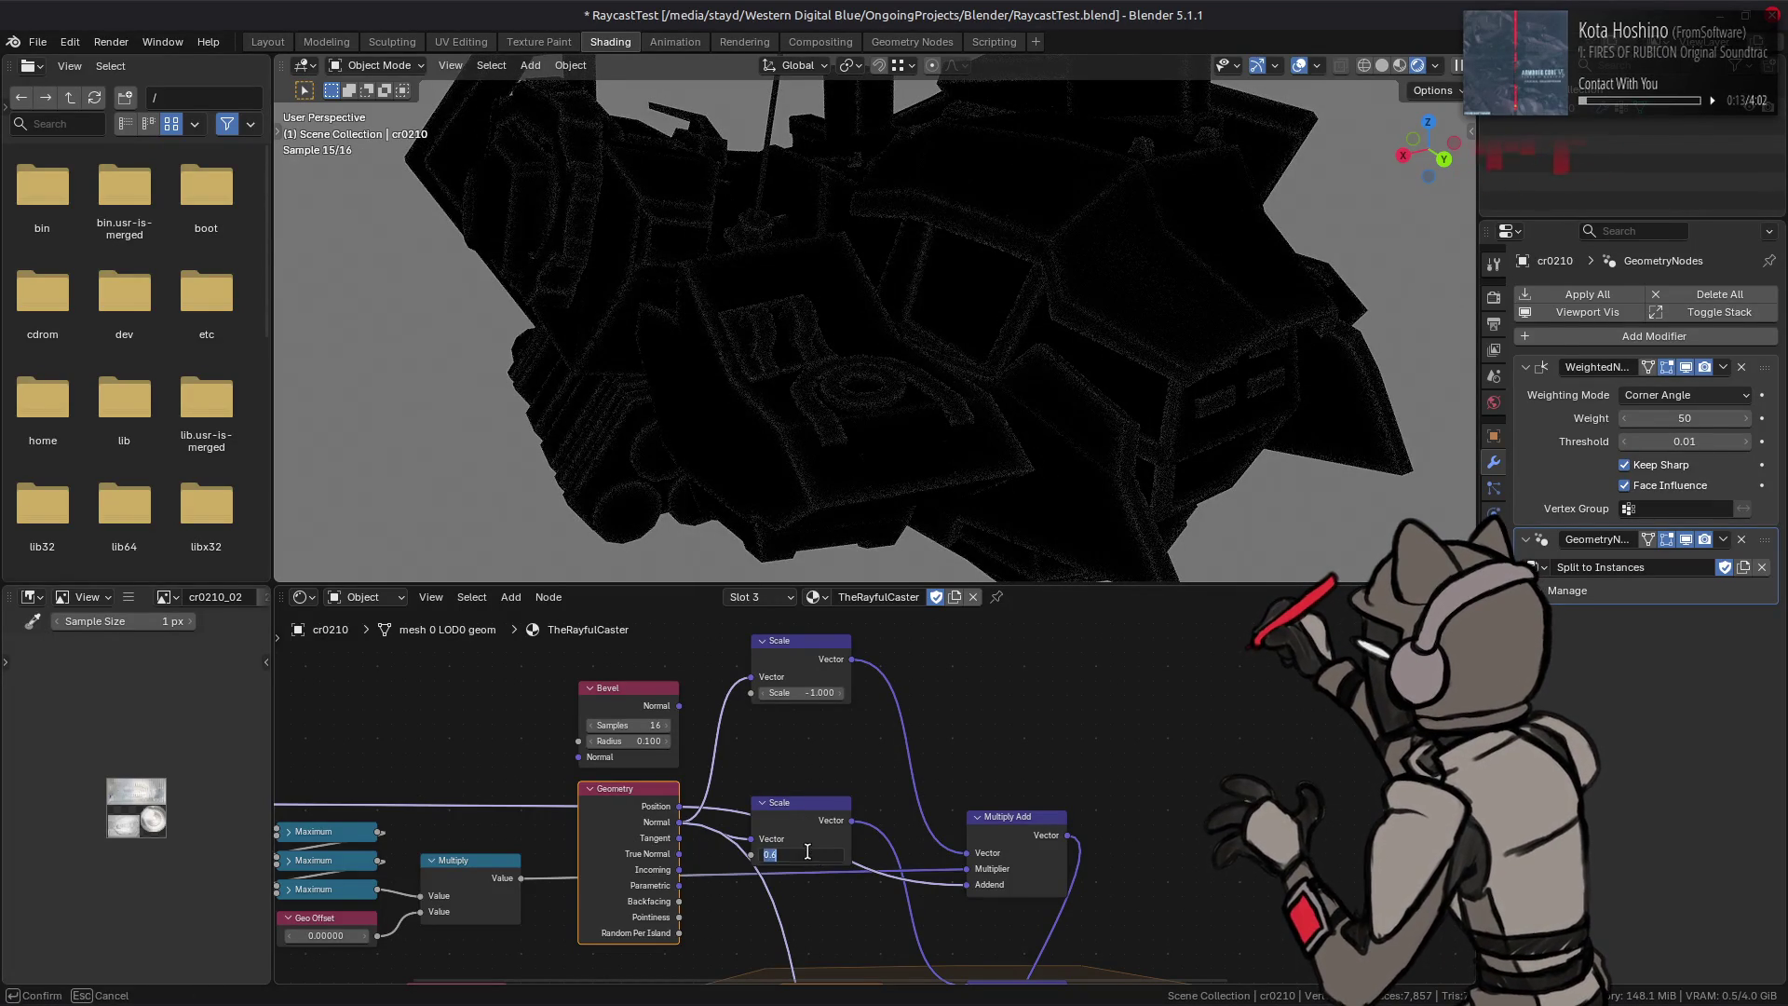
{"action": "type", "text": "1.000"}
{"action": "left_click", "coordinate": [804, 854]}
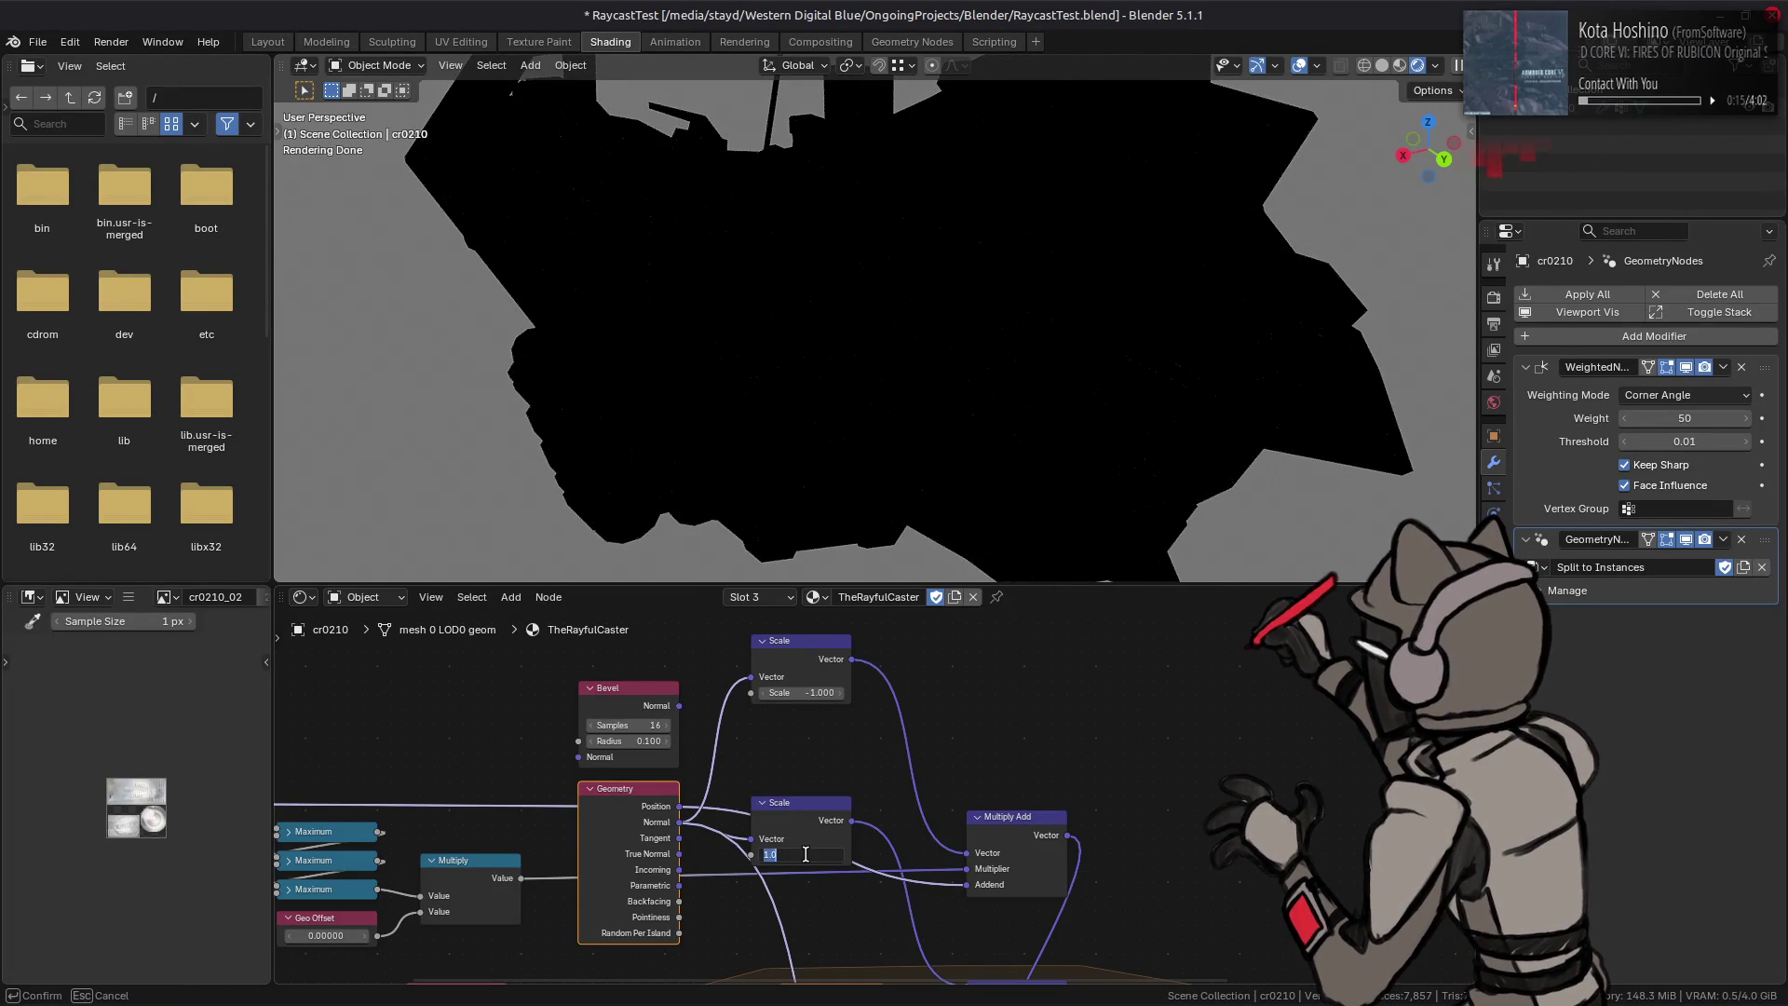
{"action": "type", "text": "0.5"}
{"action": "key", "text": "Return"}
{"action": "mouse_move", "coordinate": [908, 294]}
{"action": "middle_mouse_down"}
{"action": "mouse_move", "coordinate": [984, 283]}
{"action": "mouse_move", "coordinate": [946, 309]}
{"action": "mouse_move", "coordinate": [1025, 319]}
{"action": "mouse_move", "coordinate": [906, 277]}
{"action": "mouse_move", "coordinate": [917, 312]}
{"action": "mouse_move", "coordinate": [857, 415]}
{"action": "middle_mouse_up"}
{"action": "middle_click_drag", "start_coordinate": [679, 658], "coordinate": [744, 637]}
{"action": "left_click", "coordinate": [869, 834]}
{"action": "type", "text": "00"}
{"action": "key", "text": "Return"}
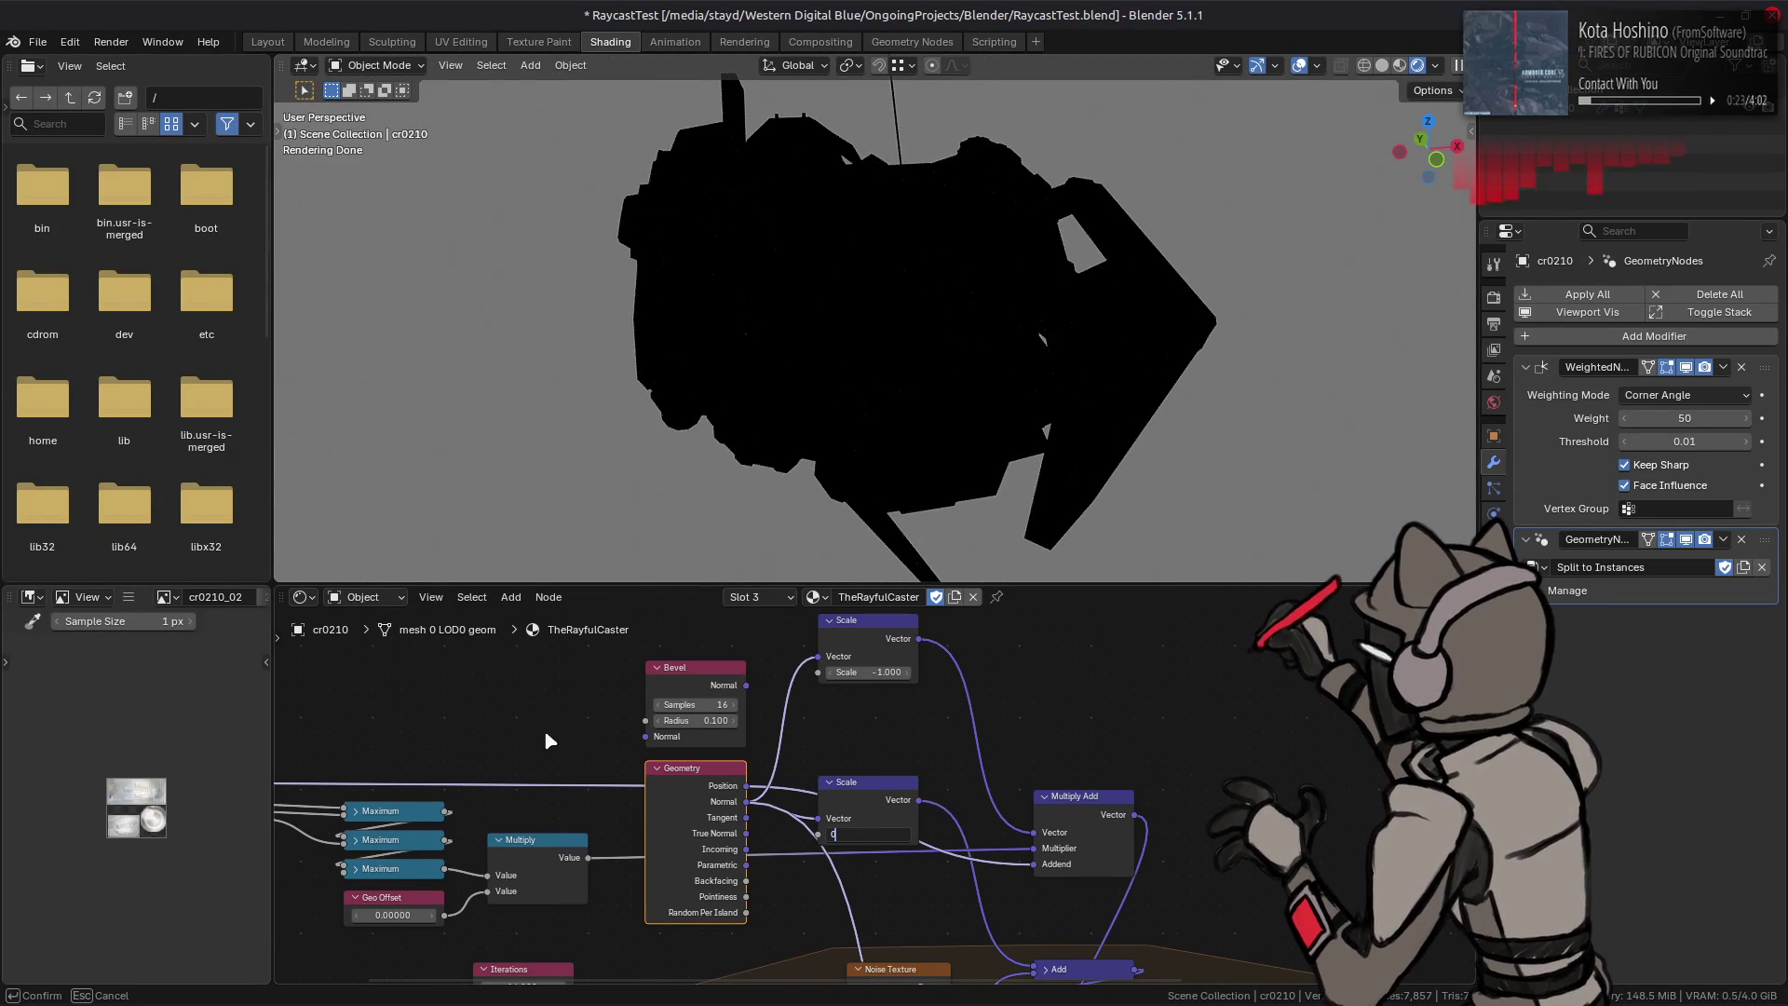
{"action": "mouse_move", "coordinate": [610, 727]}
{"action": "middle_mouse_down"}
{"action": "mouse_move", "coordinate": [578, 699]}
{"action": "mouse_move", "coordinate": [618, 731]}
{"action": "middle_mouse_up"}
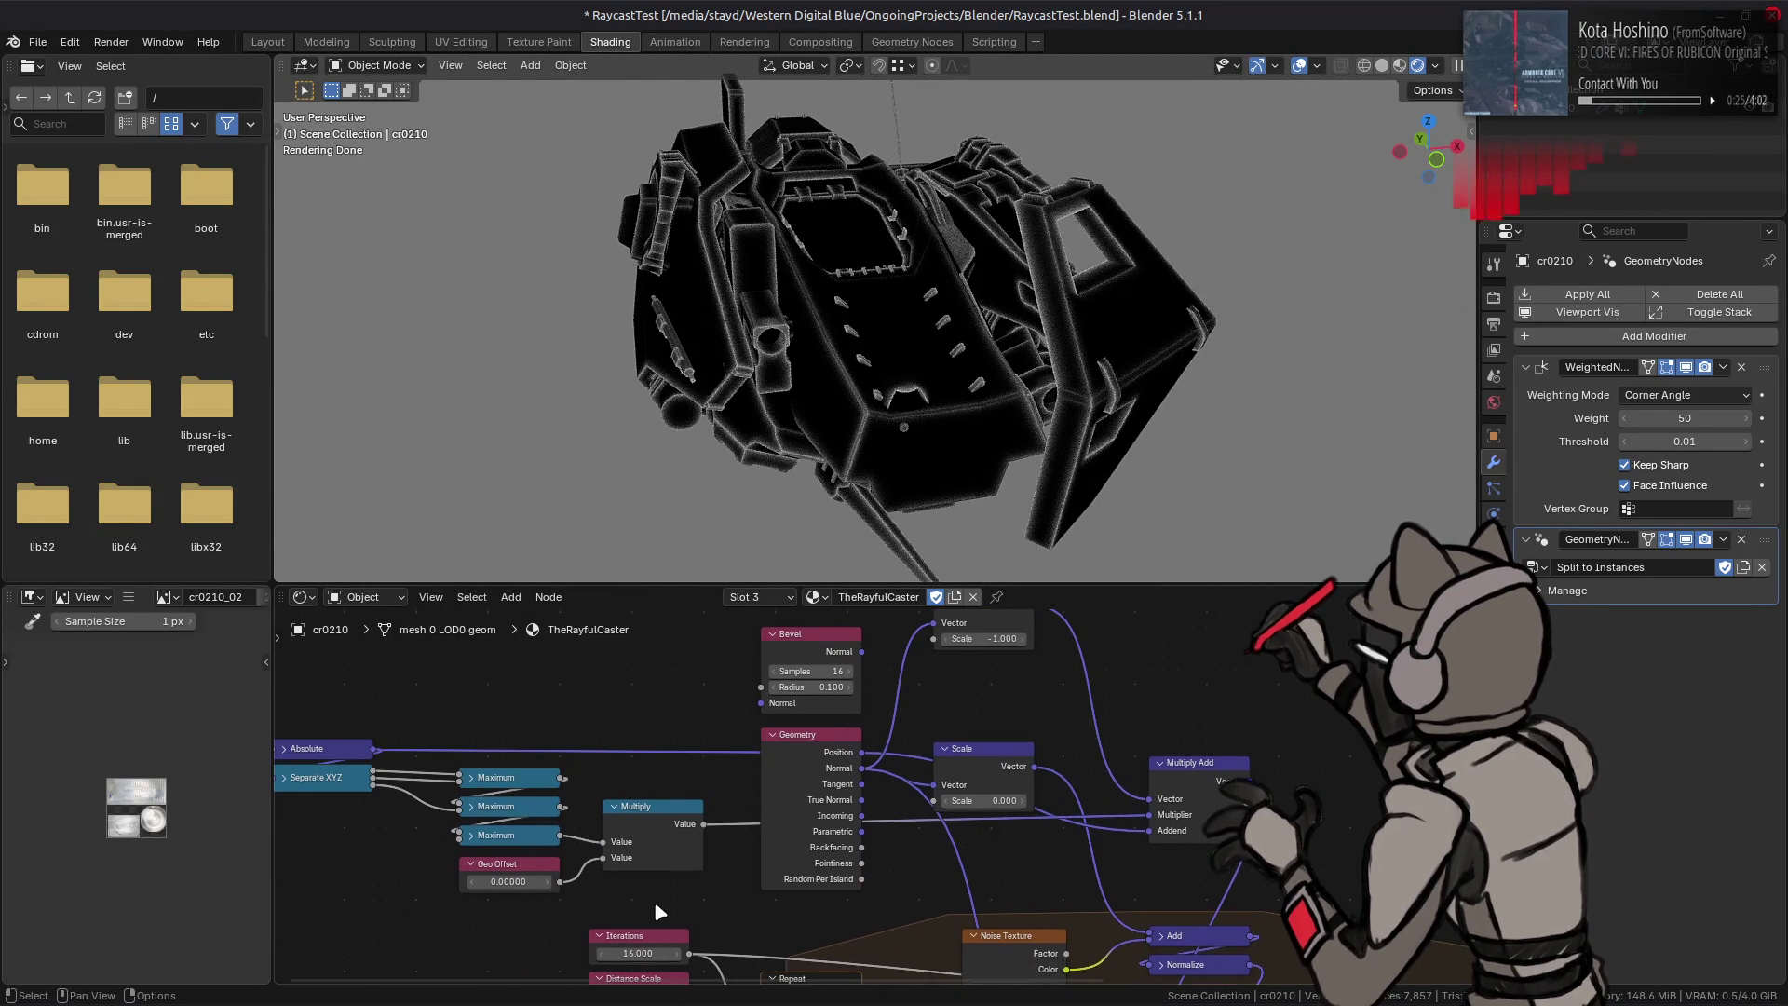
Step: Duplicate the Distance Scale value node, edit the copy's value and bring up the add-node list
{"action": "left_click", "coordinate": [643, 976]}
{"action": "key", "text": "shift+d"}
{"action": "left_click", "coordinate": [568, 629]}
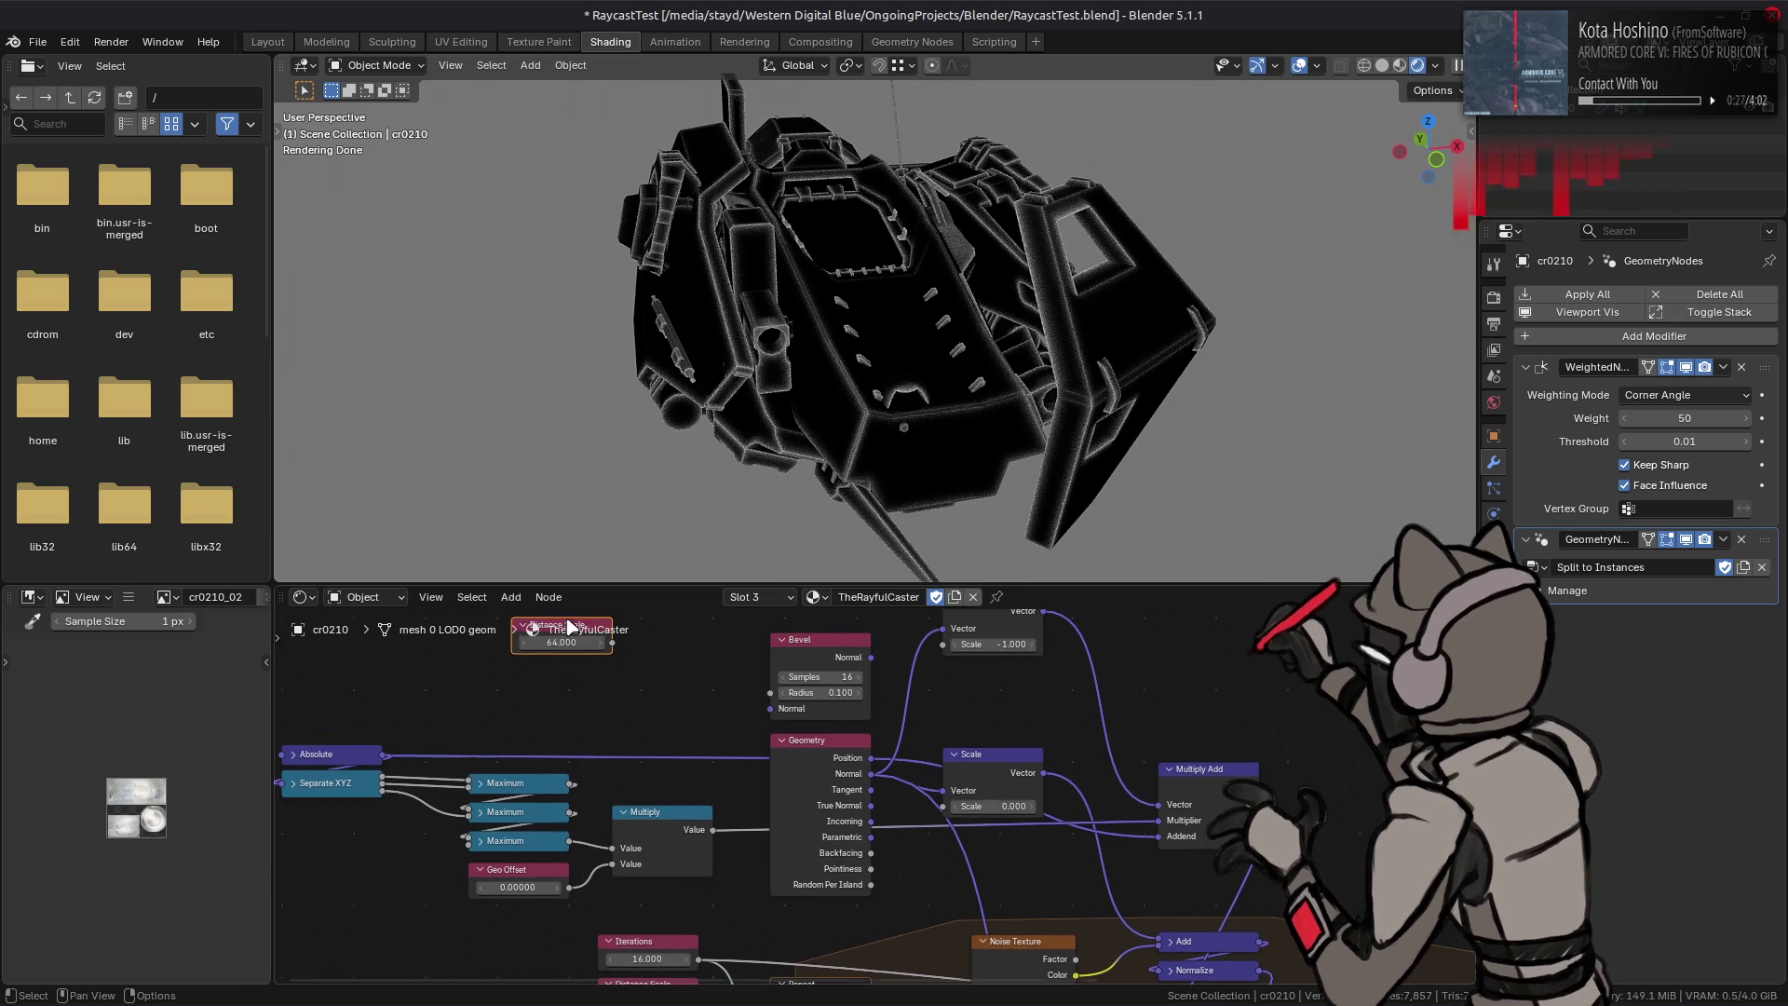
{"action": "middle_click_drag", "start_coordinate": [528, 661], "coordinate": [568, 696]}
{"action": "left_click", "coordinate": [569, 690]}
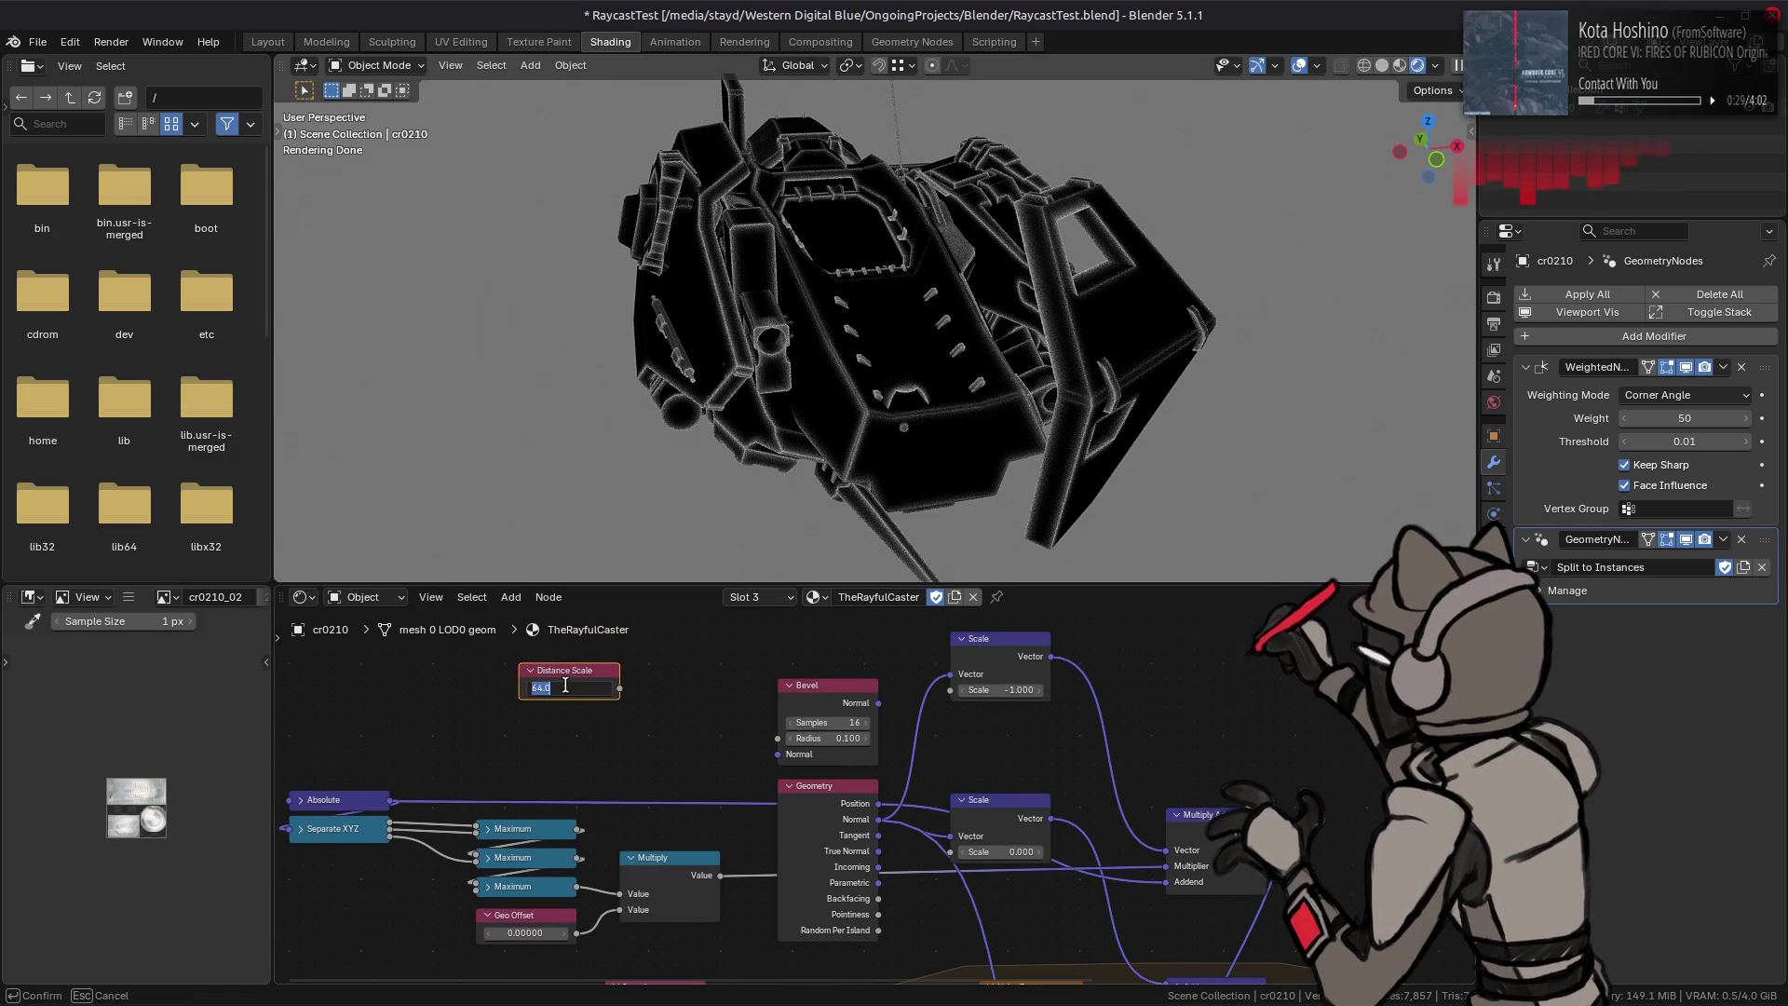
{"action": "type", "text": "1"}
{"action": "key", "text": "Return"}
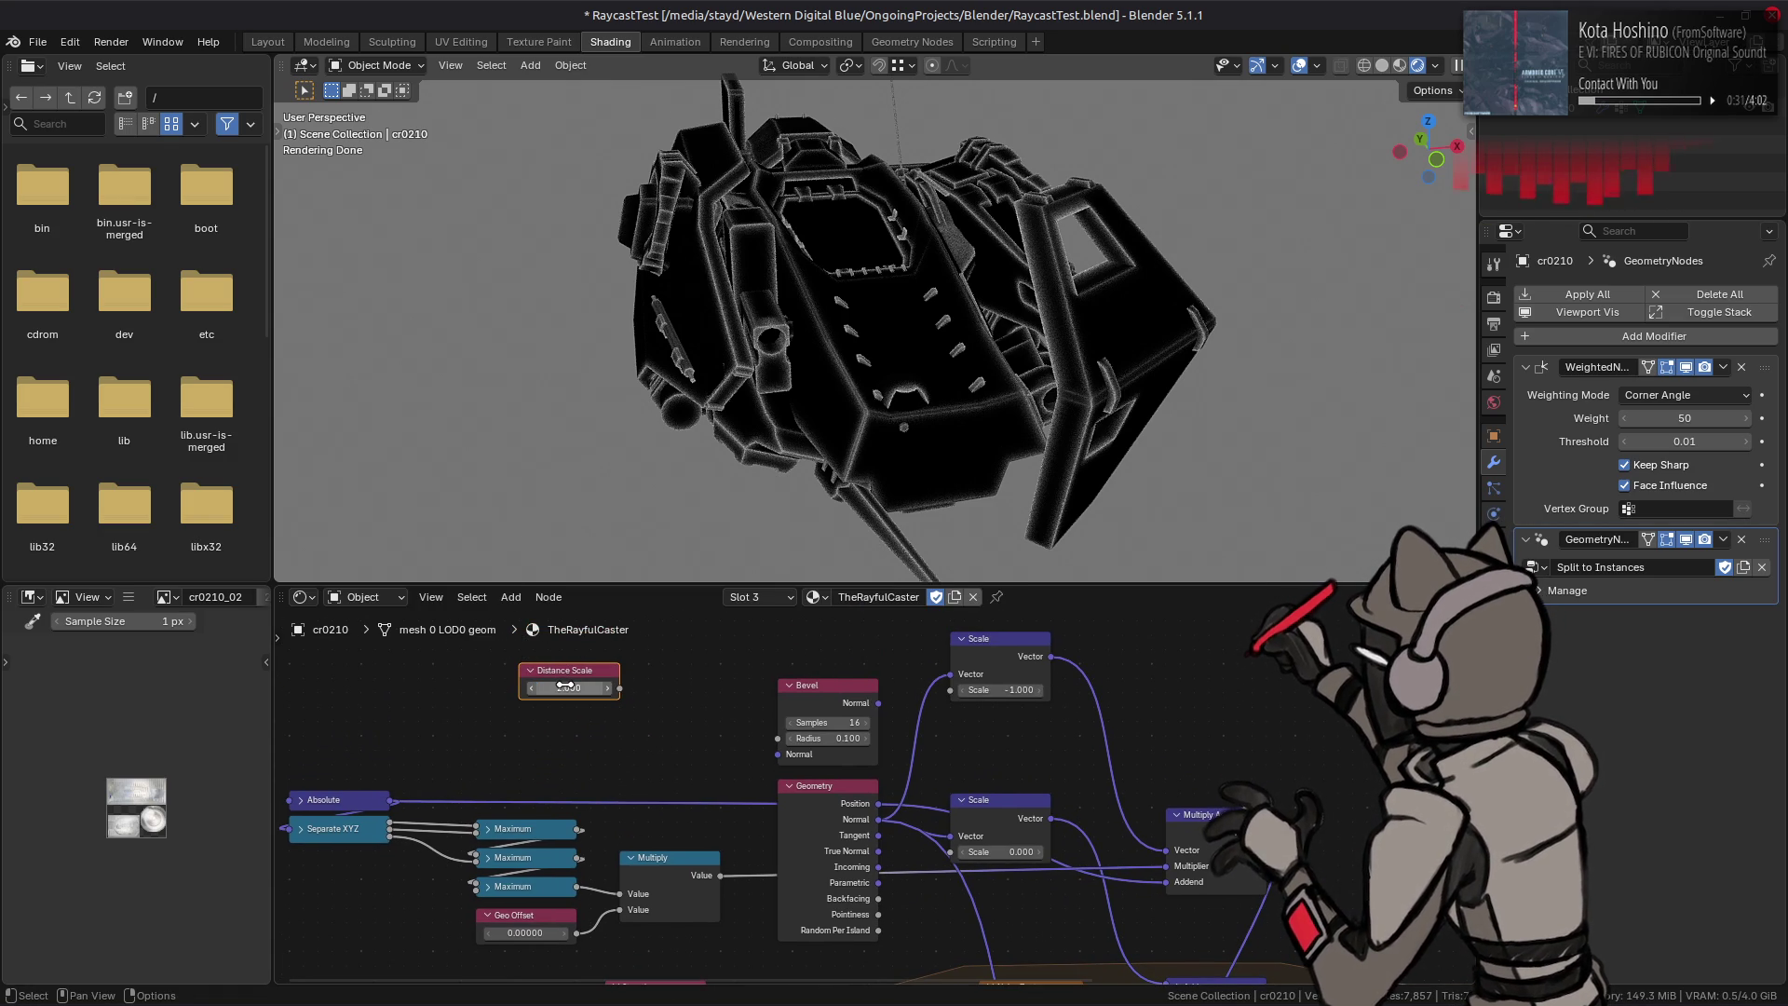
{"action": "key", "text": "shift+a"}
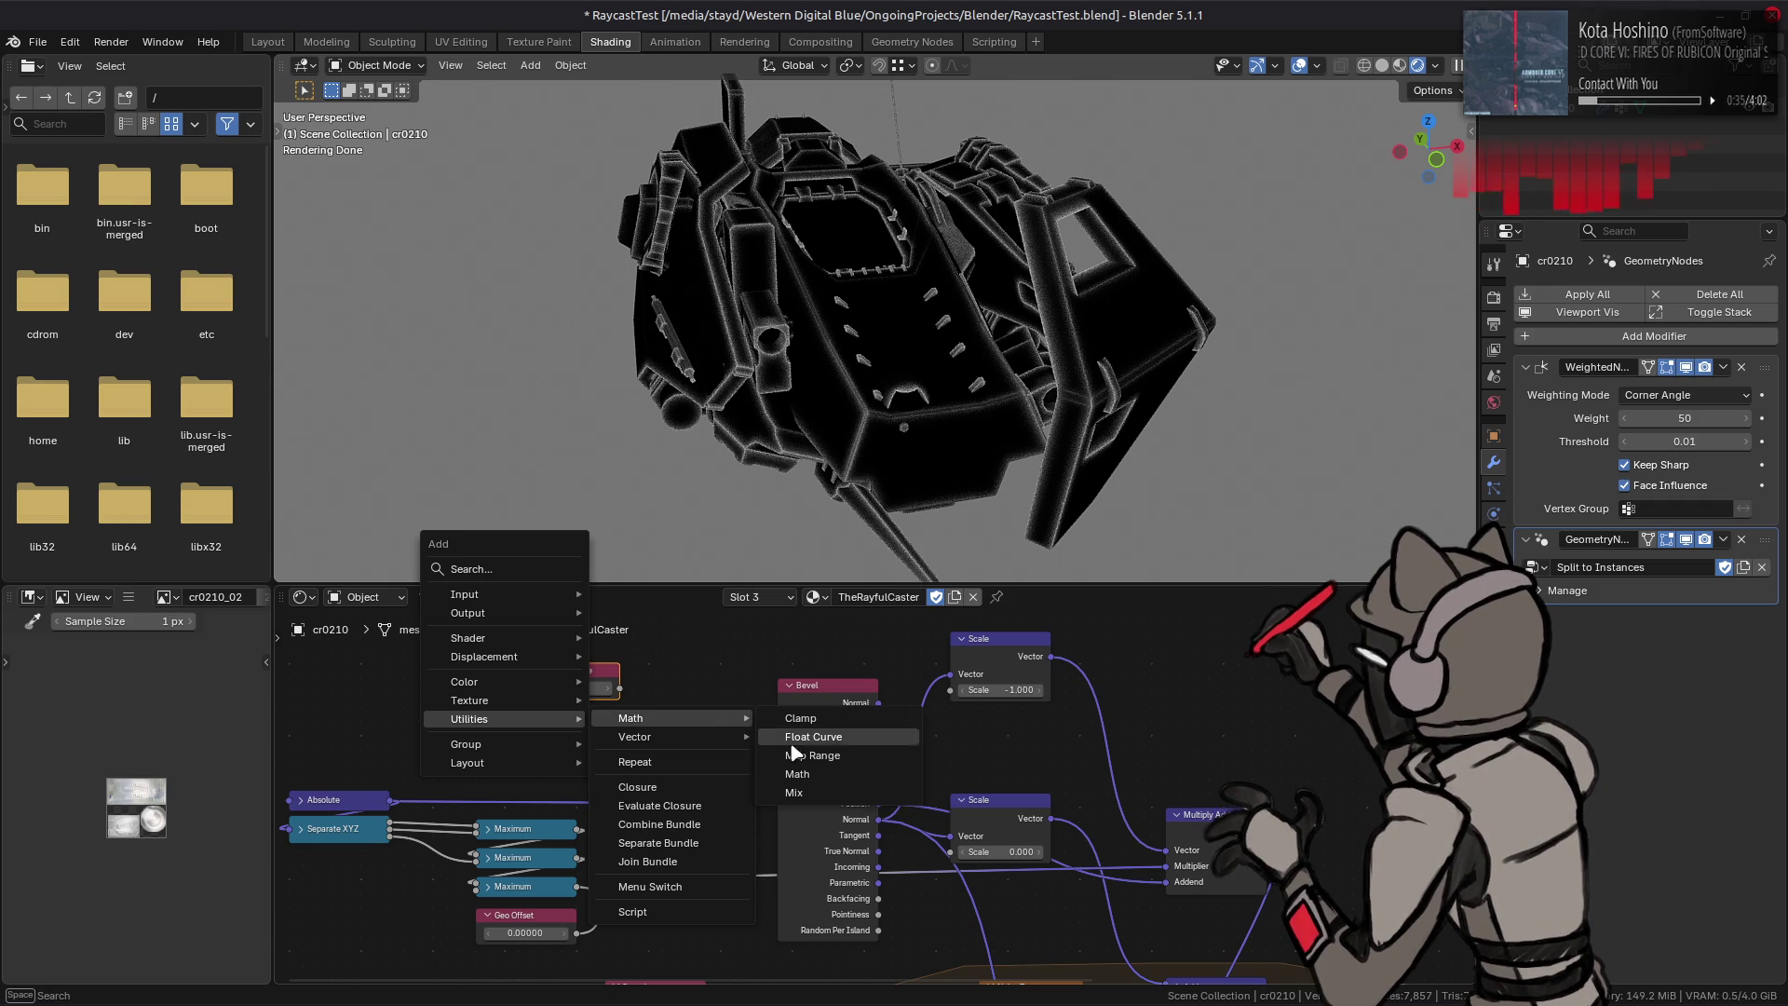
Step: Add a Math node set to Divide with the Distance Scale copy feeding its divisor
{"action": "left_click", "coordinate": [791, 742]}
{"action": "left_click", "coordinate": [611, 735]}
{"action": "left_click", "coordinate": [642, 763]}
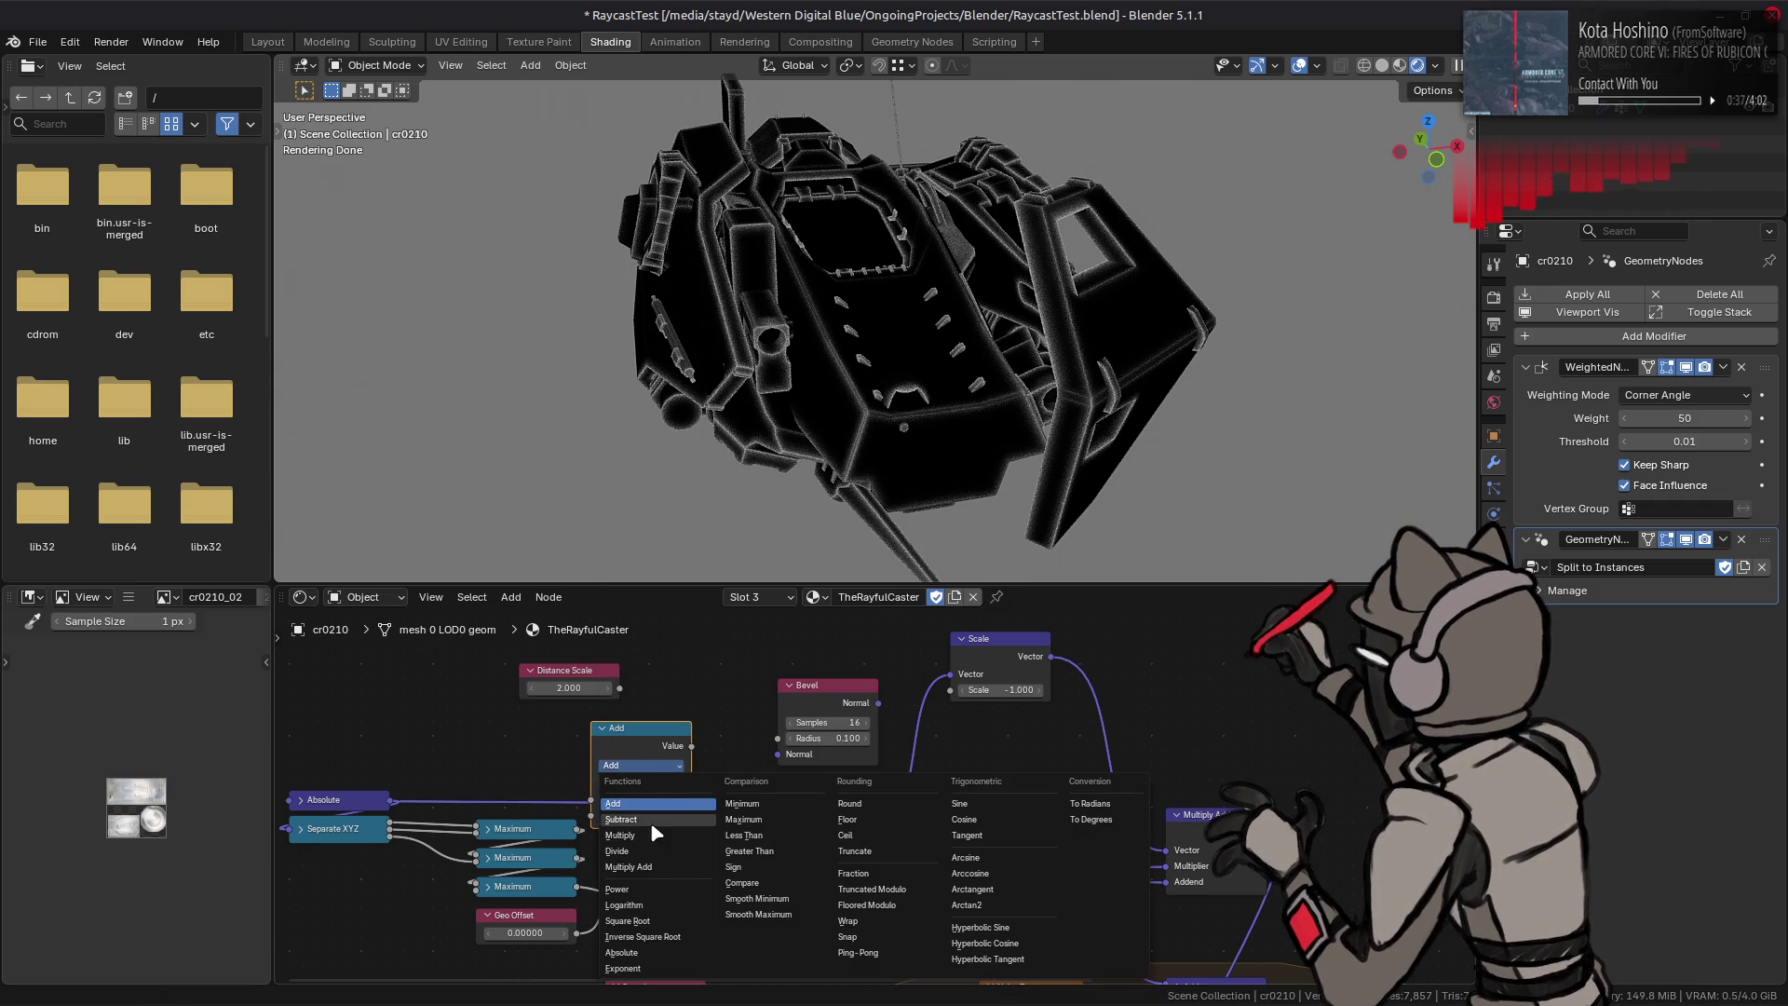
{"action": "left_click", "coordinate": [646, 851]}
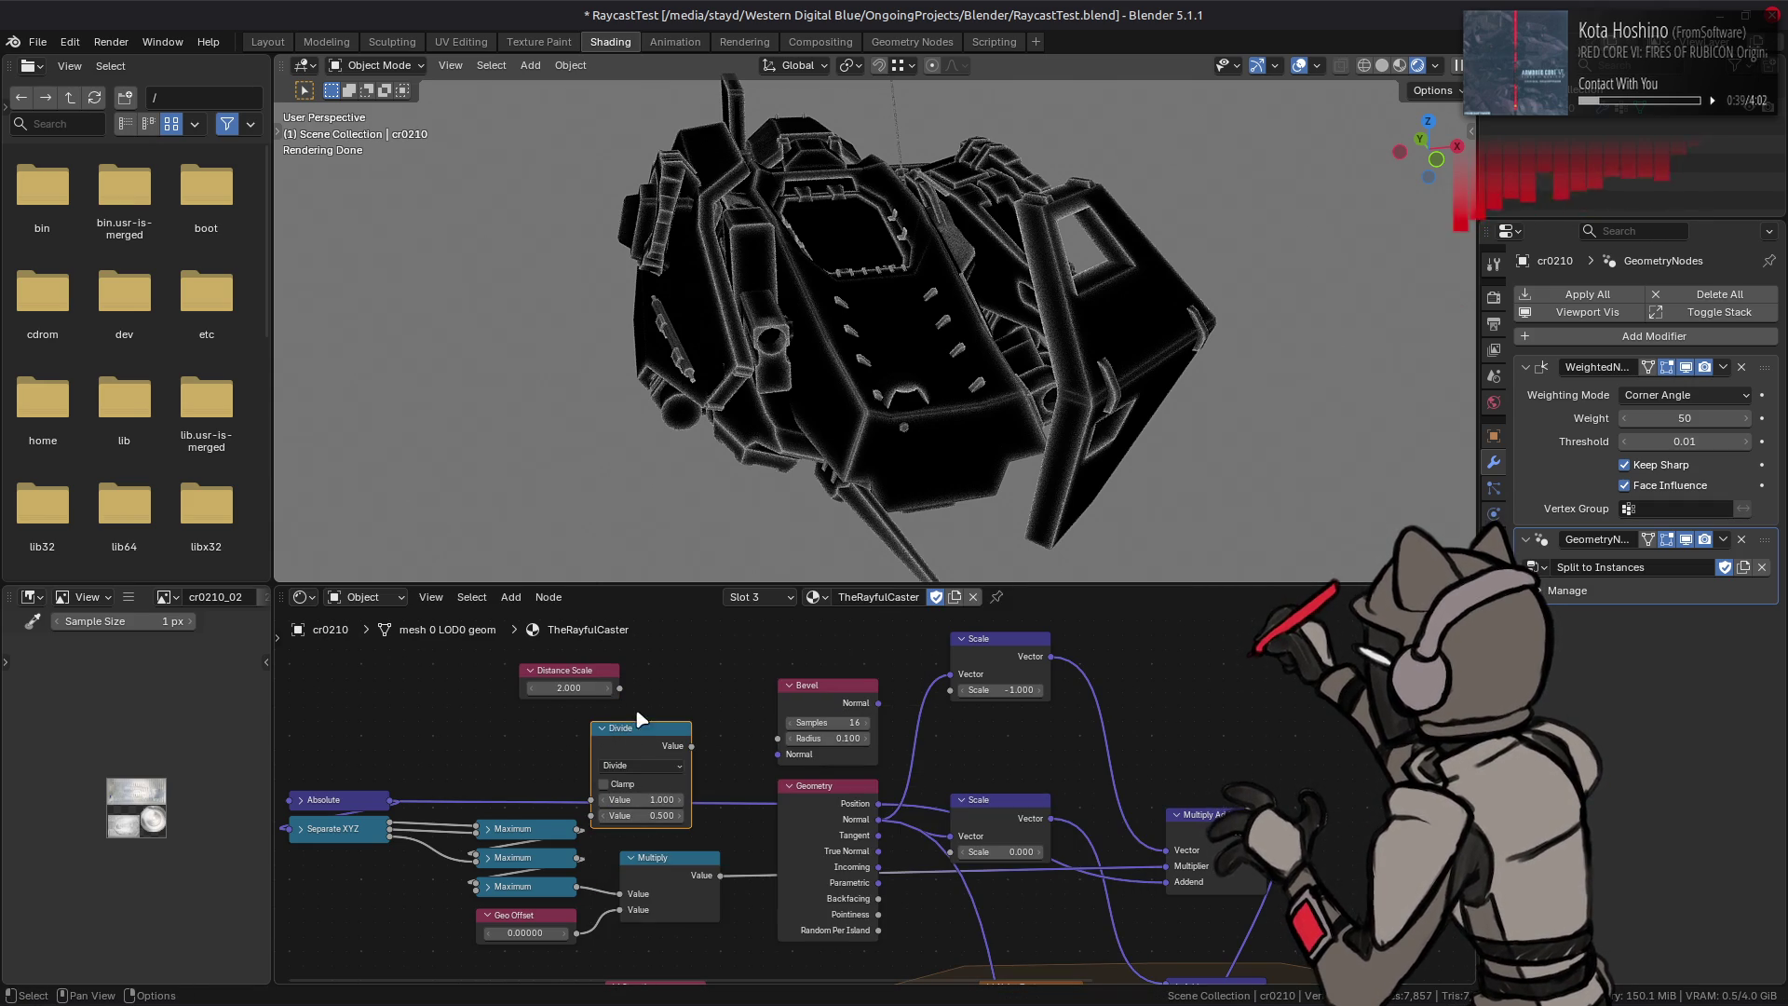
{"action": "left_click_drag", "start_coordinate": [619, 687], "coordinate": [599, 815]}
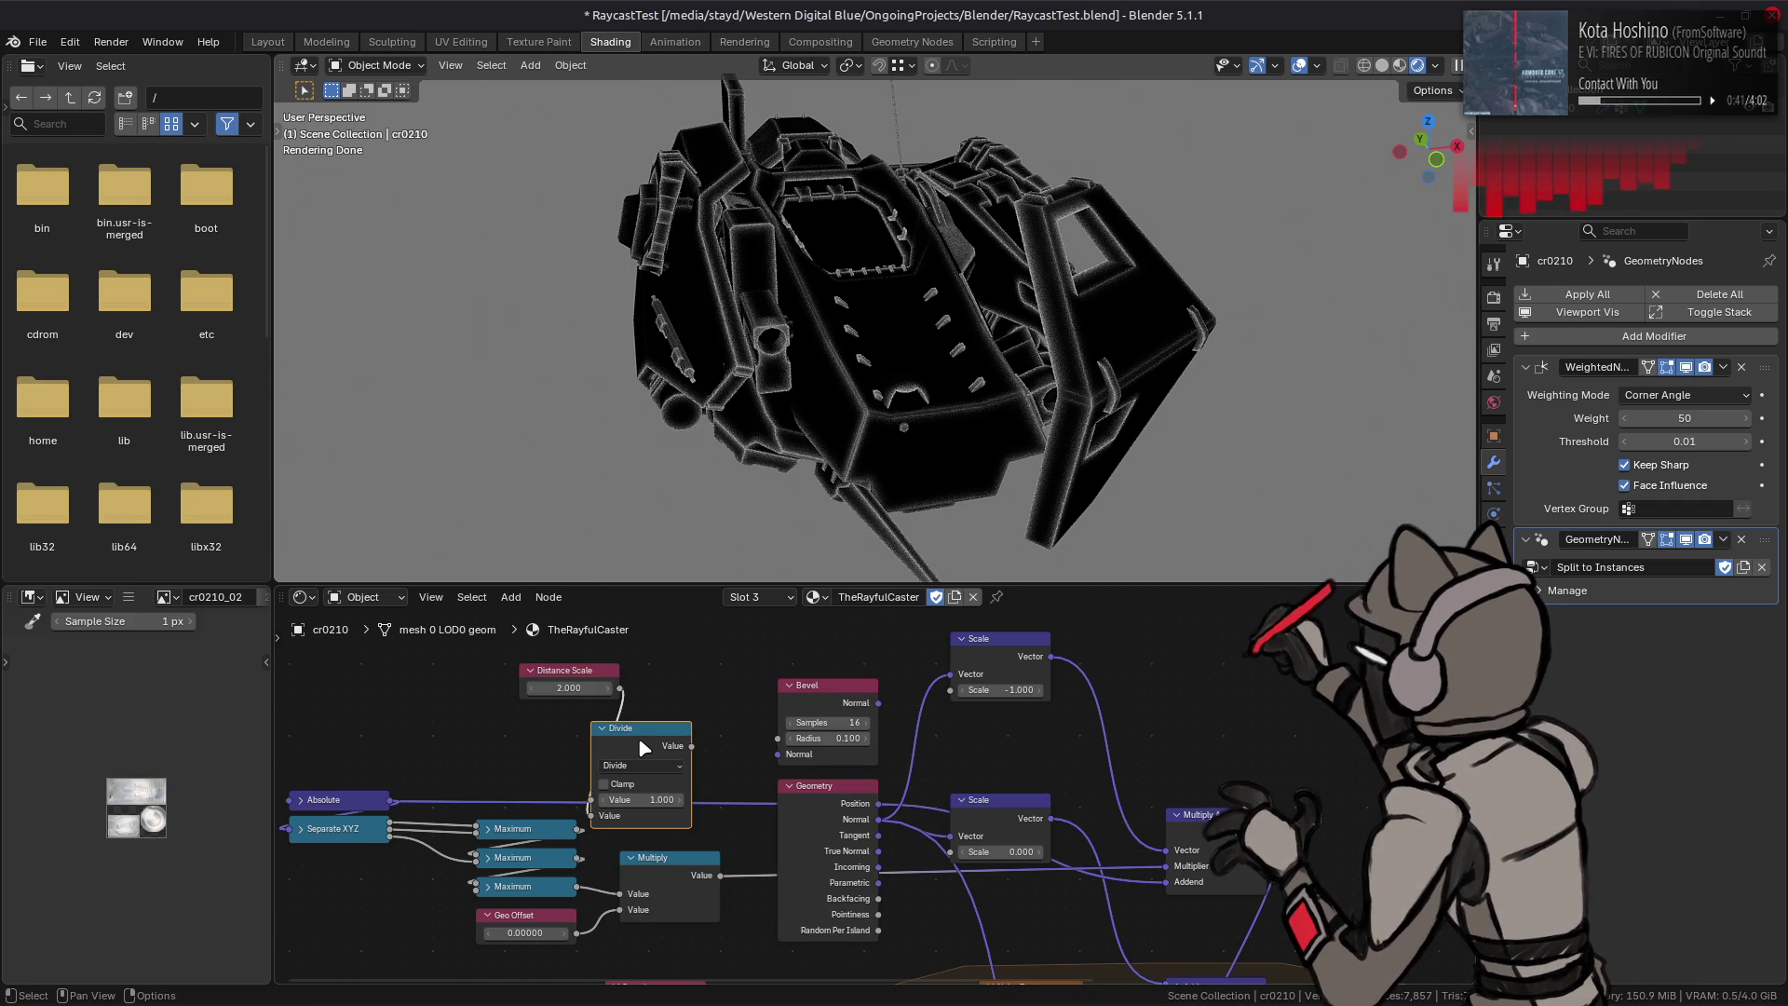
Step: Hide the Divide node's unused sockets, collapse it and place it under Distance Scale
{"action": "right_click", "coordinate": [638, 735]}
{"action": "left_click", "coordinate": [751, 780]}
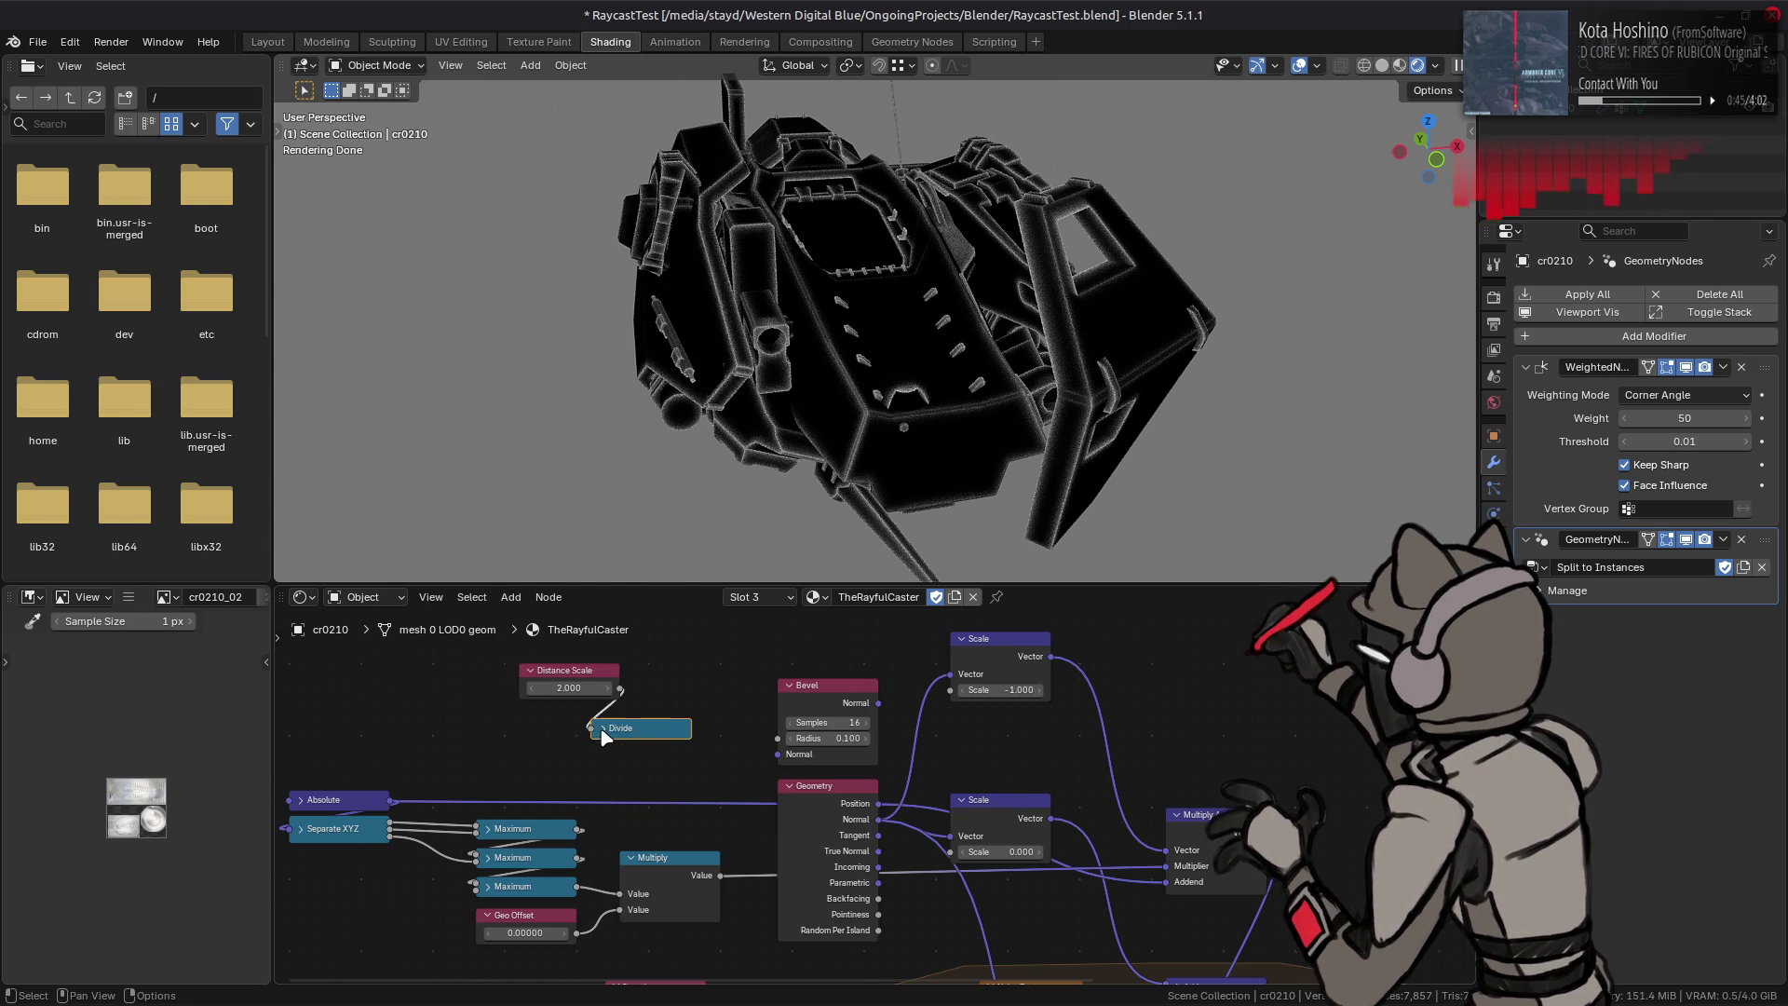
{"action": "right_click", "coordinate": [600, 734]}
{"action": "left_click", "coordinate": [739, 781]}
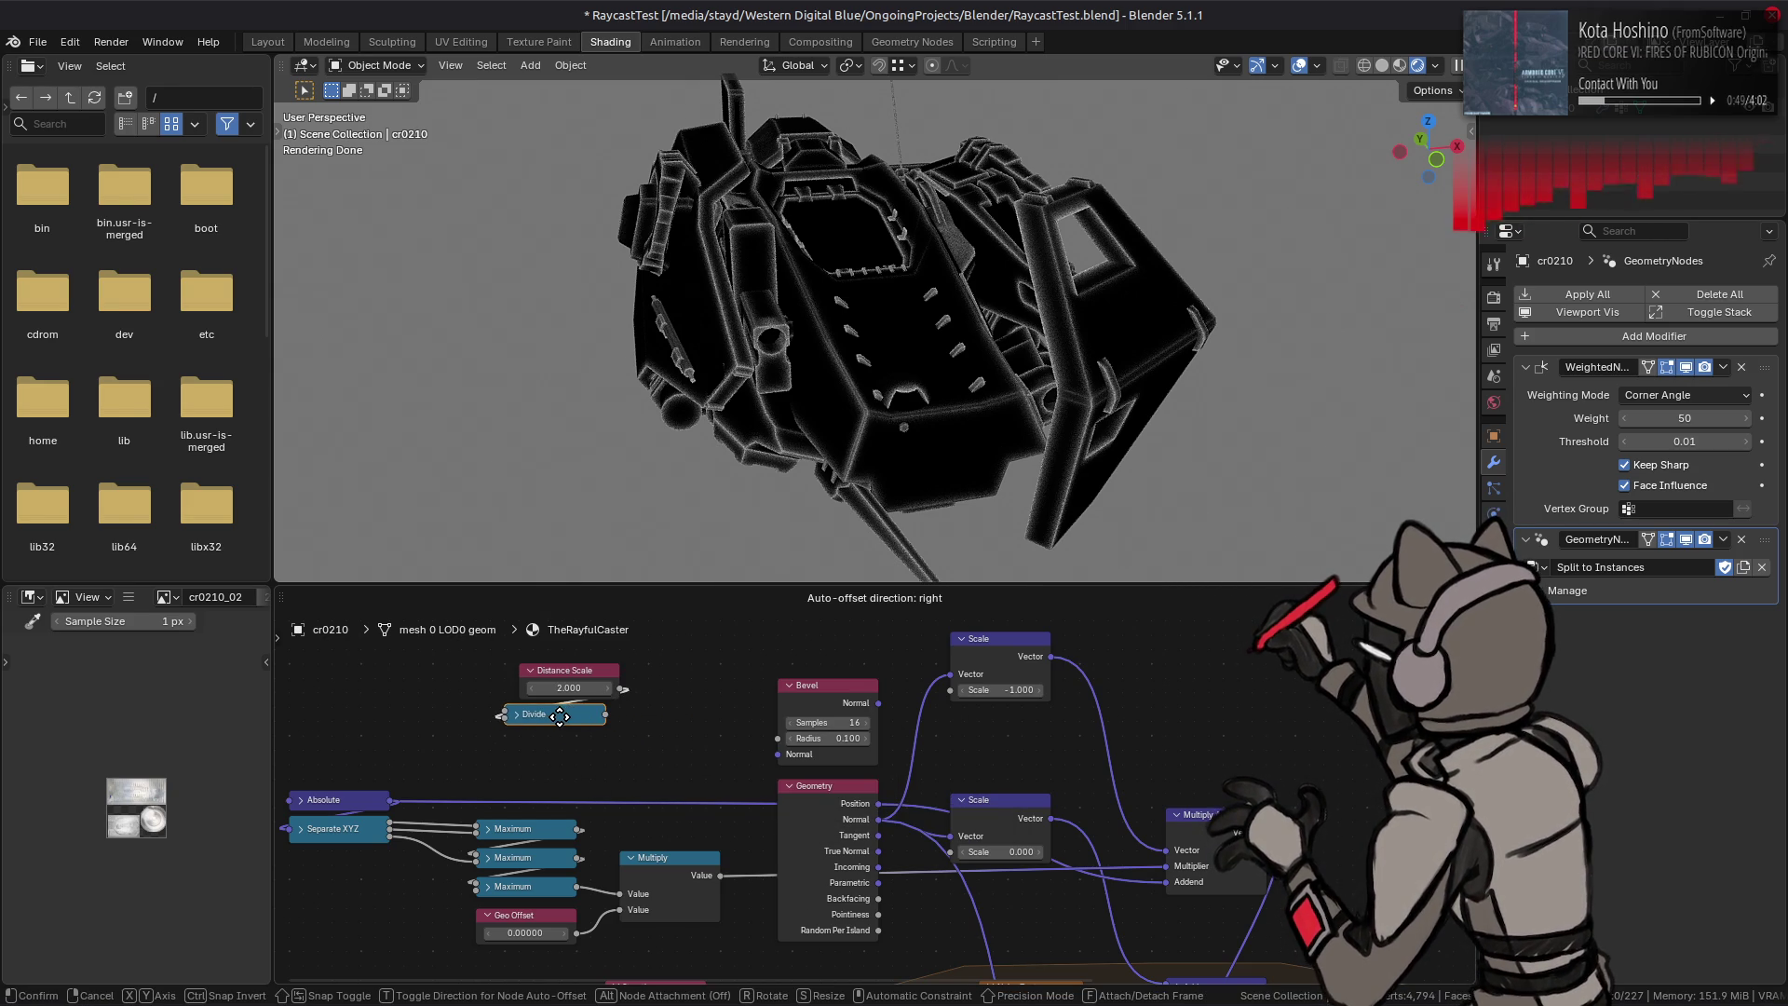
{"action": "left_click", "coordinate": [621, 730]}
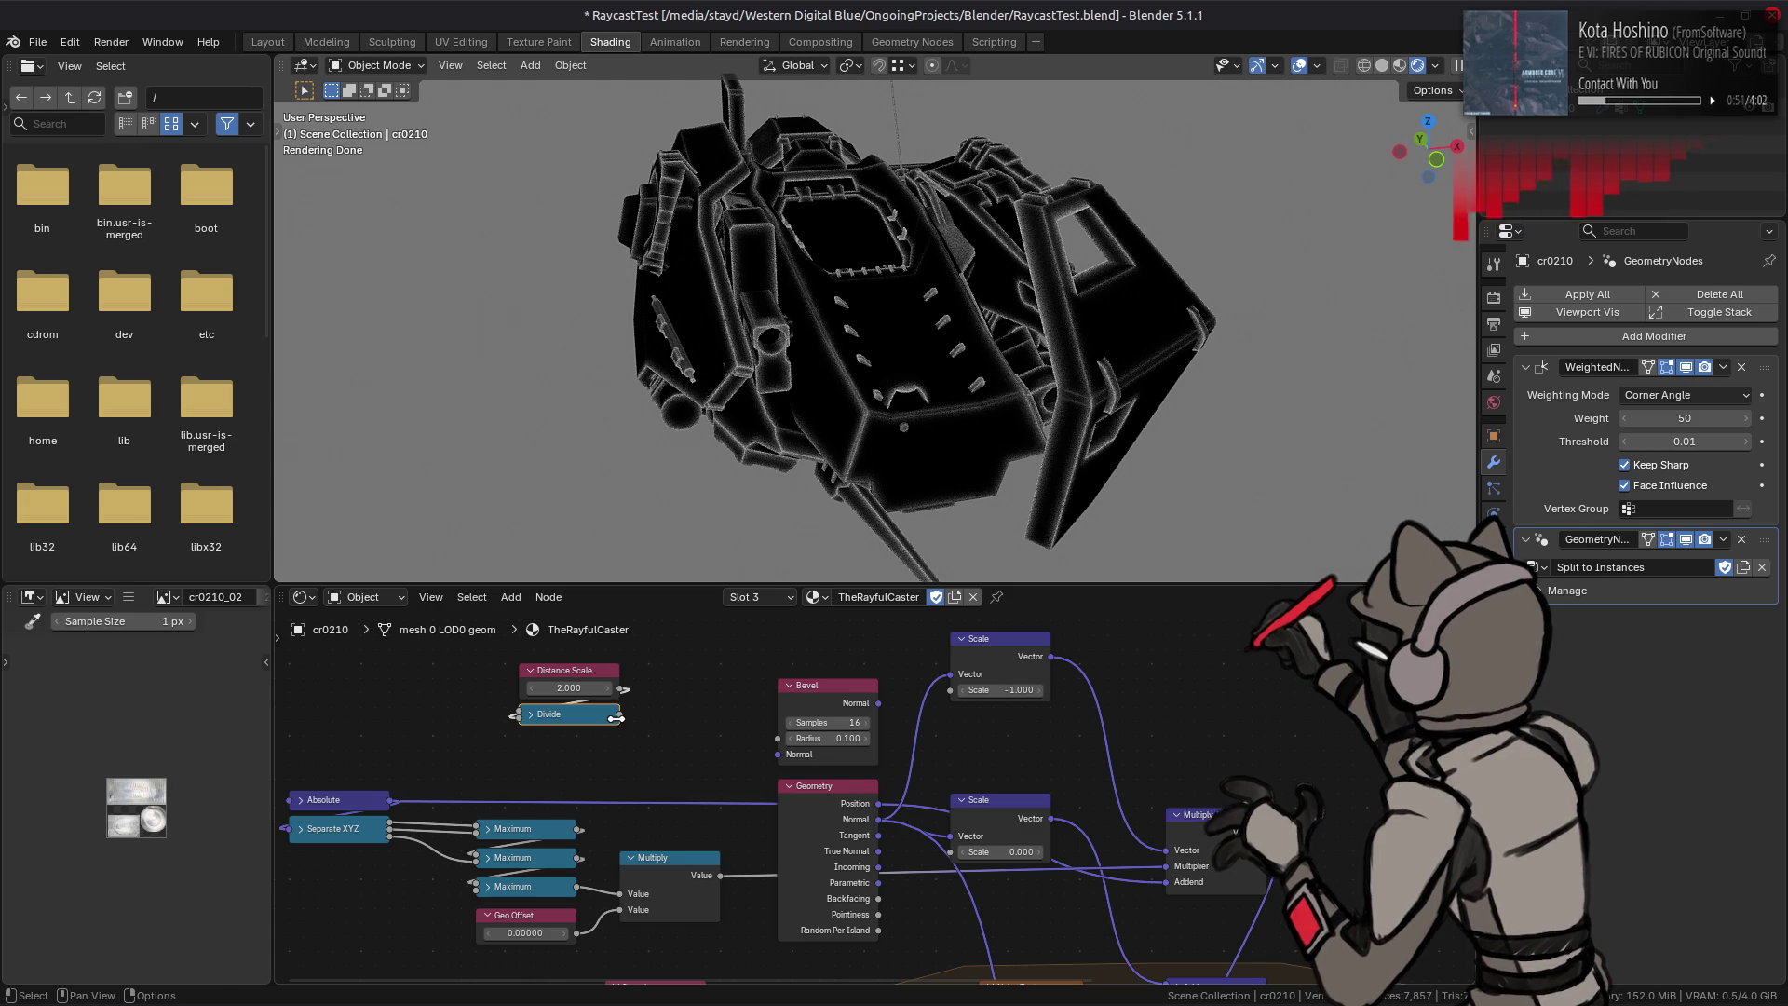
{"action": "left_click_drag", "start_coordinate": [617, 716], "coordinate": [645, 716]}
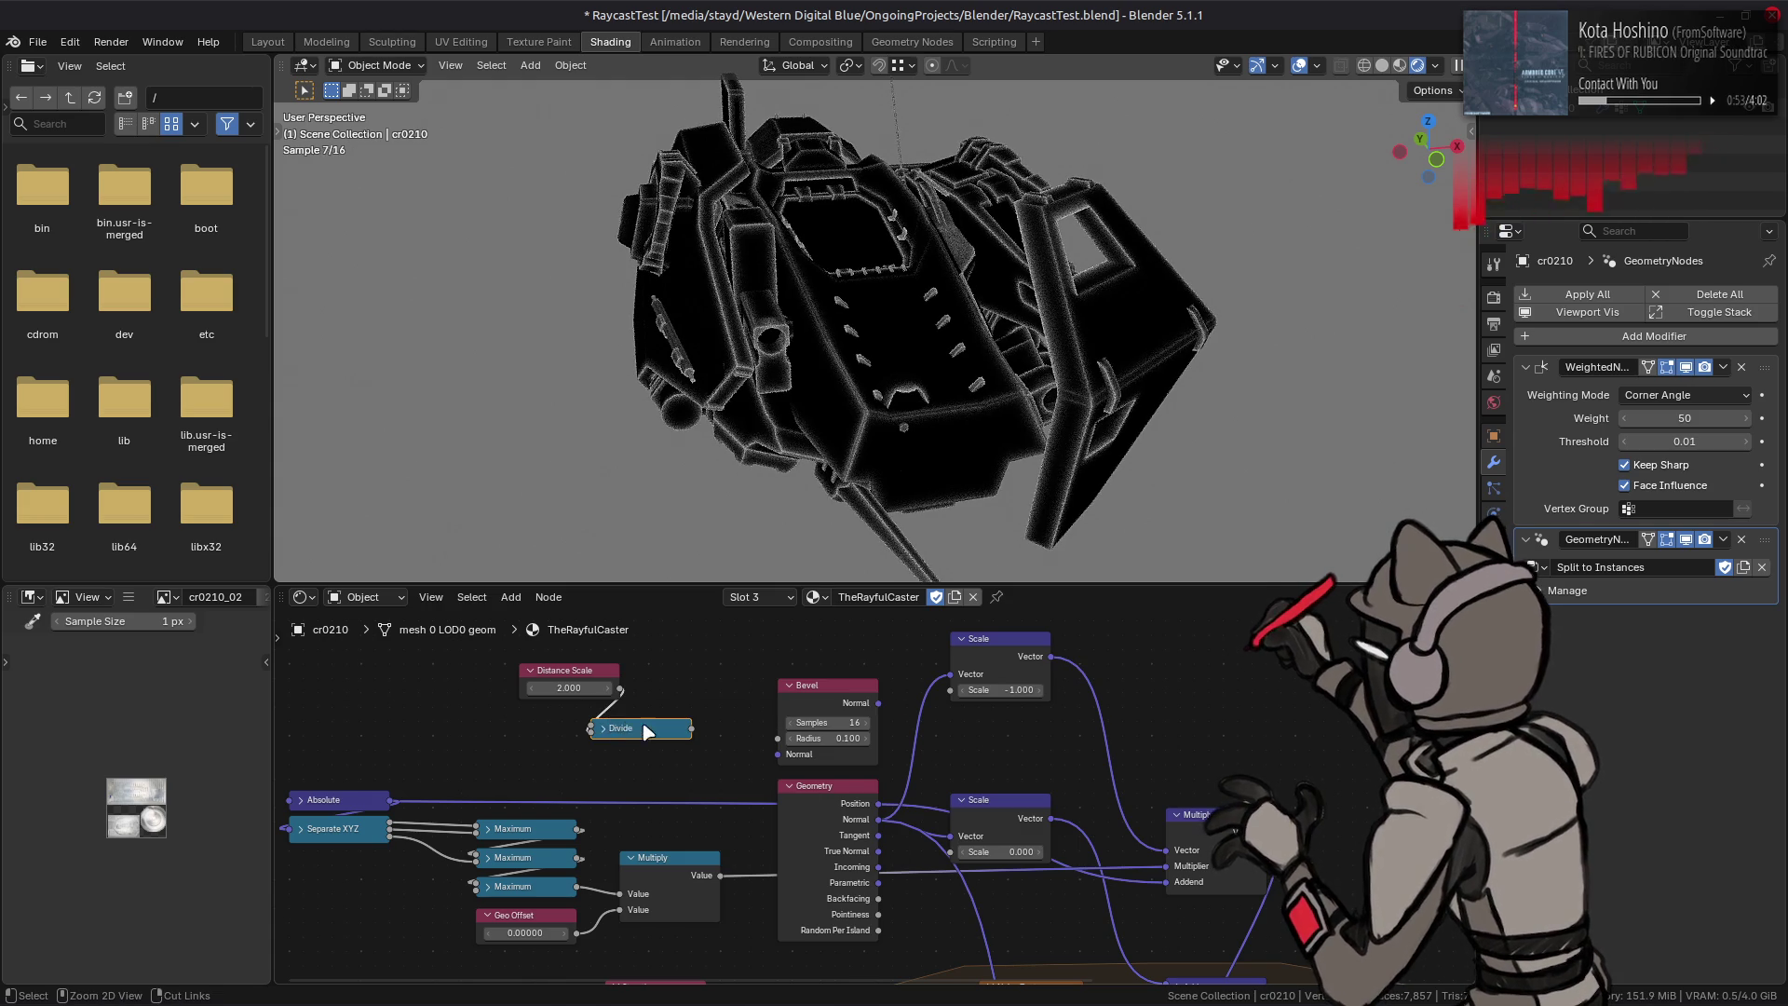
{"action": "key", "text": "g"}
{"action": "left_click", "coordinate": [629, 724]}
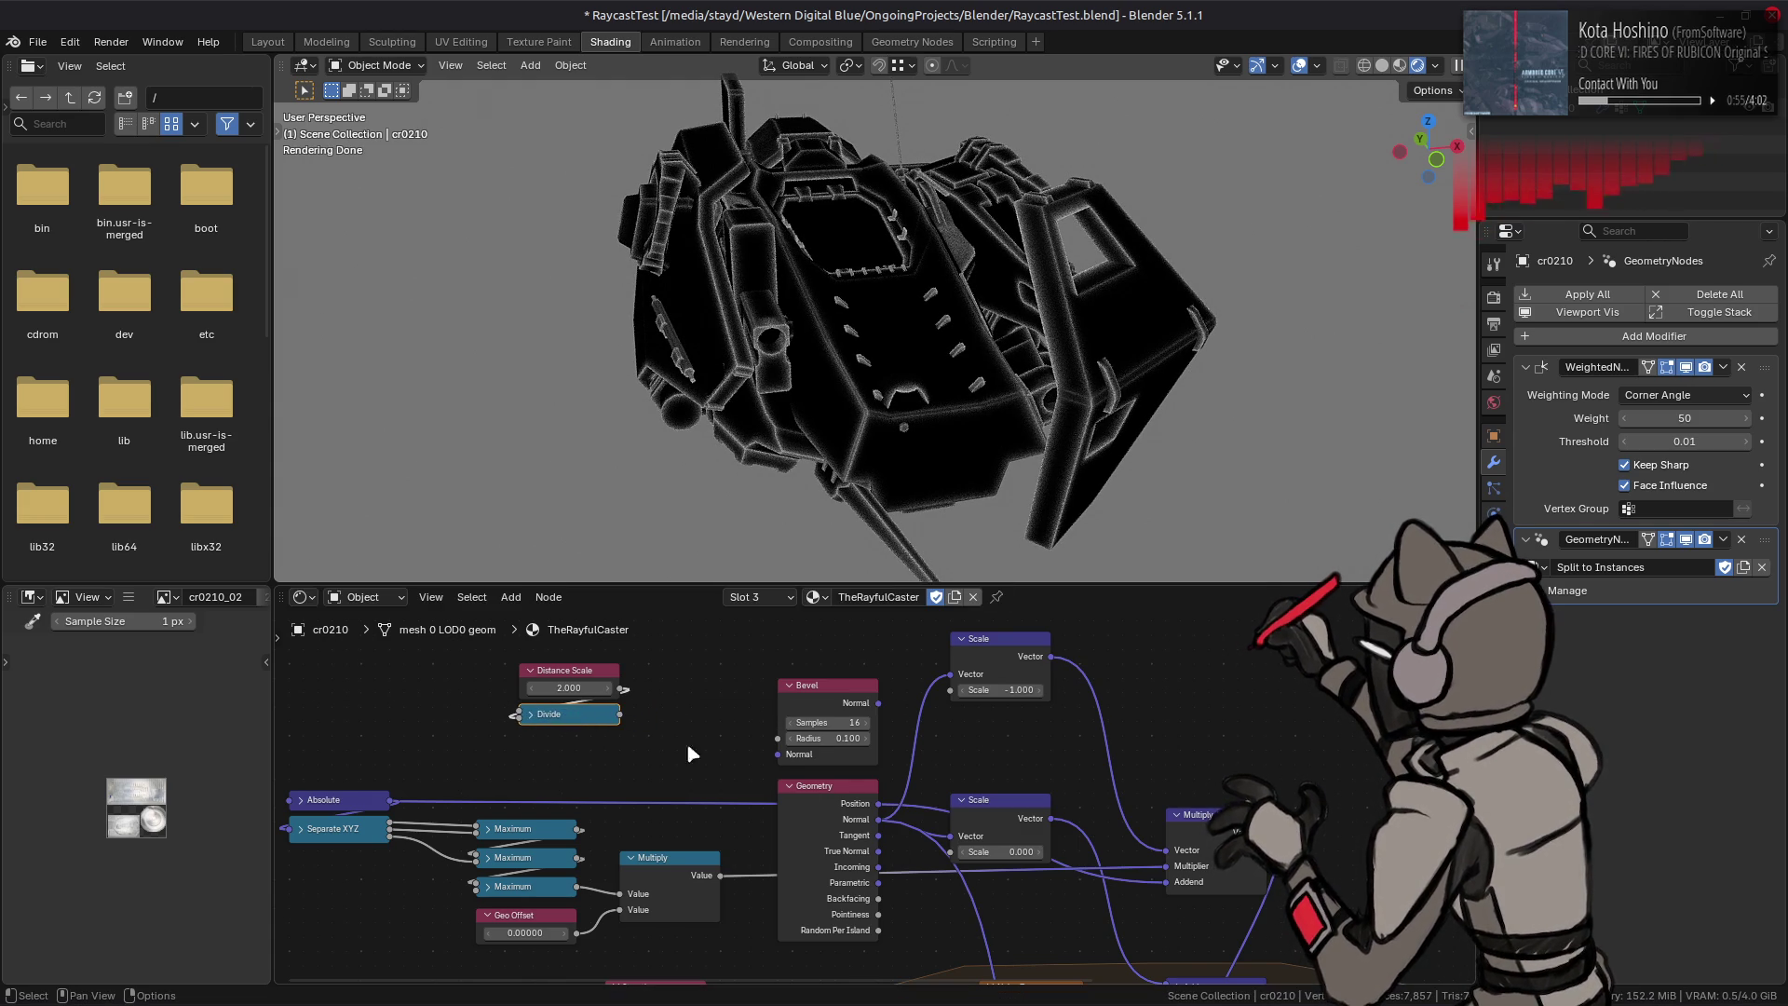
{"action": "middle_click_drag", "start_coordinate": [659, 734], "coordinate": [428, 666]}
{"action": "middle_click_drag", "start_coordinate": [958, 787], "coordinate": [642, 645]}
{"action": "middle_click_drag", "start_coordinate": [941, 724], "coordinate": [952, 777]}
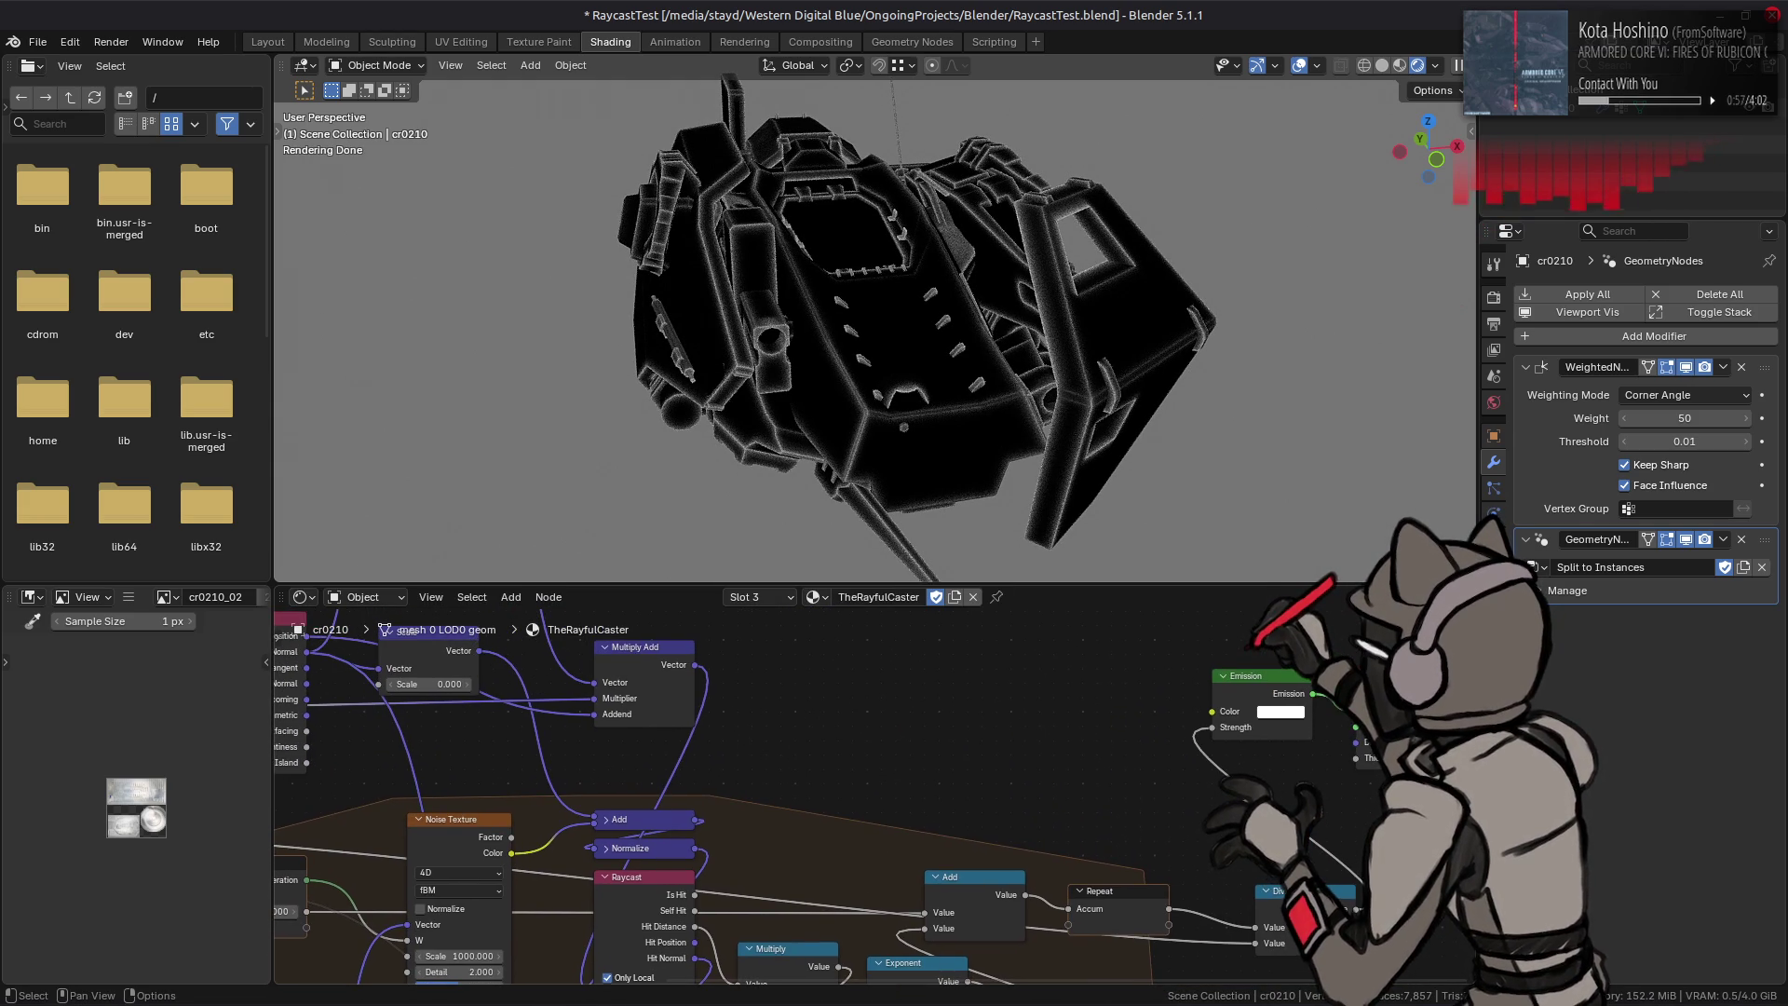
Step: Duplicate the Add node as a Multiply node with its options hidden
{"action": "key", "text": "shift+d"}
{"action": "left_click", "coordinate": [1012, 701]}
{"action": "right_click", "coordinate": [1012, 700]}
{"action": "key", "text": "Escape"}
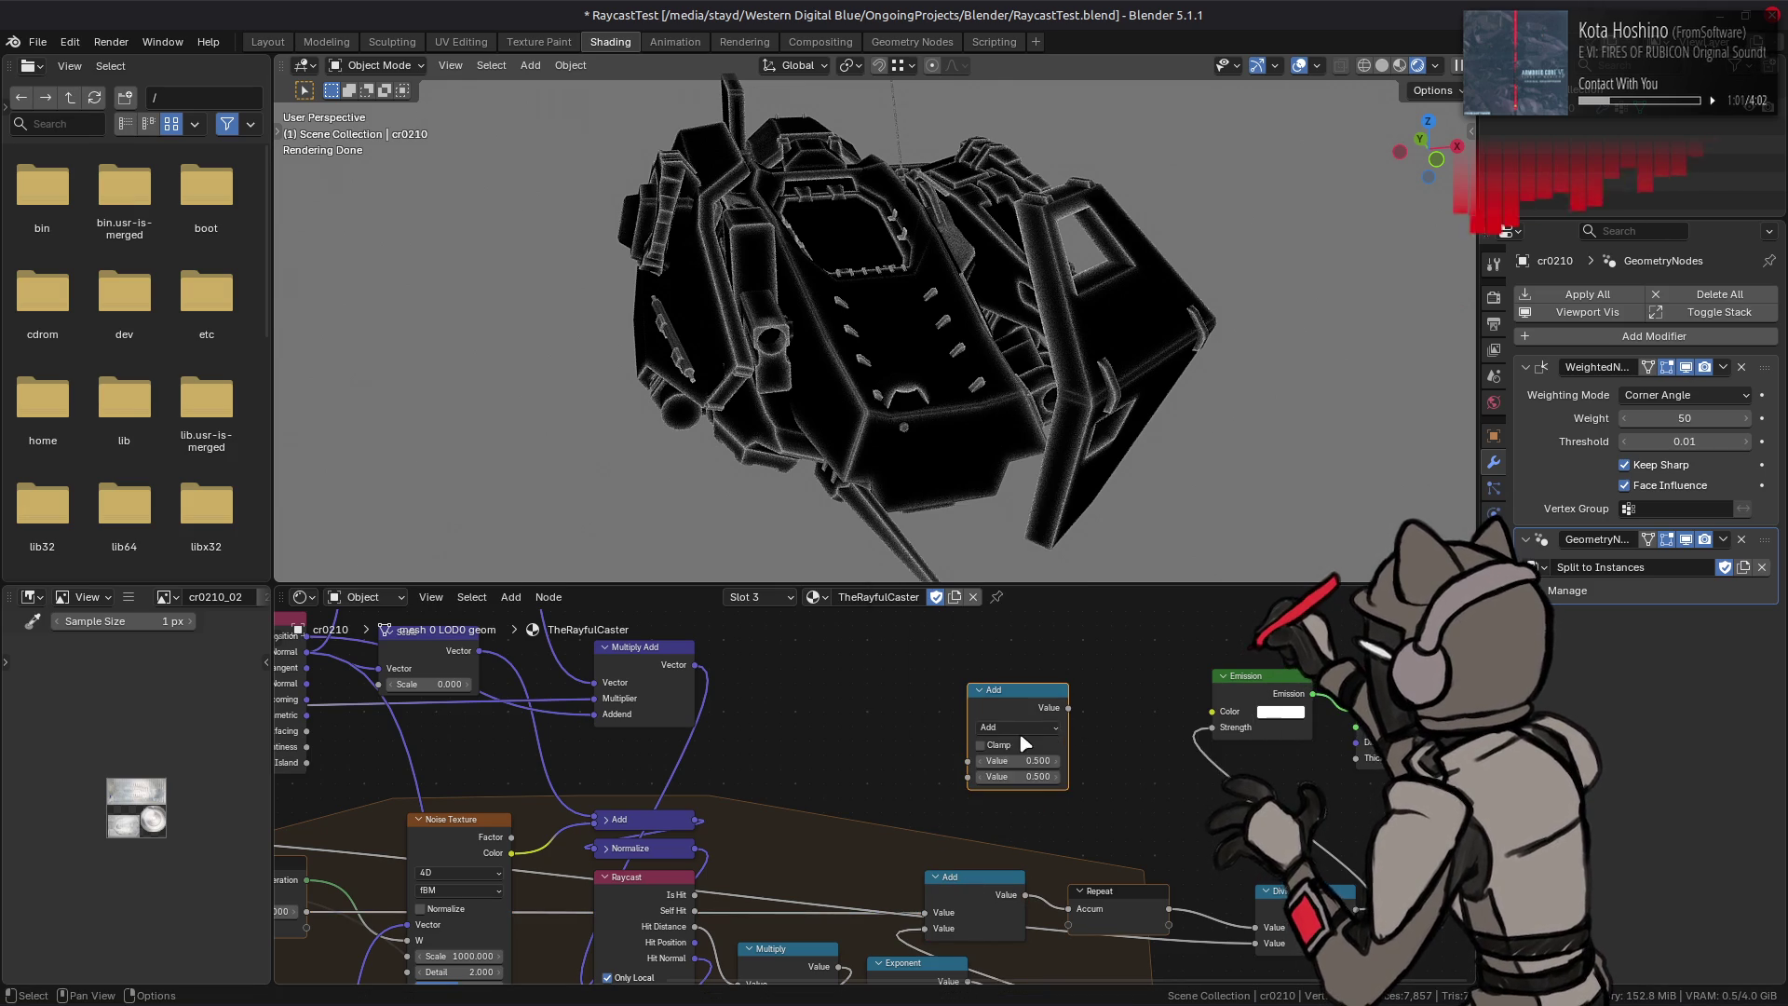
{"action": "left_click", "coordinate": [1016, 727]}
{"action": "left_click", "coordinate": [1021, 796]}
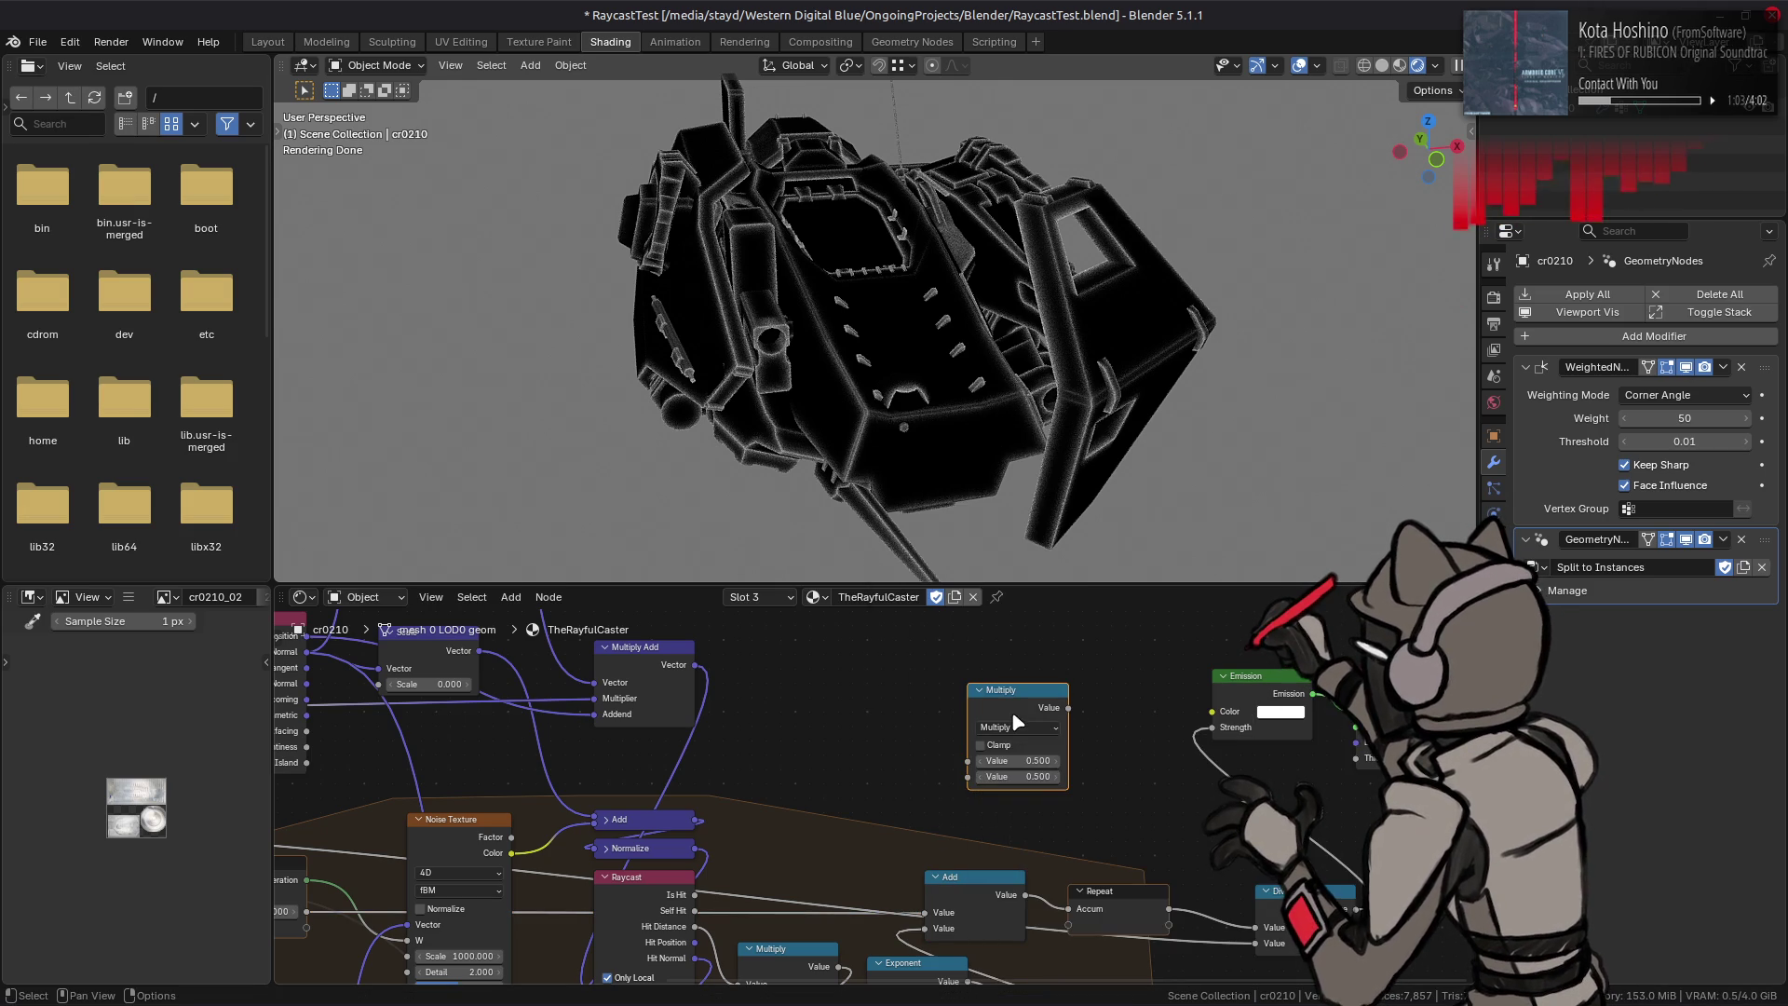
{"action": "right_click", "coordinate": [1000, 752]}
{"action": "left_click", "coordinate": [1198, 718]}
Step: Link Distance Scale into the Multiply node and the Divide result into the lower Scale input
{"action": "middle_click_drag", "start_coordinate": [1200, 718], "coordinate": [1250, 739]}
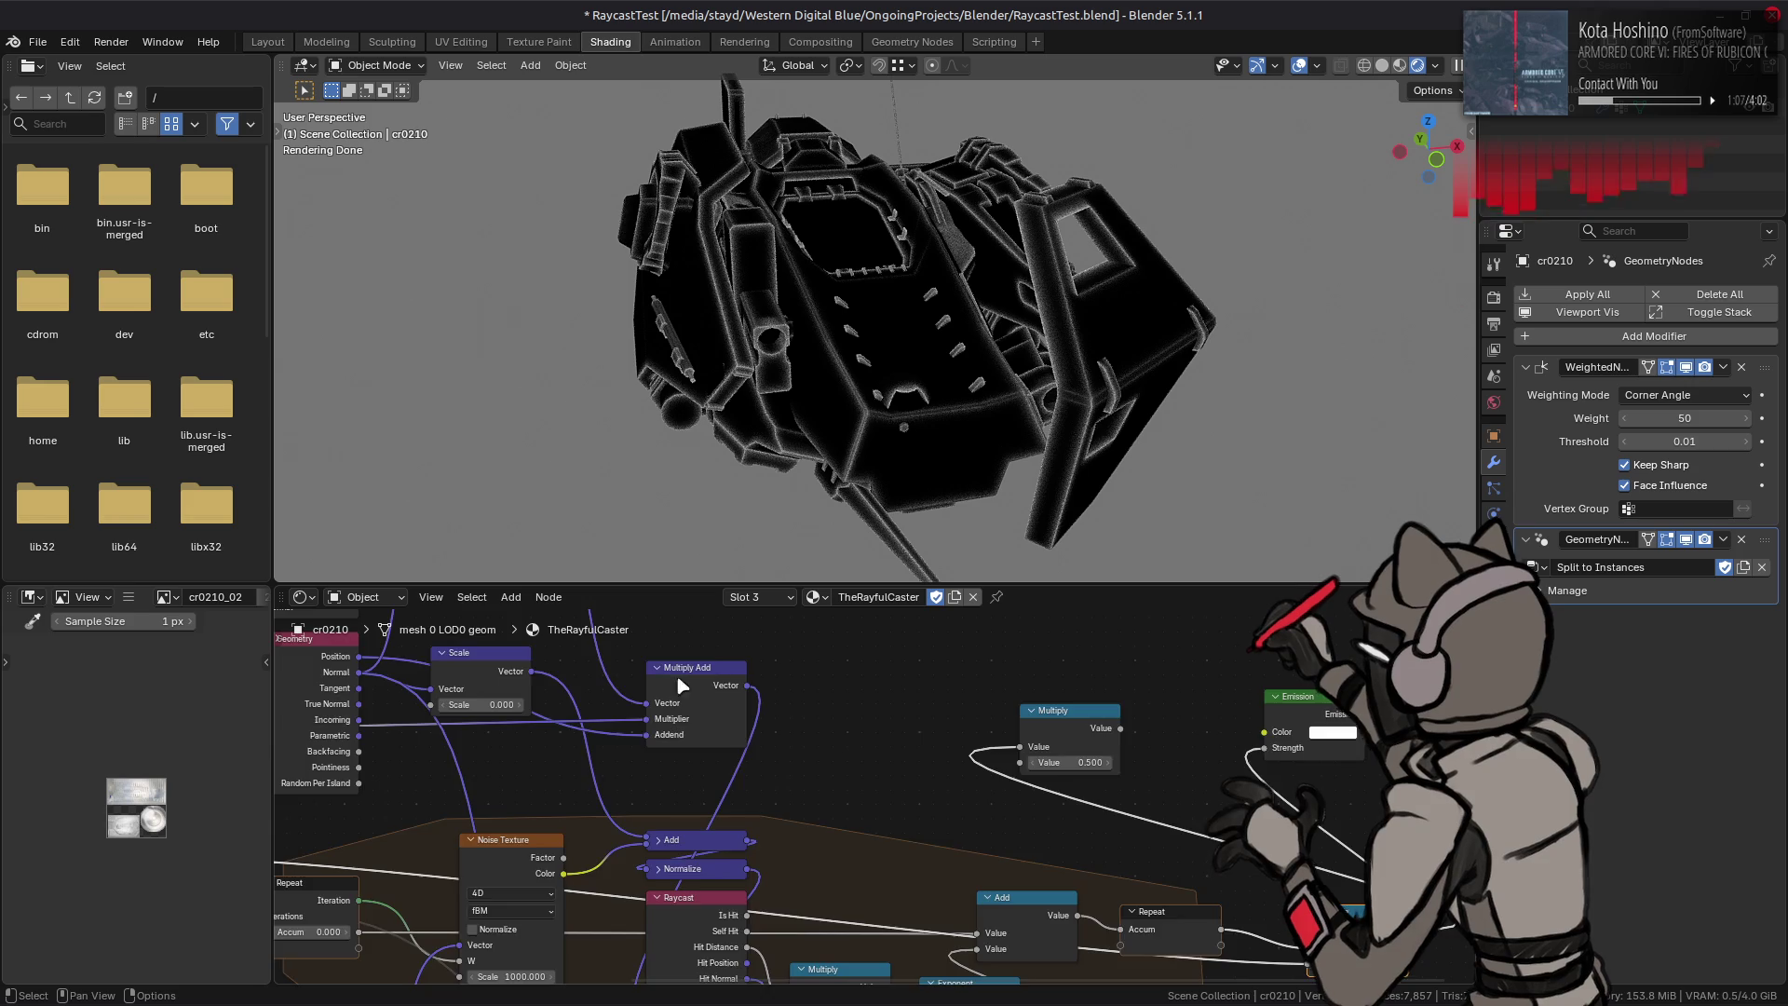
{"action": "middle_click_drag", "start_coordinate": [655, 659], "coordinate": [488, 759]}
{"action": "left_click_drag", "start_coordinate": [361, 698], "coordinate": [1278, 905]}
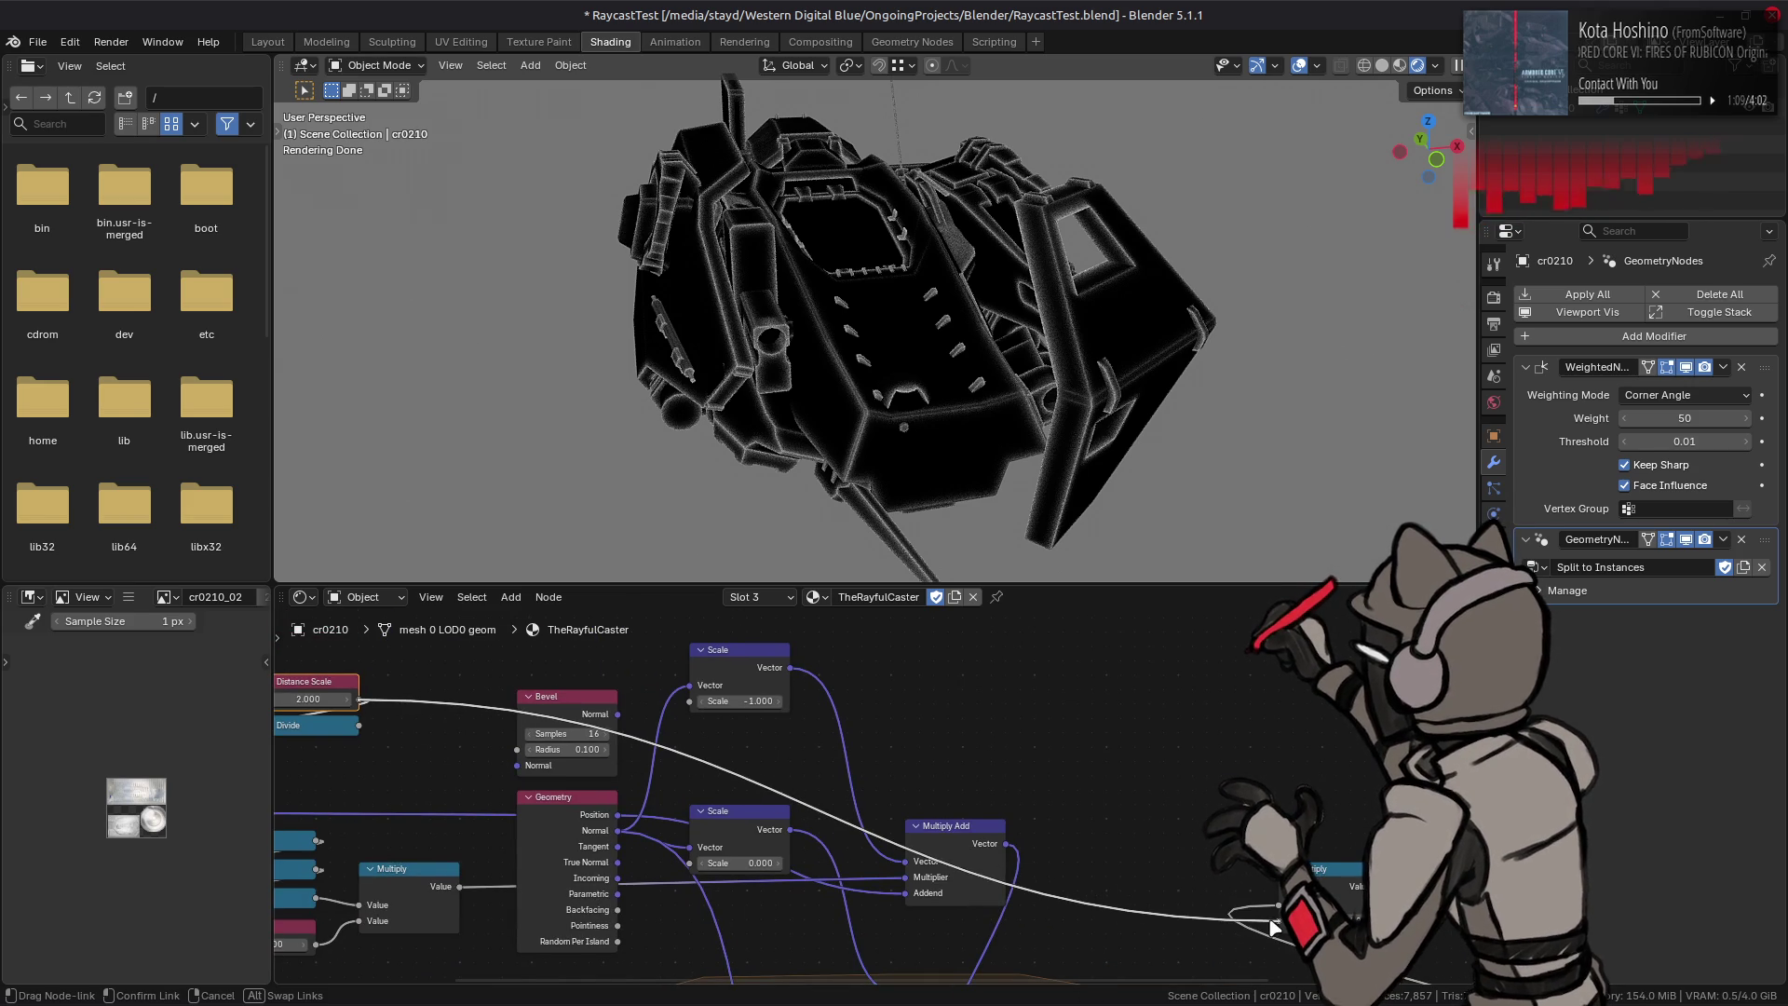
{"action": "left_click_drag", "start_coordinate": [358, 725], "coordinate": [690, 862]}
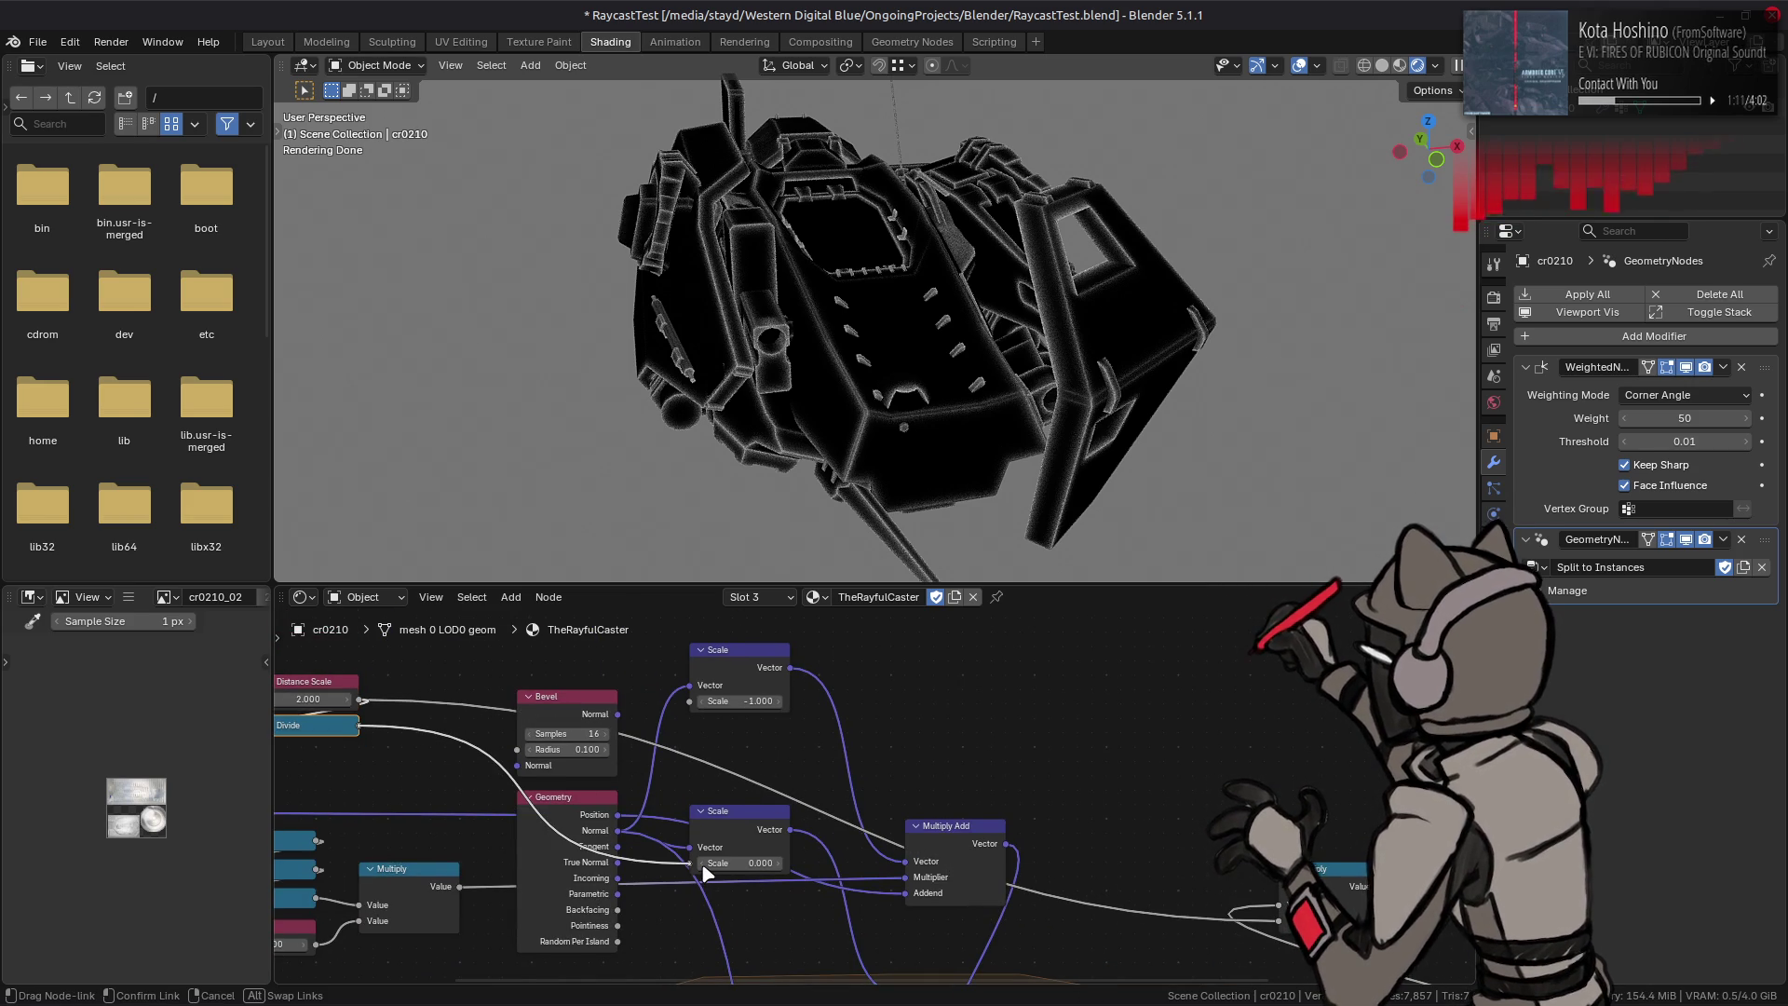
{"action": "middle_click_drag", "start_coordinate": [1113, 858], "coordinate": [812, 769]}
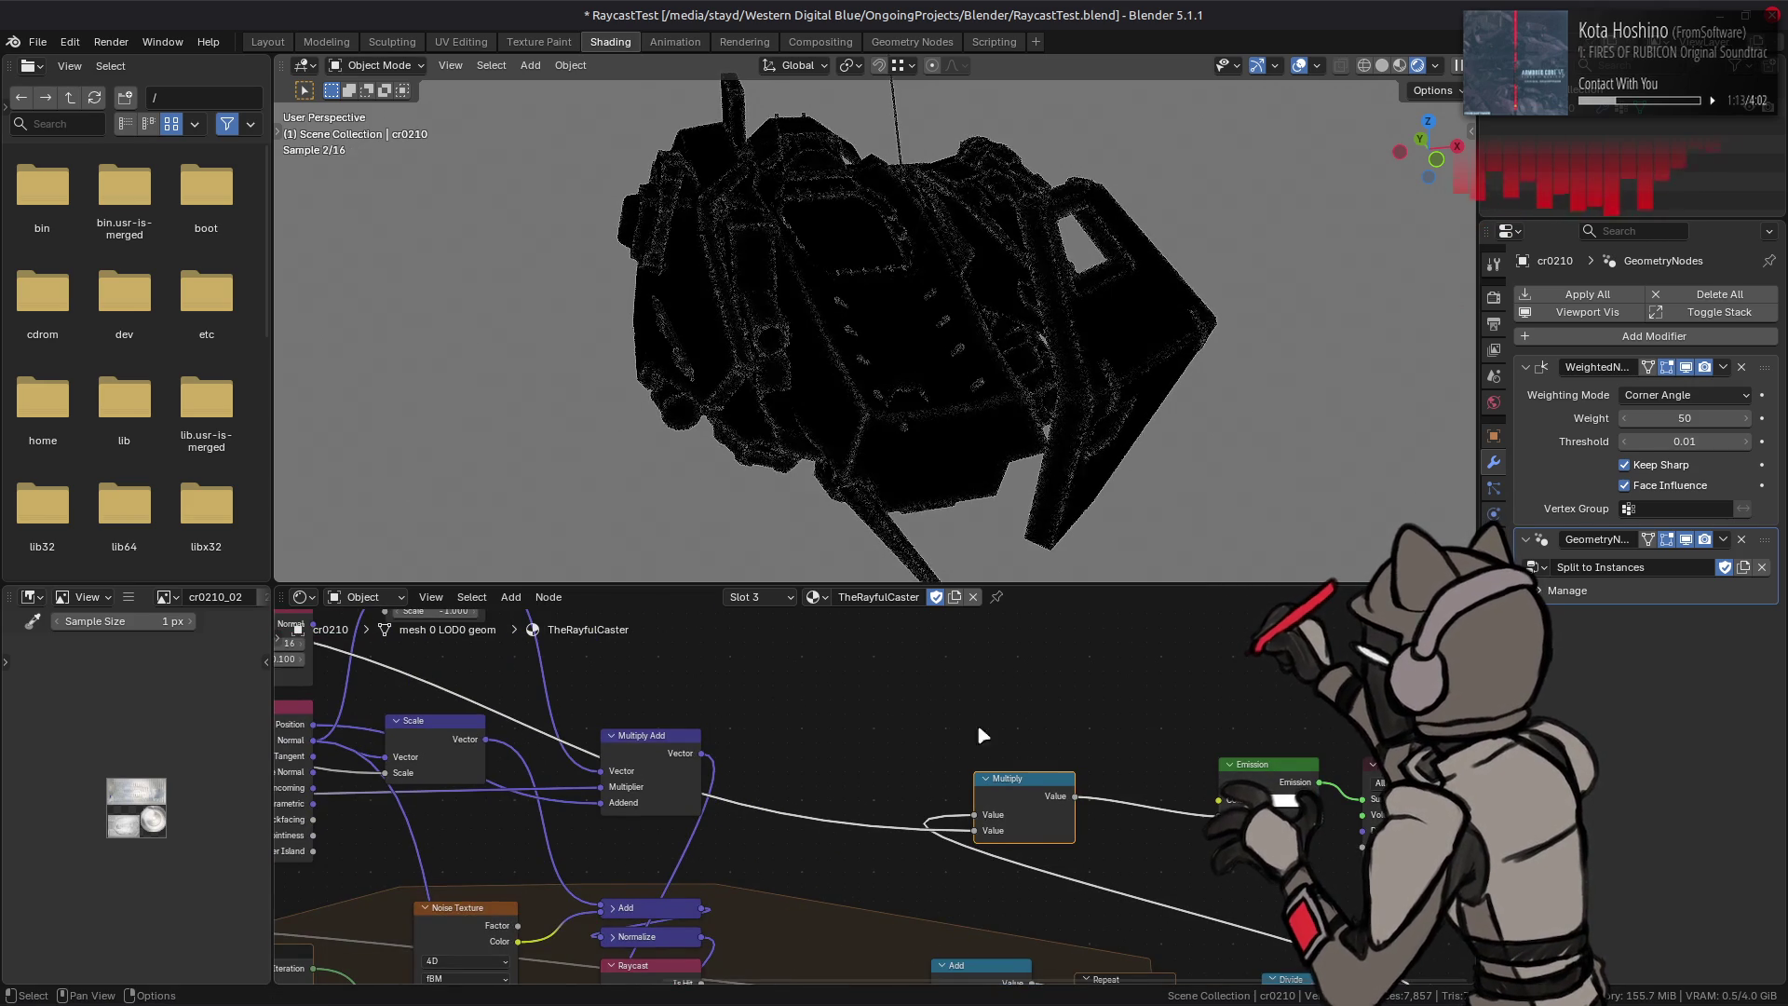
{"action": "middle_click_drag", "start_coordinate": [853, 687], "coordinate": [1205, 736]}
{"action": "middle_click_drag", "start_coordinate": [334, 661], "coordinate": [578, 691]}
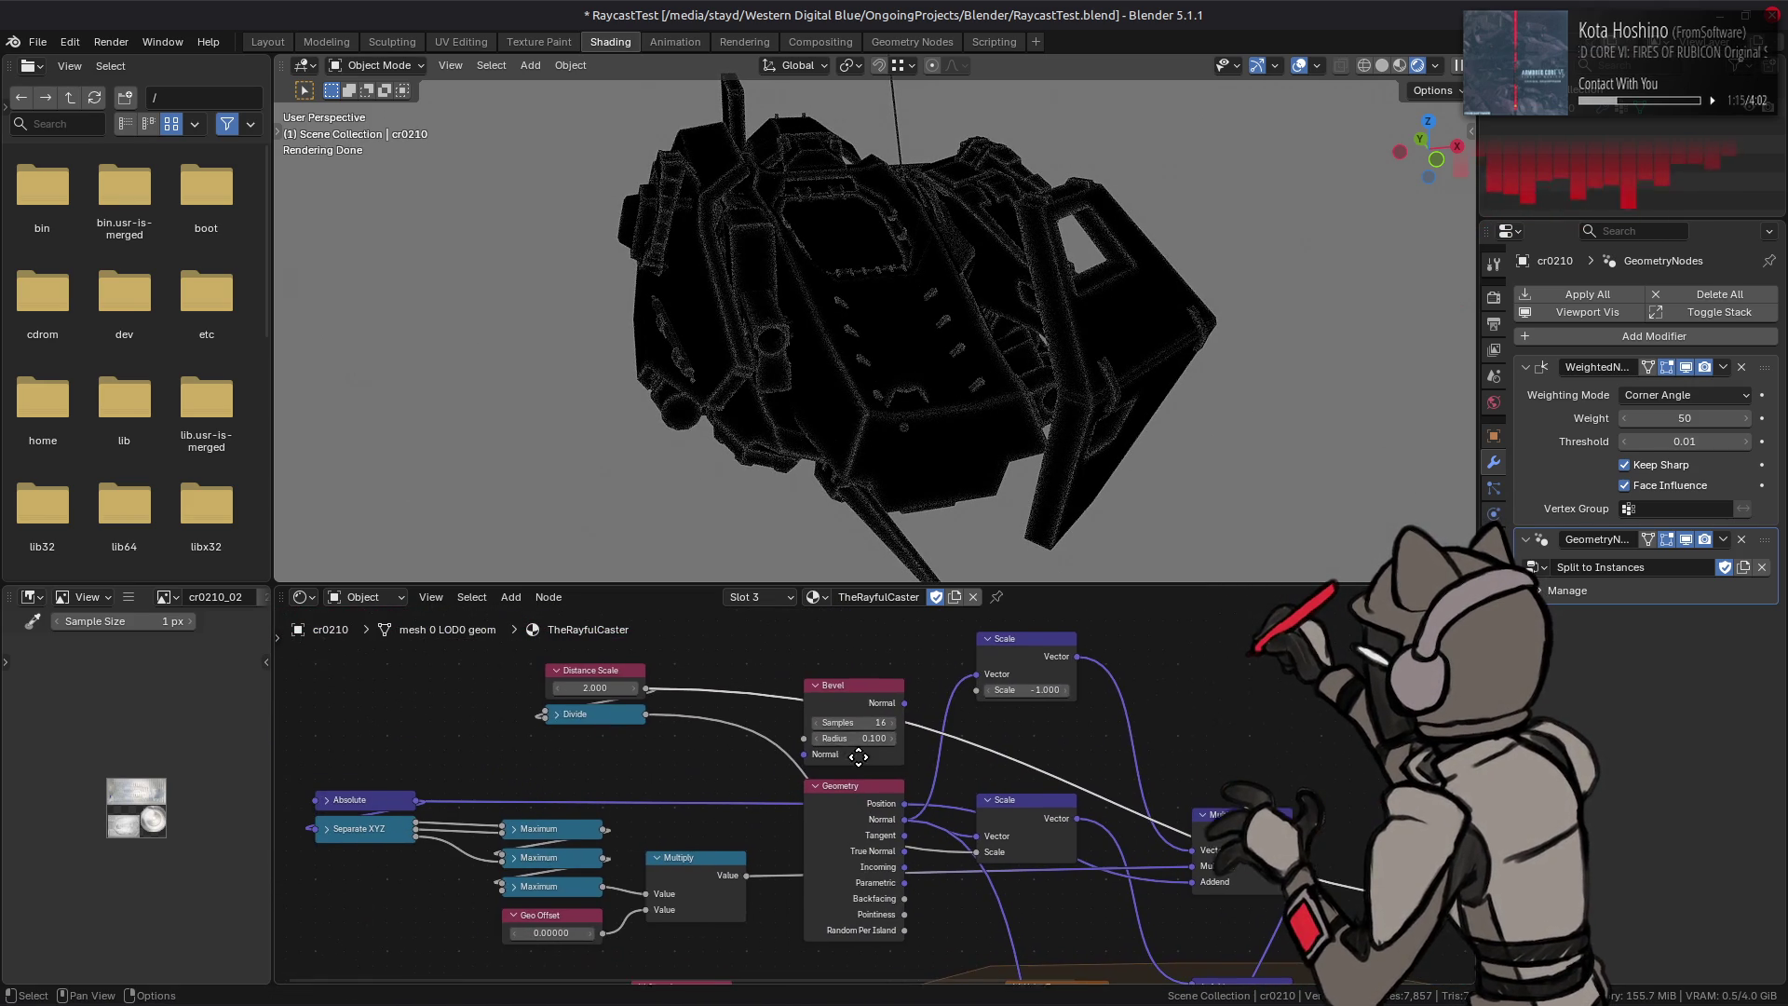
Step: Lower Distance Scale to 0.5 and link it to the Scale input
{"action": "left_click", "coordinate": [577, 692]}
{"action": "type", "text": "5"}
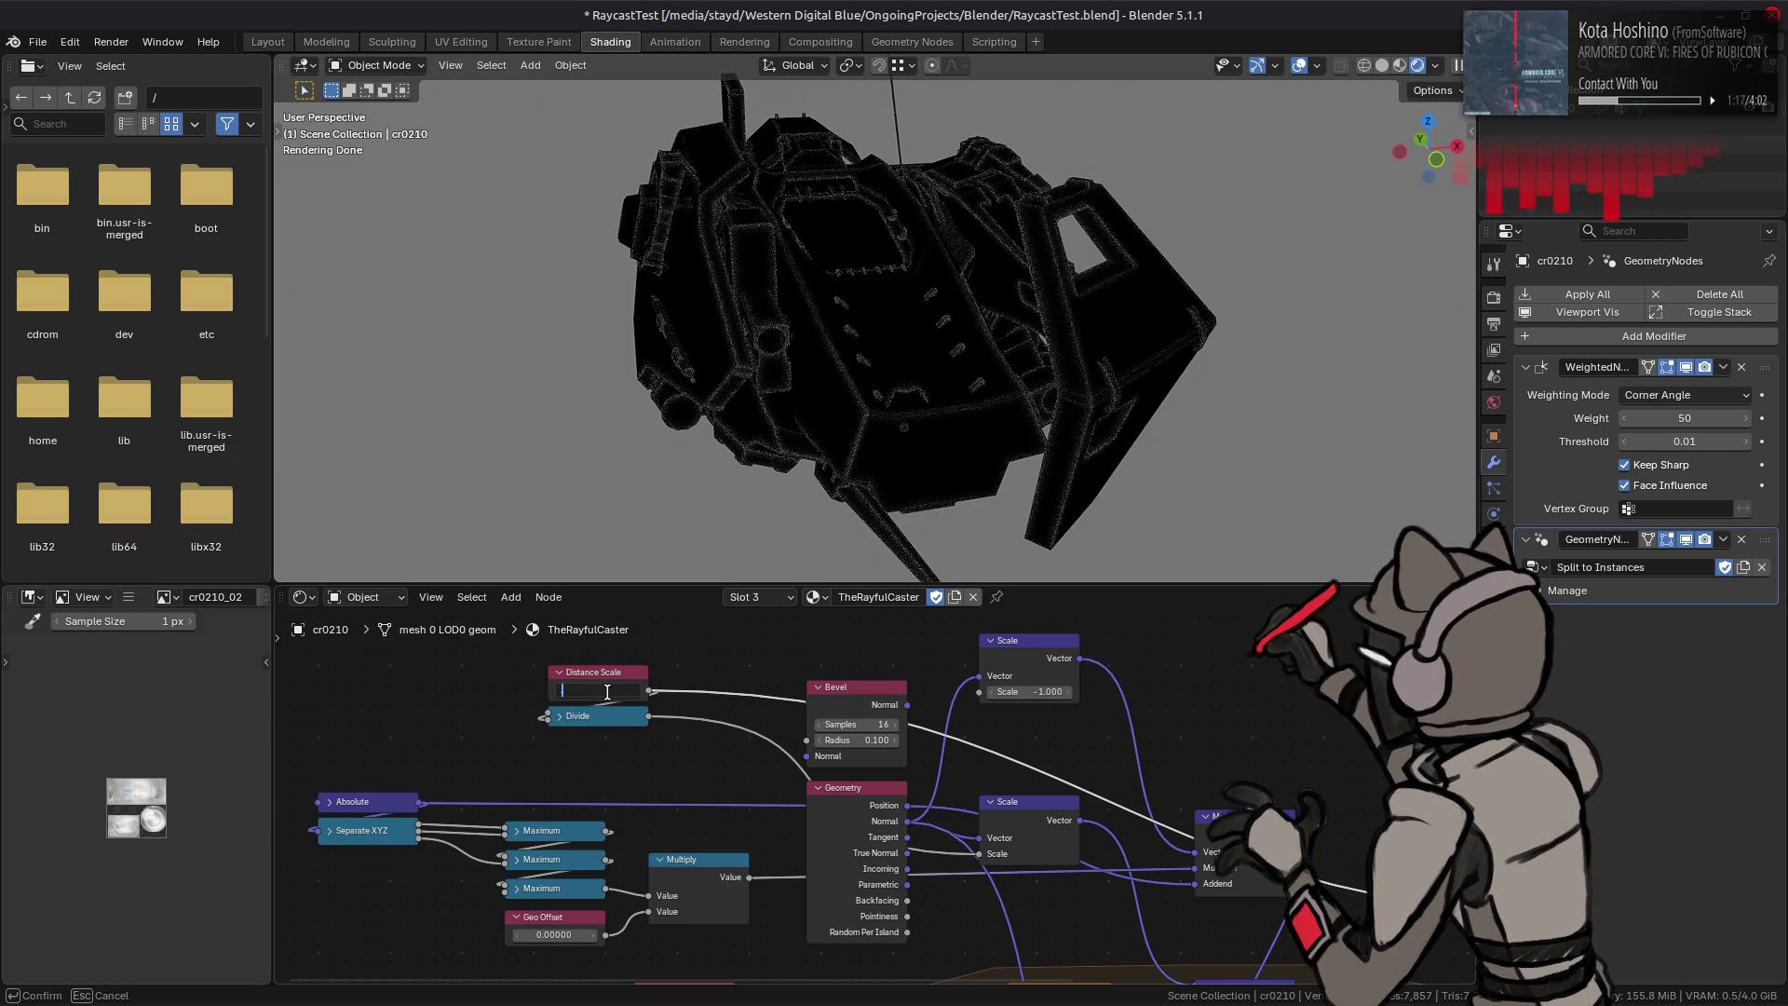
{"action": "key", "text": "Return"}
{"action": "left_click_drag", "start_coordinate": [650, 690], "coordinate": [973, 860]}
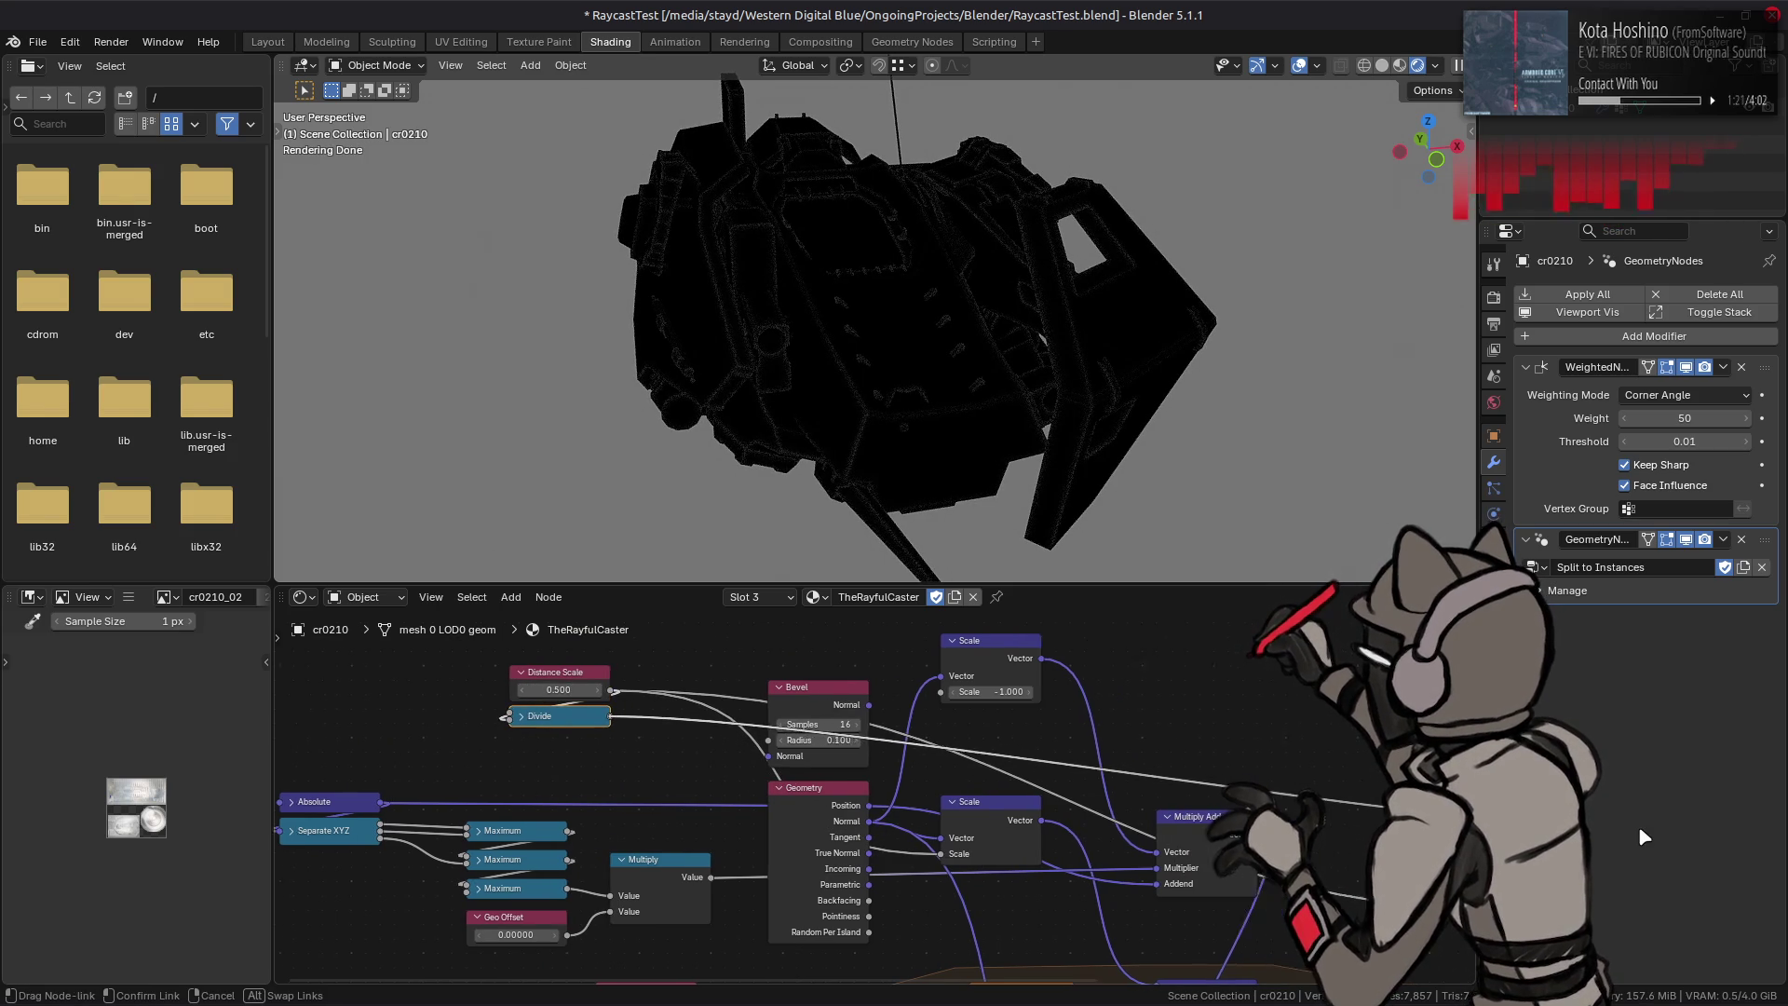
{"action": "middle_click_drag", "start_coordinate": [712, 735], "coordinate": [476, 736]}
Step: Finish routing the Divide link, then expand and re-collapse the Divide node
{"action": "mouse_move", "coordinate": [1256, 814]}
{"action": "left_mouse_down"}
{"action": "mouse_move", "coordinate": [1284, 939]}
{"action": "mouse_move", "coordinate": [1299, 894]}
{"action": "left_mouse_up"}
{"action": "middle_click_drag", "start_coordinate": [439, 756], "coordinate": [871, 772]}
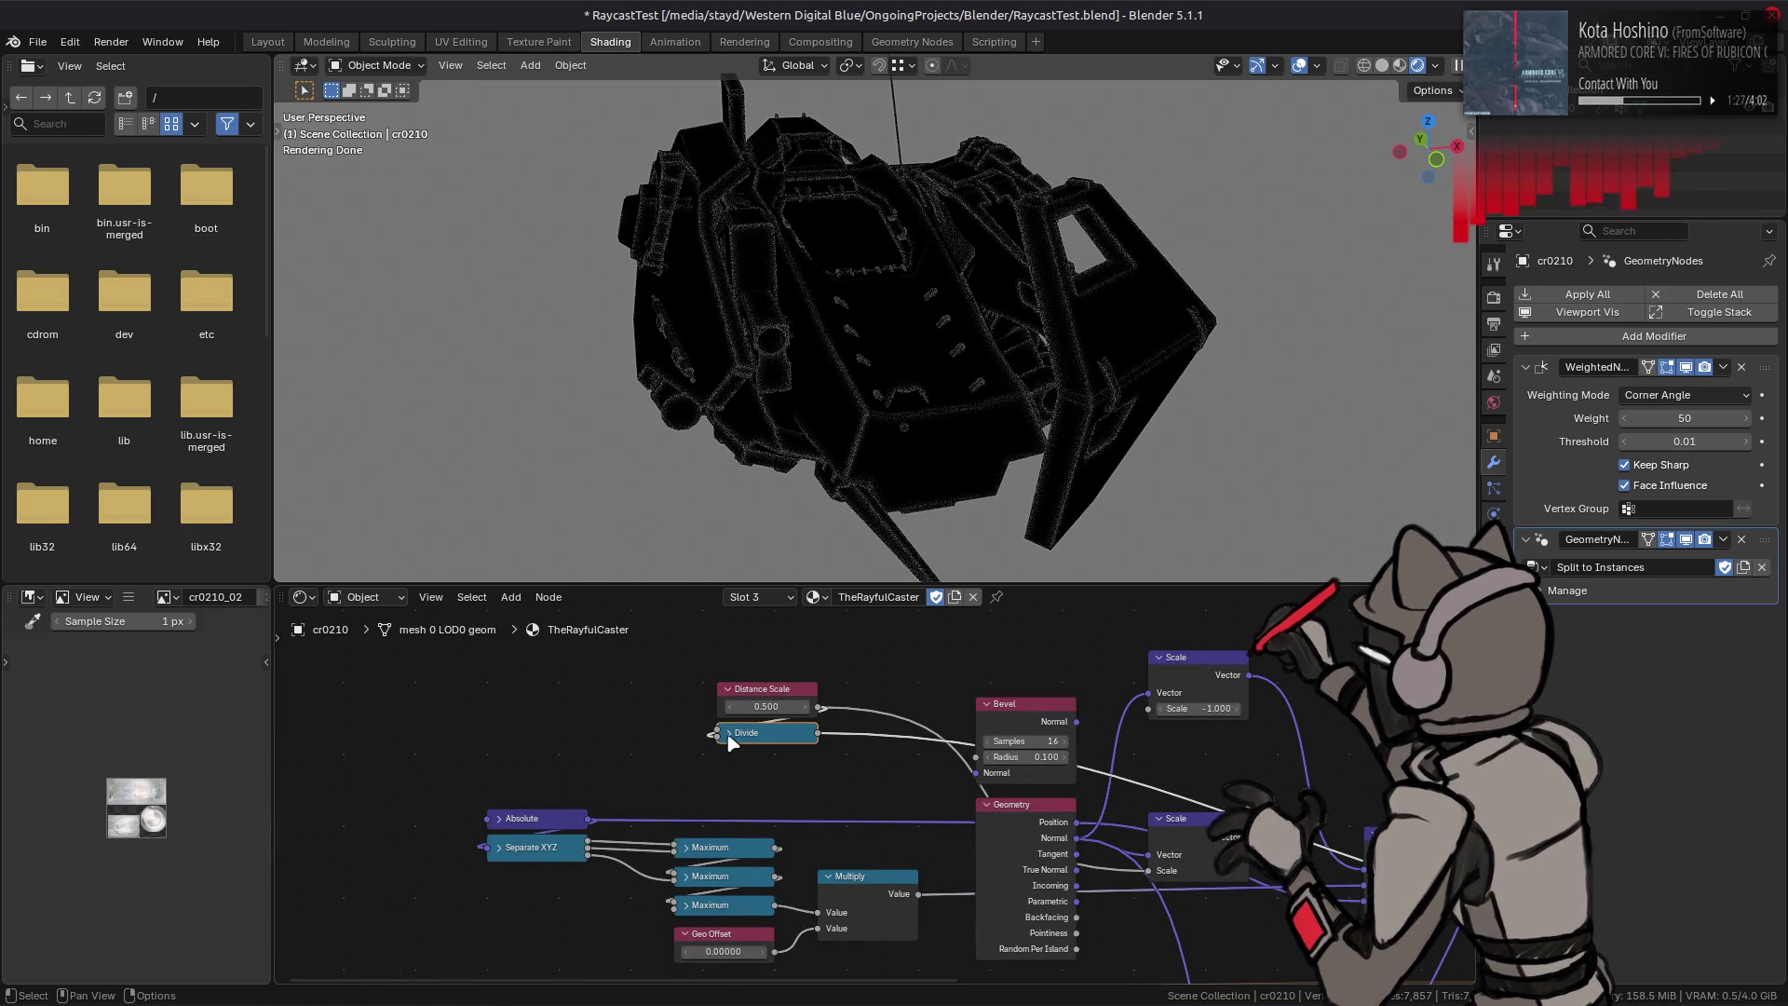
{"action": "left_click", "coordinate": [729, 740]}
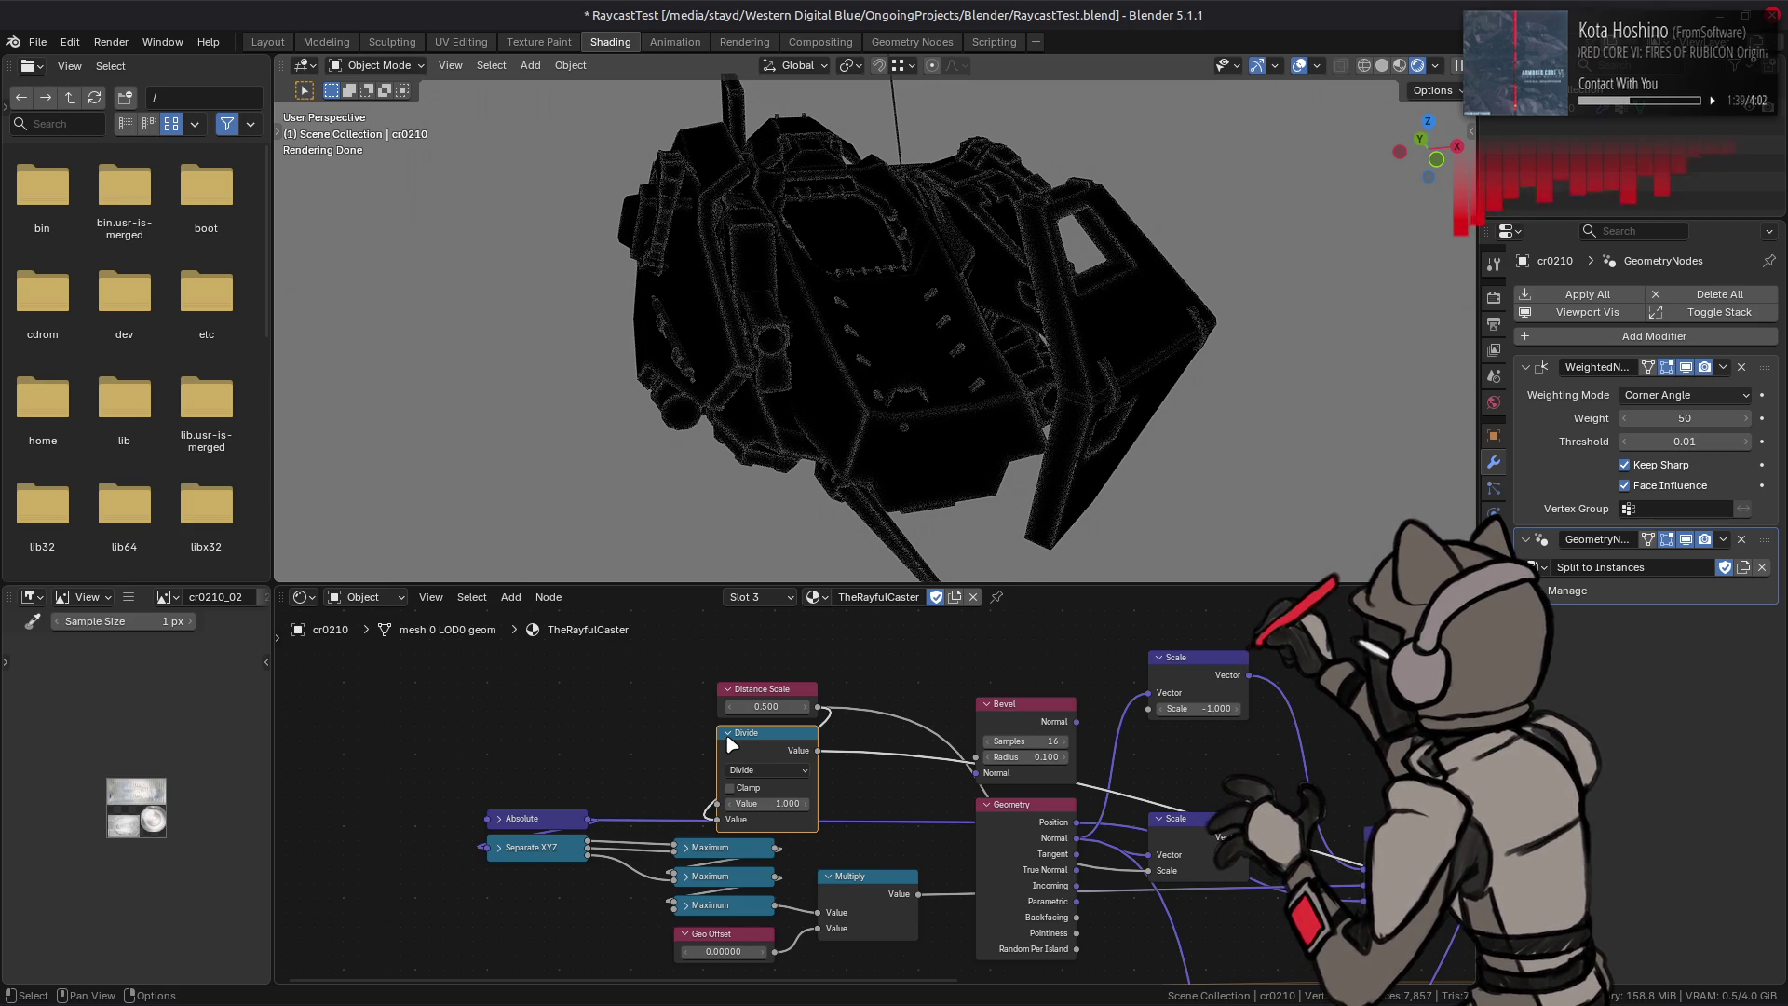
{"action": "key", "text": "h"}
Step: Duplicate the Divide node and turn the copy into a Multiply node
{"action": "key", "text": "shift+d"}
{"action": "left_click", "coordinate": [559, 745]}
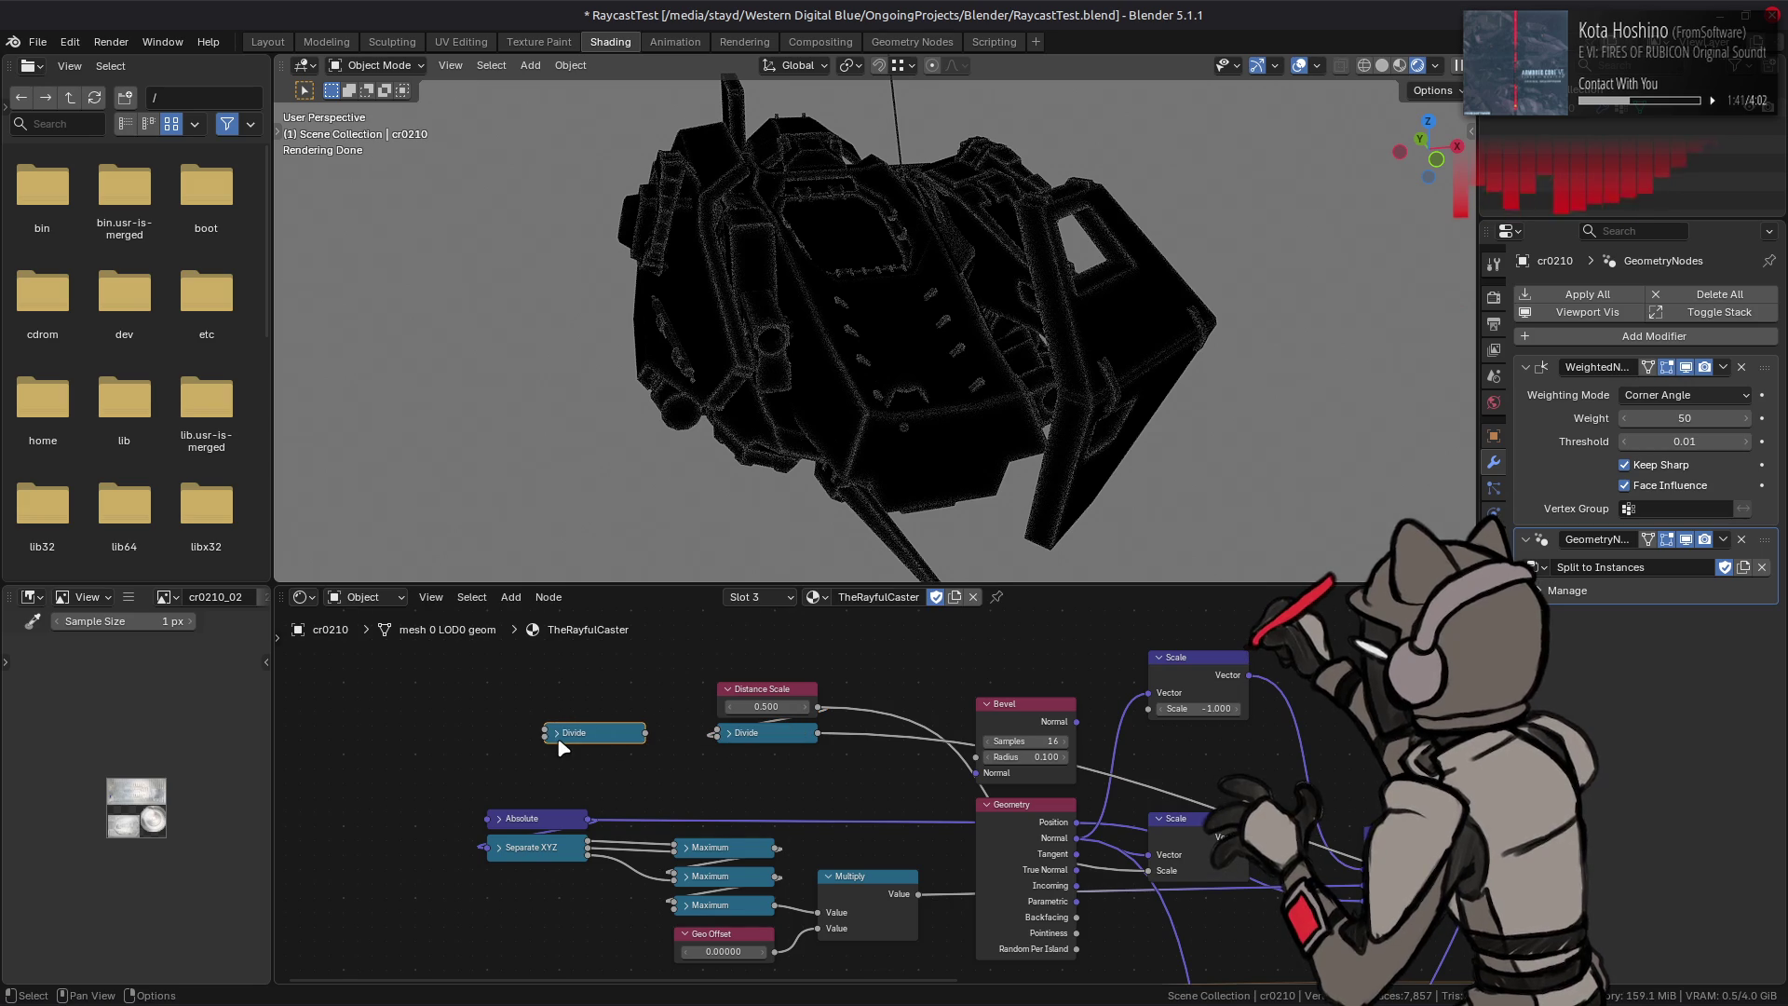
{"action": "key", "text": "h"}
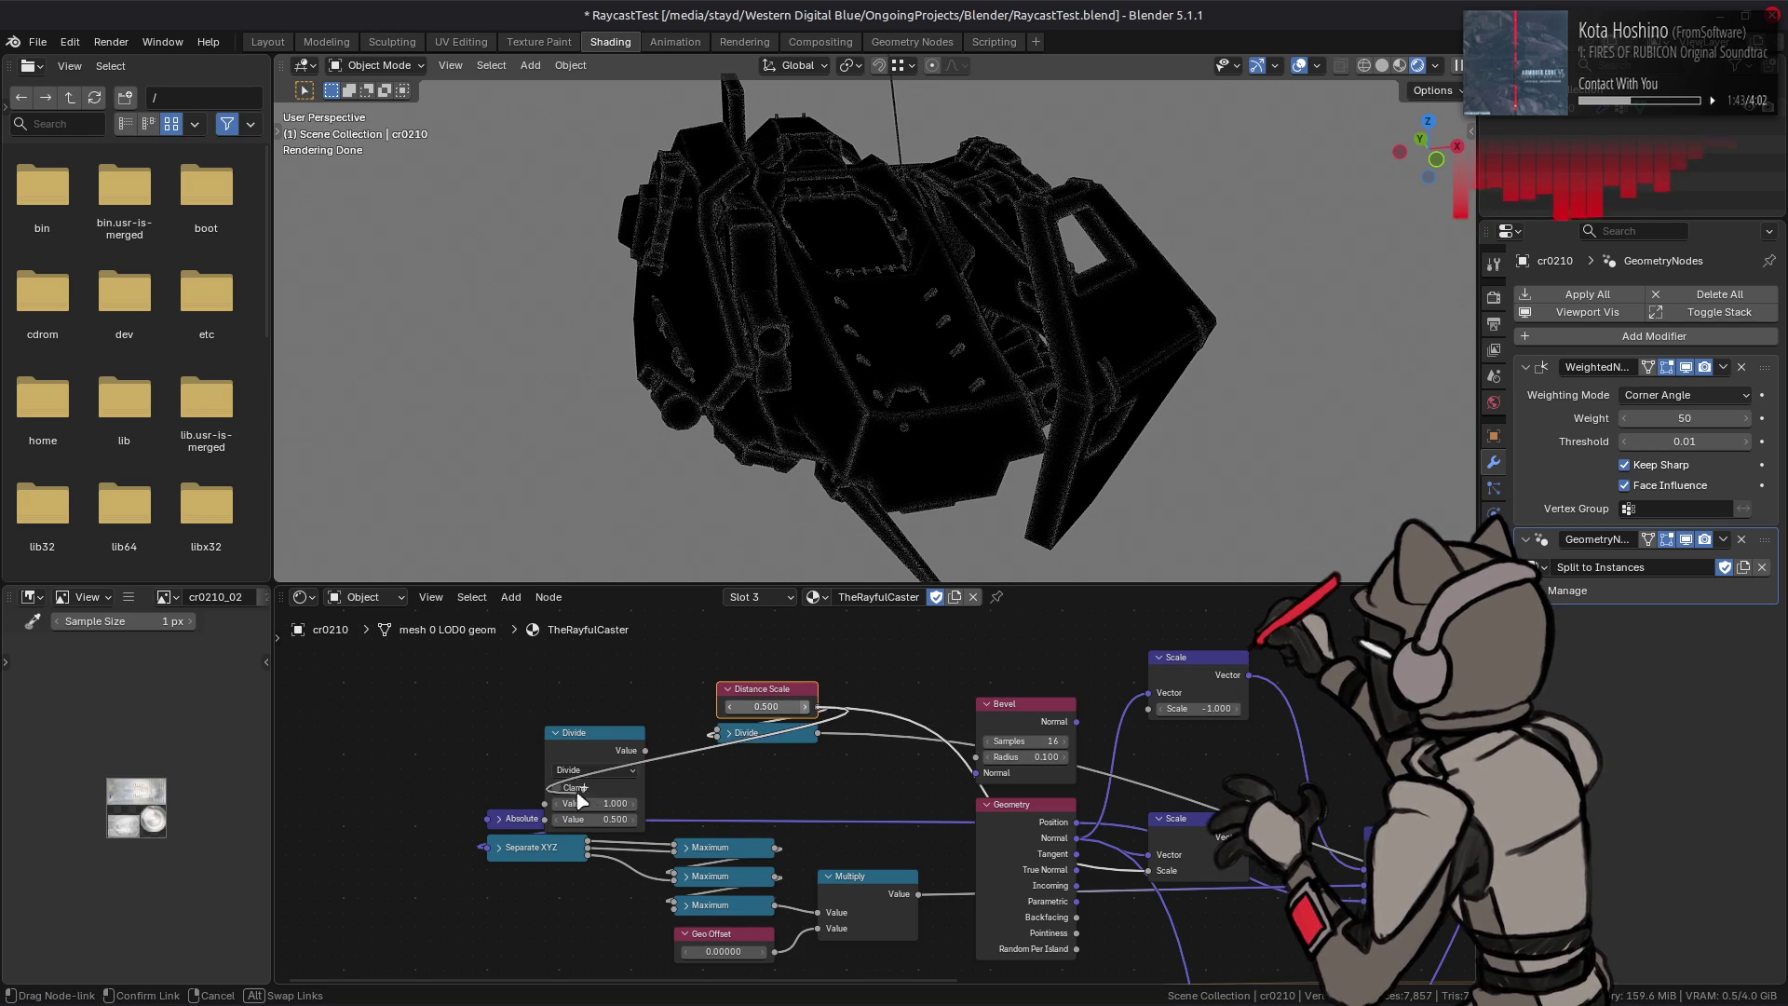
{"action": "left_click_drag", "start_coordinate": [572, 775], "coordinate": [572, 732]}
{"action": "left_click", "coordinate": [587, 730]}
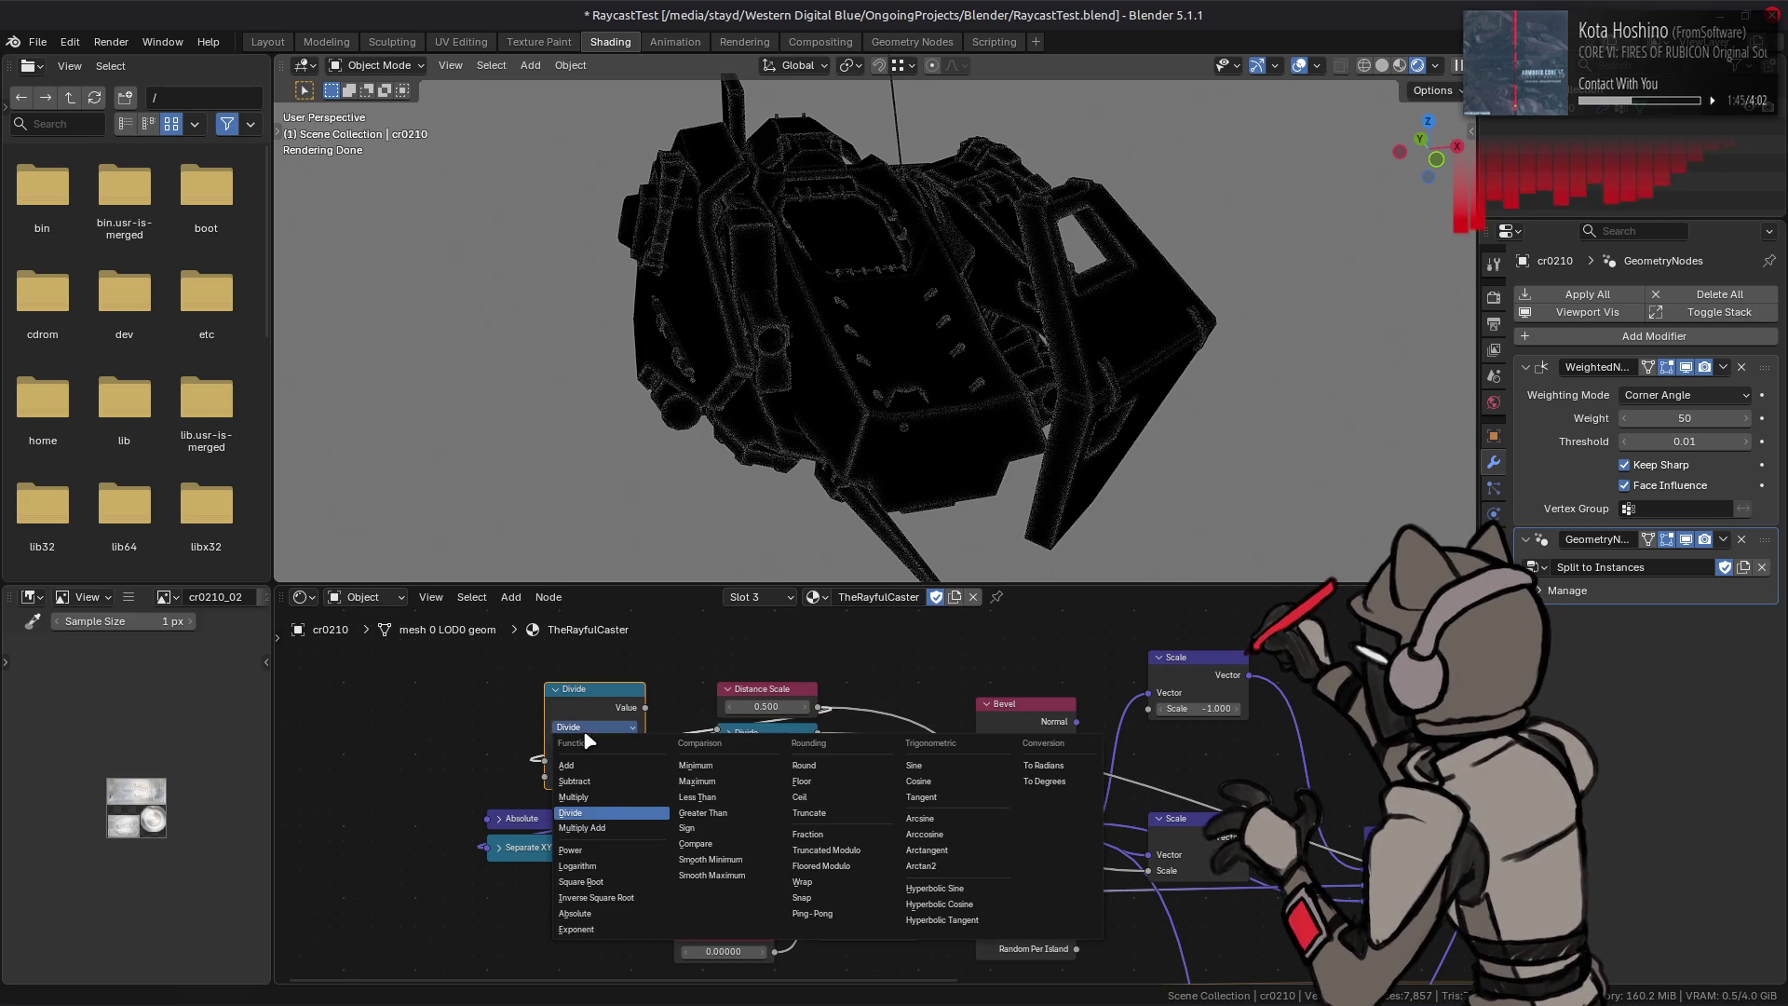
{"action": "left_click", "coordinate": [608, 798]}
Step: Wire Distance Scale through the collapsed Multiply node into Divide, placed between them
{"action": "left_click_drag", "start_coordinate": [816, 707], "coordinate": [586, 772]}
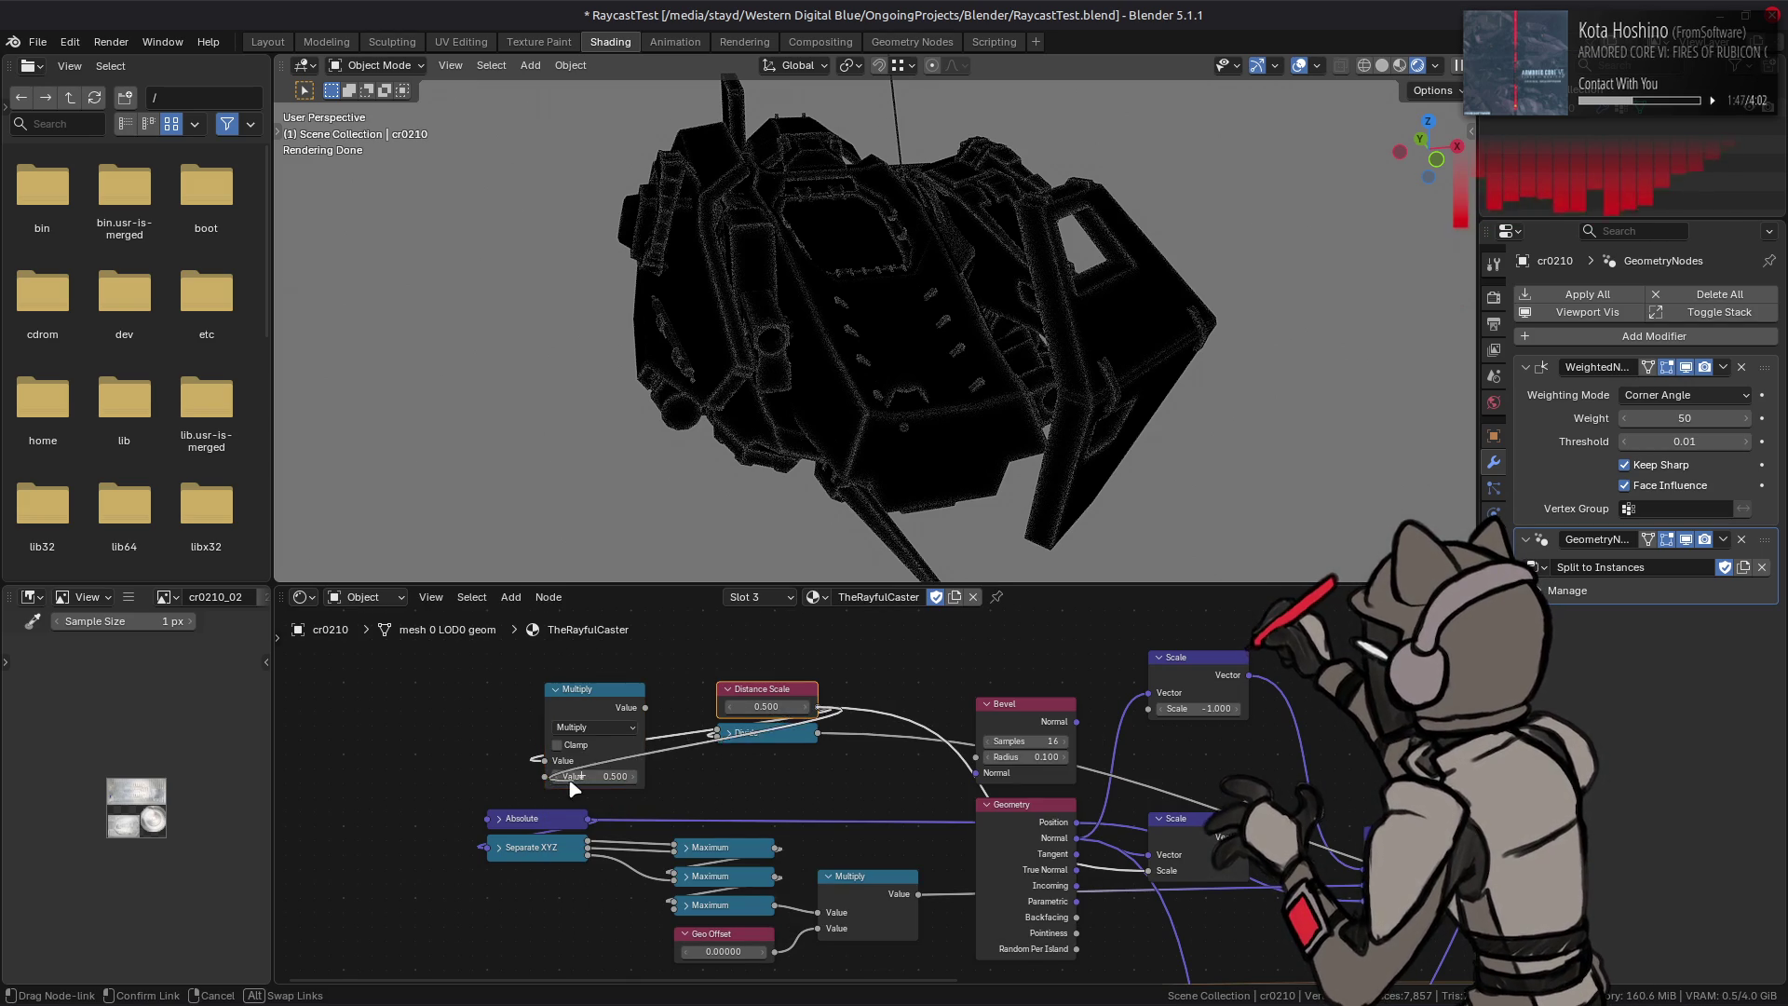
{"action": "left_click_drag", "start_coordinate": [644, 709], "coordinate": [740, 761]}
{"action": "key", "text": "h"}
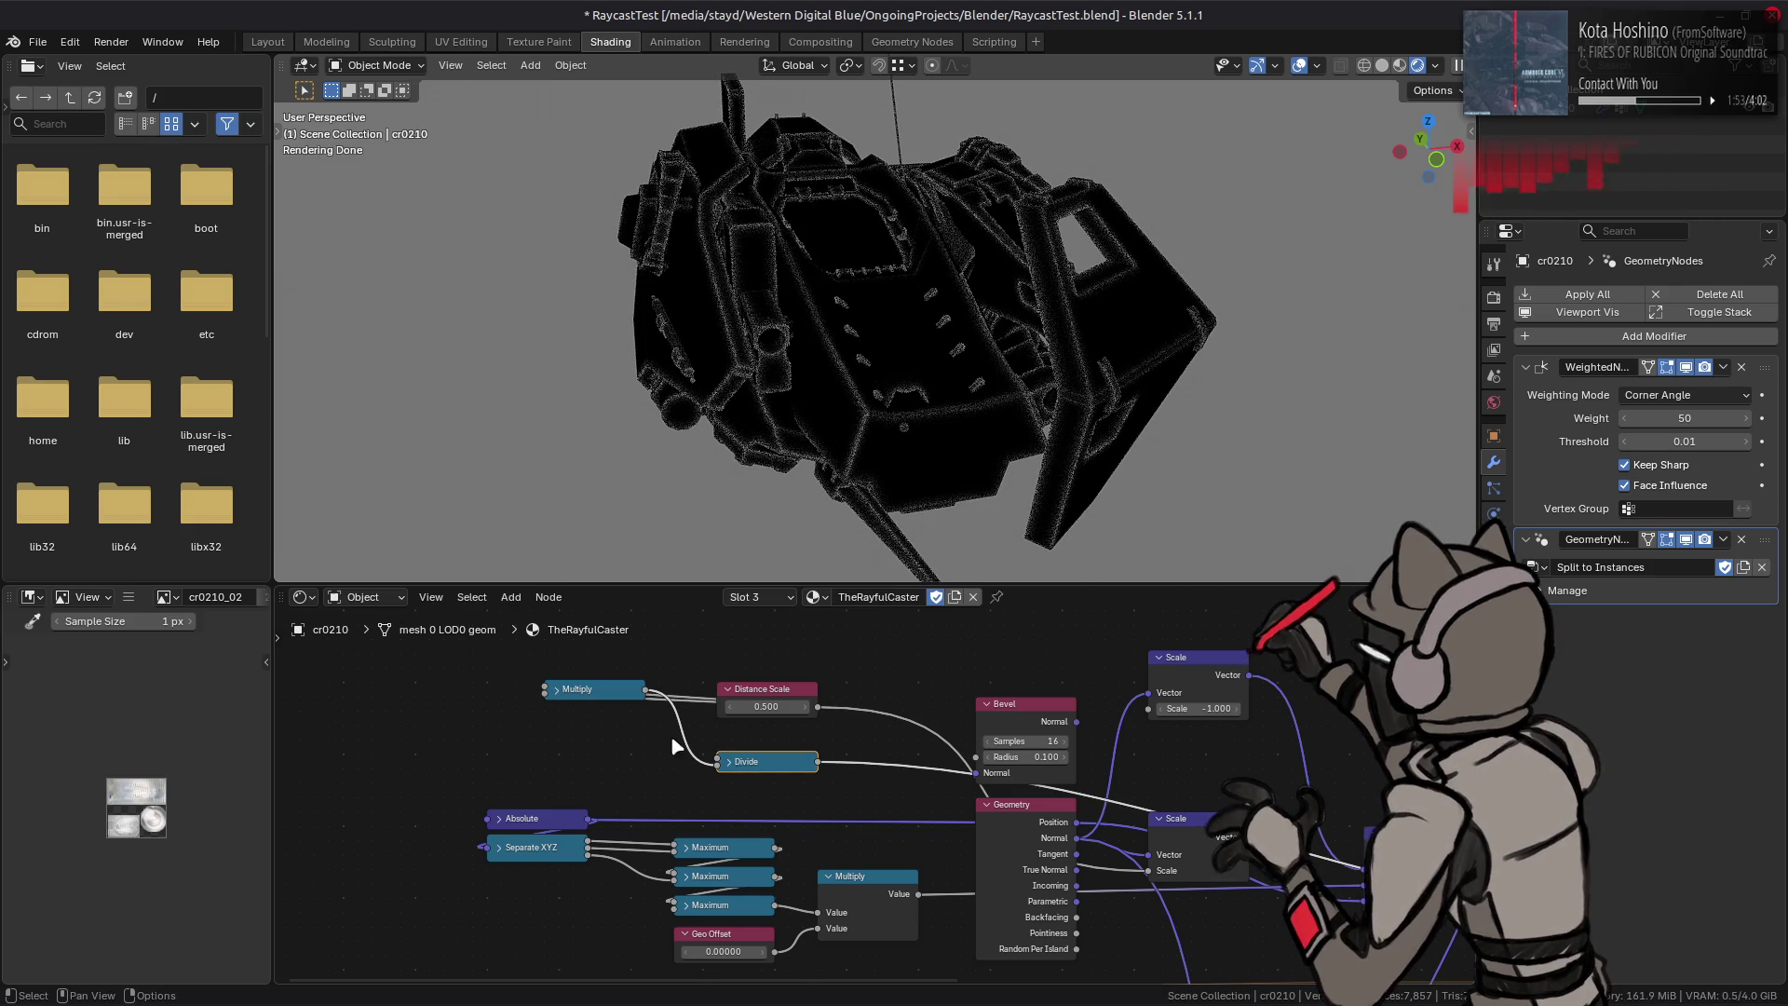
{"action": "left_click_drag", "start_coordinate": [625, 699], "coordinate": [797, 742]}
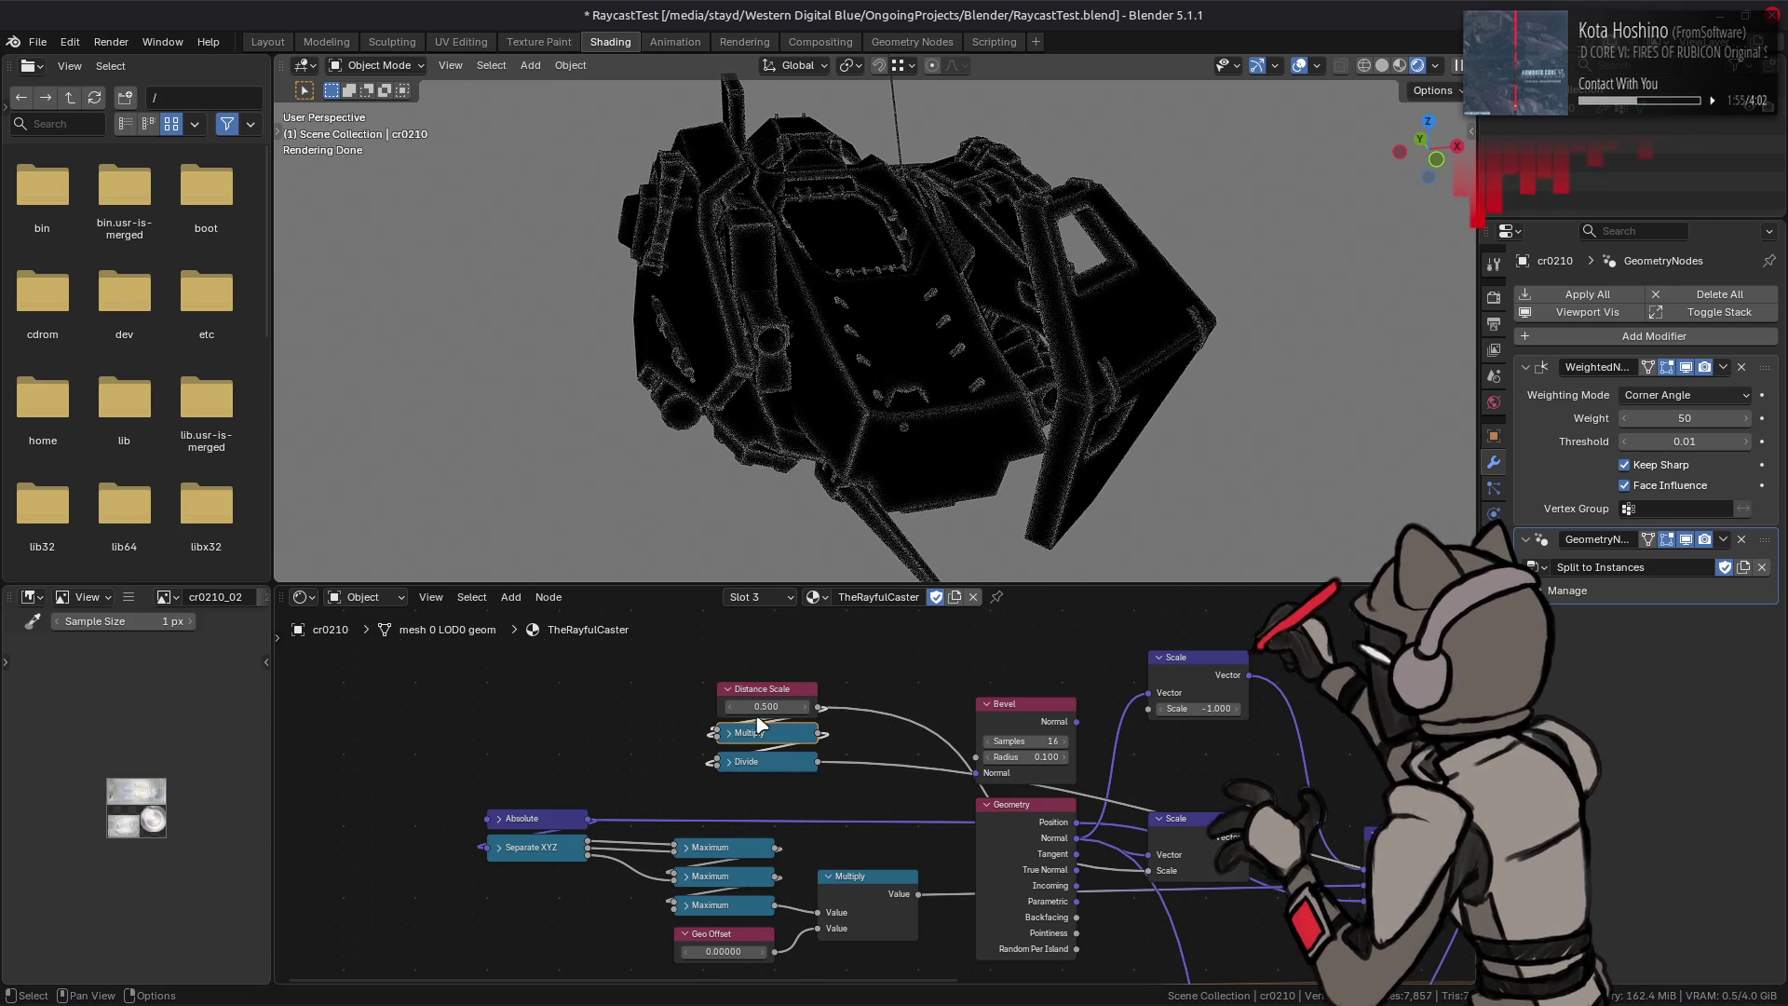
Step: Re-enter the Distance Scale value, leaving it at 0.500
{"action": "left_click", "coordinate": [771, 708]}
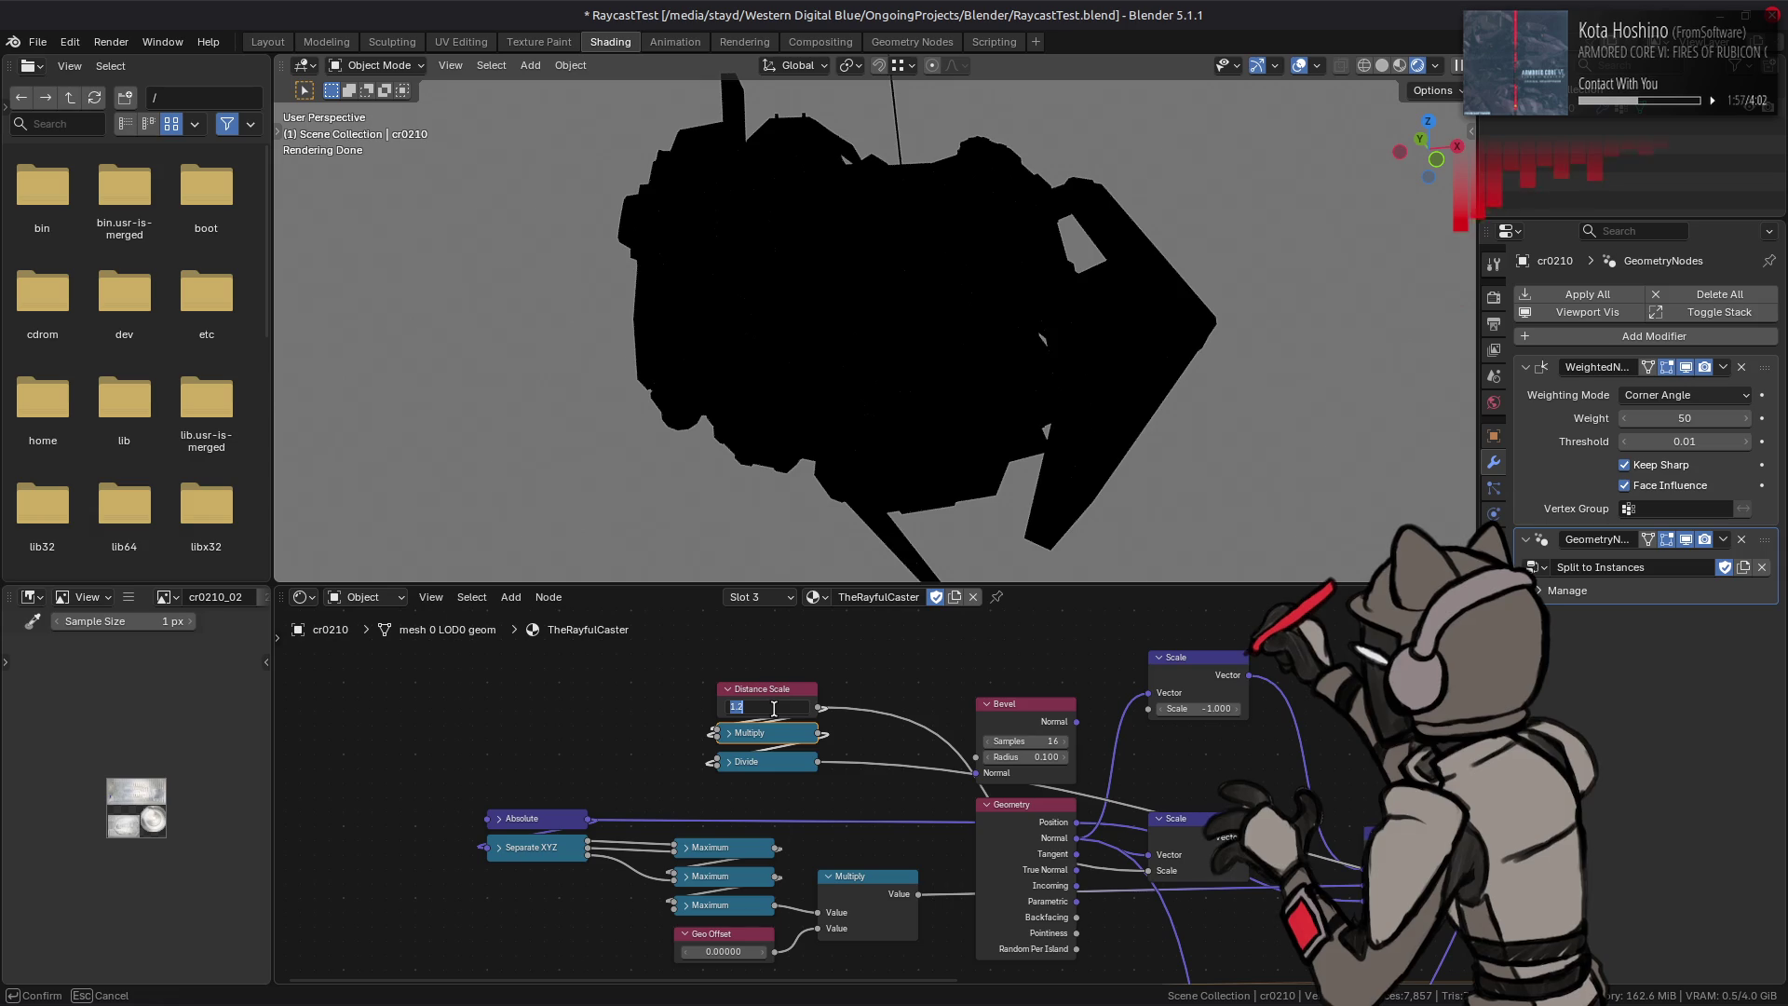
{"action": "key", "text": "Return"}
{"action": "left_click", "coordinate": [771, 707]}
{"action": "type", "text": "0.500"}
{"action": "key", "text": "Return"}
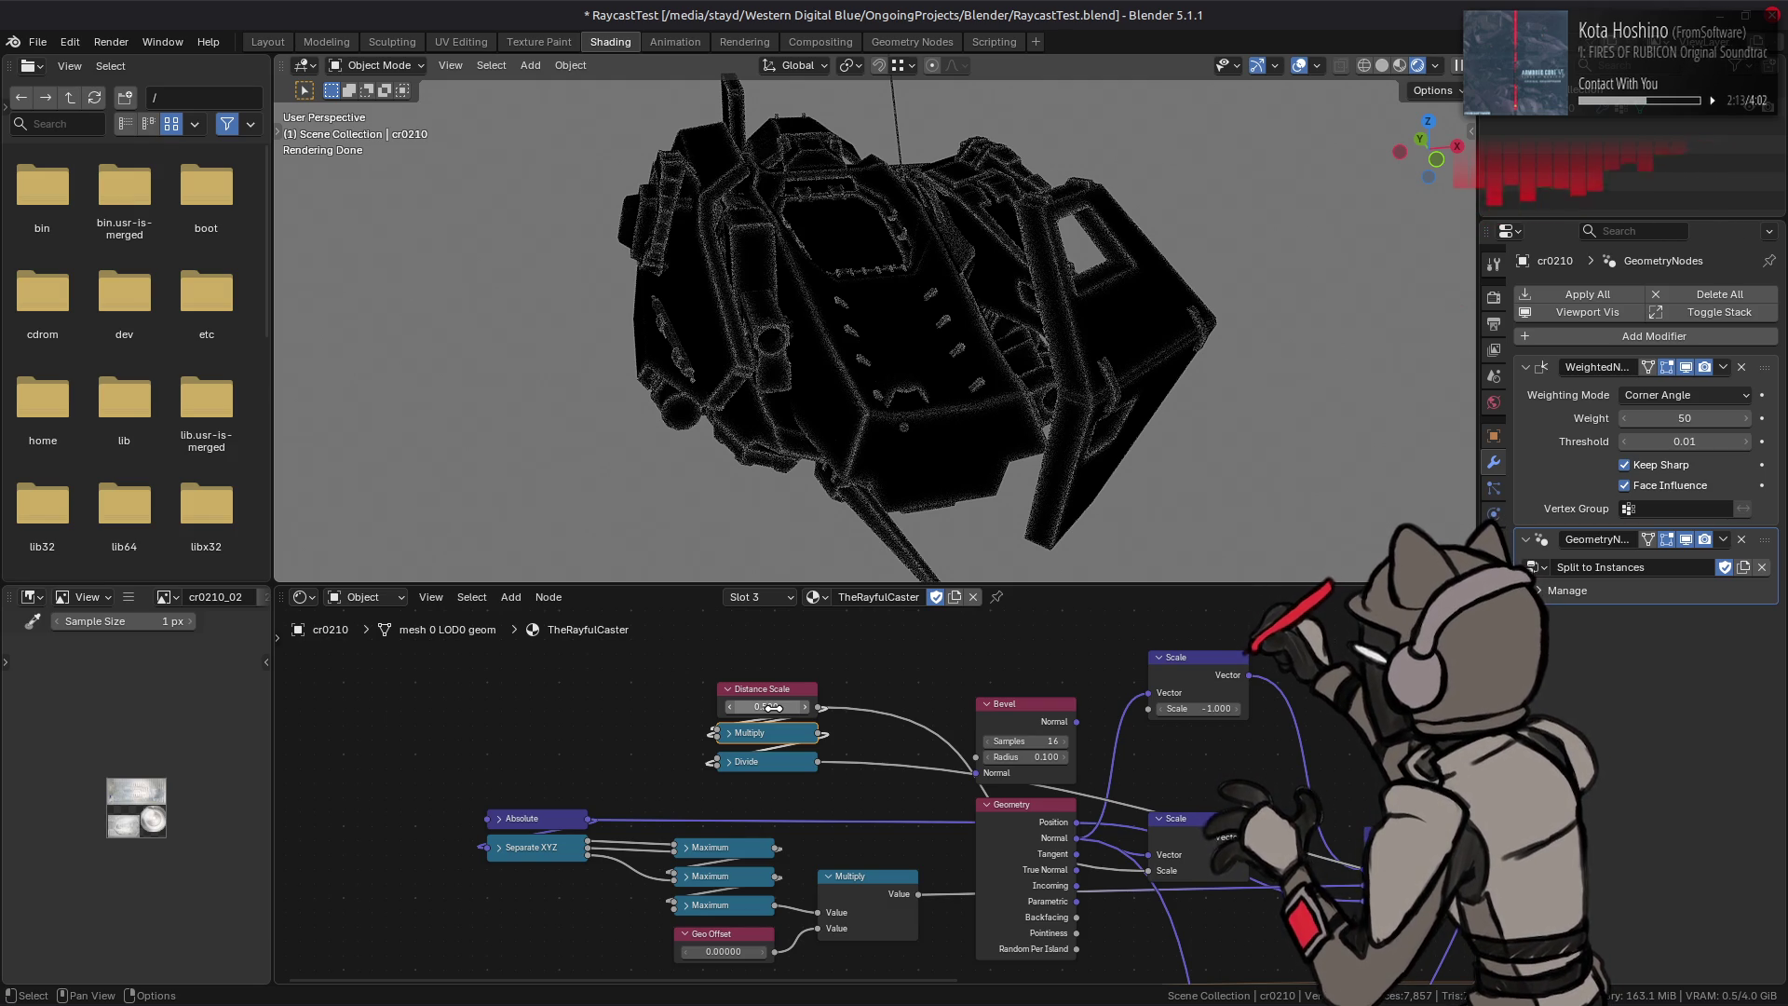
{"action": "middle_click_drag", "start_coordinate": [792, 760], "coordinate": [695, 730]}
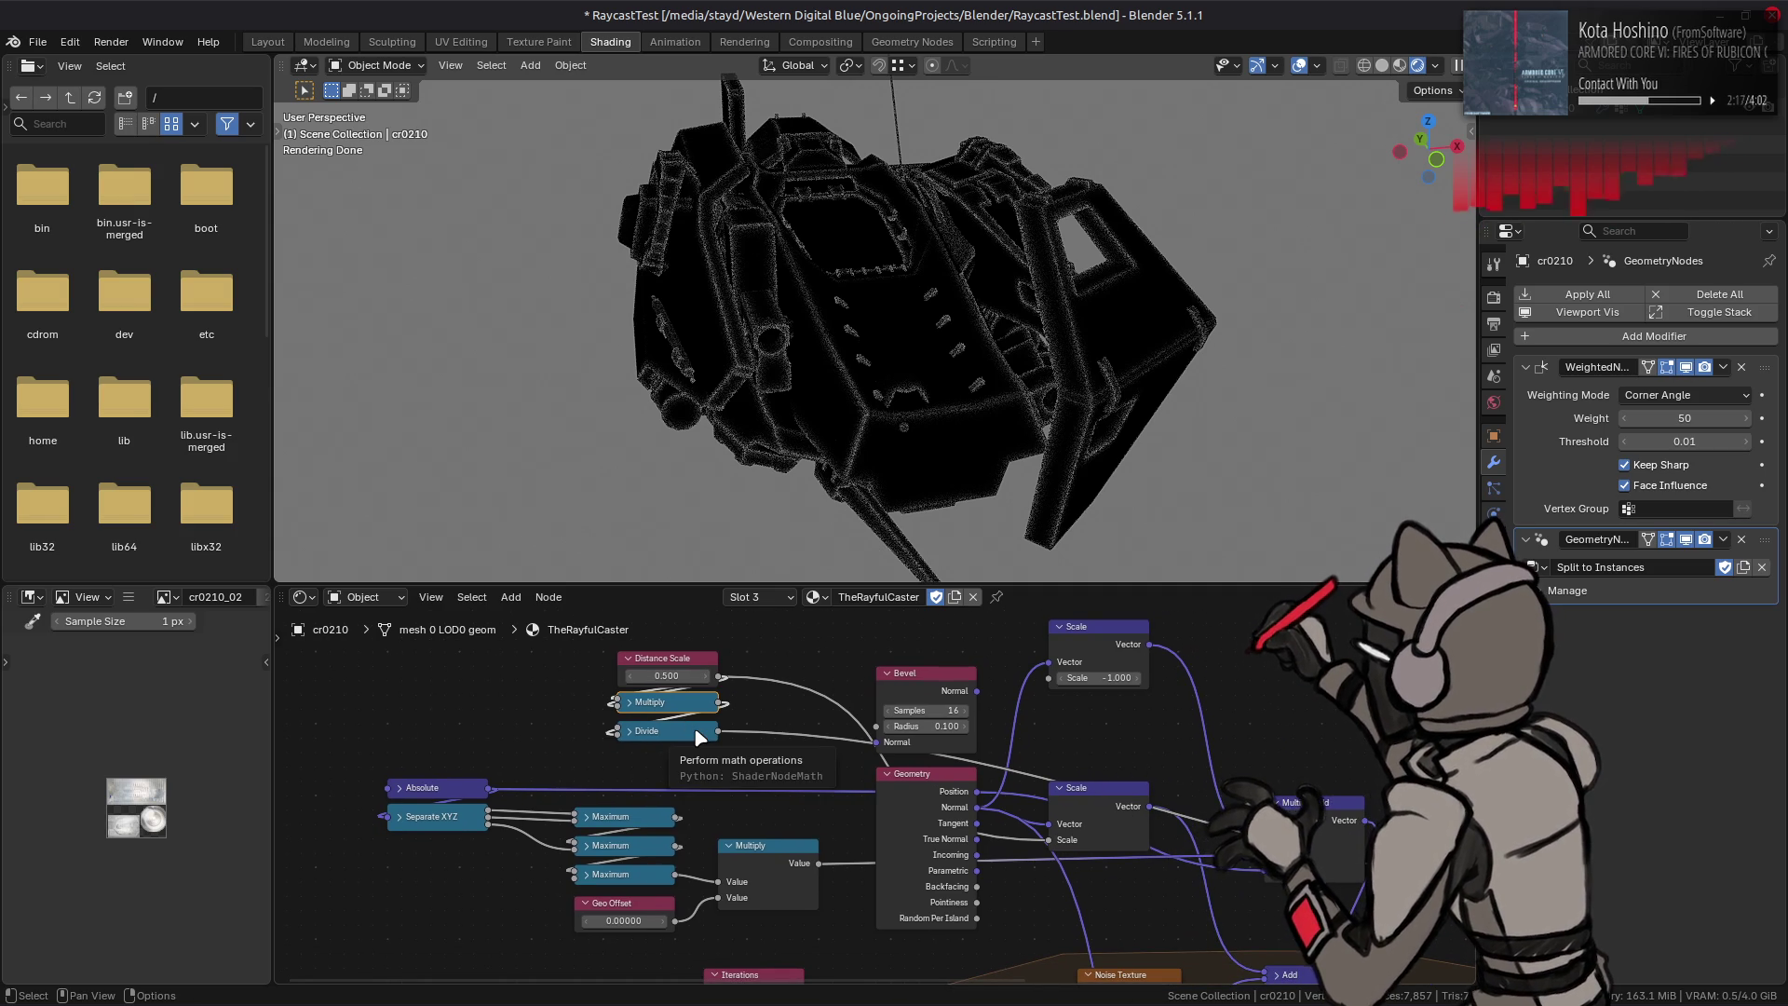
Step: Delete the Divide node, link Multiply onward and set its value to 4
{"action": "key", "text": "x"}
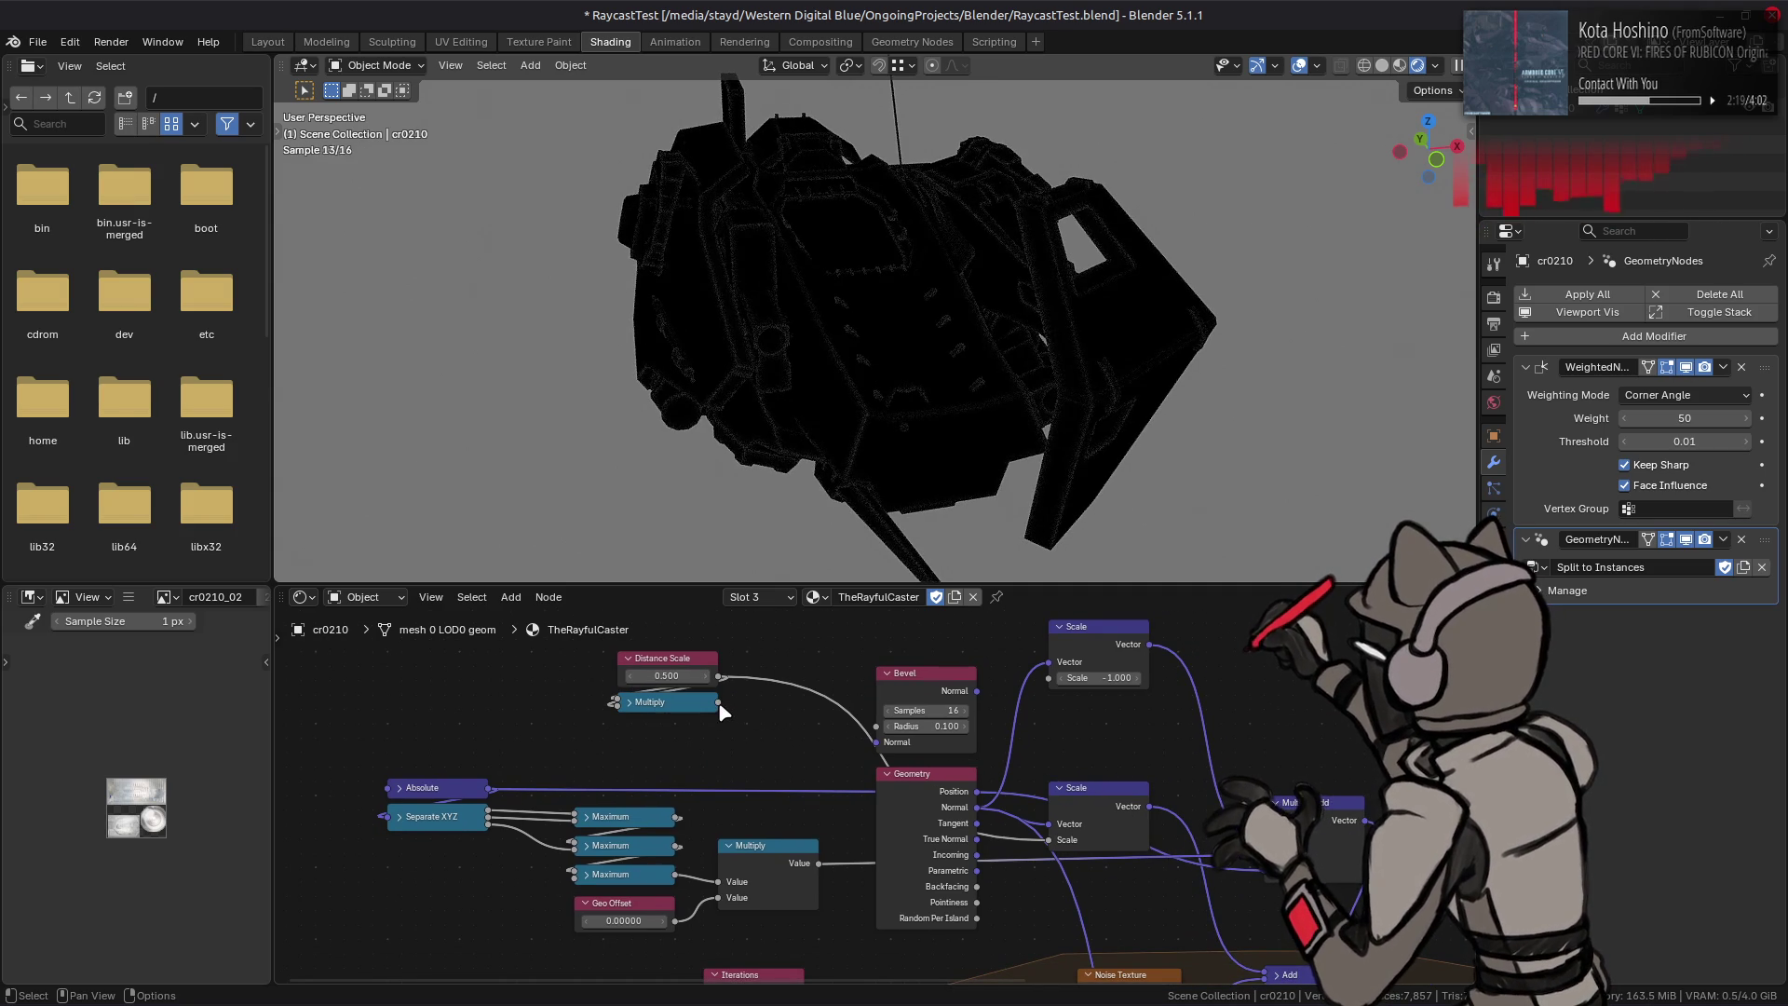
{"action": "left_click_drag", "start_coordinate": [721, 705], "coordinate": [1396, 905]}
{"action": "middle_click_drag", "start_coordinate": [412, 746], "coordinate": [774, 790]}
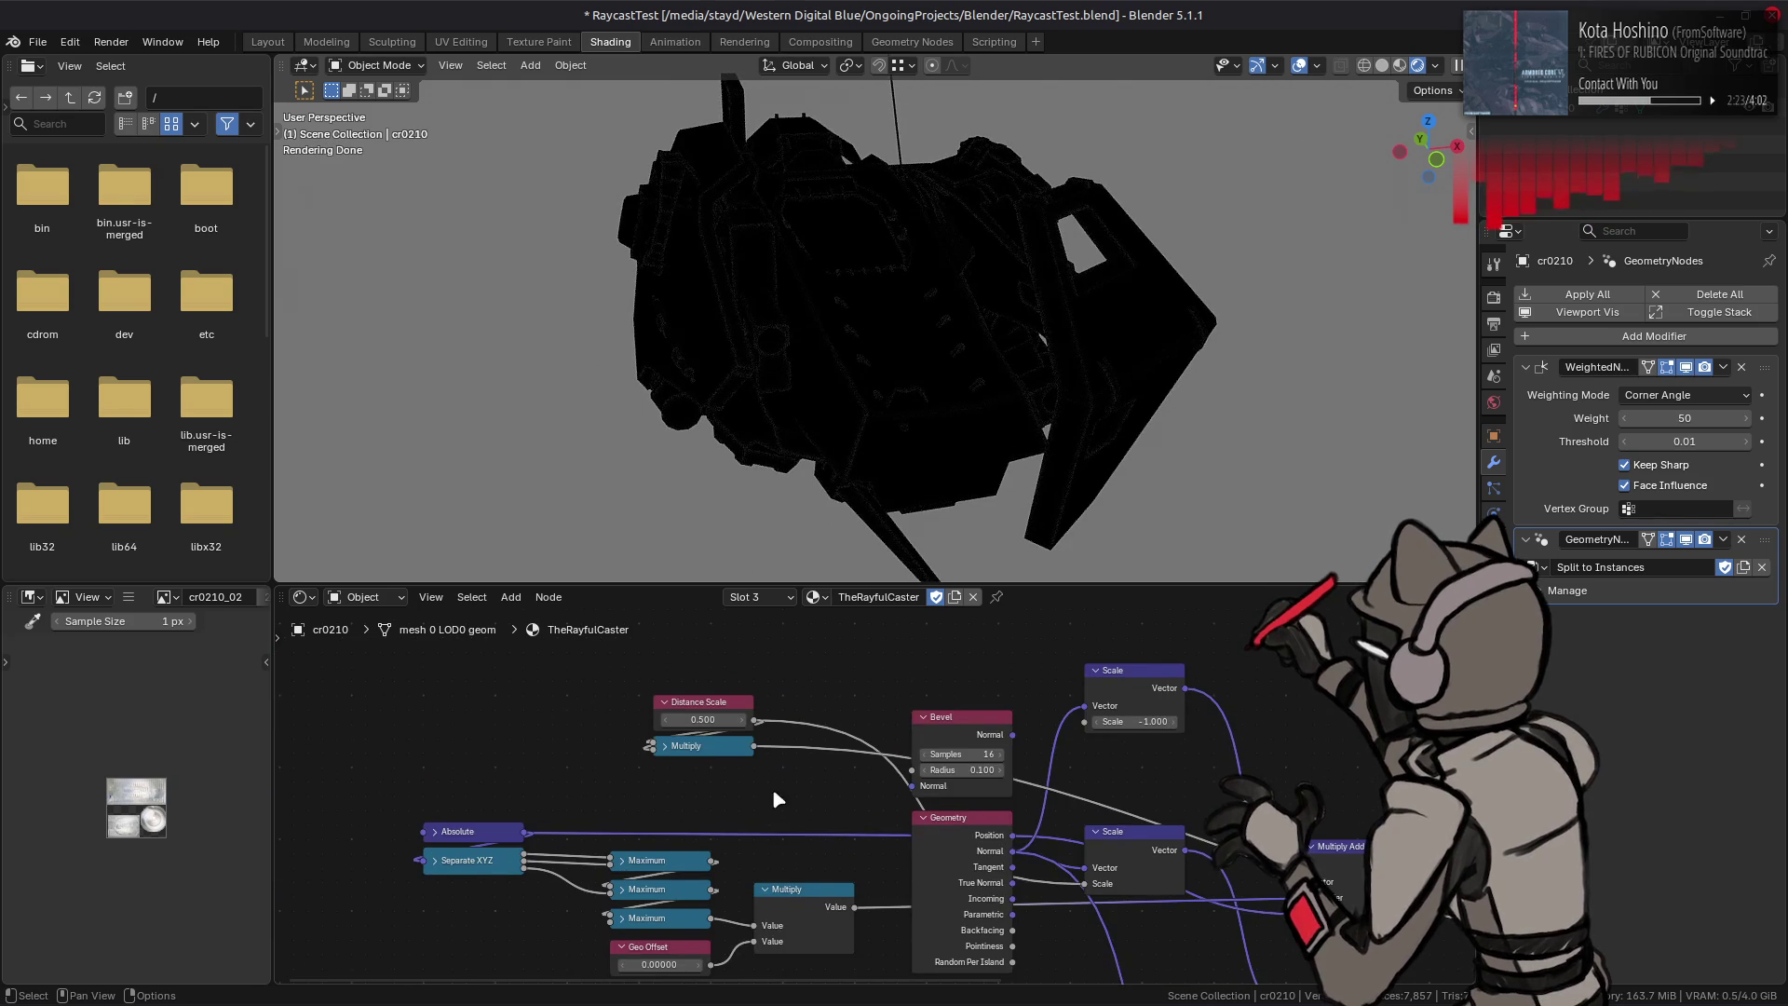
{"action": "key", "text": "h"}
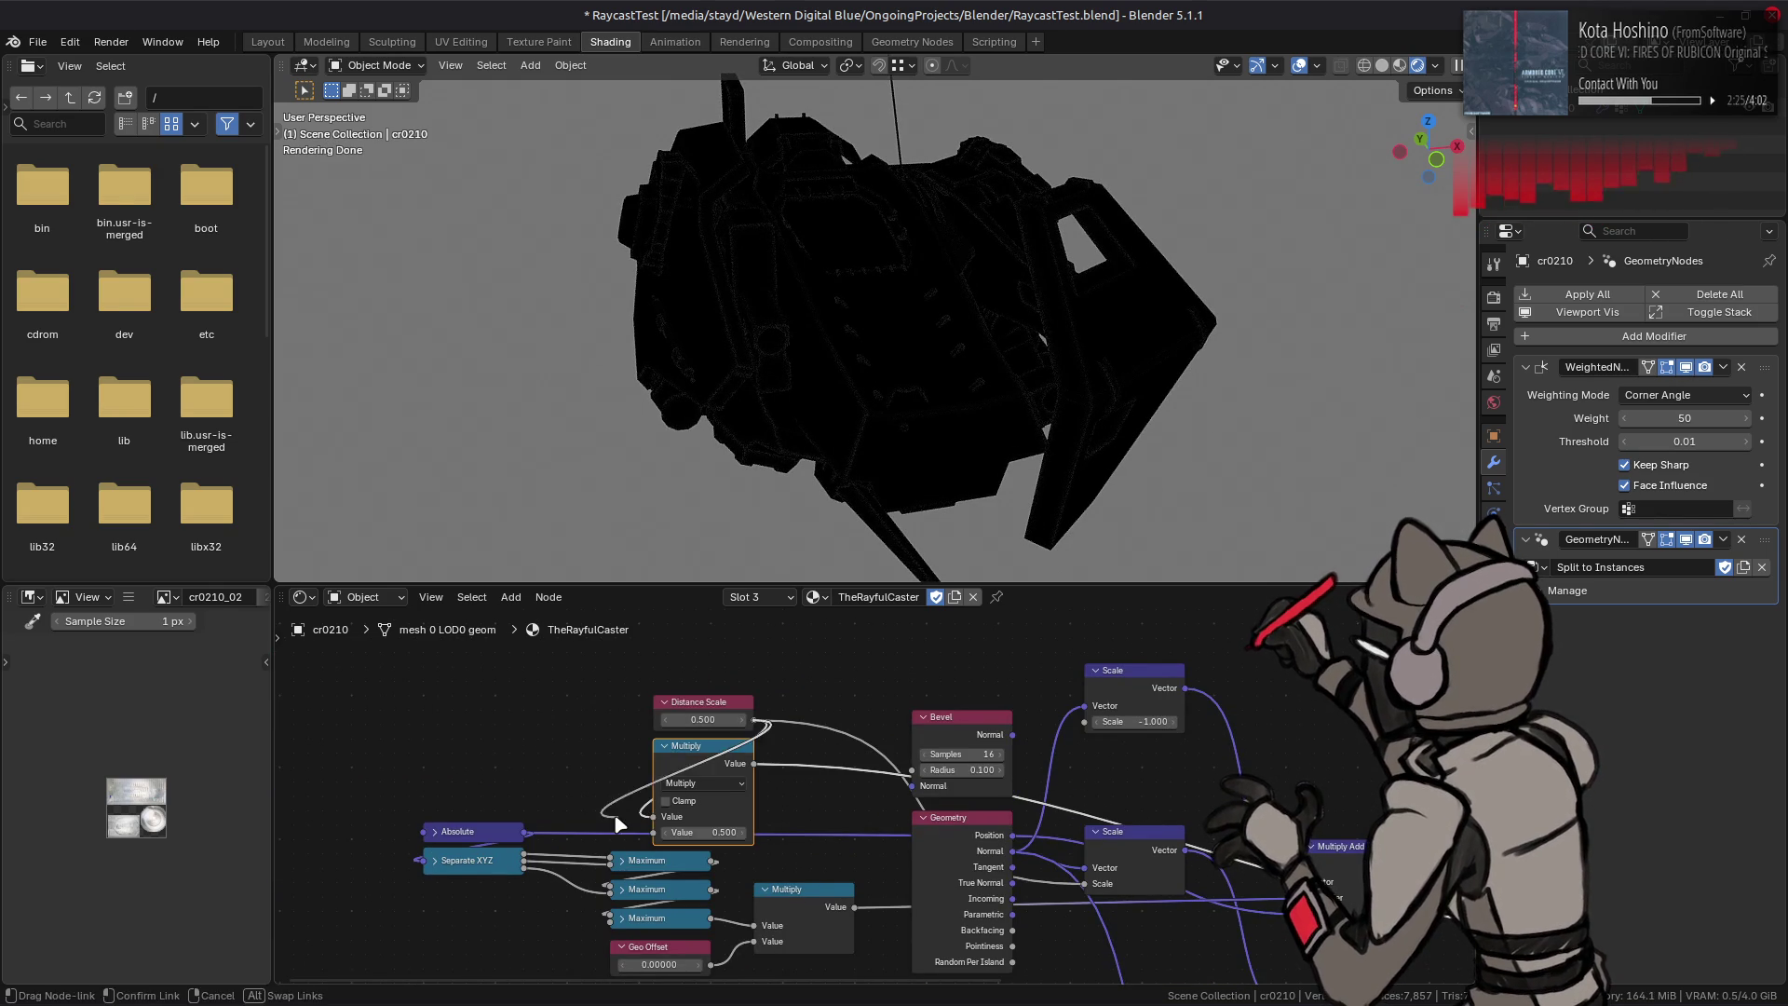
{"action": "left_click", "coordinate": [691, 834]}
{"action": "type", "text": "4"}
{"action": "key", "text": "Return"}
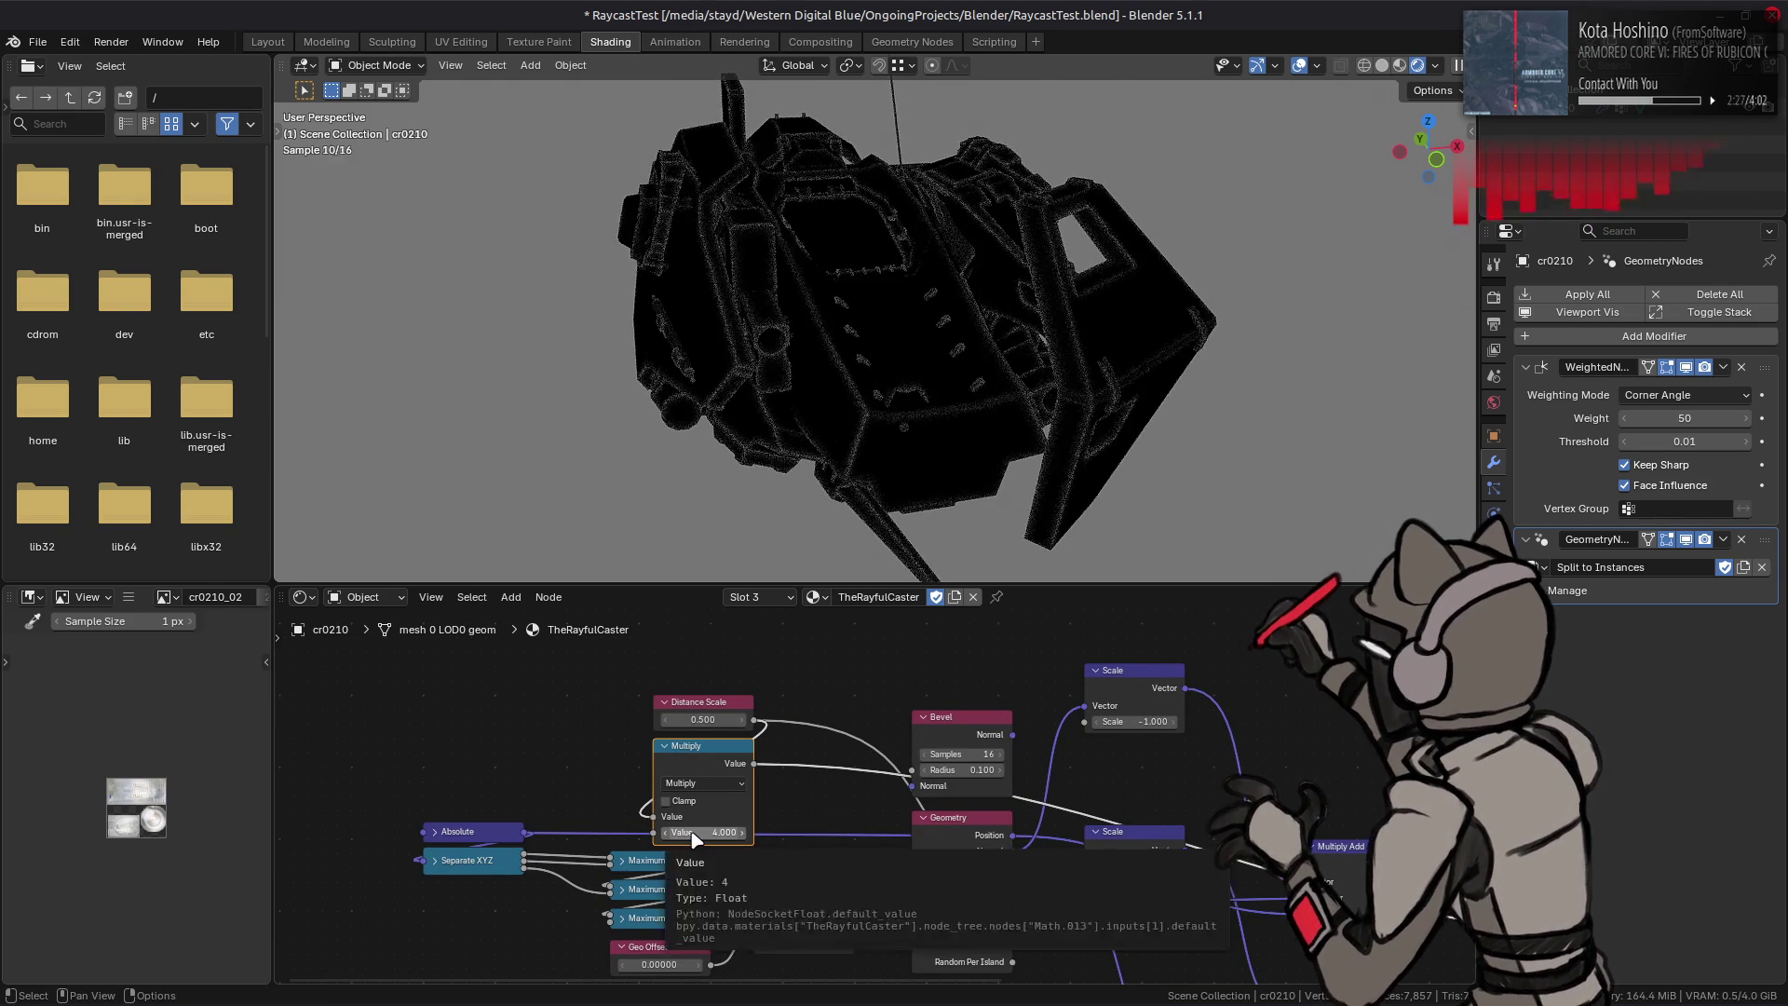
{"action": "key", "text": "h"}
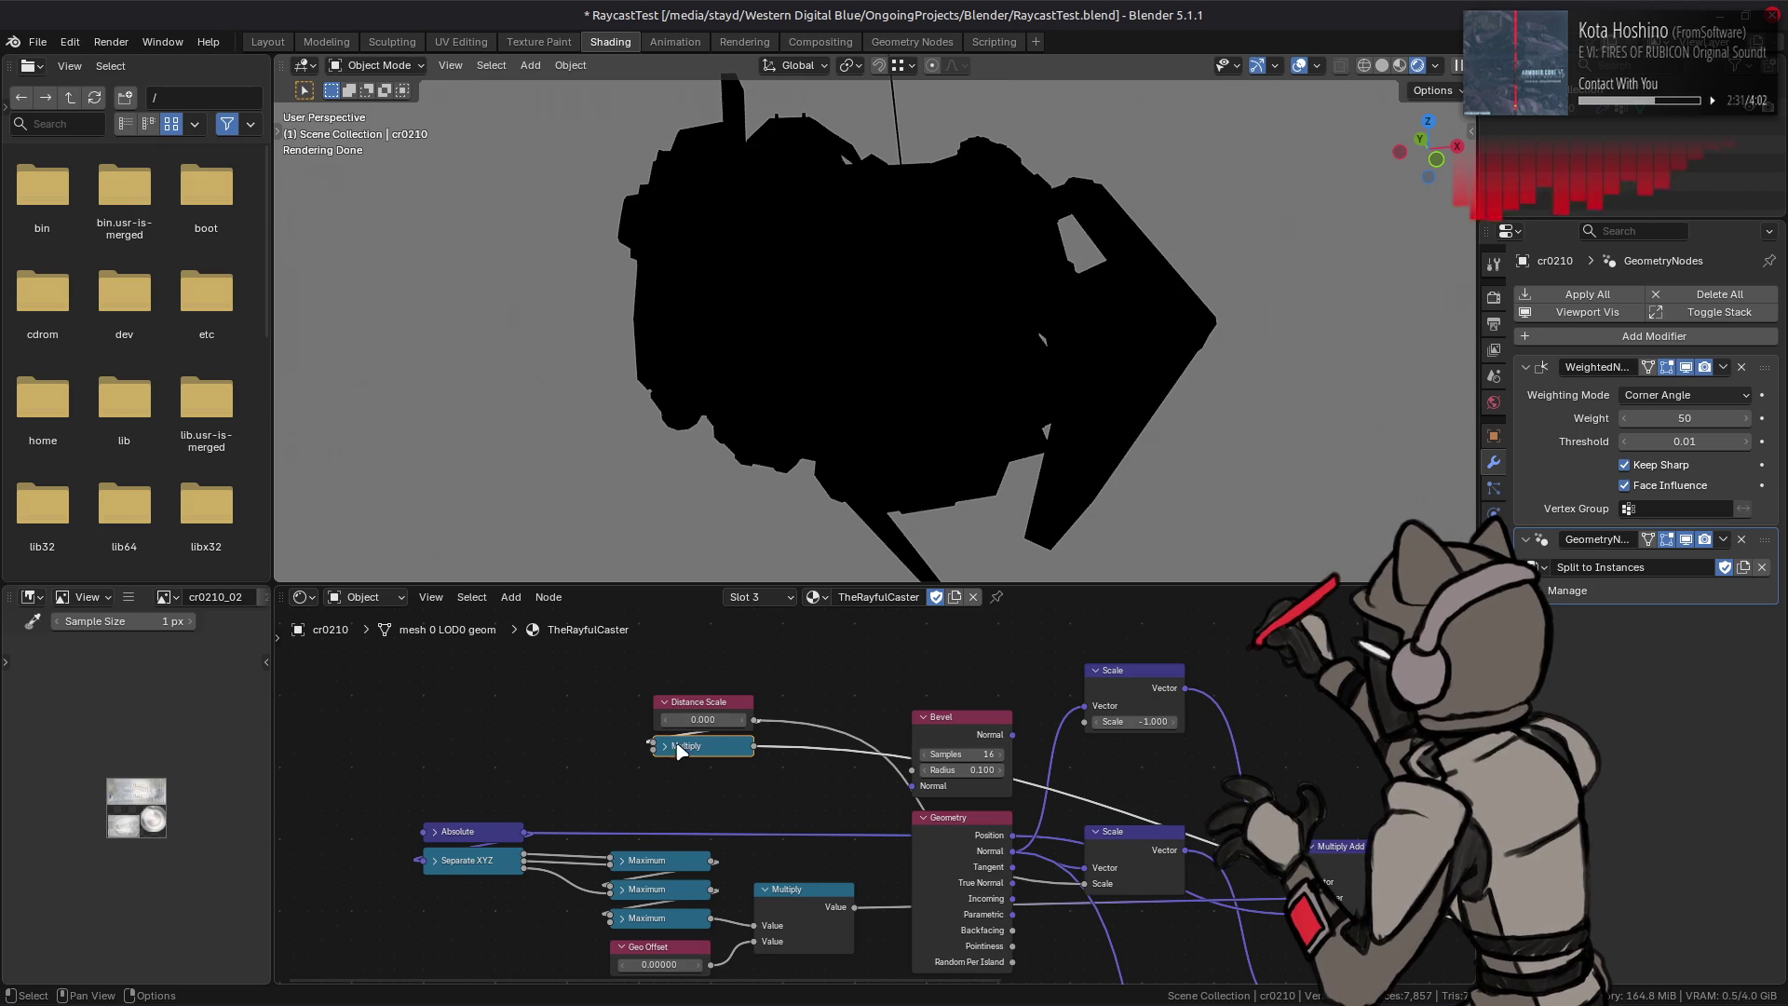
Step: Change the node to Multiply Add with addend 1.000 and collapse it
{"action": "key", "text": "h"}
{"action": "left_click", "coordinate": [704, 782]}
{"action": "left_click", "coordinate": [702, 859]}
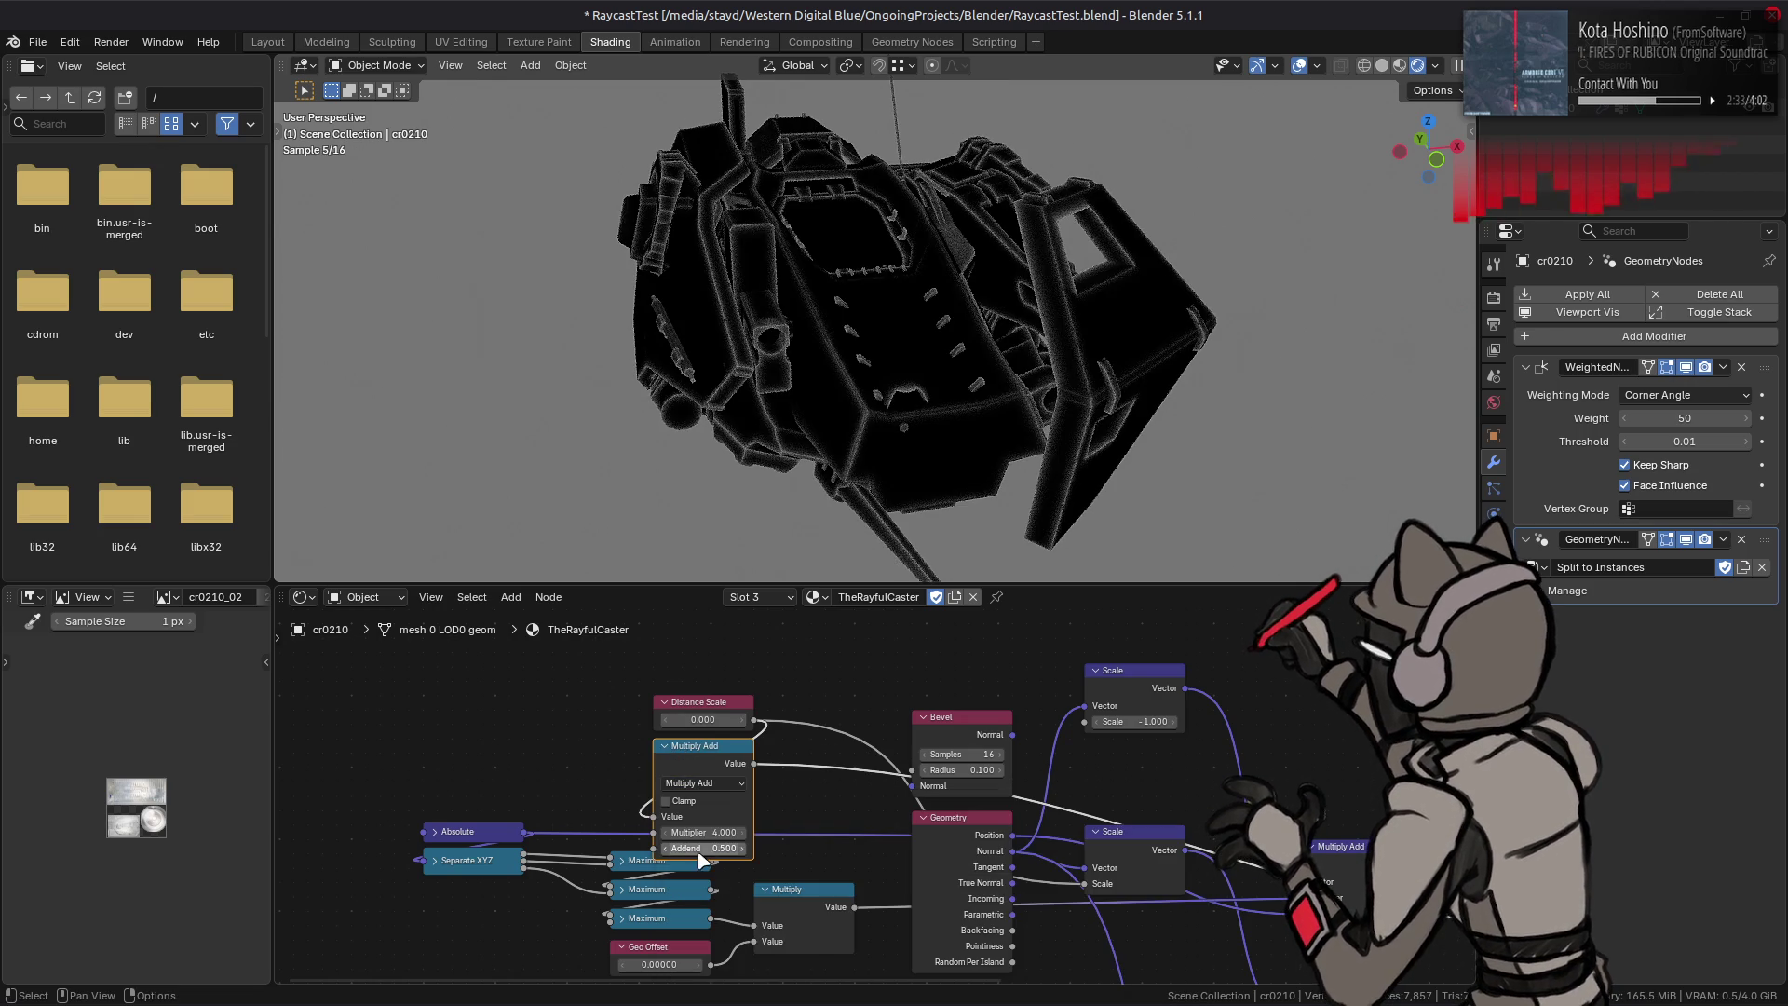
{"action": "left_click_drag", "start_coordinate": [691, 848], "coordinate": [740, 849]}
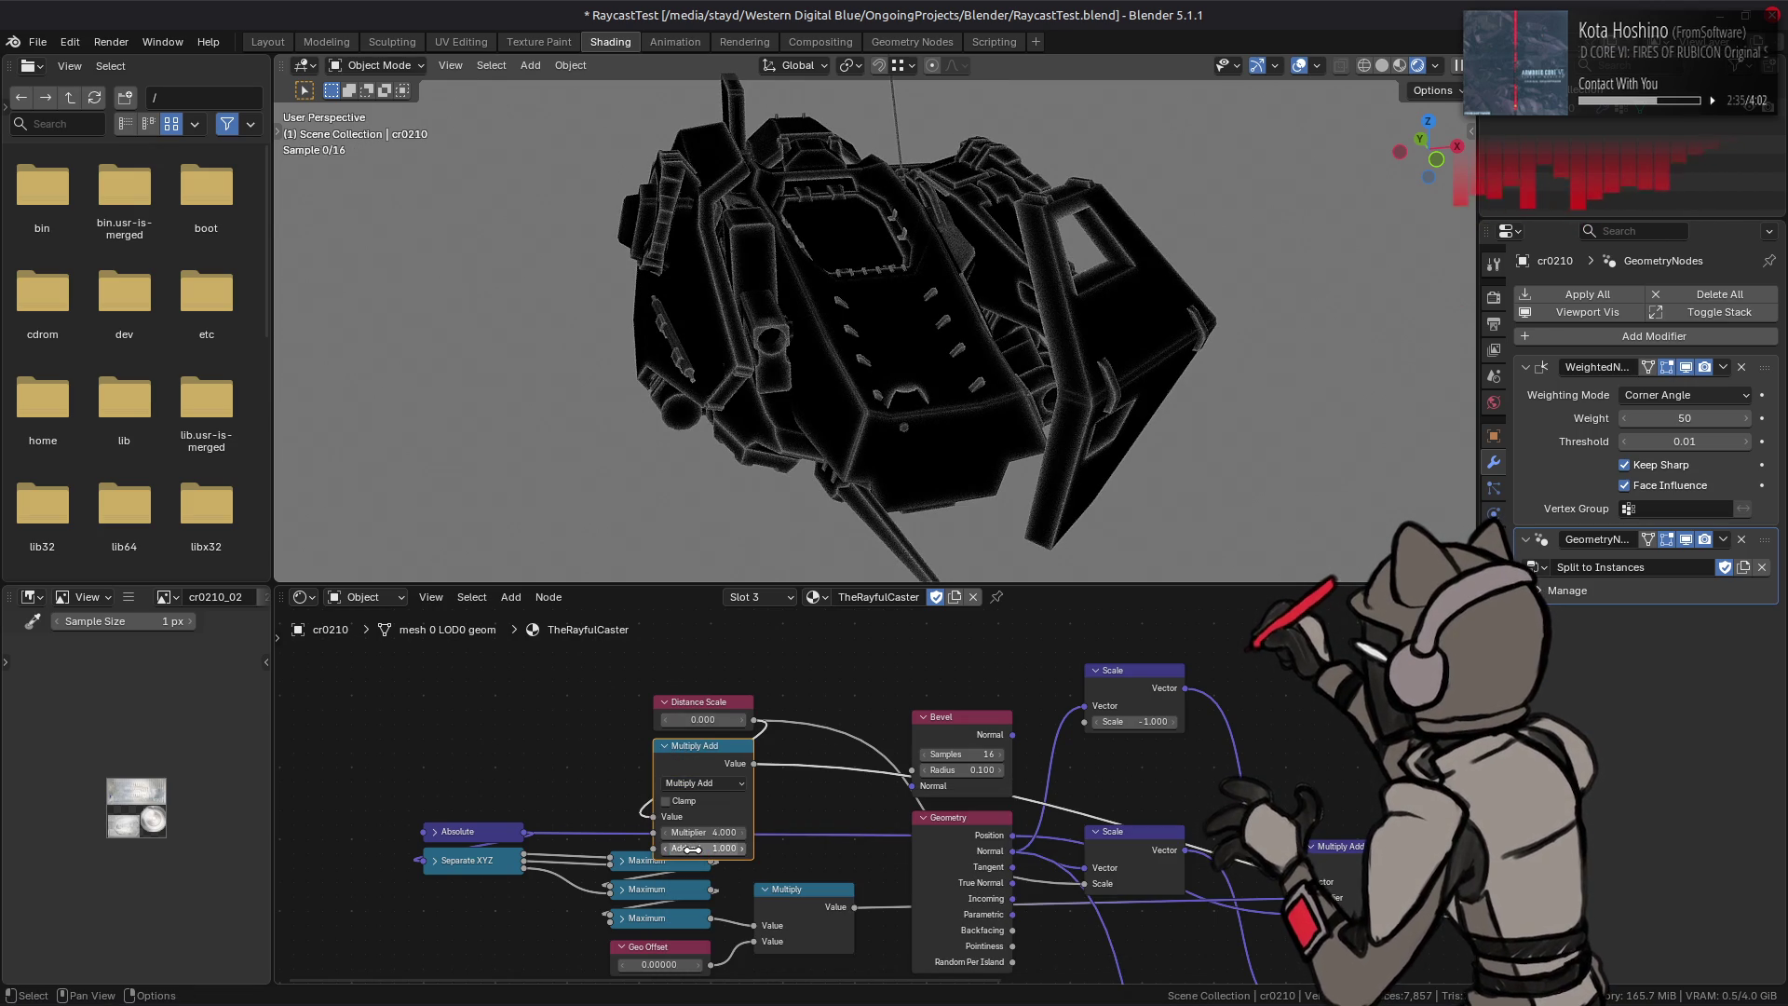
{"action": "key", "text": "h"}
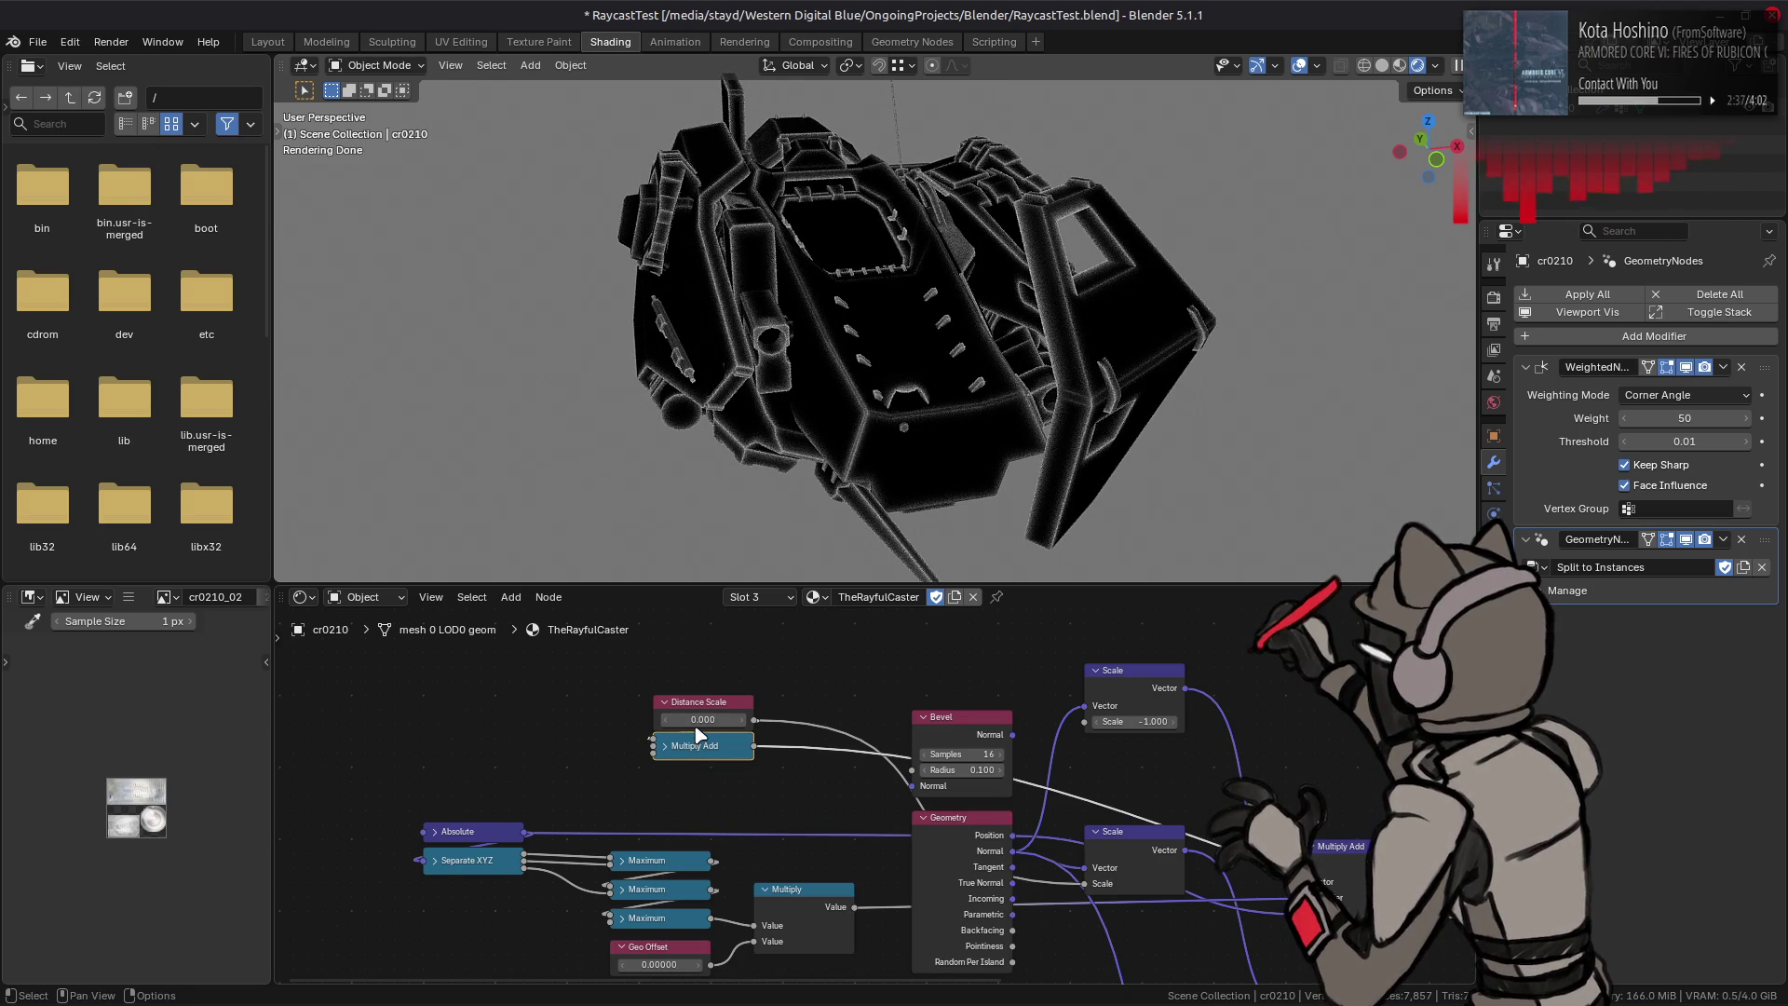
{"action": "key", "text": "h"}
{"action": "left_click", "coordinate": [664, 746]}
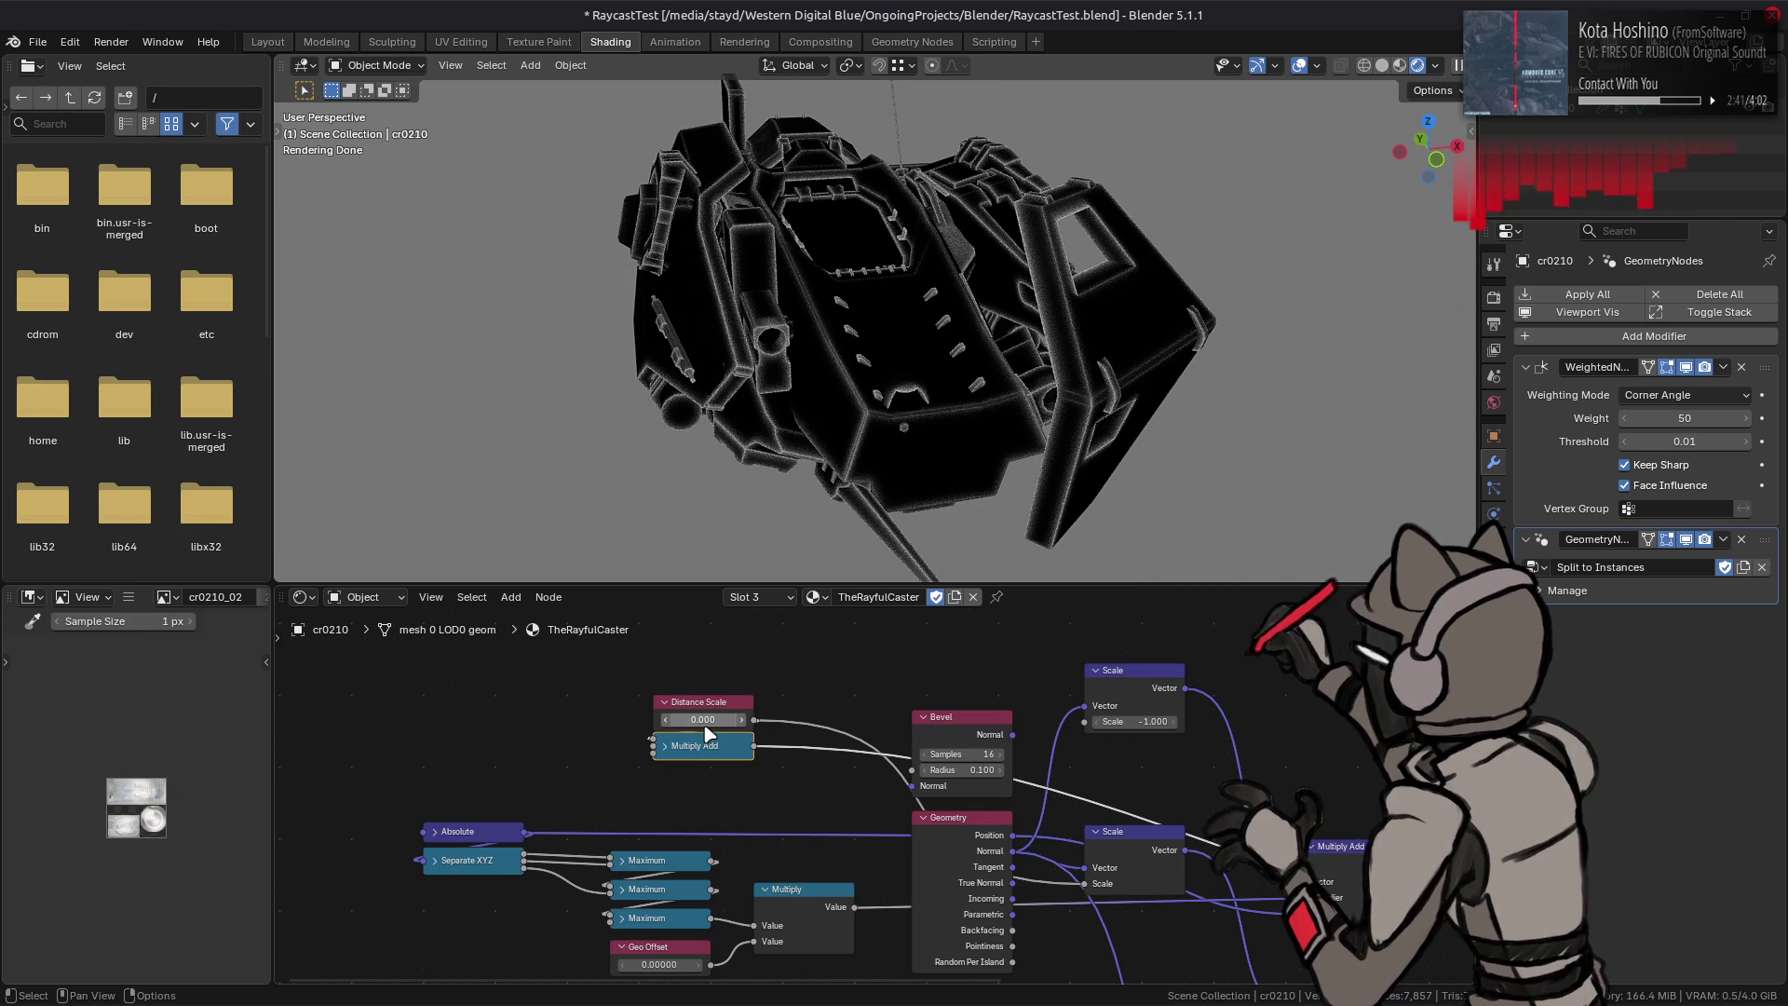
Step: Re-enter Distance Scale at 0.500 and bring the right-hand nodes into view
{"action": "left_click", "coordinate": [703, 722]}
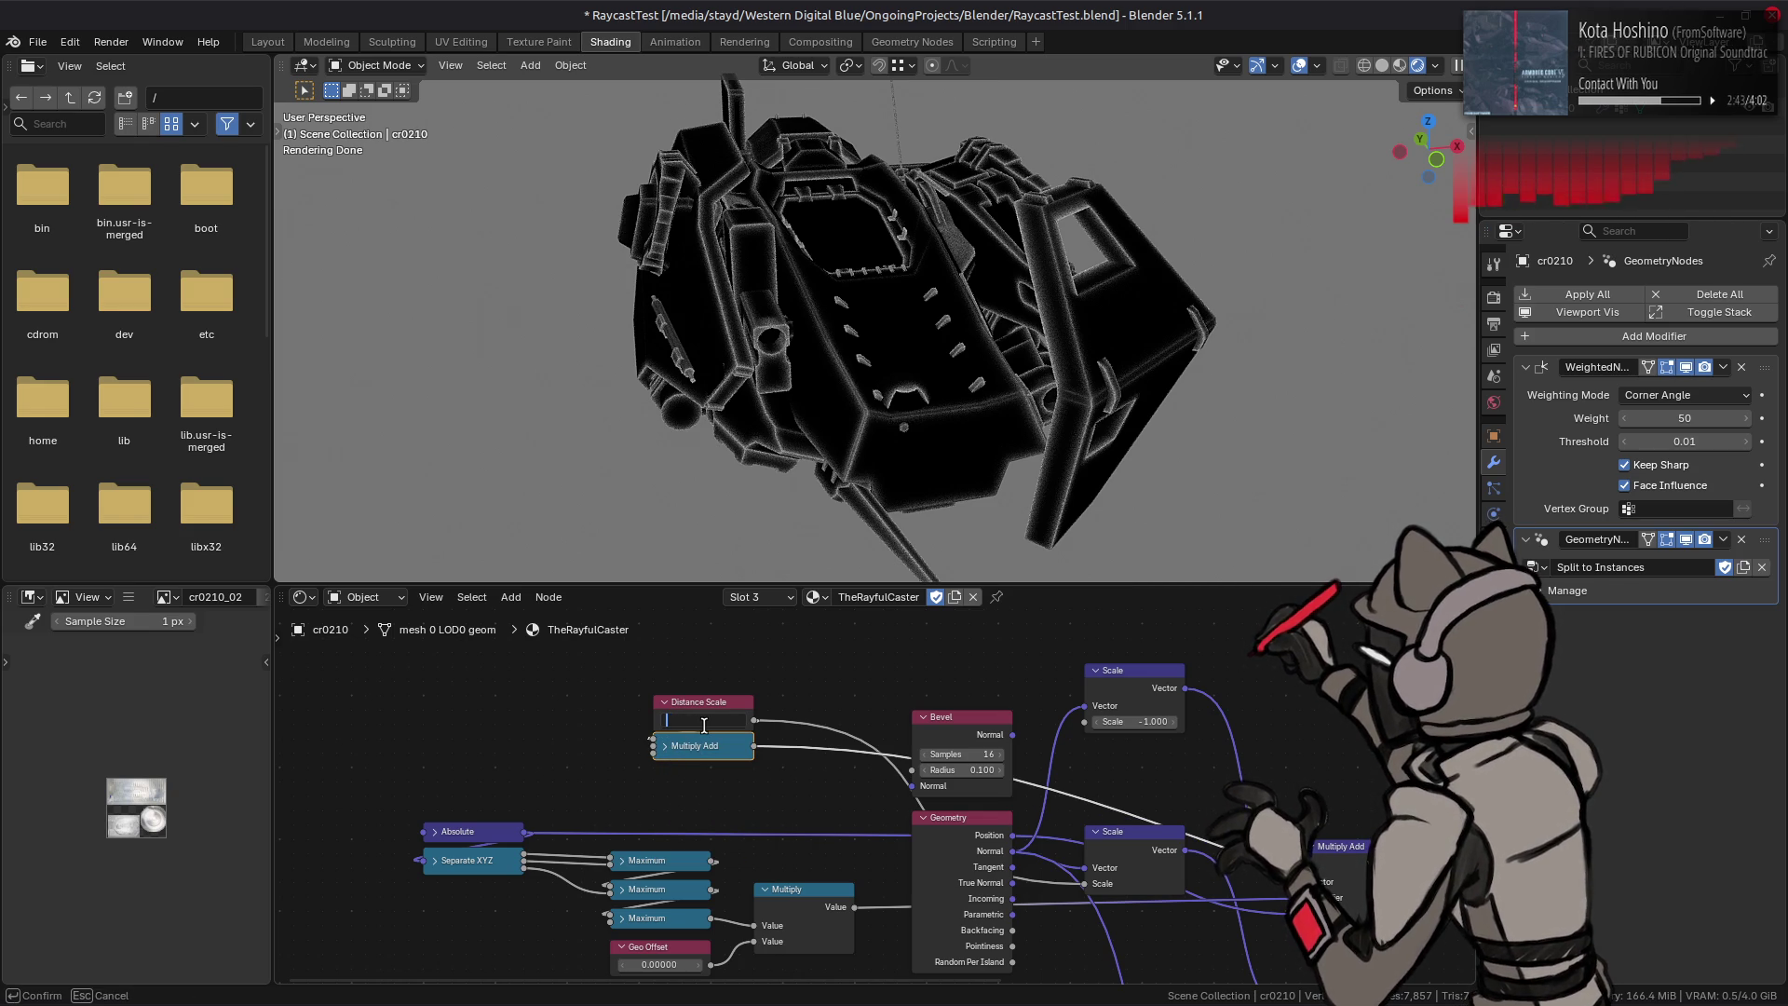
{"action": "key", "text": "Return"}
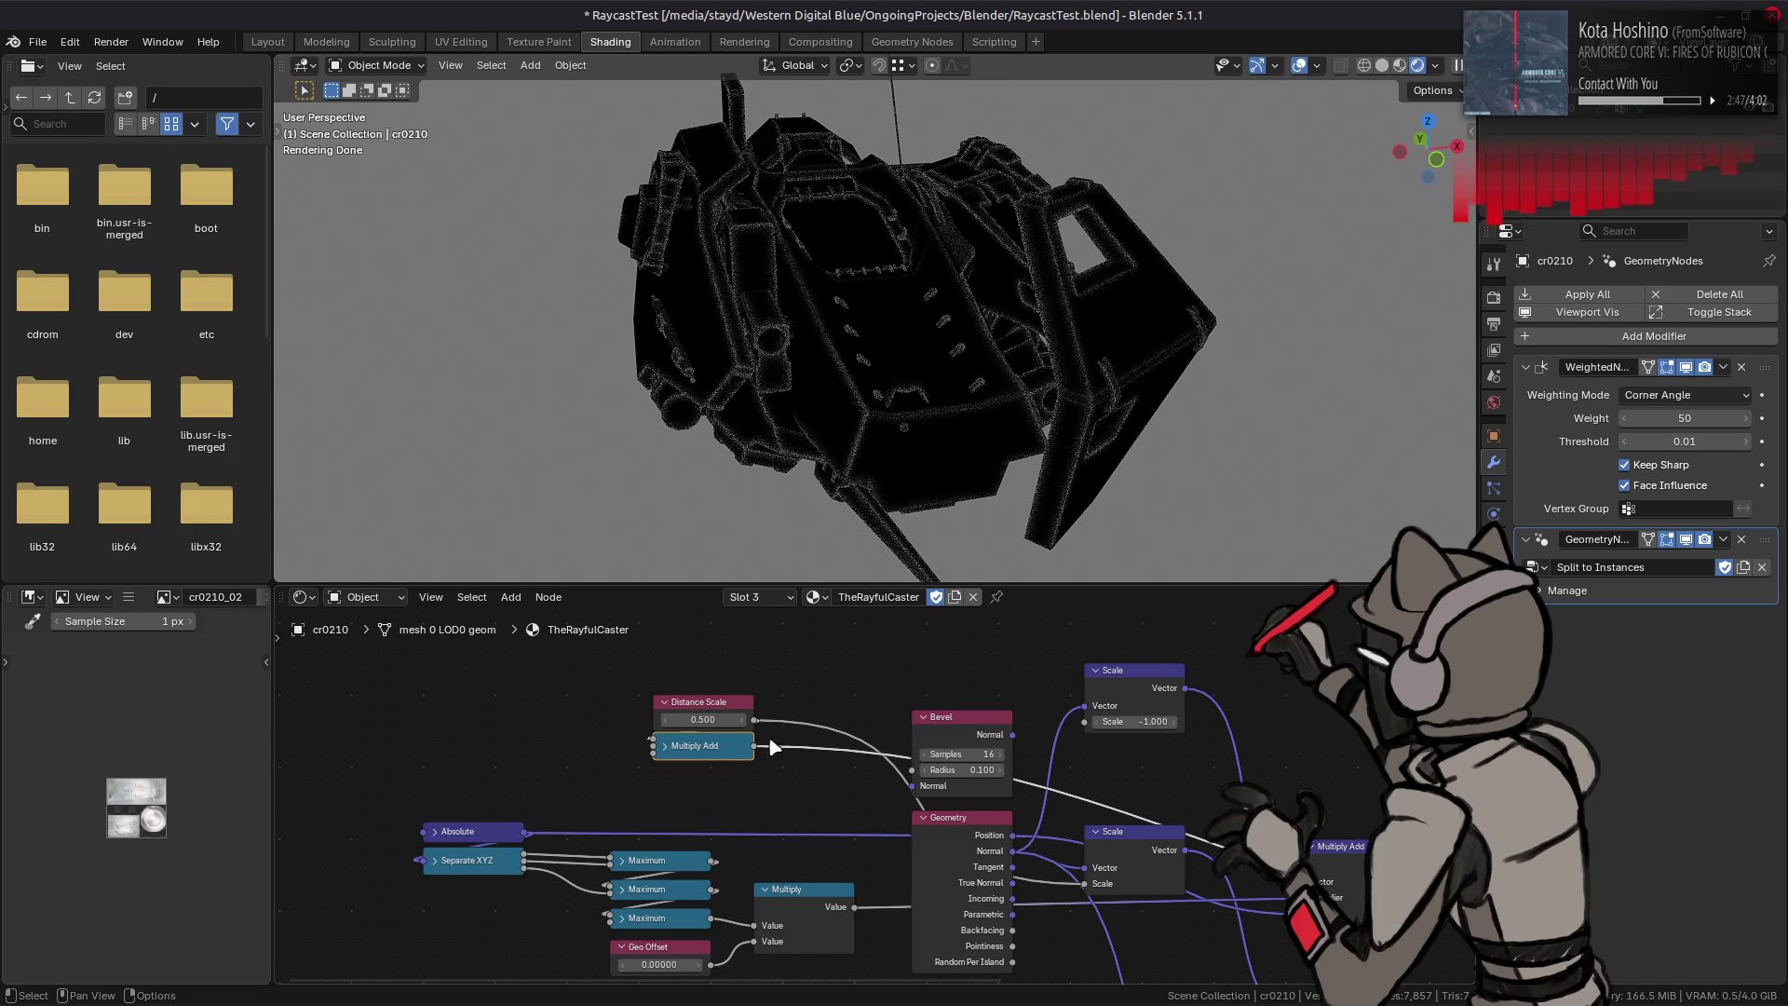
{"action": "middle_click_drag", "start_coordinate": [754, 741], "coordinate": [457, 680]}
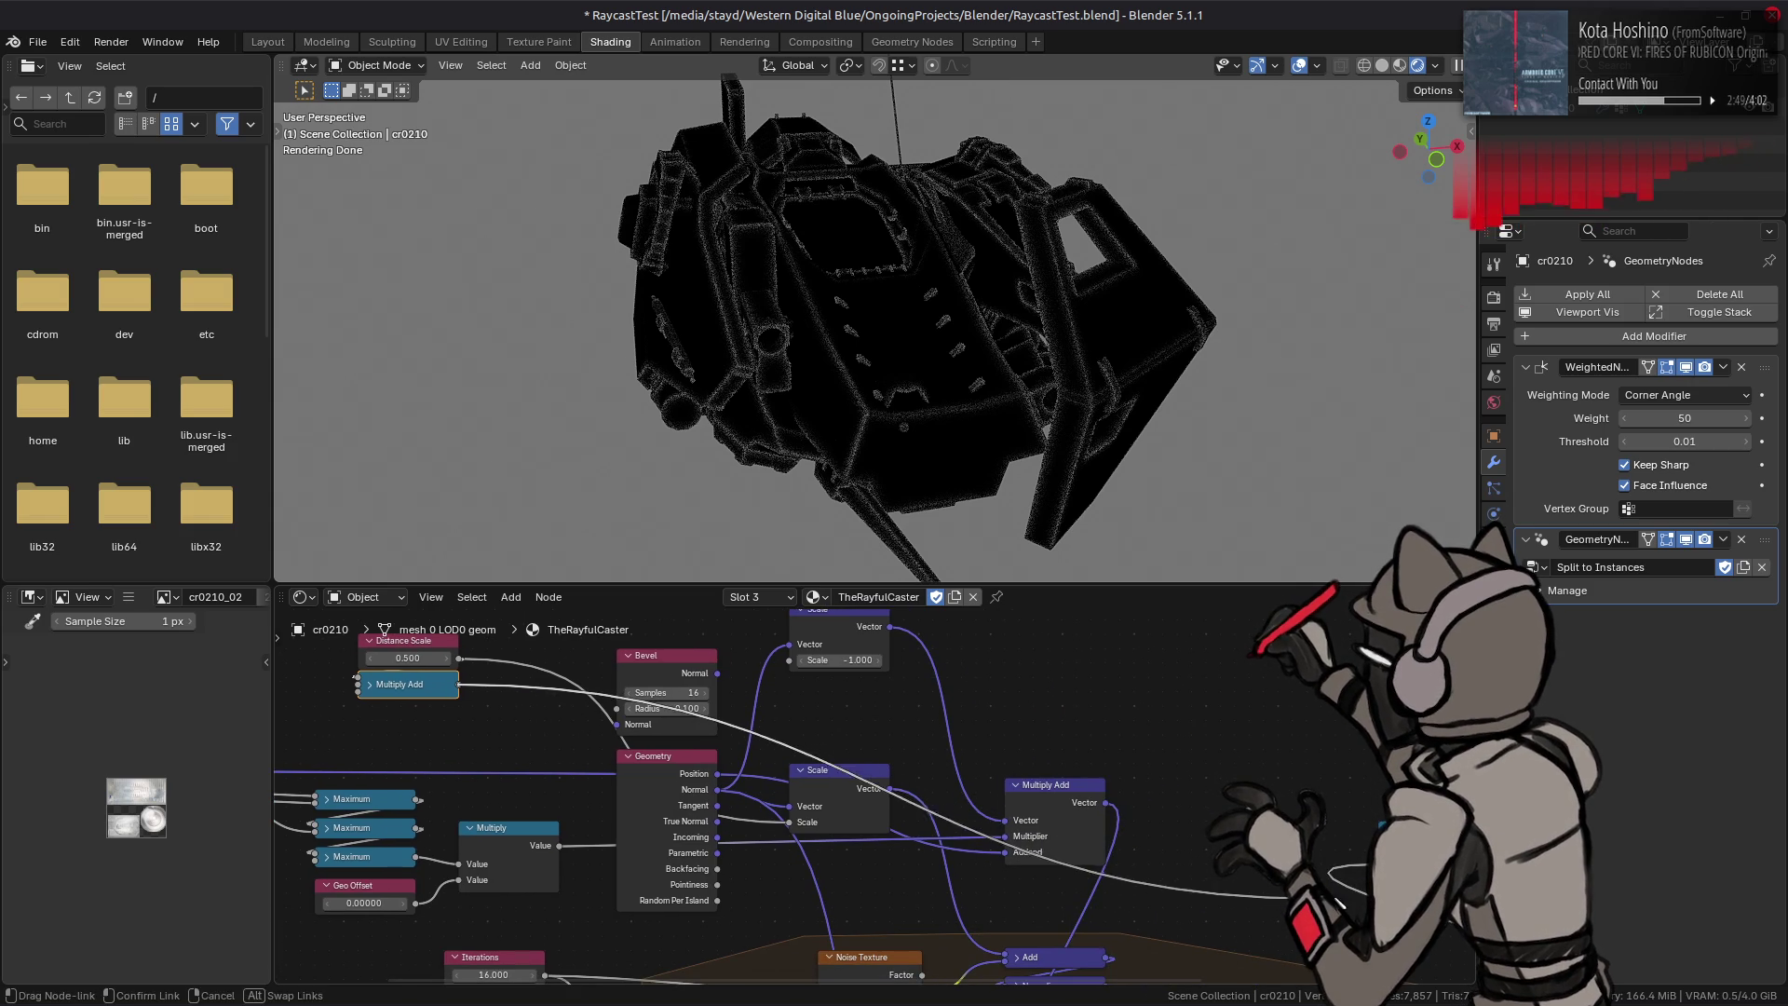
Step: Detach and restore the Scale links, then expand the Multiply Add node
{"action": "left_click_drag", "start_coordinate": [1327, 873], "coordinate": [1108, 843]}
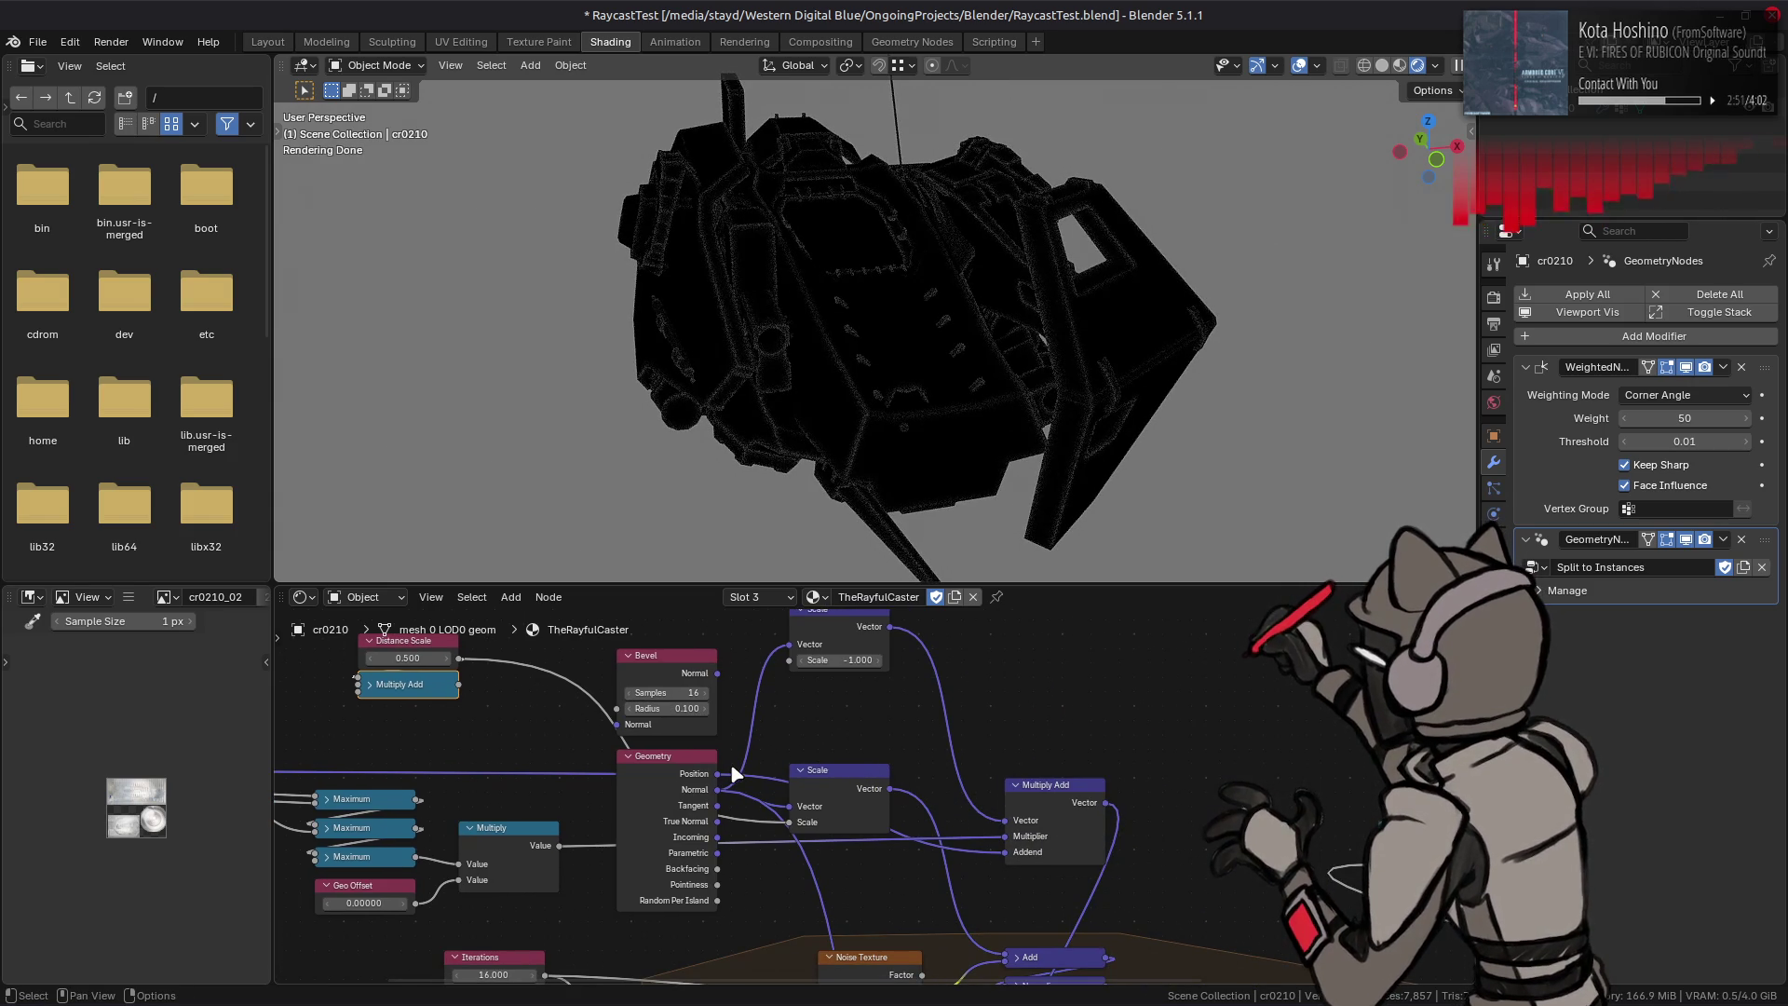
{"action": "left_click_drag", "start_coordinate": [791, 823], "coordinate": [788, 754]}
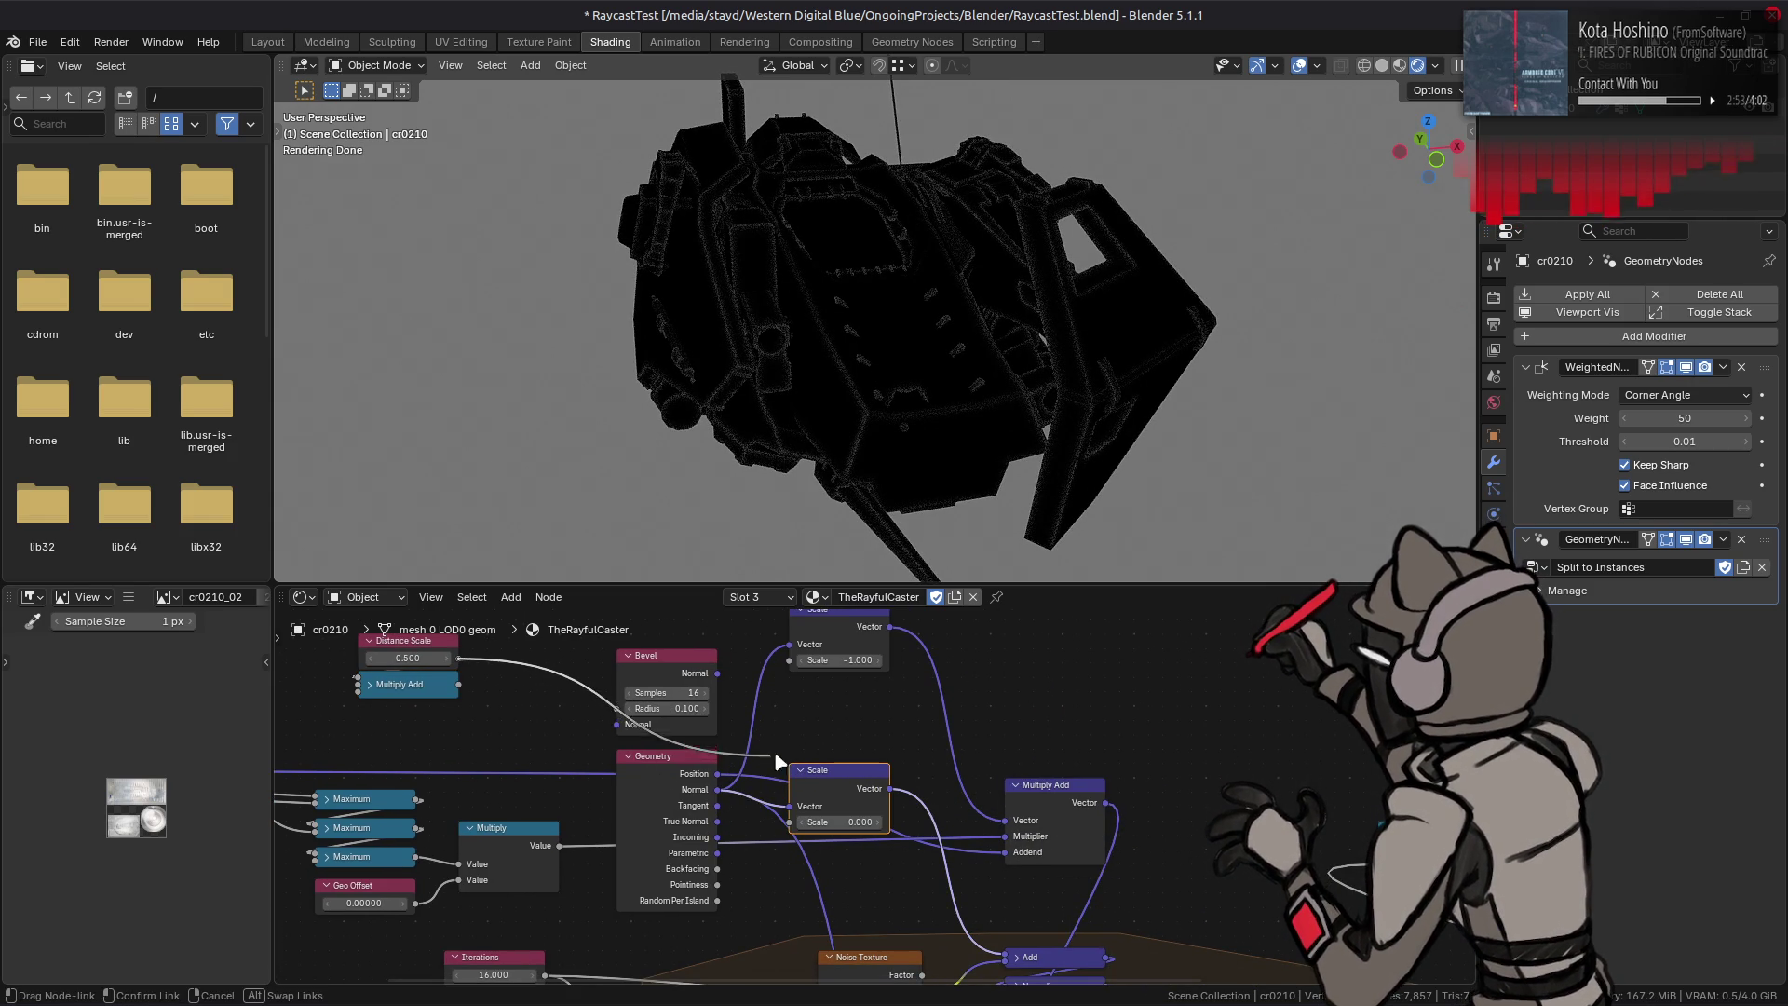
{"action": "key", "text": "ctrl+z"}
{"action": "key", "text": "ctrl+z"}
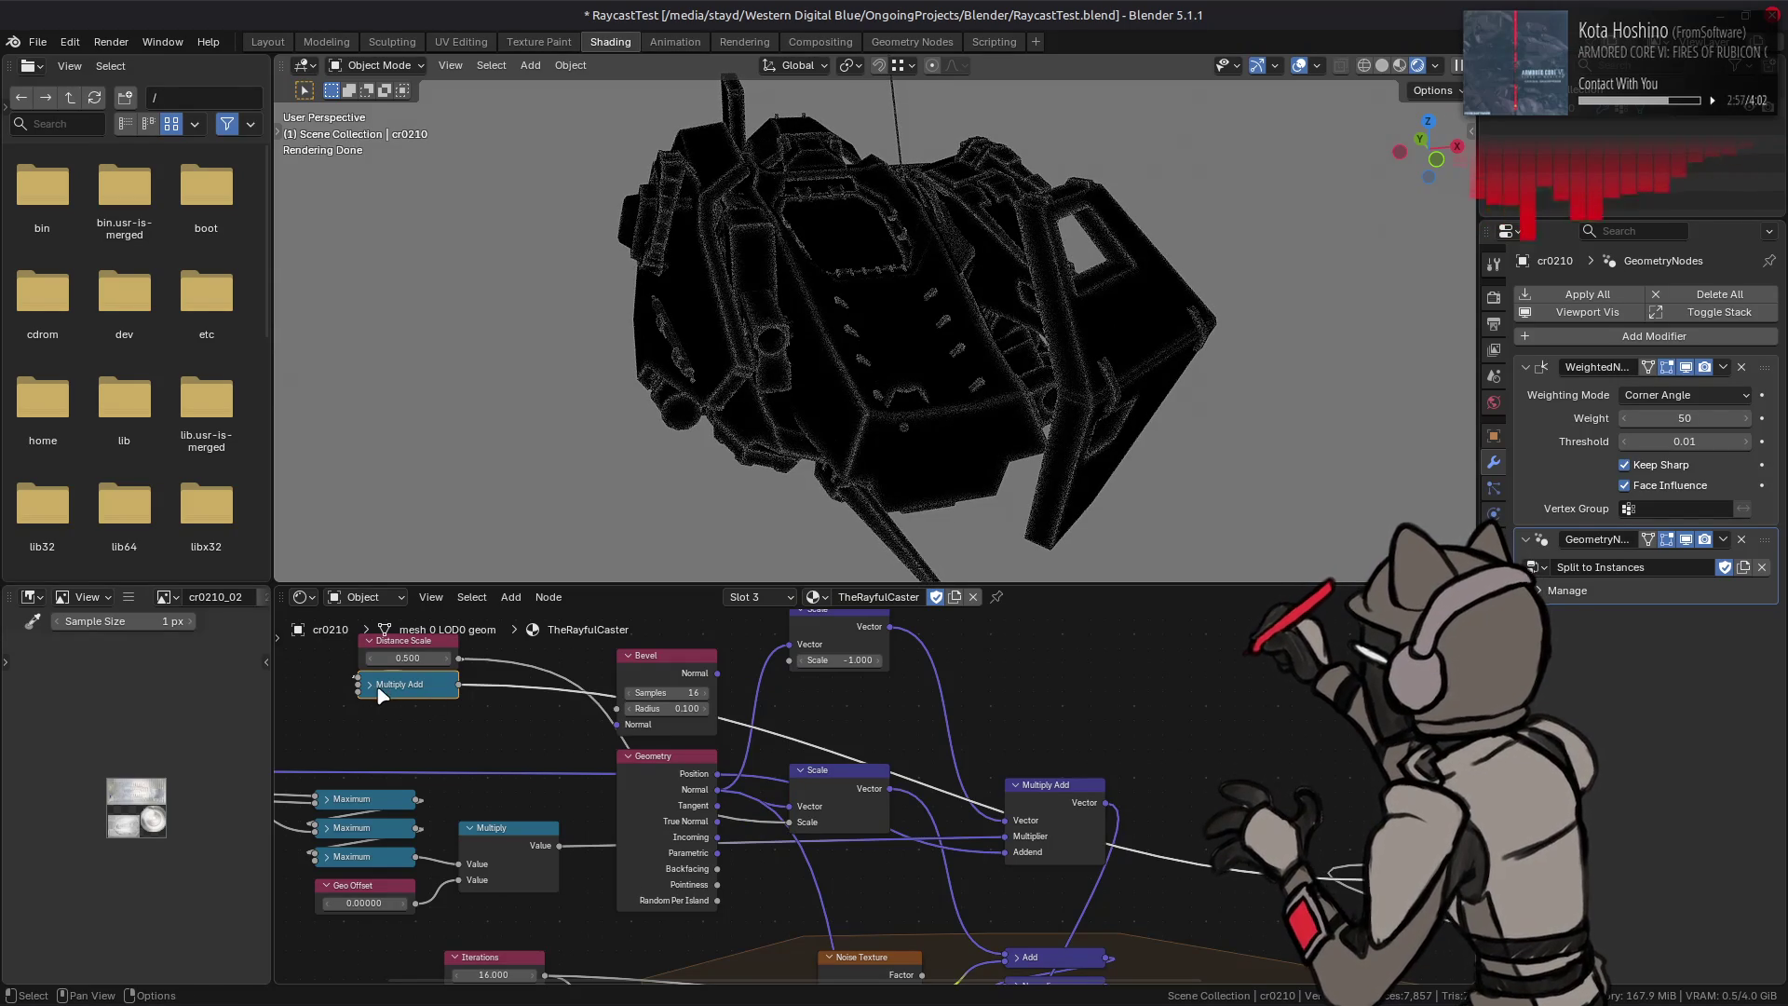
{"action": "key", "text": "h"}
Step: Raise the Multiply Add multiplier to 15 and set Distance Scale to 0.500
{"action": "left_click", "coordinate": [418, 773]}
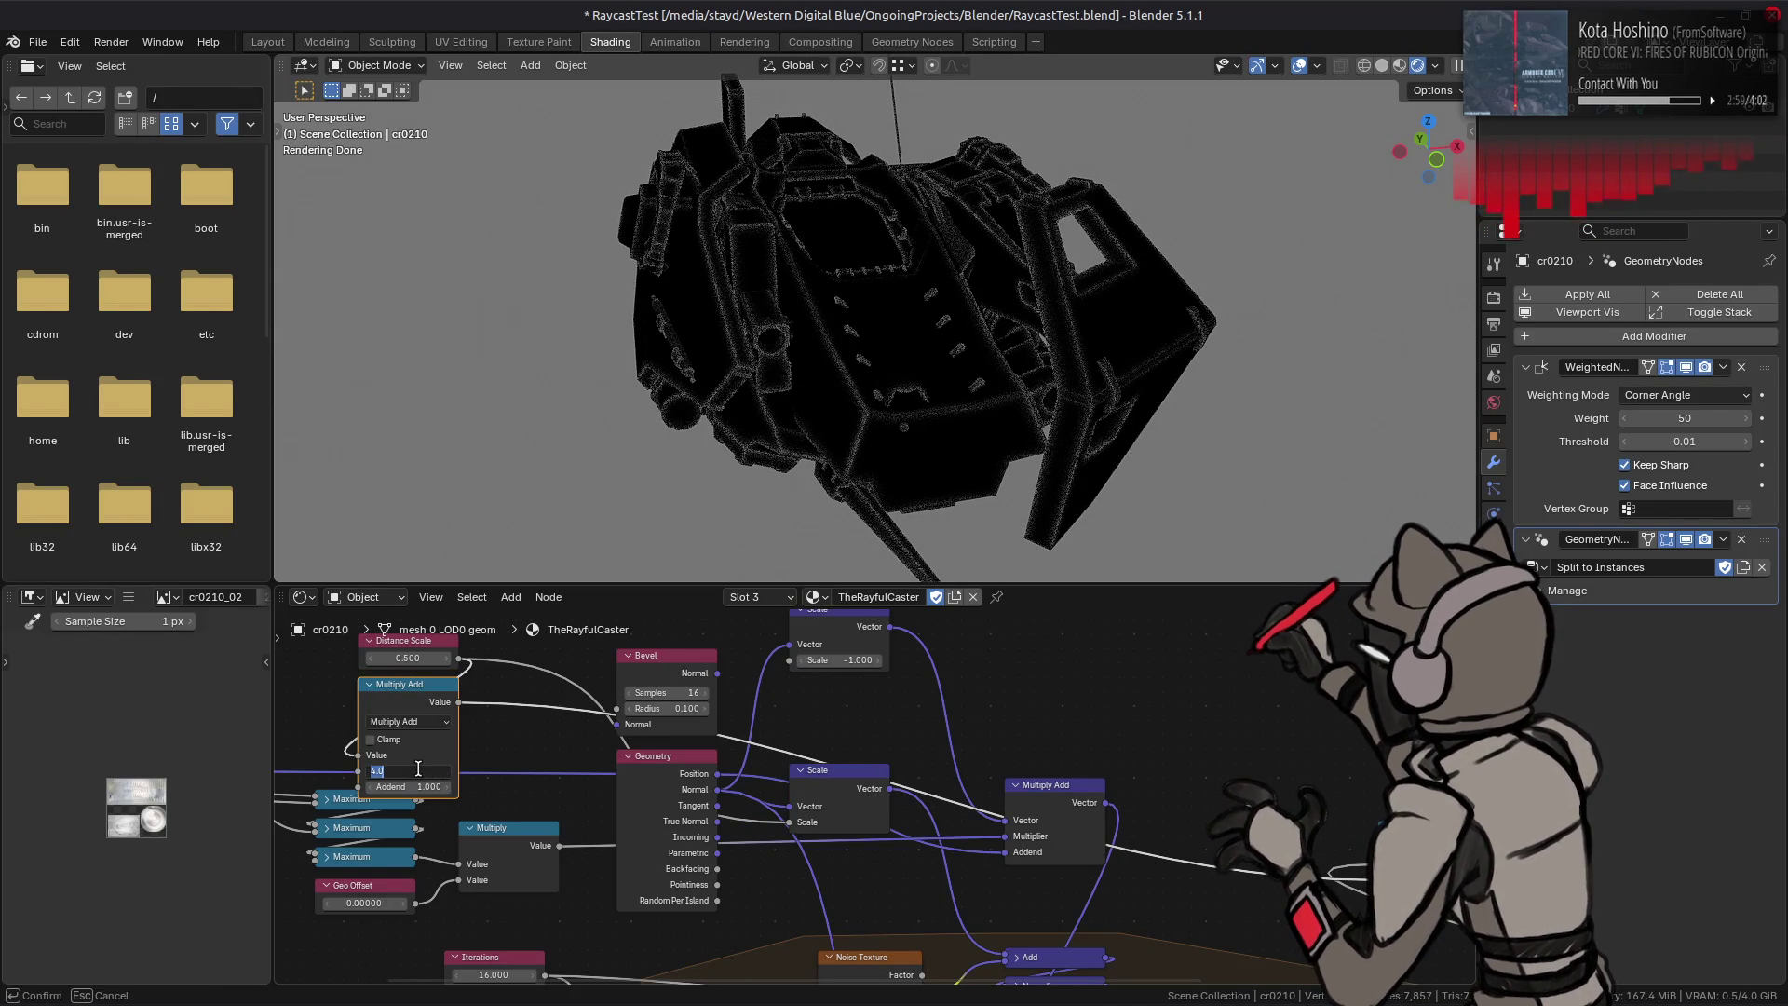
{"action": "key", "text": "ctrl+z"}
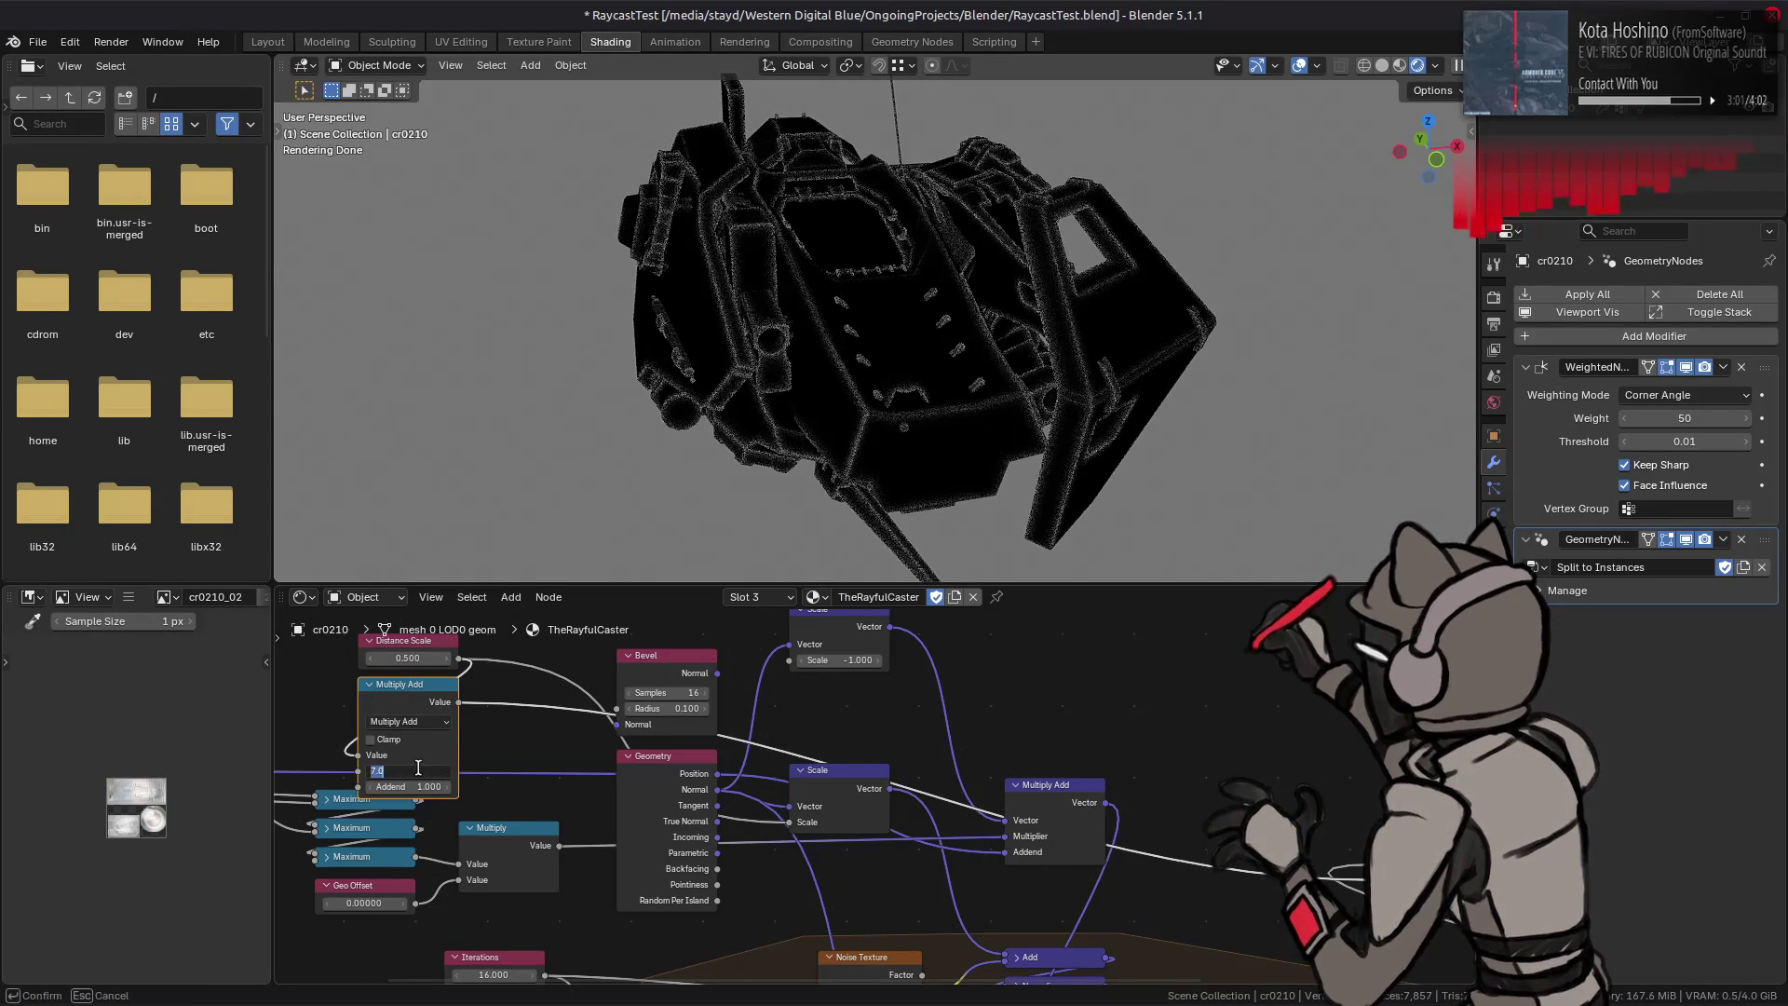
{"action": "key", "text": "Return"}
{"action": "left_click_drag", "start_coordinate": [417, 771], "coordinate": [444, 775]}
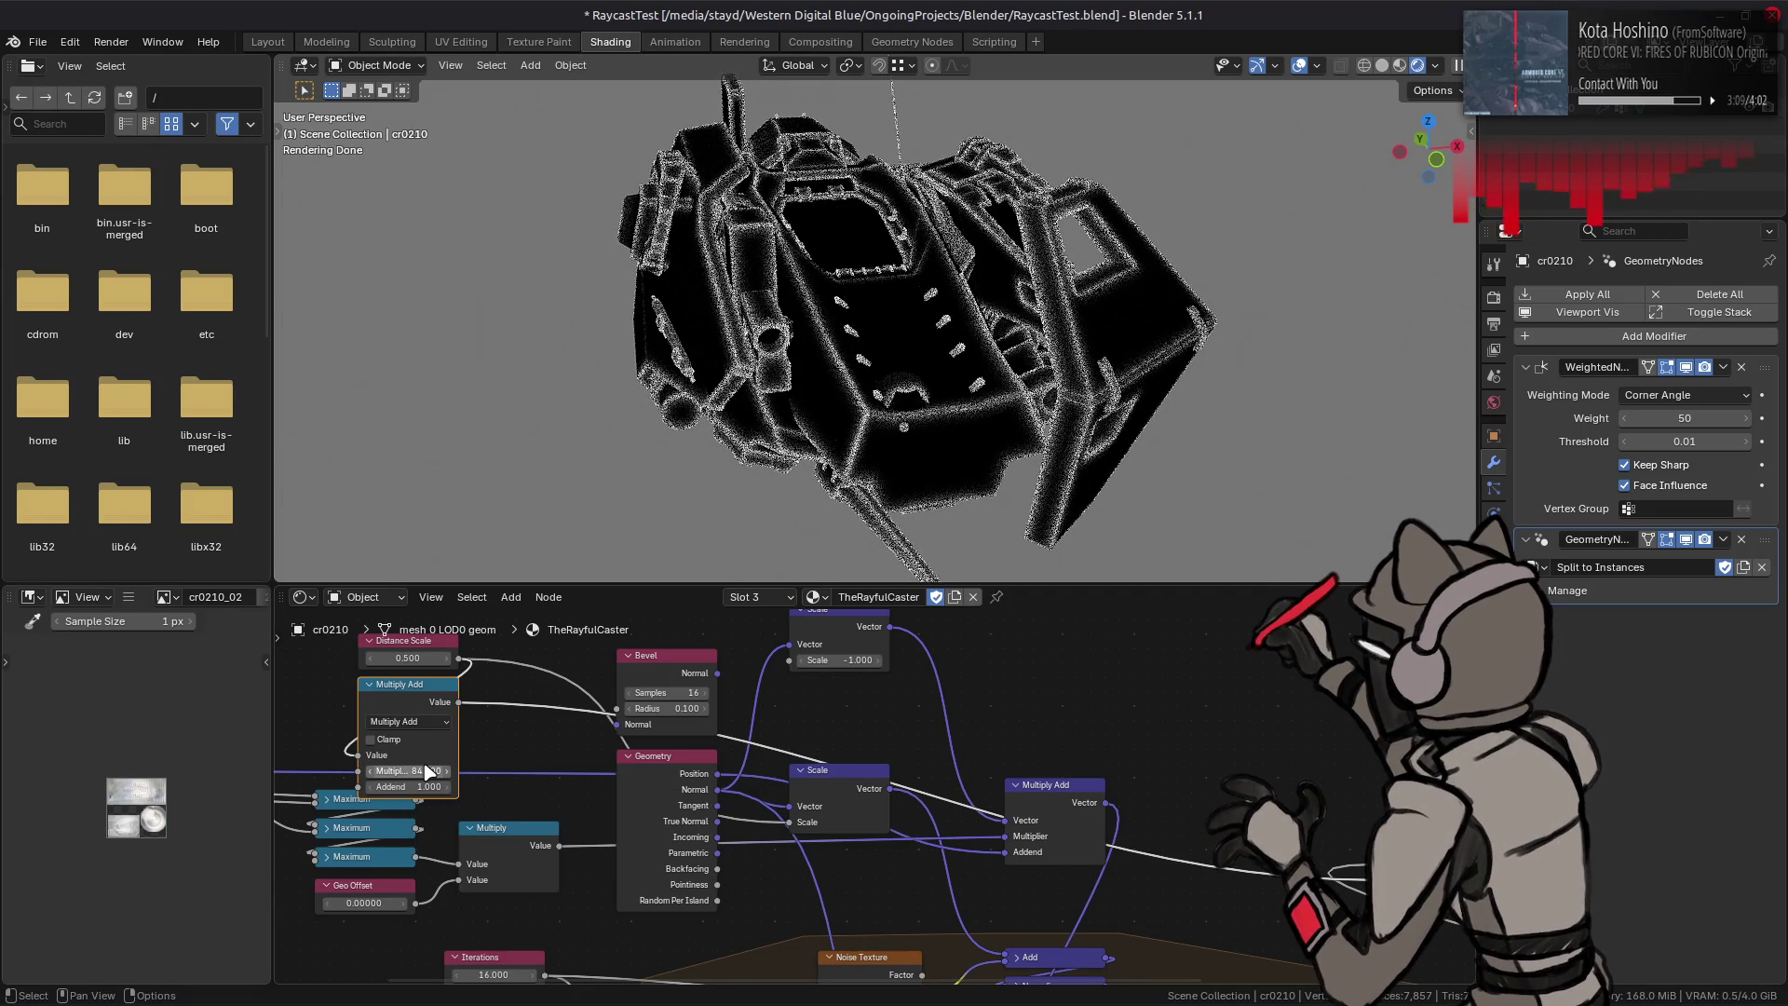
{"action": "left_click", "coordinate": [419, 771]}
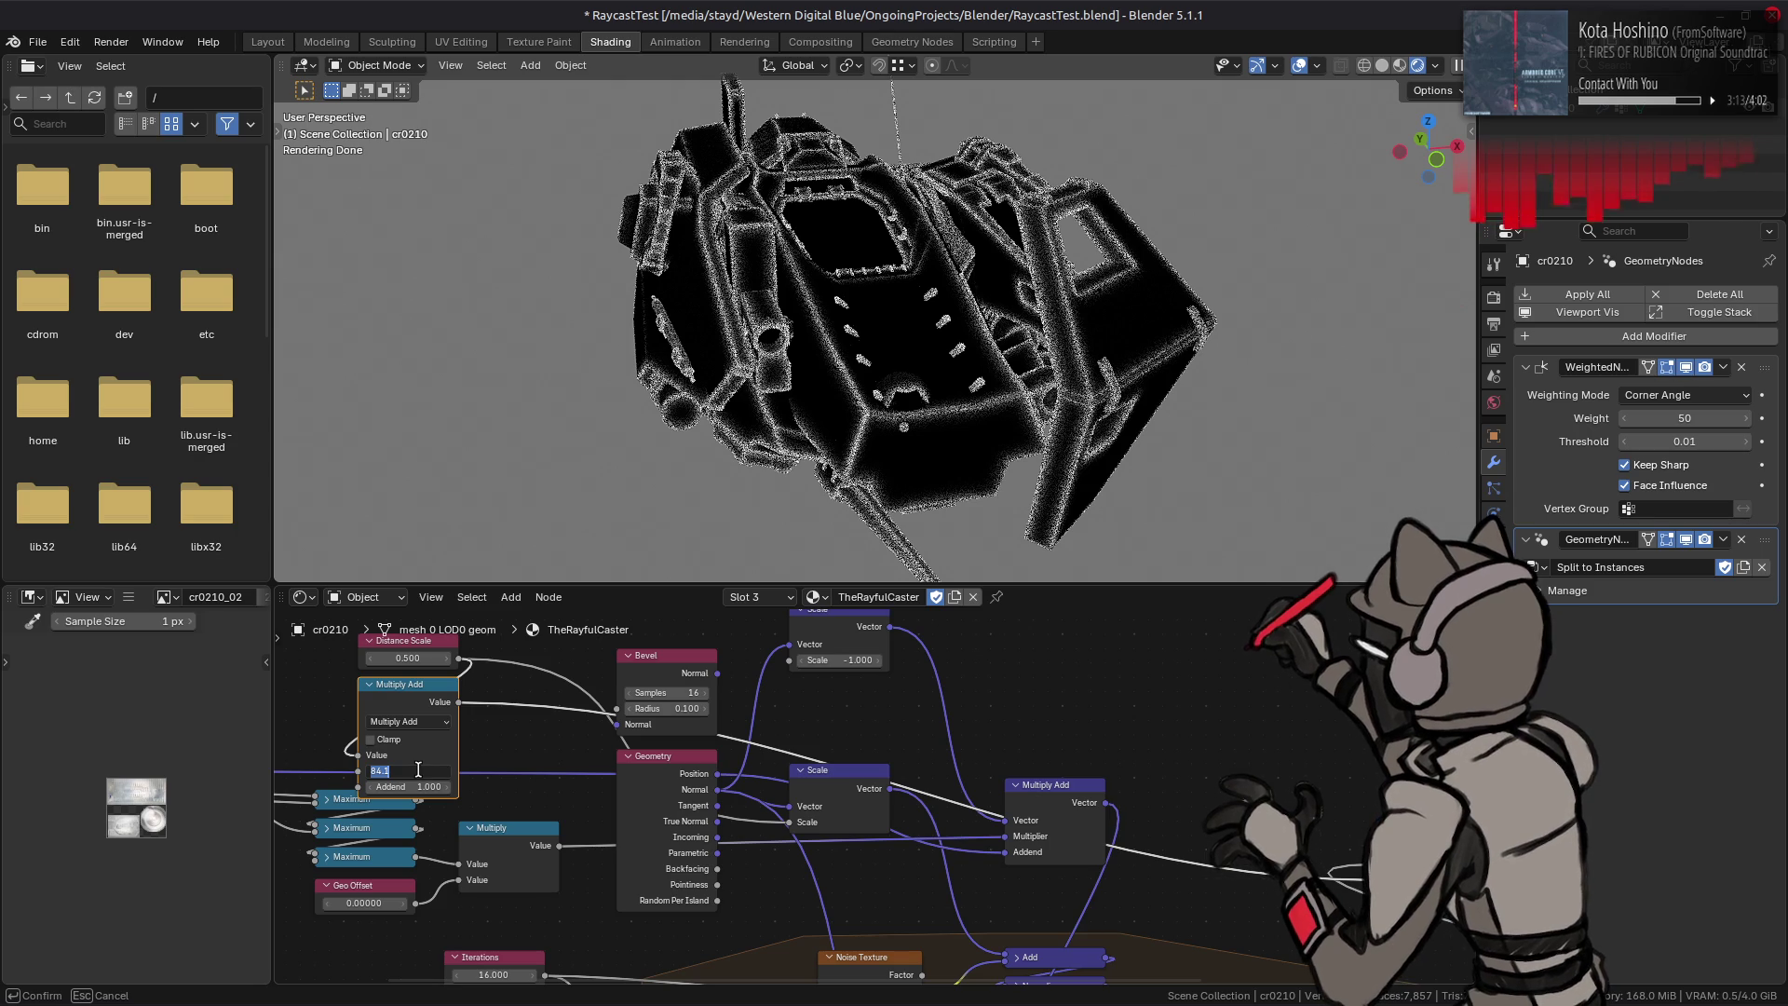
{"action": "type", "text": "14"}
{"action": "key", "text": "Return"}
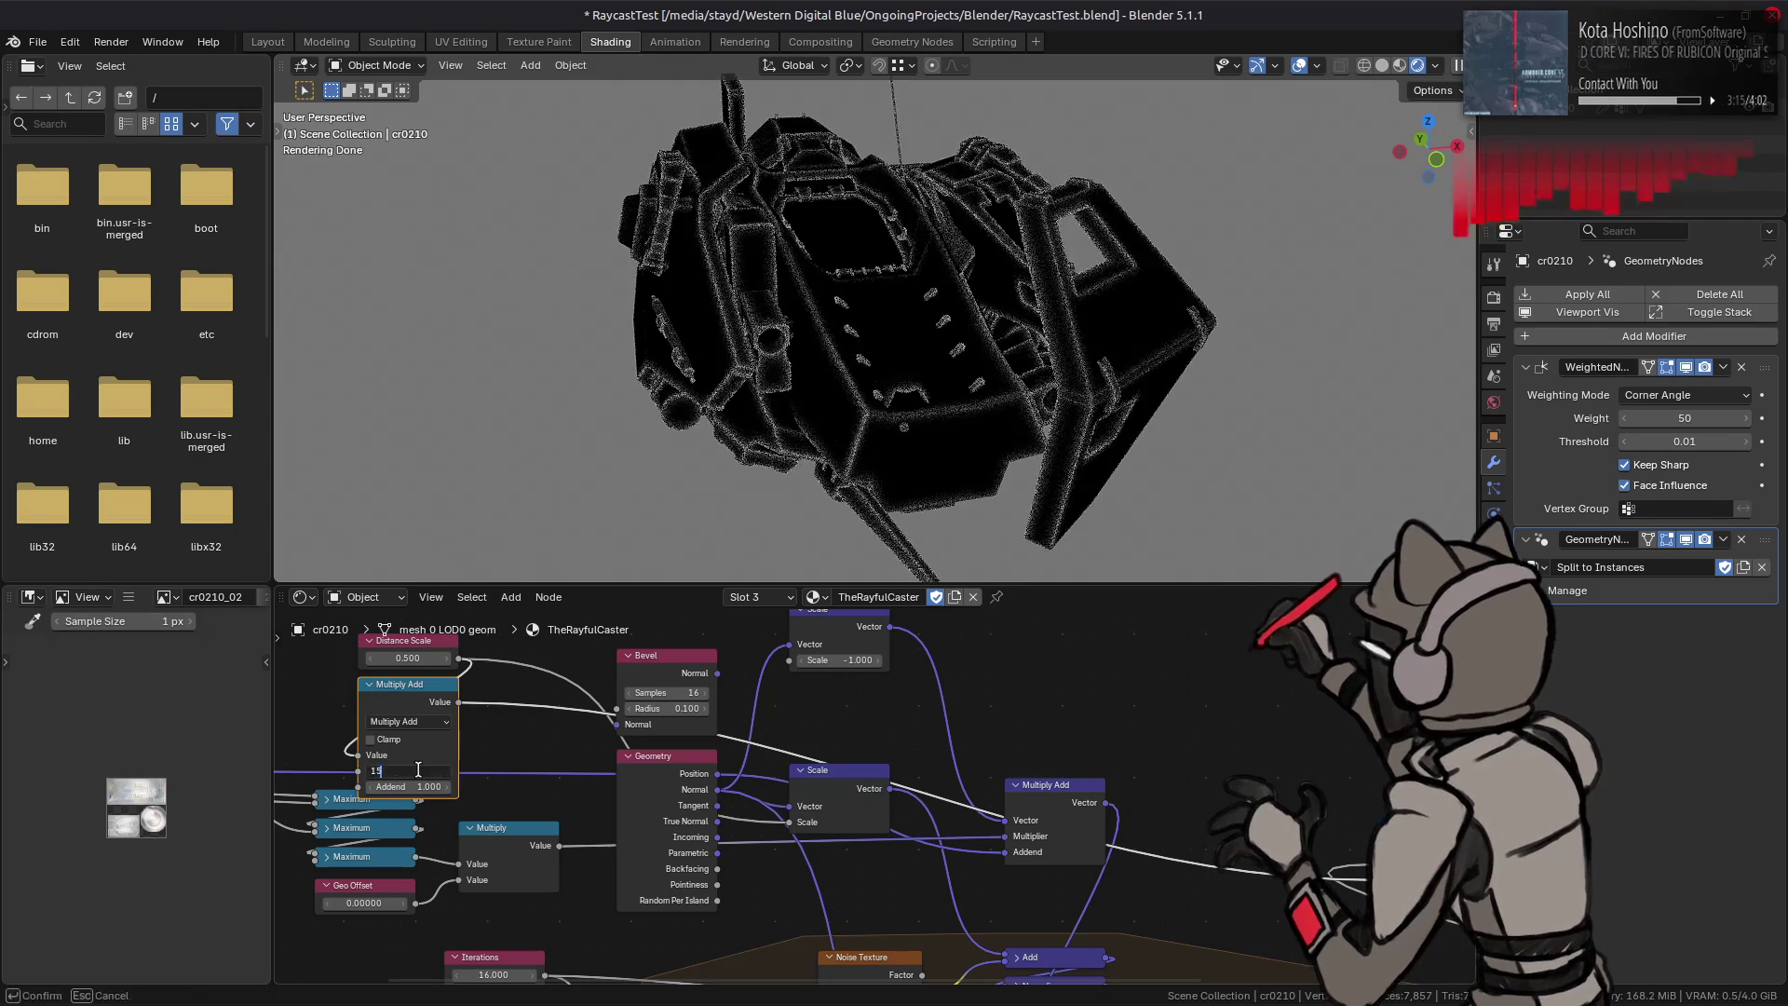
{"action": "left_click", "coordinate": [412, 659]}
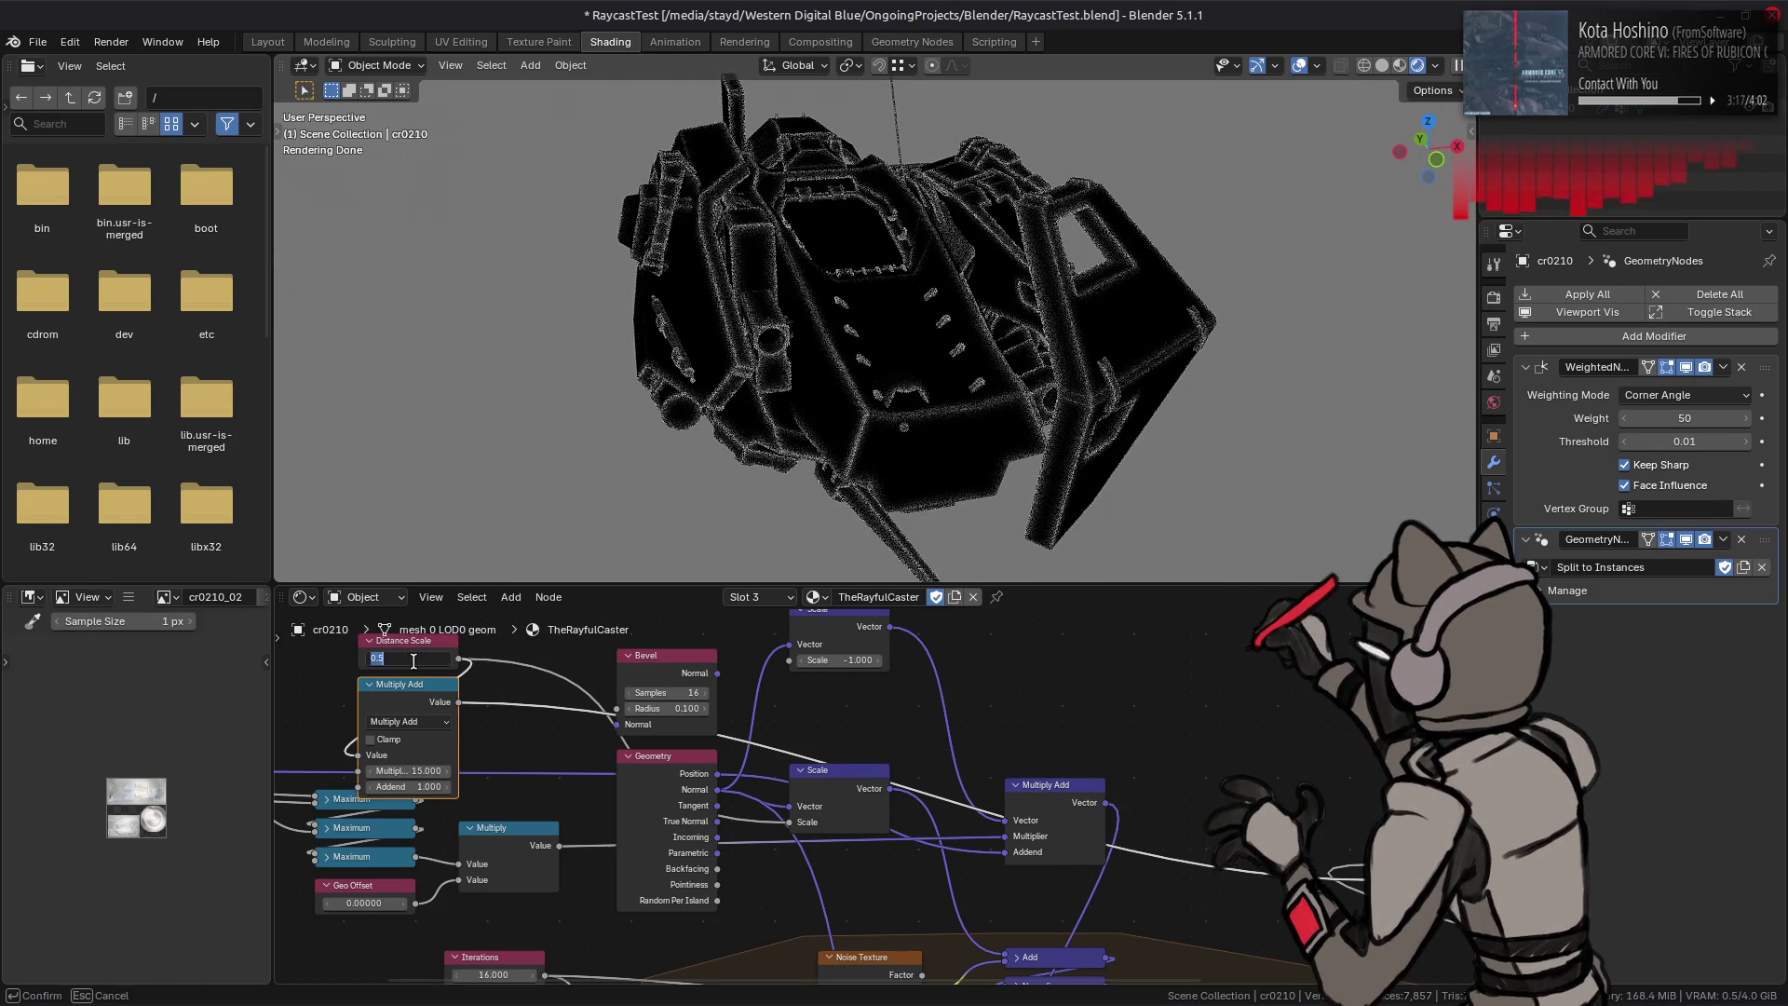
{"action": "left_click_drag", "start_coordinate": [434, 658], "coordinate": [451, 637]}
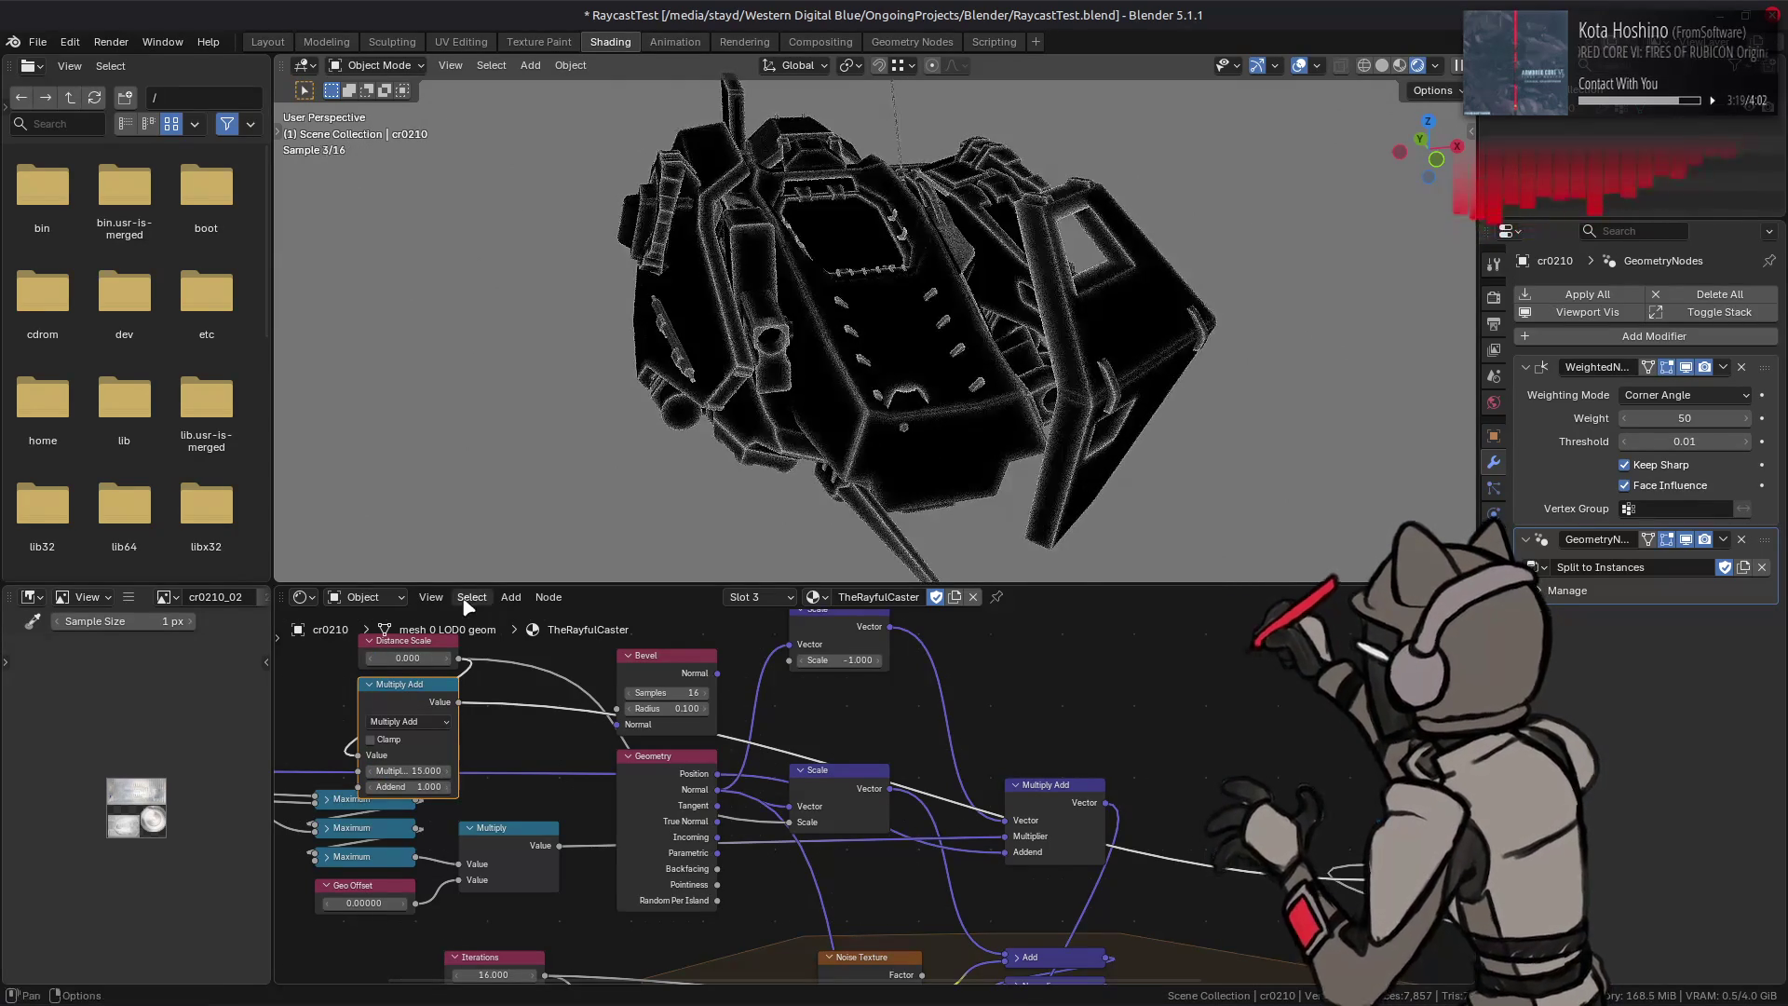
Step: Compare the mech with and without the Distance Scale change using undo and redo
{"action": "mouse_move", "coordinate": [629, 415]}
{"action": "middle_mouse_down"}
{"action": "mouse_move", "coordinate": [1076, 419]}
{"action": "mouse_move", "coordinate": [1058, 432]}
{"action": "middle_mouse_up"}
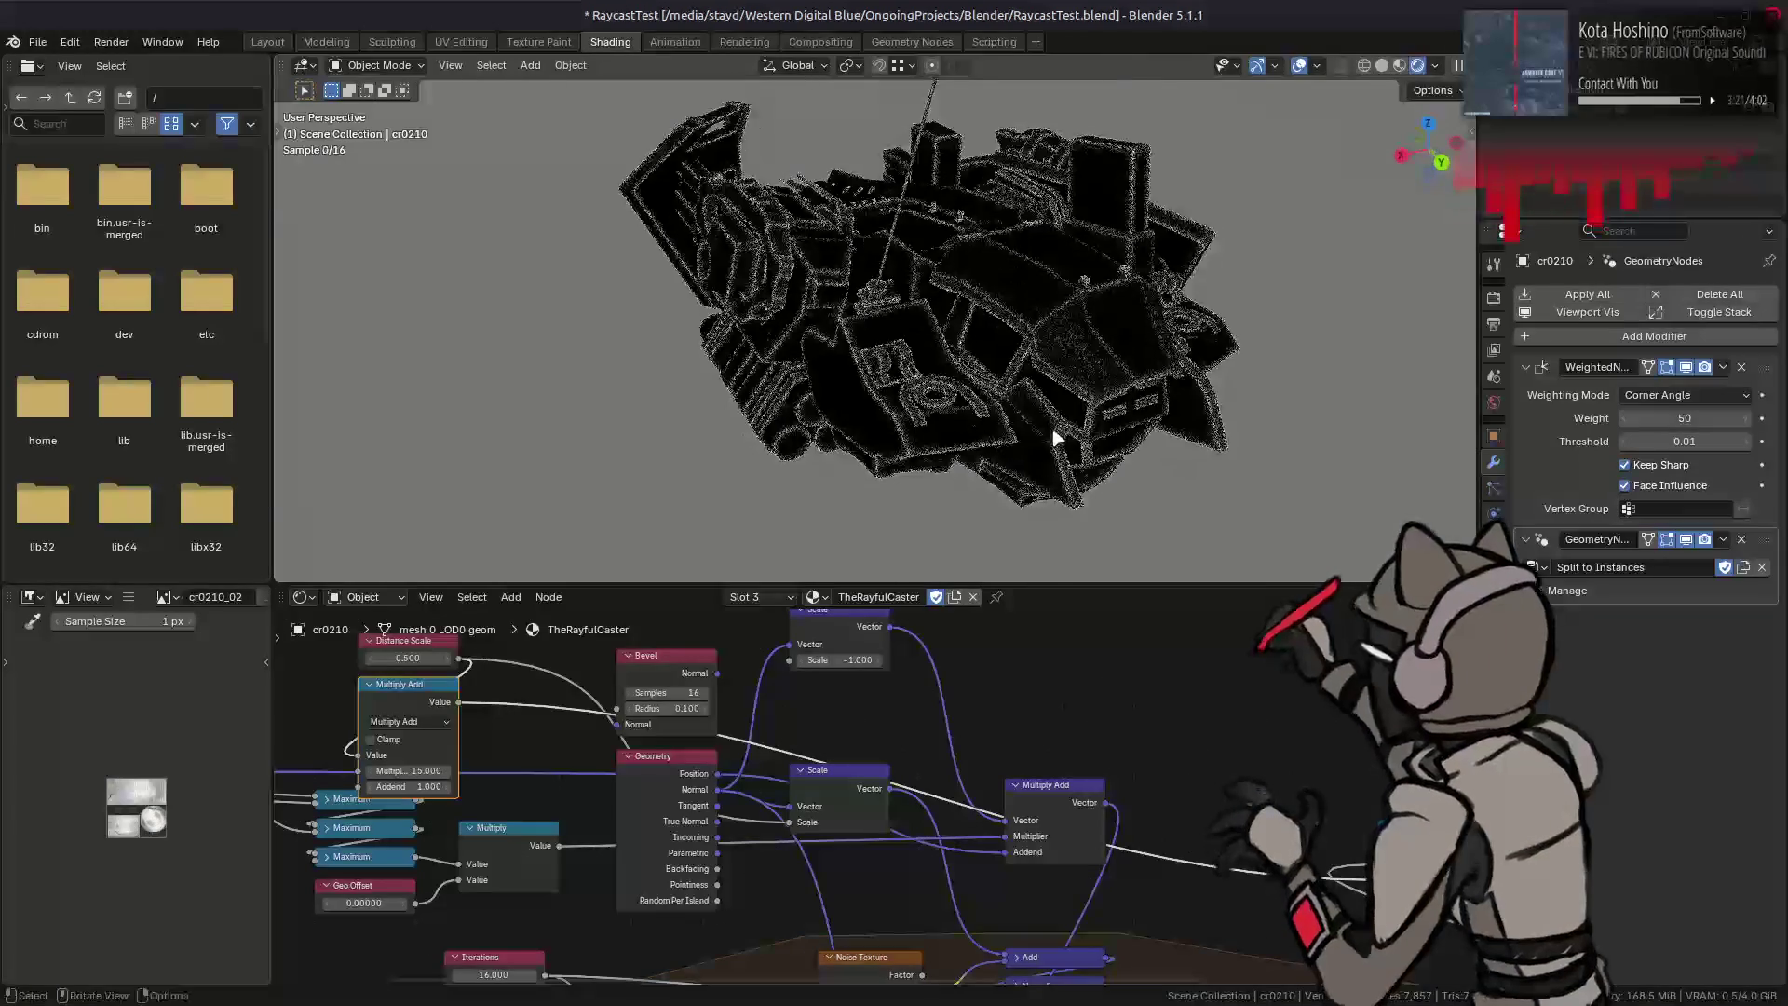
{"action": "scroll", "coordinate": [1029, 414], "scroll_direction": "up", "scroll_amount": 3}
{"action": "scroll", "coordinate": [962, 404], "scroll_direction": "up", "scroll_amount": 2}
{"action": "key", "text": "ctrl+z"}
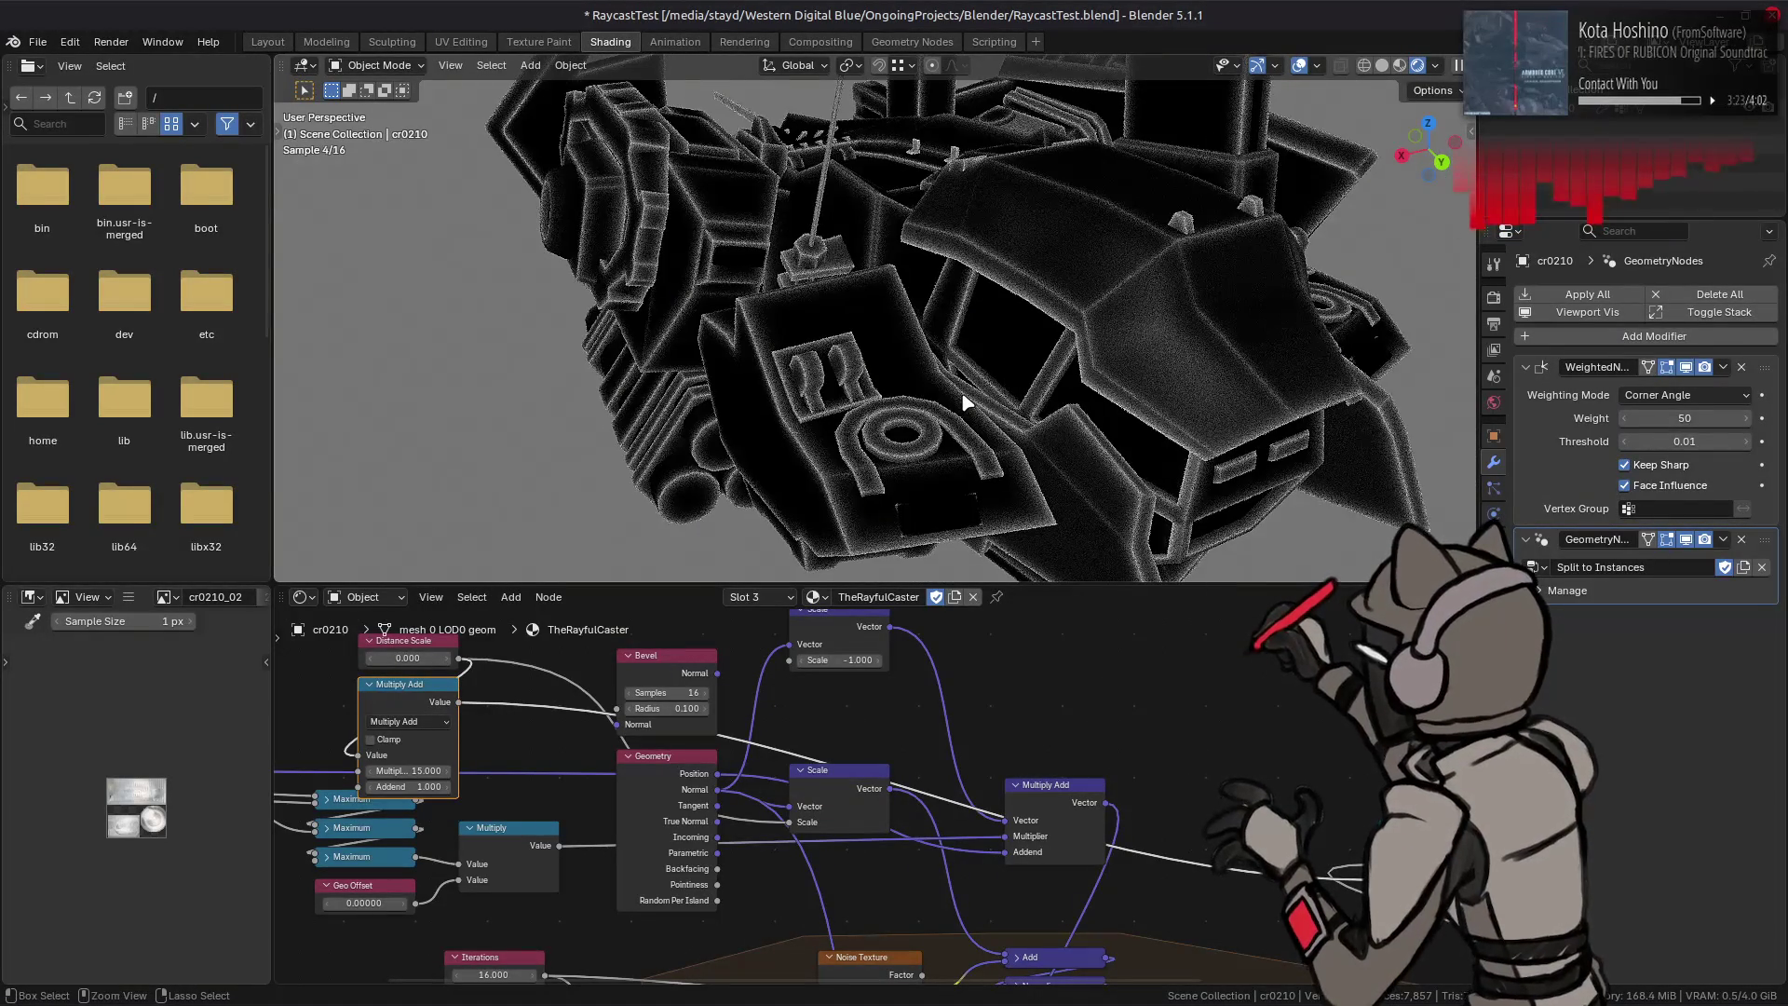
{"action": "key", "text": "ctrl+shift+z"}
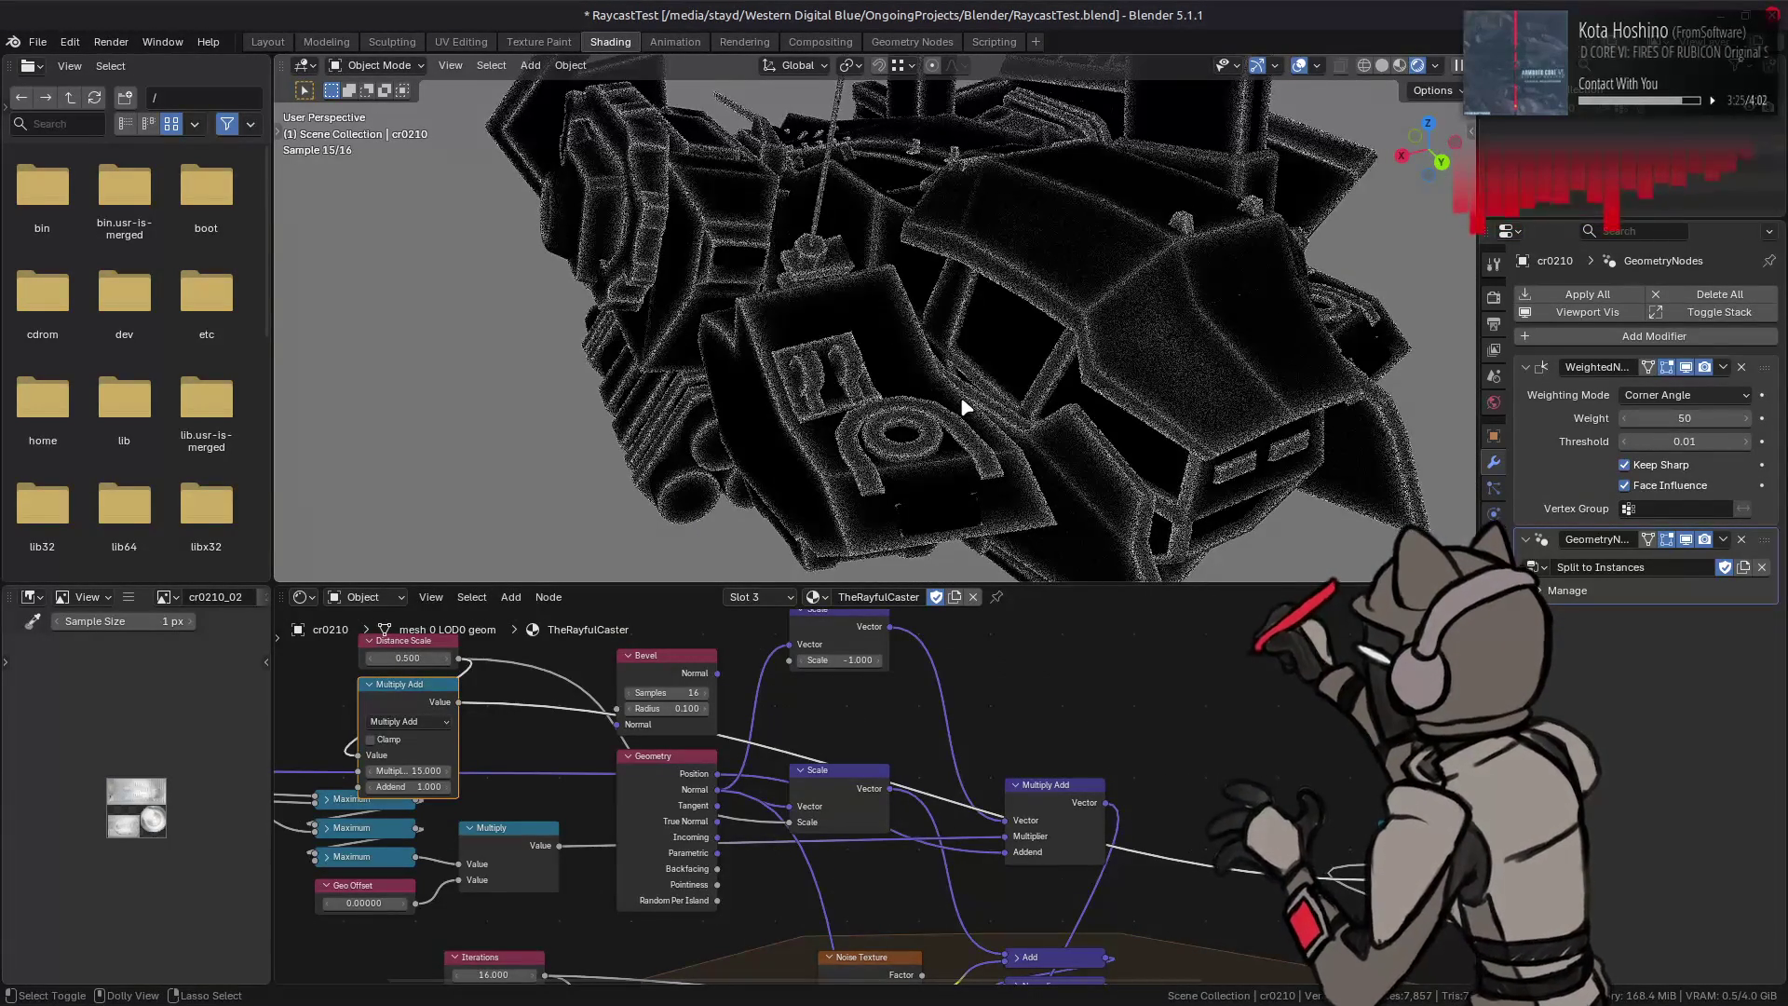
{"action": "key", "text": "ctrl+z"}
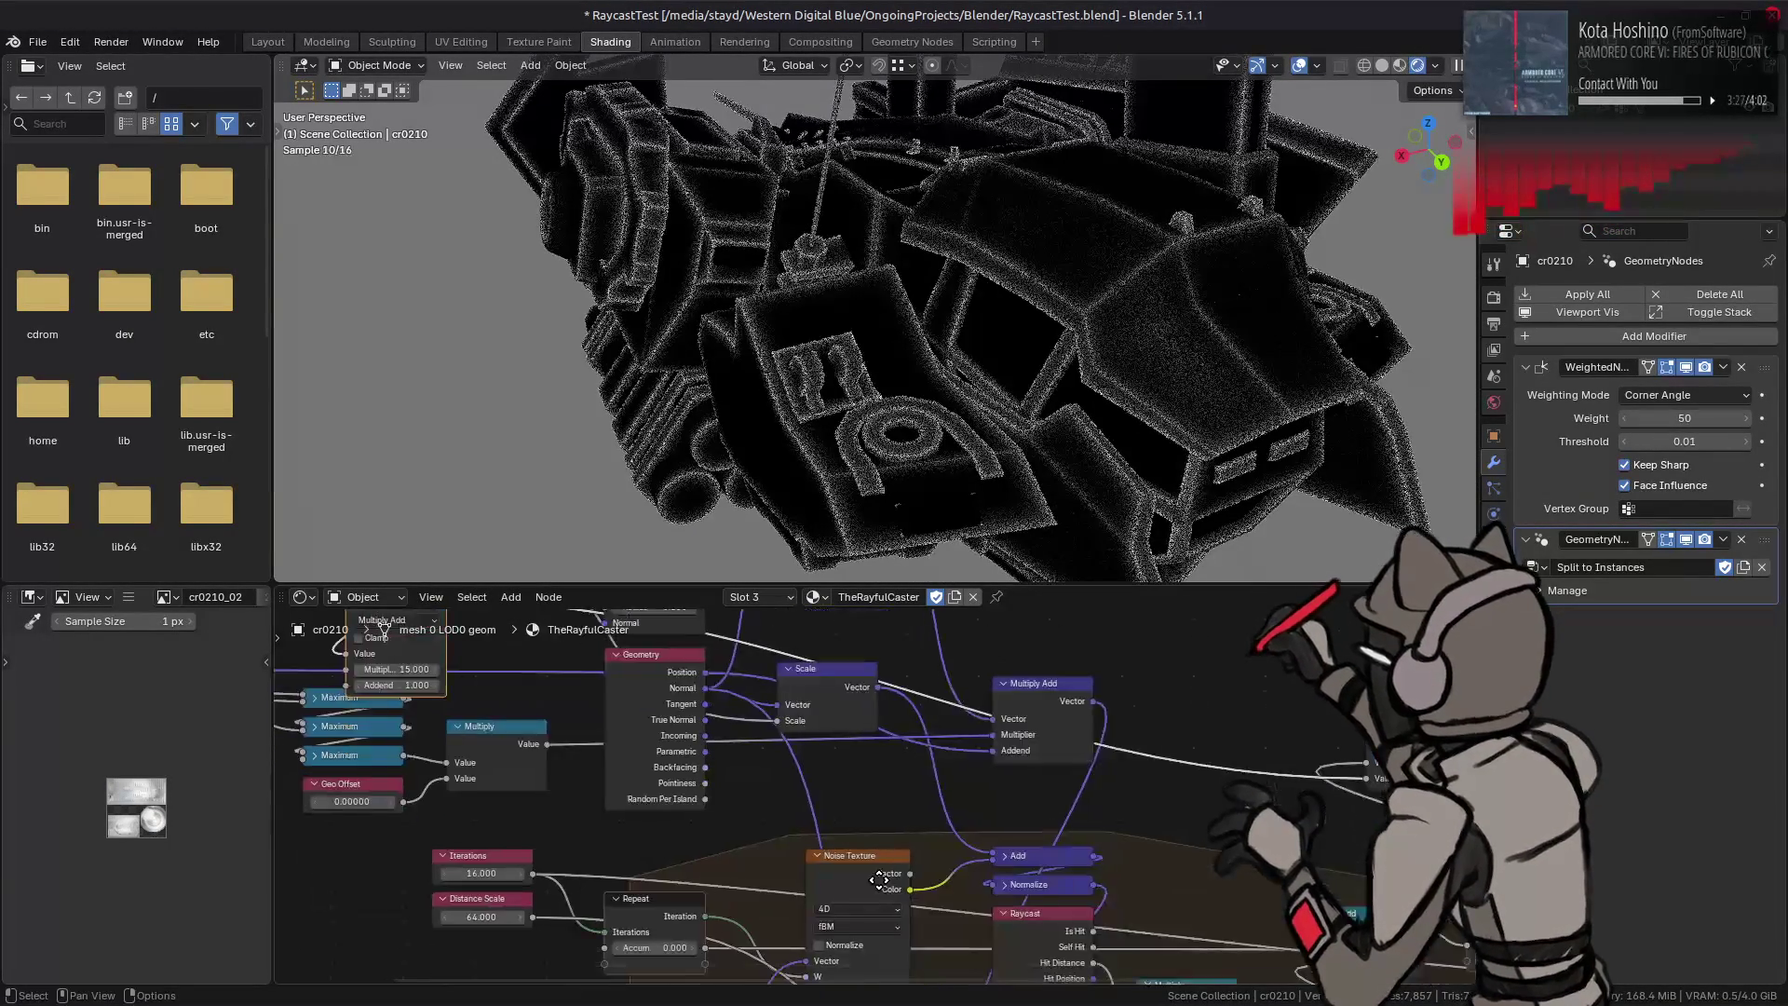
{"action": "middle_click_drag", "start_coordinate": [894, 1000], "coordinate": [901, 808]}
Step: Try the loop's Iterations at 24, then settle it back at 16
{"action": "left_click", "coordinate": [484, 773]}
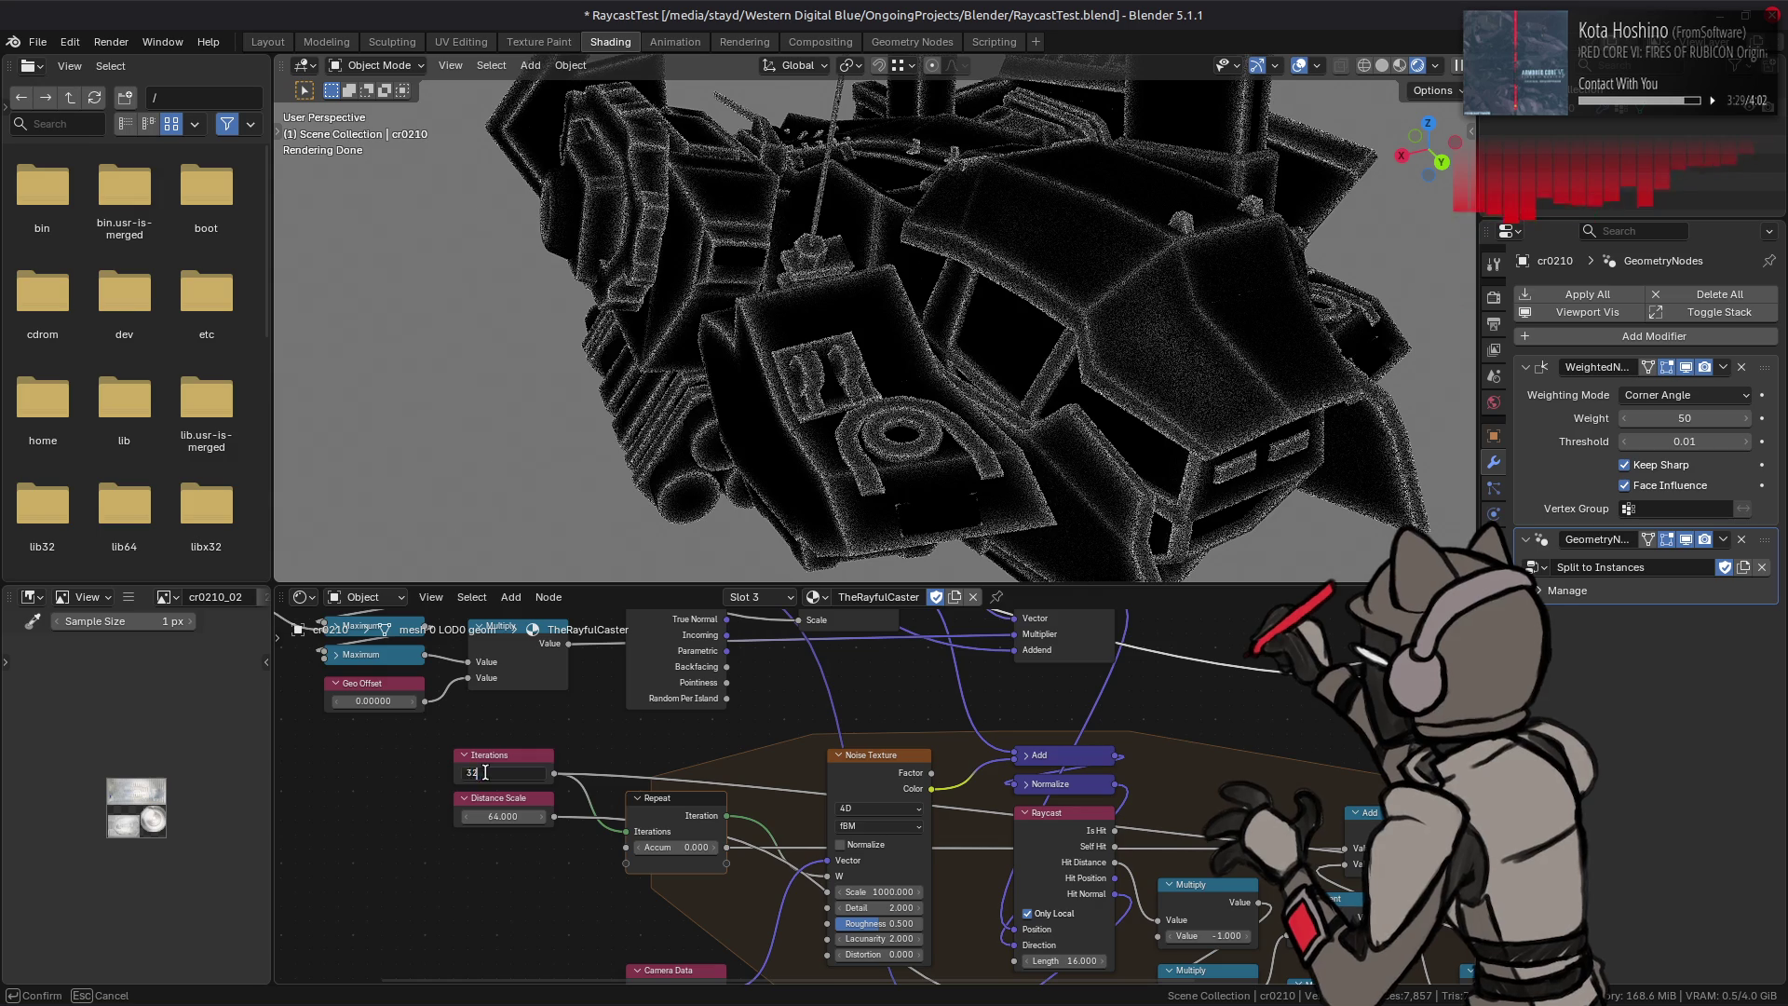
{"action": "key", "text": "Return"}
{"action": "left_click", "coordinate": [484, 773]}
{"action": "type", "text": "4"}
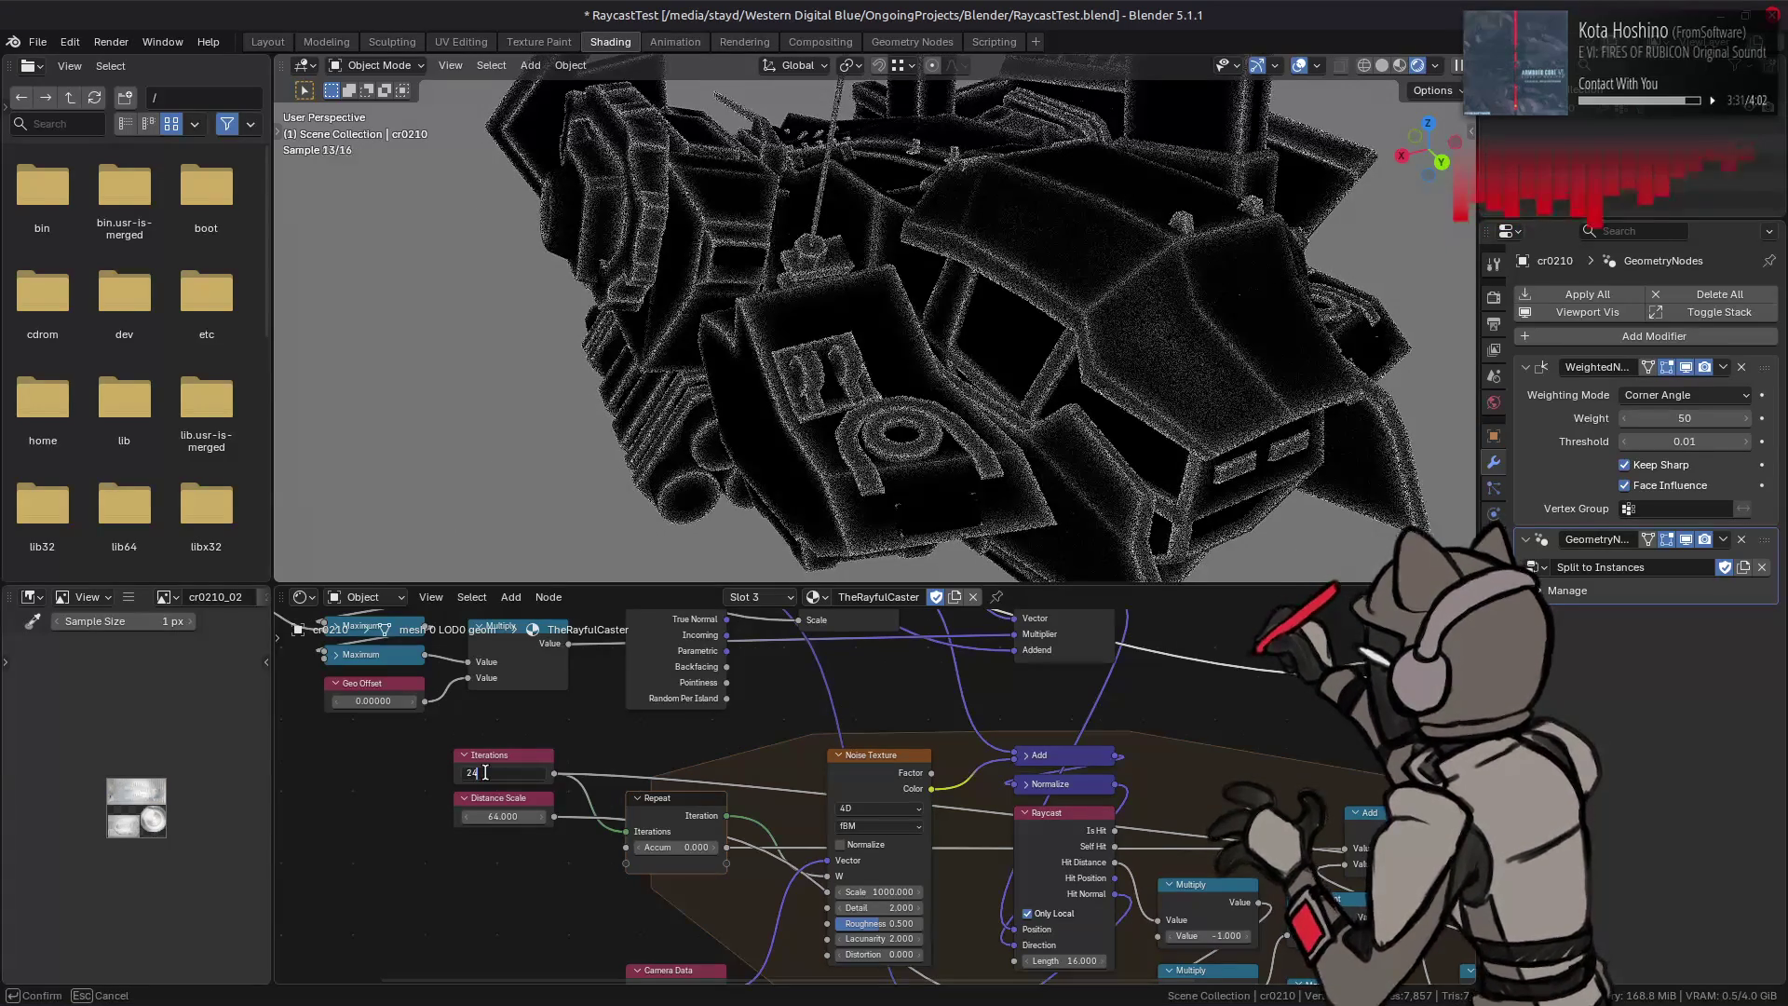
{"action": "key", "text": "Return"}
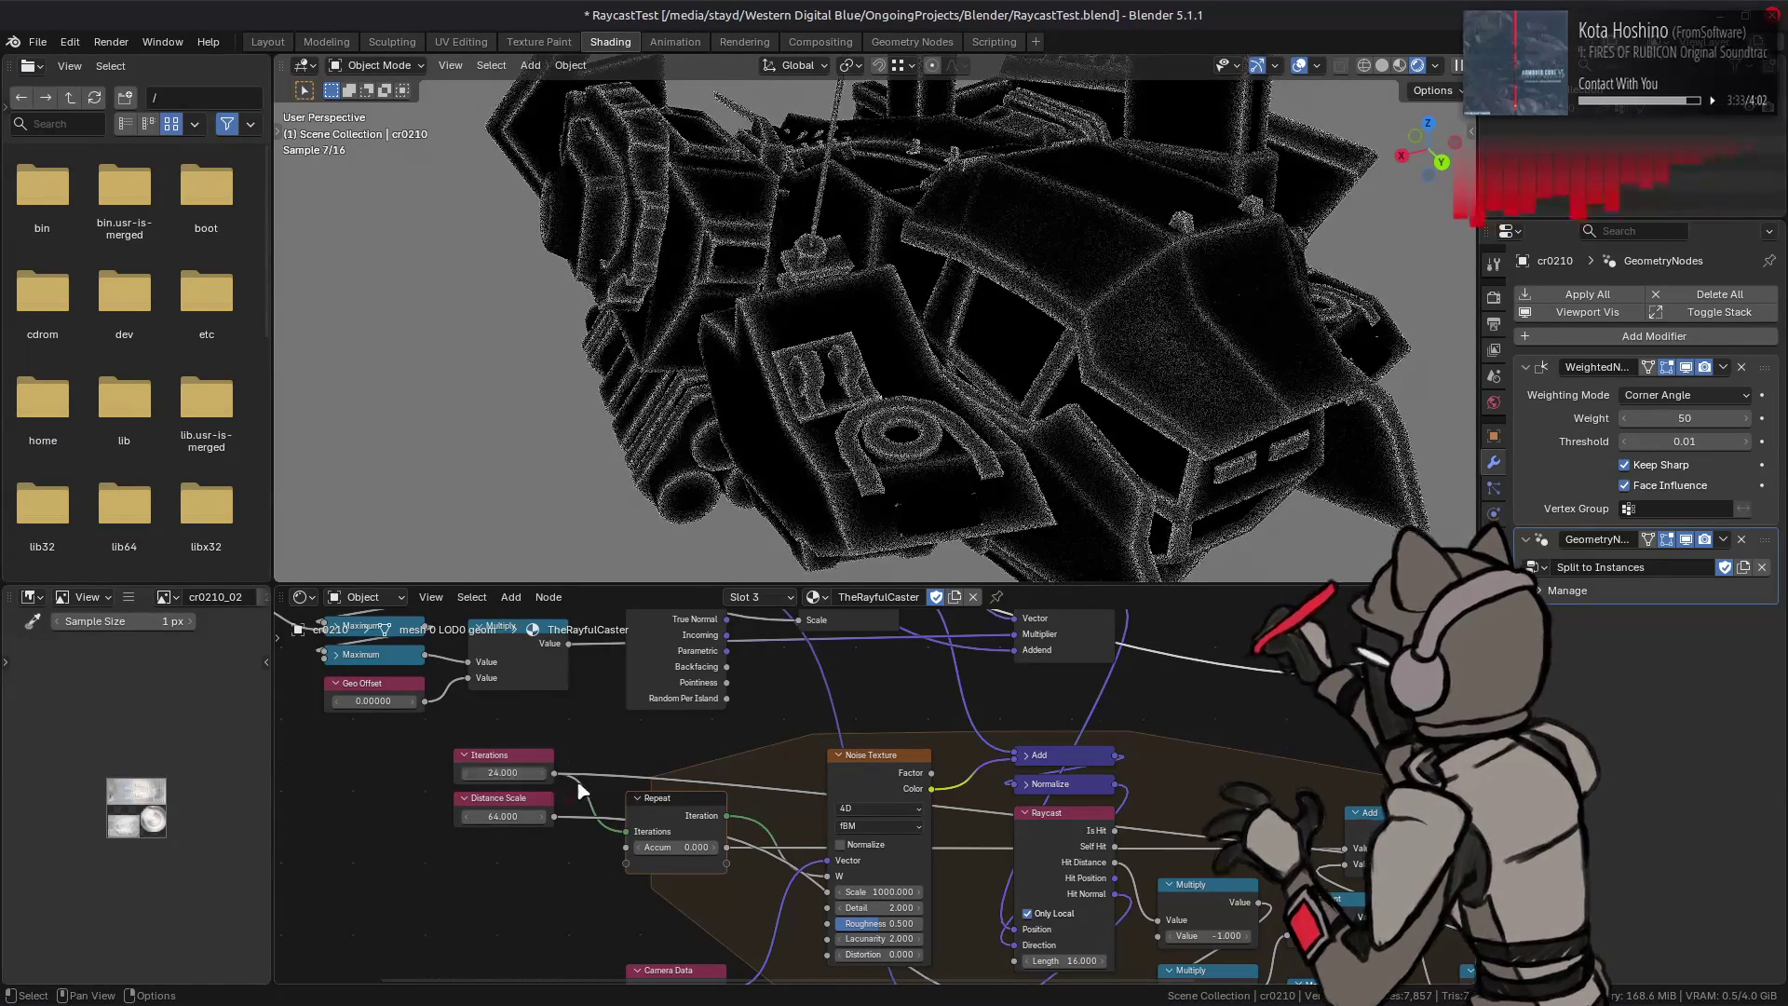
{"action": "key", "text": "ctrl+z"}
{"action": "mouse_move", "coordinate": [627, 830]}
{"action": "left_mouse_down"}
{"action": "mouse_move", "coordinate": [598, 849]}
{"action": "mouse_move", "coordinate": [625, 830]}
{"action": "left_mouse_up"}
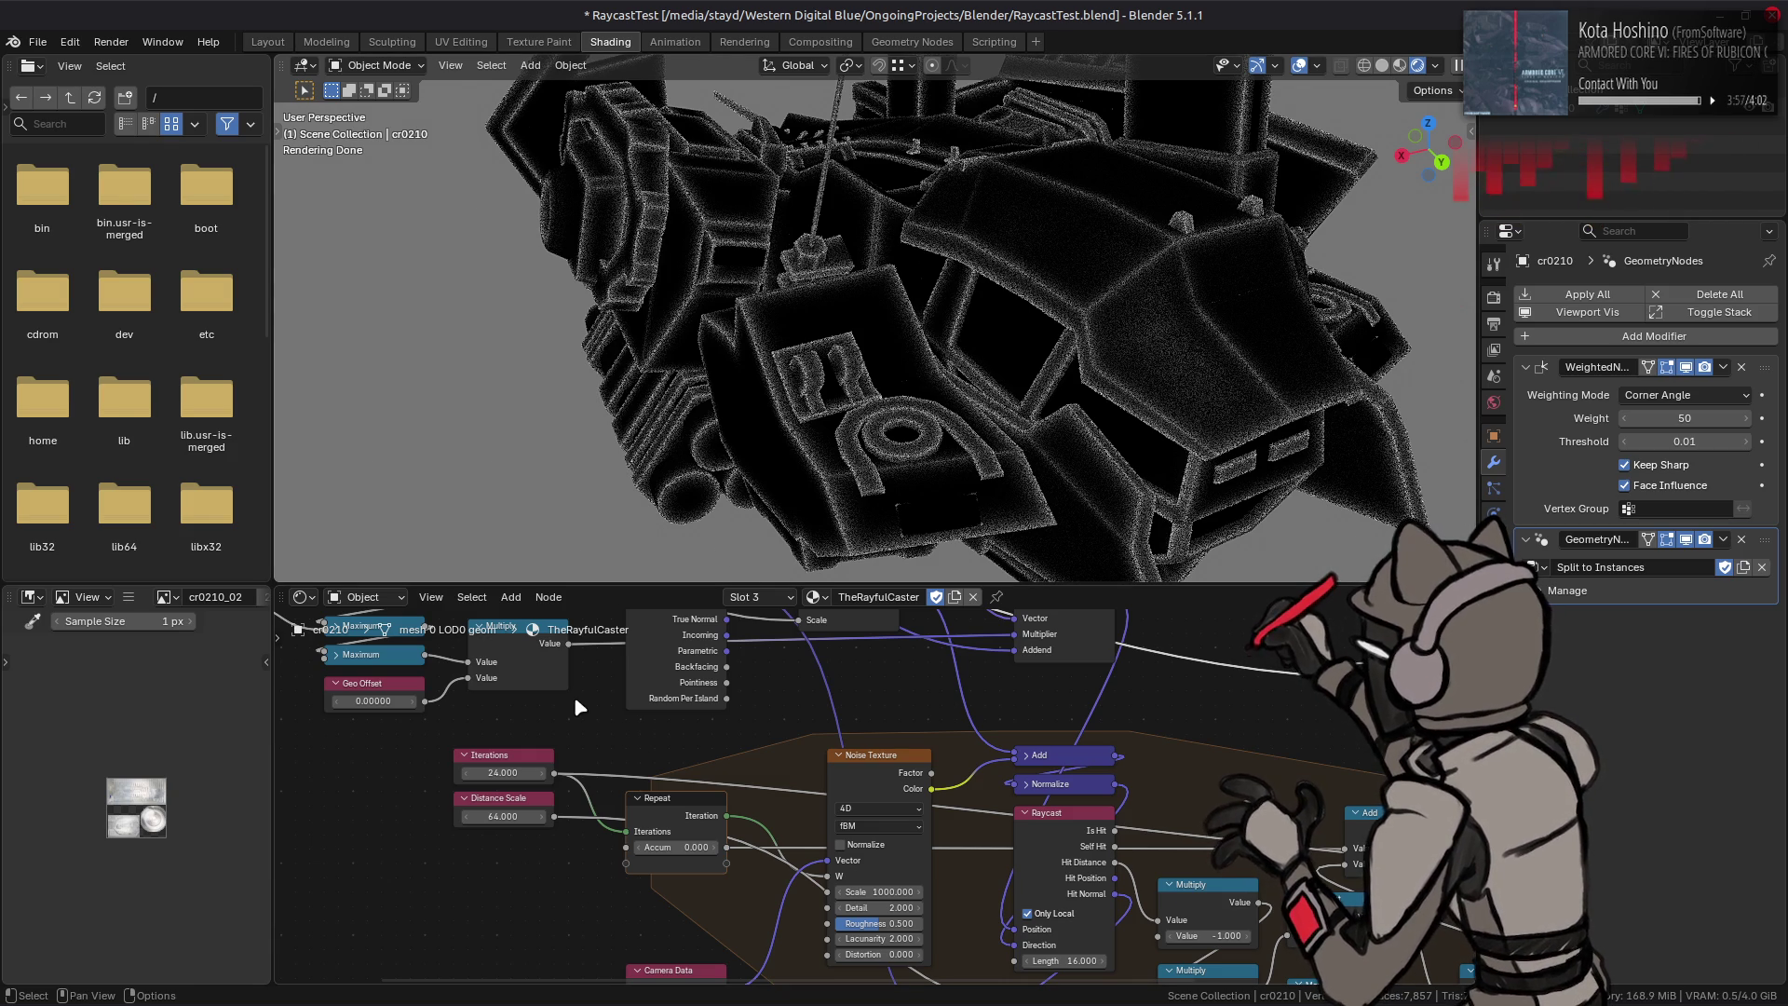
{"action": "left_click_drag", "start_coordinate": [504, 773], "coordinate": [461, 771]}
{"action": "mouse_move", "coordinate": [627, 330]}
{"action": "middle_mouse_down"}
{"action": "mouse_move", "coordinate": [909, 343]}
{"action": "mouse_move", "coordinate": [719, 460]}
{"action": "middle_mouse_up"}
{"action": "left_click", "coordinate": [502, 771]}
{"action": "type", "text": "16"}
{"action": "key", "text": "Return"}
Step: Reconnect the link straight into the Multiply node and delete the Bevel node
{"action": "mouse_move", "coordinate": [717, 311]}
{"action": "middle_mouse_down"}
{"action": "mouse_move", "coordinate": [798, 311]}
{"action": "mouse_move", "coordinate": [730, 411]}
{"action": "middle_mouse_up"}
{"action": "middle_click_drag", "start_coordinate": [628, 657], "coordinate": [675, 834]}
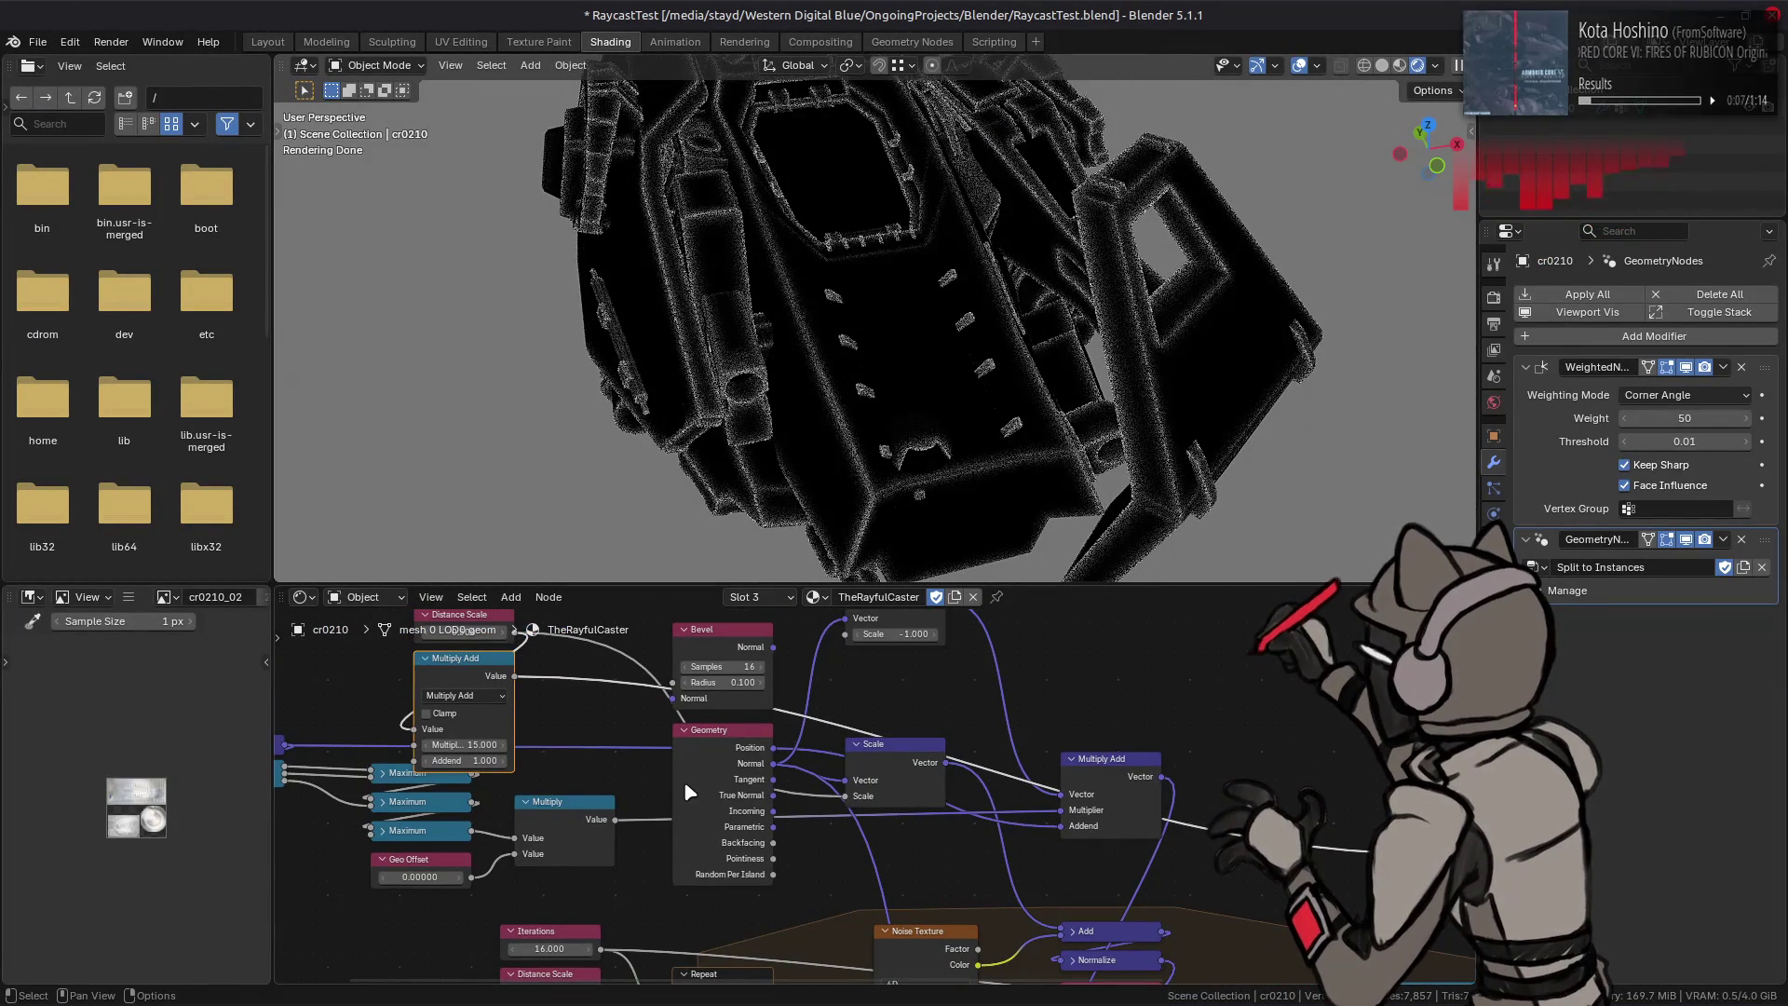
{"action": "scroll", "coordinate": [678, 783], "scroll_direction": "right", "scroll_amount": 5}
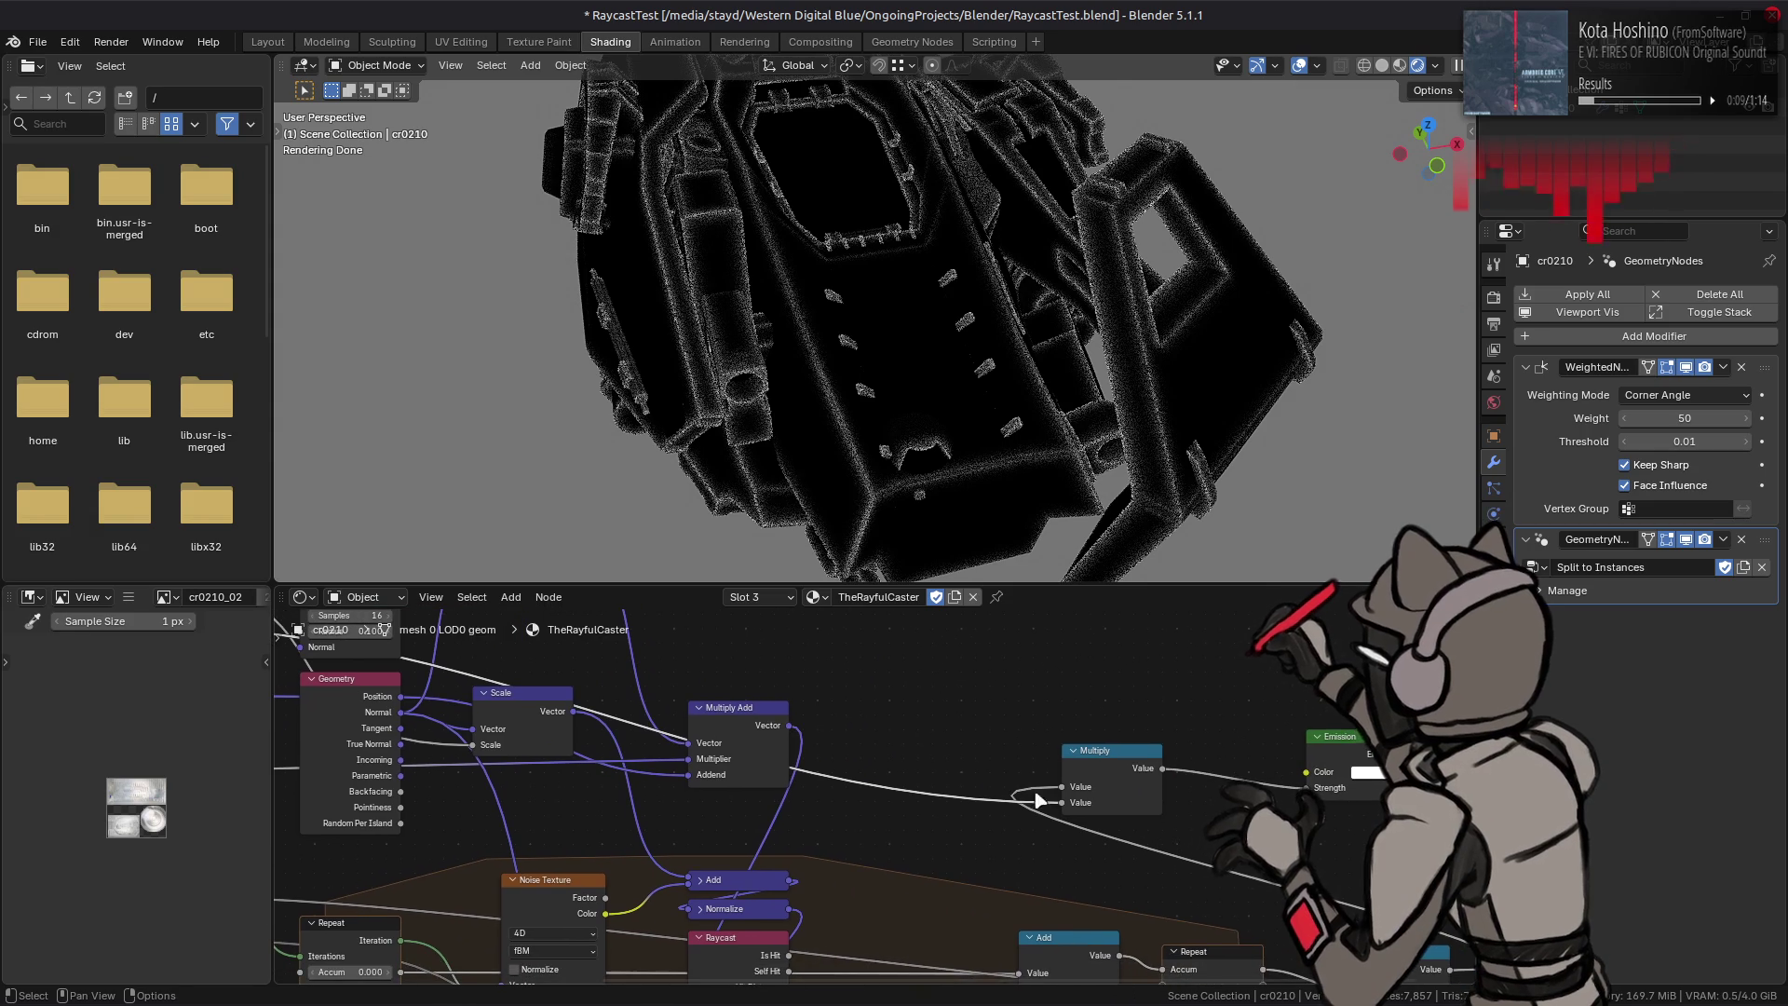
{"action": "left_click_drag", "start_coordinate": [1065, 787], "coordinate": [1062, 801]}
{"action": "mouse_move", "coordinate": [423, 677]}
{"action": "middle_mouse_down"}
{"action": "mouse_move", "coordinate": [888, 801]}
{"action": "mouse_move", "coordinate": [830, 825]}
{"action": "middle_mouse_up"}
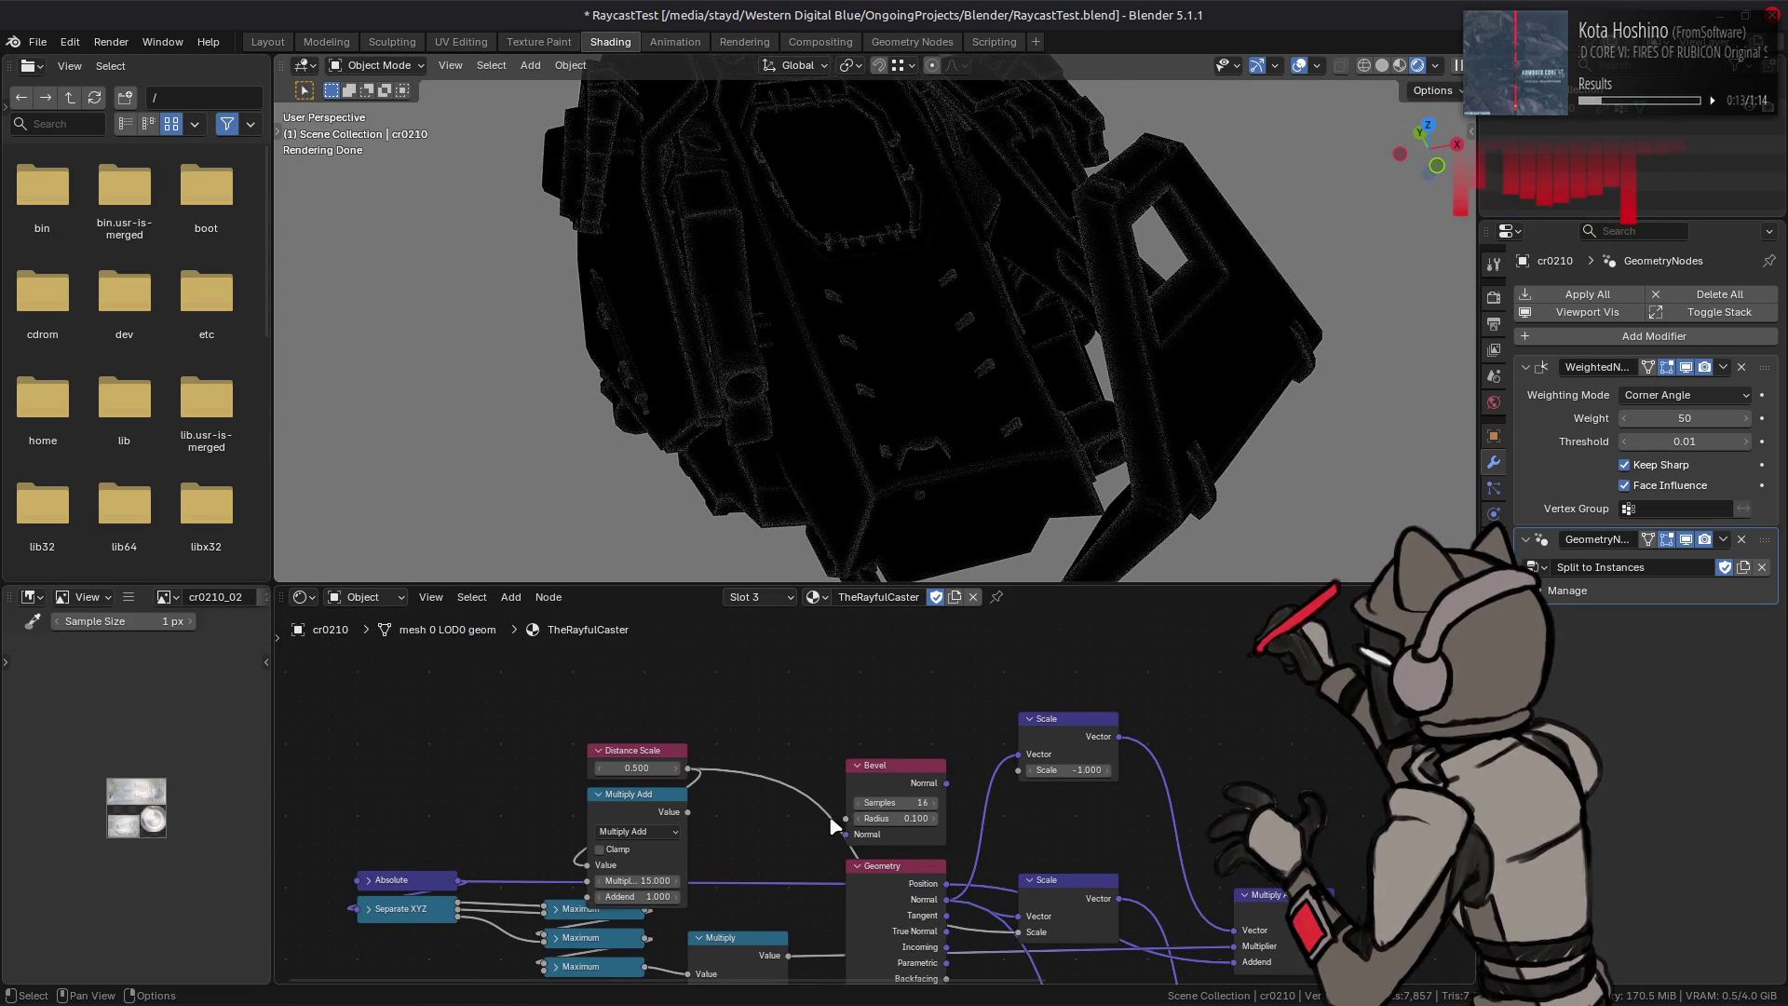
{"action": "left_click", "coordinate": [885, 780]}
{"action": "key", "text": "x"}
Step: Remove the True Normal link and delete the Distance Scale and Multiply Add nodes
{"action": "middle_click_drag", "start_coordinate": [969, 891], "coordinate": [859, 774]}
{"action": "left_click_drag", "start_coordinate": [910, 815], "coordinate": [680, 684]}
{"action": "middle_click_drag", "start_coordinate": [536, 697], "coordinate": [681, 734]}
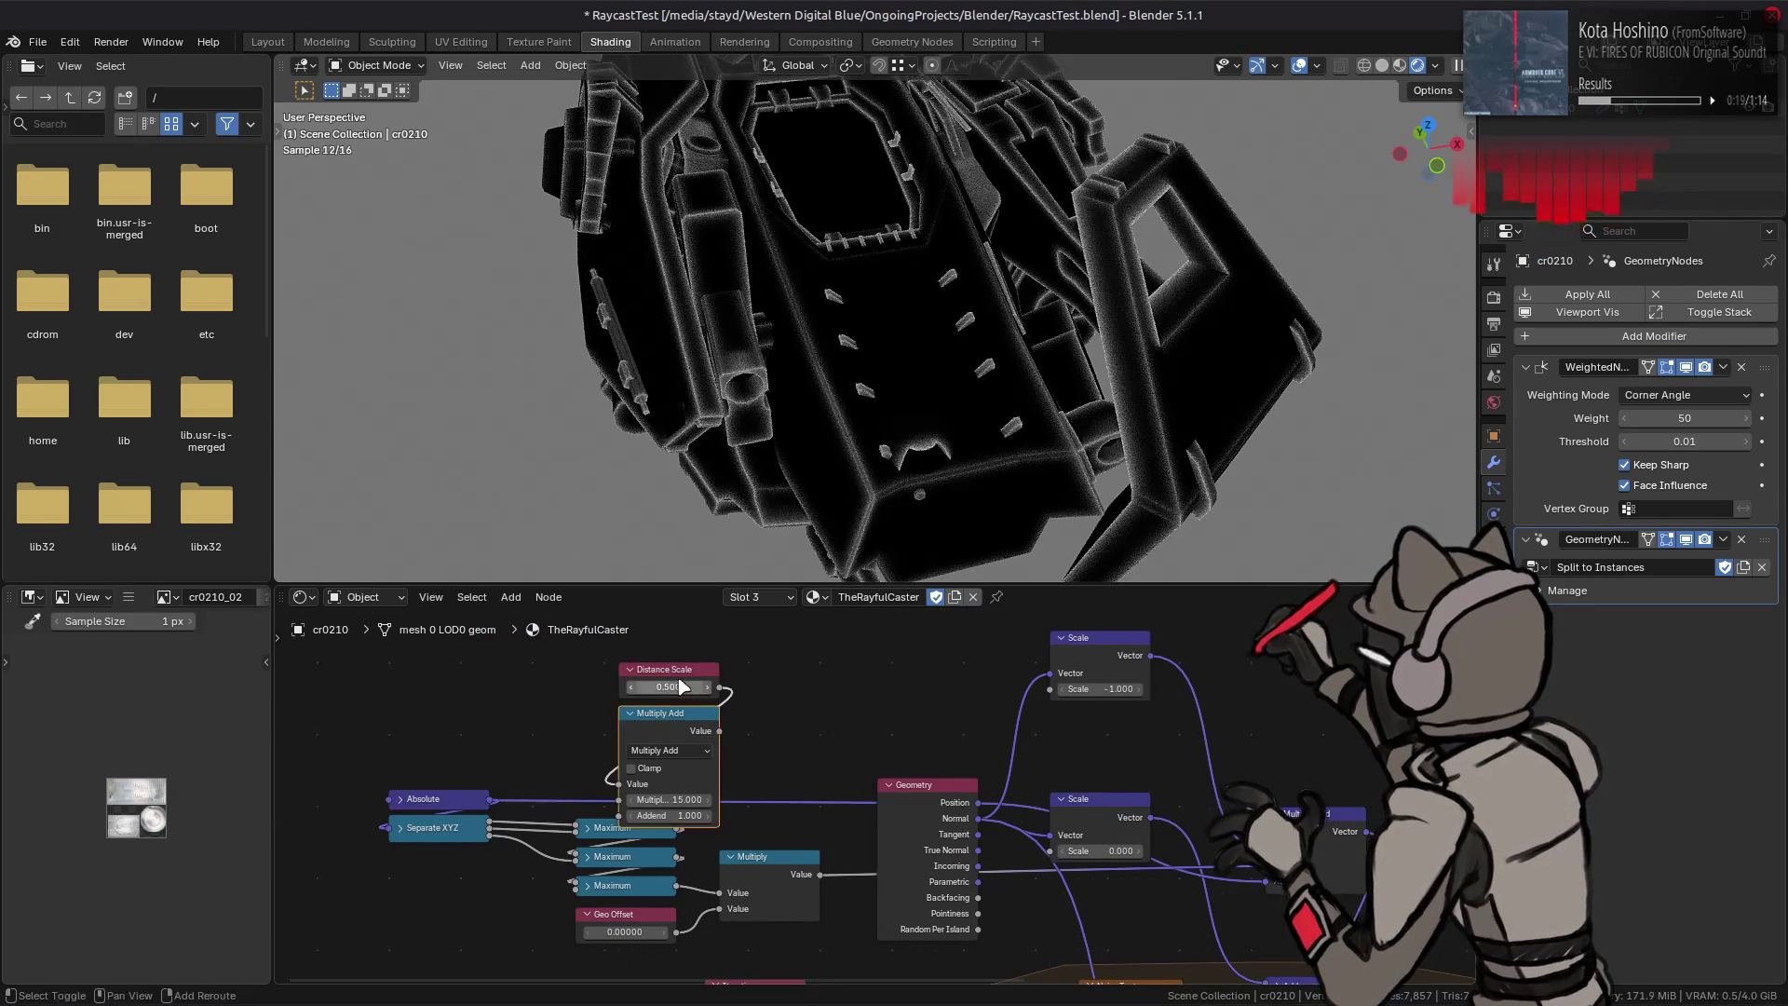
{"action": "left_click", "coordinate": [689, 685], "text": "shift"}
{"action": "key", "text": "x"}
Step: Inspect the mech from several angles and save the RaycastTest file
{"action": "middle_click_drag", "start_coordinate": [868, 876], "coordinate": [505, 669]}
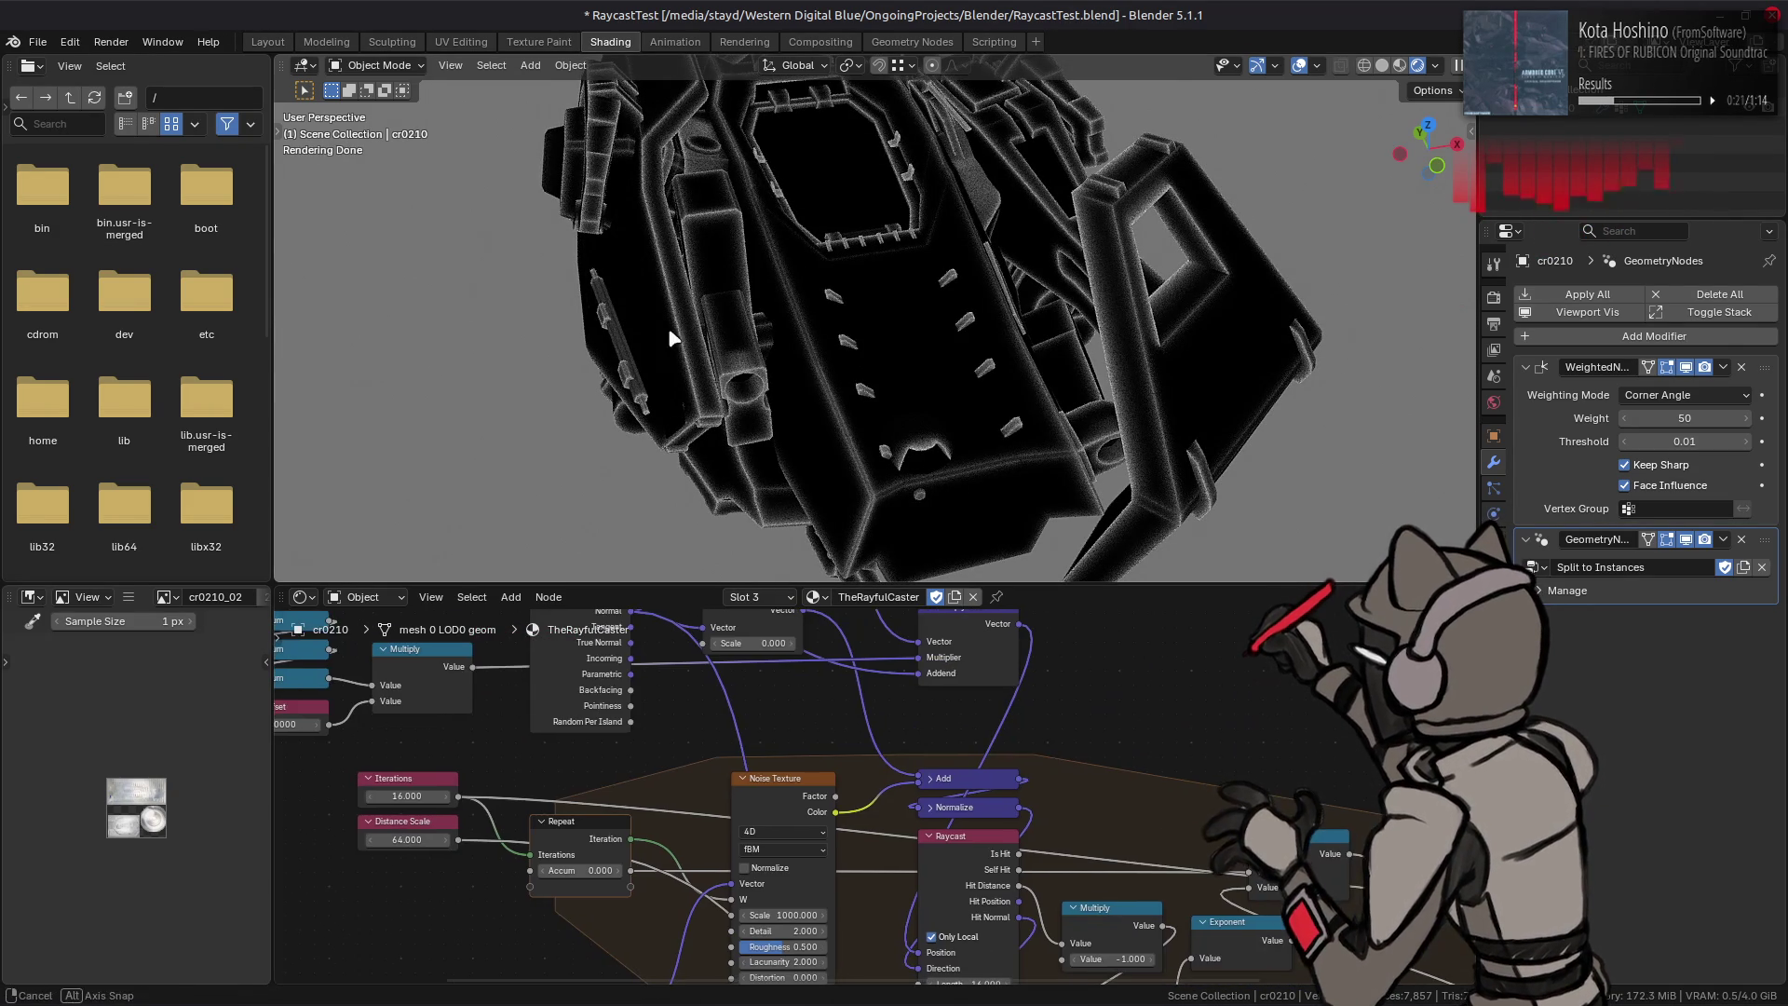
{"action": "middle_click_drag", "start_coordinate": [676, 341], "coordinate": [738, 323]}
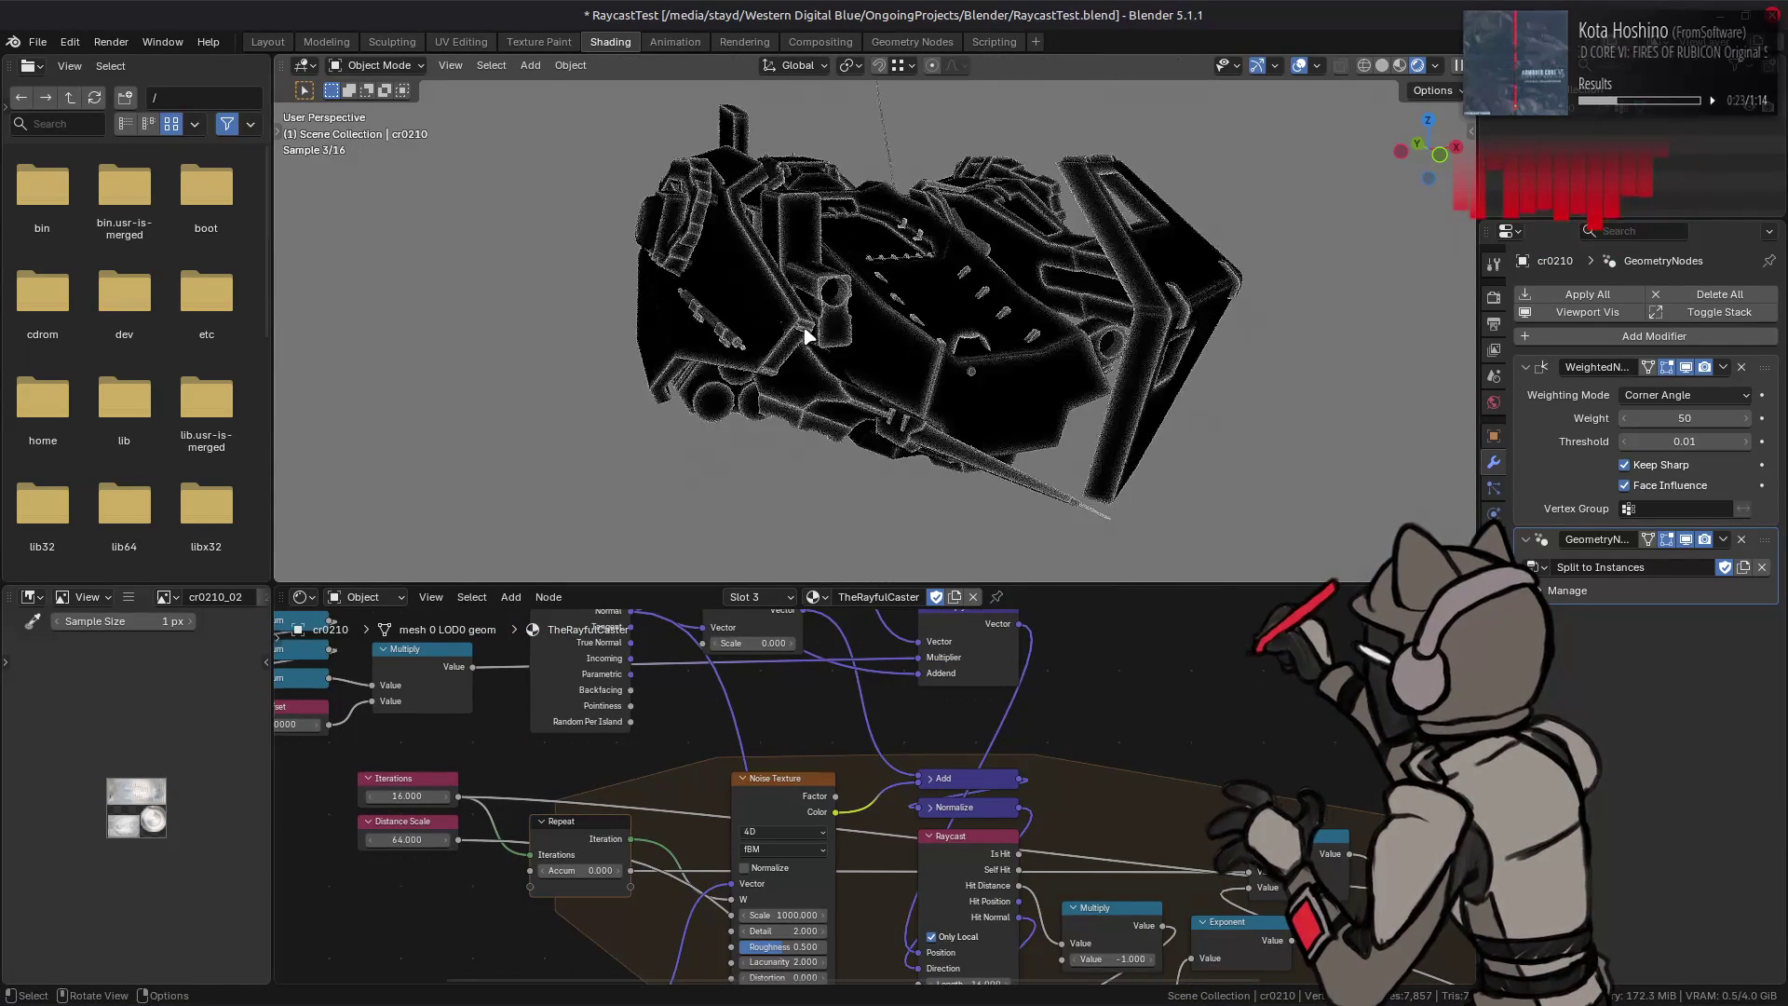
{"action": "middle_click_drag", "start_coordinate": [737, 312], "coordinate": [773, 294]}
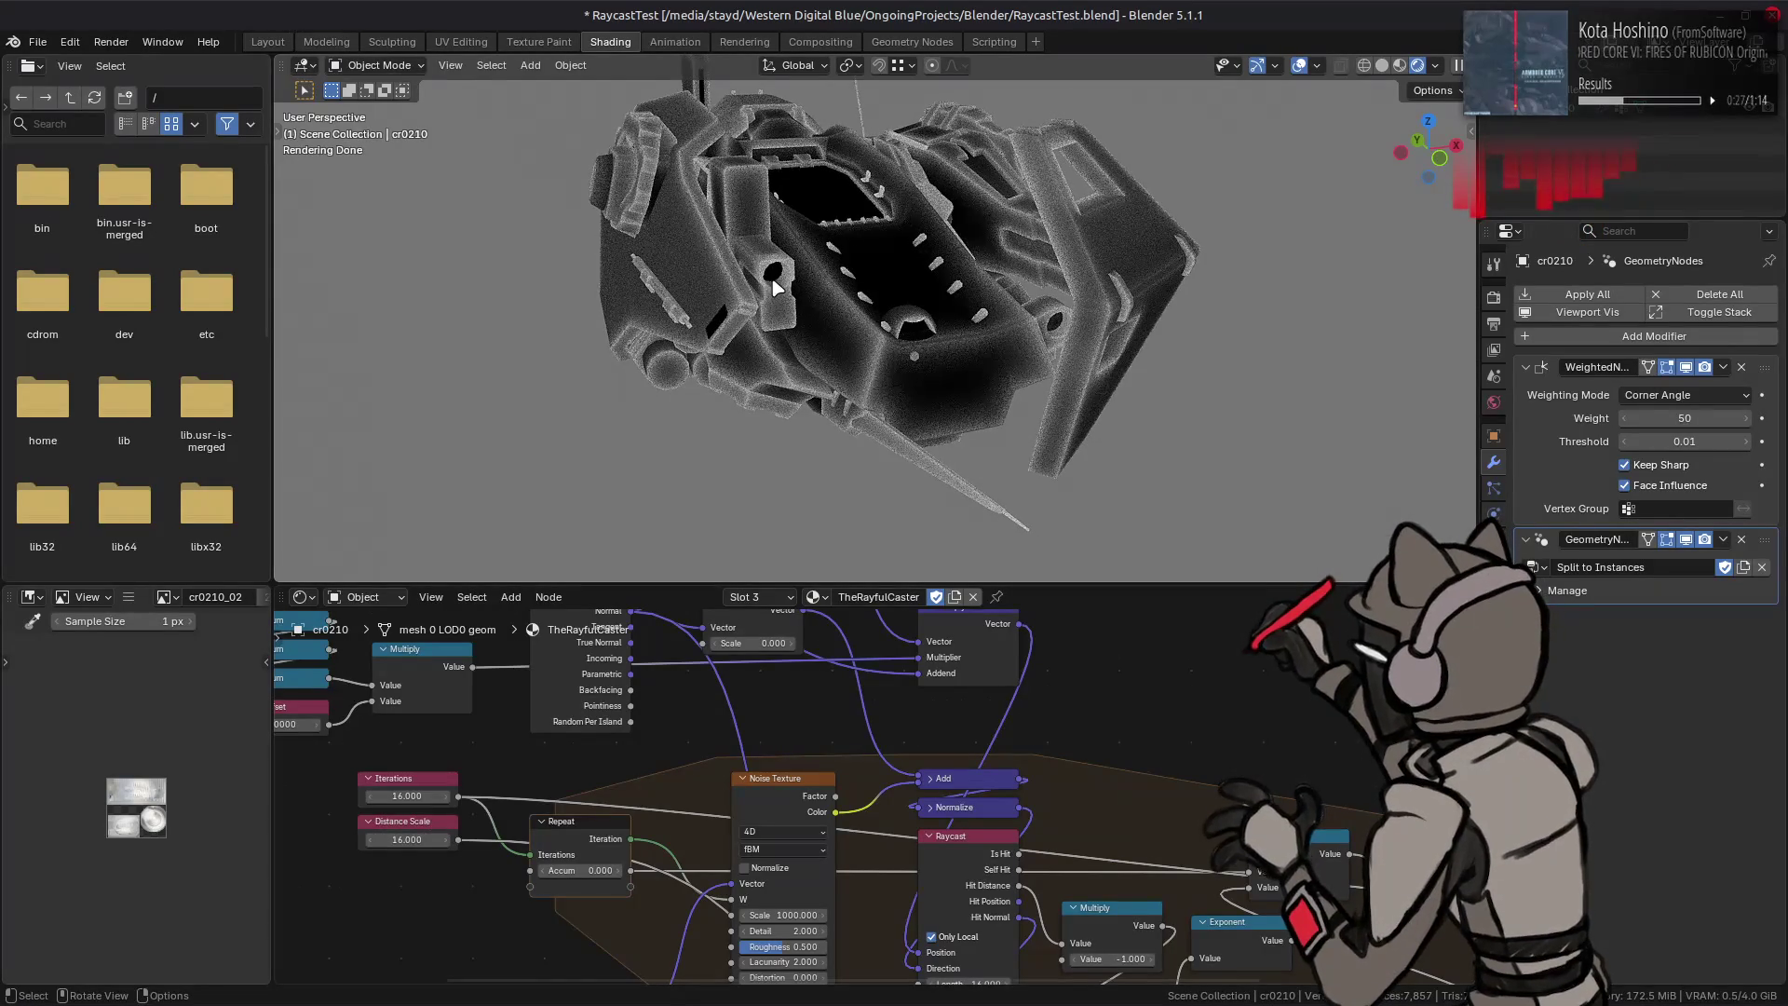
{"action": "key", "text": "ctrl+s"}
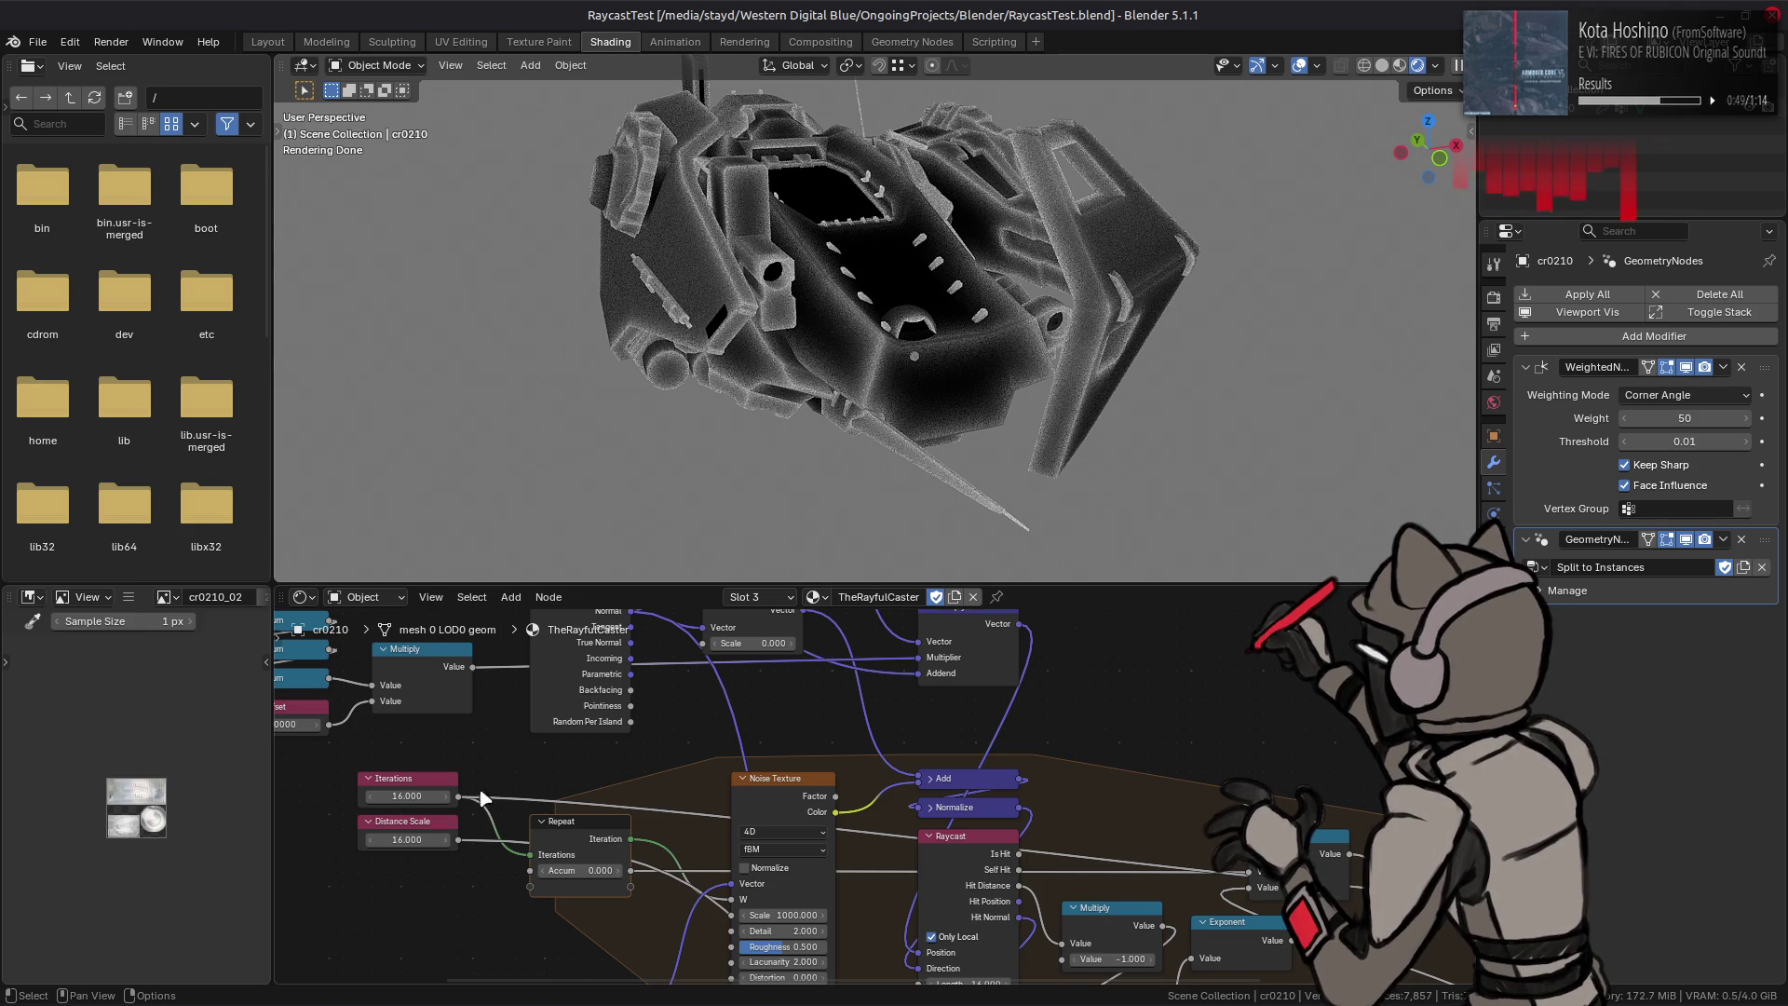
{"action": "left_click", "coordinate": [411, 837]}
{"action": "type", "text": "128"}
Step: Set Distance Scale to 128 and view the darker rendered mech in the Layout workspace
{"action": "key", "text": "Return"}
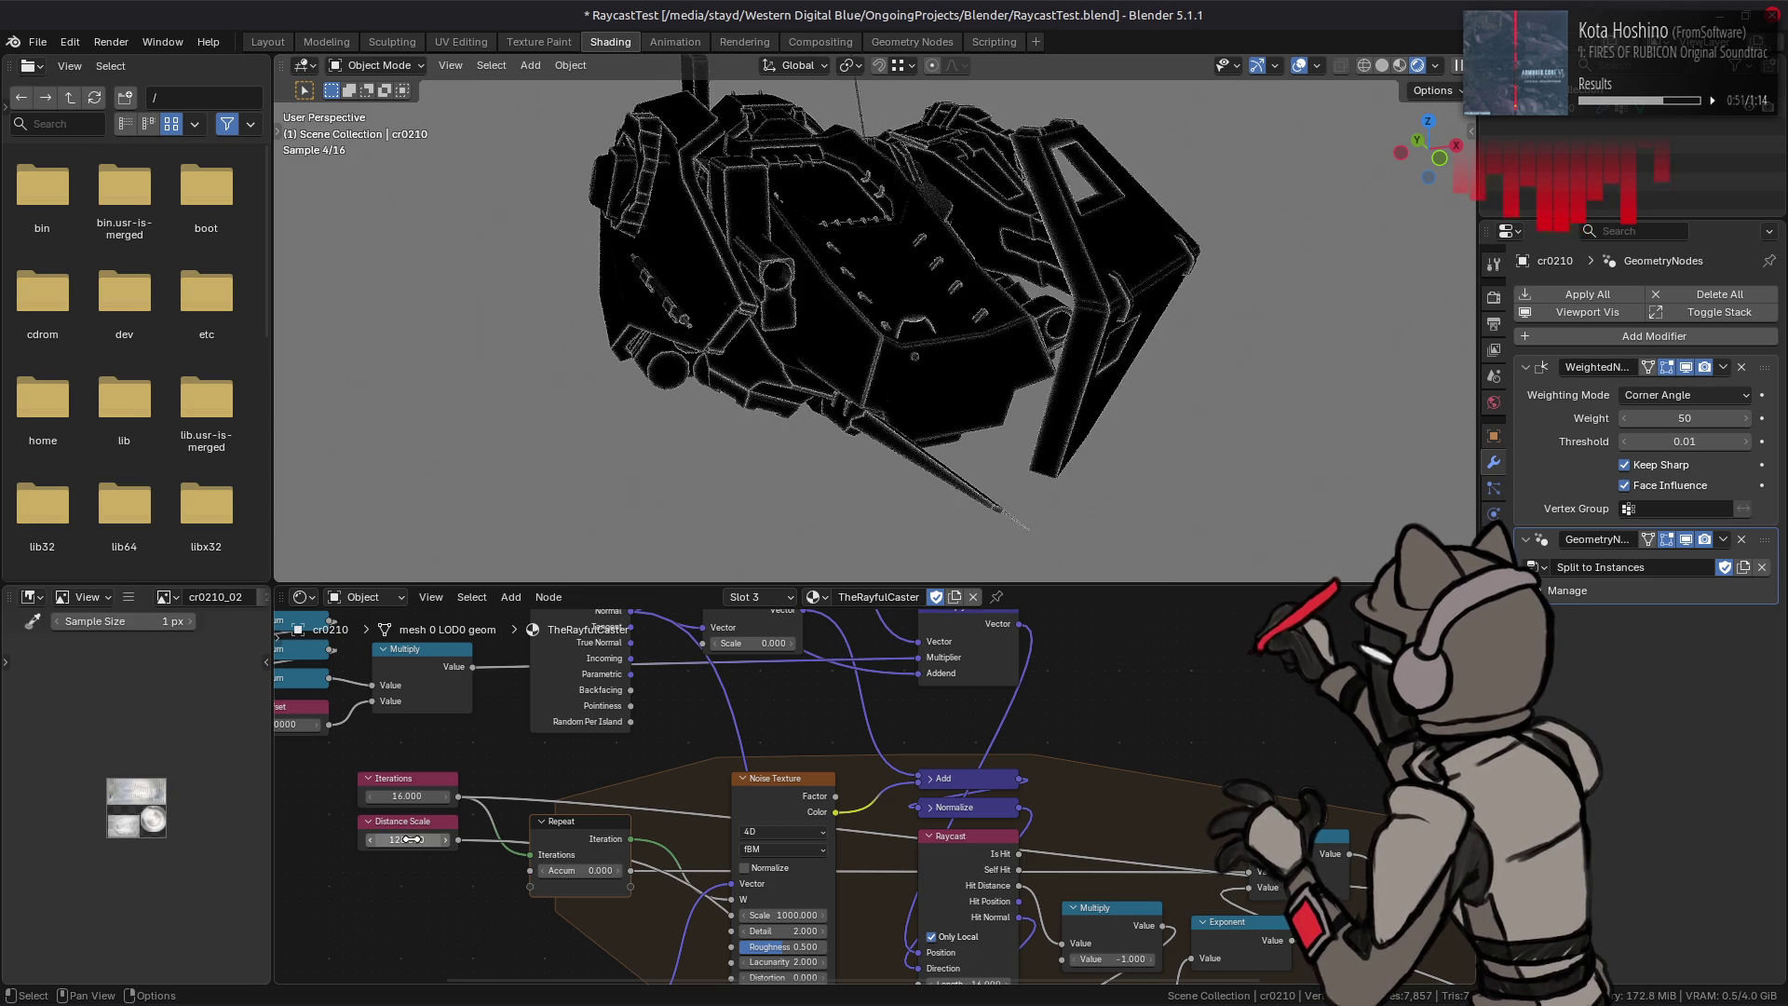
{"action": "left_click", "coordinate": [267, 41]}
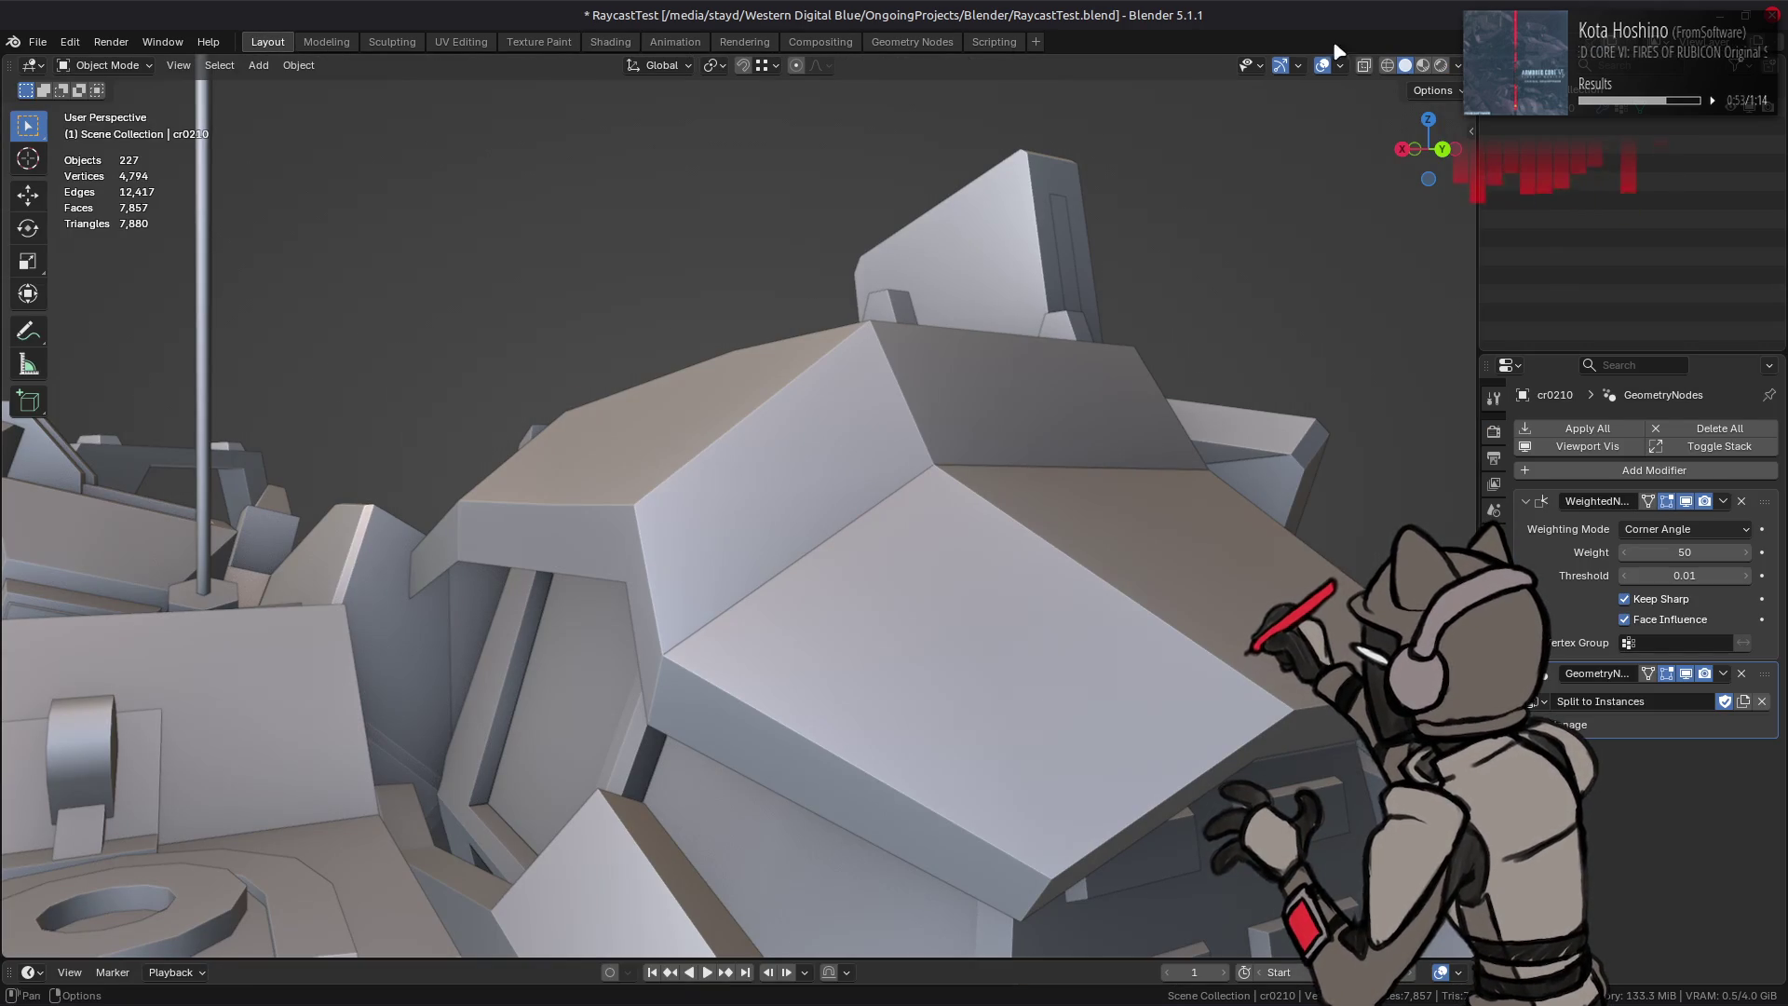
{"action": "left_click", "coordinate": [1419, 65]}
{"action": "scroll", "coordinate": [821, 370], "scroll_direction": "down", "scroll_amount": 3}
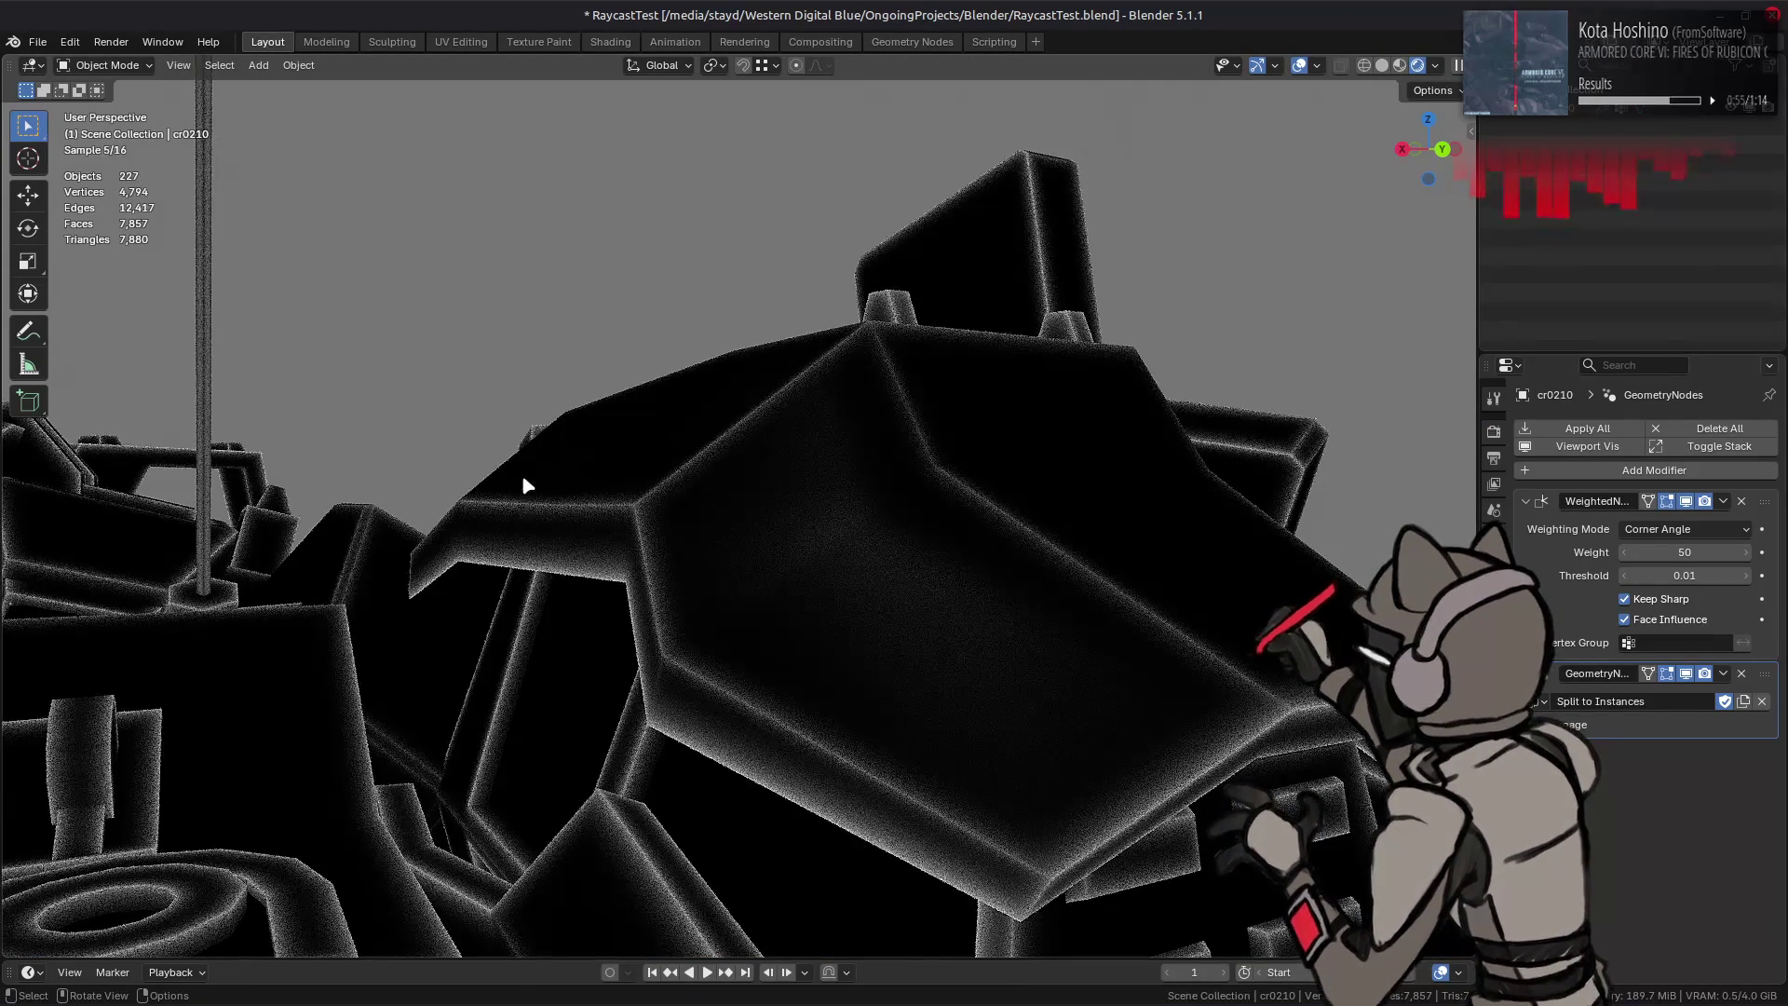
{"action": "scroll", "coordinate": [520, 474], "scroll_direction": "down", "scroll_amount": 4}
{"action": "mouse_move", "coordinate": [511, 499]}
{"action": "middle_mouse_down"}
{"action": "mouse_move", "coordinate": [735, 591]}
{"action": "mouse_move", "coordinate": [798, 496]}
{"action": "mouse_move", "coordinate": [761, 509]}
{"action": "middle_mouse_up"}
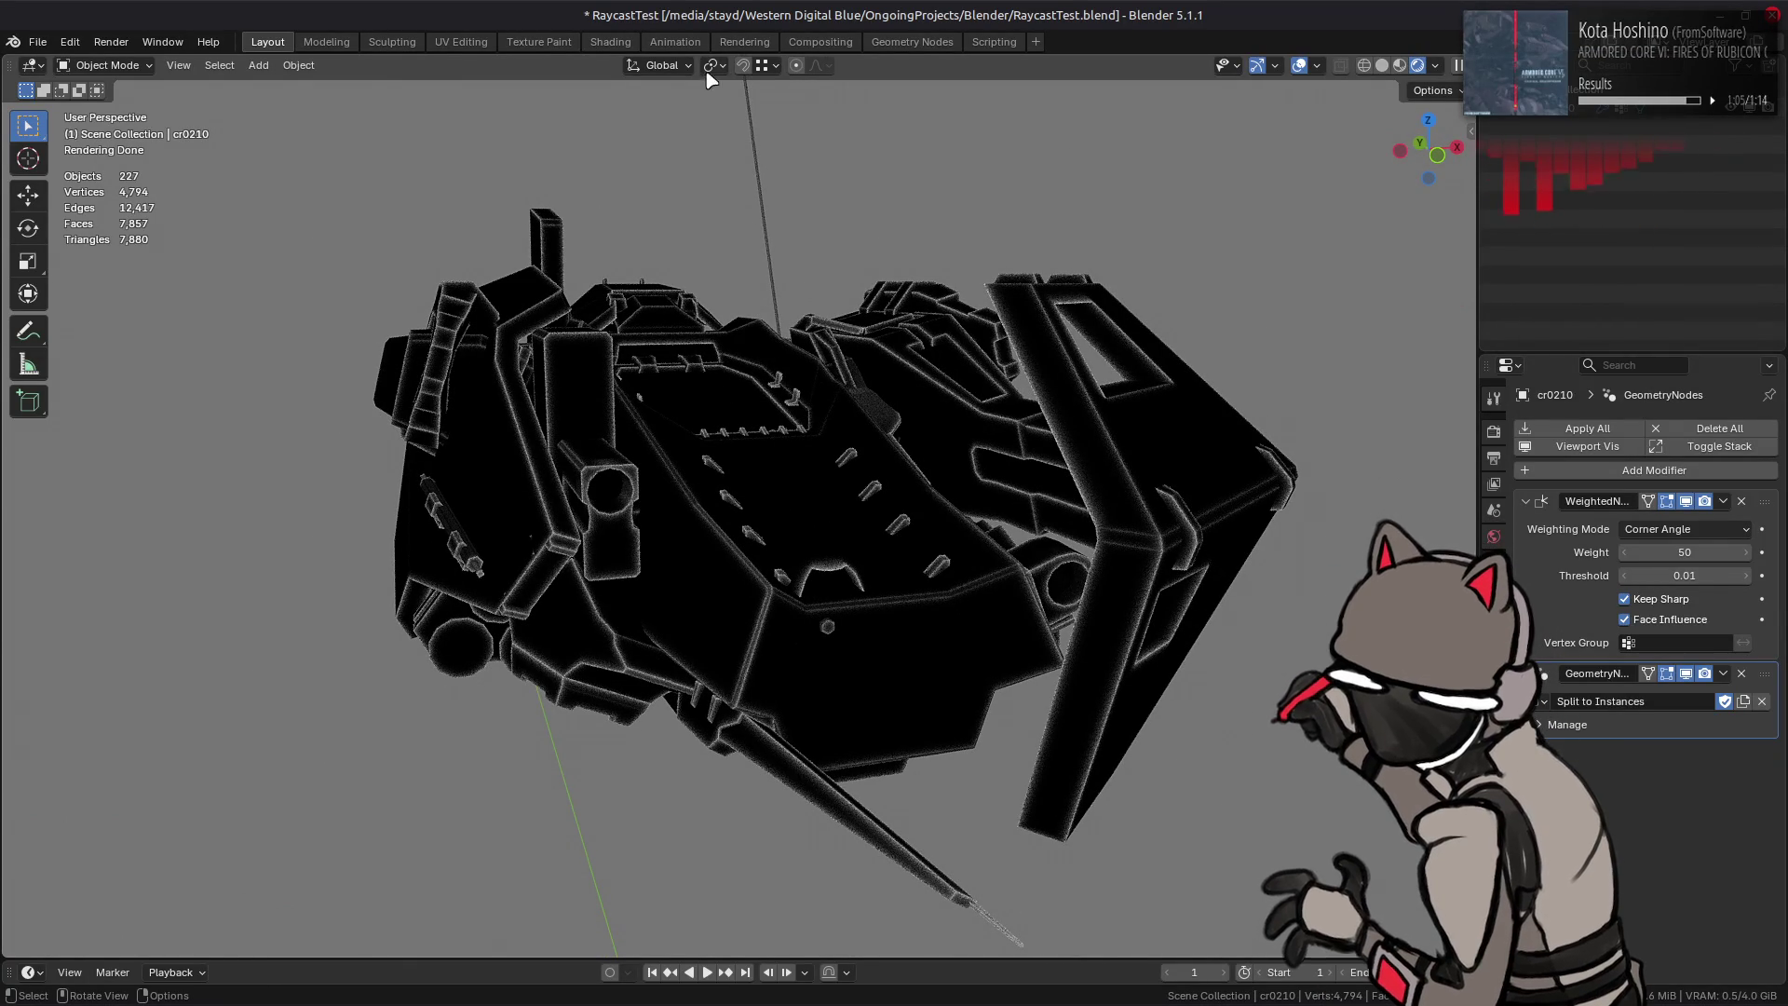
Step: Review the raycaster node tree in Shading, return to Layout and save RaycastTest
{"action": "left_click", "coordinate": [610, 41]}
{"action": "scroll", "coordinate": [595, 792], "scroll_direction": "up", "scroll_amount": 3}
{"action": "mouse_move", "coordinate": [595, 791]}
{"action": "middle_mouse_down"}
{"action": "mouse_move", "coordinate": [626, 856]}
{"action": "mouse_move", "coordinate": [893, 906]}
{"action": "mouse_move", "coordinate": [739, 926]}
{"action": "middle_mouse_up"}
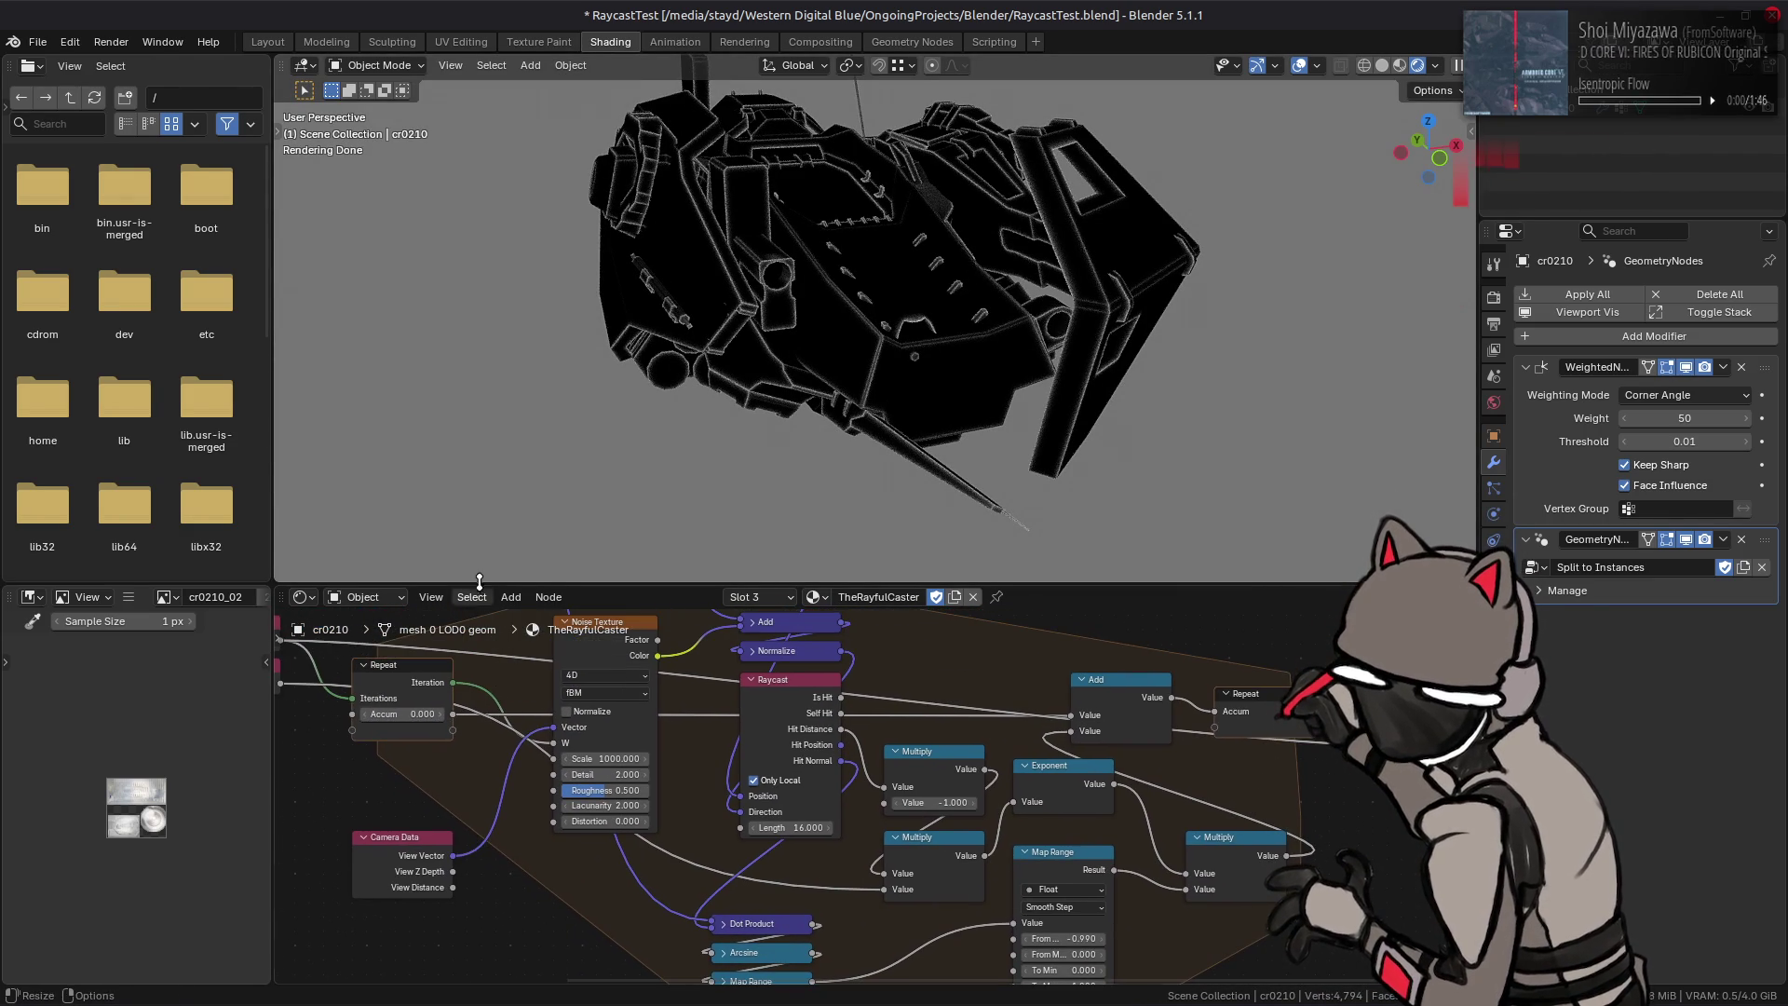
{"action": "left_click", "coordinate": [268, 41]}
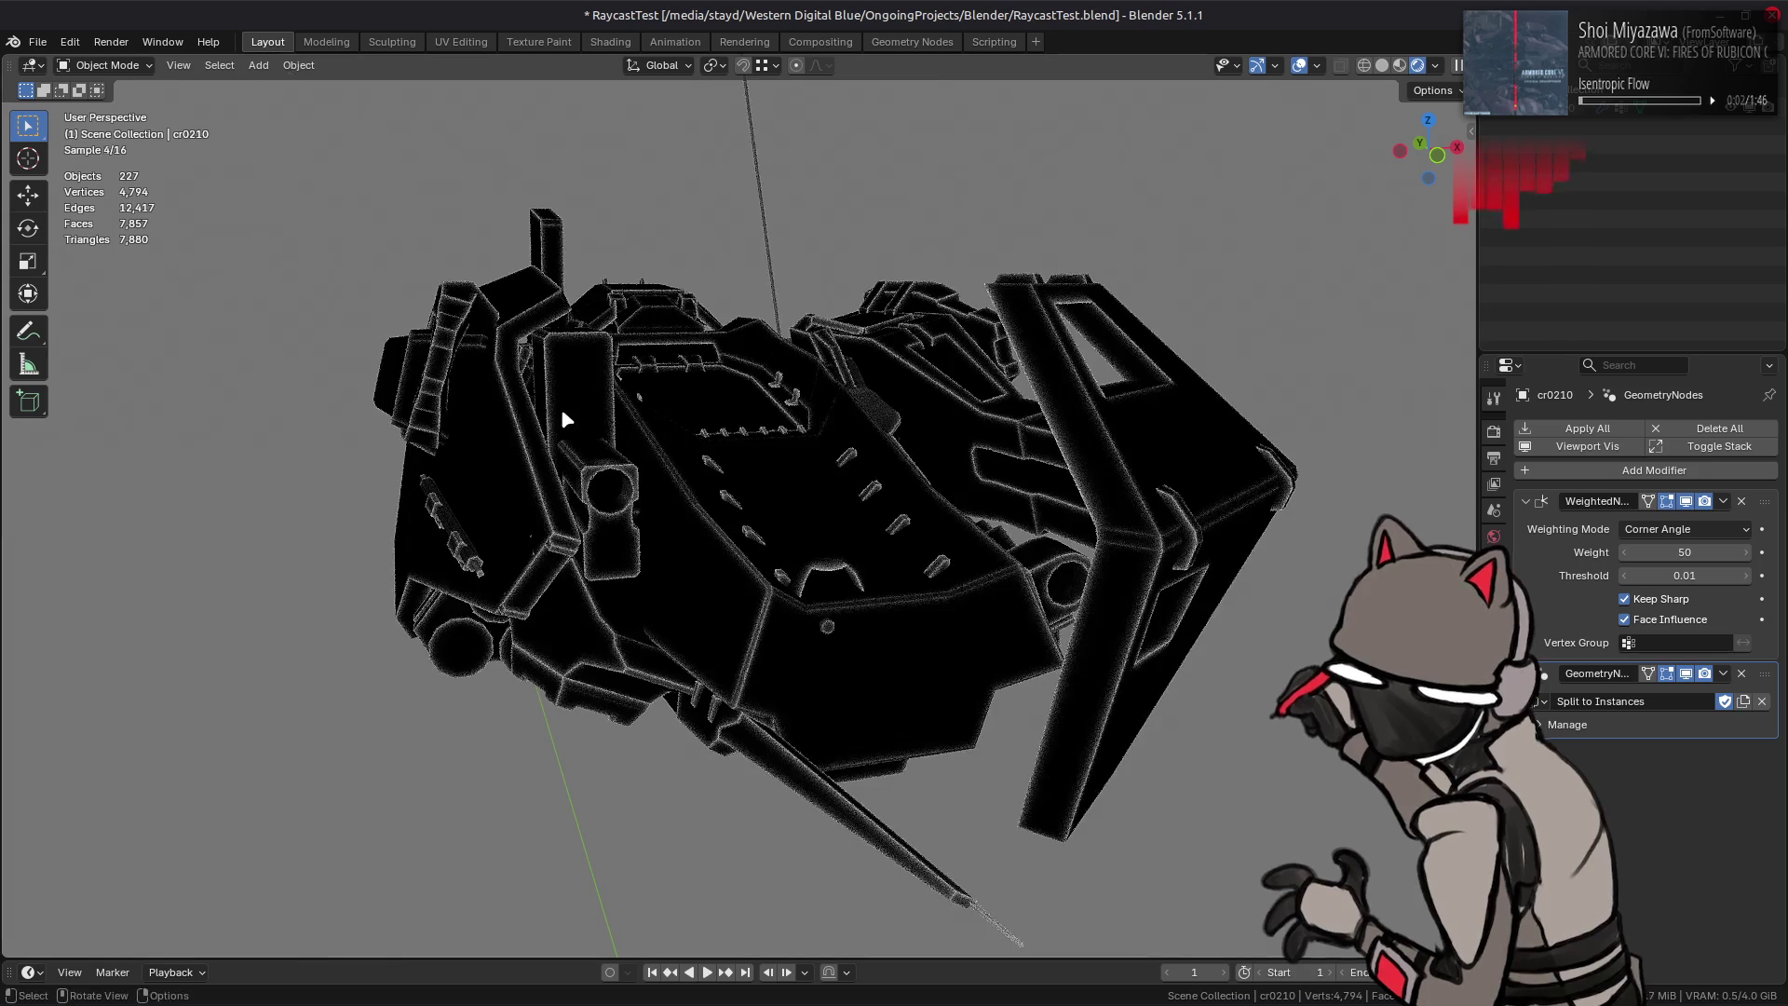
{"action": "key", "text": "ctrl+s"}
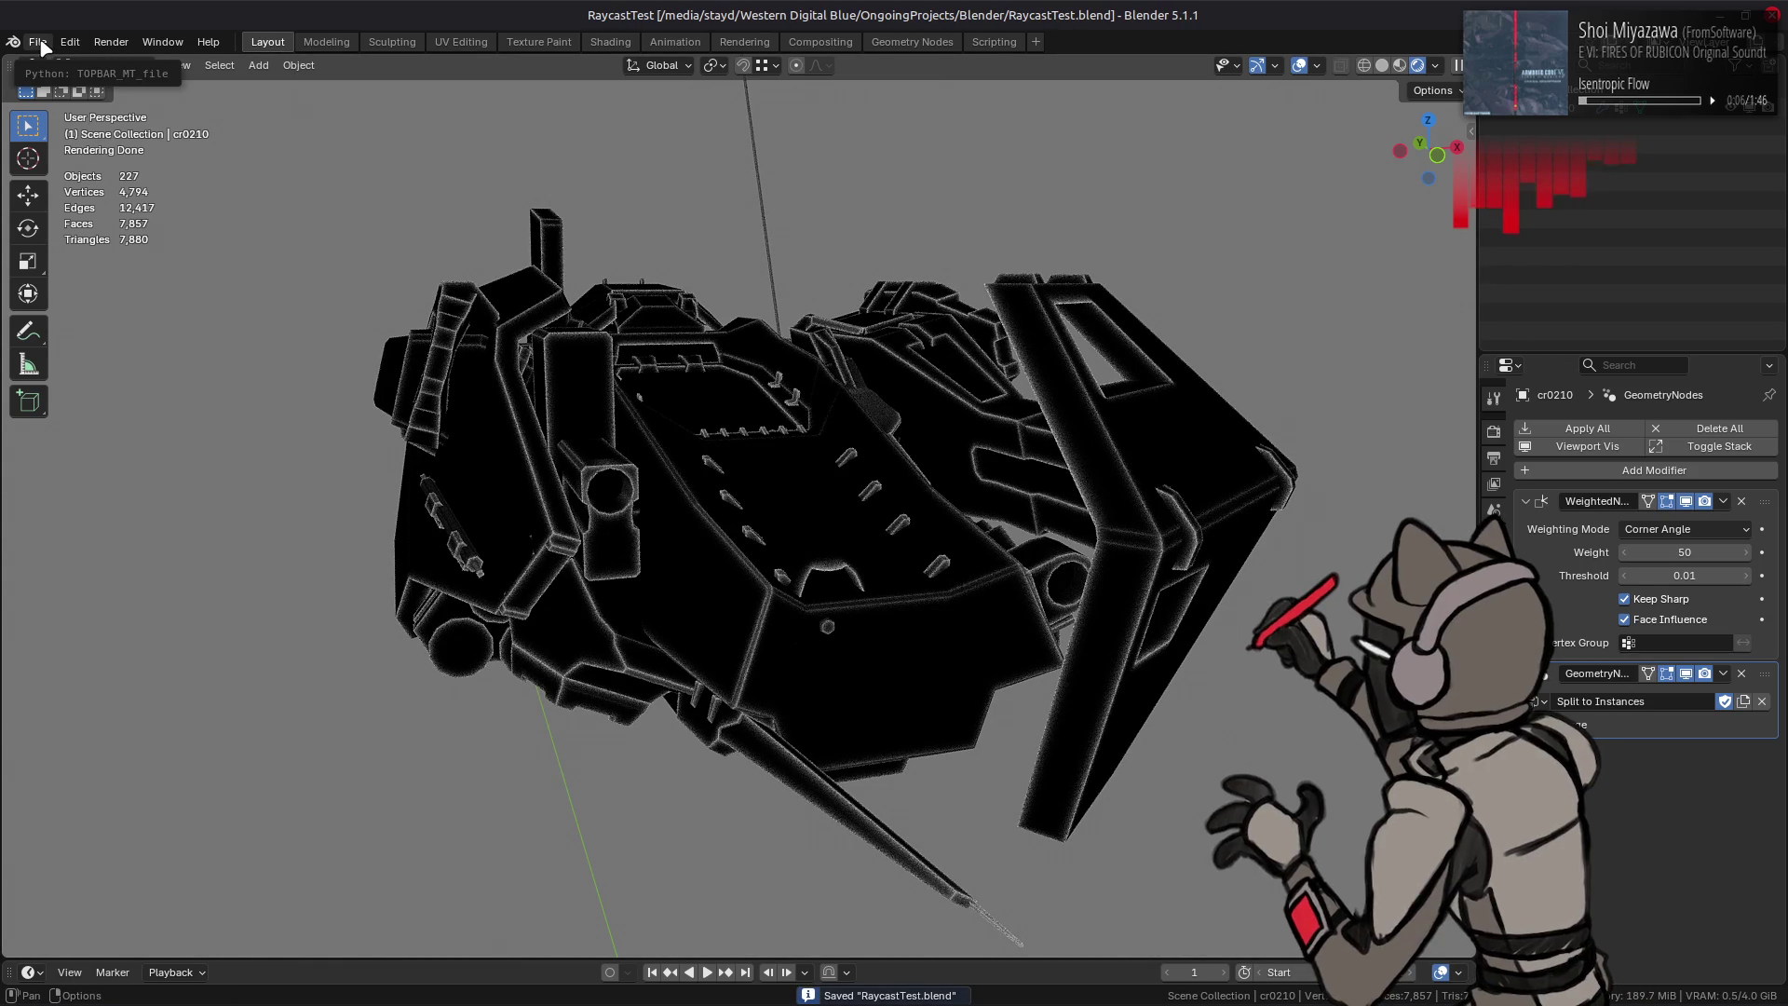
{"action": "left_click", "coordinate": [39, 43]}
{"action": "mouse_move", "coordinate": [84, 119]}
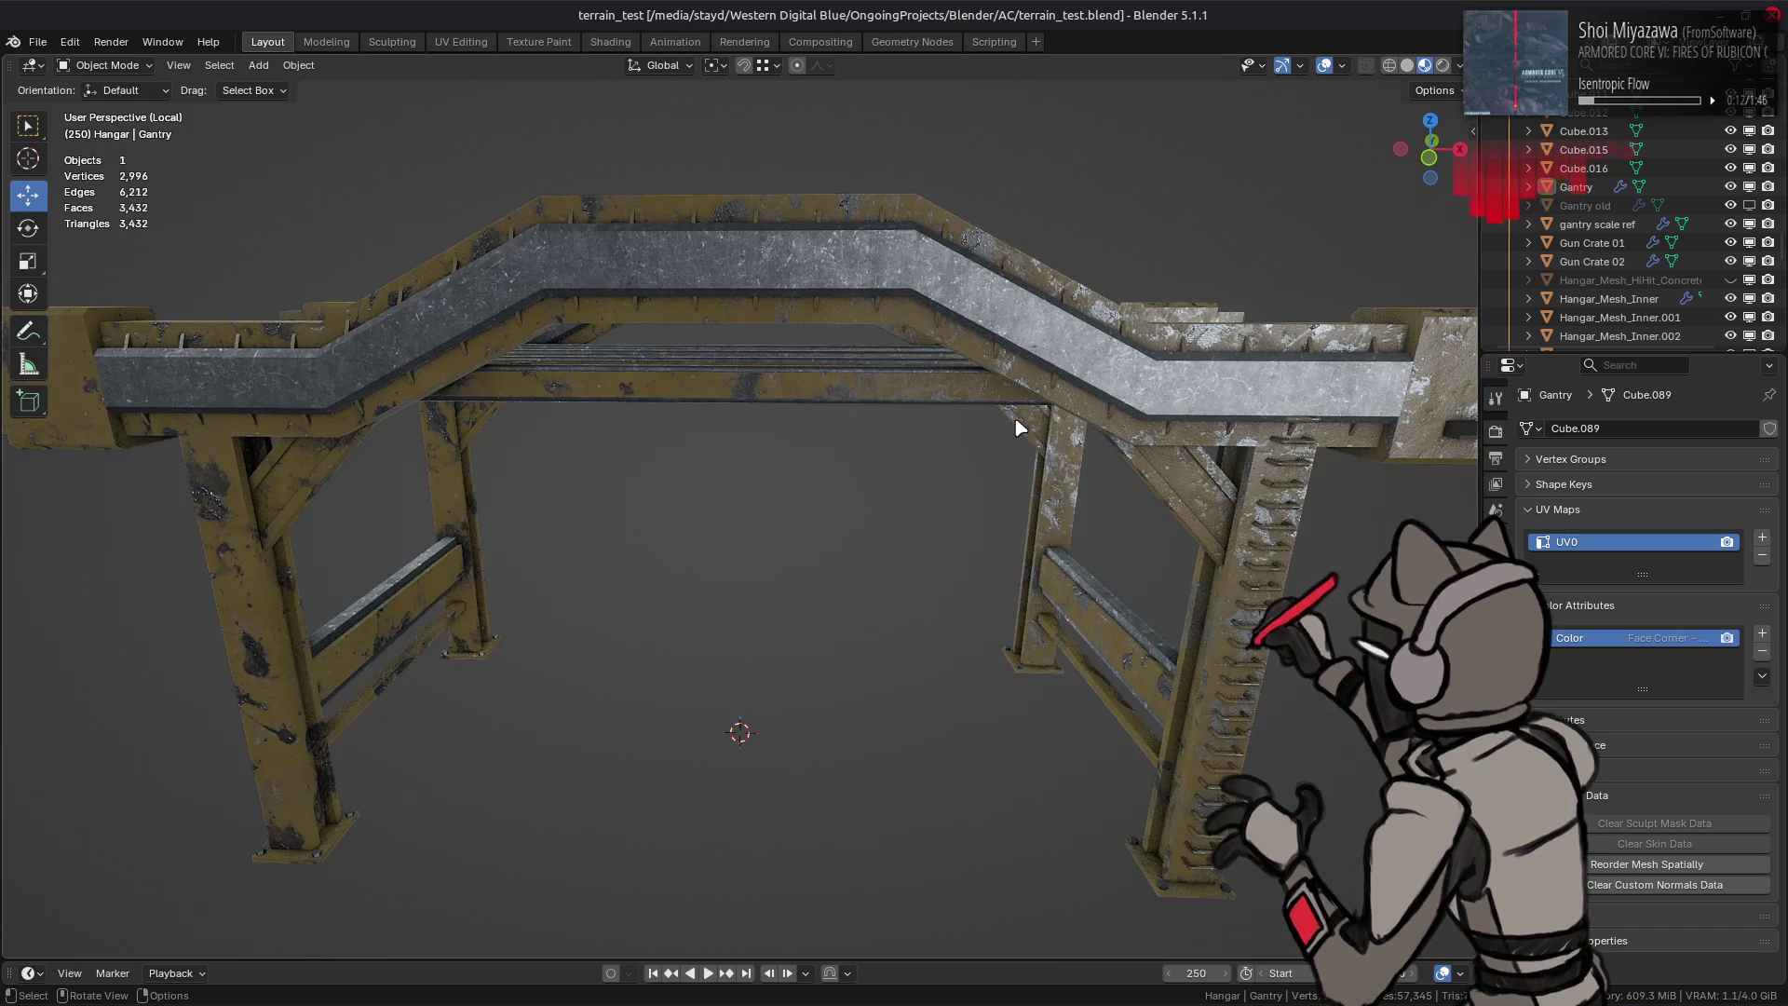
Step: Orbit around the isolated gantry from terrain_test, including its top
{"action": "middle_click_drag", "start_coordinate": [877, 437], "coordinate": [847, 434]}
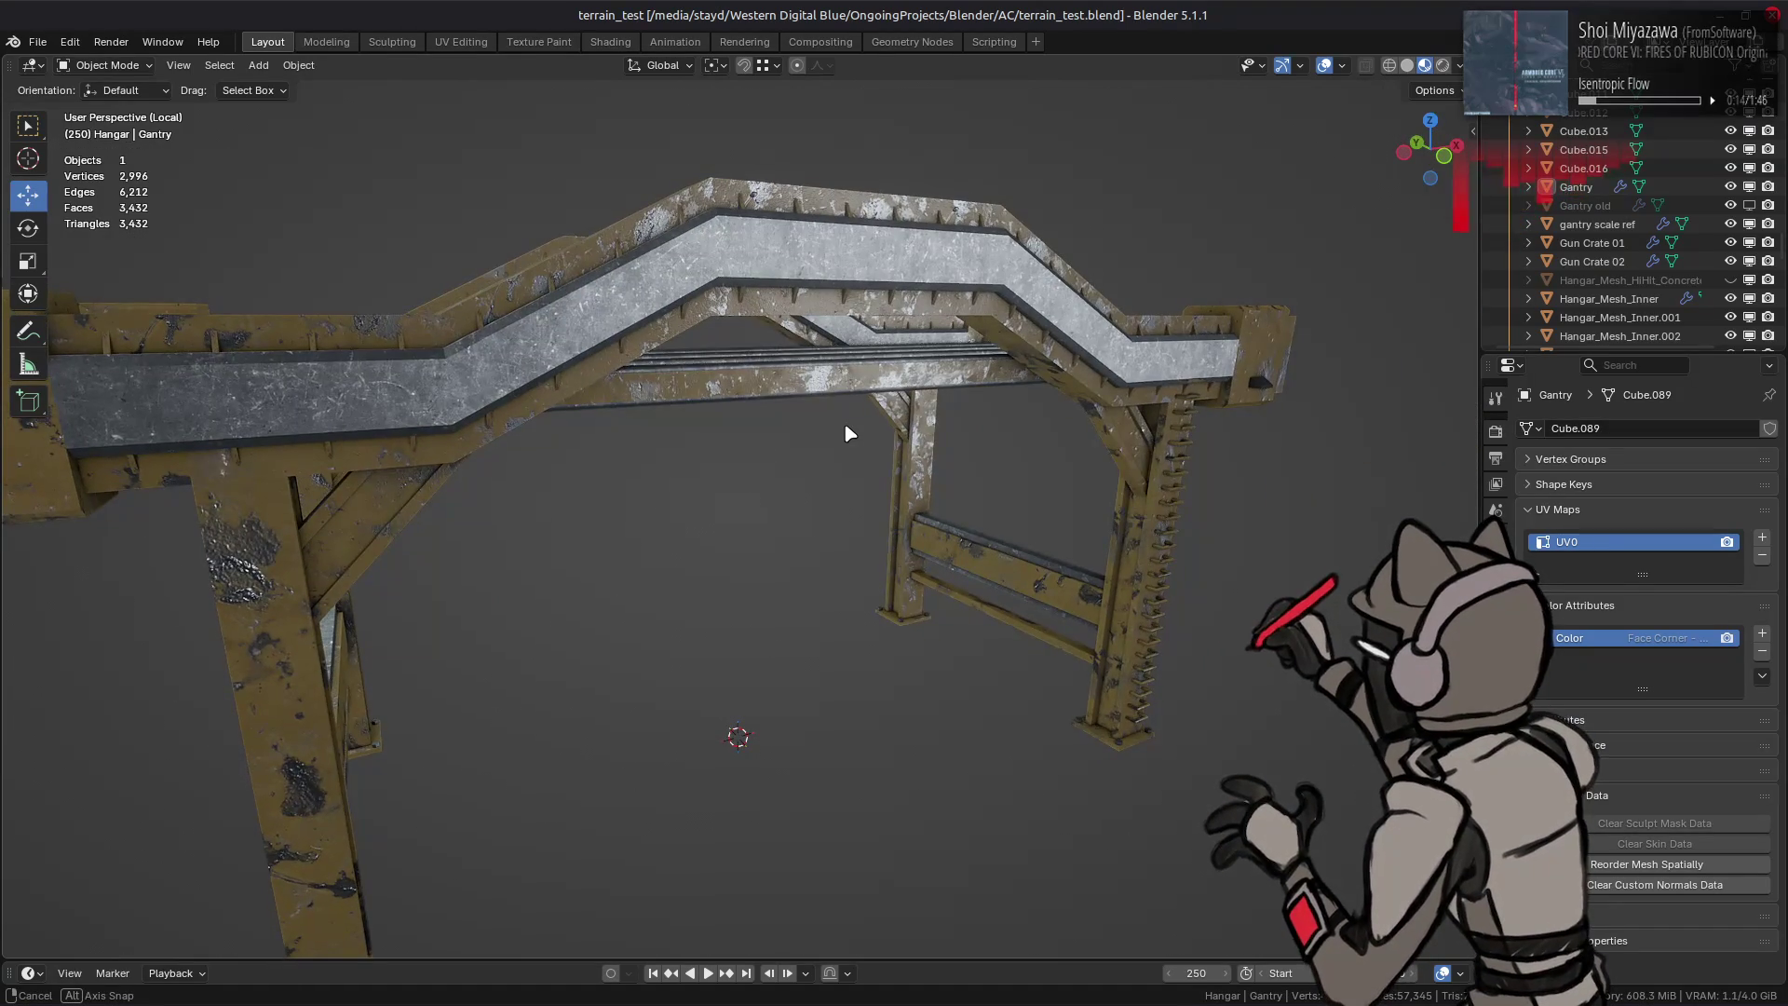
{"action": "mouse_move", "coordinate": [846, 434]}
{"action": "middle_mouse_down"}
{"action": "mouse_move", "coordinate": [962, 409]}
{"action": "mouse_move", "coordinate": [800, 408]}
{"action": "mouse_move", "coordinate": [1159, 400]}
{"action": "mouse_move", "coordinate": [1104, 414]}
{"action": "mouse_move", "coordinate": [1050, 486]}
{"action": "mouse_move", "coordinate": [1078, 461]}
{"action": "middle_mouse_up"}
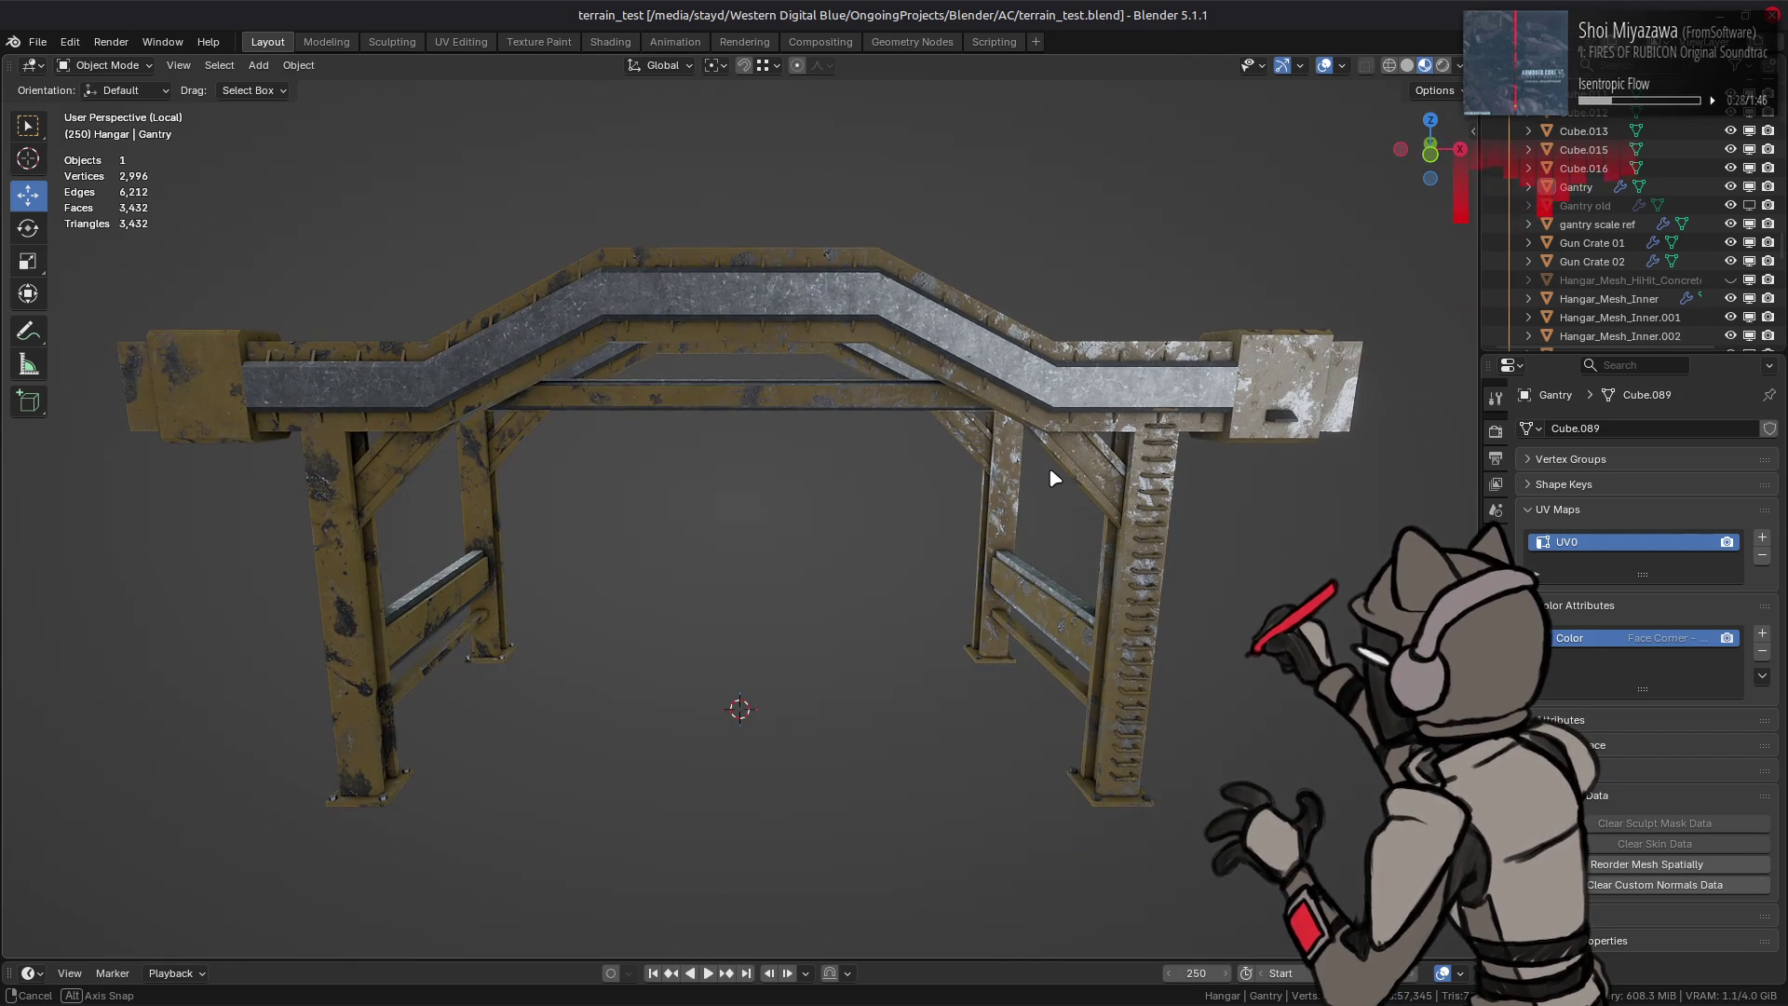
{"action": "middle_click_drag", "start_coordinate": [978, 425], "coordinate": [952, 445]}
{"action": "left_click", "coordinate": [950, 444]}
Step: Leave local view and look at the gantry over the mech head-on in the full hangar
{"action": "key", "text": "slash"}
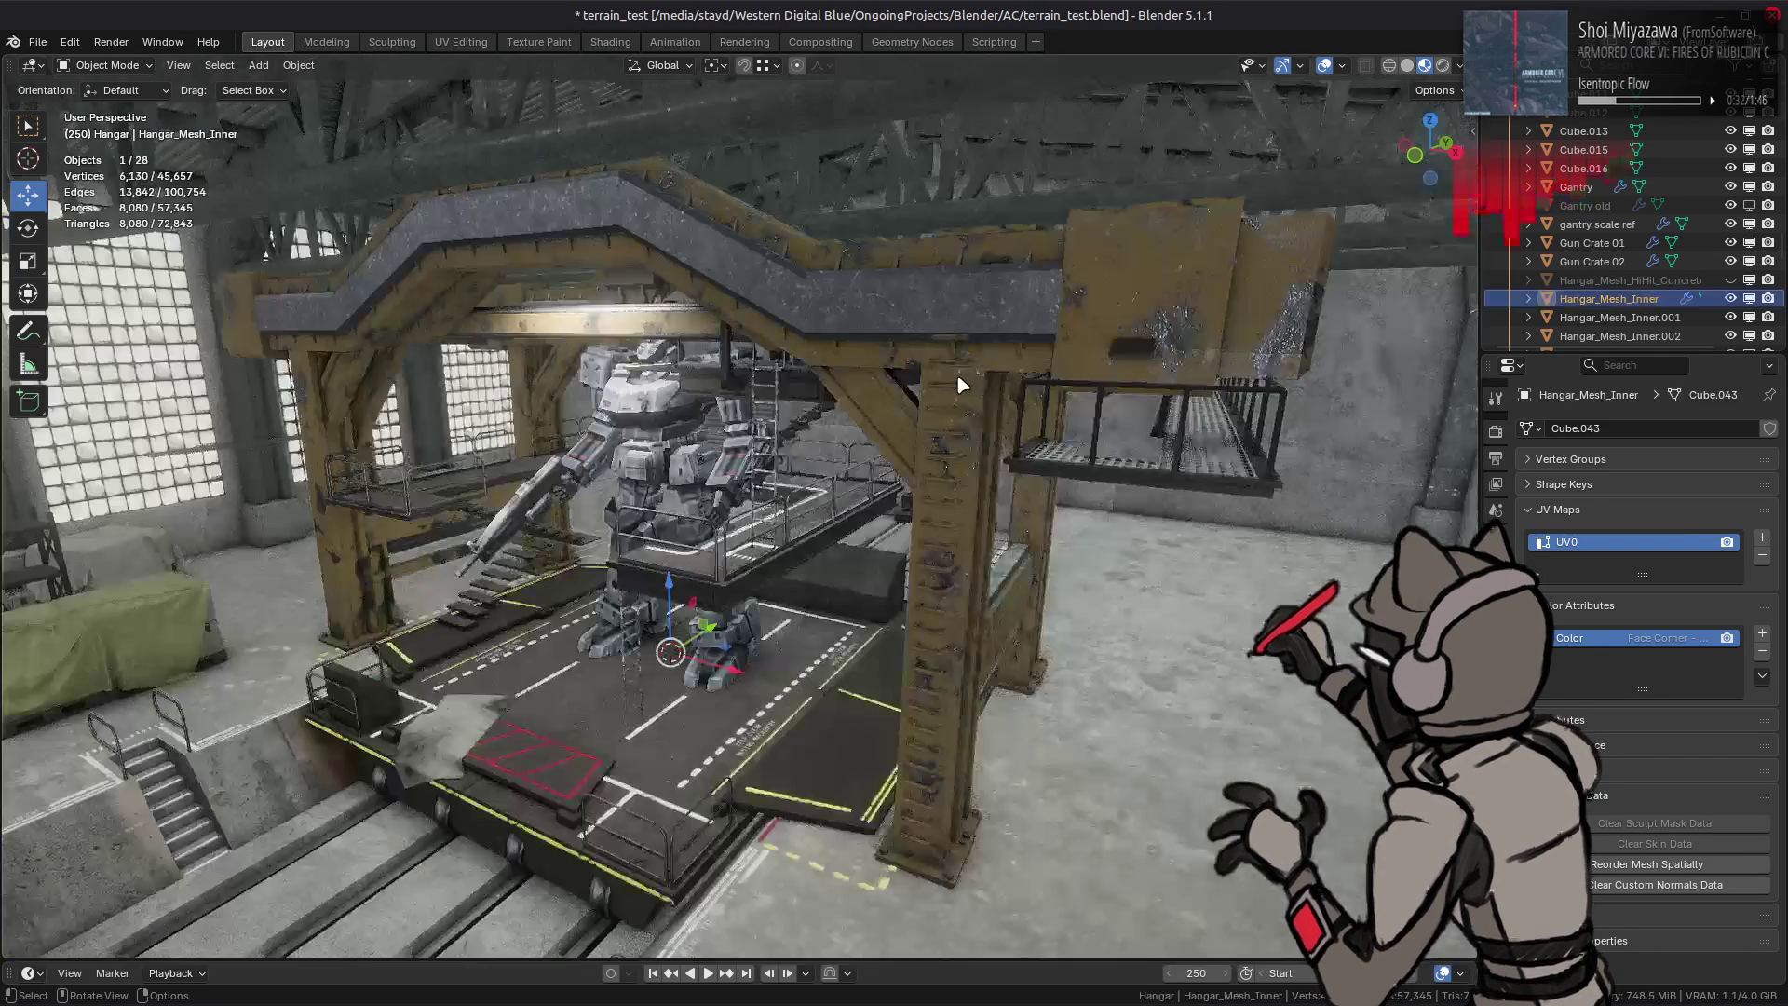
{"action": "scroll", "coordinate": [958, 386], "scroll_direction": "down", "scroll_amount": 2}
{"action": "scroll", "coordinate": [915, 427], "scroll_direction": "up", "scroll_amount": 3}
{"action": "left_click", "coordinate": [893, 431]}
{"action": "key", "text": "KP_1"}
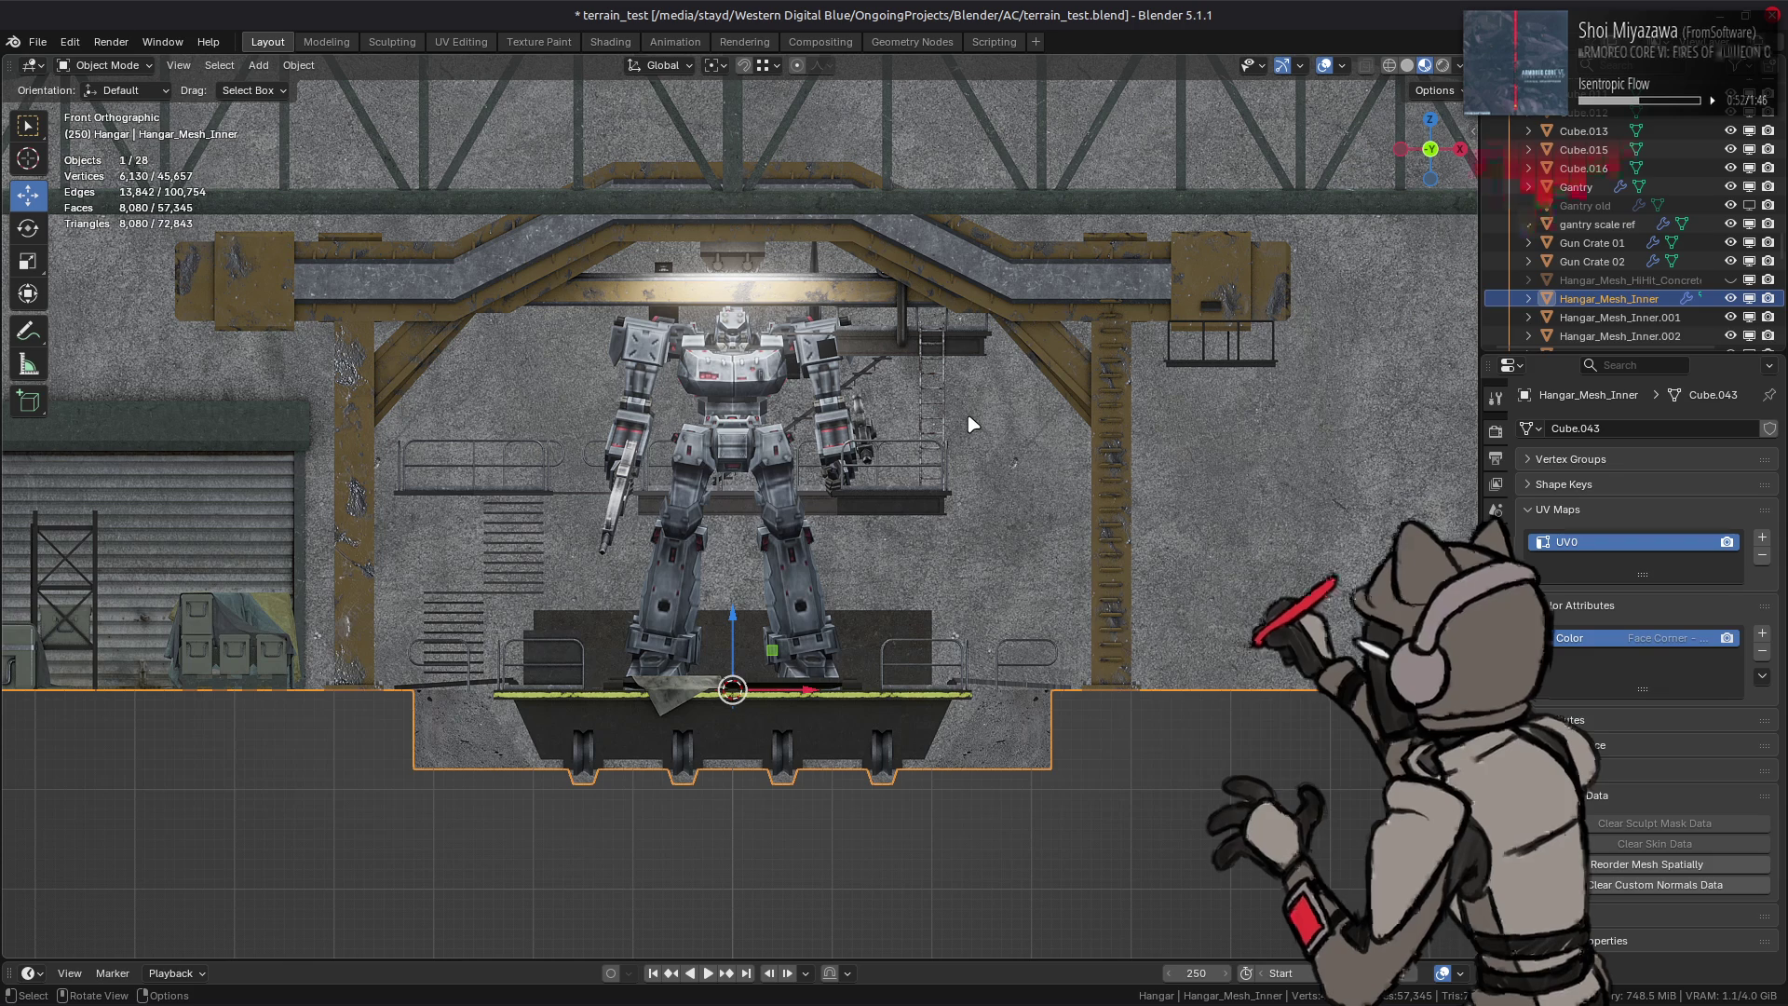
{"action": "middle_click_drag", "start_coordinate": [971, 424], "coordinate": [944, 440]}
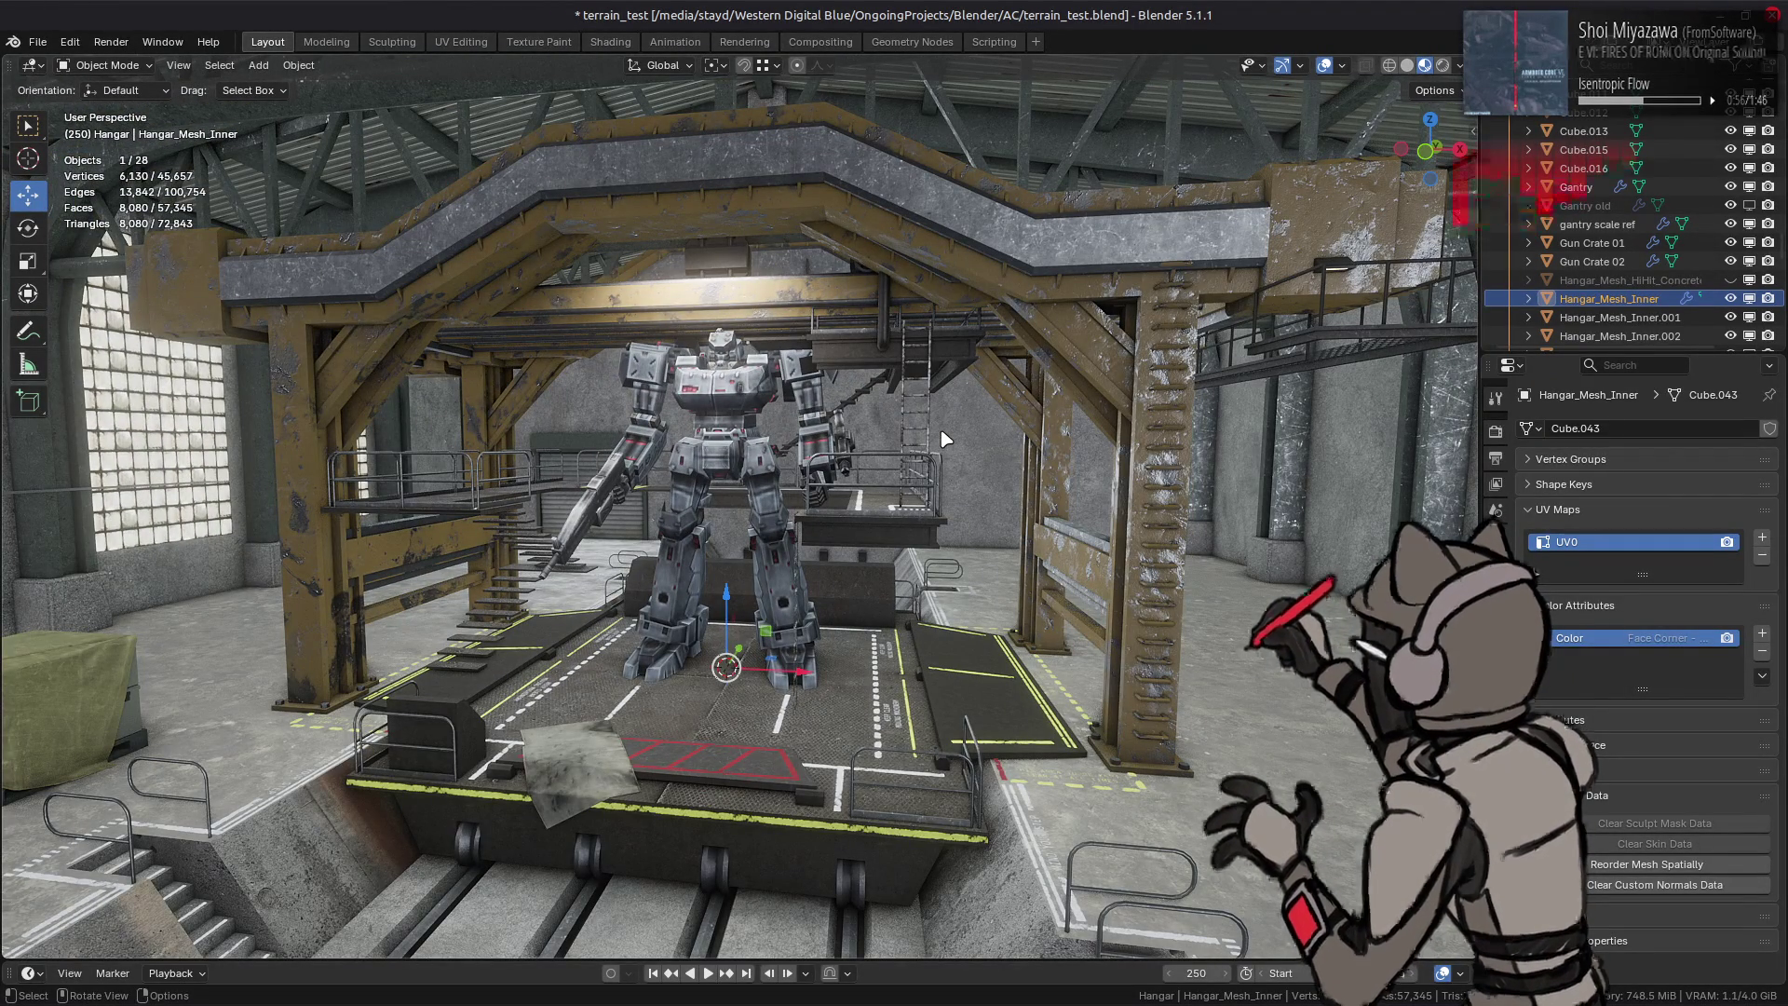
Step: Isolate the Gantry object on its own again and move in close
{"action": "left_click", "coordinate": [1029, 304]}
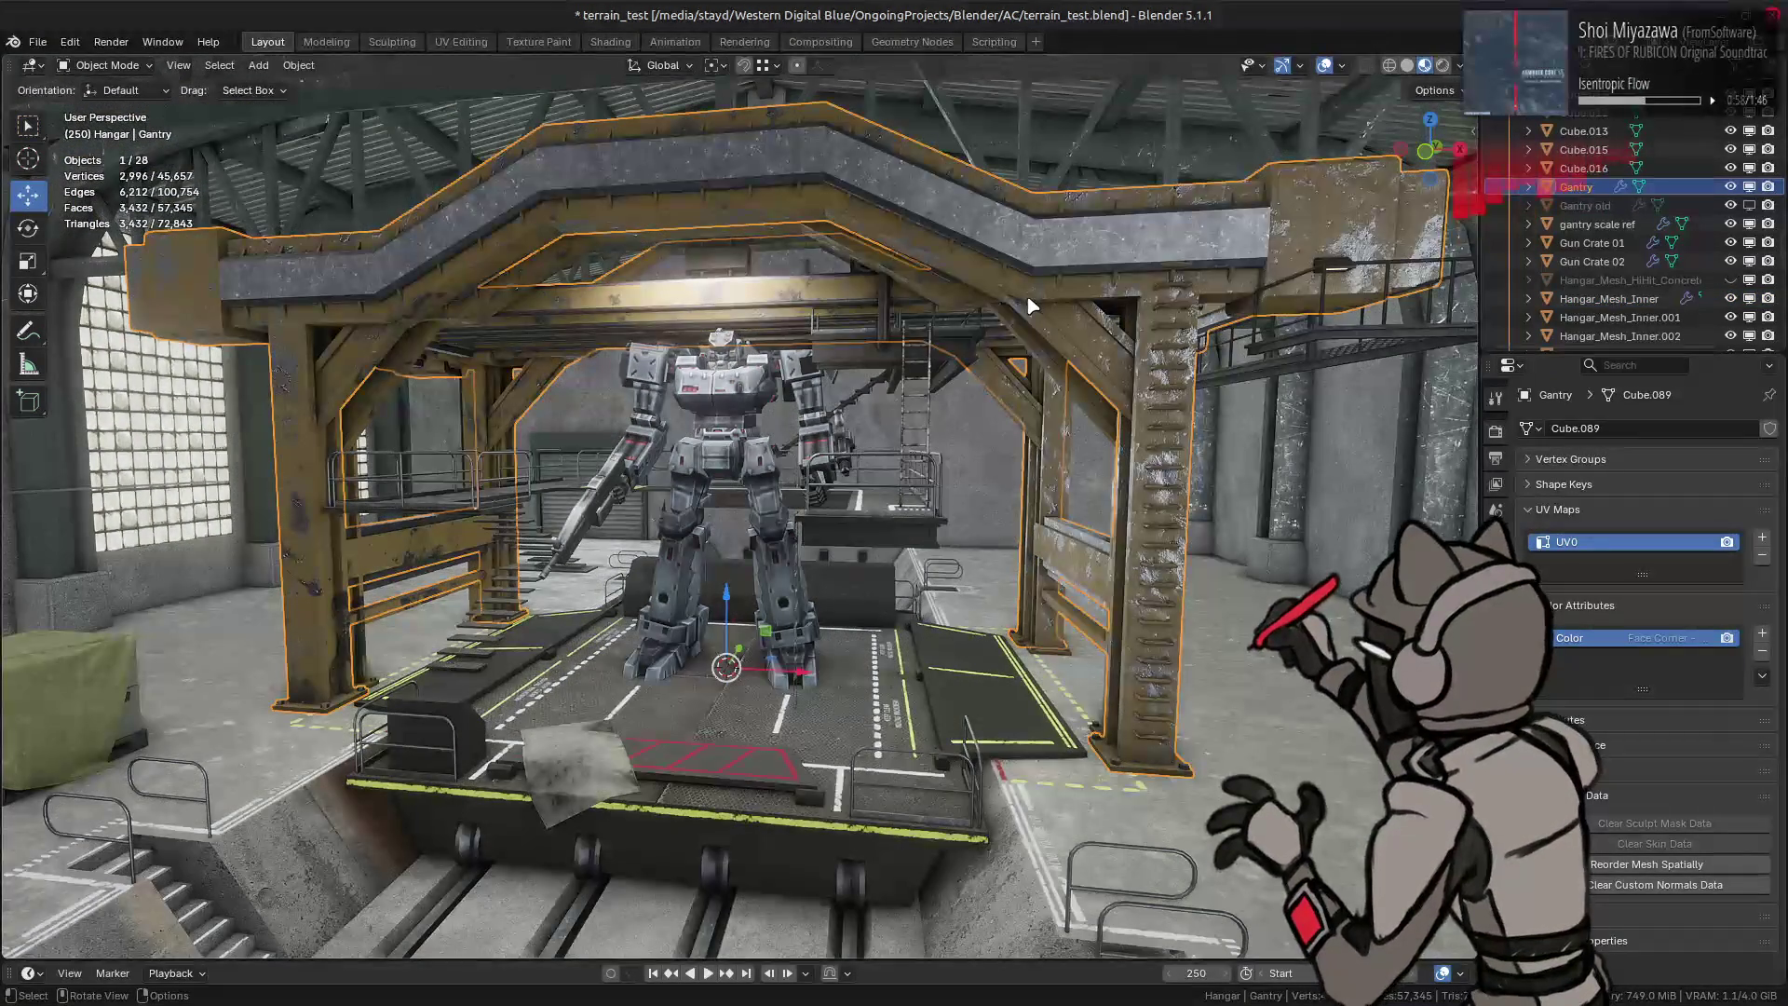
{"action": "key", "text": "KP_Divide"}
{"action": "mouse_move", "coordinate": [926, 368]}
{"action": "middle_mouse_down"}
{"action": "mouse_move", "coordinate": [879, 379]}
{"action": "mouse_move", "coordinate": [898, 409]}
{"action": "mouse_move", "coordinate": [677, 385]}
{"action": "mouse_move", "coordinate": [614, 315]}
{"action": "middle_mouse_up"}
Step: Edit the Gantry mesh, select the linked walkway deck and hide the unselected legs
{"action": "key", "text": "Tab"}
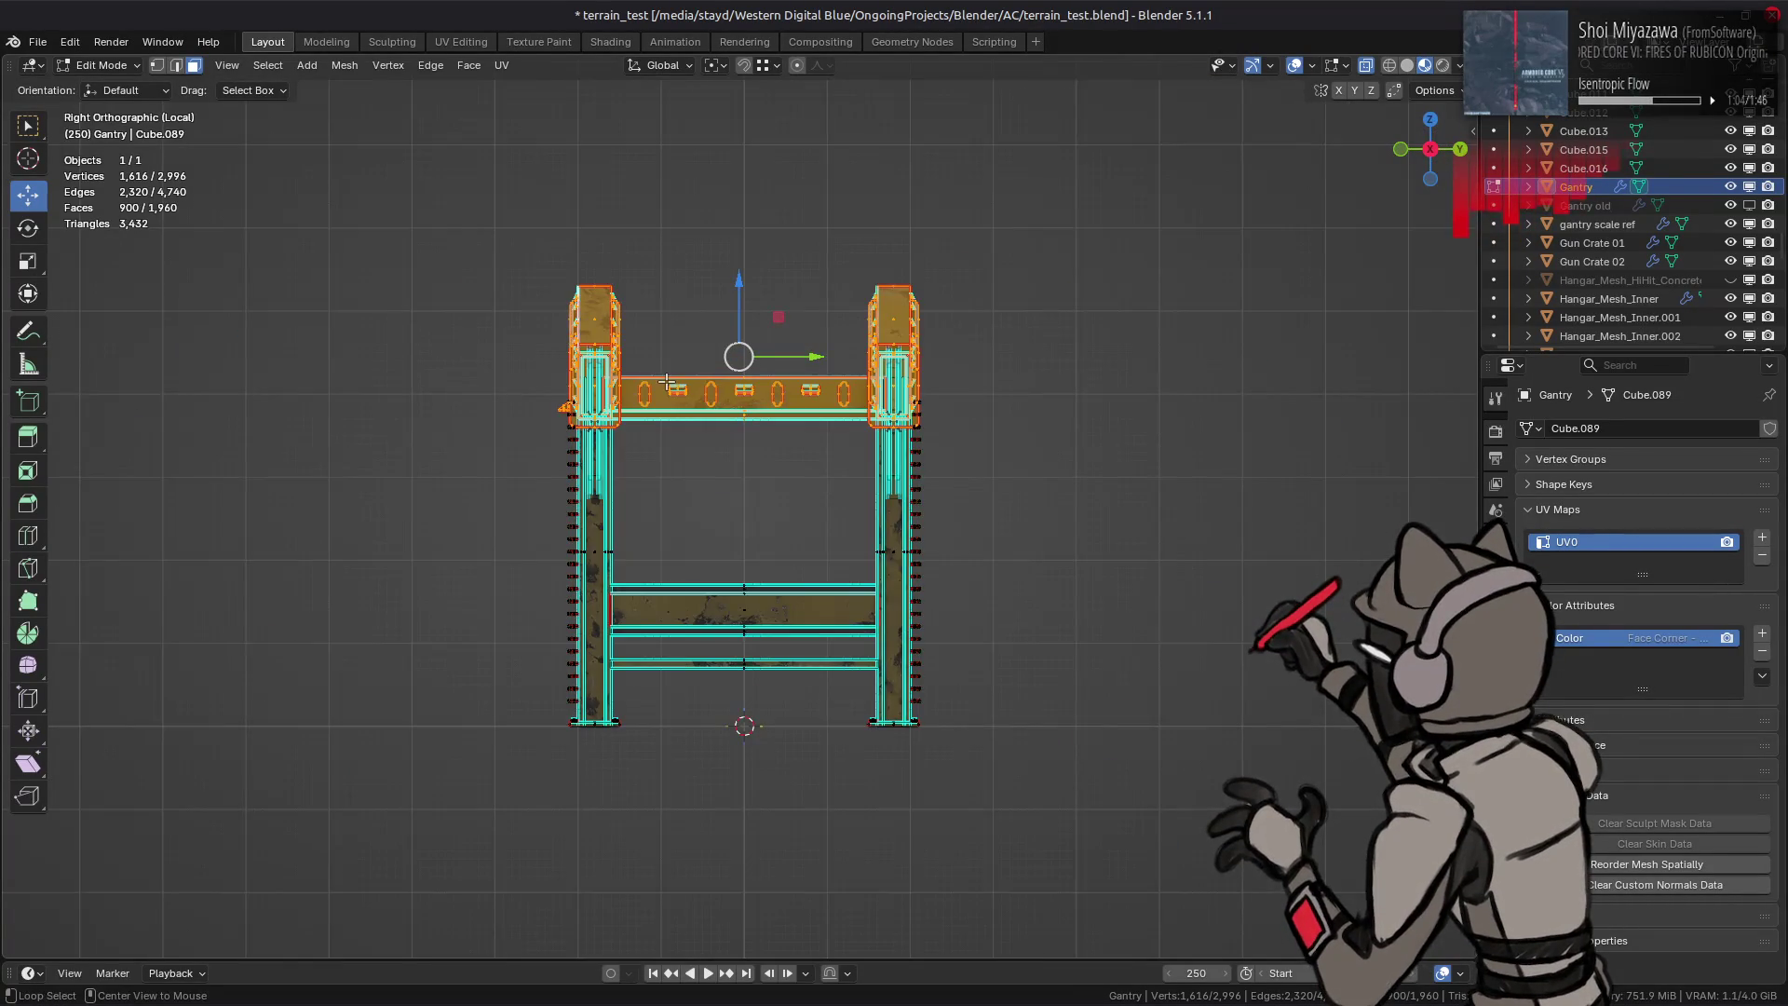
{"action": "scroll", "coordinate": [600, 300], "scroll_direction": "up", "scroll_amount": 2}
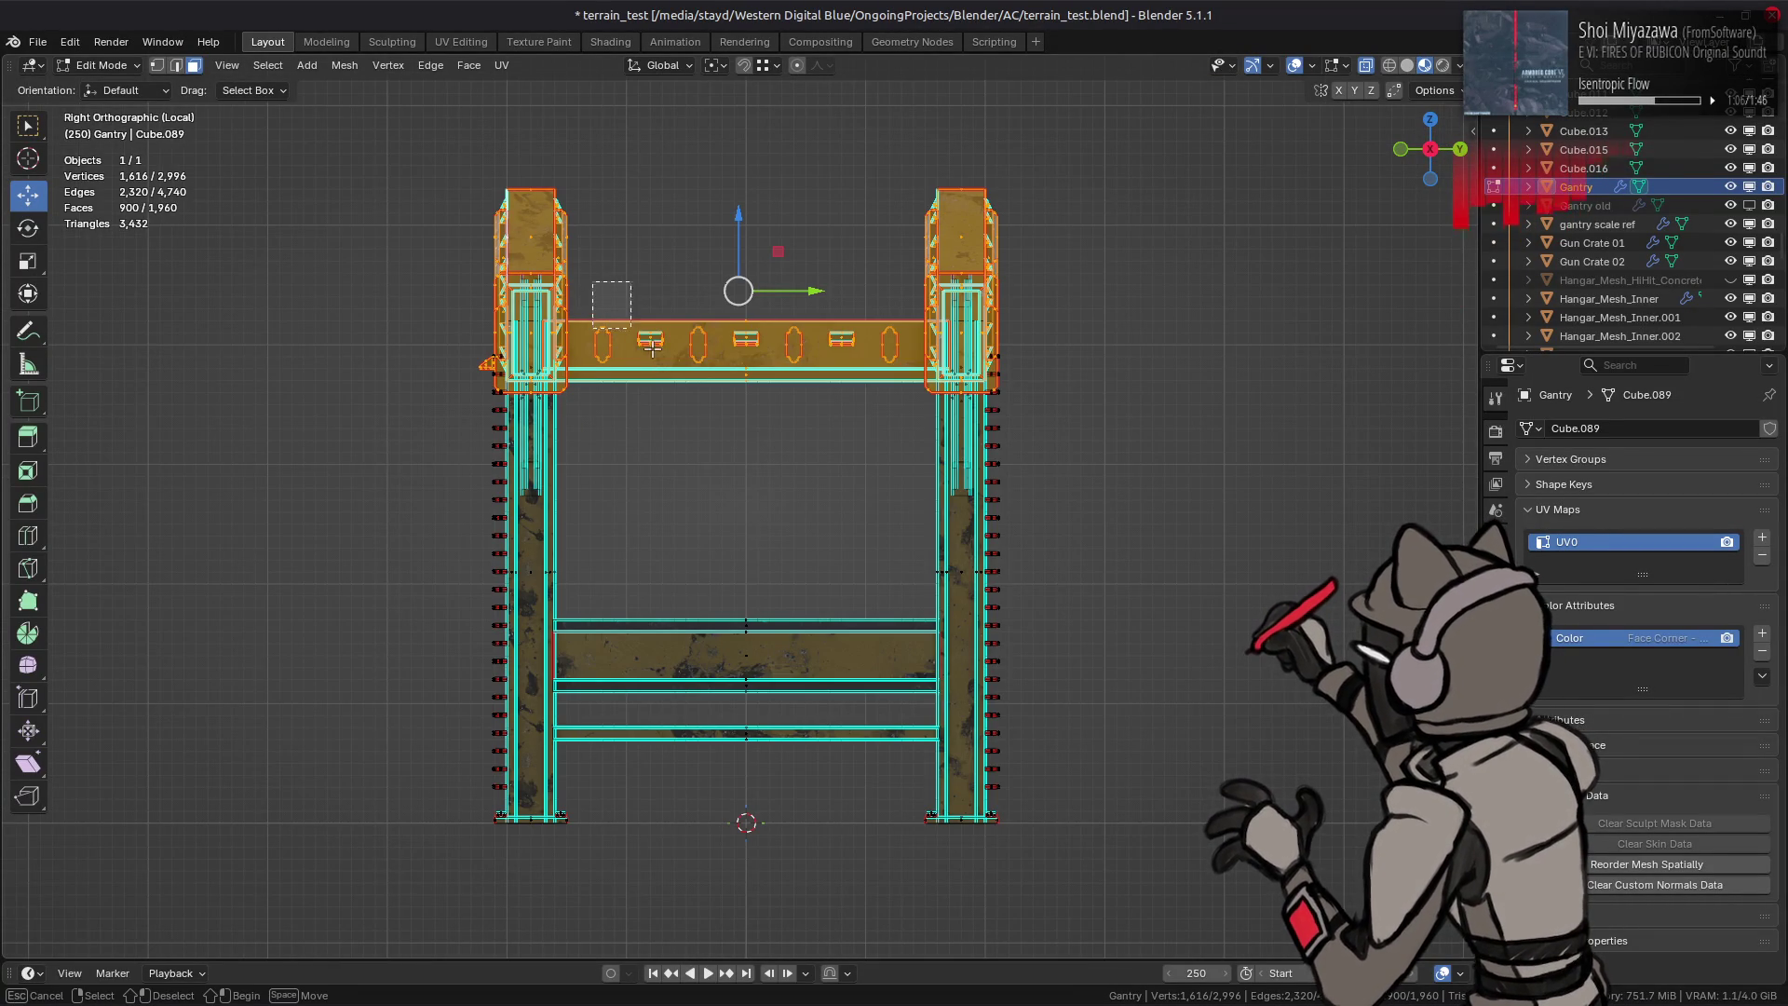
{"action": "left_click_drag", "start_coordinate": [593, 290], "coordinate": [871, 420], "text": "ctrl"}
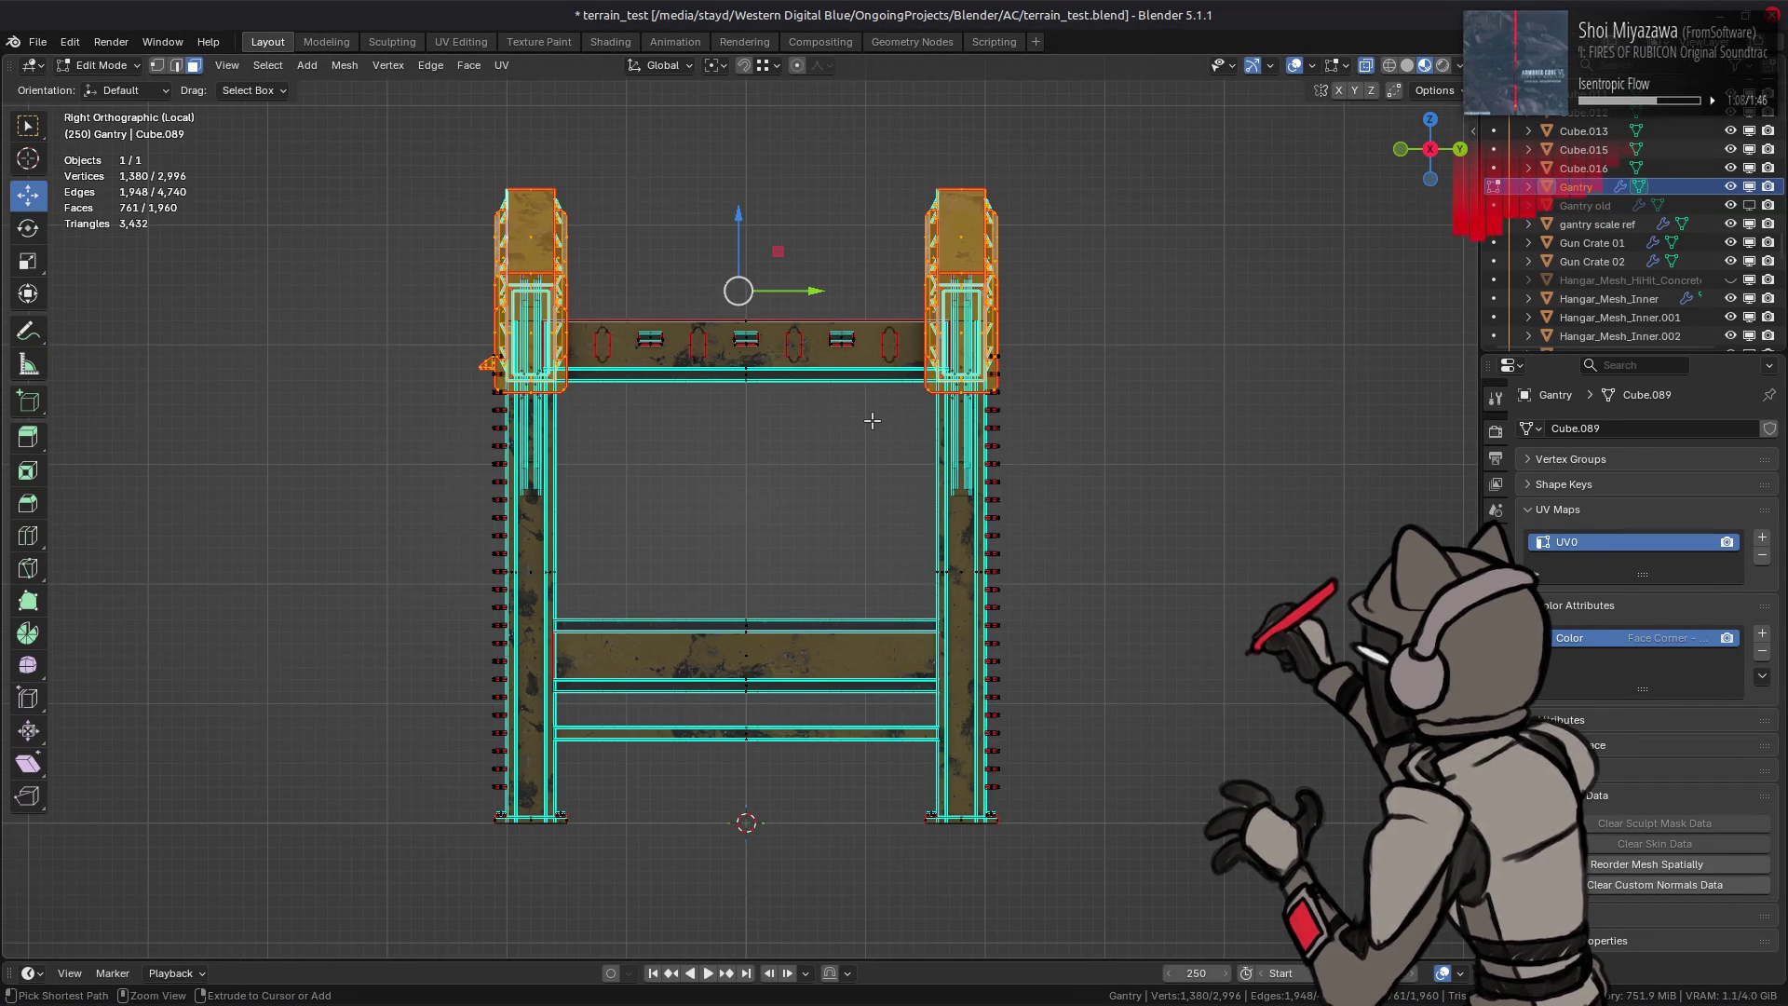
{"action": "mouse_move", "coordinate": [871, 419]}
{"action": "middle_mouse_down"}
{"action": "mouse_move", "coordinate": [858, 453]}
{"action": "mouse_move", "coordinate": [790, 450]}
{"action": "mouse_move", "coordinate": [842, 440]}
{"action": "middle_mouse_up"}
{"action": "key", "text": "alt+z"}
{"action": "key", "text": "ctrl+l"}
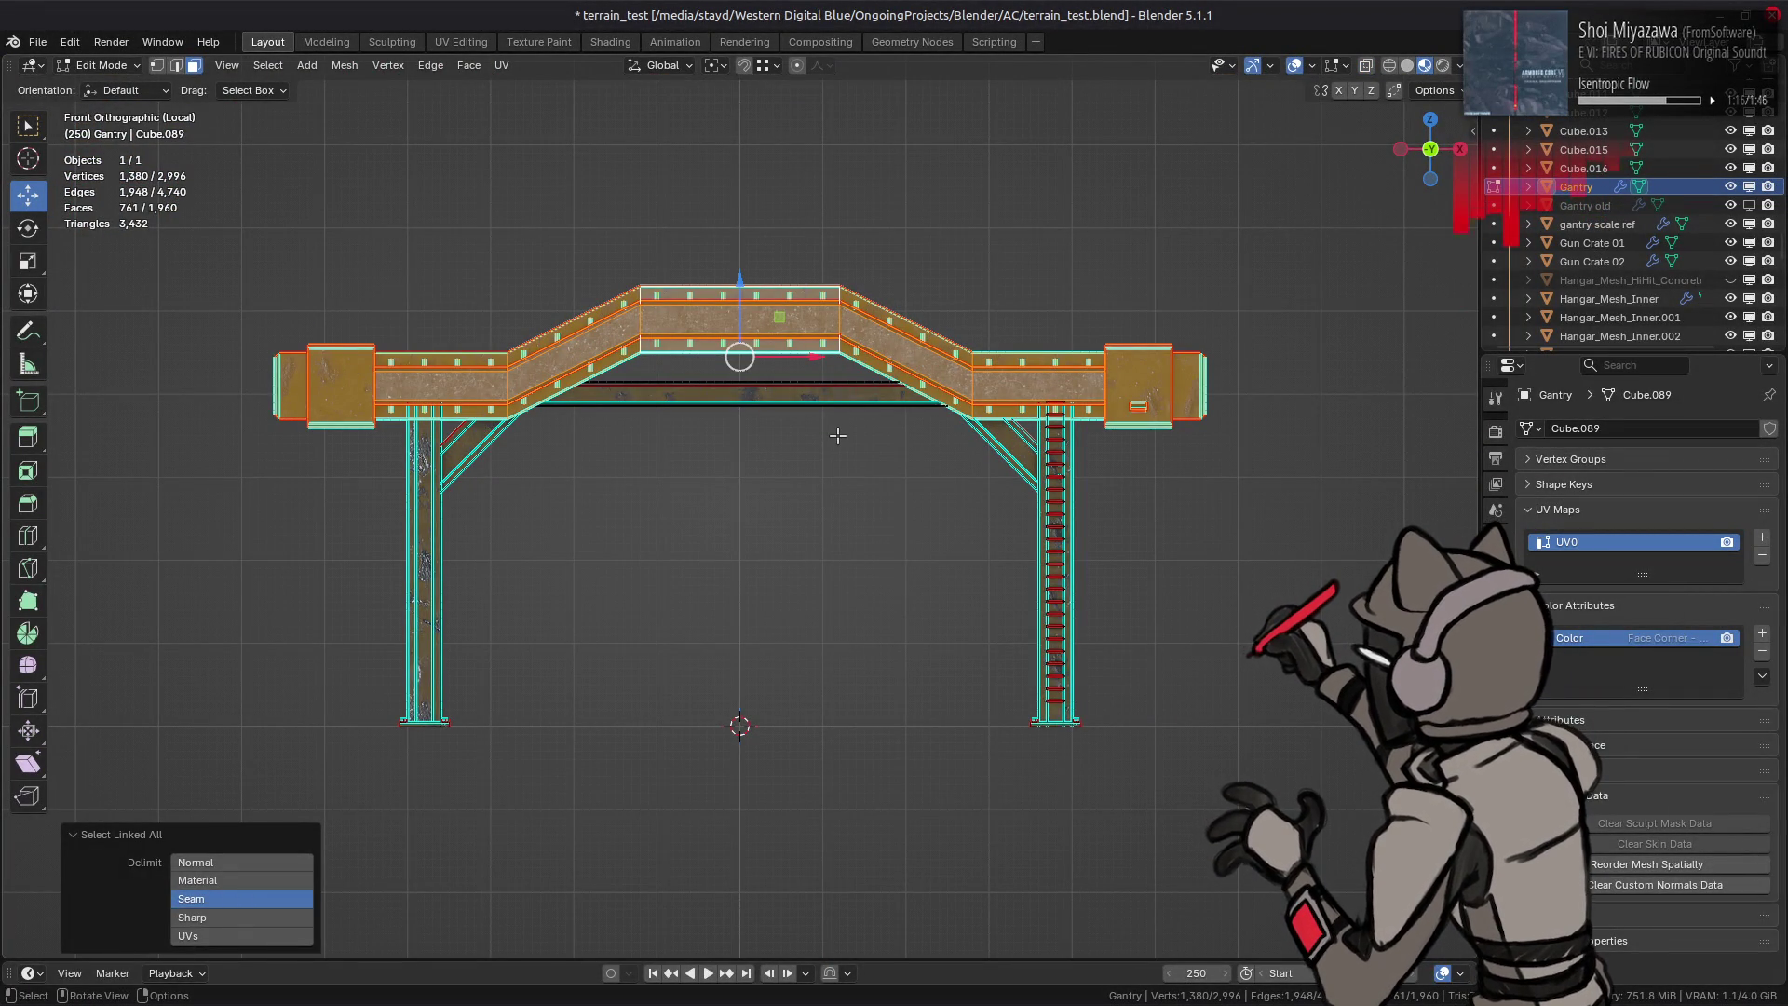
{"action": "key", "text": "shift+h"}
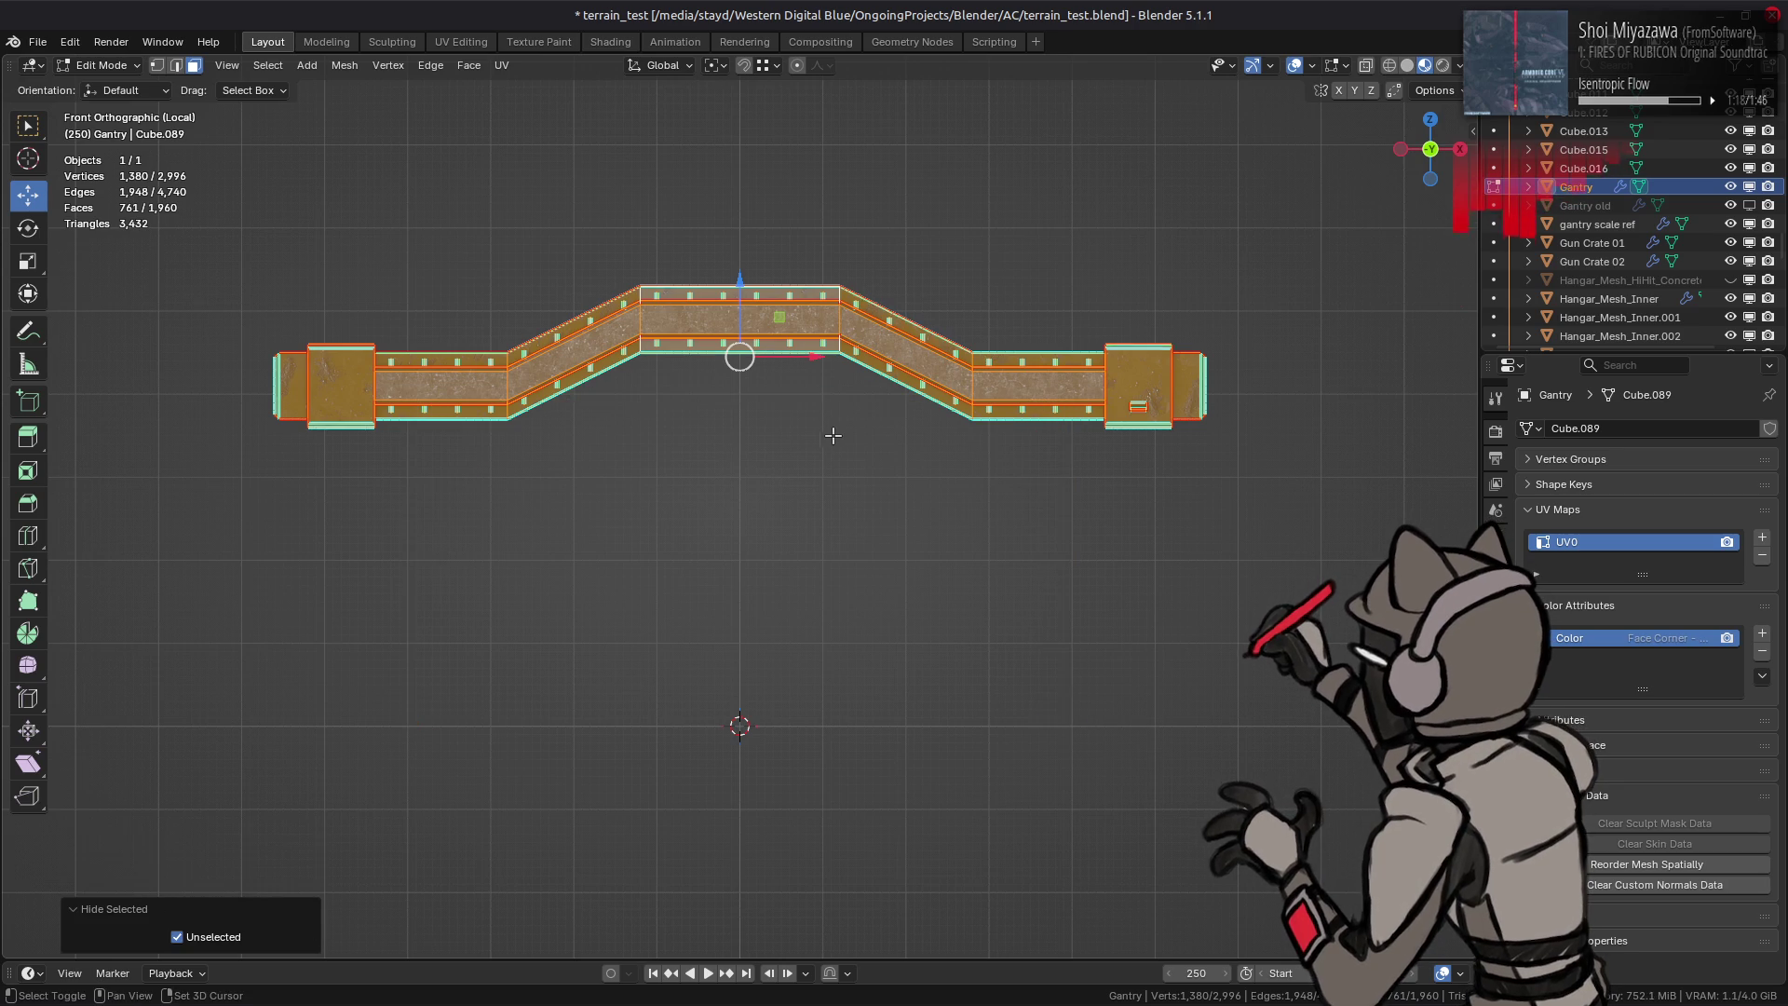
{"action": "scroll", "coordinate": [816, 433], "scroll_direction": "up", "scroll_amount": 1}
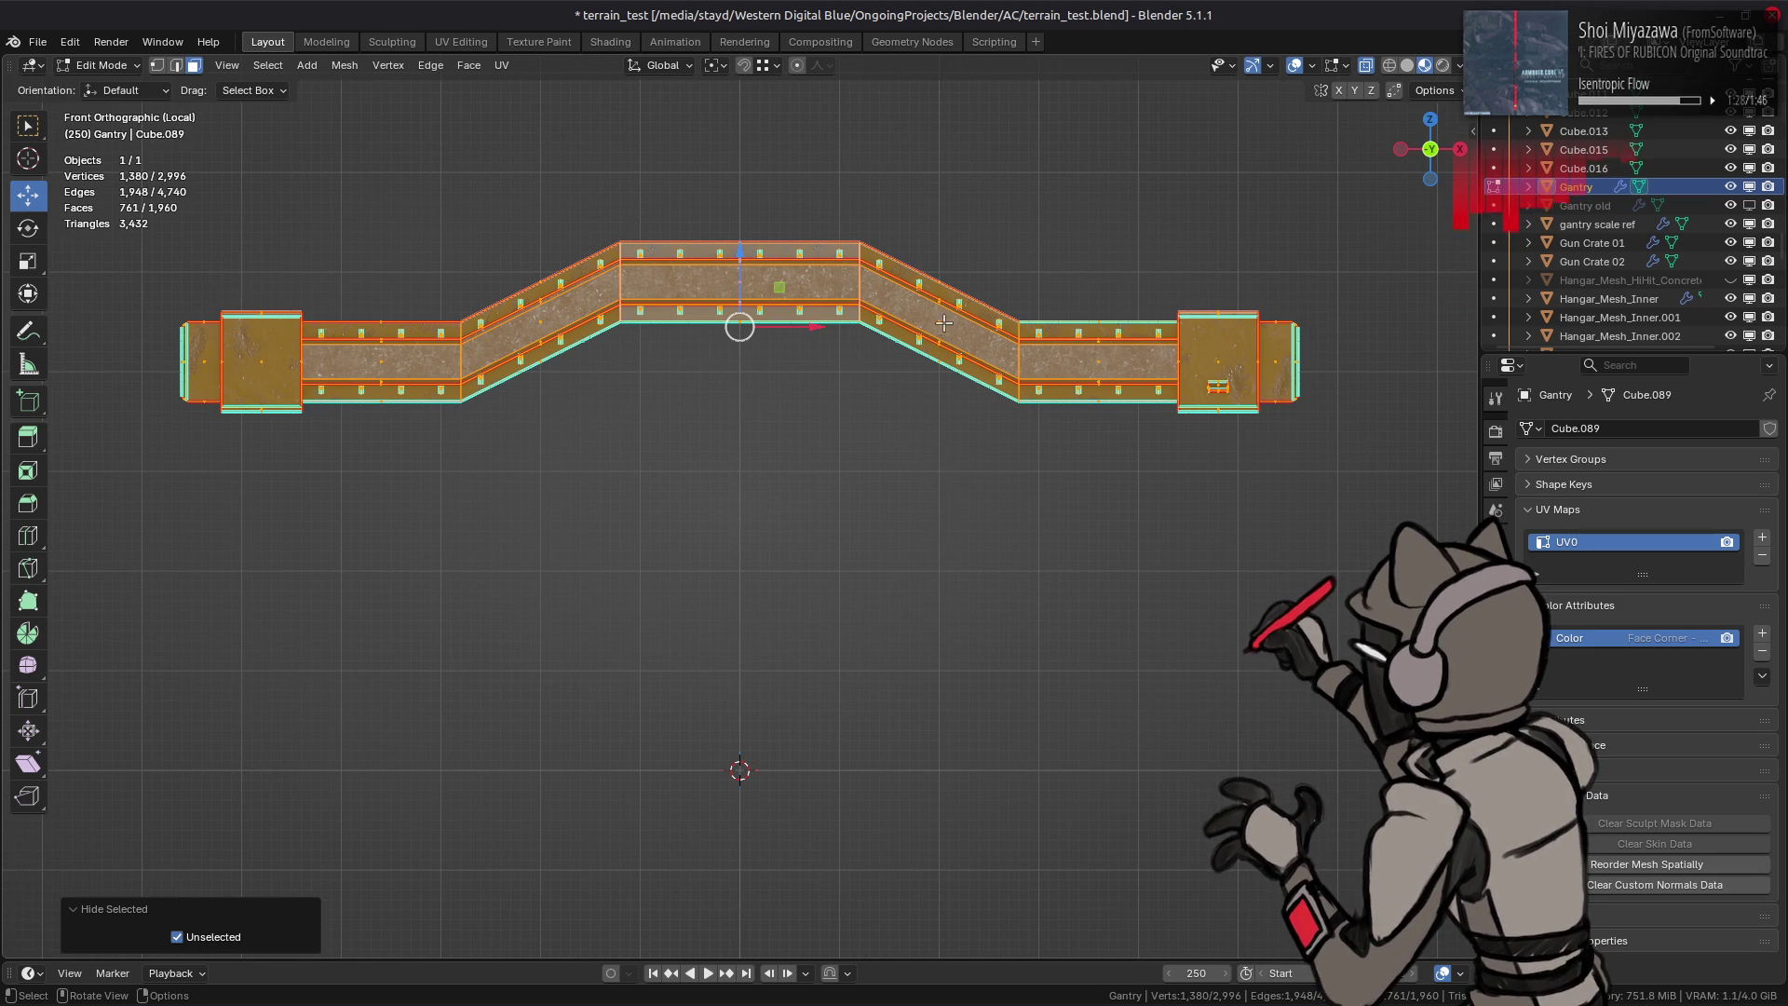
Step: Box-select the right walkway end vertices and move them 1 m along X
{"action": "key", "text": "1"}
{"action": "left_click_drag", "start_coordinate": [1382, 480], "coordinate": [837, 189]}
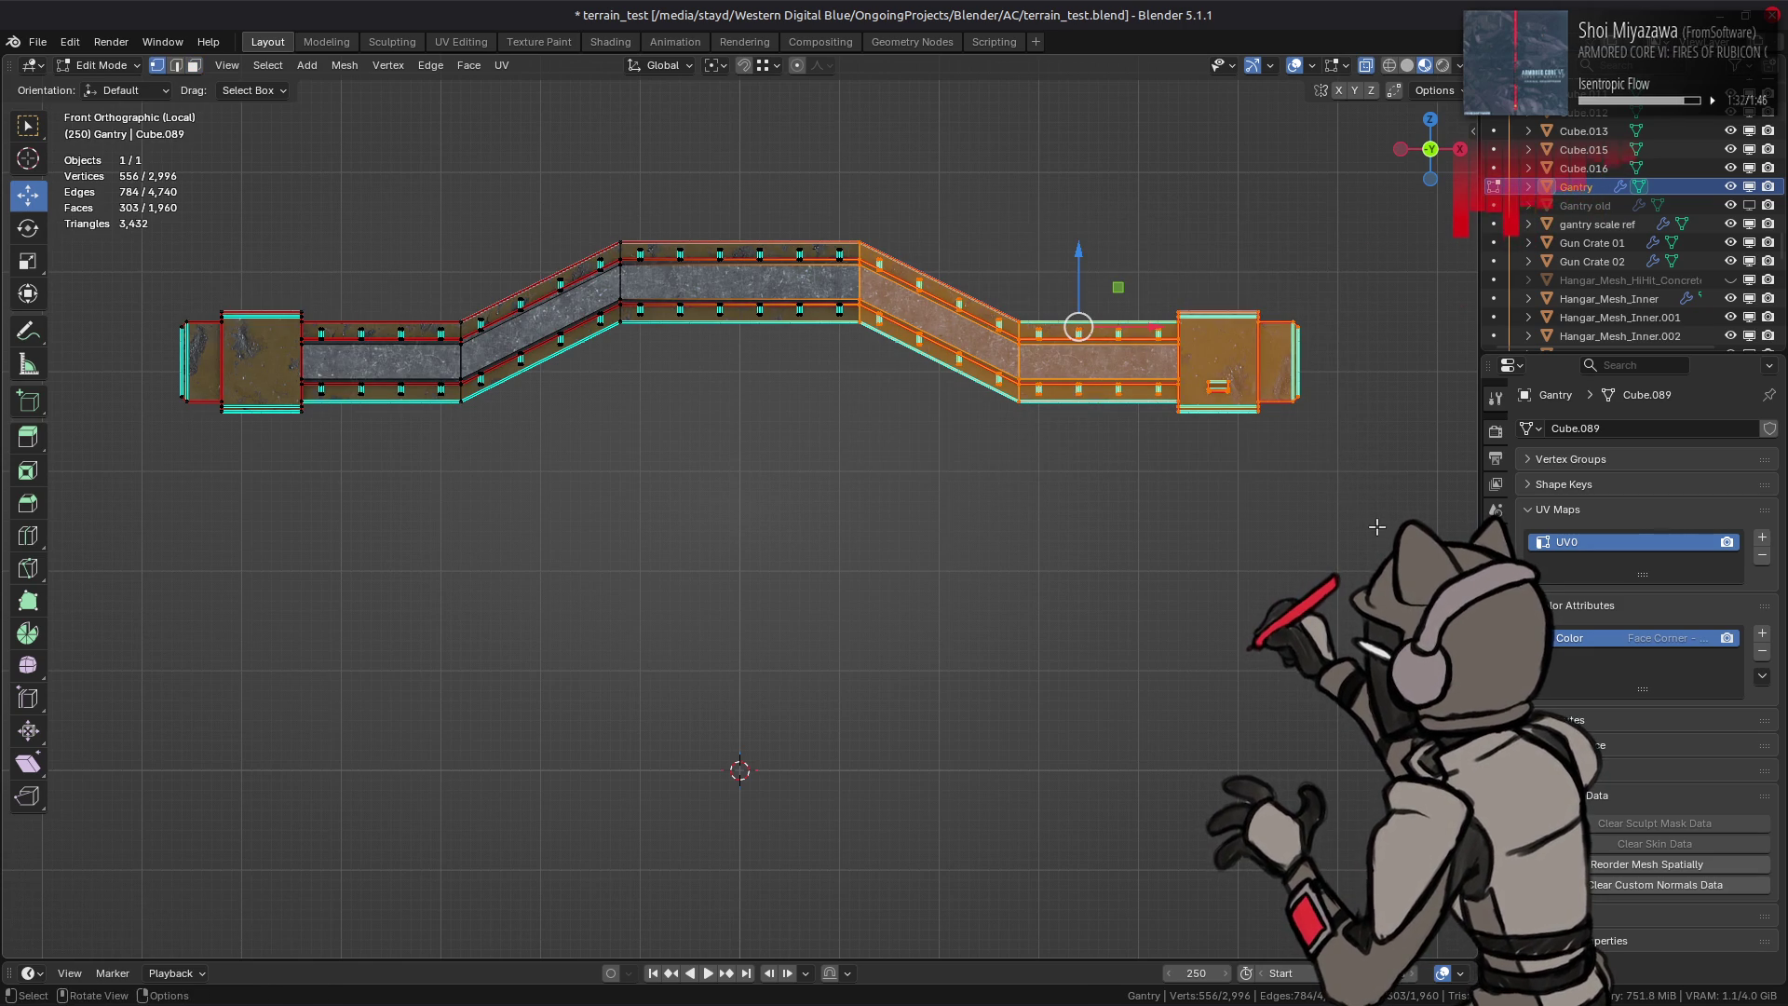
{"action": "left_click_drag", "start_coordinate": [1378, 527], "coordinate": [854, 174]}
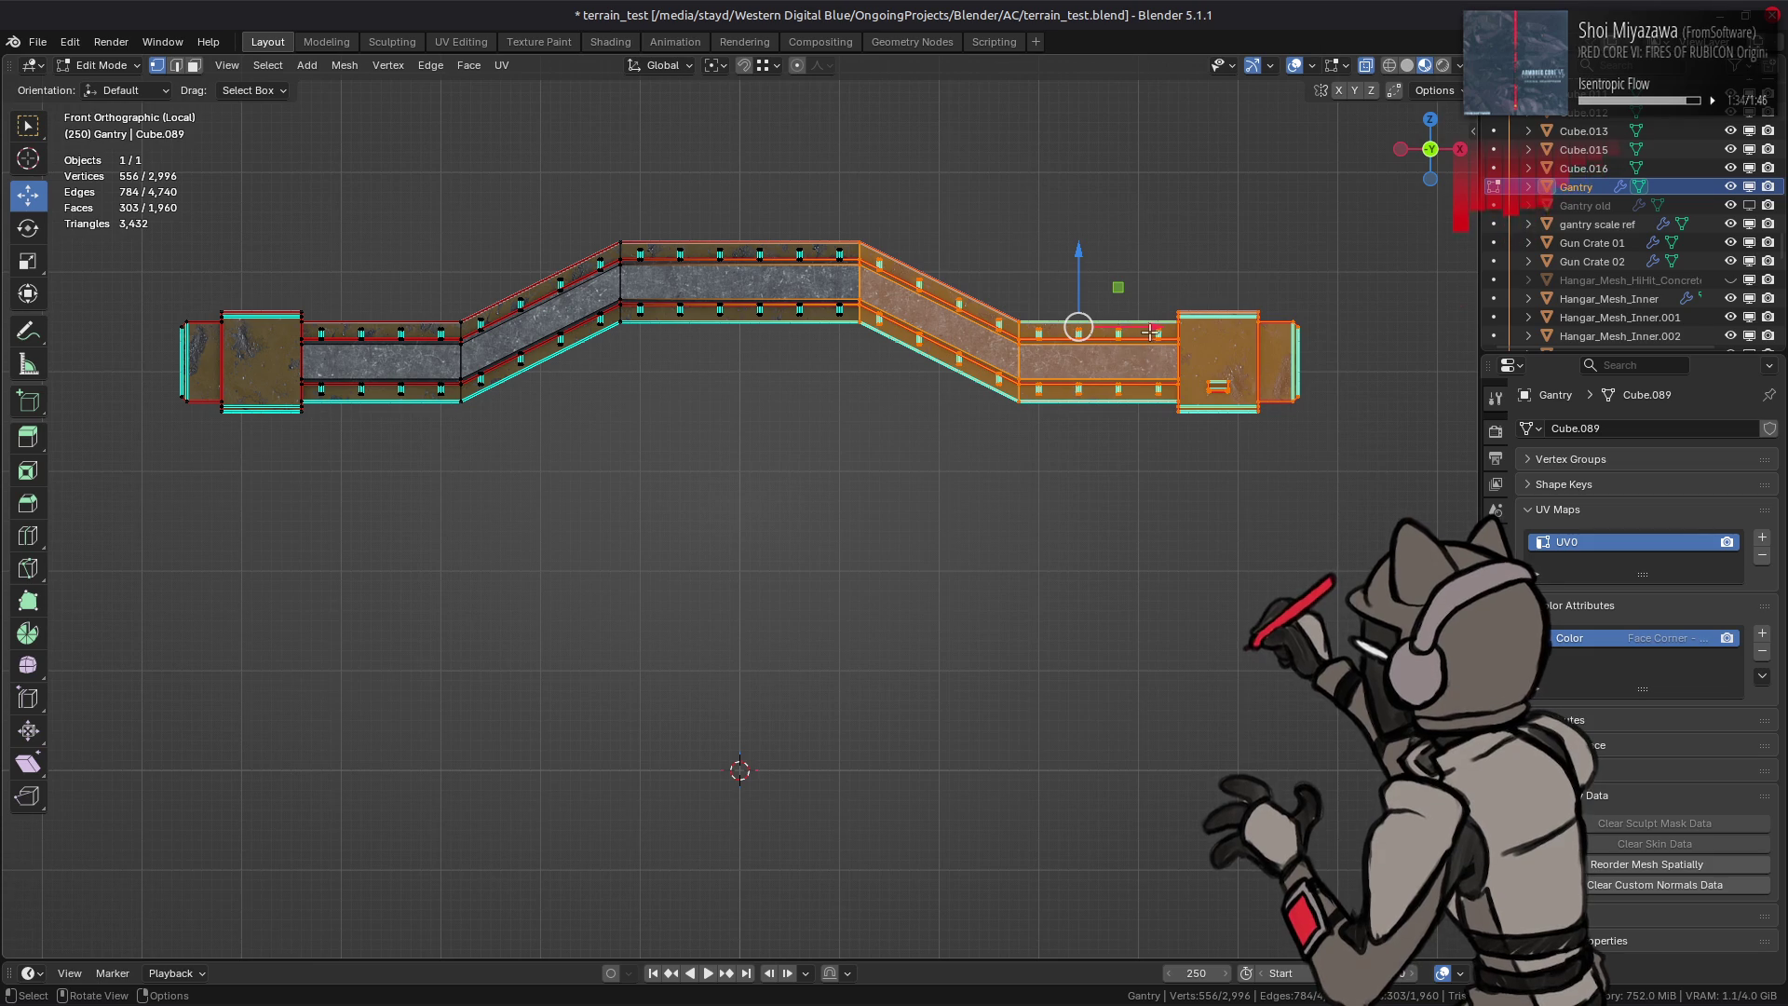
{"action": "left_click_drag", "start_coordinate": [1387, 519], "coordinate": [948, 251]}
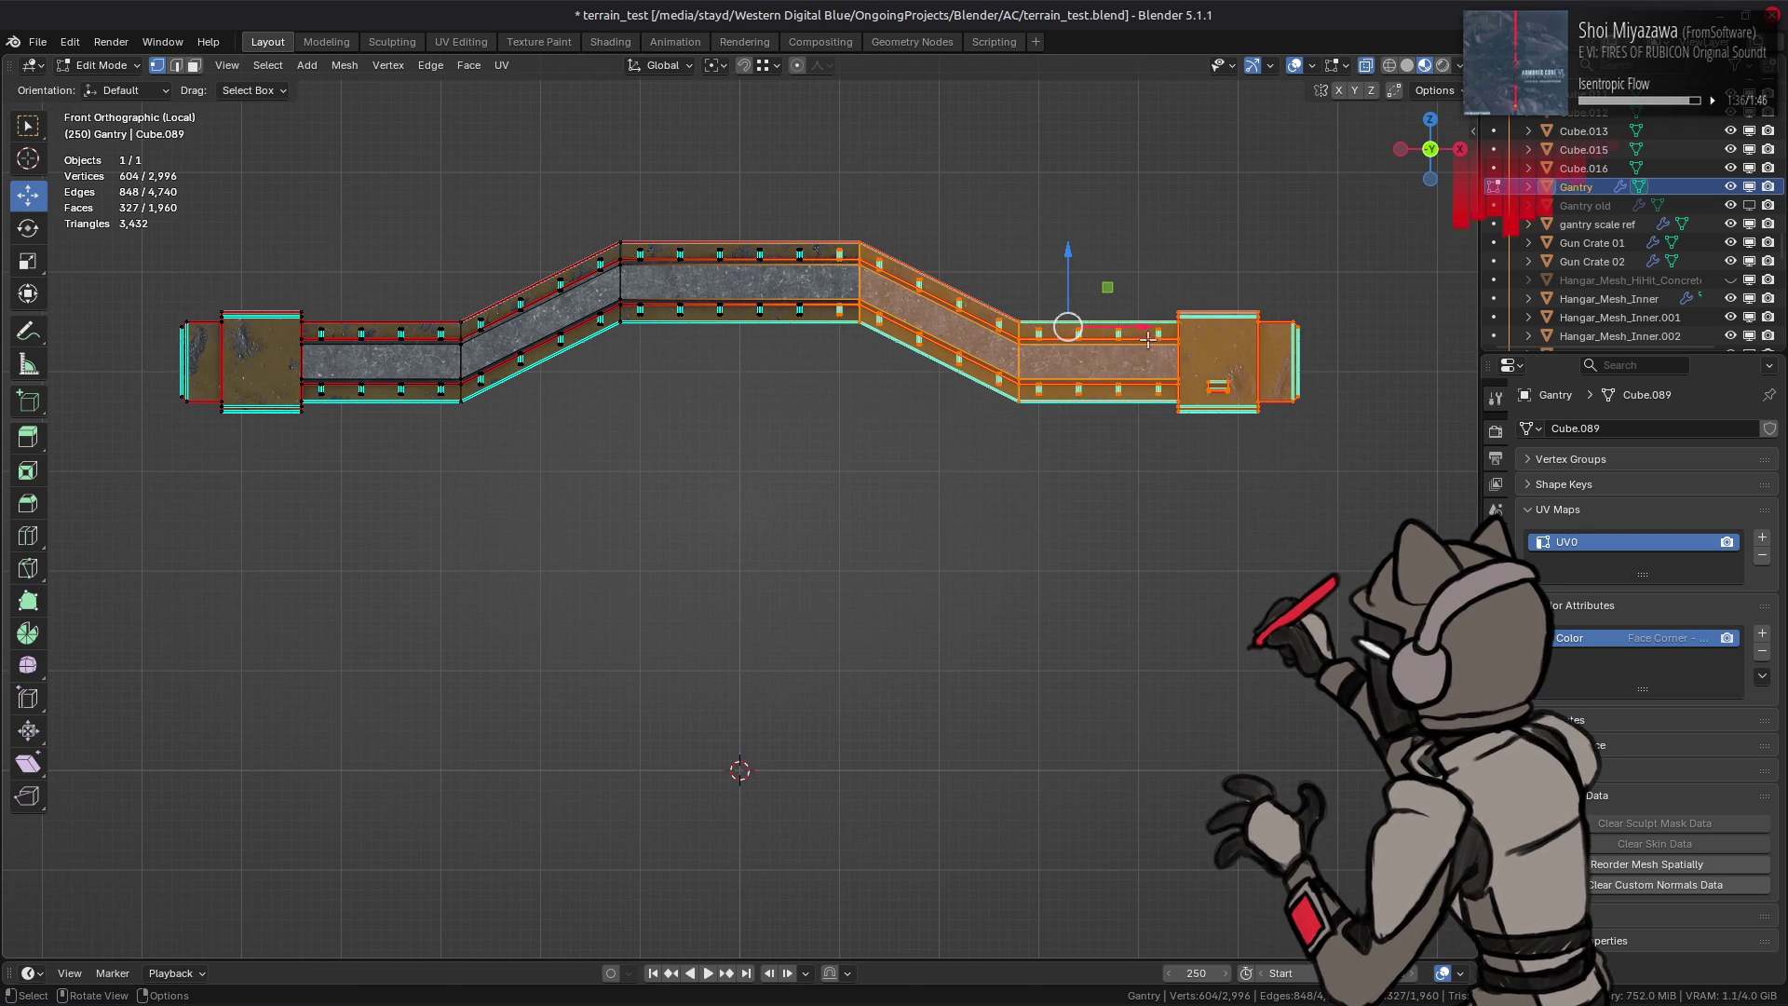
{"action": "type", "text": "gx"}
{"action": "type", "text": "-1"}
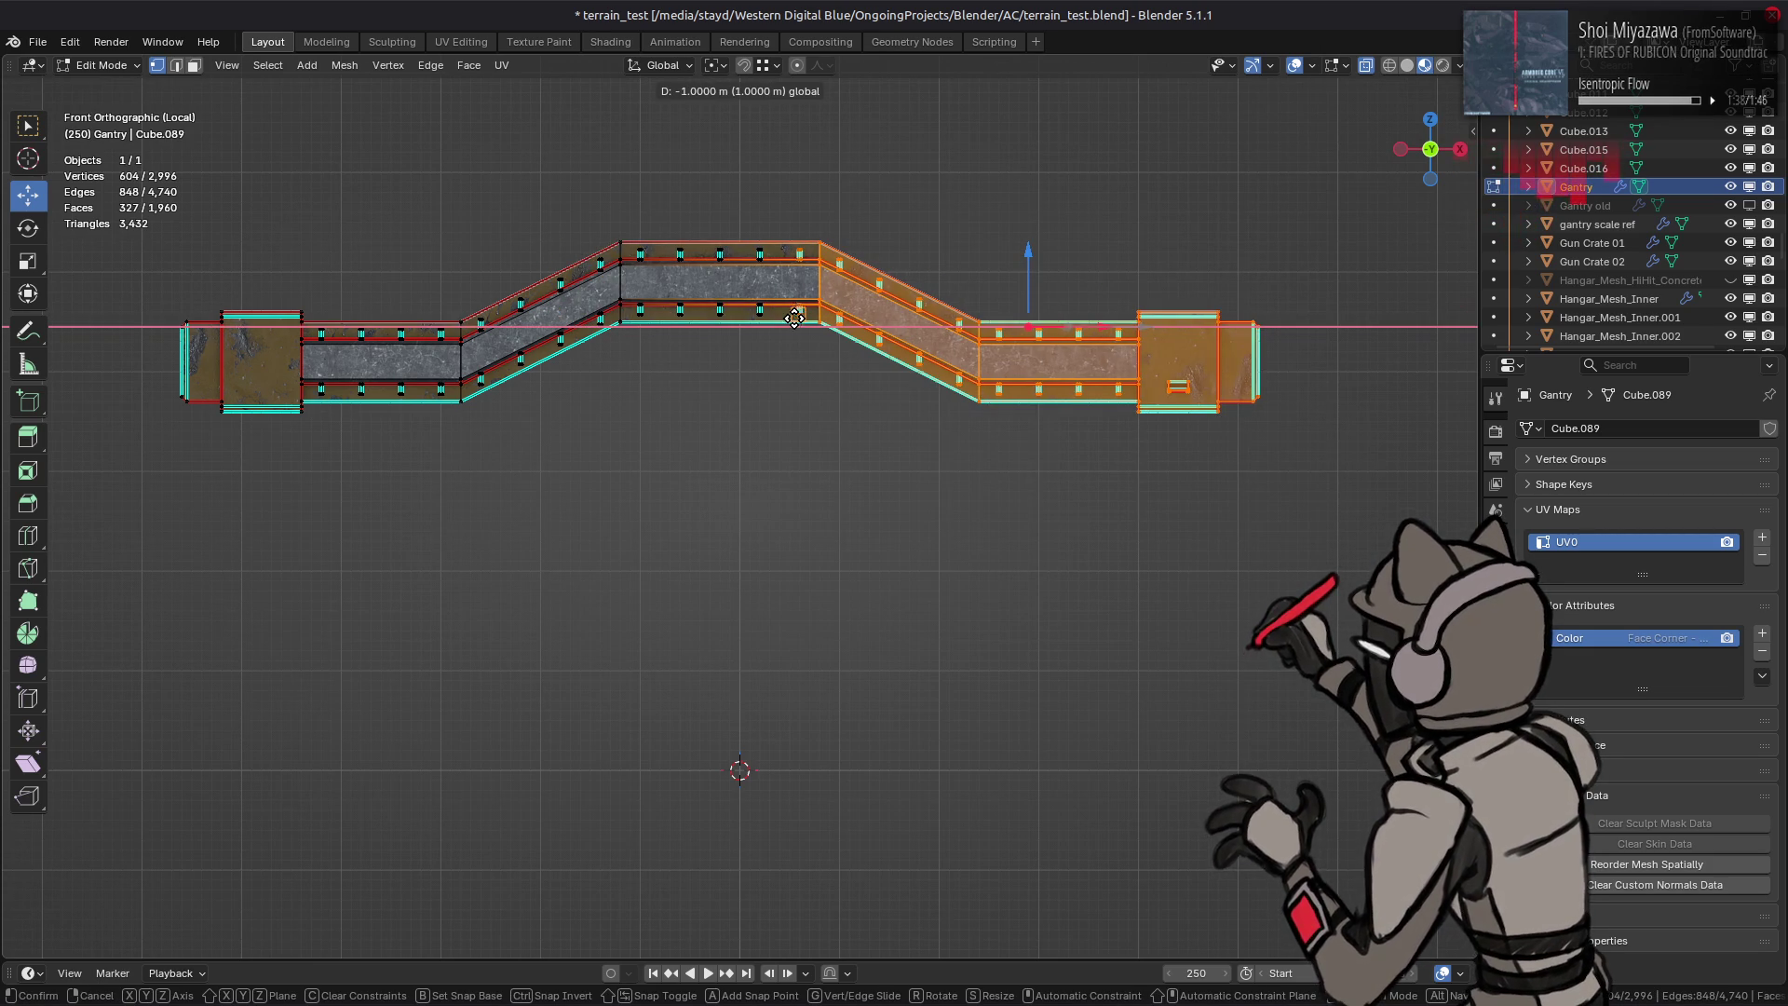
{"action": "key", "text": "Return"}
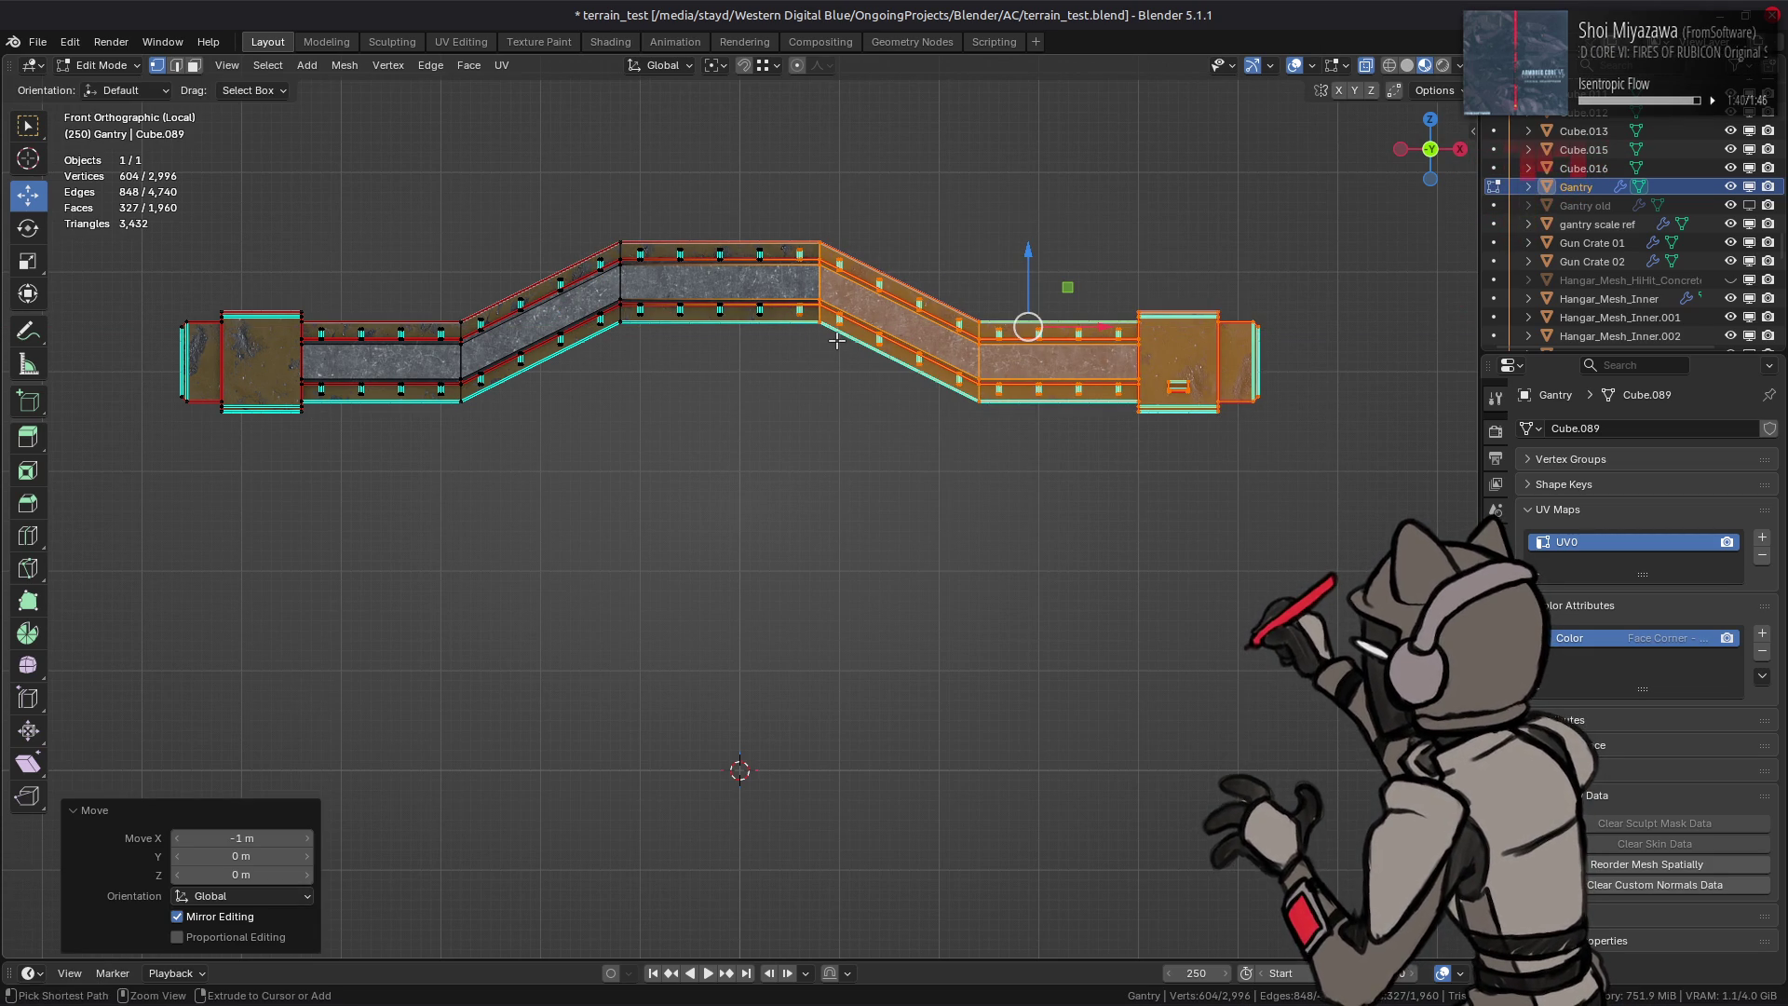
{"action": "left_click", "coordinate": [835, 338]}
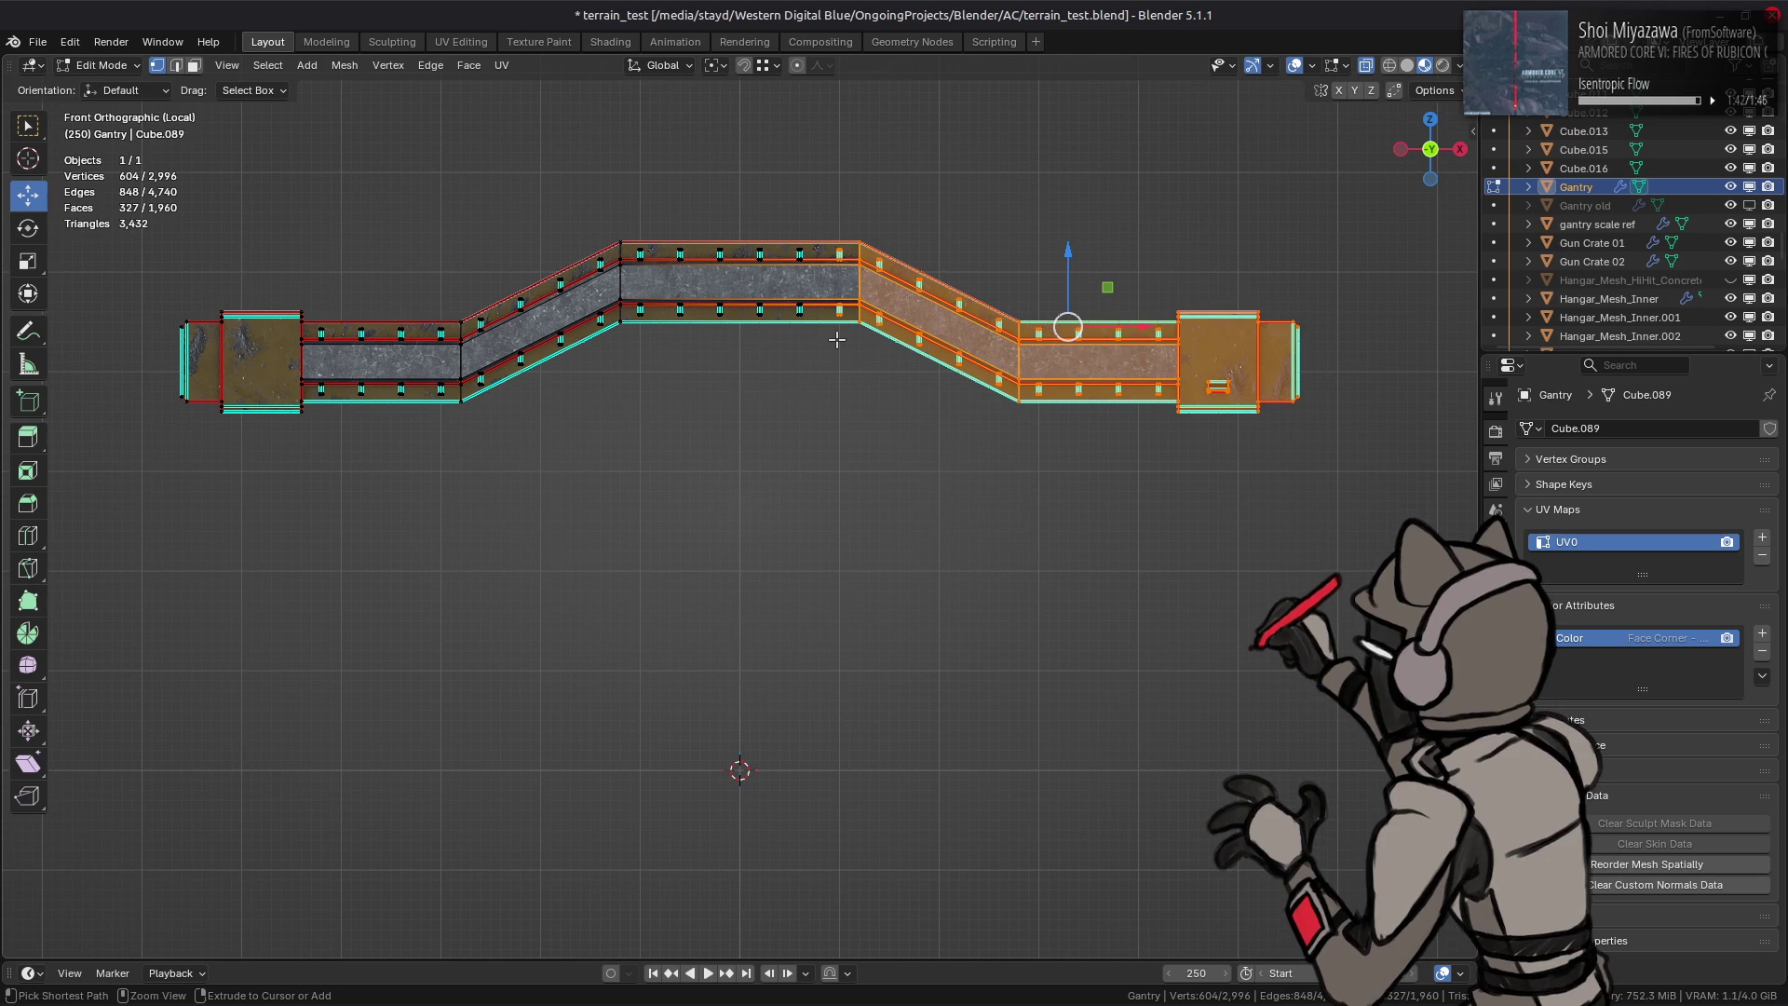
{"action": "key", "text": "ctrl+z"}
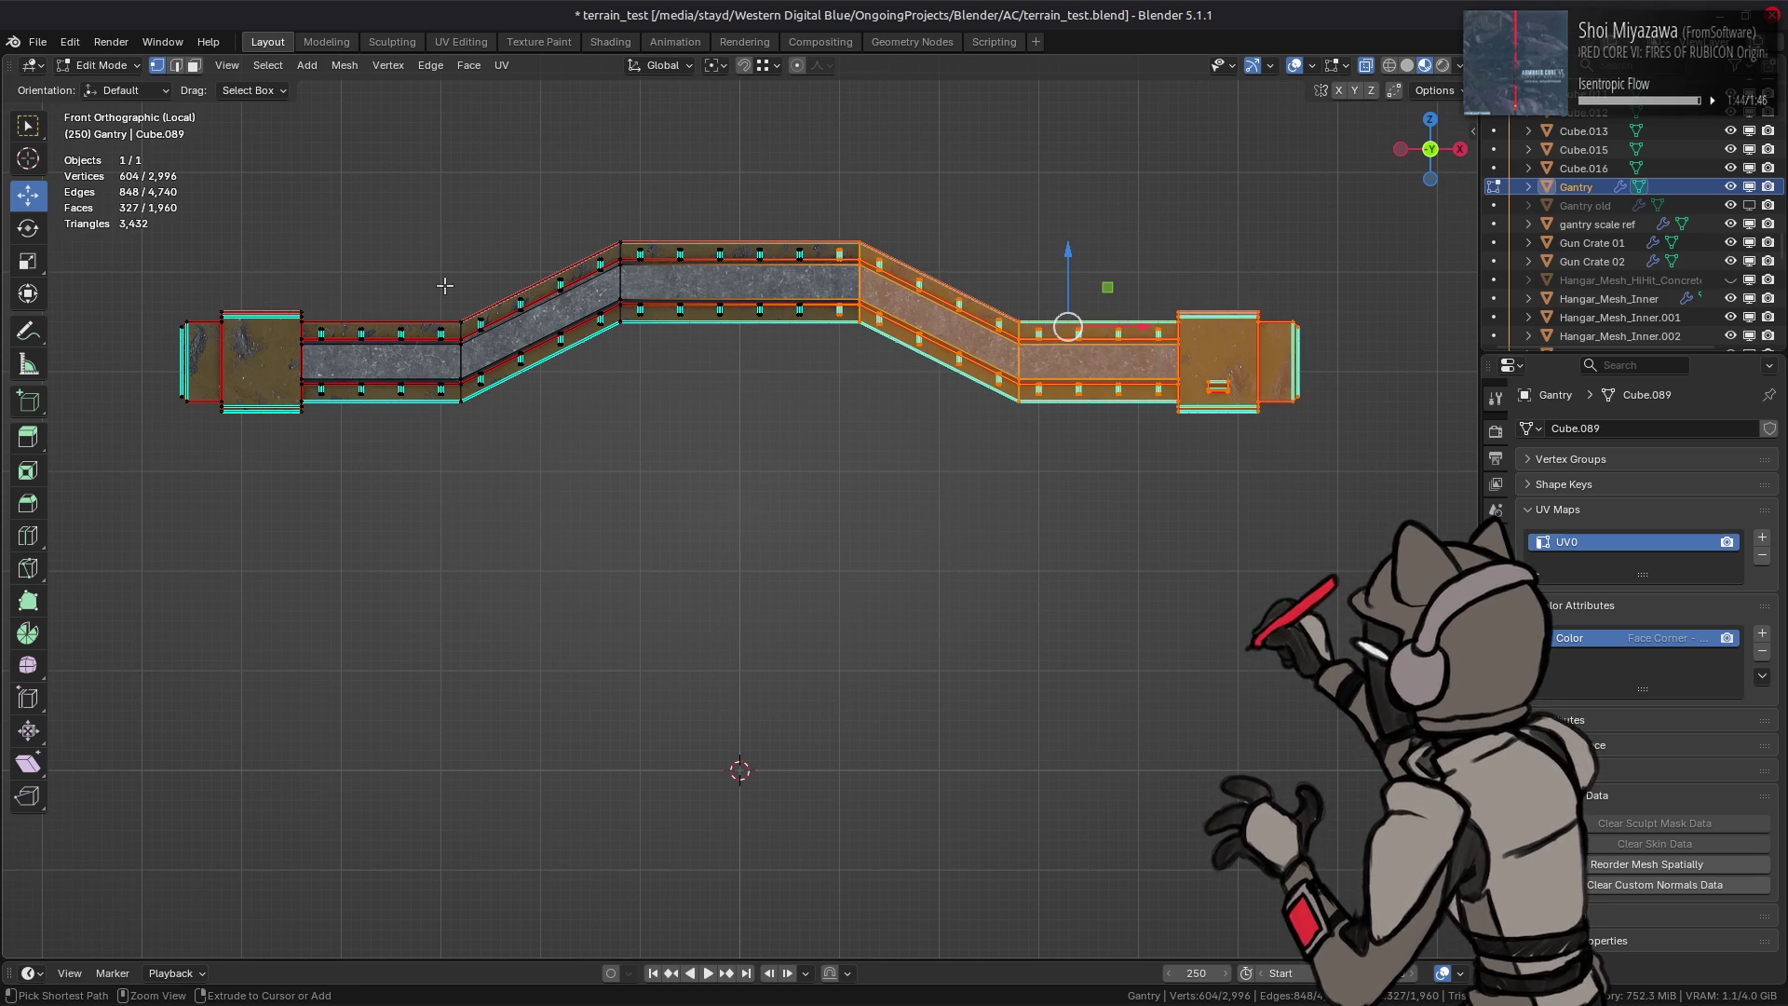
{"action": "key", "text": "ctrl+z"}
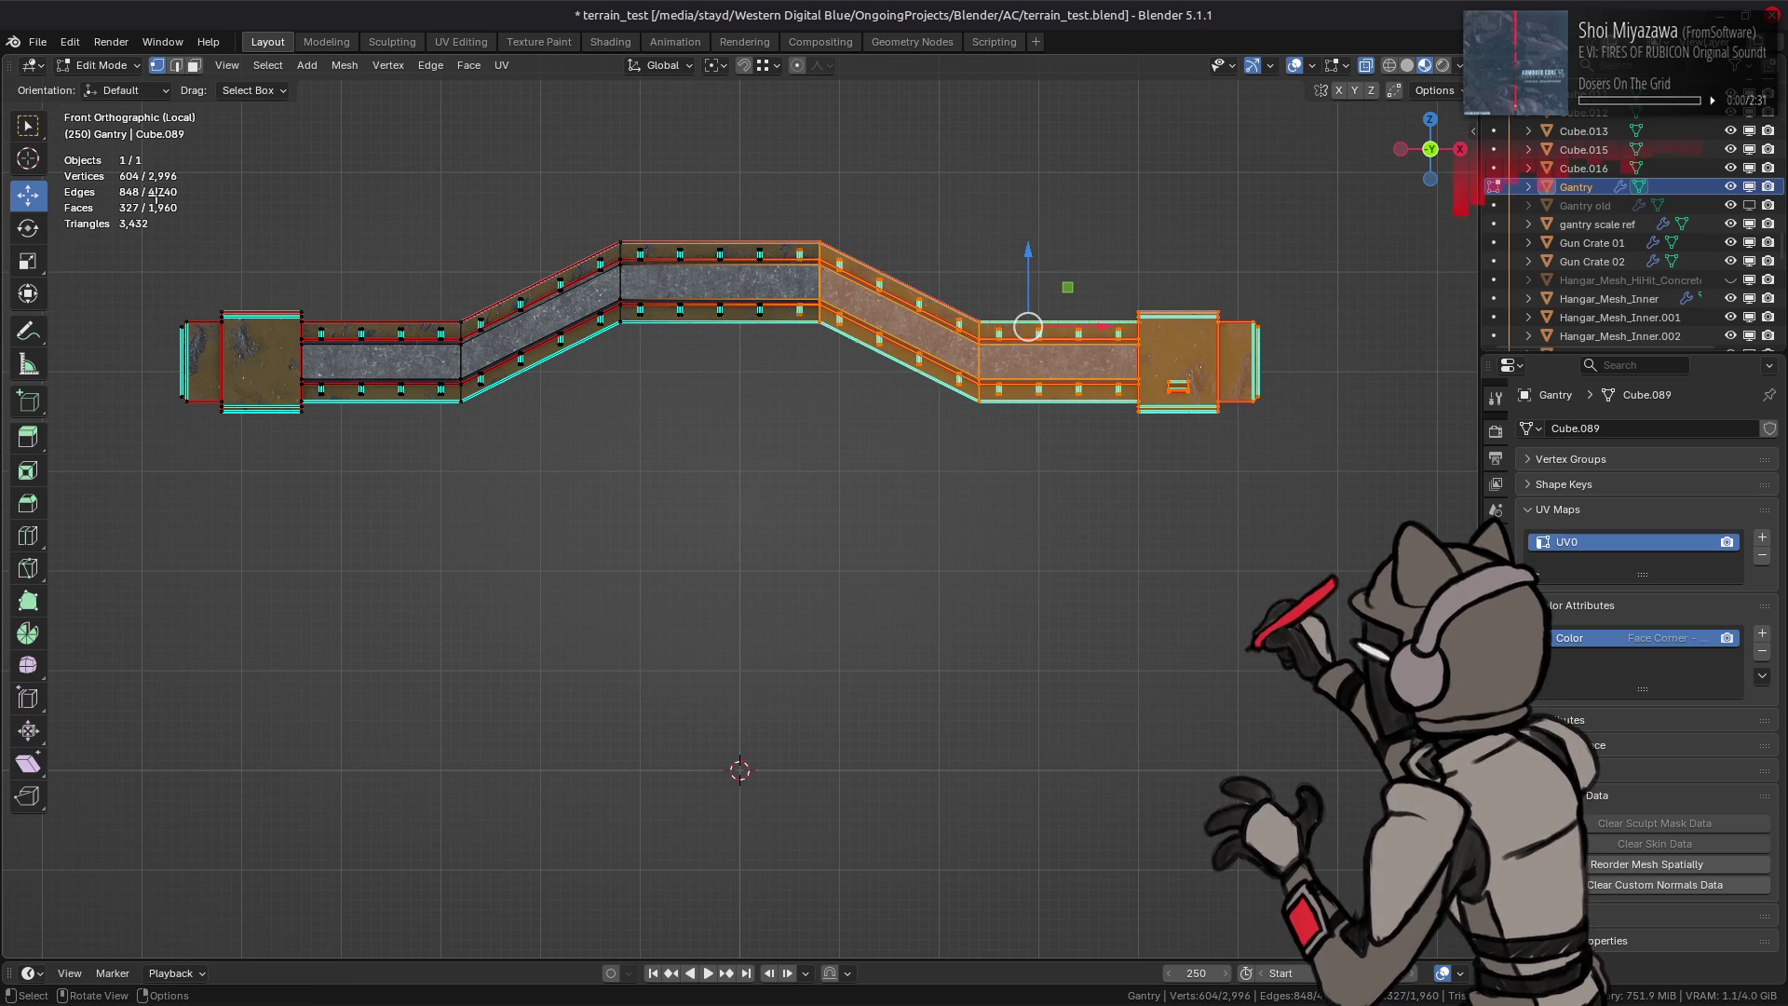
Step: Shift the left walkway section 1 m along X, leave Edit Mode and show the full hangar
{"action": "left_click_drag", "start_coordinate": [117, 511], "coordinate": [654, 146]}
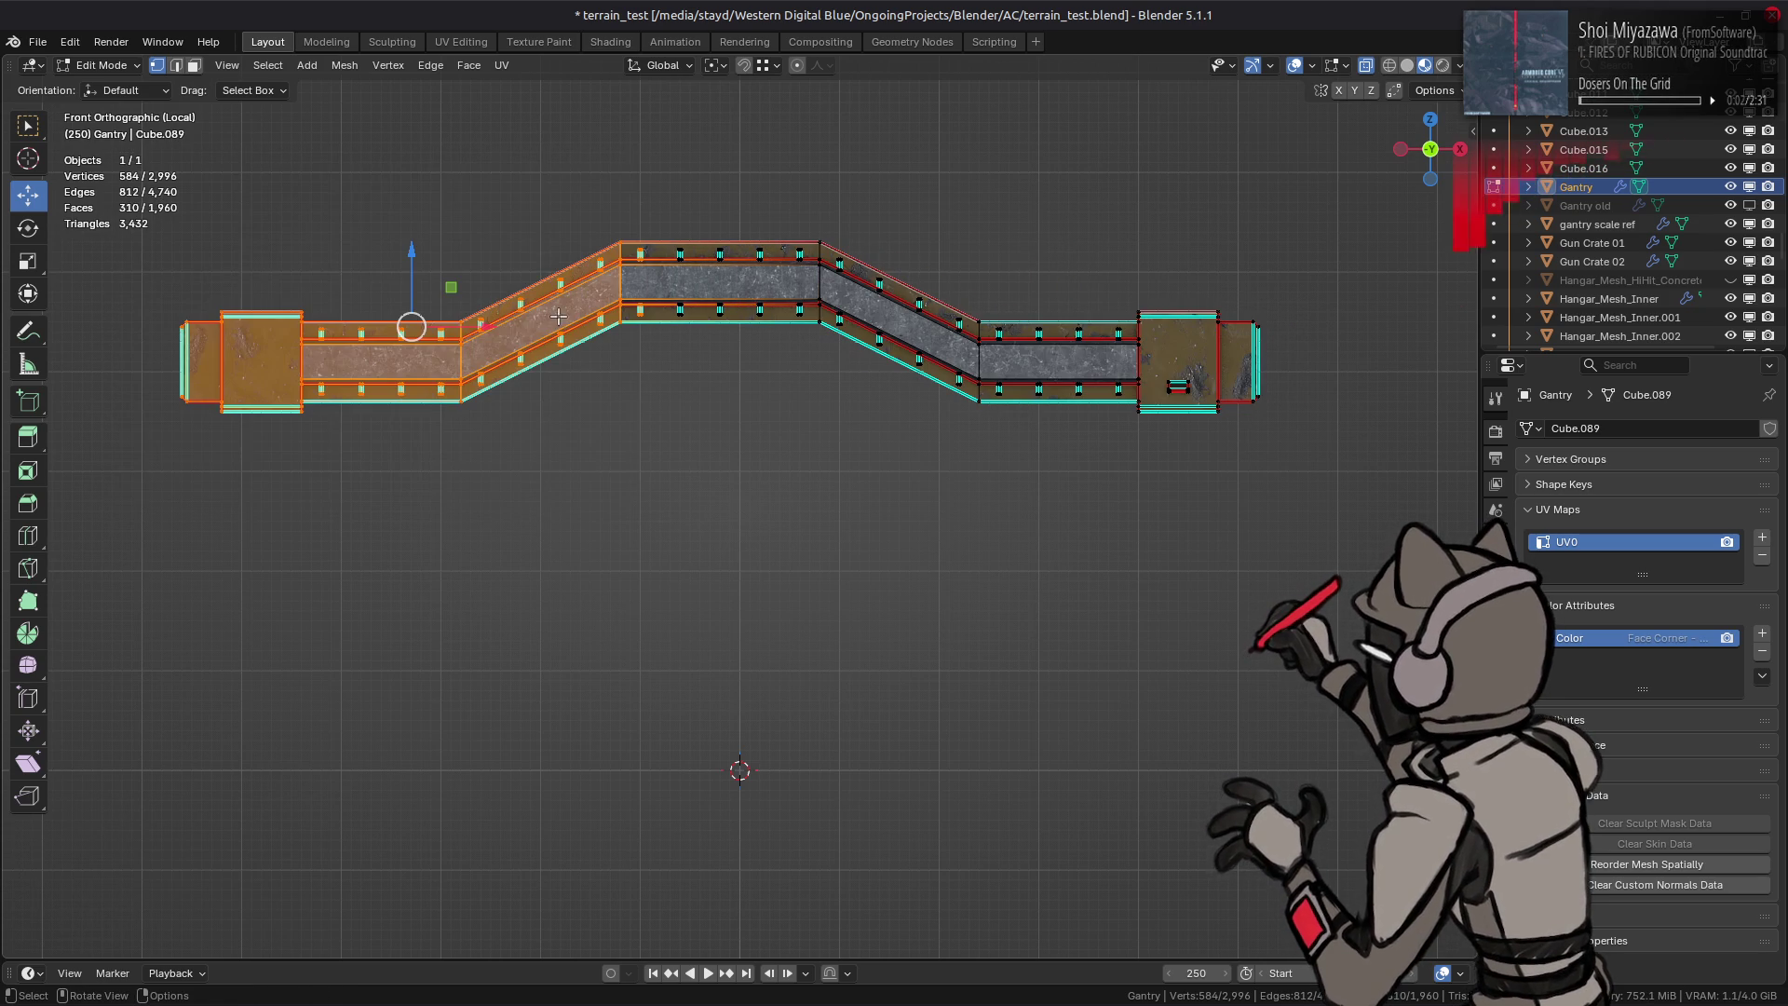
{"action": "left_click_drag", "start_coordinate": [489, 326], "coordinate": [528, 325], "text": "ctrl"}
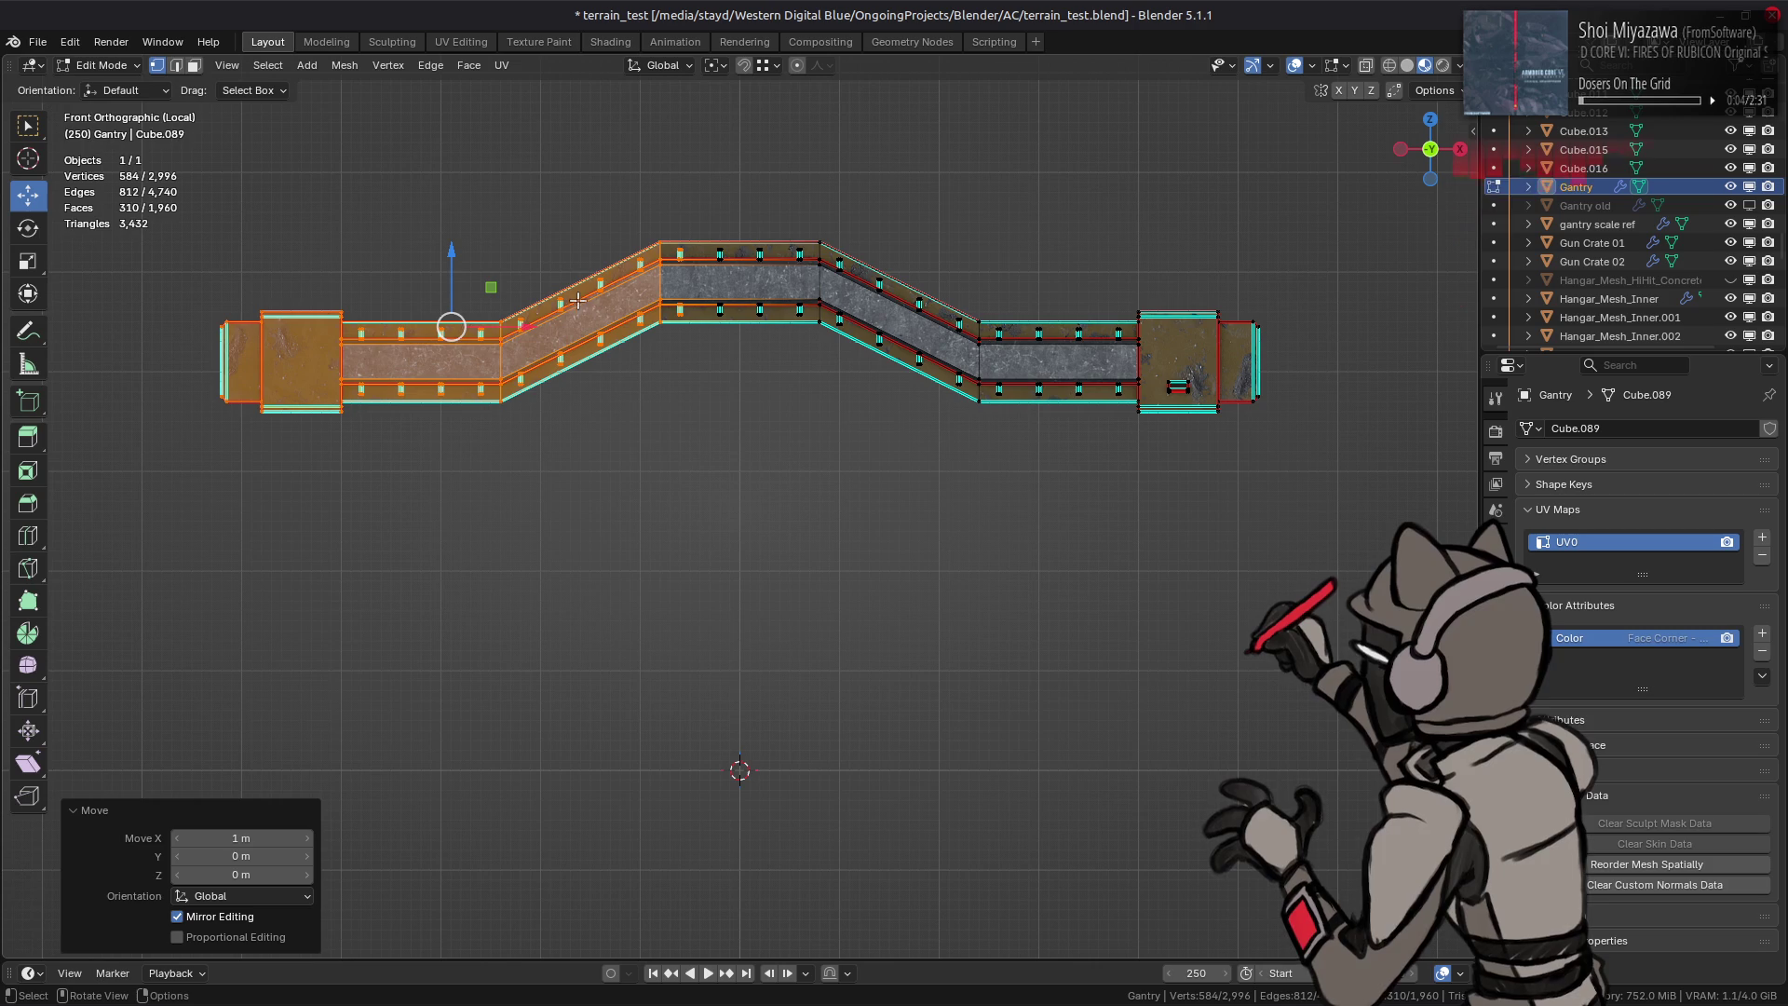
{"action": "key", "text": "Tab"}
{"action": "mouse_move", "coordinate": [652, 314]}
{"action": "middle_mouse_down"}
{"action": "mouse_move", "coordinate": [703, 355]}
{"action": "mouse_move", "coordinate": [374, 367]}
{"action": "middle_mouse_up"}
{"action": "key", "text": "KP_Divide"}
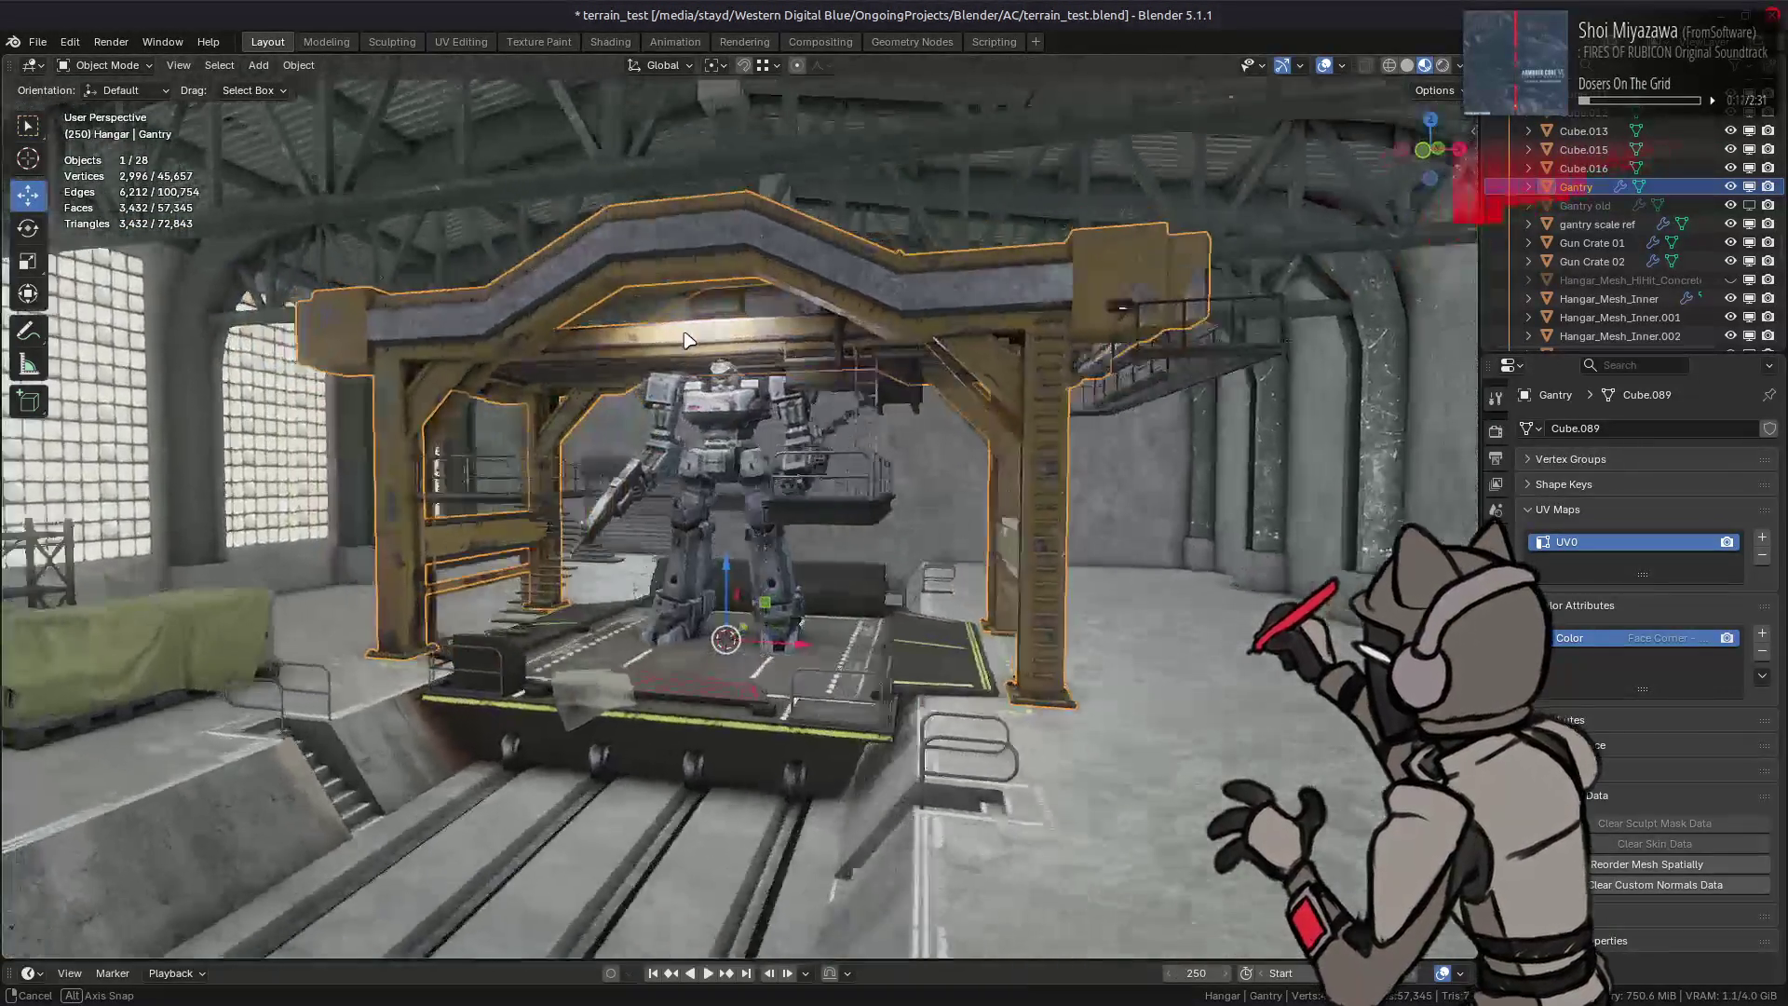
{"action": "mouse_move", "coordinate": [375, 366]}
{"action": "middle_mouse_down"}
{"action": "mouse_move", "coordinate": [715, 354]}
{"action": "mouse_move", "coordinate": [694, 339]}
{"action": "middle_mouse_up"}
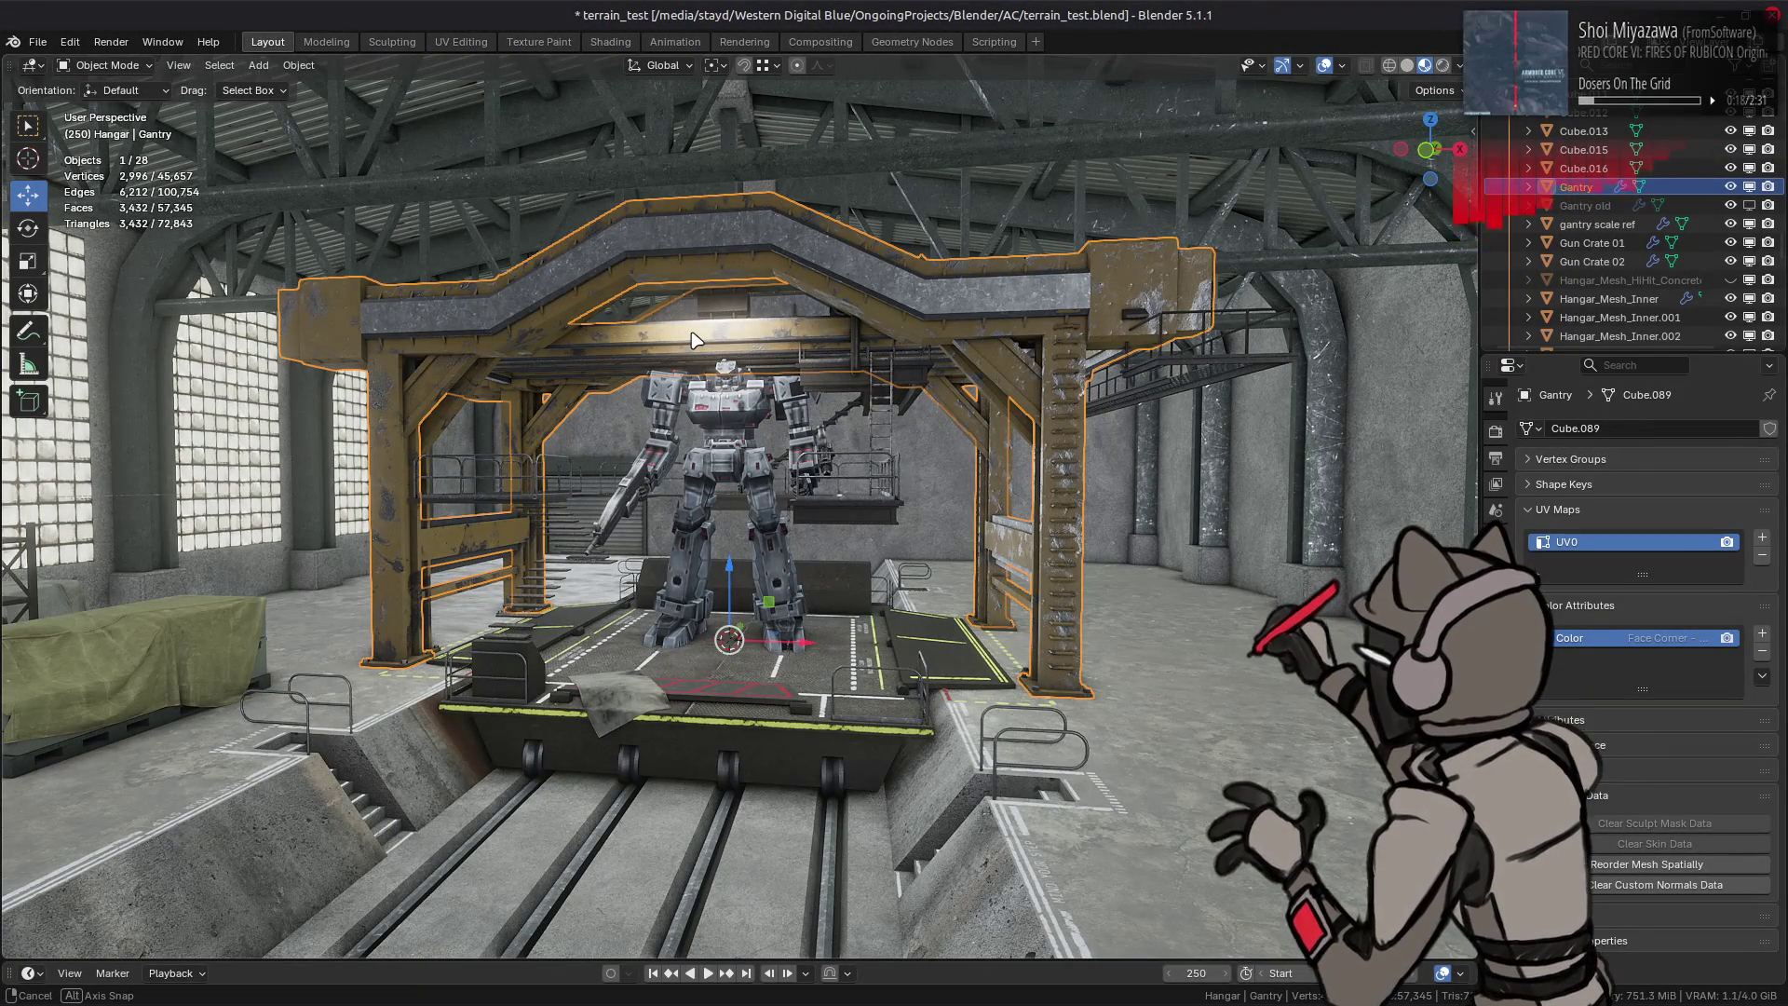
{"action": "middle_click_drag", "start_coordinate": [692, 340], "coordinate": [676, 330]}
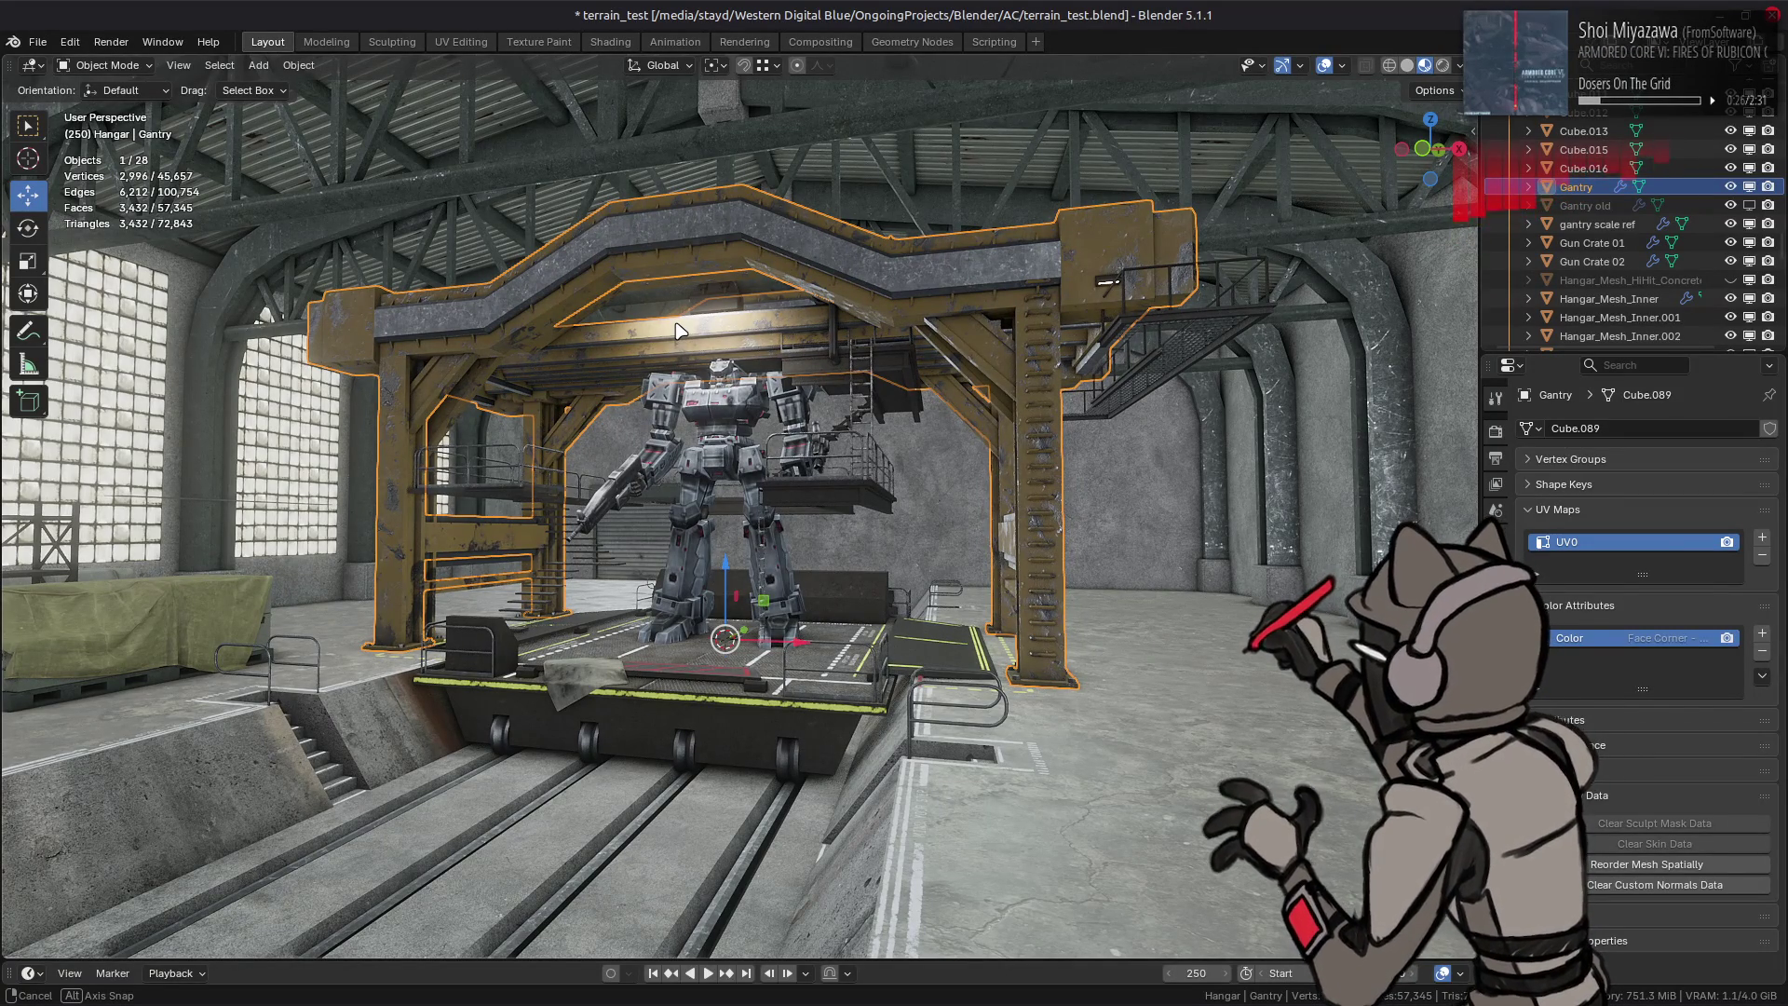
{"action": "middle_click_drag", "start_coordinate": [676, 329], "coordinate": [676, 330]}
{"action": "key", "text": "KP_Divide"}
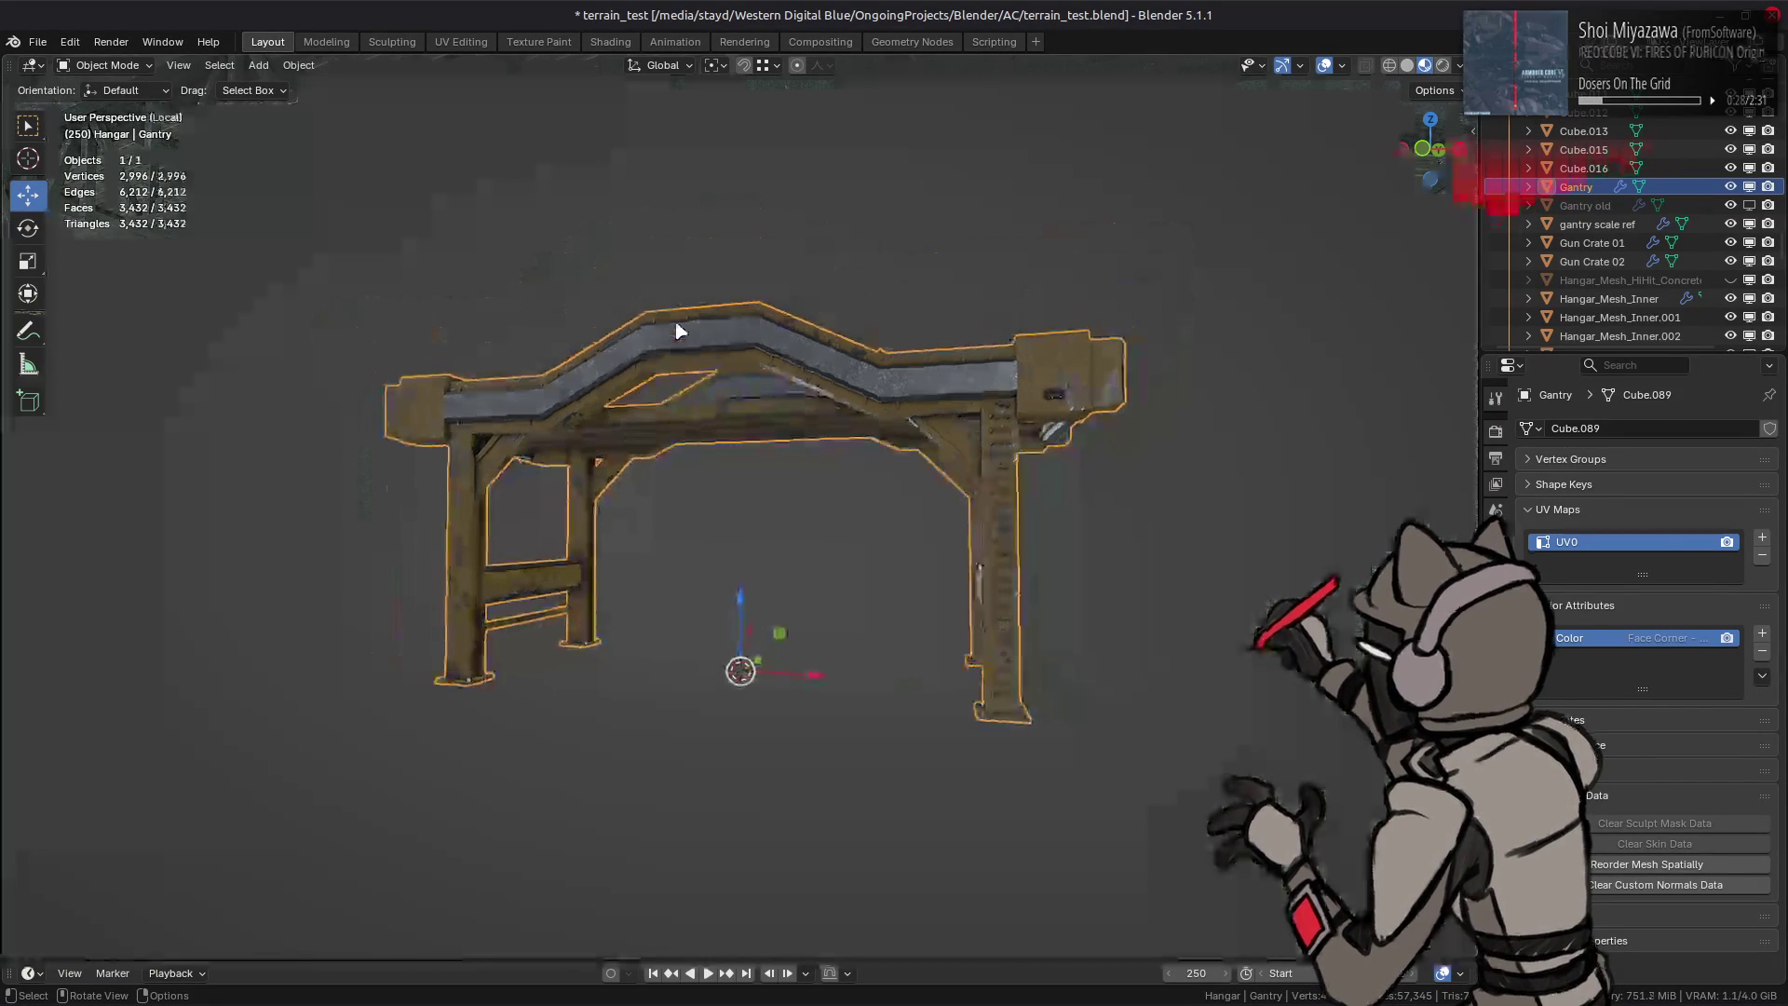
{"action": "scroll", "coordinate": [676, 330], "scroll_direction": "up", "scroll_amount": 1}
{"action": "mouse_move", "coordinate": [690, 327]}
{"action": "middle_mouse_down"}
{"action": "mouse_move", "coordinate": [727, 333]}
{"action": "mouse_move", "coordinate": [742, 367]}
{"action": "mouse_move", "coordinate": [726, 336]}
{"action": "mouse_move", "coordinate": [712, 435]}
{"action": "middle_mouse_up"}
{"action": "key", "text": "Tab"}
{"action": "scroll", "coordinate": [711, 307], "scroll_direction": "up", "scroll_amount": 3}
Step: Dissolve the four small strut faces
{"action": "left_click", "coordinate": [567, 257]}
{"action": "left_click", "coordinate": [582, 454], "text": "shift"}
{"action": "left_click", "coordinate": [992, 450], "text": "shift"}
{"action": "left_click", "coordinate": [1021, 249], "text": "shift"}
{"action": "right_click", "coordinate": [784, 505]}
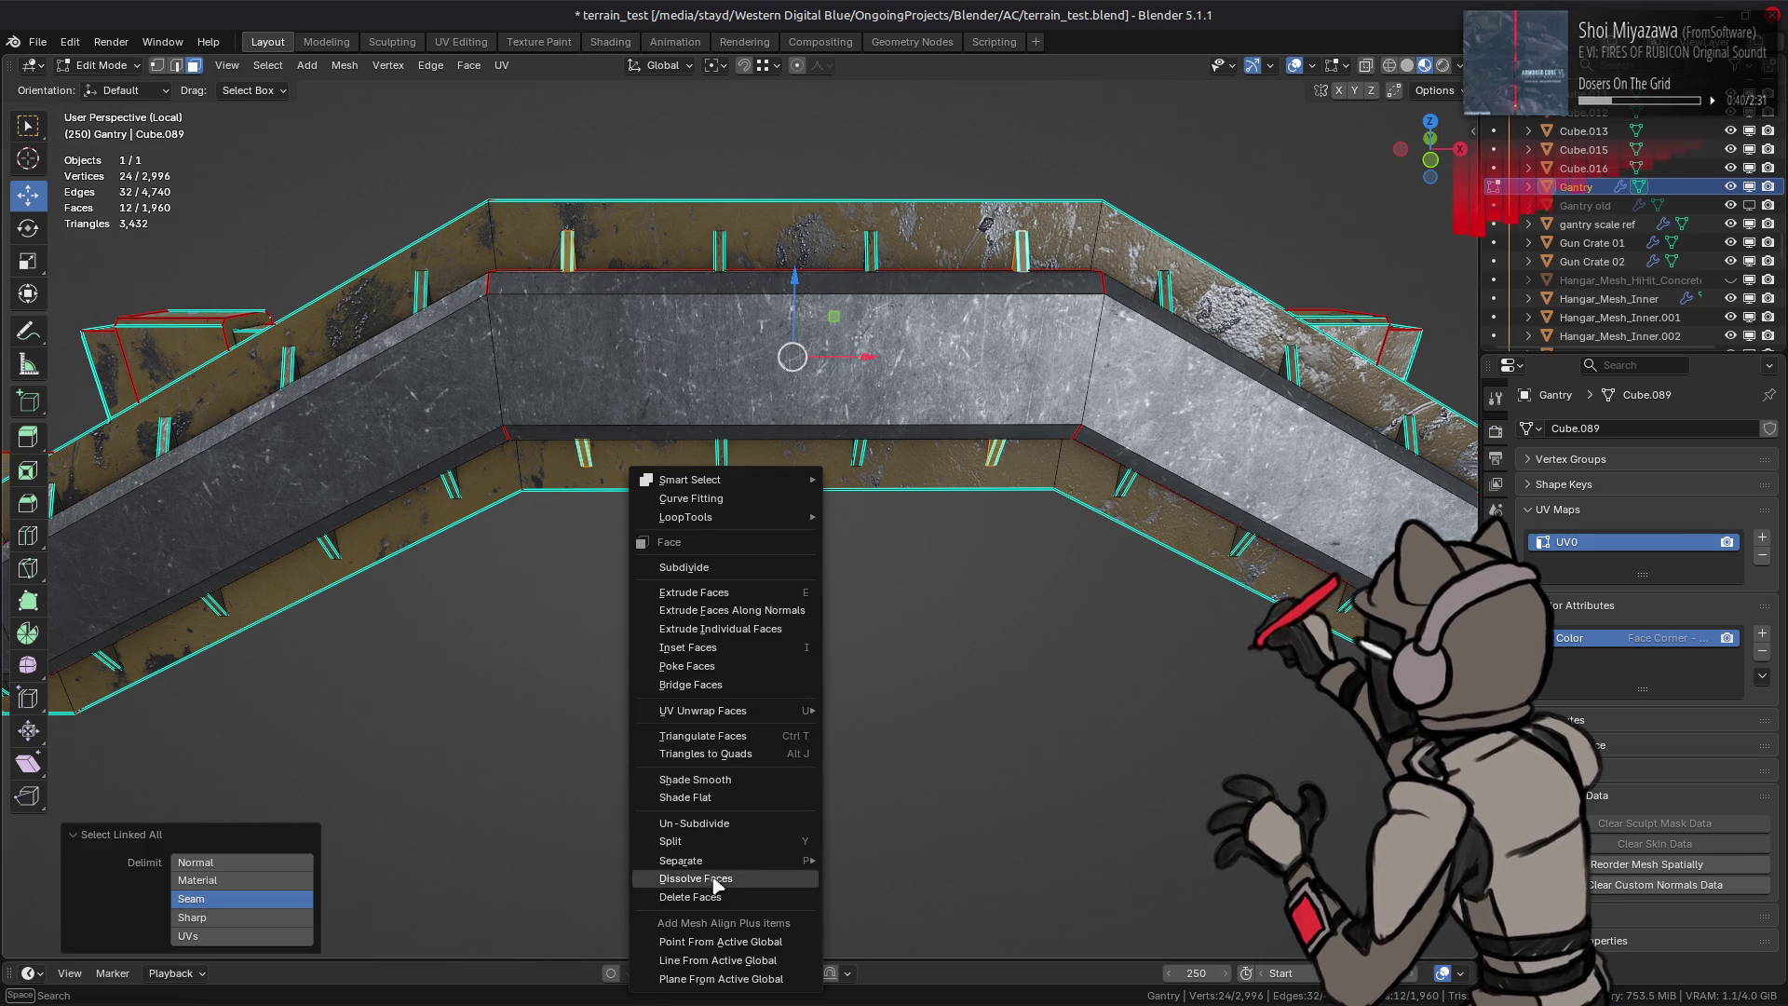
{"action": "left_click", "coordinate": [698, 900]}
{"action": "scroll", "coordinate": [849, 592], "scroll_direction": "down", "scroll_amount": 5}
Step: Select the right end block's linked faces and move them -2.5 m along X
{"action": "key", "text": "Tab"}
{"action": "mouse_move", "coordinate": [849, 592]}
{"action": "middle_mouse_down"}
{"action": "mouse_move", "coordinate": [805, 491]}
{"action": "mouse_move", "coordinate": [751, 486]}
{"action": "mouse_move", "coordinate": [962, 428]}
{"action": "middle_mouse_up"}
{"action": "key", "text": "Tab"}
{"action": "left_click", "coordinate": [1097, 386]}
{"action": "middle_click_drag", "start_coordinate": [1097, 387], "coordinate": [1072, 418]}
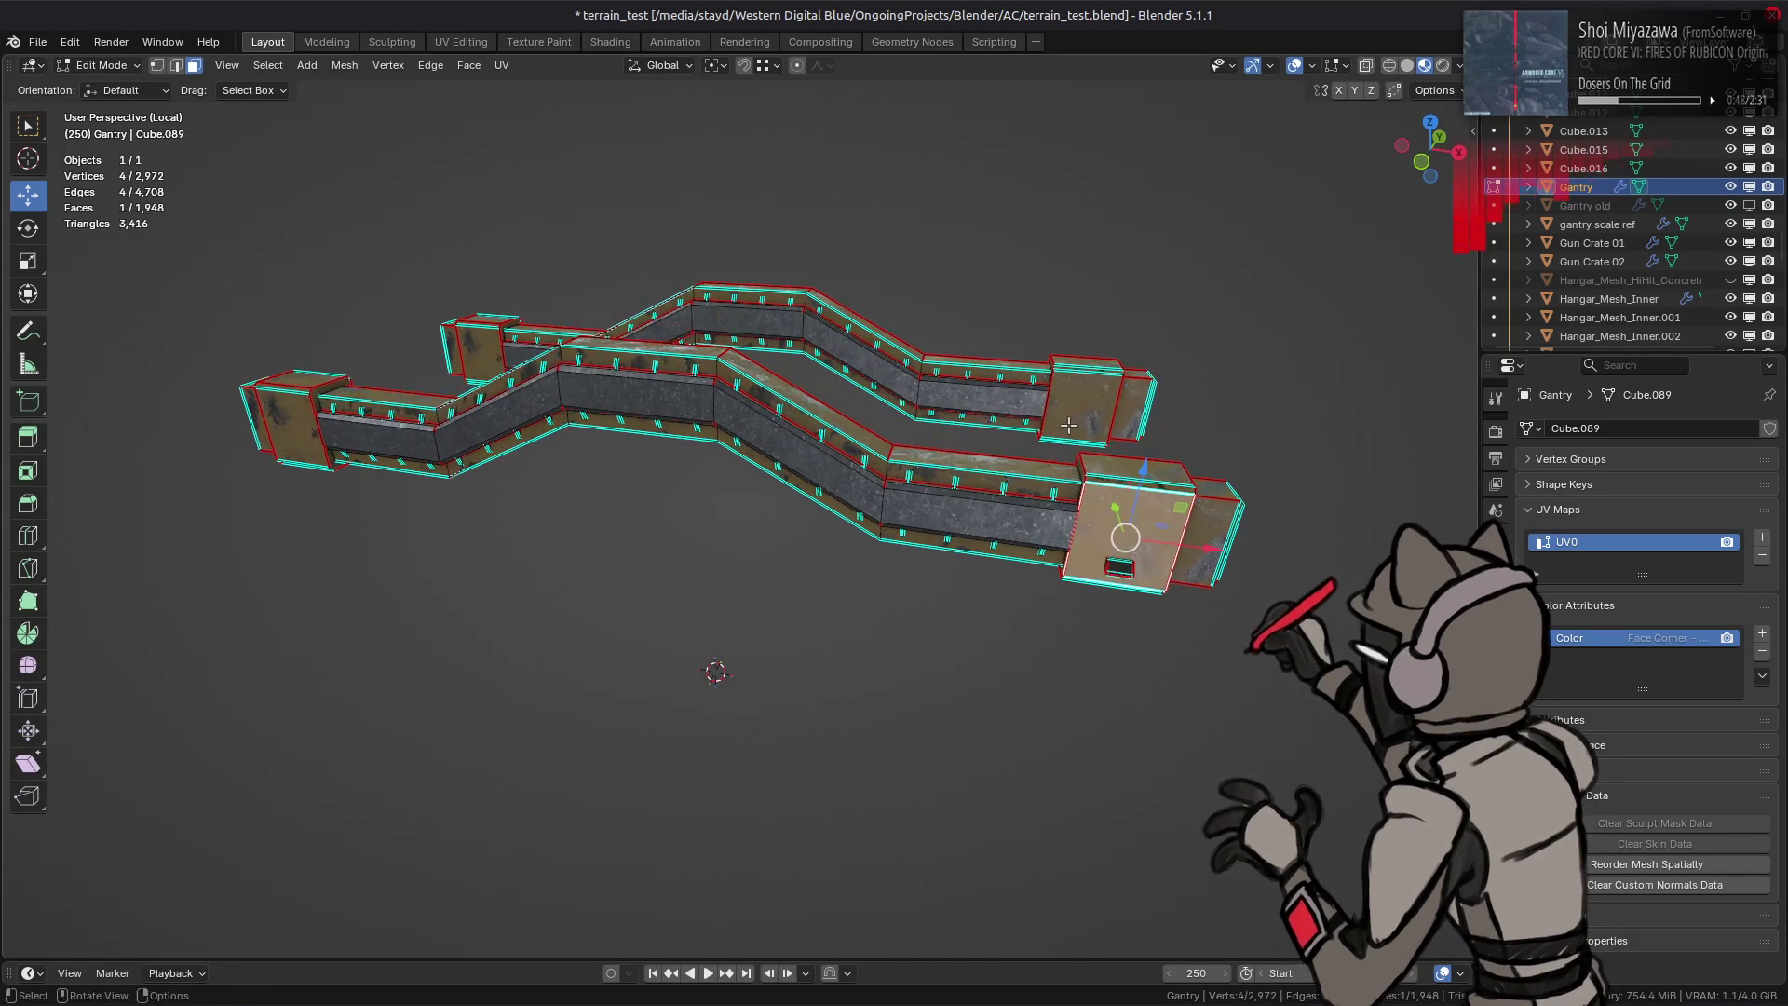
{"action": "left_click", "coordinate": [1071, 418], "text": "shift"}
{"action": "left_click", "coordinate": [1119, 568], "text": "shift"}
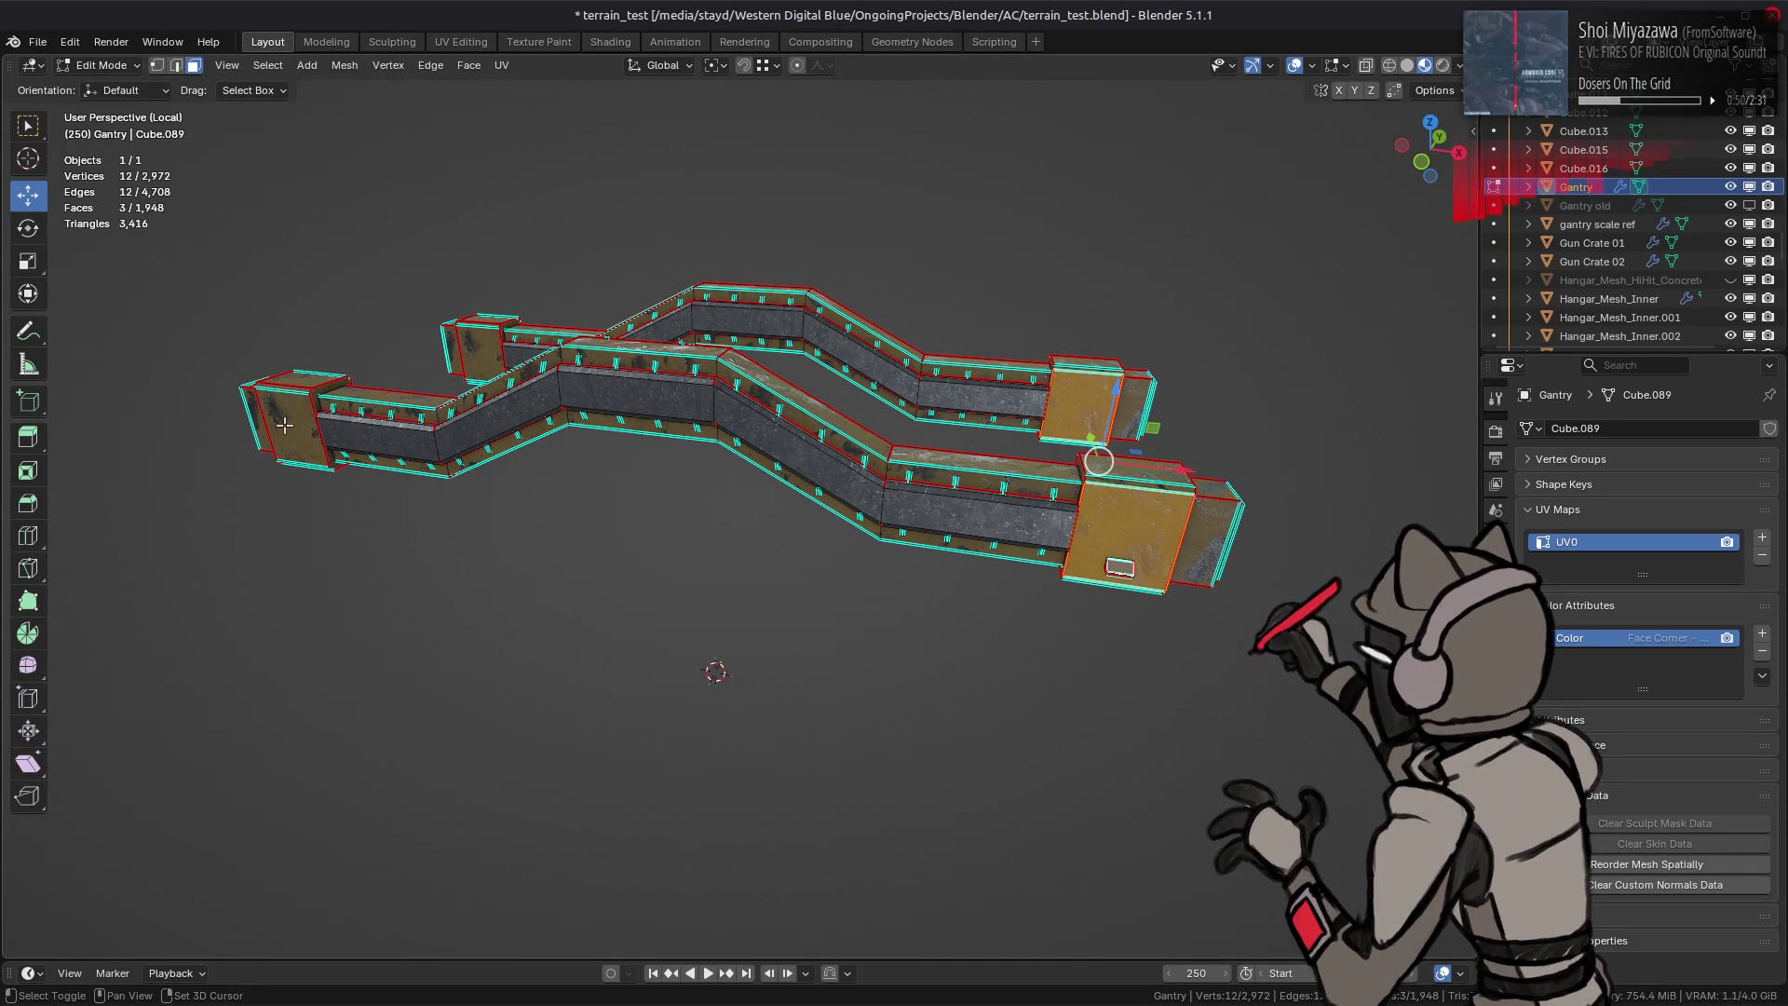
{"action": "middle_click_drag", "start_coordinate": [586, 448], "coordinate": [807, 469]}
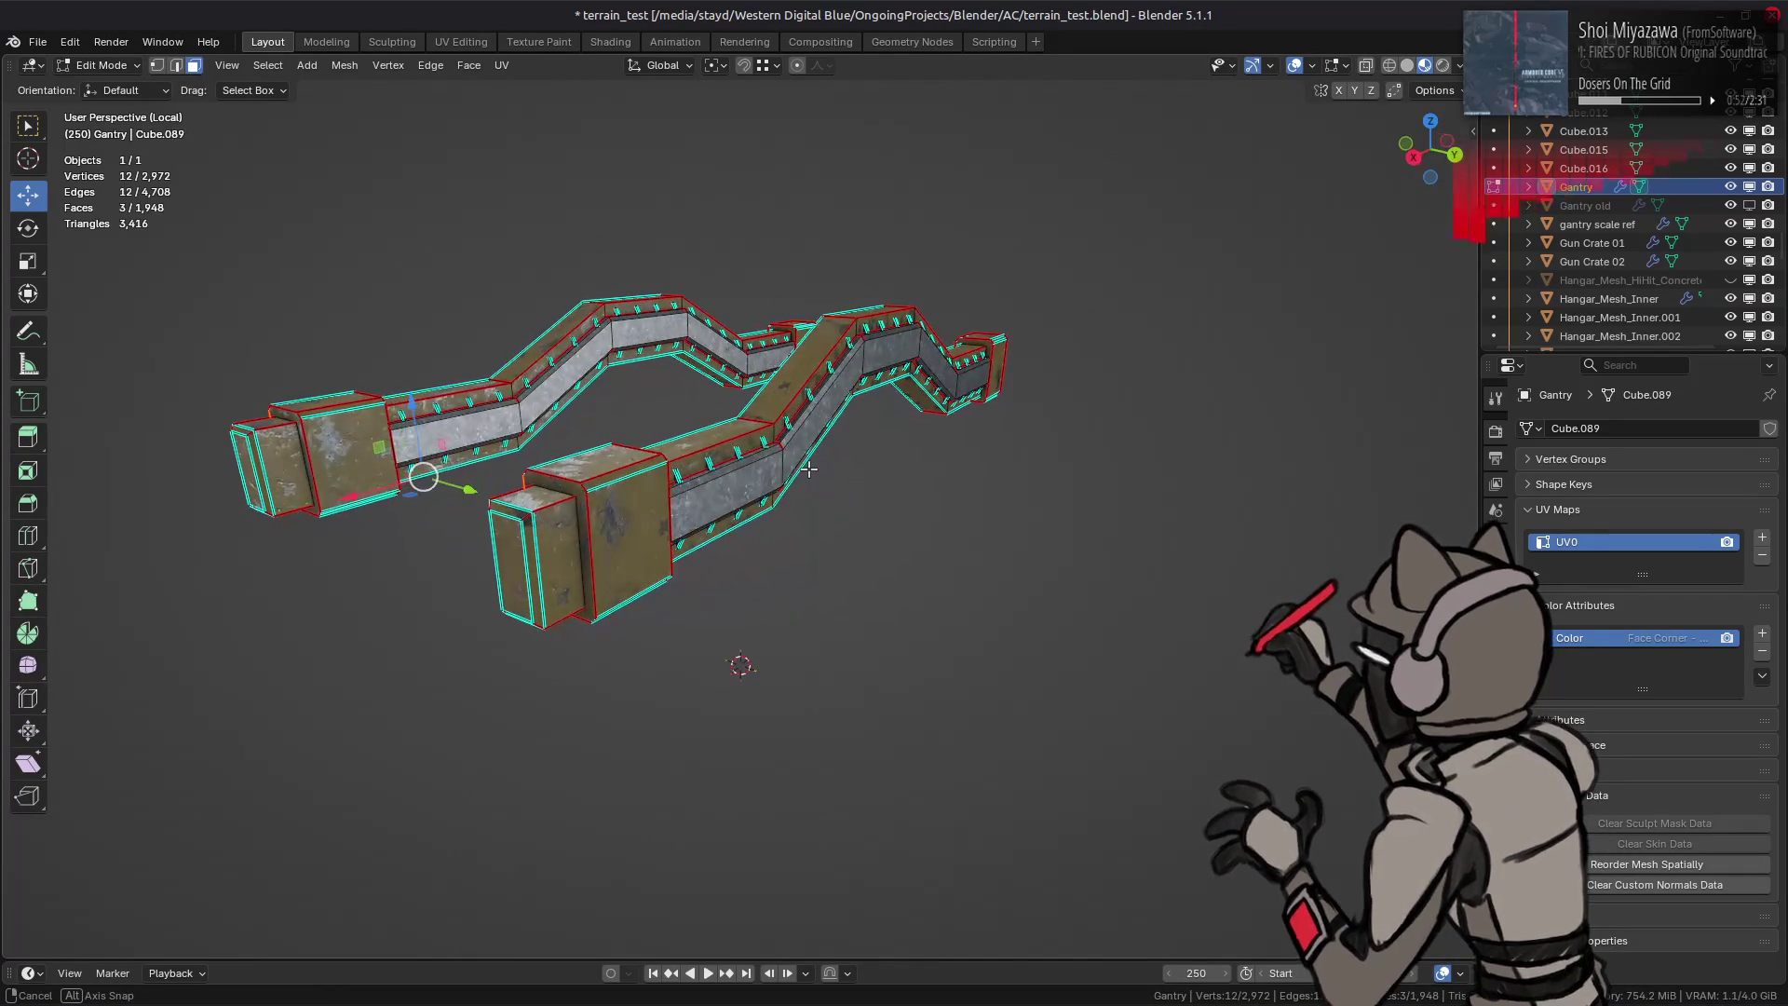
{"action": "key", "text": "ctrl+l"}
{"action": "middle_click_drag", "start_coordinate": [733, 522], "coordinate": [987, 495]}
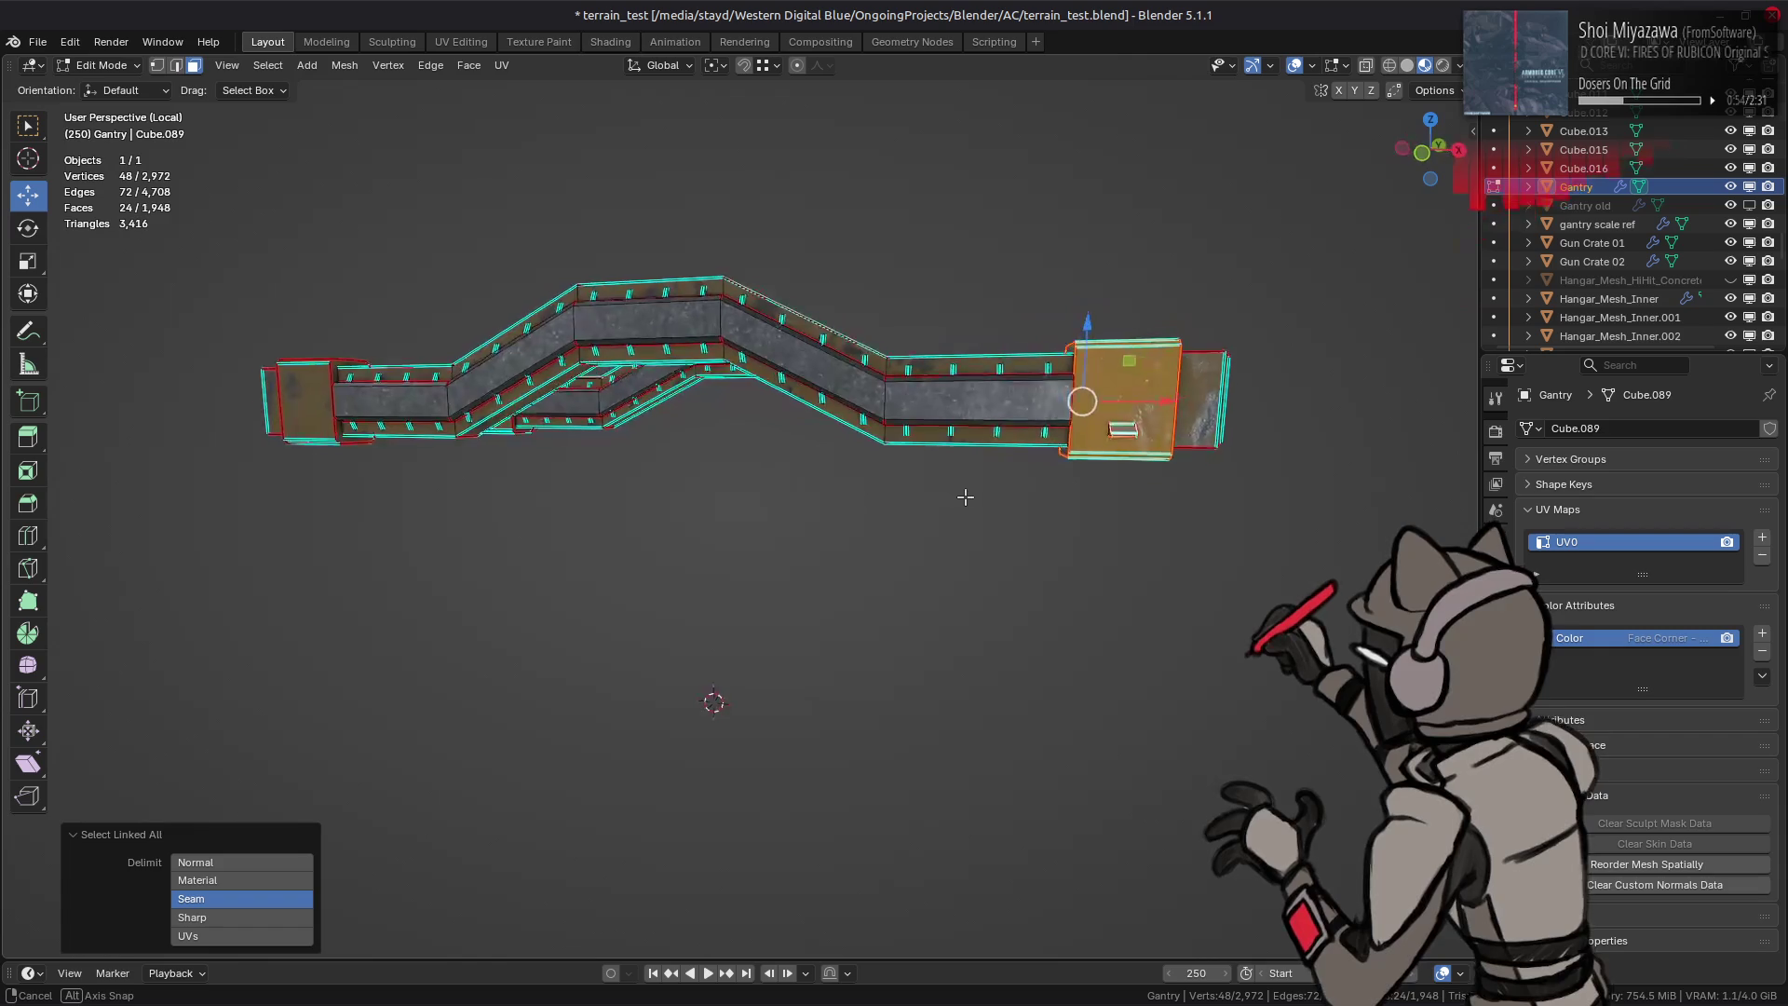
{"action": "left_click_drag", "start_coordinate": [1118, 405], "coordinate": [1040, 428]}
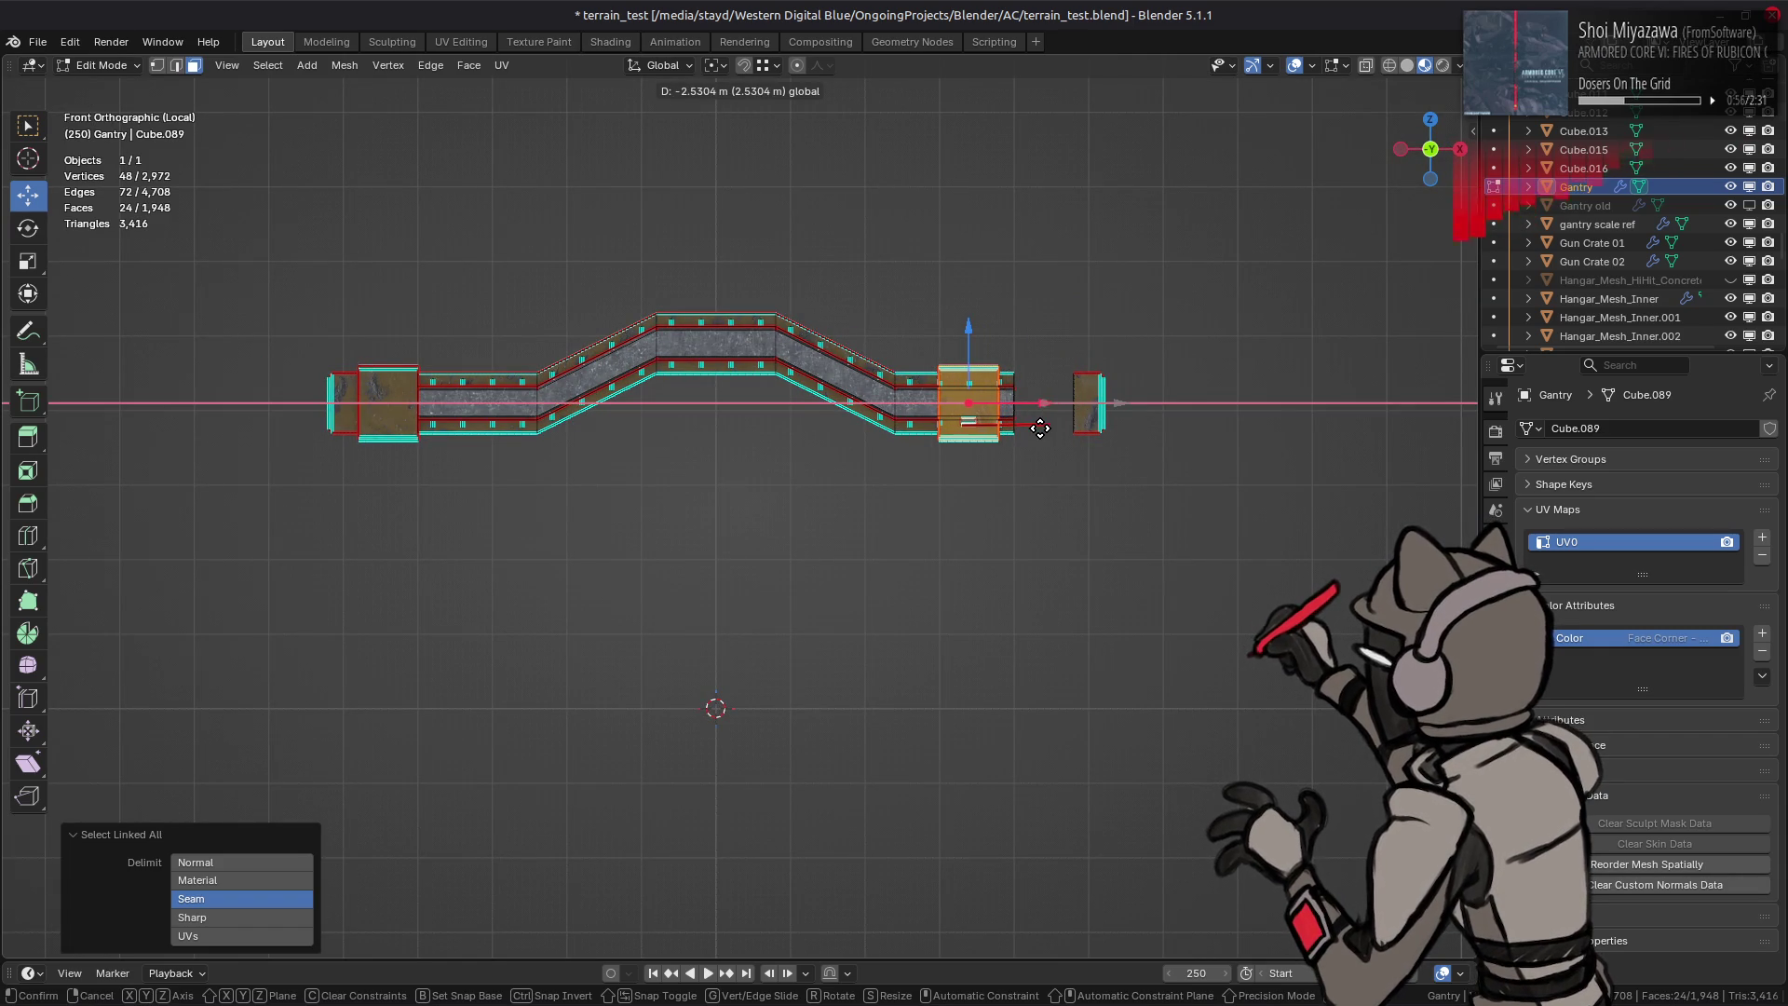
{"action": "type", "text": "2.5-"}
{"action": "key", "text": "Return"}
Step: Extend the linked selection across seams and move the whole end block -2.5 m along X
{"action": "mouse_move", "coordinate": [1029, 428]}
{"action": "middle_mouse_down"}
{"action": "mouse_move", "coordinate": [987, 475]}
{"action": "mouse_move", "coordinate": [907, 428]}
{"action": "mouse_move", "coordinate": [923, 411]}
{"action": "middle_mouse_up"}
{"action": "scroll", "coordinate": [950, 454], "scroll_direction": "up", "scroll_amount": 3}
{"action": "key", "text": "ctrl+l"}
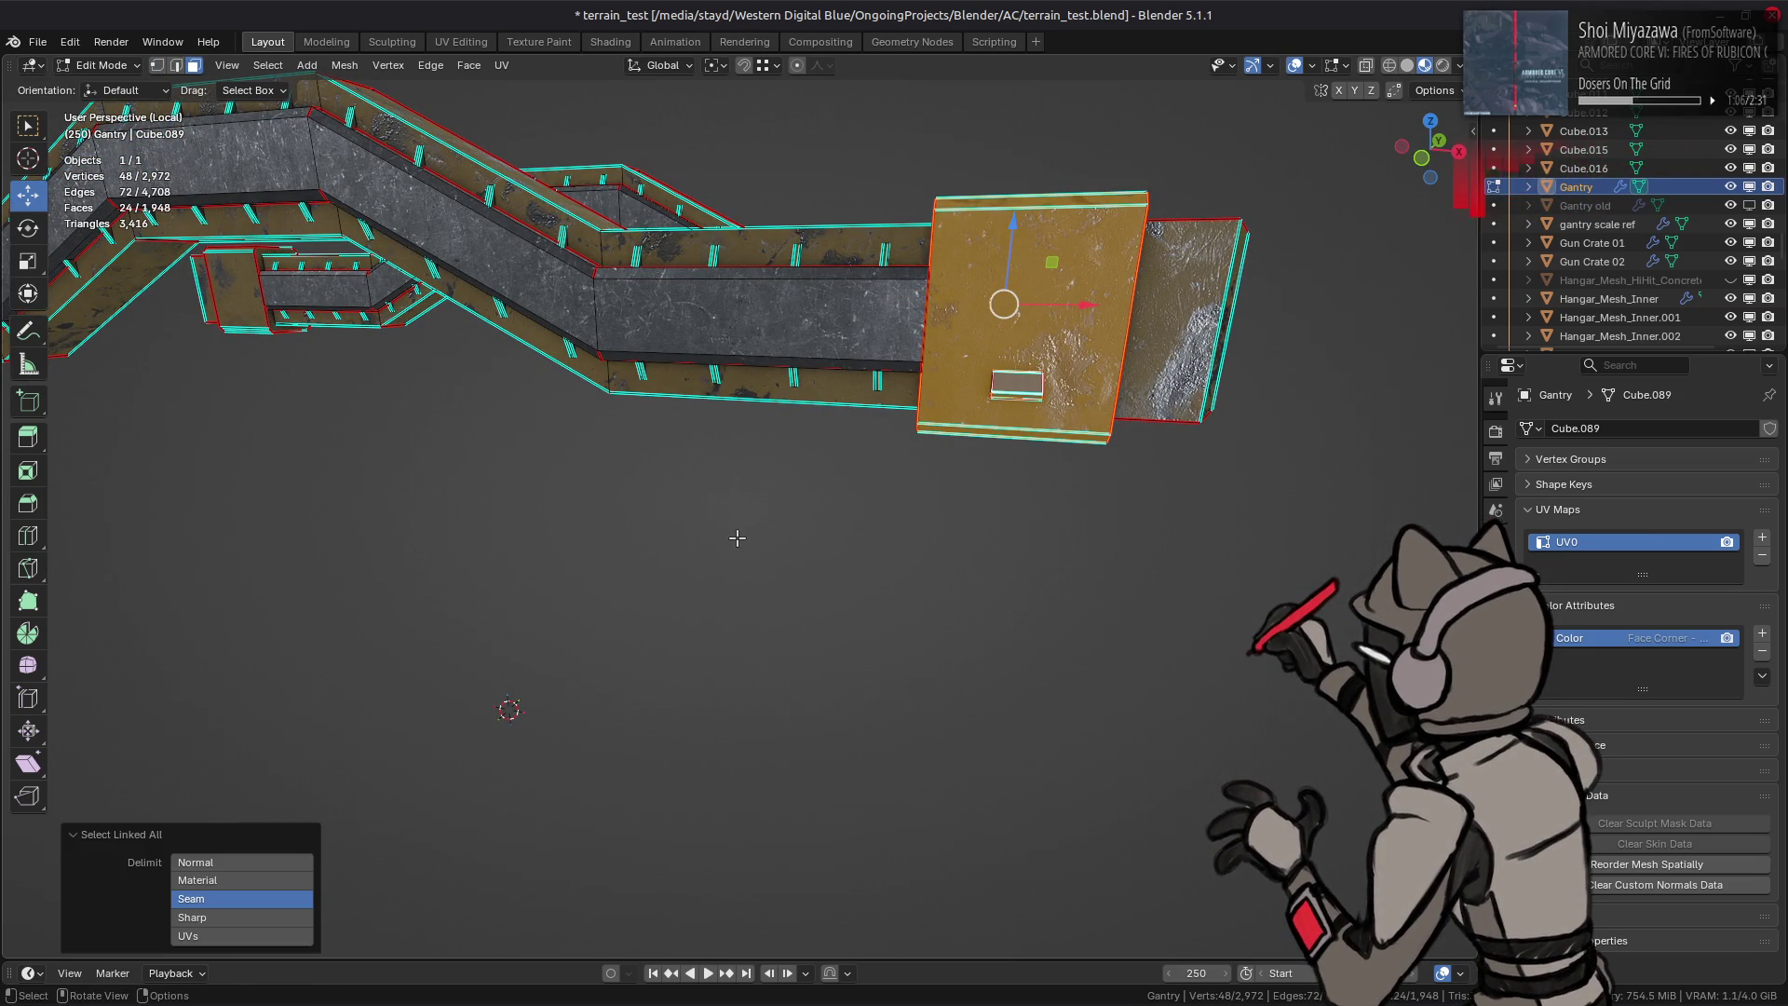
{"action": "left_click", "coordinate": [290, 906]}
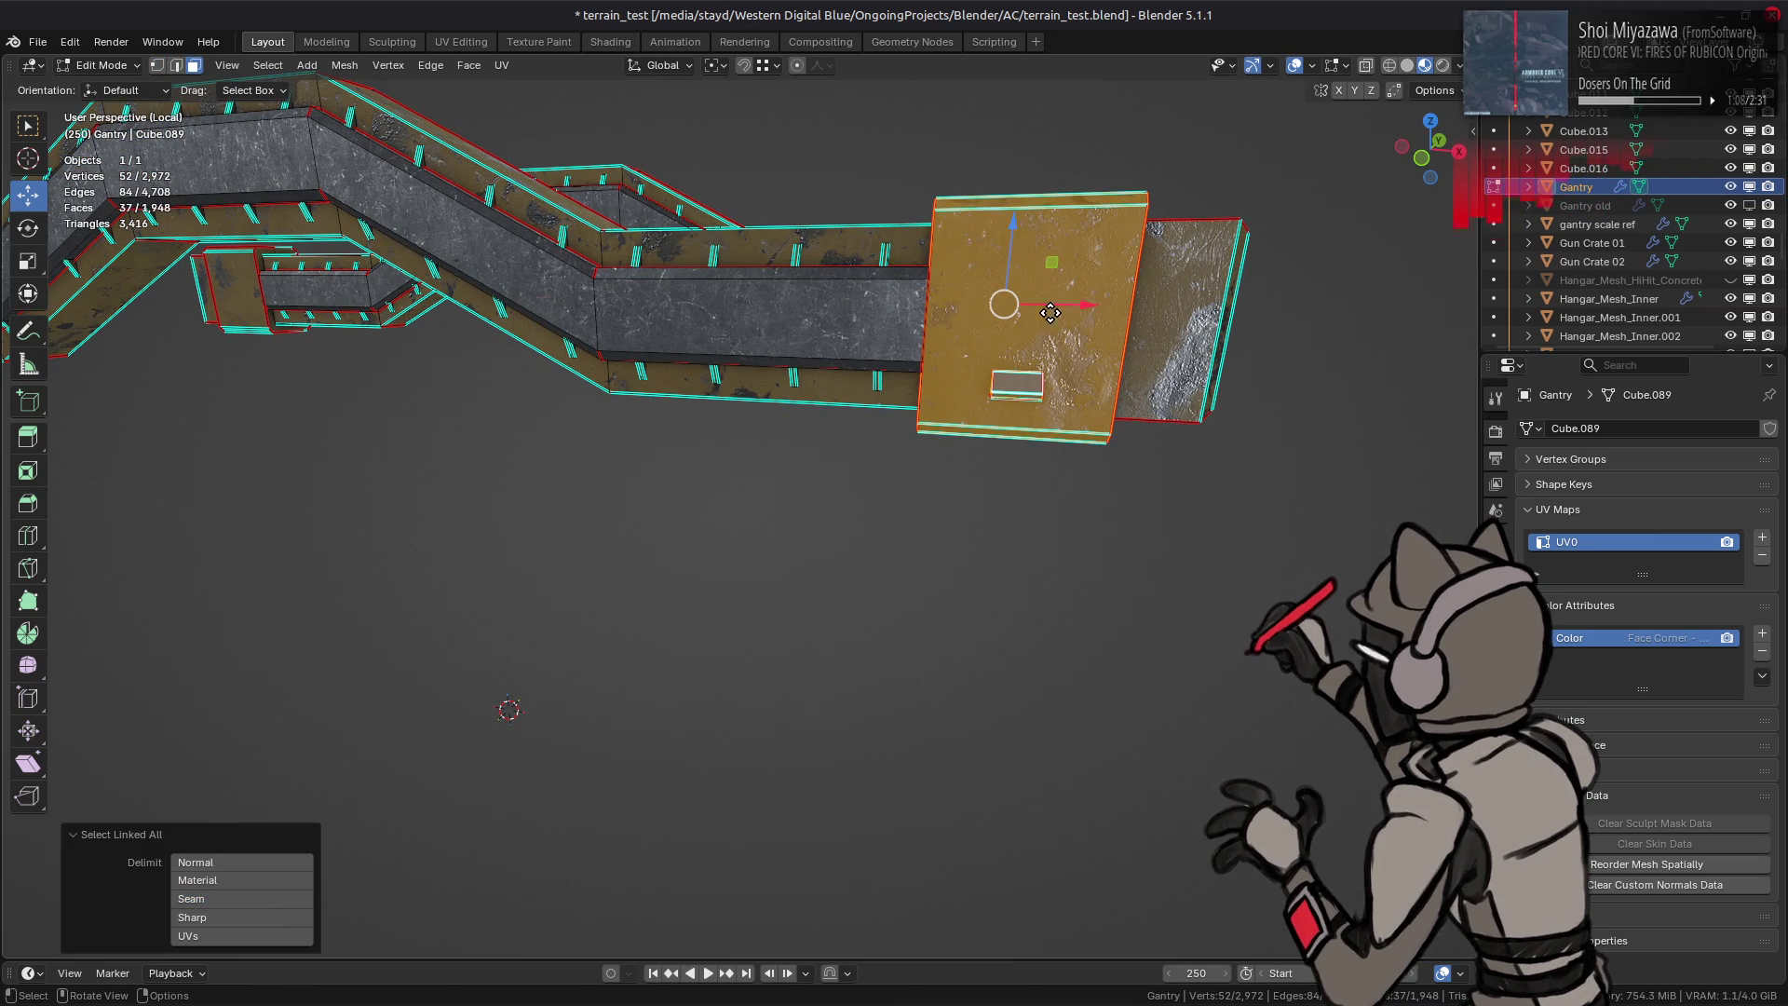
{"action": "left_click_drag", "start_coordinate": [1069, 308], "coordinate": [866, 339]}
{"action": "type", "text": "2"}
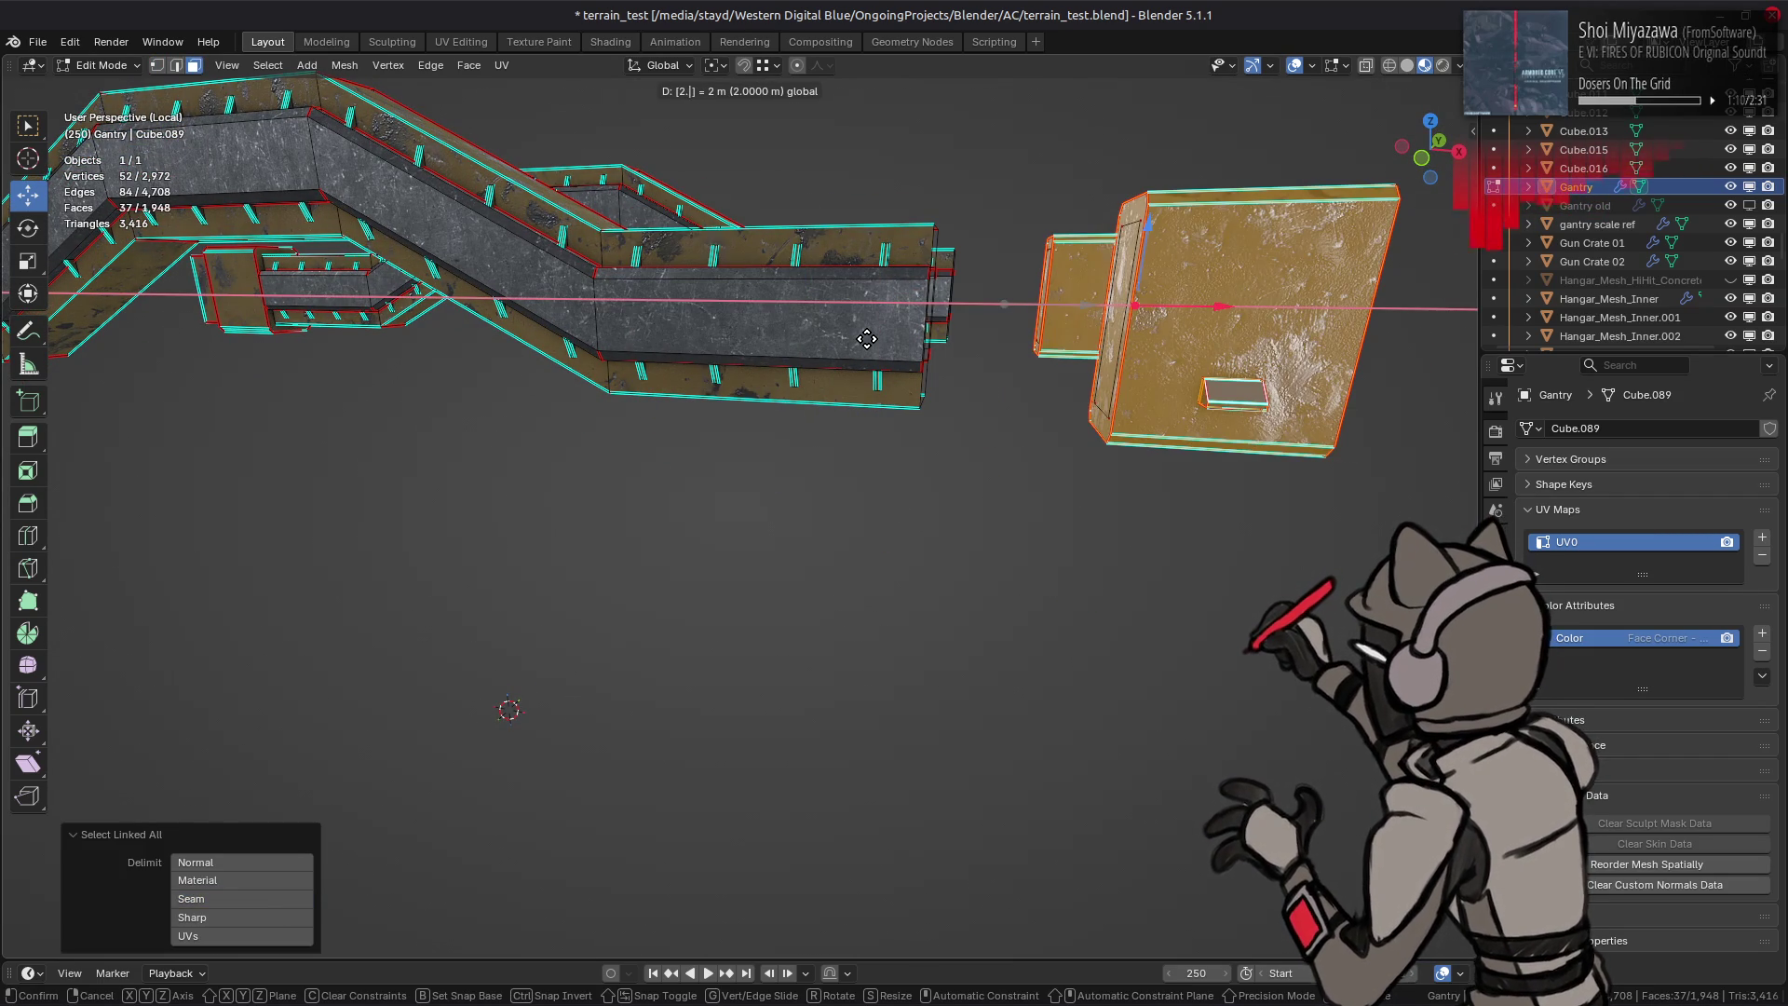
{"action": "type", "text": ".5-"}
{"action": "key", "text": "Return"}
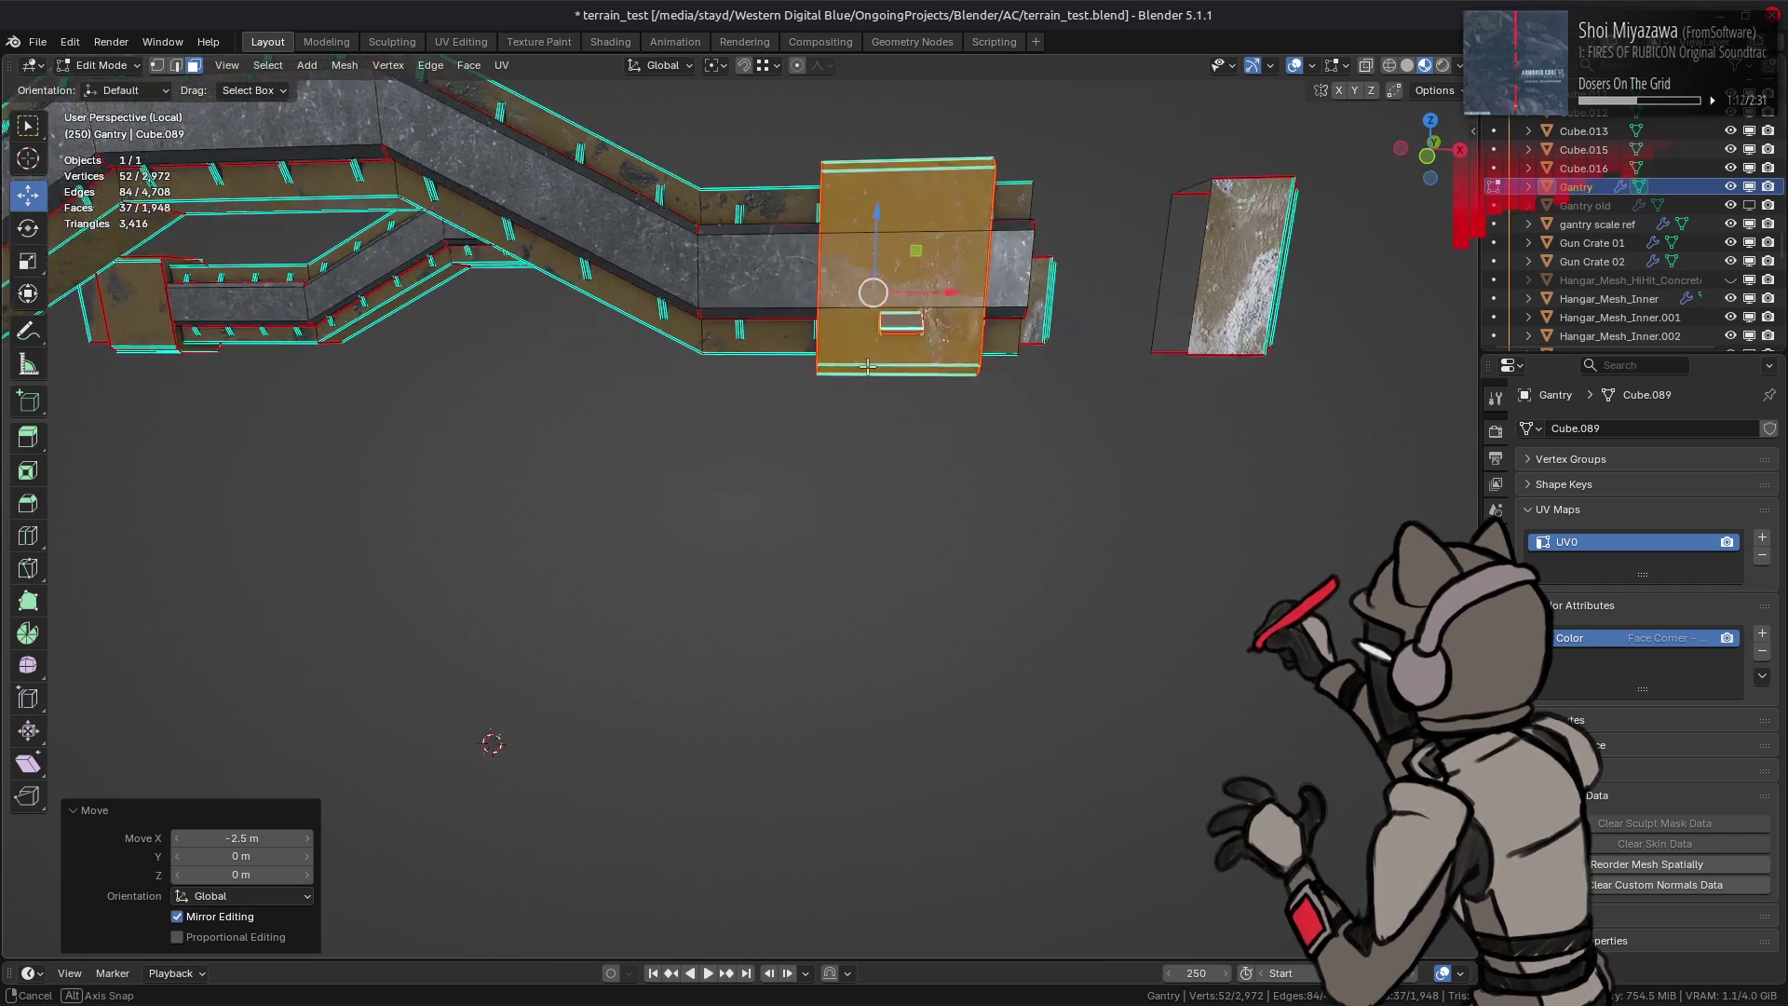
Step: Move the column of walkway end vertices -2.5 m along X from the front view
{"action": "middle_click_drag", "start_coordinate": [838, 378], "coordinate": [876, 491], "text": "alt"}
{"action": "scroll", "coordinate": [875, 493], "scroll_direction": "up", "scroll_amount": 2}
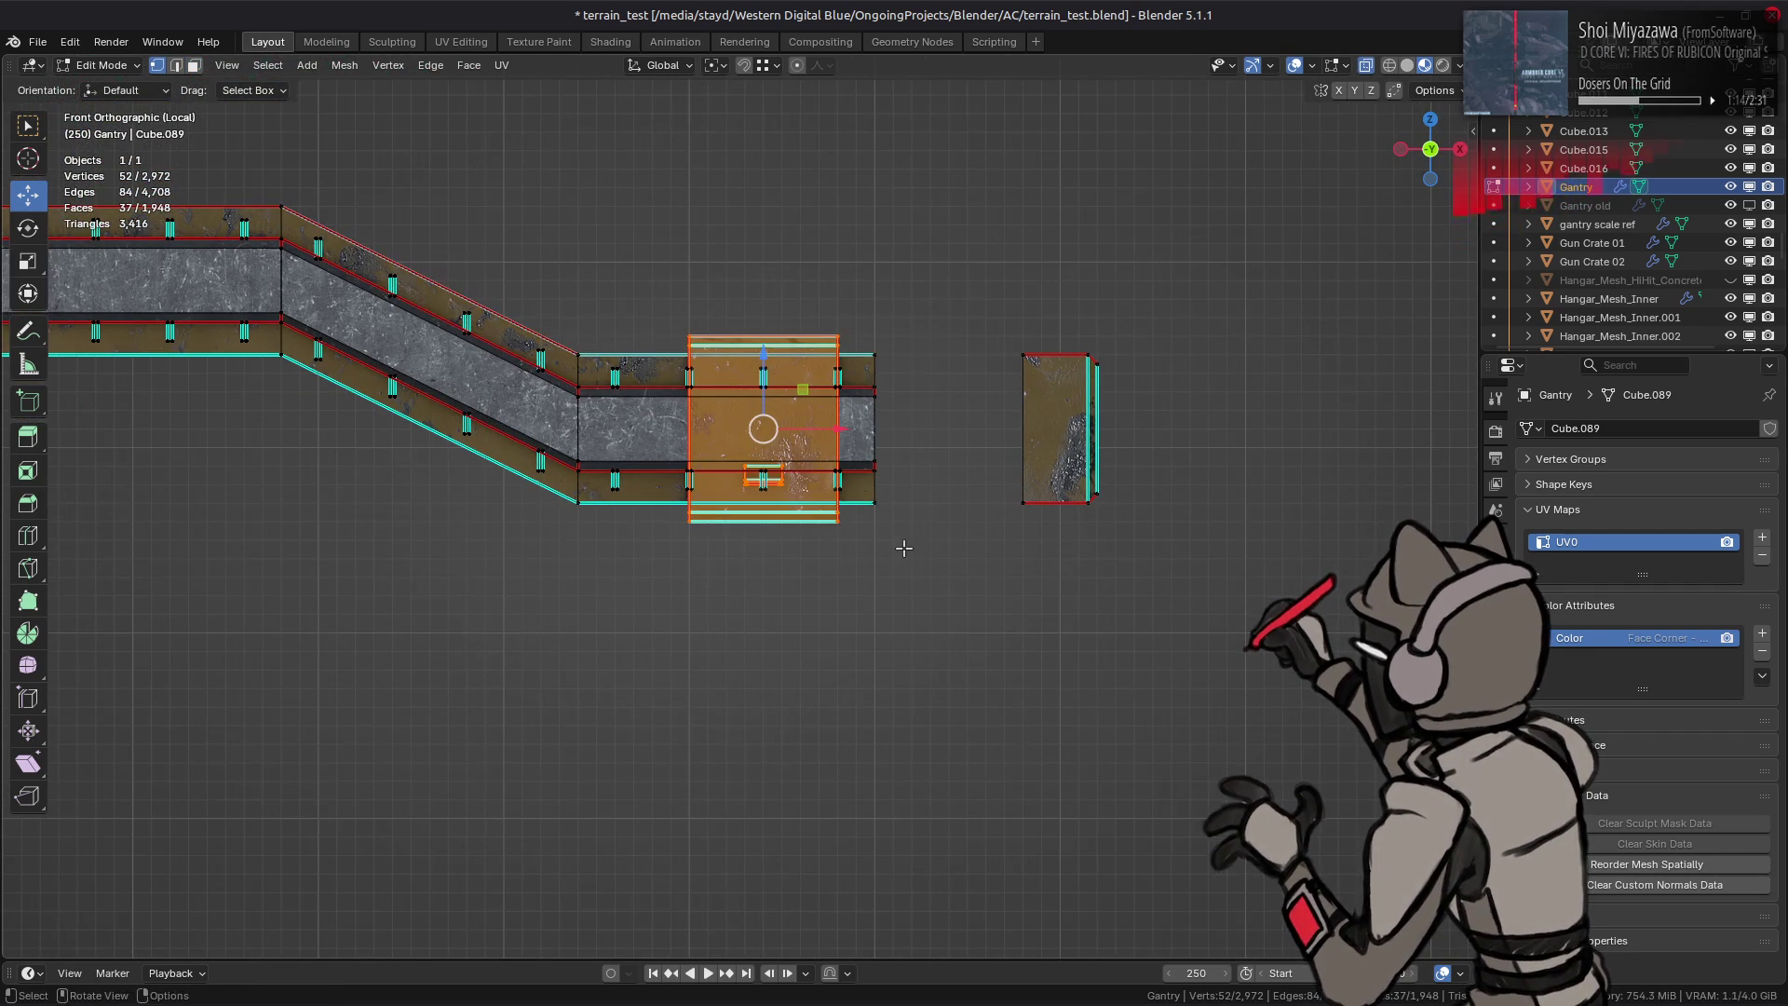
{"action": "left_click_drag", "start_coordinate": [909, 556], "coordinate": [861, 336]}
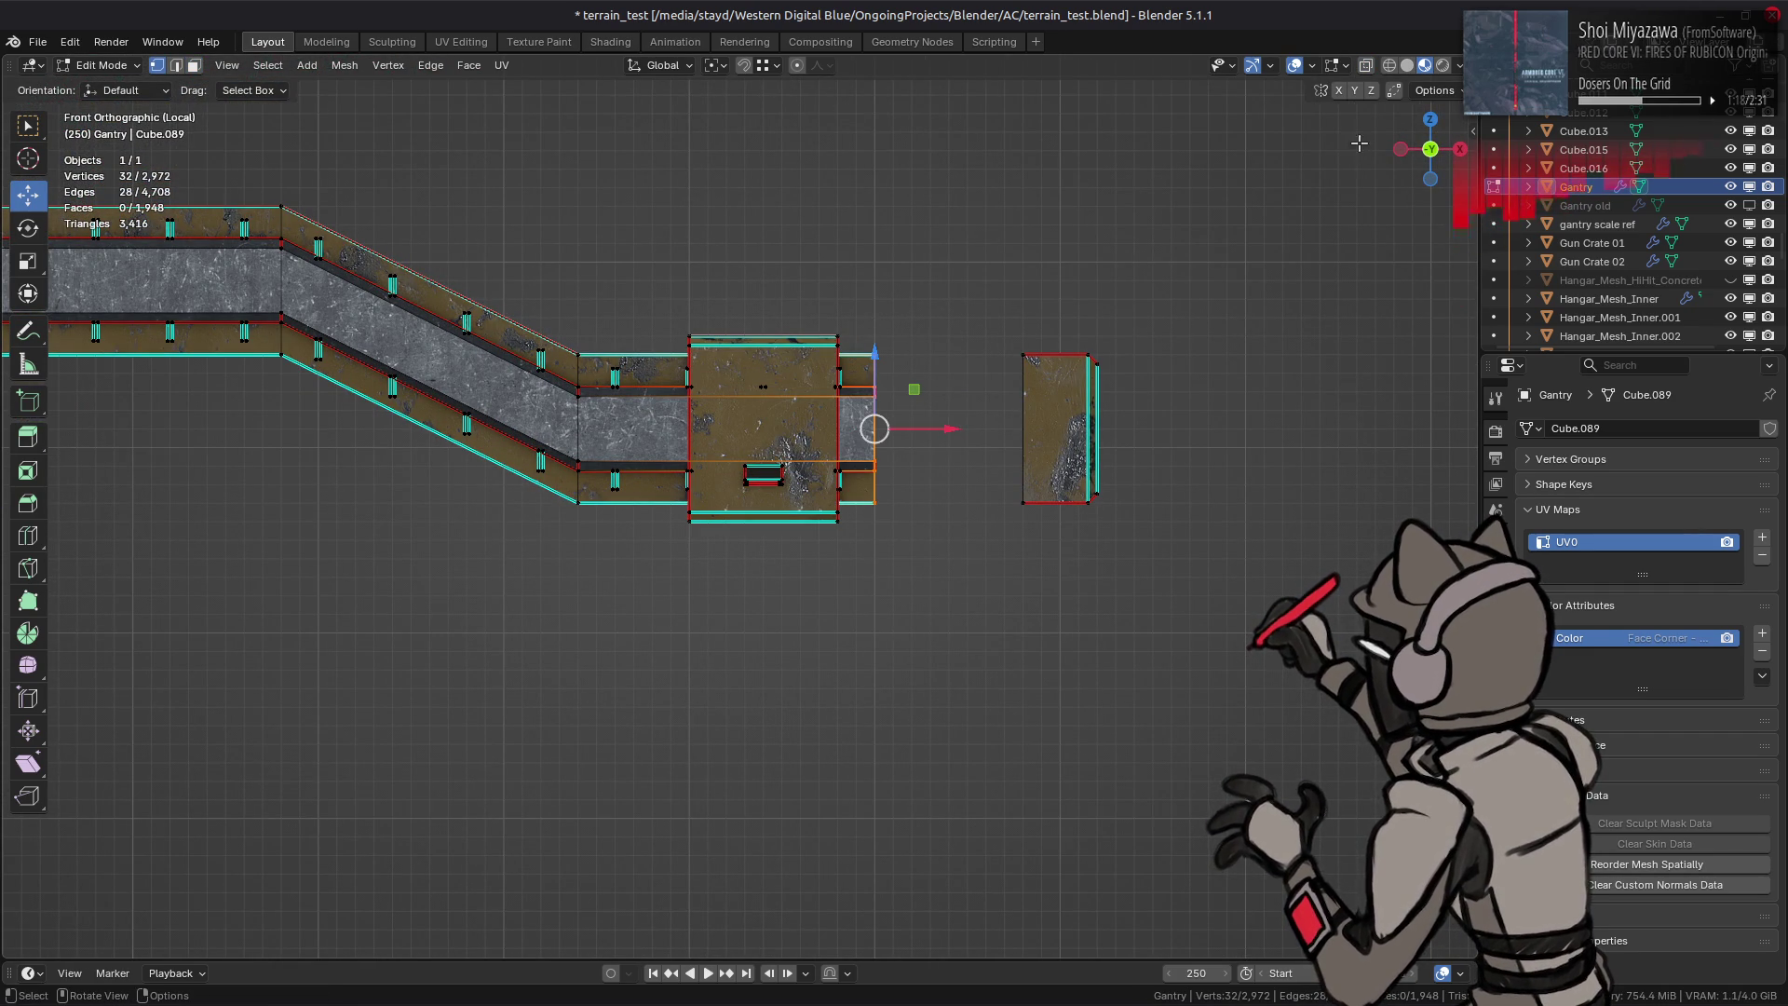
{"action": "left_click", "coordinate": [1441, 91]}
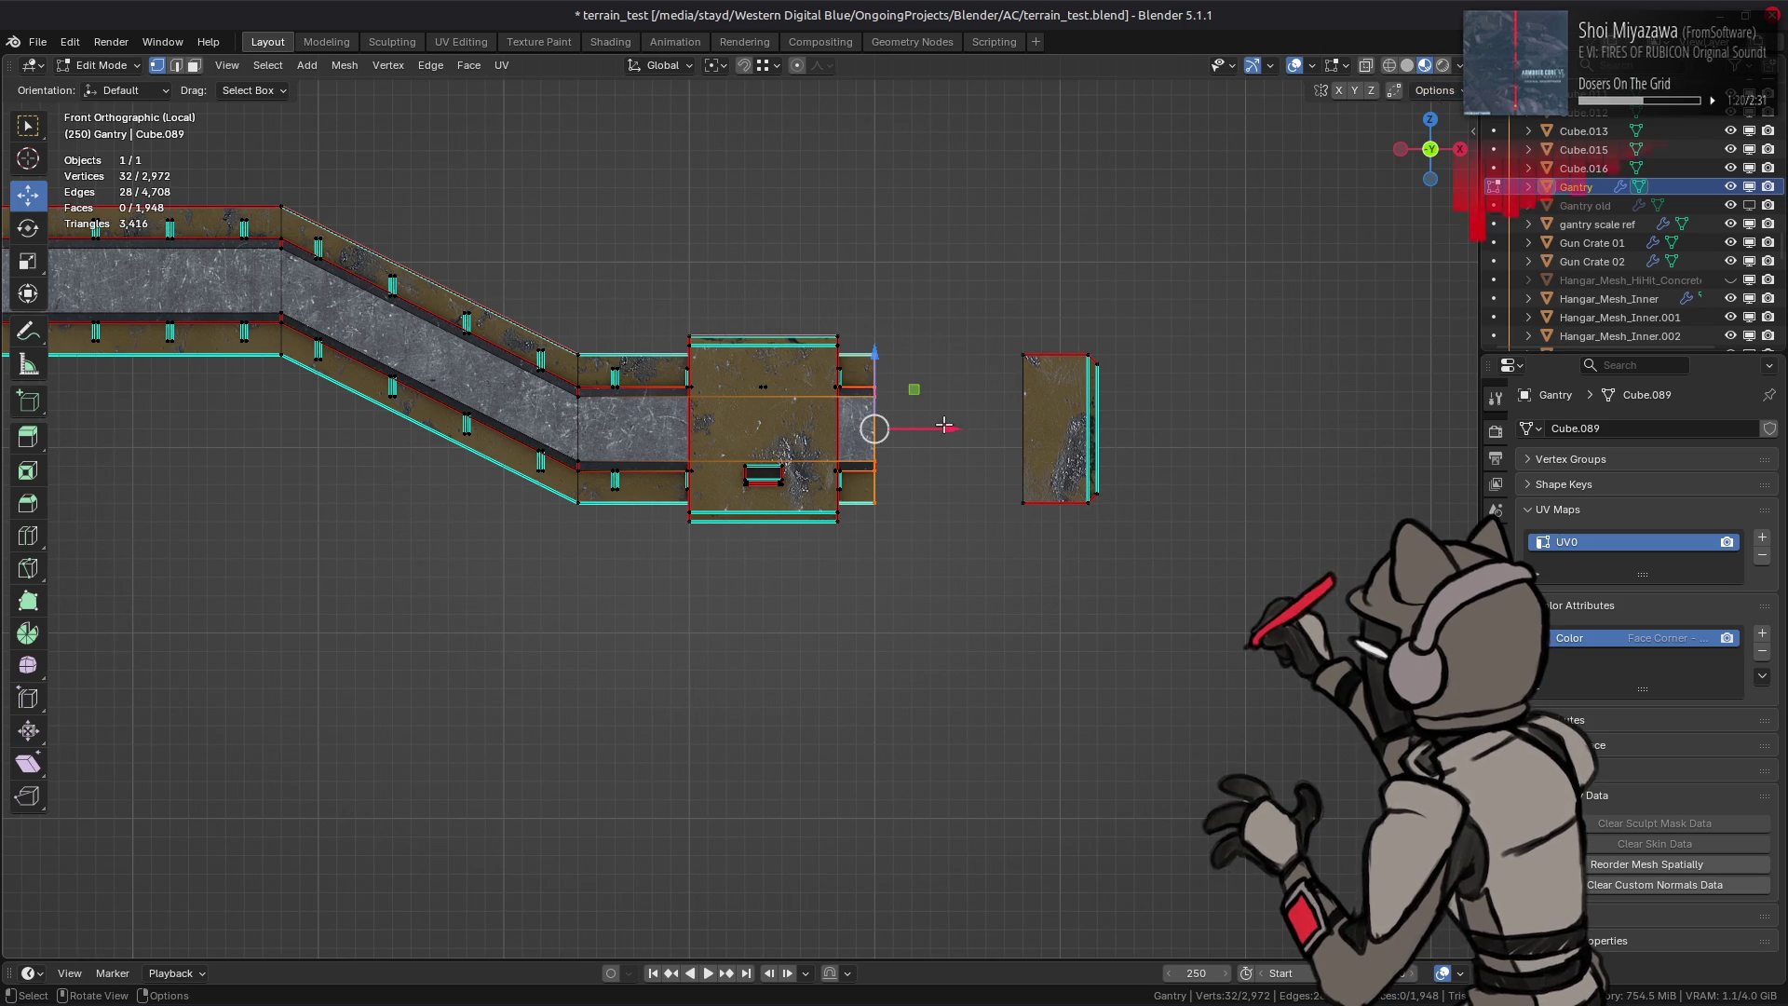
{"action": "left_click_drag", "start_coordinate": [947, 427], "coordinate": [894, 422]}
{"action": "type", "text": "2"}
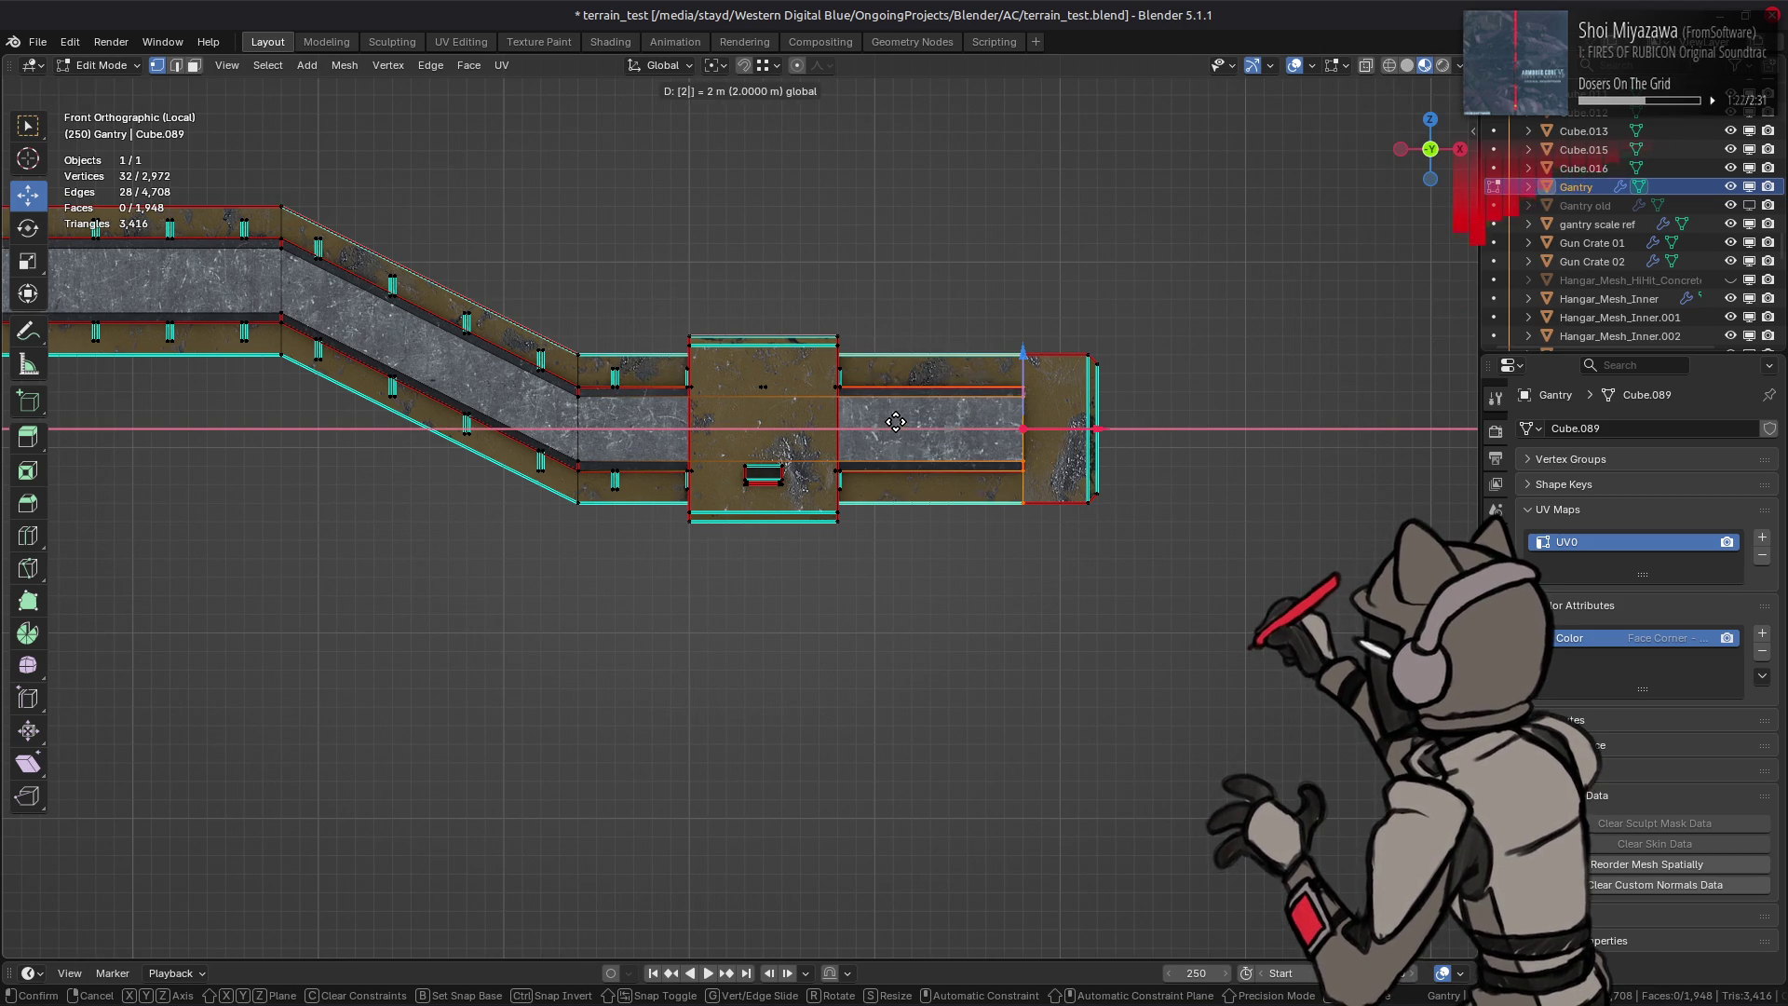
{"action": "type", "text": ".5"}
{"action": "type", "text": "-"}
{"action": "key", "text": "Return"}
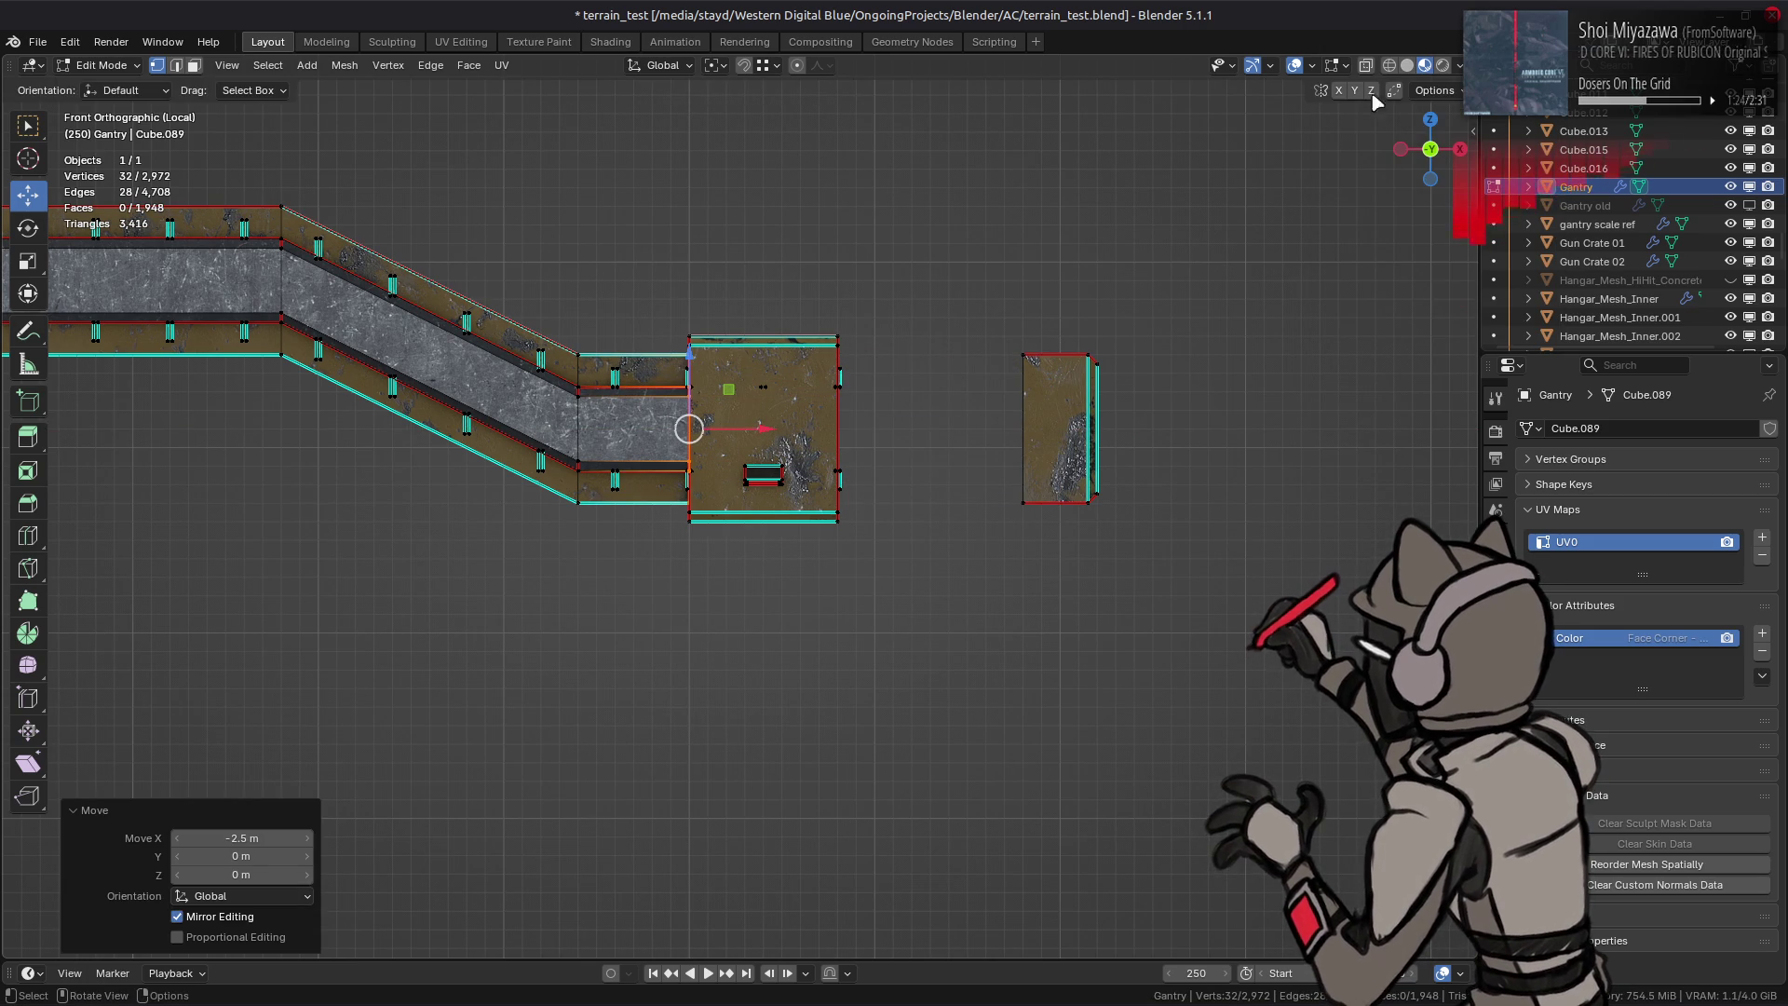
{"action": "left_click", "coordinate": [1439, 90]}
{"action": "middle_click_drag", "start_coordinate": [1089, 389], "coordinate": [854, 477]}
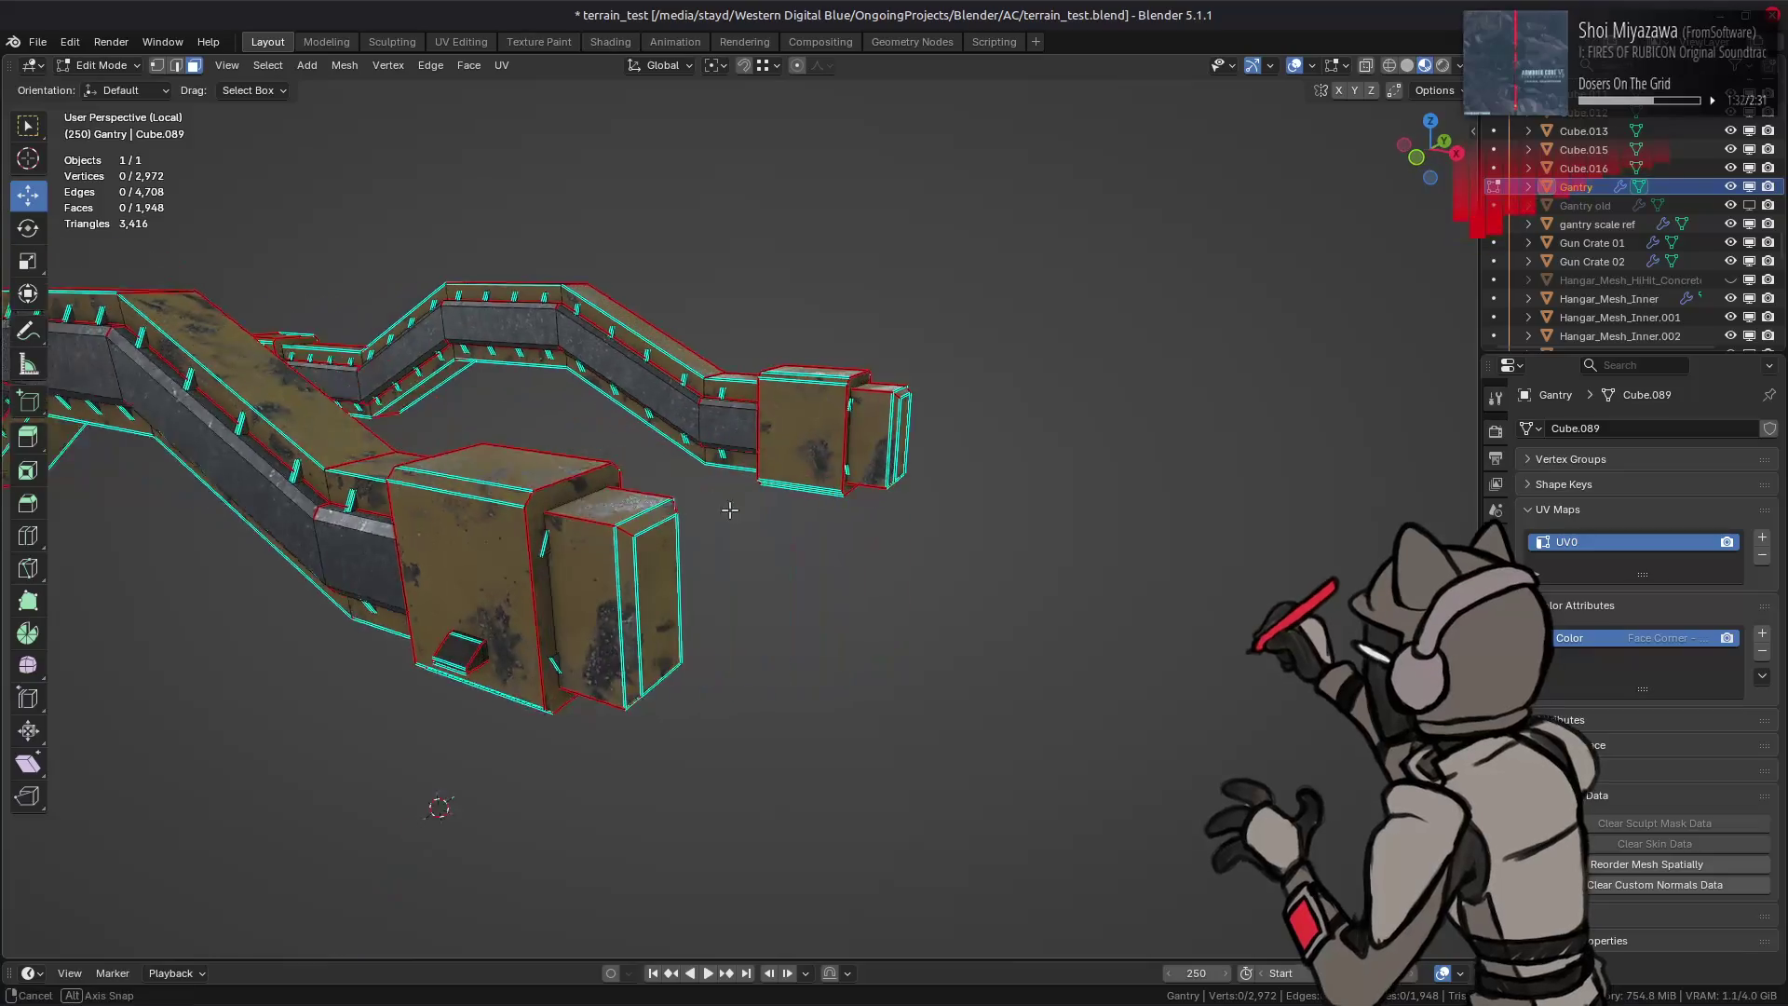
{"action": "scroll", "coordinate": [853, 477], "scroll_direction": "up", "scroll_amount": 5}
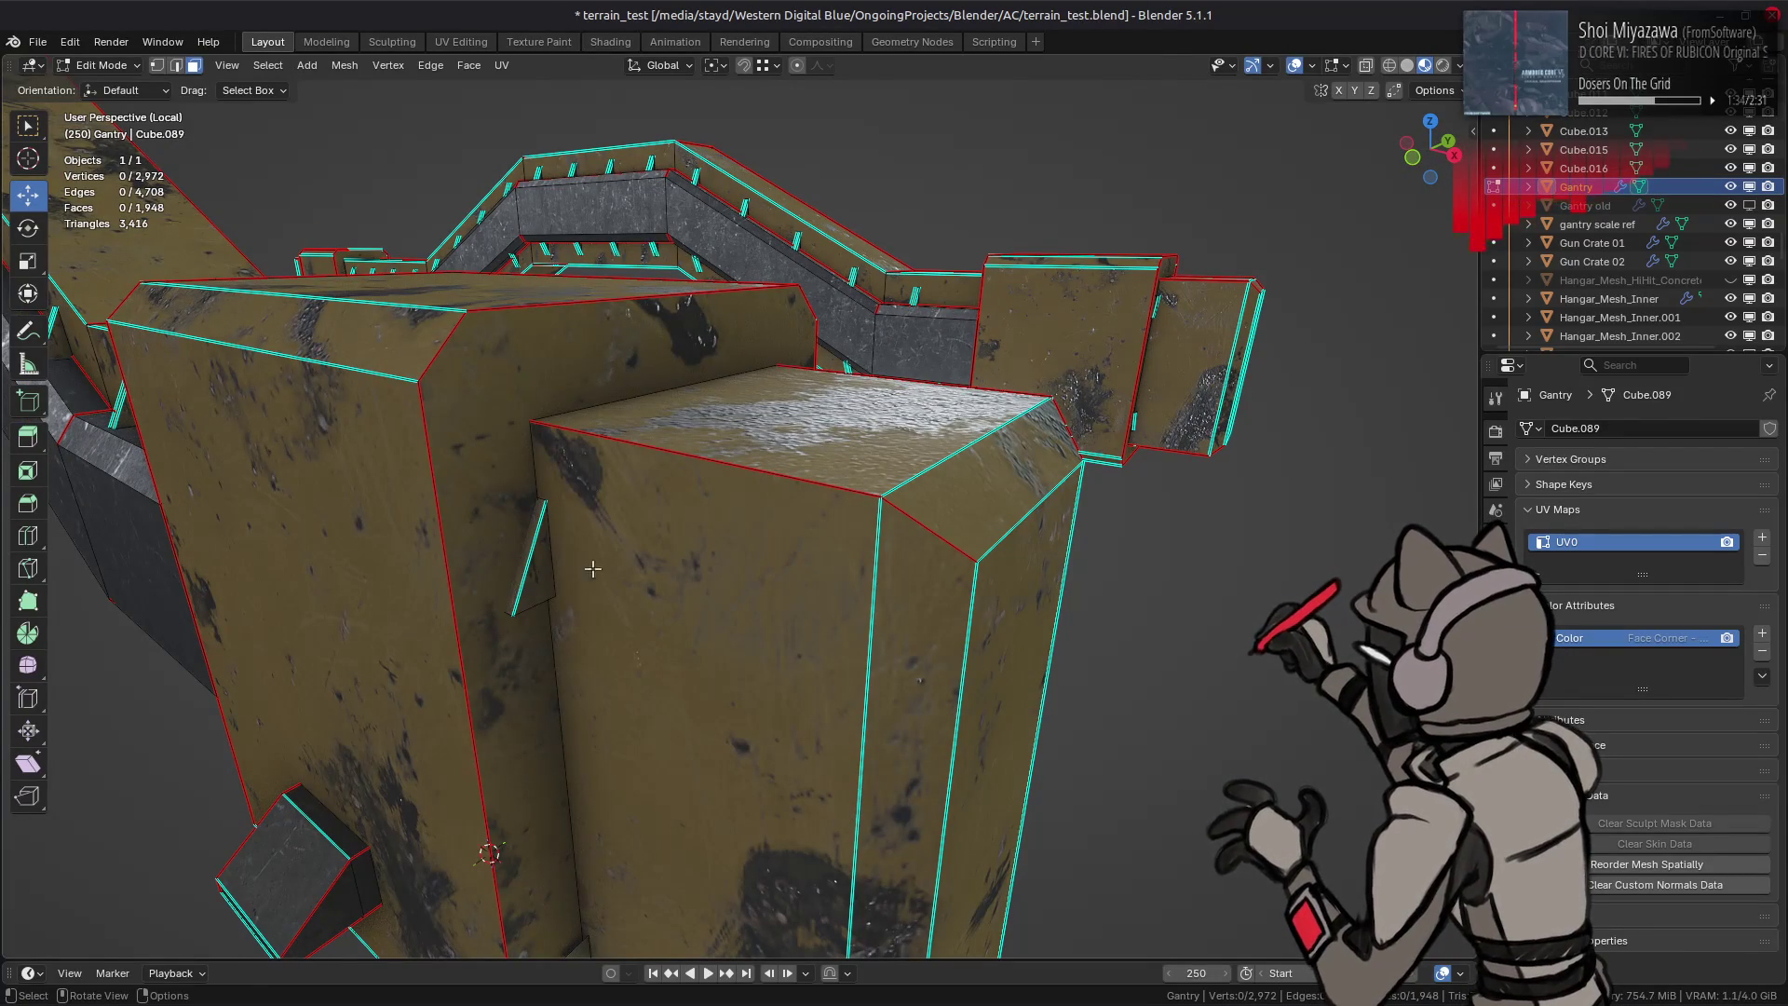
Step: Check the angled face's linked geometry in see-through display, then clear the selection
{"action": "left_click", "coordinate": [515, 587]}
{"action": "key", "text": "ctrl+l"}
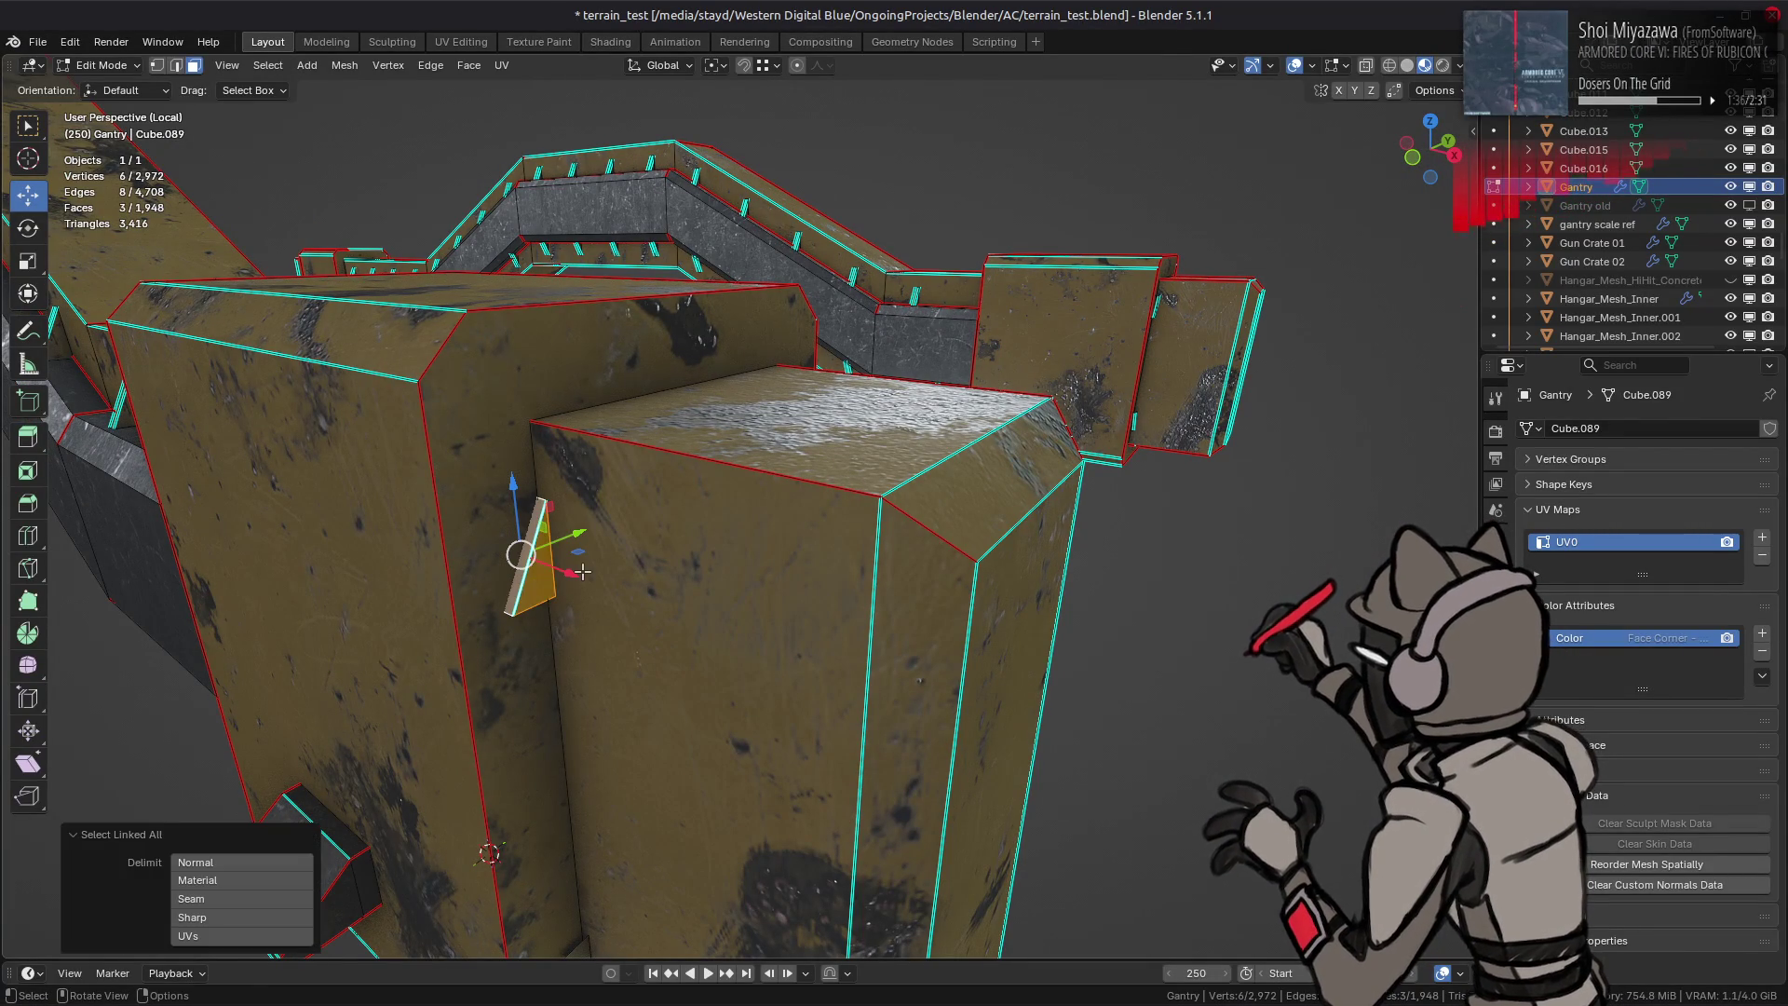
{"action": "scroll", "coordinate": [642, 552], "scroll_direction": "up", "scroll_amount": 5}
{"action": "middle_click_drag", "start_coordinate": [644, 553], "coordinate": [669, 546]}
{"action": "key", "text": "alt+z"}
{"action": "scroll", "coordinate": [668, 547], "scroll_direction": "down", "scroll_amount": 4}
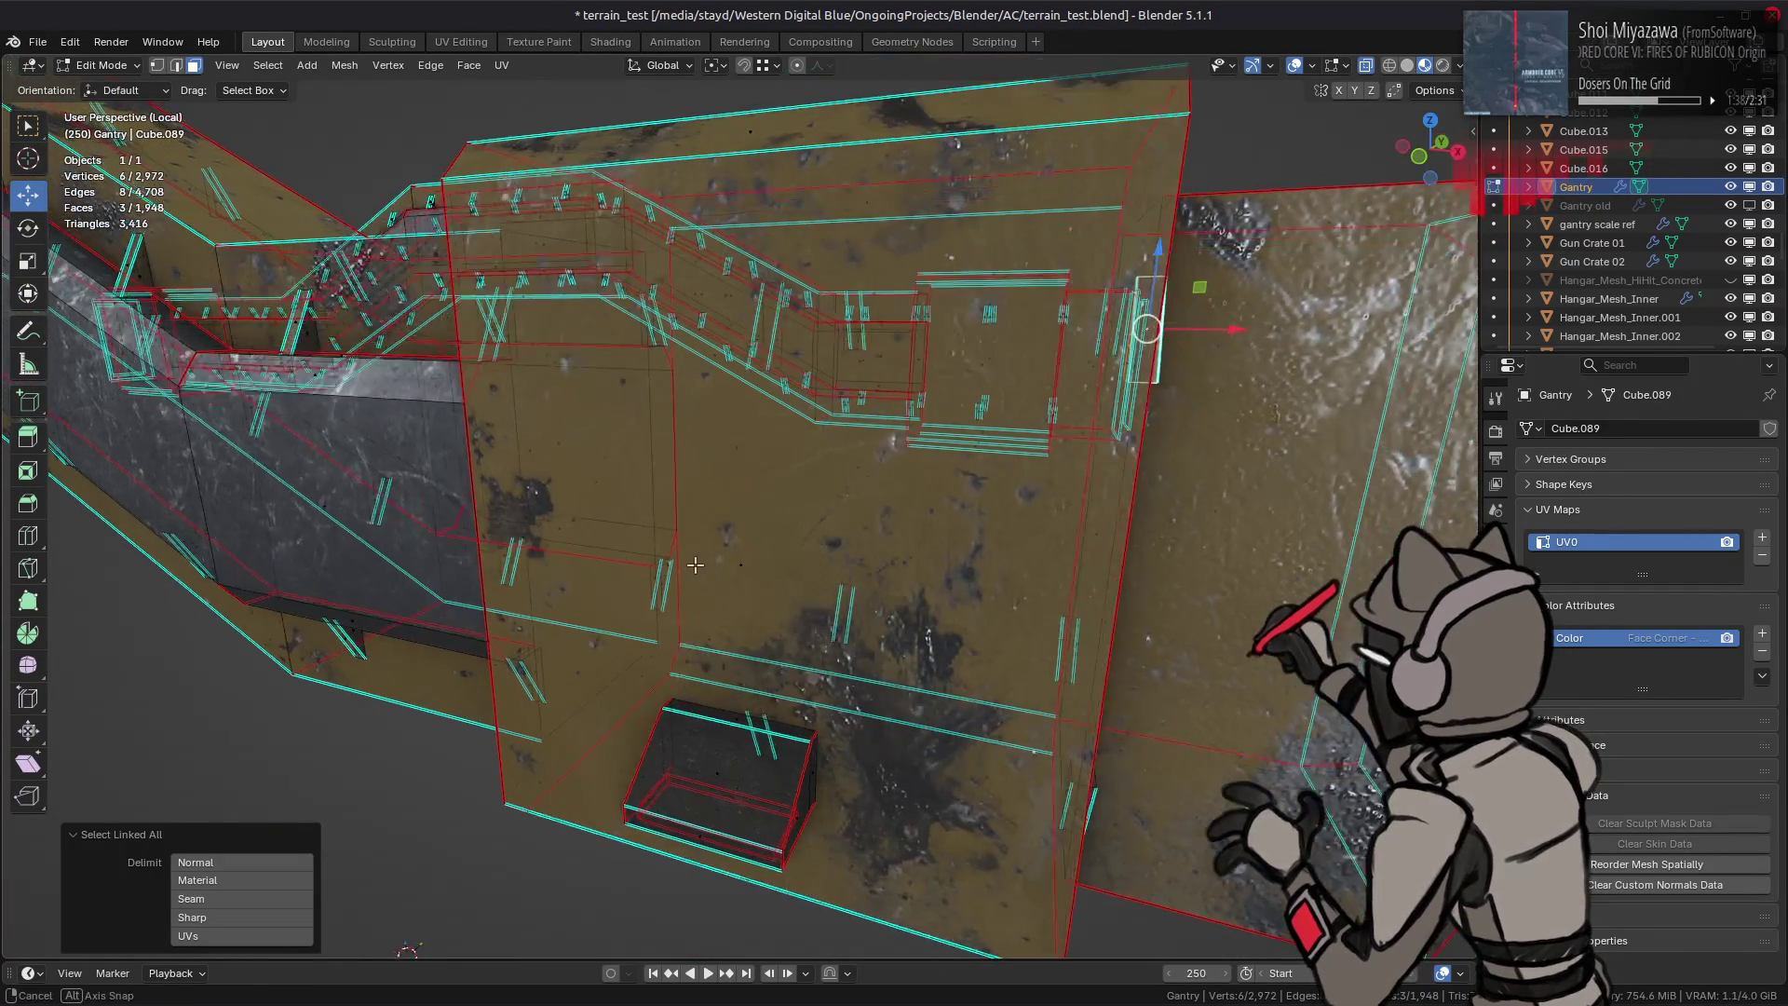
{"action": "key", "text": "alt+z"}
{"action": "scroll", "coordinate": [685, 517], "scroll_direction": "down", "scroll_amount": 6}
{"action": "left_click", "coordinate": [692, 500]}
{"action": "middle_click_drag", "start_coordinate": [694, 500], "coordinate": [640, 494], "text": "alt"}
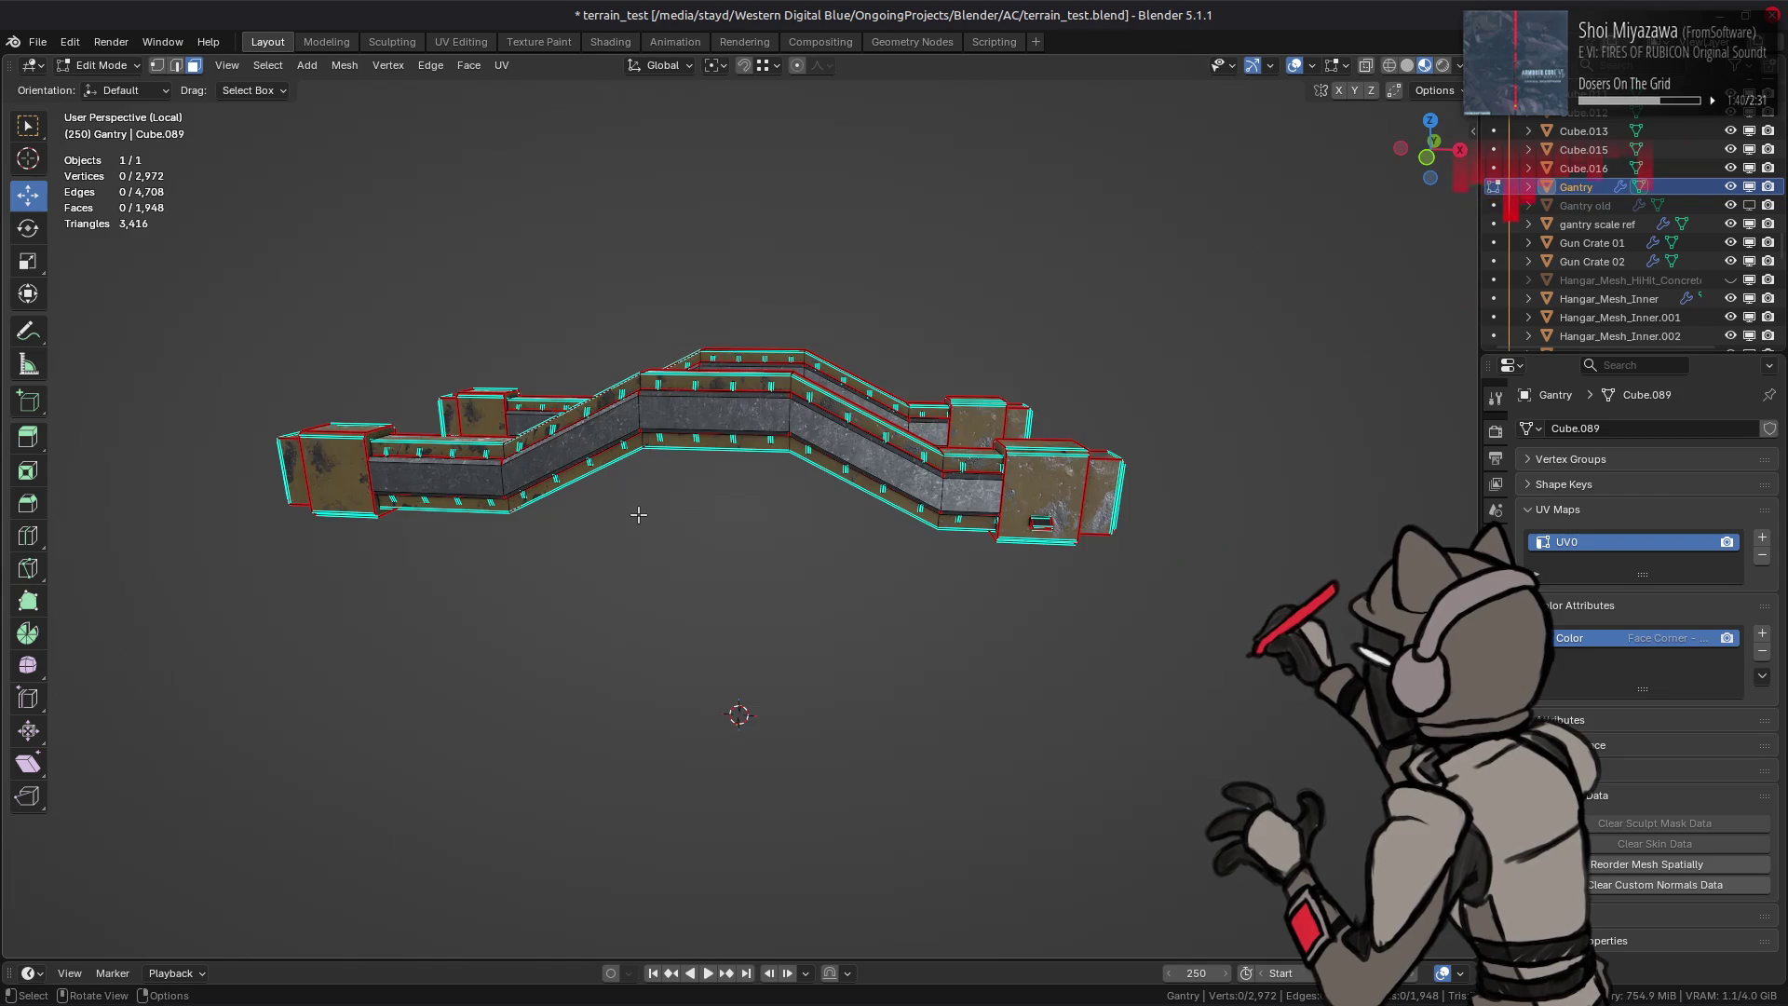
{"action": "scroll", "coordinate": [548, 490], "scroll_direction": "up", "scroll_amount": 2}
{"action": "scroll", "coordinate": [676, 501], "scroll_direction": "up", "scroll_amount": 3}
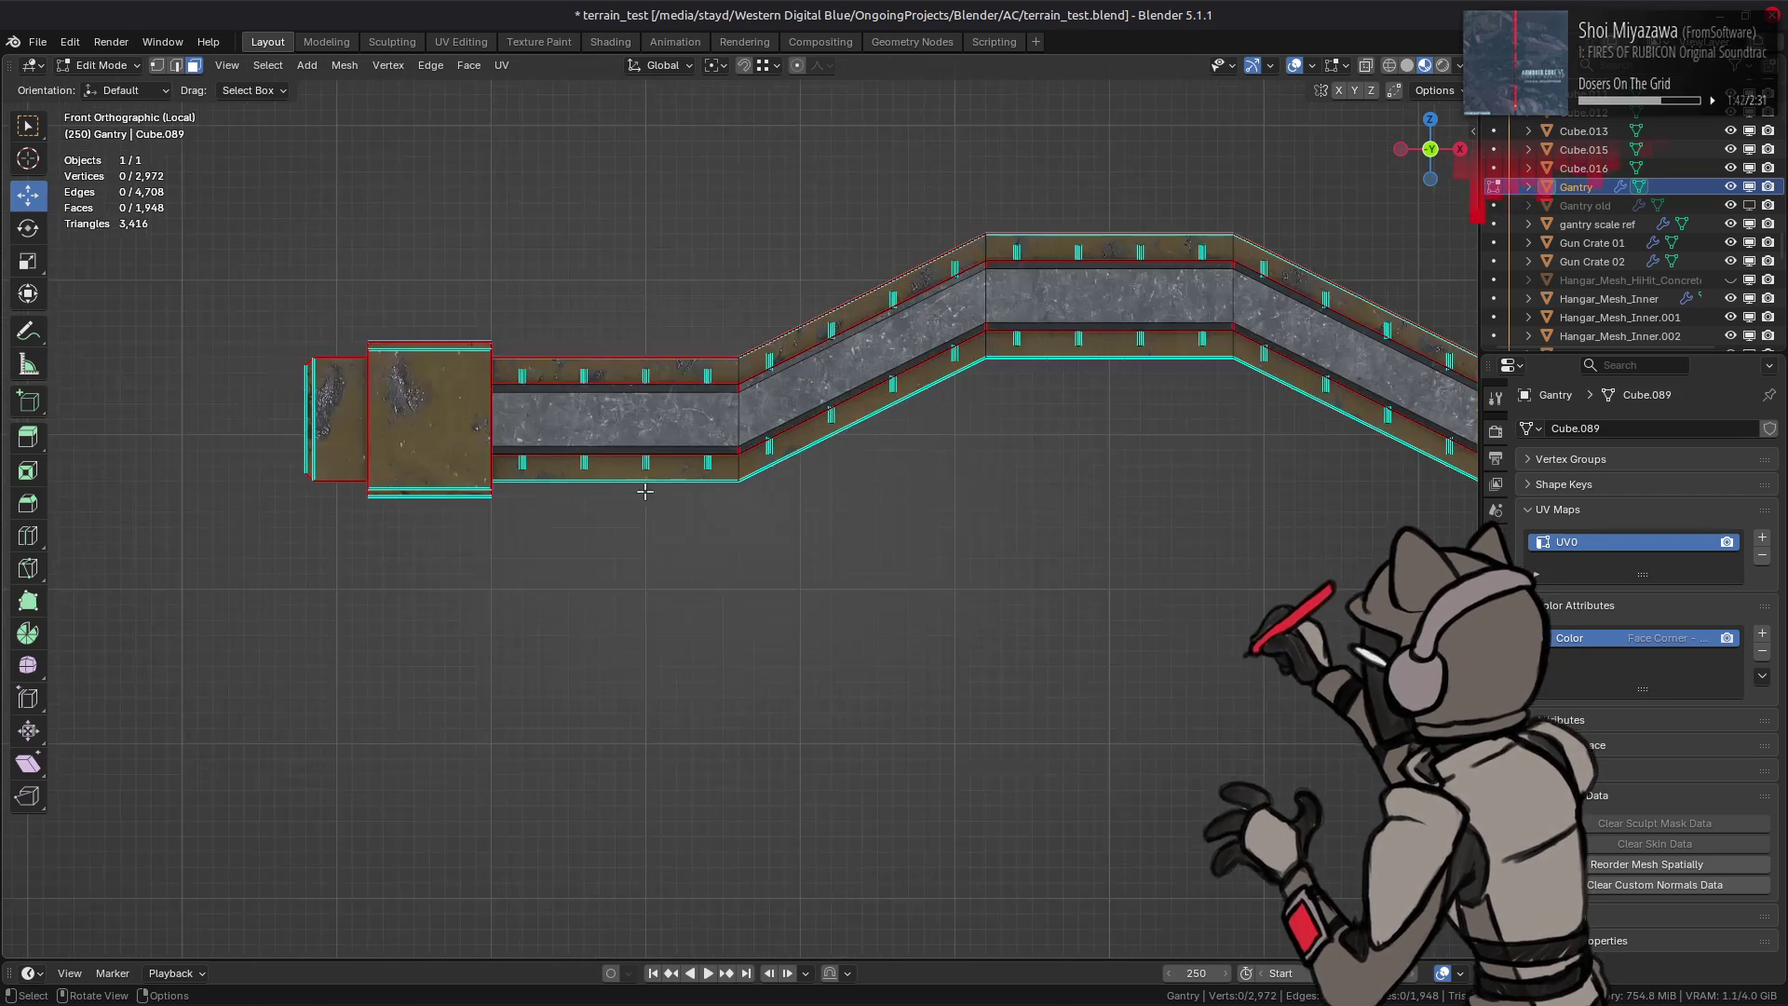
{"action": "scroll", "coordinate": [677, 500], "scroll_direction": "up", "scroll_amount": 3, "text": "ctrl"}
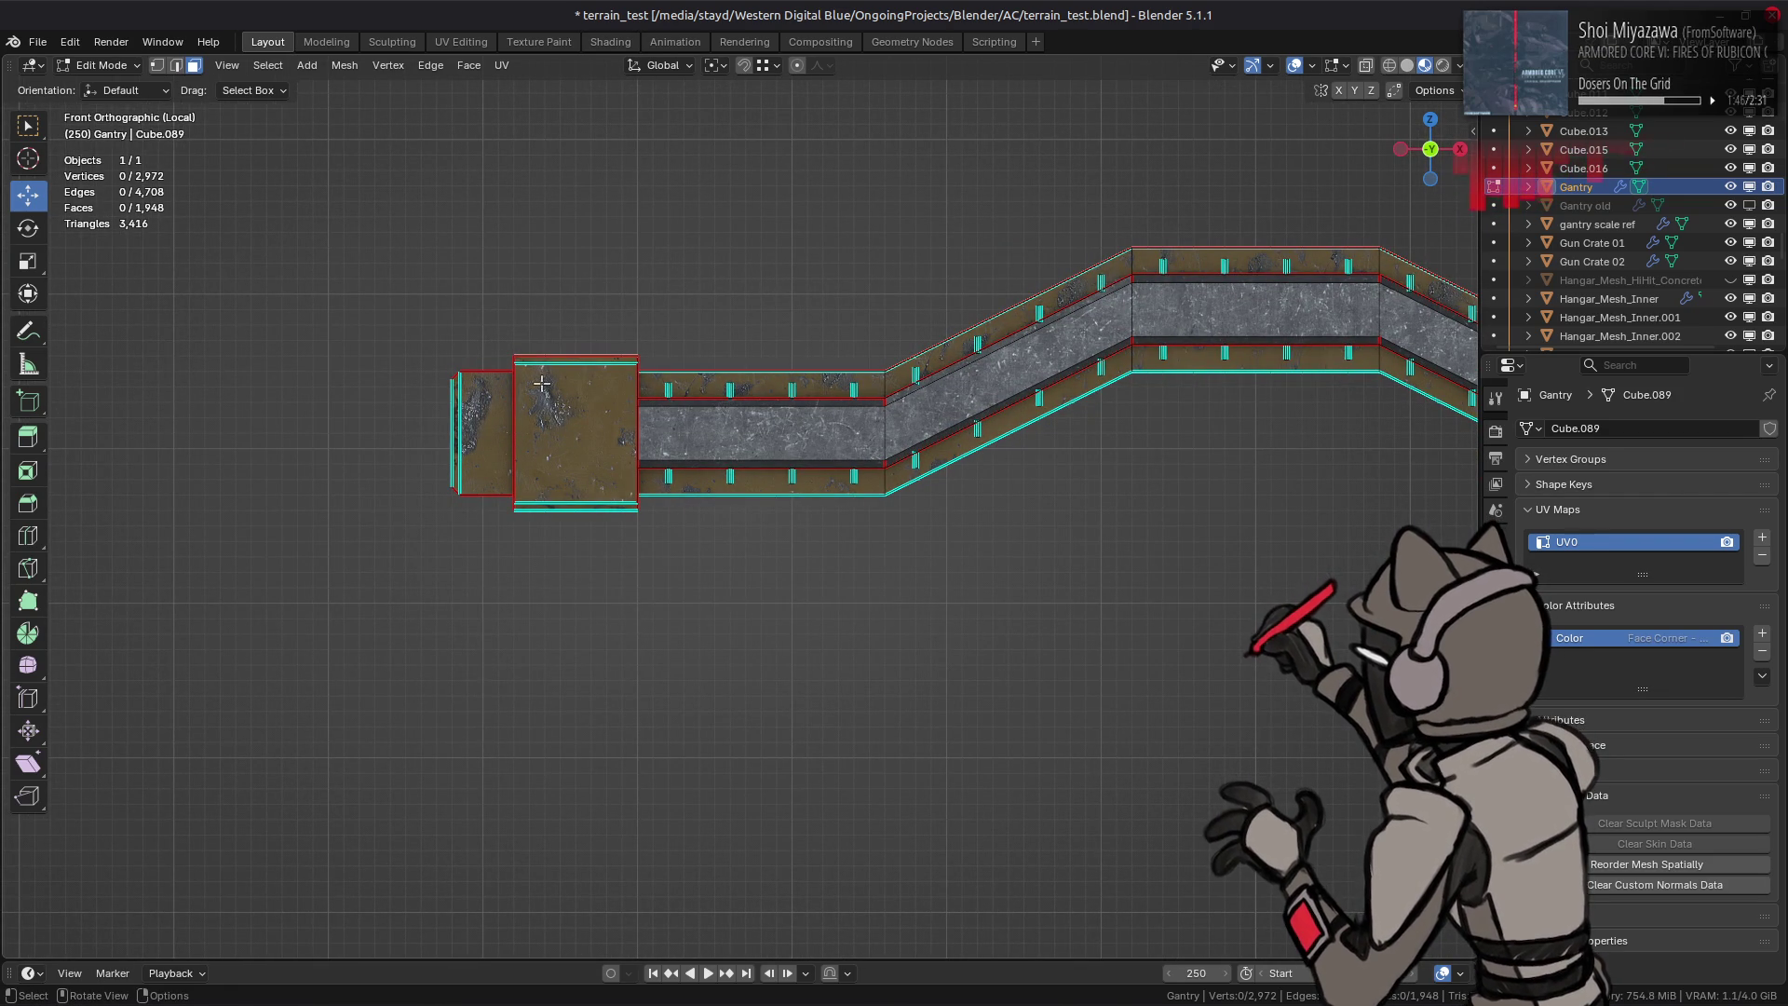
Step: Select the left end block with its top box, move it 2.5 m along X and hide it
{"action": "left_click", "coordinate": [479, 398]}
{"action": "left_click", "coordinate": [566, 389], "text": "shift"}
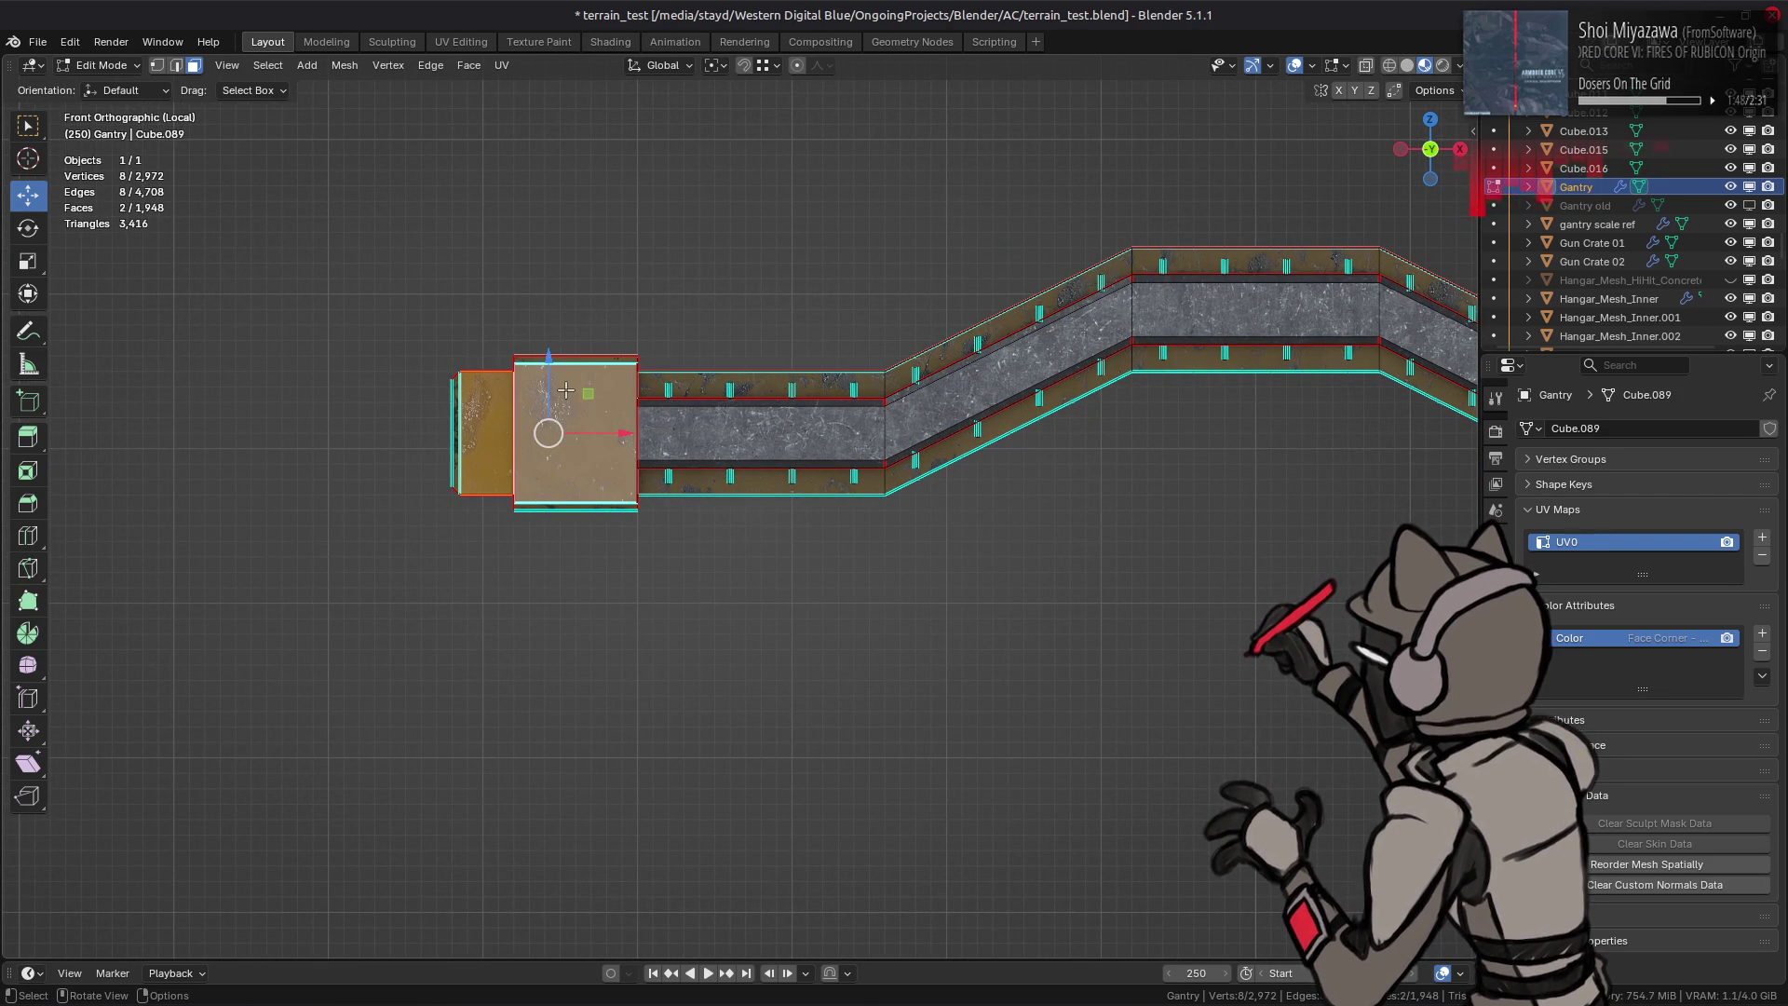
{"action": "key", "text": "ctrl+l"}
{"action": "left_click_drag", "start_coordinate": [620, 451], "coordinate": [639, 444]}
{"action": "key", "text": "ctrl+z"}
{"action": "middle_click_drag", "start_coordinate": [593, 435], "coordinate": [582, 494]}
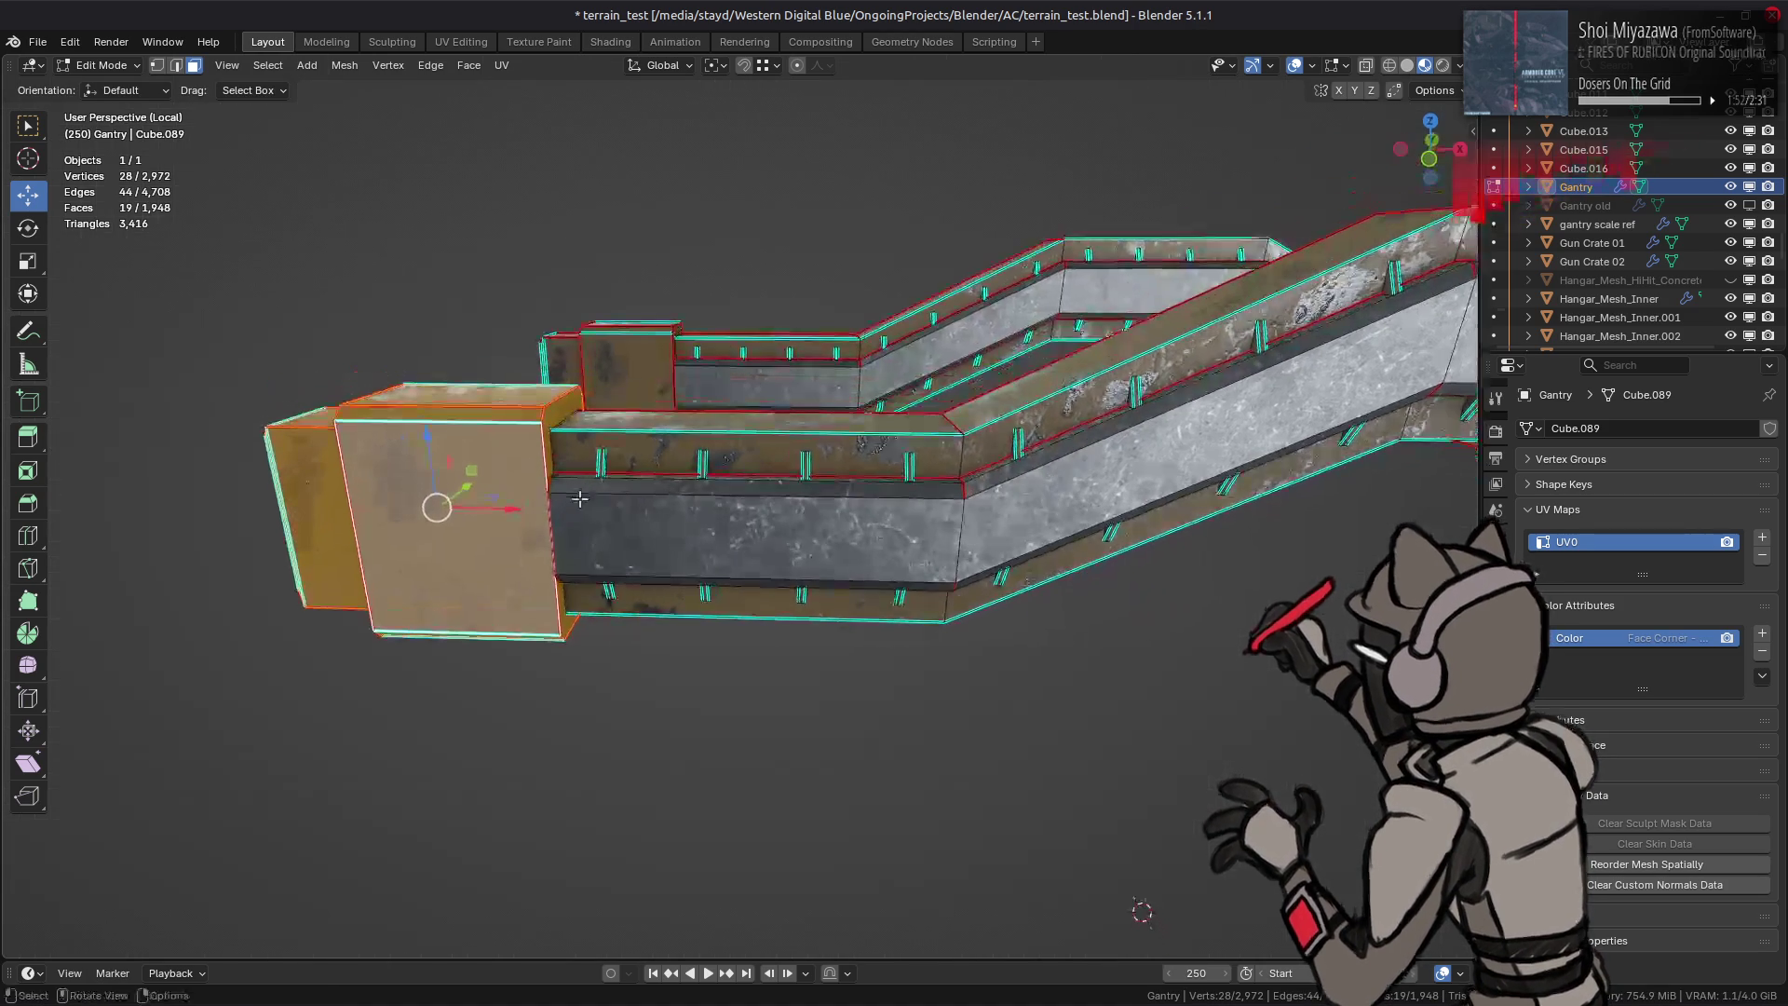
{"action": "left_click", "coordinate": [555, 356], "text": "shift"}
{"action": "key", "text": "ctrl+l"}
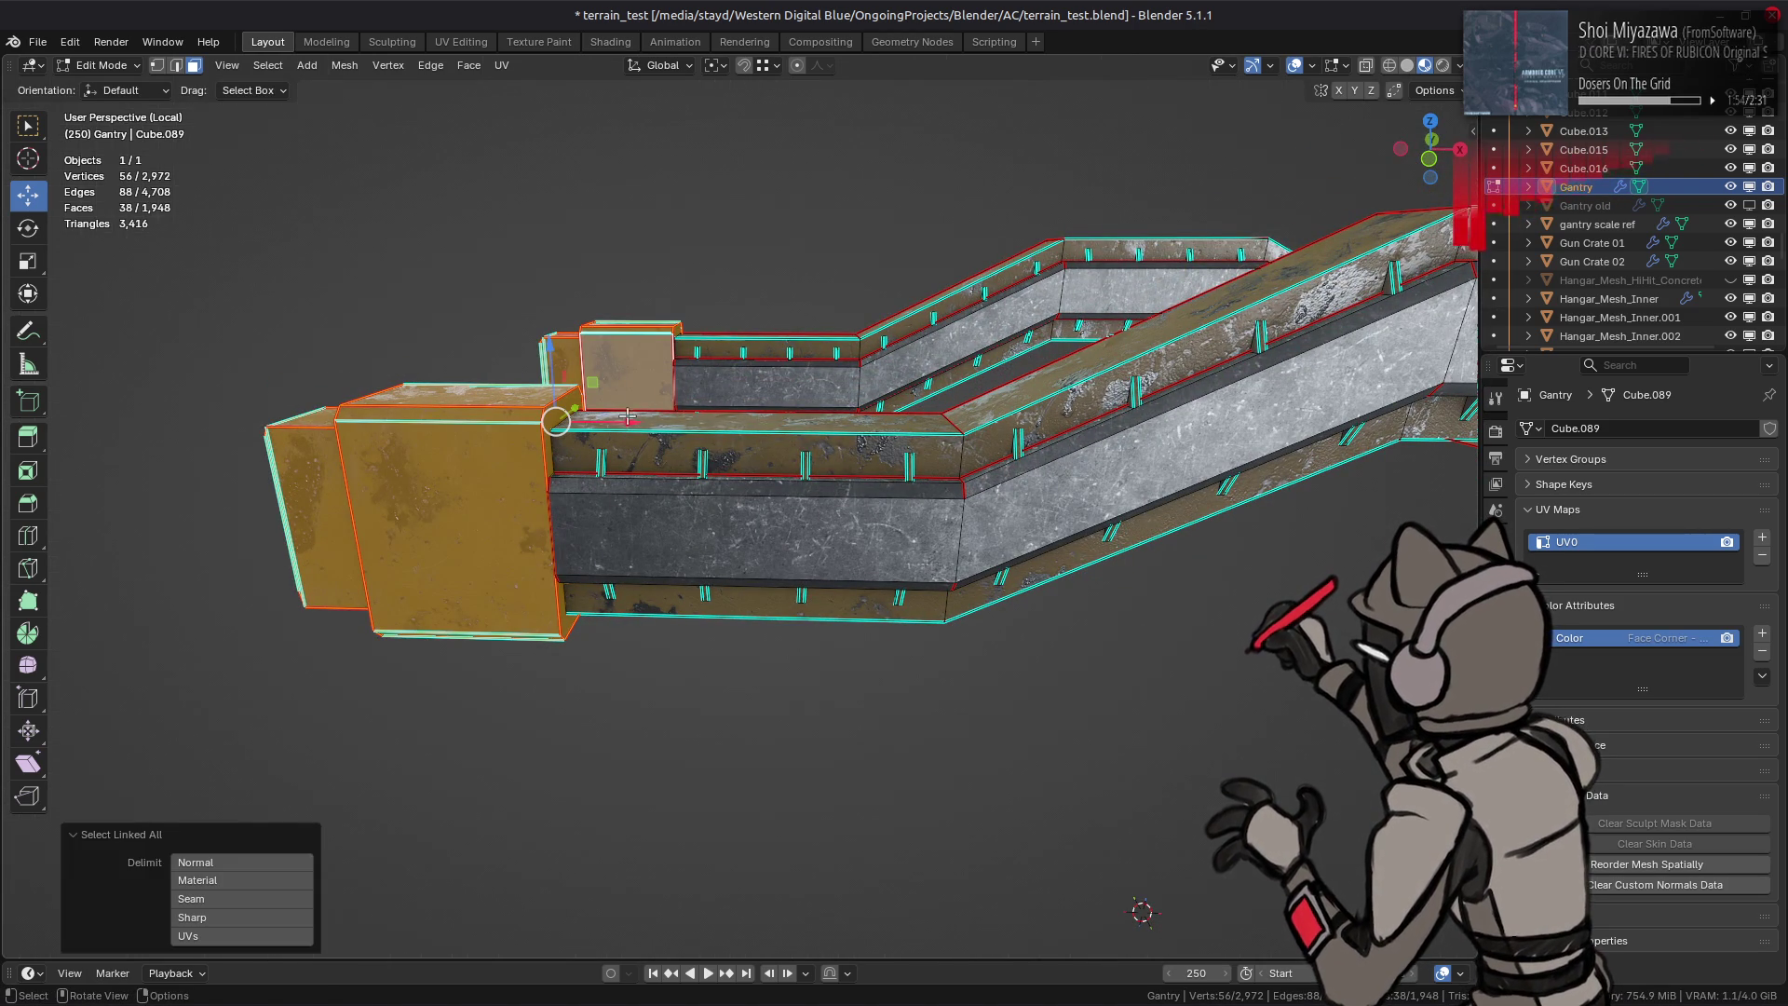
{"action": "type", "text": "g2"}
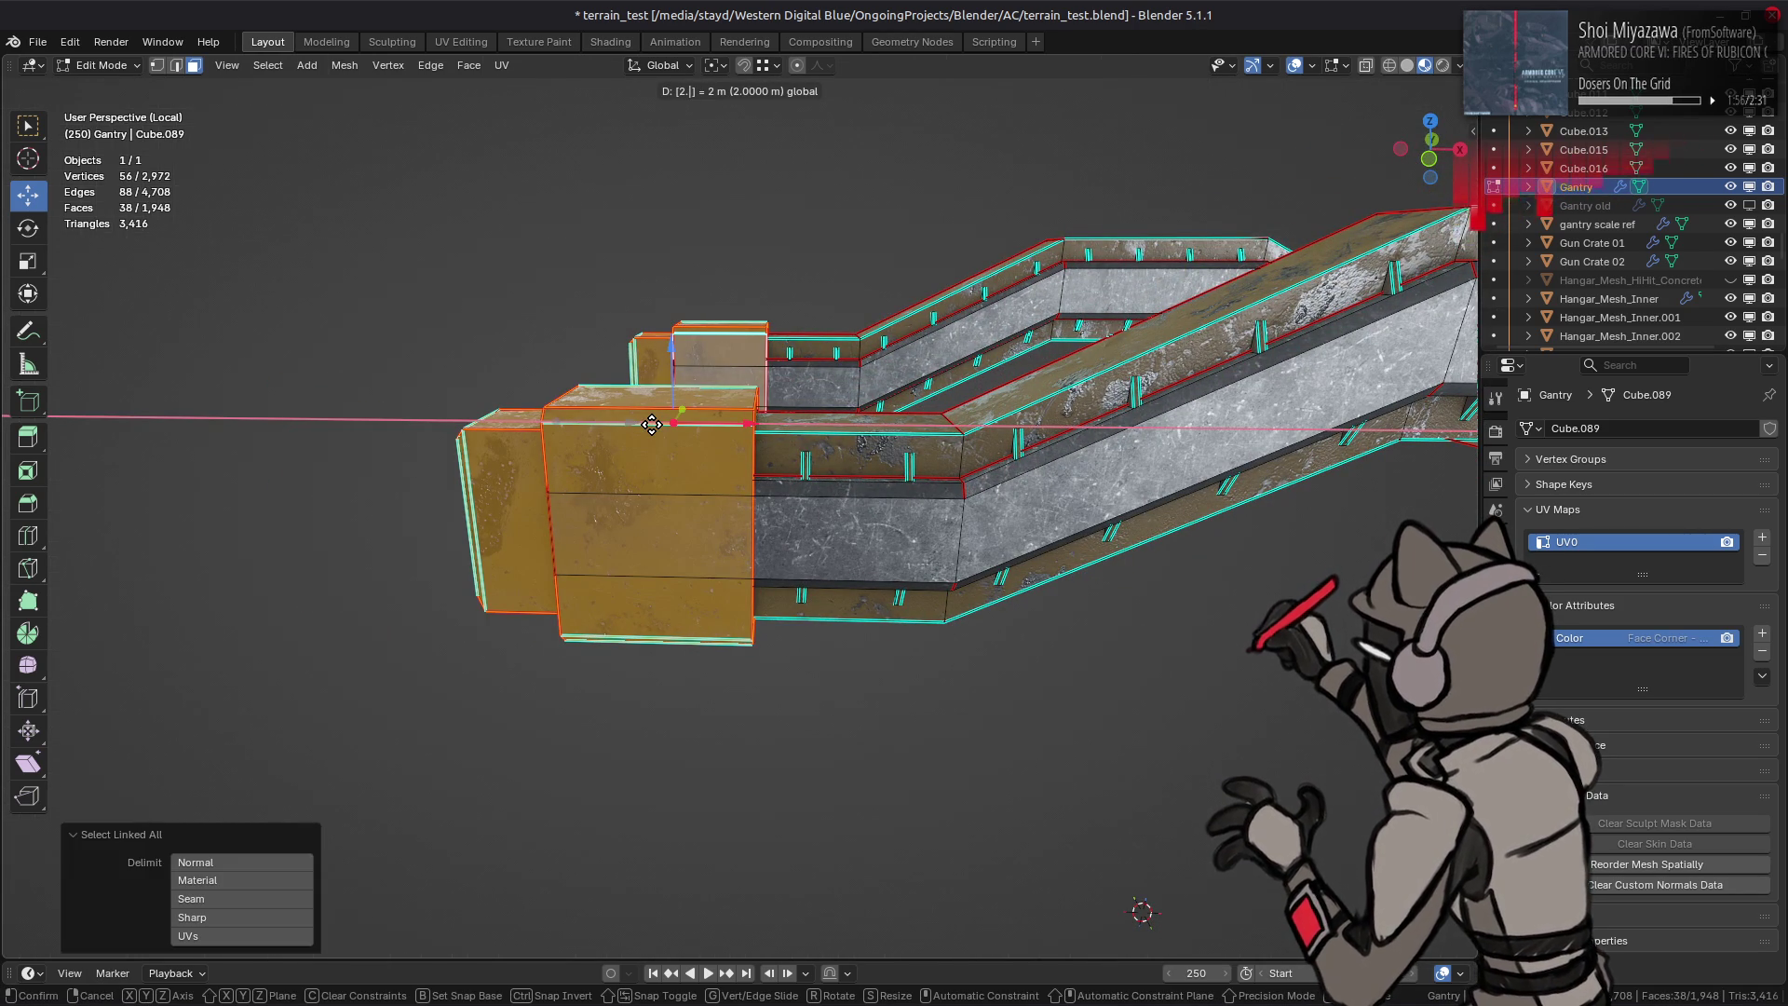
{"action": "type", "text": ".5"}
{"action": "key", "text": "Return"}
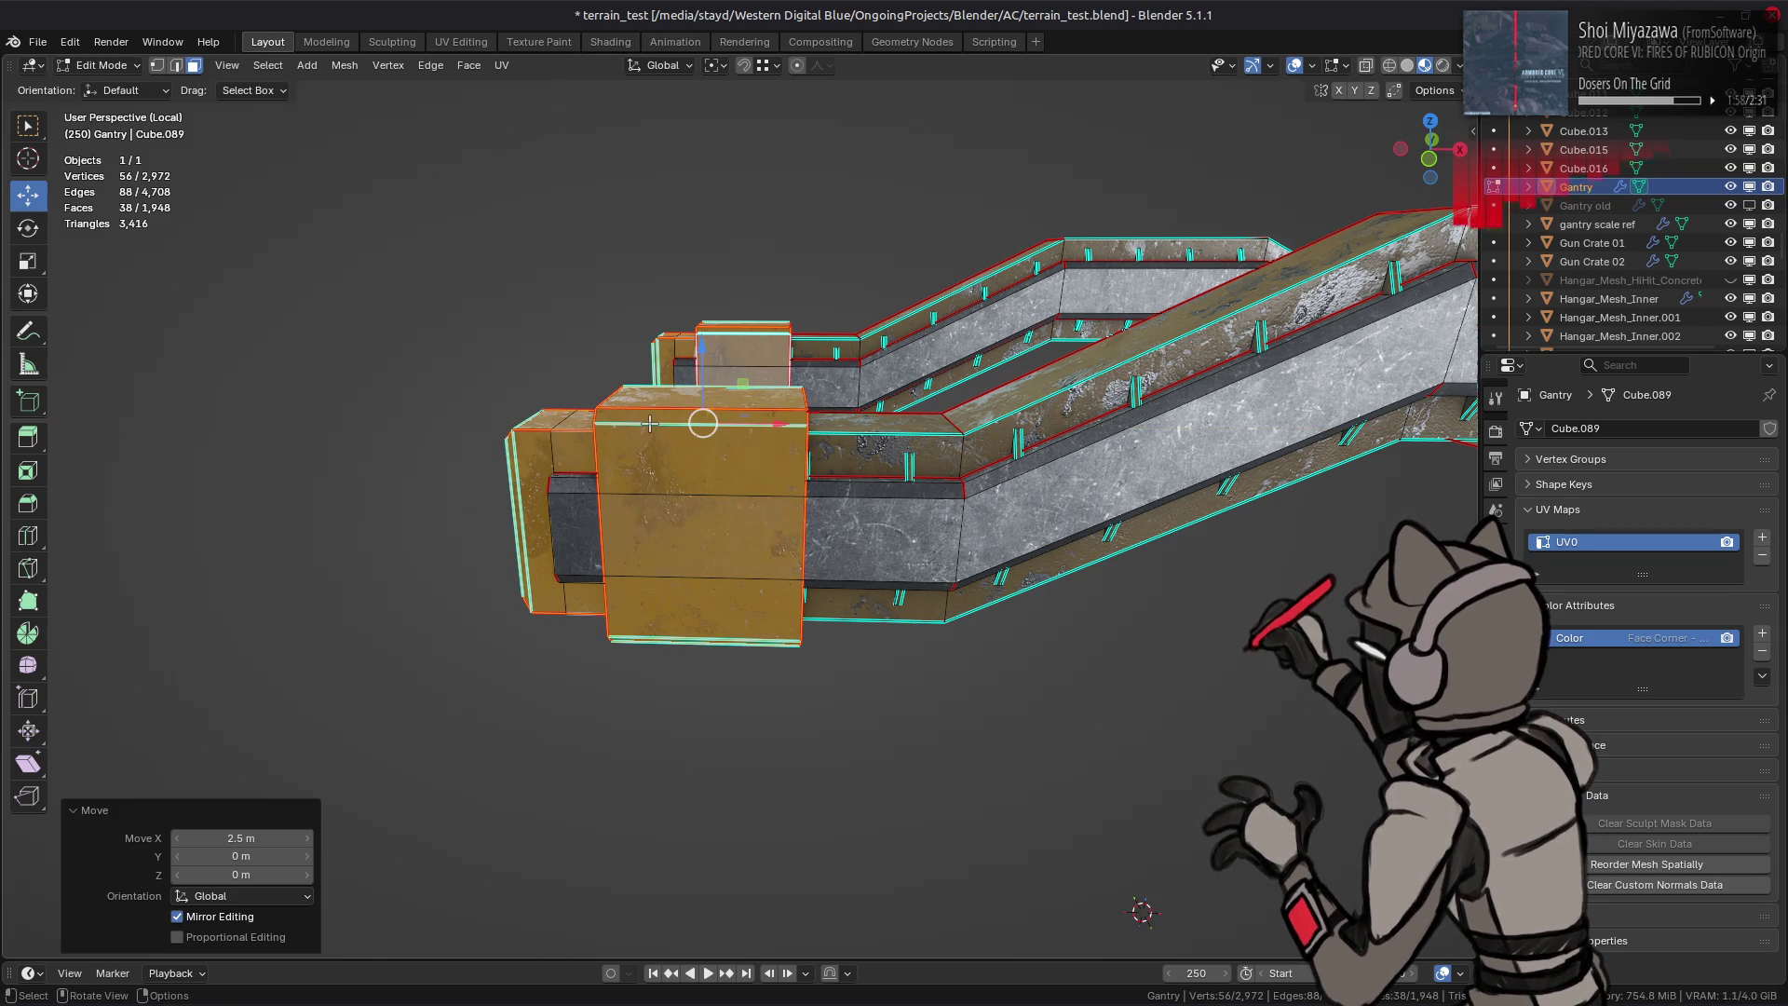
{"action": "key", "text": "h"}
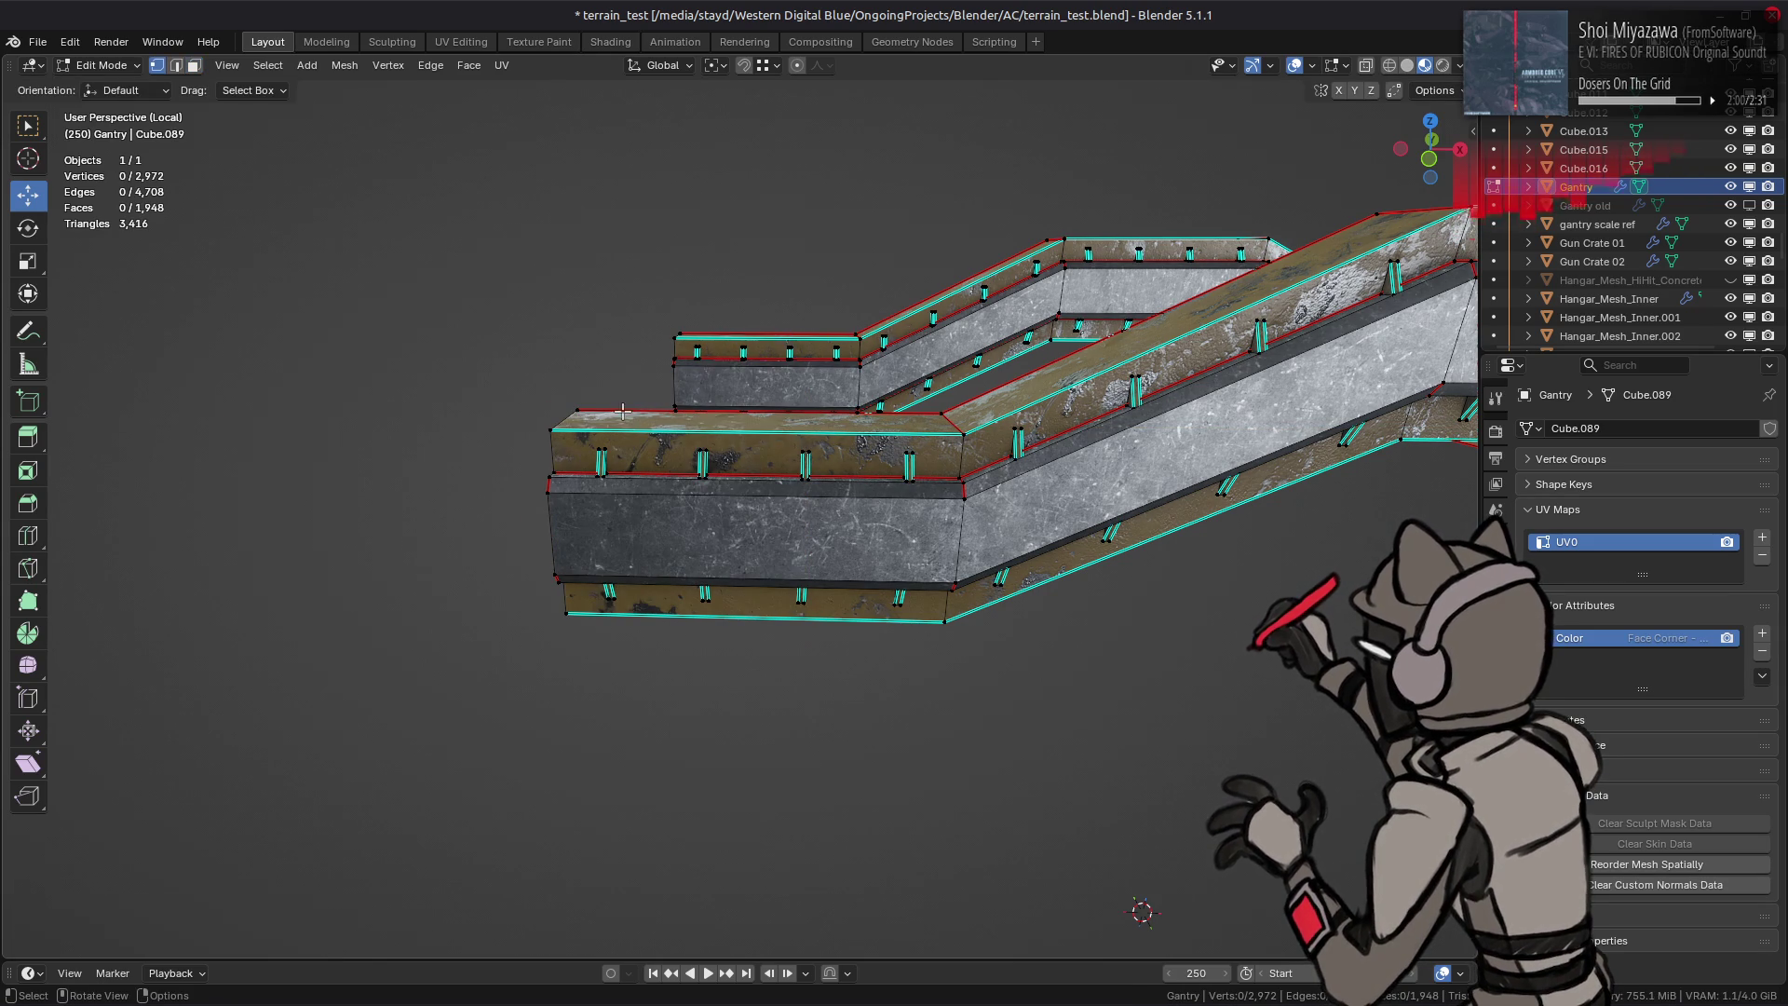
Step: Box-select the walkway end vertices from a straight front view
{"action": "left_click", "coordinate": [1432, 90]}
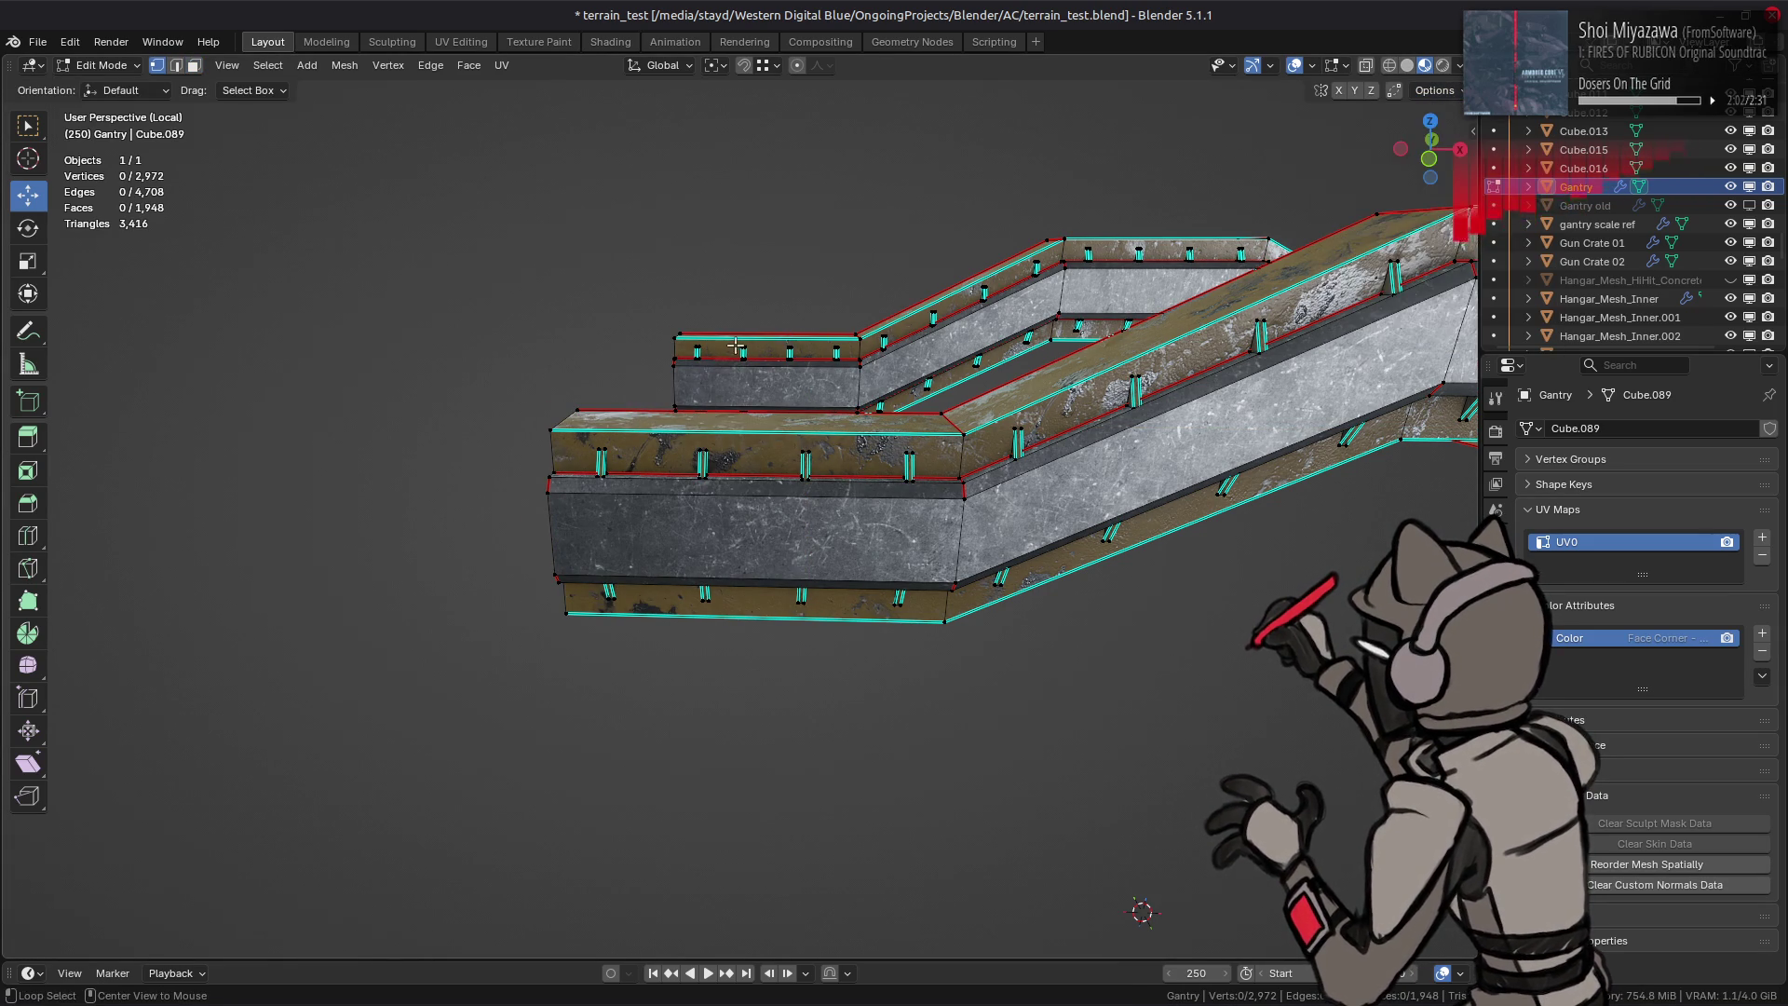
{"action": "key", "text": "KP_1"}
{"action": "left_click_drag", "start_coordinate": [594, 326], "coordinate": [655, 513]}
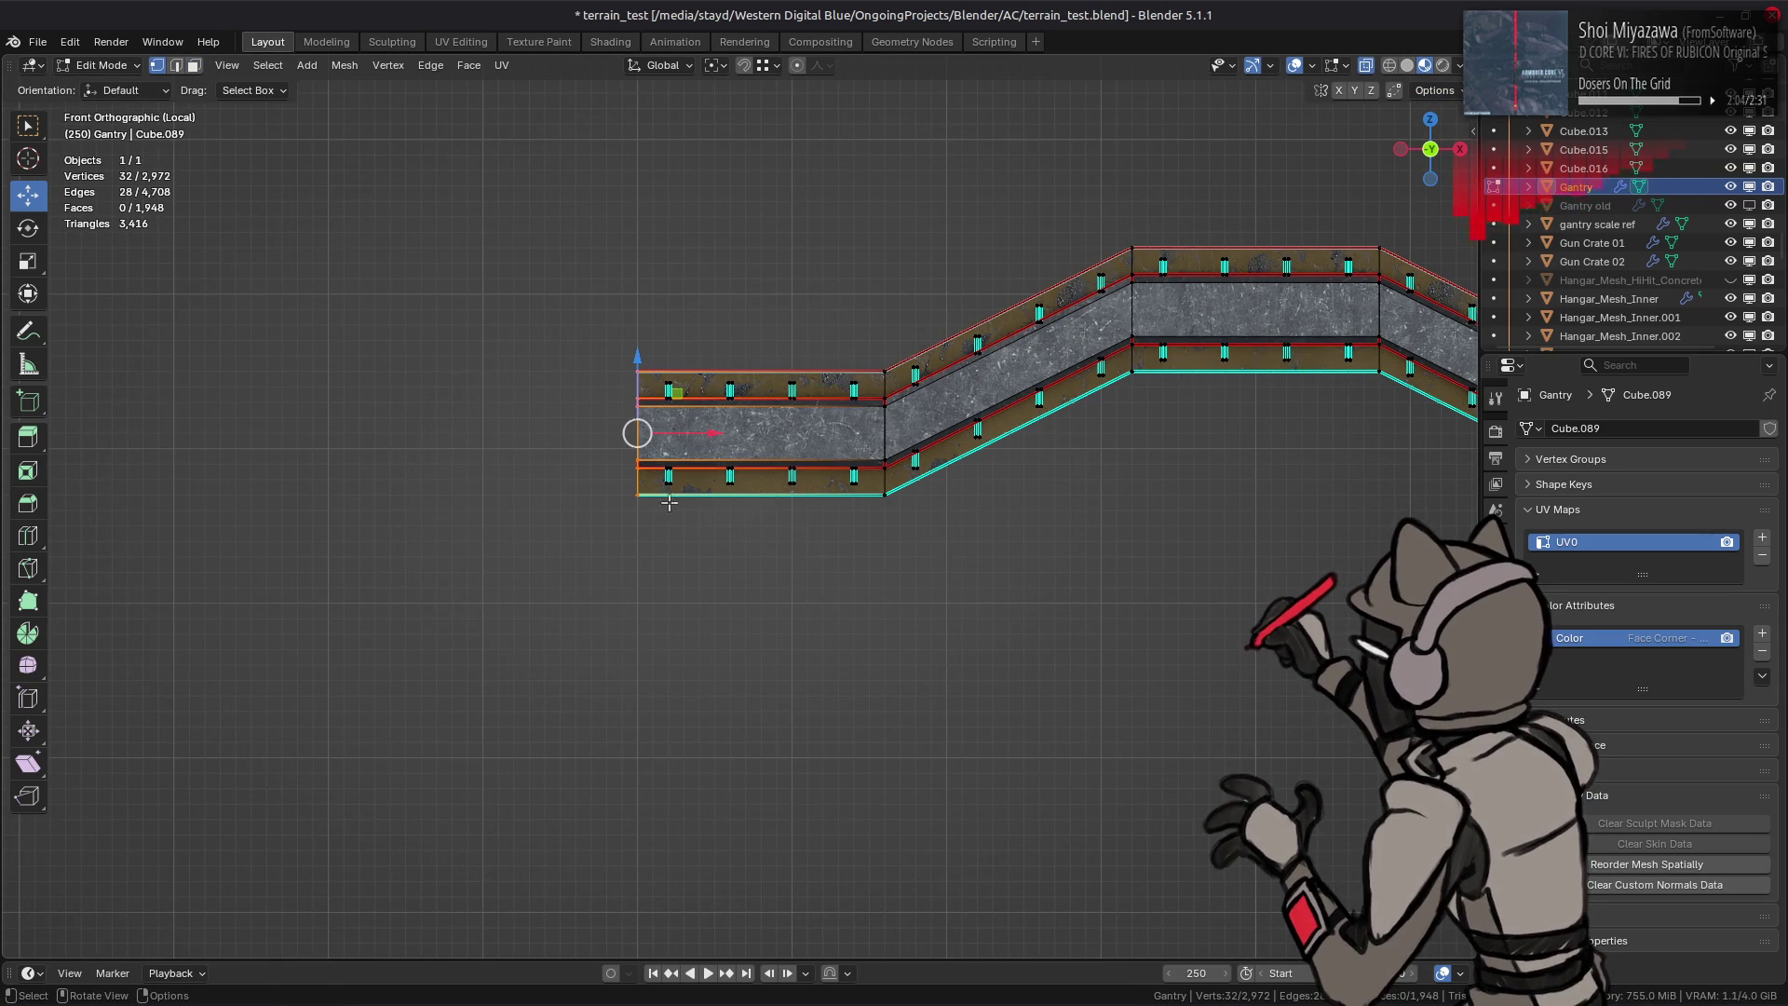
{"action": "type", "text": "gx2"}
{"action": "type", "text": ".5"}
Step: Move the walkway end 2.5 m along X and delete the stray clip pieces left beyond it
{"action": "key", "text": "Return"}
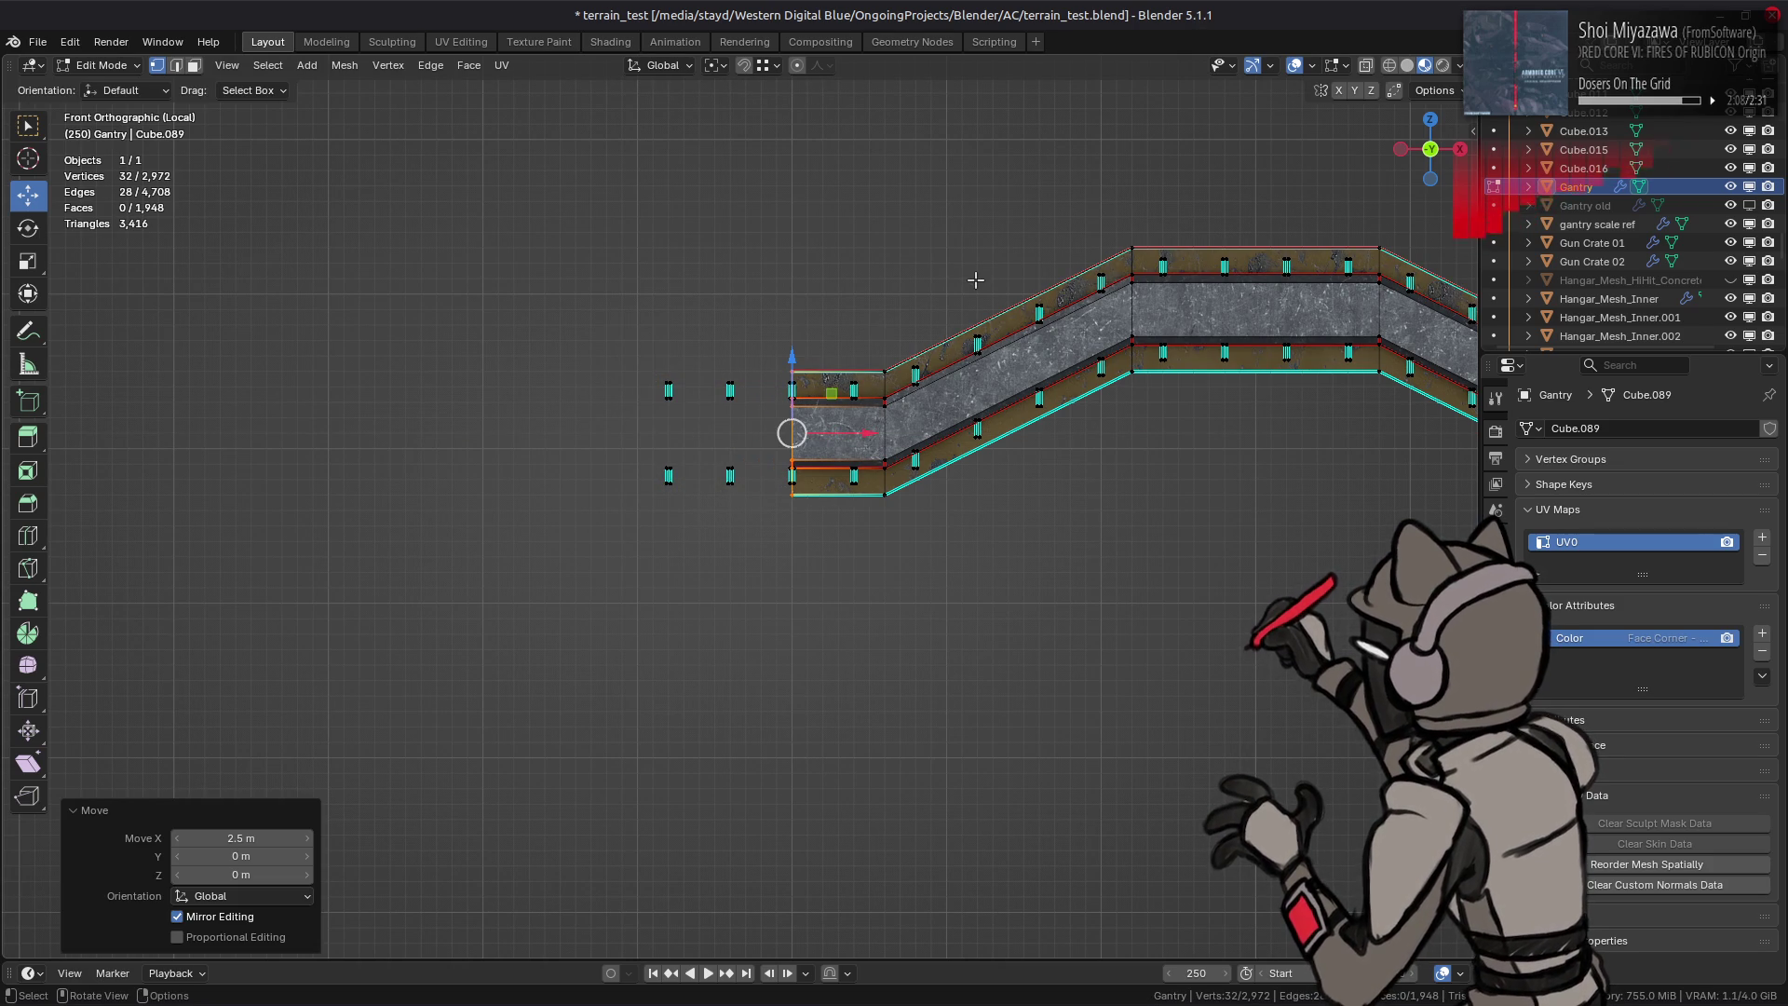
{"action": "left_click", "coordinate": [1435, 91]}
{"action": "middle_click_drag", "start_coordinate": [839, 378], "coordinate": [681, 398]}
{"action": "key", "text": "alt+a"}
{"action": "left_click_drag", "start_coordinate": [619, 296], "coordinate": [810, 553]}
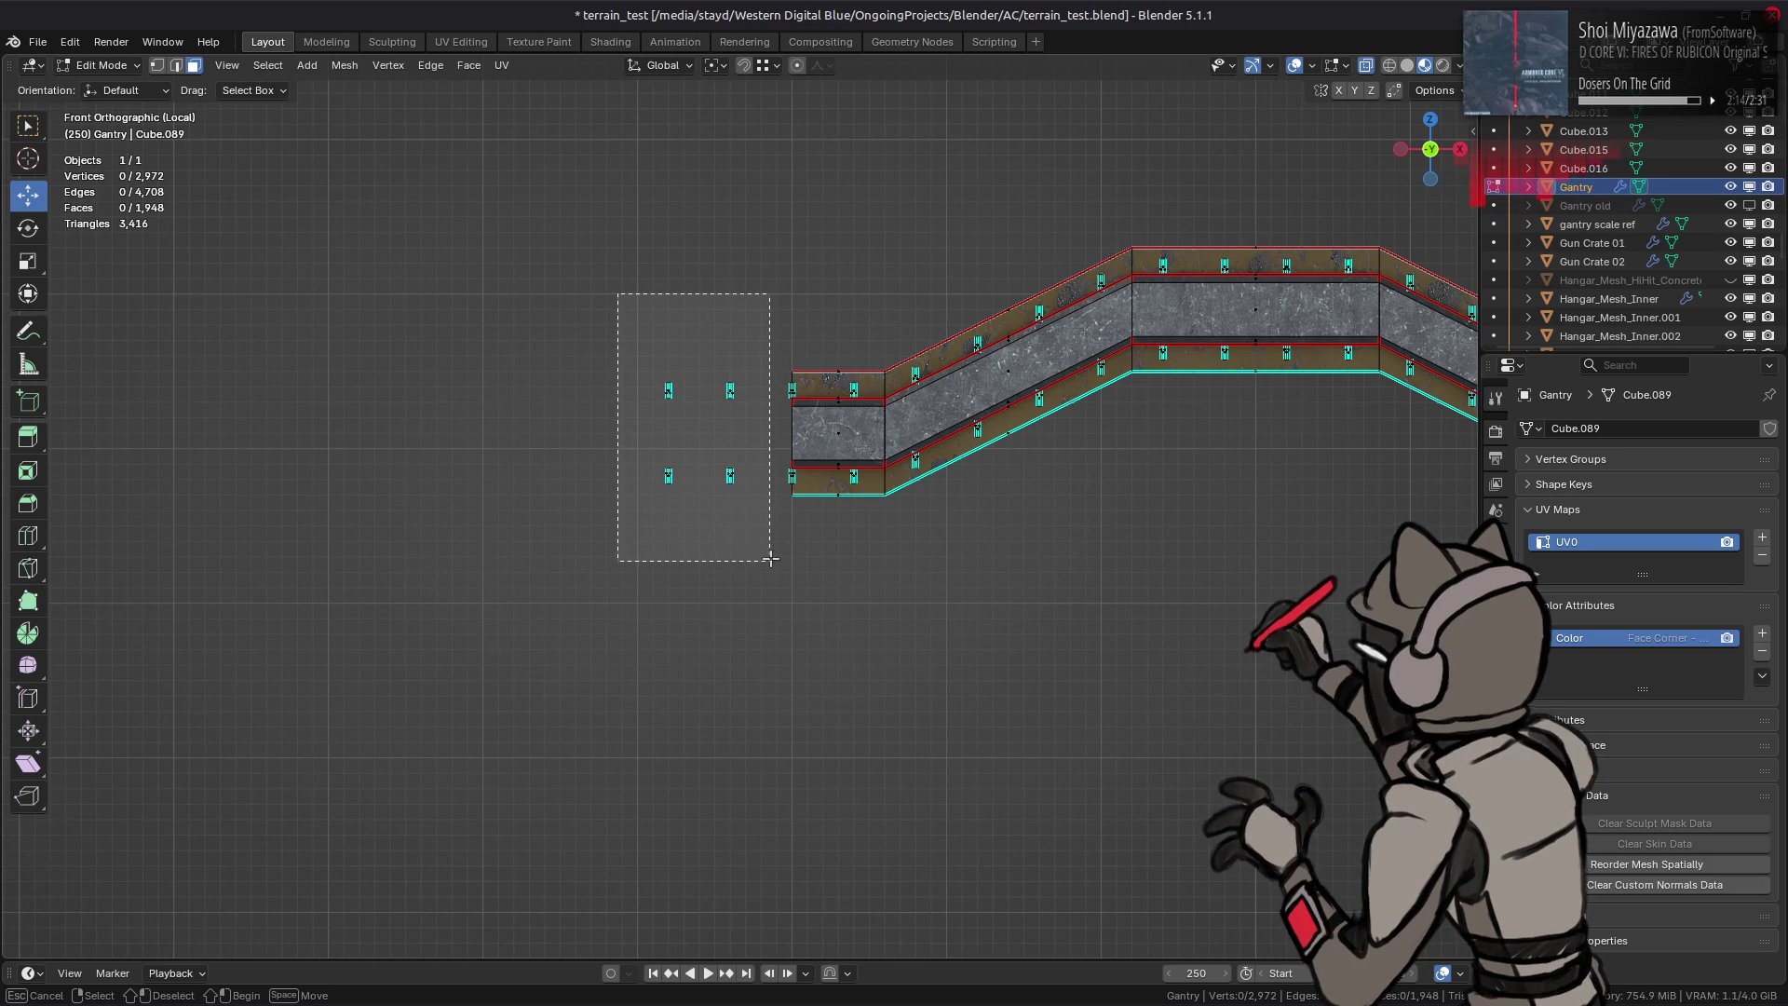
{"action": "middle_click_drag", "start_coordinate": [703, 451], "coordinate": [671, 573]}
{"action": "right_click", "coordinate": [671, 574]}
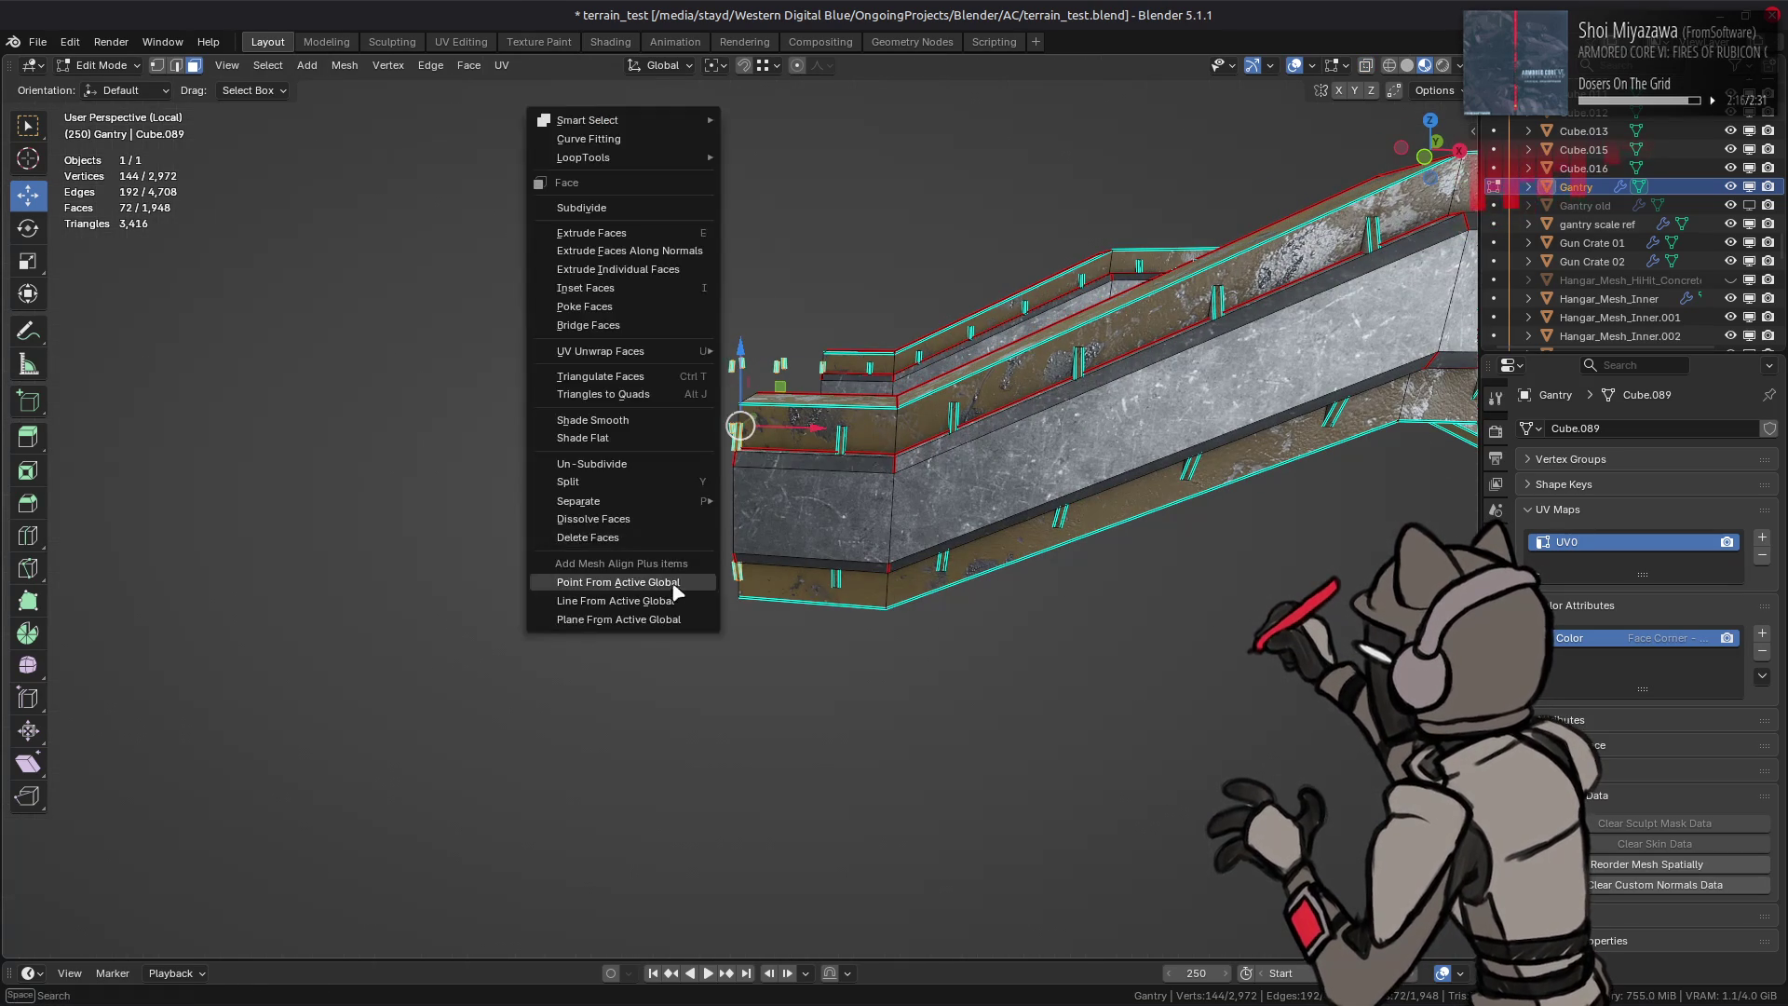
{"action": "left_click", "coordinate": [658, 542]}
{"action": "scroll", "coordinate": [1031, 519], "scroll_direction": "down", "scroll_amount": 5}
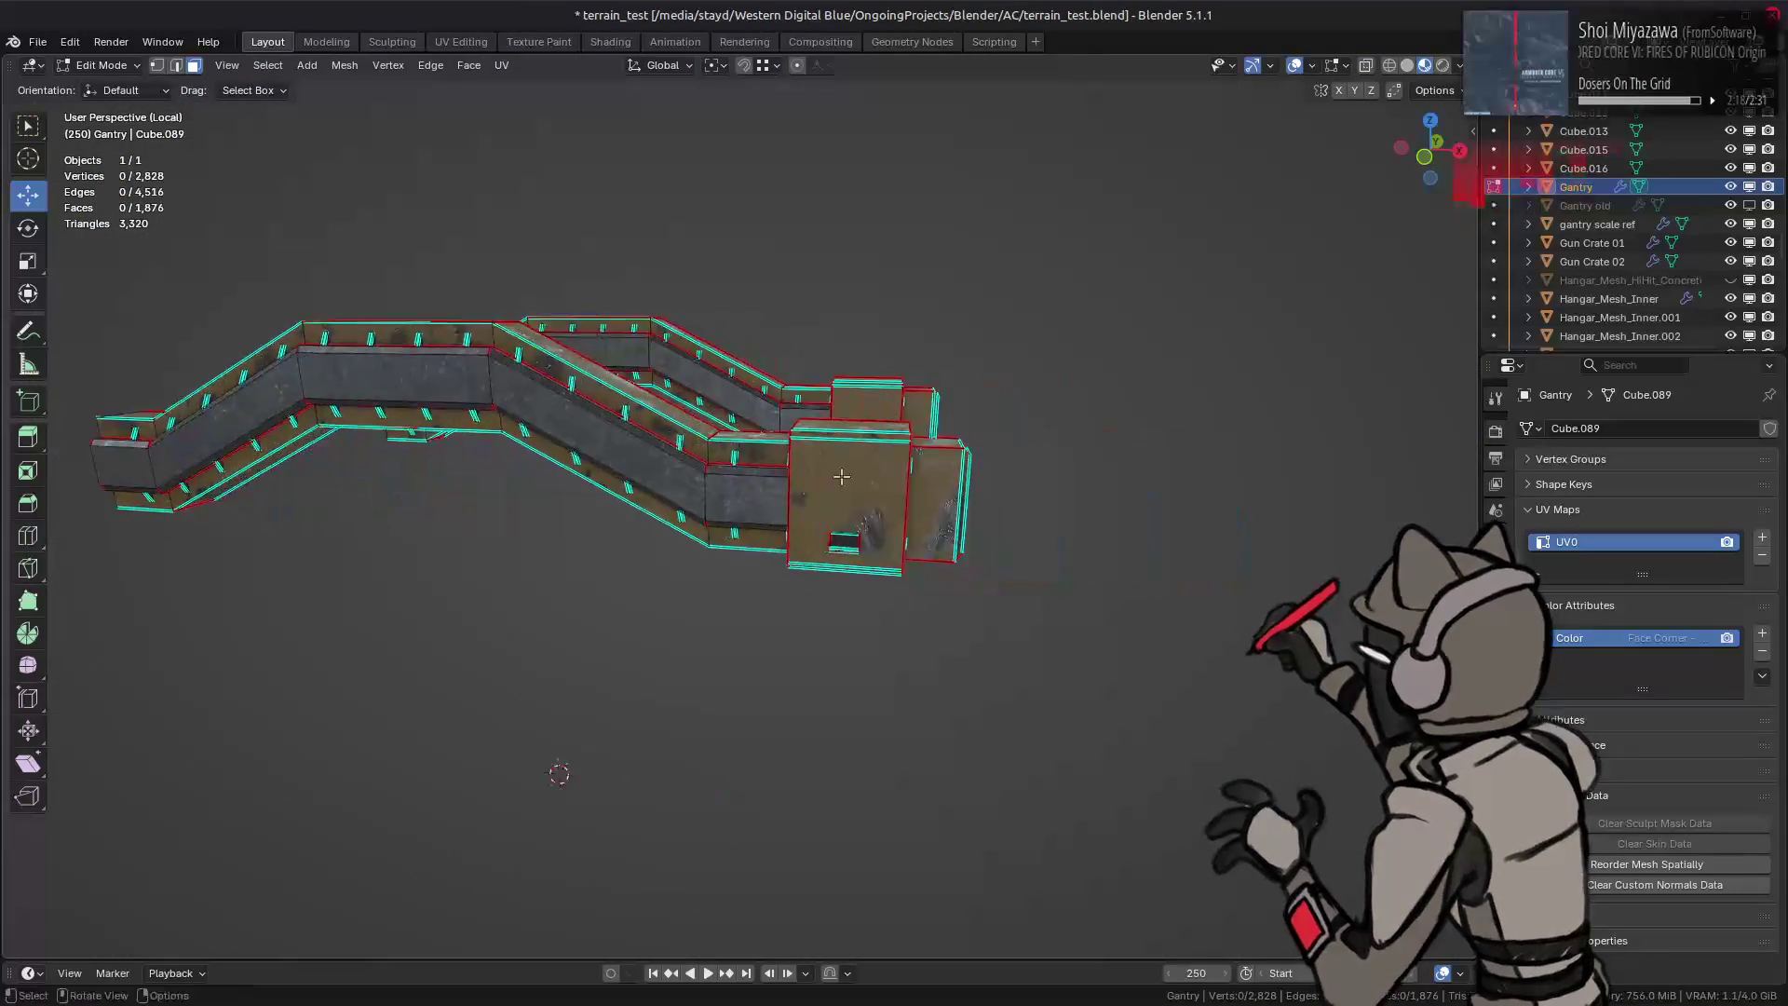
Step: Select the whole linked end block and hide it
{"action": "middle_click_drag", "start_coordinate": [1032, 519], "coordinate": [985, 424]}
{"action": "left_click", "coordinate": [895, 461]}
{"action": "left_click", "coordinate": [984, 423], "text": "shift"}
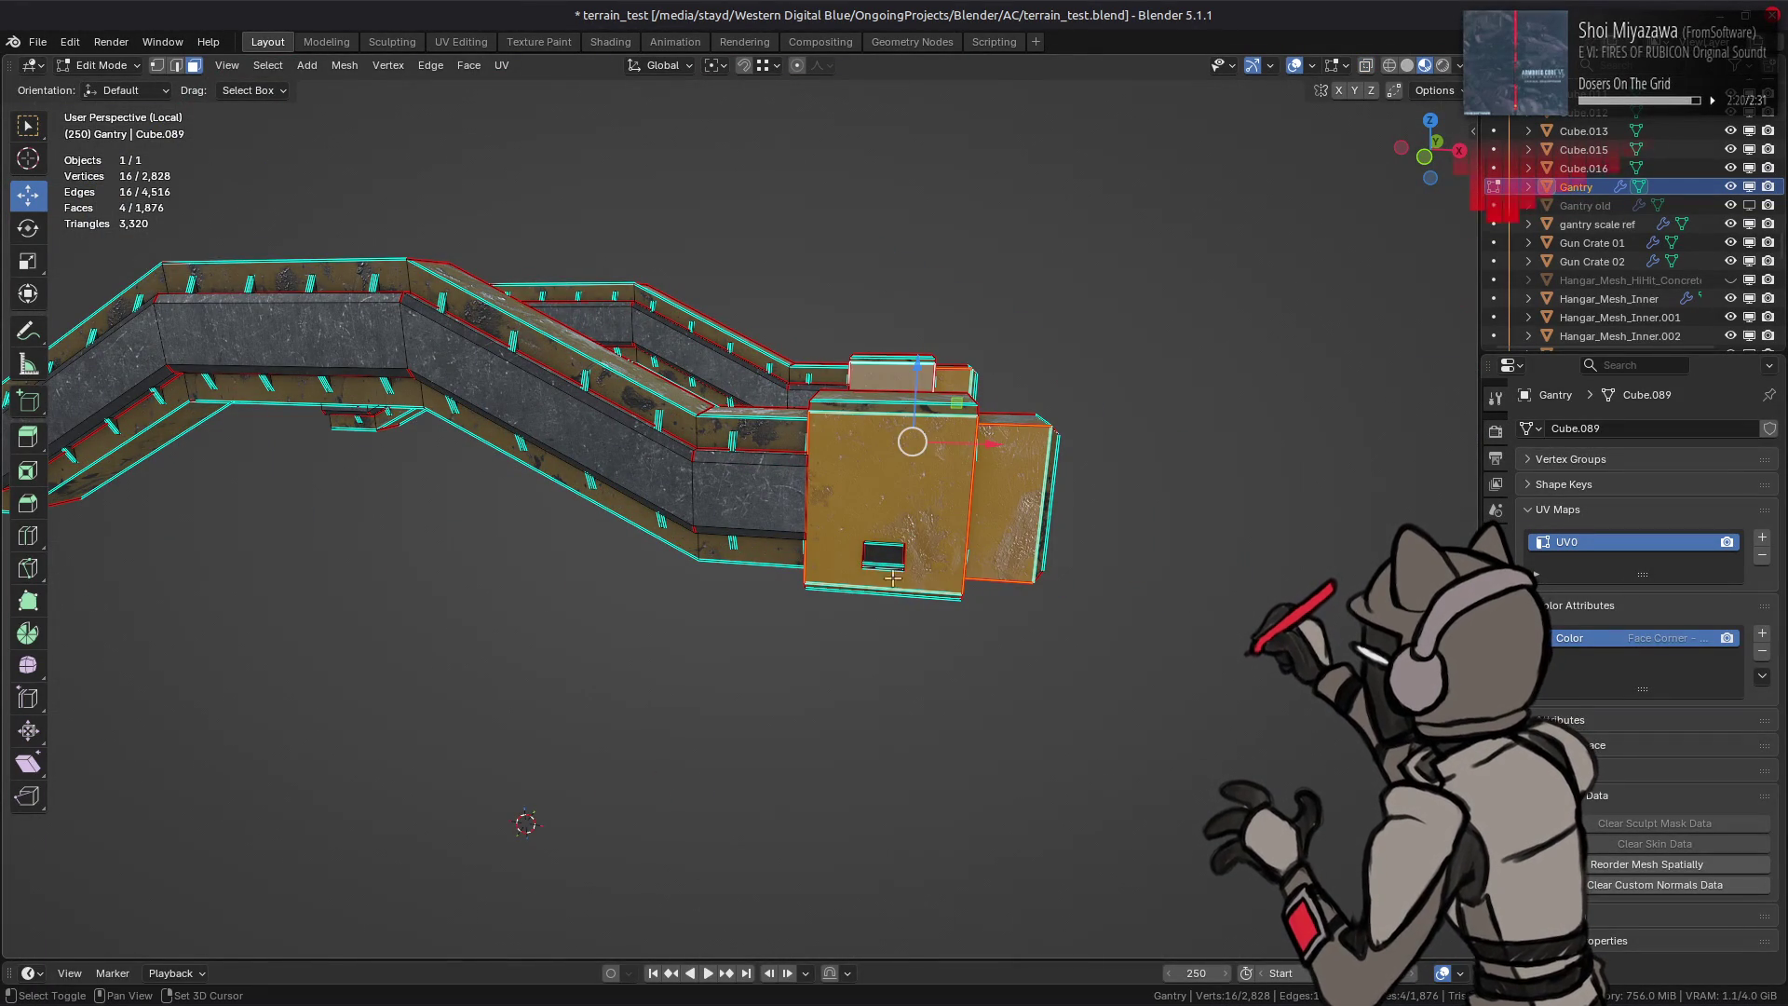
{"action": "key", "text": "ctrl+l"}
{"action": "key", "text": "h"}
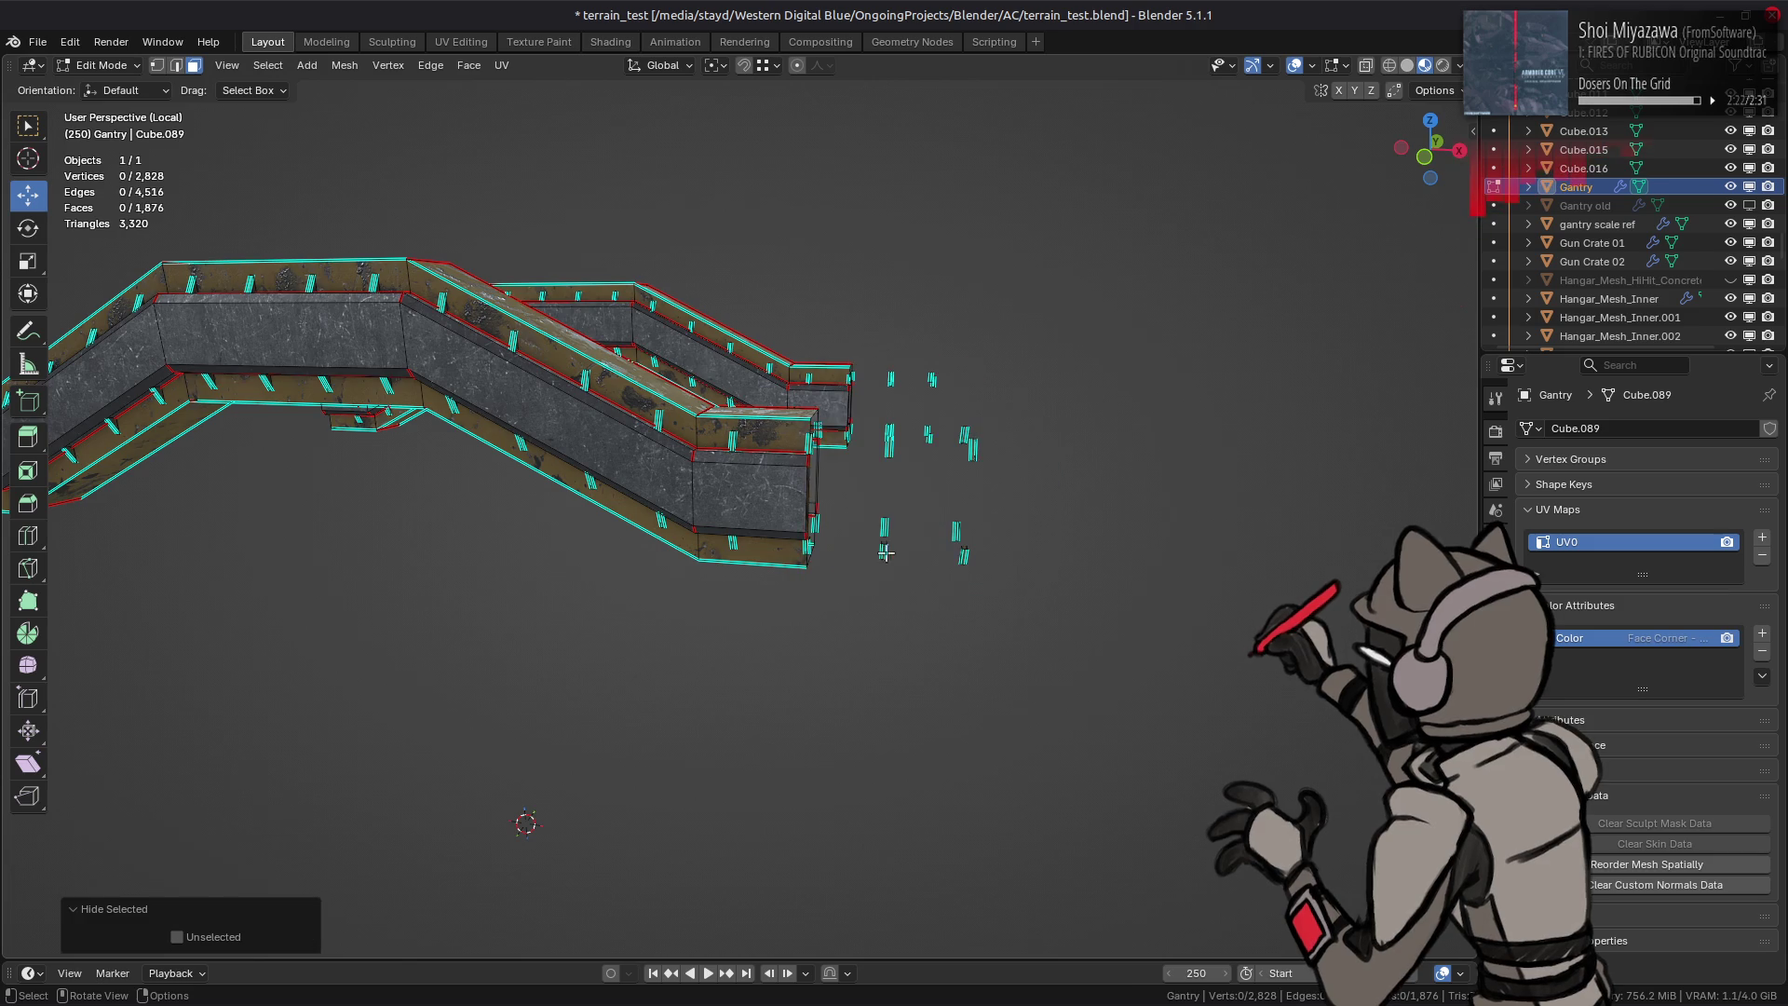
Step: Delete the remaining clip faces beyond the walkway, then reveal all hidden geometry
{"action": "key", "text": "KP_1"}
{"action": "left_click_drag", "start_coordinate": [975, 500], "coordinate": [831, 337]}
{"action": "right_click", "coordinate": [619, 519]}
{"action": "mouse_move", "coordinate": [634, 451]}
{"action": "middle_mouse_down"}
{"action": "mouse_move", "coordinate": [618, 521]}
{"action": "mouse_move", "coordinate": [710, 472]}
{"action": "mouse_move", "coordinate": [644, 475]}
{"action": "middle_mouse_up"}
{"action": "left_click", "coordinate": [615, 525]}
{"action": "key", "text": "alt+h"}
{"action": "key", "text": "alt+a"}
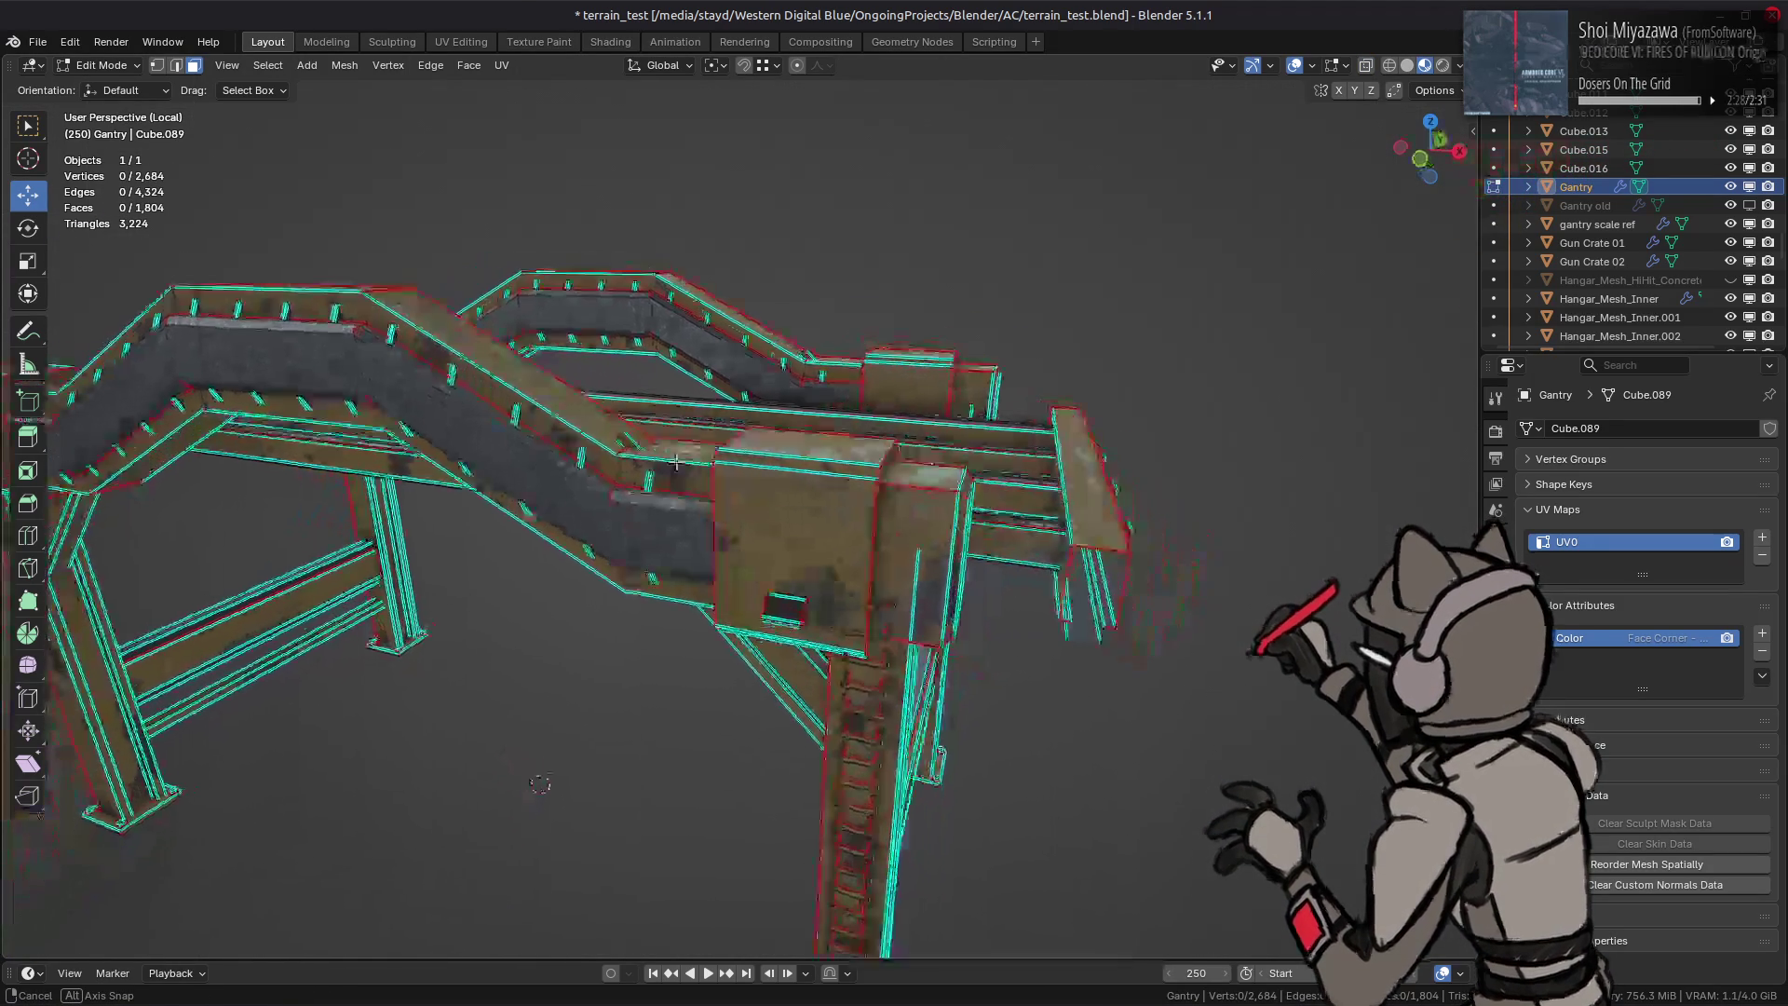
Step: Move the whole linked front beam 2.5 m along negative X
{"action": "left_click", "coordinate": [1420, 91]}
{"action": "left_click", "coordinate": [1003, 607]}
{"action": "mouse_move", "coordinate": [1004, 606]}
{"action": "middle_mouse_down"}
{"action": "mouse_move", "coordinate": [946, 569]}
{"action": "mouse_move", "coordinate": [978, 698]}
{"action": "middle_mouse_up"}
{"action": "key", "text": "ctrl+l"}
{"action": "type", "text": "gx"}
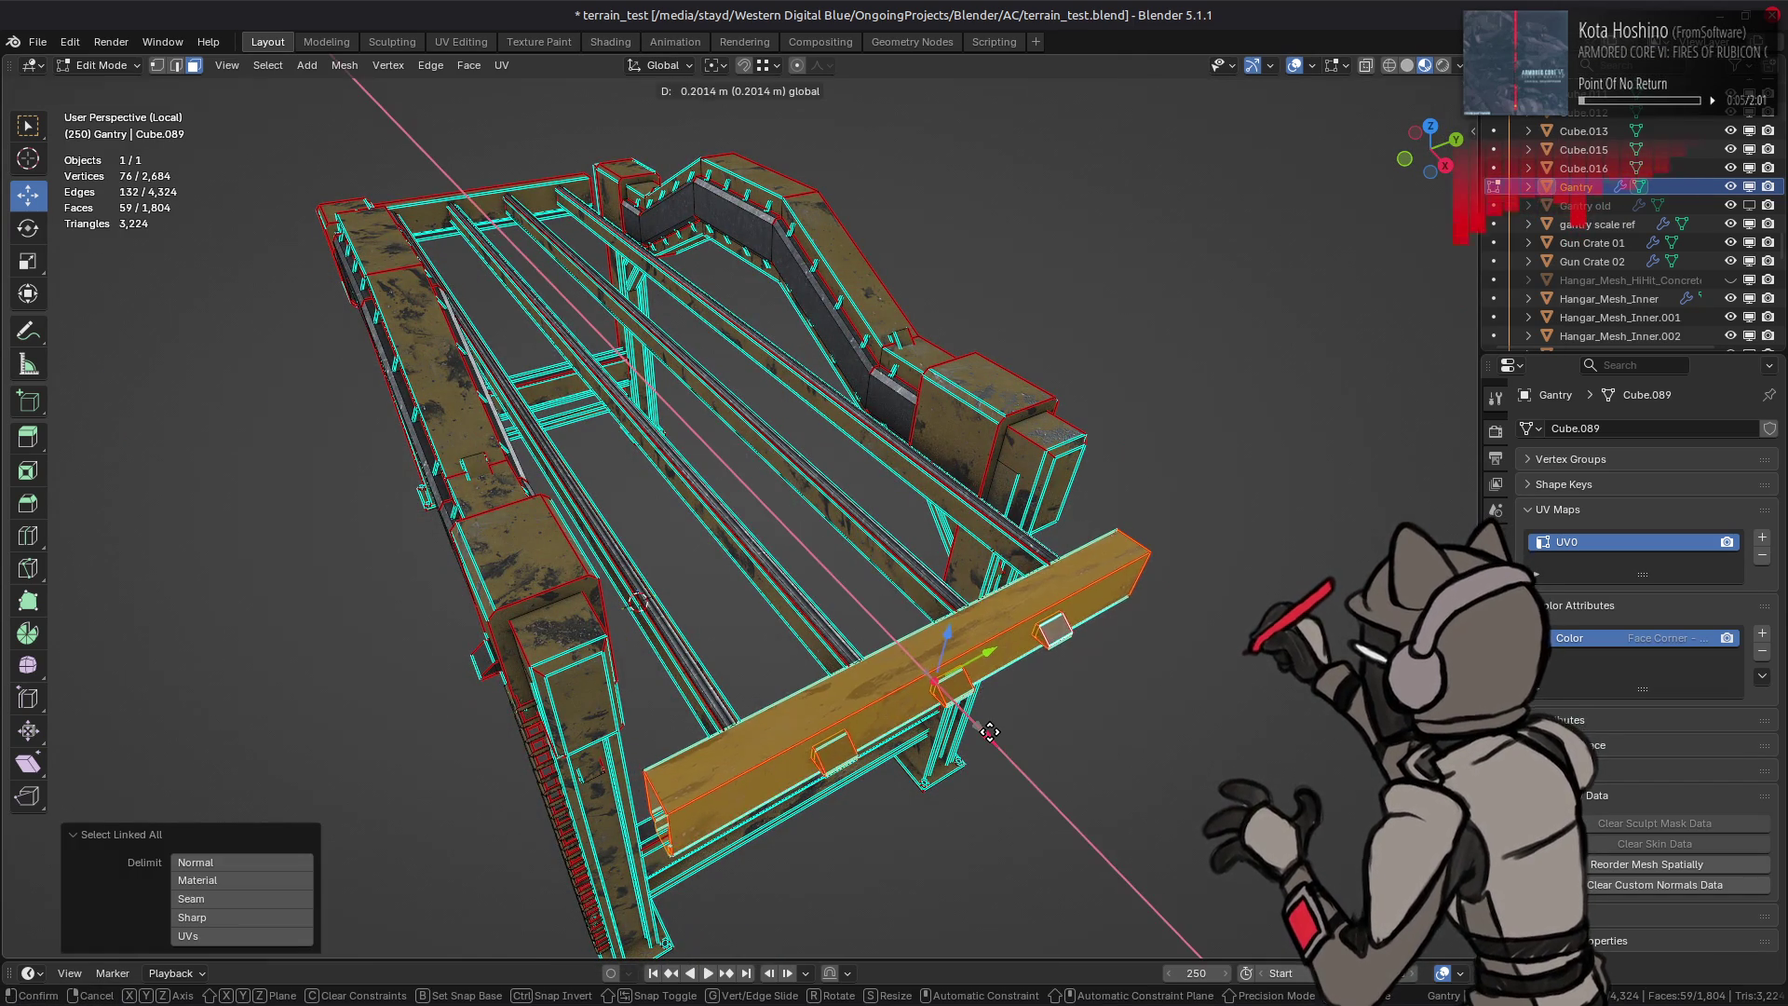
{"action": "type", "text": "2"}
{"action": "type", "text": ".5-"}
{"action": "key", "text": "Return"}
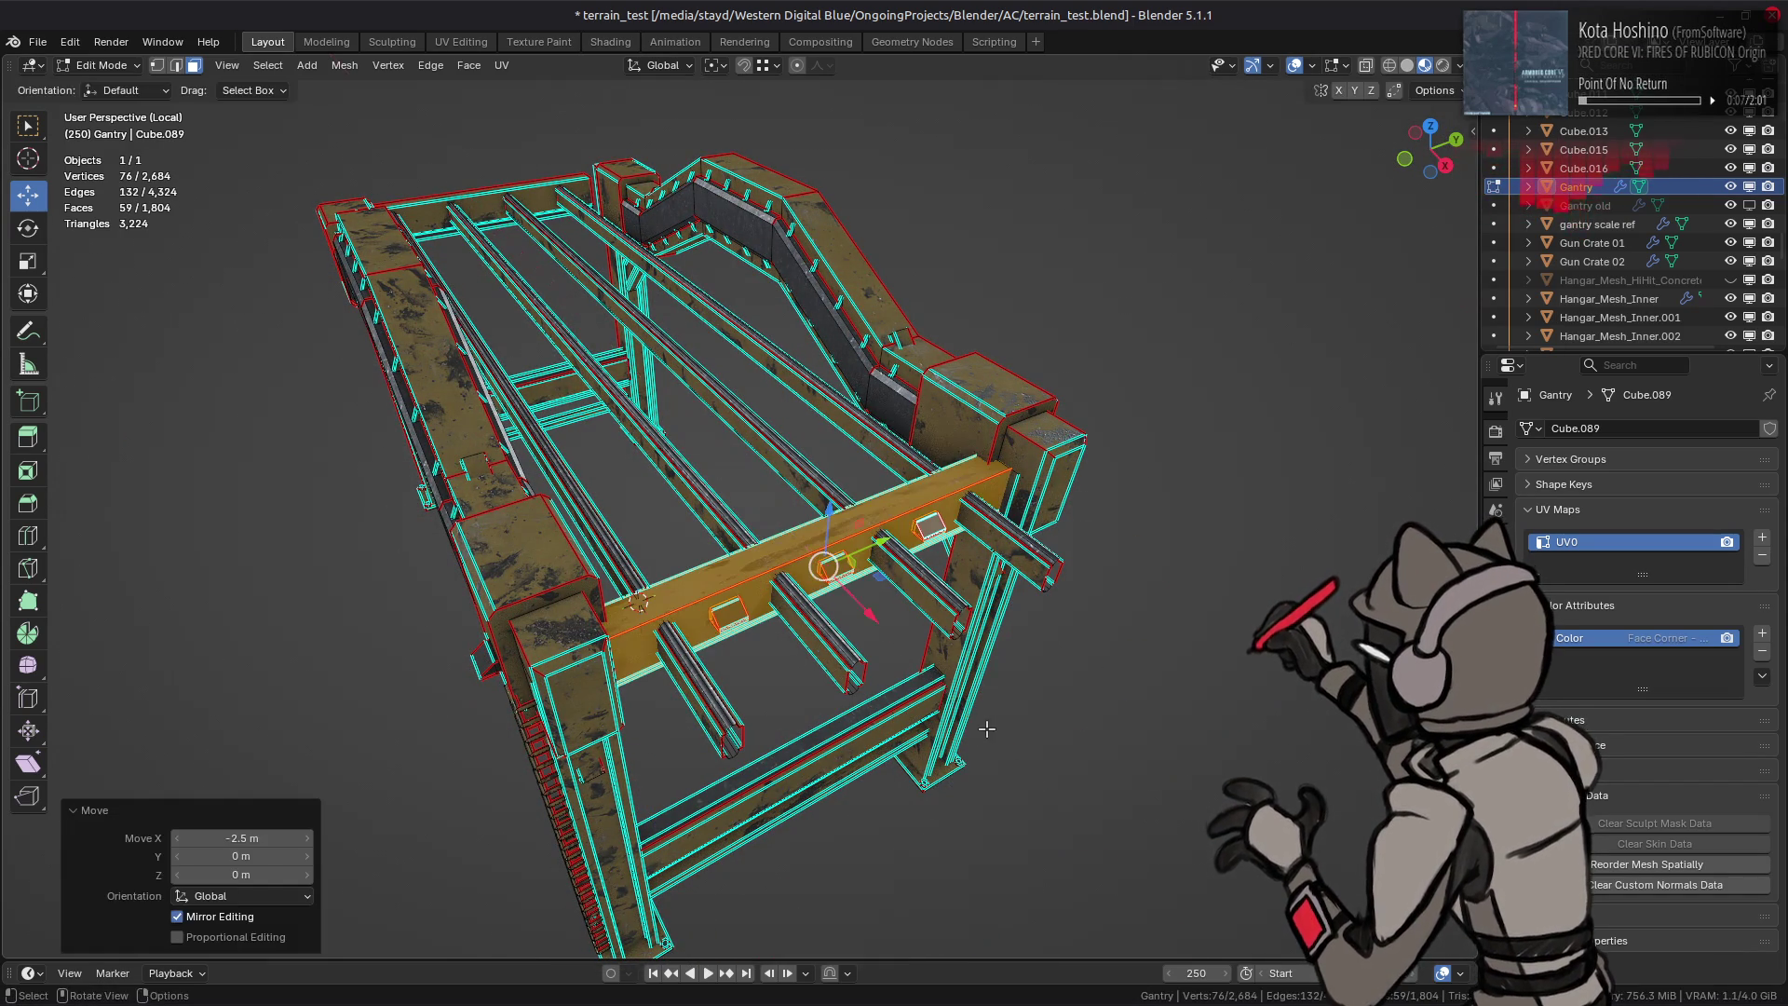
{"action": "scroll", "coordinate": [529, 596], "scroll_direction": "up", "scroll_amount": 3}
Step: Move the second linked beam 2 m along X, then deselect everything
{"action": "mouse_move", "coordinate": [864, 630]}
{"action": "middle_mouse_down"}
{"action": "mouse_move", "coordinate": [529, 596]}
{"action": "mouse_move", "coordinate": [587, 531]}
{"action": "mouse_move", "coordinate": [699, 554]}
{"action": "middle_mouse_up"}
{"action": "left_click", "coordinate": [587, 503]}
{"action": "key", "text": "ctrl+l"}
{"action": "type", "text": "gx2"}
{"action": "key", "text": "Return"}
{"action": "mouse_move", "coordinate": [725, 444]}
{"action": "middle_mouse_down"}
{"action": "mouse_move", "coordinate": [803, 471]}
{"action": "mouse_move", "coordinate": [906, 393]}
{"action": "middle_mouse_up"}
{"action": "key", "text": "alt+a"}
{"action": "scroll", "coordinate": [906, 392], "scroll_direction": "up", "scroll_amount": 3}
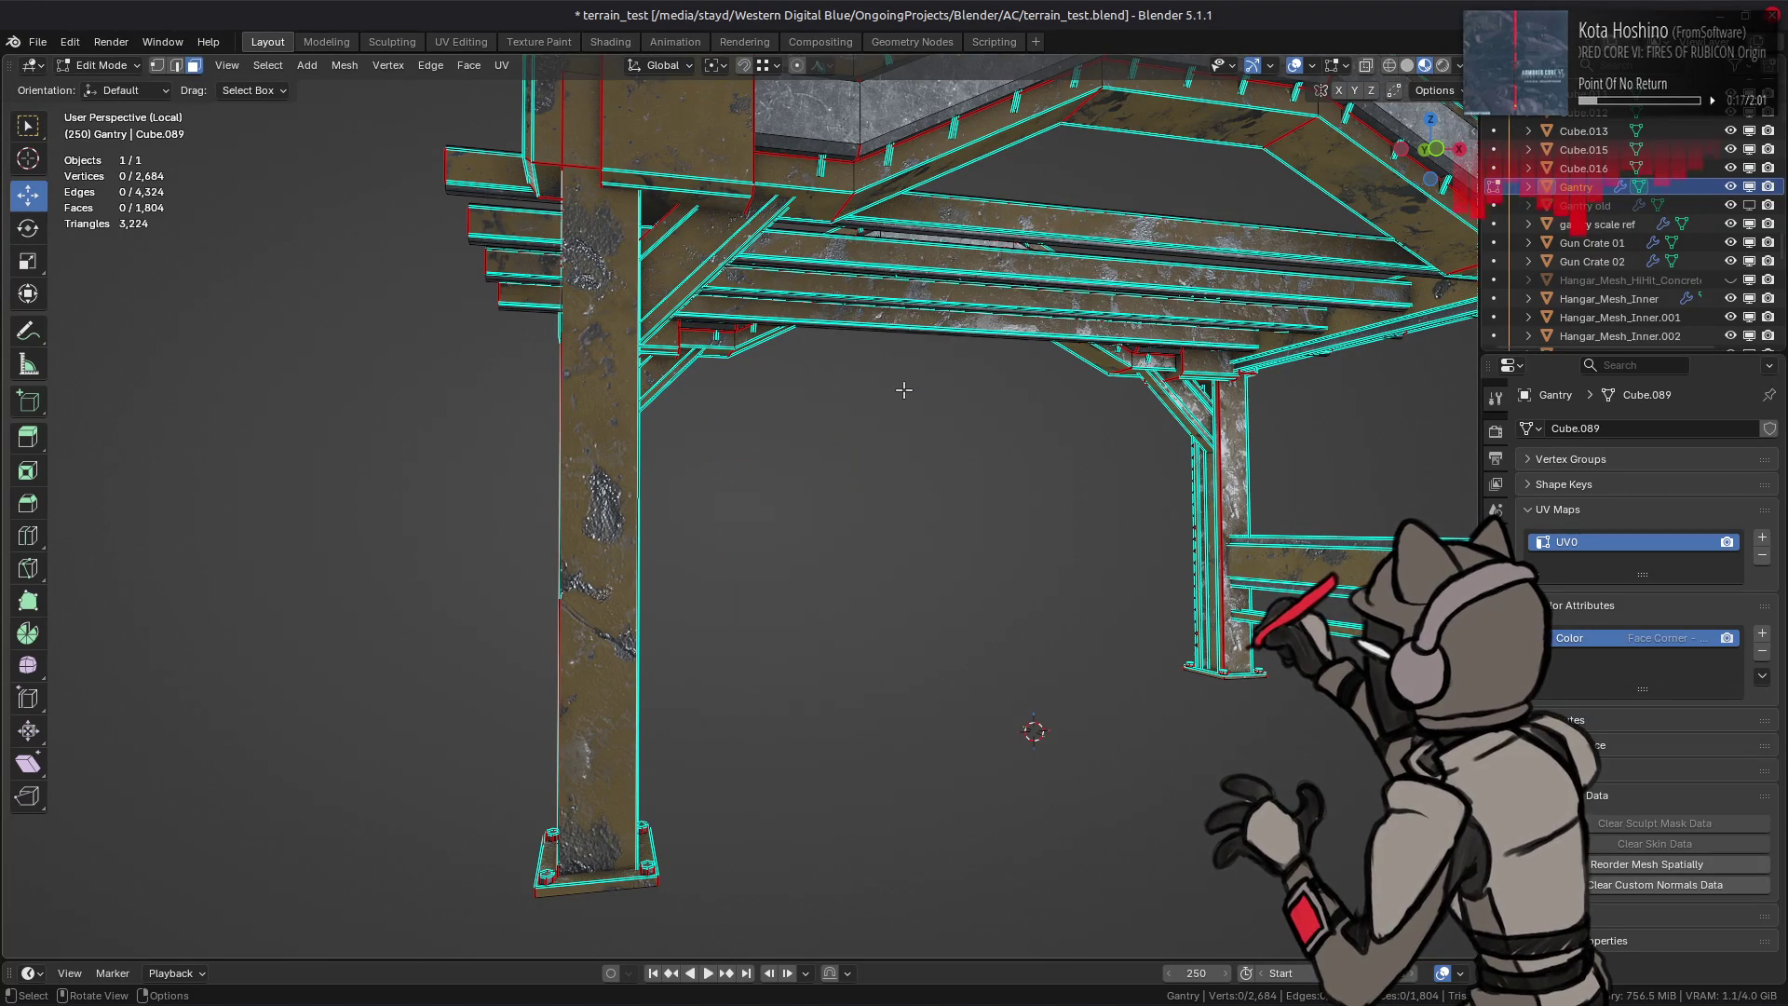
{"action": "scroll", "coordinate": [902, 389], "scroll_direction": "down", "scroll_amount": 2}
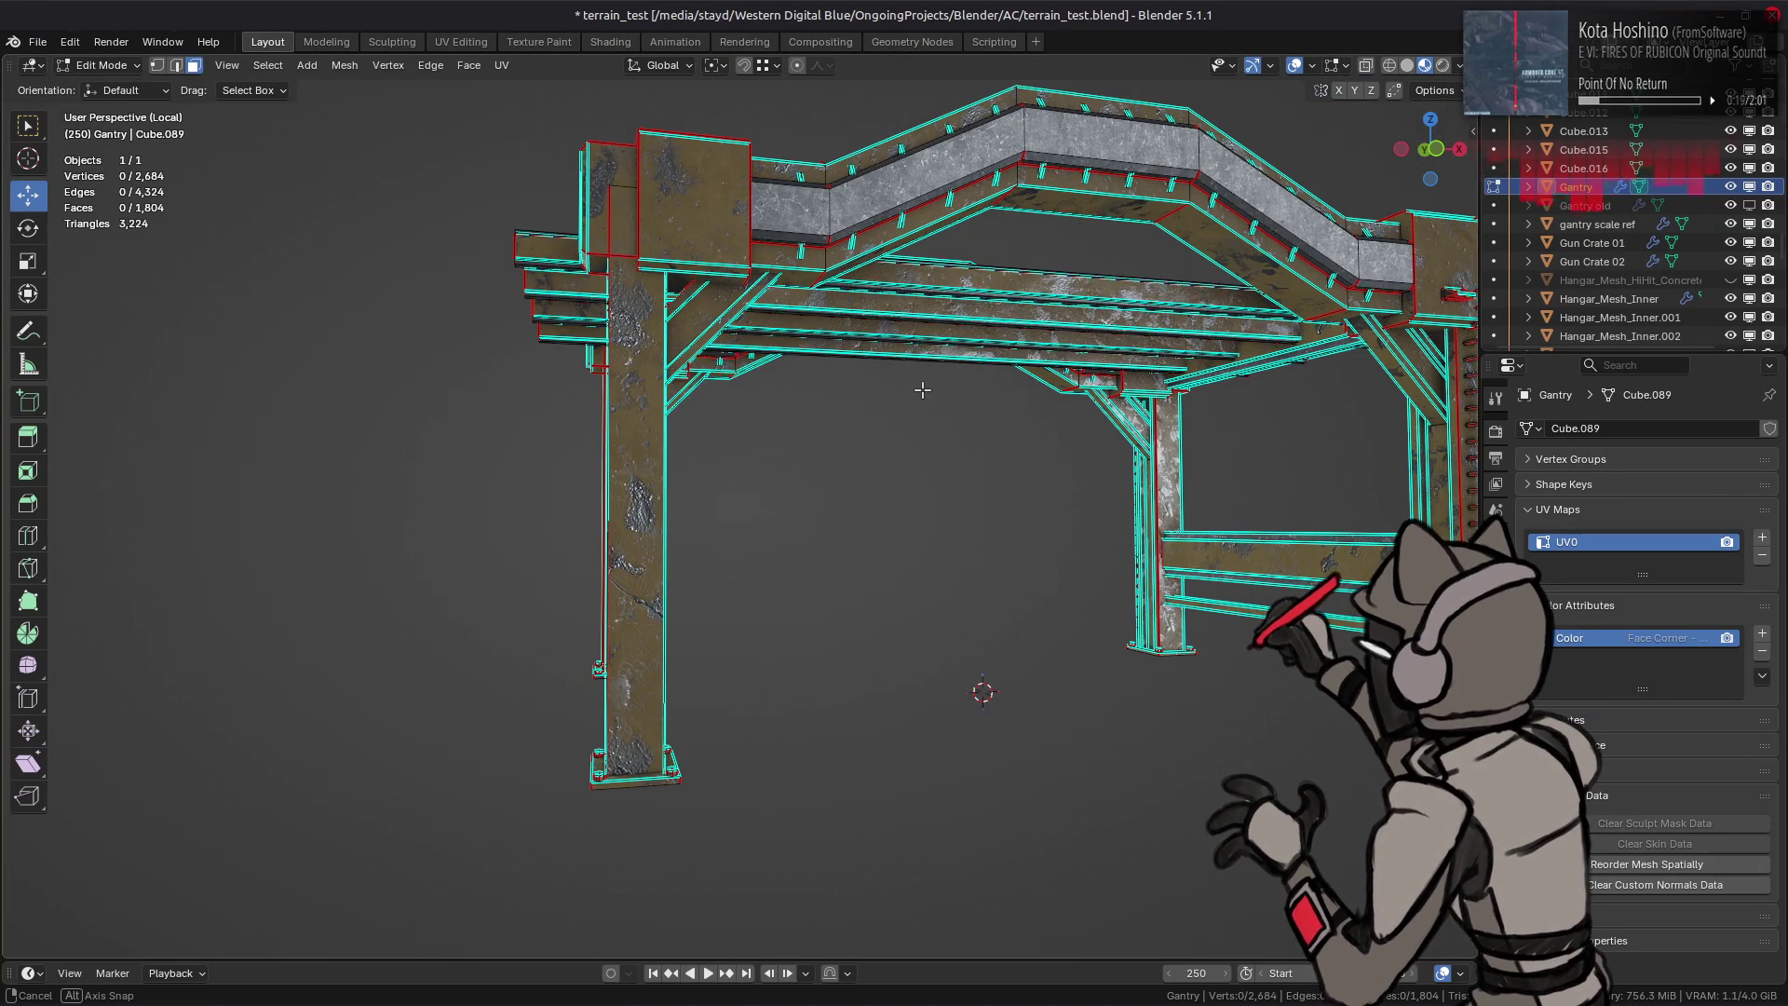
Step: Select the cross beam, inspect it from several angles and undo the last end-face pull
{"action": "mouse_move", "coordinate": [922, 390]}
{"action": "middle_mouse_down"}
{"action": "mouse_move", "coordinate": [978, 542]}
{"action": "mouse_move", "coordinate": [923, 535]}
{"action": "middle_mouse_up"}
{"action": "scroll", "coordinate": [950, 461], "scroll_direction": "up", "scroll_amount": 3}
{"action": "key", "text": "ctrl+l"}
{"action": "scroll", "coordinate": [923, 534], "scroll_direction": "up", "scroll_amount": 2}
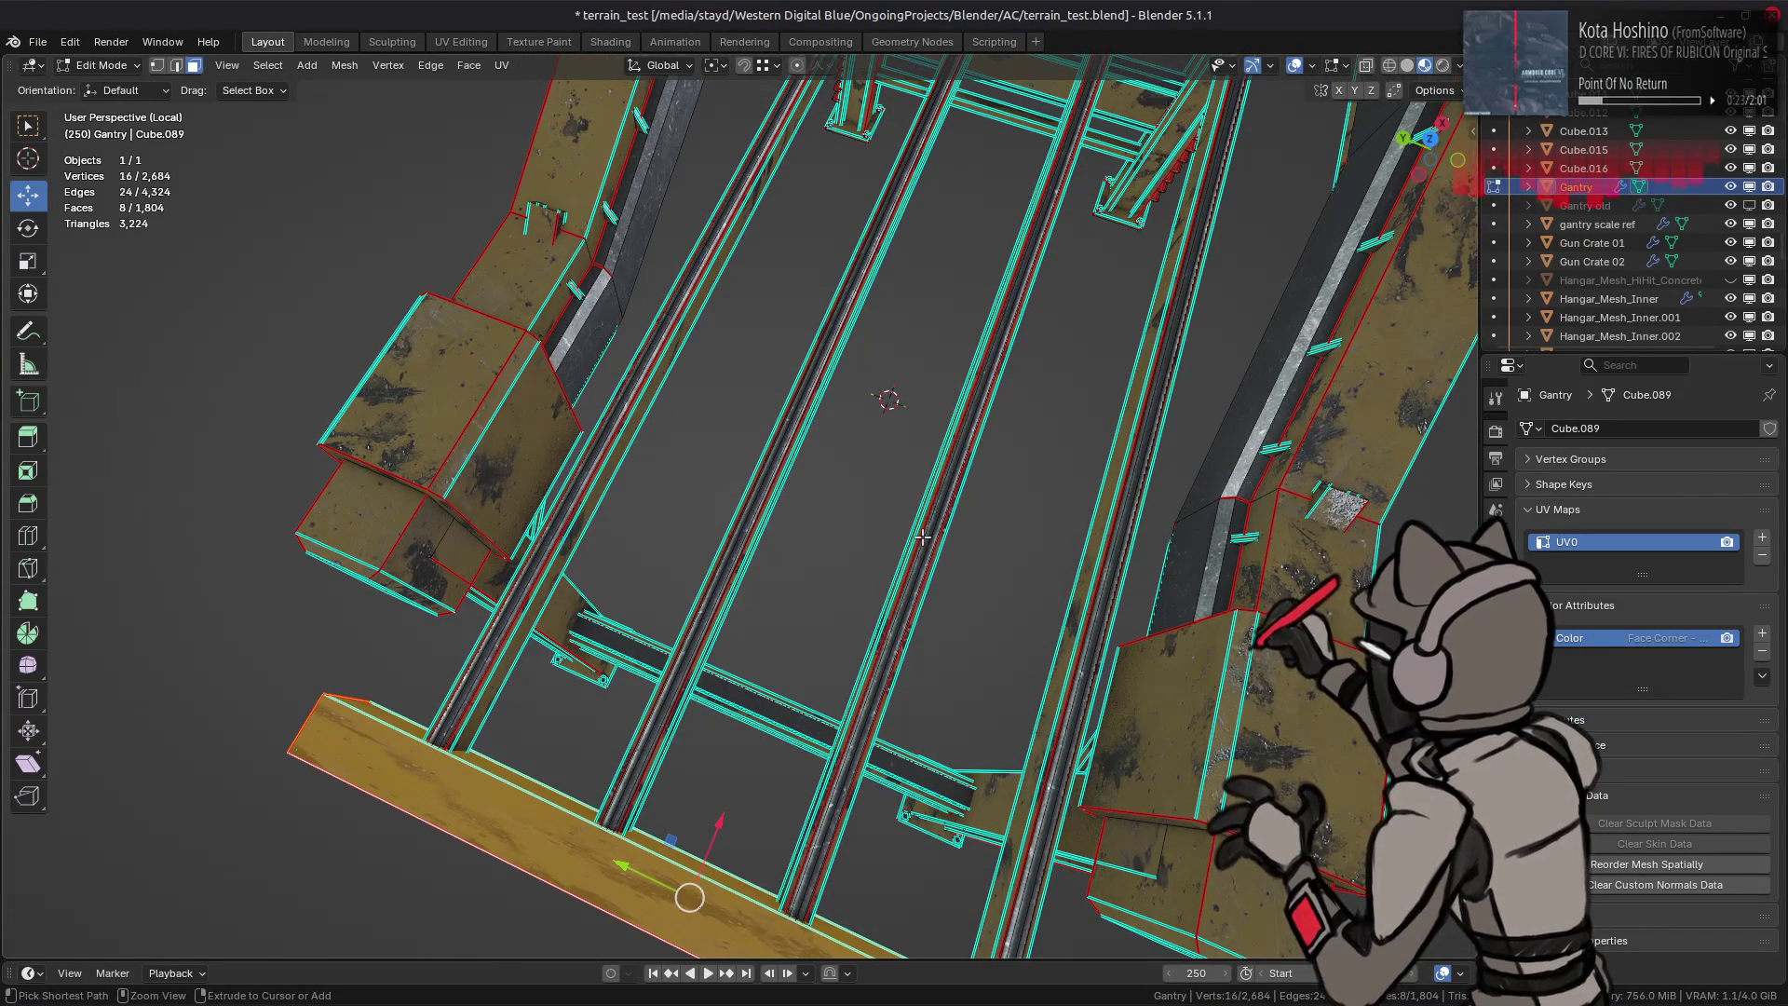
{"action": "scroll", "coordinate": [922, 535], "scroll_direction": "down", "scroll_amount": 4}
{"action": "mouse_move", "coordinate": [922, 536]}
{"action": "middle_mouse_down"}
{"action": "mouse_move", "coordinate": [533, 343]}
{"action": "mouse_move", "coordinate": [806, 424]}
{"action": "middle_mouse_up"}
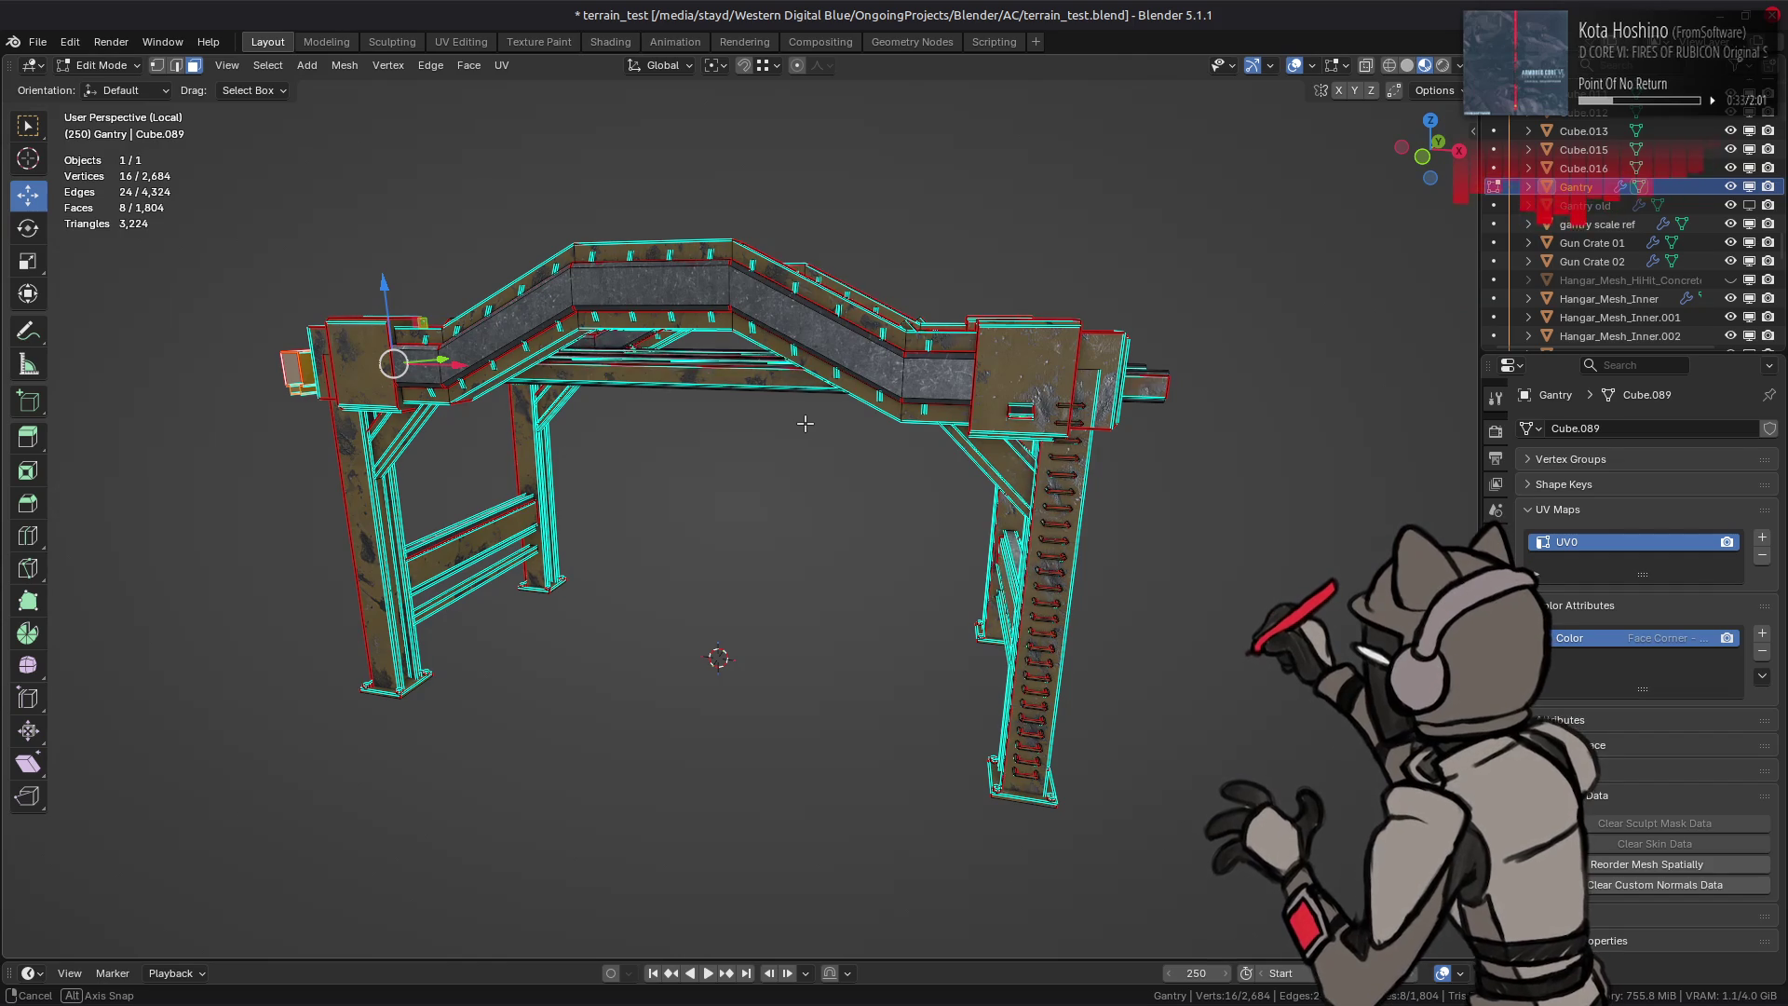
{"action": "middle_click_drag", "start_coordinate": [805, 423], "coordinate": [791, 425]}
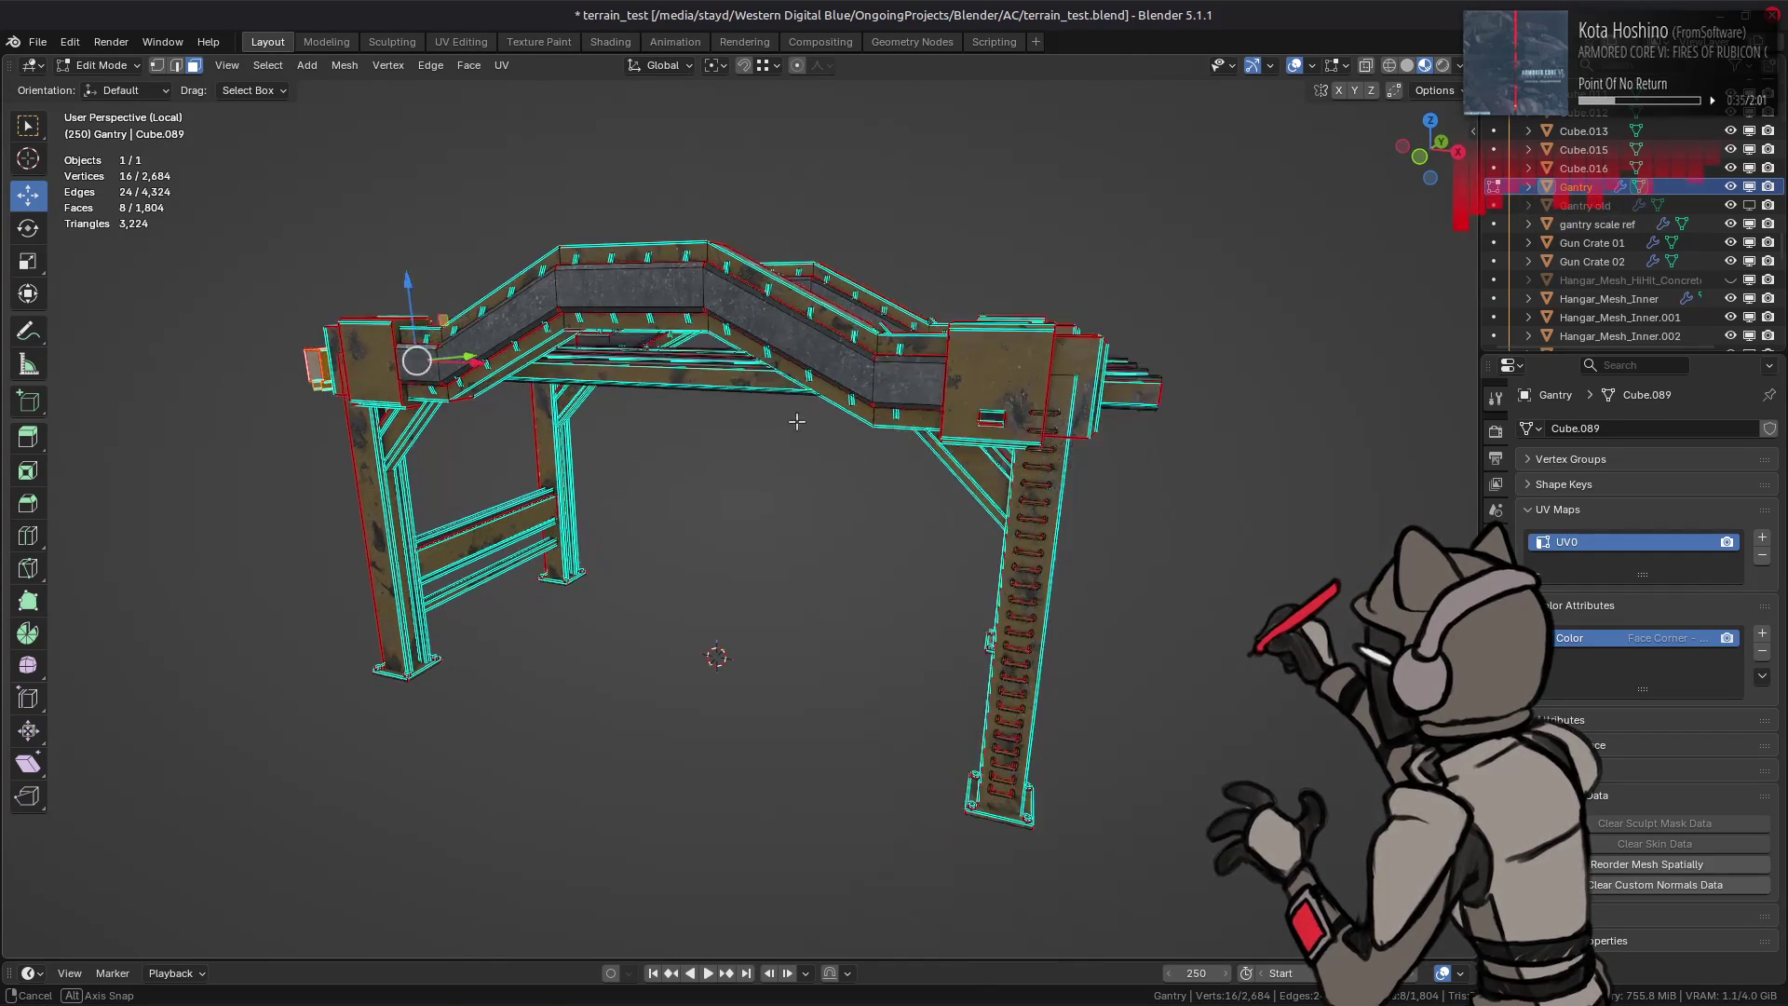
{"action": "middle_click_drag", "start_coordinate": [792, 424], "coordinate": [841, 454]}
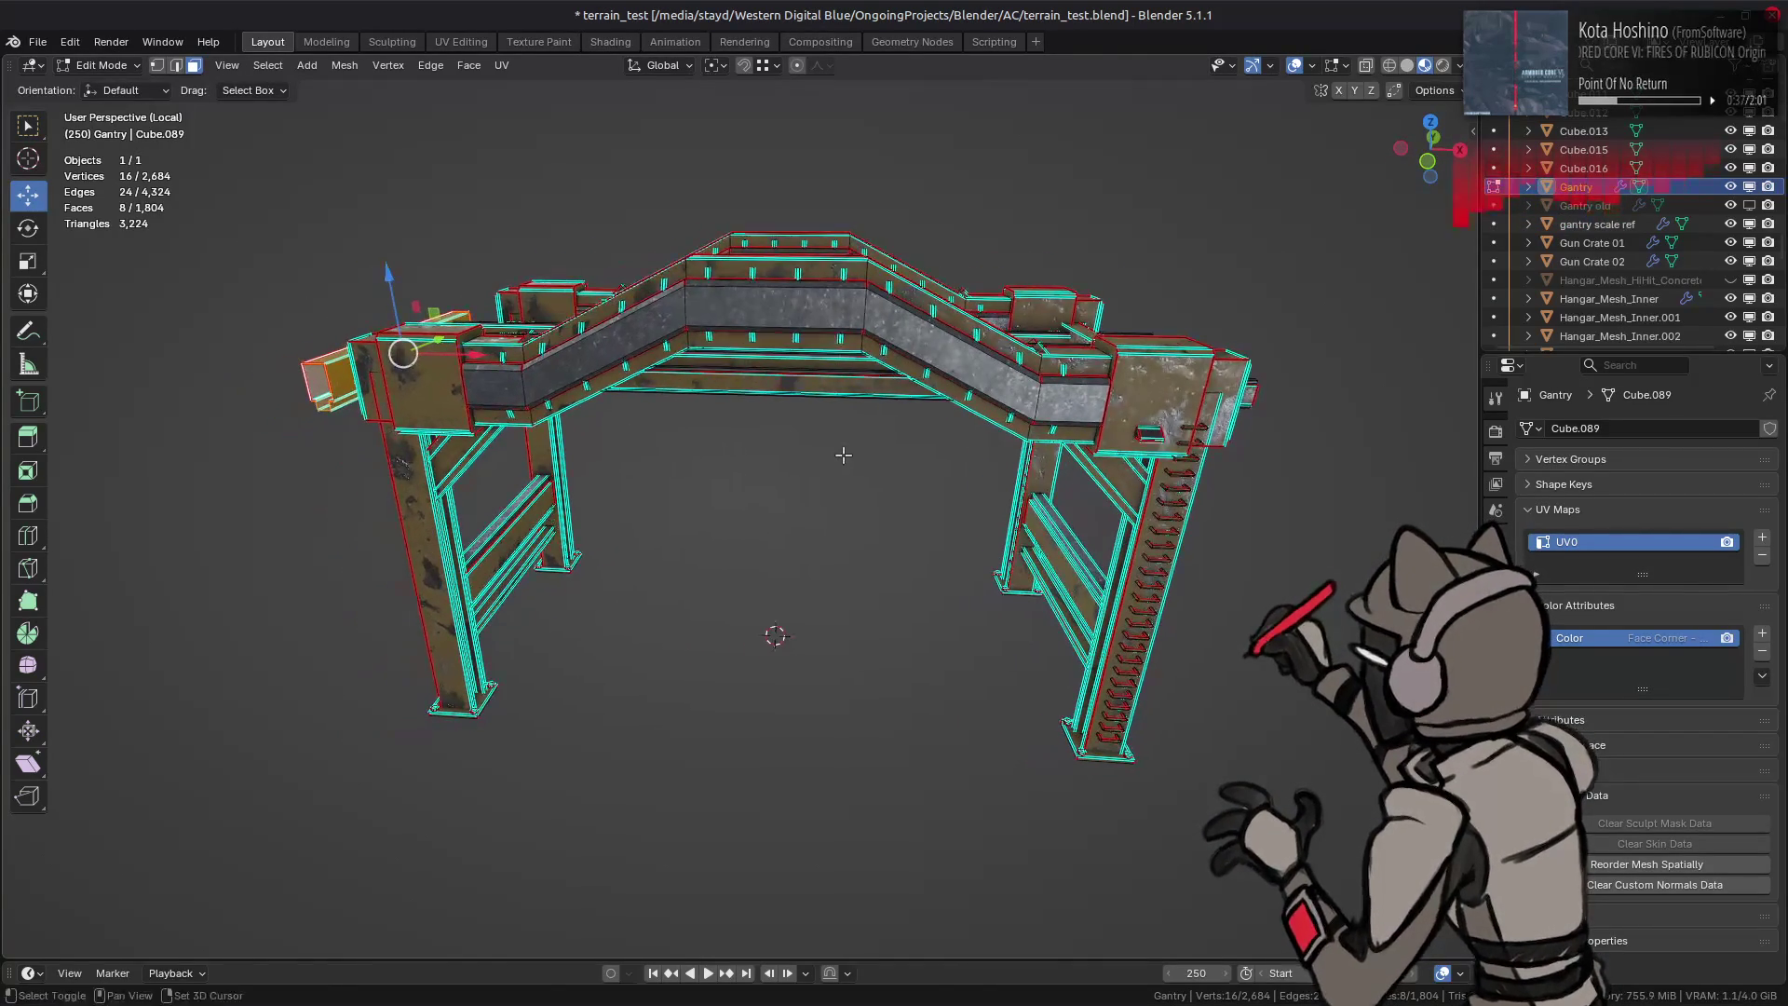
{"action": "key", "text": "ctrl+z"}
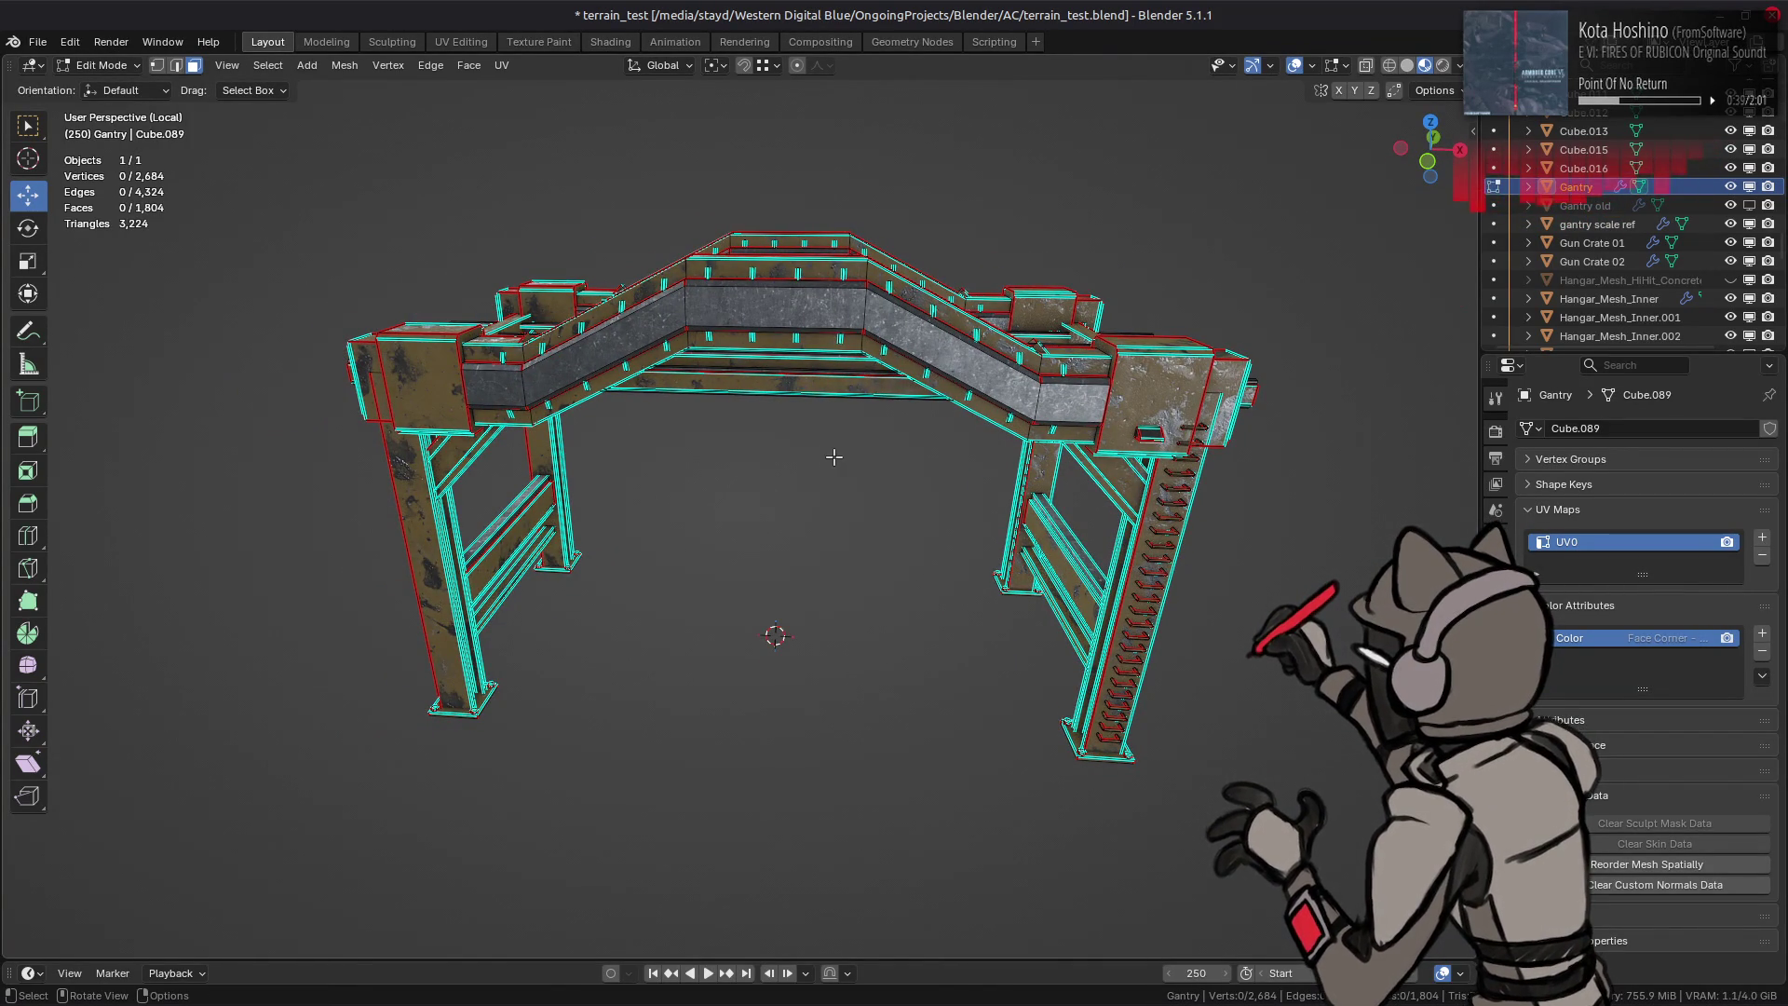
Step: Leave Edit Mode and exit local view to show the gantry over the mech in the full hangar
{"action": "key", "text": "Tab"}
{"action": "mouse_move", "coordinate": [822, 451]}
{"action": "middle_mouse_down"}
{"action": "mouse_move", "coordinate": [794, 459]}
{"action": "mouse_move", "coordinate": [849, 464]}
{"action": "mouse_move", "coordinate": [818, 461]}
{"action": "middle_mouse_up"}
{"action": "key", "text": "KP_Divide"}
{"action": "scroll", "coordinate": [818, 461], "scroll_direction": "down", "scroll_amount": 4}
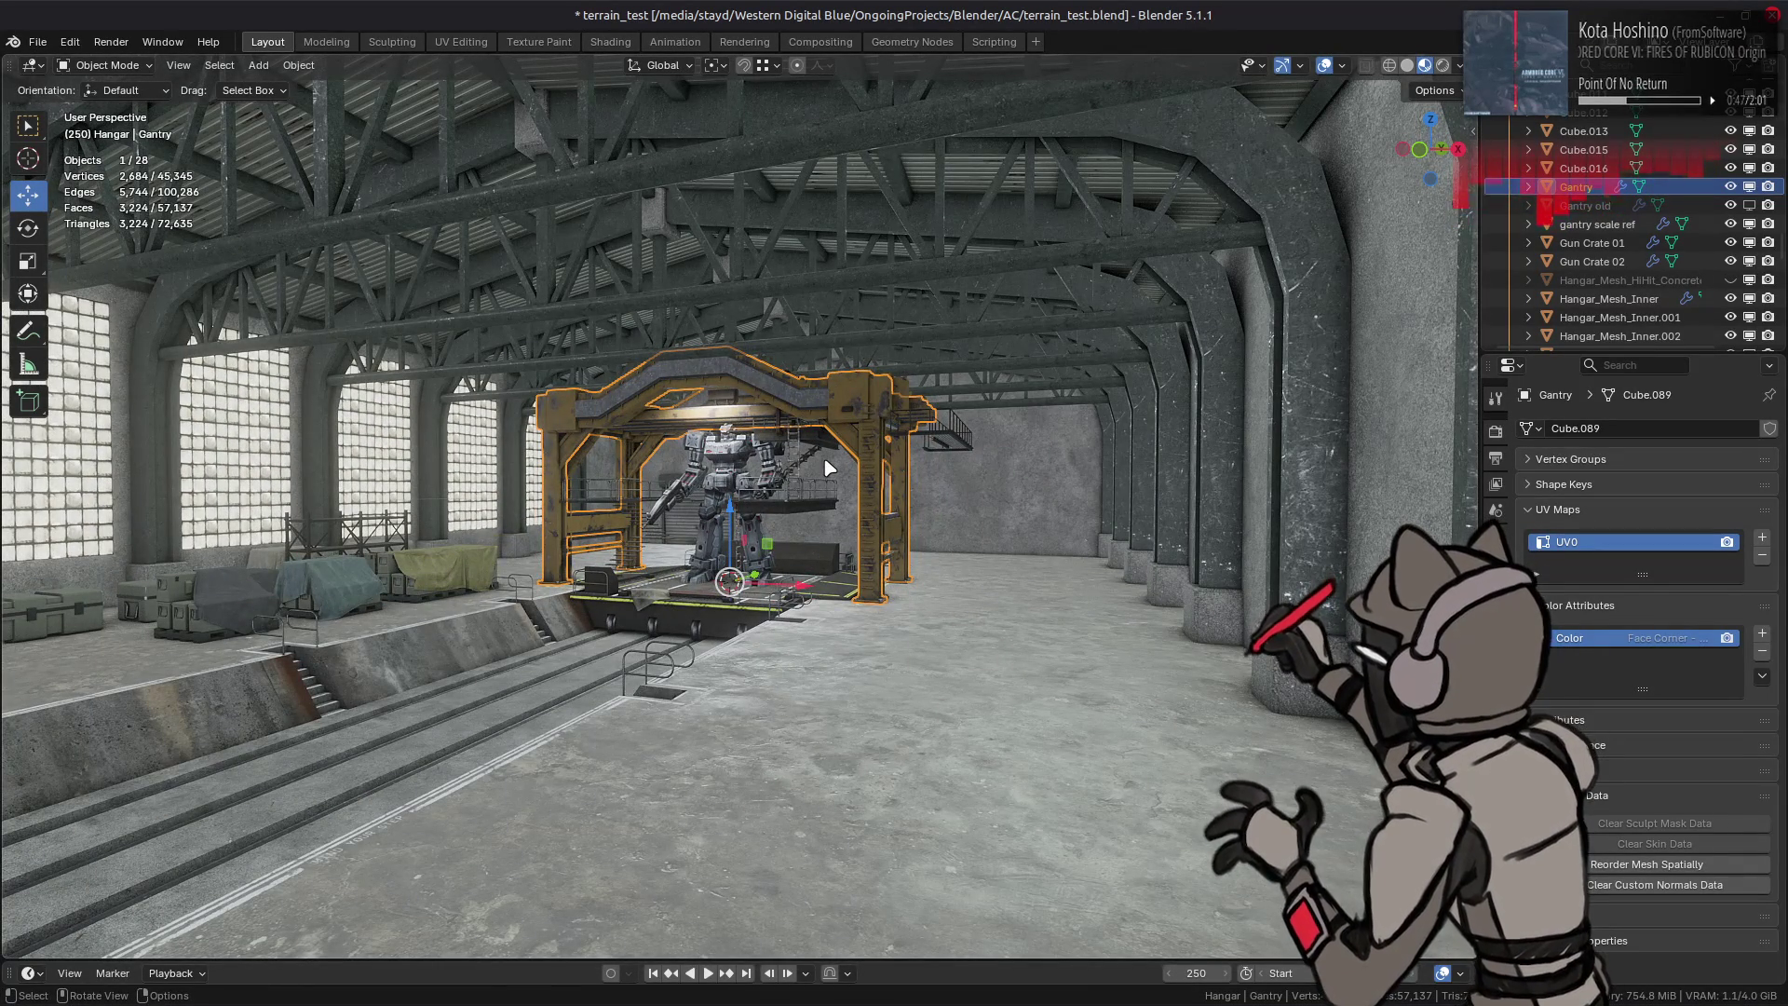
{"action": "scroll", "coordinate": [828, 465], "scroll_direction": "up", "scroll_amount": 1}
{"action": "scroll", "coordinate": [827, 464], "scroll_direction": "up", "scroll_amount": 1}
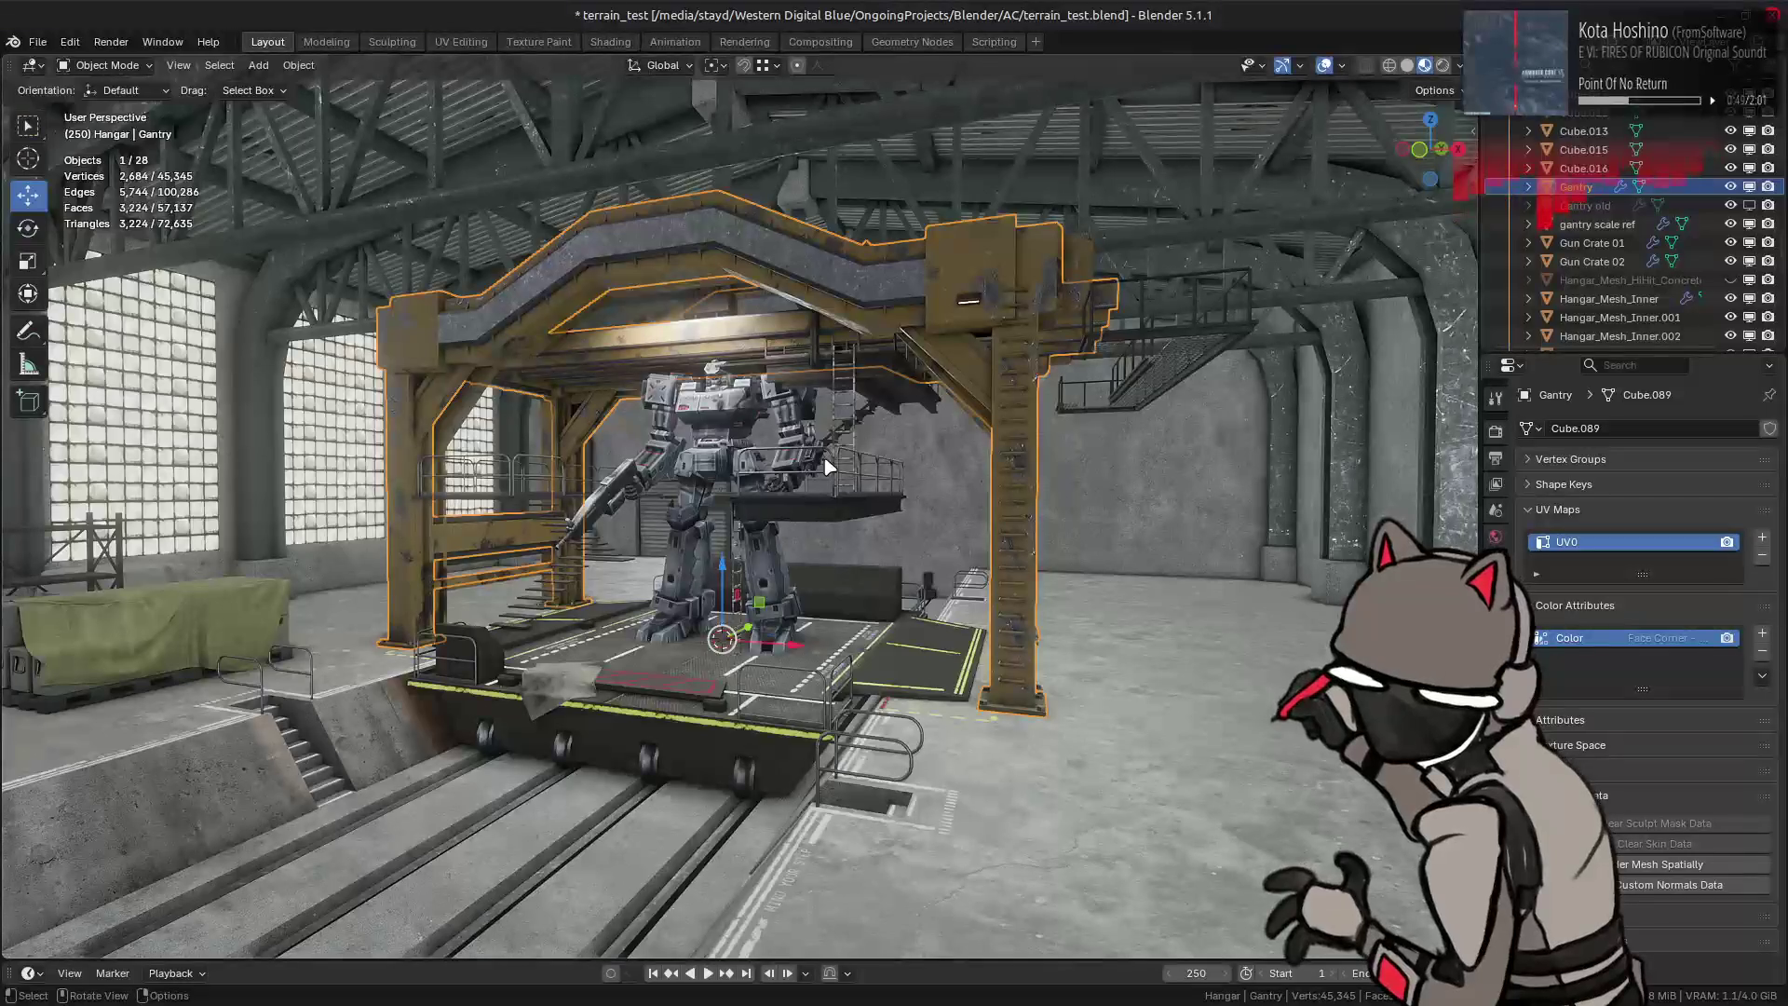
{"action": "scroll", "coordinate": [828, 465], "scroll_direction": "up", "scroll_amount": 1}
{"action": "scroll", "coordinate": [827, 465], "scroll_direction": "down", "scroll_amount": 3}
{"action": "middle_click_drag", "start_coordinate": [828, 465], "coordinate": [894, 447]}
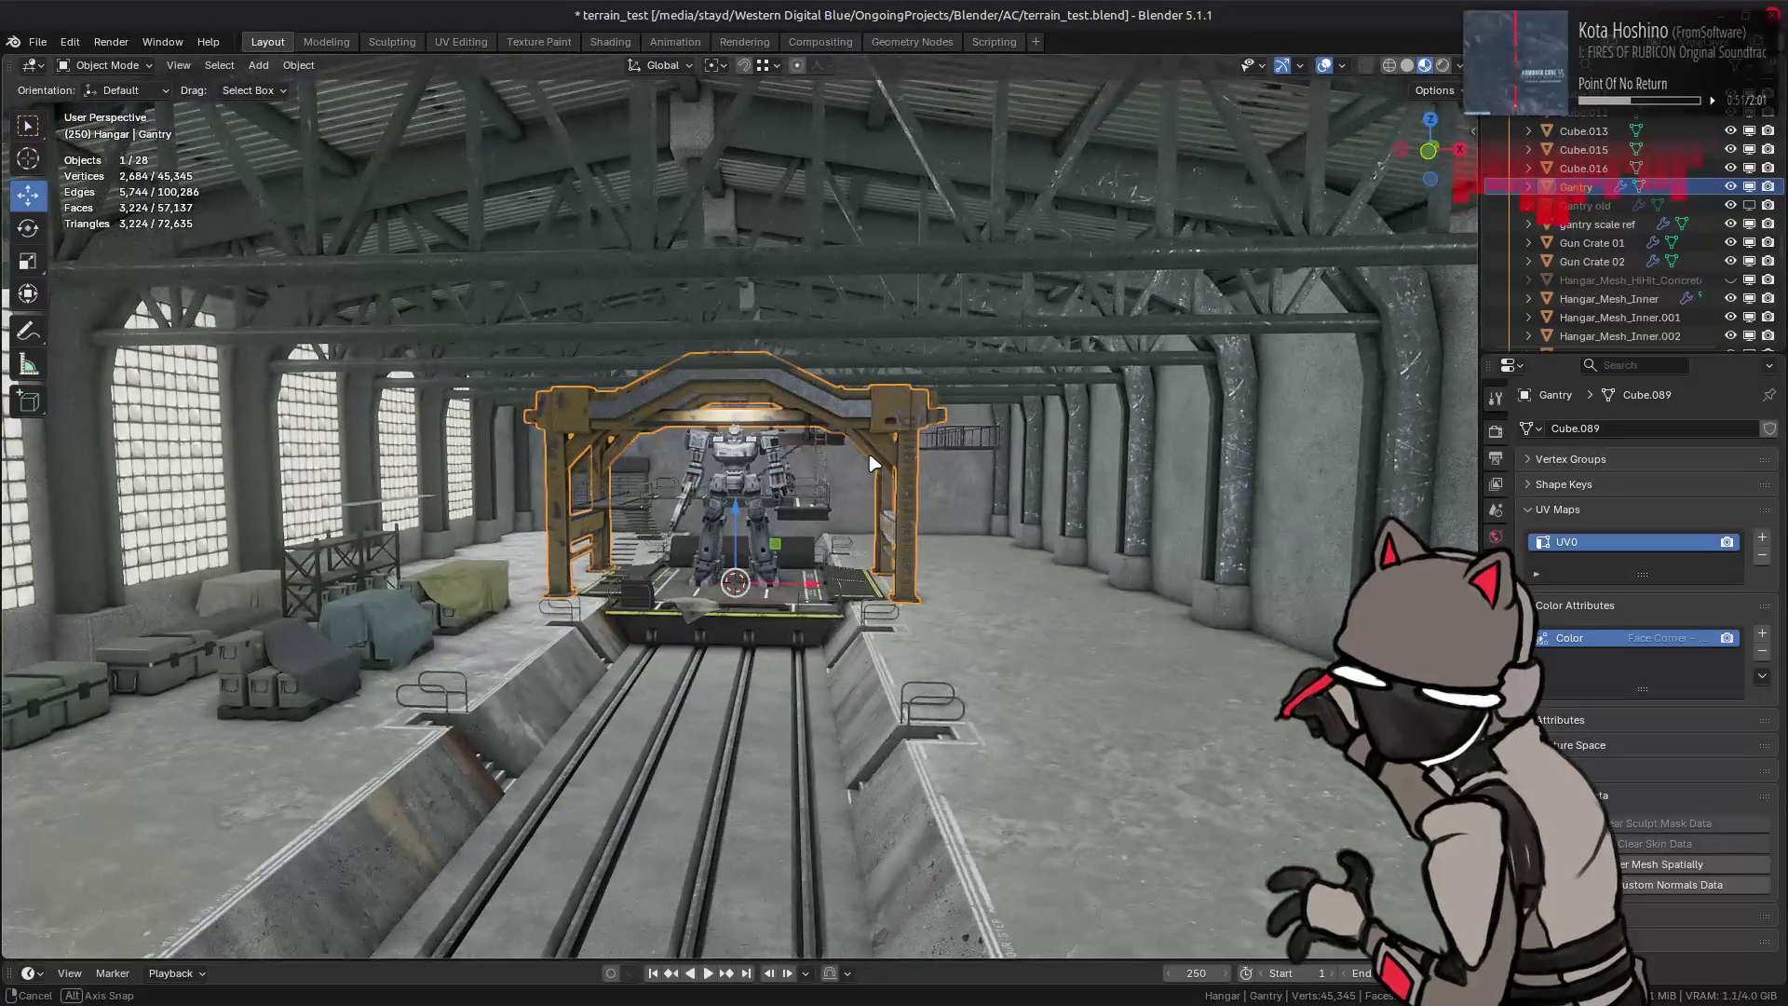
{"action": "scroll", "coordinate": [894, 448], "scroll_direction": "up", "scroll_amount": 3}
{"action": "scroll", "coordinate": [894, 448], "scroll_direction": "up", "scroll_amount": 2}
{"action": "scroll", "coordinate": [891, 451], "scroll_direction": "up", "scroll_amount": 1}
{"action": "middle_click_drag", "start_coordinate": [891, 451], "coordinate": [773, 494]}
{"action": "scroll", "coordinate": [815, 471], "scroll_direction": "down", "scroll_amount": 2}
{"action": "key", "text": "alt+a"}
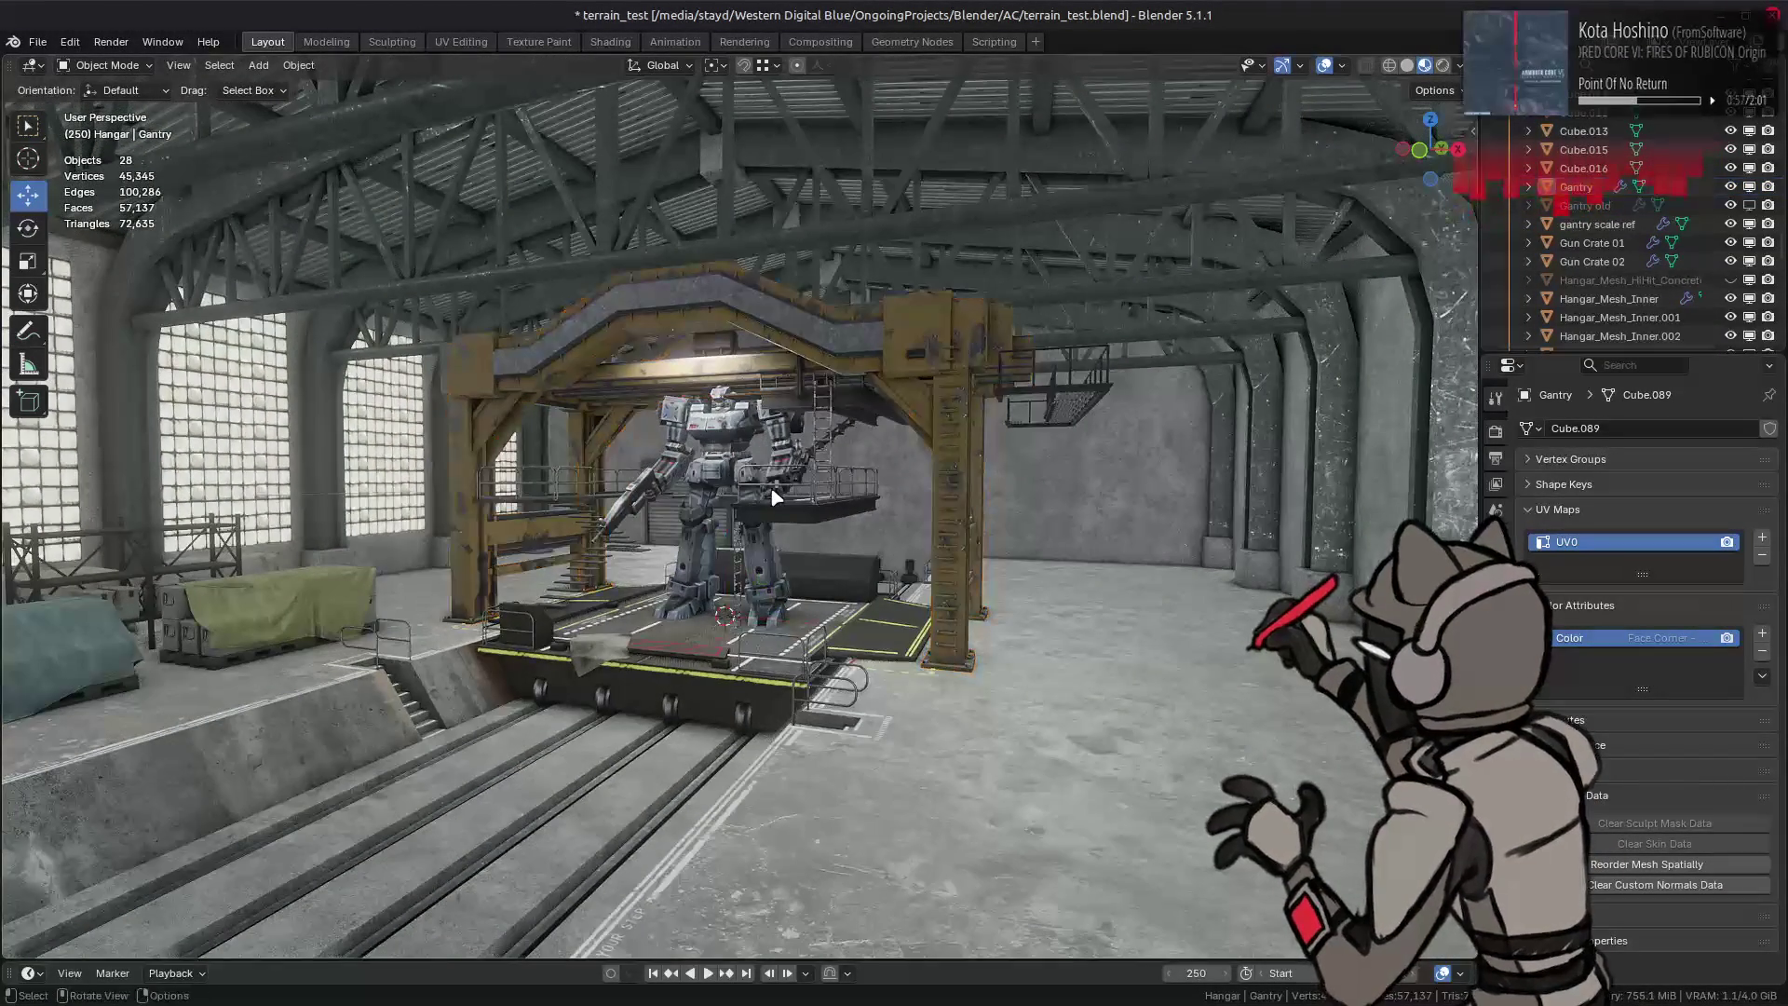
{"action": "scroll", "coordinate": [773, 494], "scroll_direction": "up", "scroll_amount": 2}
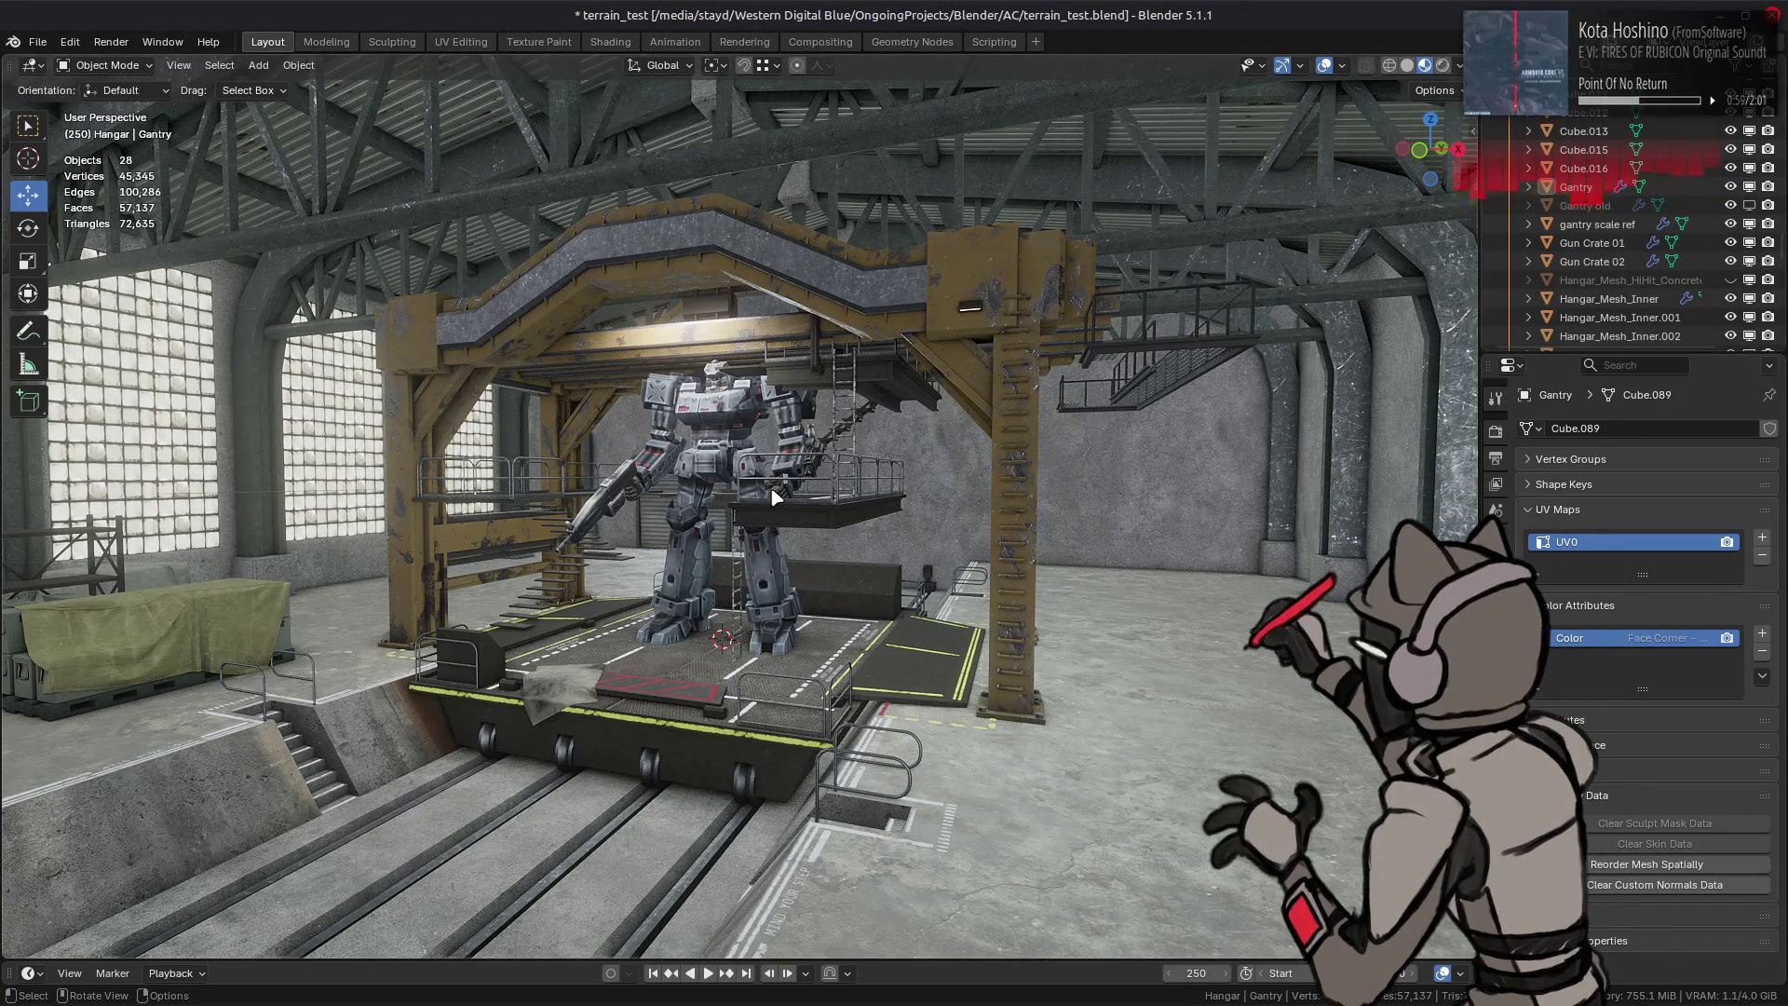
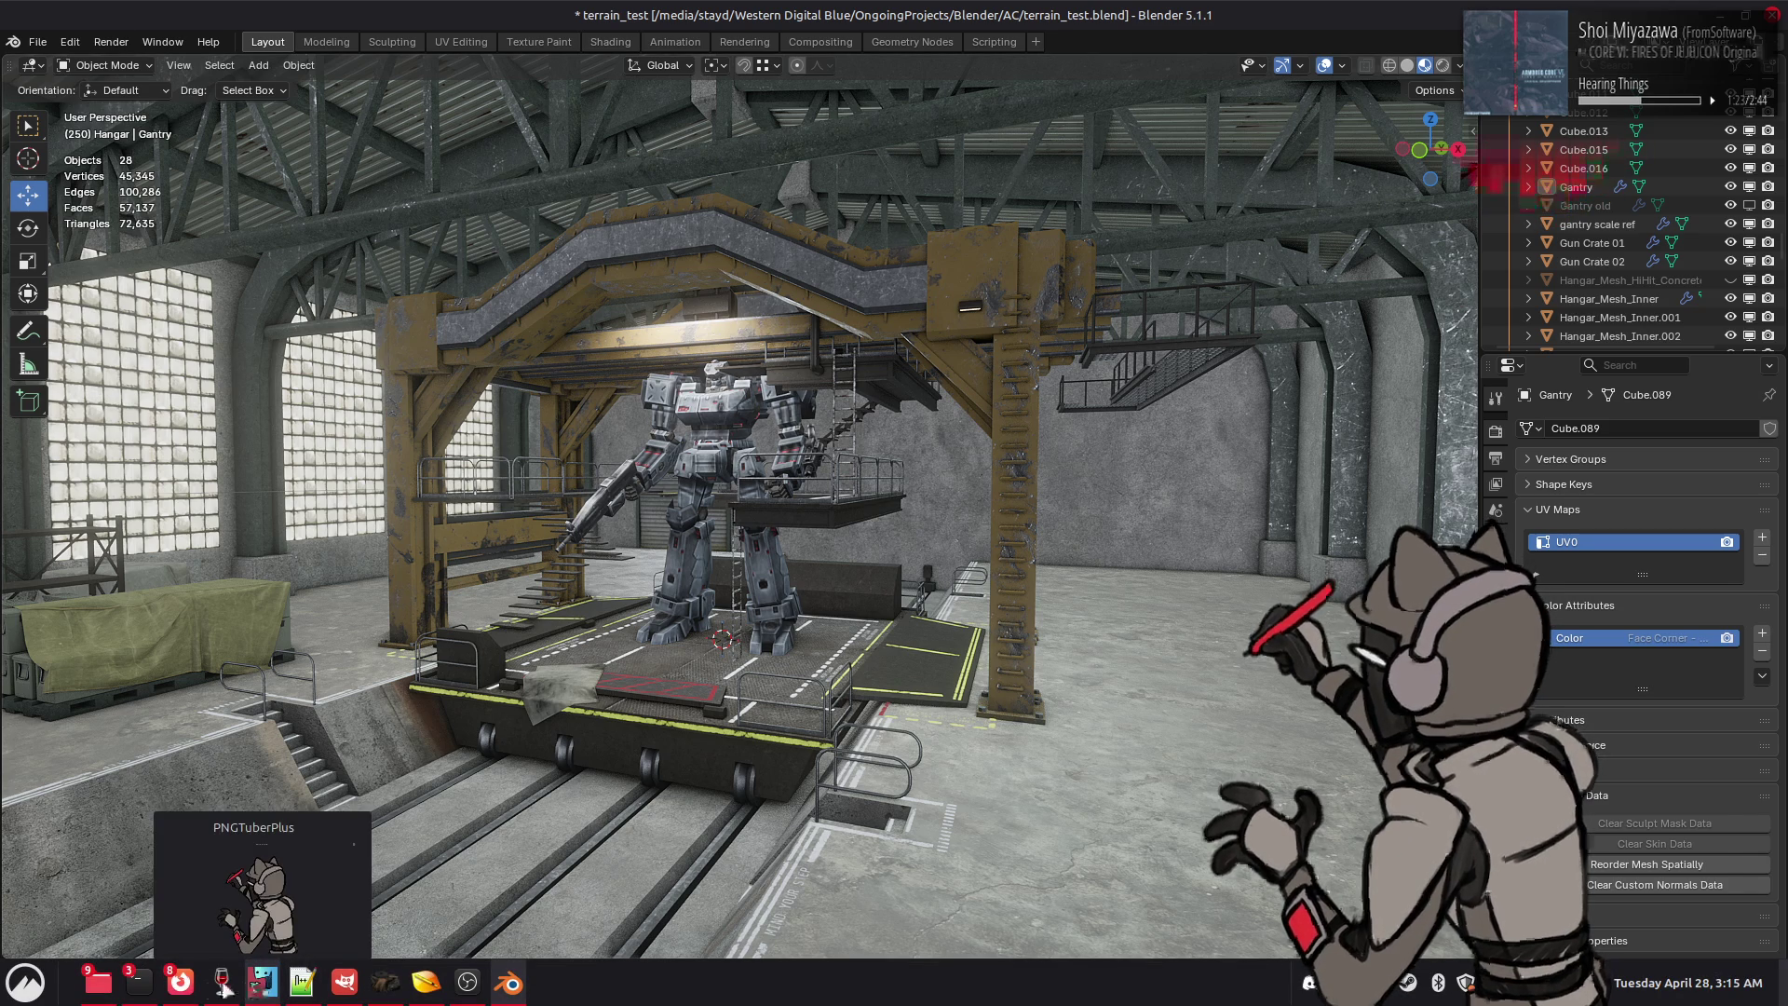
Step: Search Google Images for 'gantry' in Firefox and preview the yellow Mazzella gantry crane
{"action": "mouse_move", "coordinate": [179, 982]}
{"action": "left_click", "coordinate": [176, 951]}
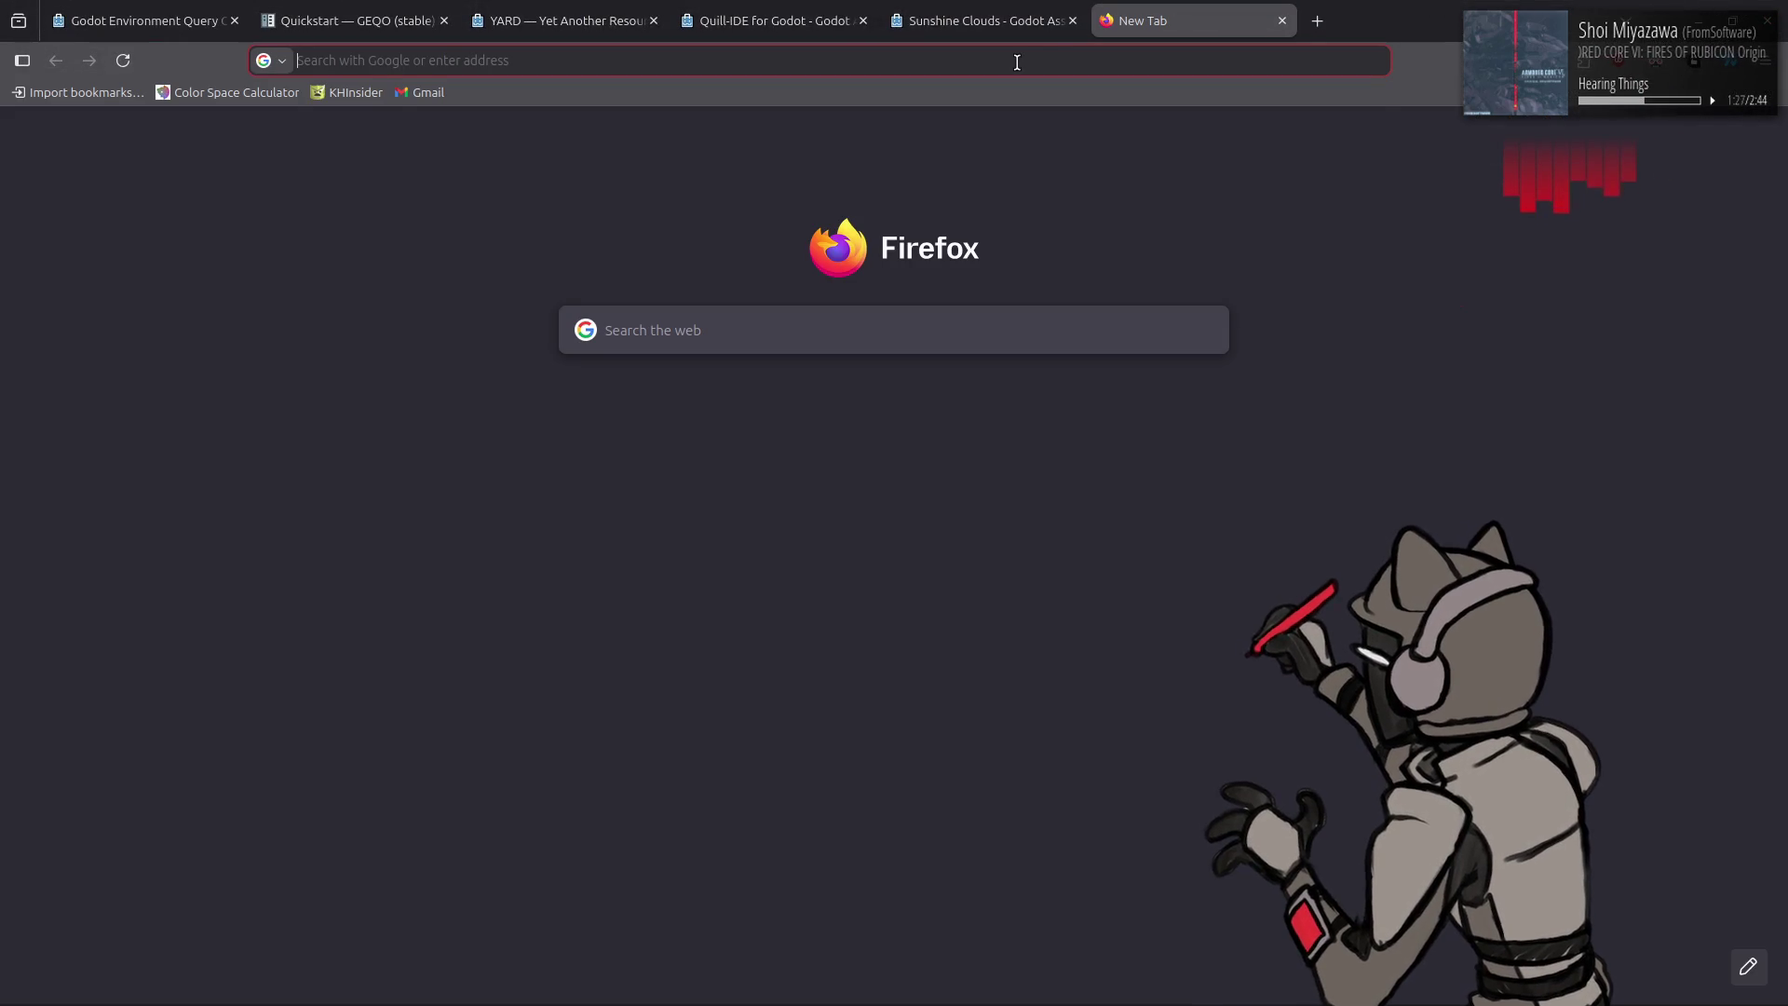
{"action": "type", "text": "gantry"}
{"action": "key", "text": "Return"}
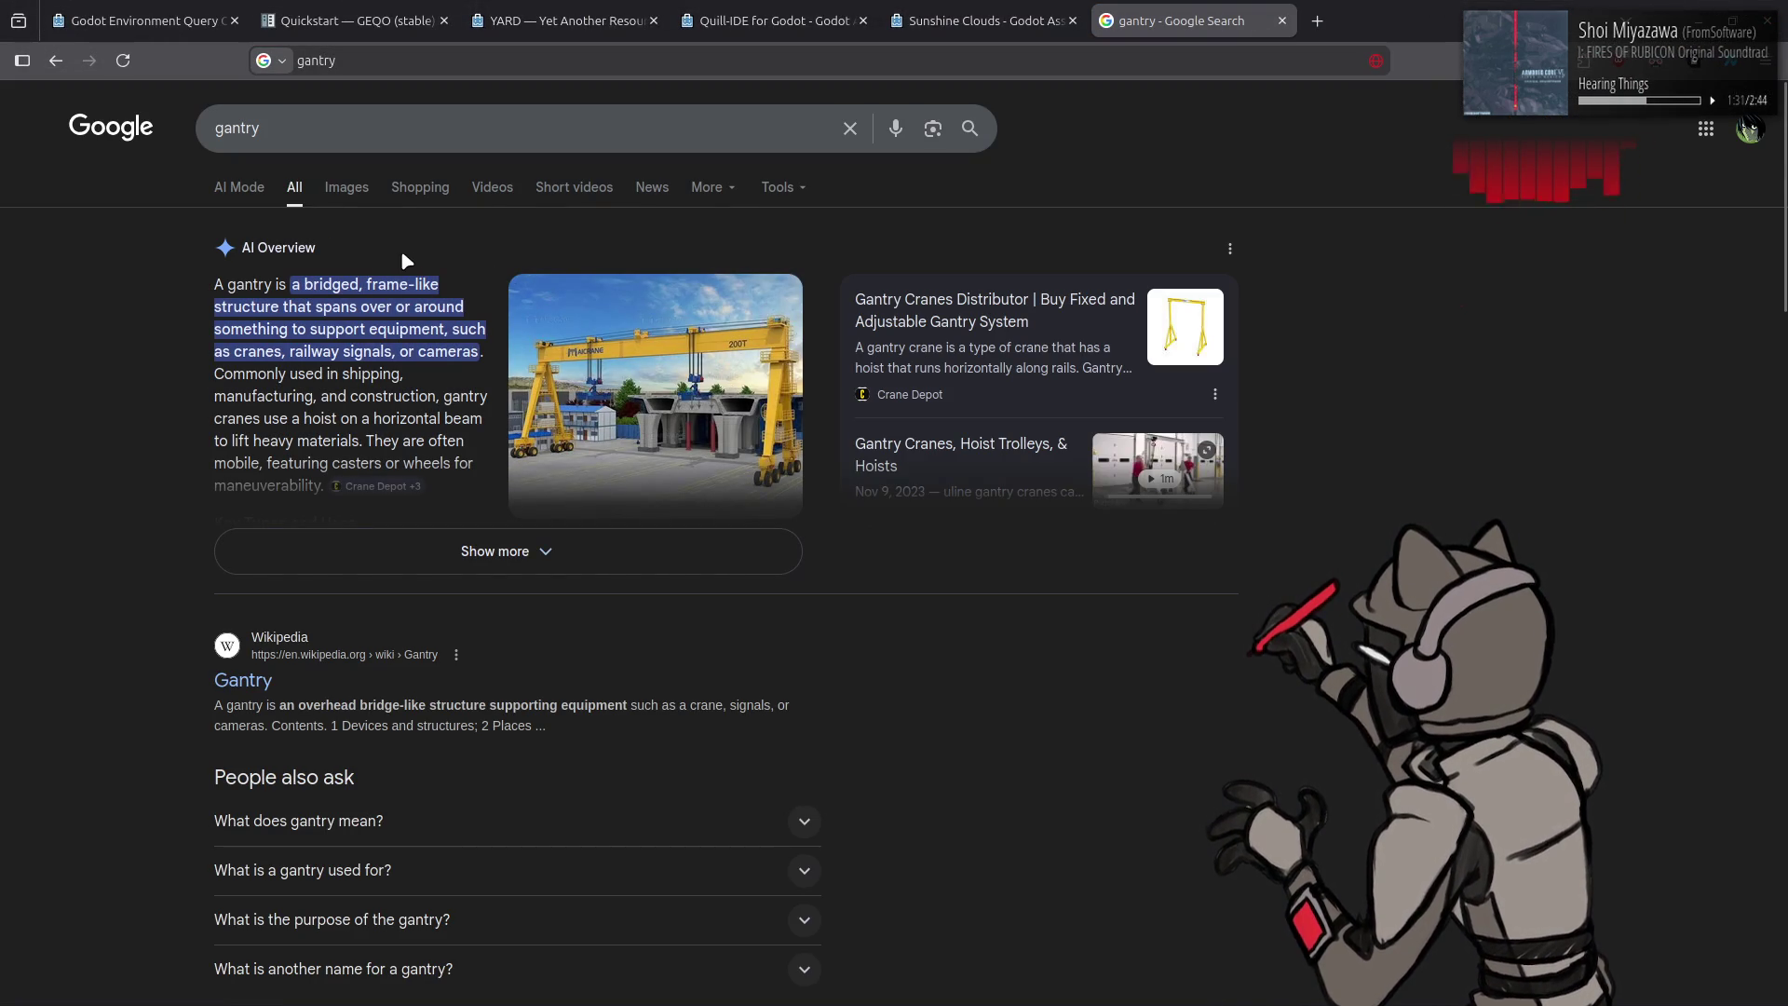
{"action": "left_click", "coordinate": [345, 187]}
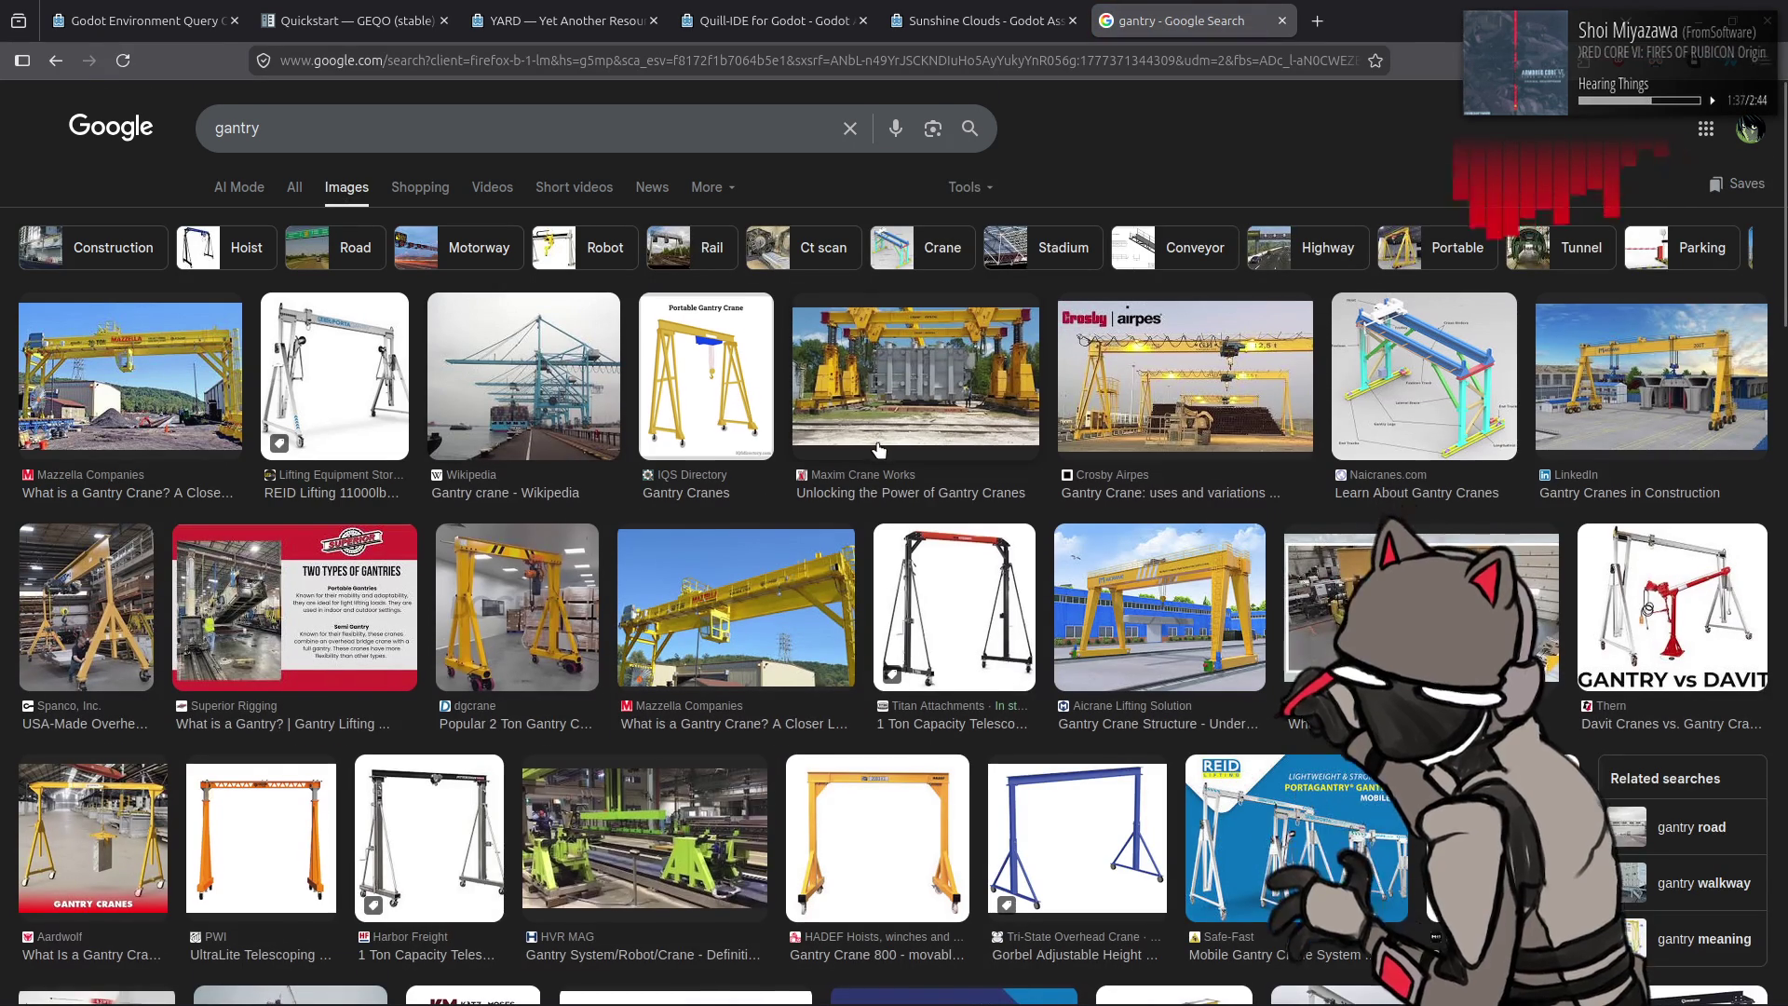
{"action": "scroll", "coordinate": [879, 449], "scroll_direction": "down", "scroll_amount": 3}
{"action": "scroll", "coordinate": [883, 450], "scroll_direction": "down", "scroll_amount": 2}
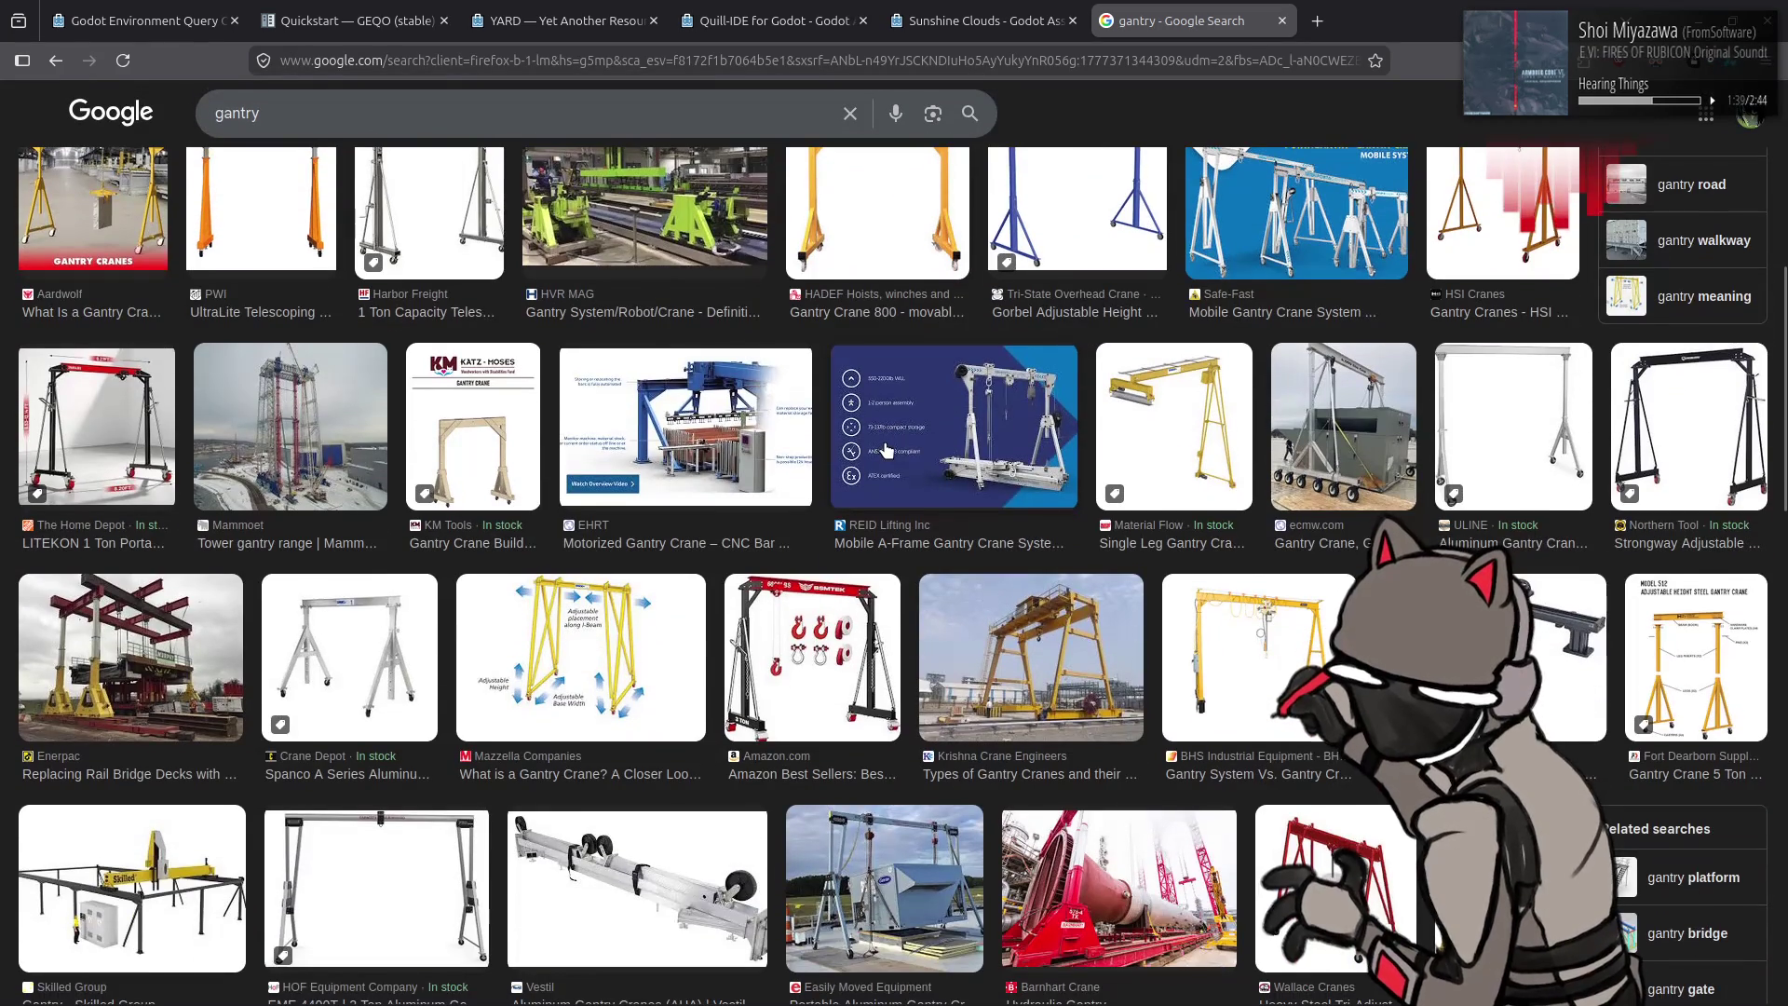
{"action": "scroll", "coordinate": [888, 447], "scroll_direction": "down", "scroll_amount": 1}
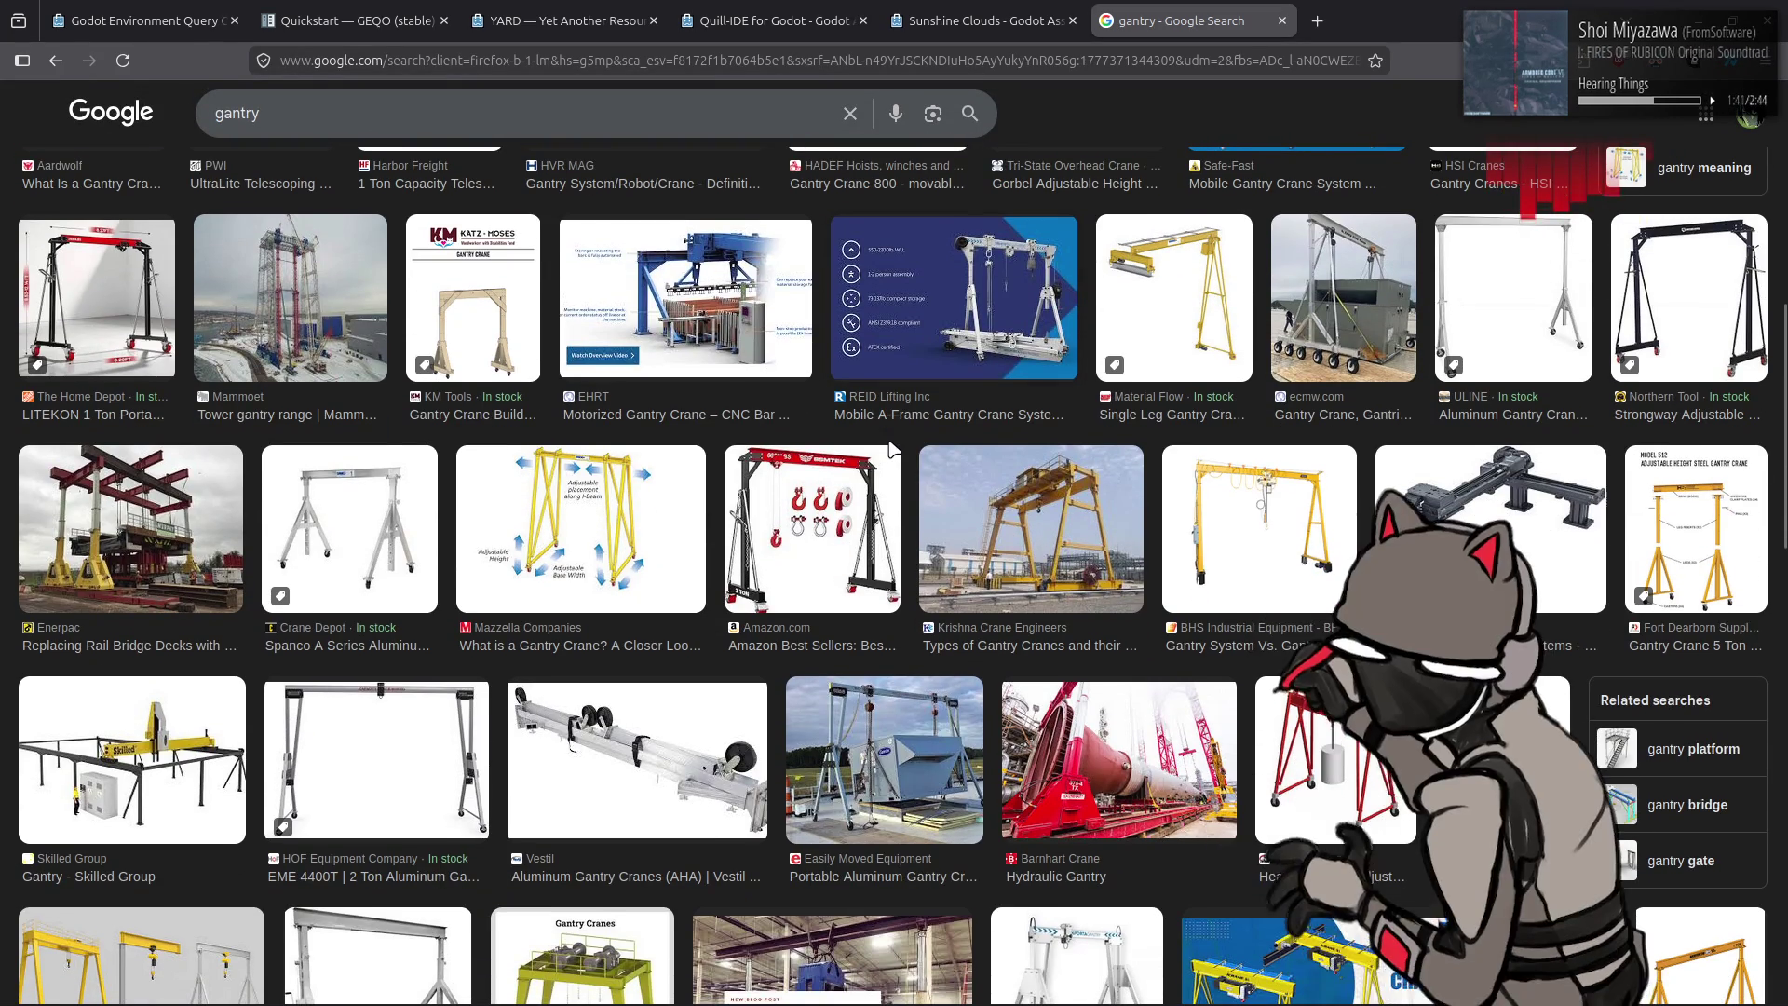
{"action": "scroll", "coordinate": [891, 448], "scroll_direction": "up", "scroll_amount": 5}
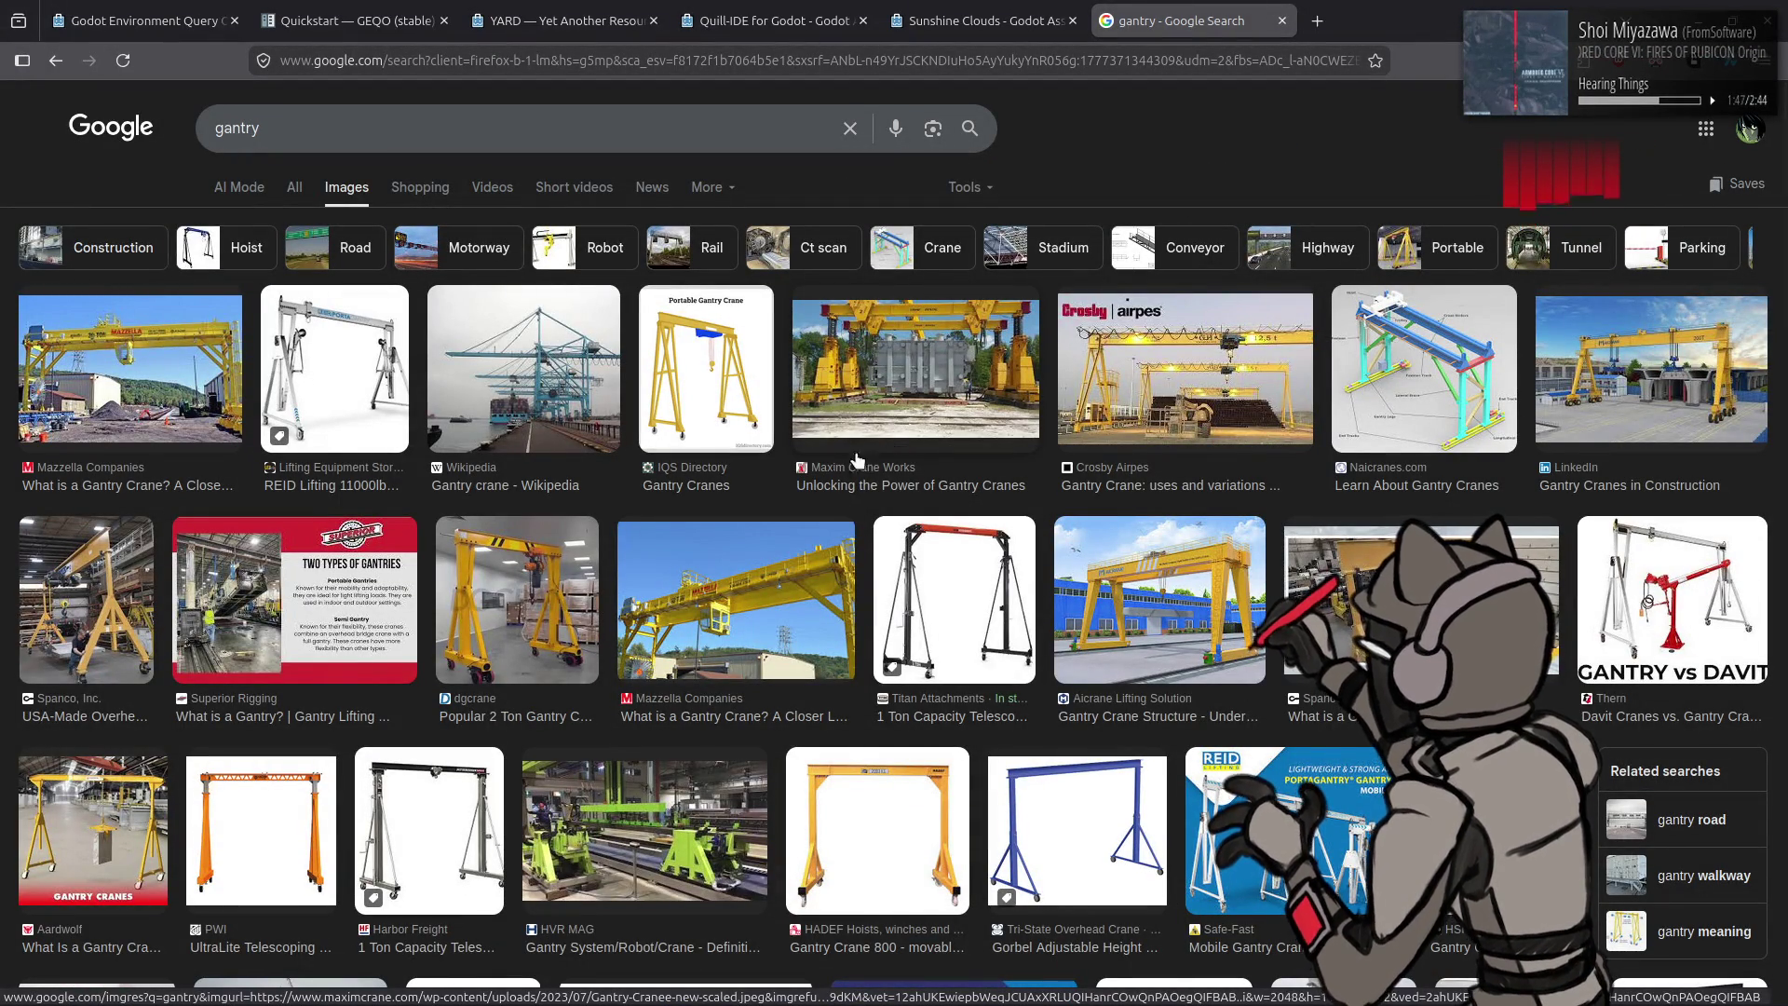
{"action": "left_click", "coordinate": [782, 580]}
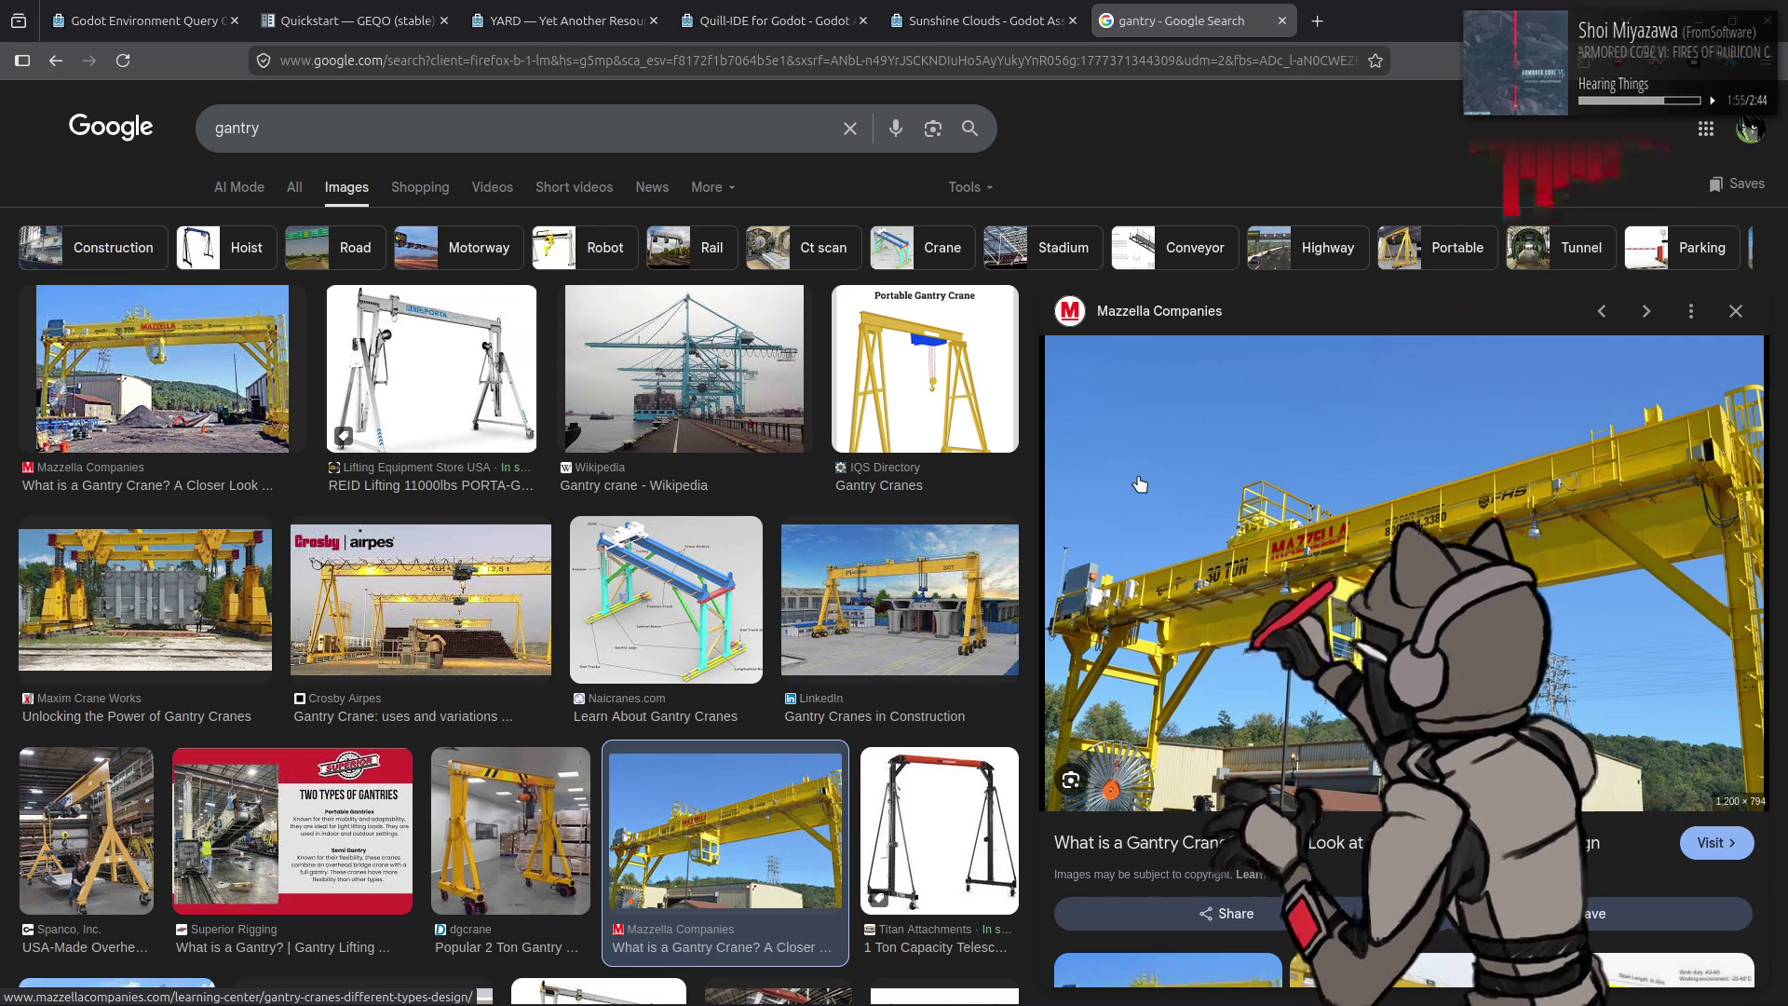
Step: Preview the Two Types of Gantries, Mazzella, Mammoet tower and Strongway adjustable gantry images
{"action": "left_click", "coordinate": [293, 839]}
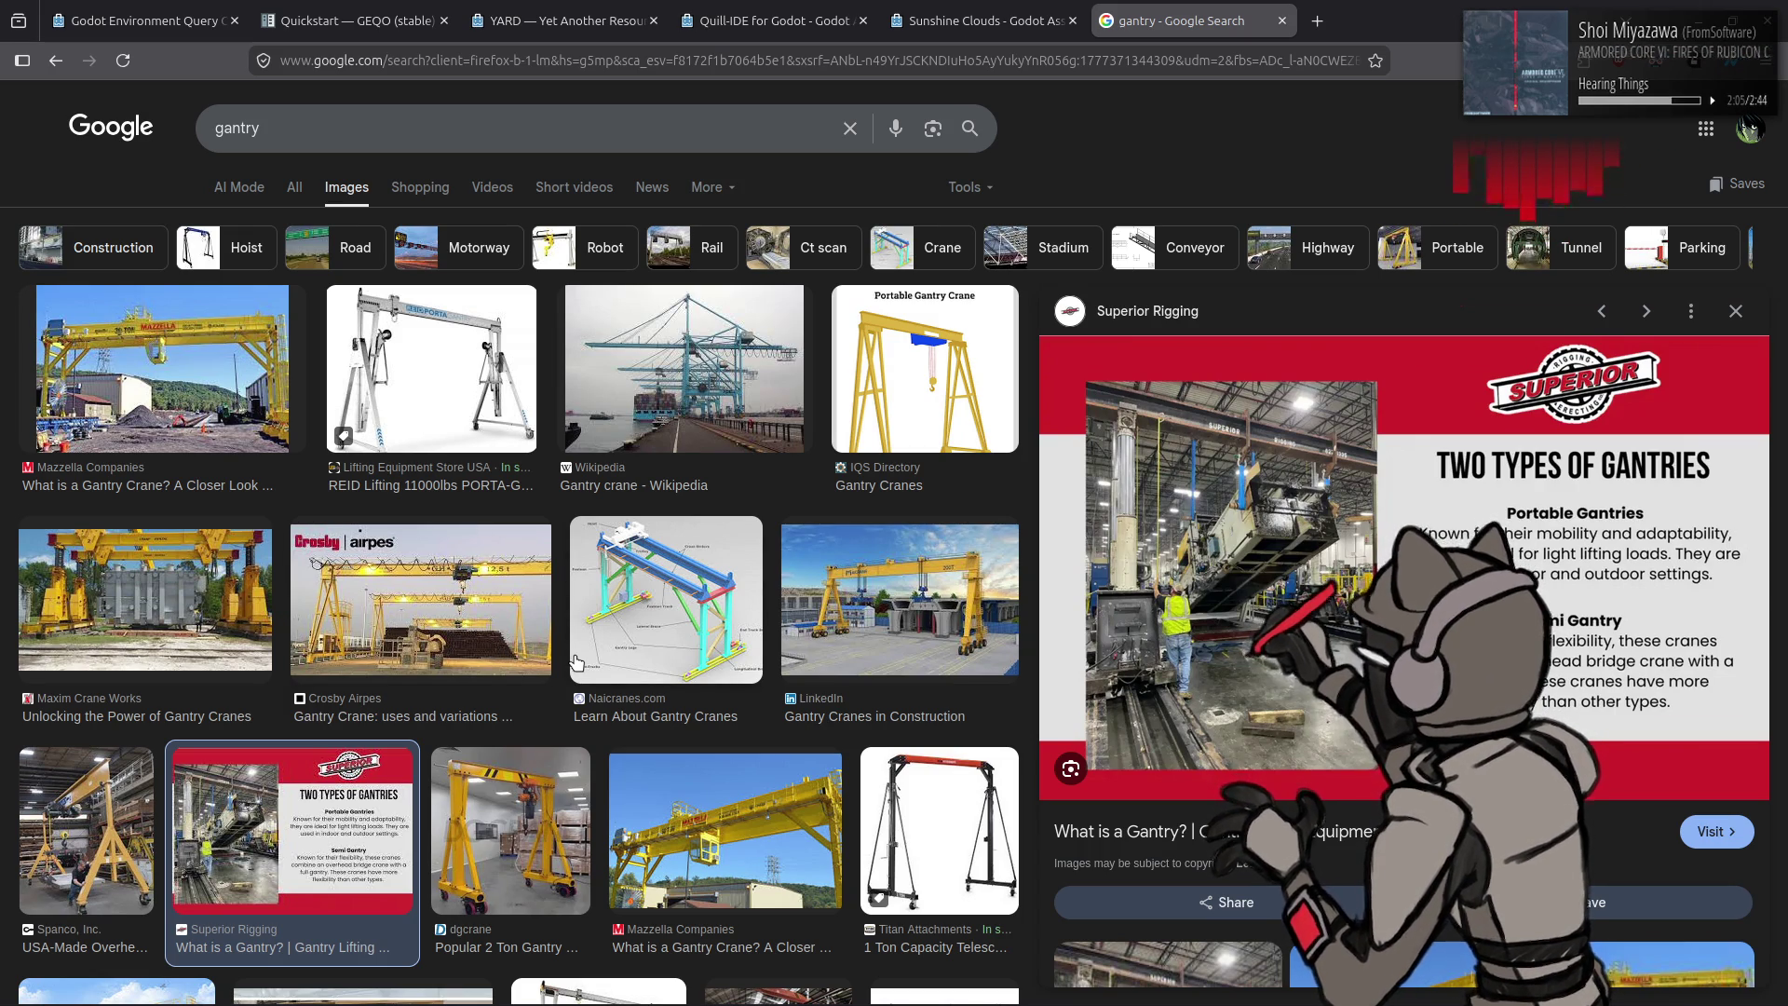
{"action": "left_click", "coordinate": [741, 800]}
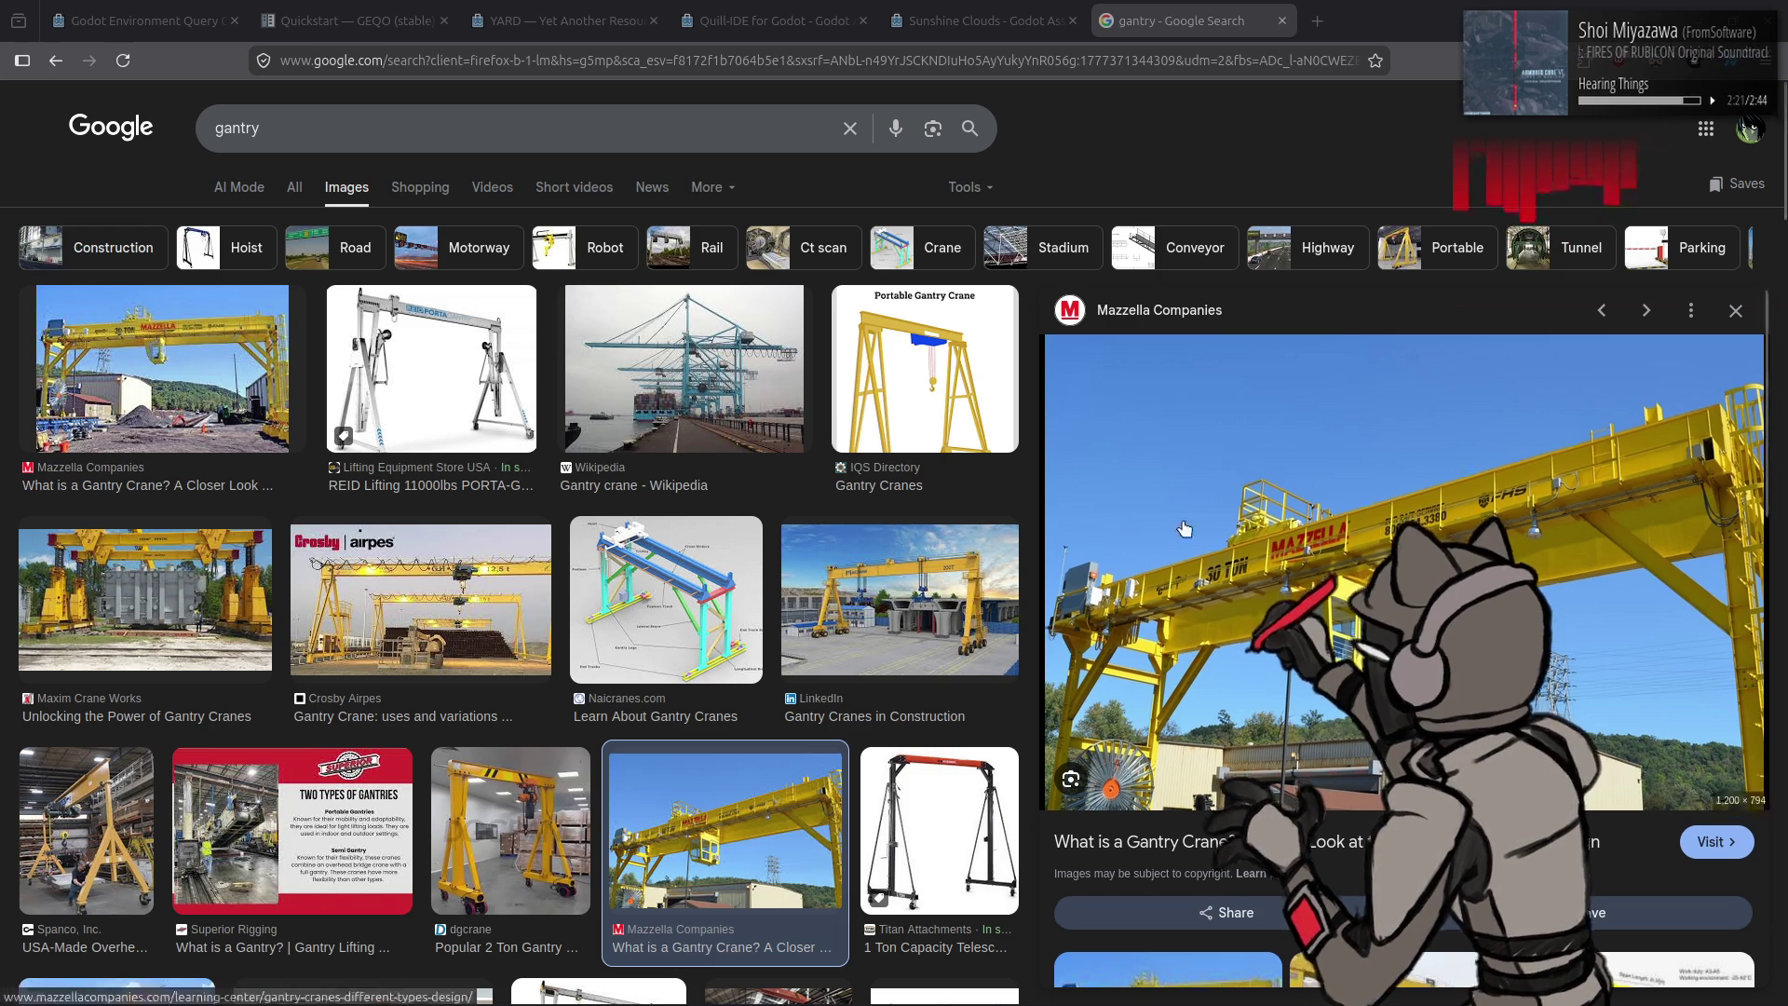
{"action": "scroll", "coordinate": [1391, 490], "scroll_direction": "down", "scroll_amount": 4}
{"action": "scroll", "coordinate": [1185, 530], "scroll_direction": "down", "scroll_amount": 4}
{"action": "scroll", "coordinate": [705, 615], "scroll_direction": "down", "scroll_amount": 2}
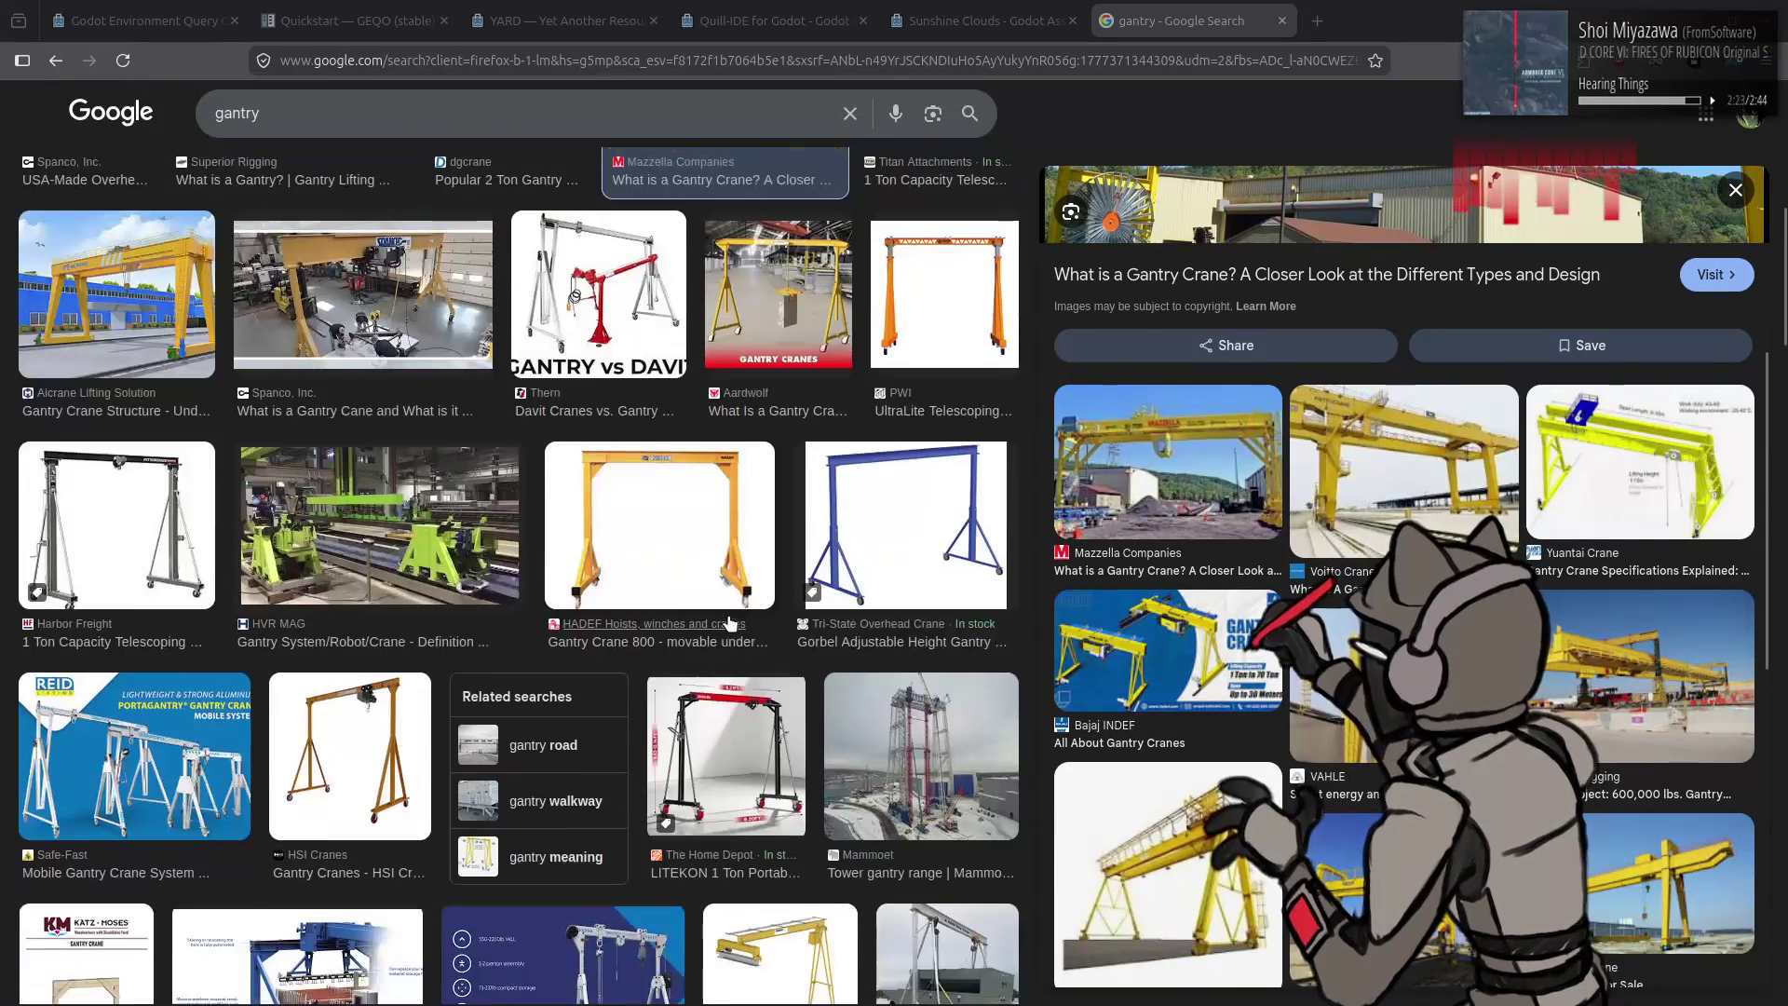
{"action": "scroll", "coordinate": [883, 627], "scroll_direction": "down", "scroll_amount": 2}
{"action": "left_click", "coordinate": [884, 628]}
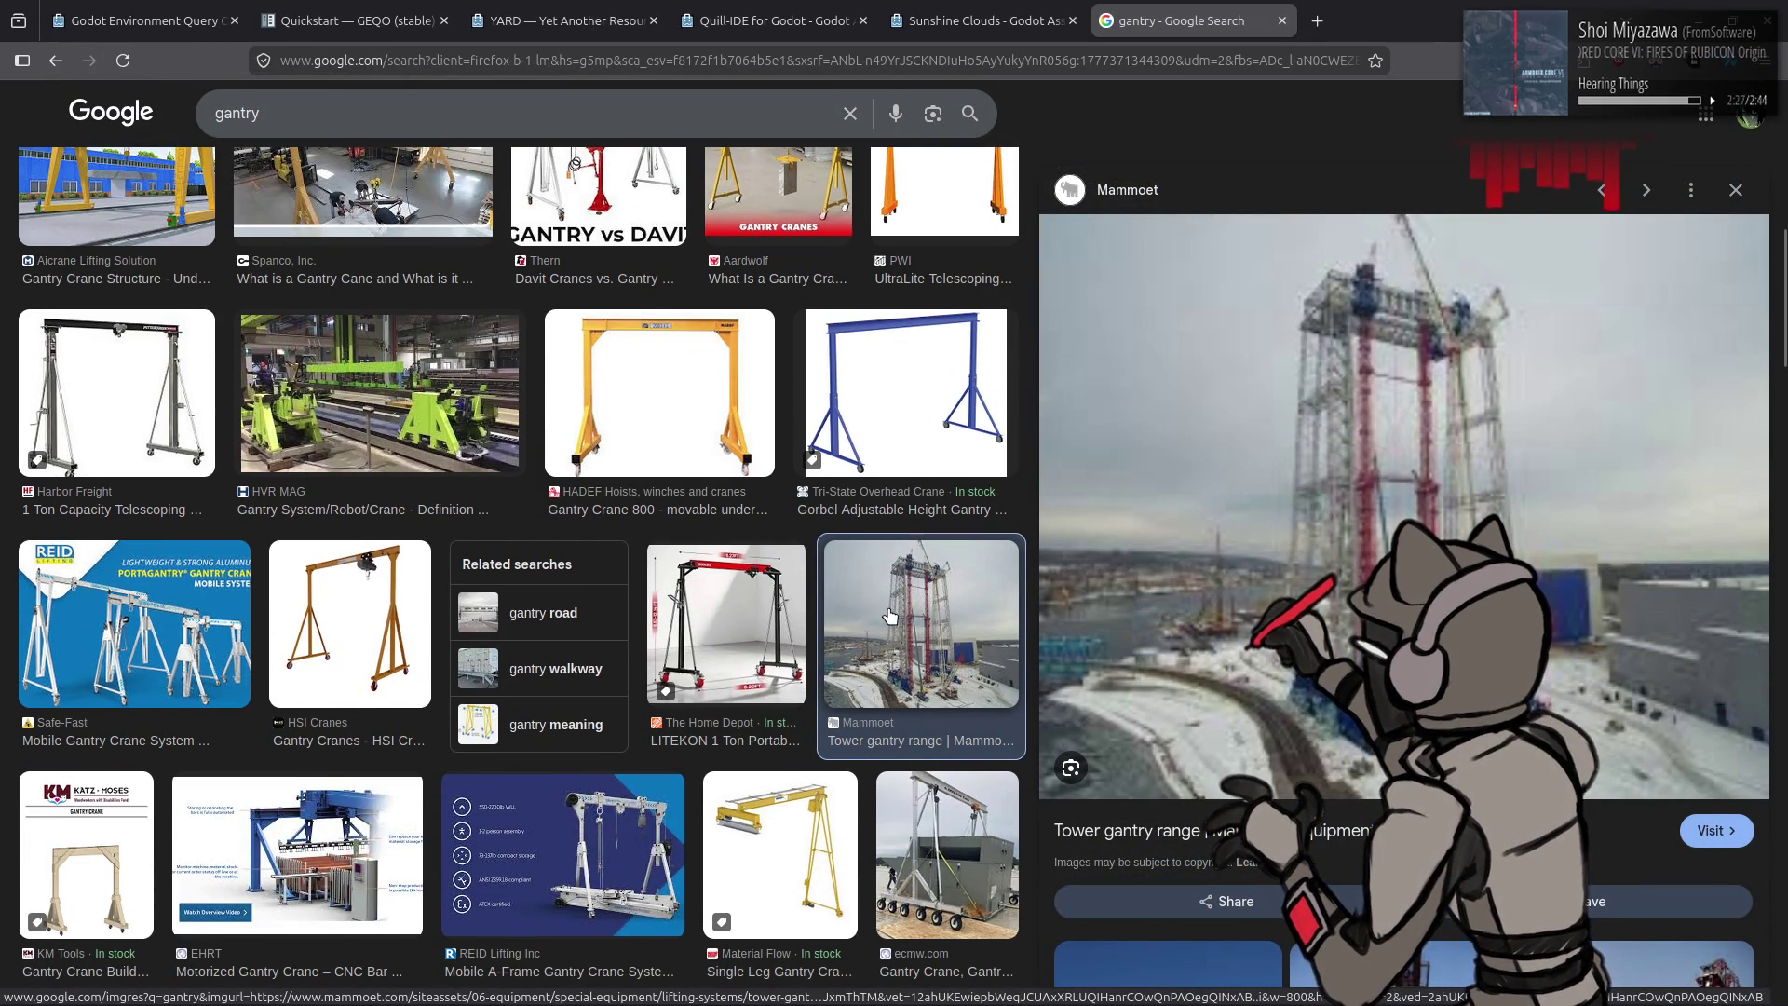
{"action": "scroll", "coordinate": [890, 610], "scroll_direction": "down", "scroll_amount": 1}
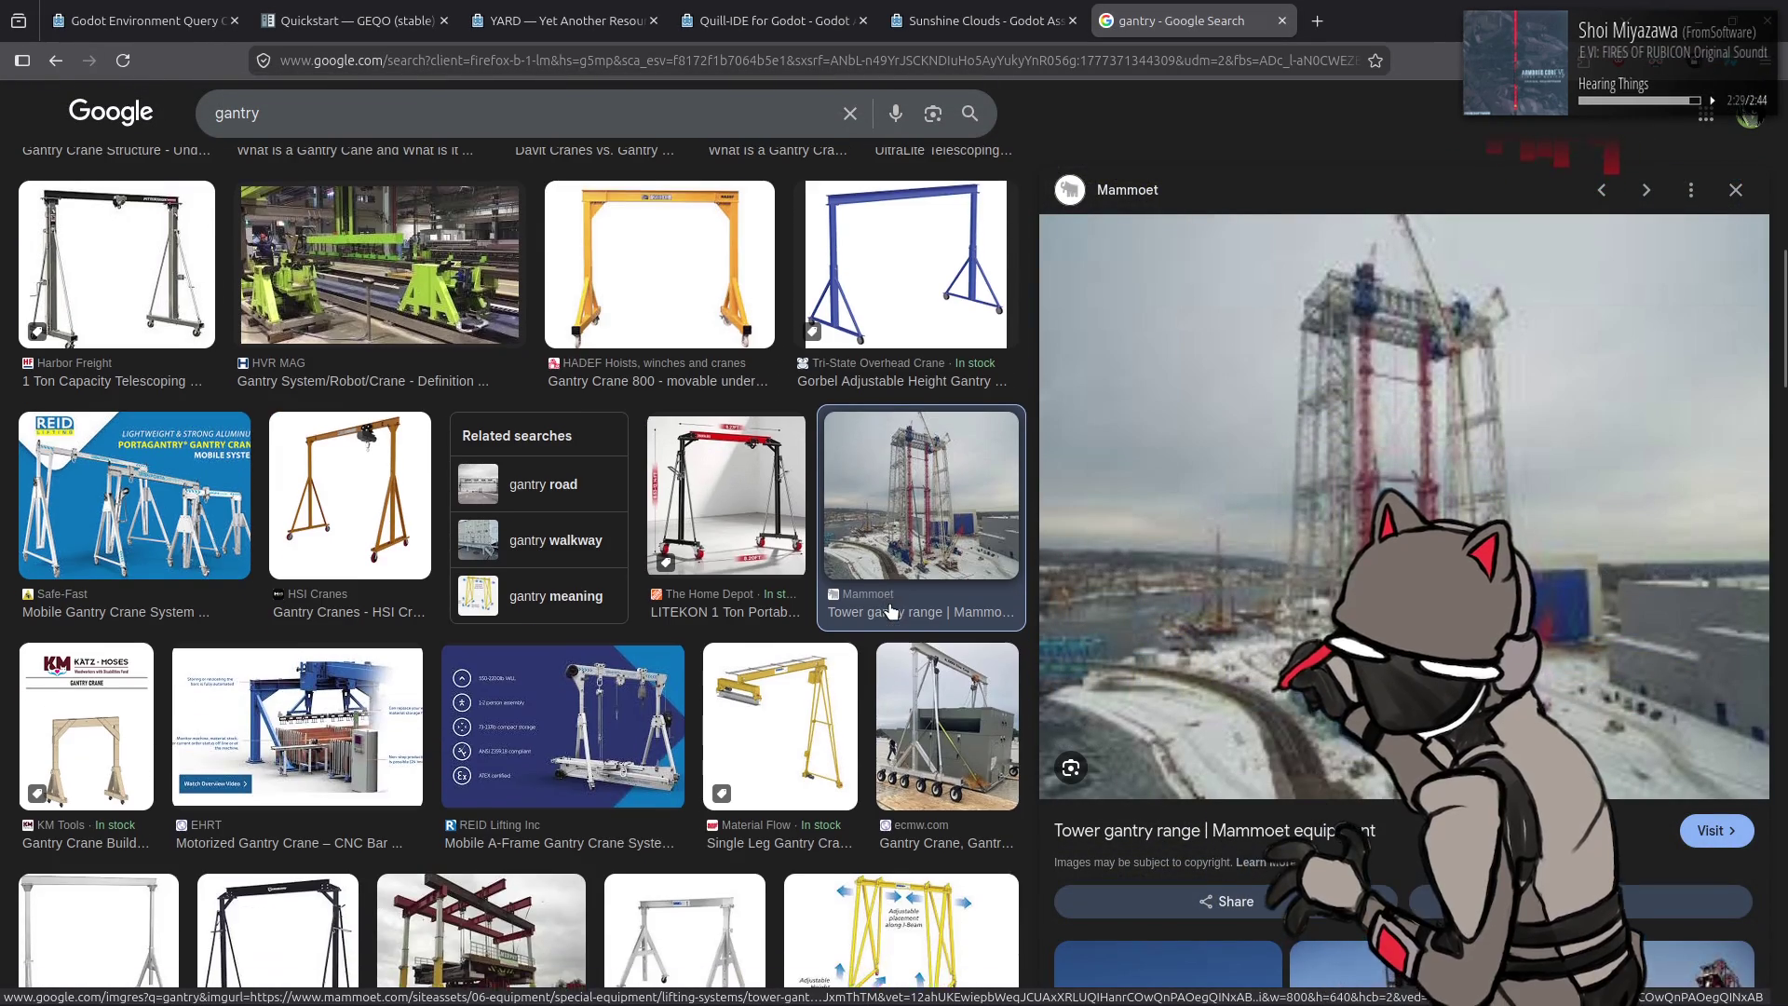
{"action": "scroll", "coordinate": [328, 707], "scroll_direction": "down", "scroll_amount": 2}
{"action": "left_click", "coordinate": [327, 707]}
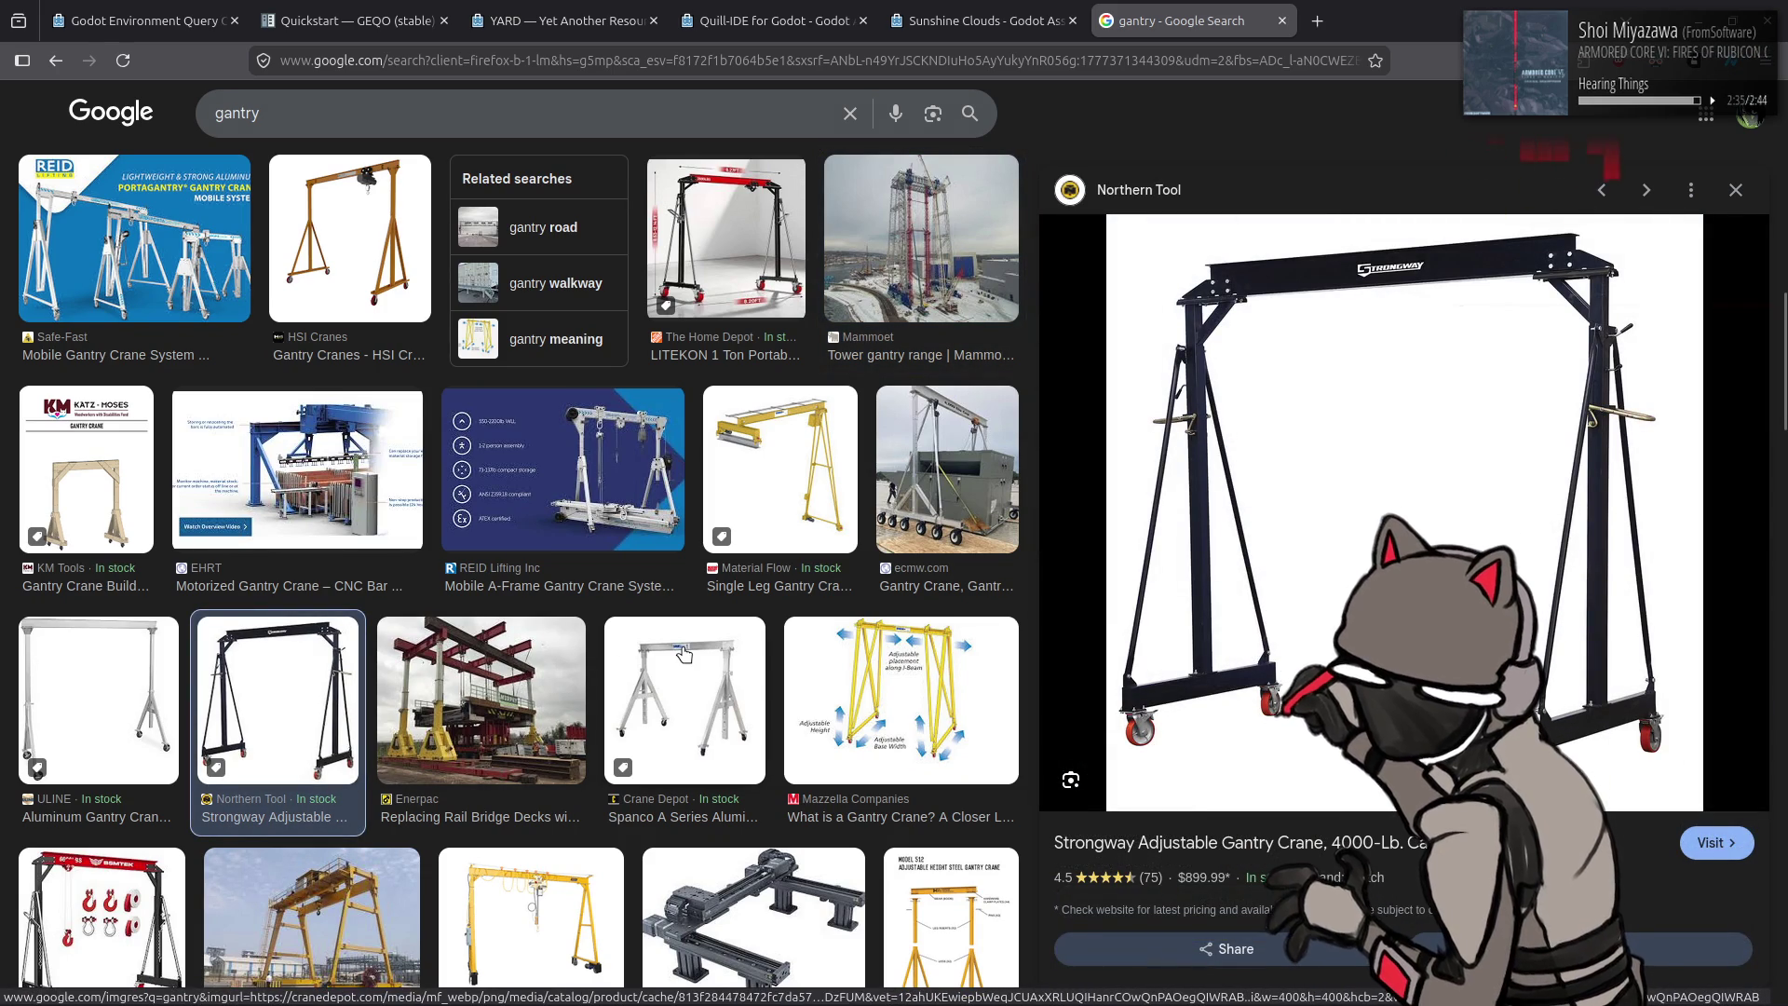
Step: Preview the Enerpac rail bridge, Krishna Crane Engineers and Crosby Airpes gantry images
{"action": "left_click", "coordinate": [538, 698]}
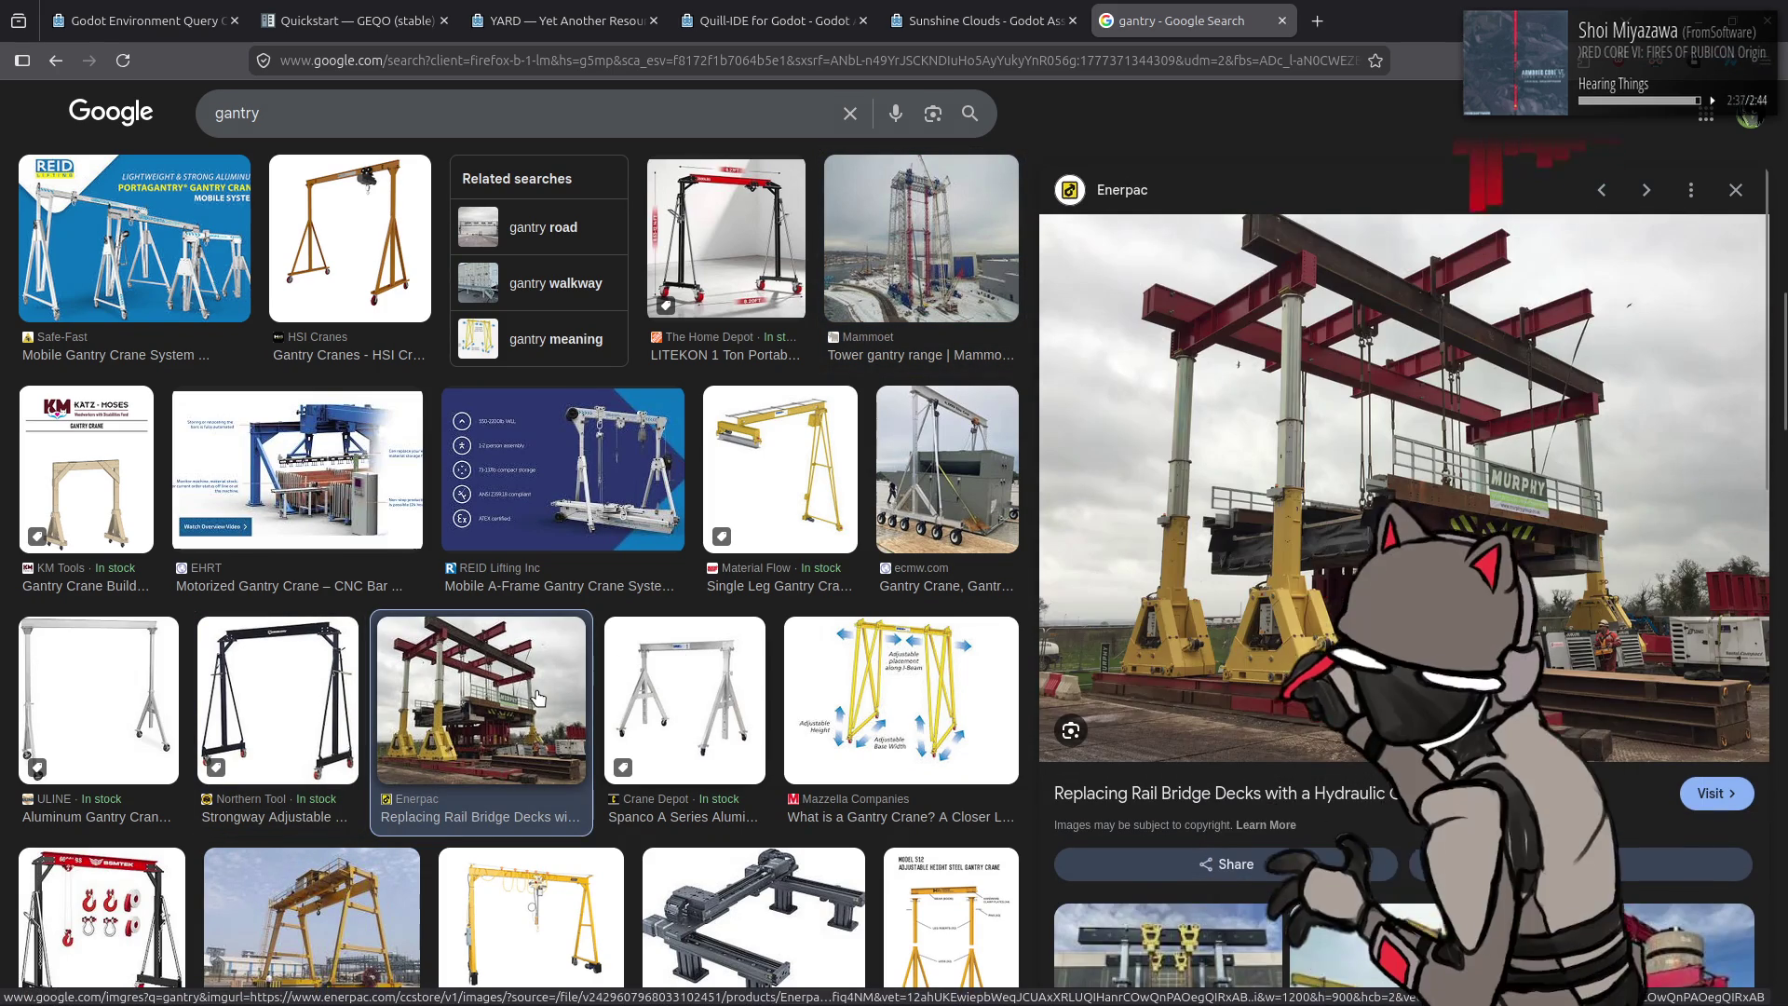
{"action": "scroll", "coordinate": [626, 662], "scroll_direction": "down", "scroll_amount": 1}
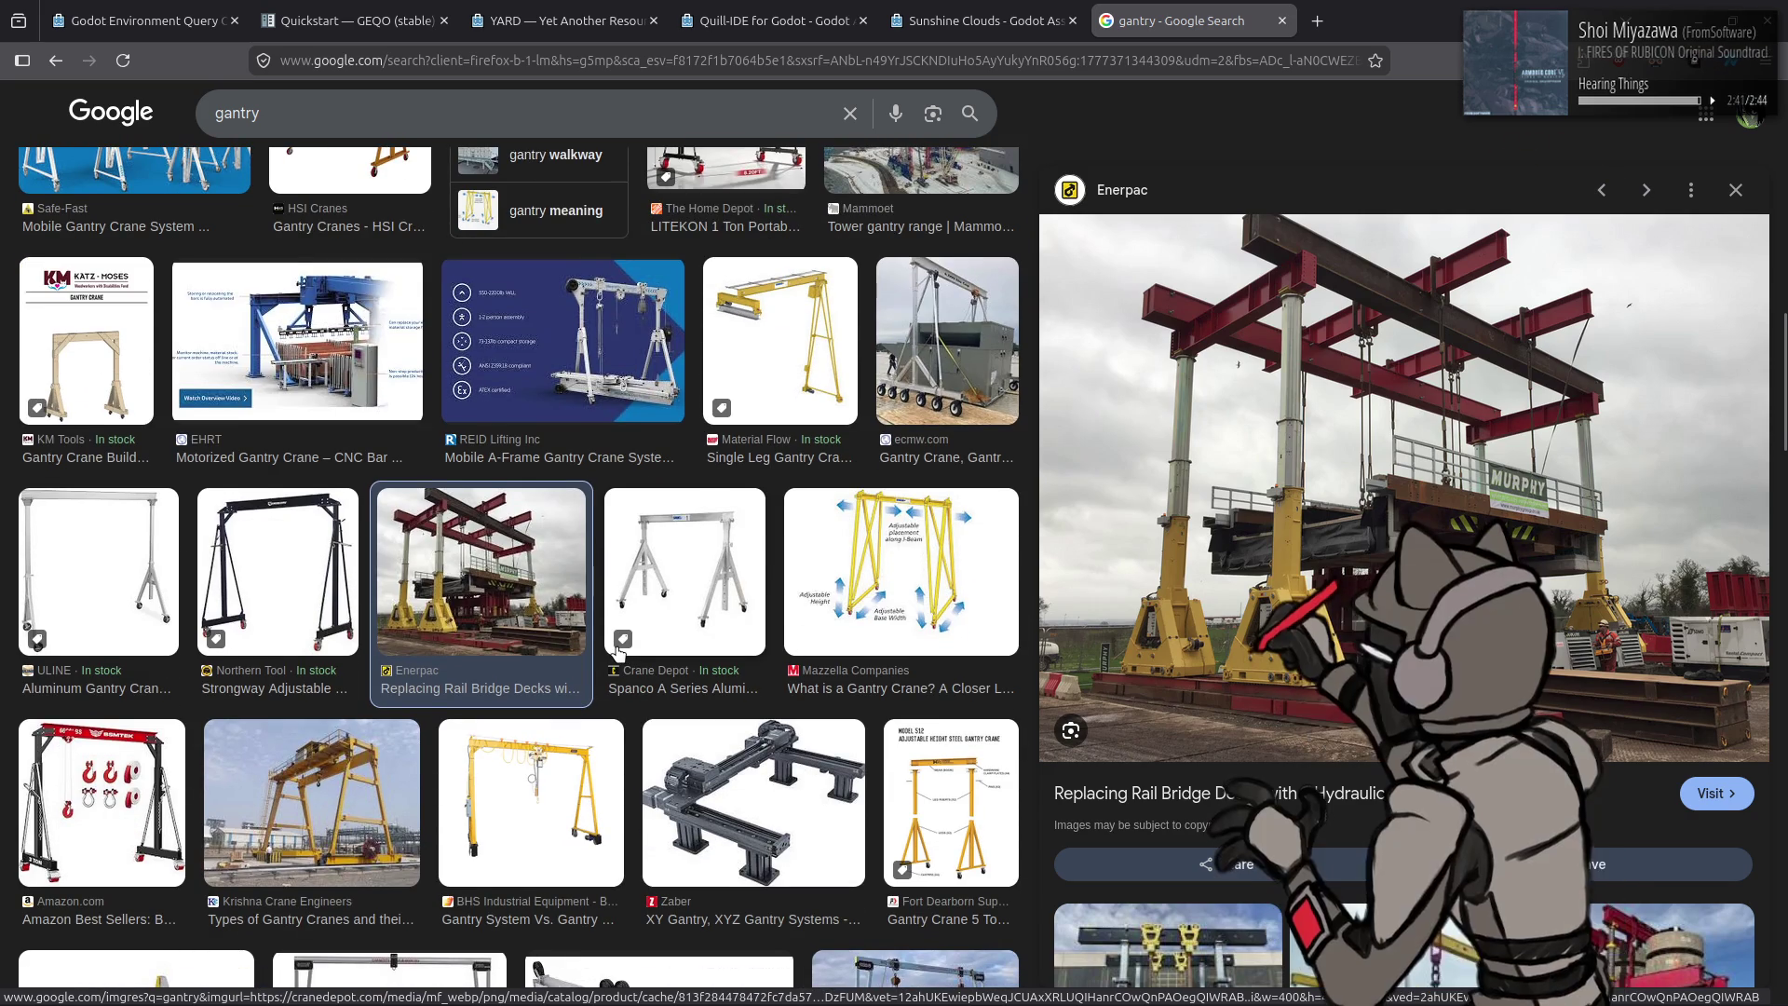
{"action": "scroll", "coordinate": [622, 652], "scroll_direction": "down", "scroll_amount": 1}
{"action": "left_click", "coordinate": [361, 675]}
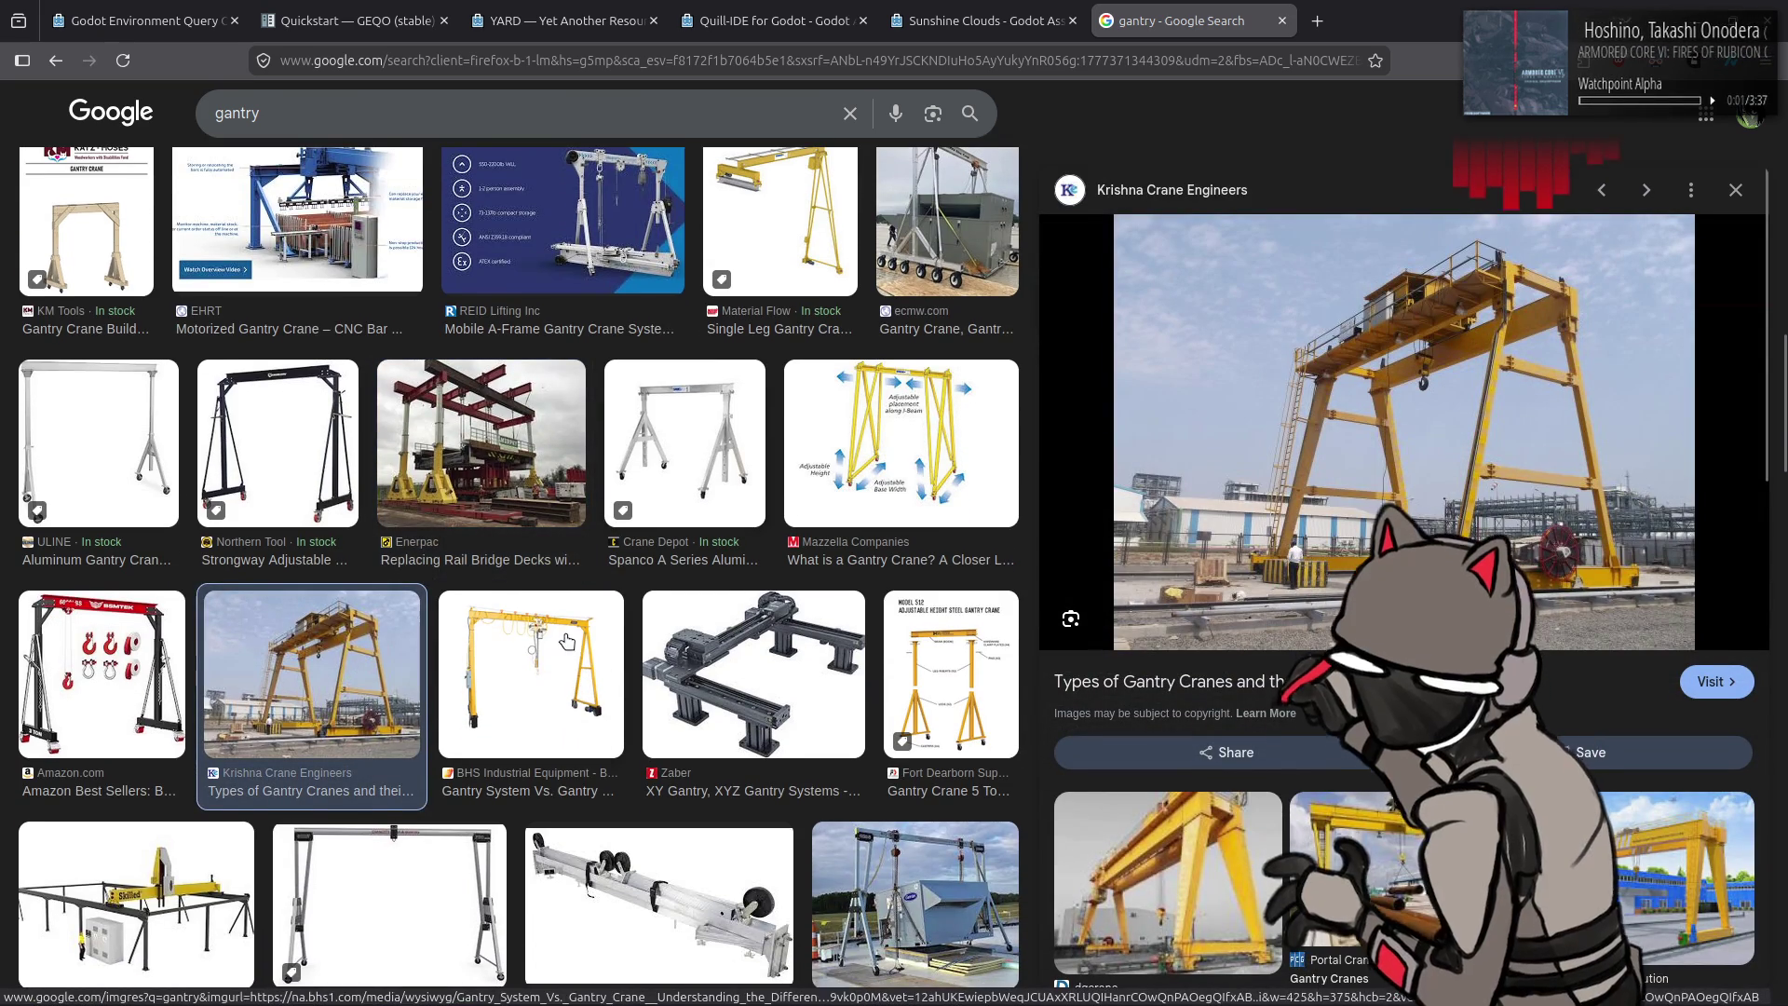
{"action": "scroll", "coordinate": [566, 640], "scroll_direction": "down", "scroll_amount": 2}
{"action": "scroll", "coordinate": [565, 640], "scroll_direction": "down", "scroll_amount": 1}
{"action": "left_click", "coordinate": [890, 703]}
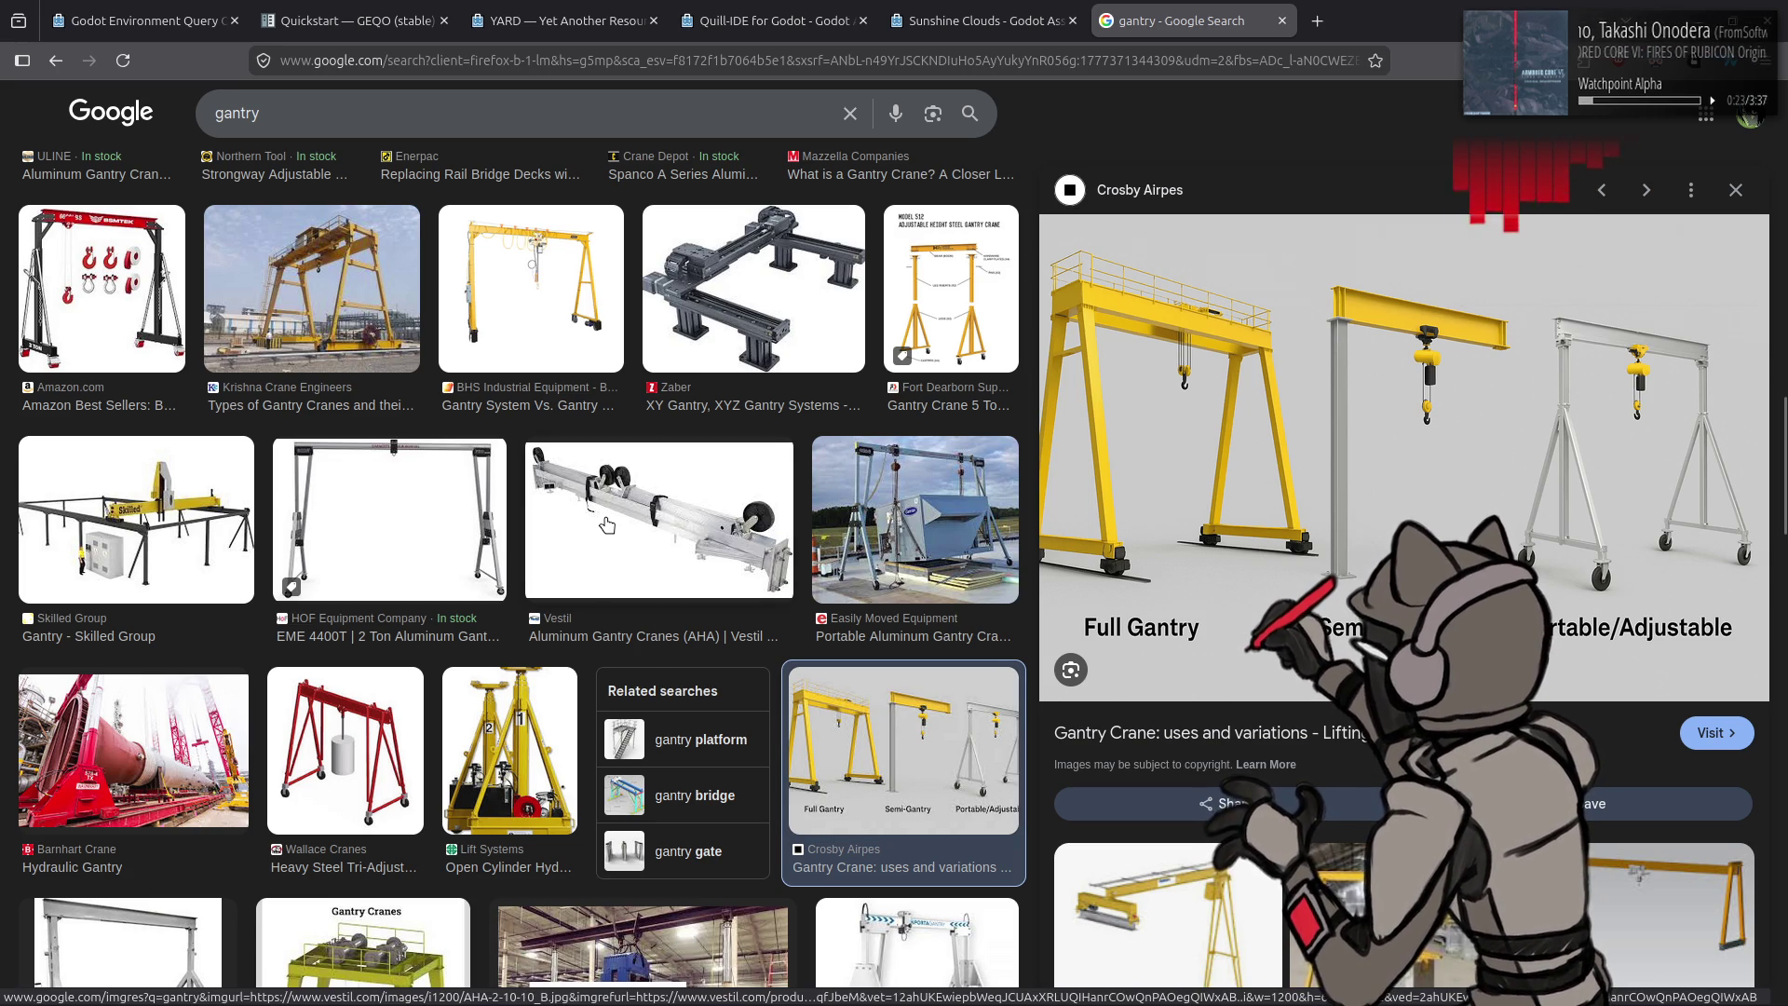
{"action": "scroll", "coordinate": [606, 525], "scroll_direction": "down", "scroll_amount": 3}
{"action": "scroll", "coordinate": [597, 524], "scroll_direction": "down", "scroll_amount": 2}
{"action": "scroll", "coordinate": [599, 524], "scroll_direction": "down", "scroll_amount": 1}
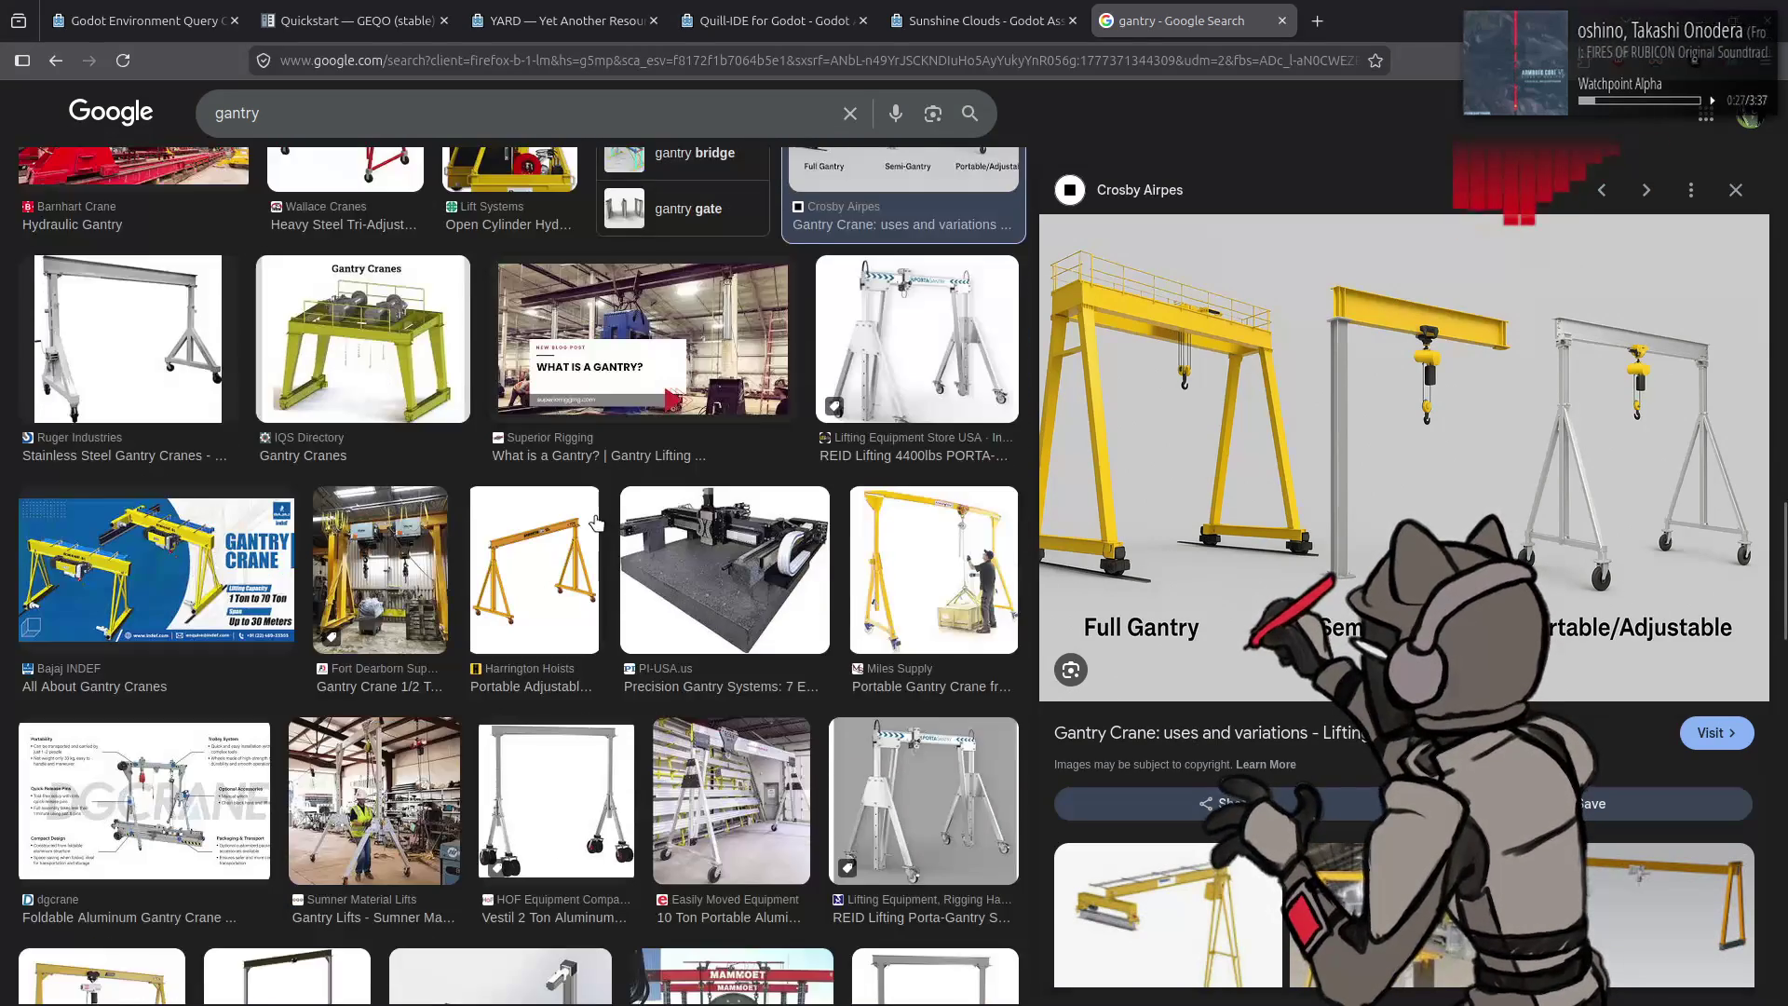
{"action": "scroll", "coordinate": [608, 525], "scroll_direction": "down", "scroll_amount": 2}
{"action": "scroll", "coordinate": [606, 526], "scroll_direction": "down", "scroll_amount": 1}
{"action": "scroll", "coordinate": [606, 526], "scroll_direction": "down", "scroll_amount": 2}
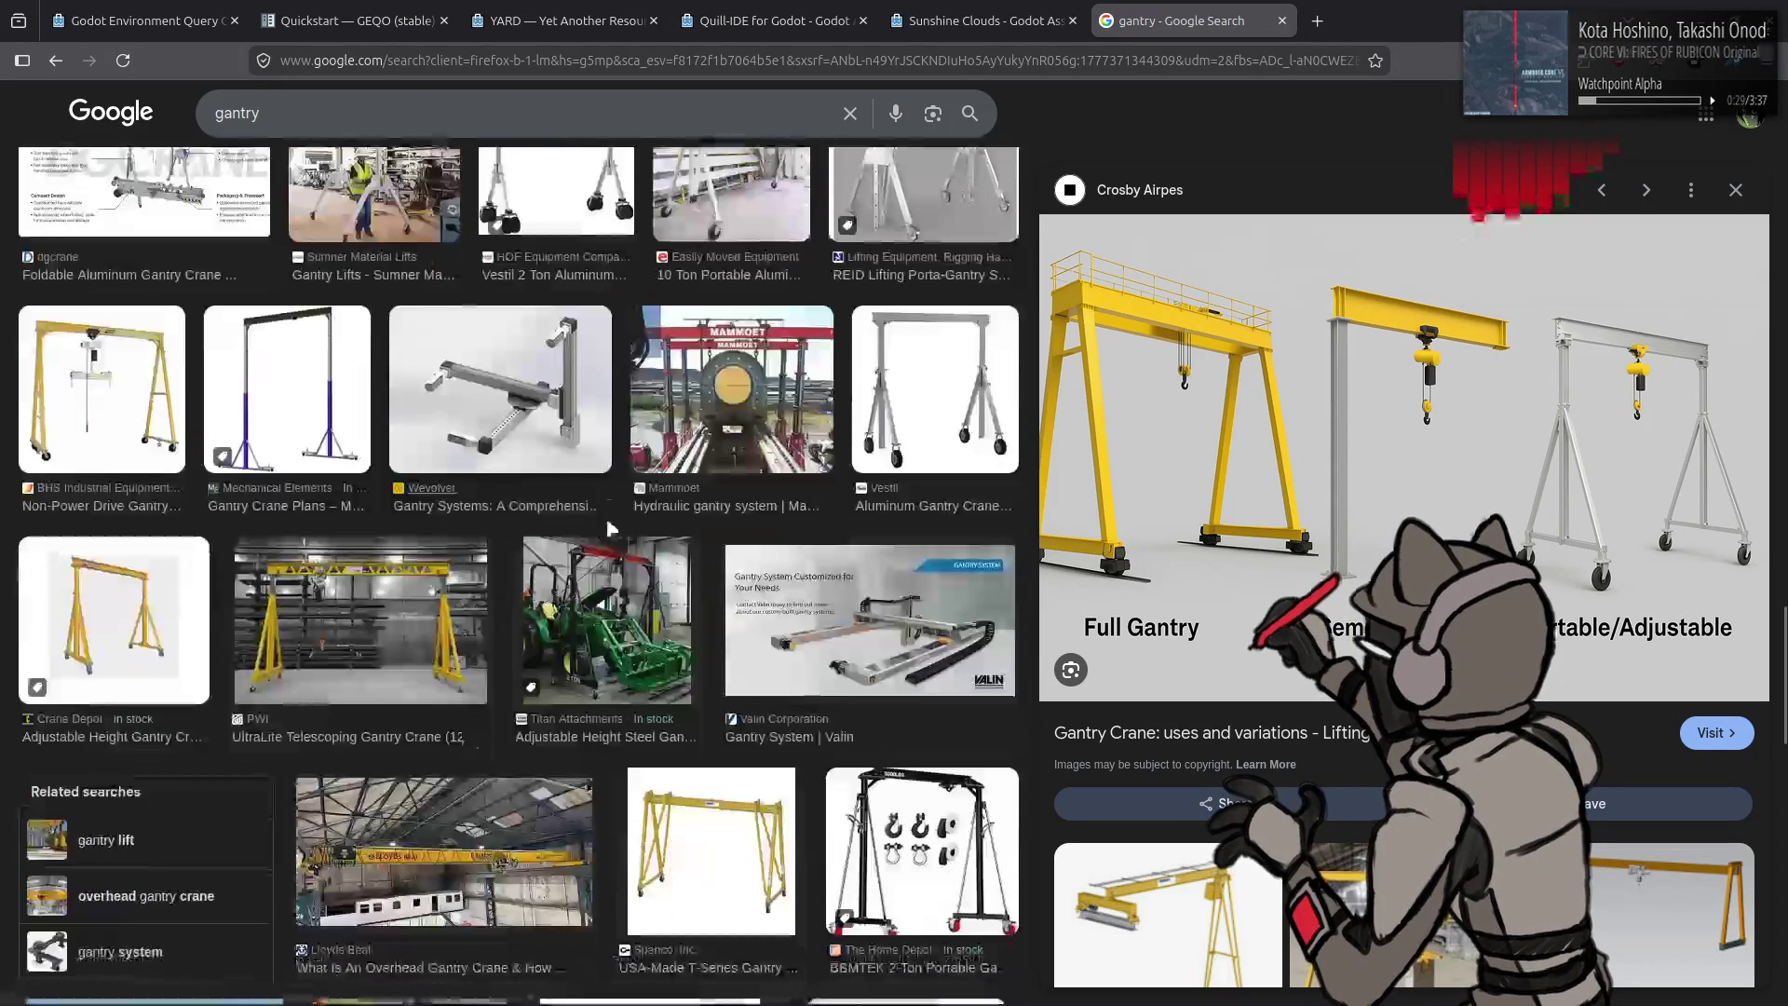
Step: Preview the PWI UltraLite telescoping, Lloyds Beal overhead and Crane and Control Services crane images
{"action": "left_click", "coordinate": [355, 628]}
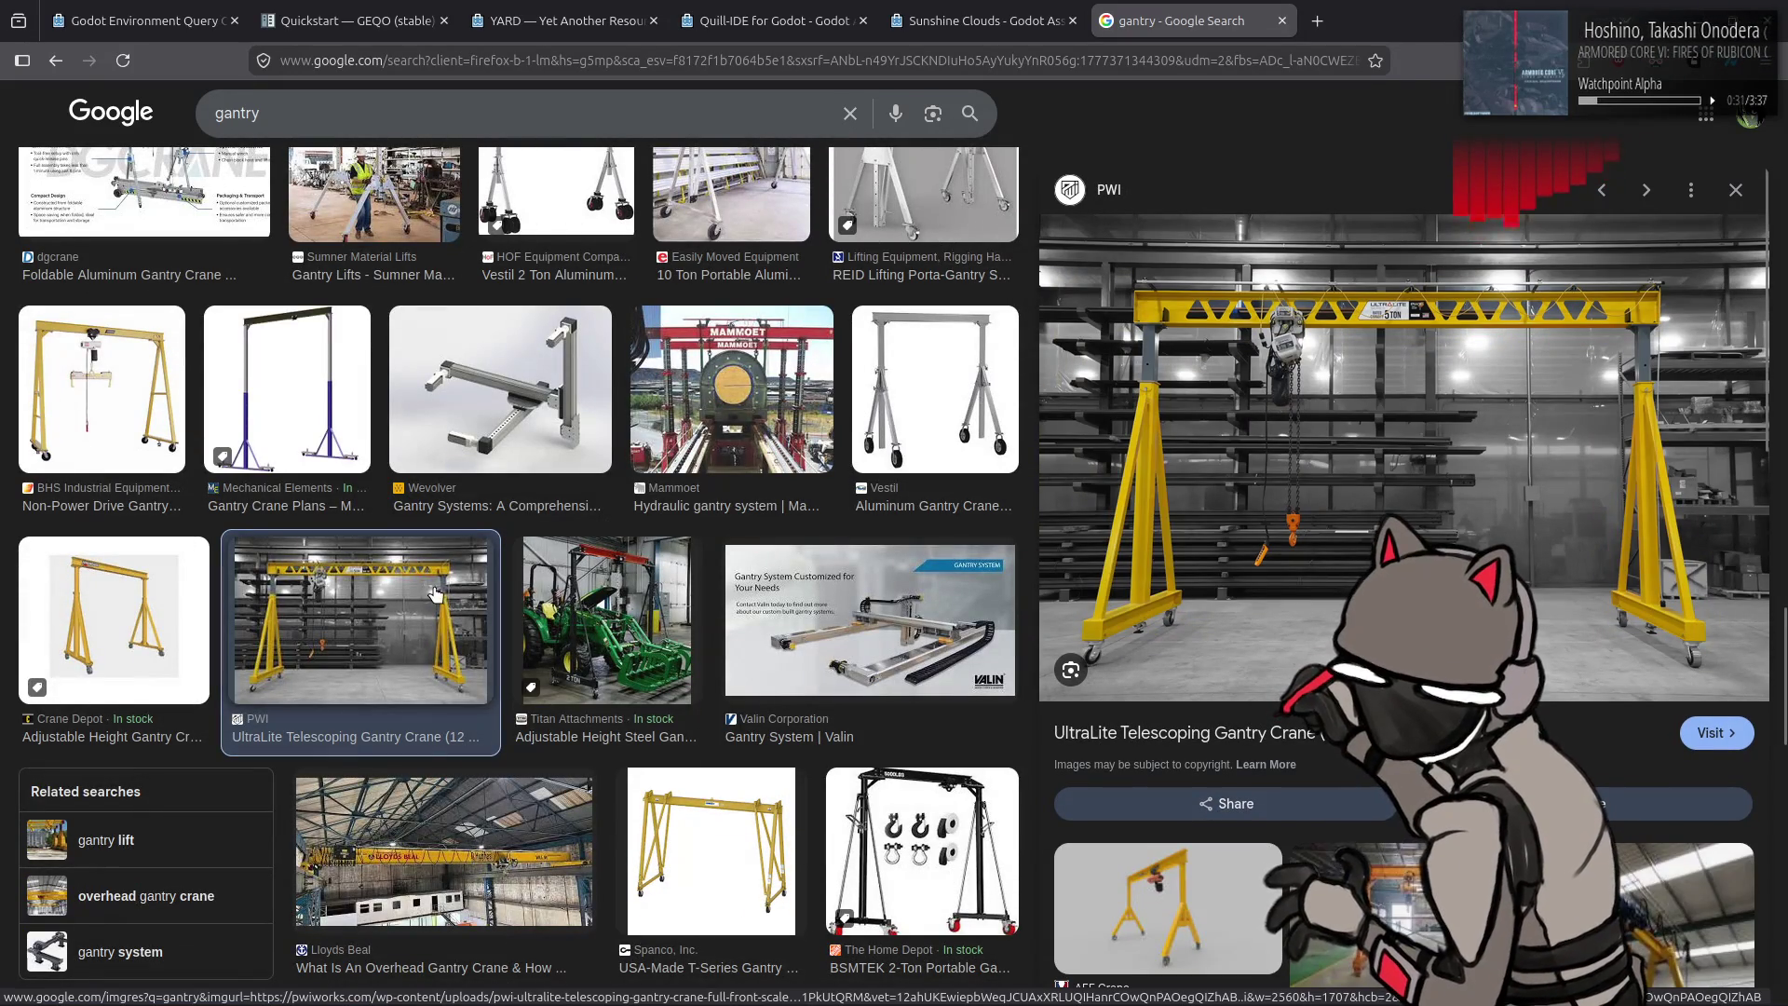
{"action": "scroll", "coordinate": [445, 584], "scroll_direction": "down", "scroll_amount": 2}
{"action": "left_click", "coordinate": [455, 584]}
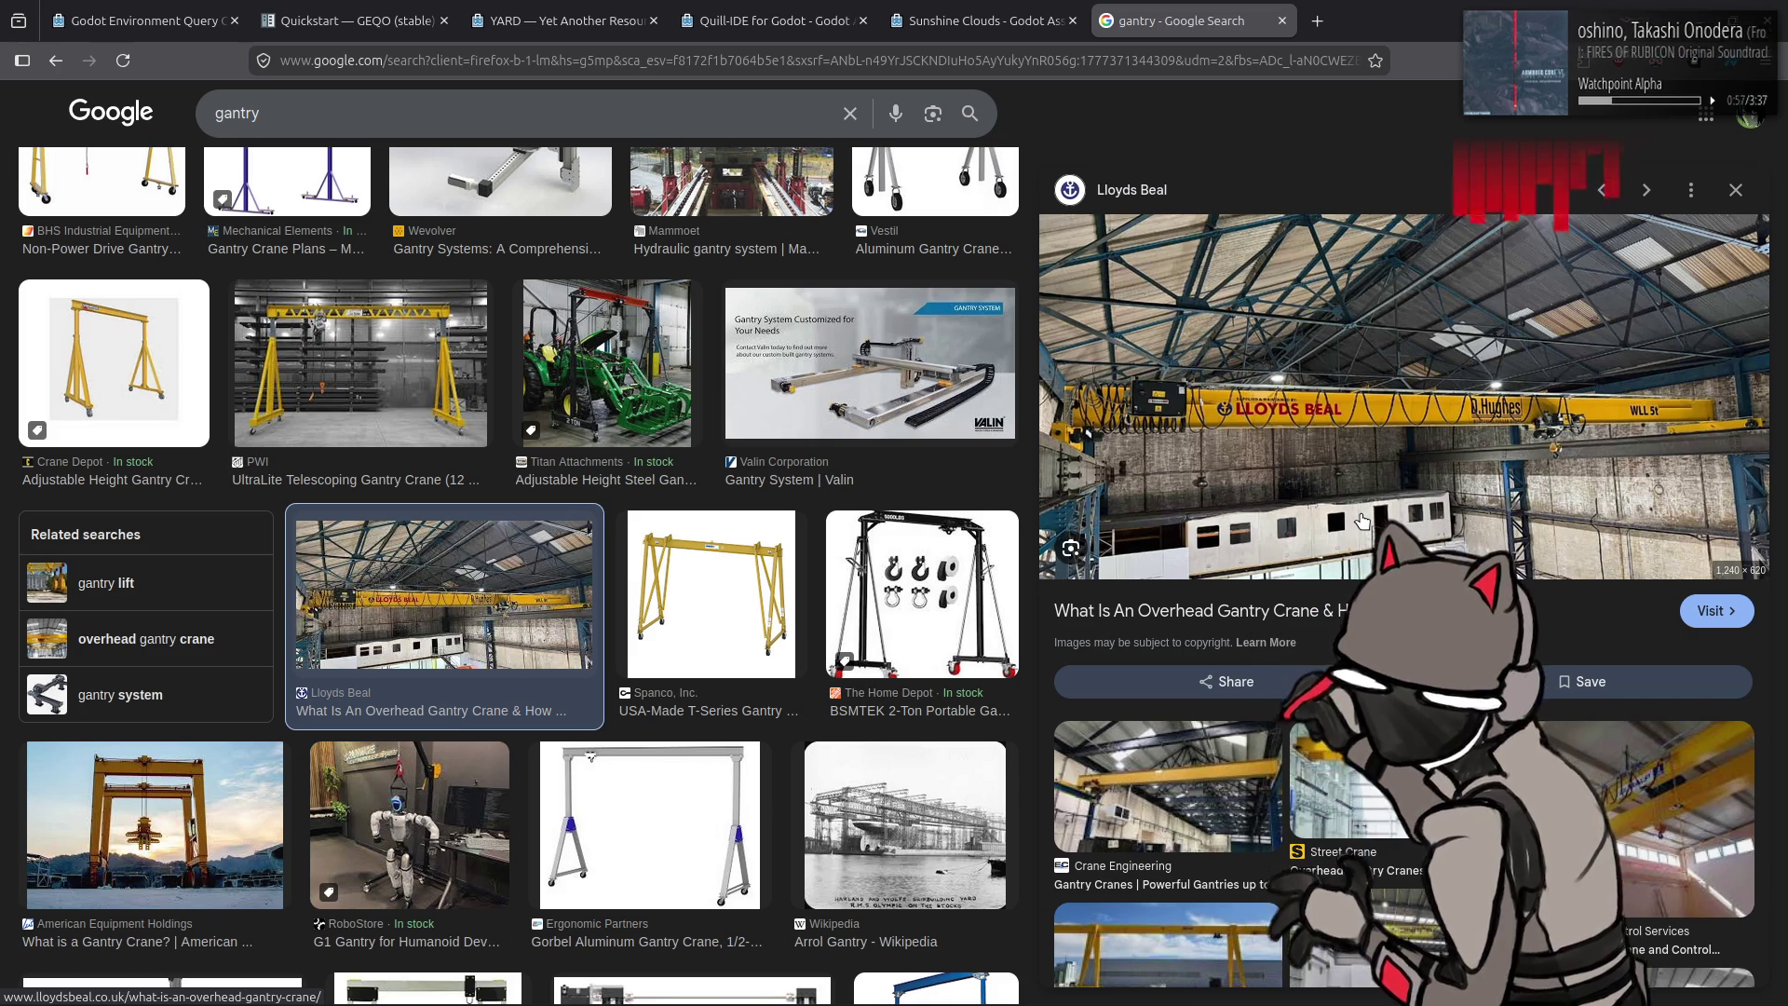
{"action": "left_click", "coordinate": [1581, 798]}
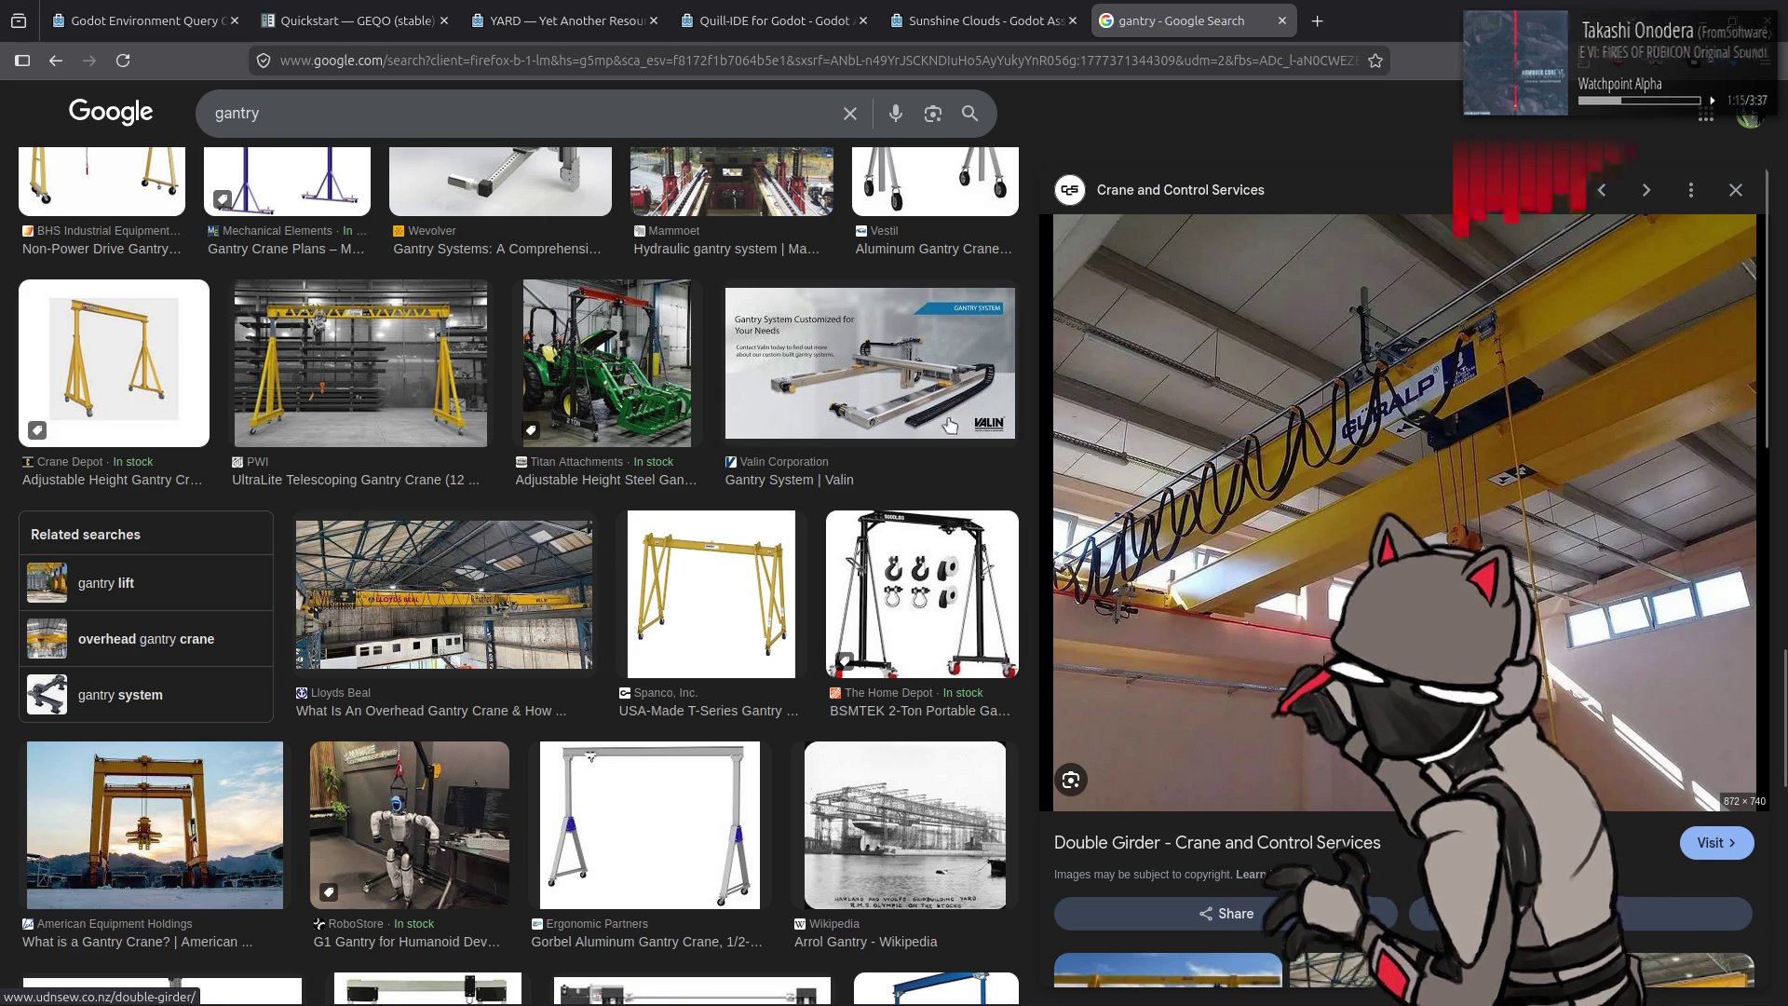
Step: Revisit the Lloyds Beal overhead crane preview, then preview the white Daswell gantry crane
{"action": "left_click", "coordinate": [594, 529]}
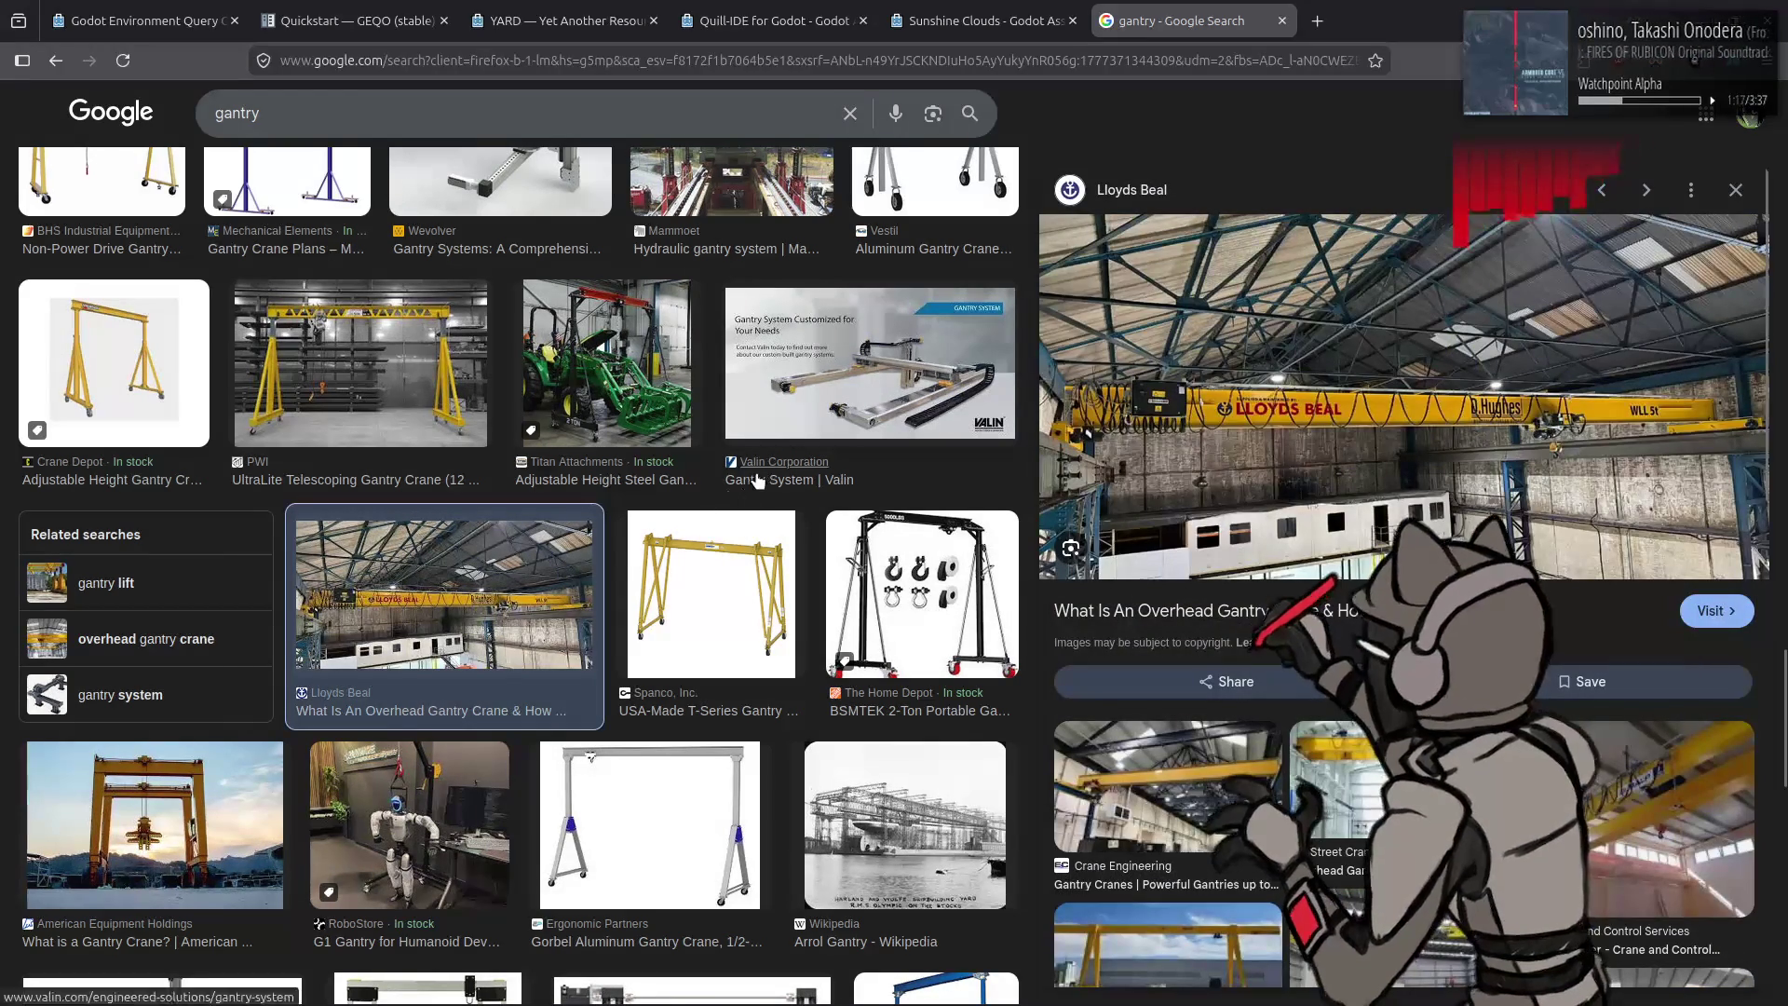
{"action": "scroll", "coordinate": [756, 480], "scroll_direction": "down", "scroll_amount": 4}
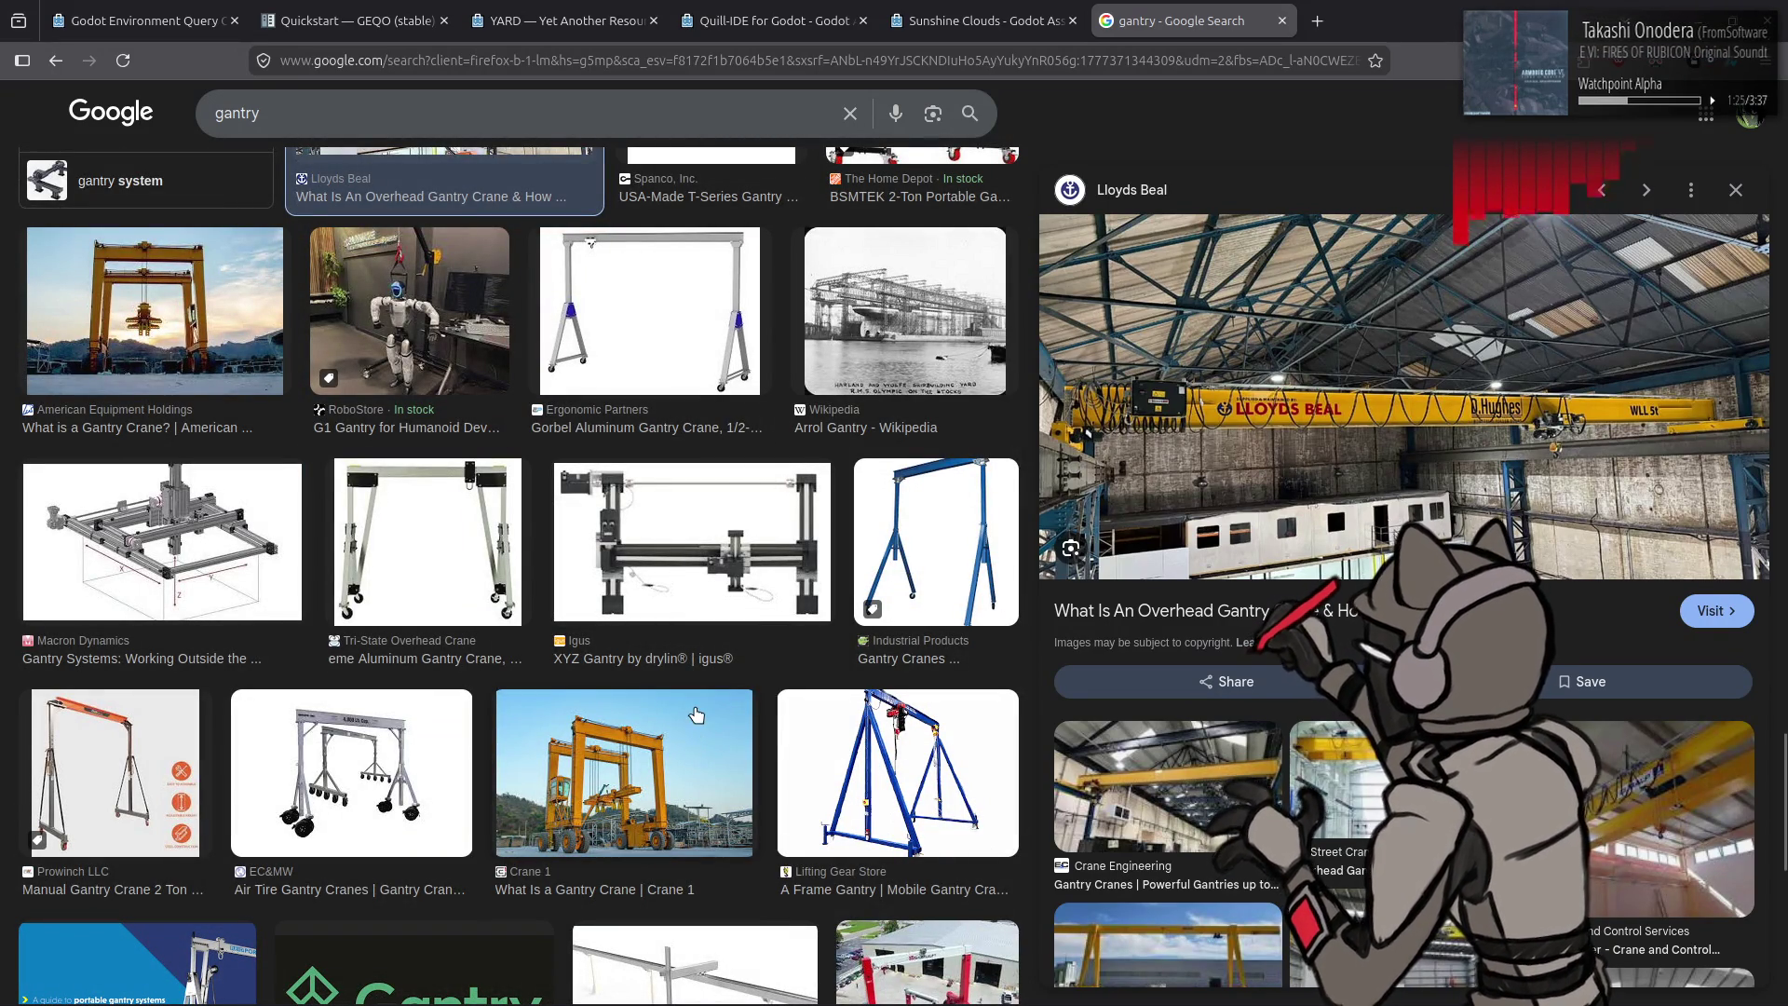
{"action": "scroll", "coordinate": [695, 716], "scroll_direction": "down", "scroll_amount": 3}
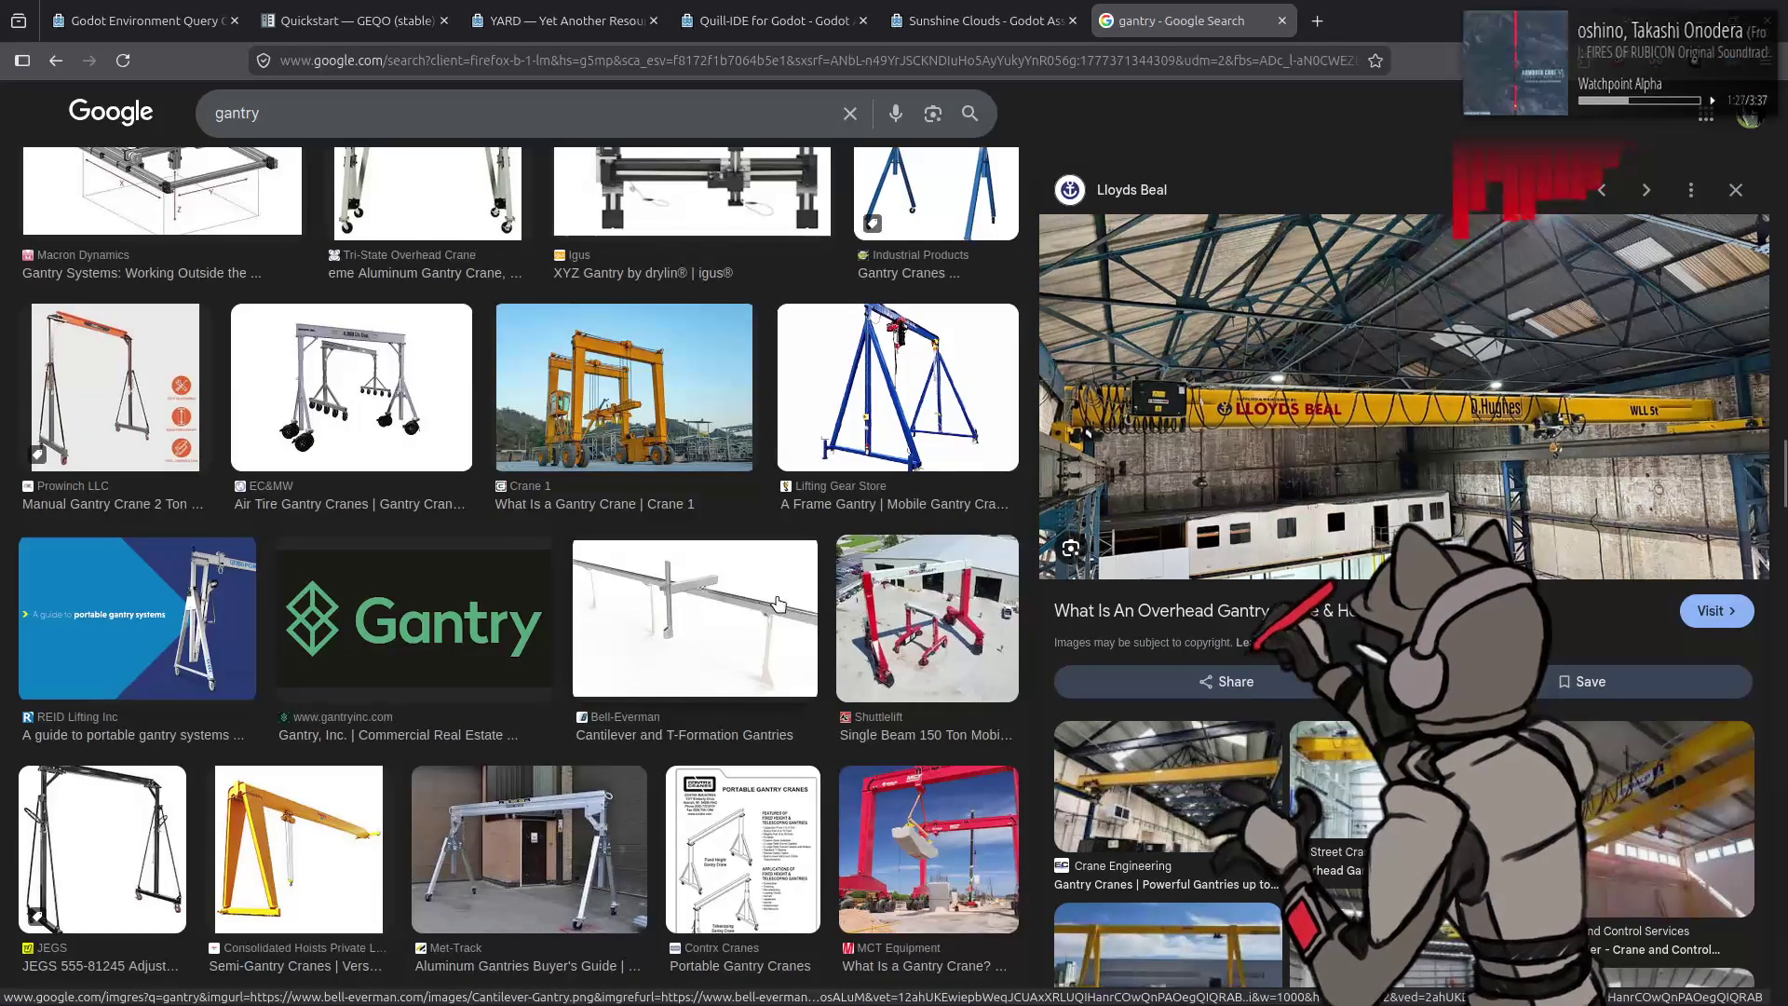
{"action": "scroll", "coordinate": [780, 601], "scroll_direction": "down", "scroll_amount": 3}
{"action": "left_click", "coordinate": [707, 651]}
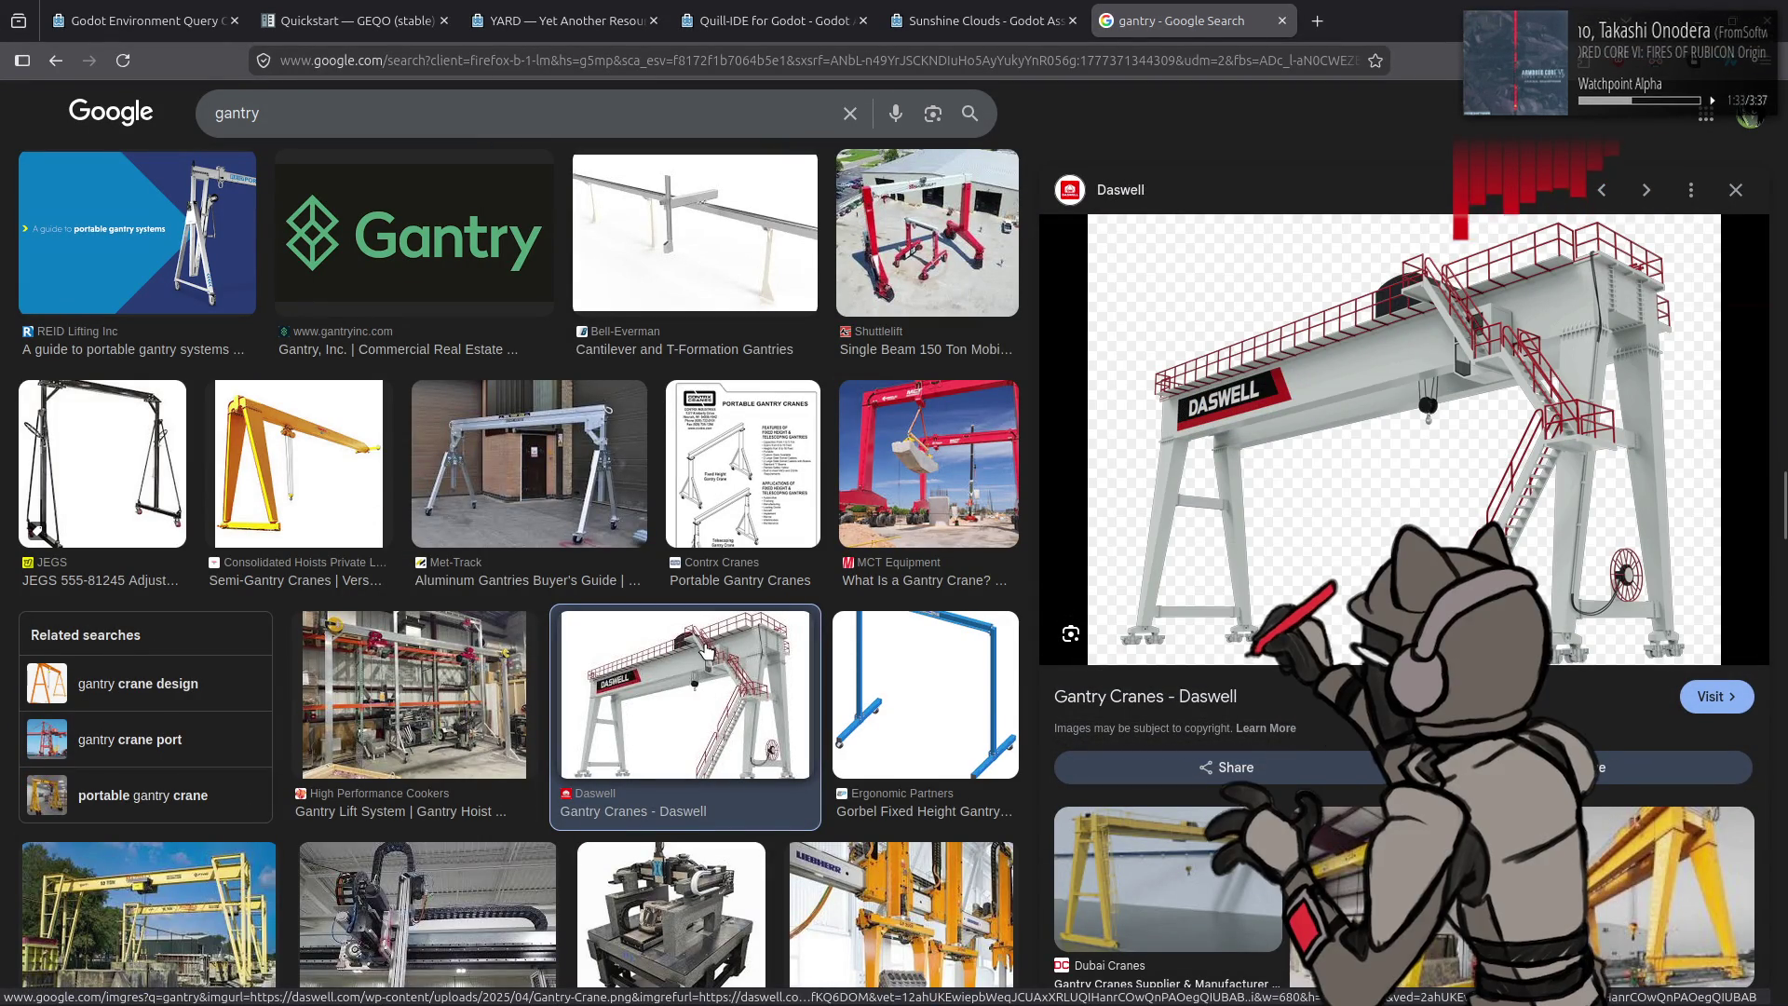
{"action": "scroll", "coordinate": [705, 649], "scroll_direction": "down", "scroll_amount": 2}
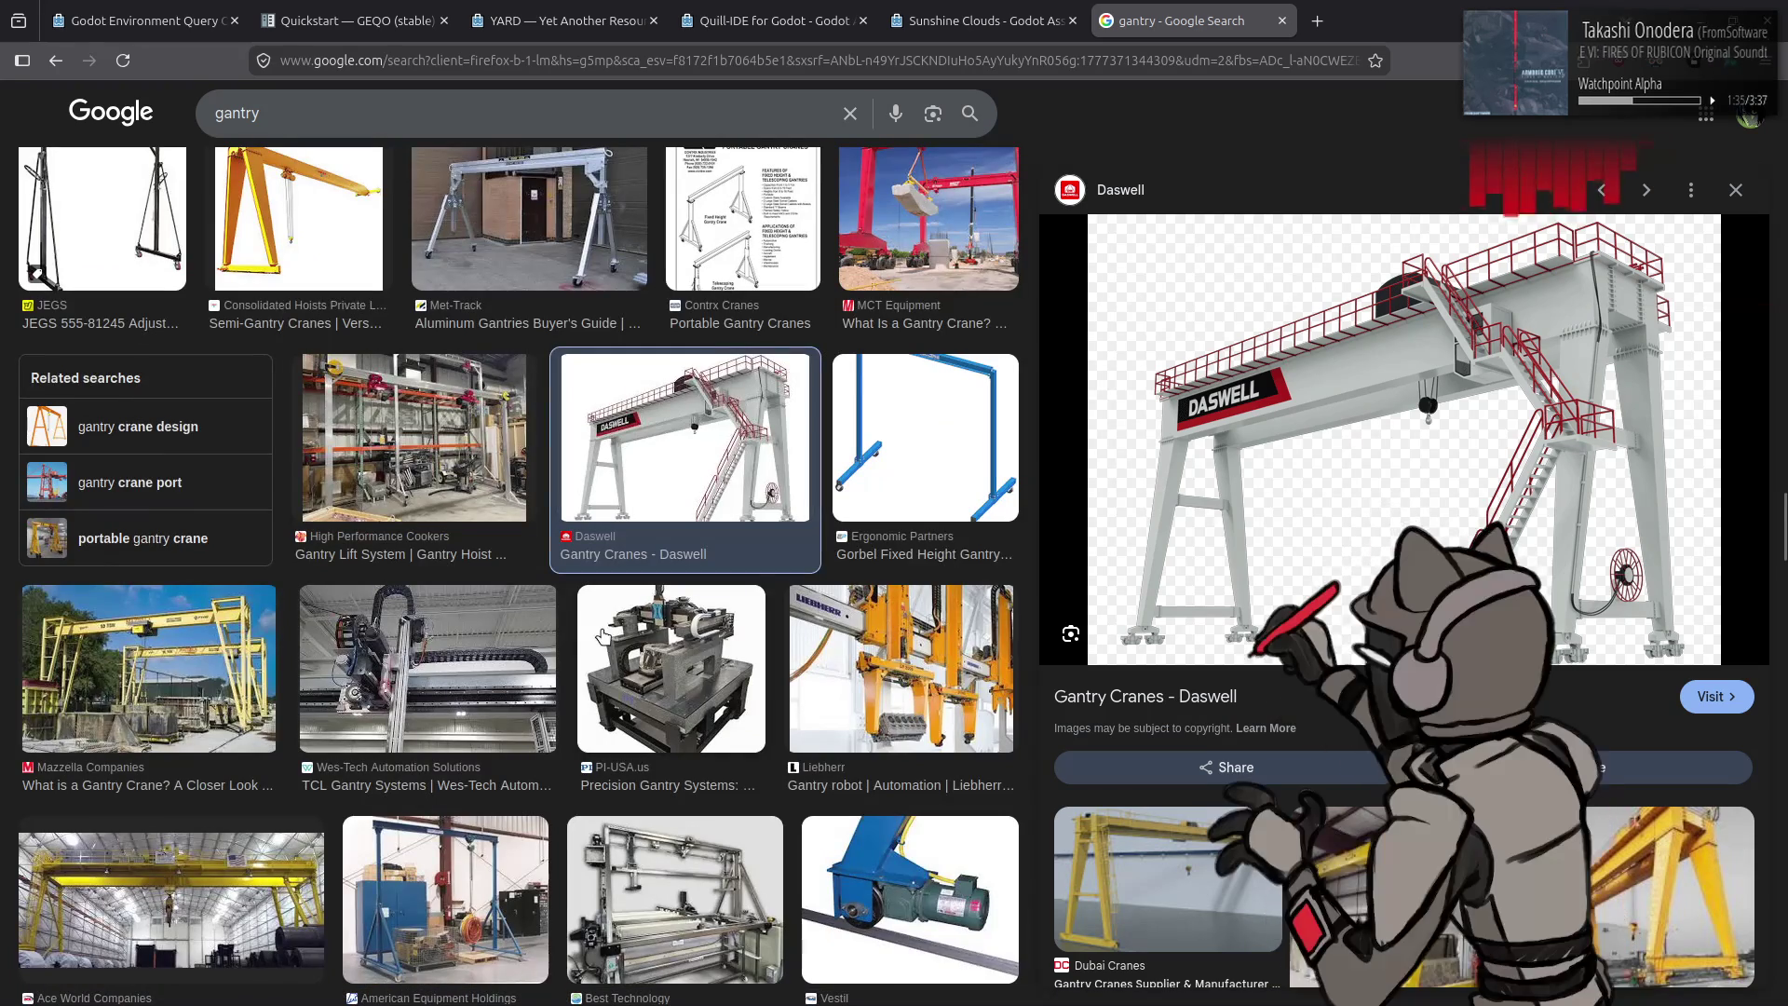
{"action": "scroll", "coordinate": [584, 636], "scroll_direction": "down", "scroll_amount": 2}
{"action": "scroll", "coordinate": [619, 575], "scroll_direction": "down", "scroll_amount": 1}
{"action": "scroll", "coordinate": [619, 574], "scroll_direction": "down", "scroll_amount": 2}
{"action": "scroll", "coordinate": [619, 573], "scroll_direction": "down", "scroll_amount": 1}
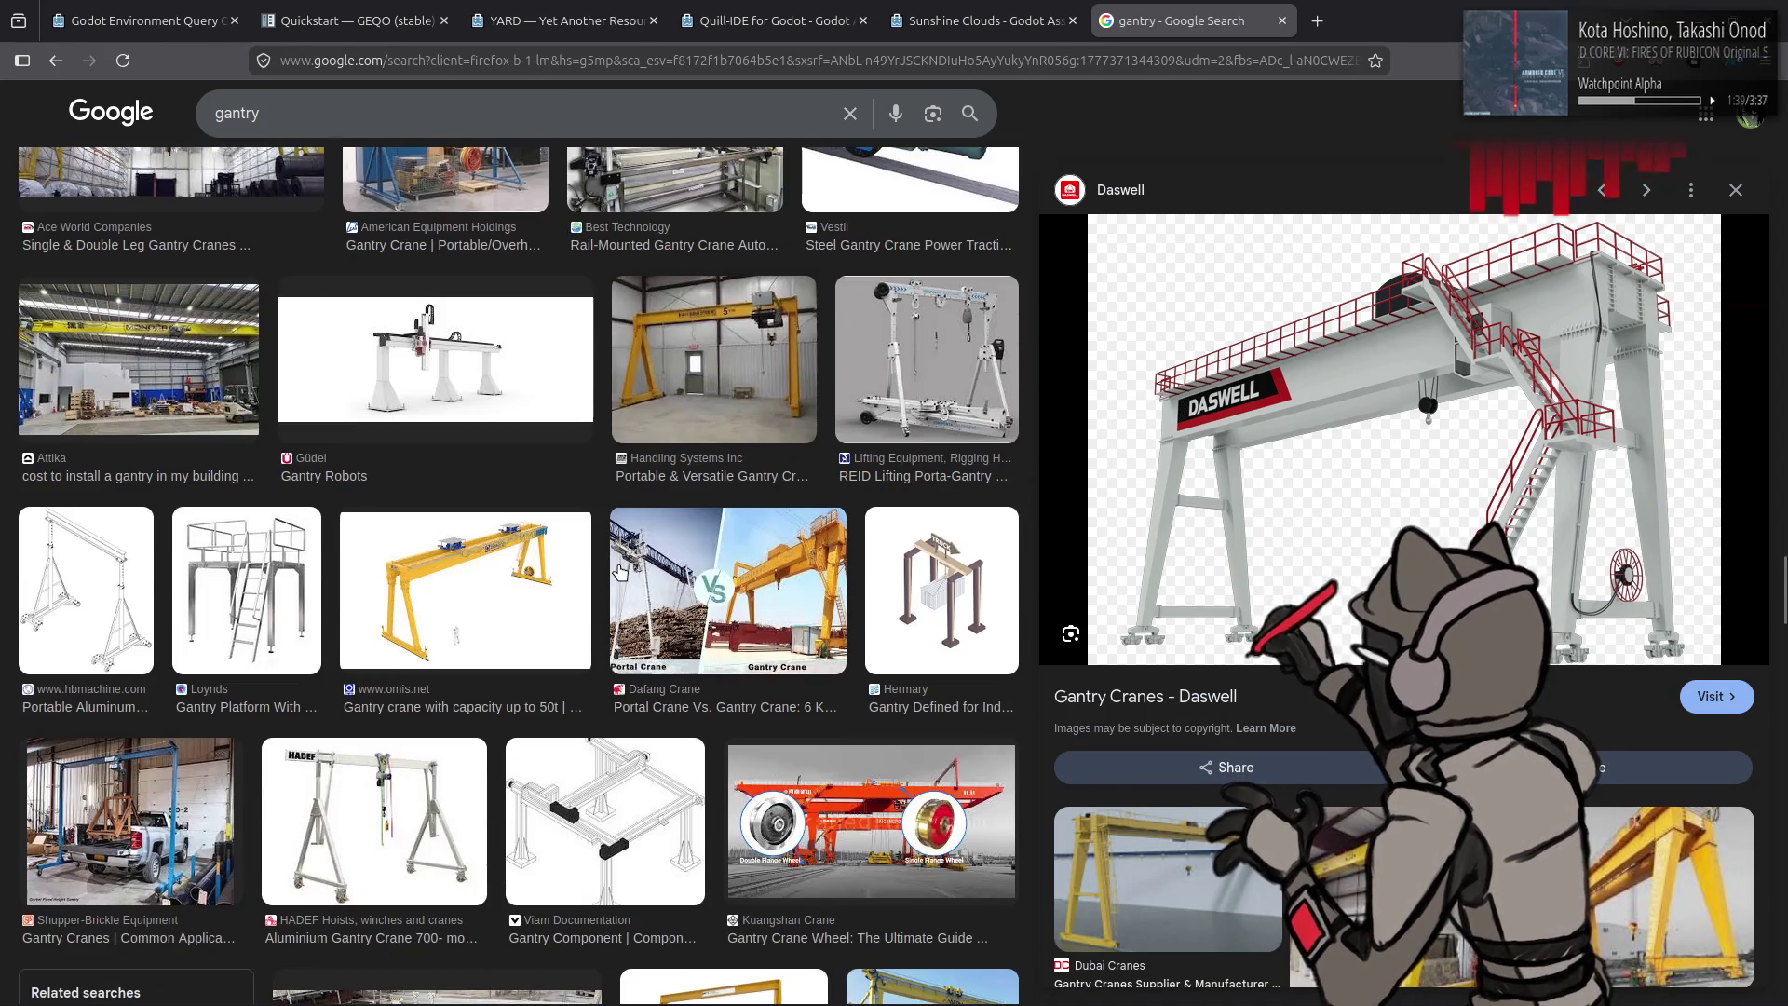
{"action": "scroll", "coordinate": [620, 575], "scroll_direction": "down", "scroll_amount": 2}
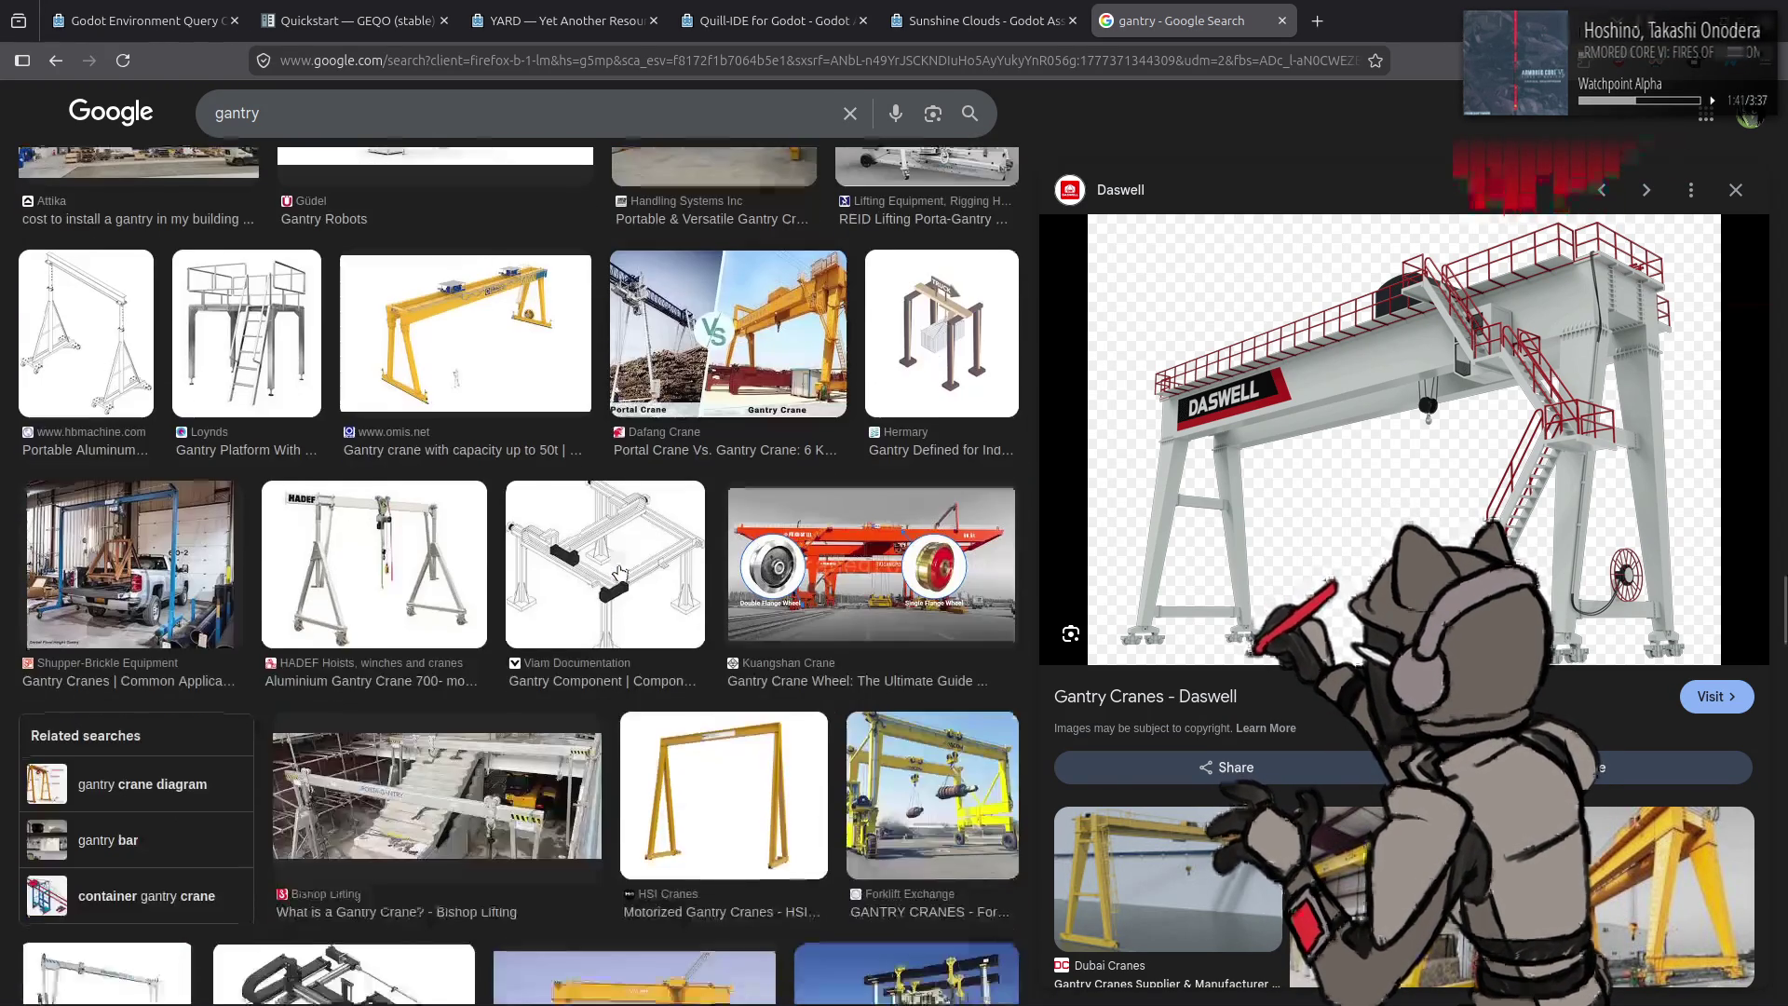
{"action": "scroll", "coordinate": [619, 574], "scroll_direction": "down", "scroll_amount": 3}
{"action": "scroll", "coordinate": [621, 573], "scroll_direction": "down", "scroll_amount": 3}
{"action": "scroll", "coordinate": [620, 574], "scroll_direction": "down", "scroll_amount": 2}
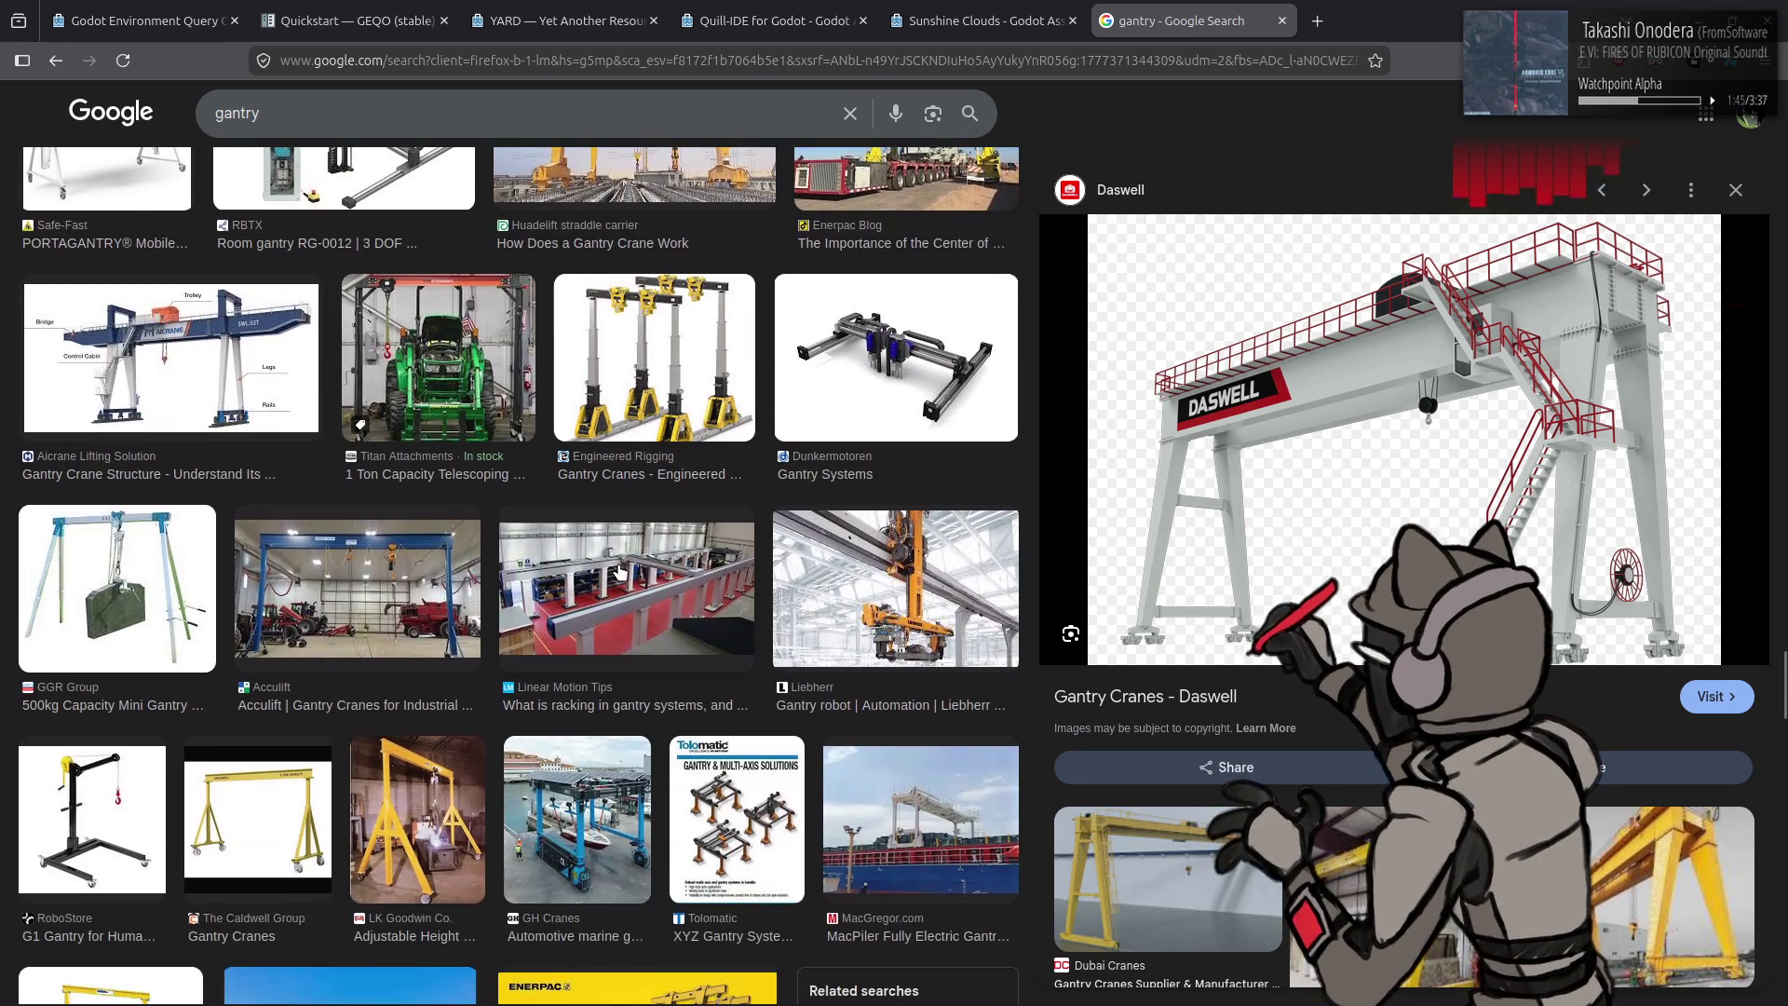
{"action": "scroll", "coordinate": [622, 573], "scroll_direction": "down", "scroll_amount": 1}
{"action": "scroll", "coordinate": [621, 573], "scroll_direction": "down", "scroll_amount": 2}
{"action": "scroll", "coordinate": [621, 573], "scroll_direction": "down", "scroll_amount": 2}
{"action": "scroll", "coordinate": [620, 572], "scroll_direction": "down", "scroll_amount": 3}
{"action": "scroll", "coordinate": [620, 572], "scroll_direction": "down", "scroll_amount": 1}
{"action": "scroll", "coordinate": [621, 573], "scroll_direction": "down", "scroll_amount": 1}
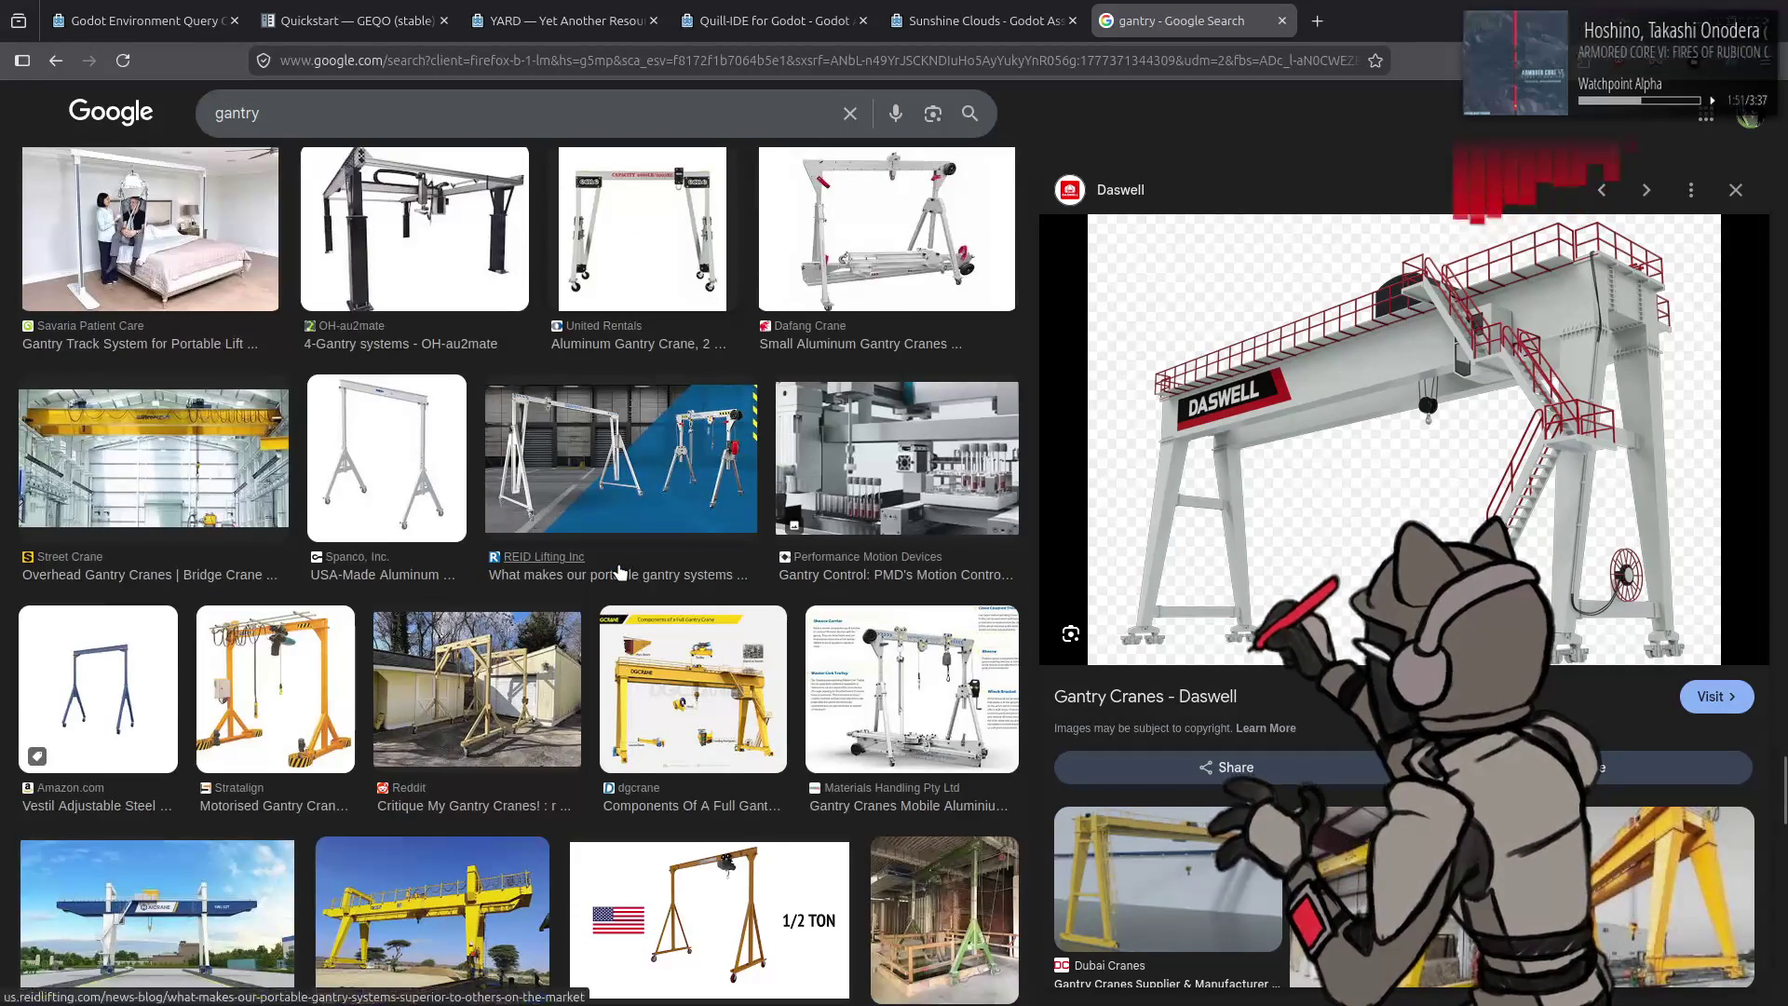
{"action": "scroll", "coordinate": [621, 573], "scroll_direction": "down", "scroll_amount": 2}
{"action": "scroll", "coordinate": [621, 572], "scroll_direction": "down", "scroll_amount": 1}
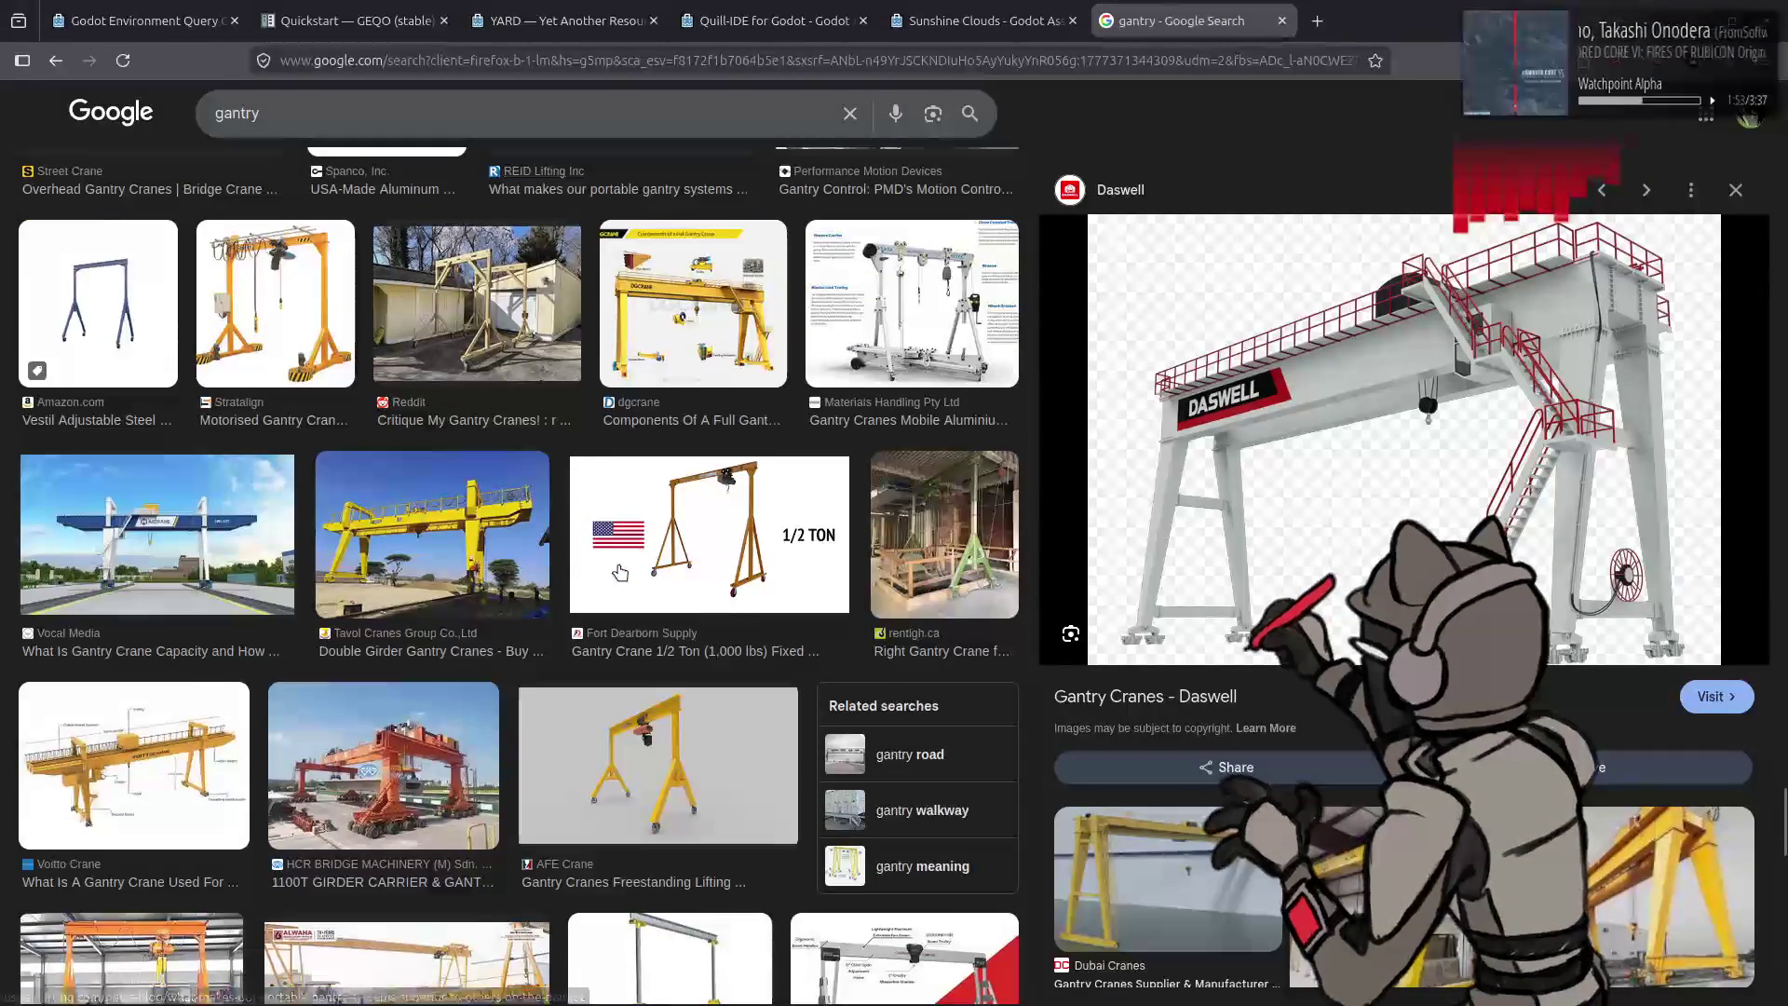
{"action": "scroll", "coordinate": [621, 573], "scroll_direction": "down", "scroll_amount": 2}
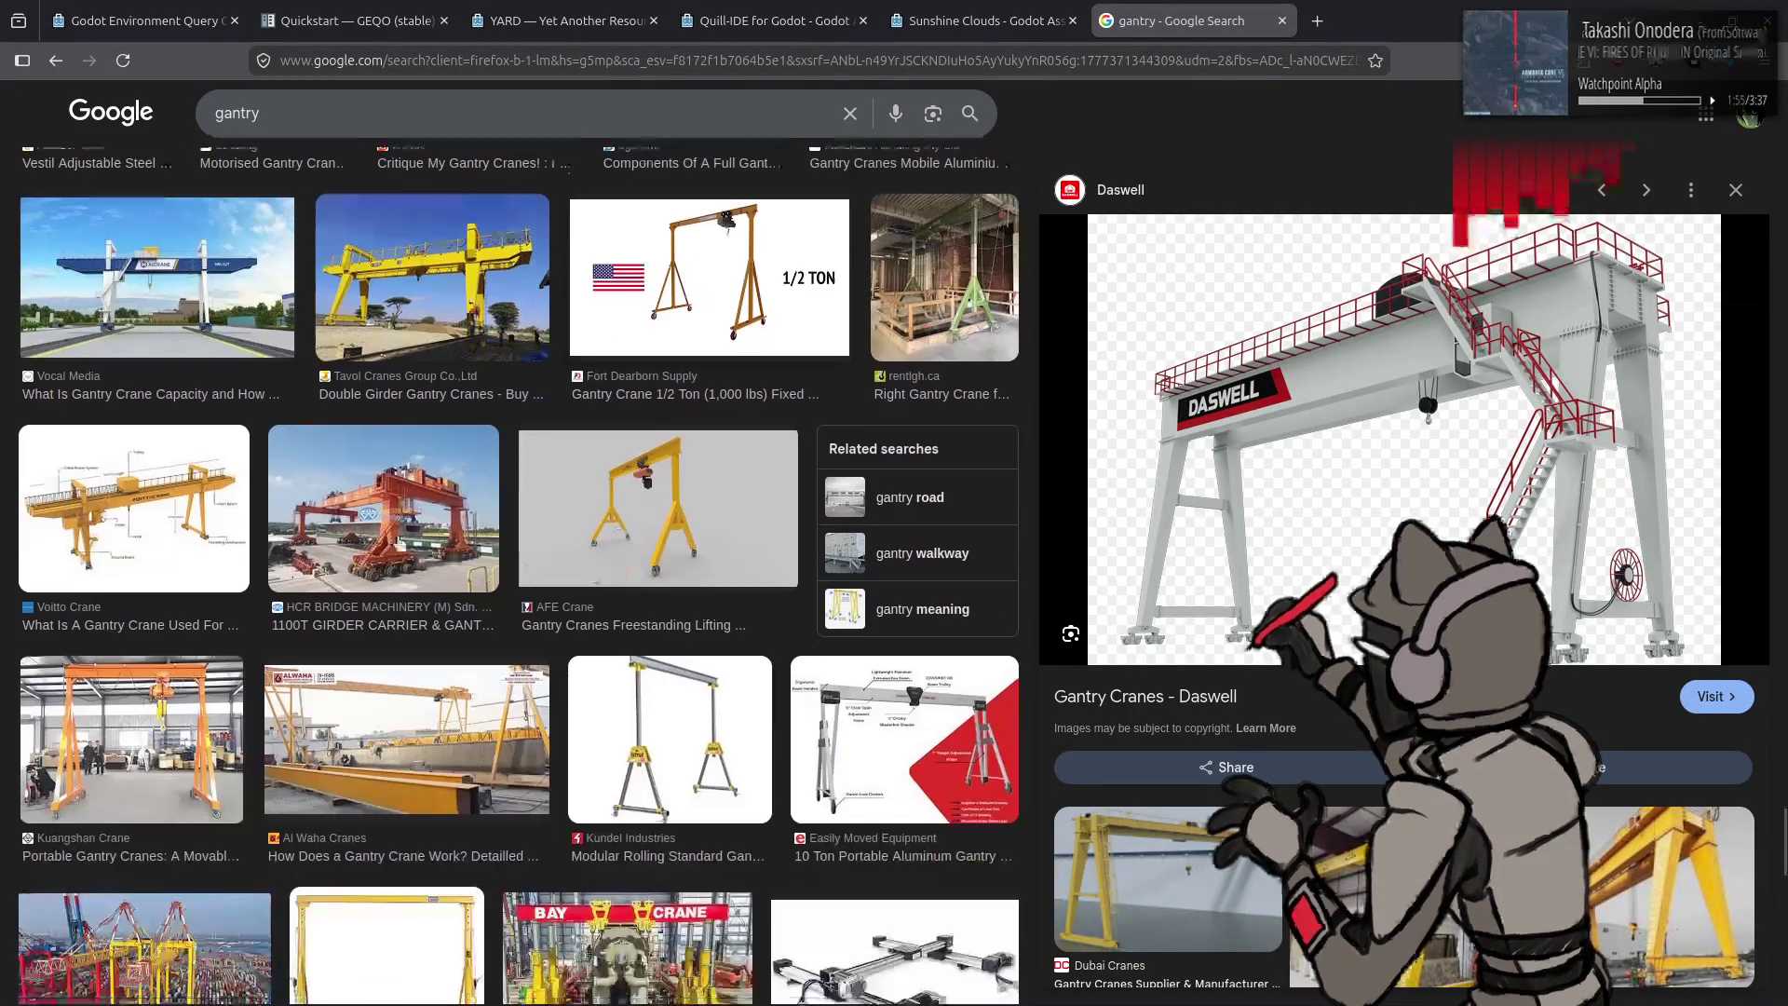
Step: Preview the HCR girder carrier, Kennedy Space Center, HepcoMotion and Al Waha gantry images, returning to the HCR one
{"action": "left_click", "coordinate": [402, 545]}
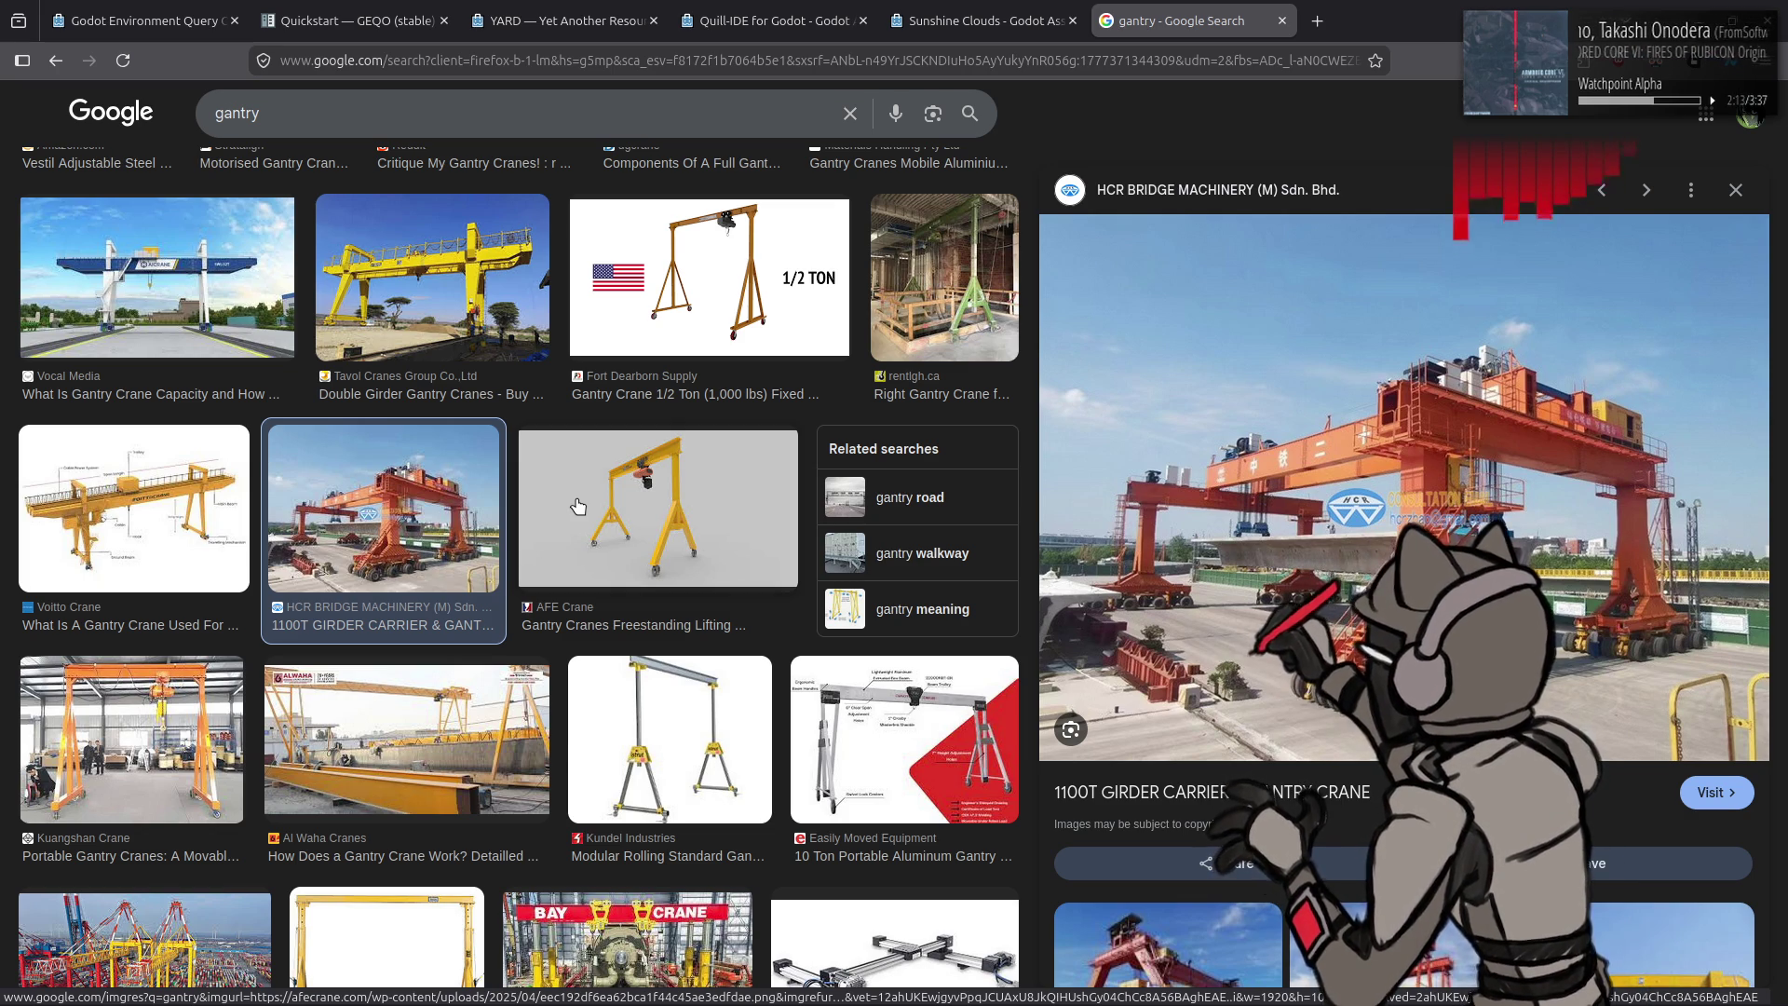
{"action": "scroll", "coordinate": [587, 508], "scroll_direction": "down", "scroll_amount": 3}
{"action": "scroll", "coordinate": [574, 504], "scroll_direction": "down", "scroll_amount": 3}
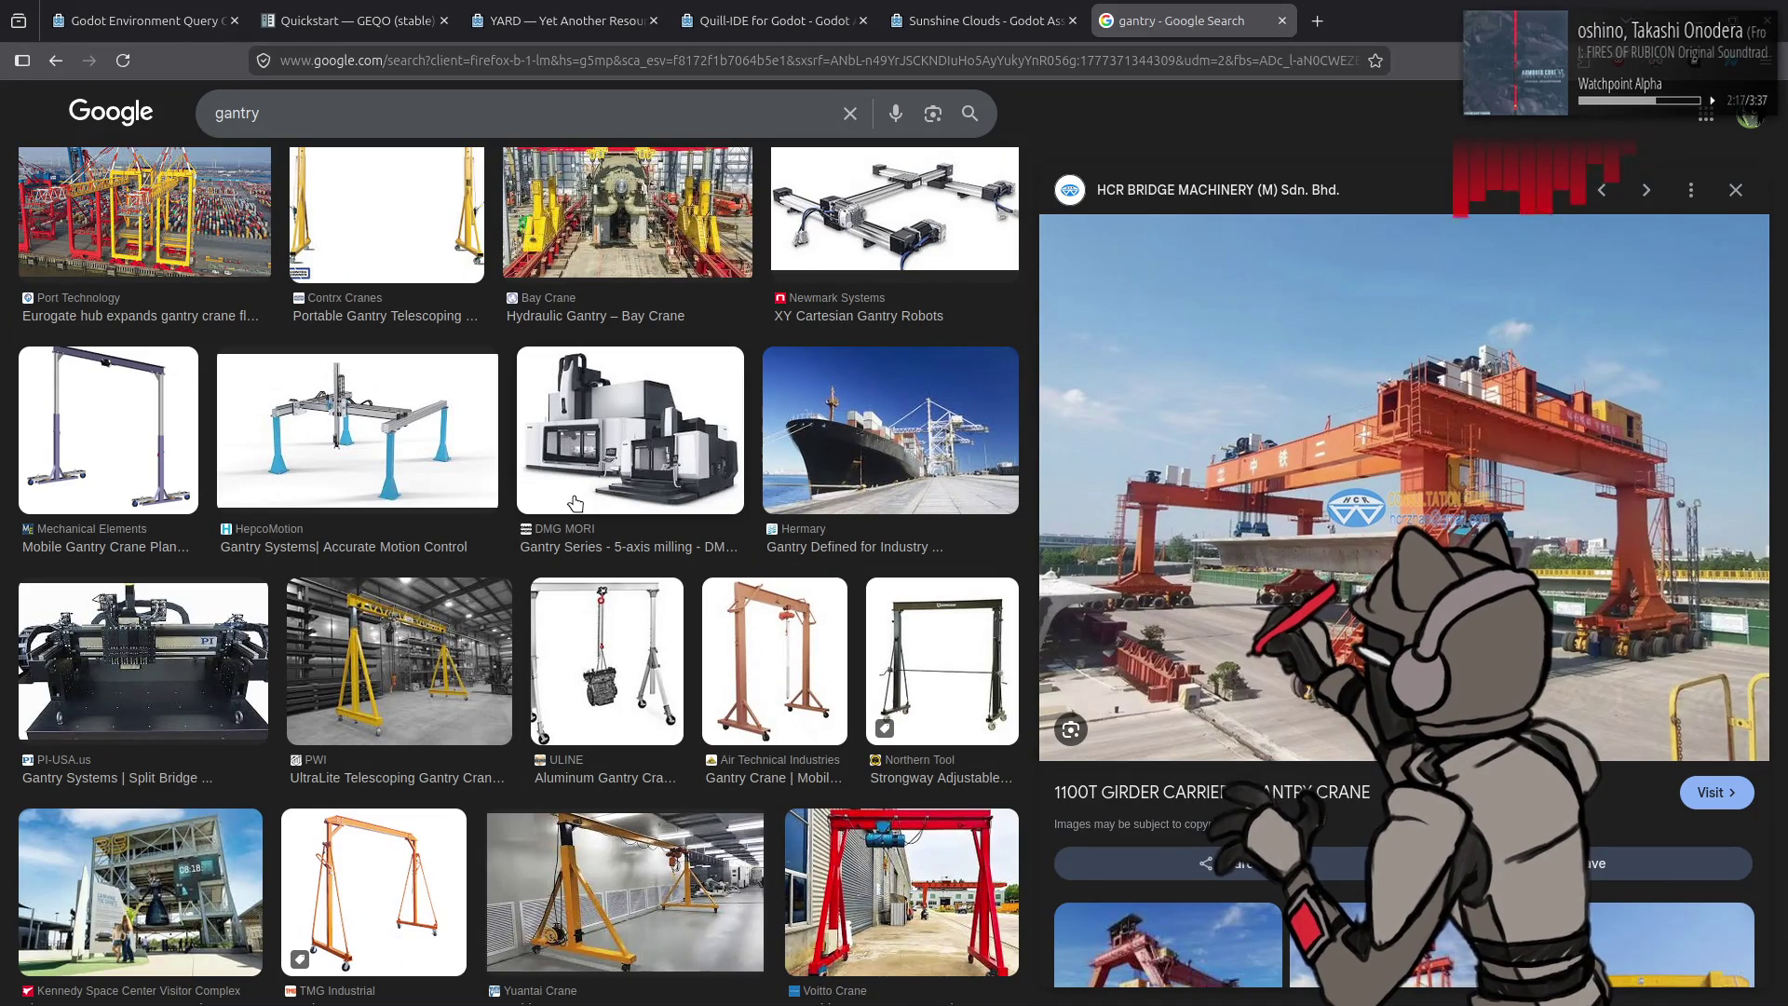
{"action": "scroll", "coordinate": [575, 504], "scroll_direction": "down", "scroll_amount": 2}
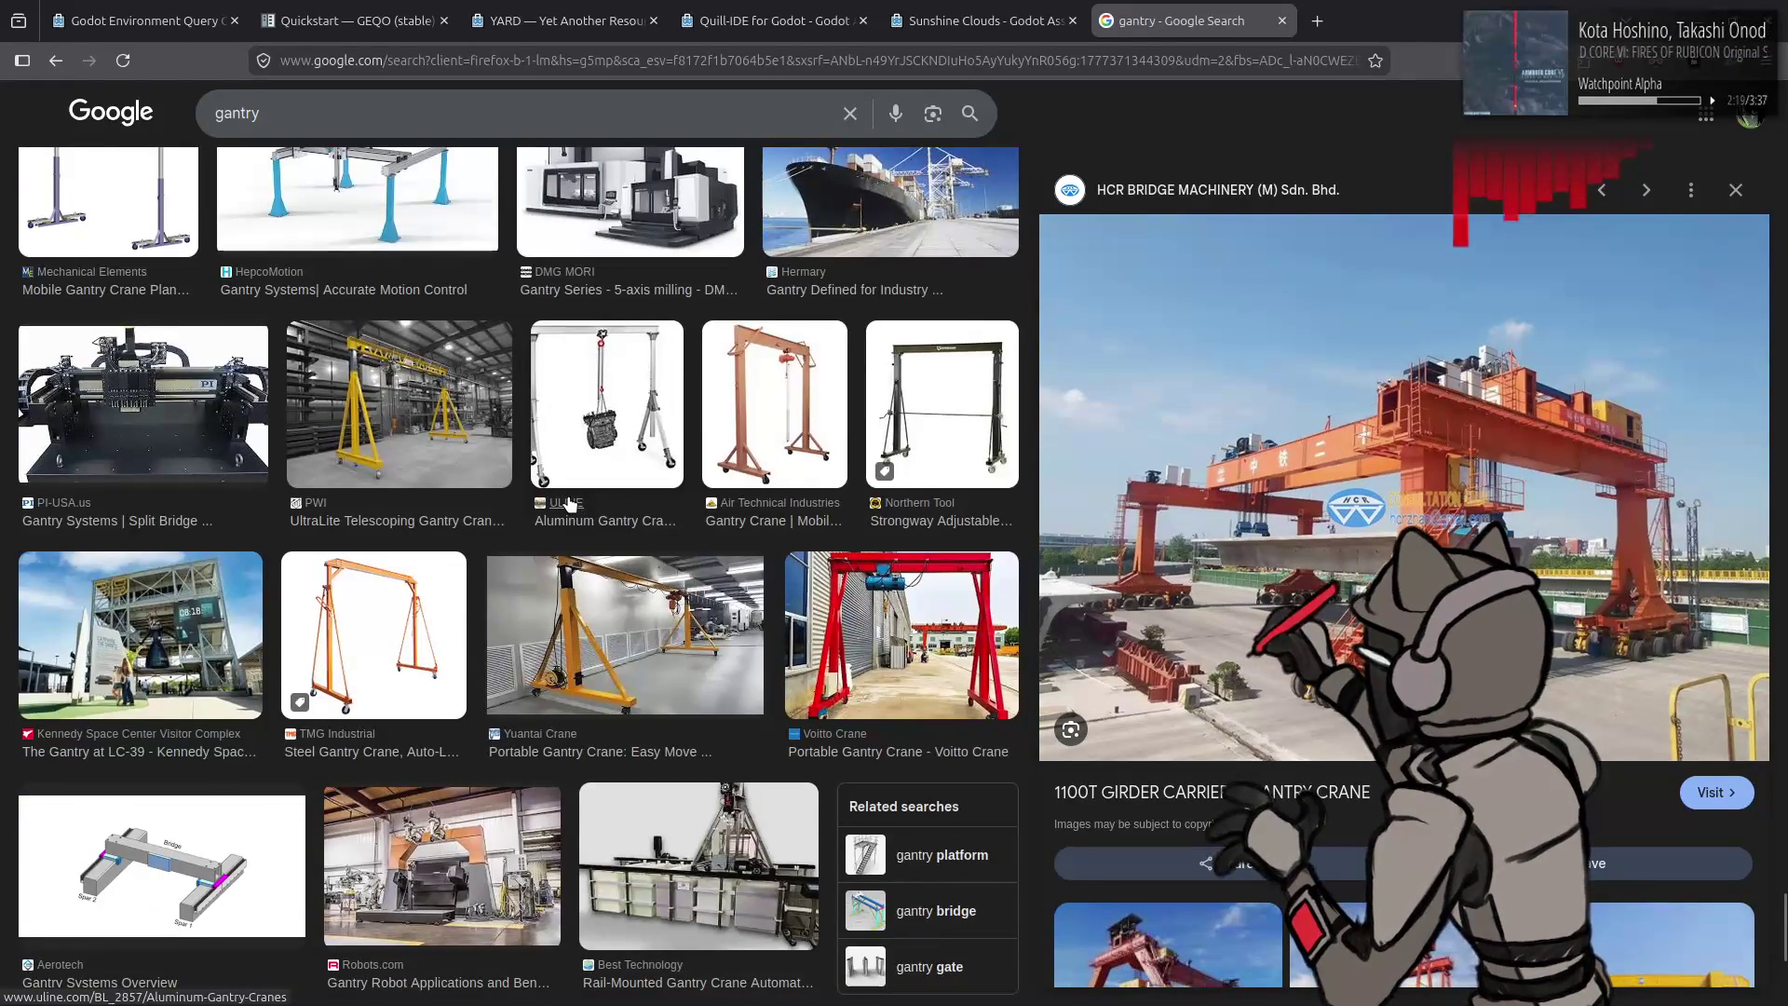
{"action": "left_click", "coordinate": [140, 636]}
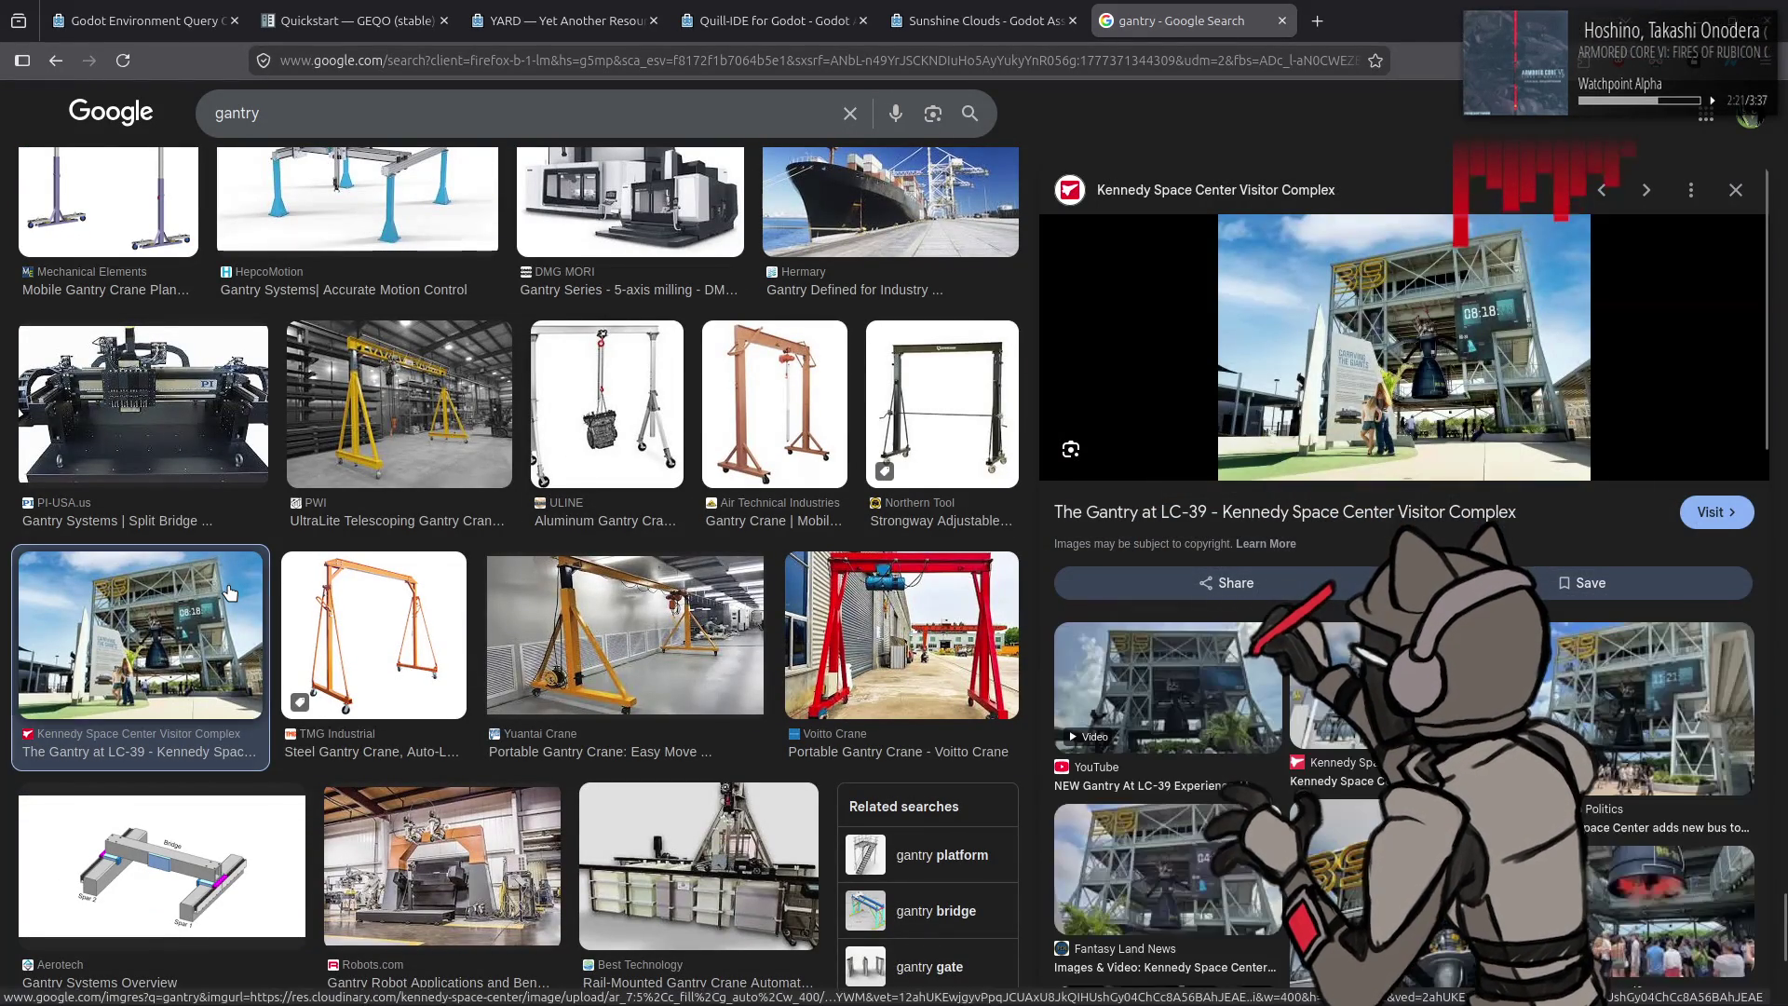
{"action": "scroll", "coordinate": [667, 430], "scroll_direction": "up", "scroll_amount": 2}
{"action": "scroll", "coordinate": [667, 430], "scroll_direction": "up", "scroll_amount": 2}
{"action": "scroll", "coordinate": [667, 430], "scroll_direction": "up", "scroll_amount": 2}
{"action": "left_click", "coordinate": [344, 741]}
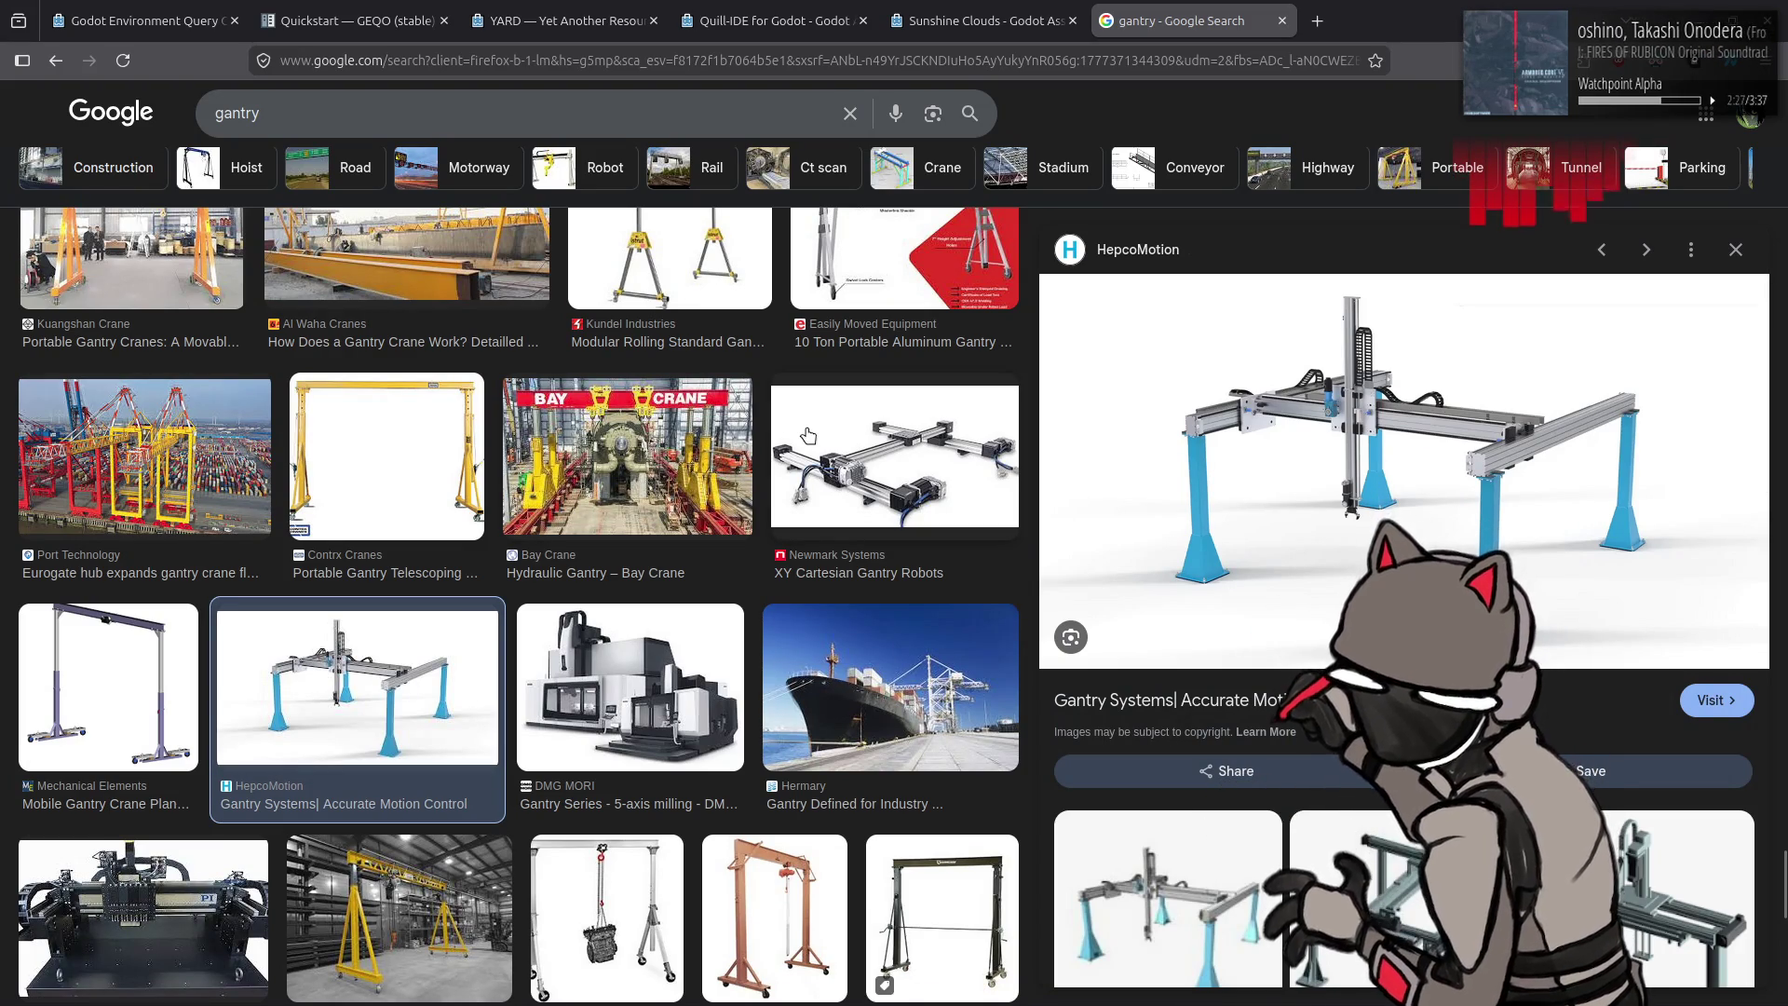
{"action": "scroll", "coordinate": [720, 445], "scroll_direction": "up", "scroll_amount": 2}
{"action": "left_click", "coordinate": [458, 473]}
{"action": "scroll", "coordinate": [455, 419], "scroll_direction": "up", "scroll_amount": 1}
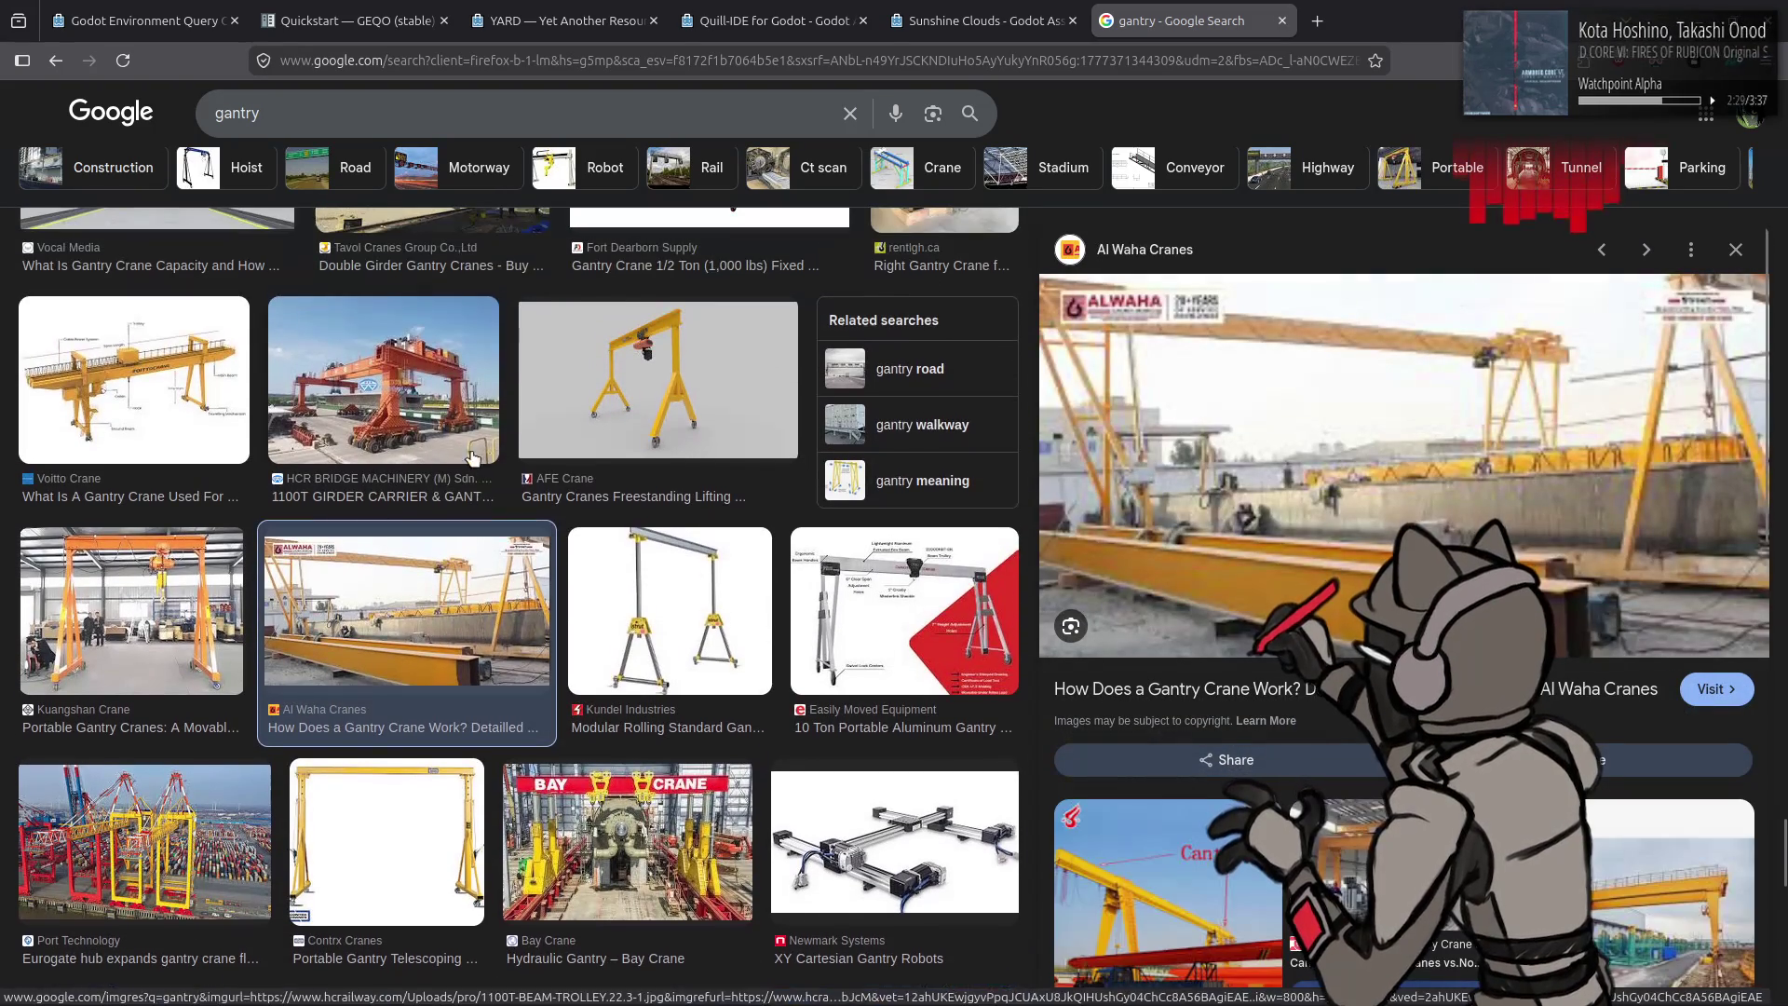
{"action": "left_click", "coordinate": [451, 417]}
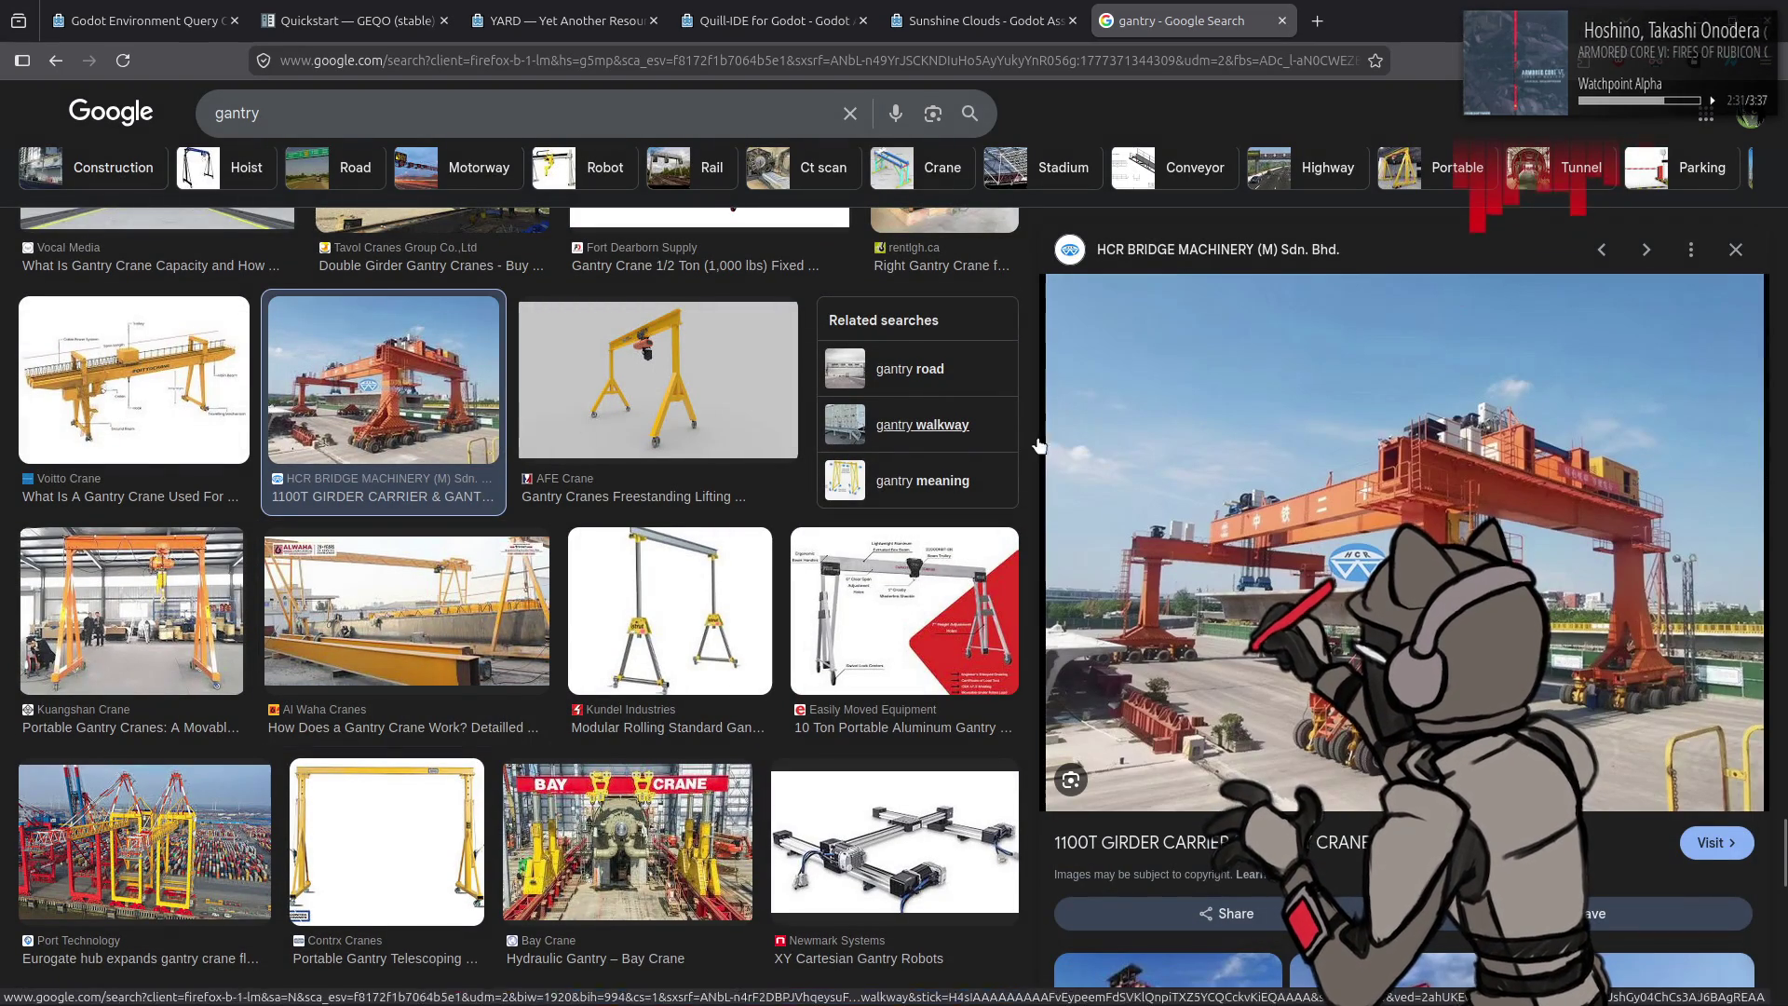
Step: Open the HCR 1100T girder carrier image full-size in a new tab, discarding the redirect notice tab
{"action": "right_click", "coordinate": [1323, 477]}
{"action": "left_click", "coordinate": [1352, 489]}
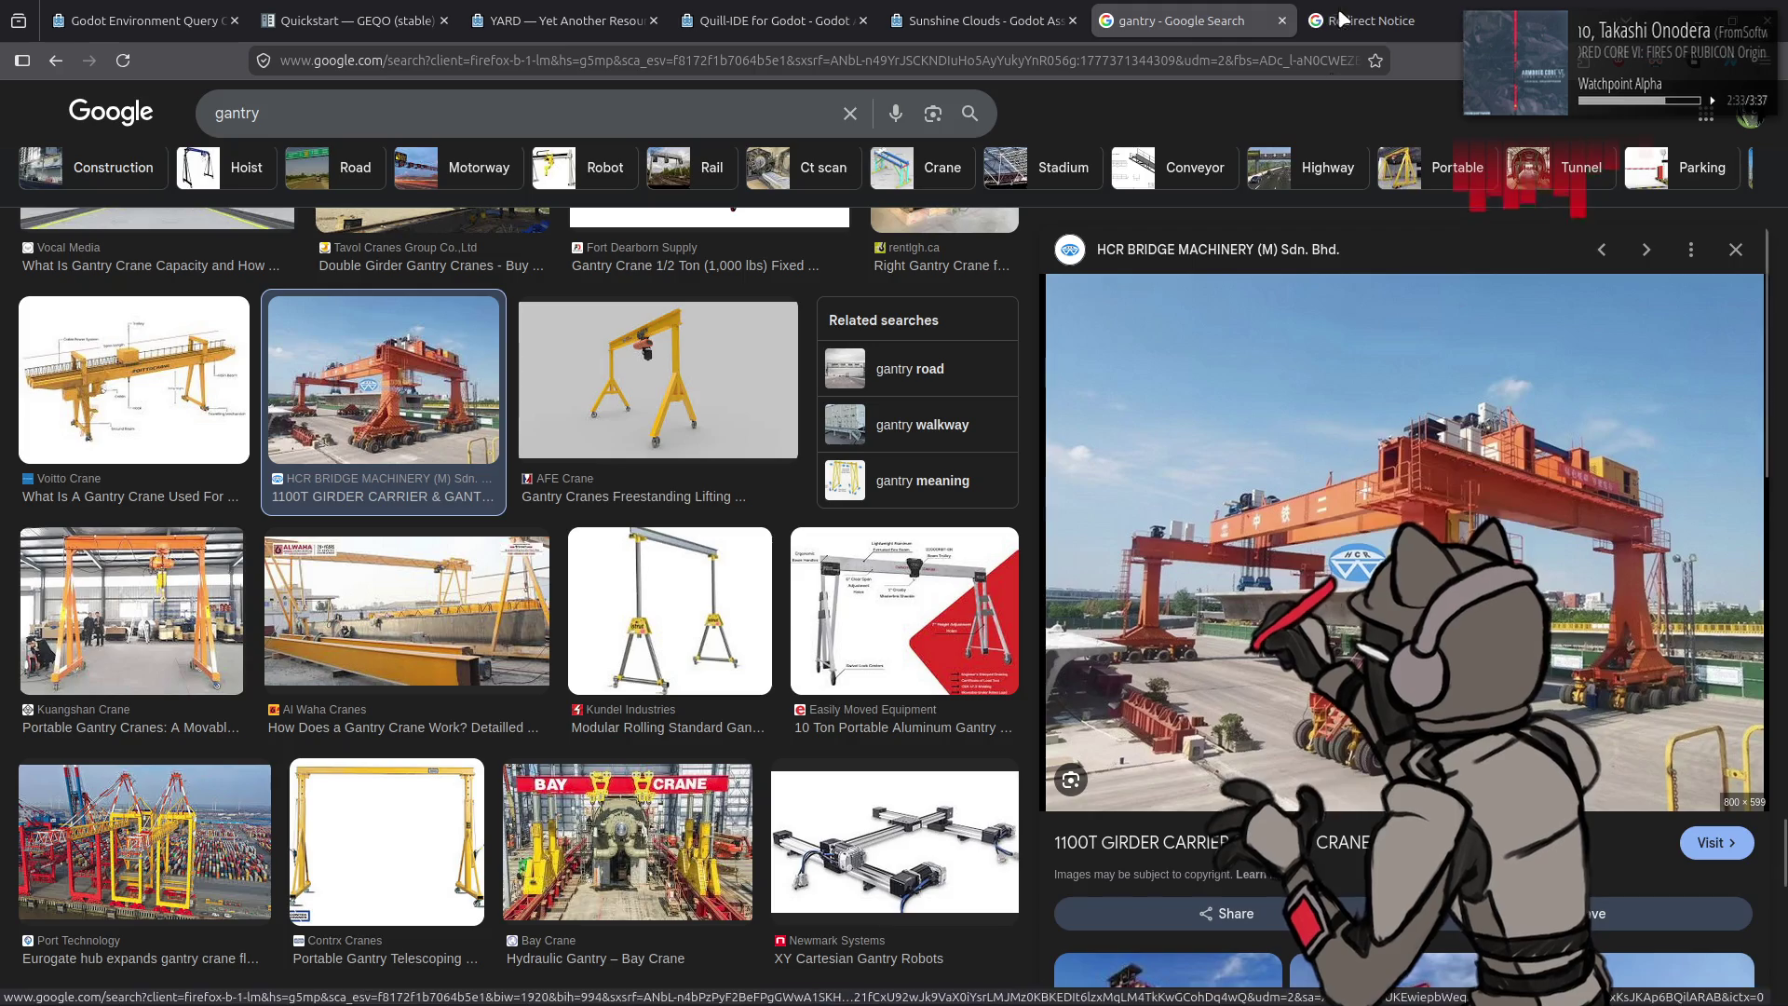
{"action": "left_click", "coordinate": [1349, 8]}
{"action": "middle_click", "coordinate": [1446, 14]}
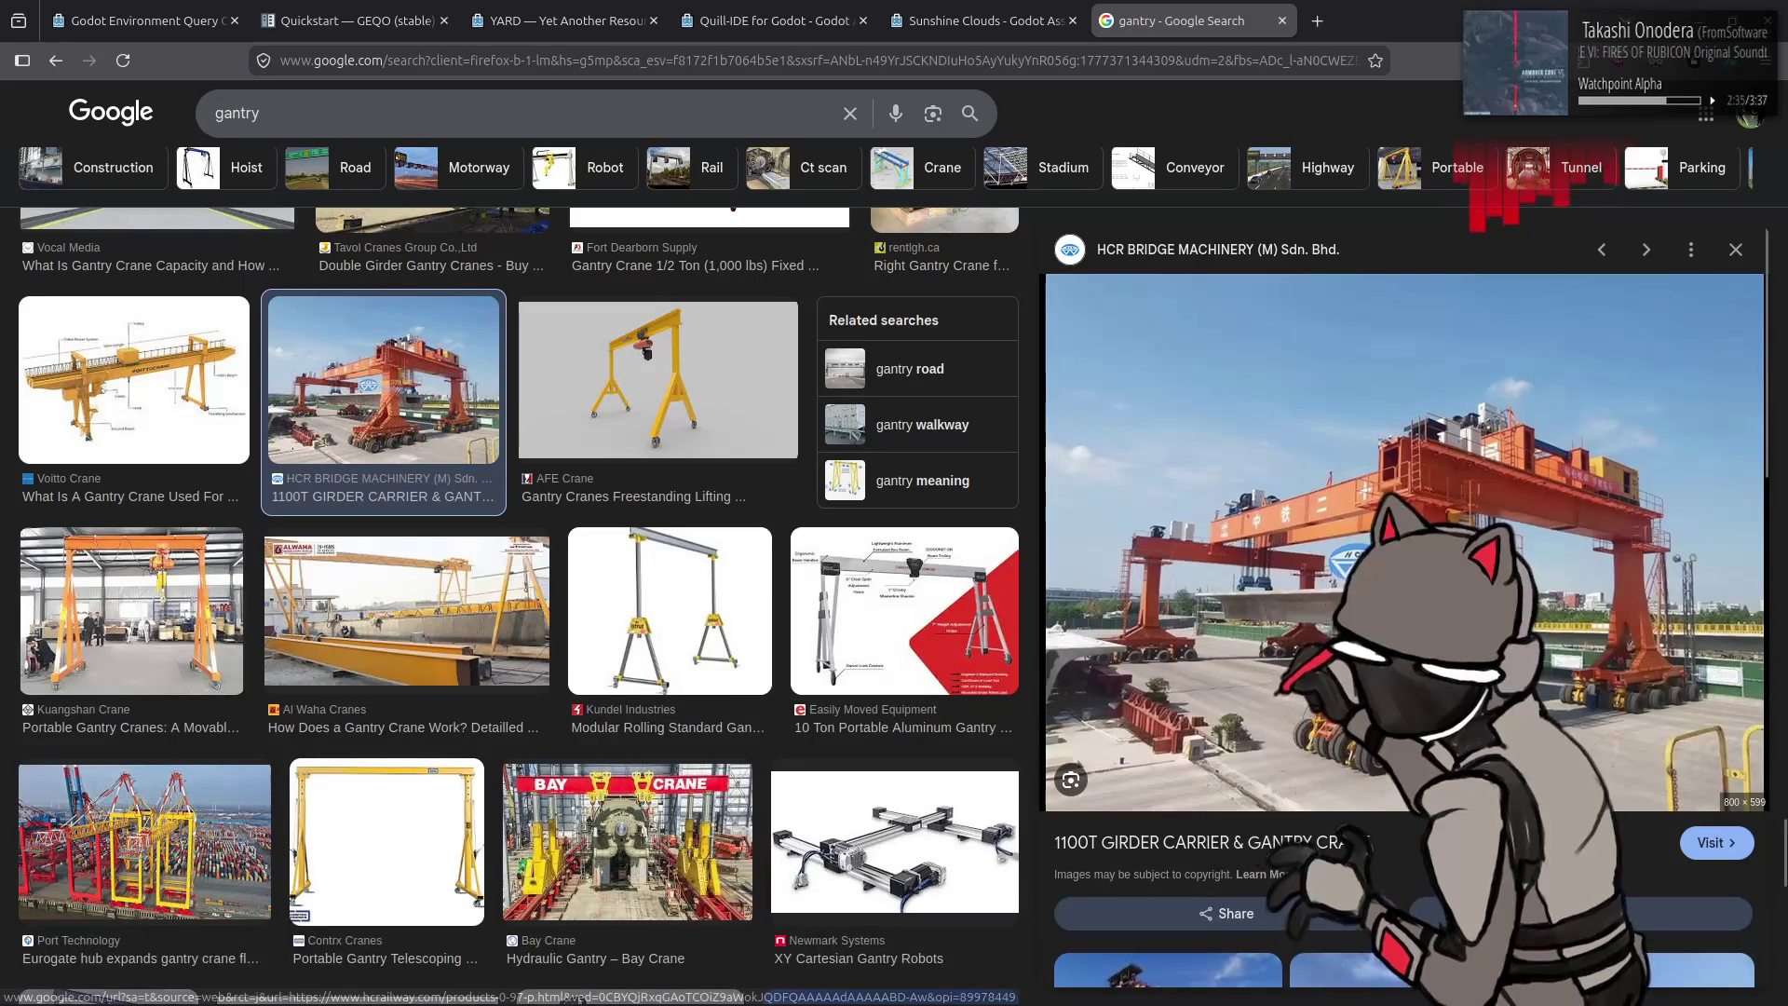
{"action": "right_click", "coordinate": [1353, 561]}
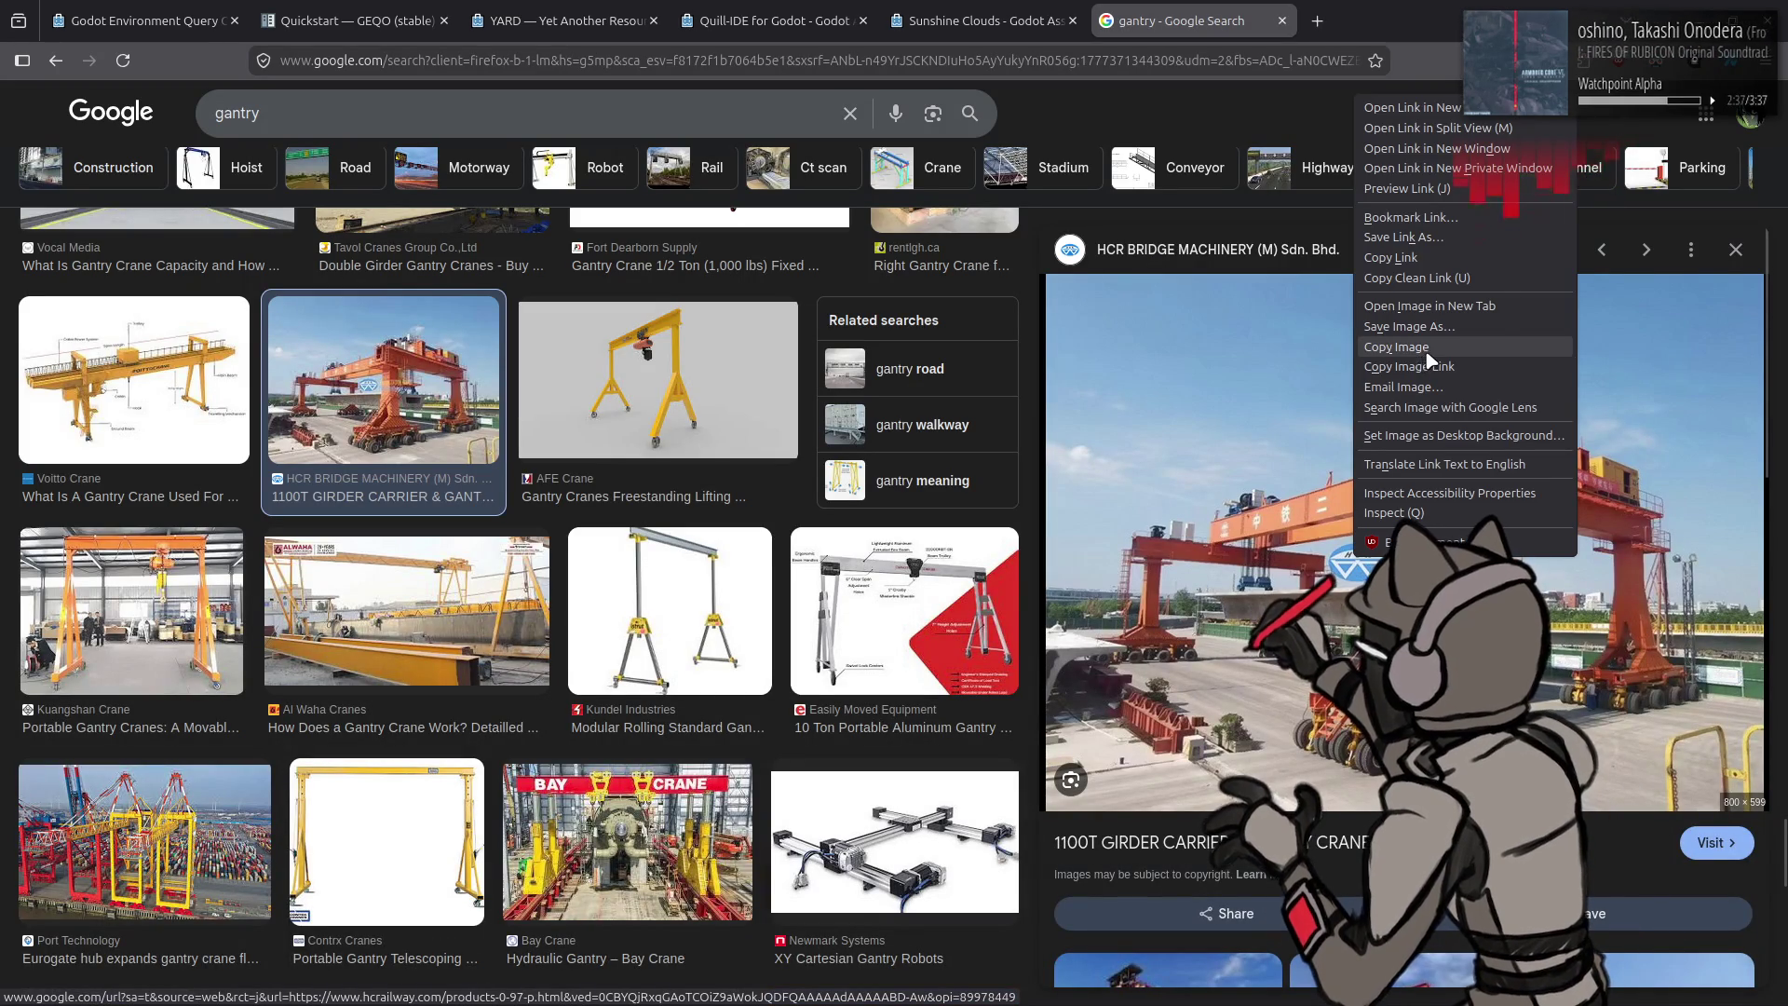
{"action": "left_click", "coordinate": [1429, 304]}
{"action": "left_click", "coordinate": [1384, 19]}
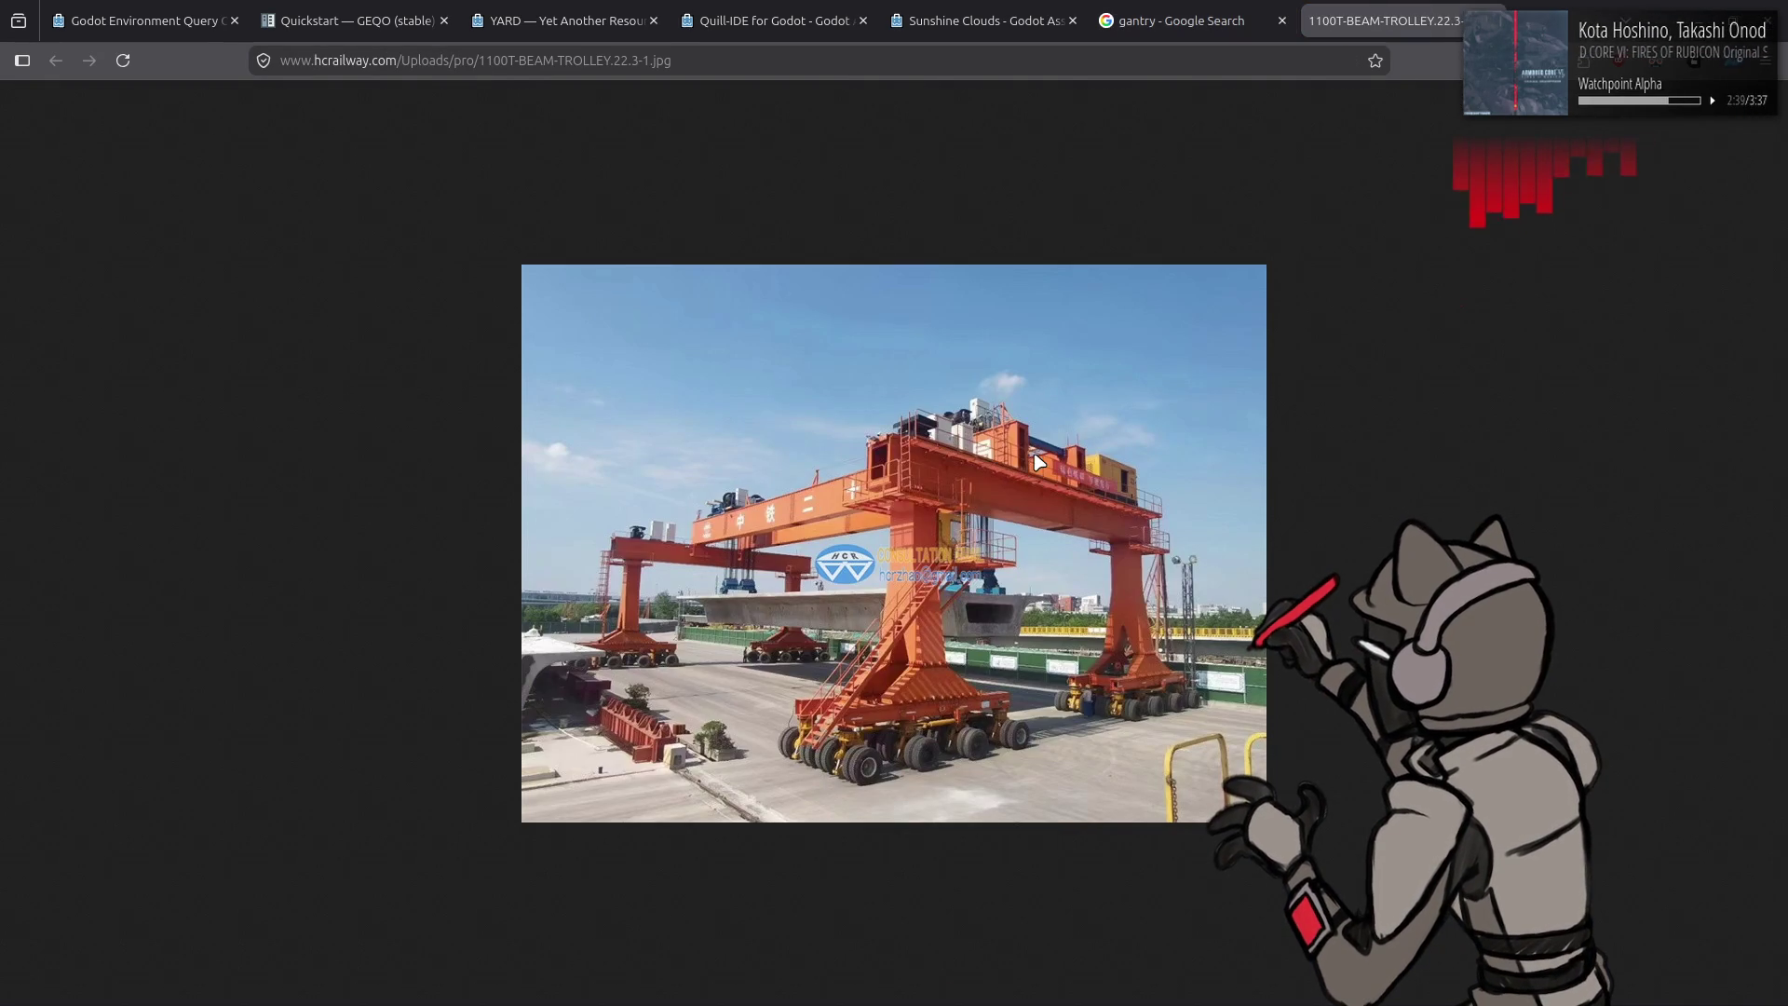
{"action": "left_click", "coordinate": [1181, 20]}
{"action": "scroll", "coordinate": [769, 462], "scroll_direction": "down", "scroll_amount": 5}
{"action": "scroll", "coordinate": [770, 463], "scroll_direction": "down", "scroll_amount": 5}
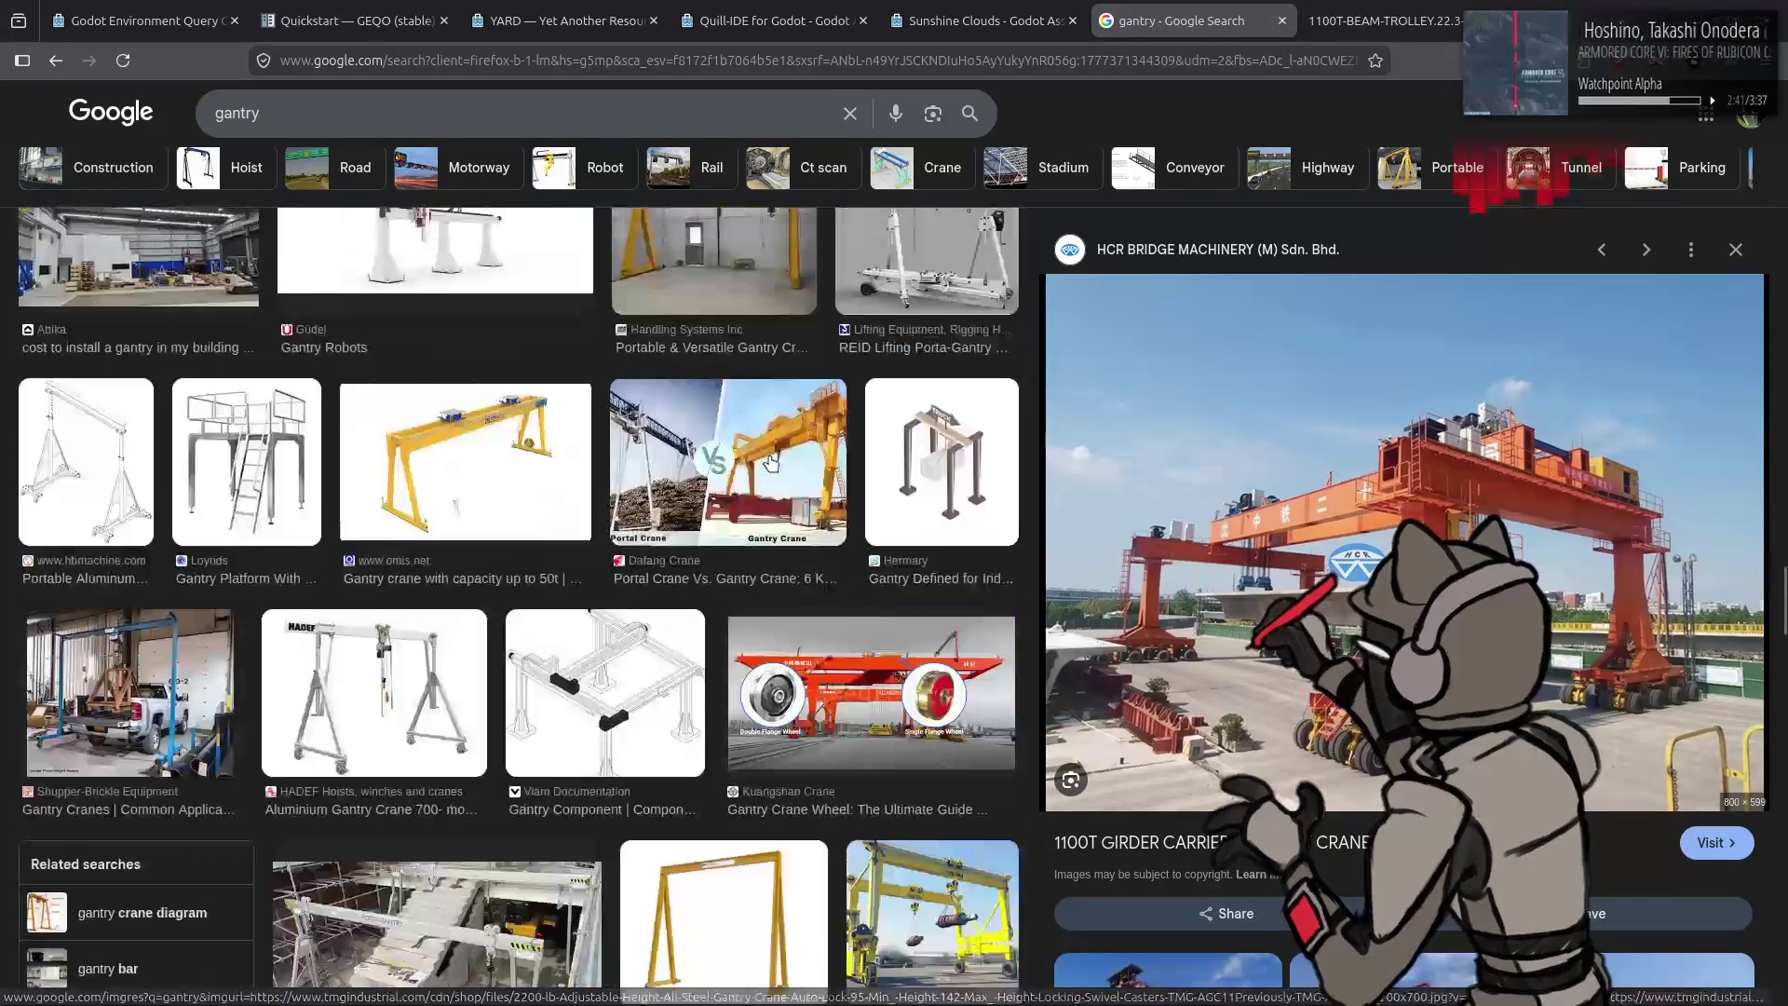
{"action": "scroll", "coordinate": [769, 462], "scroll_direction": "up", "scroll_amount": 2}
{"action": "scroll", "coordinate": [727, 461], "scroll_direction": "up", "scroll_amount": 3}
{"action": "scroll", "coordinate": [606, 403], "scroll_direction": "down", "scroll_amount": 7}
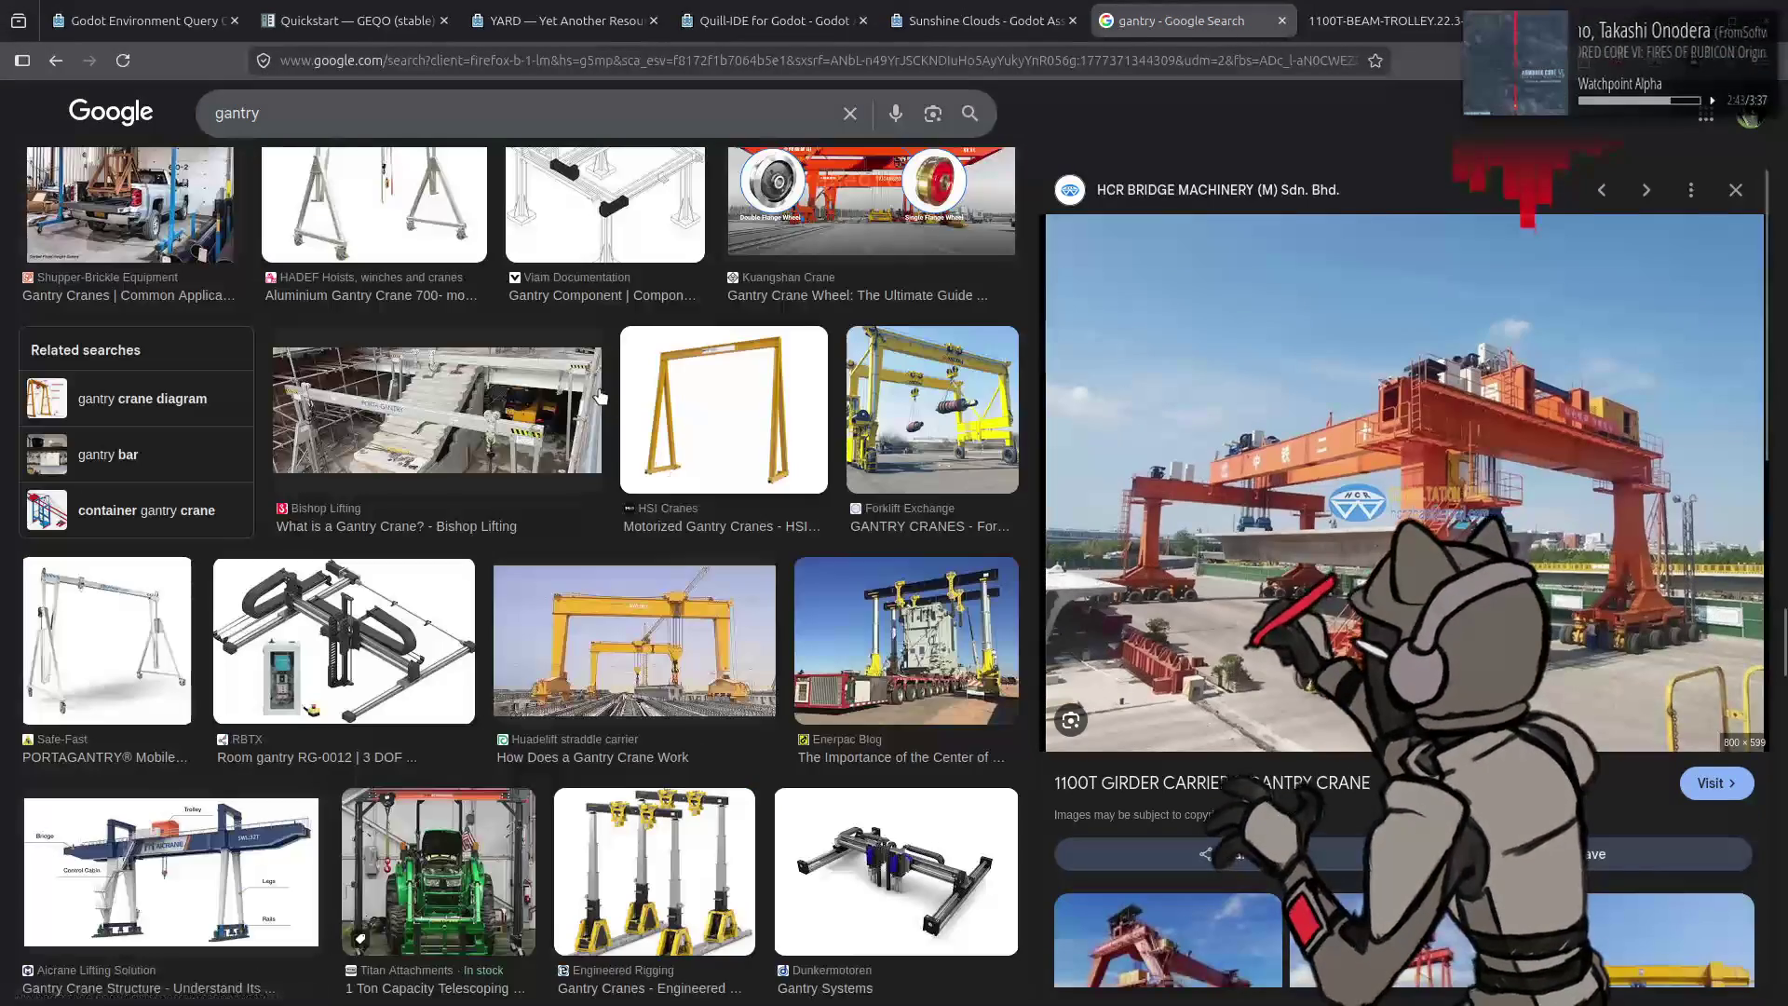
{"action": "left_click", "coordinate": [603, 404]}
{"action": "scroll", "coordinate": [612, 424], "scroll_direction": "up", "scroll_amount": 3}
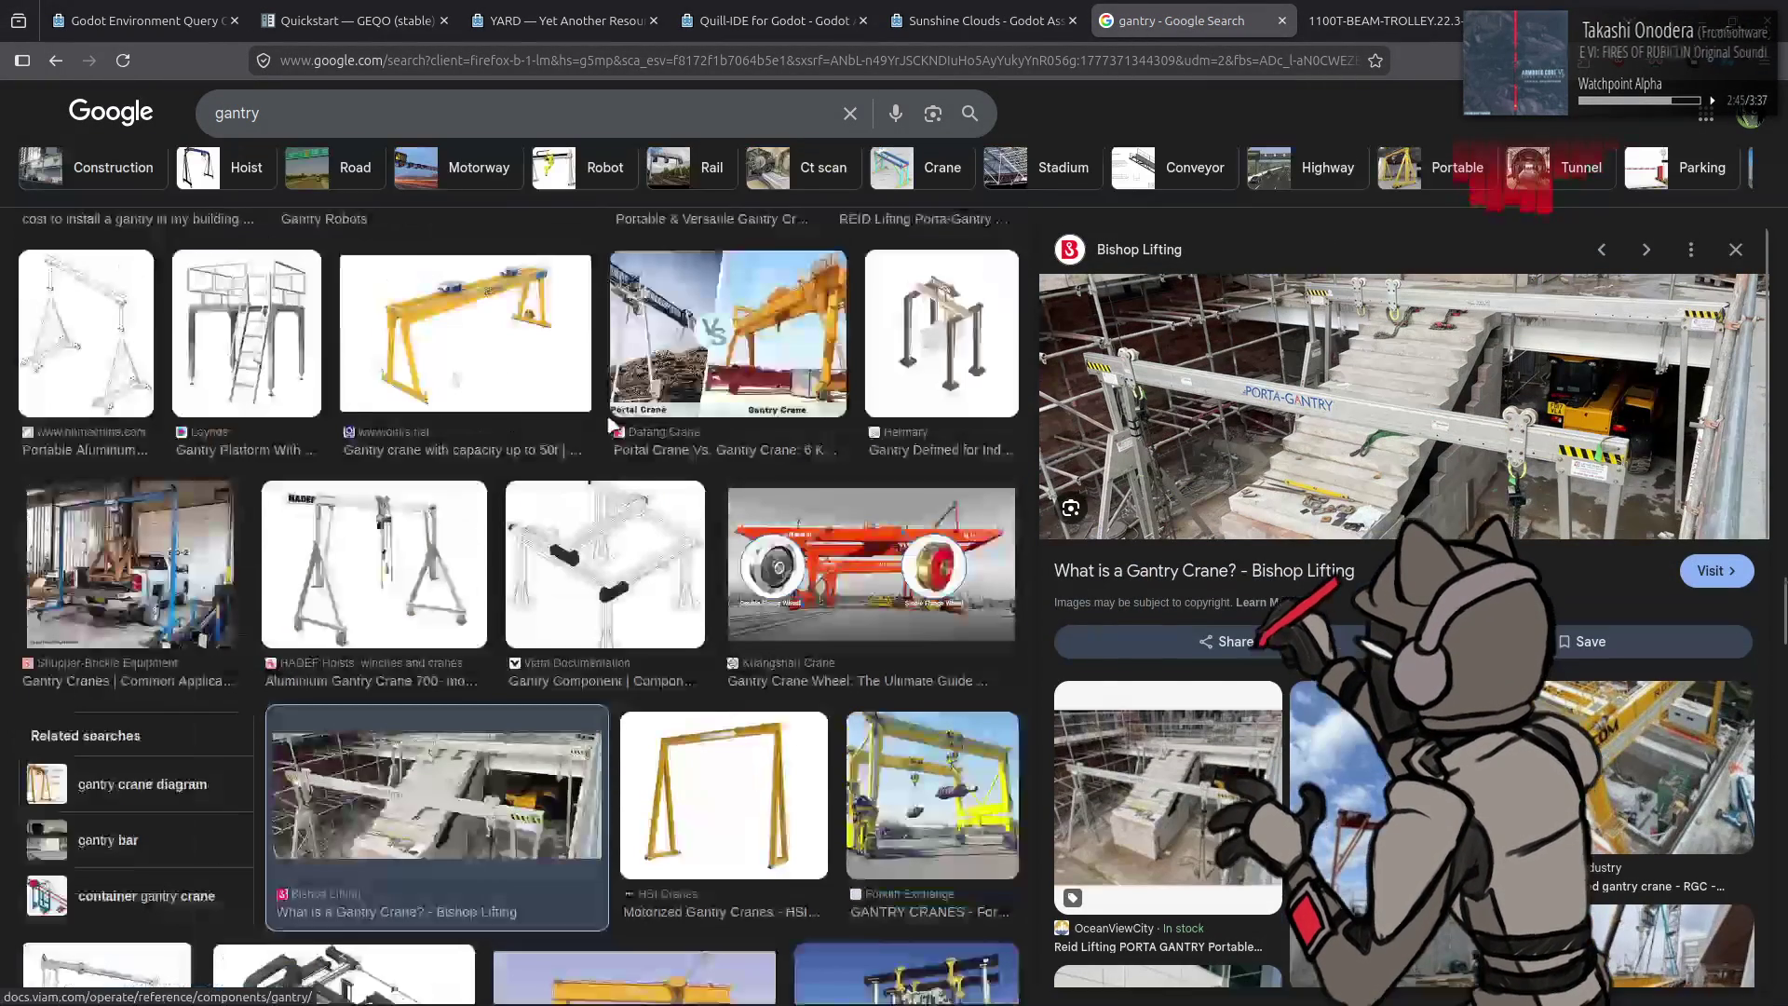
{"action": "scroll", "coordinate": [629, 445], "scroll_direction": "up", "scroll_amount": 3}
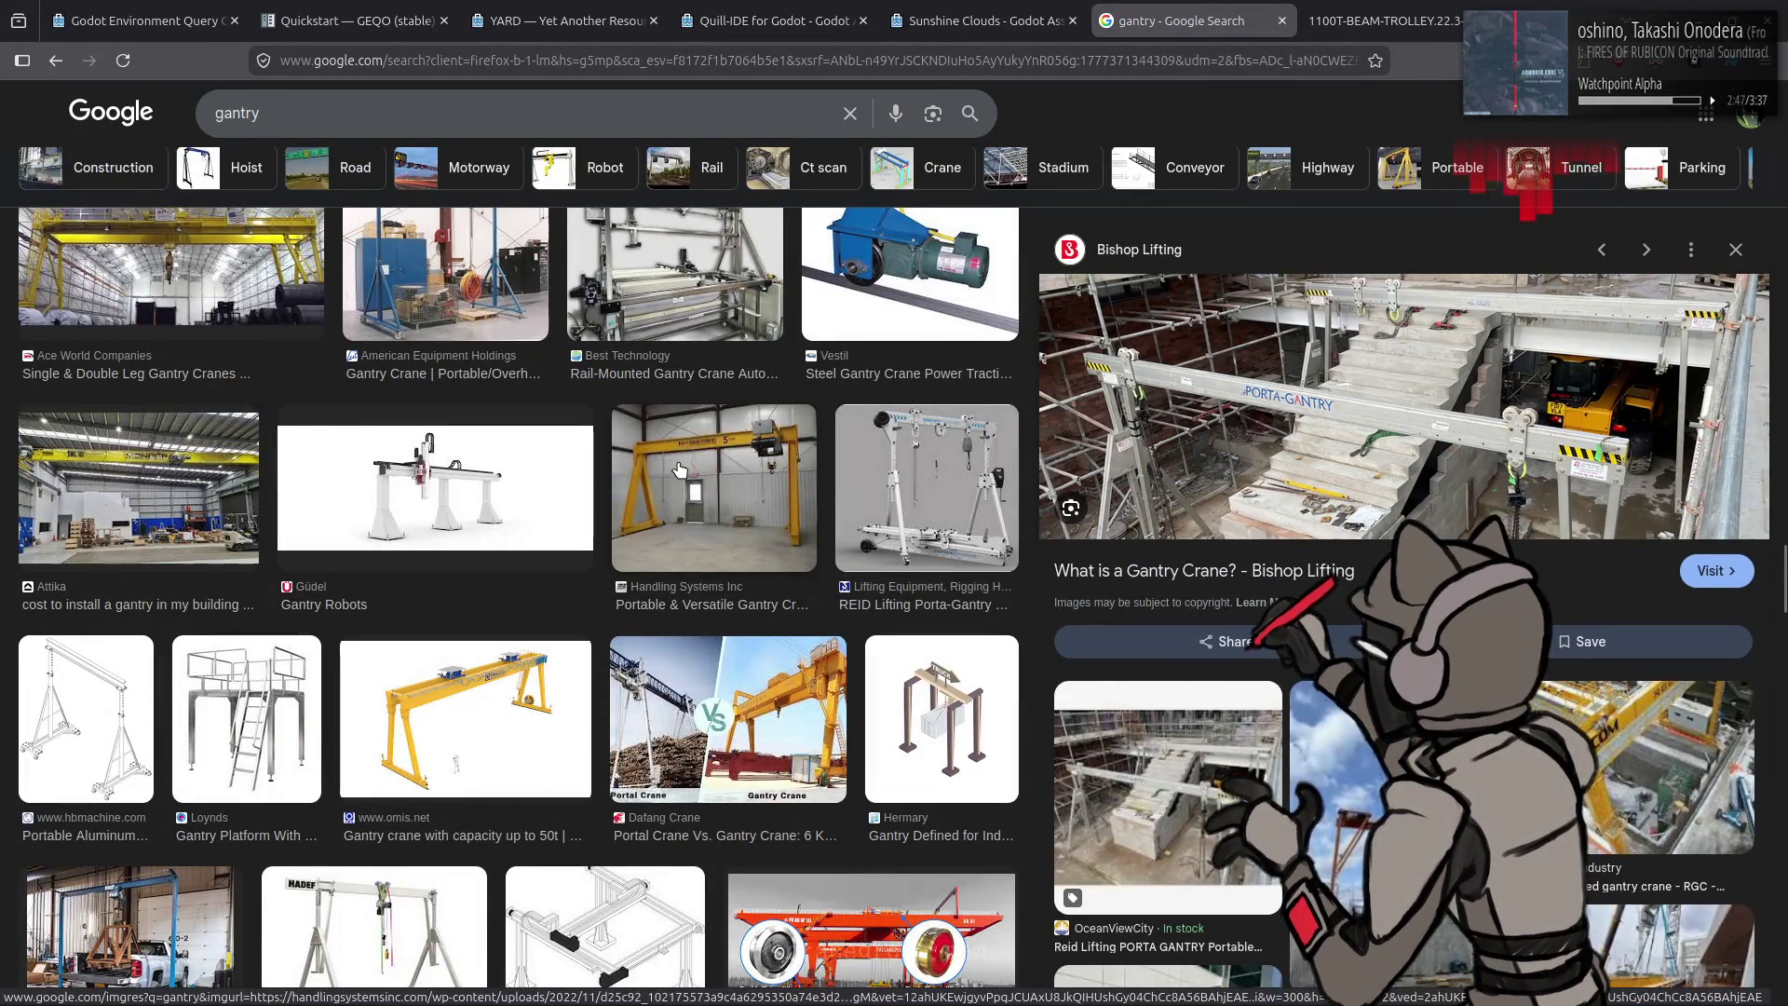
{"action": "left_click", "coordinate": [678, 470]}
{"action": "key", "text": "Down"}
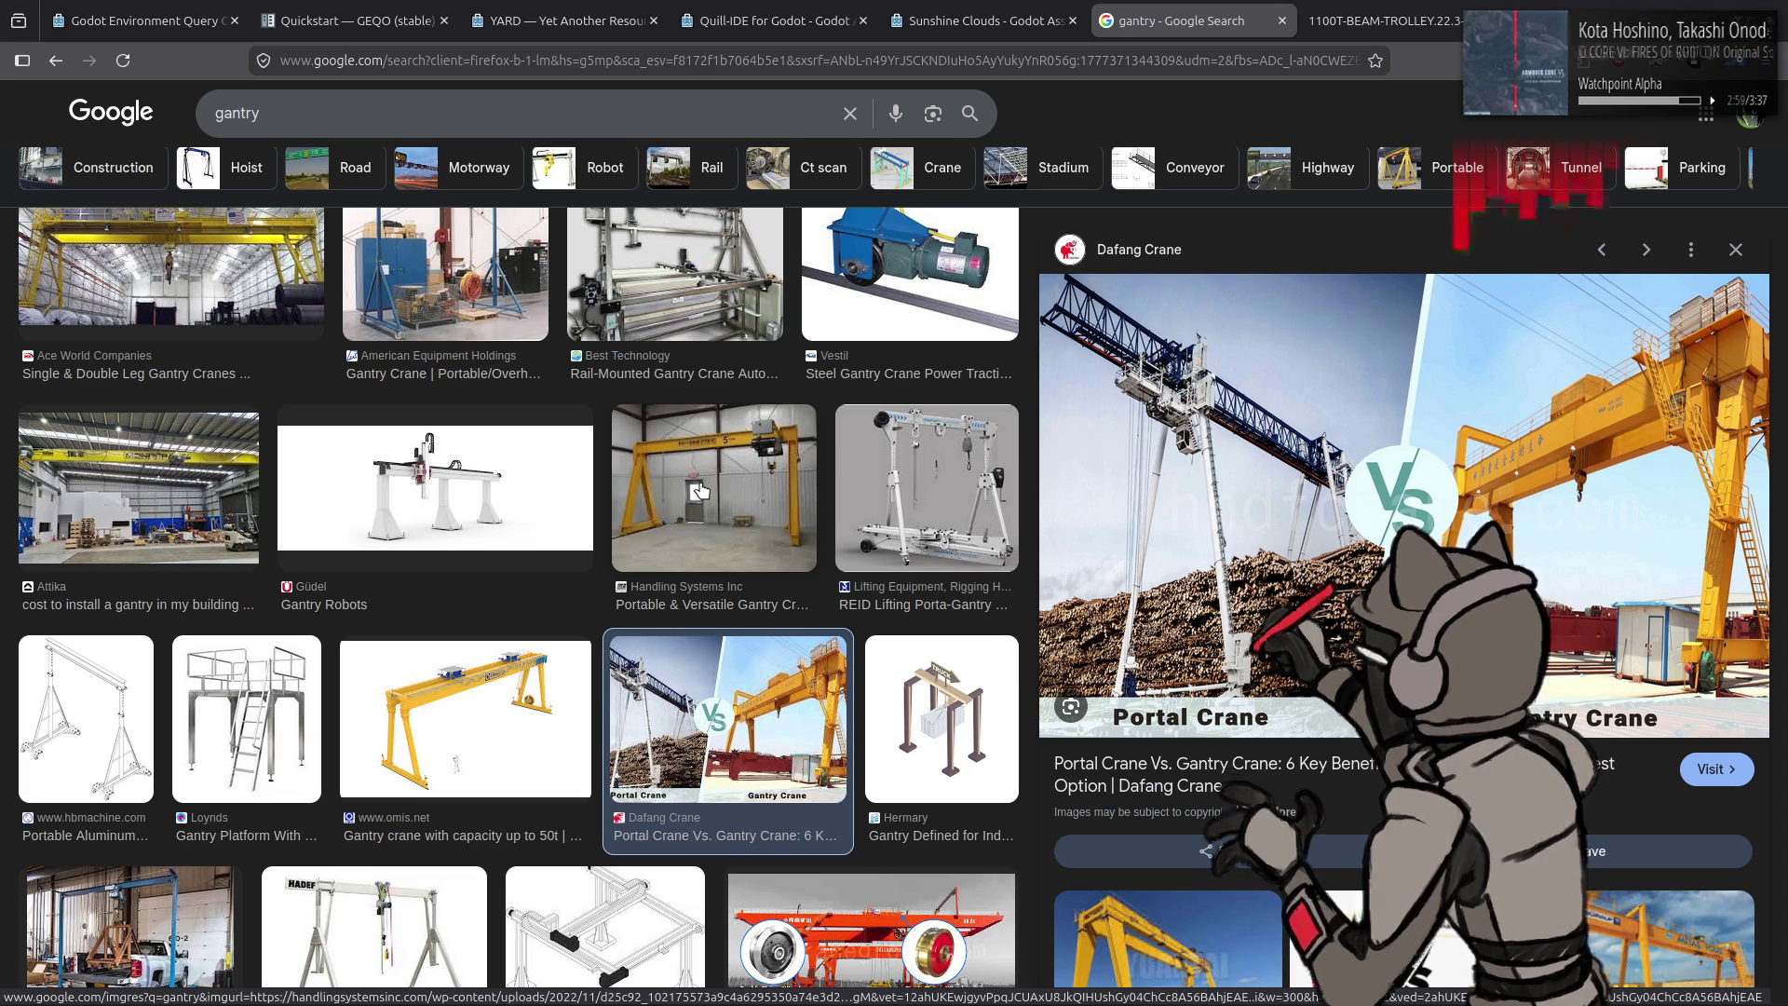
{"action": "scroll", "coordinate": [1218, 765], "scroll_direction": "down", "scroll_amount": 5}
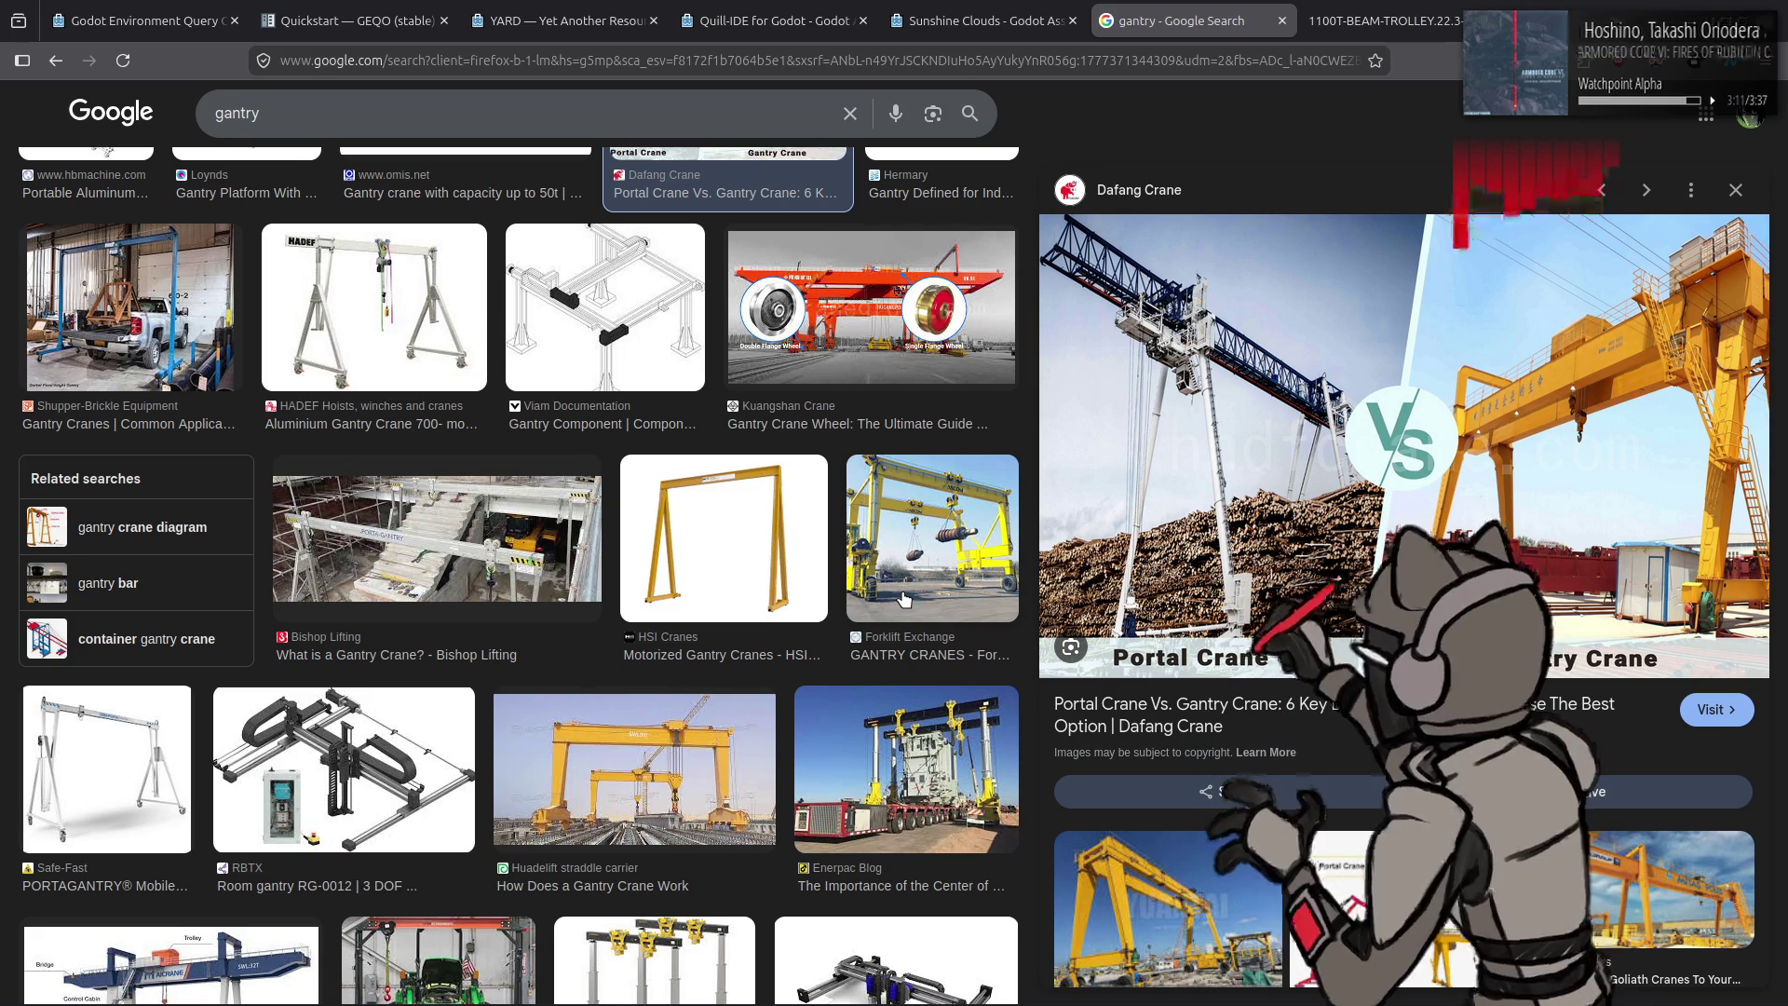
{"action": "scroll", "coordinate": [688, 598], "scroll_direction": "up", "scroll_amount": 3}
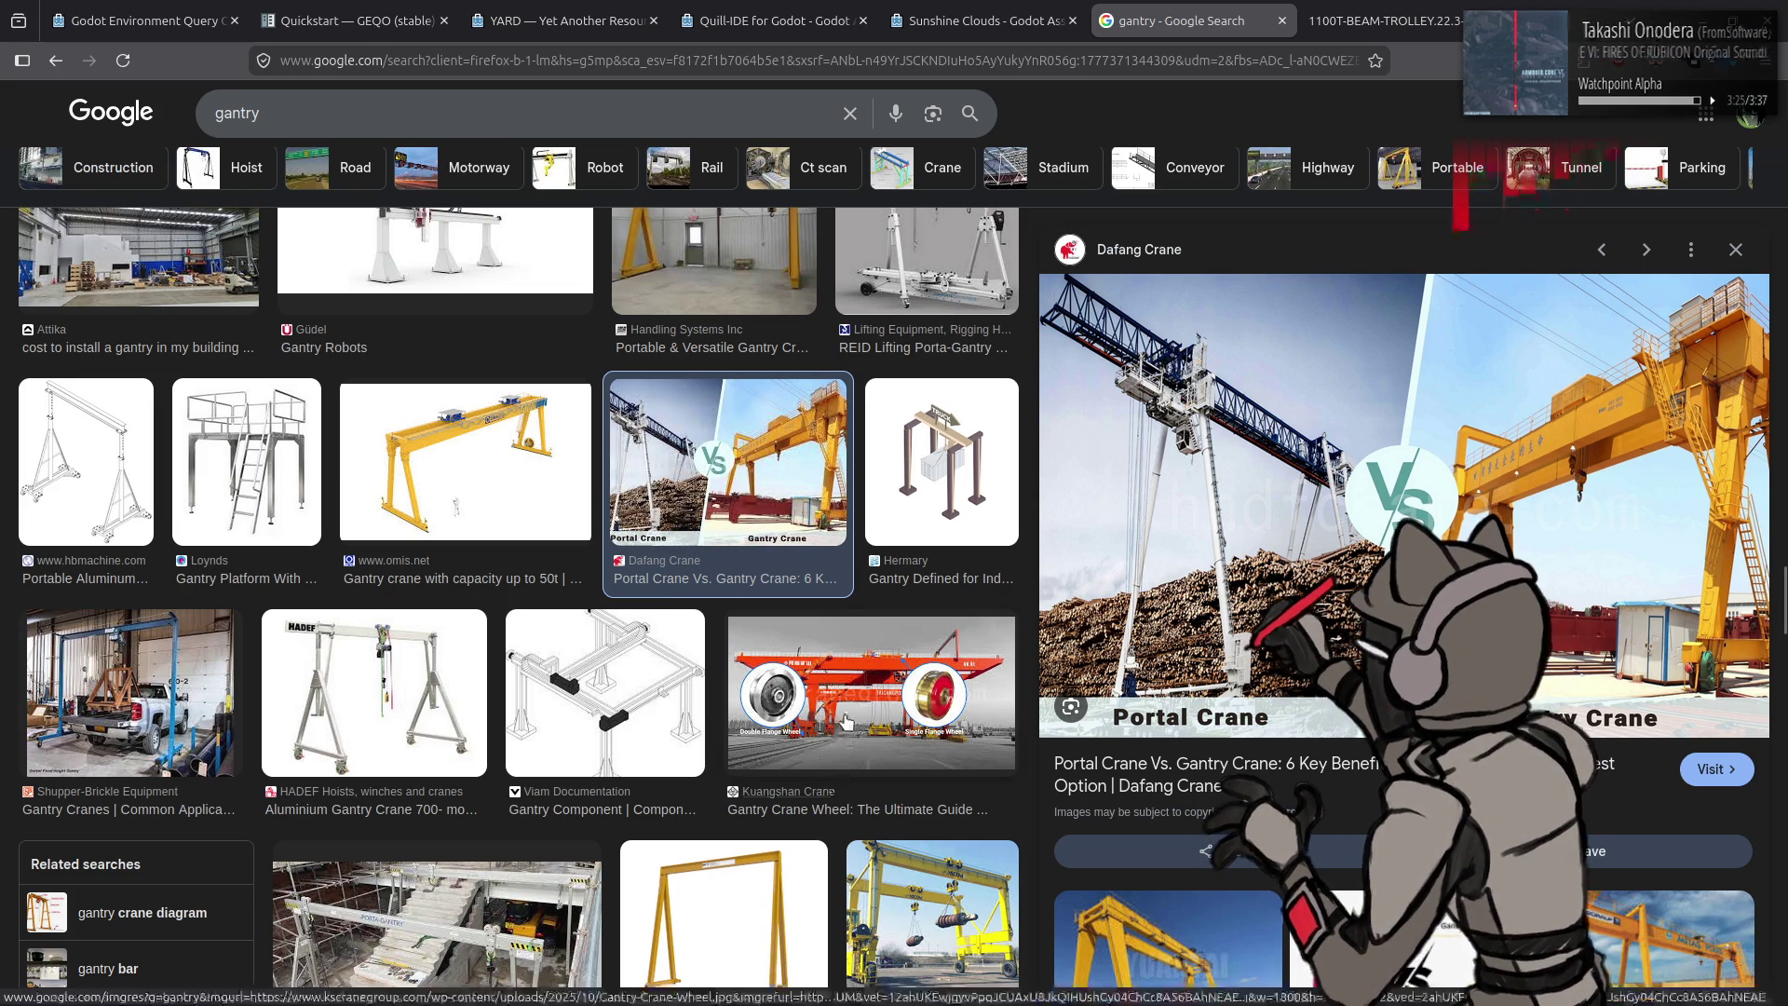
{"action": "left_click", "coordinate": [933, 620]}
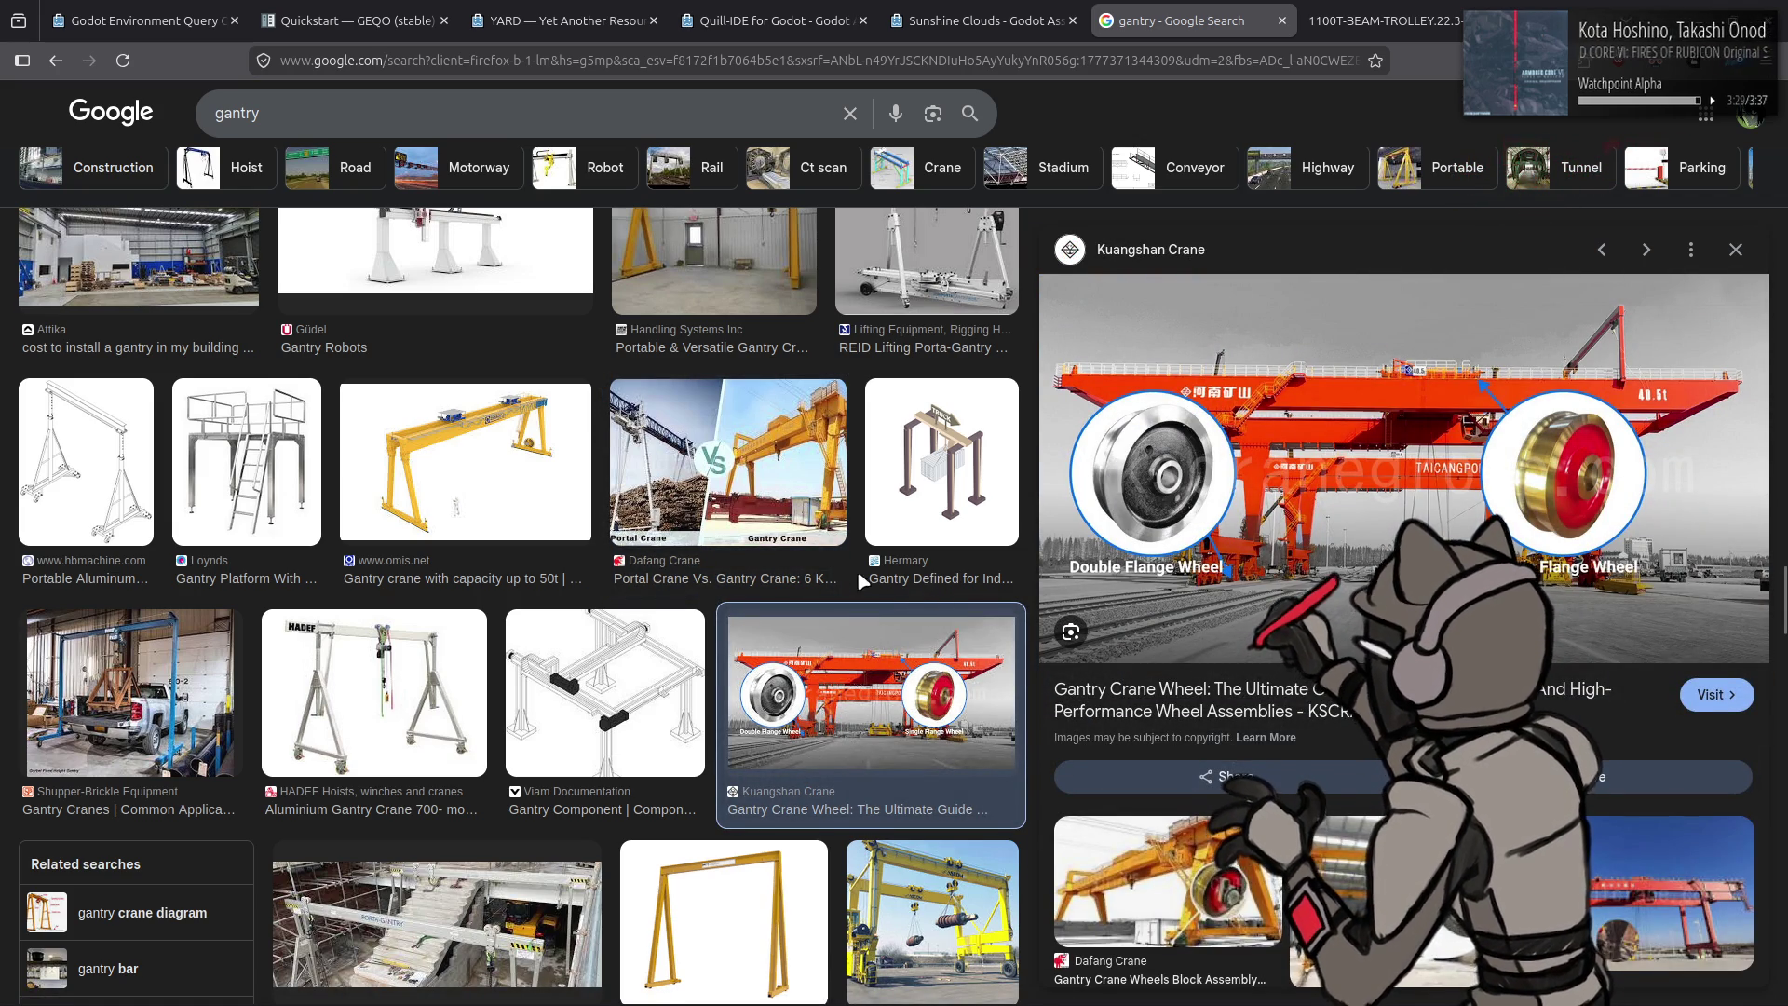
{"action": "scroll", "coordinate": [859, 579], "scroll_direction": "up", "scroll_amount": 5}
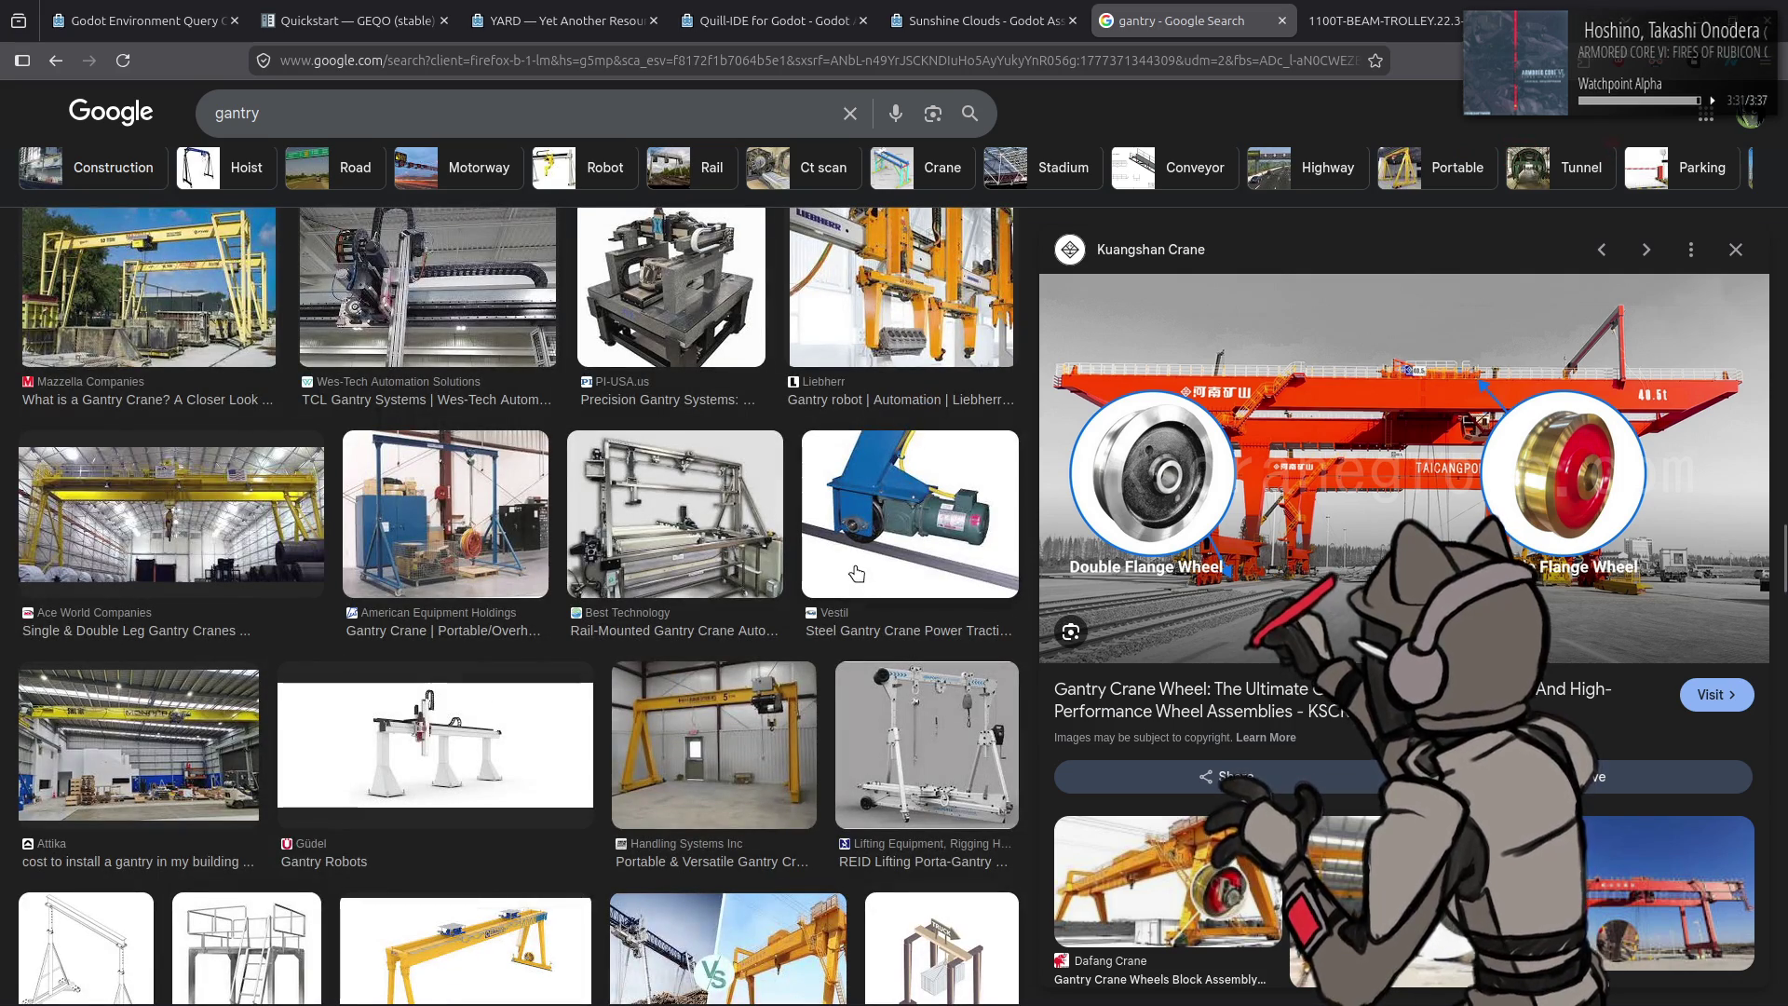
{"action": "left_click", "coordinate": [252, 531]}
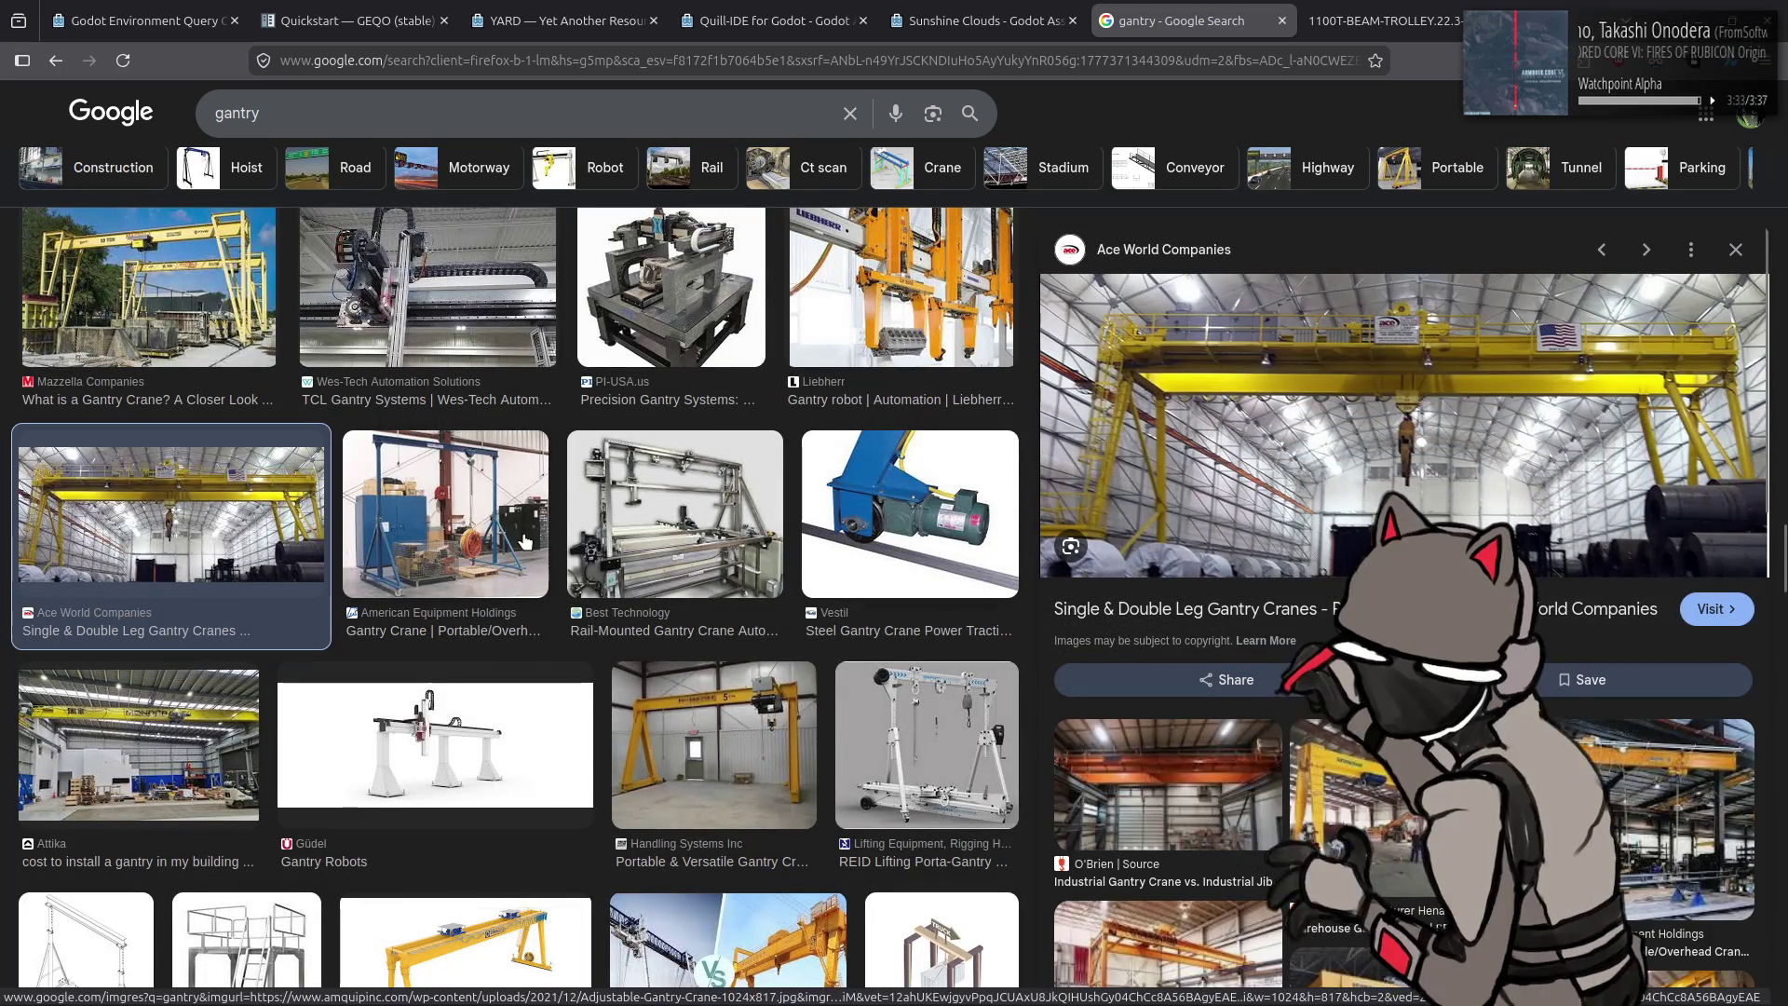
{"action": "key", "text": "Up"}
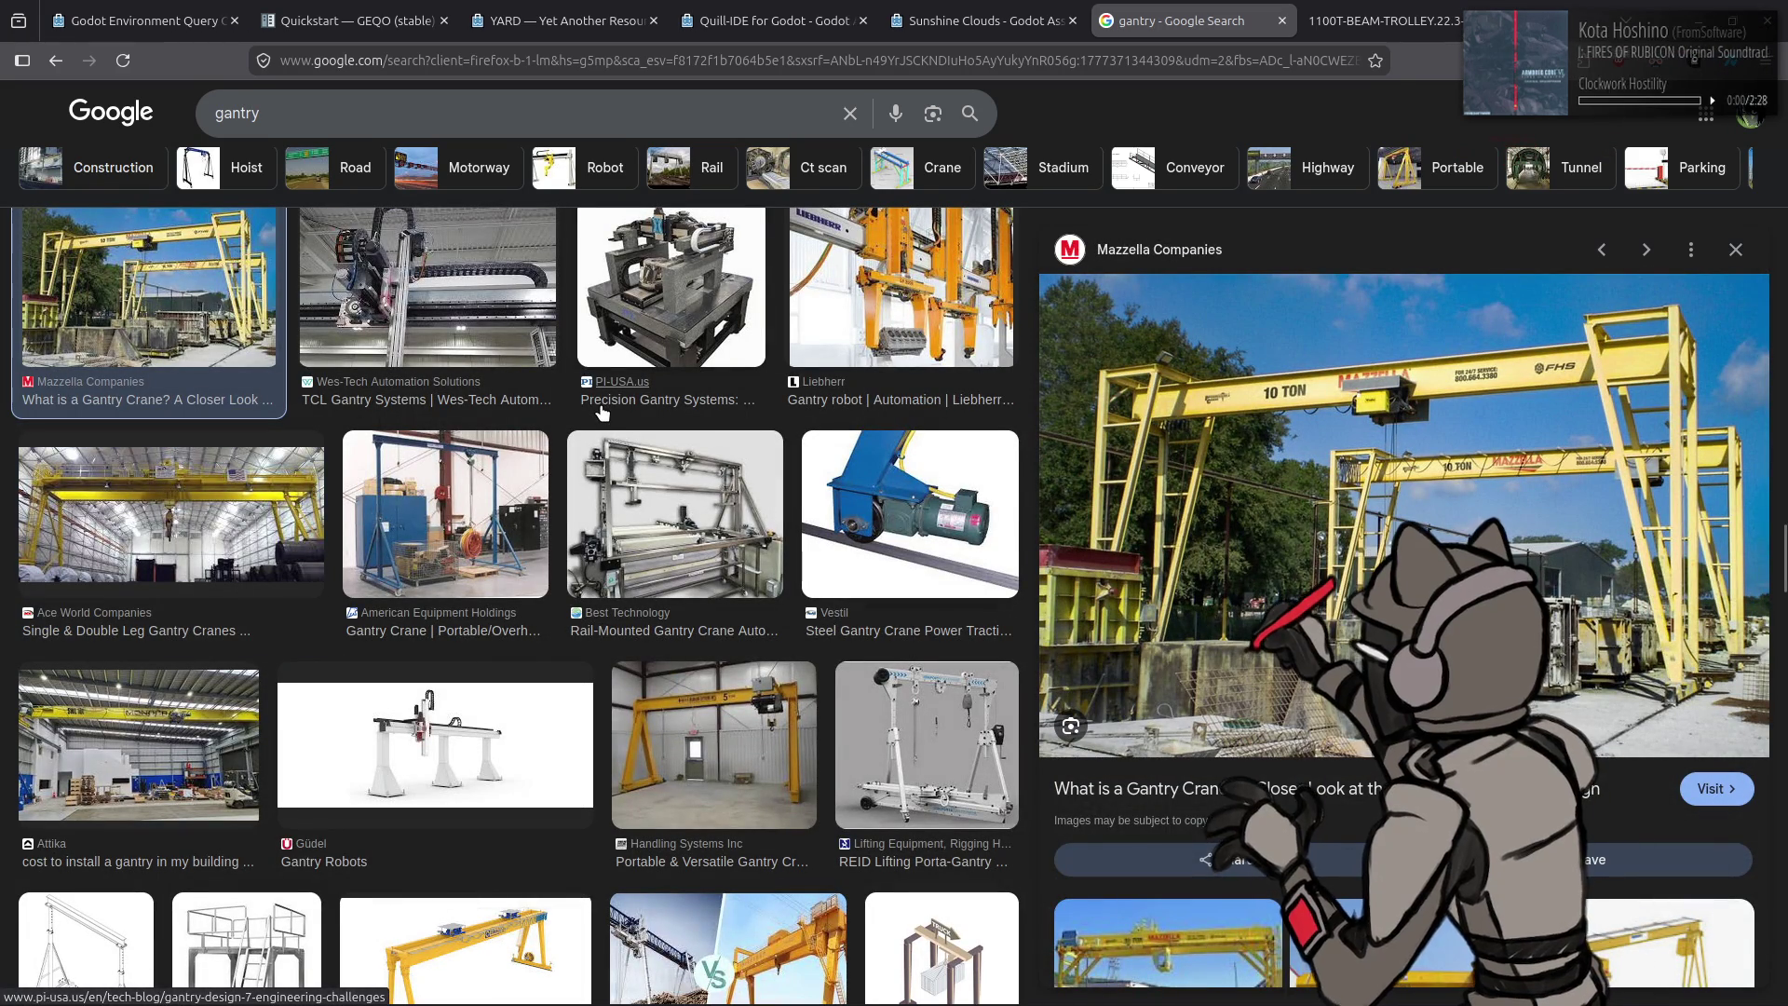
{"action": "scroll", "coordinate": [716, 638], "scroll_direction": "down", "scroll_amount": 3}
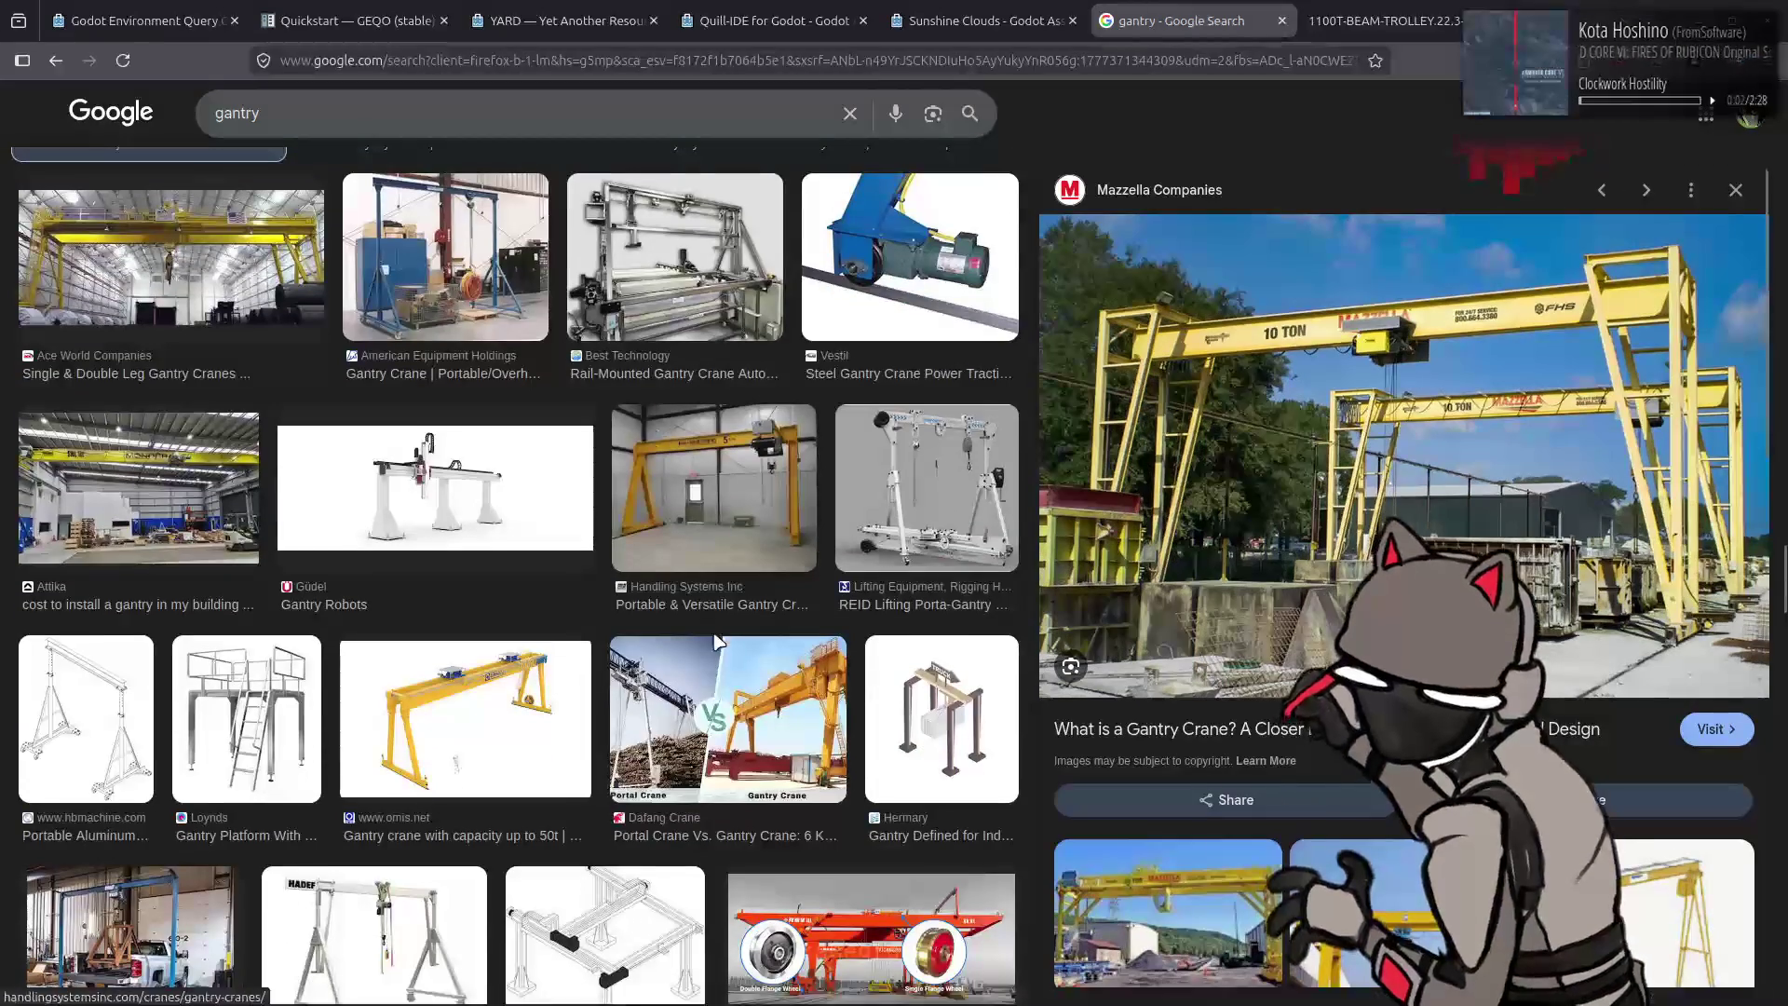
{"action": "left_click", "coordinate": [716, 643]}
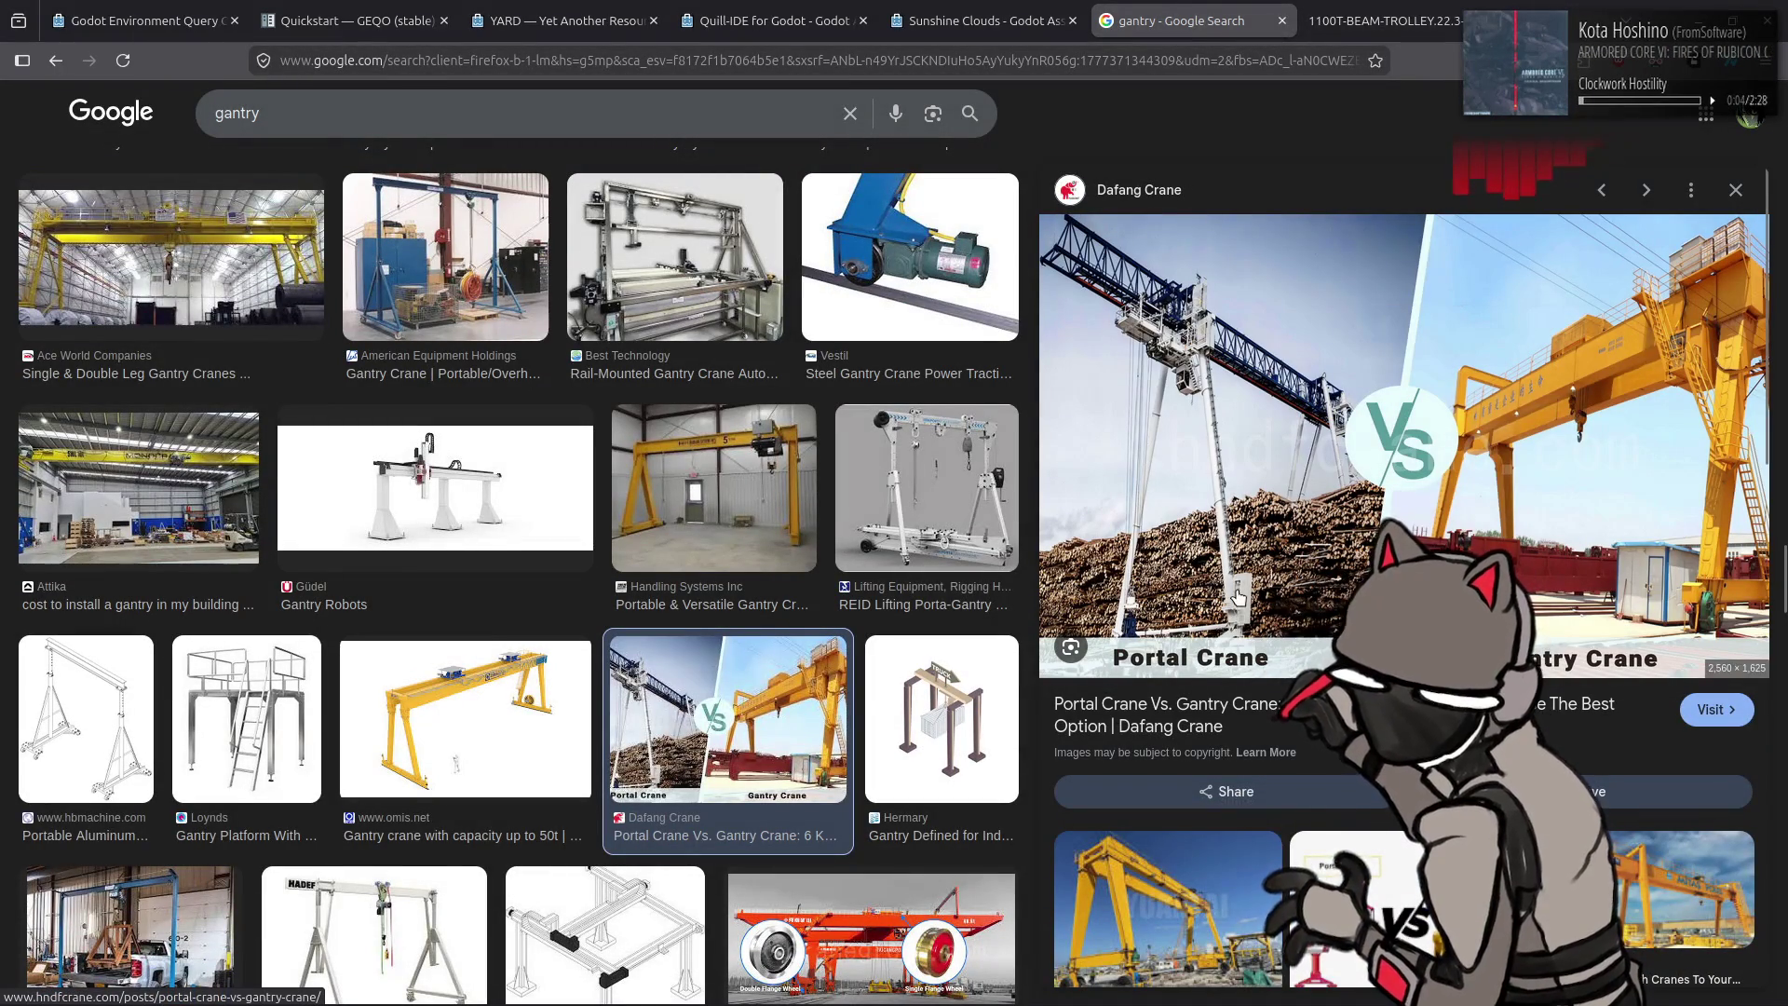
{"action": "scroll", "coordinate": [638, 483], "scroll_direction": "up", "scroll_amount": 3}
{"action": "scroll", "coordinate": [636, 482], "scroll_direction": "up", "scroll_amount": 2}
{"action": "scroll", "coordinate": [632, 482], "scroll_direction": "up", "scroll_amount": 2}
{"action": "scroll", "coordinate": [628, 482], "scroll_direction": "up", "scroll_amount": 2}
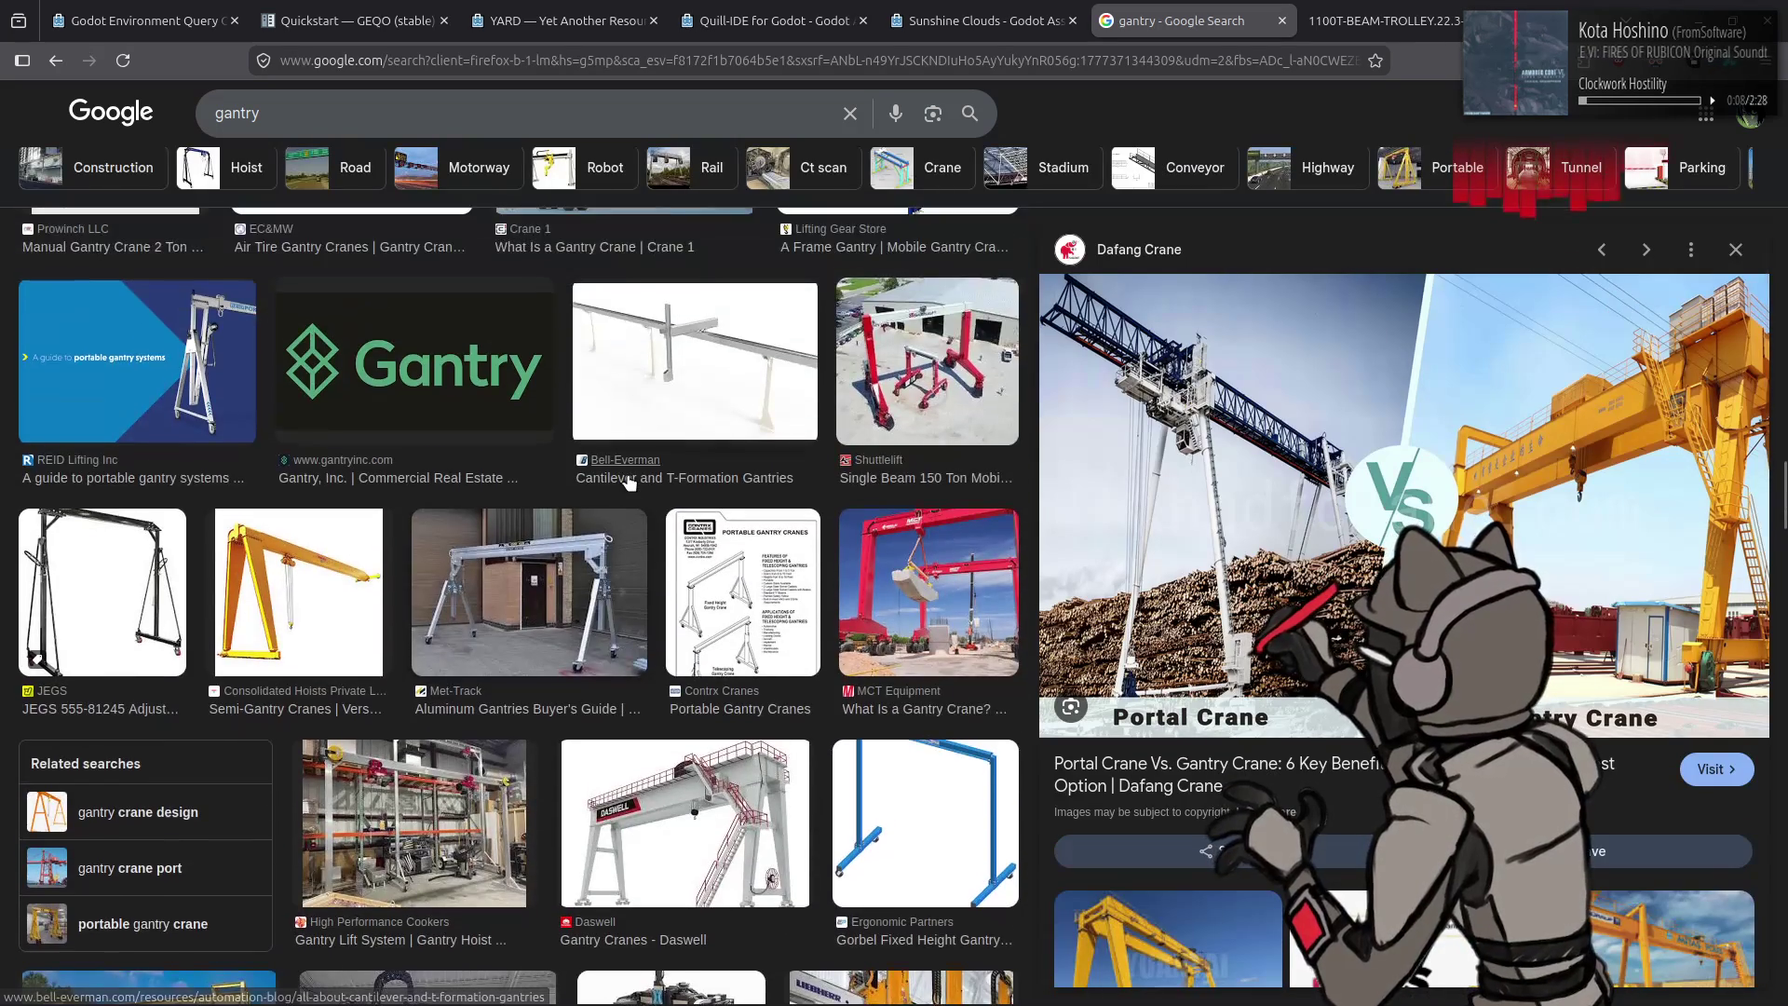
{"action": "scroll", "coordinate": [629, 482], "scroll_direction": "up", "scroll_amount": 2}
{"action": "left_click", "coordinate": [511, 983]}
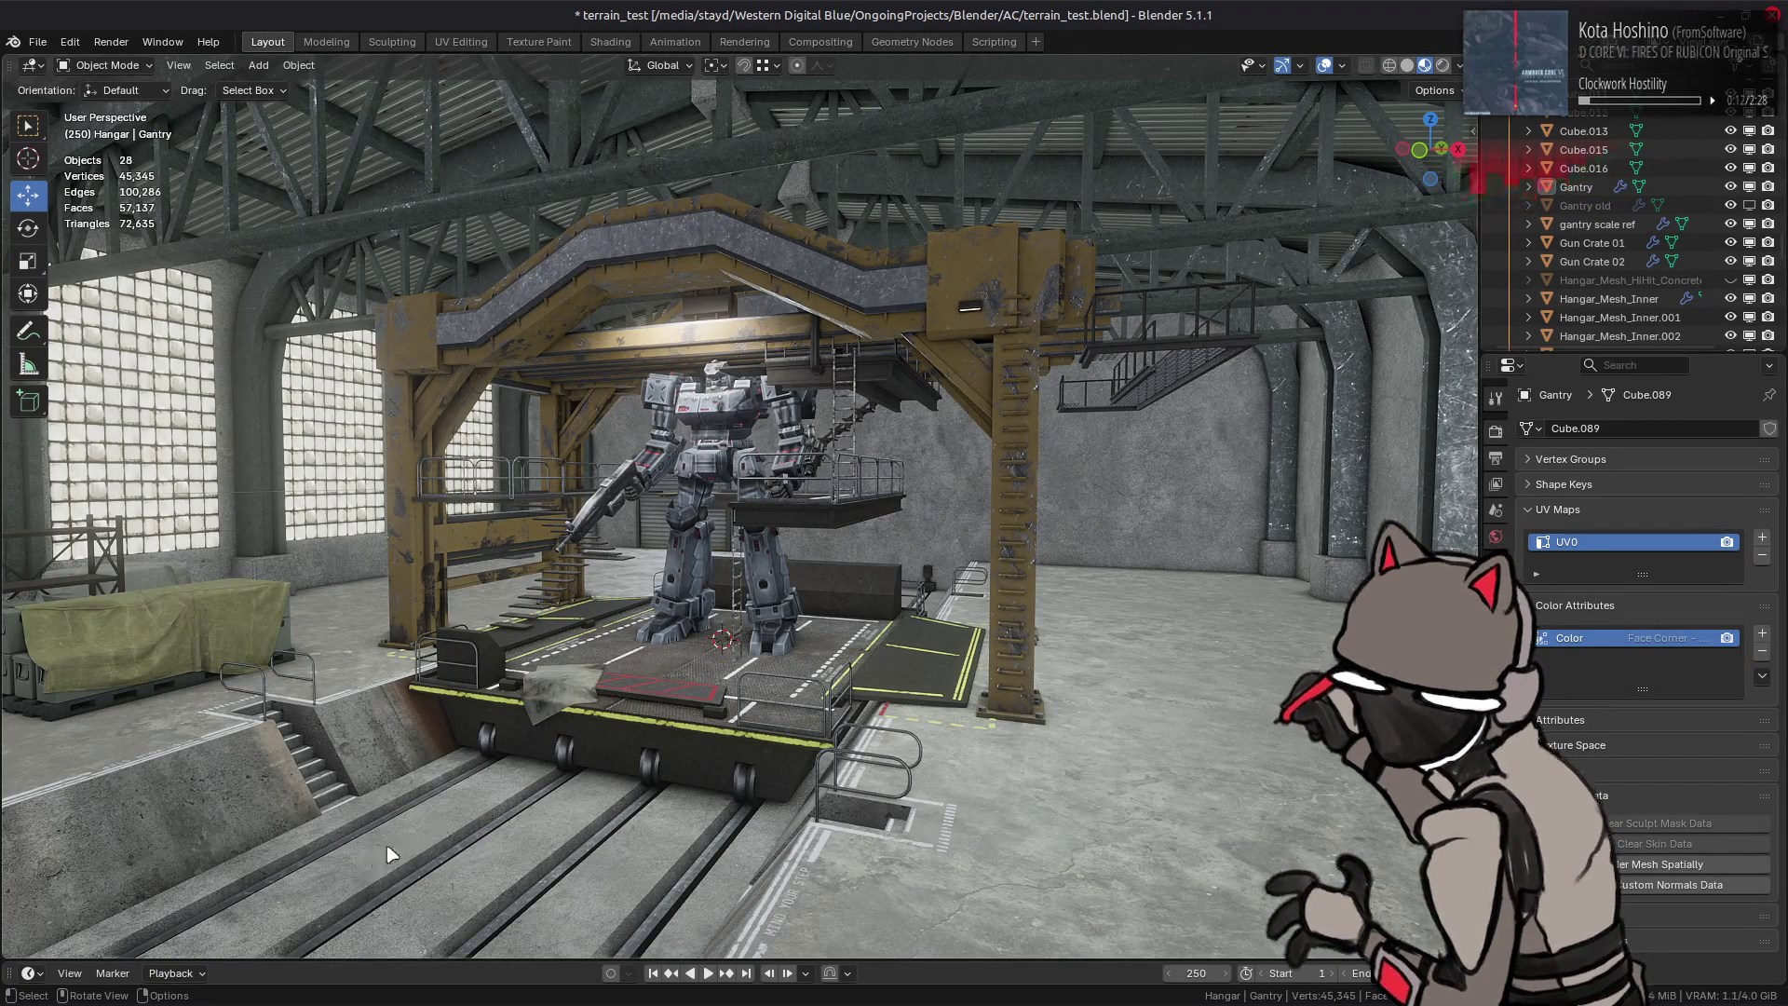
{"action": "scroll", "coordinate": [700, 638], "scroll_direction": "down", "scroll_amount": 5}
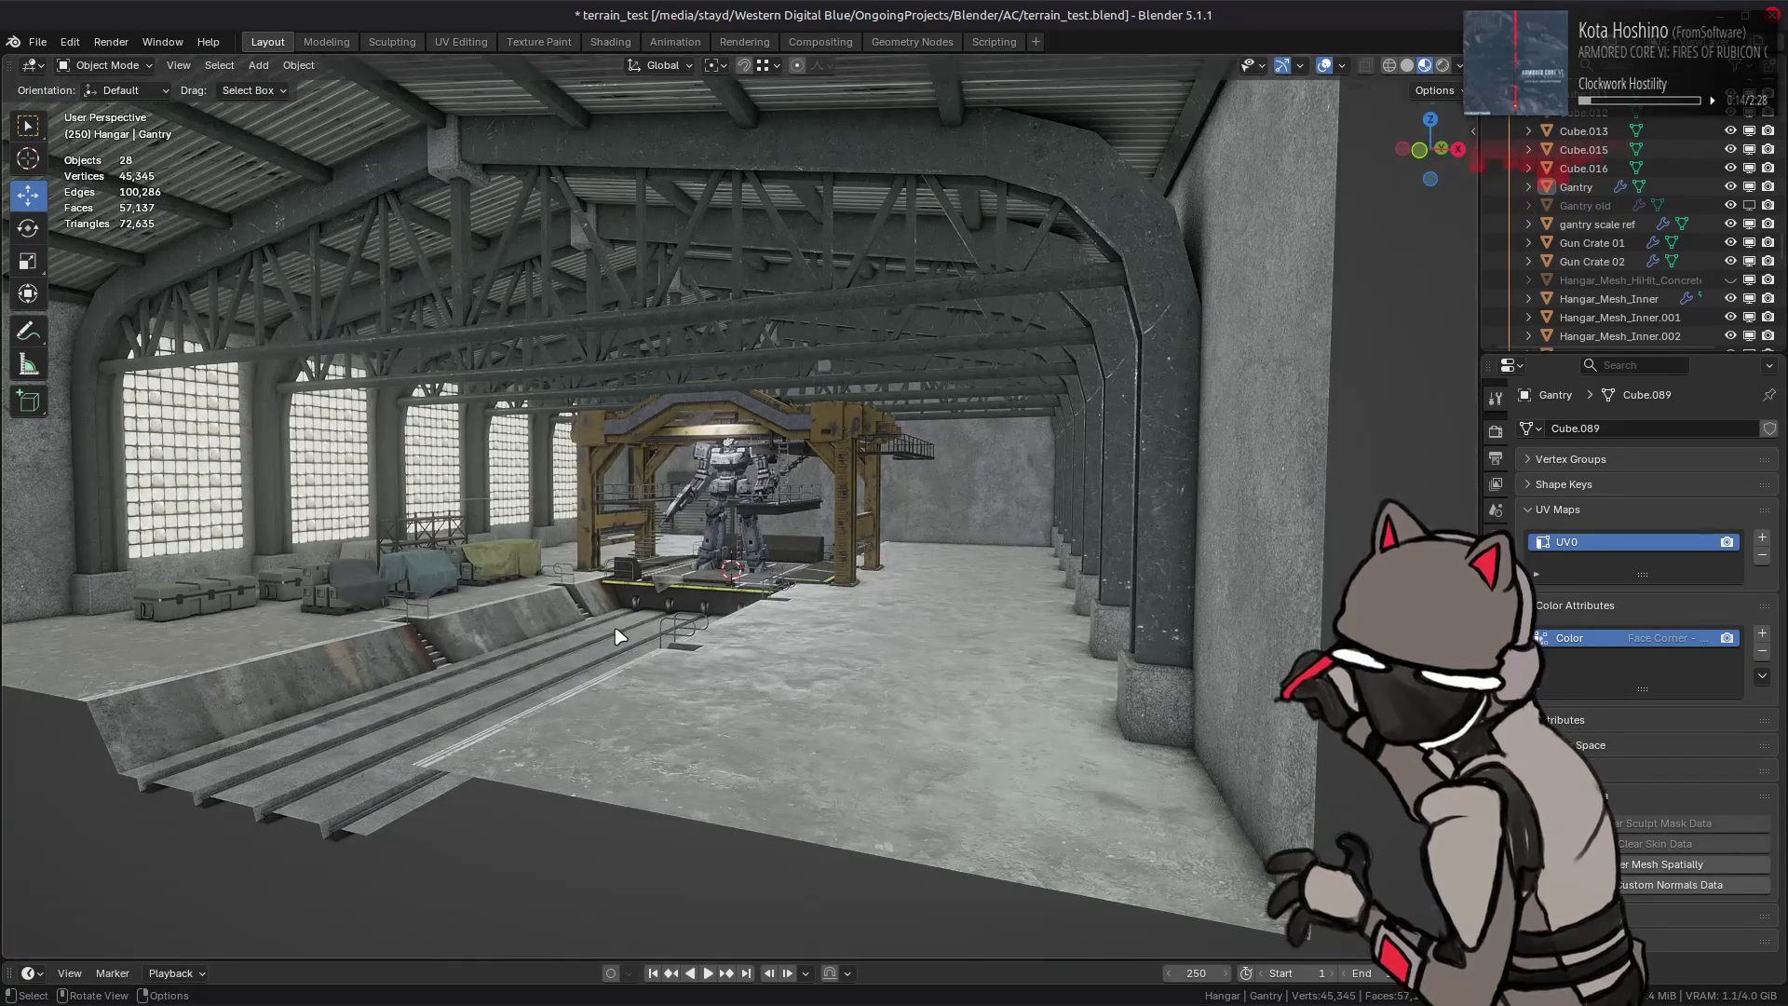
{"action": "scroll", "coordinate": [680, 605], "scroll_direction": "up", "scroll_amount": 3}
{"action": "scroll", "coordinate": [625, 633], "scroll_direction": "up", "scroll_amount": 2}
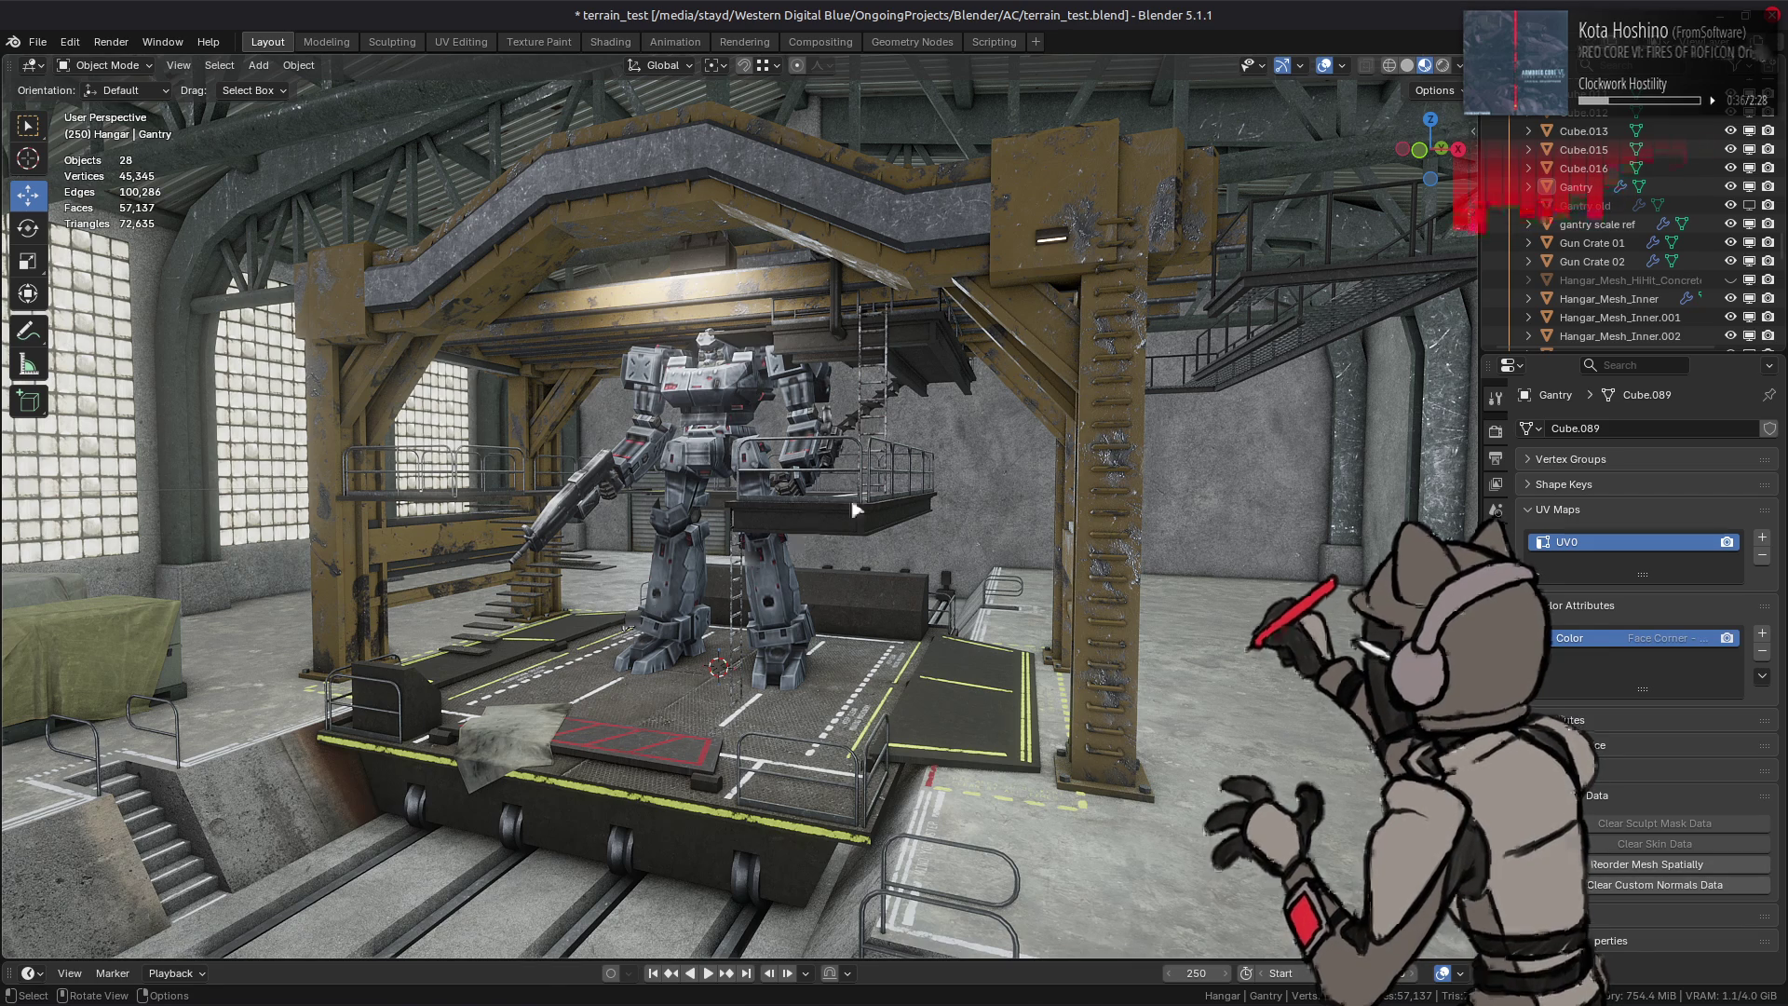
{"action": "key", "text": "alt+Tab"}
{"action": "scroll", "coordinate": [829, 470], "scroll_direction": "up", "scroll_amount": 1}
{"action": "scroll", "coordinate": [828, 470], "scroll_direction": "up", "scroll_amount": 1}
{"action": "scroll", "coordinate": [817, 461], "scroll_direction": "up", "scroll_amount": 3}
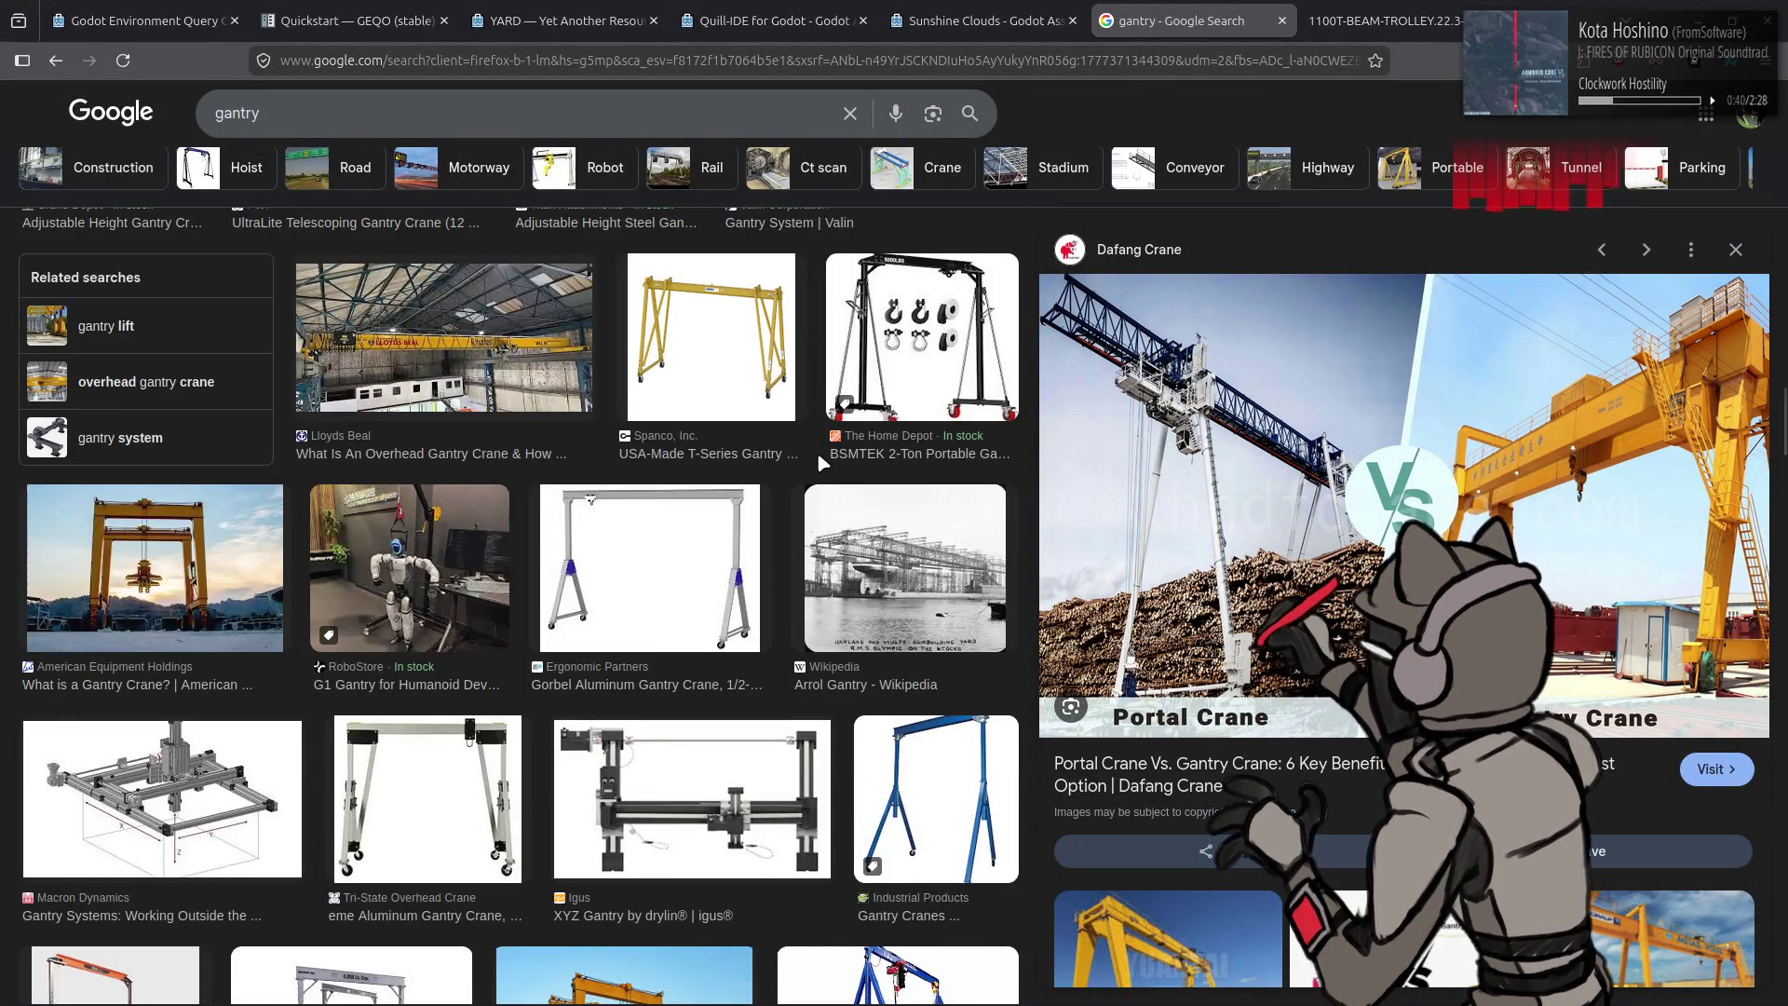
{"action": "scroll", "coordinate": [816, 451], "scroll_direction": "up", "scroll_amount": 3}
Step: Open the Crane Engineering and Lloyds Beal overhead crane photos full-size in new tabs
{"action": "left_click", "coordinate": [445, 594]}
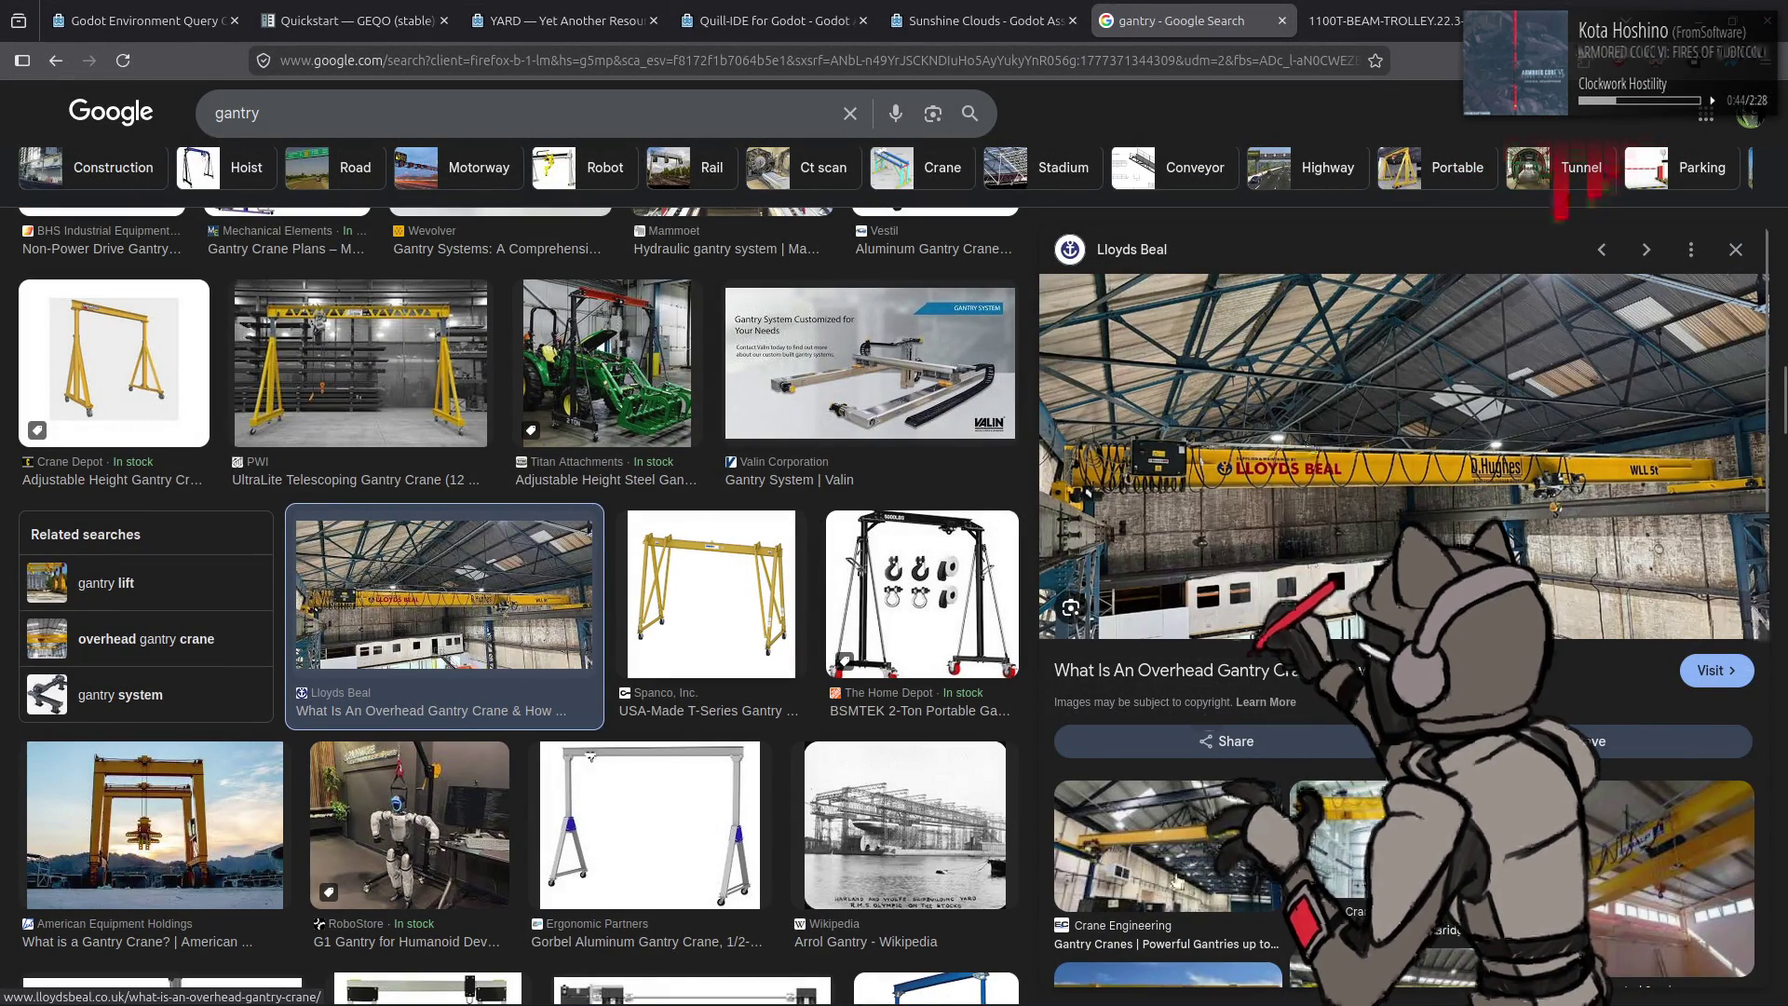
{"action": "left_click", "coordinate": [1167, 852]}
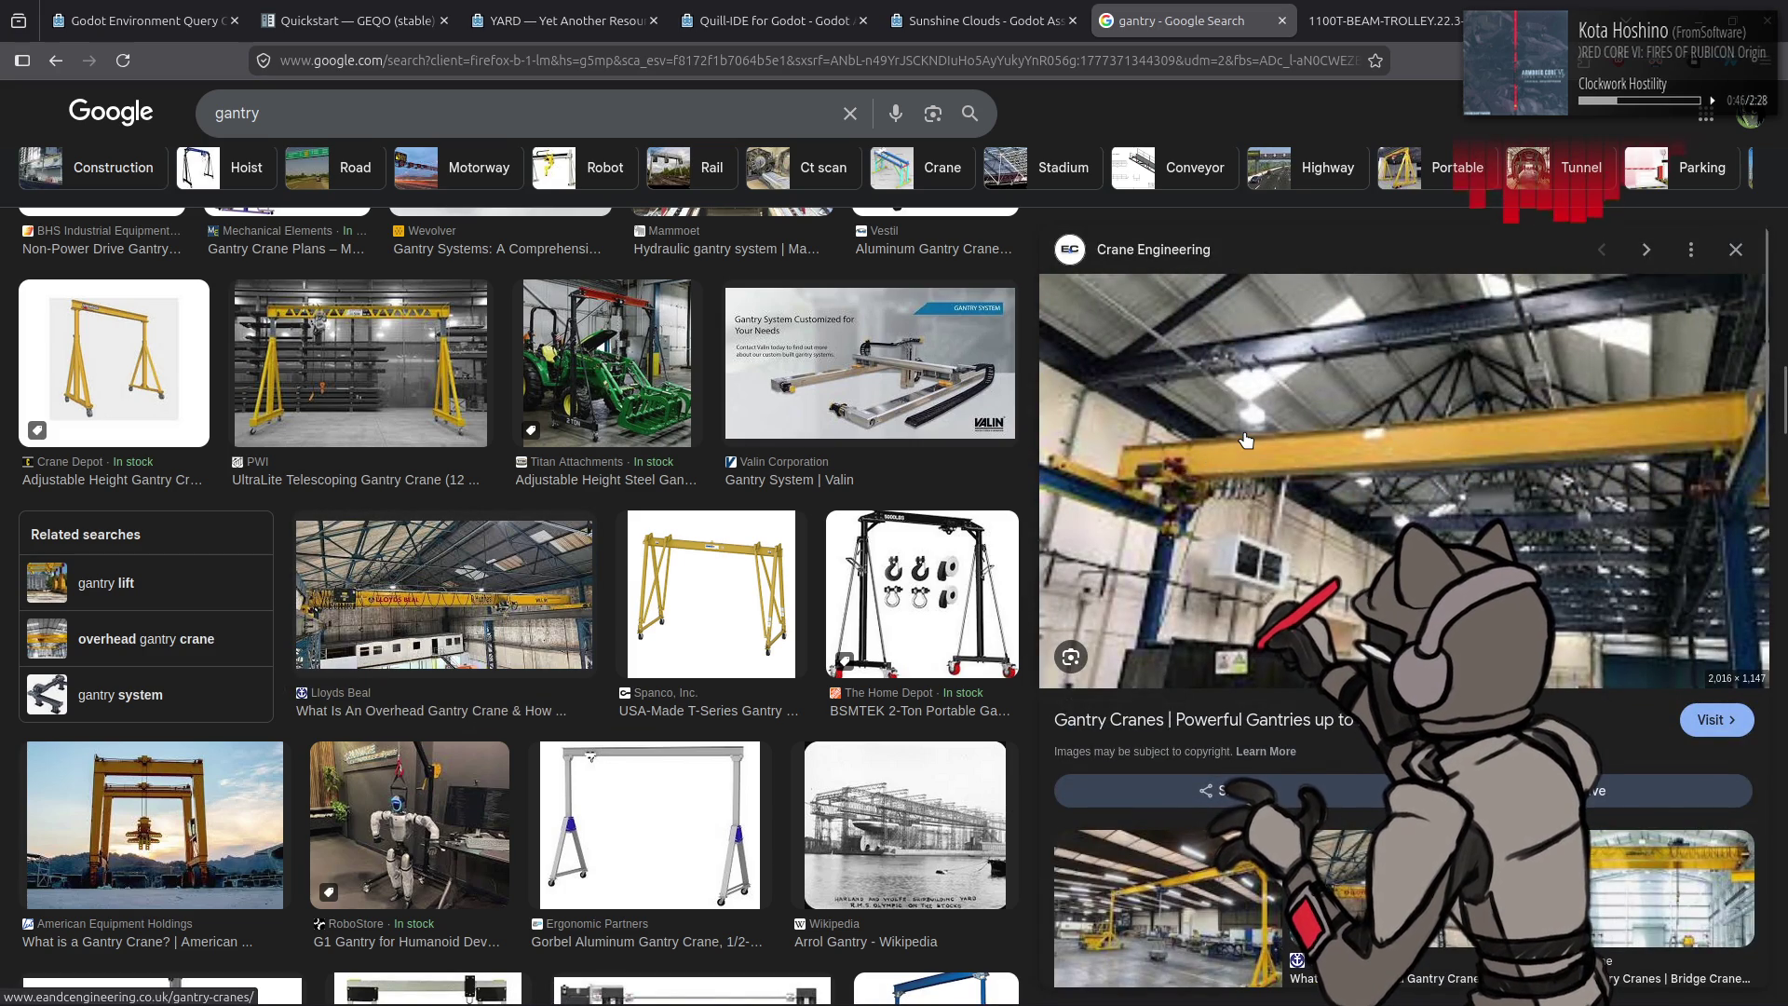
{"action": "right_click", "coordinate": [1370, 490]}
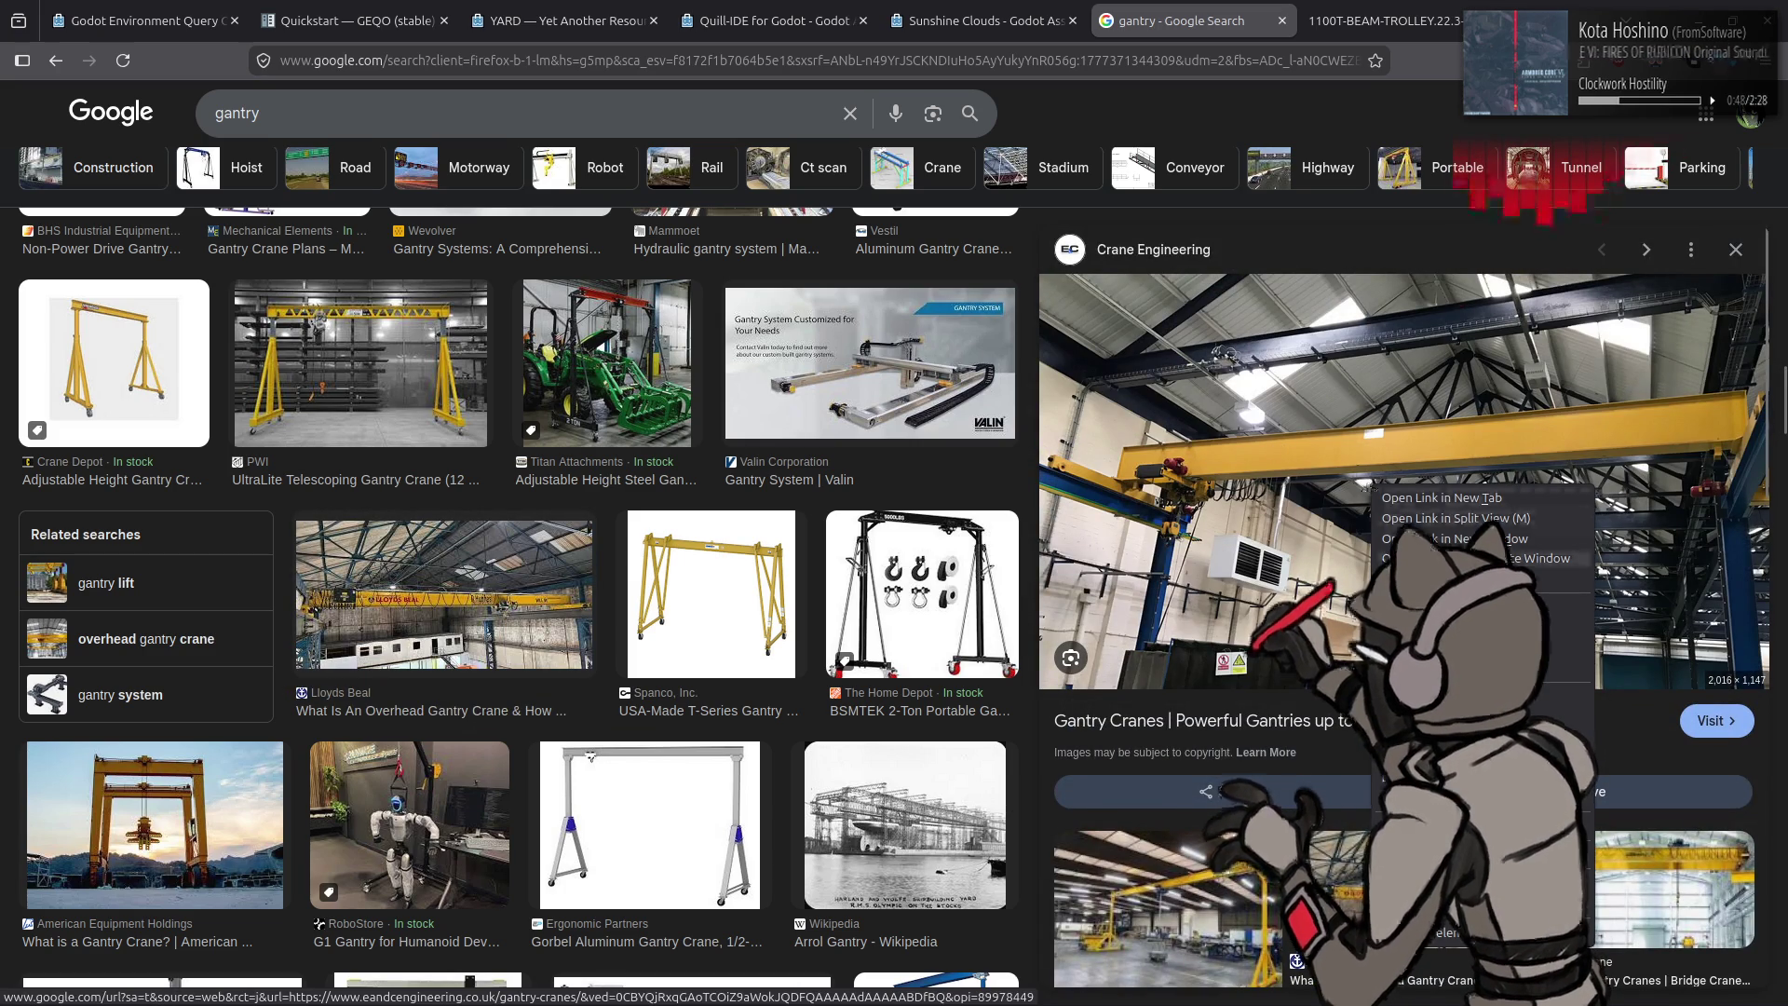
{"action": "left_click", "coordinate": [1438, 497]}
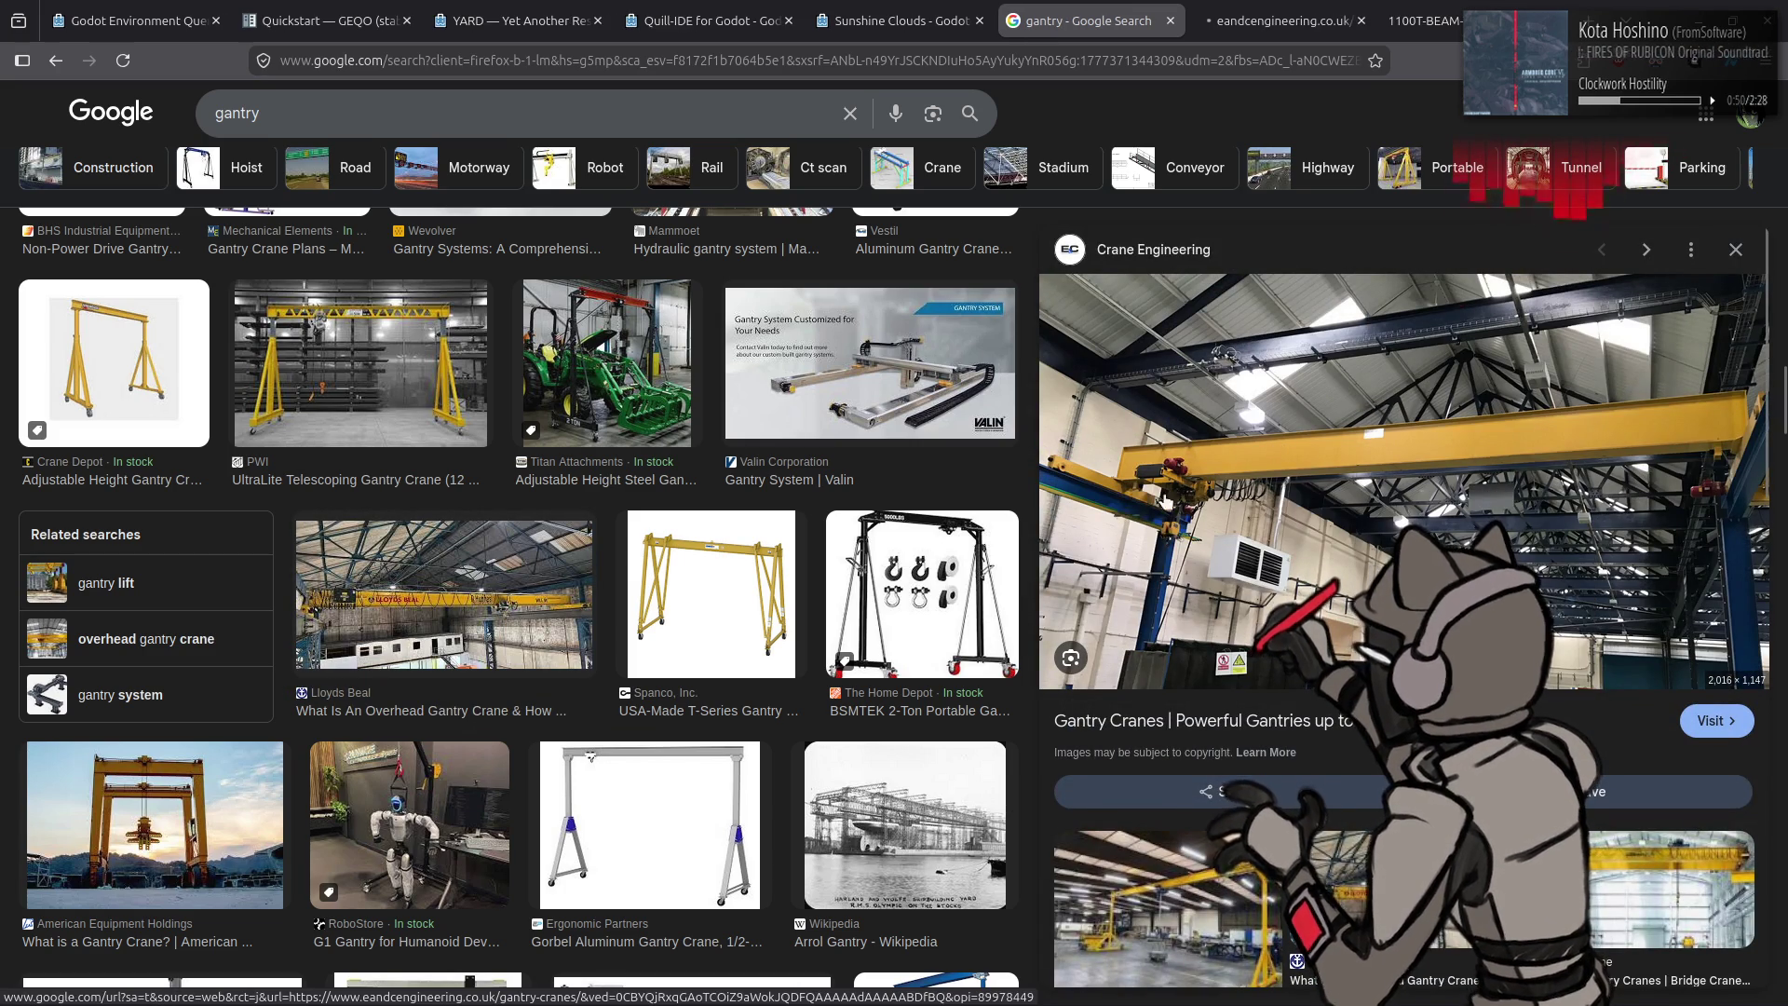
{"action": "left_click", "coordinate": [496, 569]}
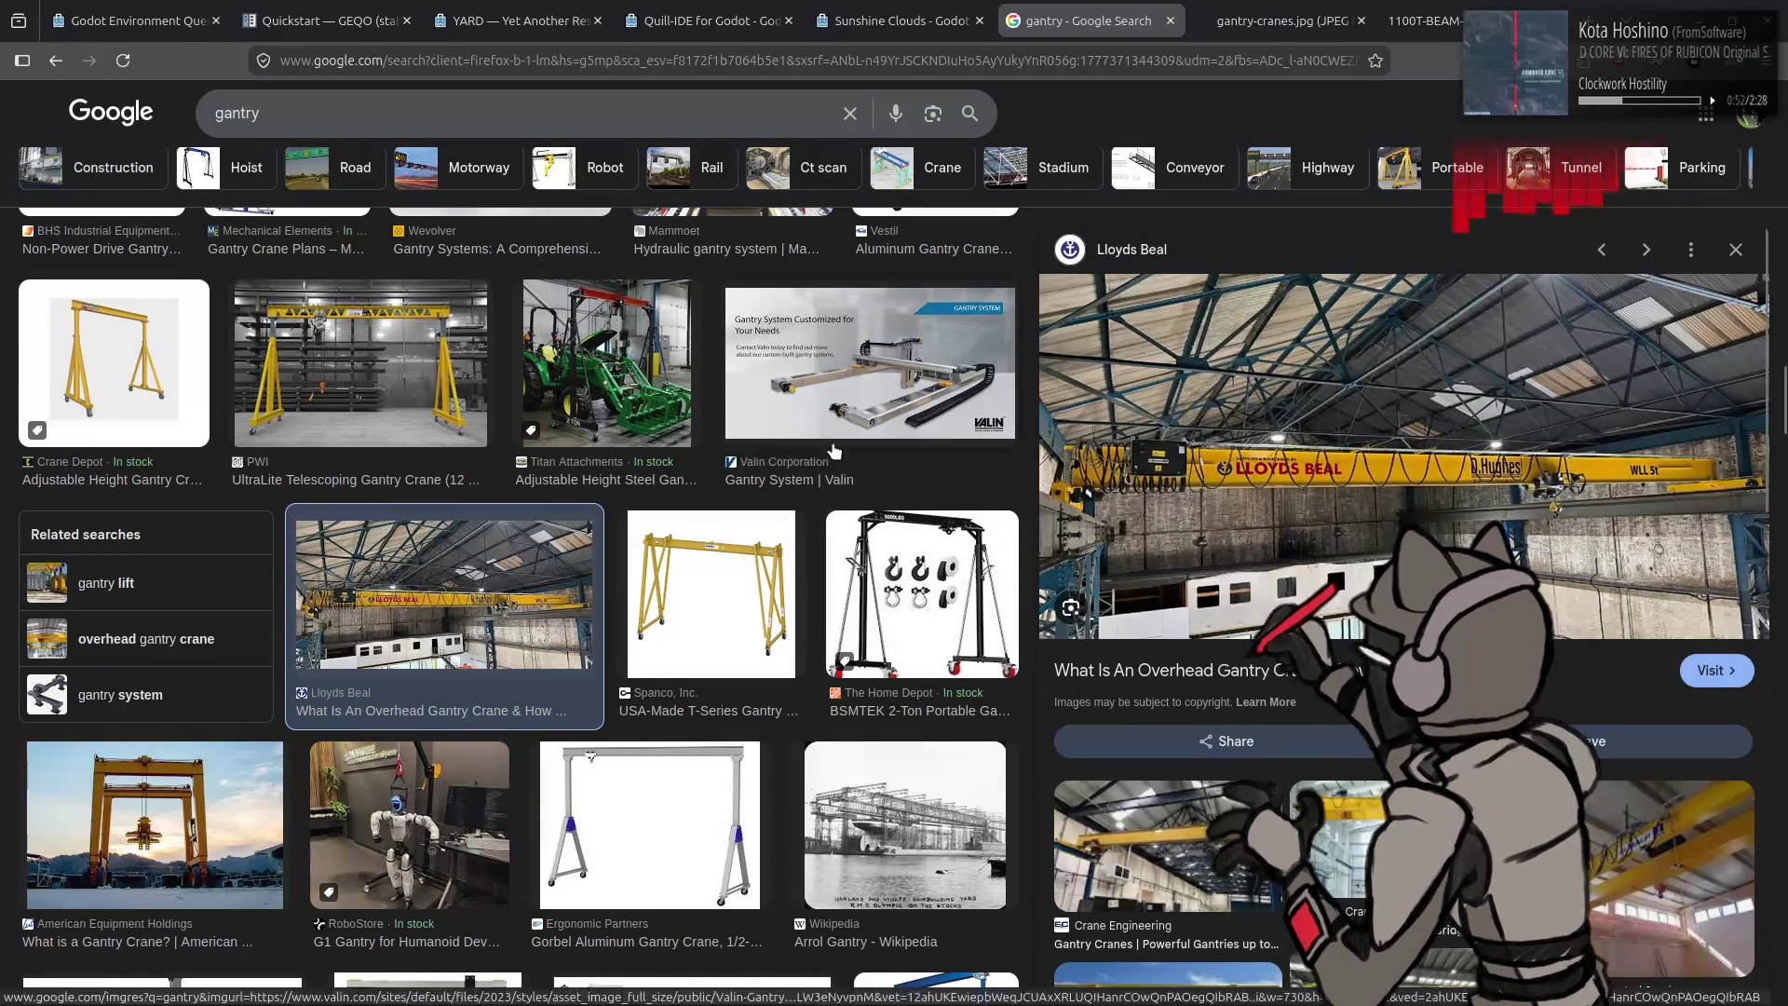
{"action": "right_click", "coordinate": [1191, 386]}
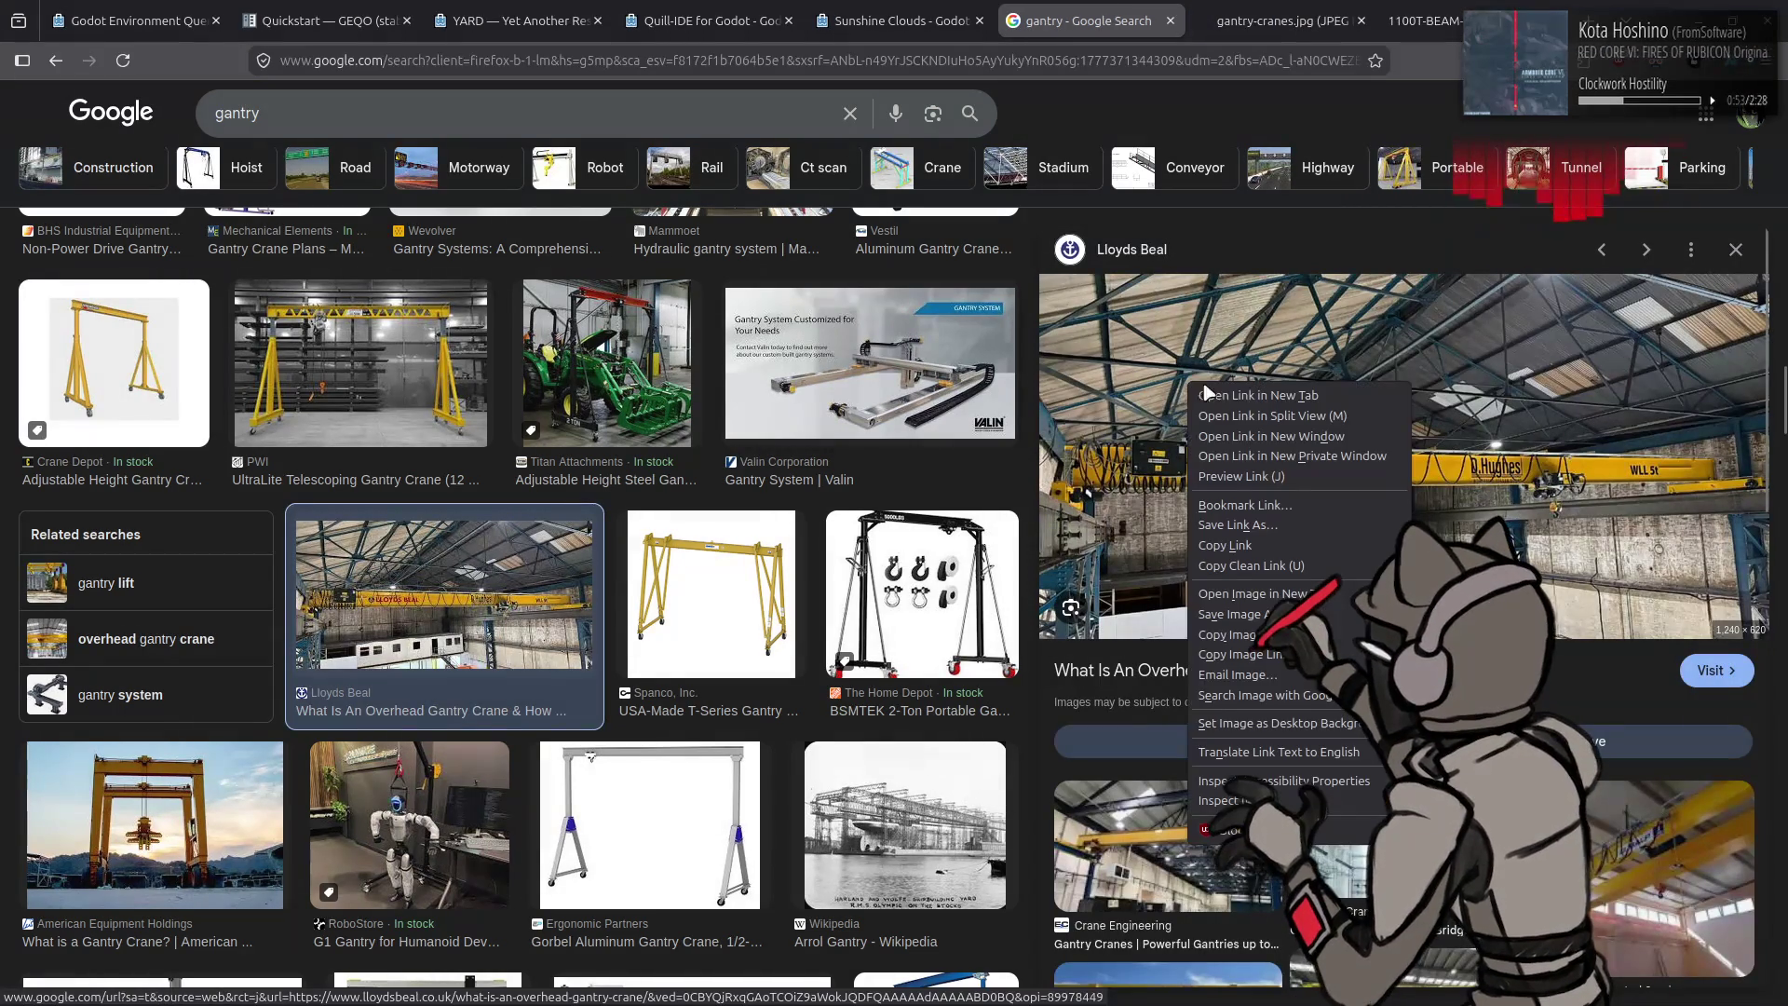
{"action": "left_click", "coordinate": [1255, 601]}
Step: View both full-size crane photos, then return to Blender and select Hangar_Mesh_Inner
{"action": "left_click", "coordinate": [1160, 17]}
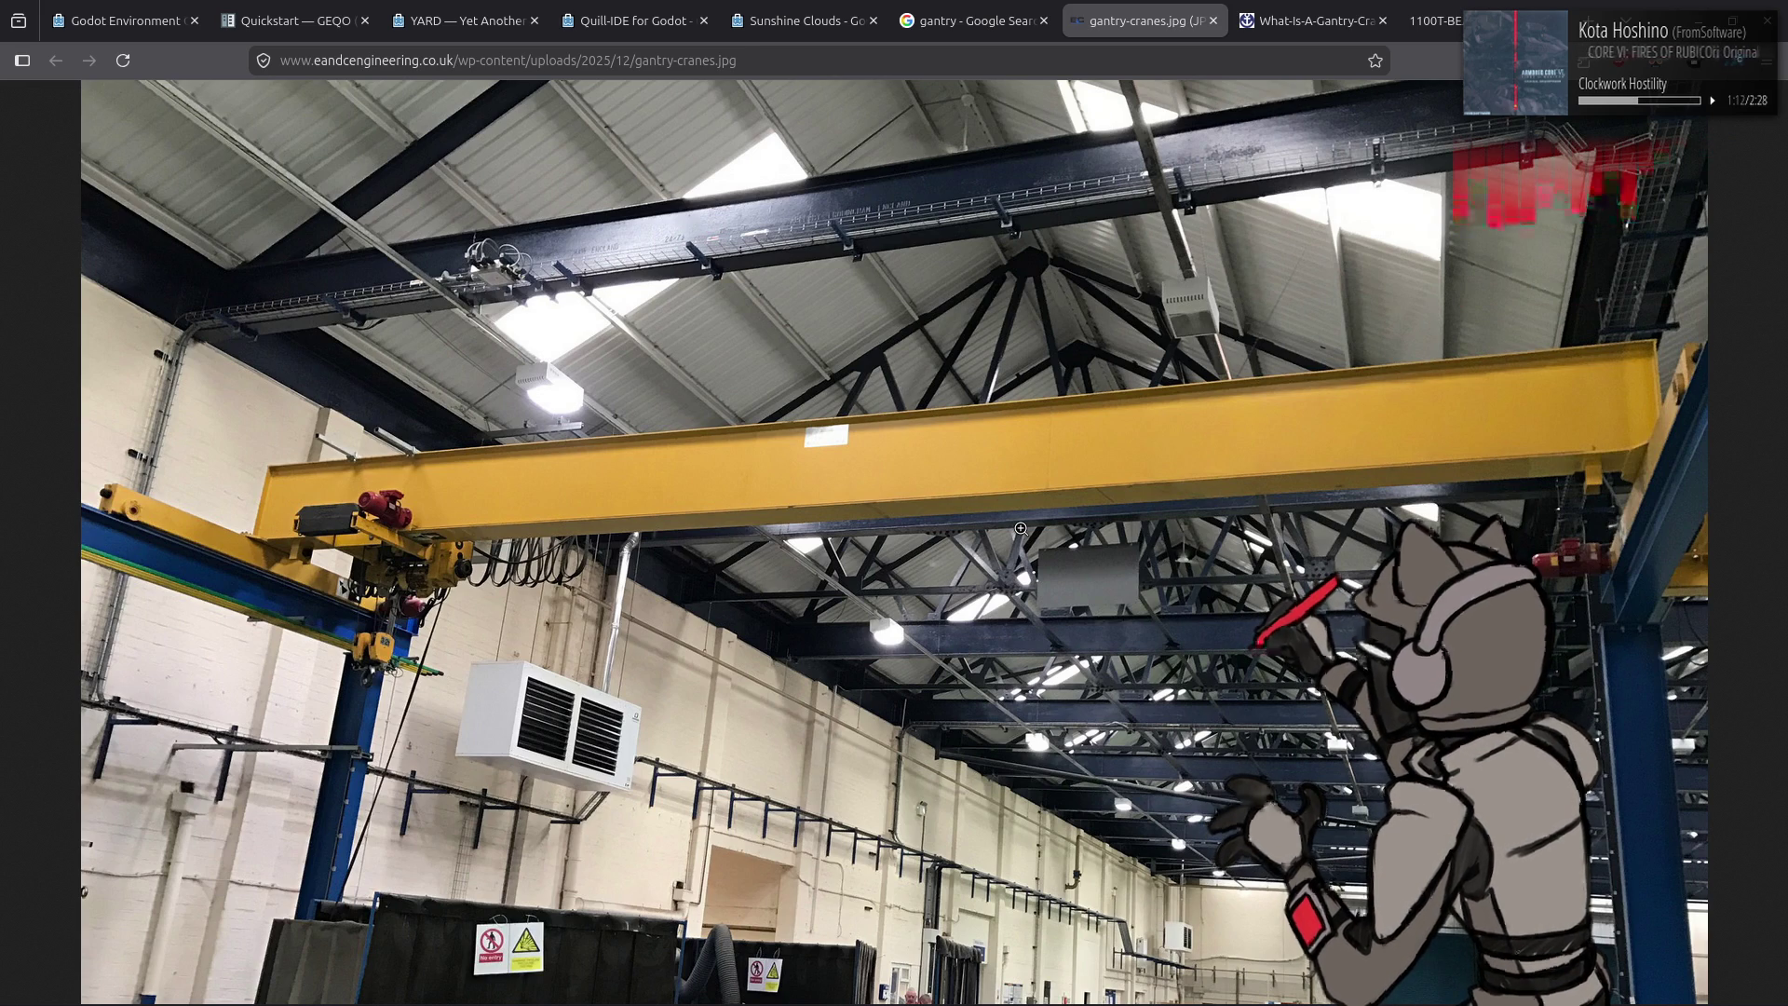
{"action": "left_click", "coordinate": [1313, 10]}
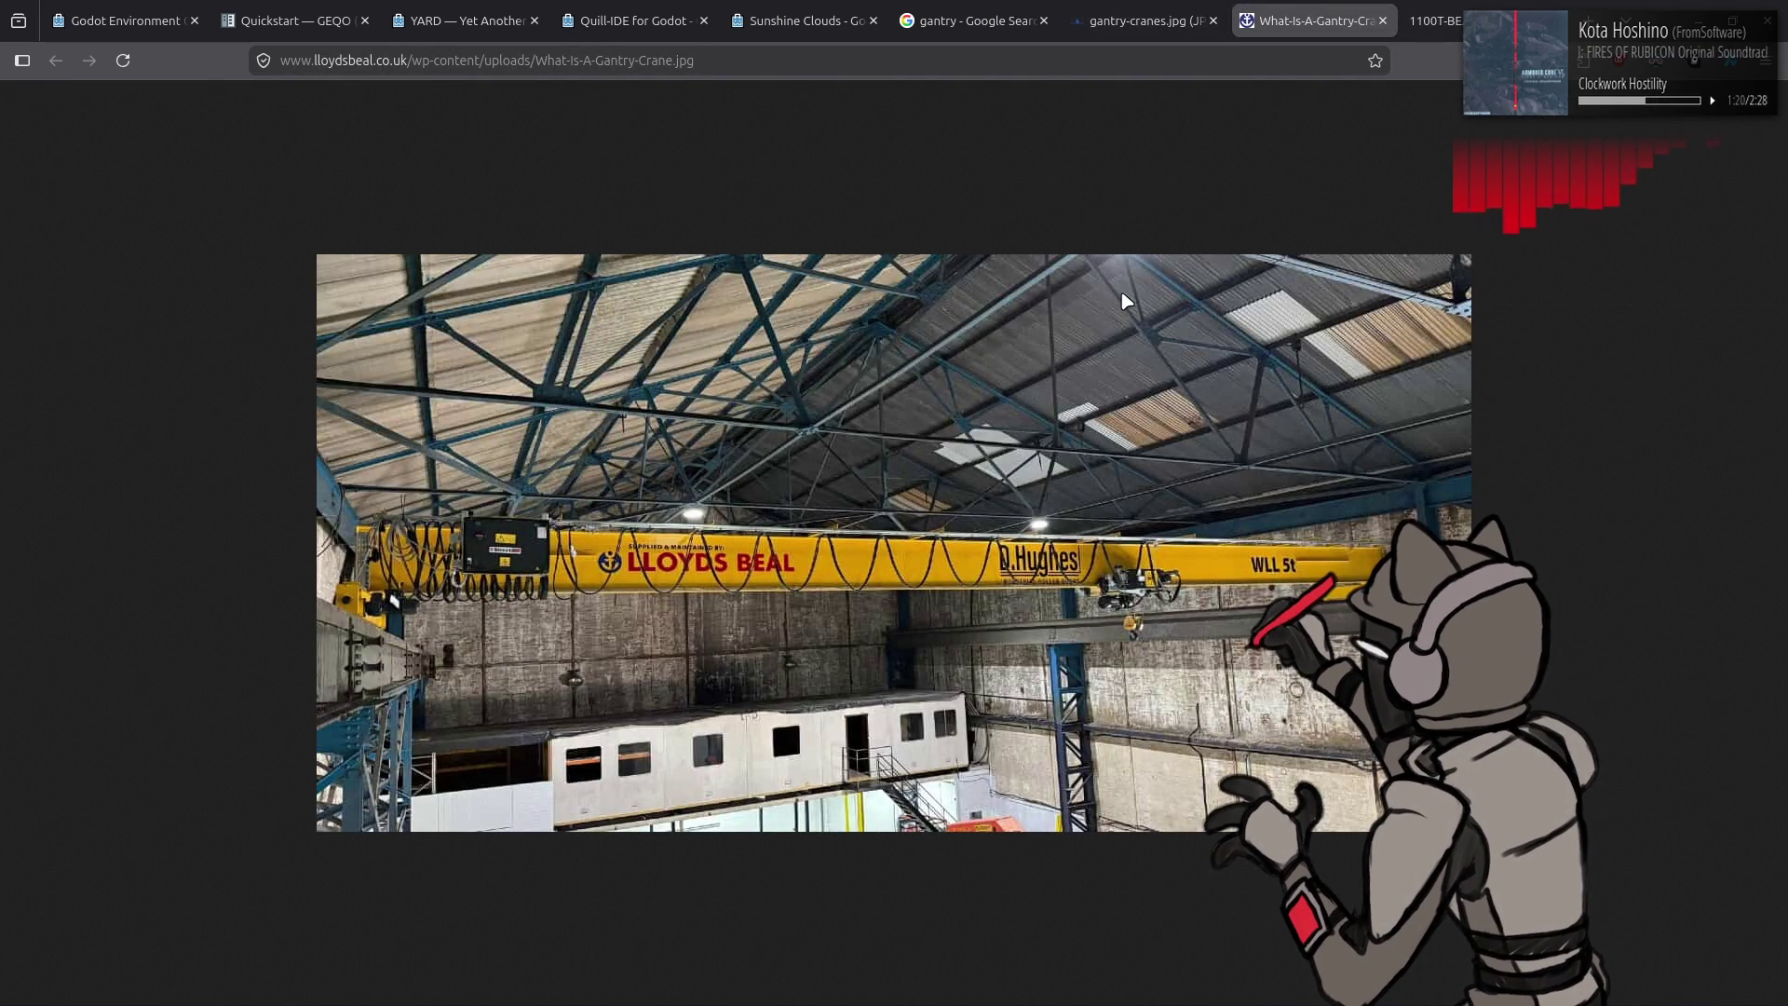
{"action": "key", "text": "alt+Tab"}
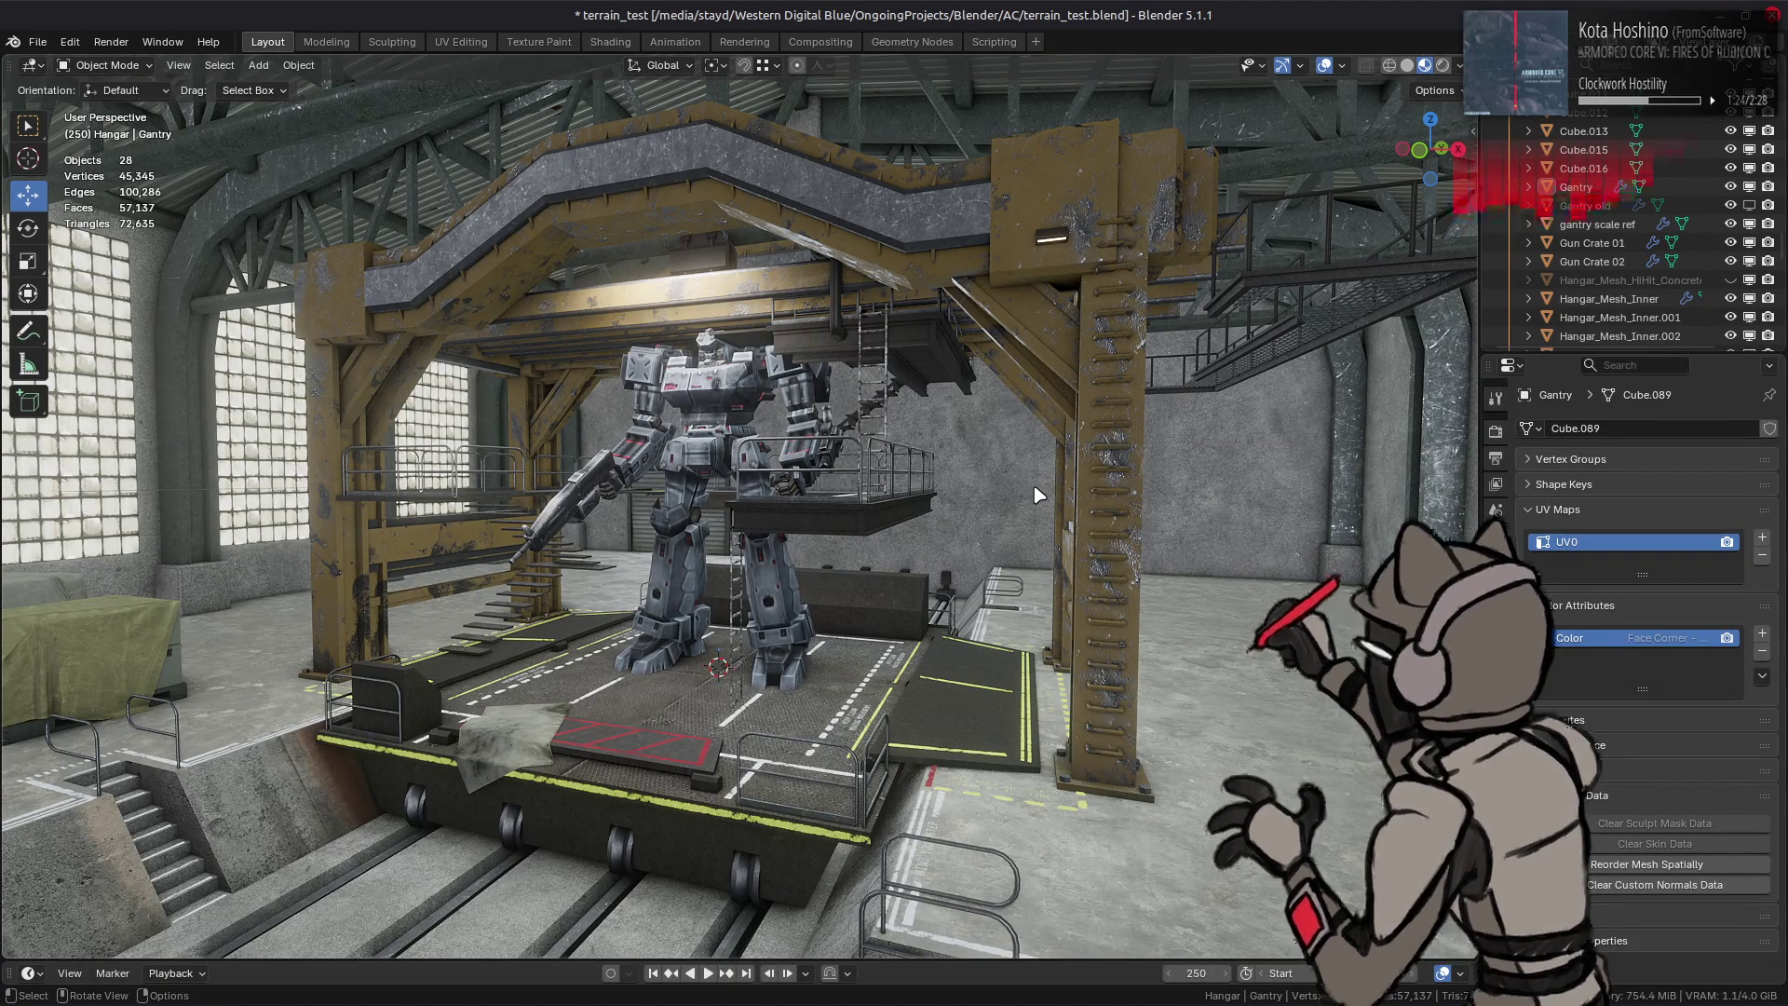
{"action": "left_click", "coordinate": [964, 669]}
{"action": "scroll", "coordinate": [1019, 616], "scroll_direction": "up", "scroll_amount": 4}
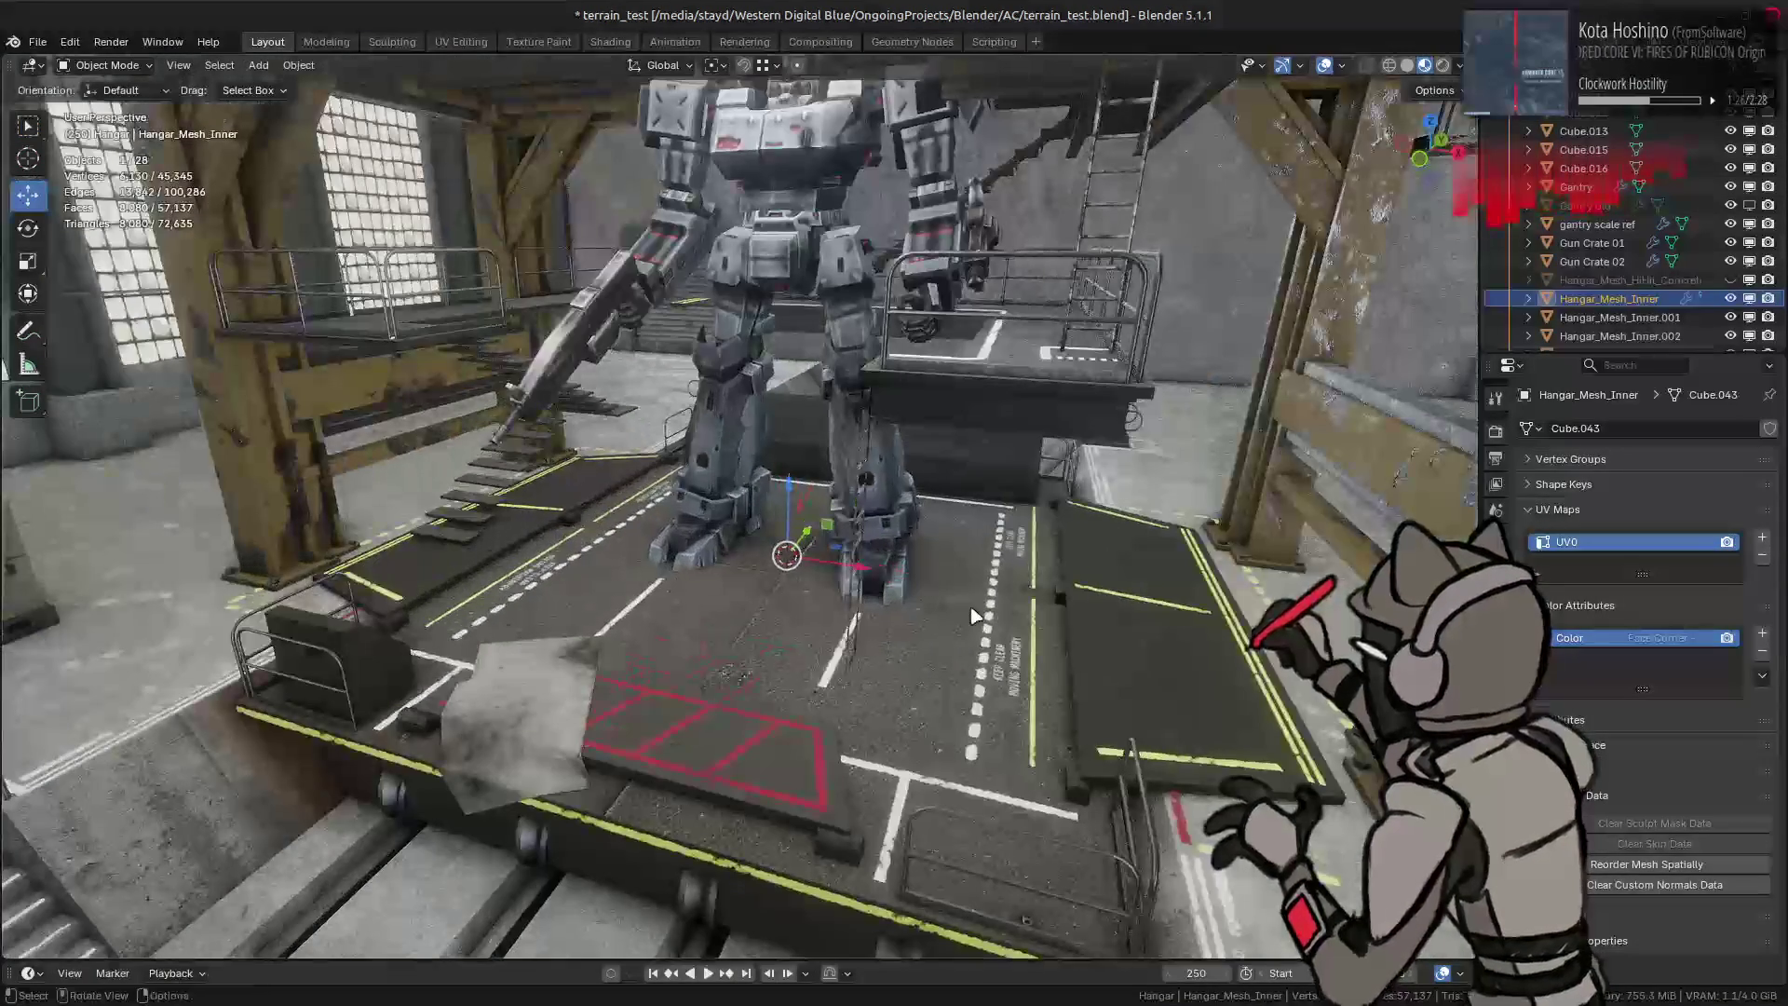
Step: Inspect the mech platform and rails from several angles in and out of Edit Mode, then switch to the Firefox crane photo
{"action": "key", "text": "Tab"}
{"action": "middle_click_drag", "start_coordinate": [958, 614], "coordinate": [986, 644]}
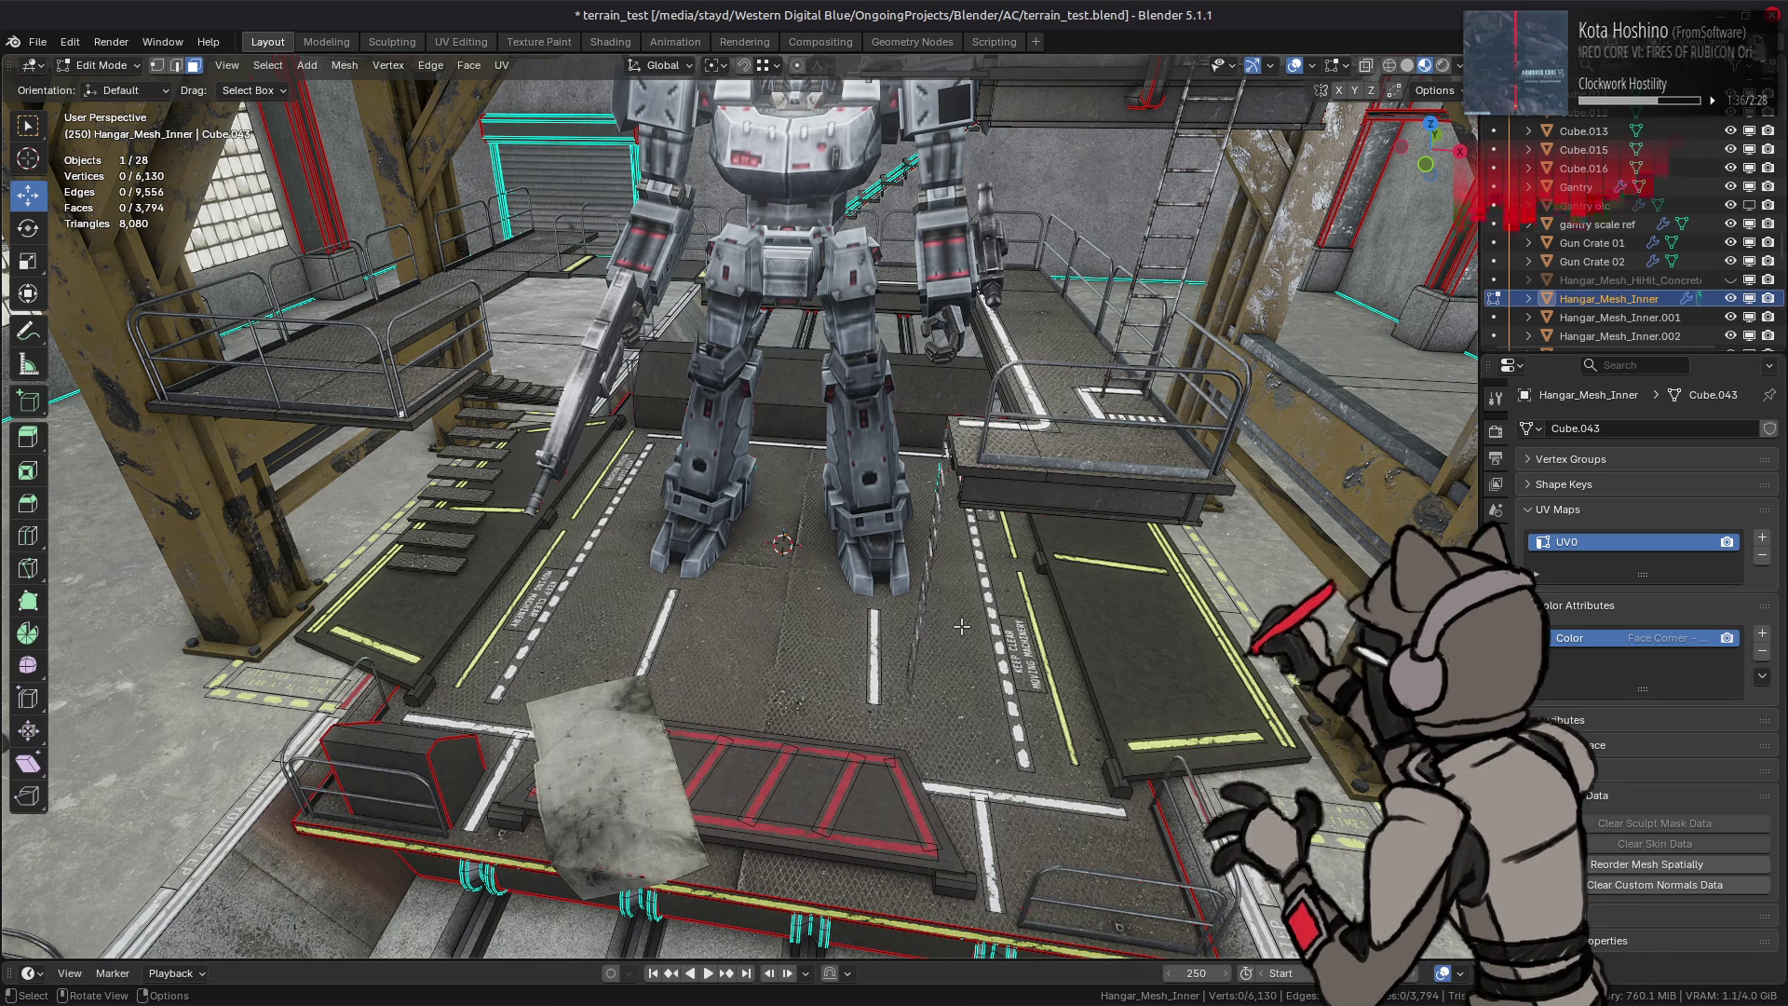
{"action": "middle_click_drag", "start_coordinate": [961, 626], "coordinate": [964, 587]}
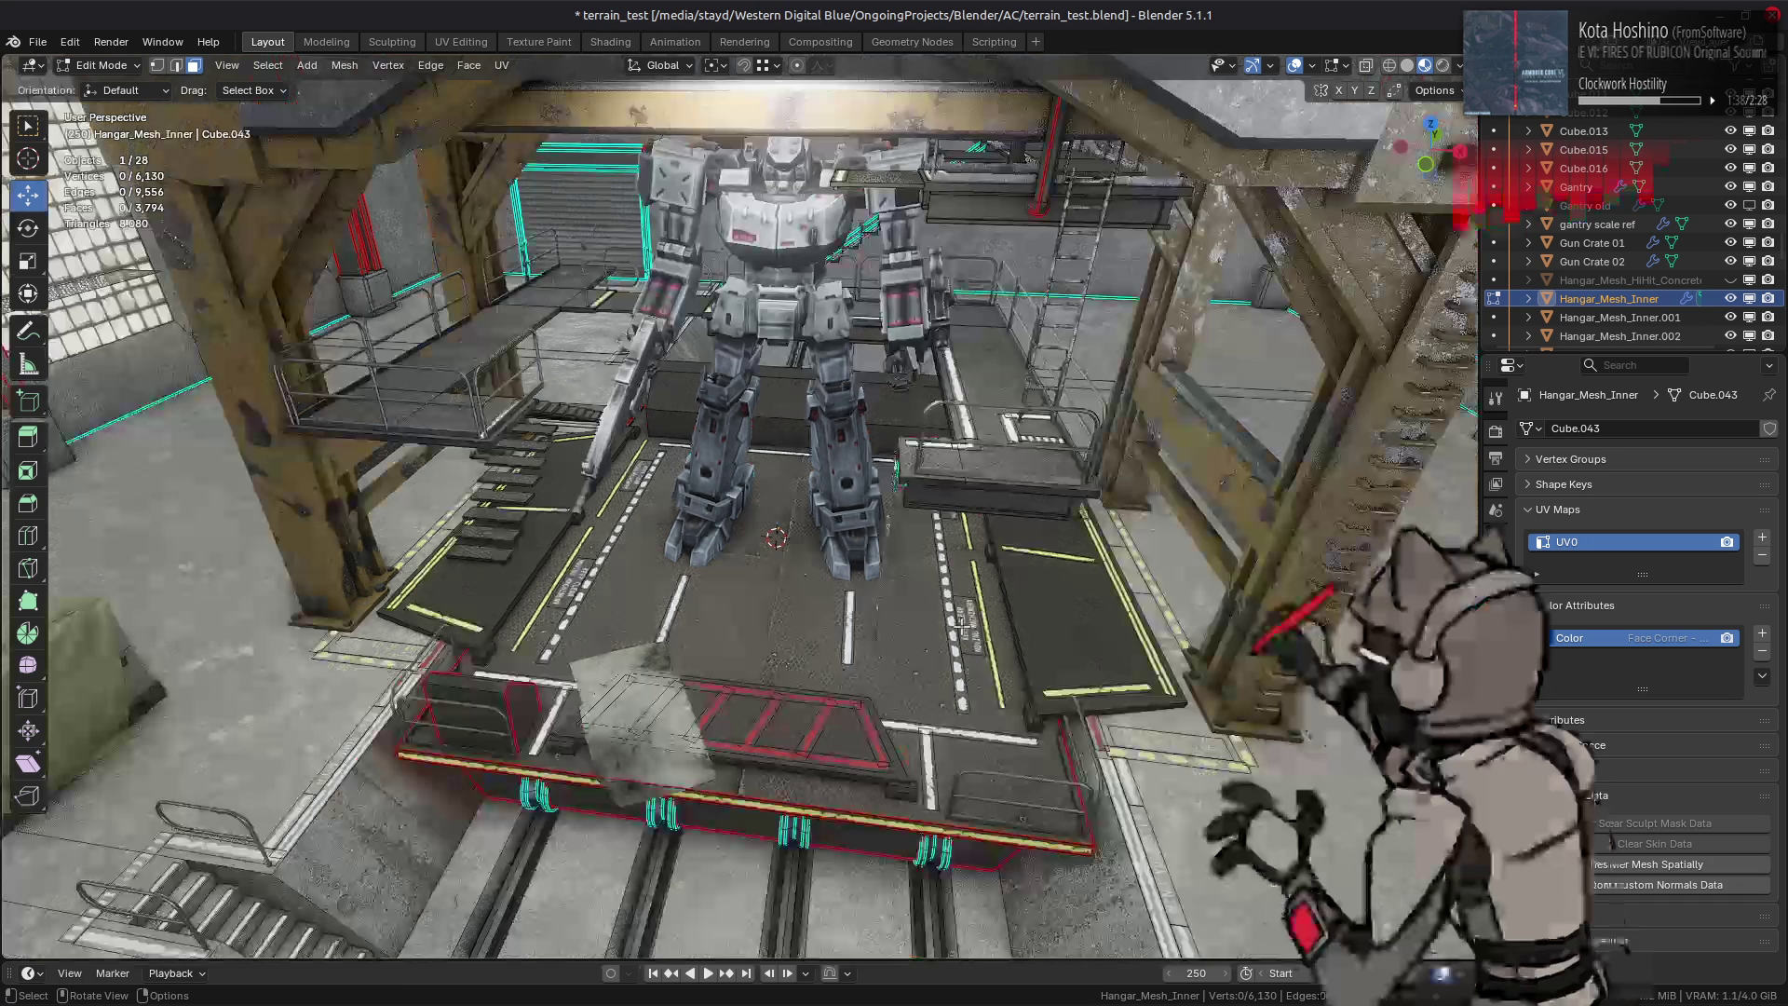
{"action": "key", "text": "Tab"}
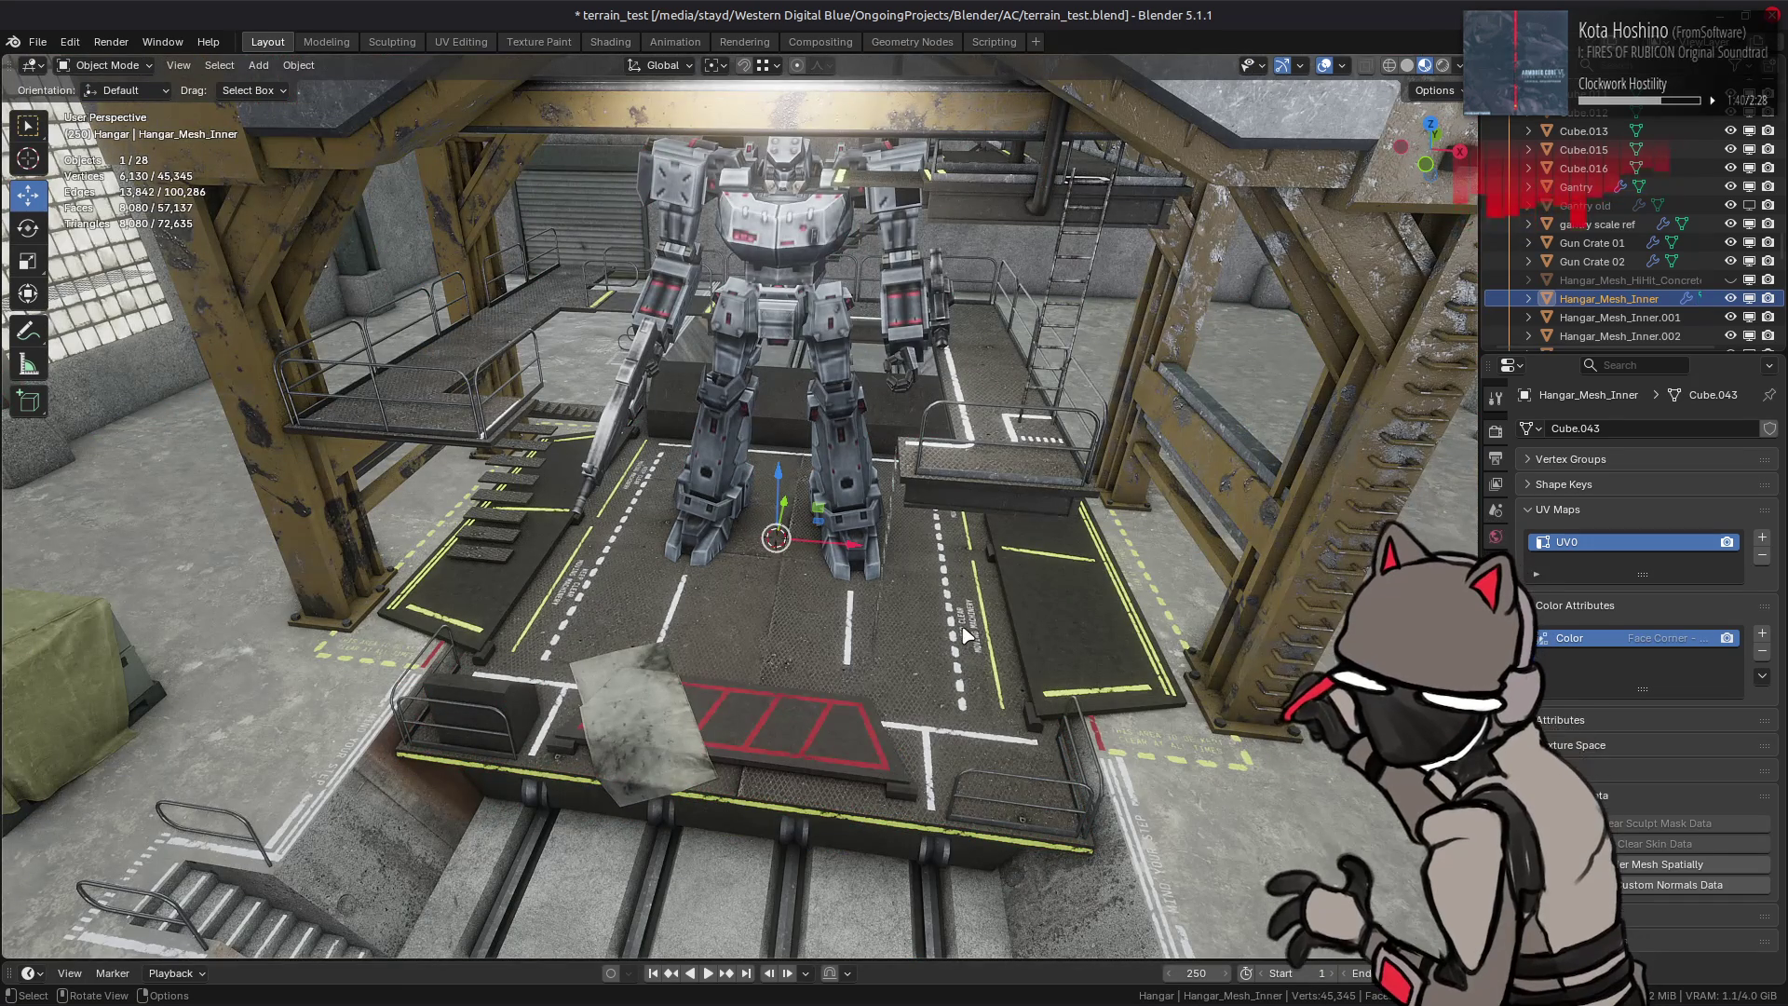
{"action": "middle_click_drag", "start_coordinate": [965, 628], "coordinate": [968, 577]}
{"action": "scroll", "coordinate": [984, 570], "scroll_direction": "down", "scroll_amount": 2}
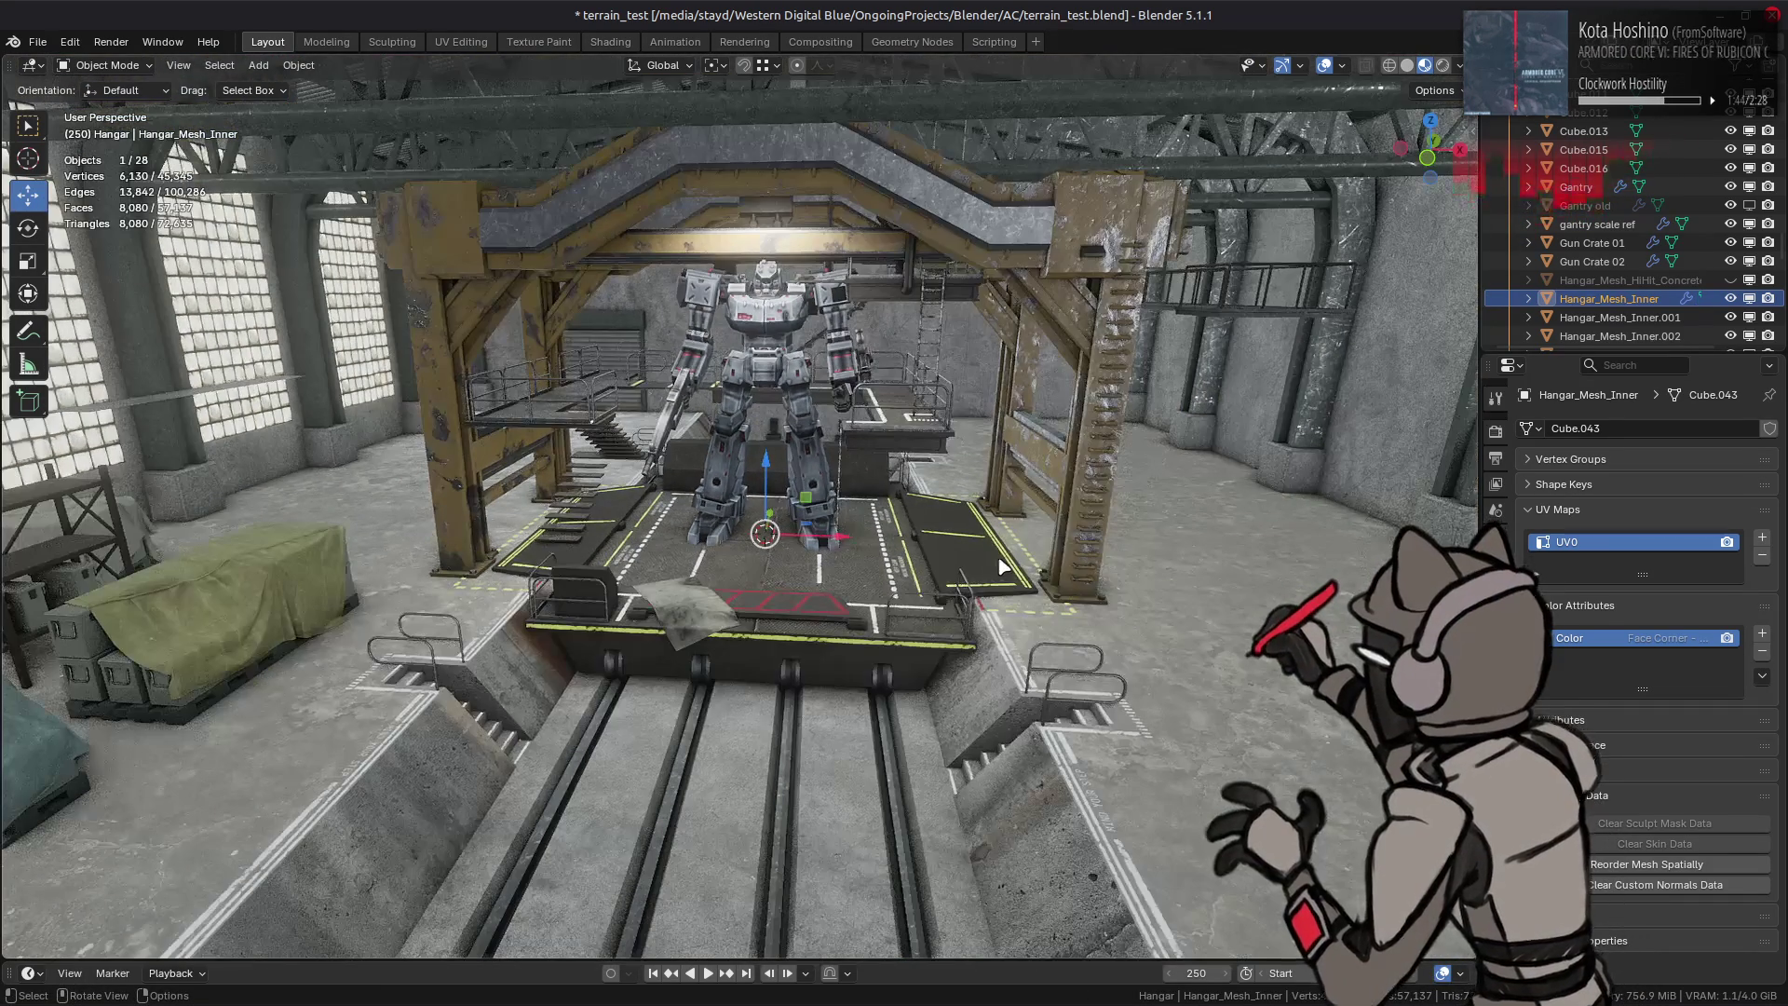
{"action": "scroll", "coordinate": [1128, 483], "scroll_direction": "up", "scroll_amount": 1}
{"action": "mouse_move", "coordinate": [1117, 479]}
{"action": "middle_mouse_down"}
{"action": "mouse_move", "coordinate": [1086, 471]}
{"action": "mouse_move", "coordinate": [981, 607]}
{"action": "middle_mouse_up"}
{"action": "scroll", "coordinate": [1085, 471], "scroll_direction": "up", "scroll_amount": 1}
{"action": "scroll", "coordinate": [981, 606], "scroll_direction": "up", "scroll_amount": 2}
{"action": "key", "text": "Tab"}
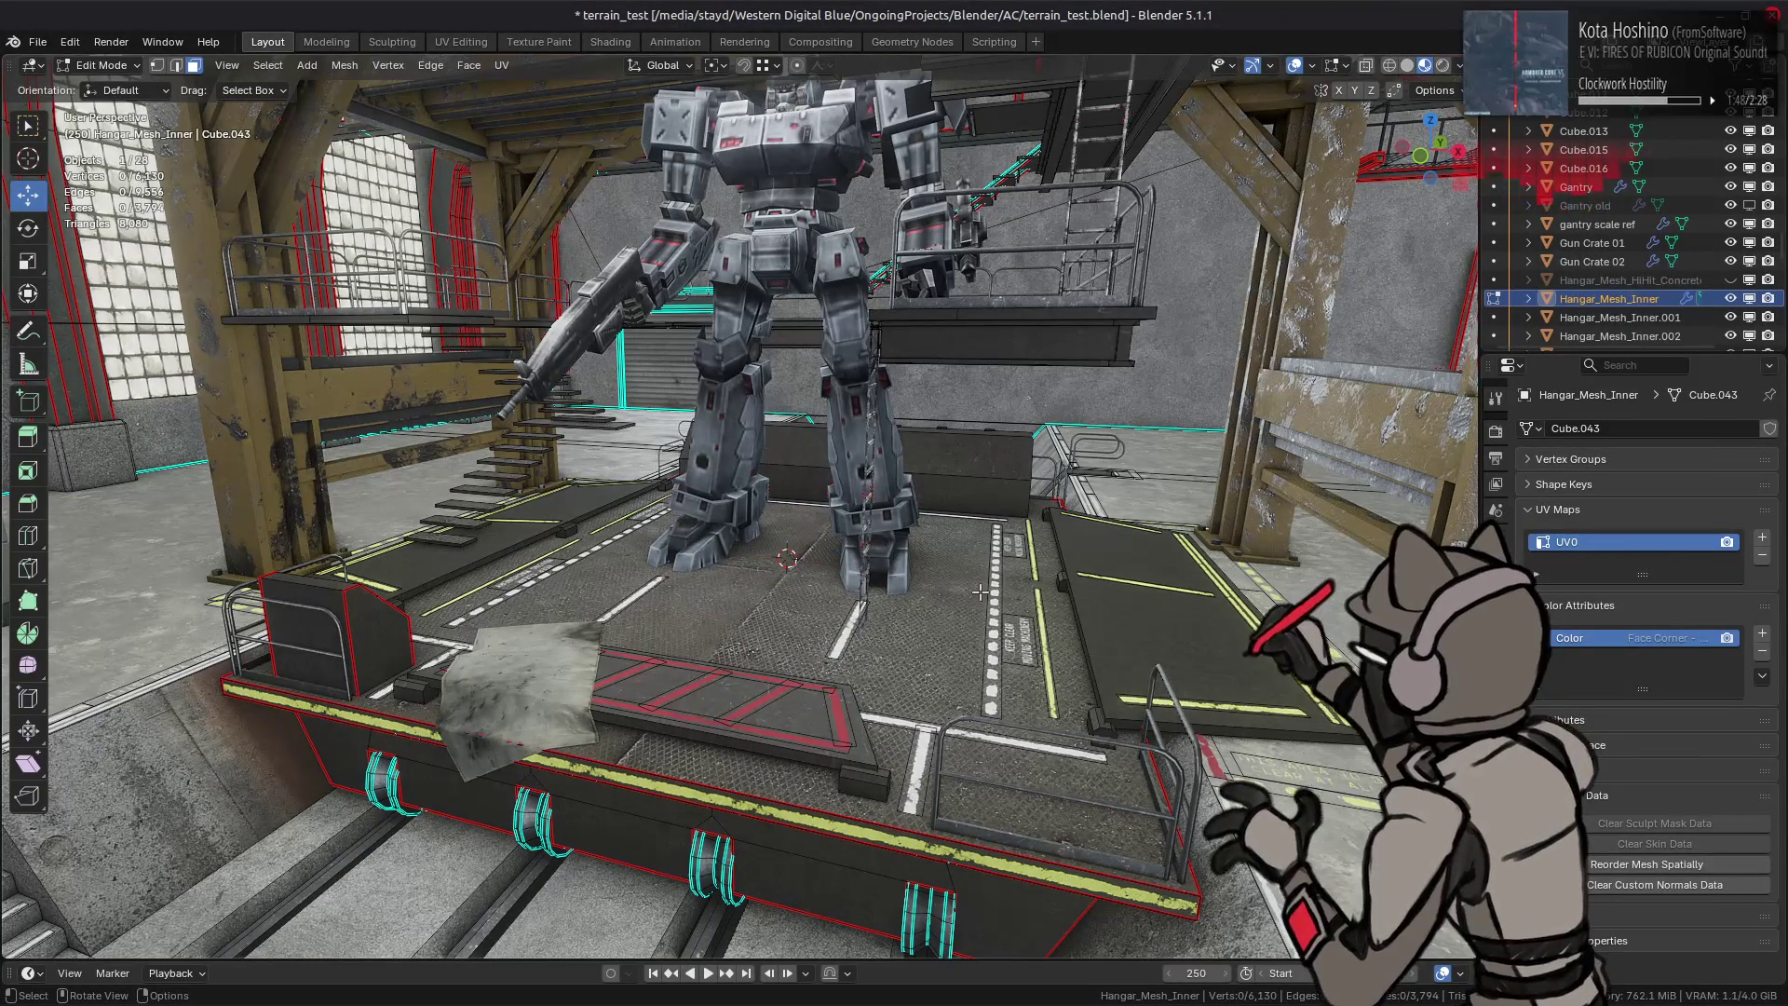
{"action": "middle_click_drag", "start_coordinate": [984, 593], "coordinate": [985, 600]}
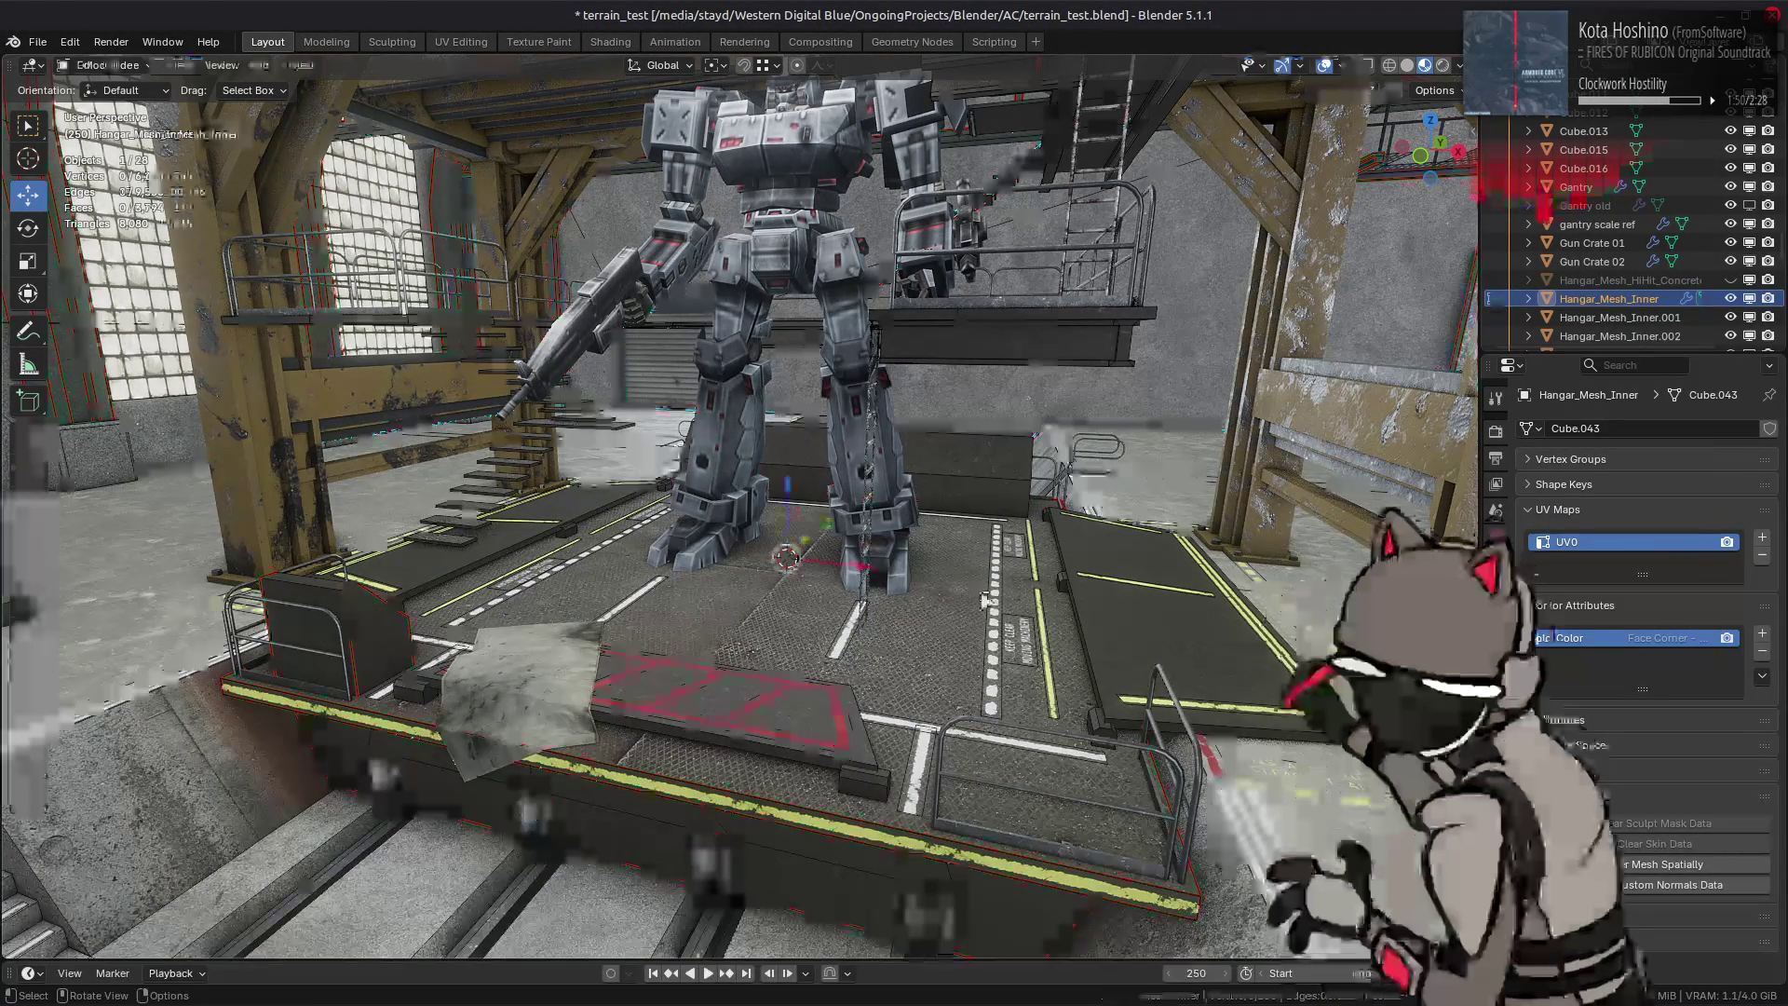
{"action": "key", "text": "alt+Tab"}
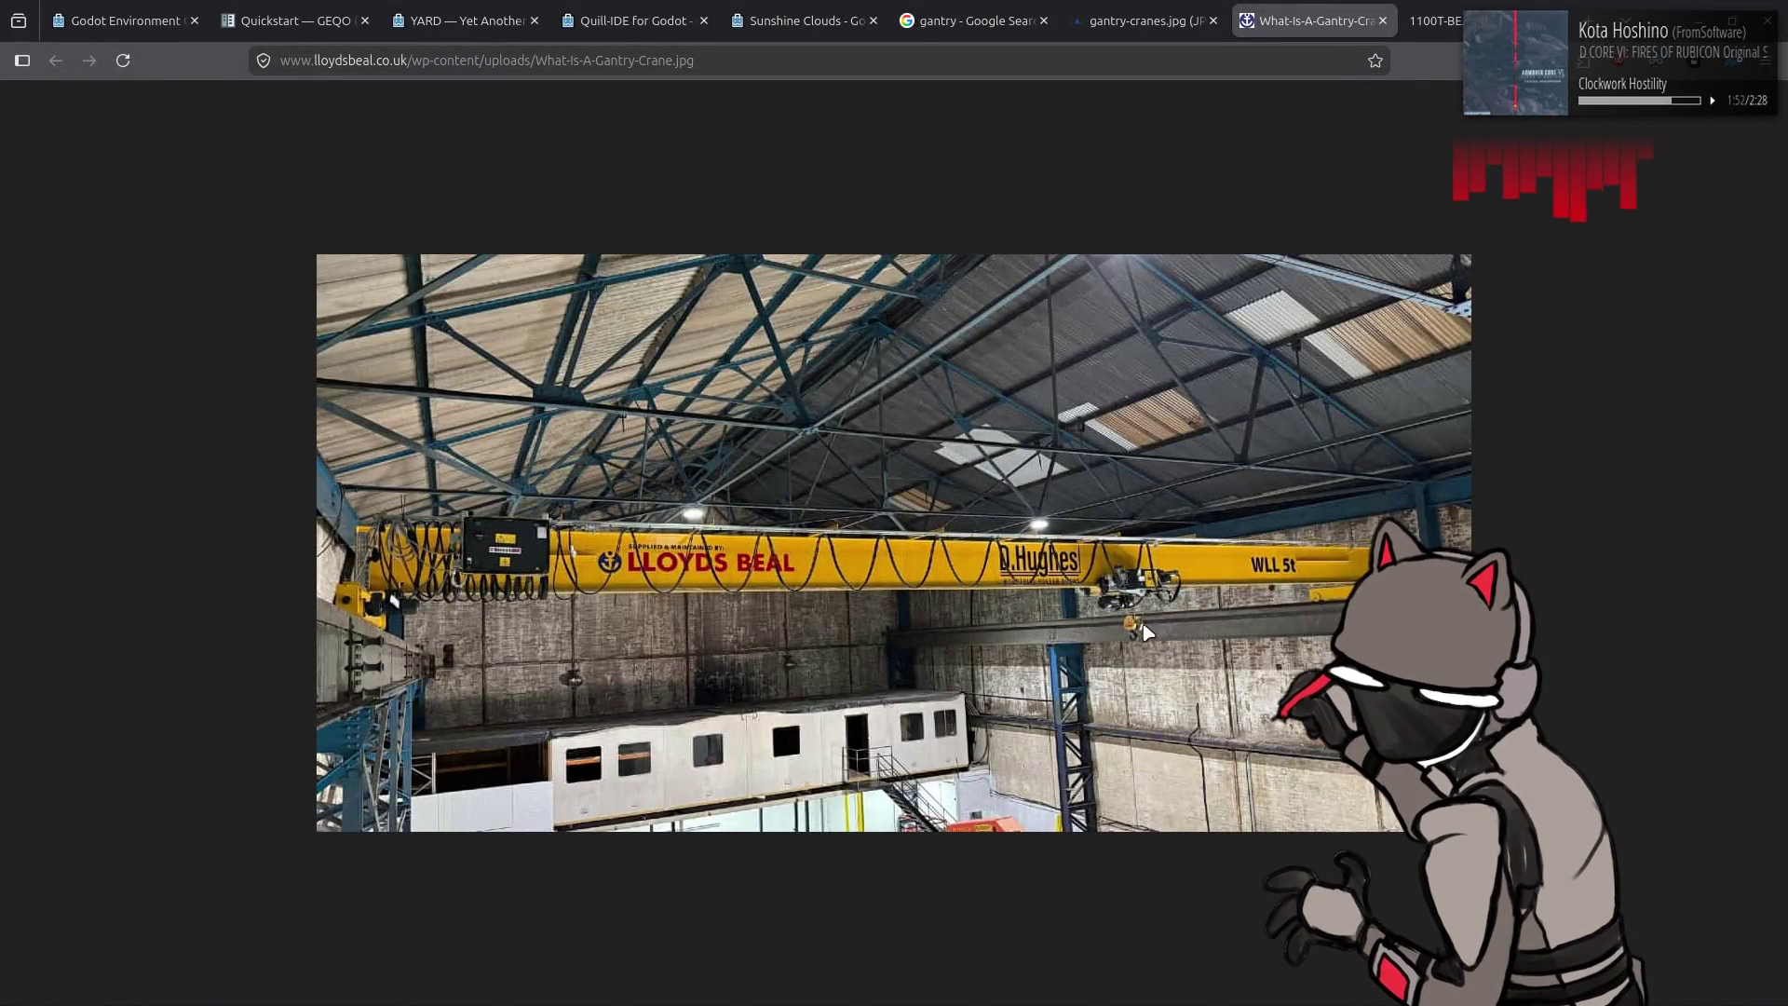
Step: Flip through the gantry-cranes.jpg, 1100T and What-Is-A-Gantry-Crane tabs, then return to Blender
{"action": "left_click", "coordinate": [1120, 12]}
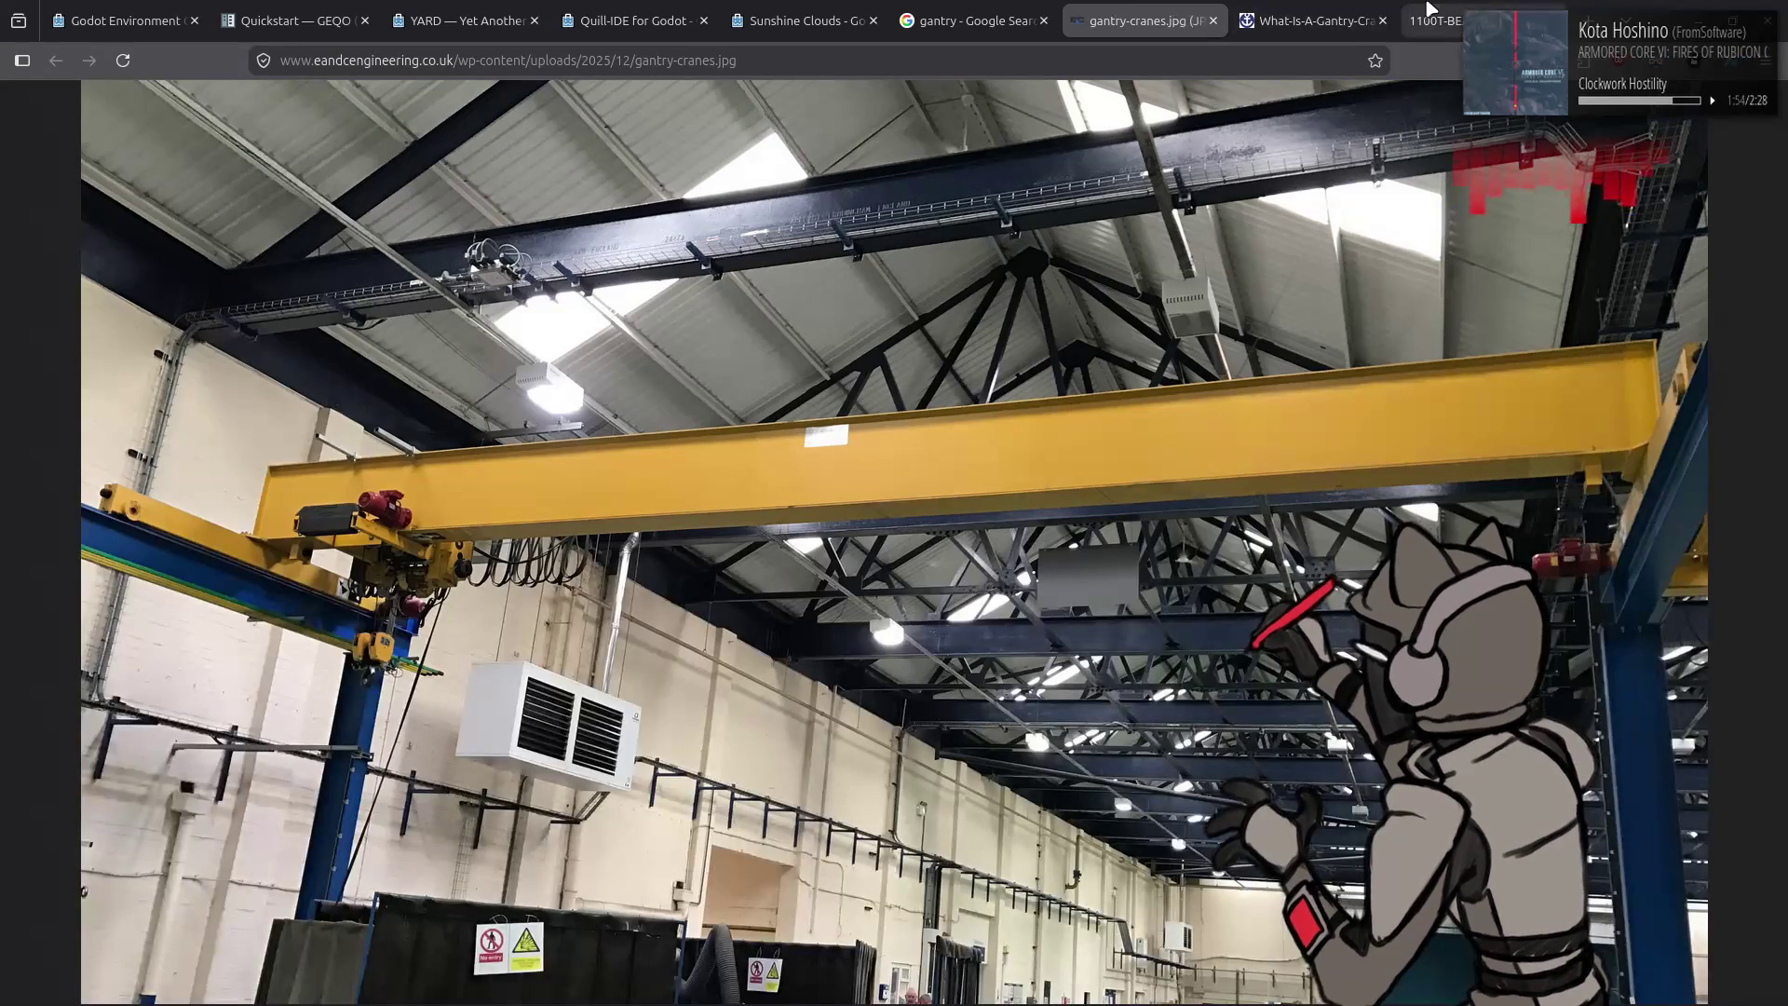
{"action": "left_click", "coordinate": [1419, 11]}
{"action": "left_click", "coordinate": [1318, 6]}
{"action": "key", "text": "alt+Tab"}
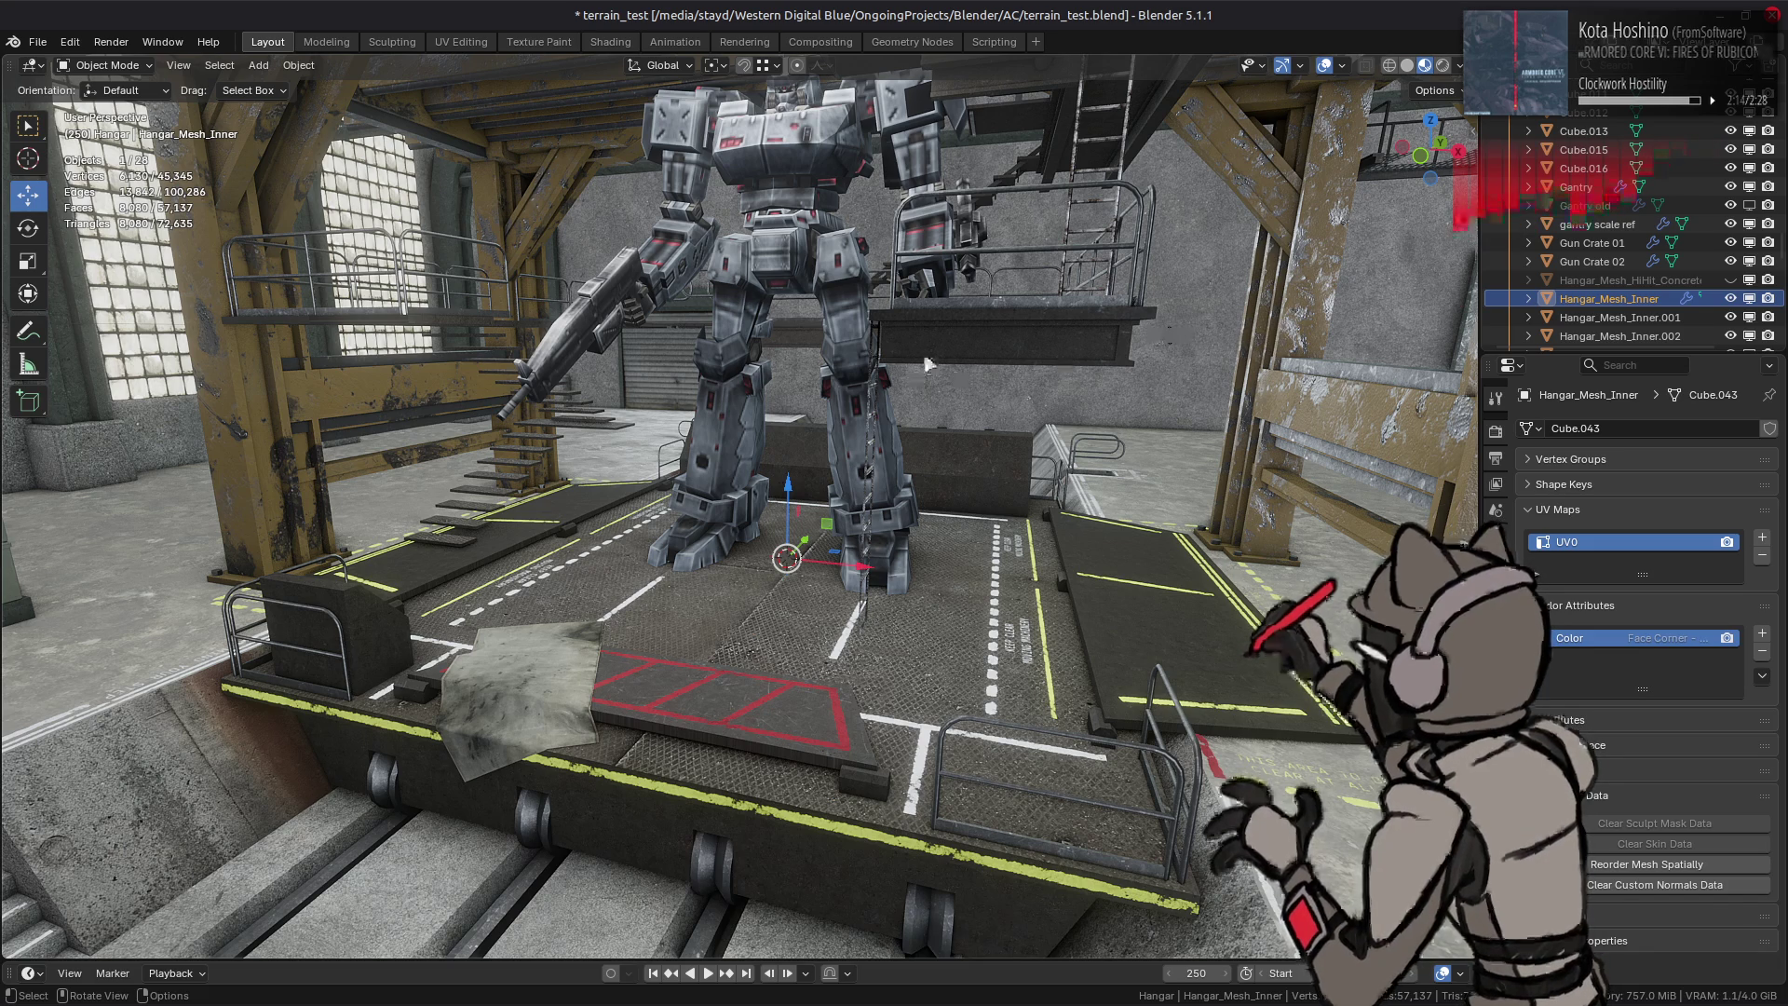
{"action": "scroll", "coordinate": [922, 372], "scroll_direction": "down", "scroll_amount": 5}
{"action": "scroll", "coordinate": [914, 370], "scroll_direction": "down", "scroll_amount": 3}
Step: Hide the Gantry and its scale reference in the Outliner from a wide hangar view
{"action": "mouse_move", "coordinate": [913, 370]}
{"action": "middle_mouse_down"}
{"action": "mouse_move", "coordinate": [935, 345]}
{"action": "mouse_move", "coordinate": [939, 361]}
{"action": "middle_mouse_up"}
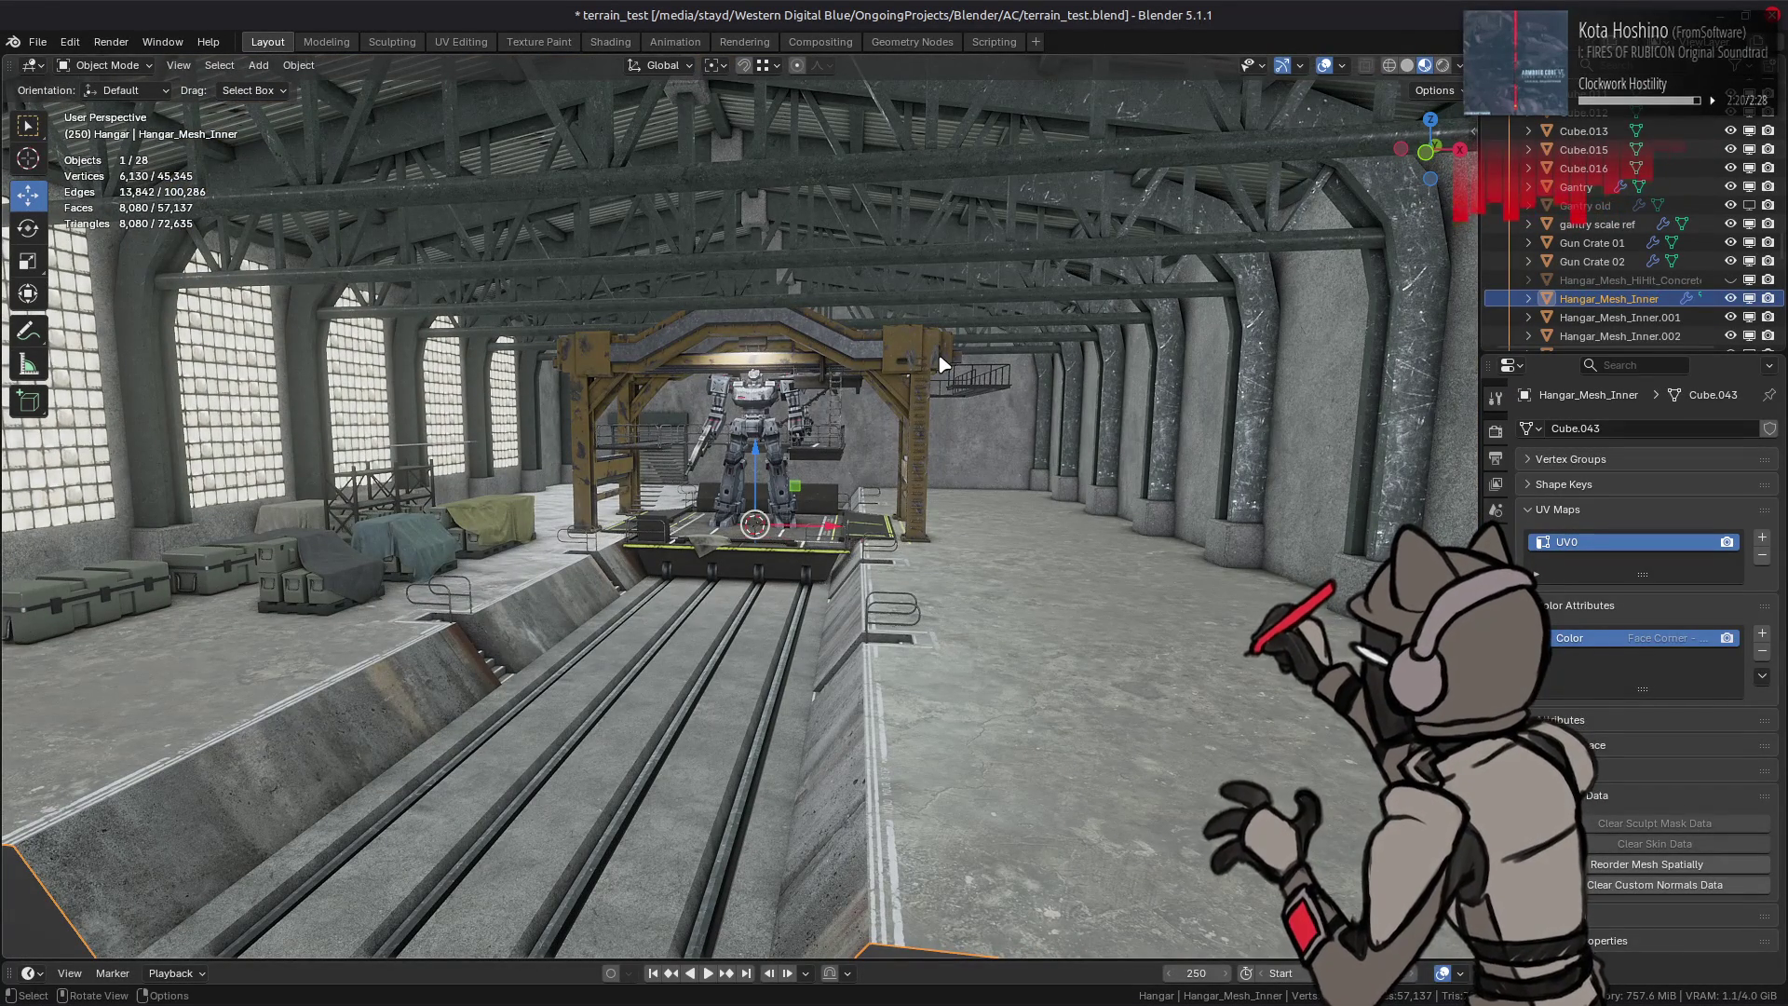
{"action": "scroll", "coordinate": [943, 353], "scroll_direction": "down", "scroll_amount": 5}
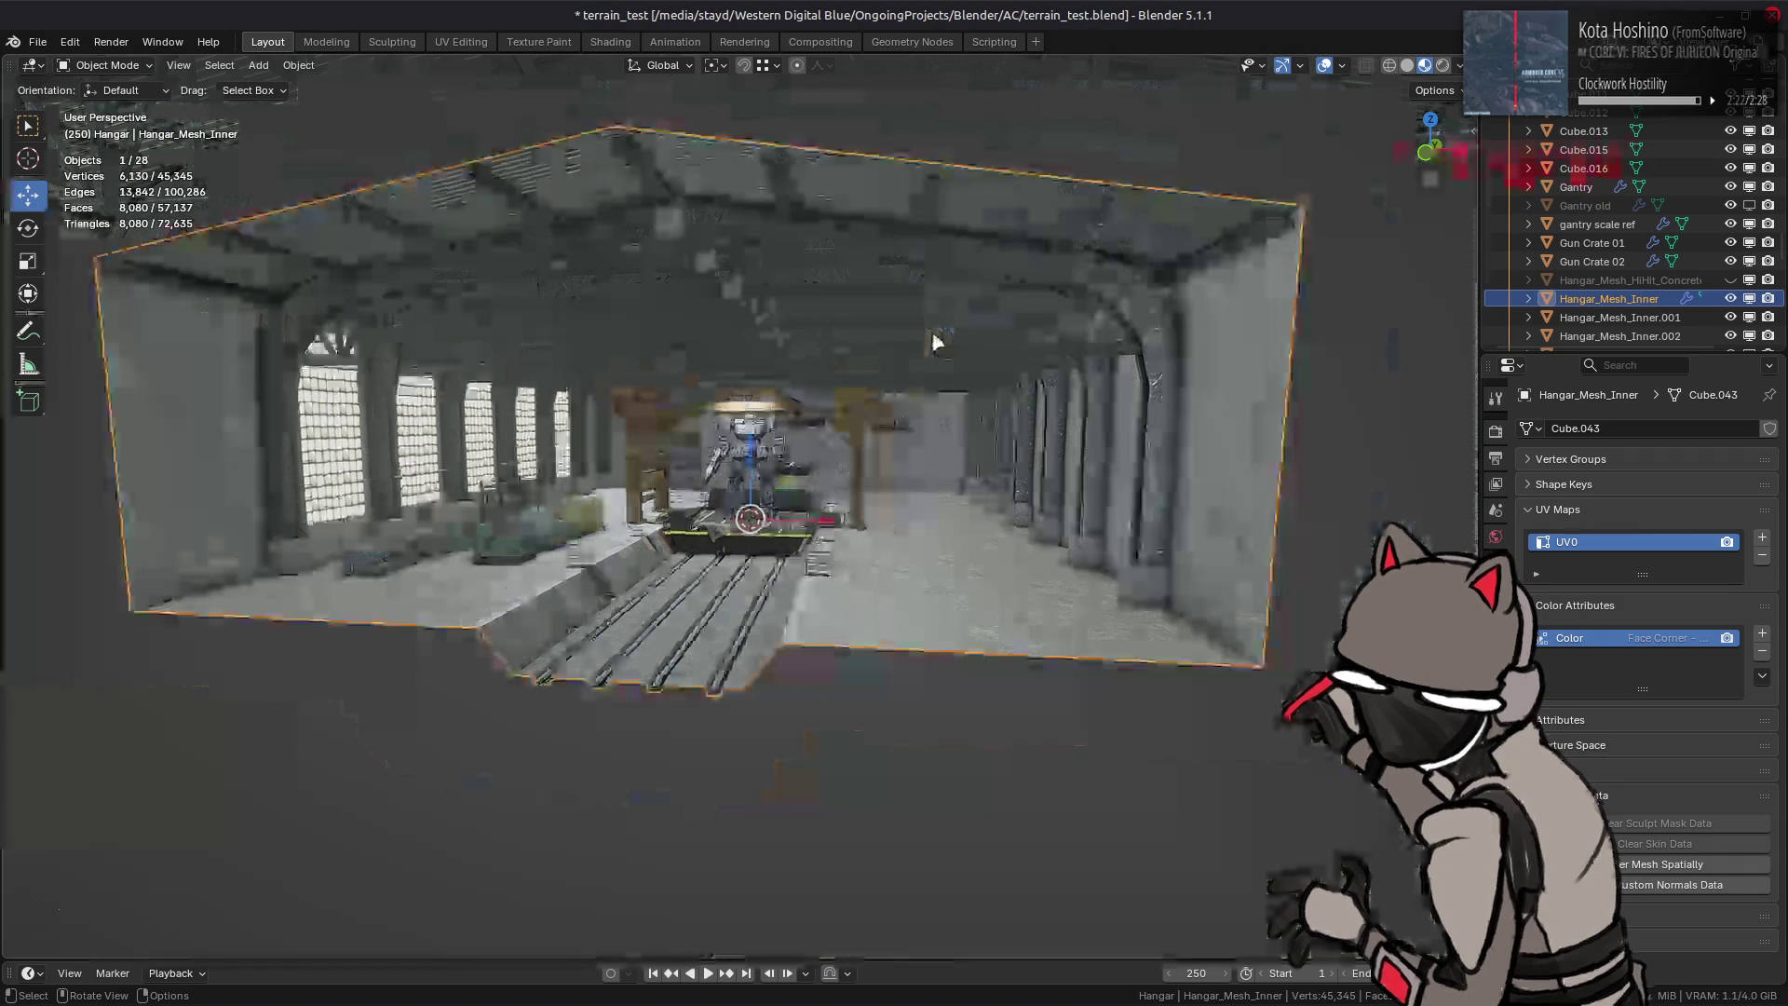
{"action": "scroll", "coordinate": [943, 354], "scroll_direction": "down", "scroll_amount": 2}
{"action": "middle_click_drag", "start_coordinate": [943, 353], "coordinate": [938, 359]}
{"action": "scroll", "coordinate": [937, 358], "scroll_direction": "up", "scroll_amount": 7}
{"action": "scroll", "coordinate": [938, 348], "scroll_direction": "up", "scroll_amount": 1}
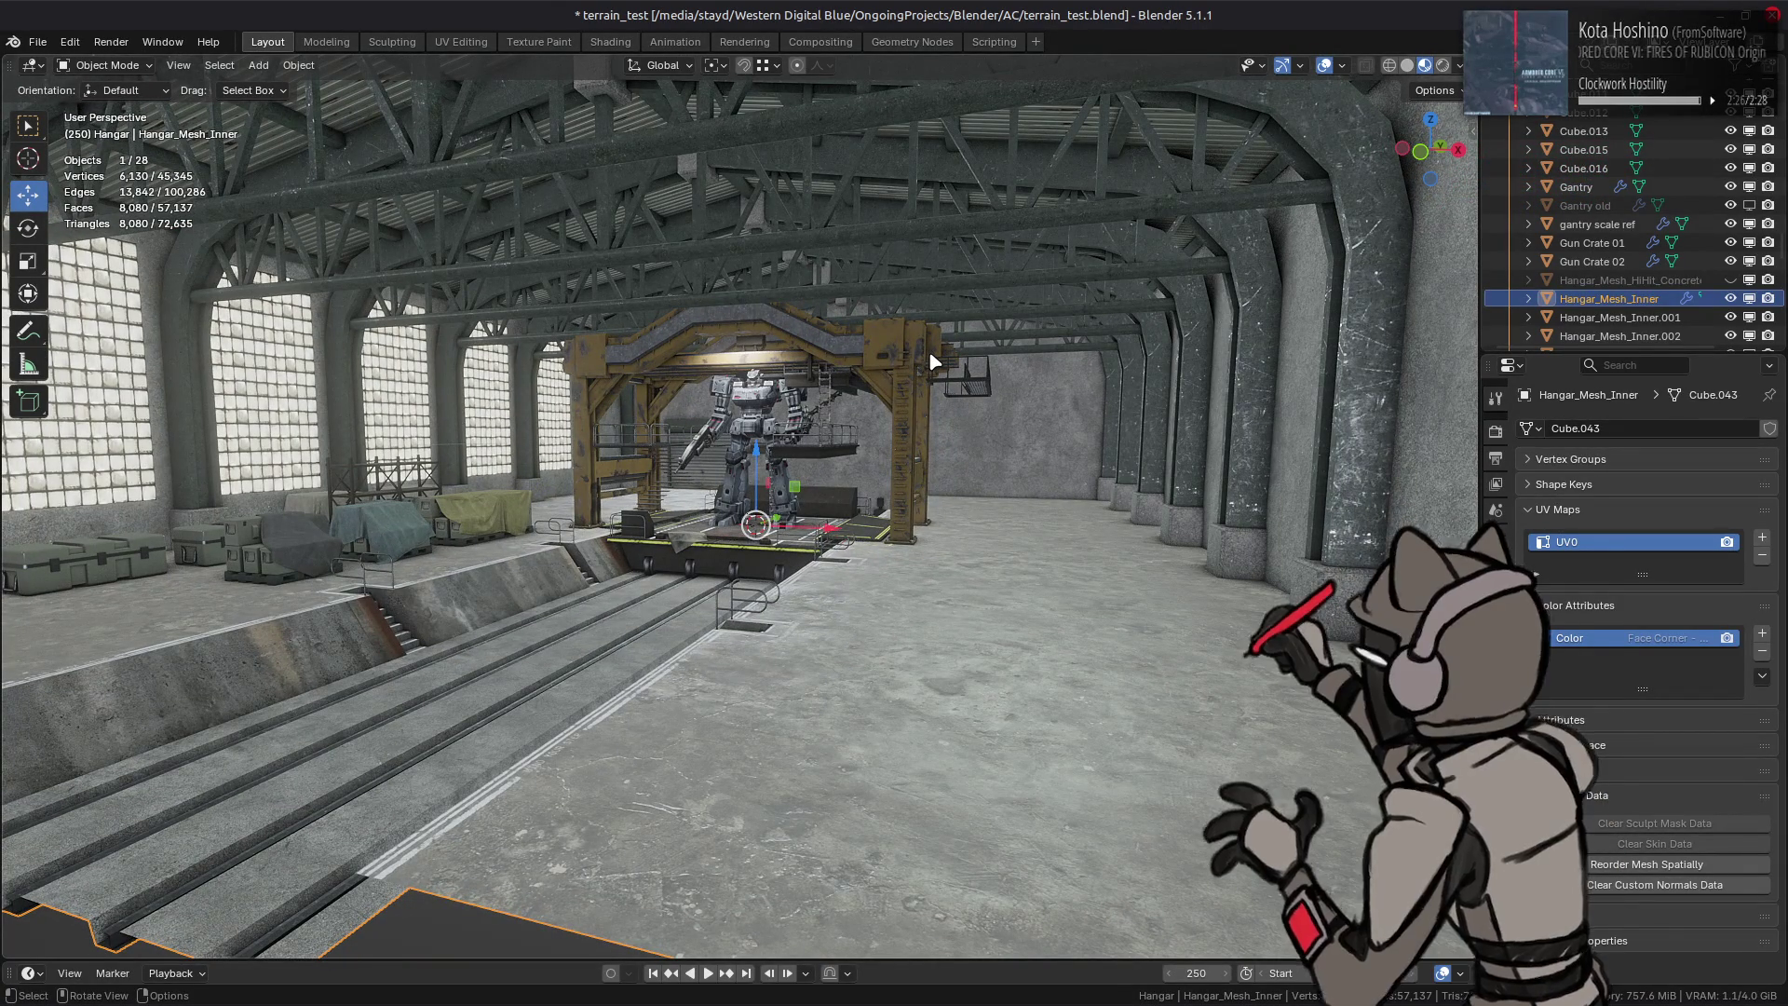
{"action": "scroll", "coordinate": [933, 363], "scroll_direction": "up", "scroll_amount": 4}
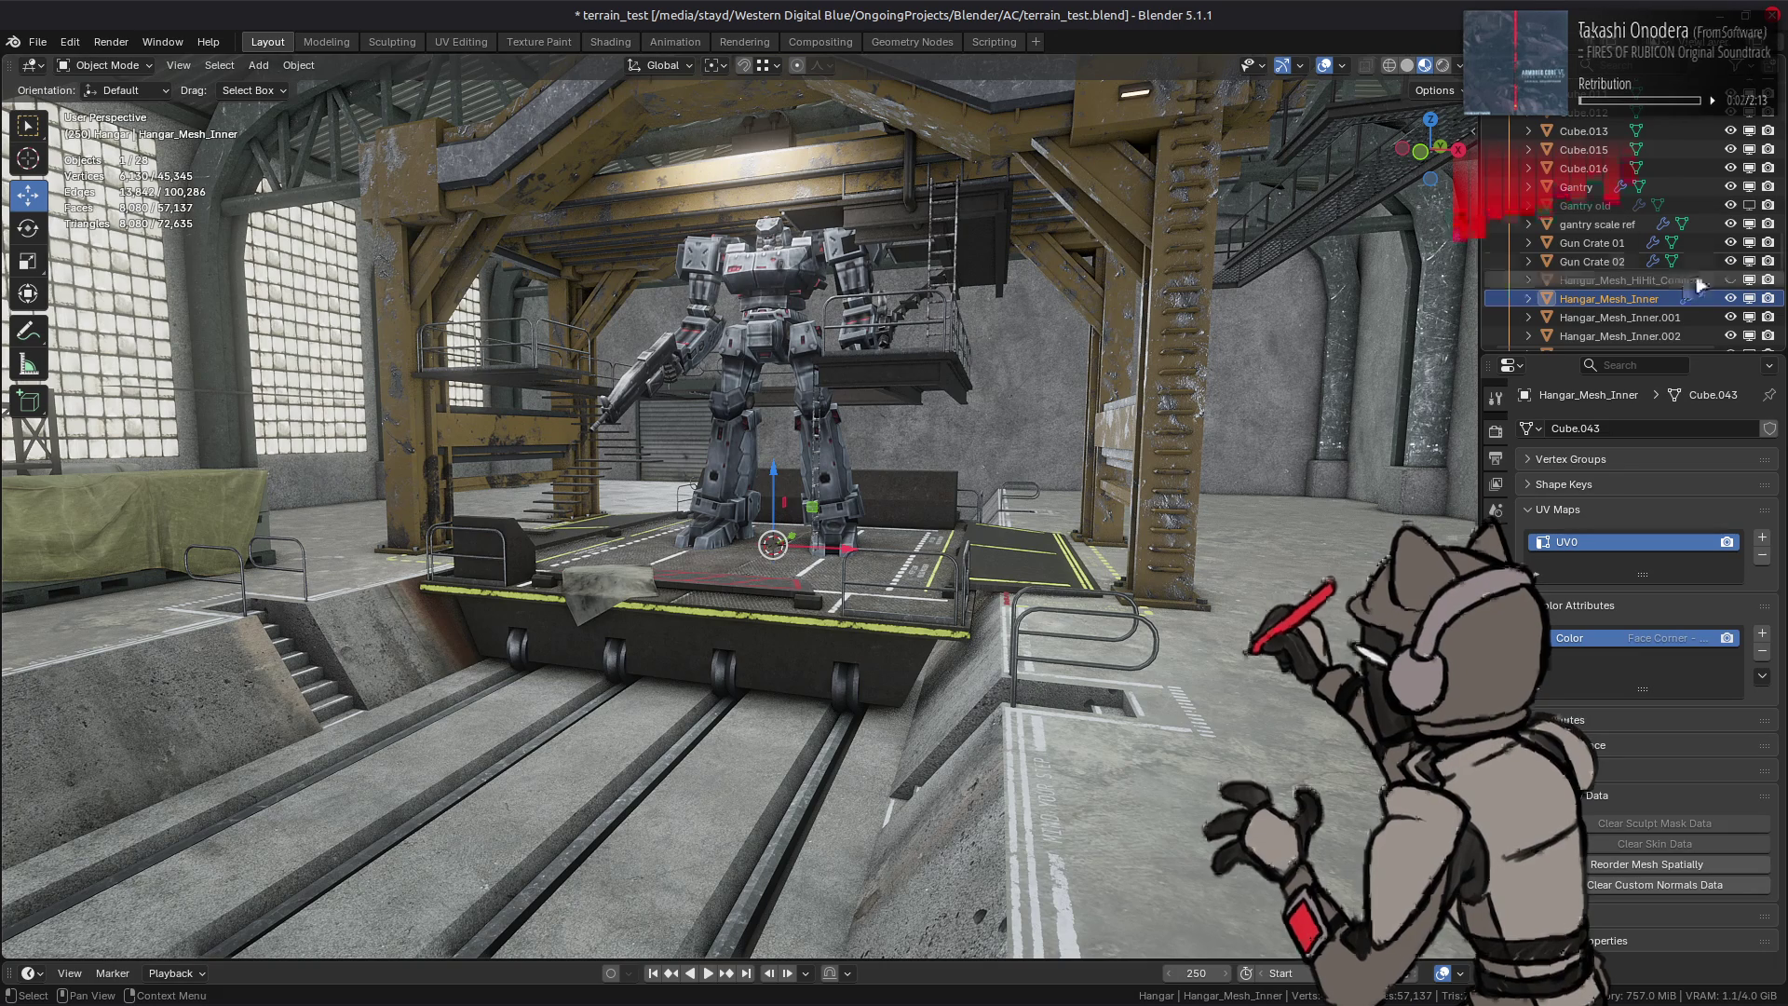
{"action": "scroll", "coordinate": [1722, 278], "scroll_direction": "down", "scroll_amount": 3}
{"action": "scroll", "coordinate": [1722, 279], "scroll_direction": "up", "scroll_amount": 2}
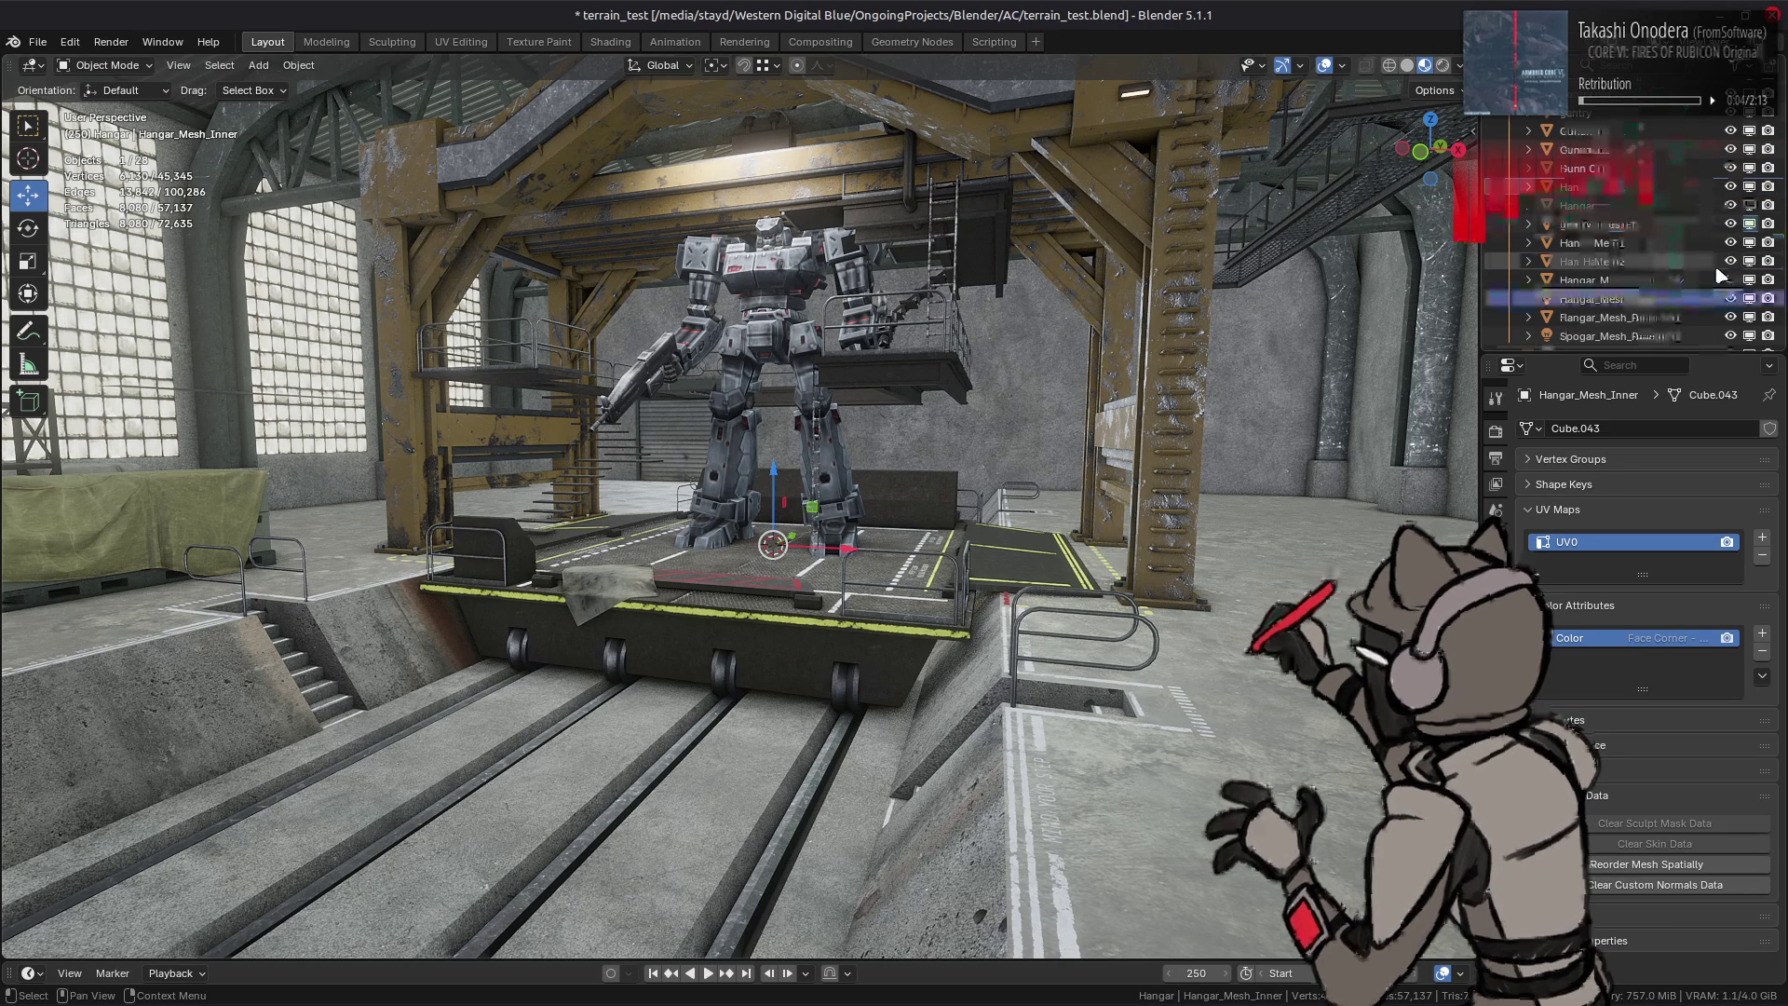
{"action": "scroll", "coordinate": [1732, 251], "scroll_direction": "up", "scroll_amount": 1}
{"action": "left_click", "coordinate": [1749, 224]}
{"action": "left_click", "coordinate": [1748, 186]}
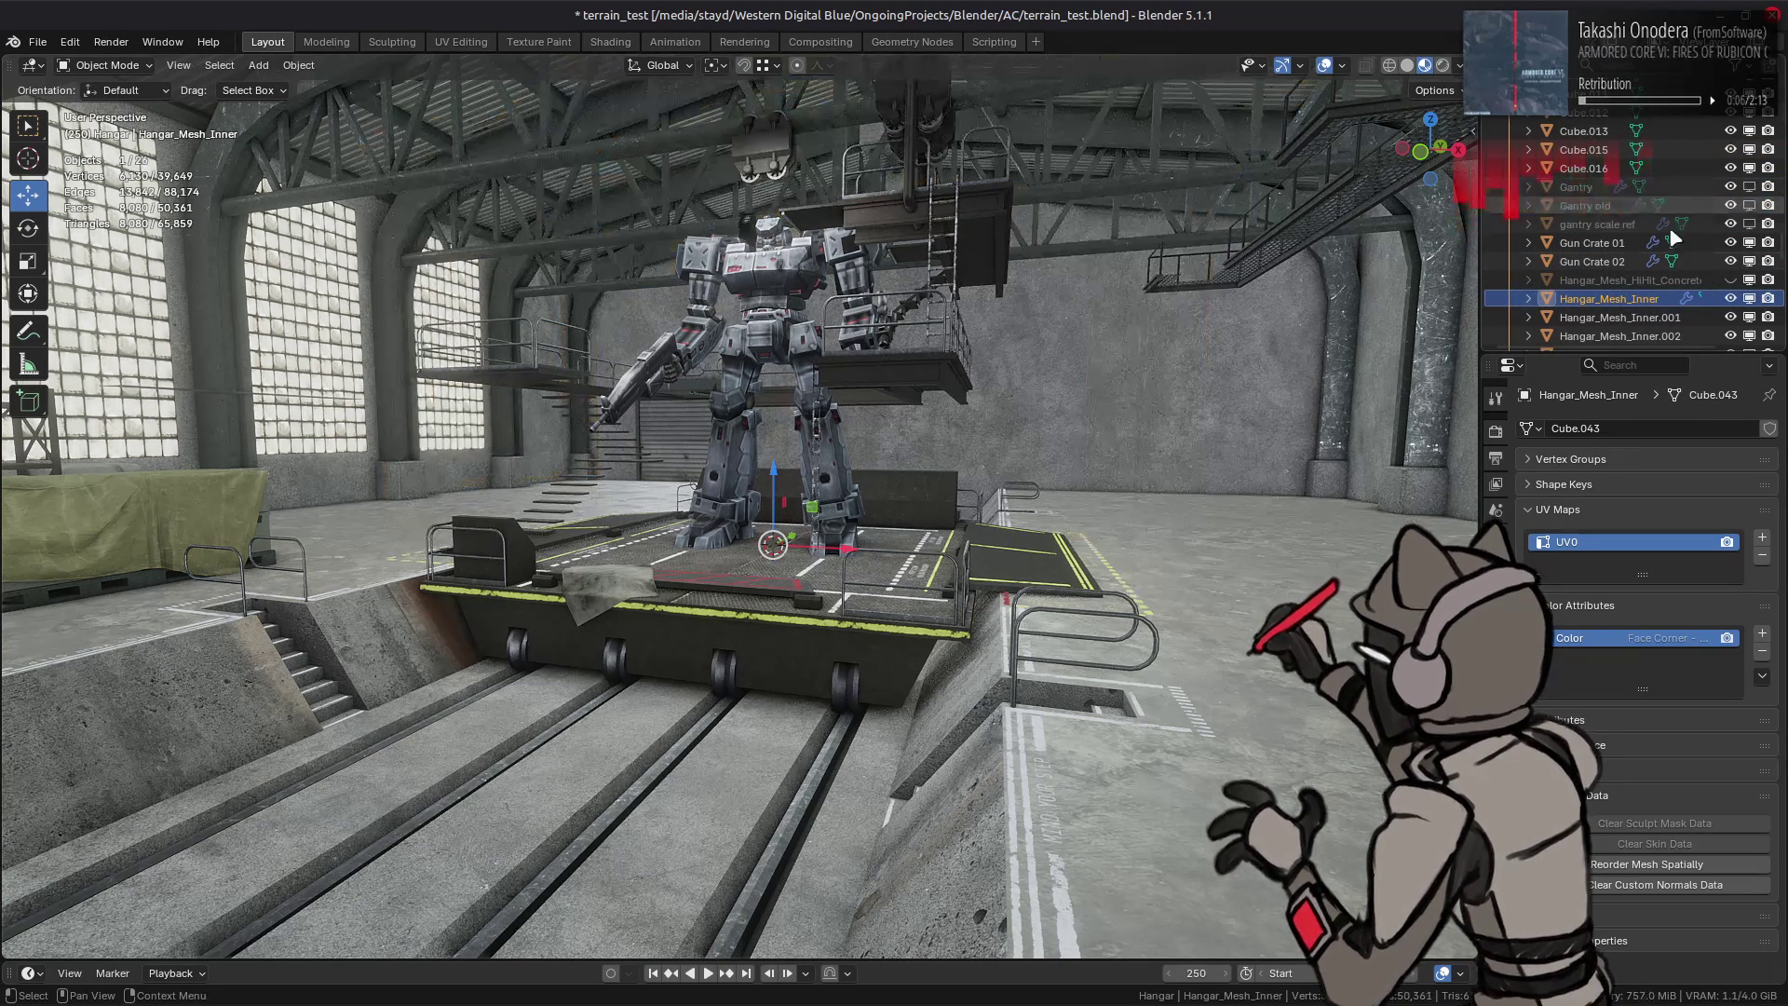
Step: Zoom onto the mech platform, save terrain_test.blend and enter Edit Mode on the hangar mesh
{"action": "middle_click_drag", "start_coordinate": [848, 367], "coordinate": [849, 405]}
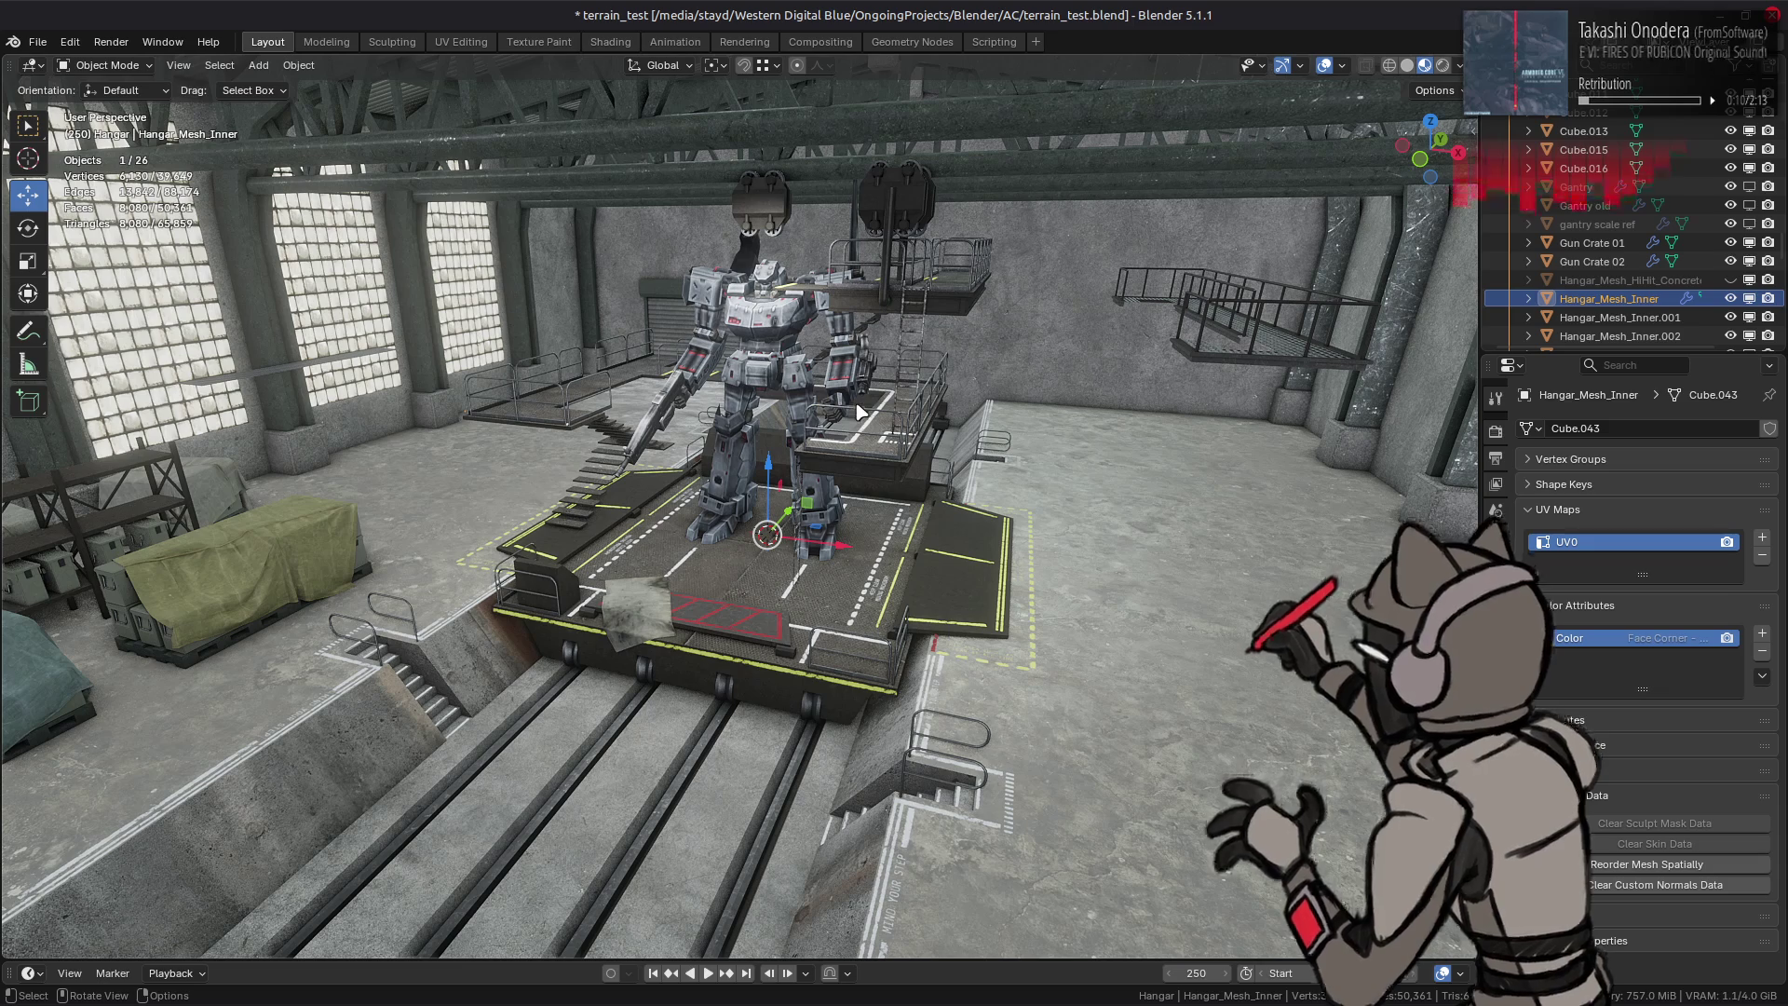
{"action": "mouse_move", "coordinate": [857, 510]}
{"action": "middle_mouse_down", "text": "ctrl"}
{"action": "mouse_move", "coordinate": [852, 552]}
{"action": "mouse_move", "coordinate": [818, 540]}
{"action": "mouse_move", "coordinate": [933, 569]}
{"action": "middle_mouse_up", "text": "ctrl"}
{"action": "key", "text": "ctrl+s"}
{"action": "key", "text": "Tab"}
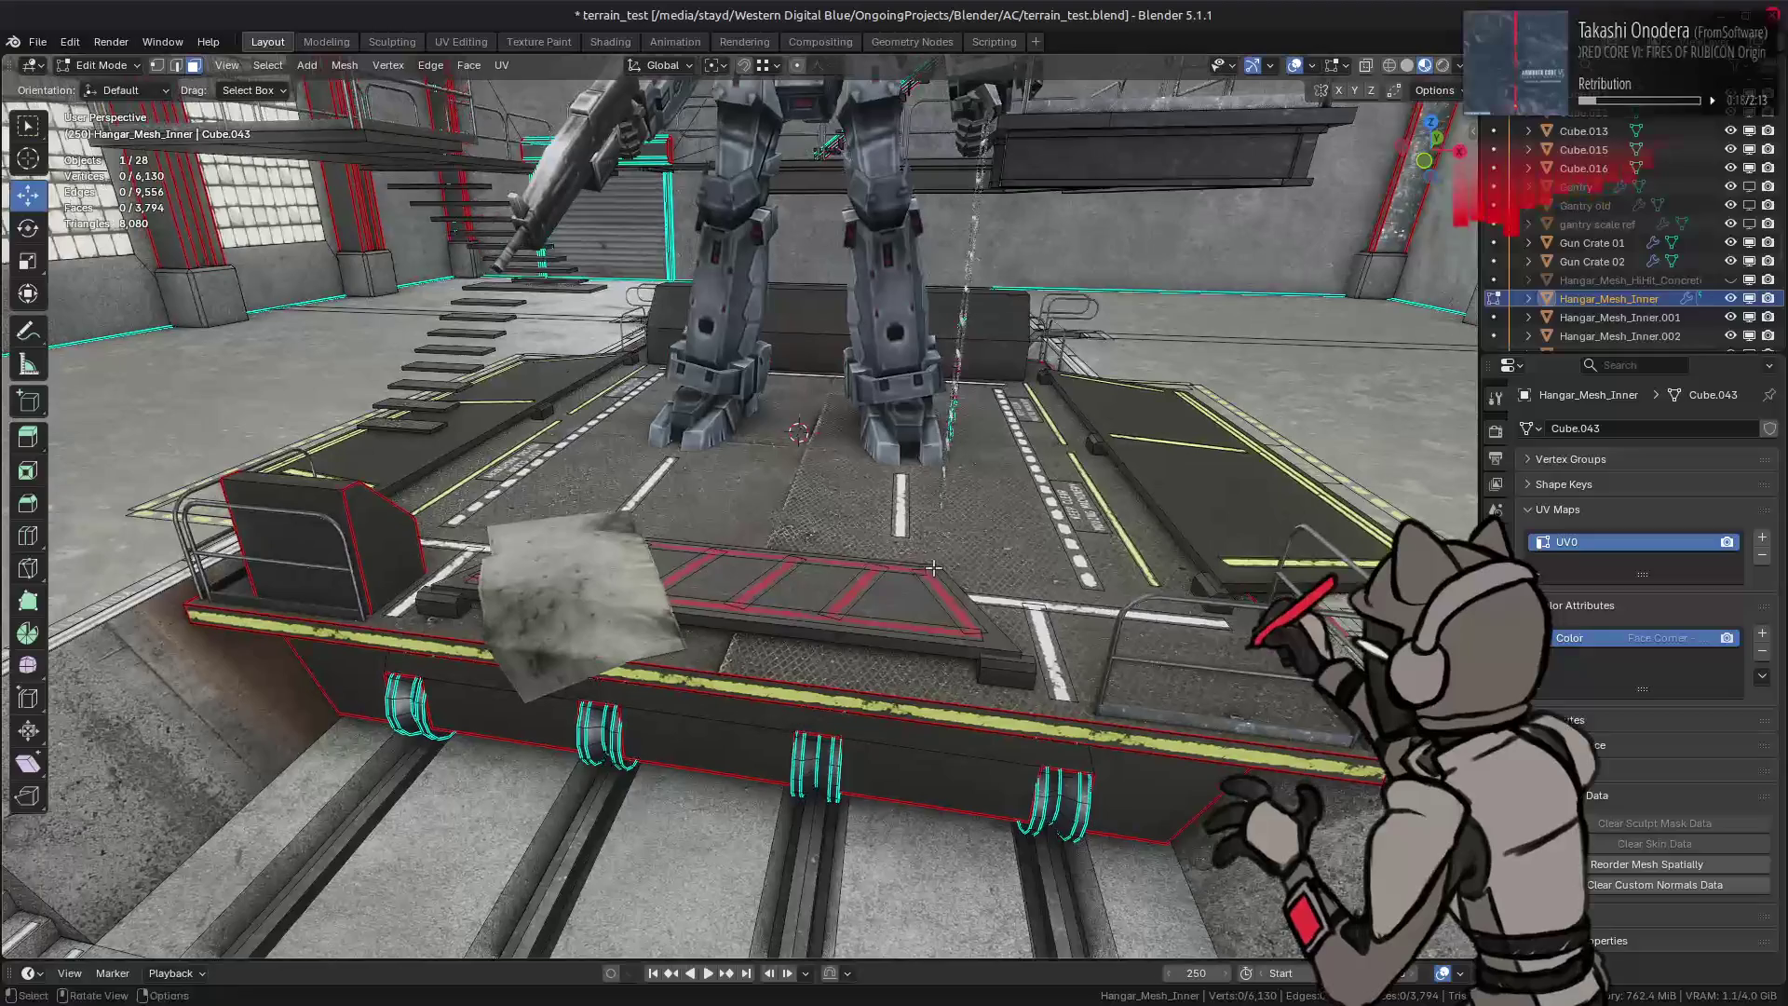
{"action": "scroll", "coordinate": [933, 569], "scroll_direction": "down", "scroll_amount": 4}
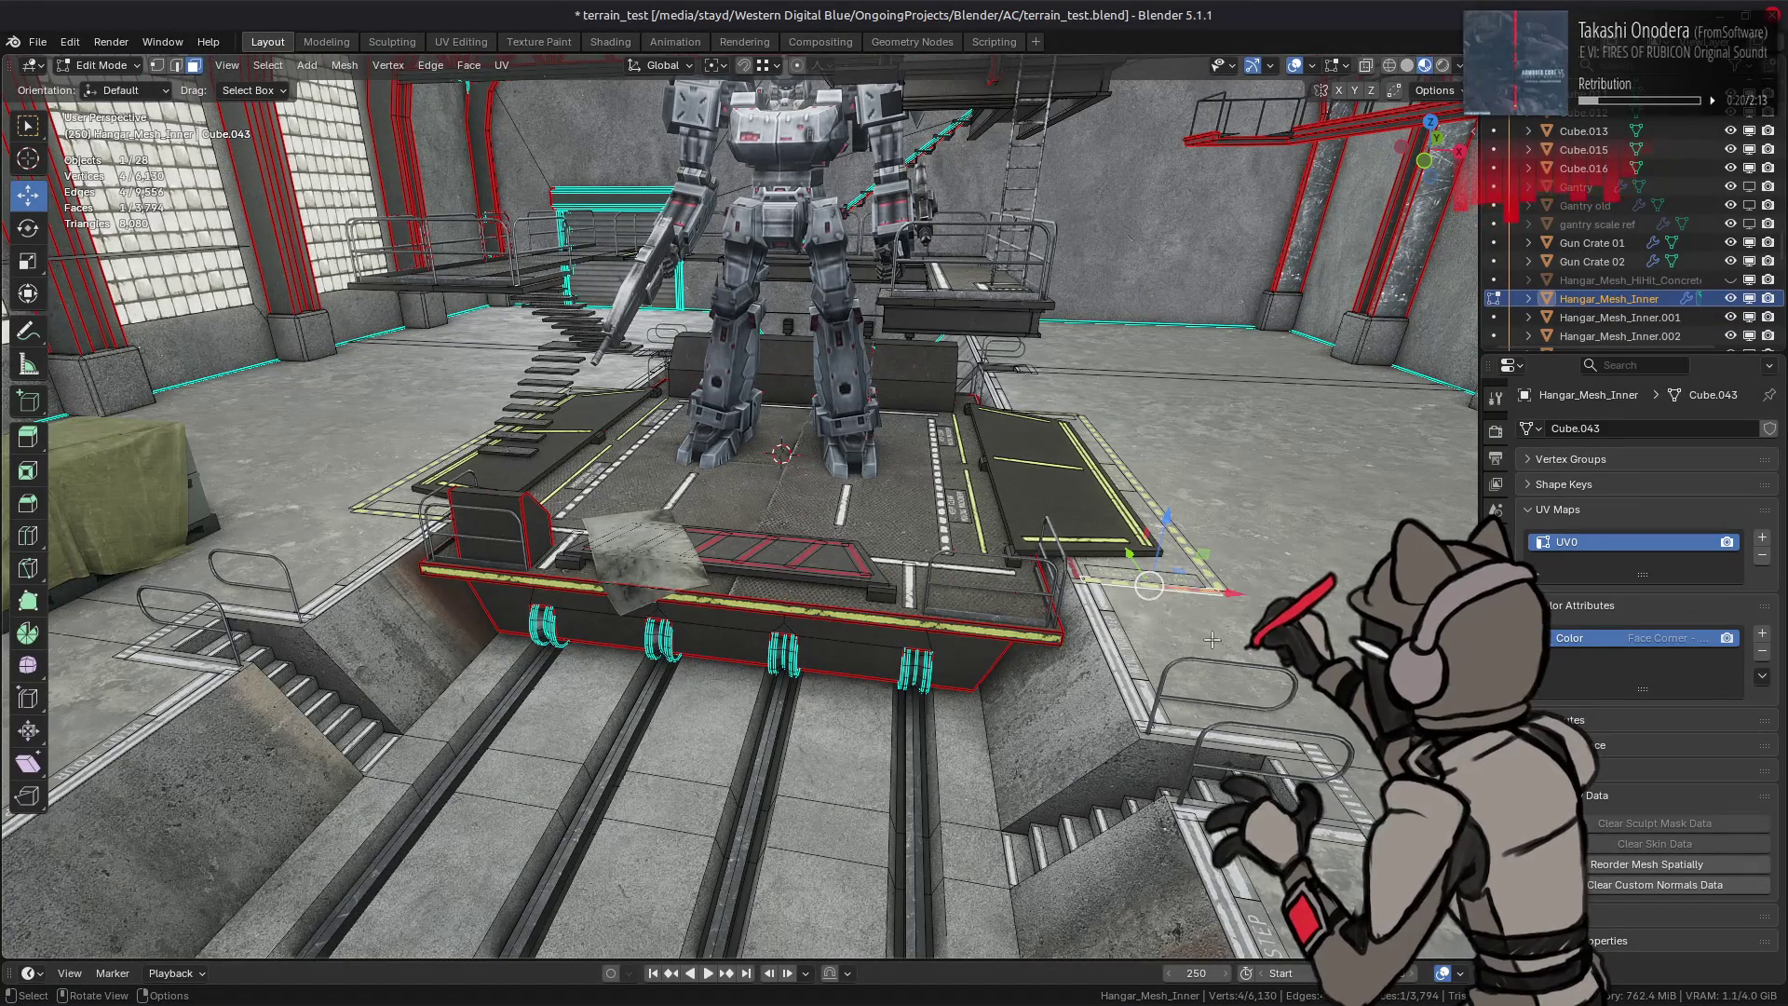
Step: Hide the hangar floor faces, then box-select the upper structure in front view and try hiding its linked geometry
{"action": "left_click", "coordinate": [1160, 682]}
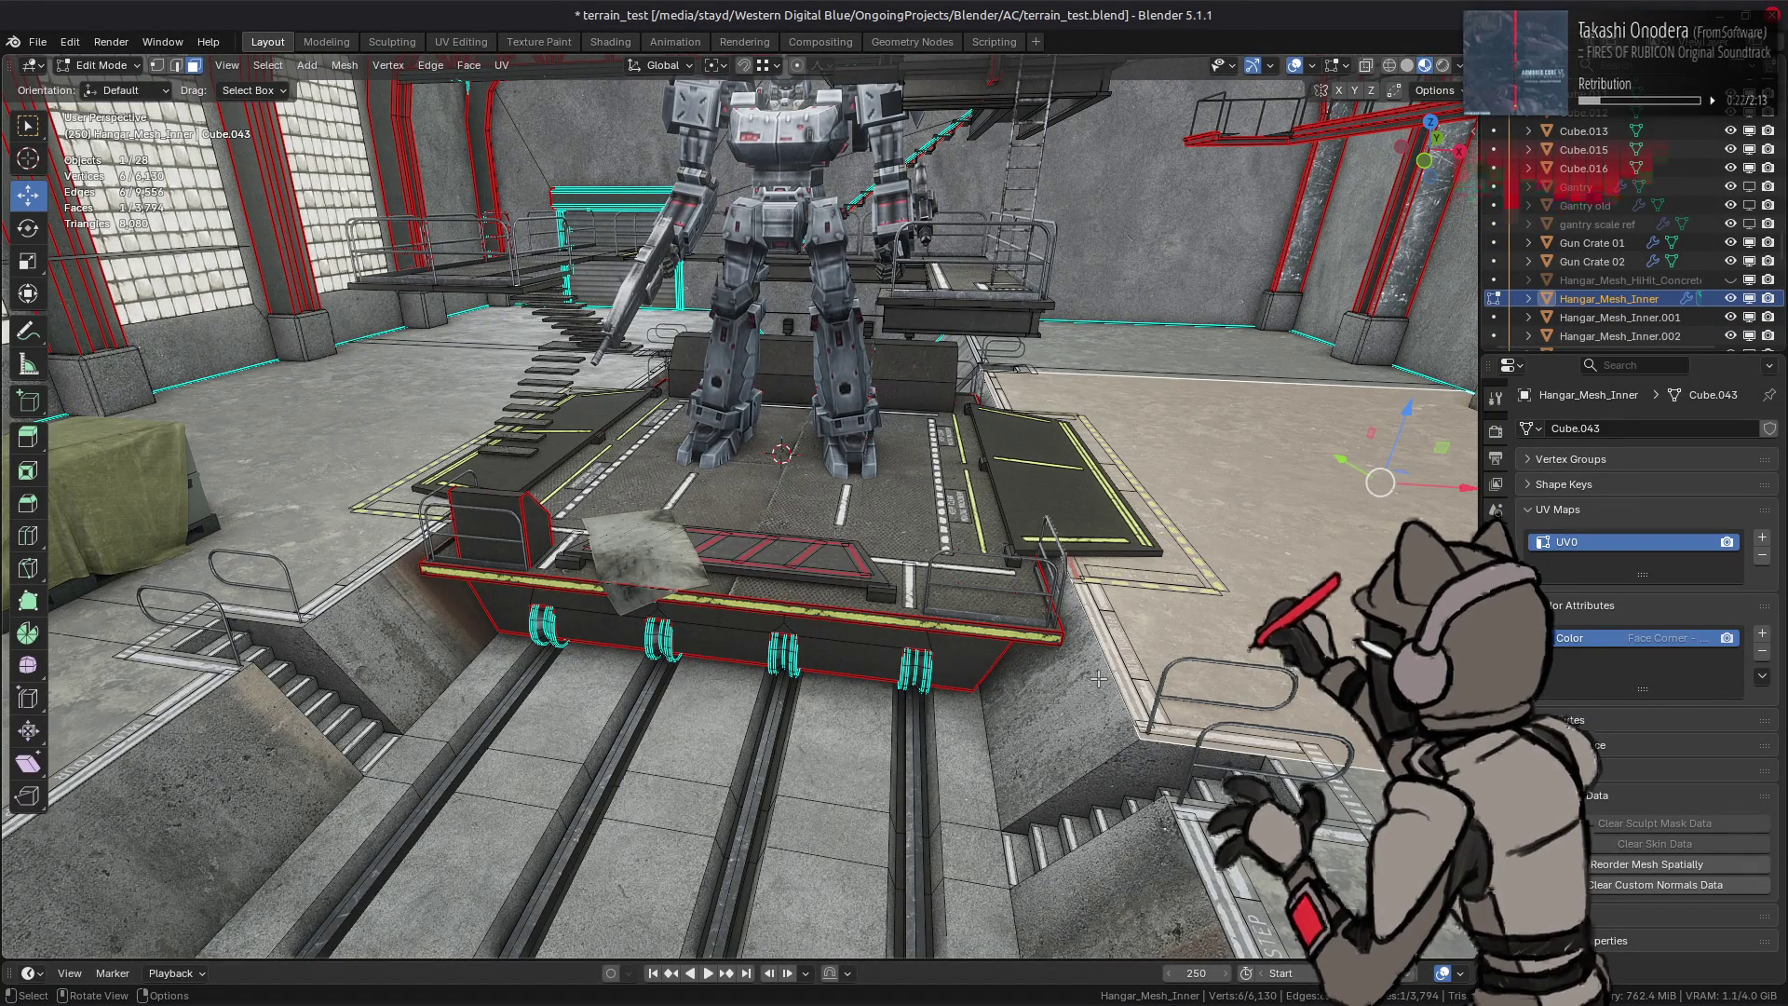
{"action": "left_click", "coordinate": [1100, 678], "text": "shift"}
{"action": "key", "text": "h"}
{"action": "scroll", "coordinate": [970, 664], "scroll_direction": "down", "scroll_amount": 5}
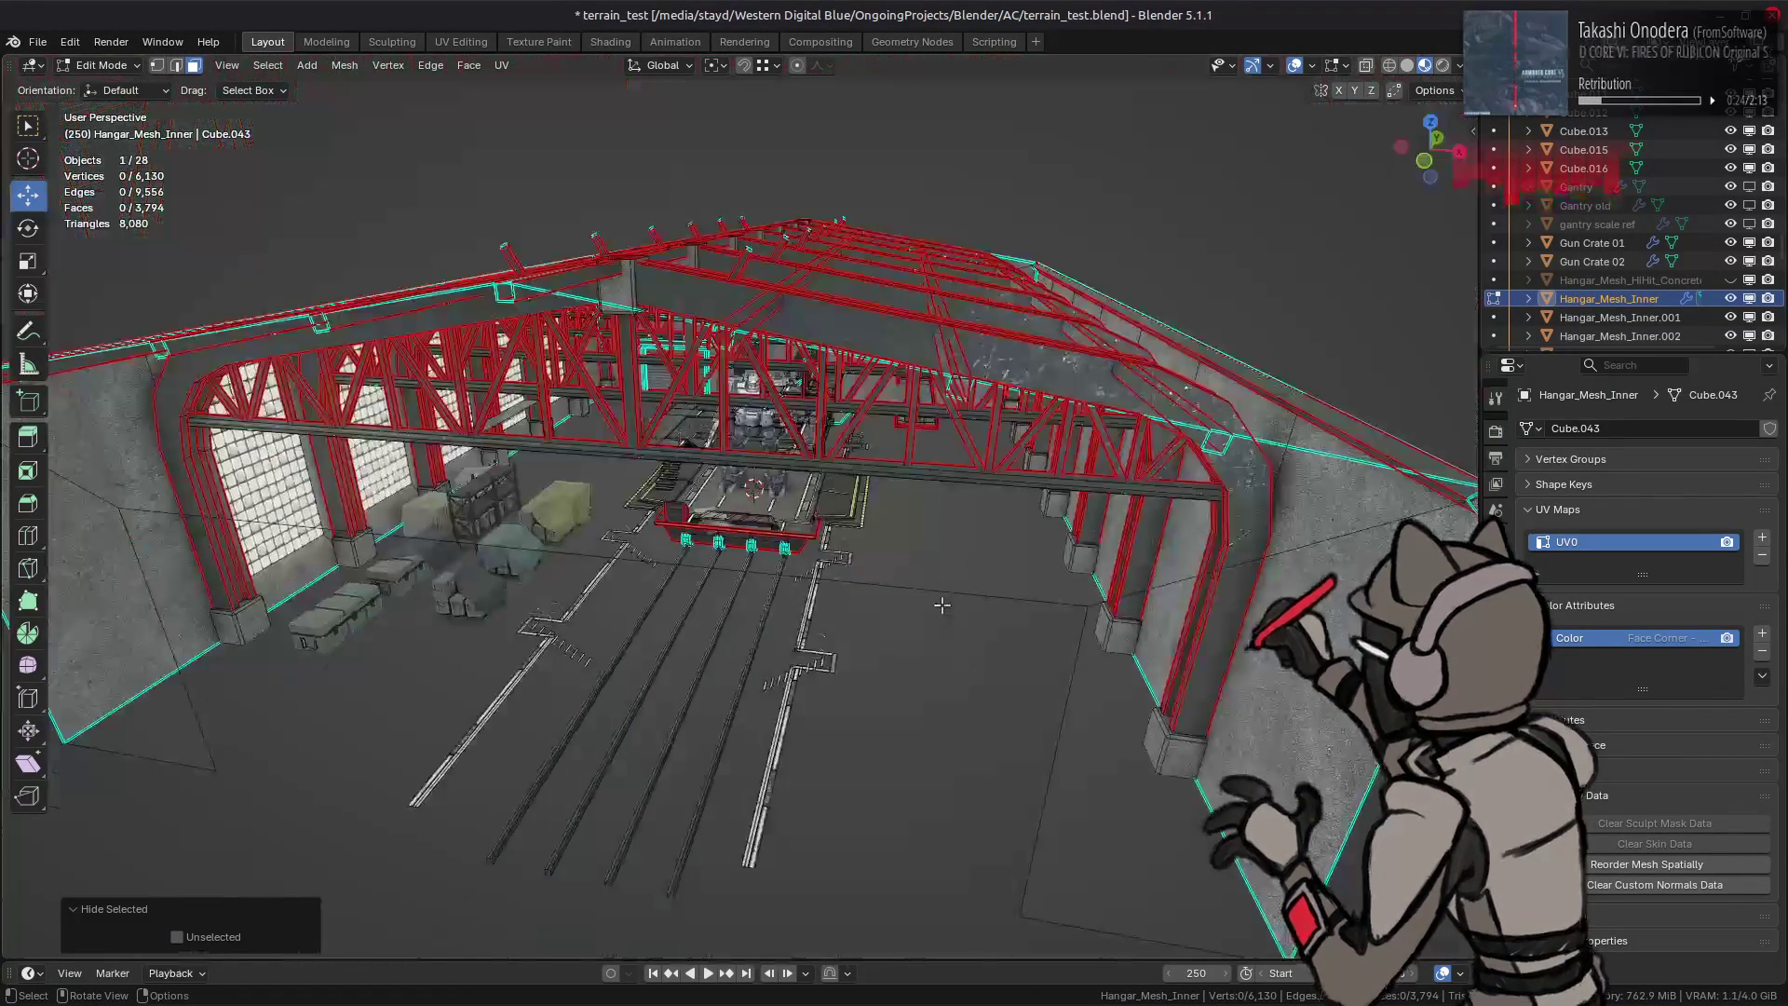
{"action": "key", "text": "KP_1"}
{"action": "mouse_move", "coordinate": [340, 174]}
{"action": "left_mouse_down"}
{"action": "mouse_move", "coordinate": [1102, 406]}
{"action": "mouse_move", "coordinate": [1105, 442]}
{"action": "mouse_move", "coordinate": [1109, 413]}
{"action": "left_mouse_up"}
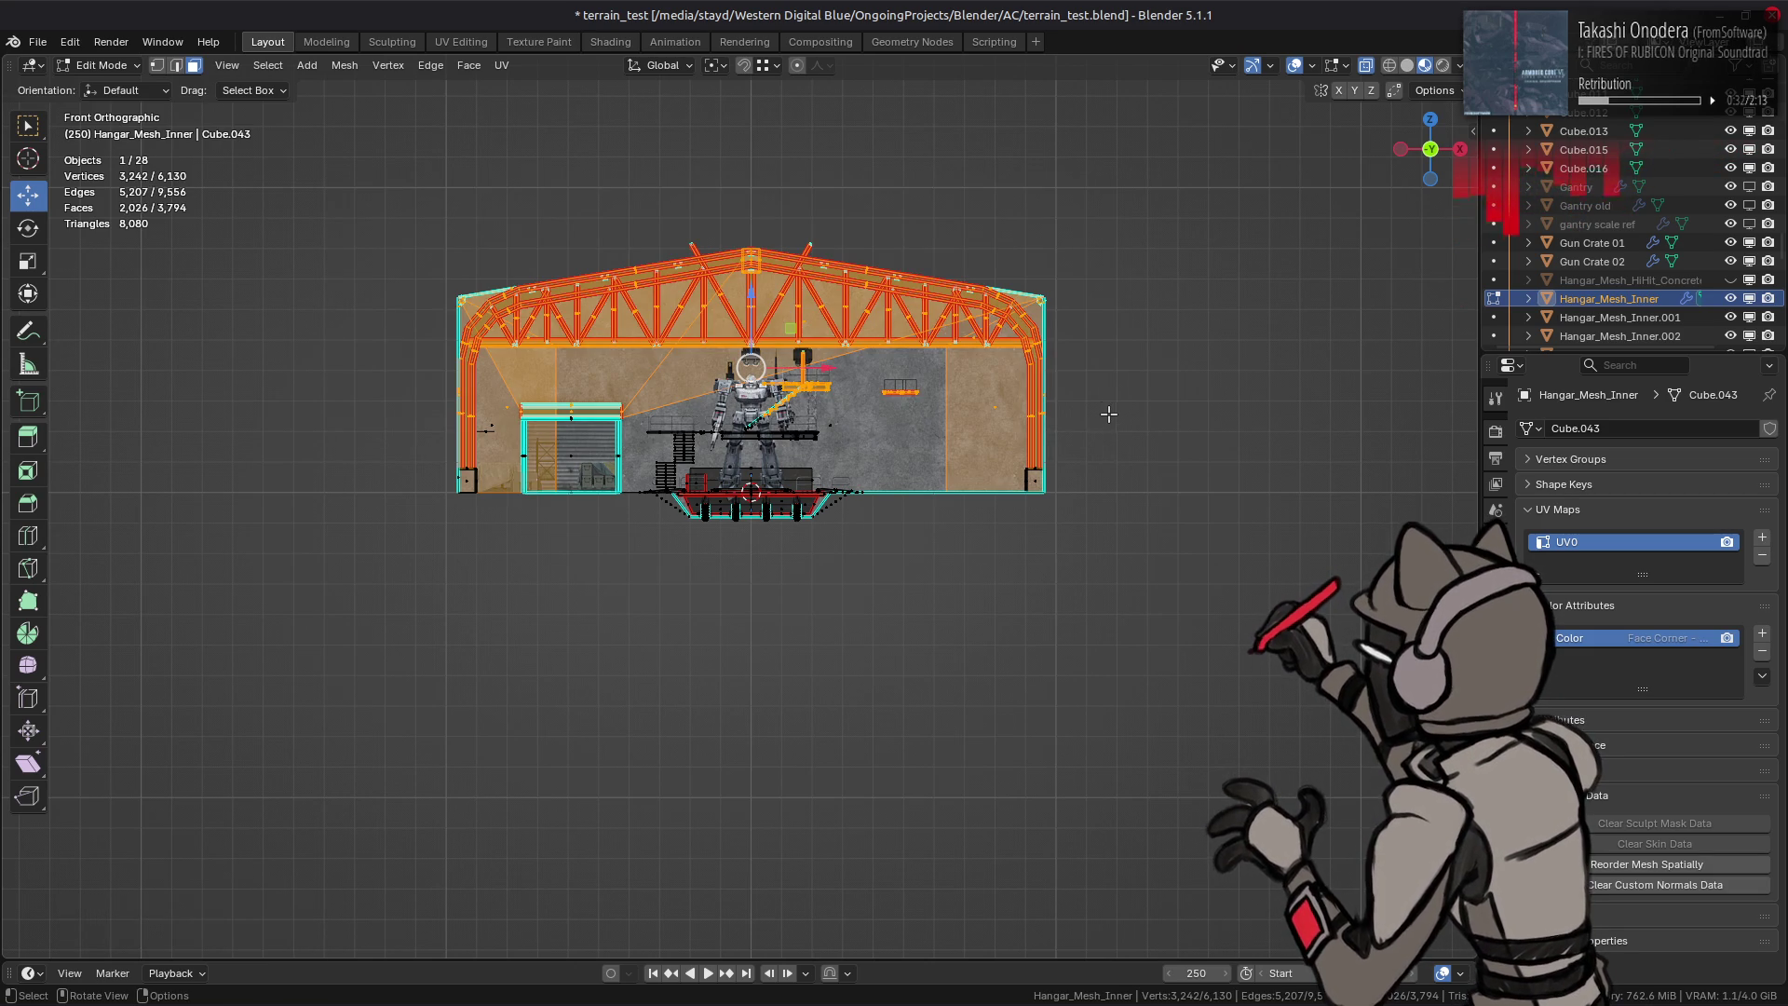
{"action": "key", "text": "ctrl+l"}
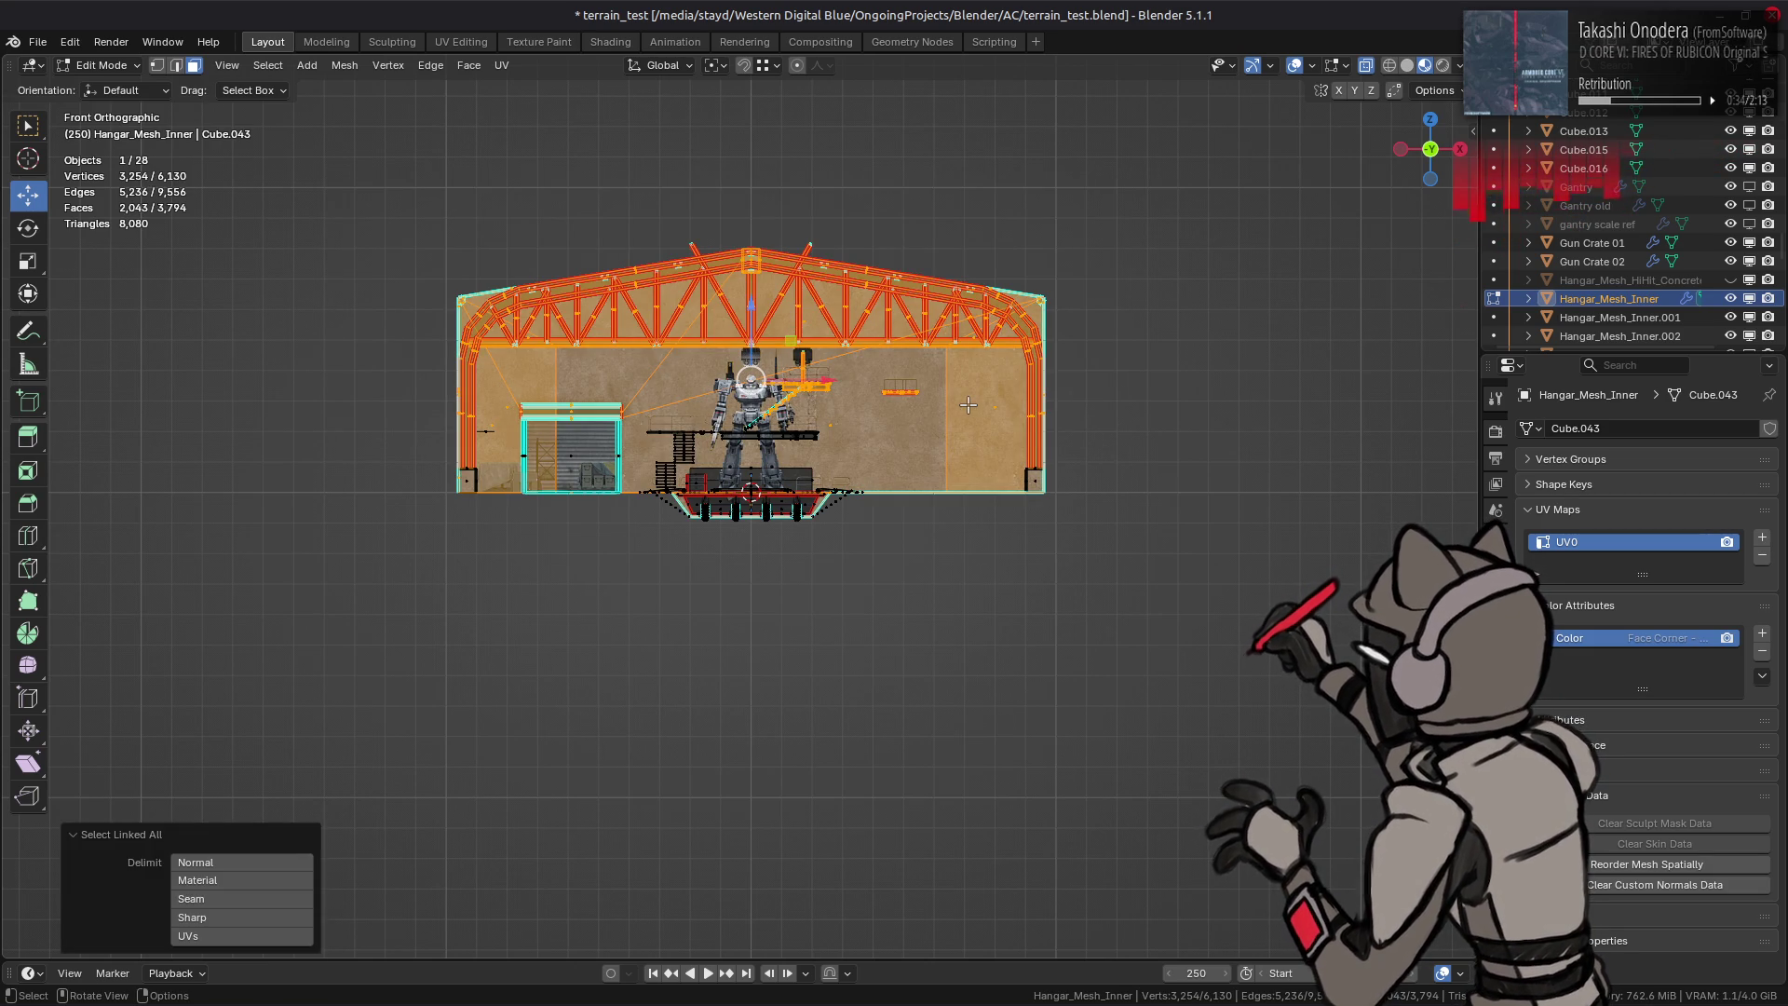
{"action": "key", "text": "h"}
{"action": "key", "text": "alt+h"}
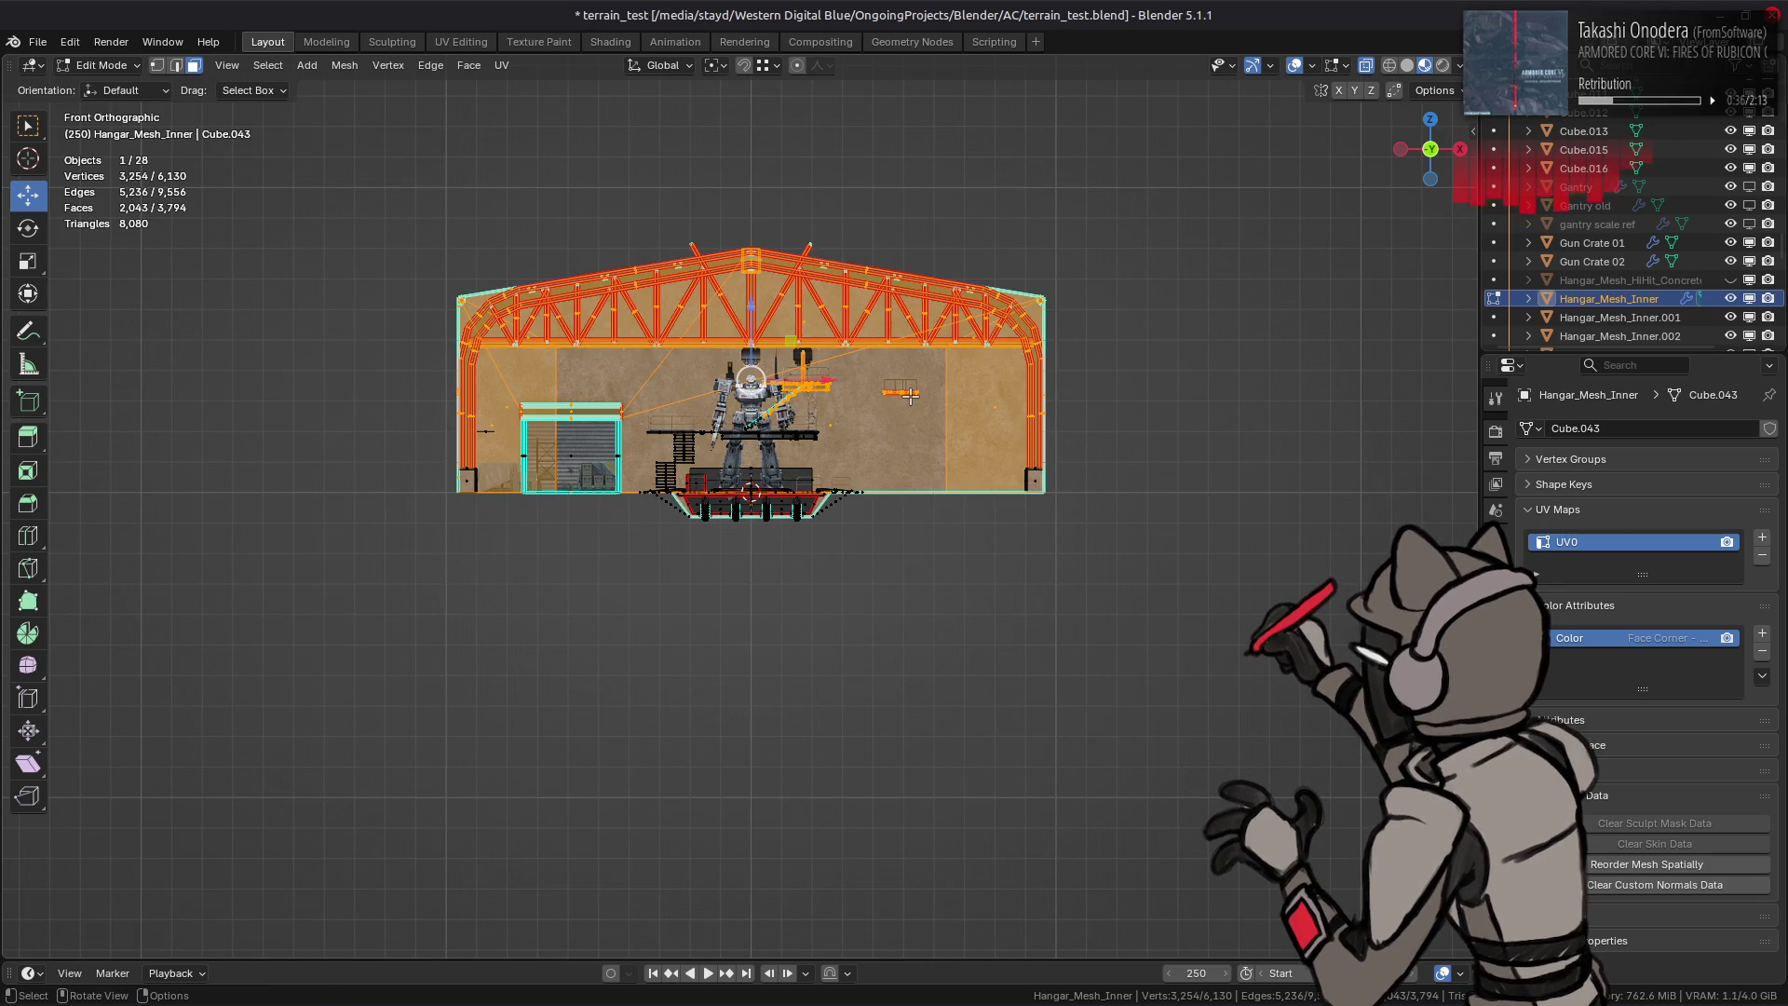
{"action": "key", "text": "ctrl+l"}
Step: Unhide the geometry, then from front view box-select and Ctrl+L-select everything linked to the rail platform
{"action": "mouse_move", "coordinate": [911, 395]}
{"action": "middle_mouse_down"}
{"action": "mouse_move", "coordinate": [842, 422]}
{"action": "mouse_move", "coordinate": [828, 489]}
{"action": "middle_mouse_up"}
{"action": "key", "text": "h"}
{"action": "scroll", "coordinate": [825, 502], "scroll_direction": "up", "scroll_amount": 3}
{"action": "key", "text": "alt+h"}
{"action": "key", "text": "KP_7"}
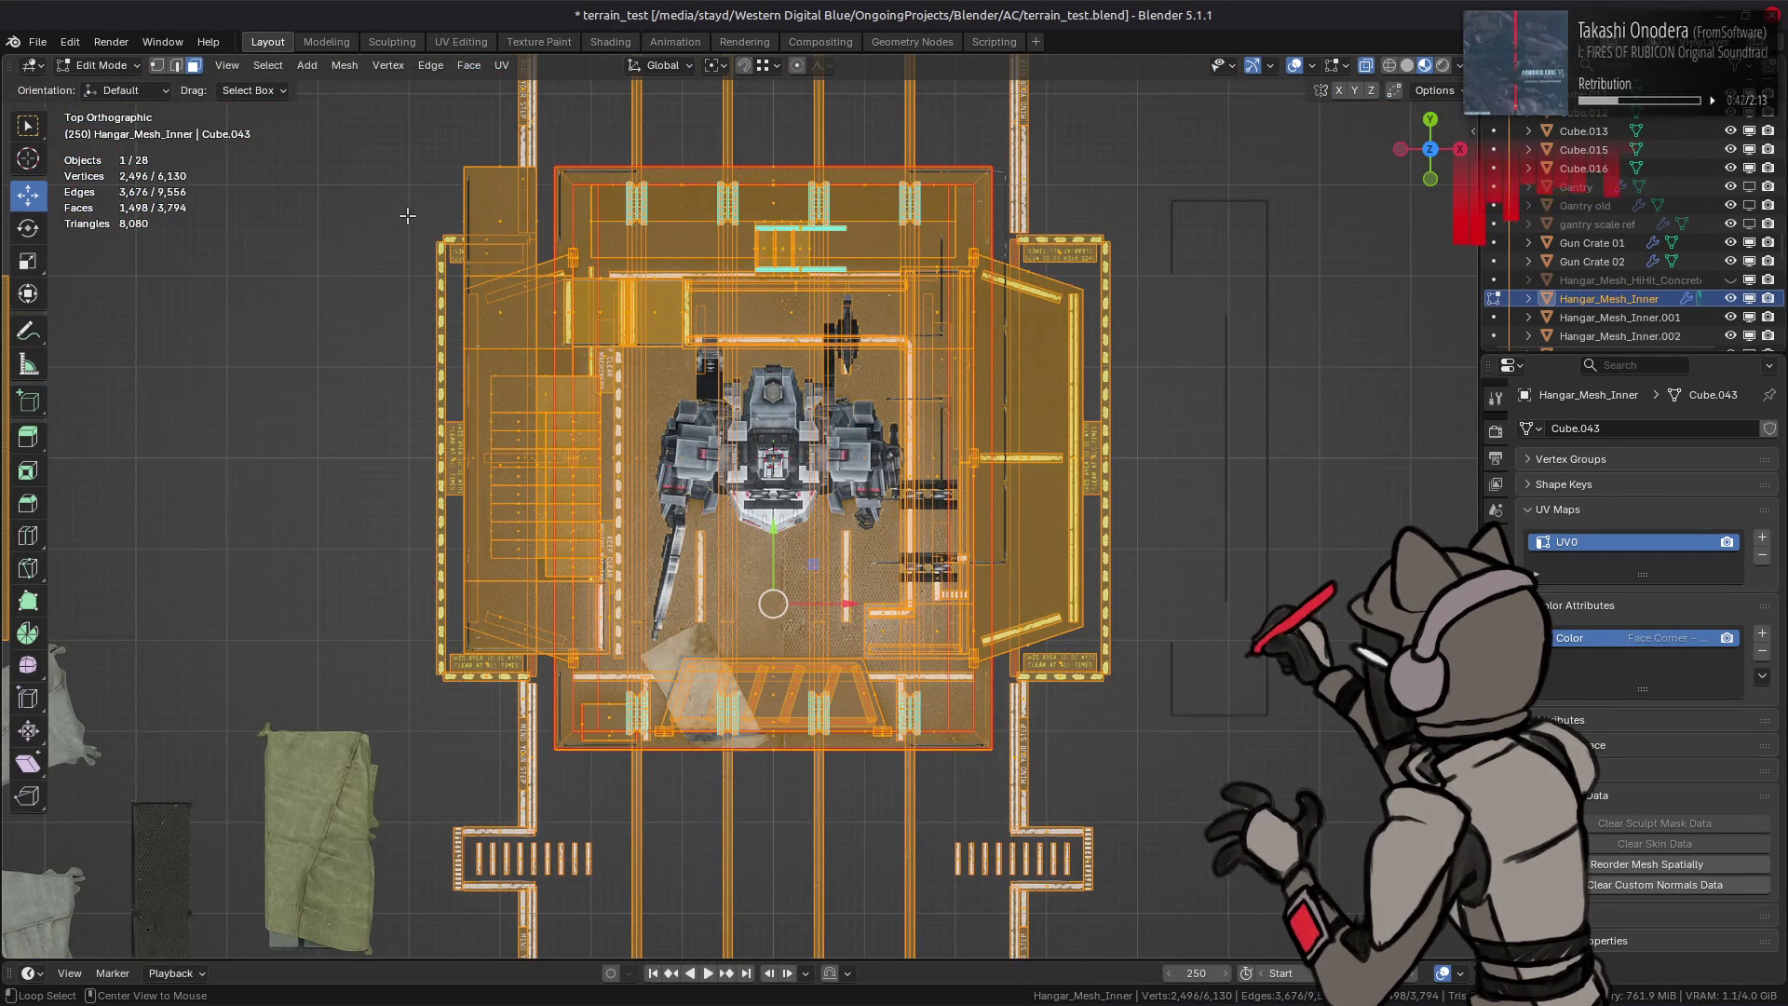
{"action": "key", "text": "KP_1"}
{"action": "scroll", "coordinate": [491, 359], "scroll_direction": "up", "scroll_amount": 2}
{"action": "scroll", "coordinate": [492, 359], "scroll_direction": "up", "scroll_amount": 2}
{"action": "scroll", "coordinate": [491, 358], "scroll_direction": "up", "scroll_amount": 2}
{"action": "scroll", "coordinate": [281, 400], "scroll_direction": "down", "scroll_amount": 2}
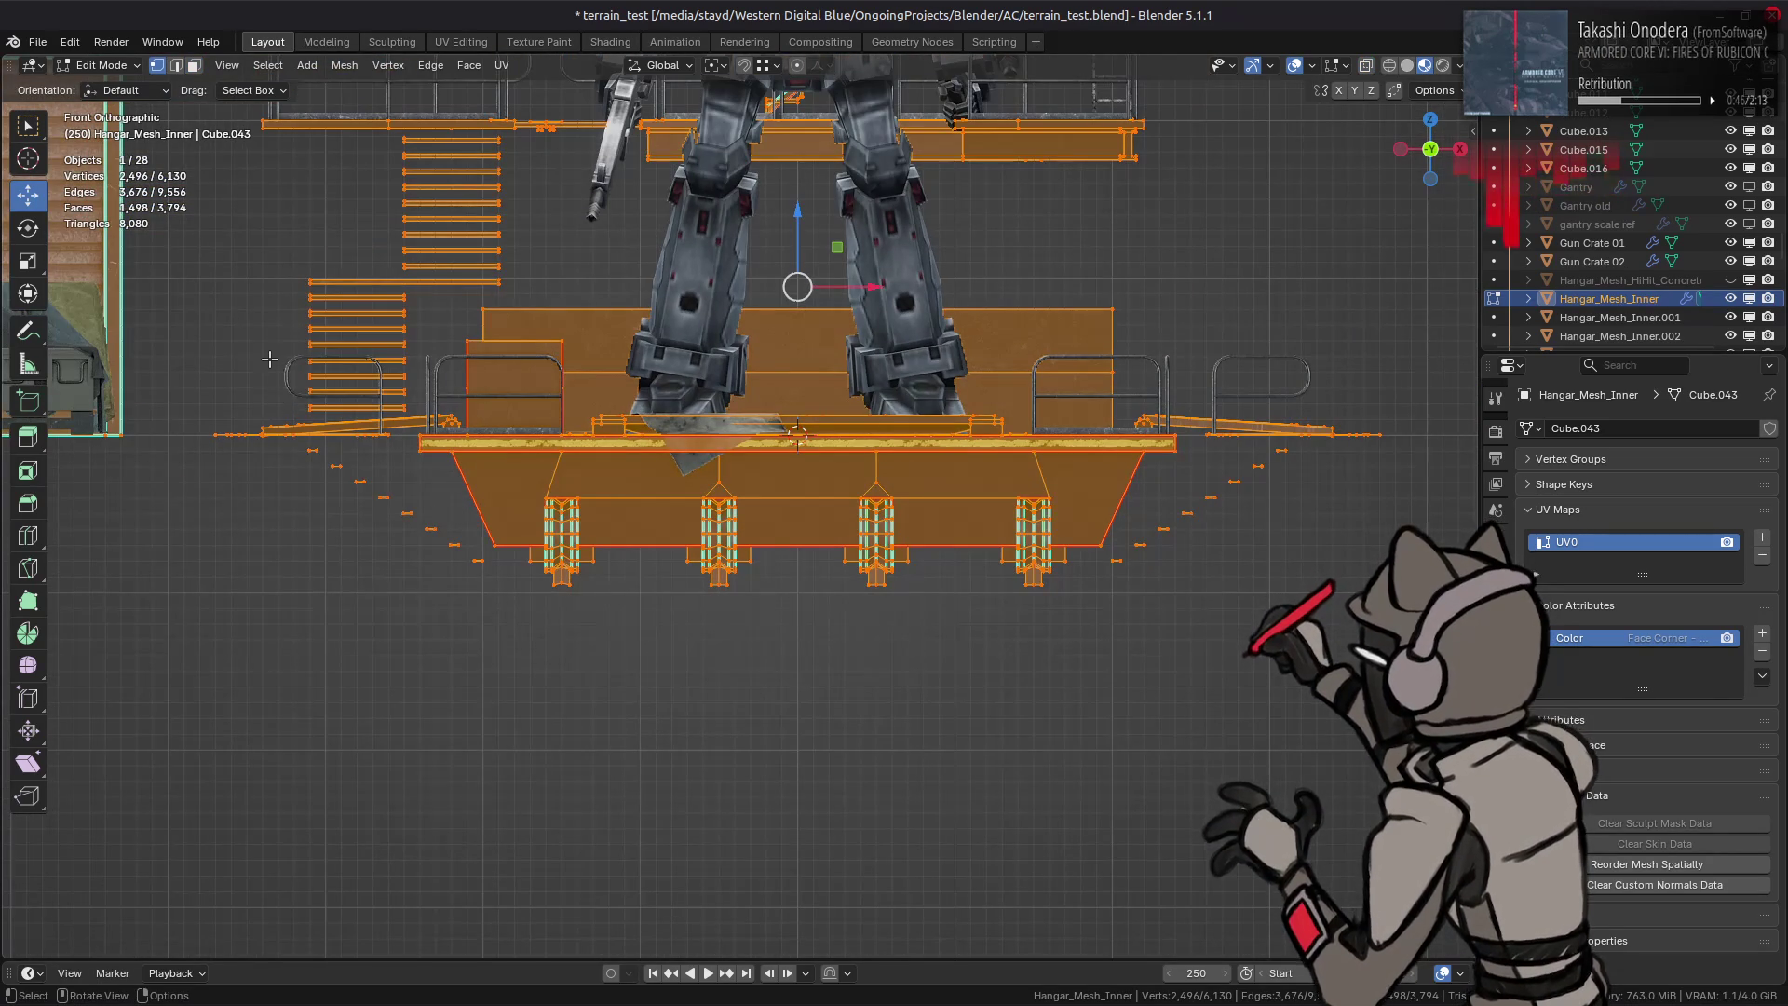
{"action": "left_click_drag", "start_coordinate": [184, 286], "coordinate": [1442, 645]}
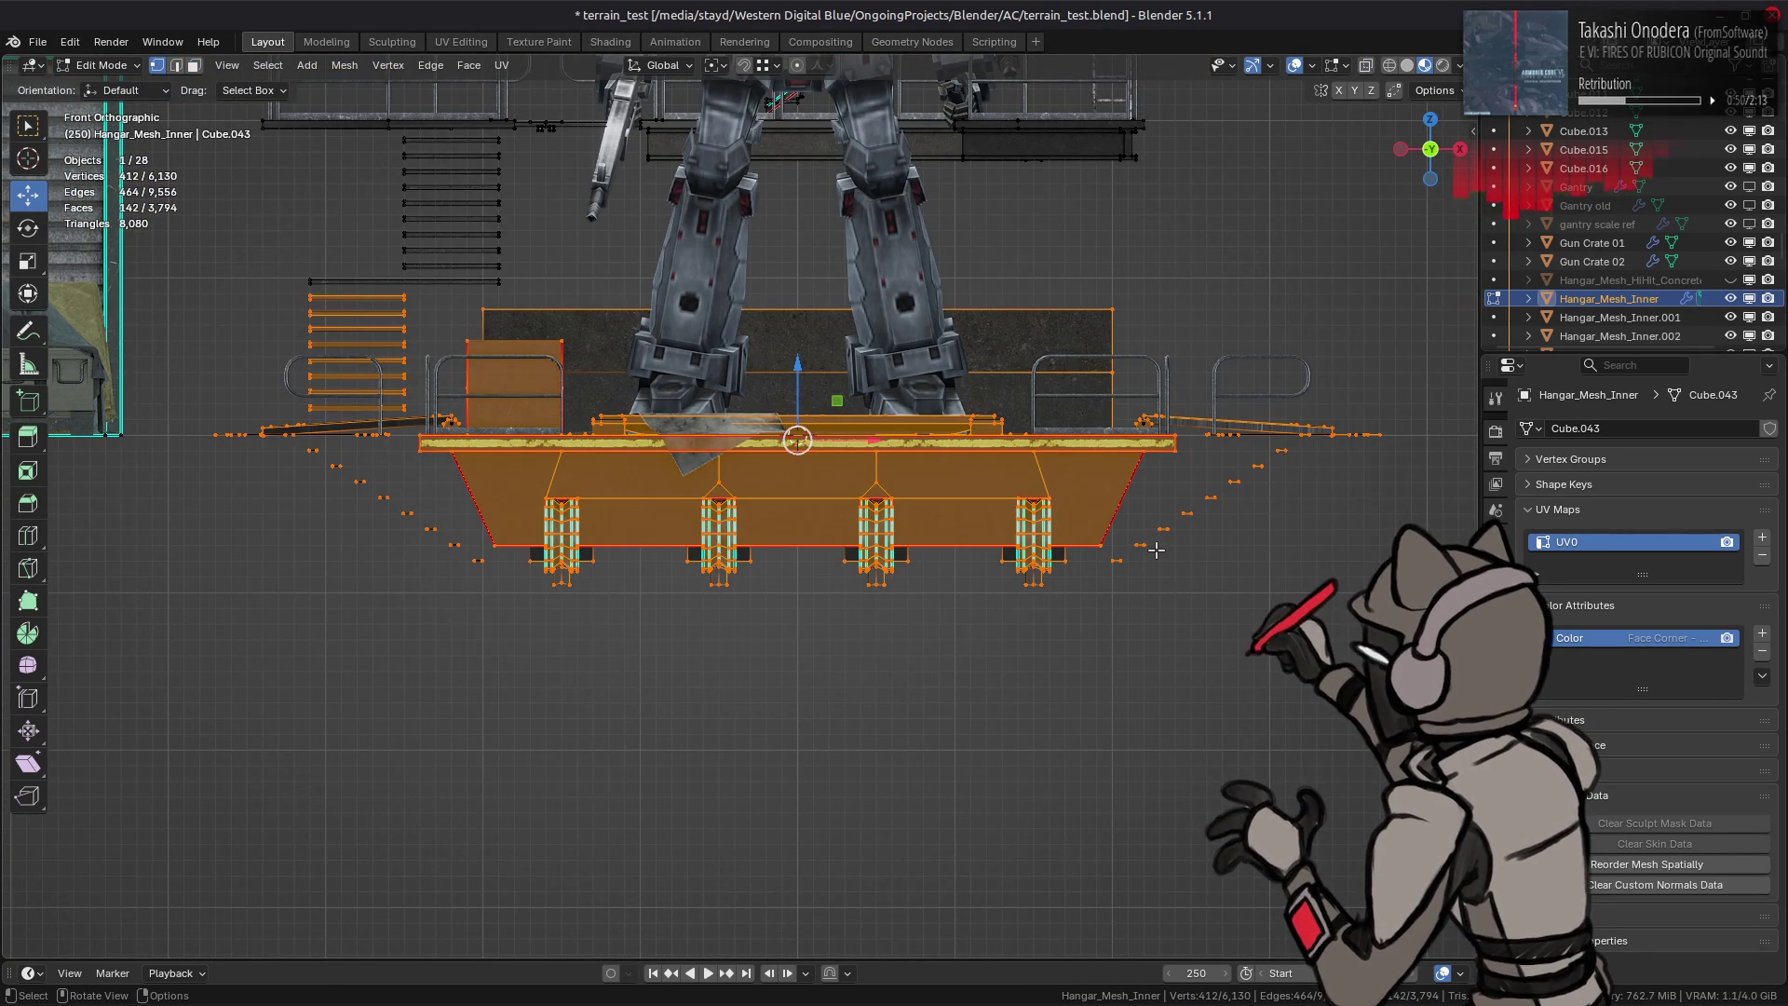
{"action": "key", "text": "ctrl+l"}
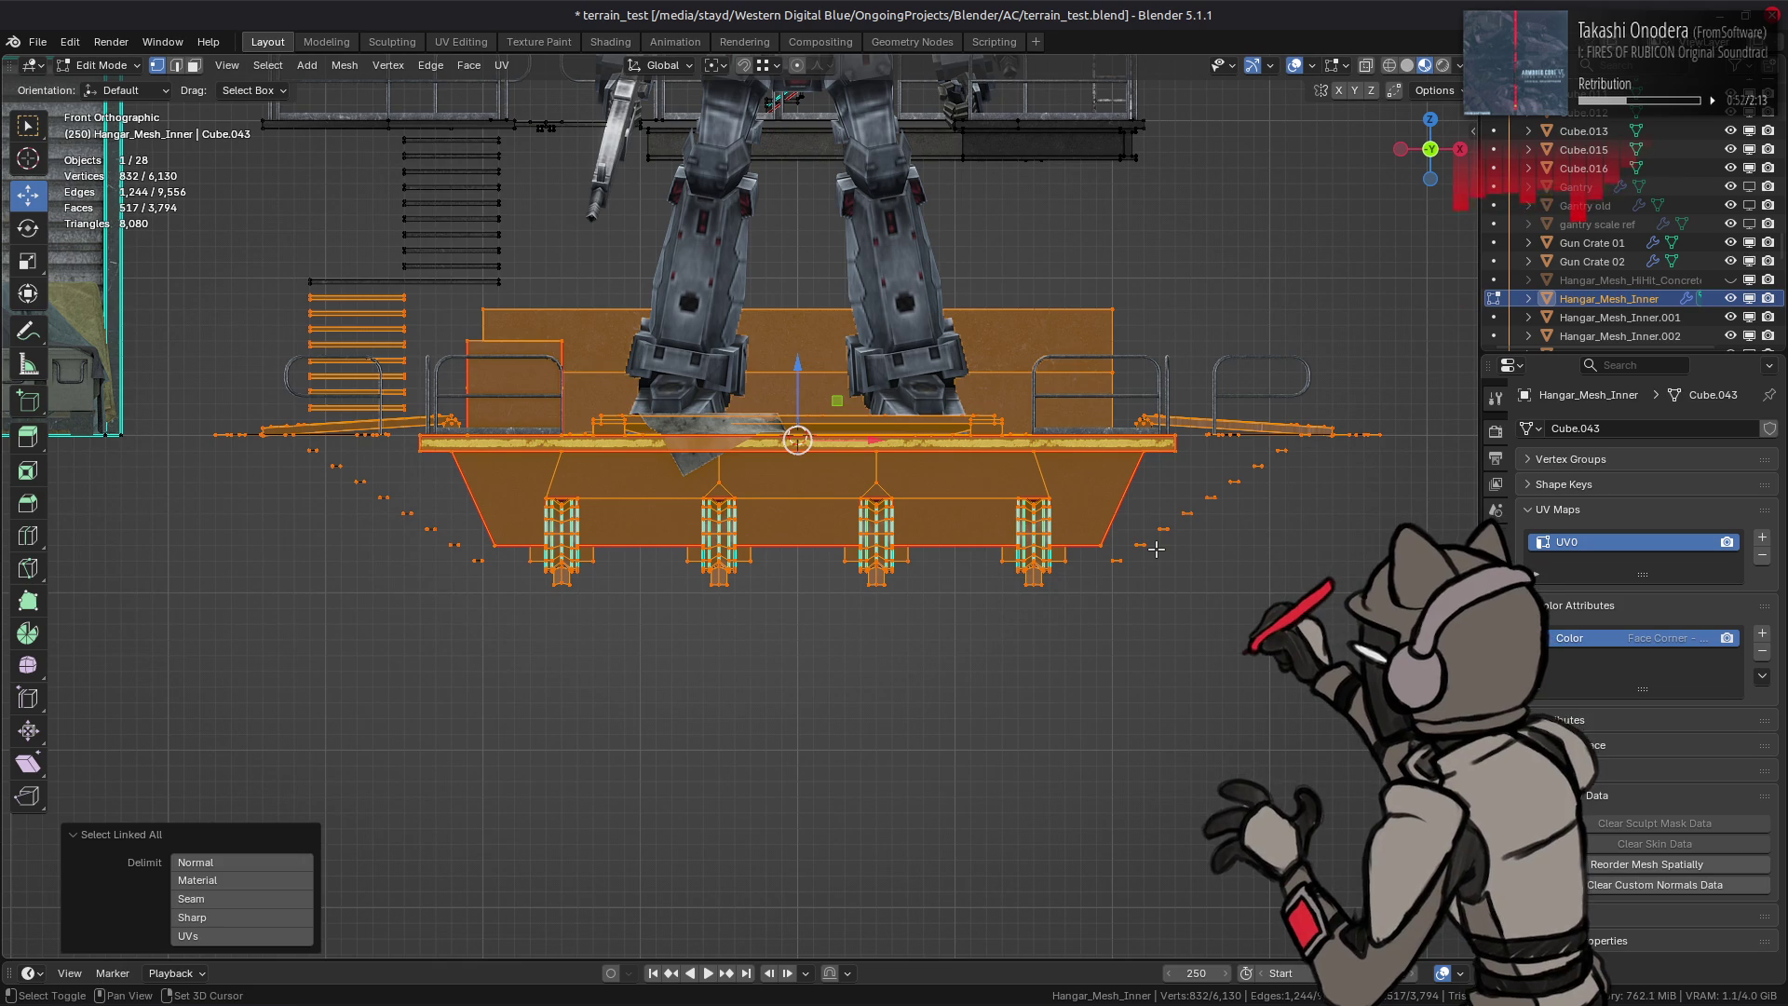